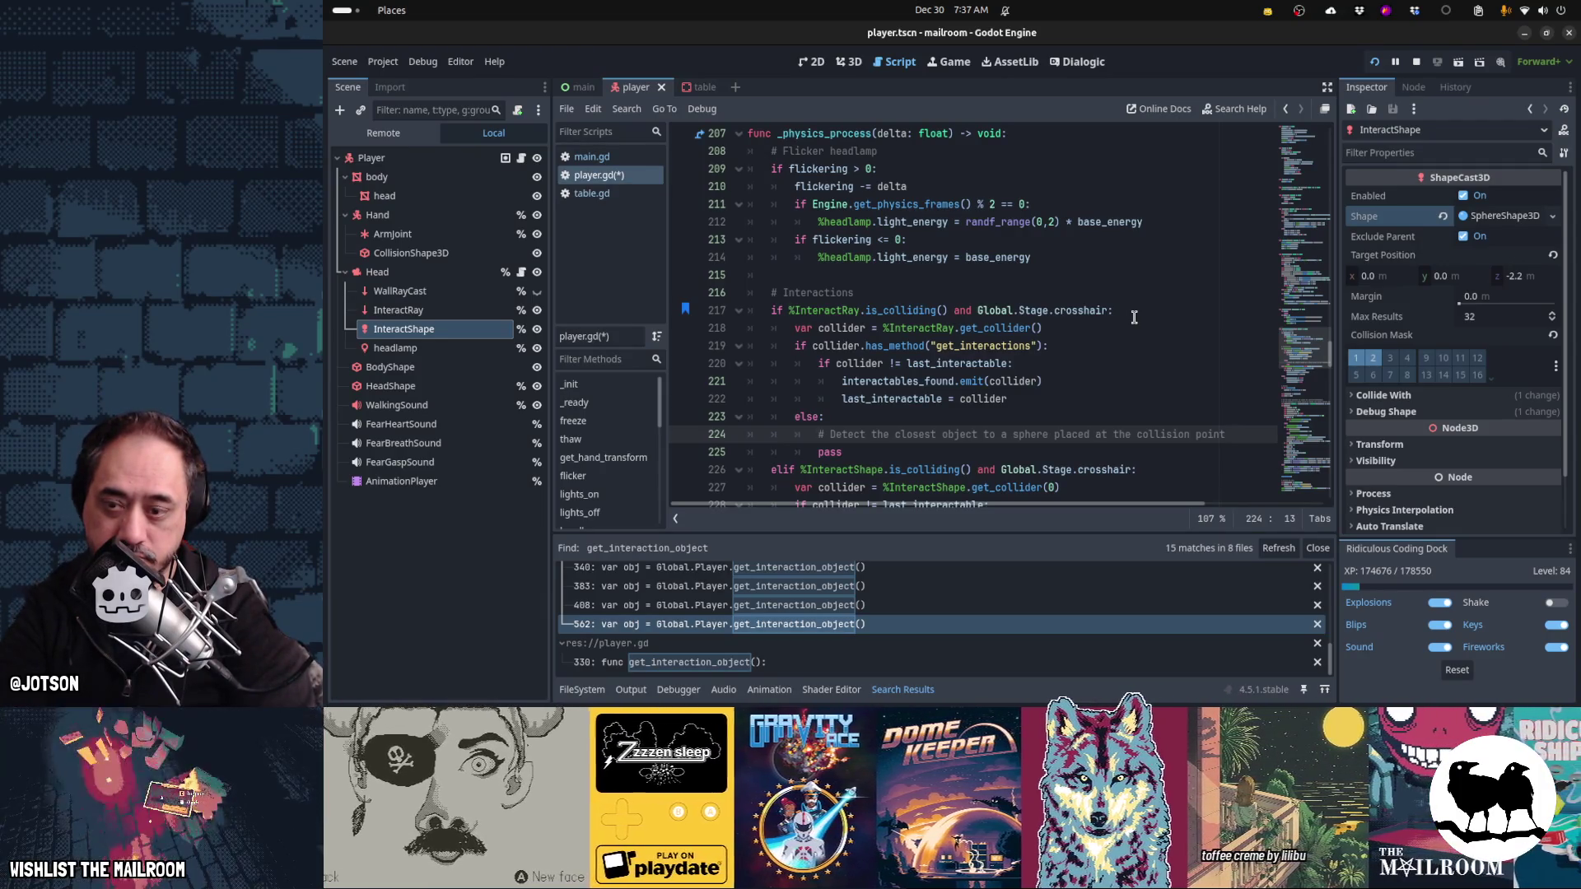
- Under the sphere comment, declare var space_state = get_world_3d().direct_space_state
key("Return")
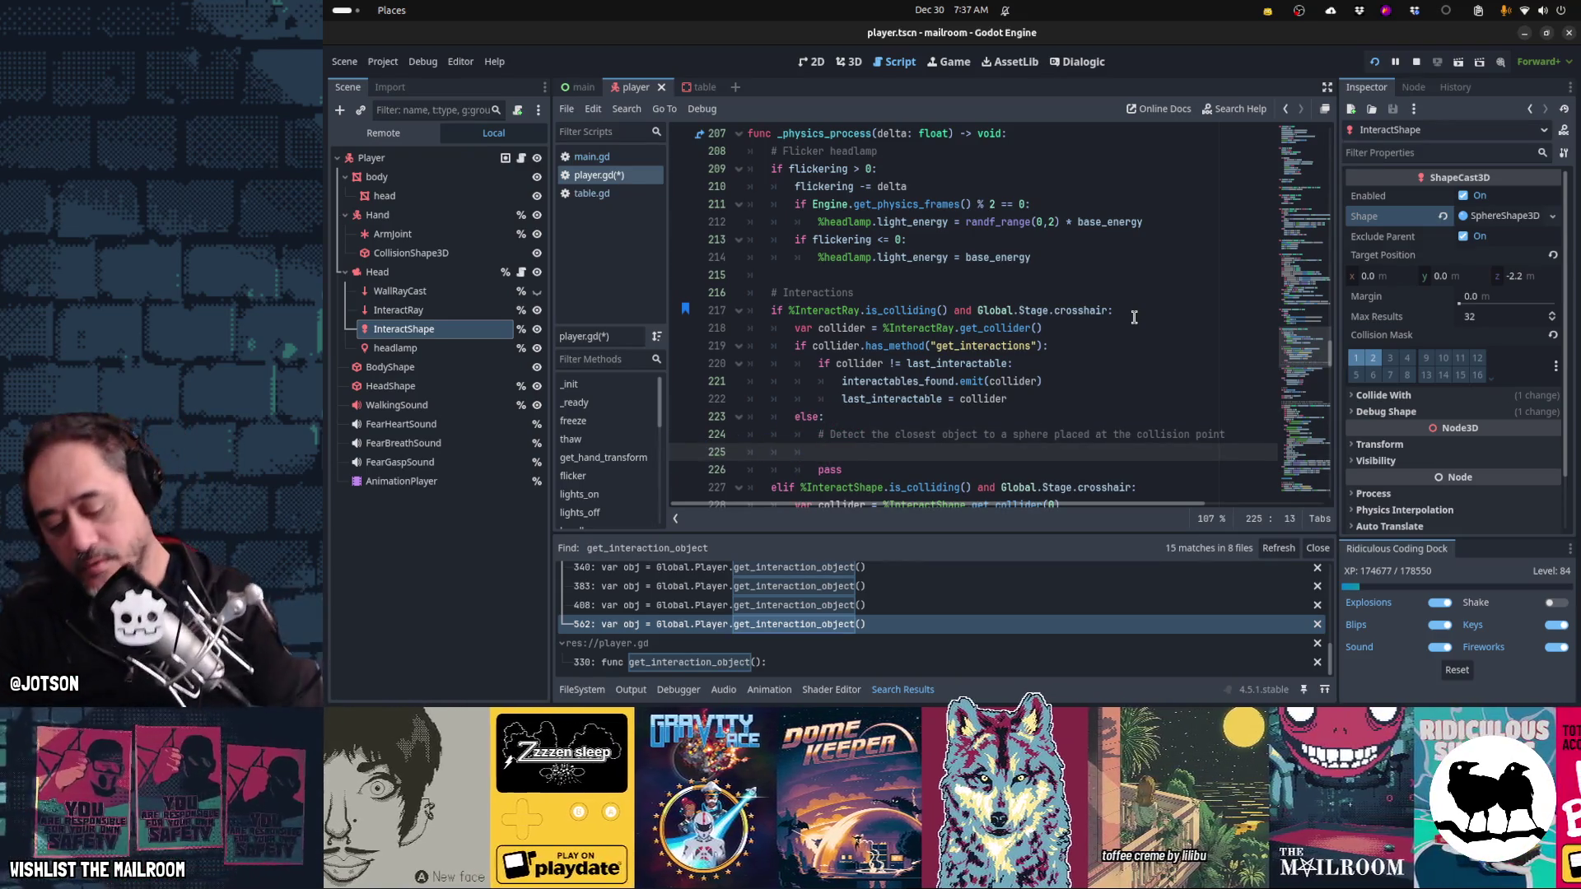
type("var st")
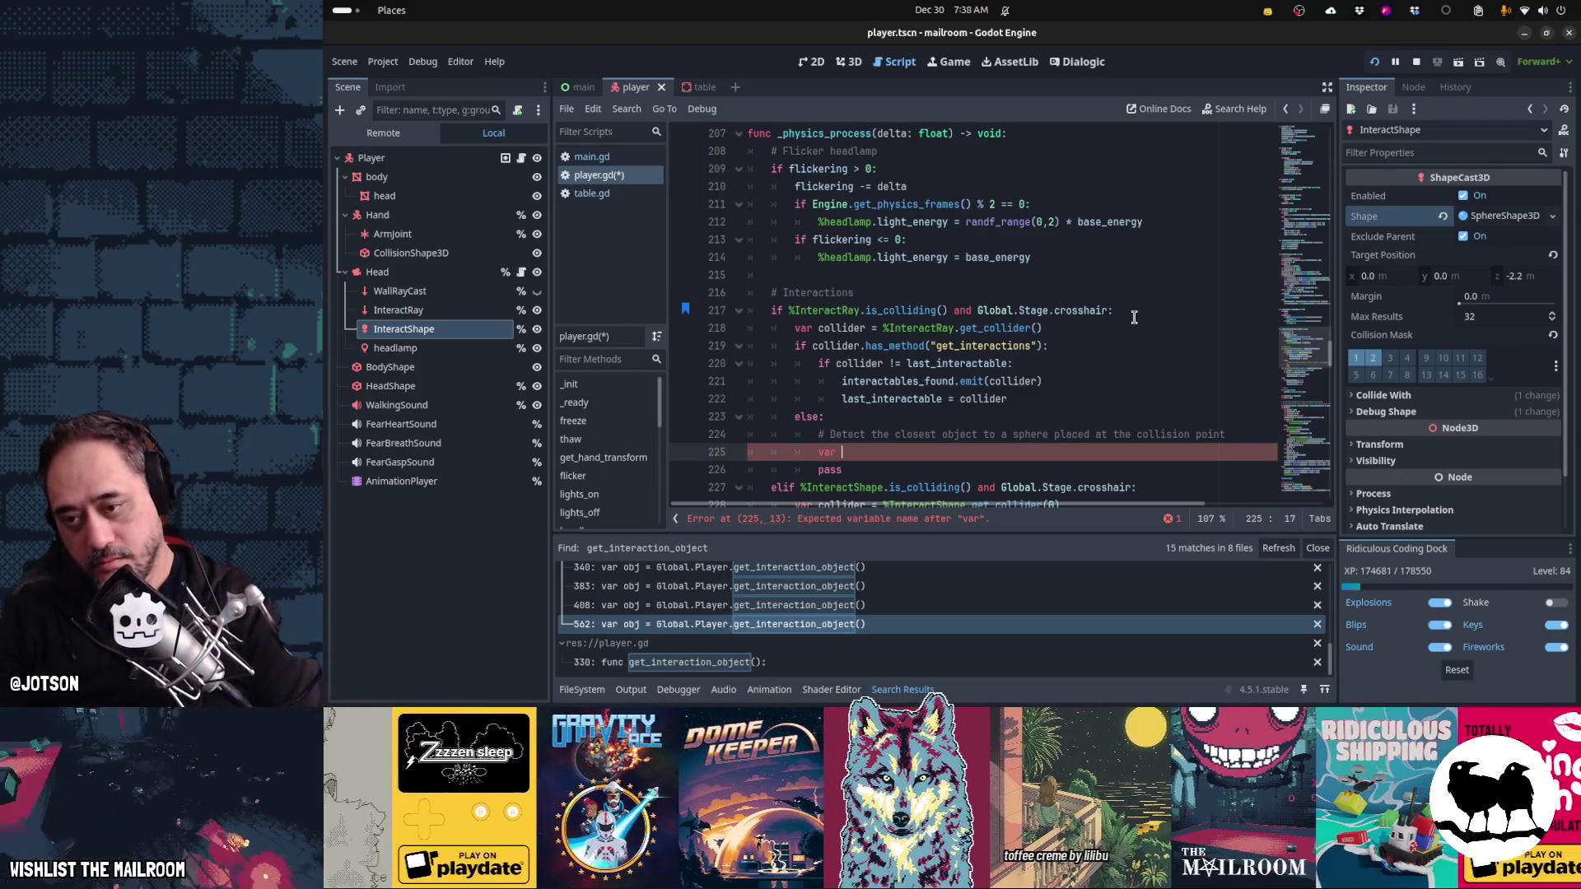
type("ate = ")
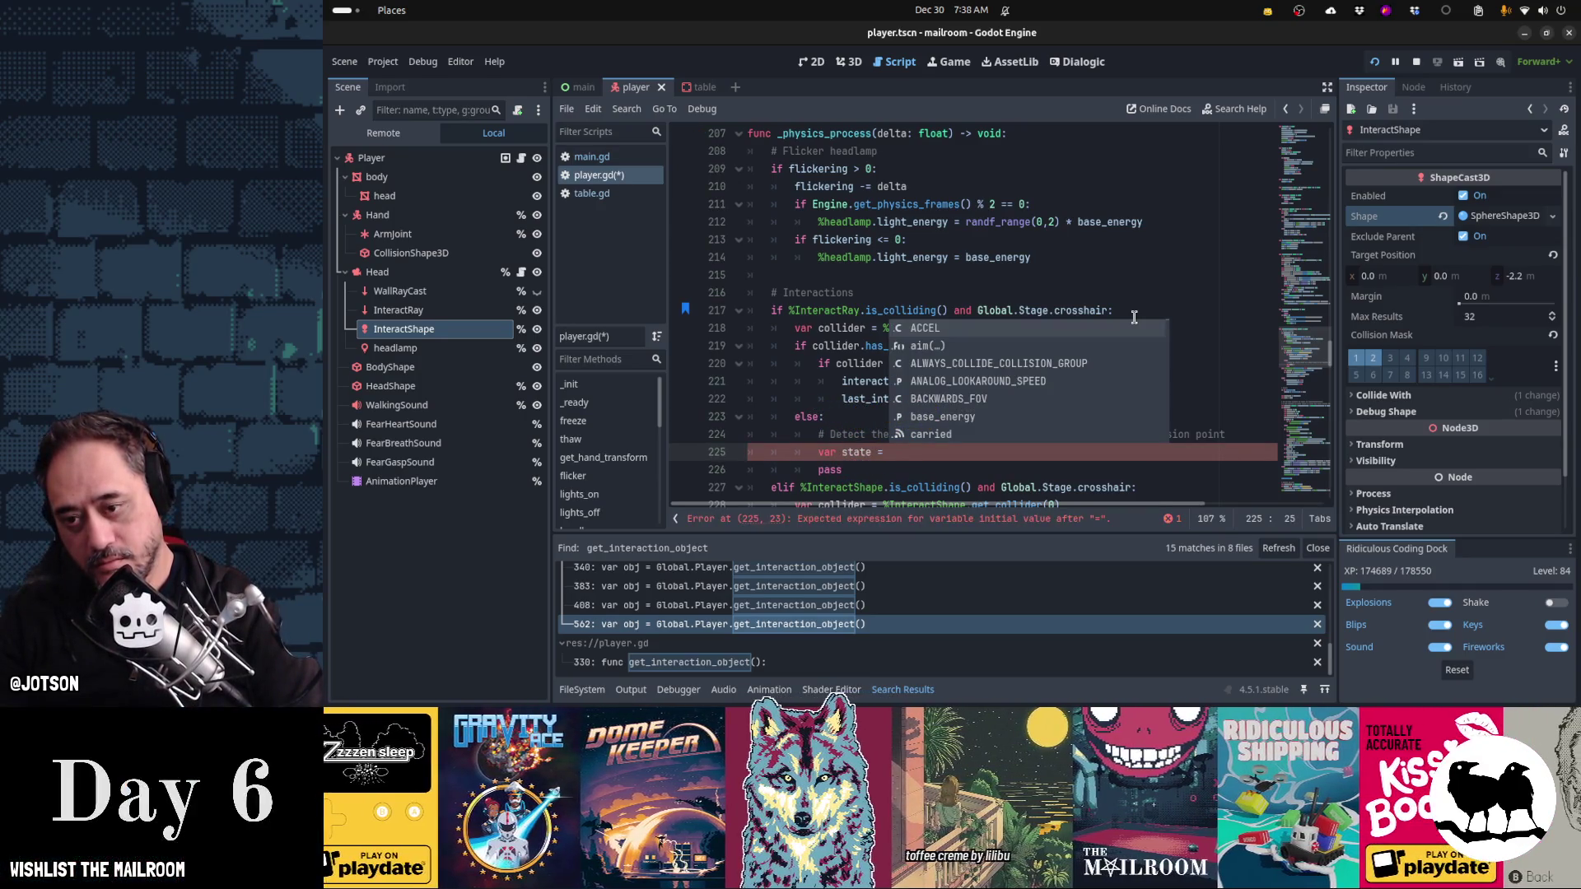
type("get_worl")
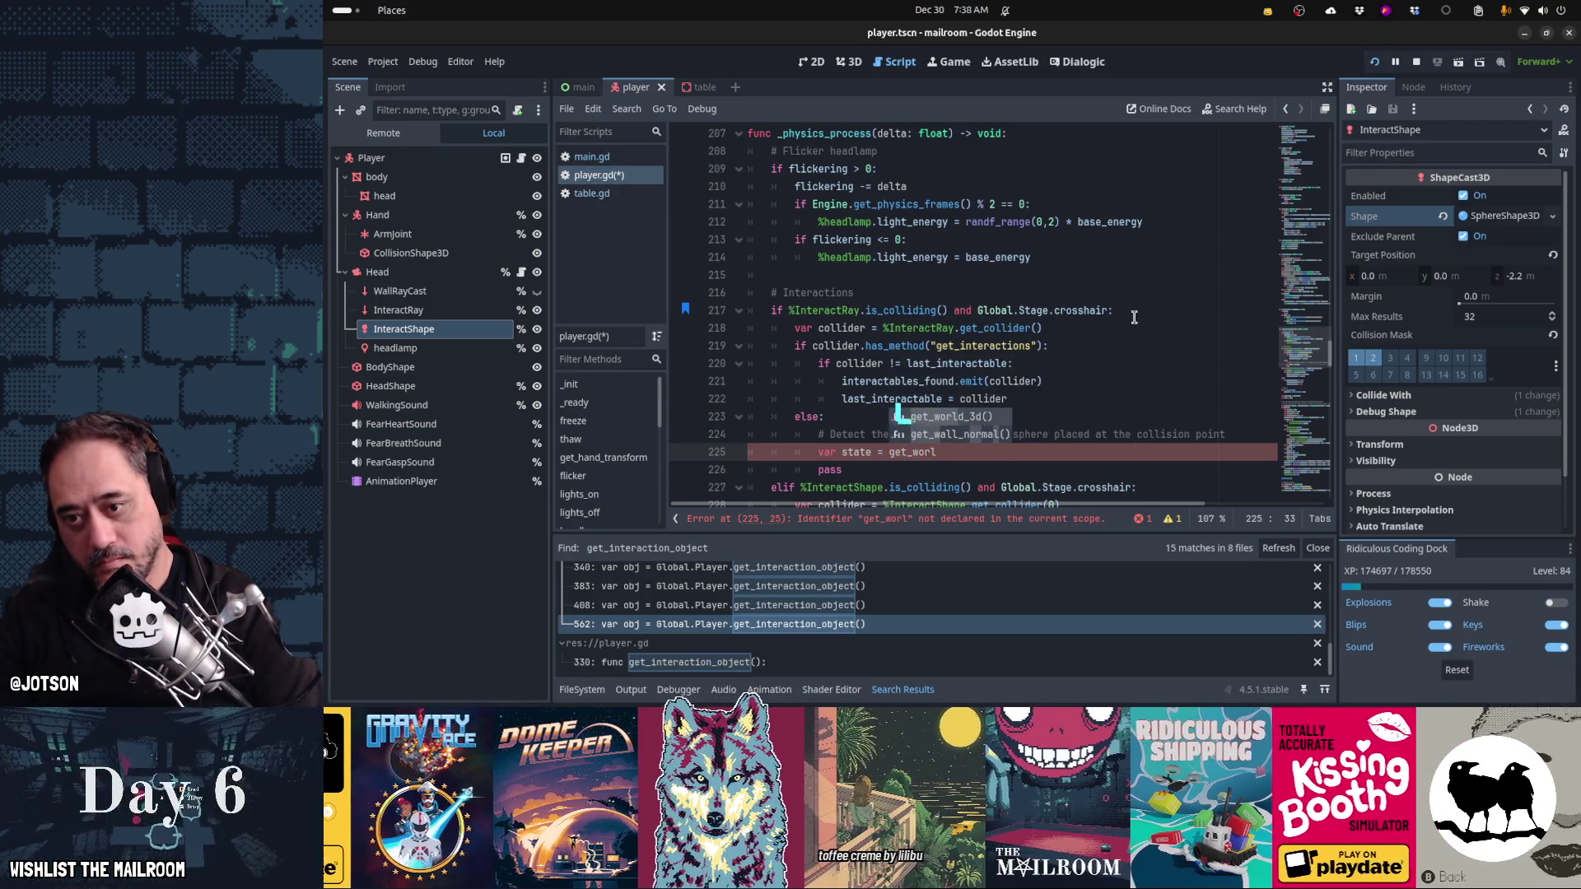
key("Return")
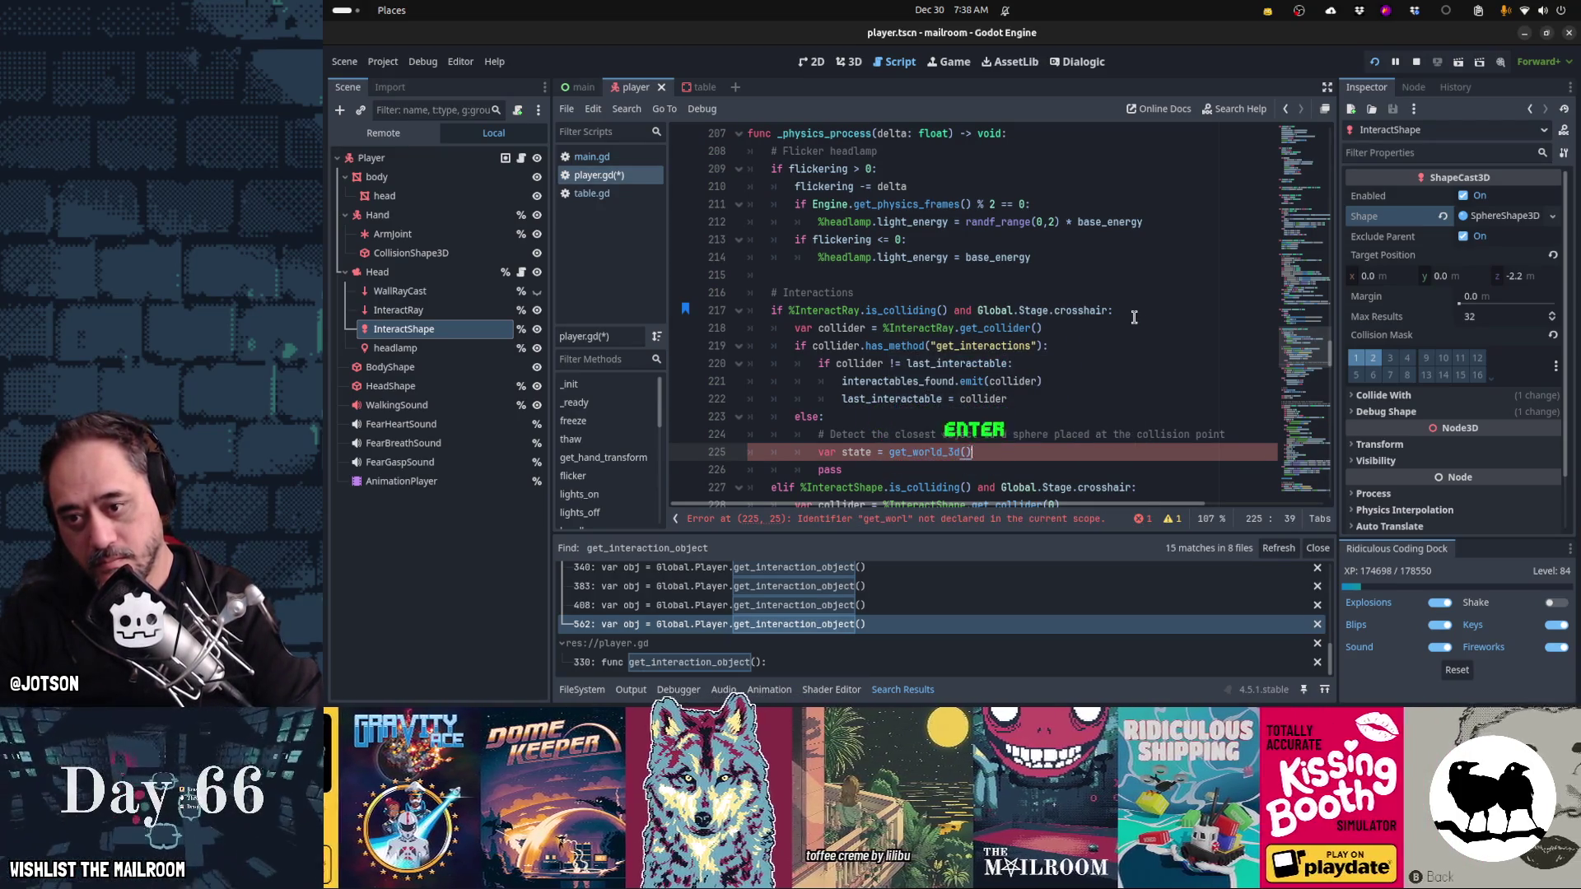
type(".")
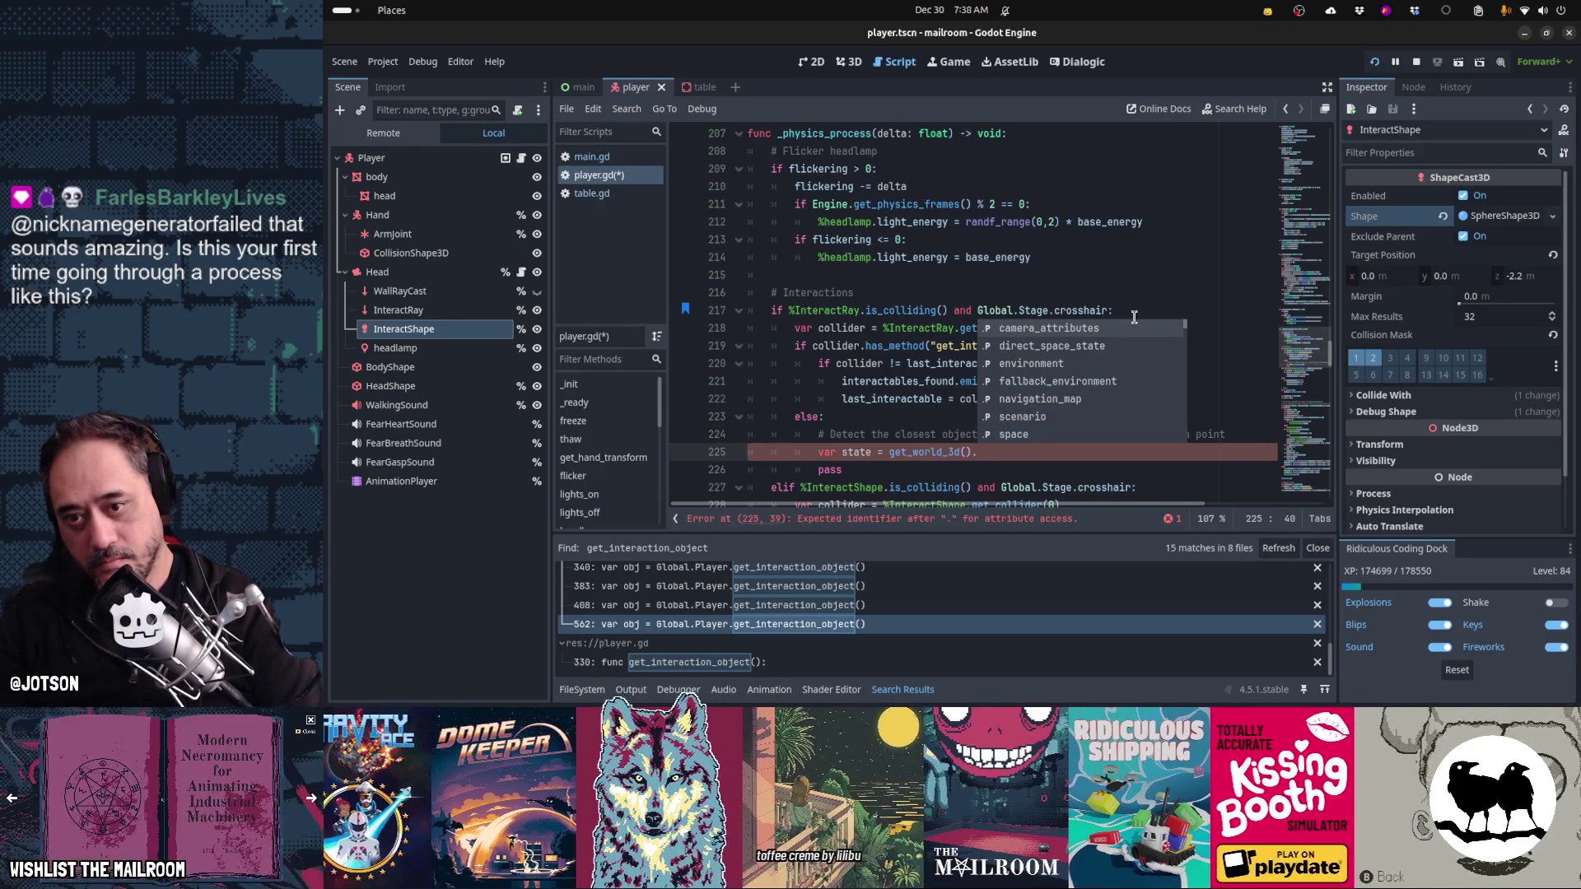
key("Down")
key("Return")
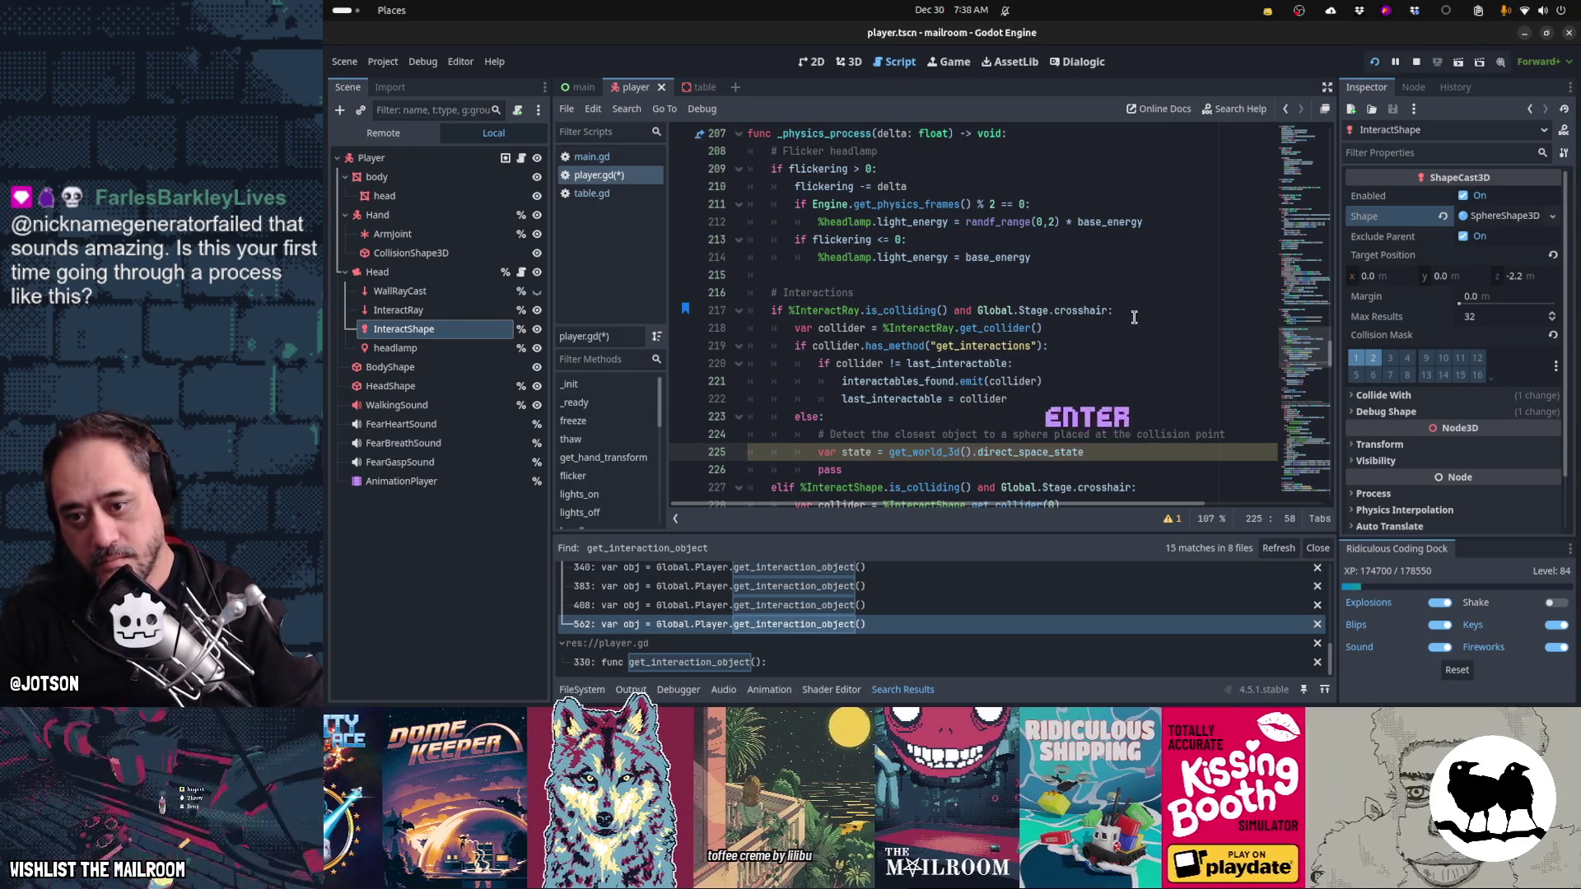
- Begin a space_state.intersect call on a new line below the space_state declaration
type("space_")
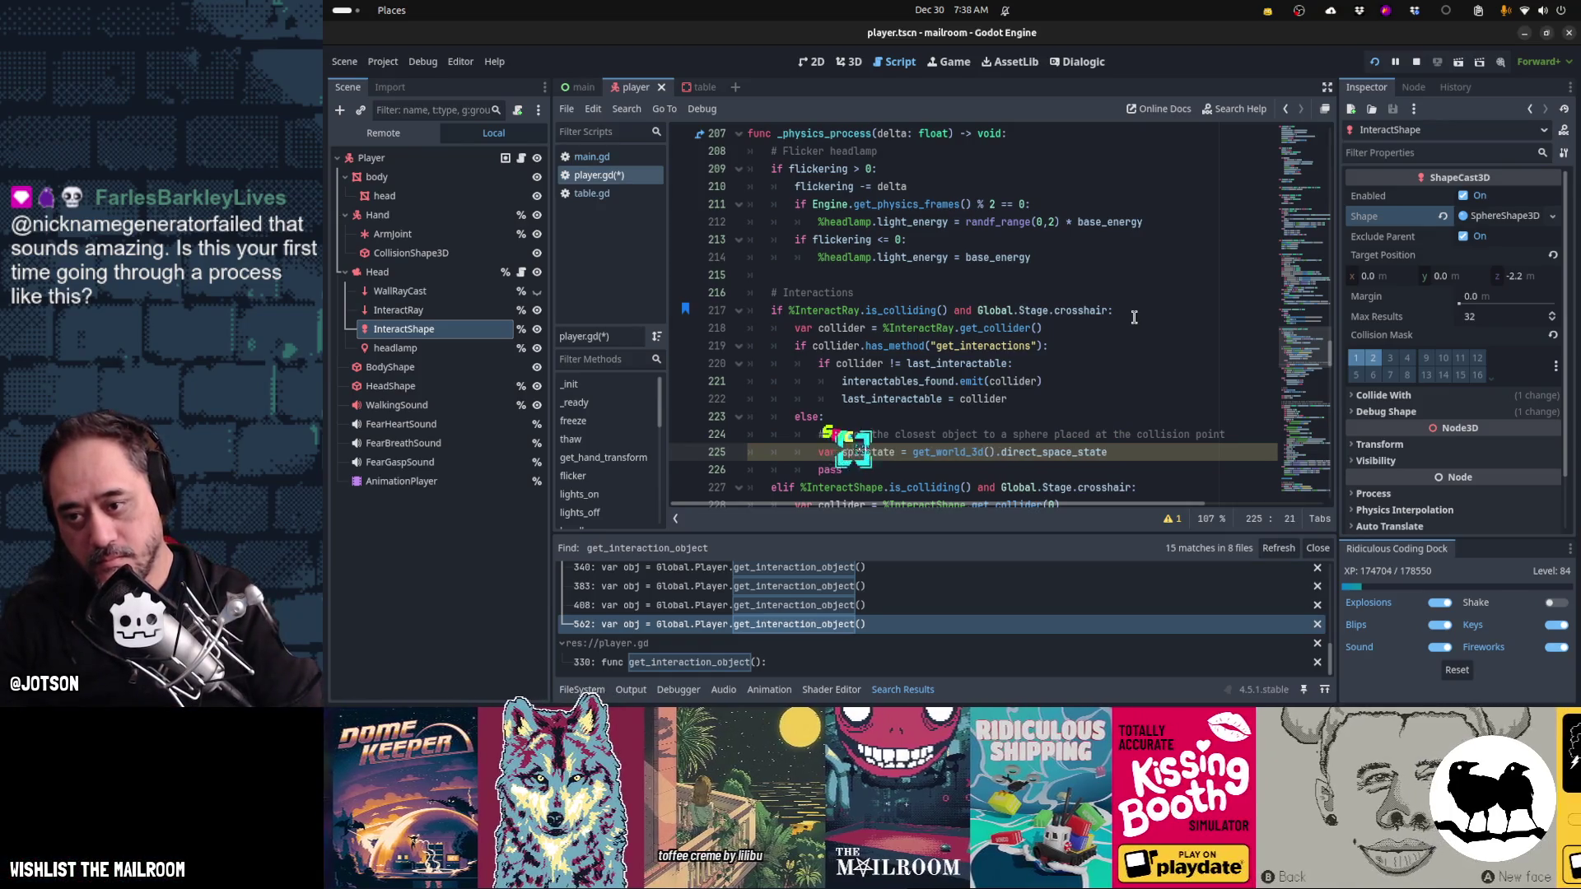
key("End")
key("Return")
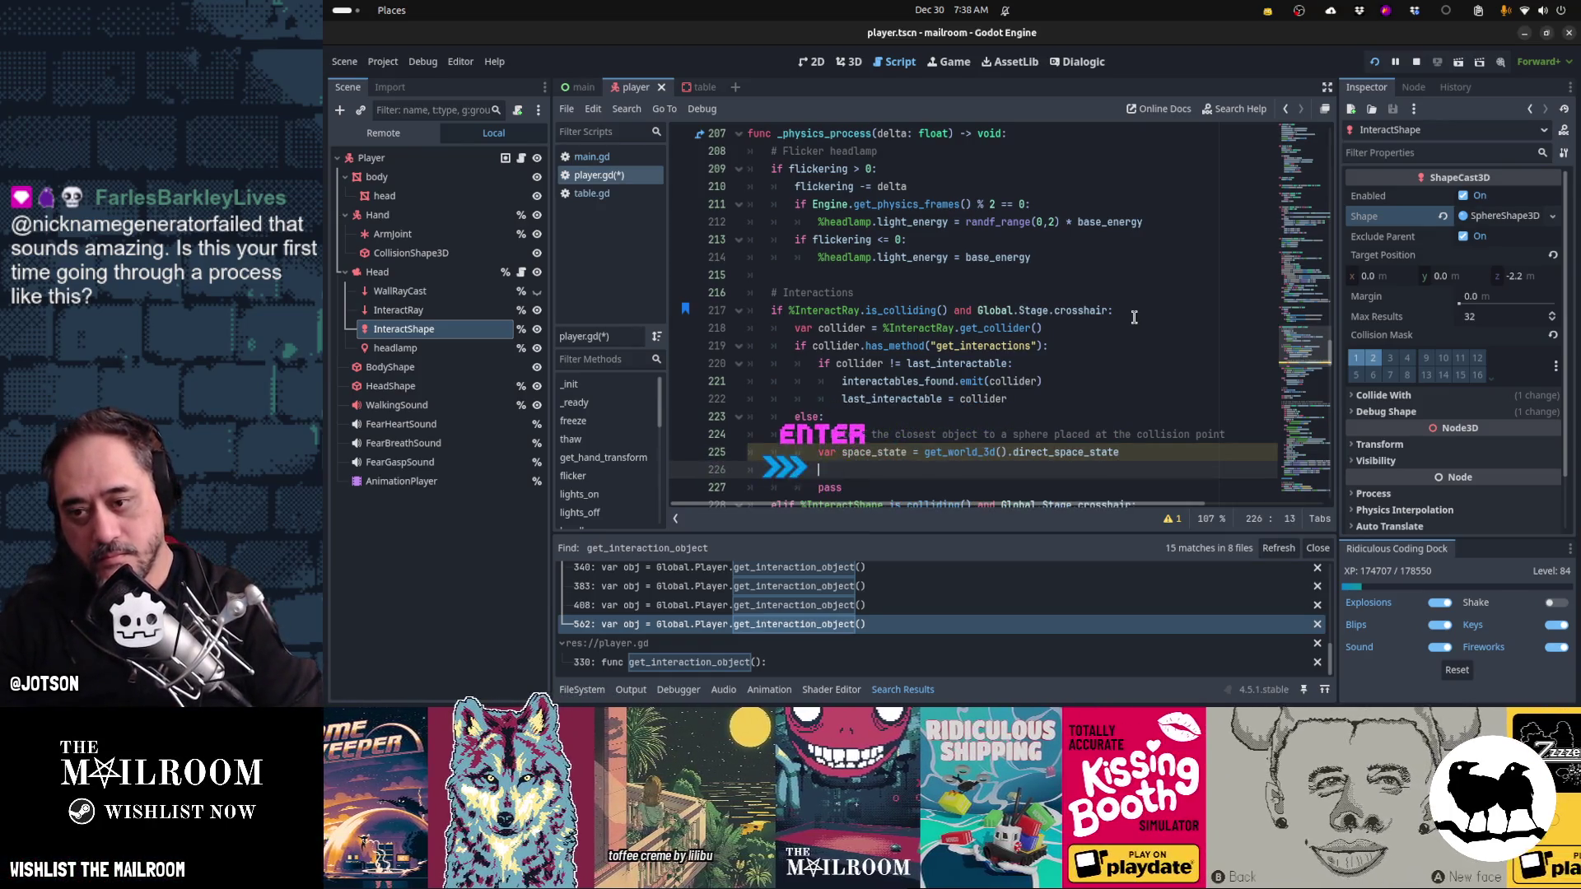
type("space_state.int")
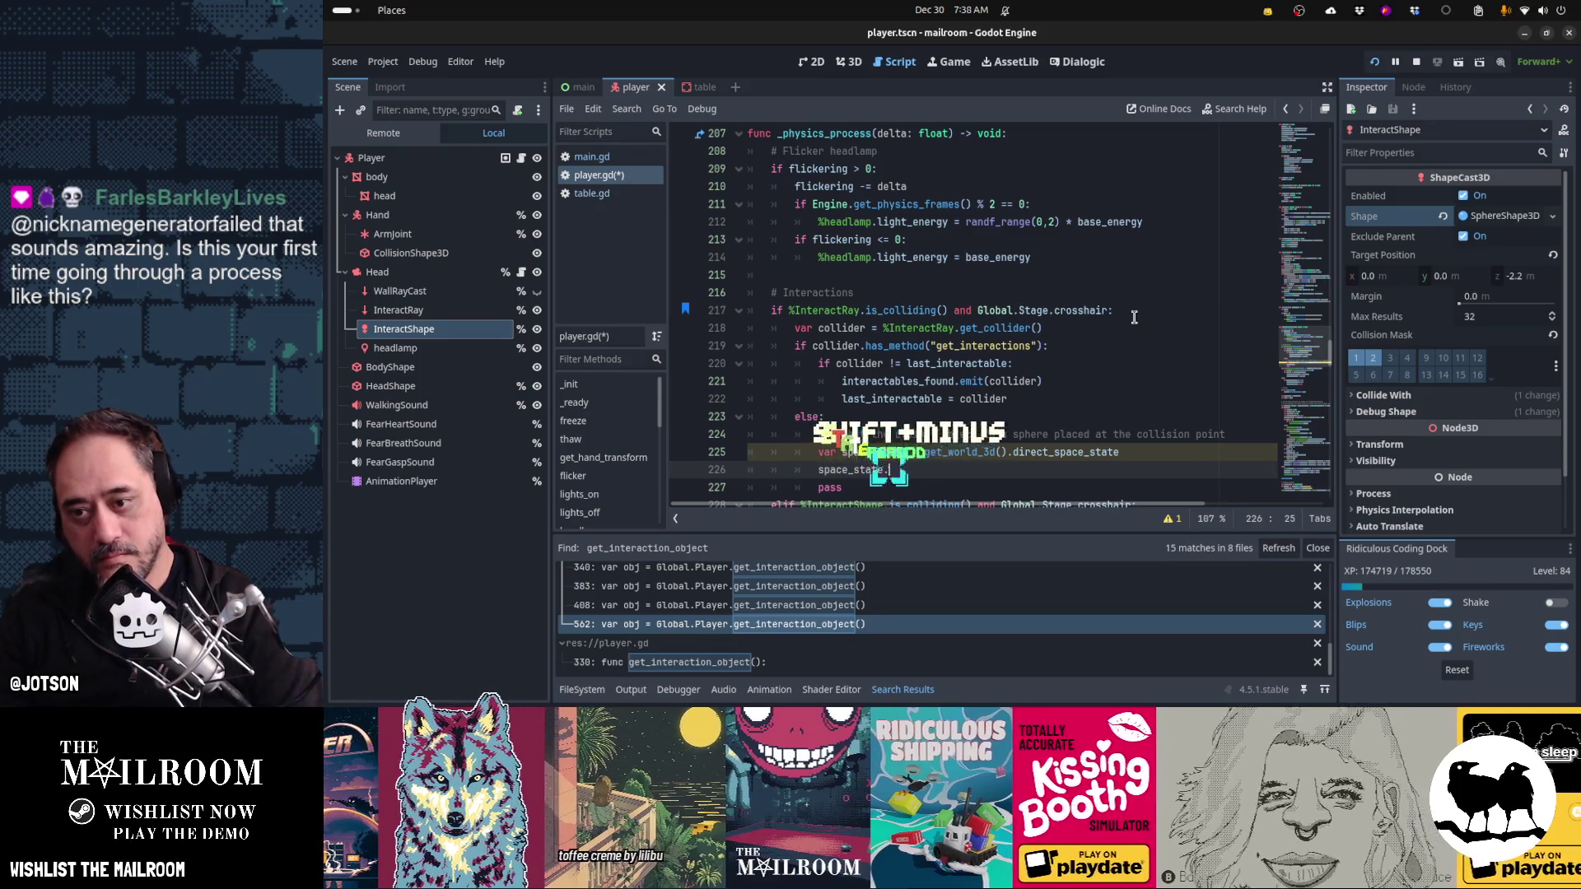
type("erse")
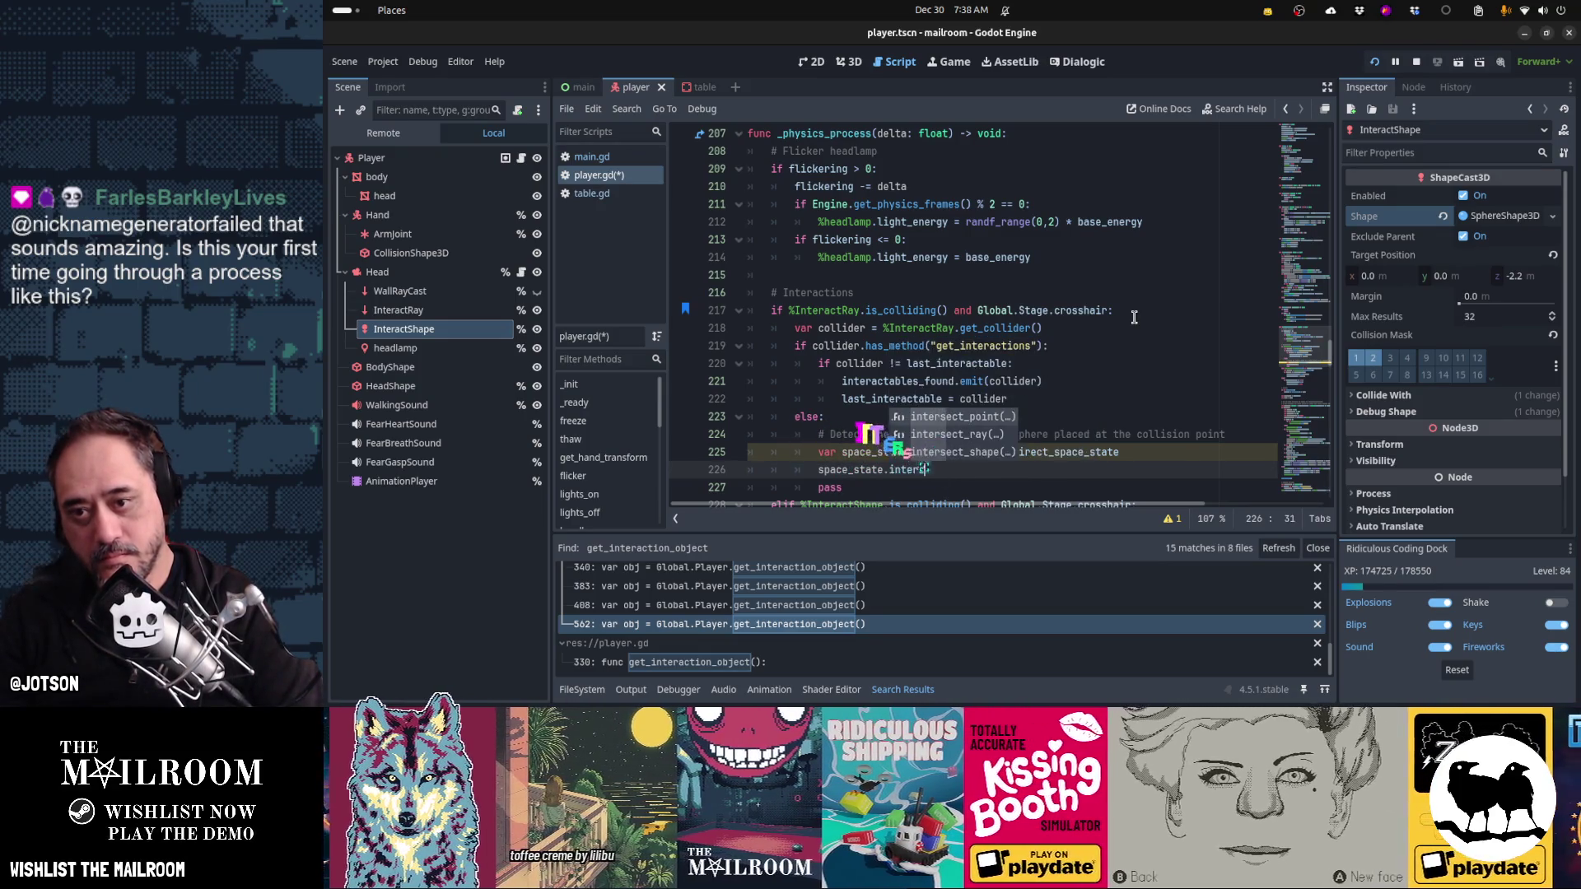
- Complete the call as space_state.intersect_shape(params) and open a line above it
key("Down")
key("Down")
key("Return")
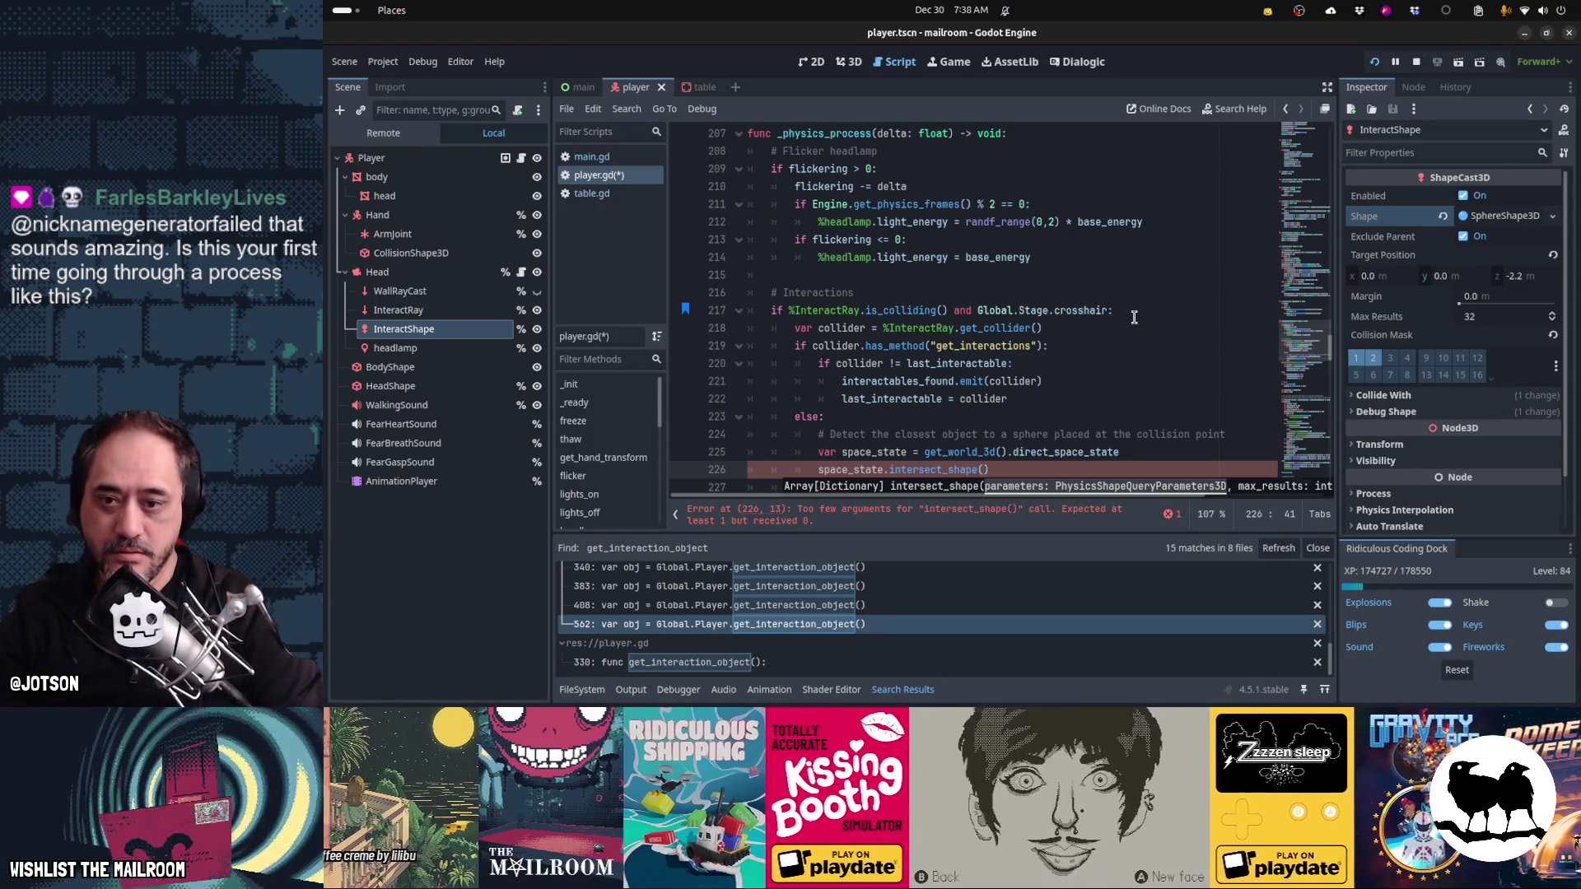
type("params")
key("Home")
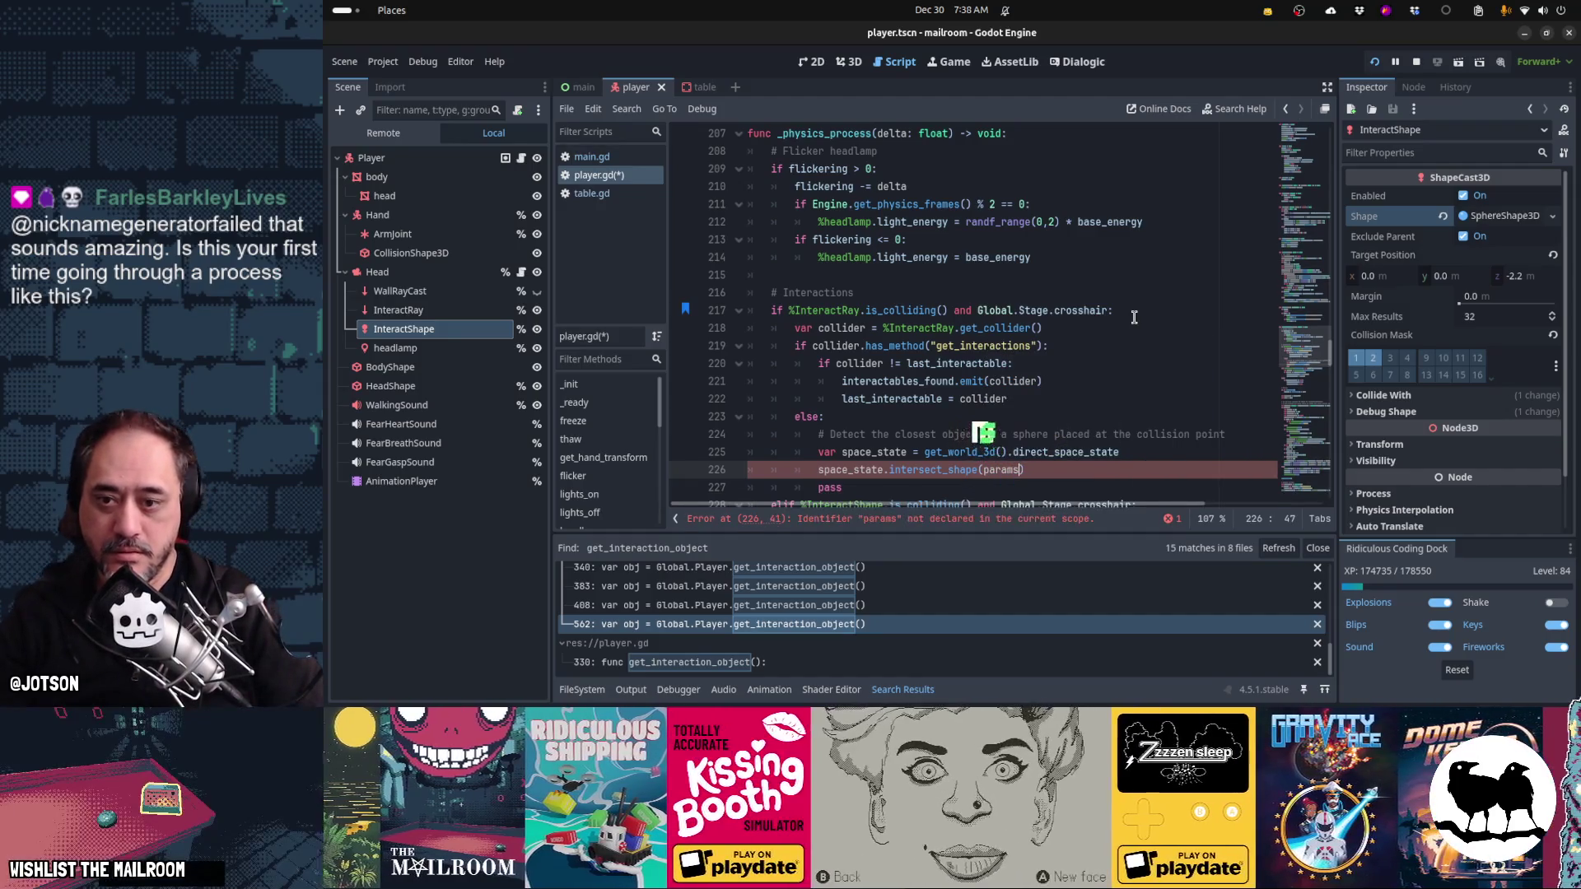
key("Return")
- Above the call, add var params = PhysicsShapeQueryParameters3D.new() and params.shape = sphere_shape
type("var param")
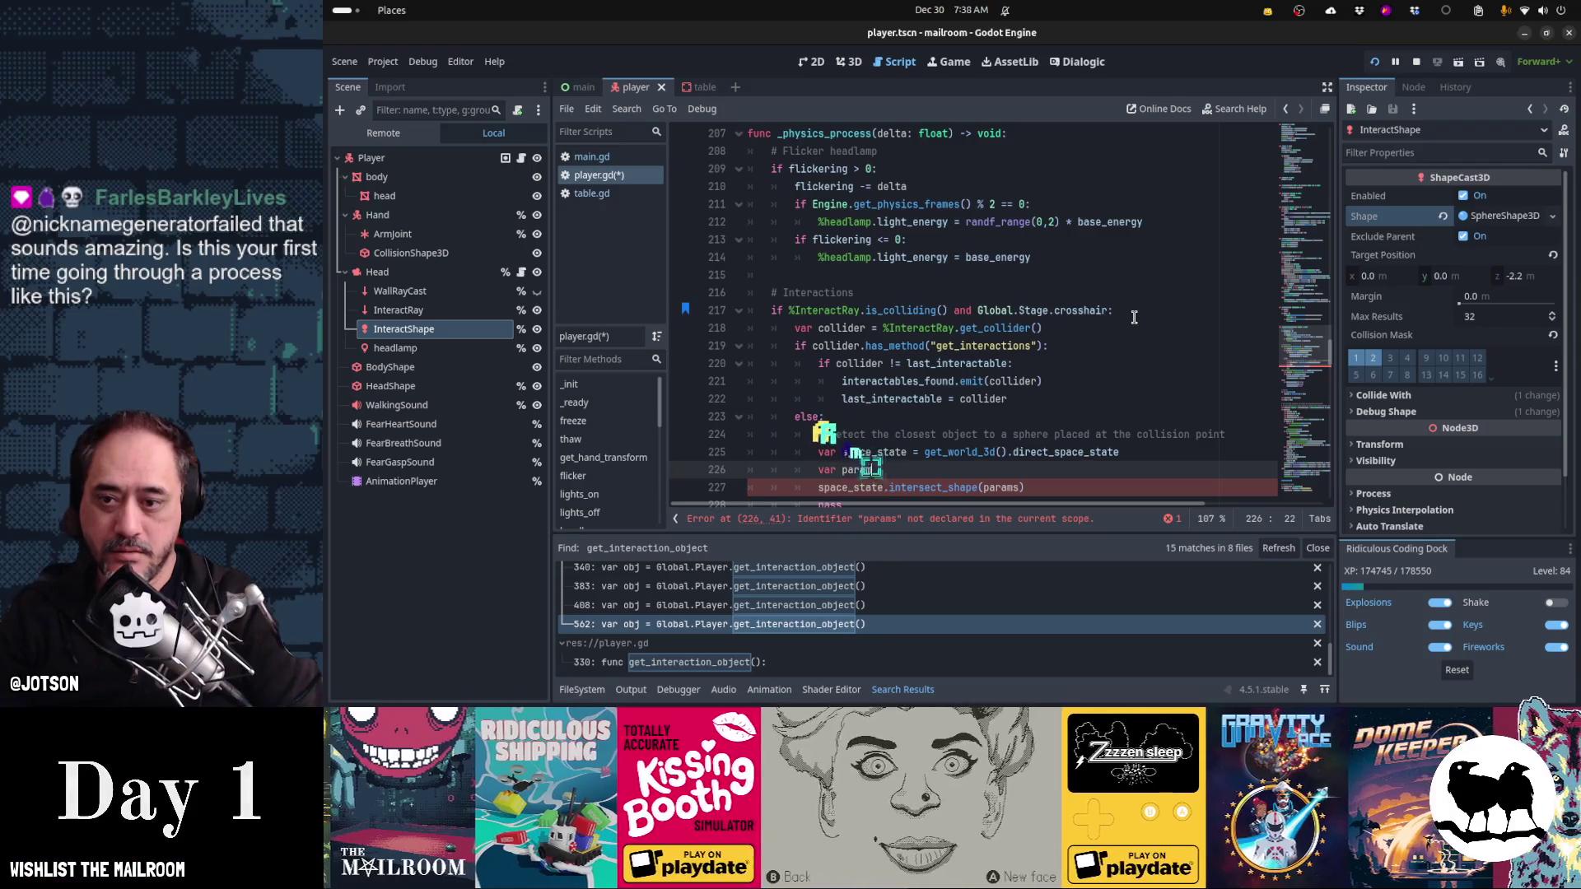
type("s = Phys")
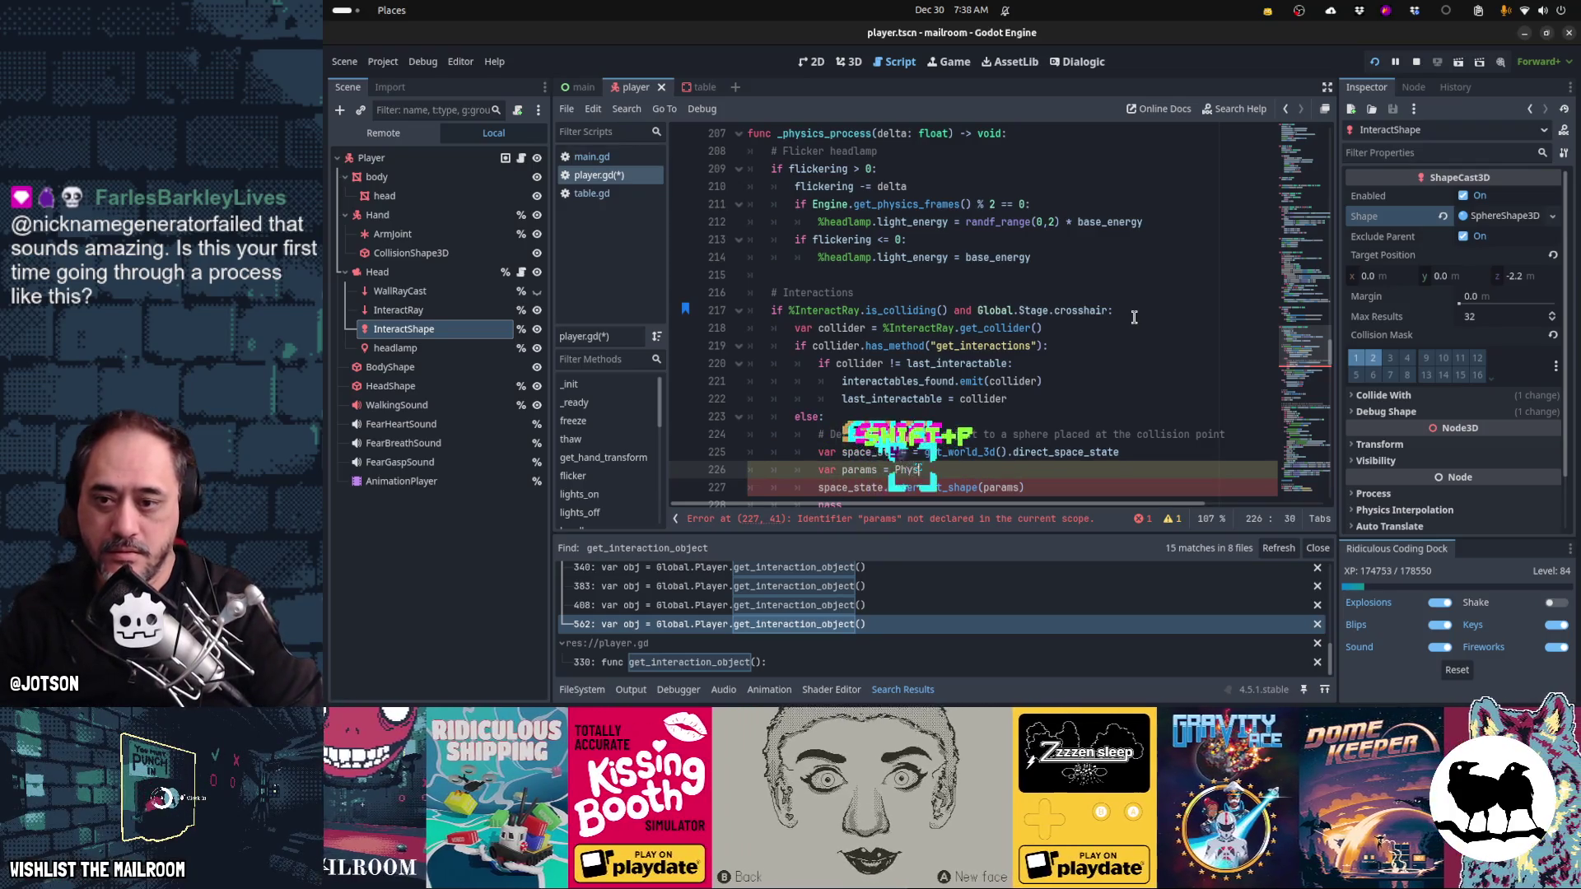
type("icsShapeQu")
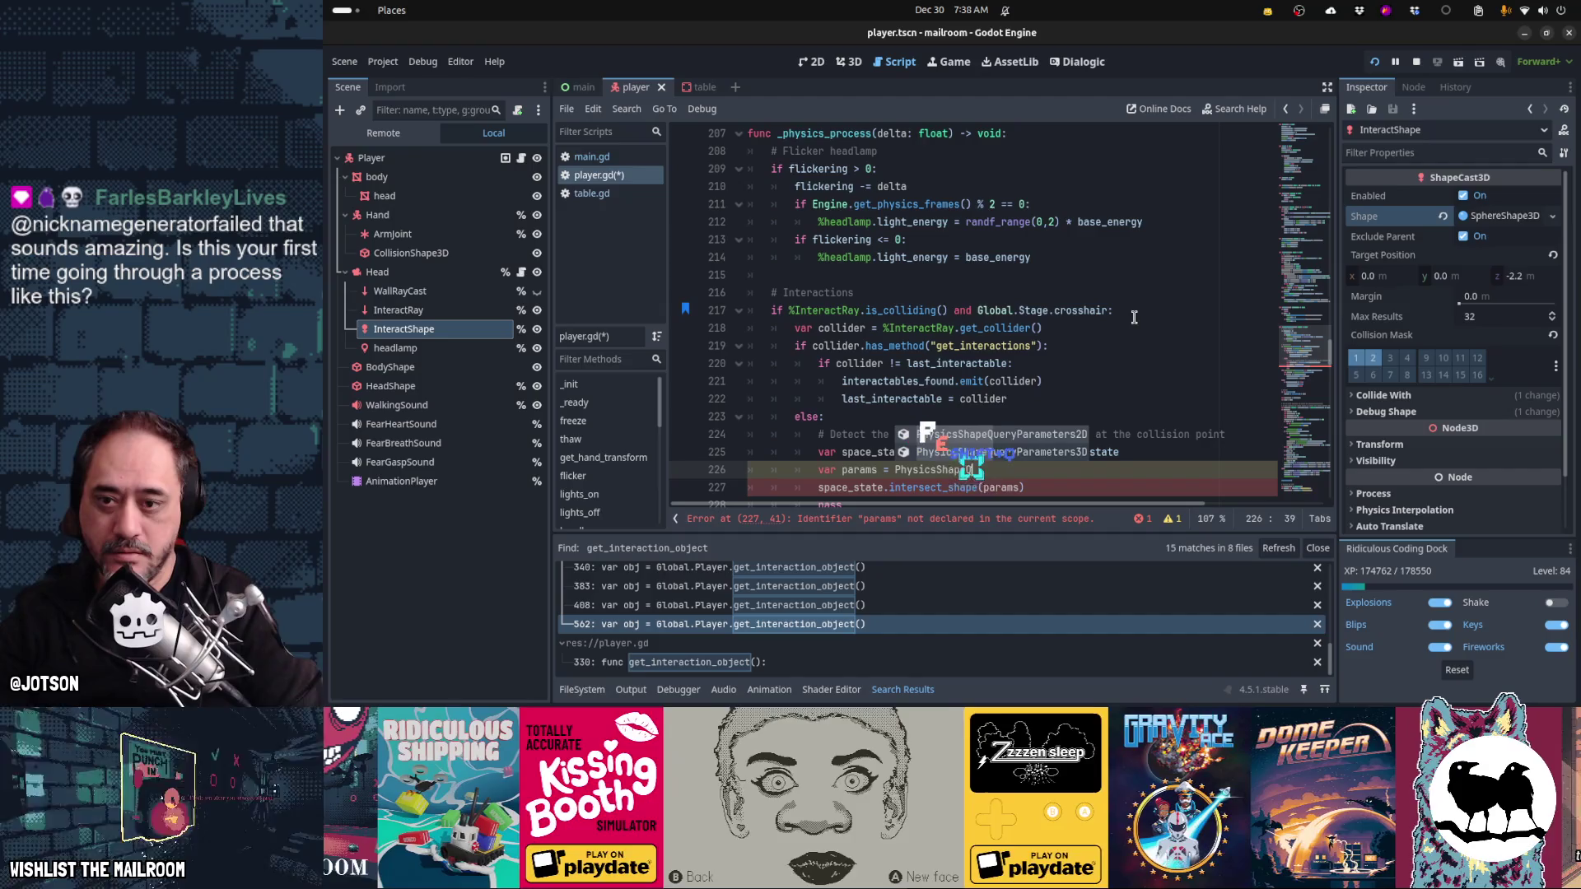
key("Return")
type(".new()")
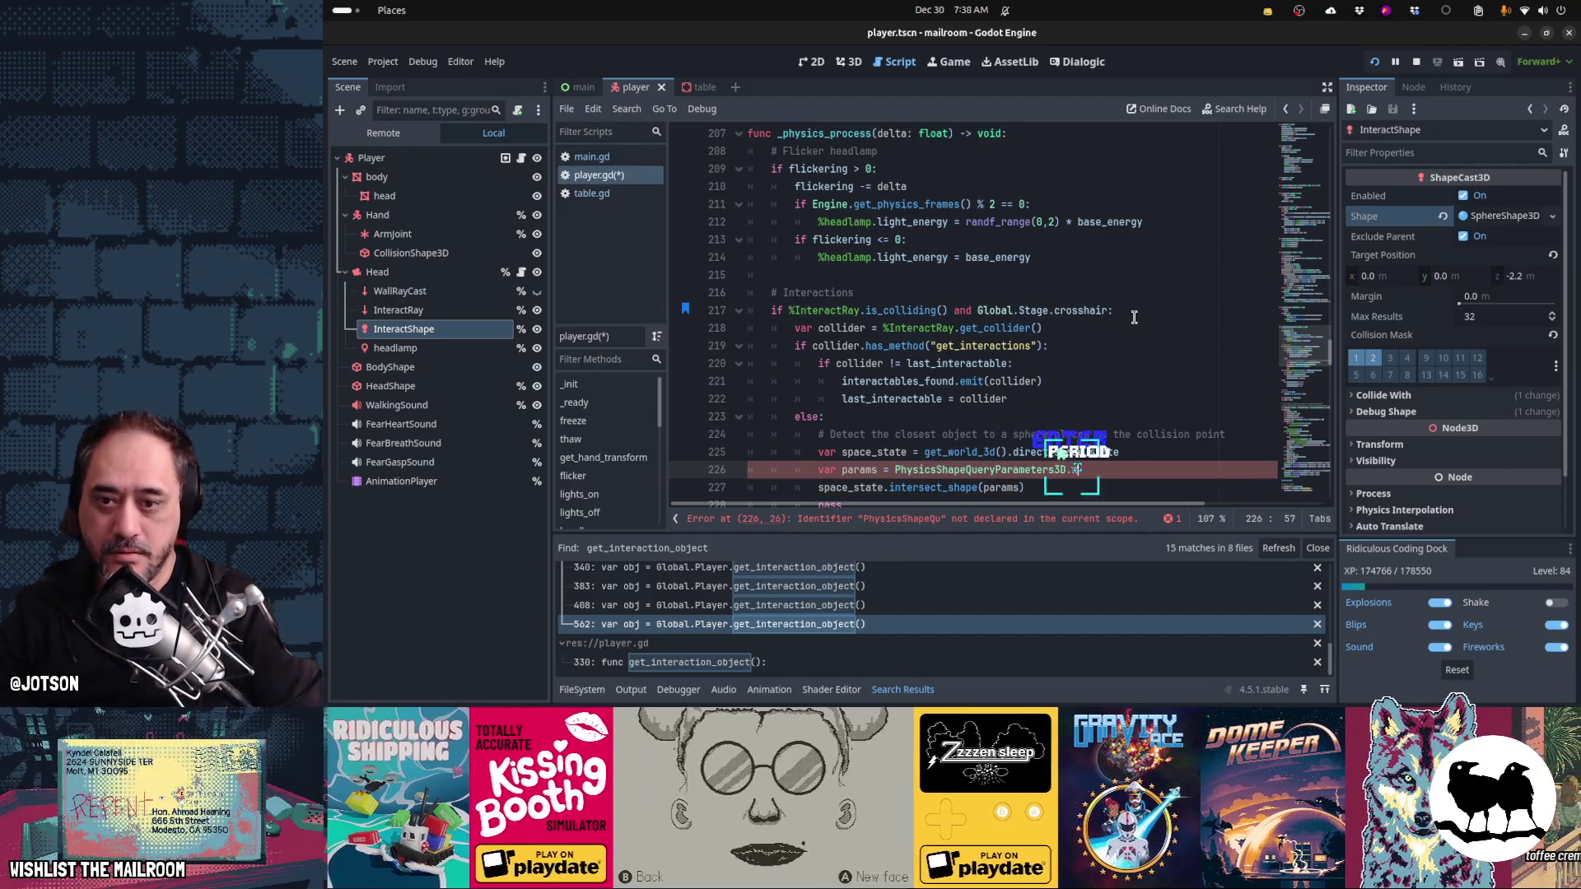
key("Return")
type("param")
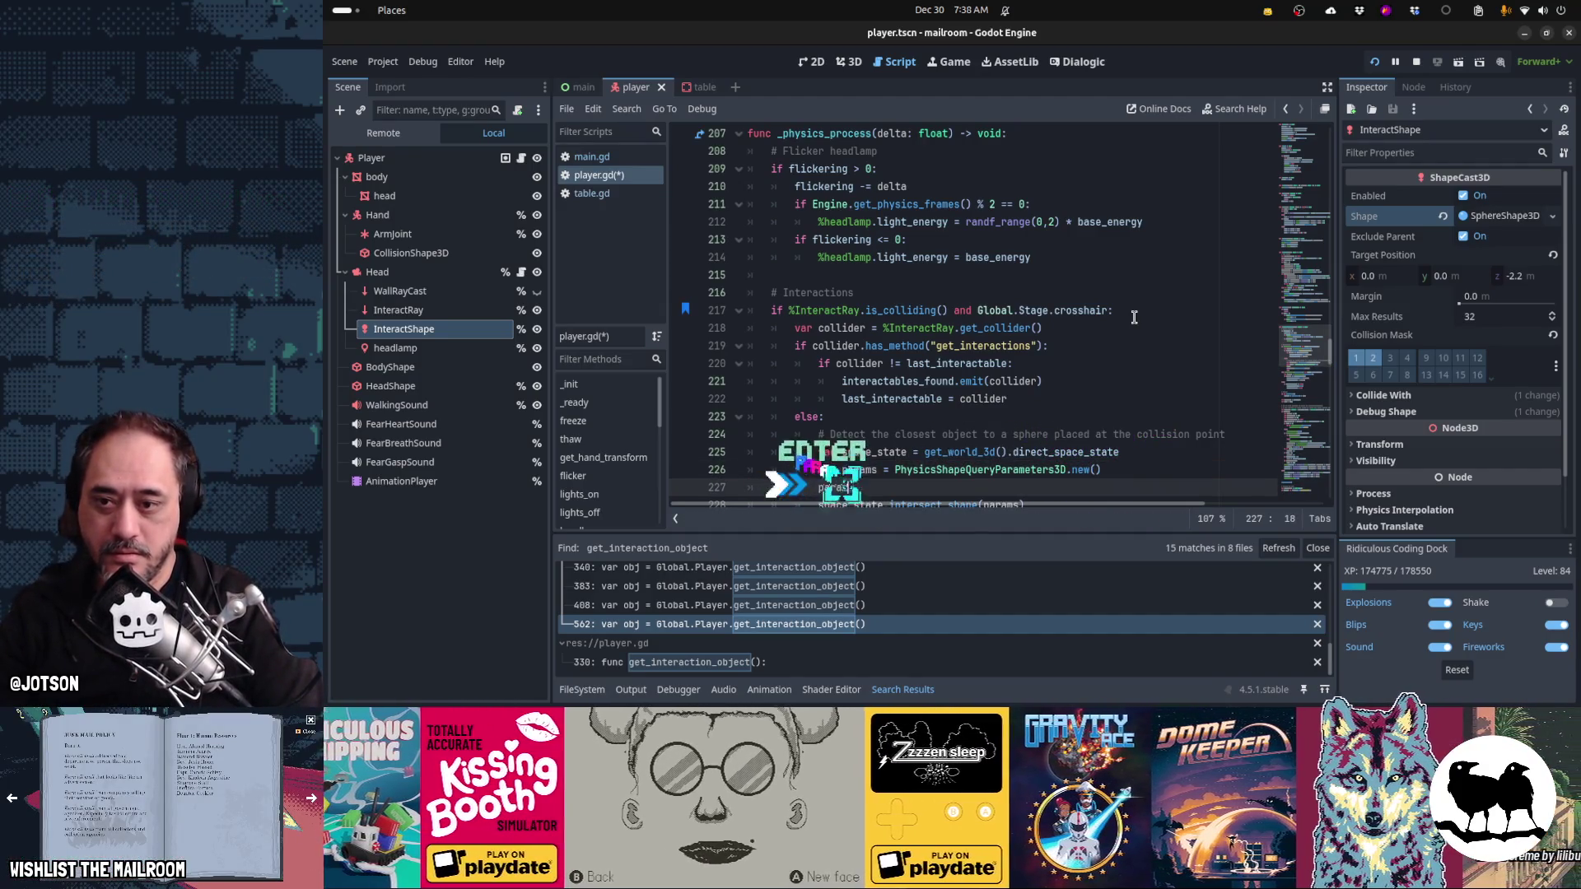
type("s.set_sha")
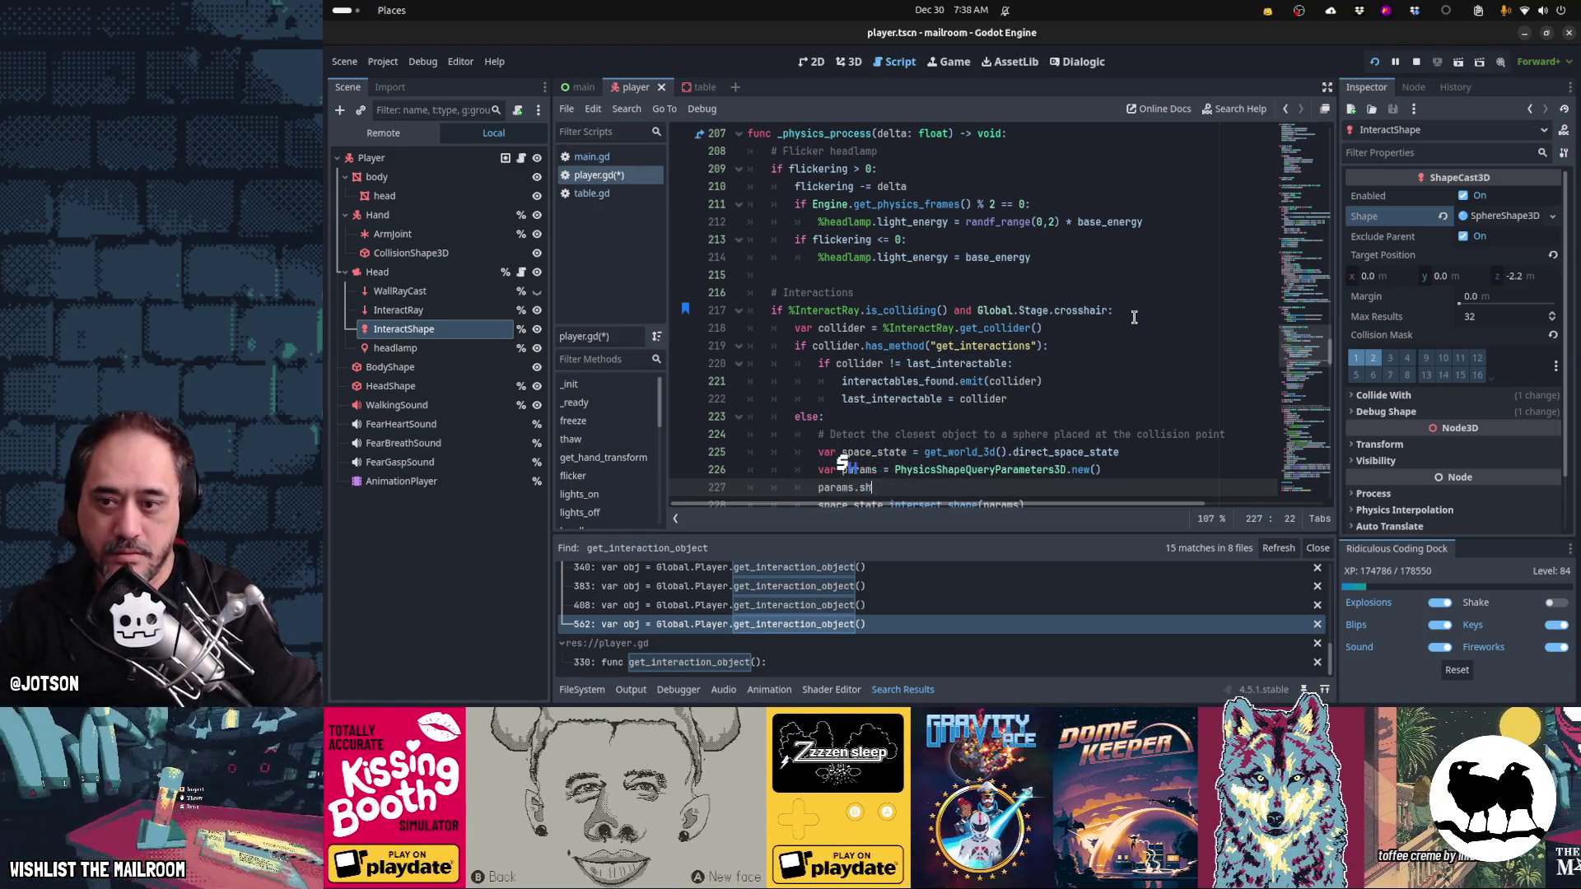
type("ape = ")
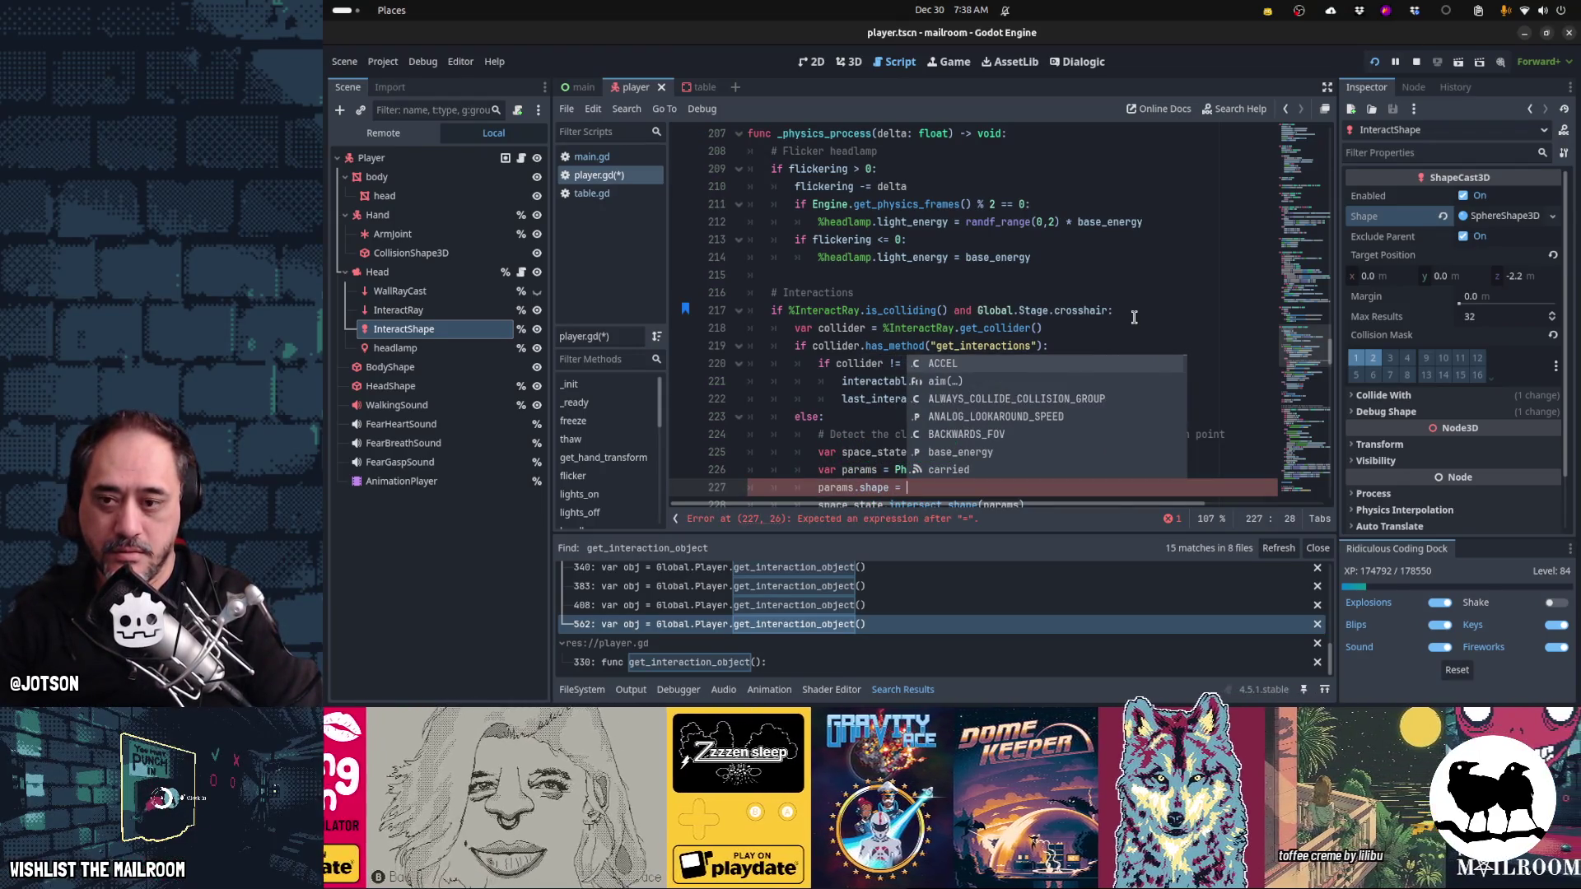
type("sphere_sp")
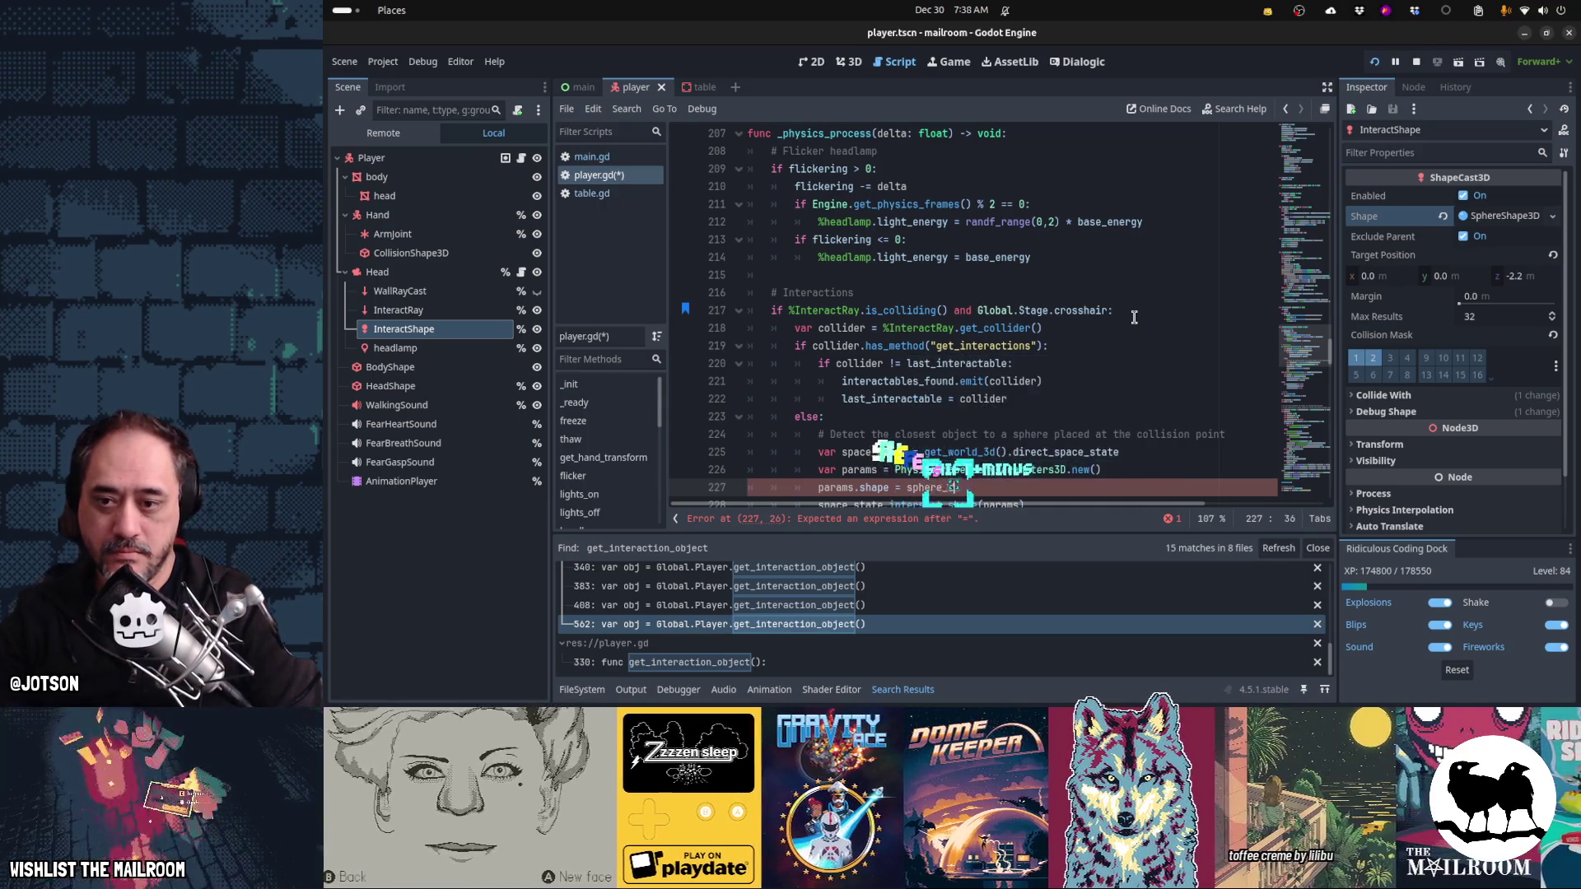
key("BackSpace")
type("hape")
key("Up")
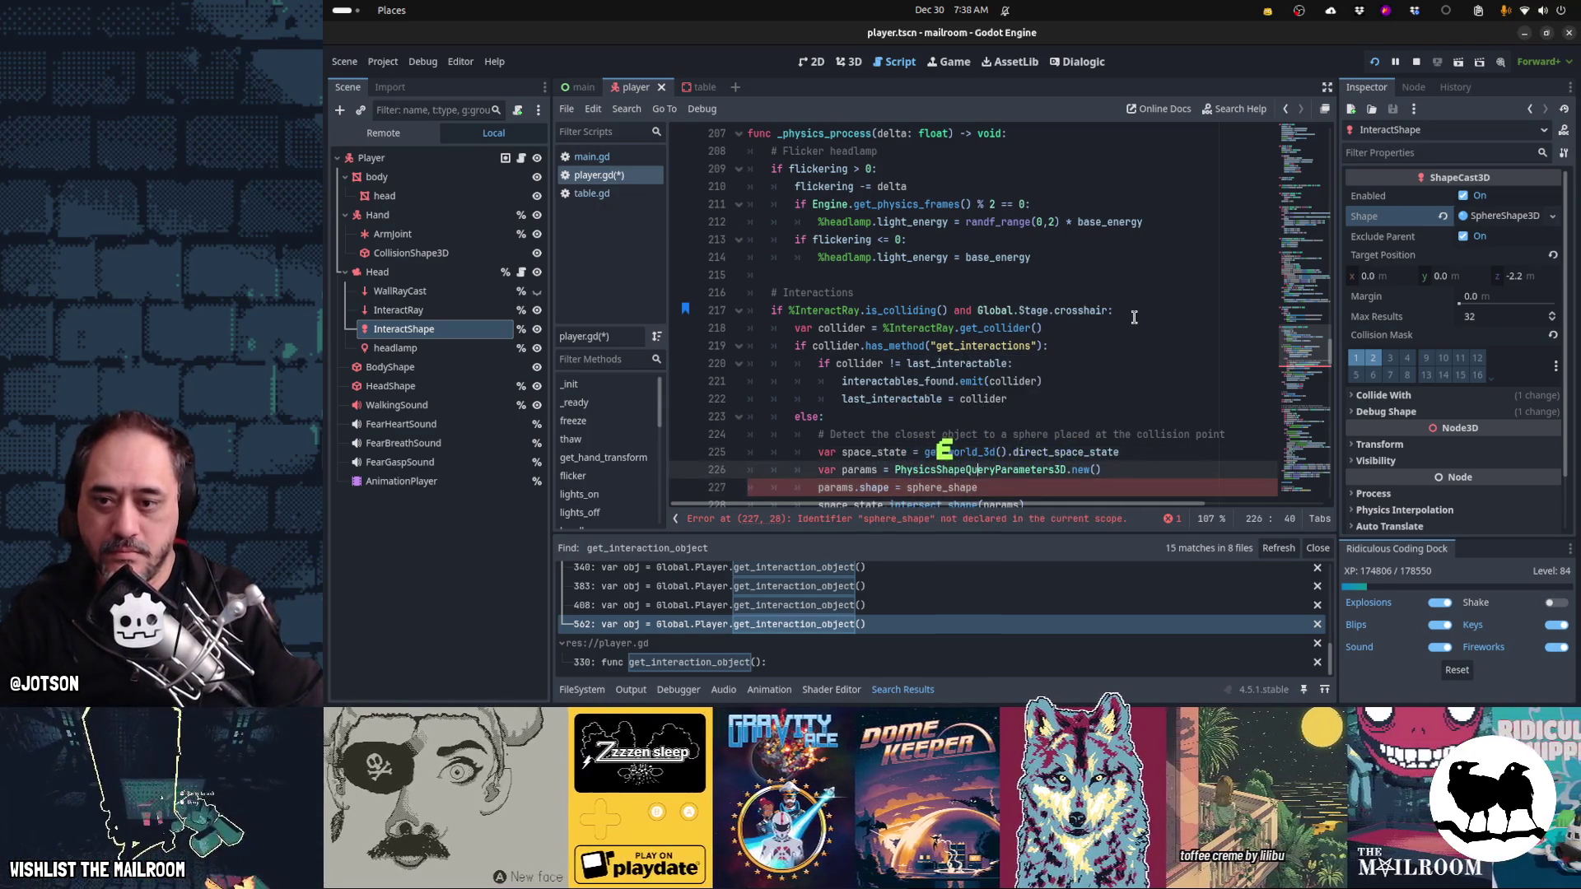
key("ctrl+shift+Return")
- Declare var sphere_shape = SphereShape3D.new() with sphere_shape.radius = 0.1 above the params creation
type("var sp")
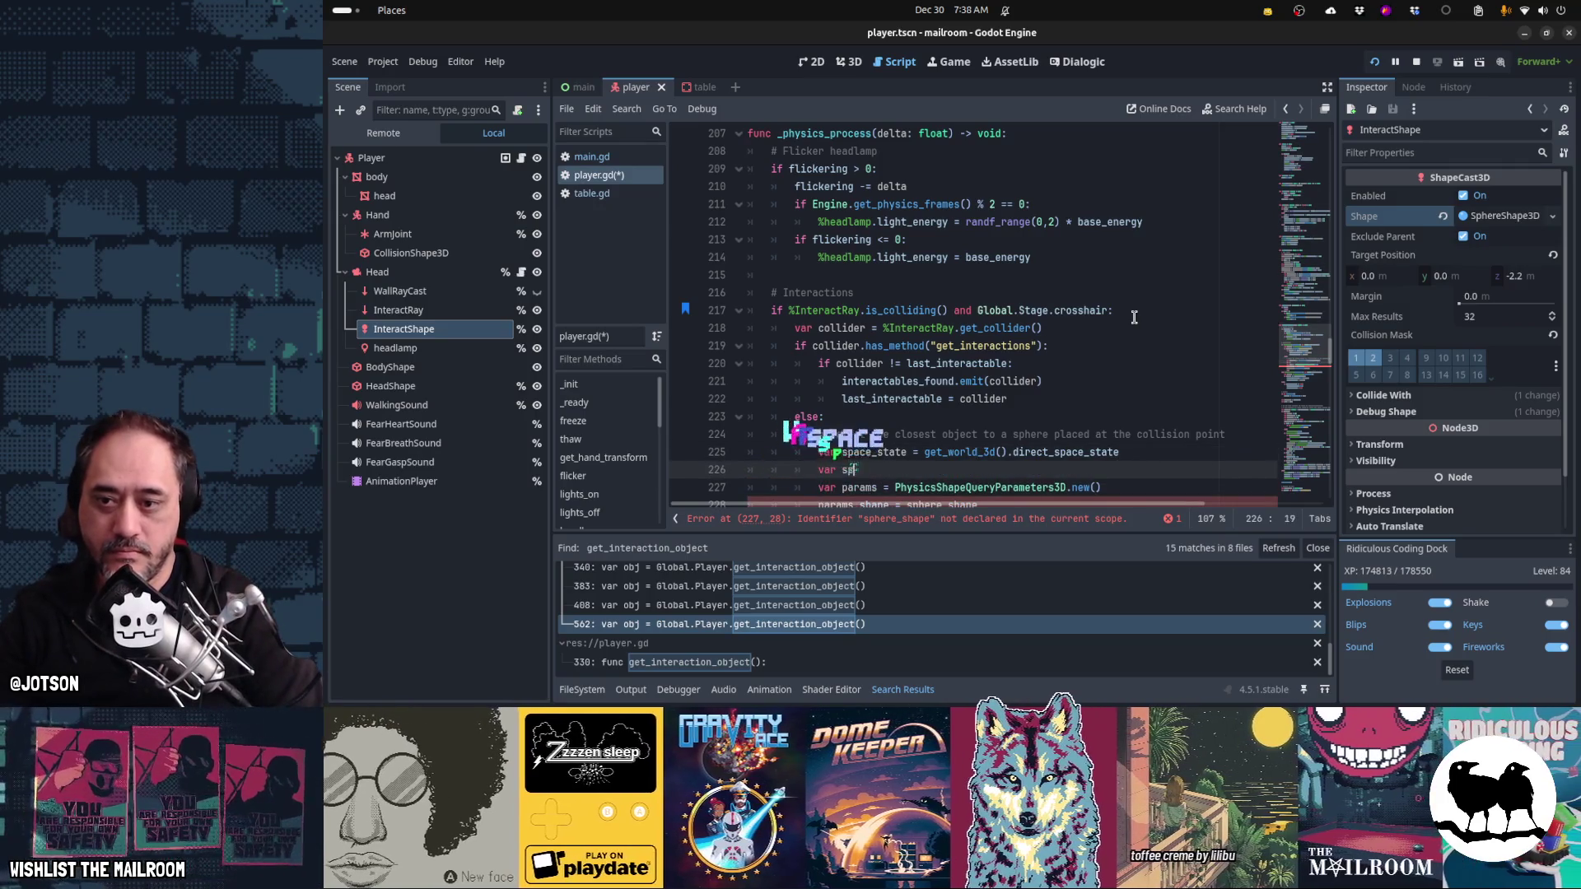
type("here_shape = ")
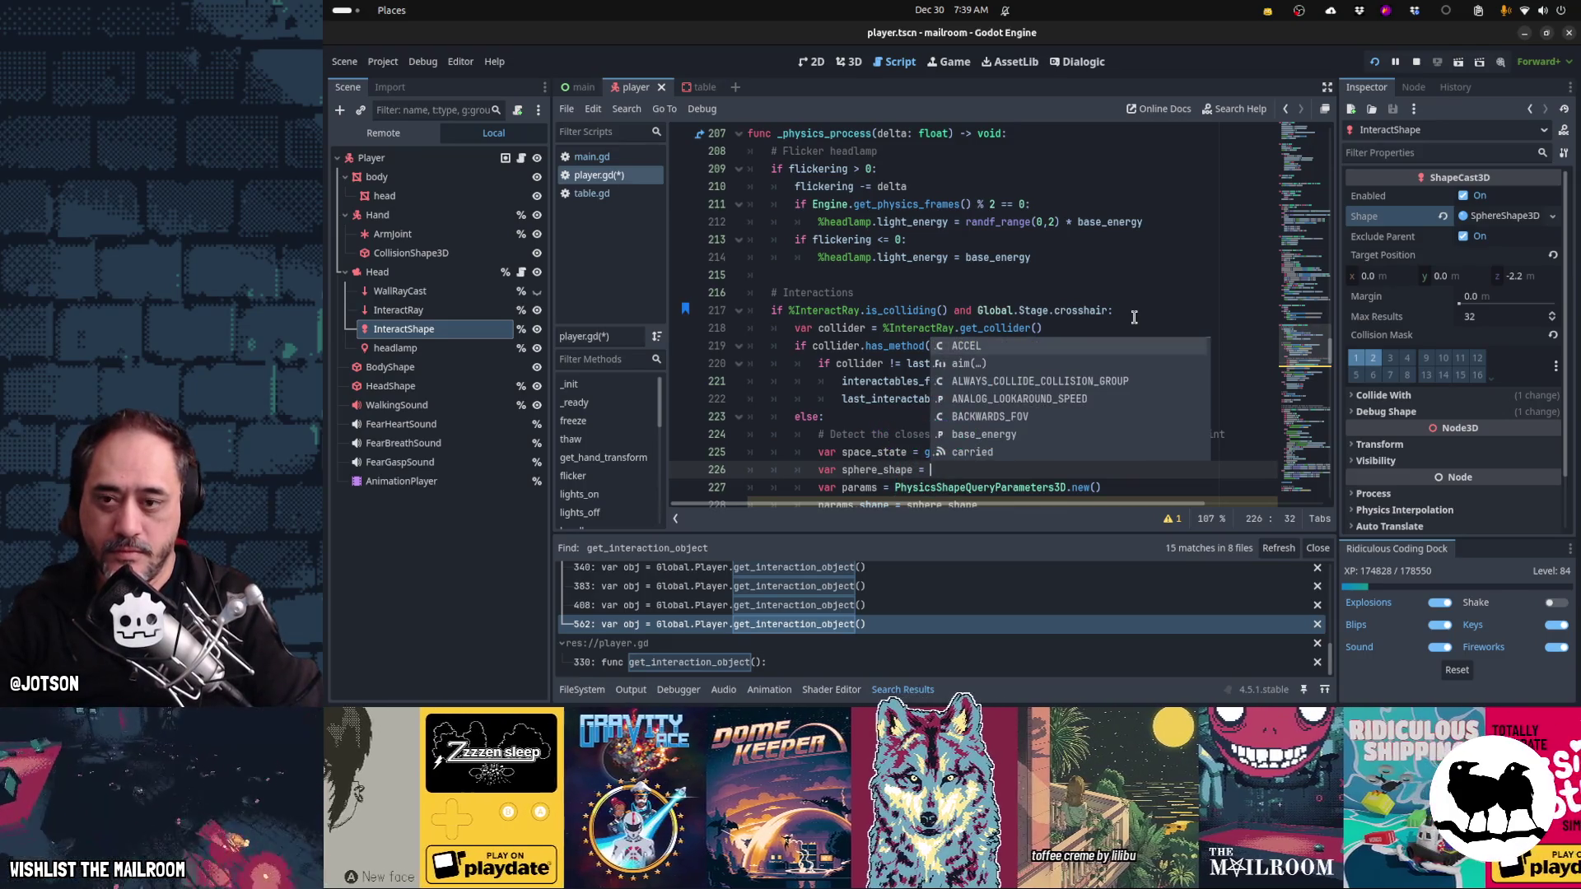
type("Sph")
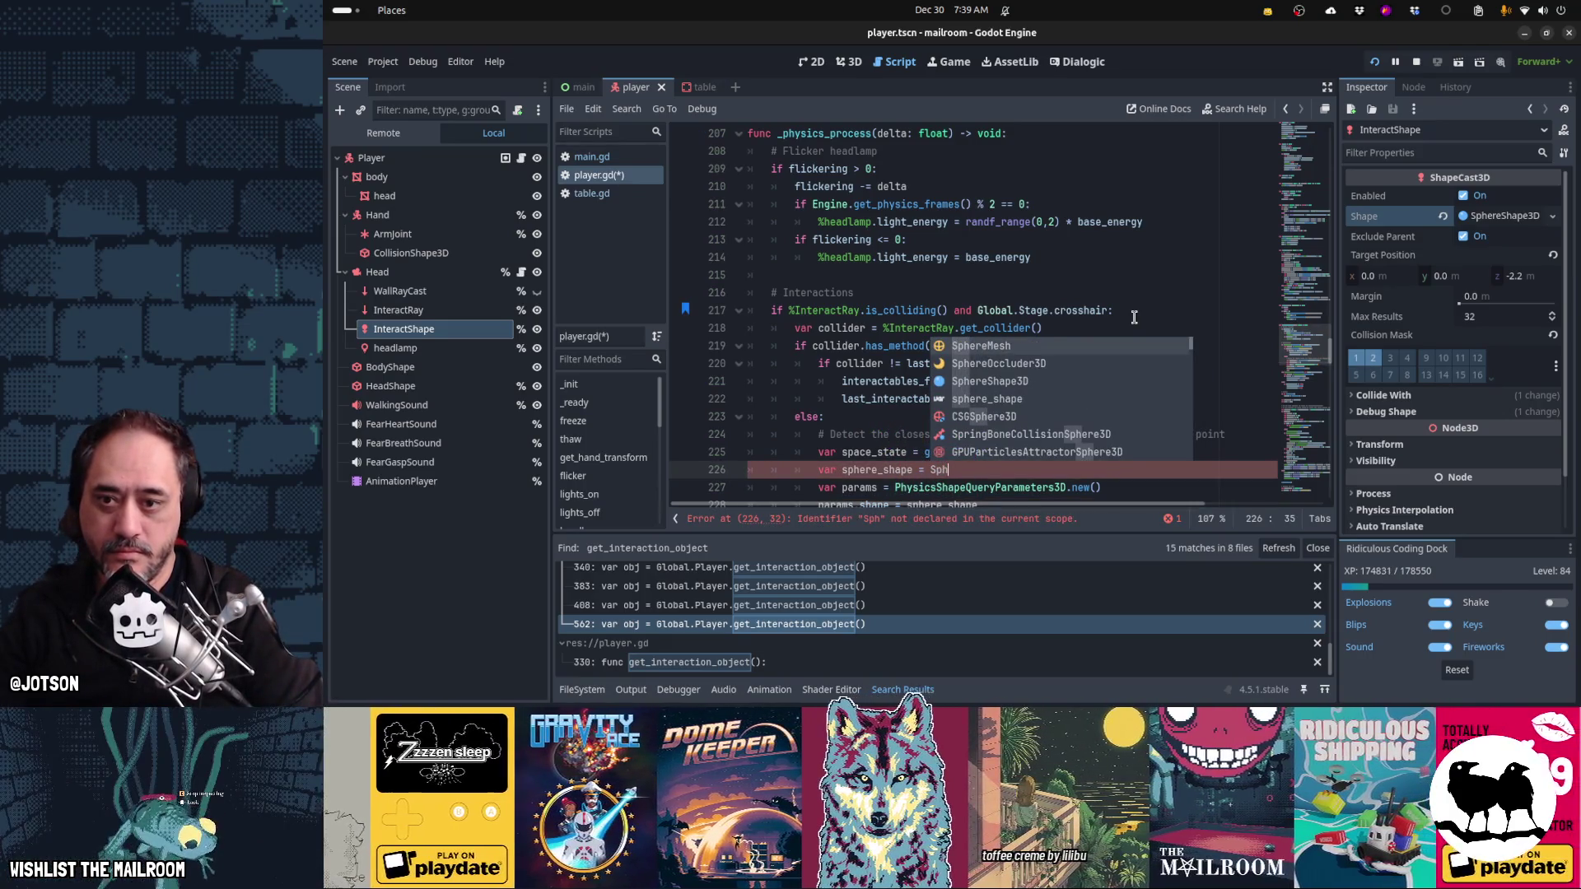
key("Down")
key("Down")
key("Return")
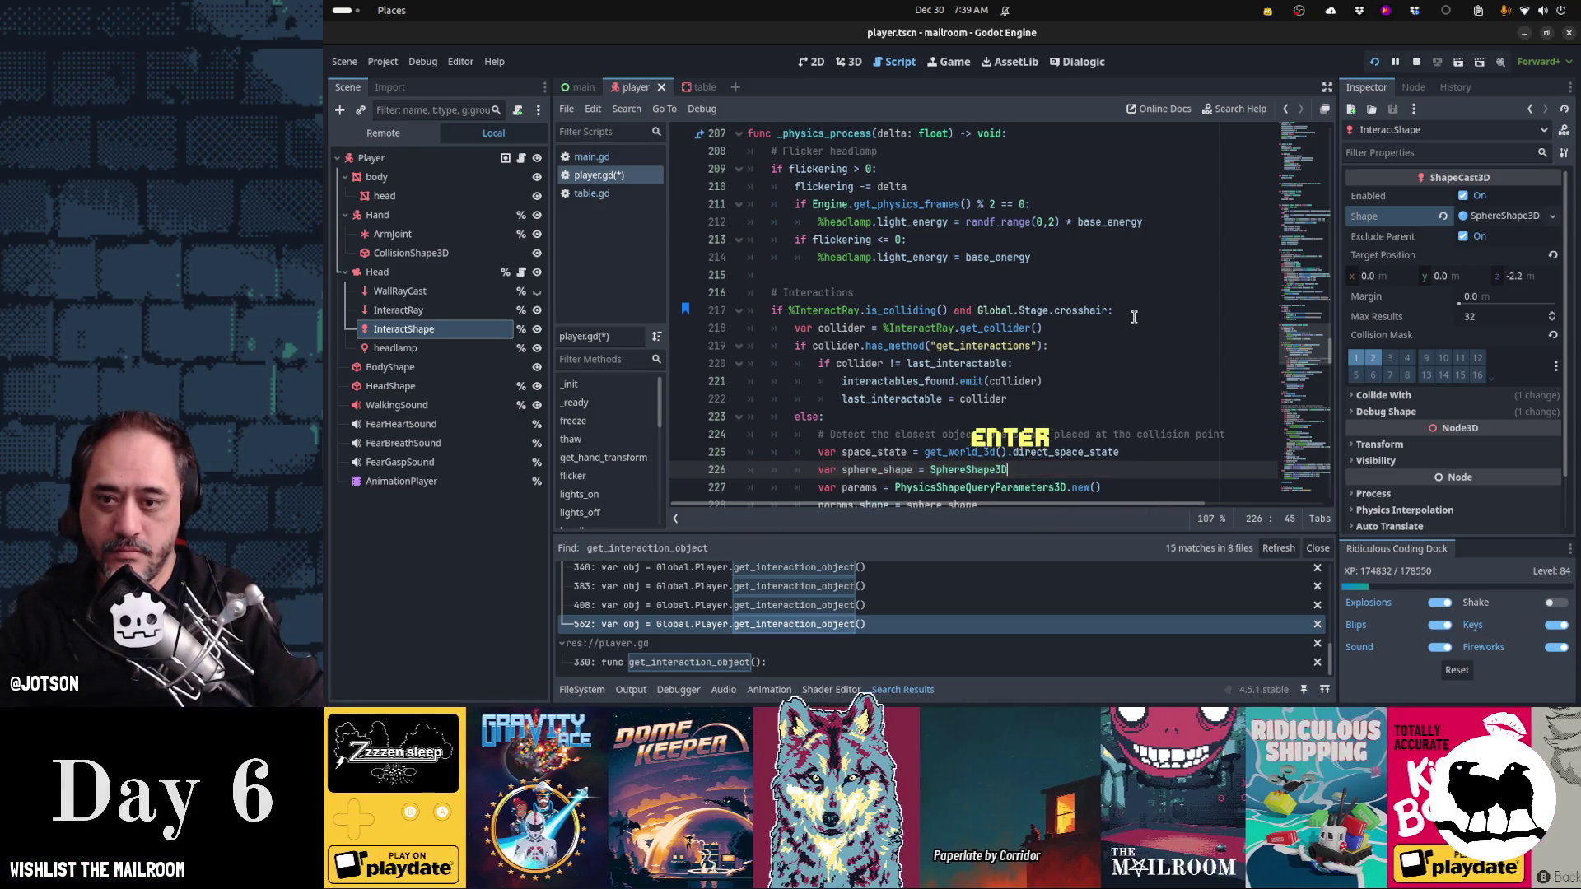
type(".new()")
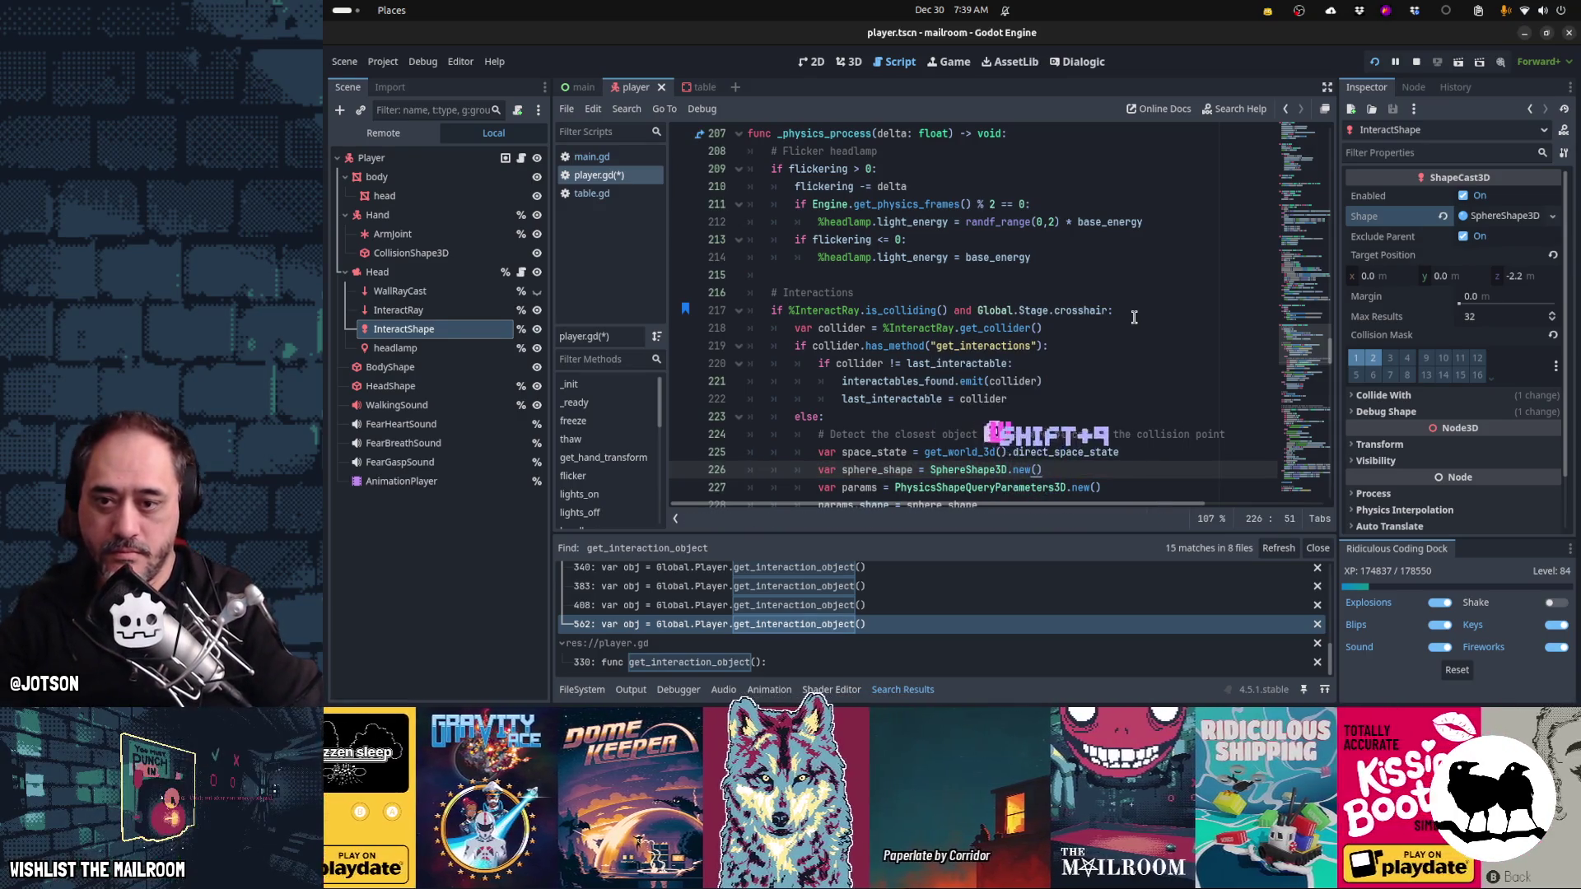
key("Return")
type("sphere_sha")
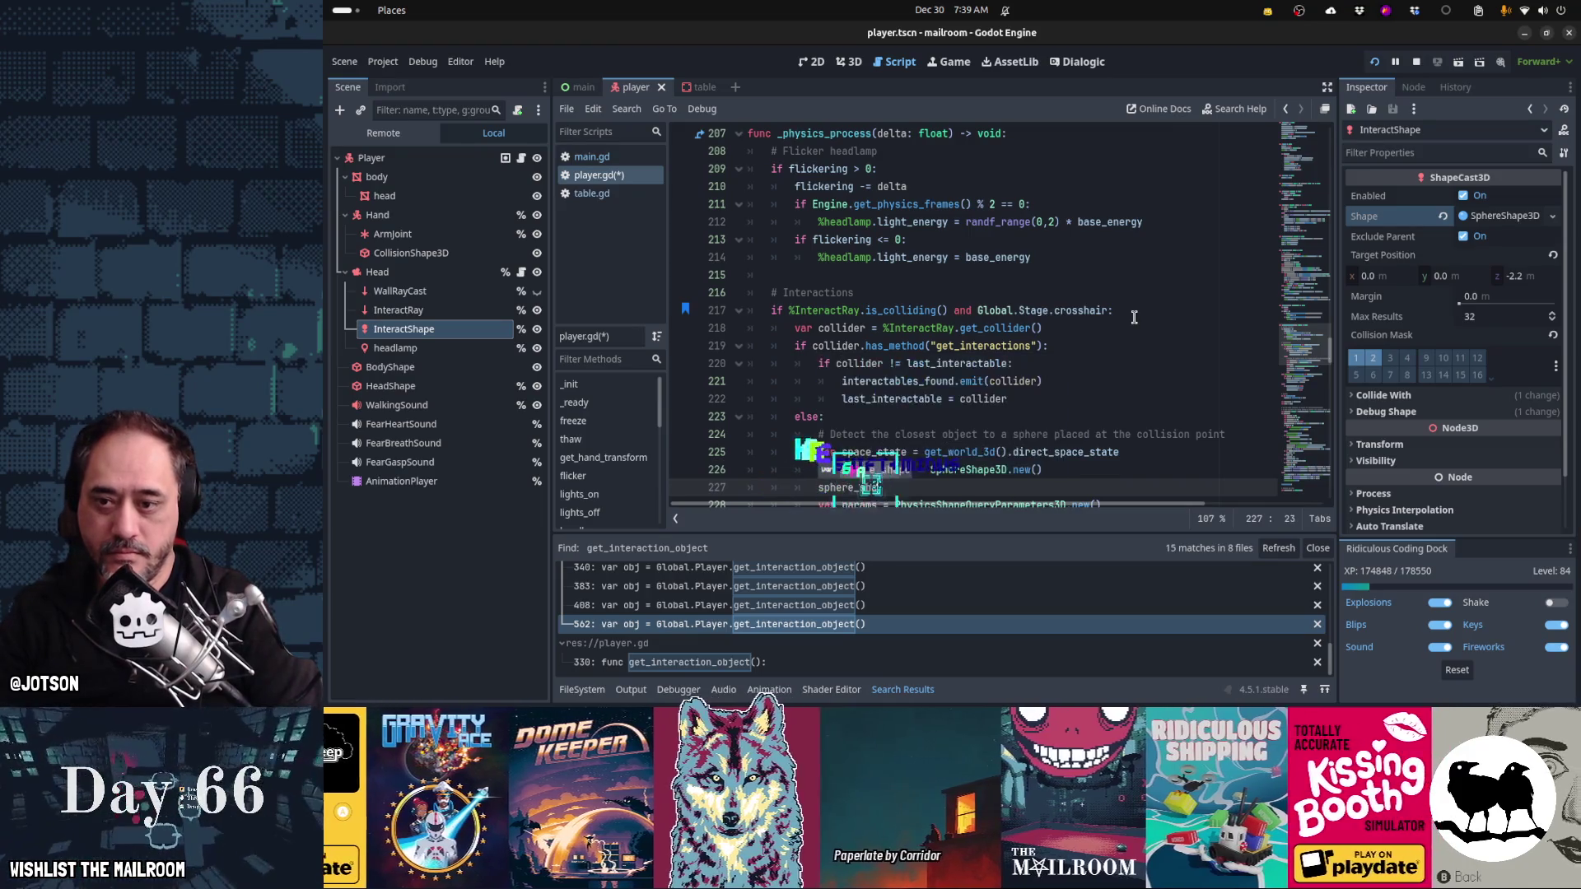
type("pe.radiu")
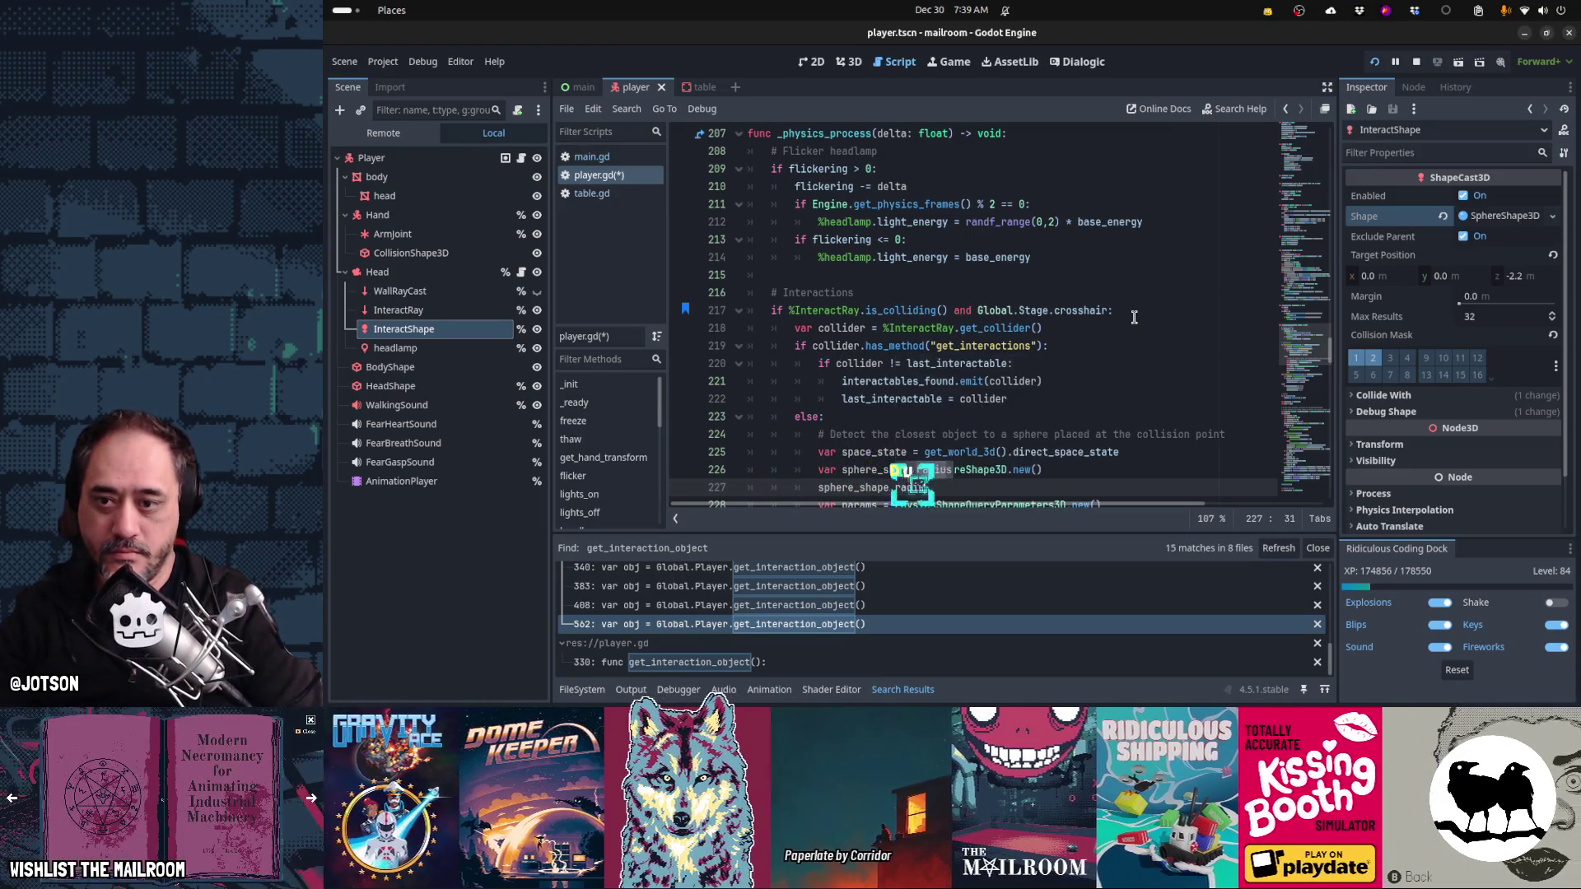
type("s = 0.1")
scroll(1133, 317, "down", 1)
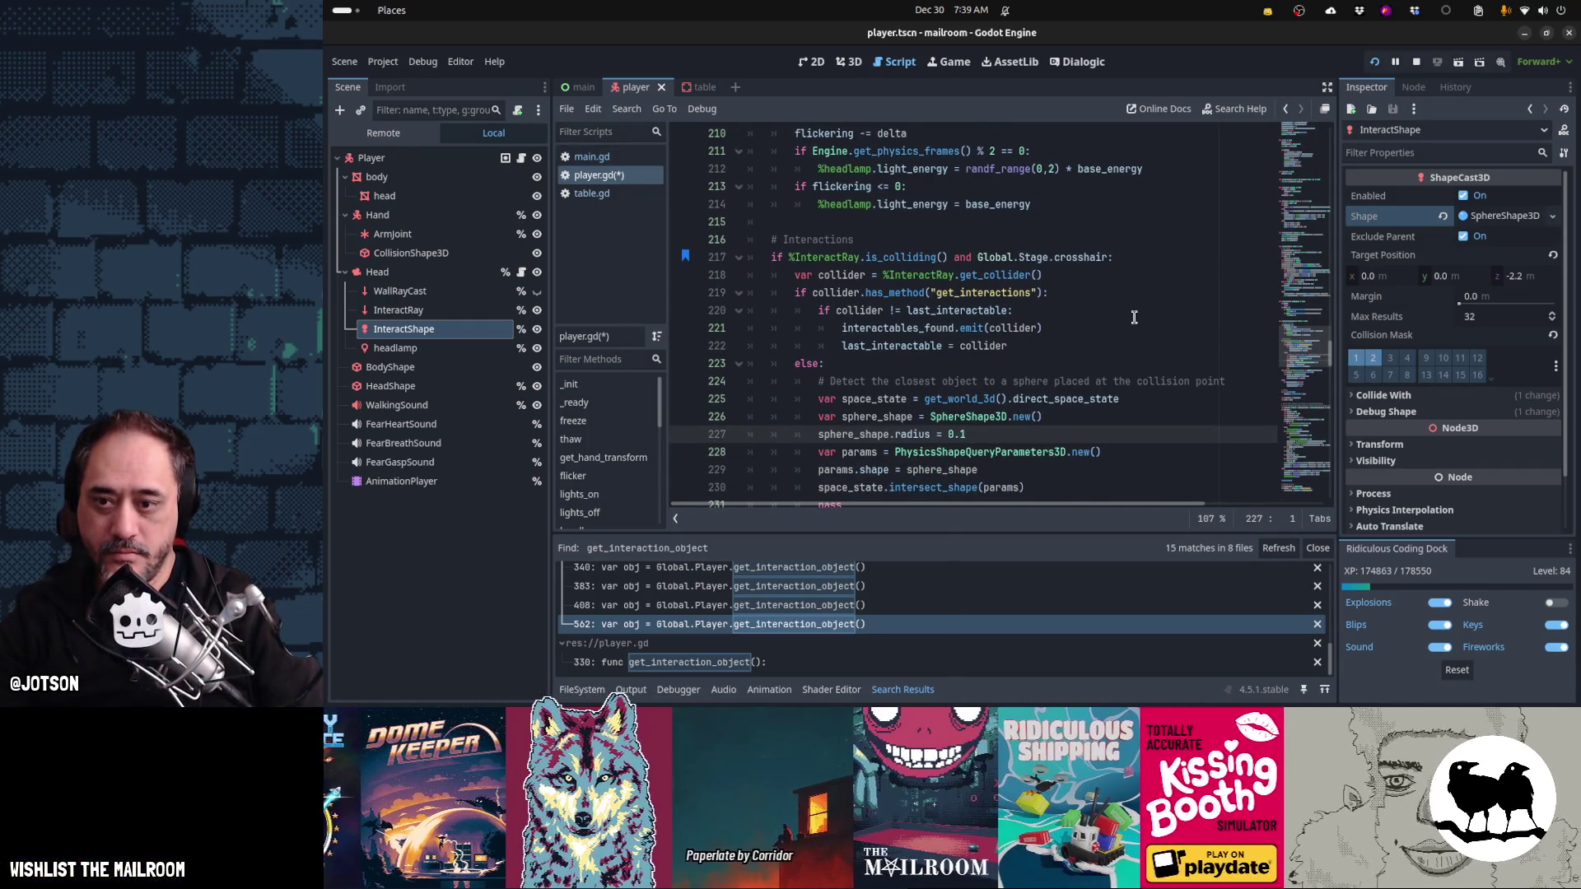
key("Down")
key("Down")
key("End")
key("Return")
- After params.shape, add a params.transform = Transform3D() assignment
type("params.")
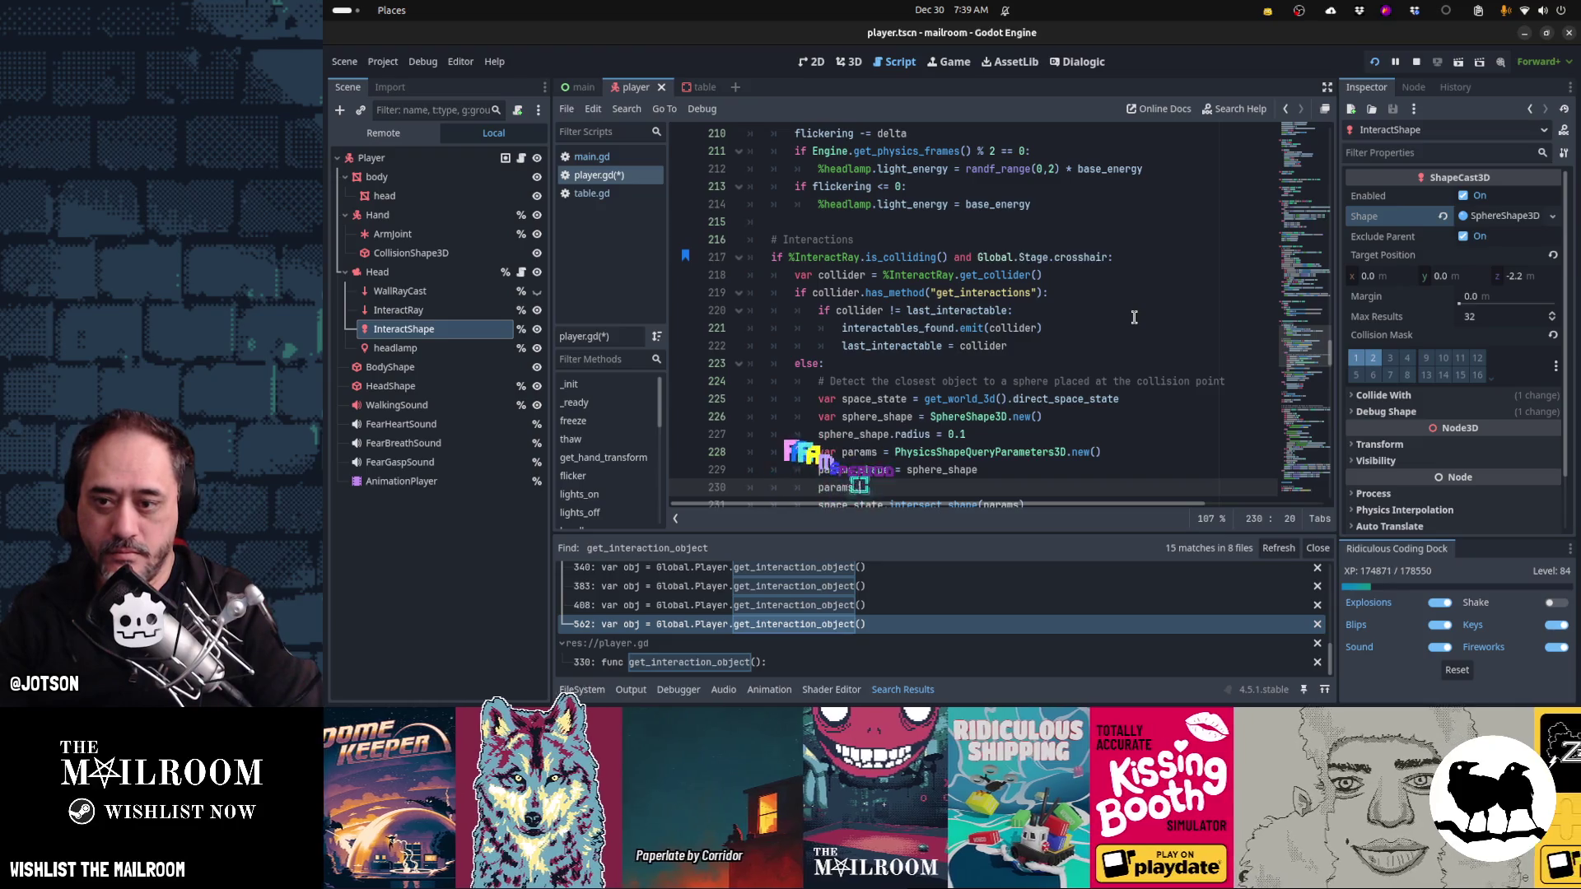
type("pos")
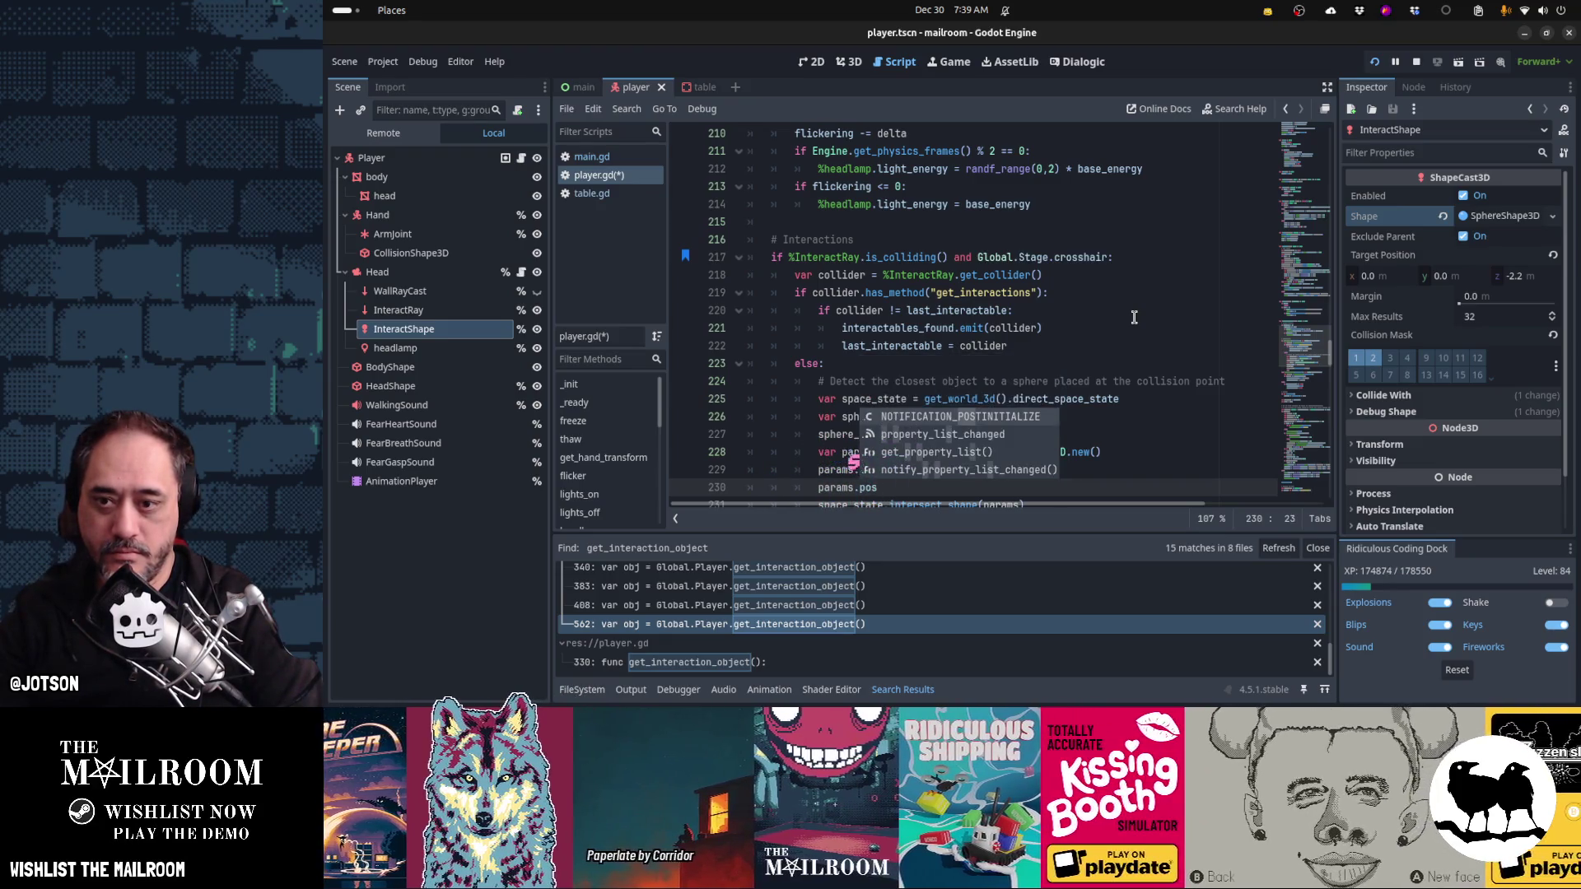
key("BackSpace")
key("BackSpace")
key("BackSpace")
type("tran")
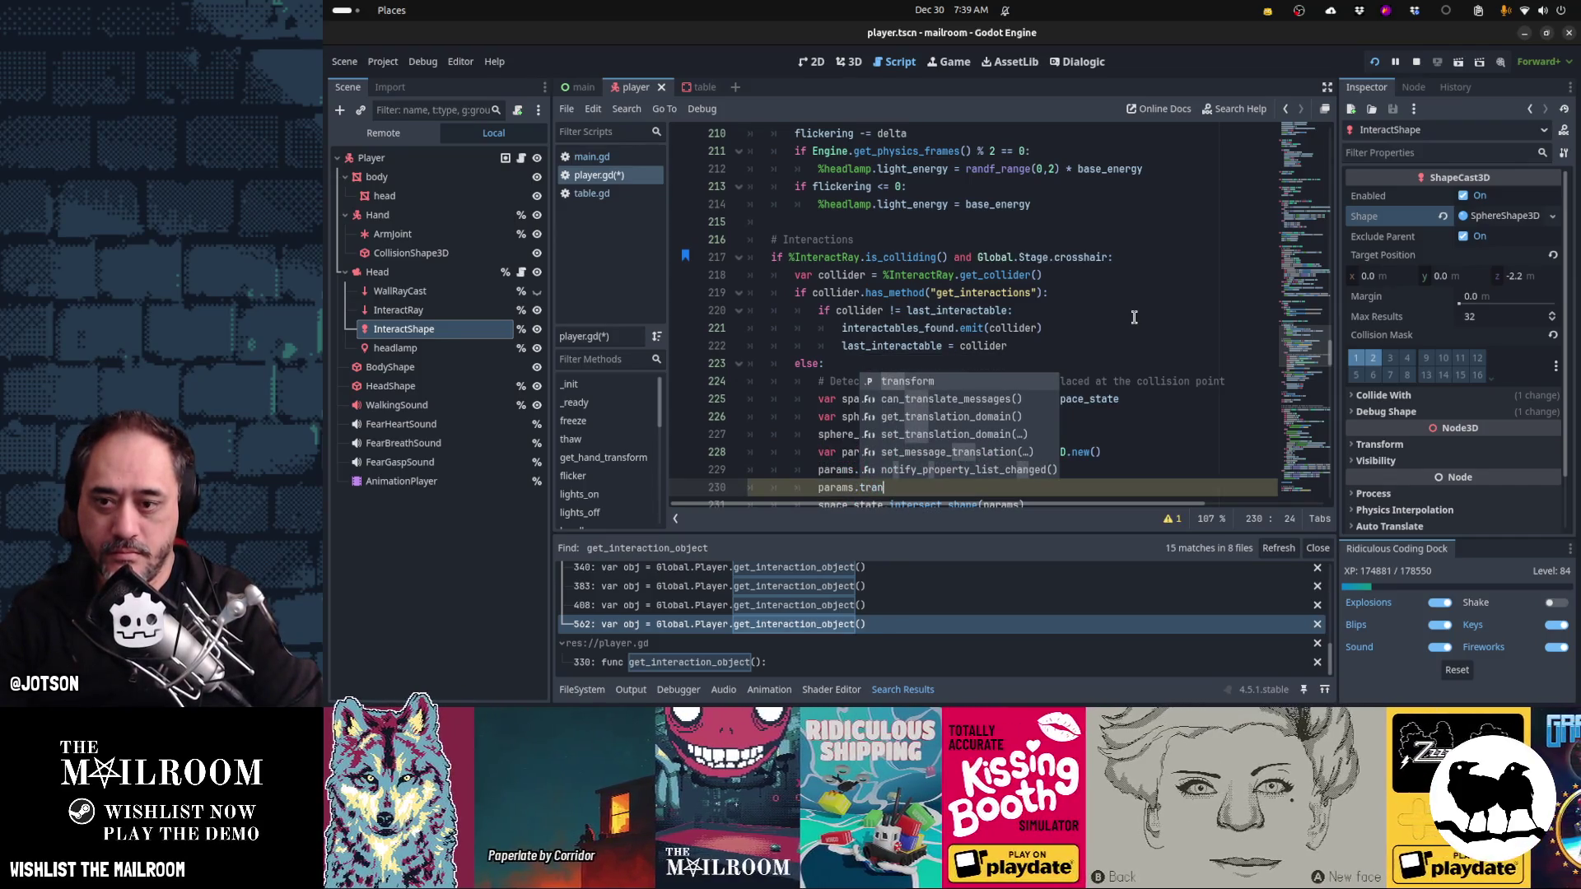
key("Return")
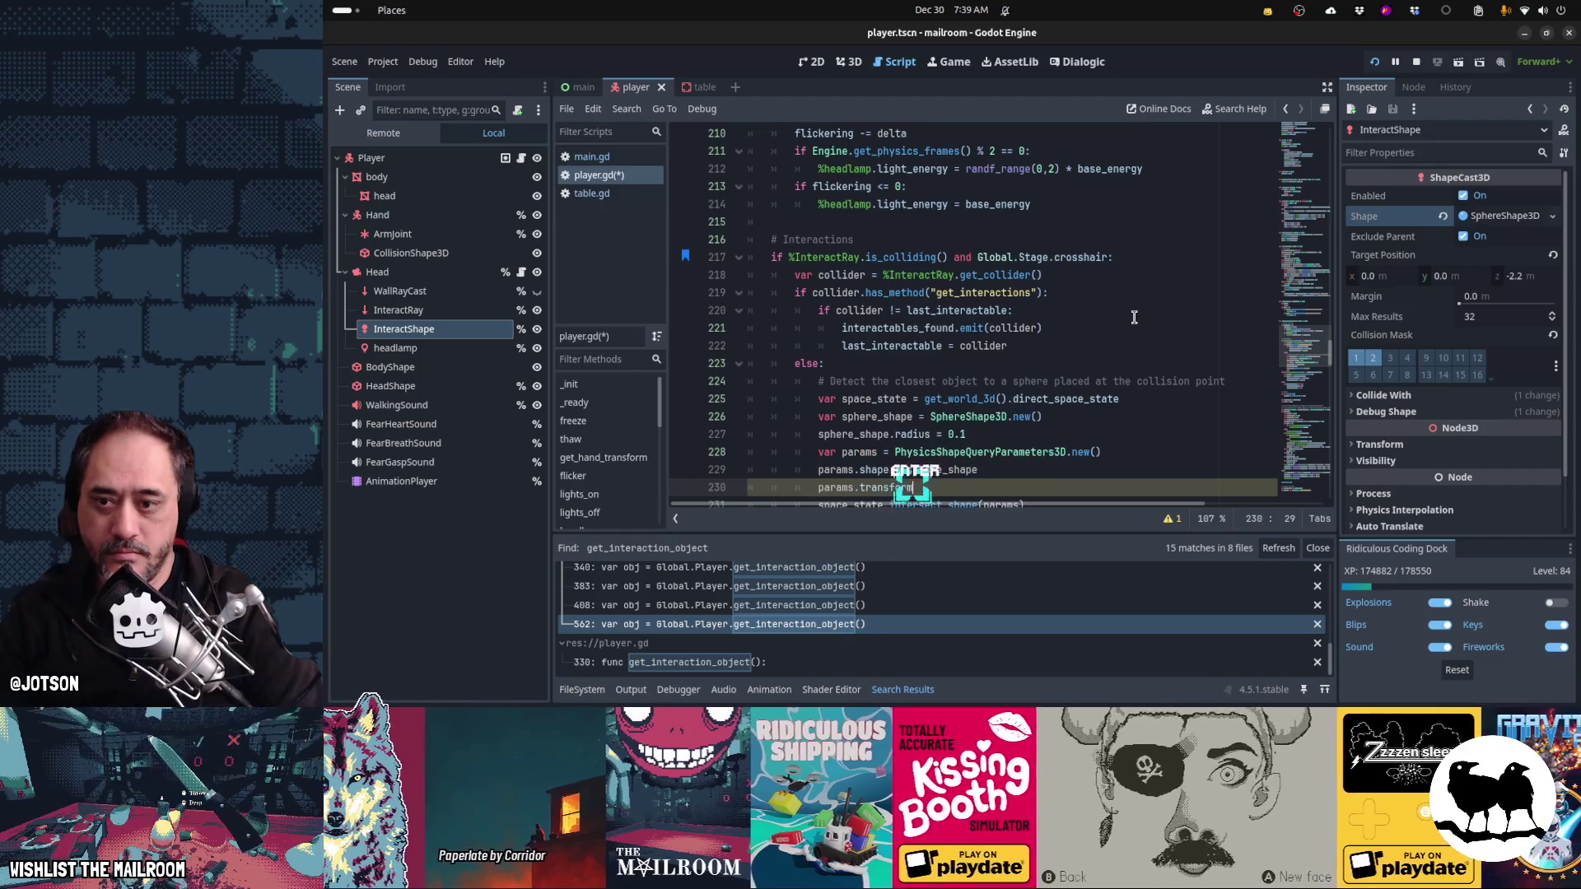
type(".")
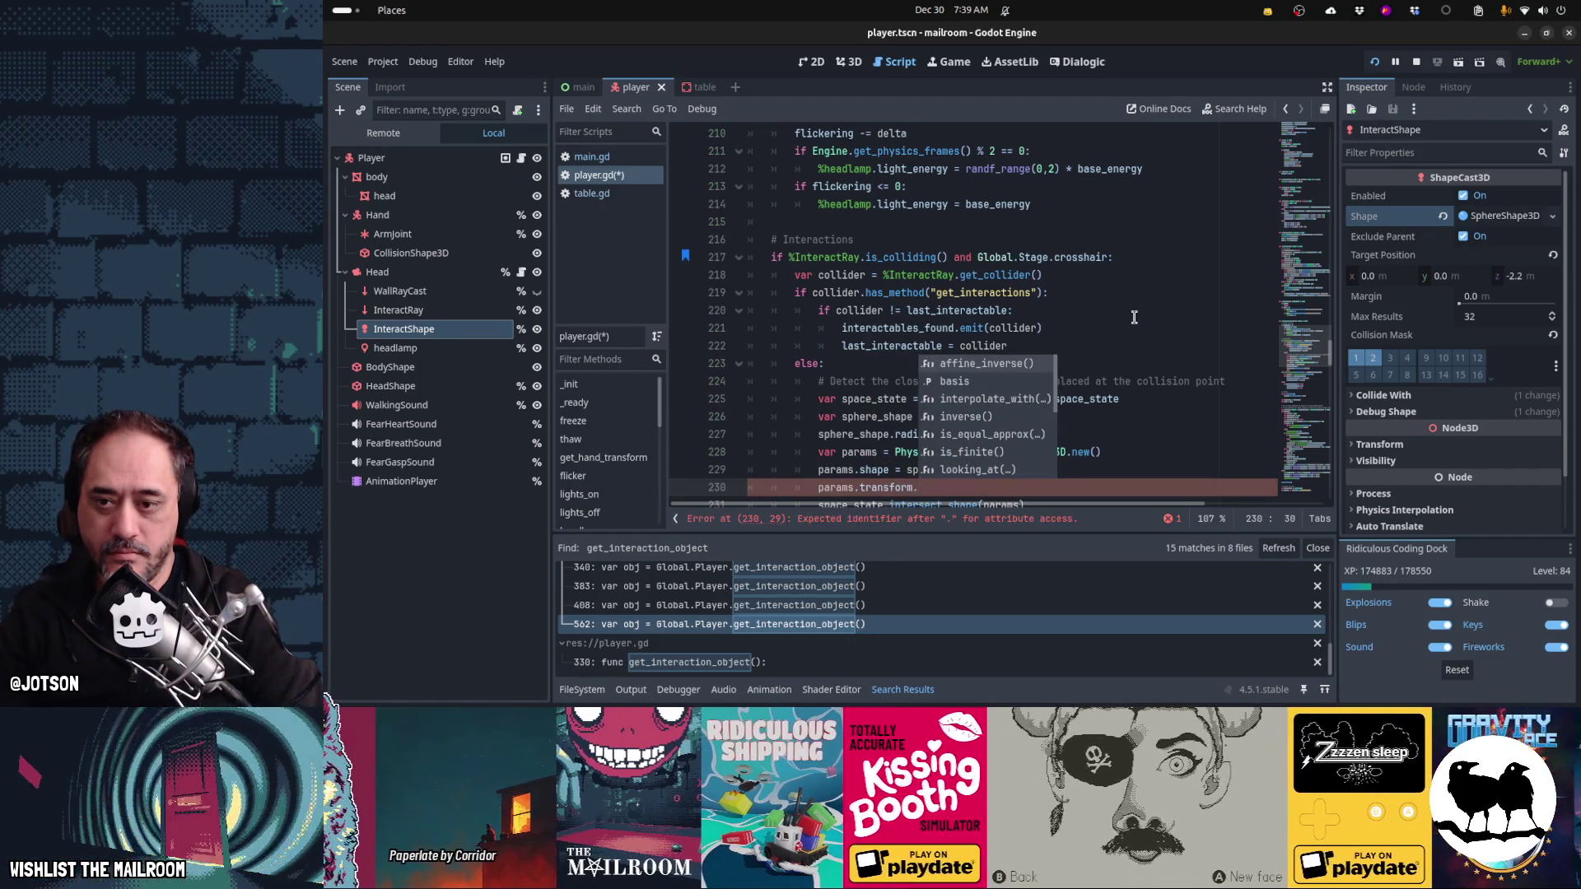
type("origin")
key("BackSpace")
key("BackSpace")
key("BackSpace")
key("BackSpace")
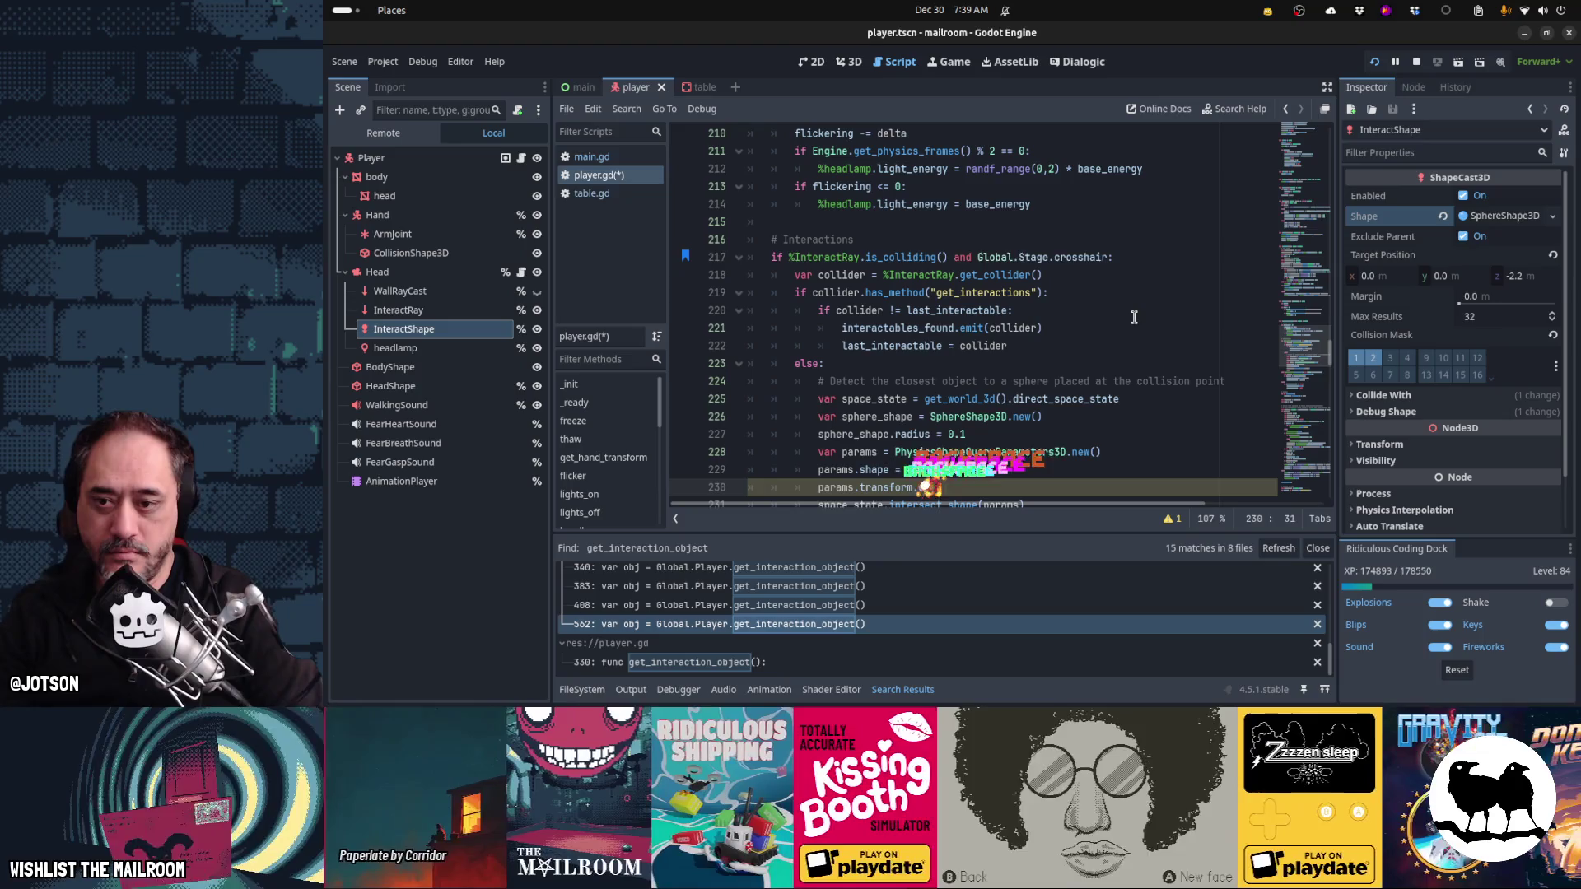
type("= Transform()")
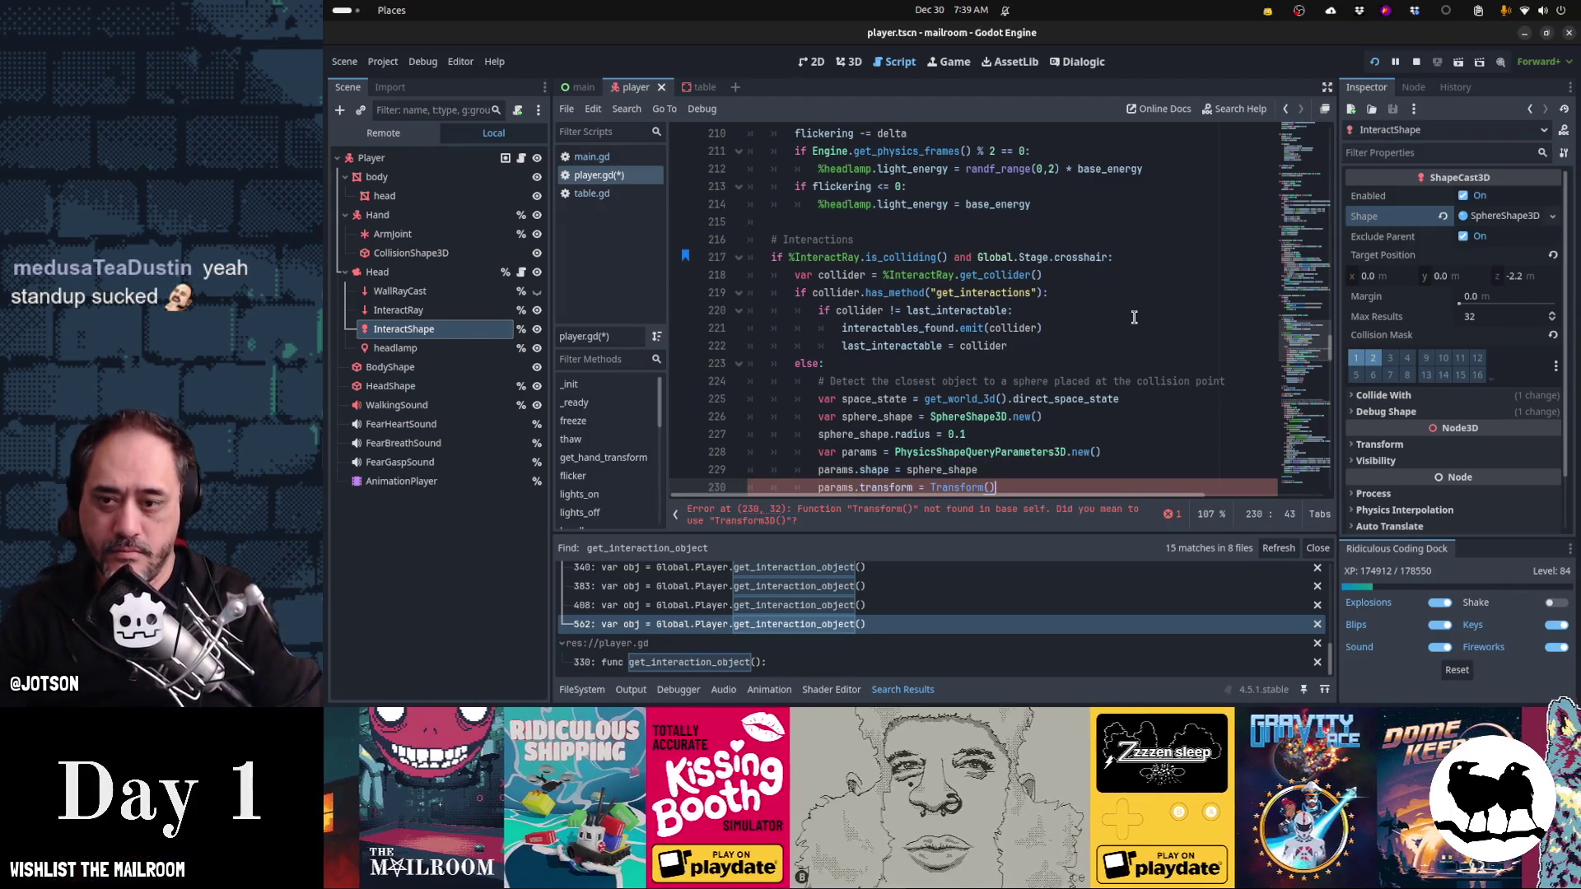
key("BackSpace")
key("BackSpace")
type(".new()")
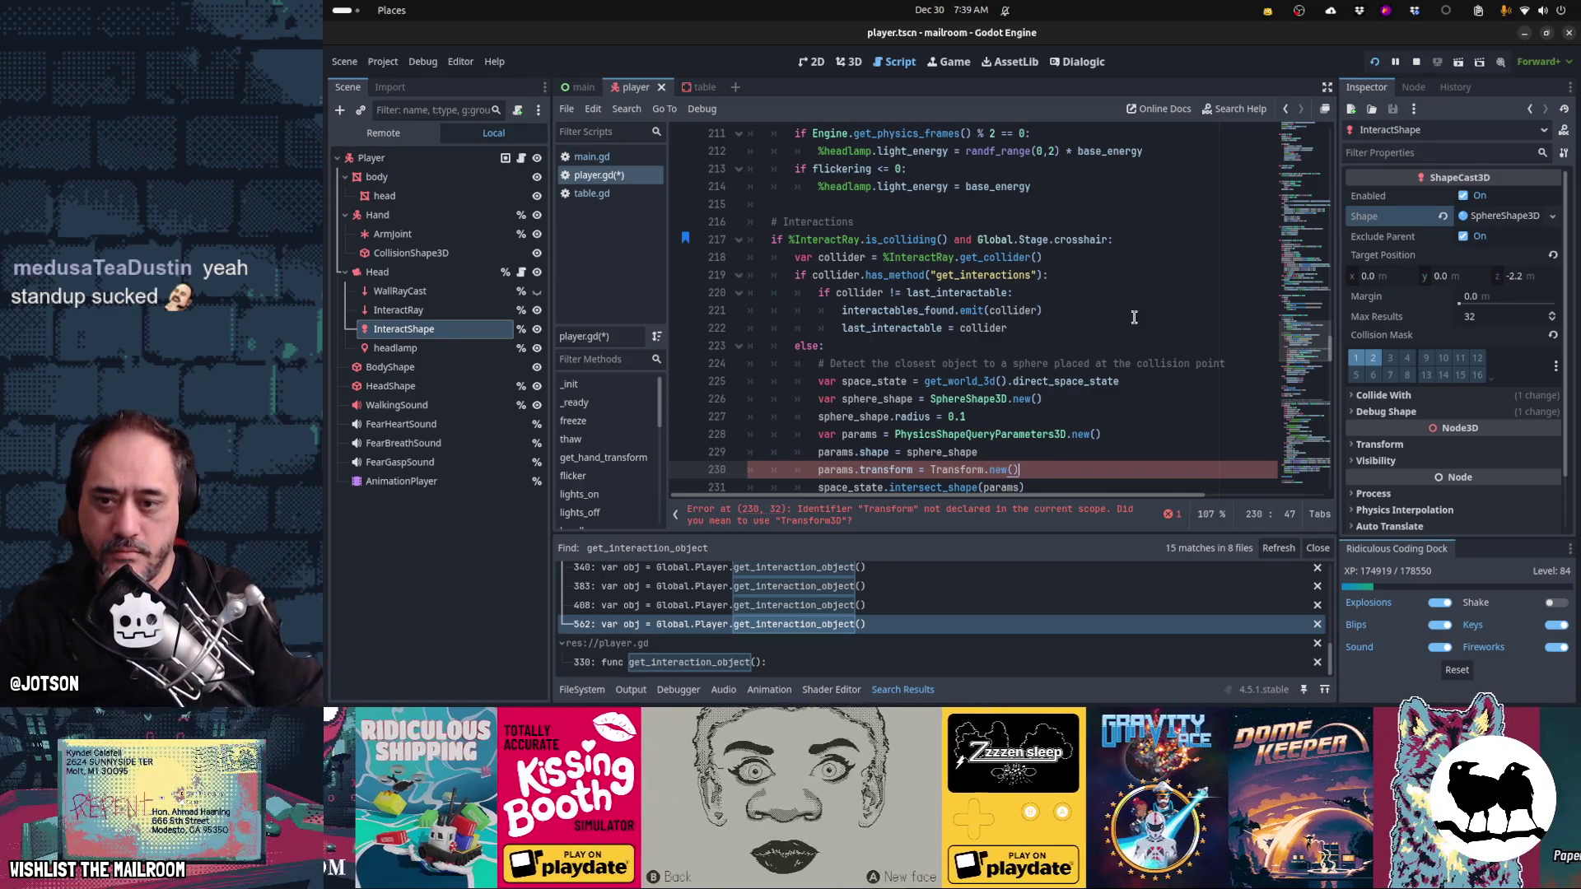
key("Left")
key("Left")
key("Left")
type("3")
key("shift+End")
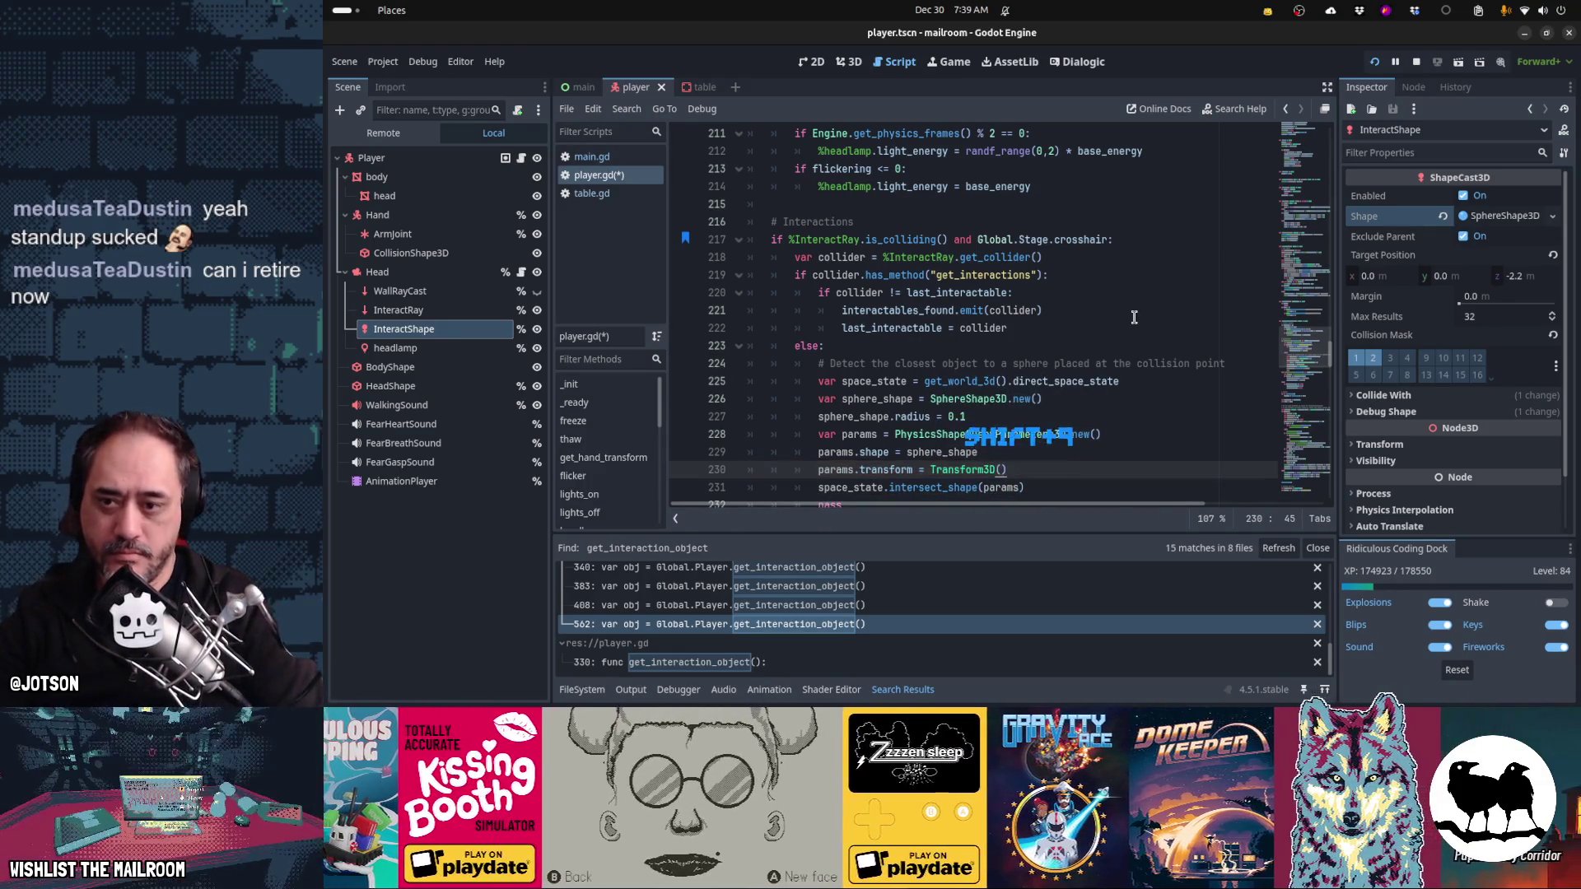
key("Return")
- Change the assignment to params.transform = xform
type("para")
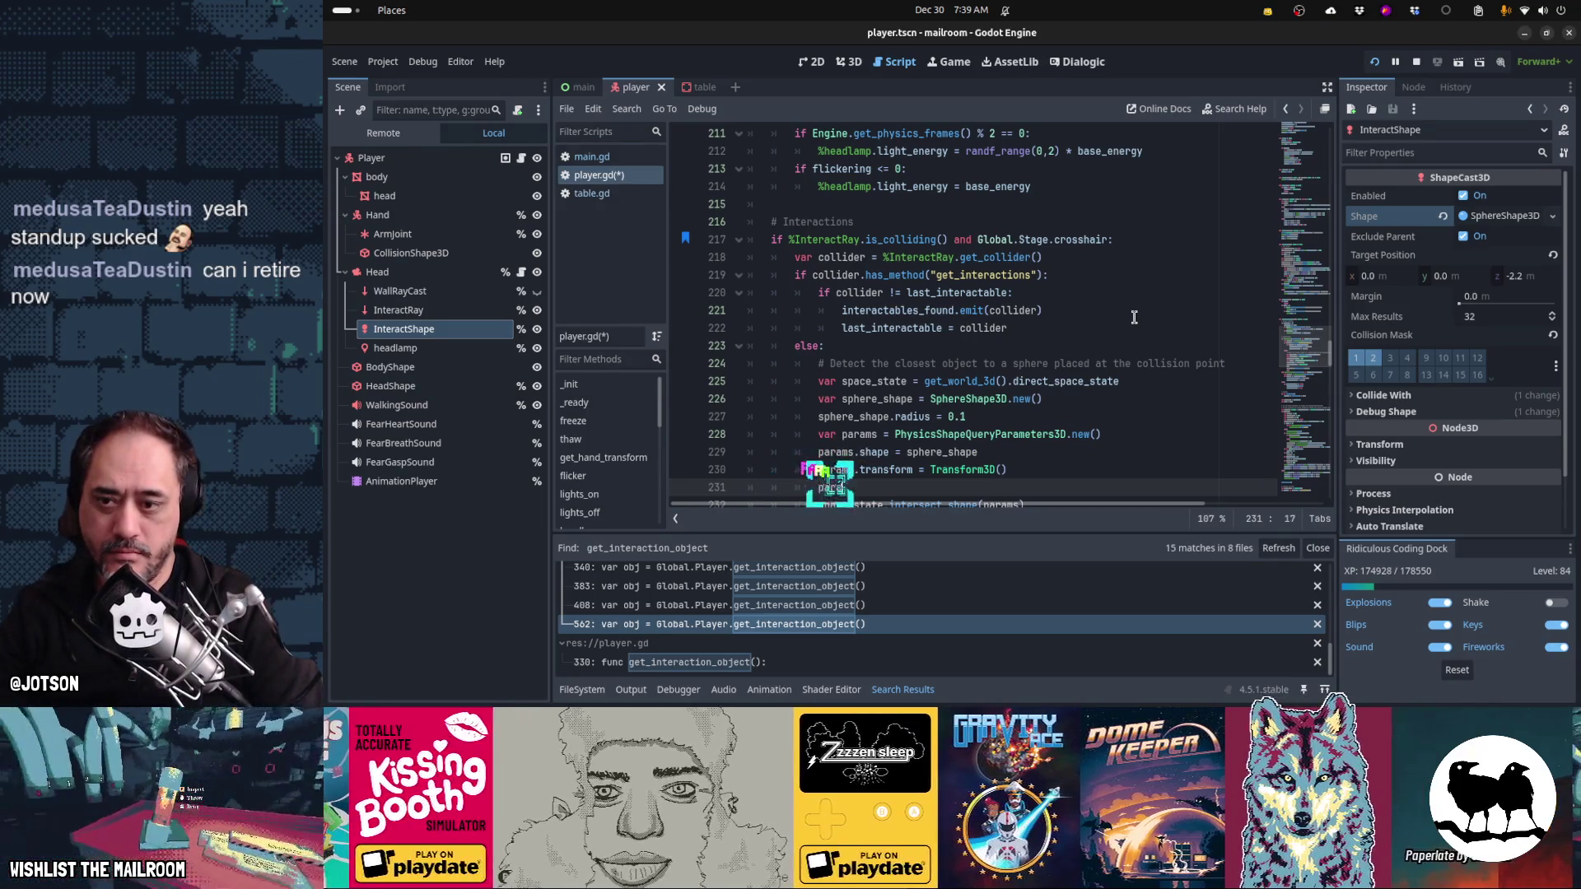
type("ms.transform.origin")
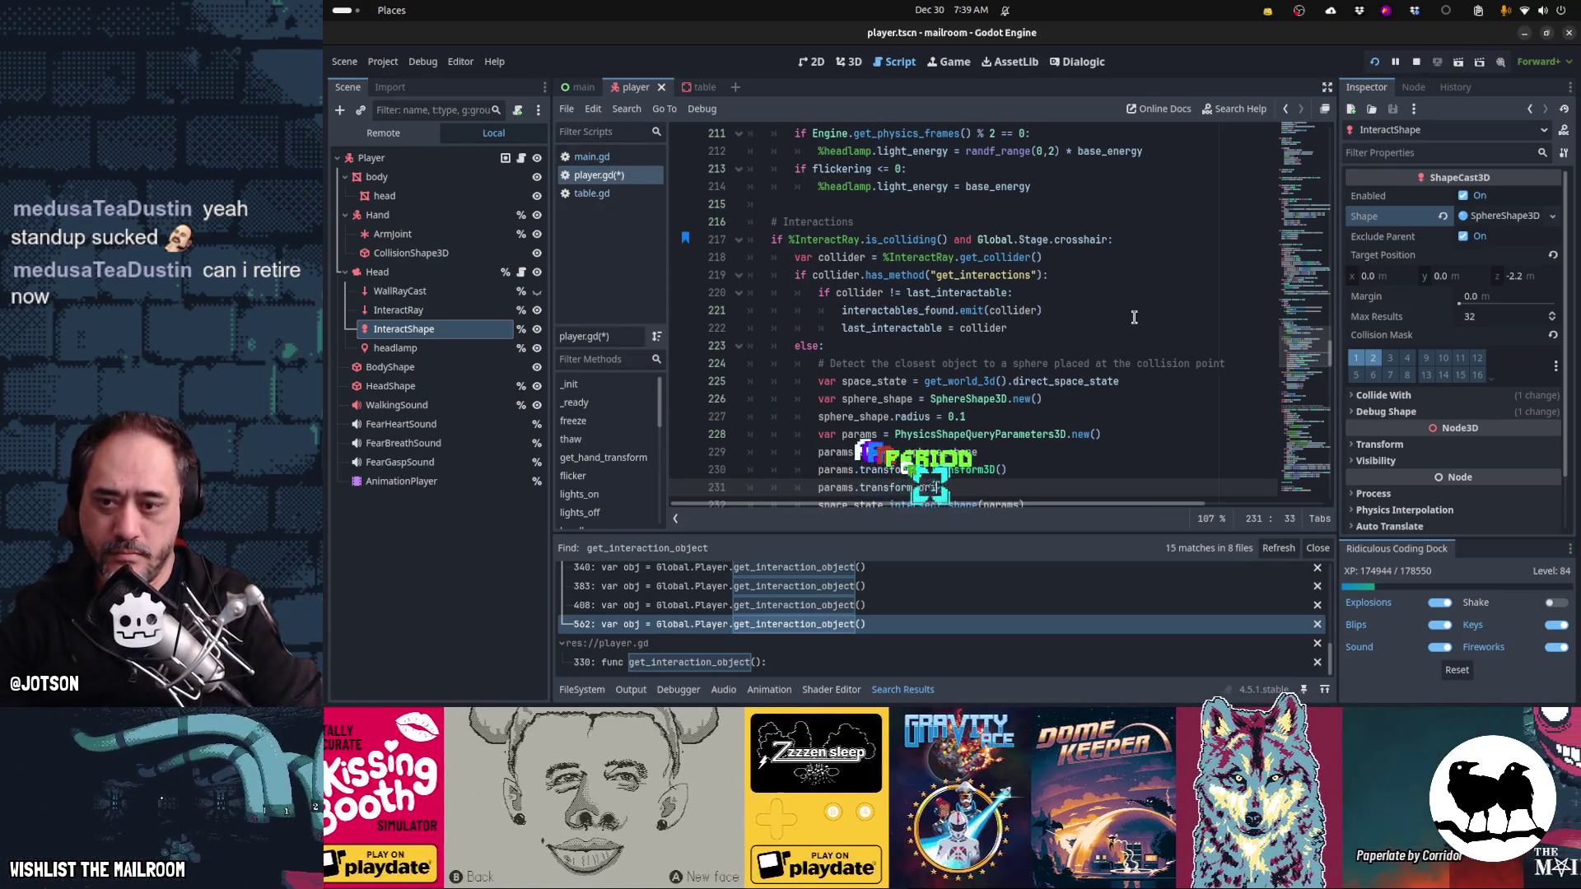
key("Up")
key("ctrl+shift+Right")
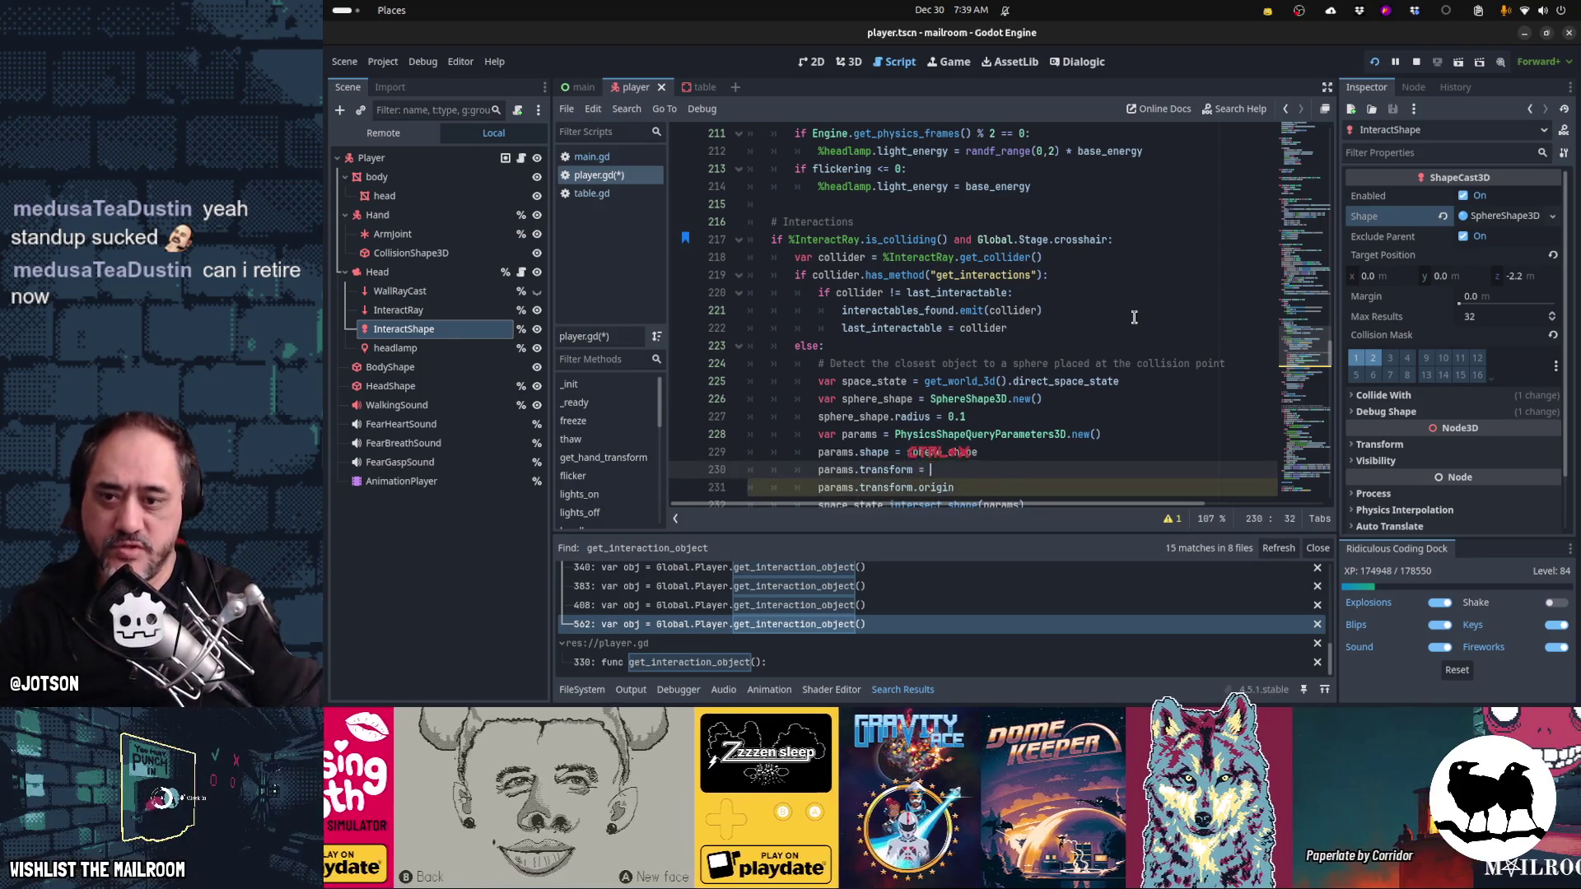
type("xform")
- Below the radius line, declare var xform = Transform3D() with xform.origin = get_interaction_point()
key("Escape")
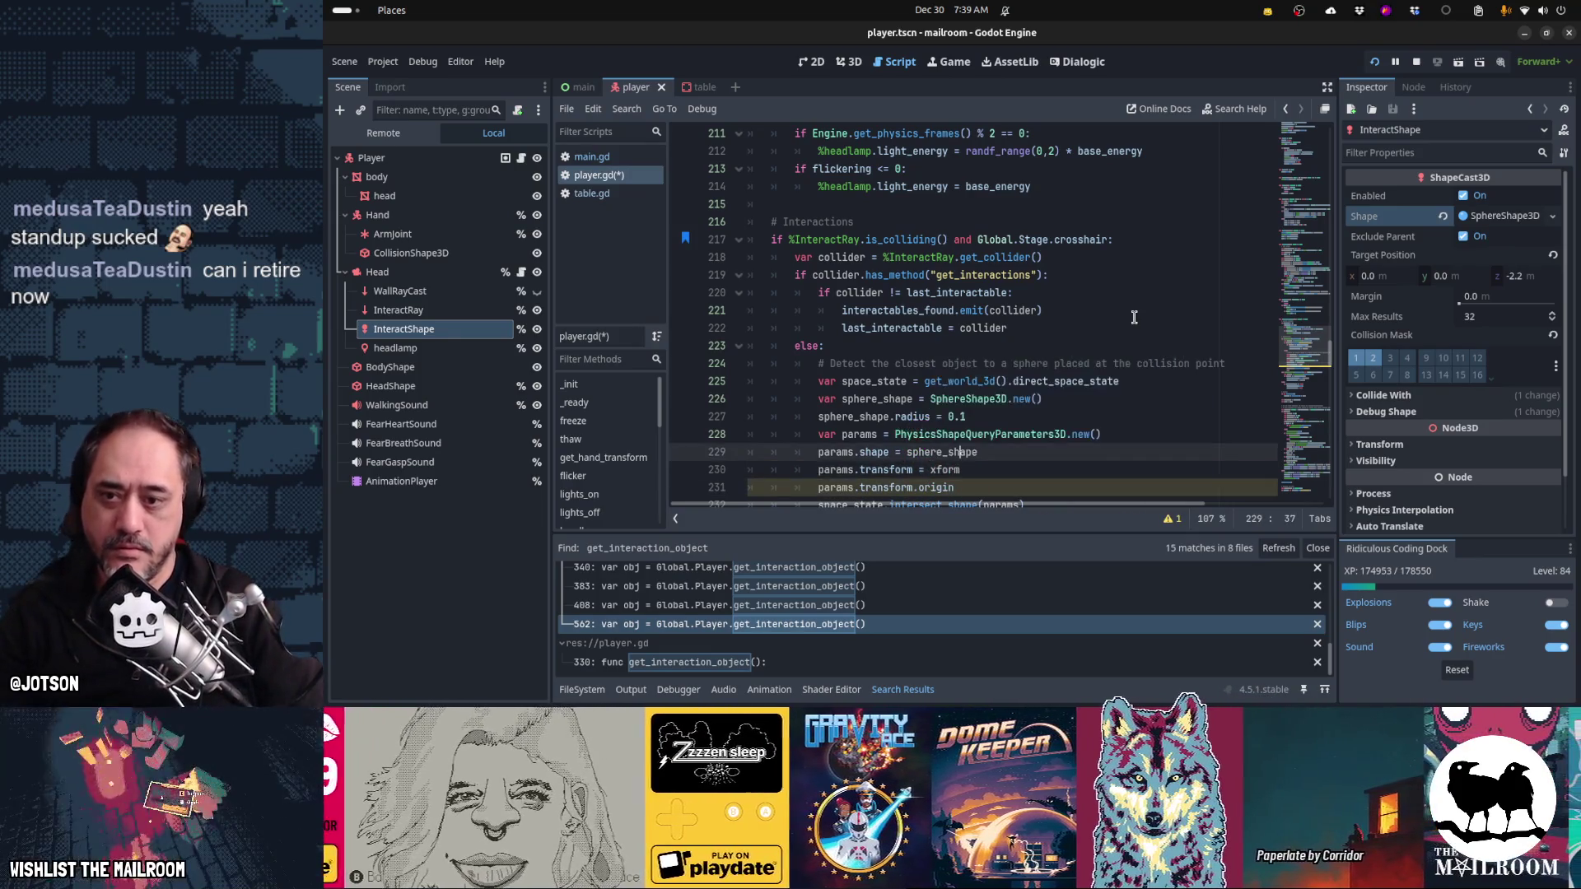
key("Up")
key("Up")
key("Up")
key("Return")
type("va")
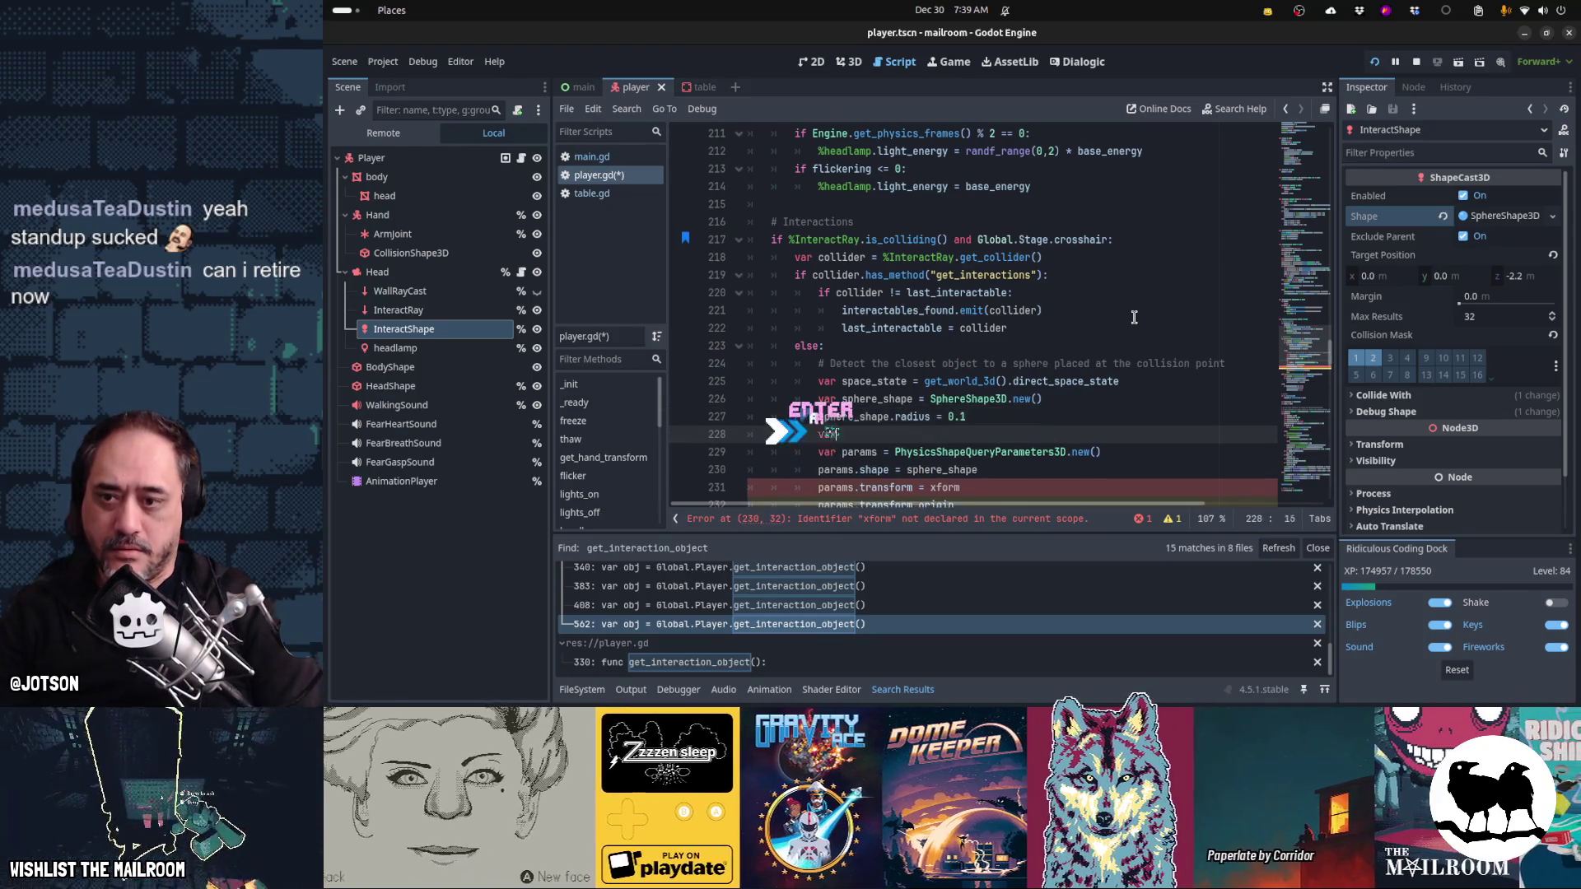
type("r xform = Transsform3D()")
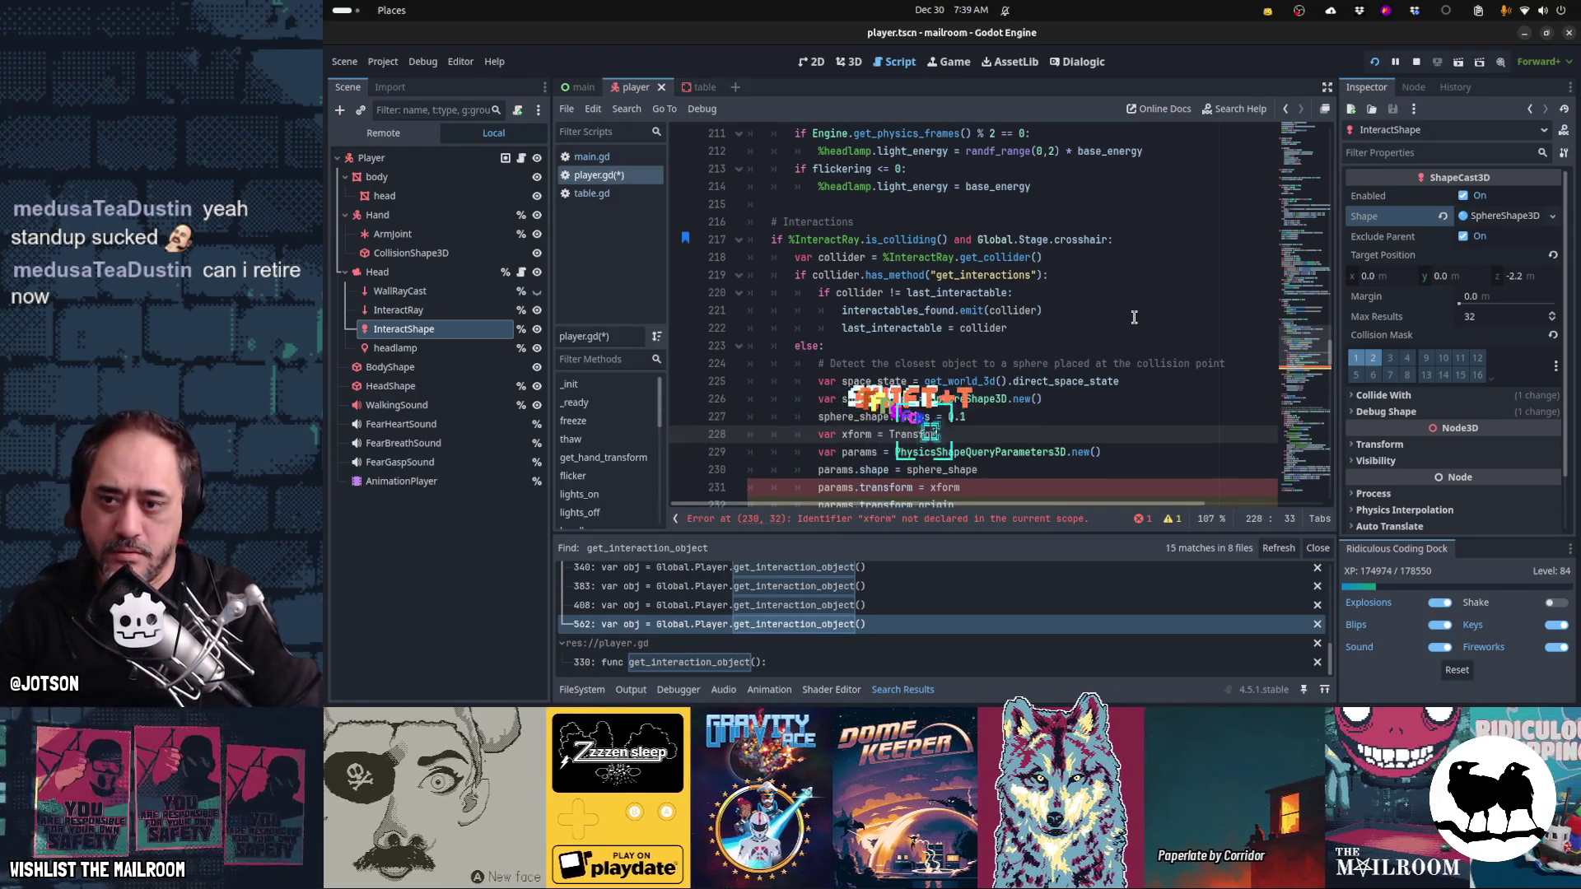
key("Return")
type("xform.origin")
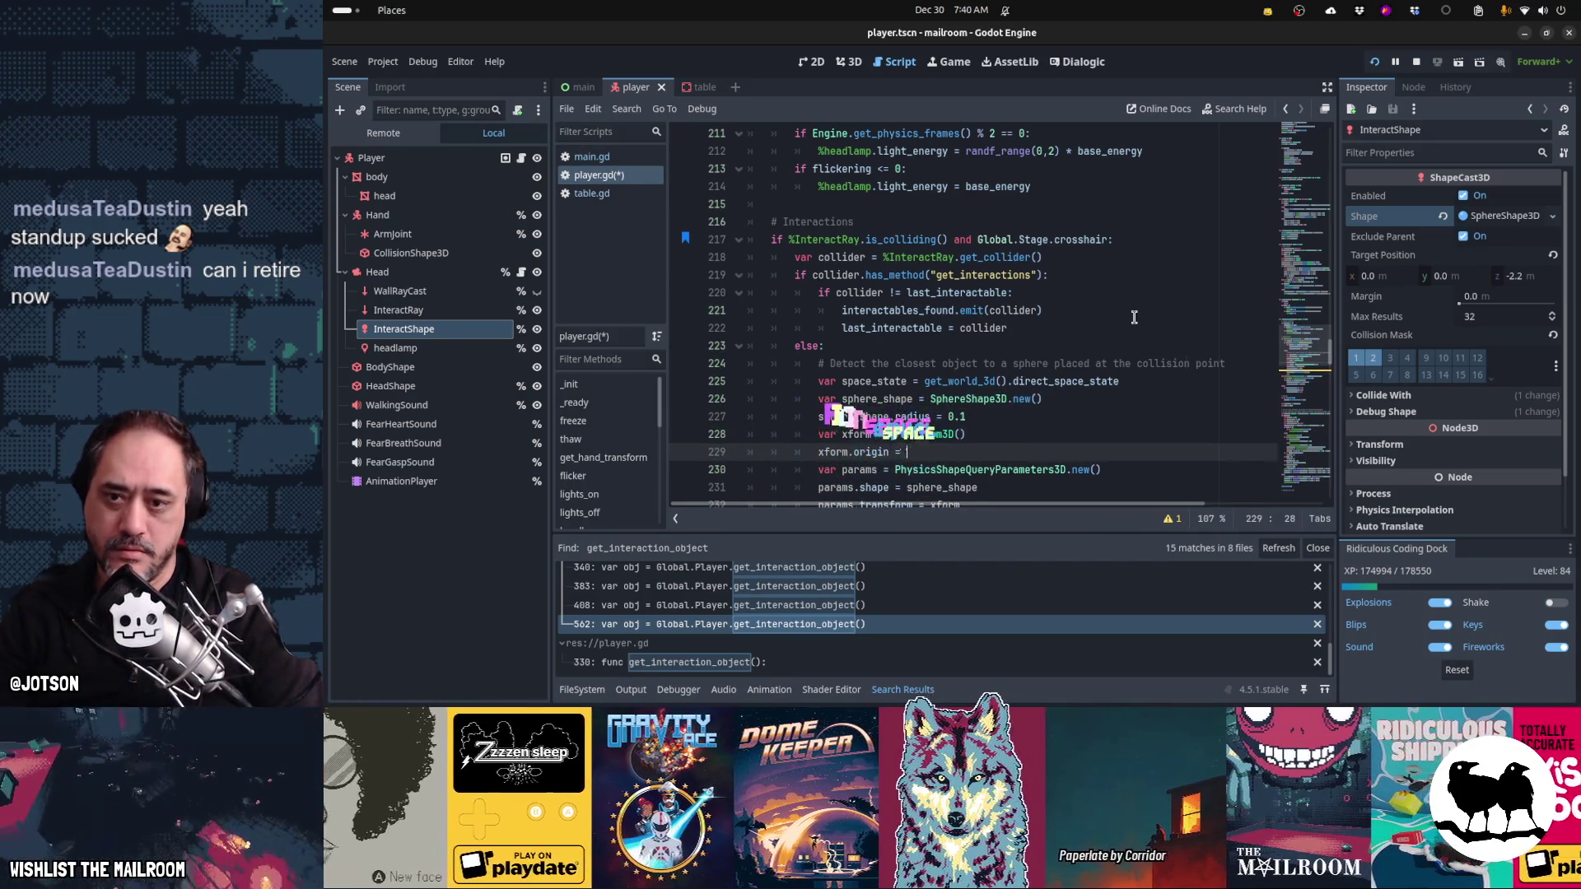
type(" = ")
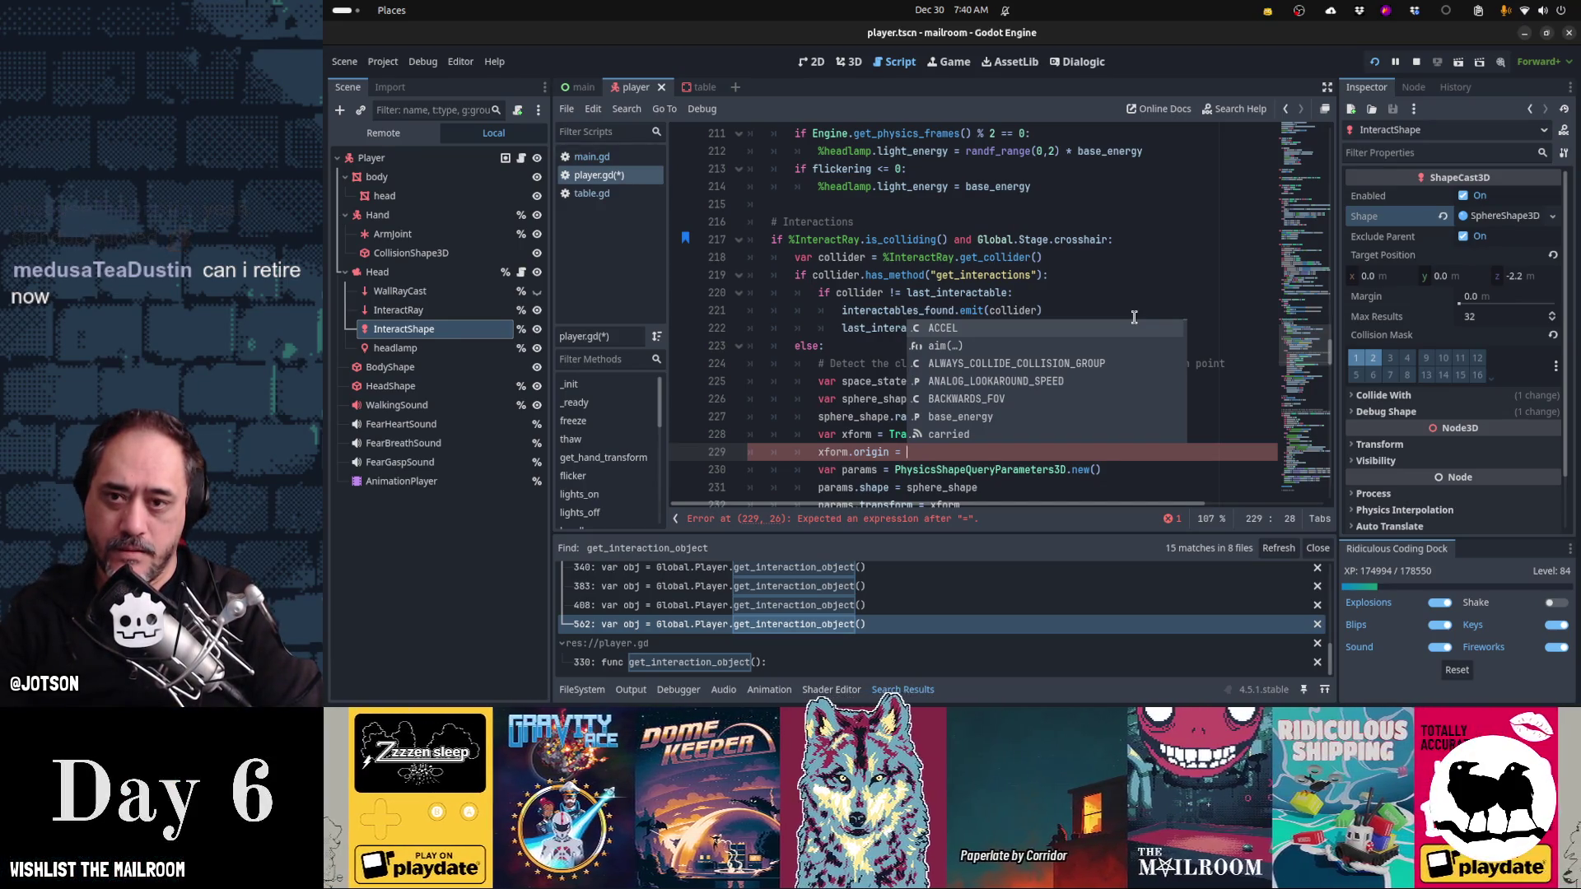
type("get_coll")
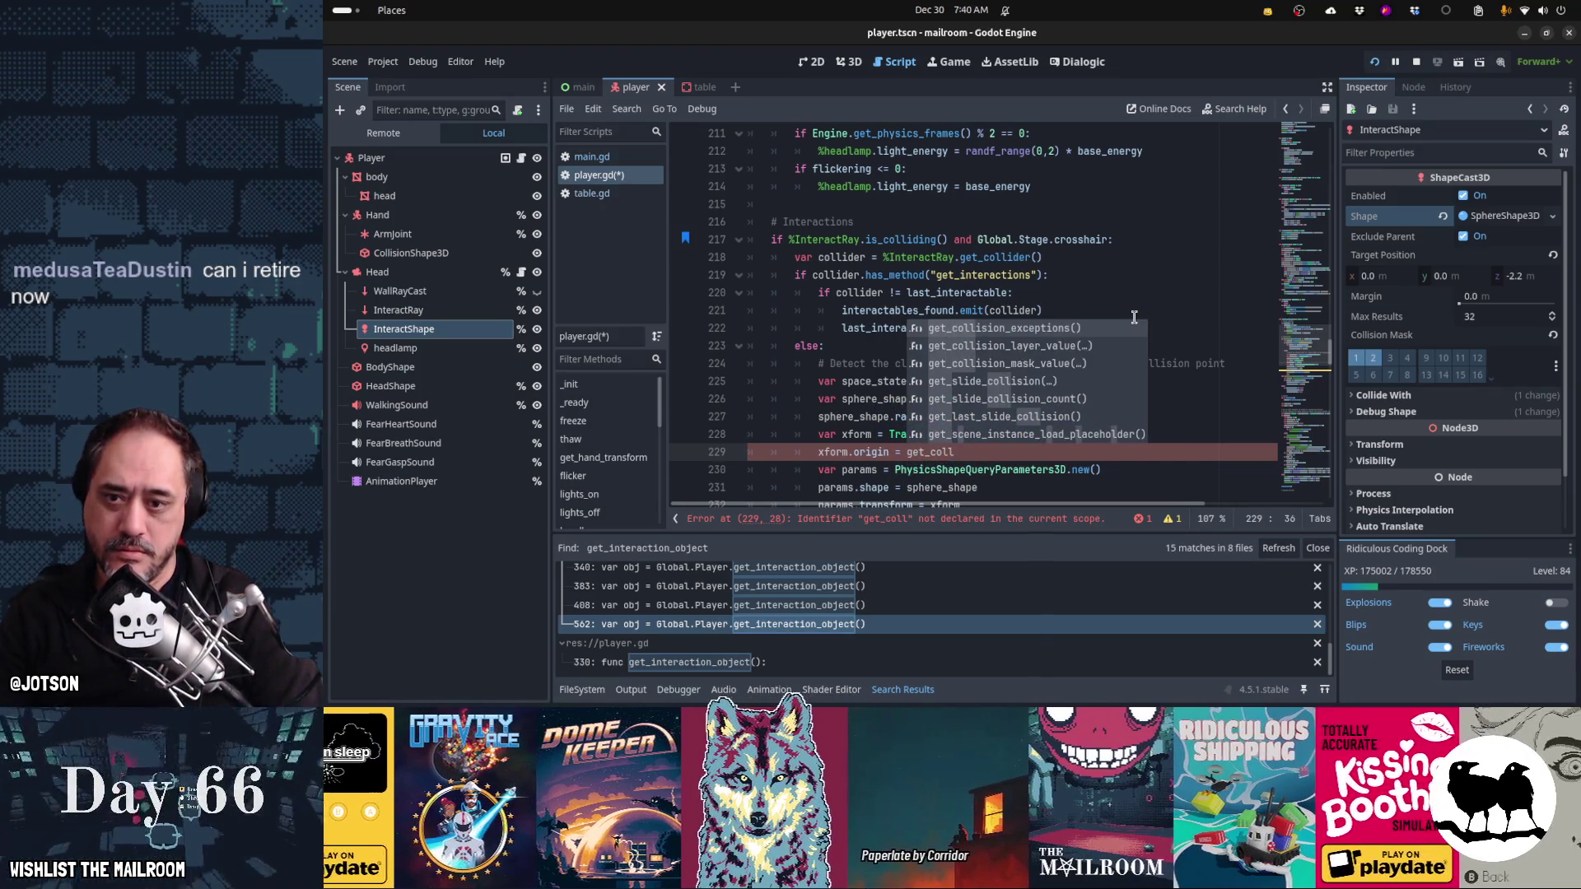
type("is")
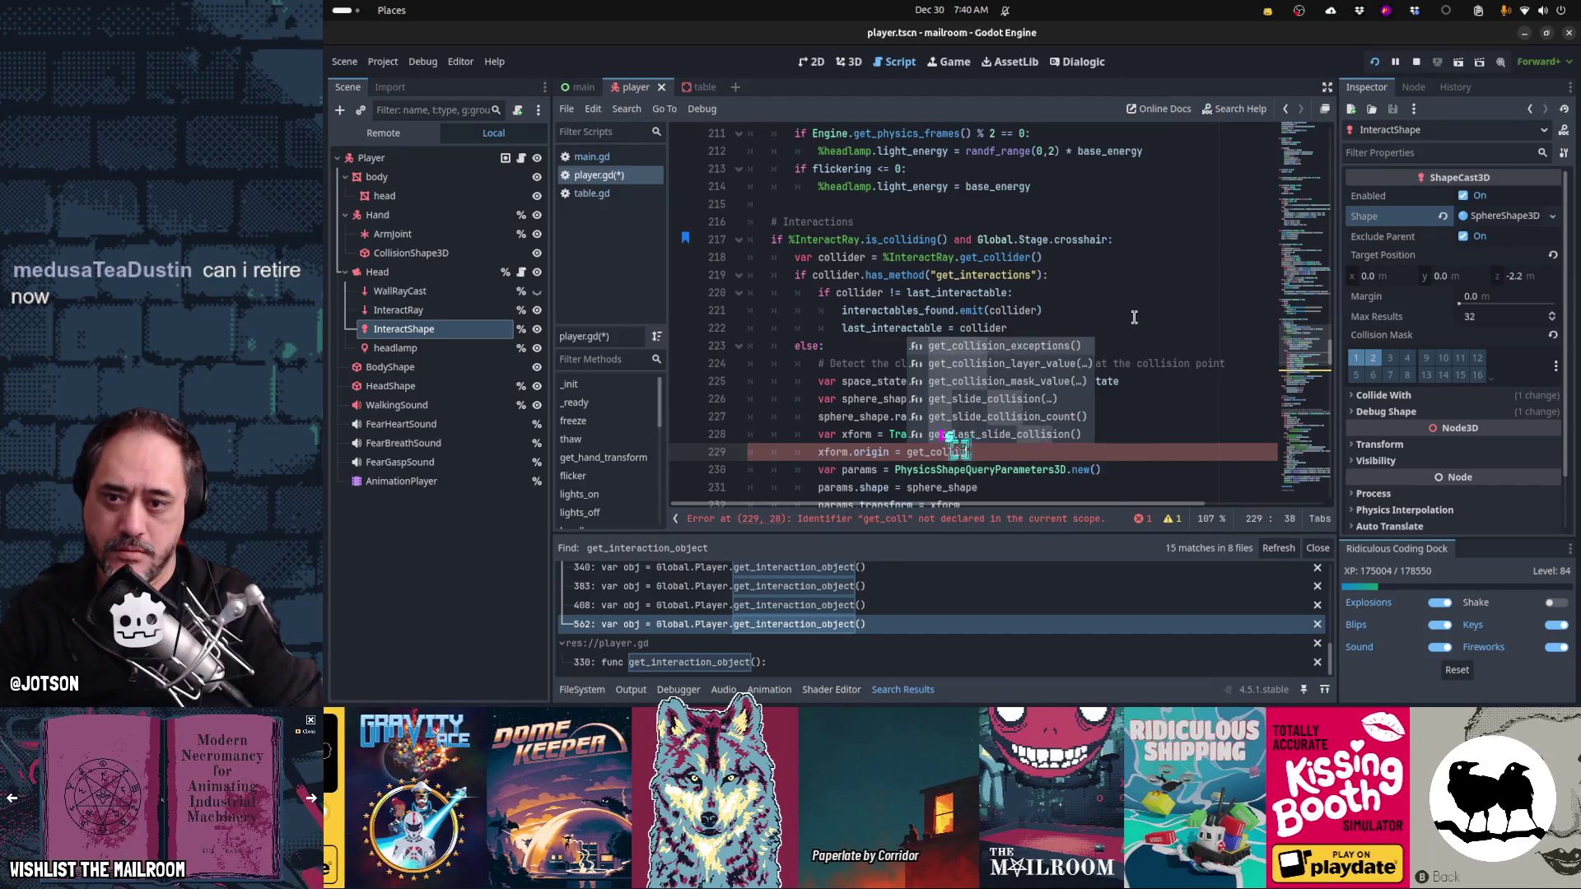
type("ion_po")
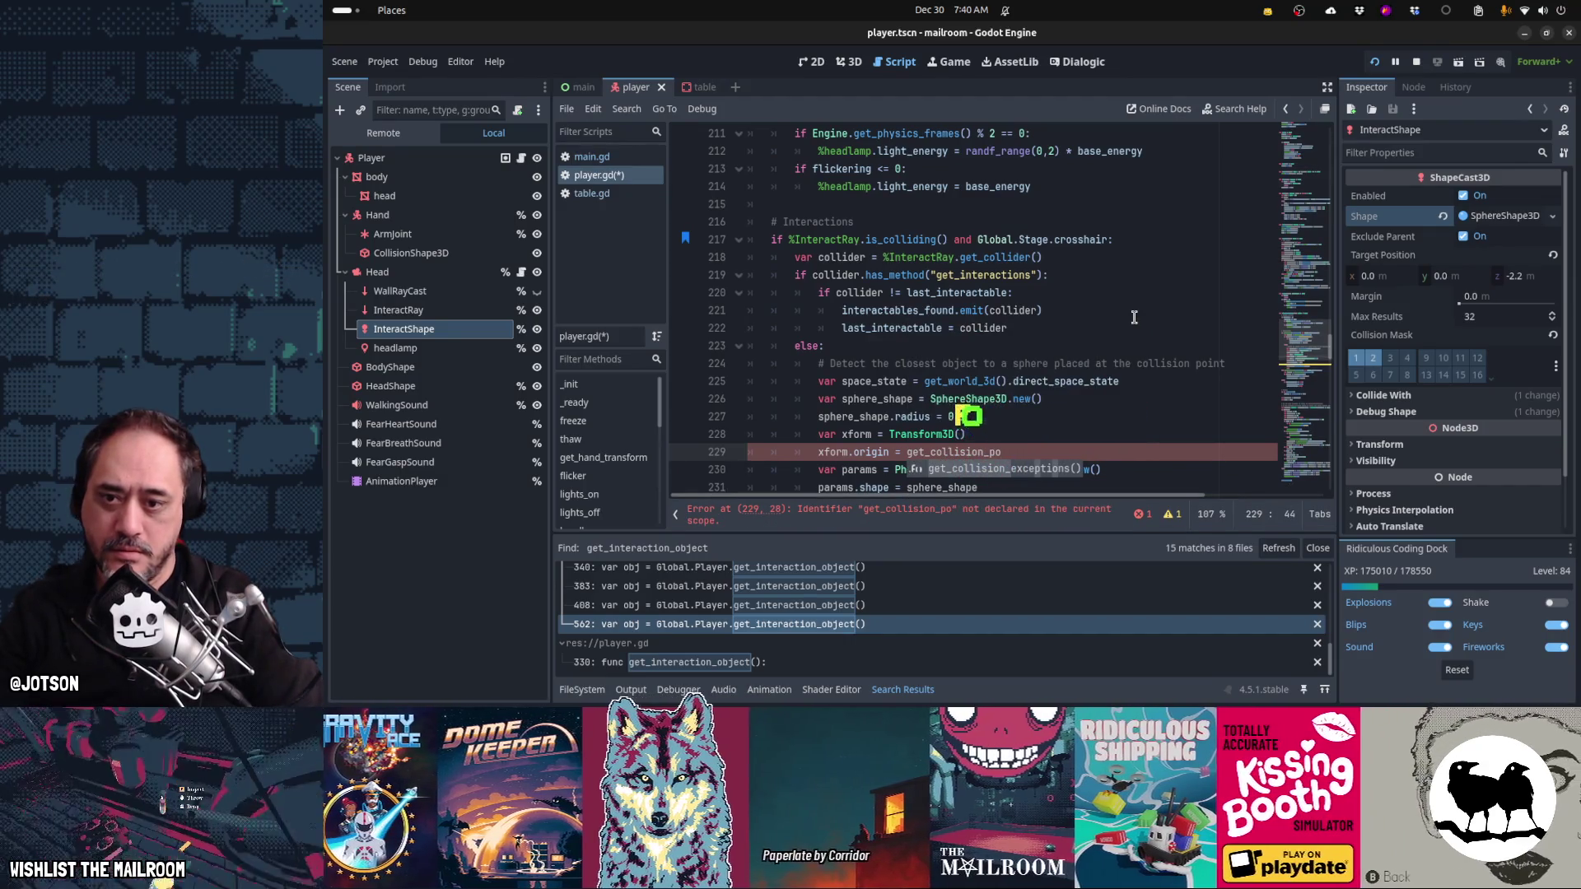
key("BackSpace")
key("BackSpace")
key("BackSpace")
type("_inter")
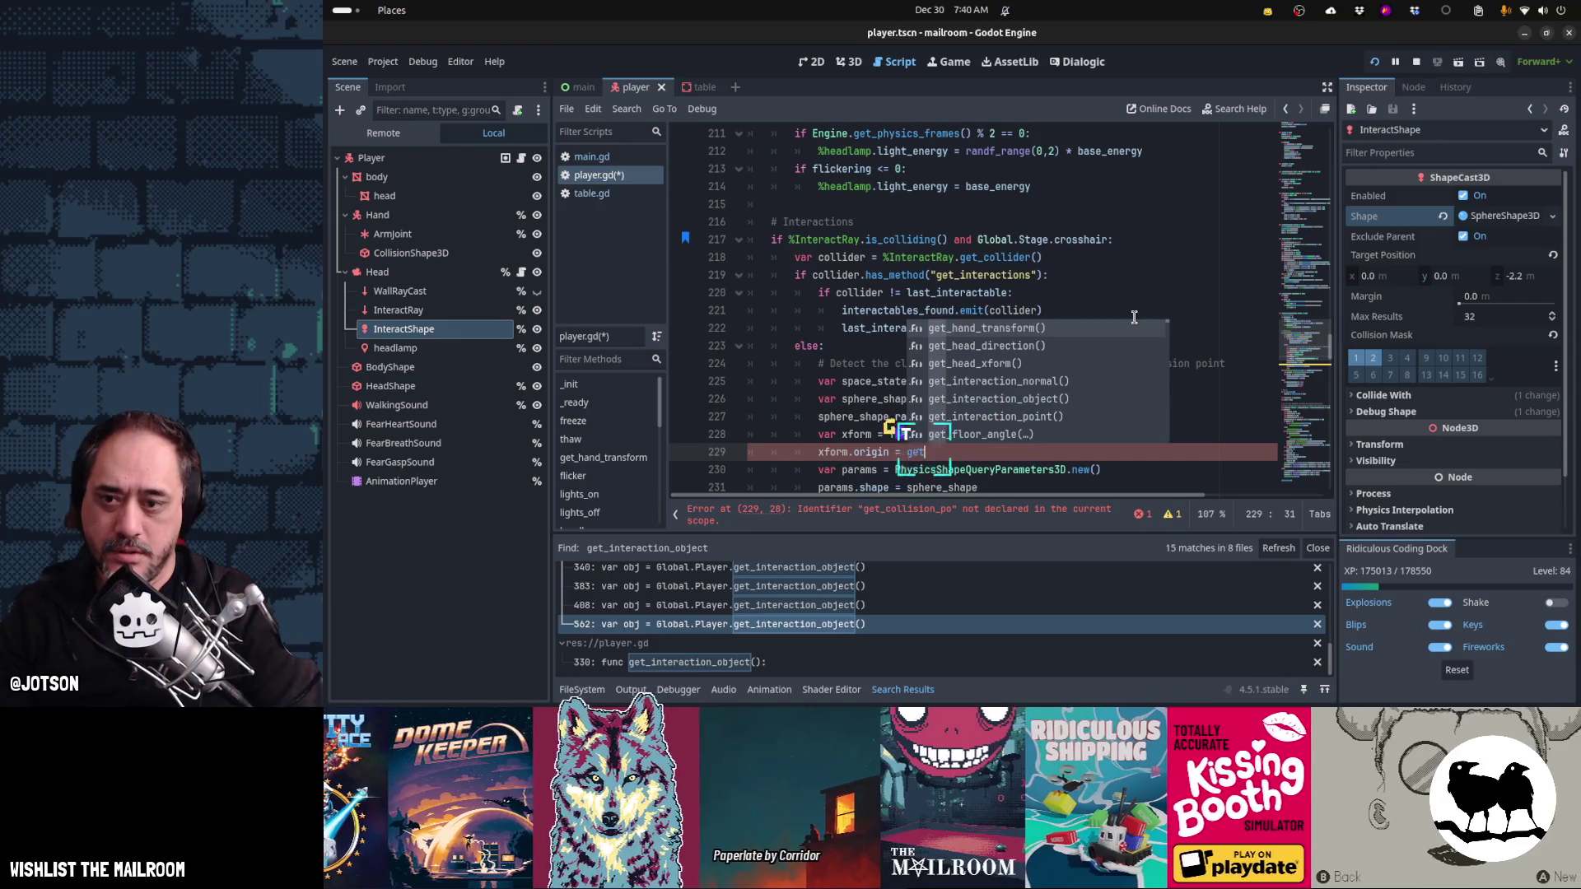
key("Down")
key("Down")
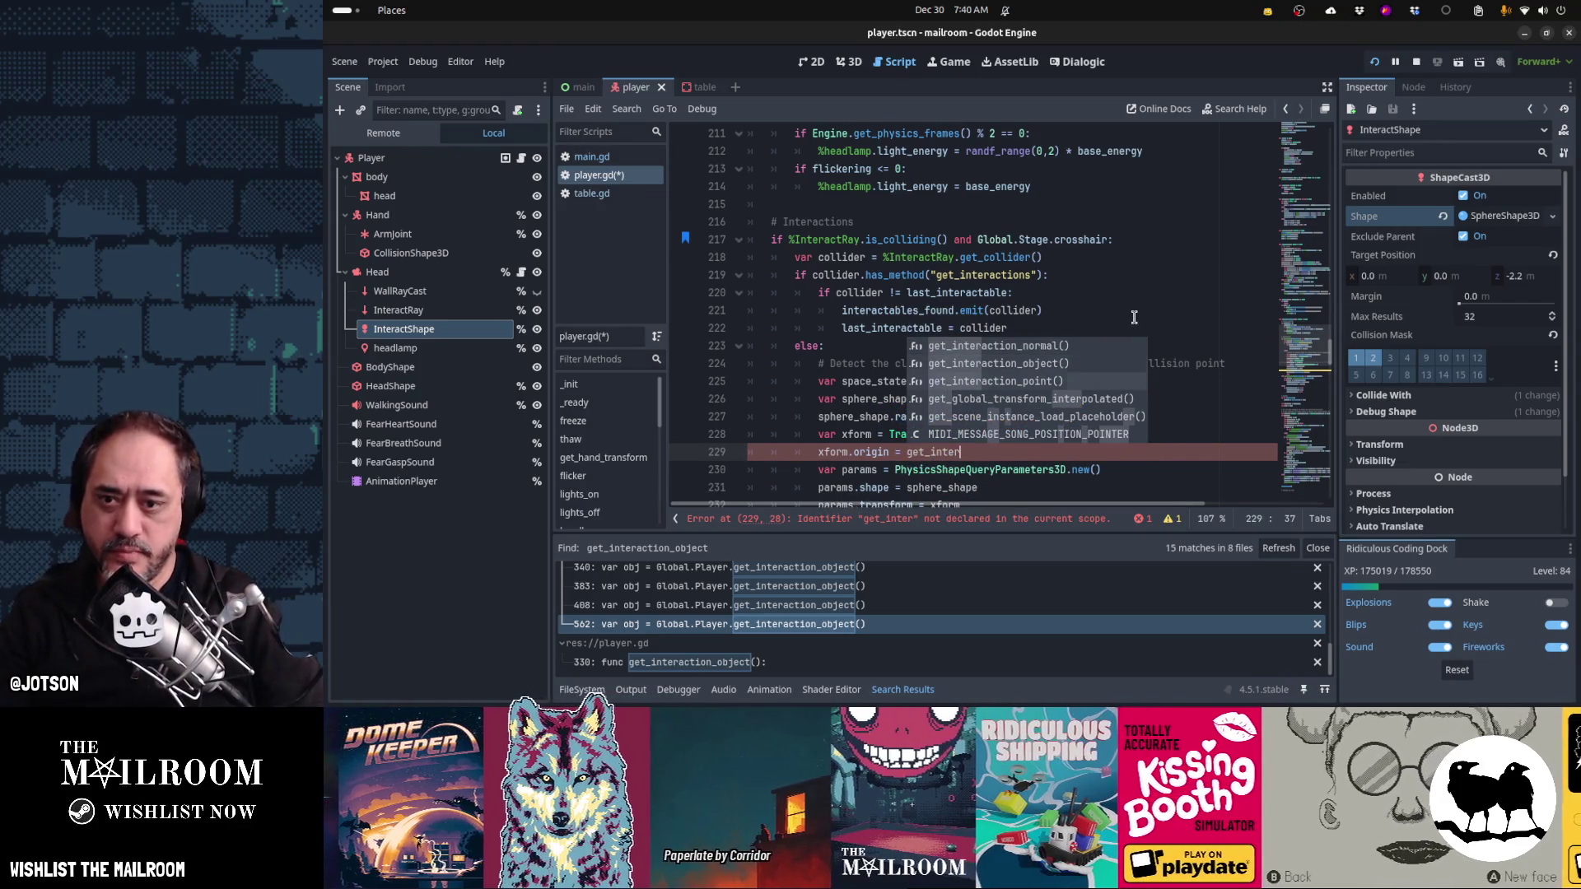
key("Return")
key("Down")
key("Down")
key("Home")
key("Home")
scroll(1133, 317, "down", 1)
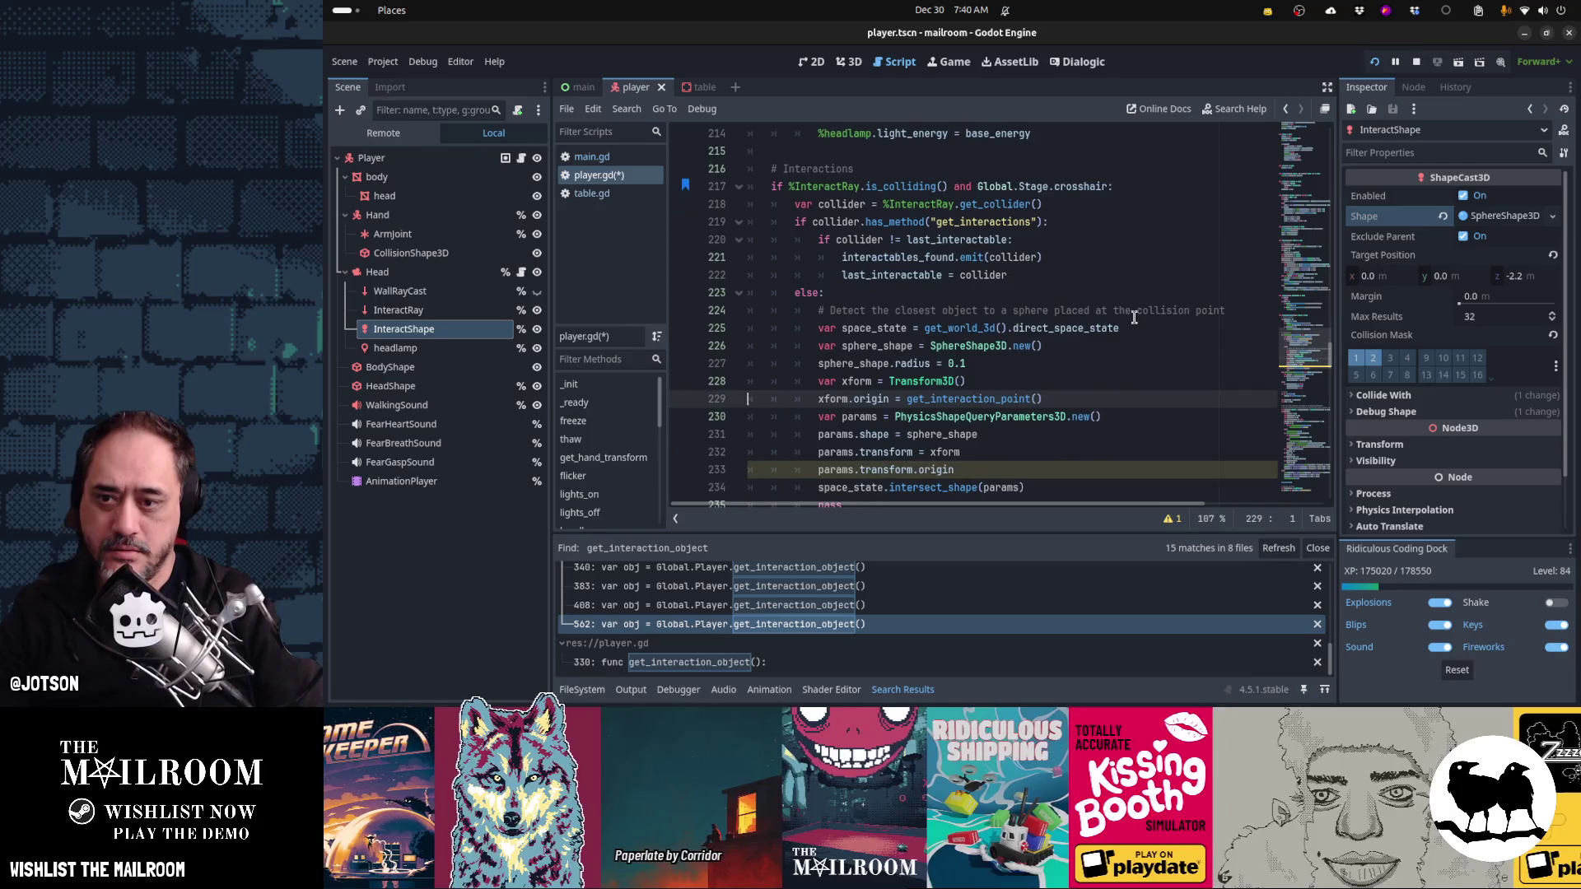
- Cut the leftover params.transform.origin line and store the query as var colliders = space_state.intersect_shape(params)
key("Down")
key("Down")
key("ctrl+x")
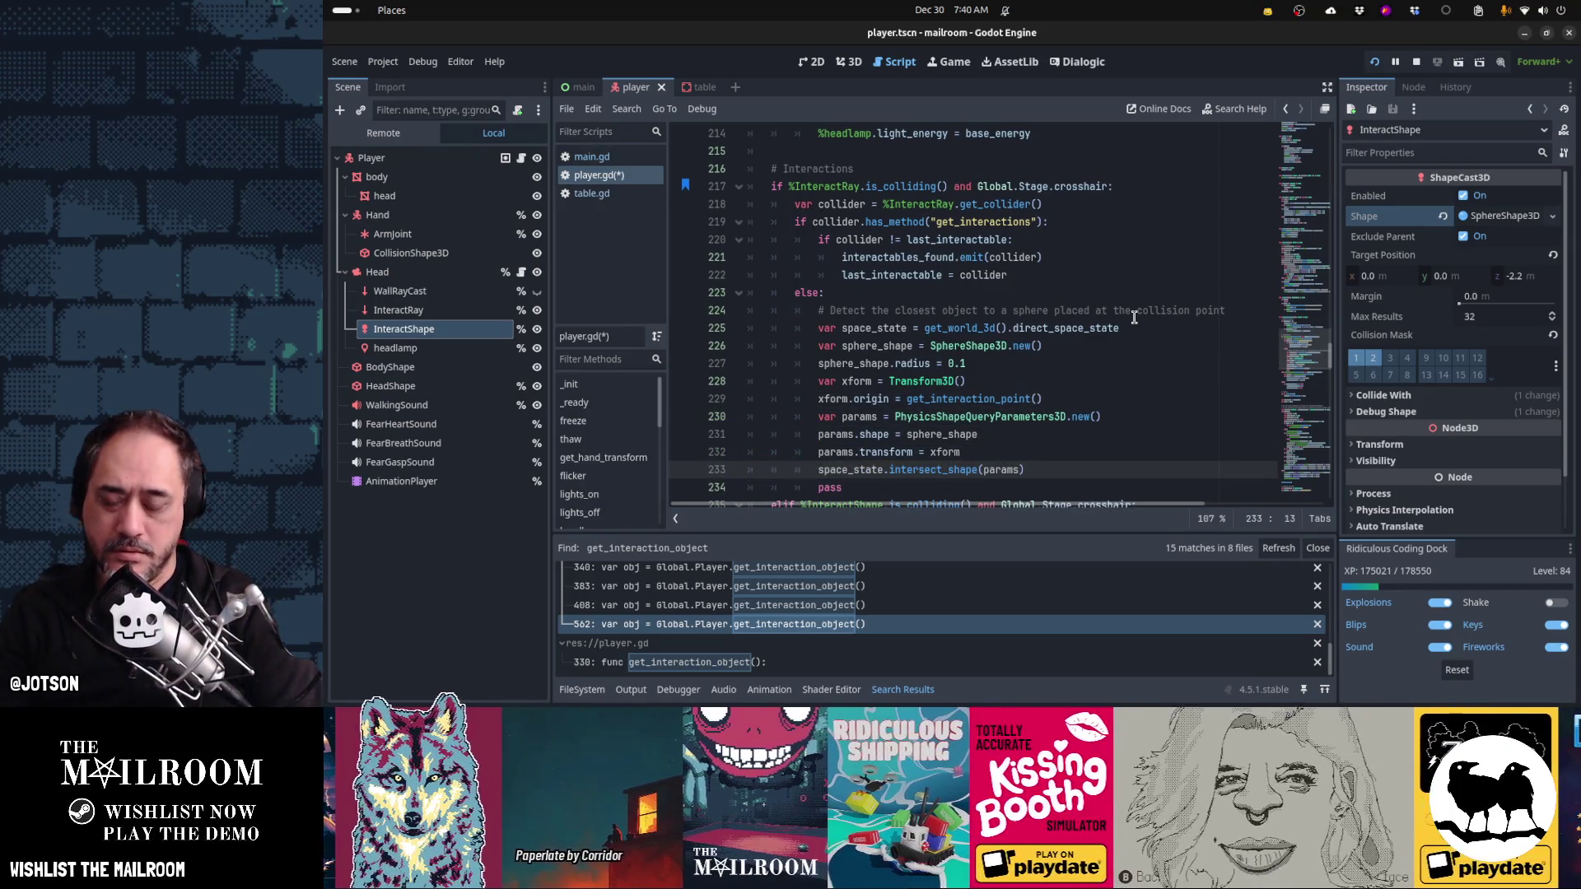
type("var collider")
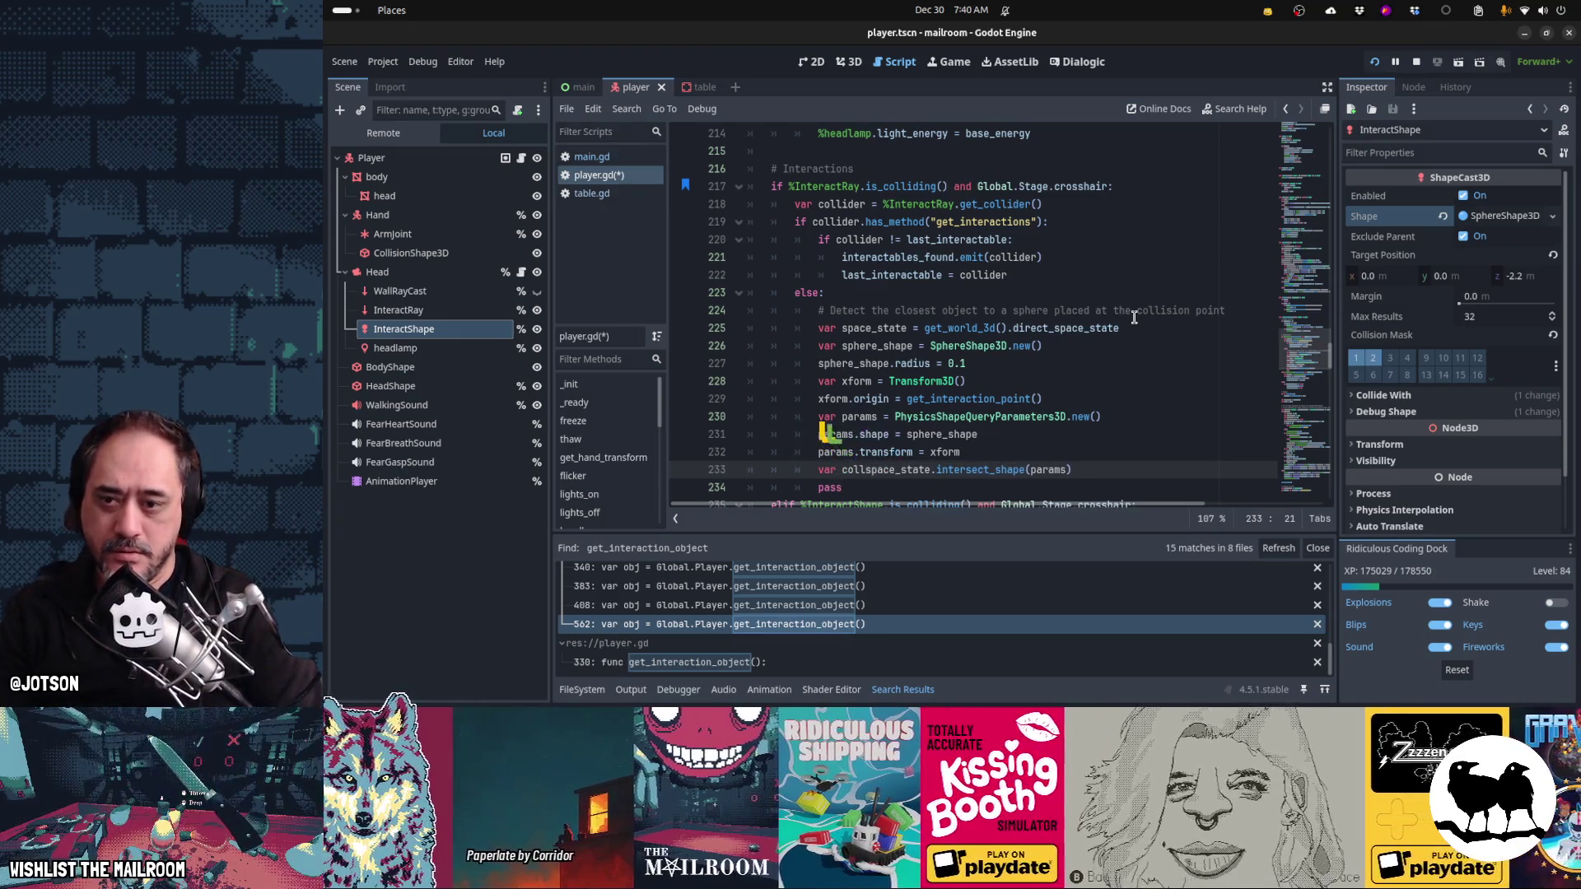
type("s =")
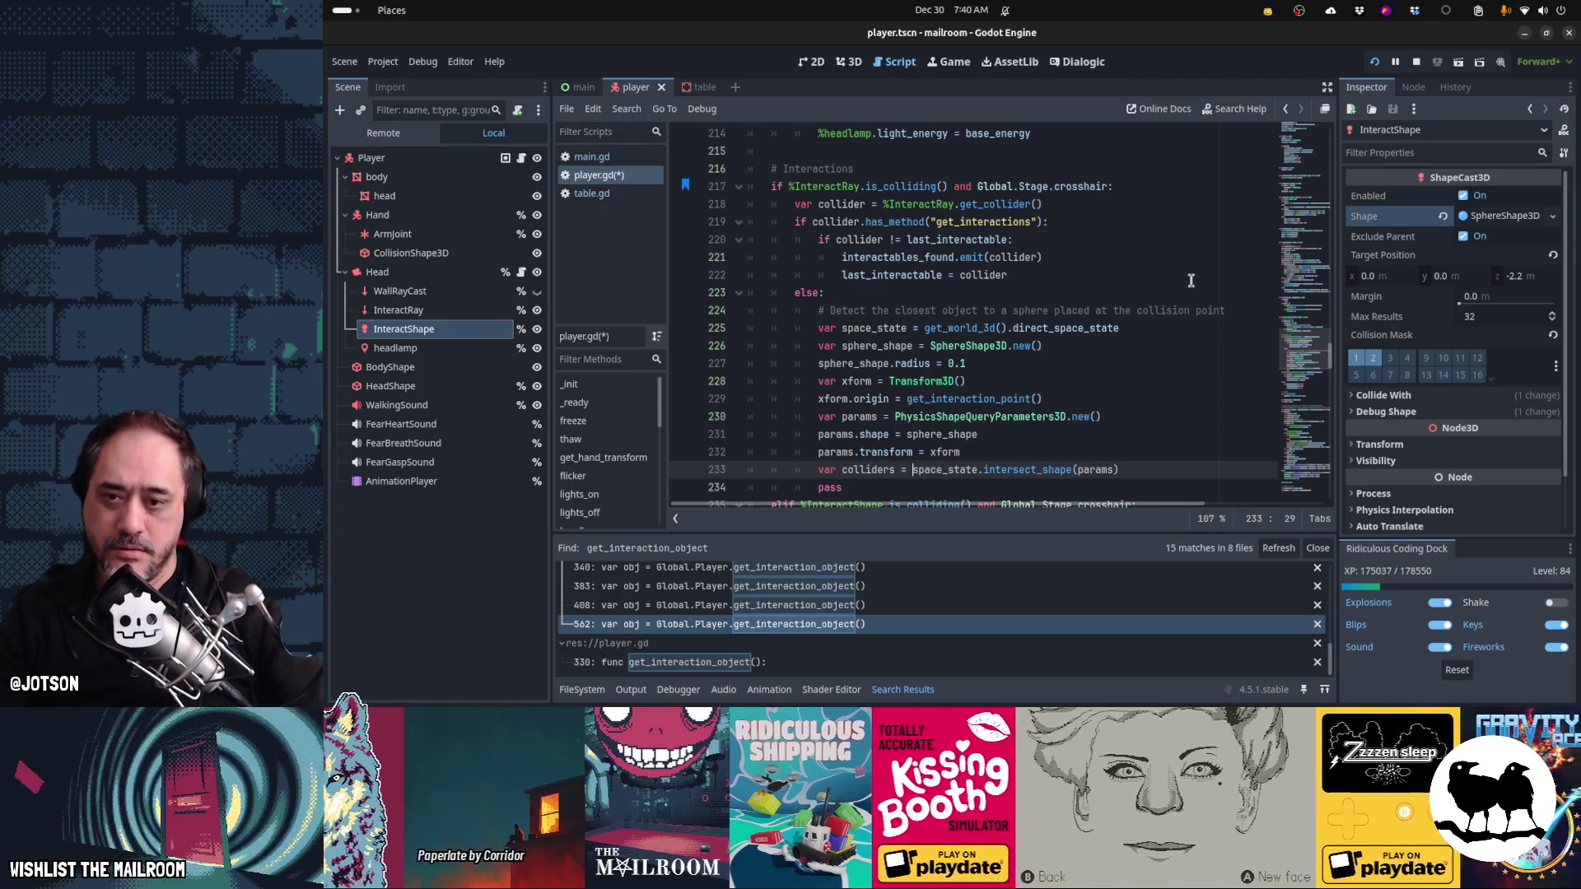
mouse_move(1010, 475)
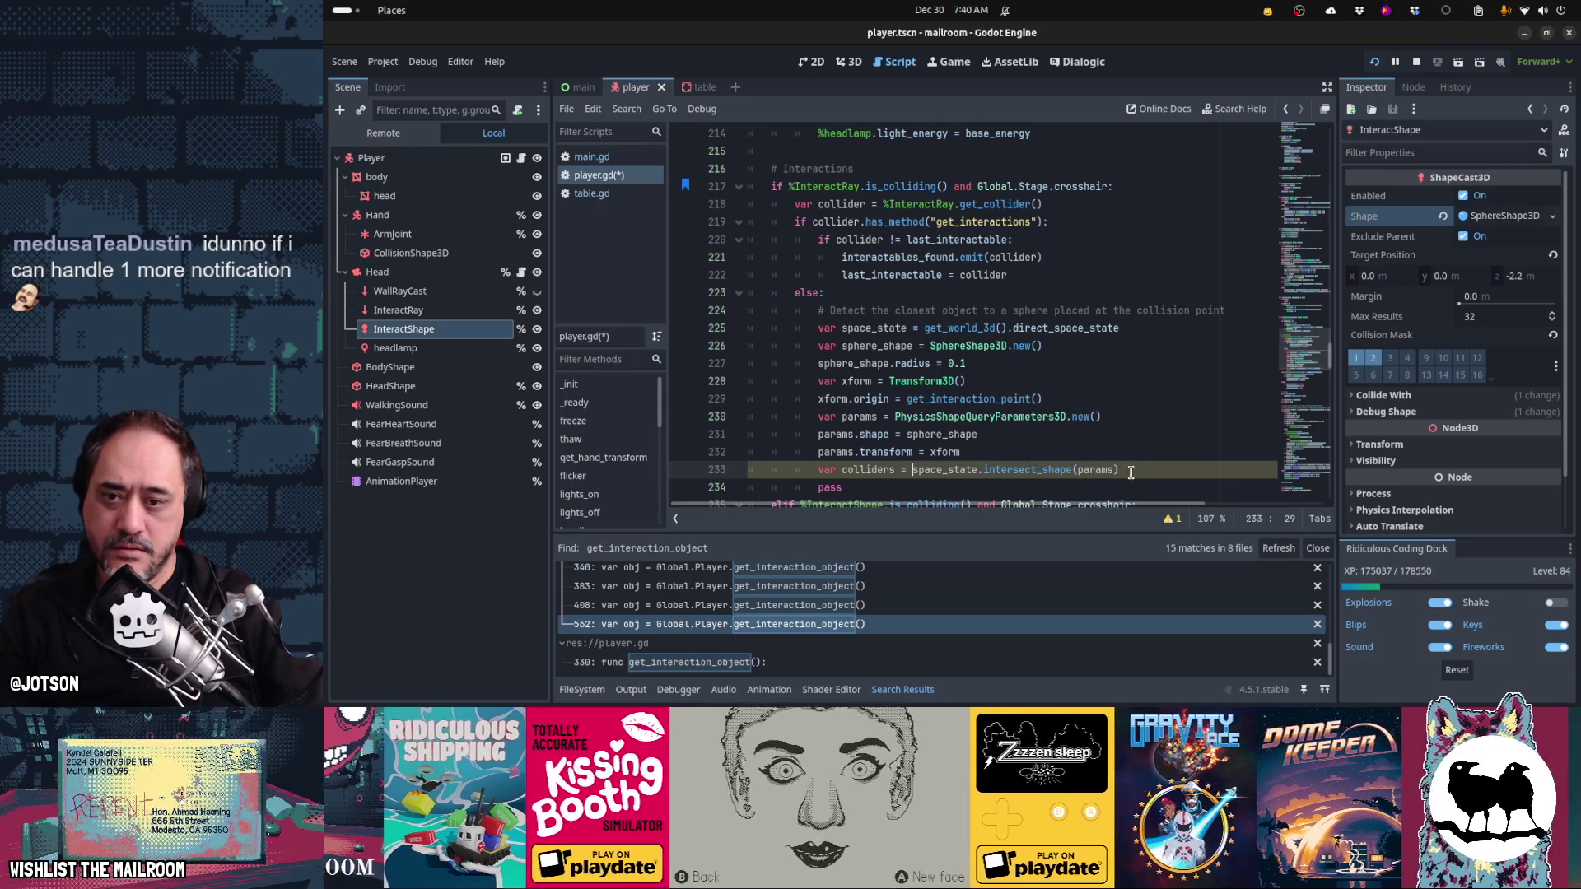
scroll(1158, 463, "down", 2)
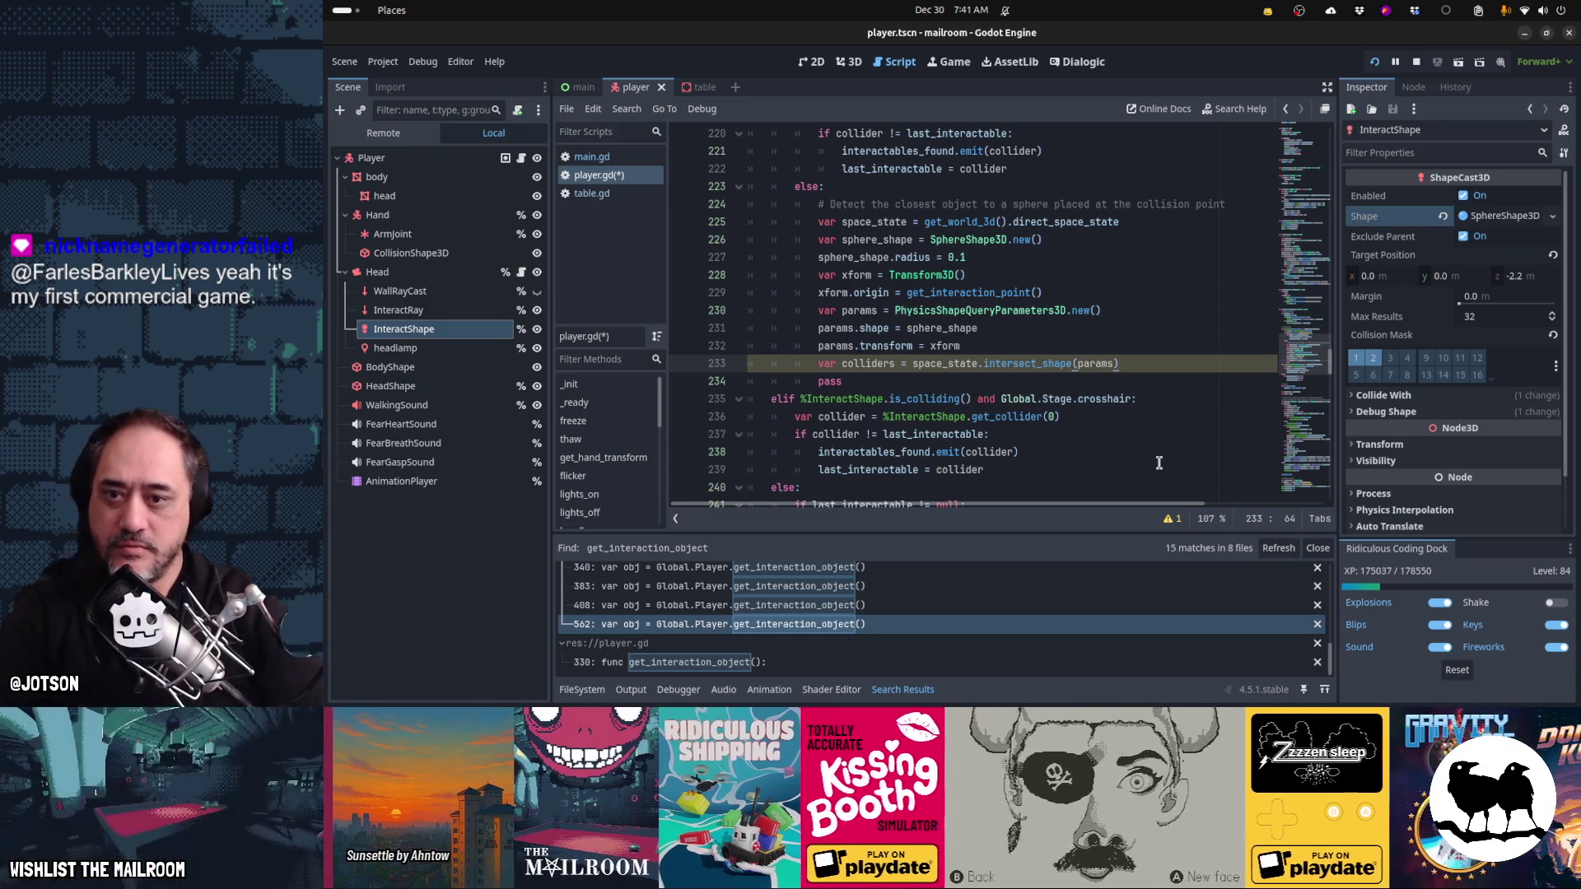
key("ctrl+shift+Left")
key("ctrl+shift+Left")
key("ctrl+shift+Left")
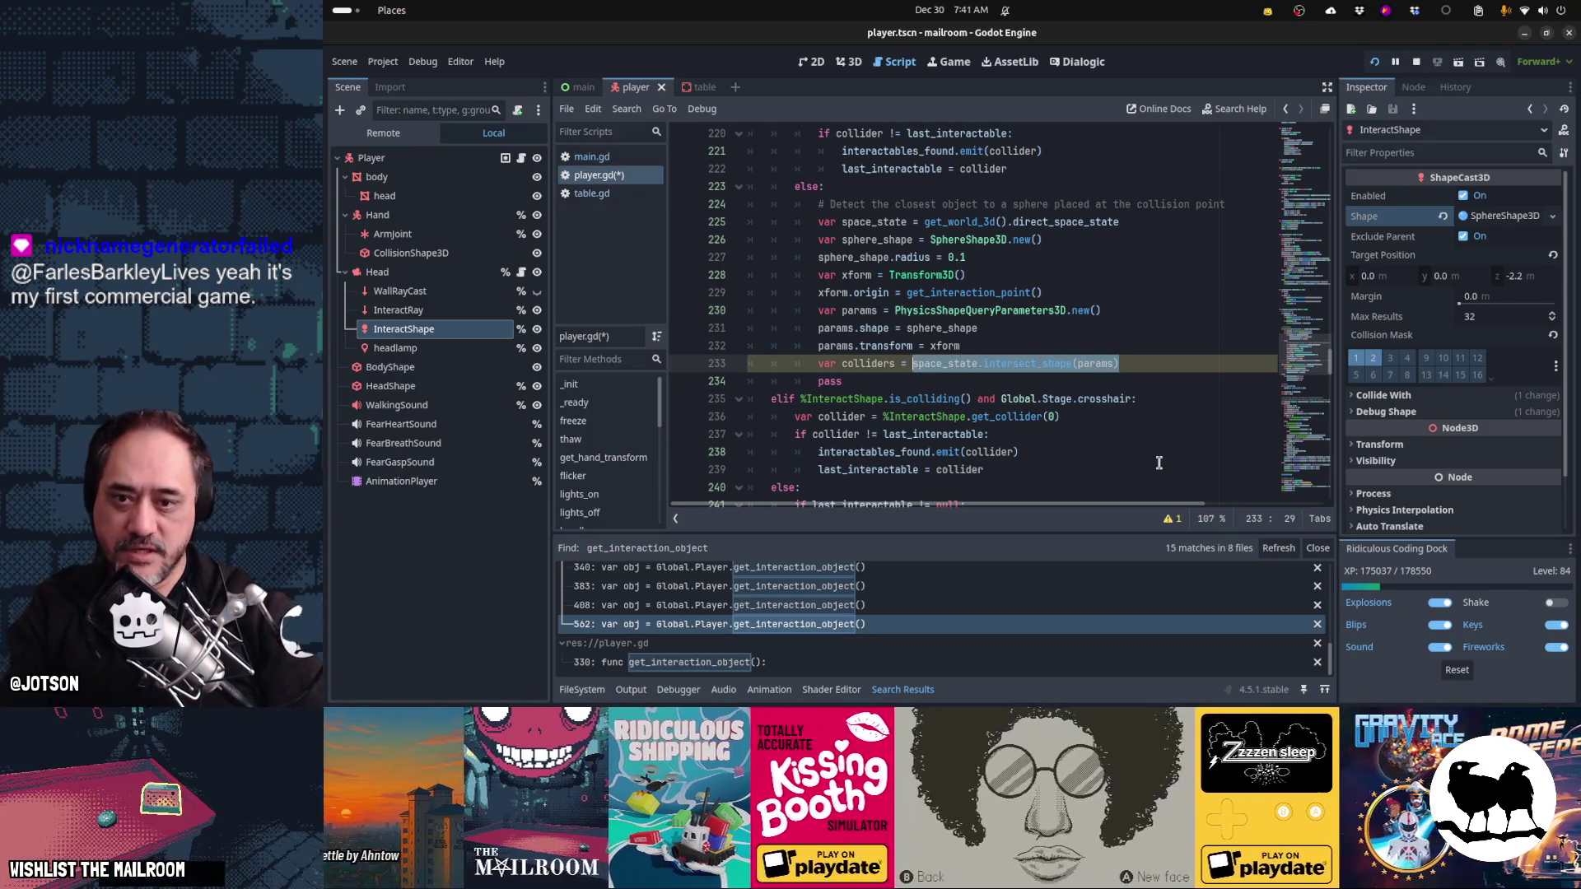
key("End")
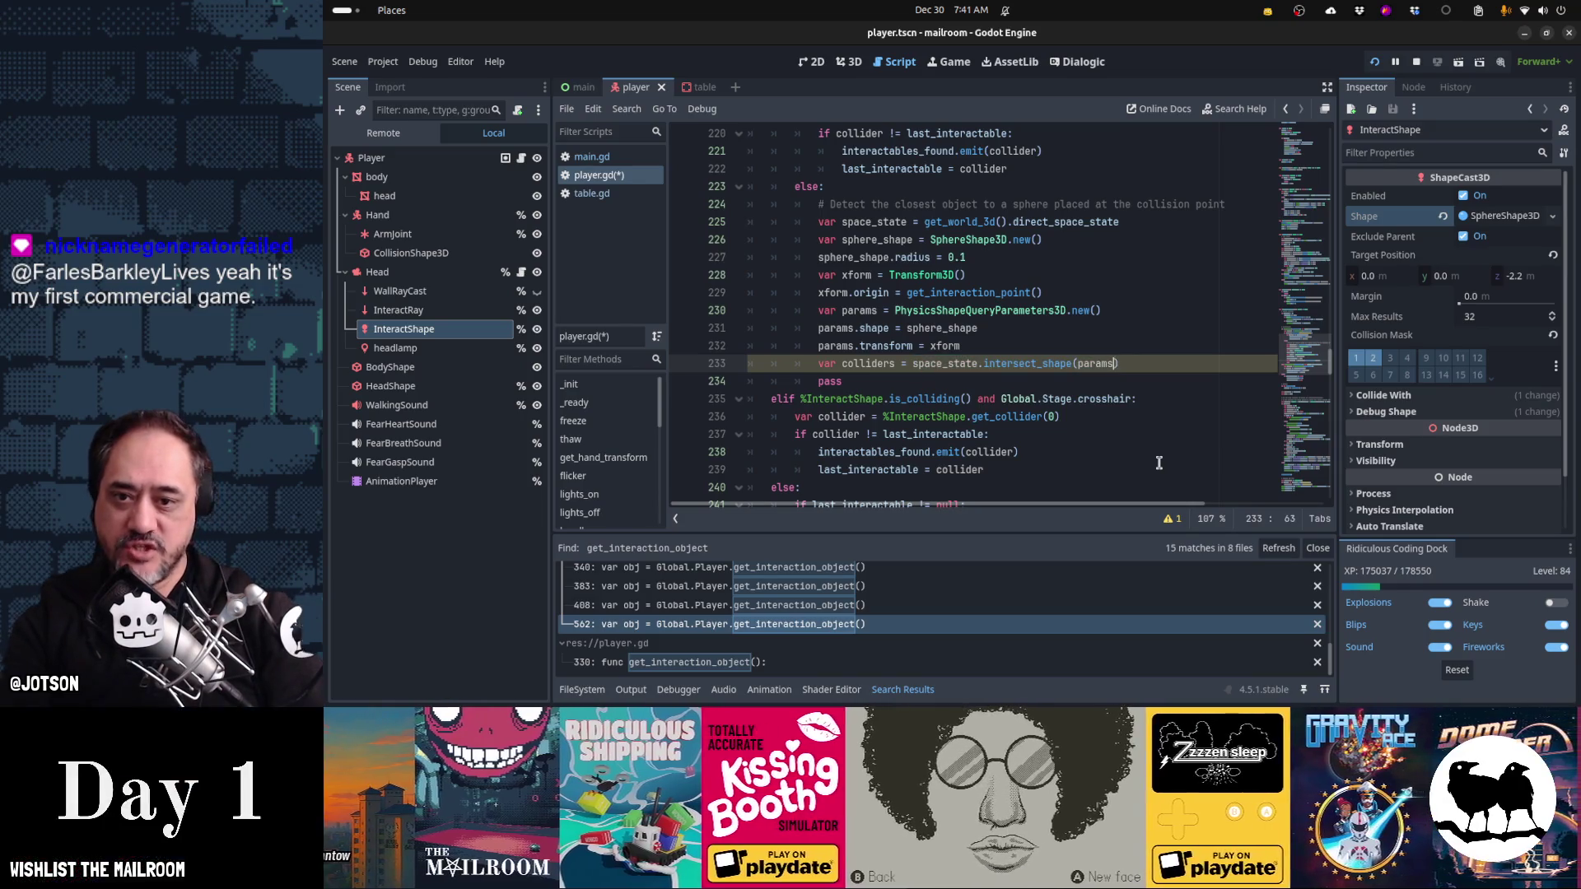
key("Up")
key("Up")
key("Up")
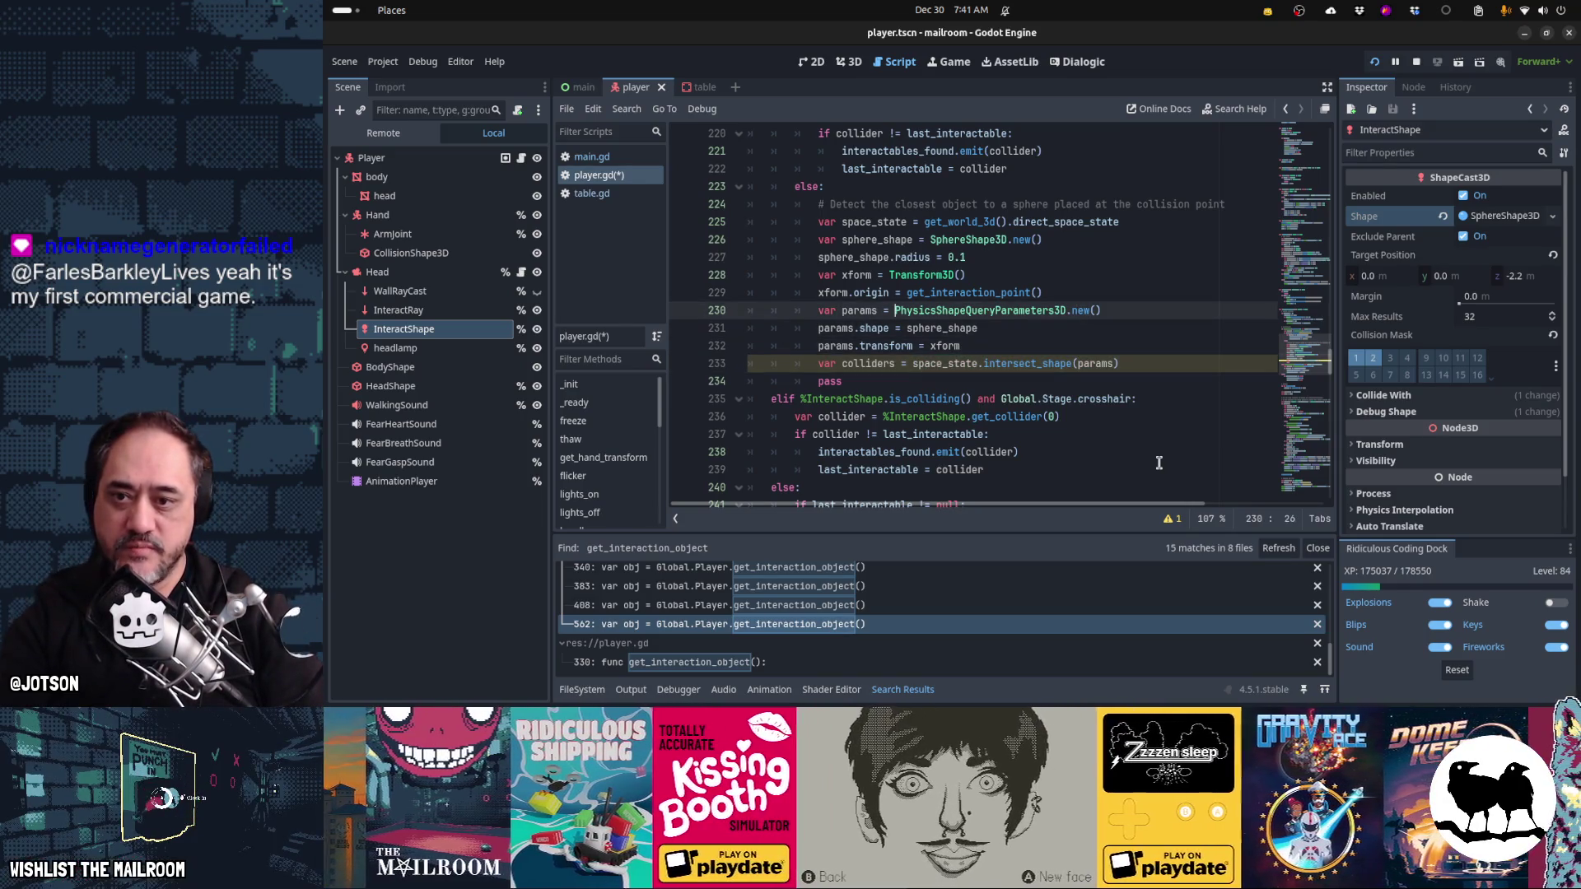
key("ctrl+shift+Right")
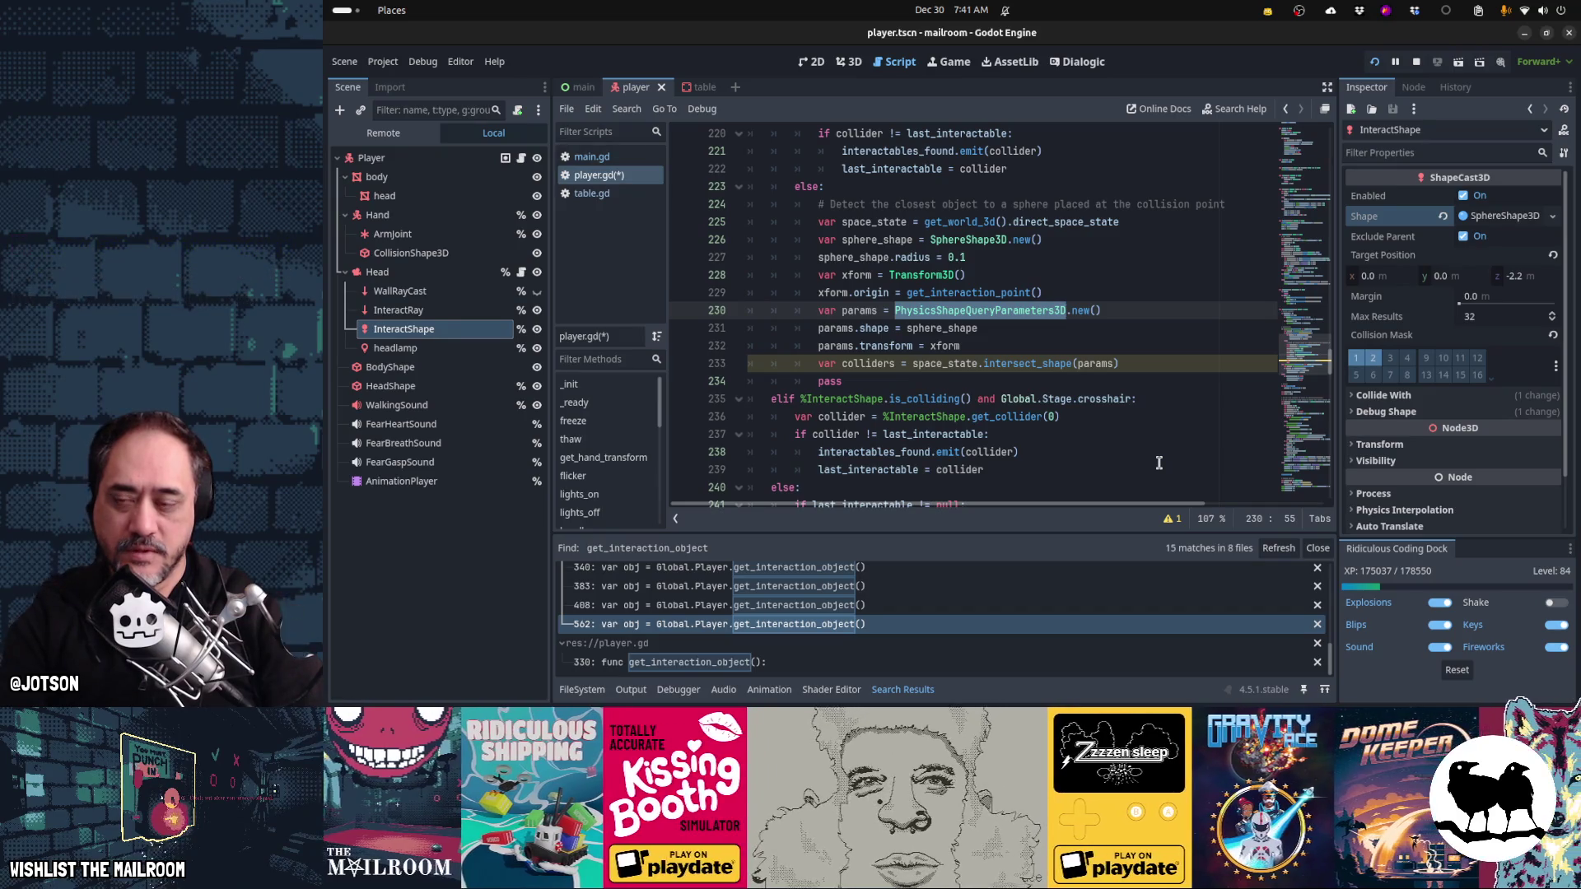
key("Right")
key("Down")
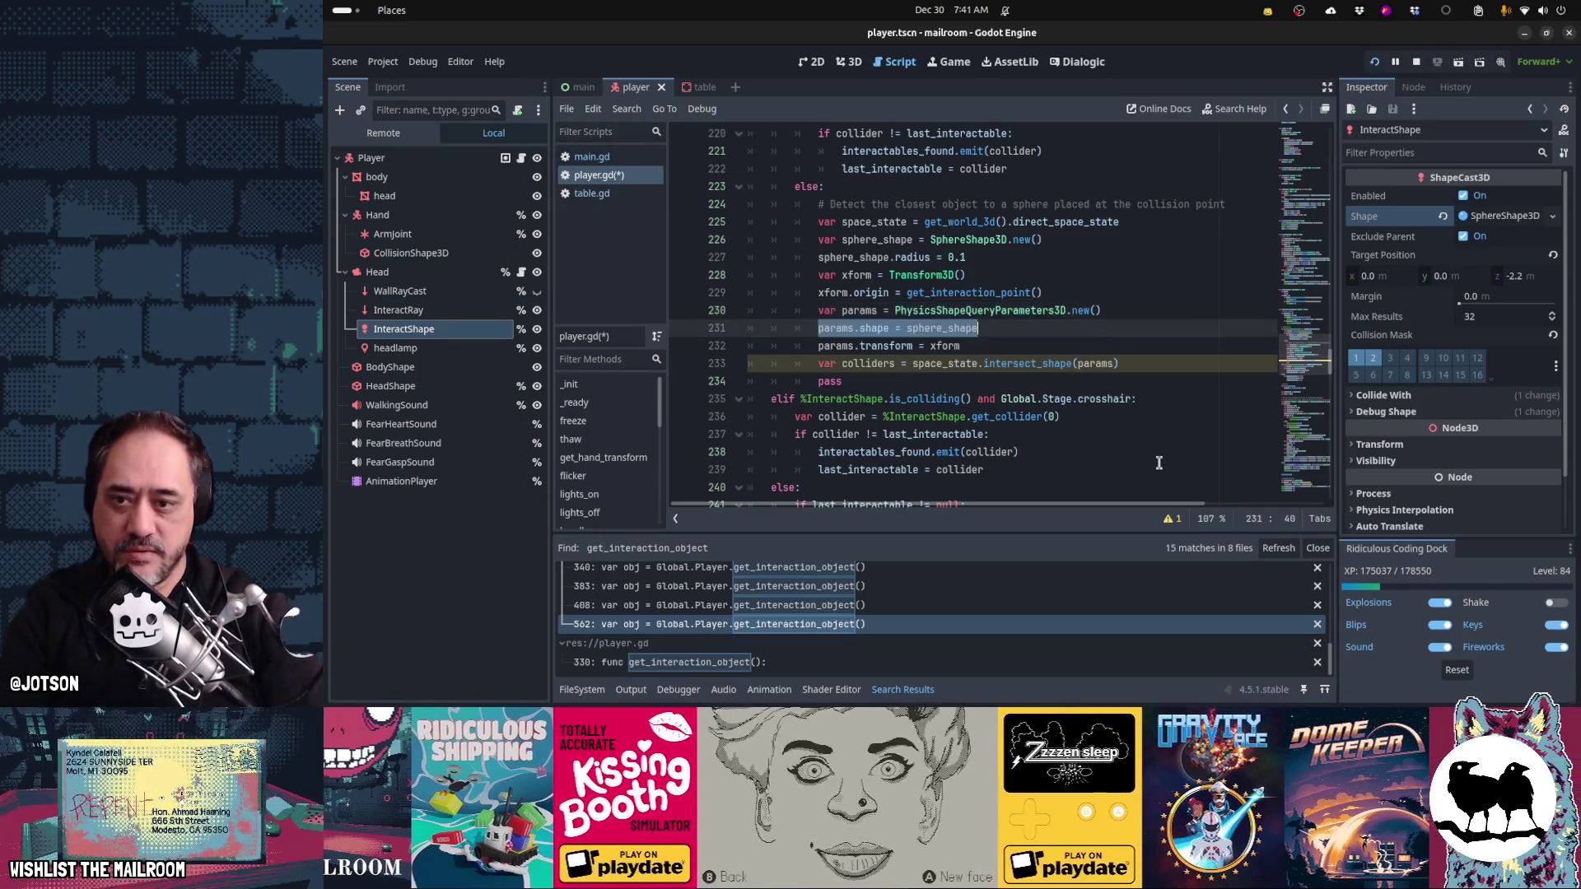
key("Up")
key("Up")
key("Up")
key("Home")
key("shift+Up")
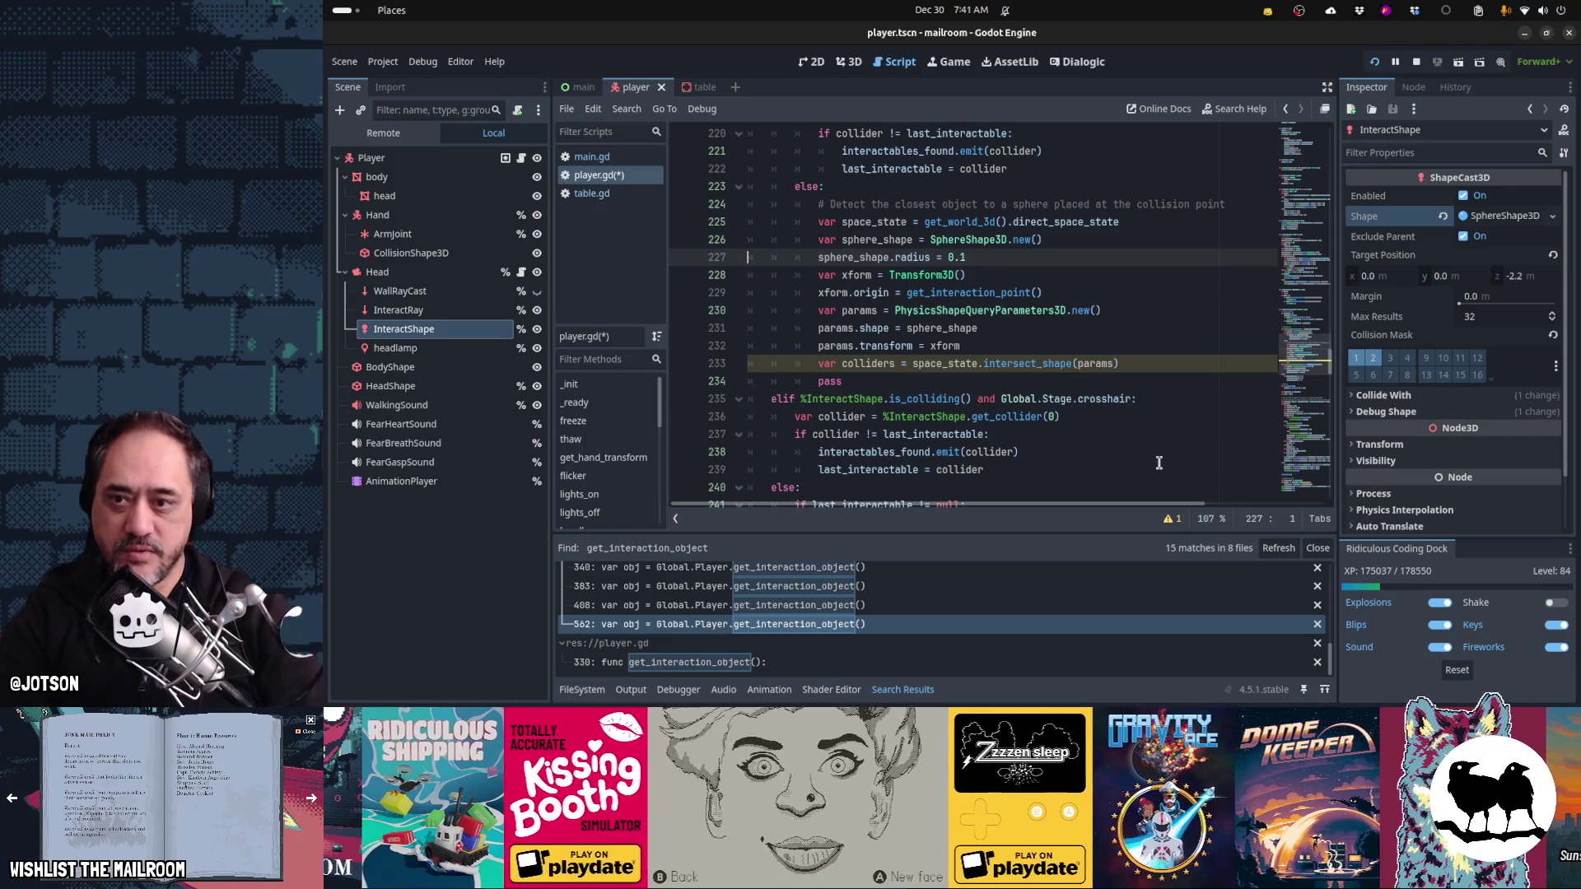
key("shift+Up")
key("Down")
key("Down")
key("Down")
key("Up")
key("Up")
key("Up")
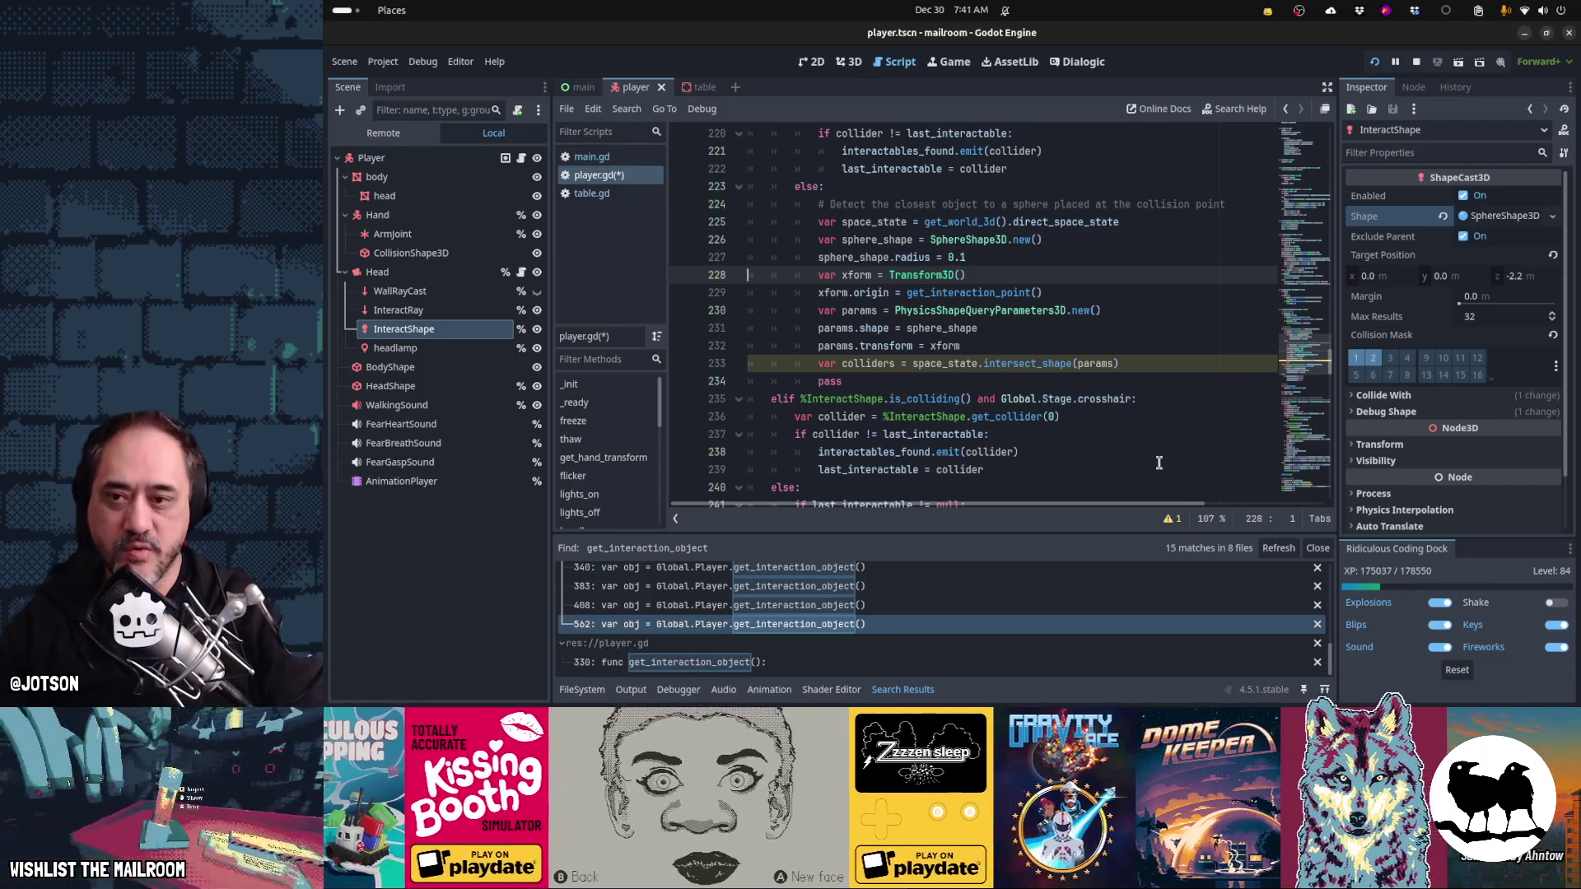
key("shift+Down")
key("shift+Down")
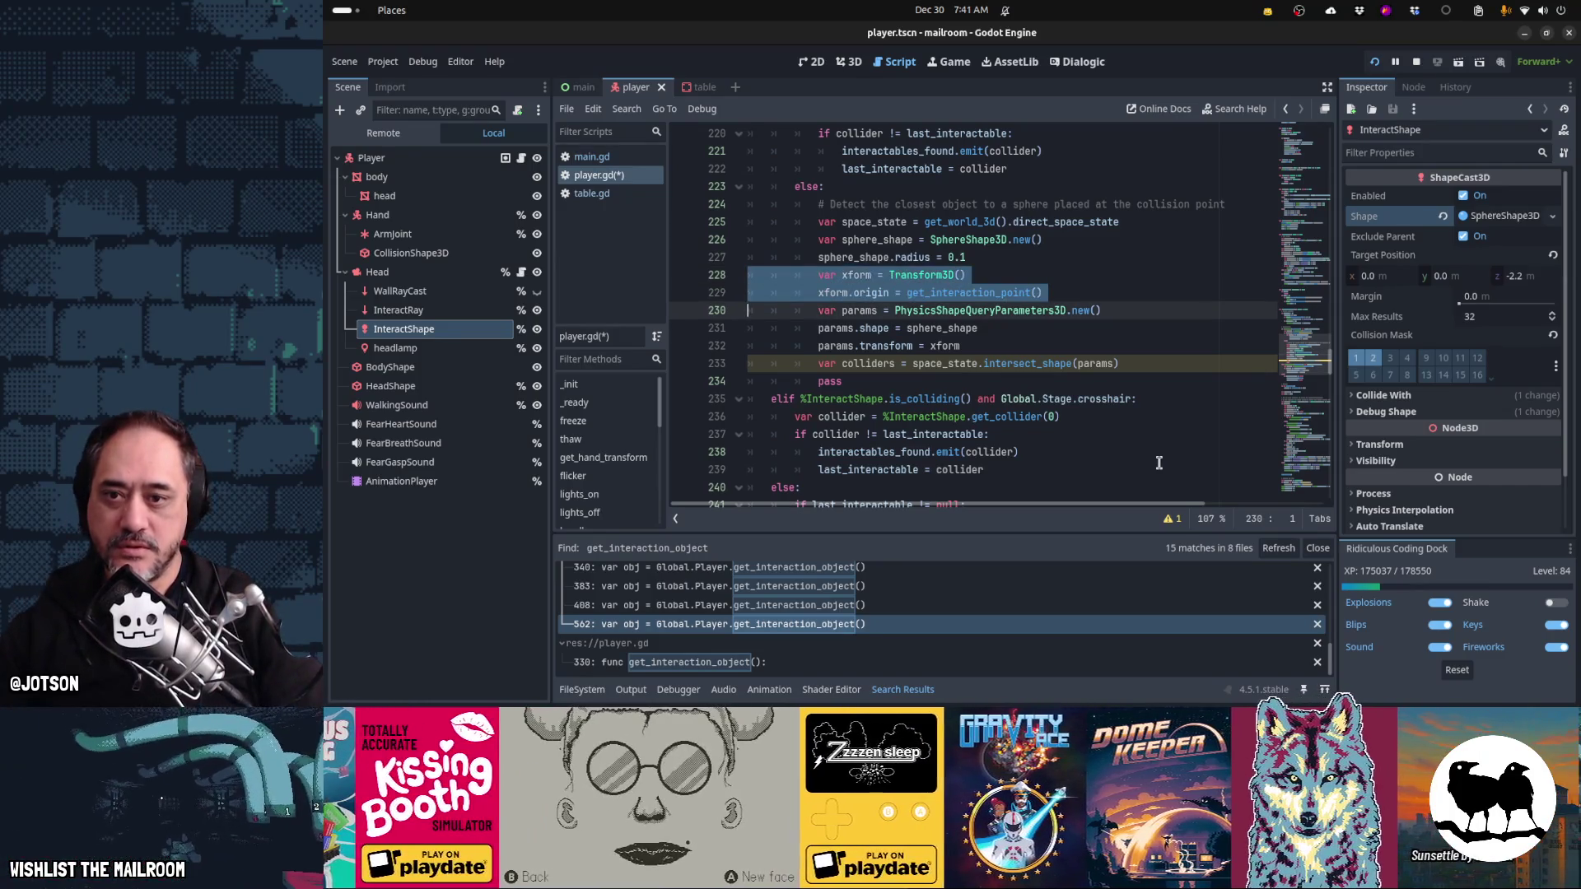
key("Down")
key("Down")
key("Down")
key("End")
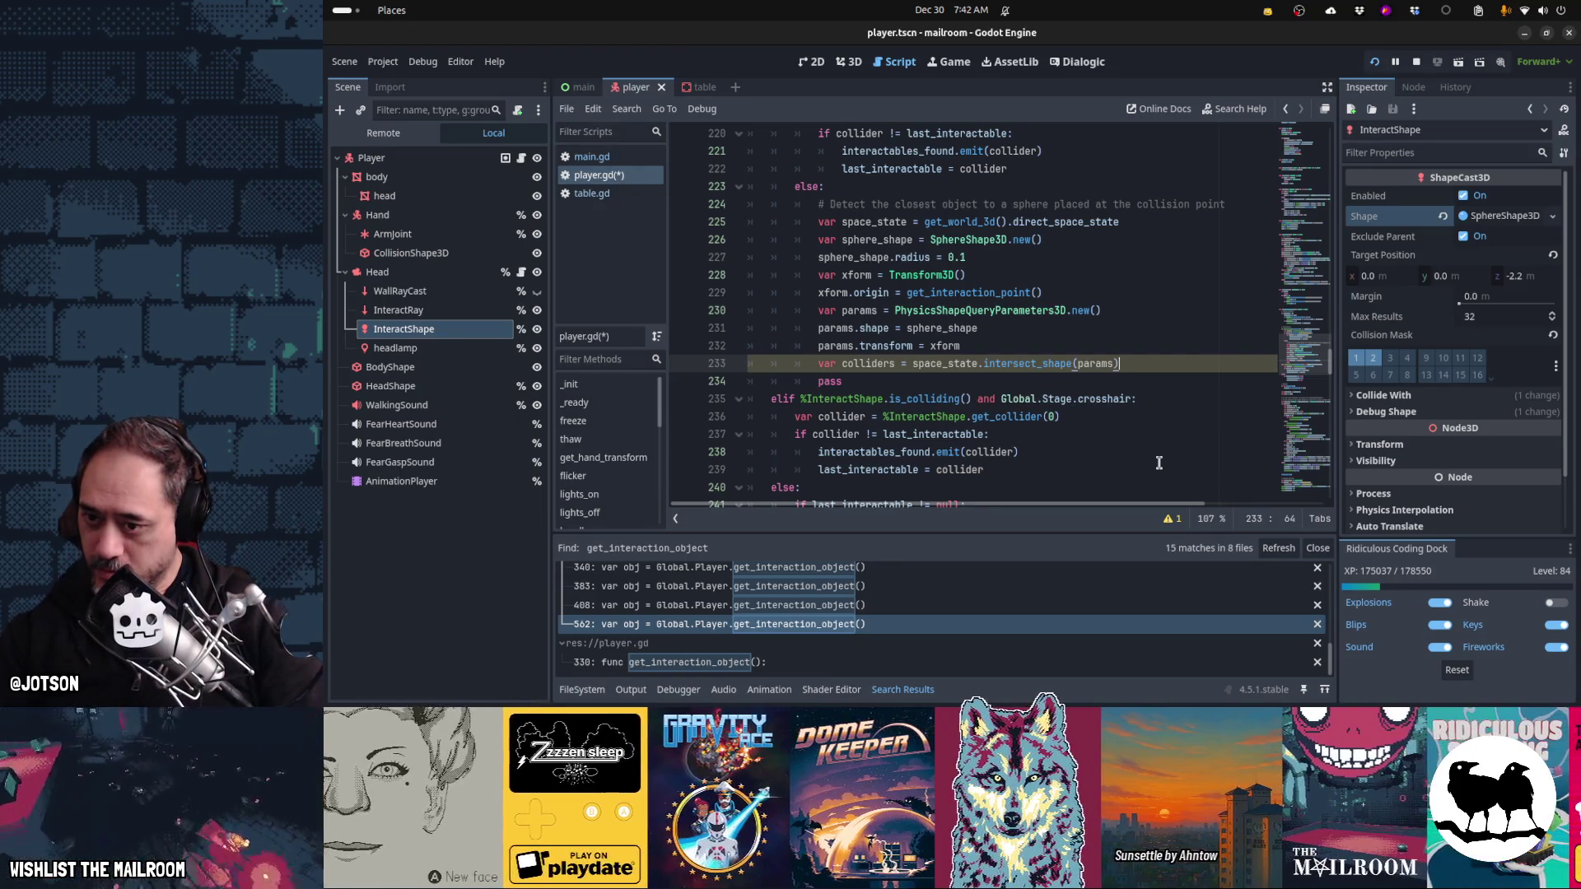
key("Return")
- Add 'for collider in colliders:' and replace pass with an indented 'var dist =' line
type("for ci")
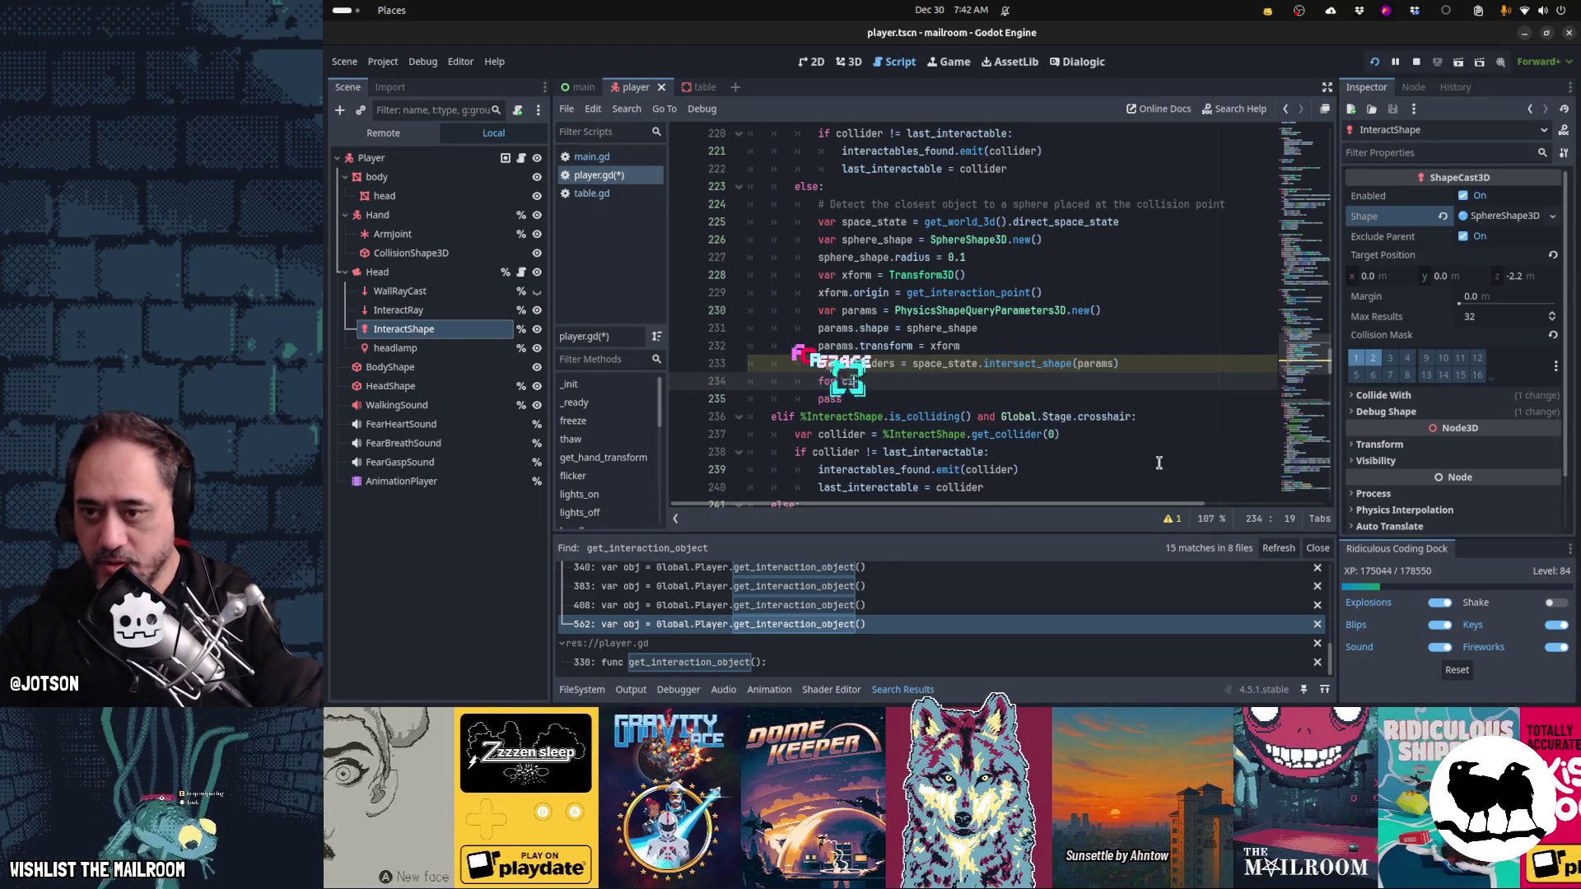
key("BackSpace")
key("BackSpace")
type("collider in coll")
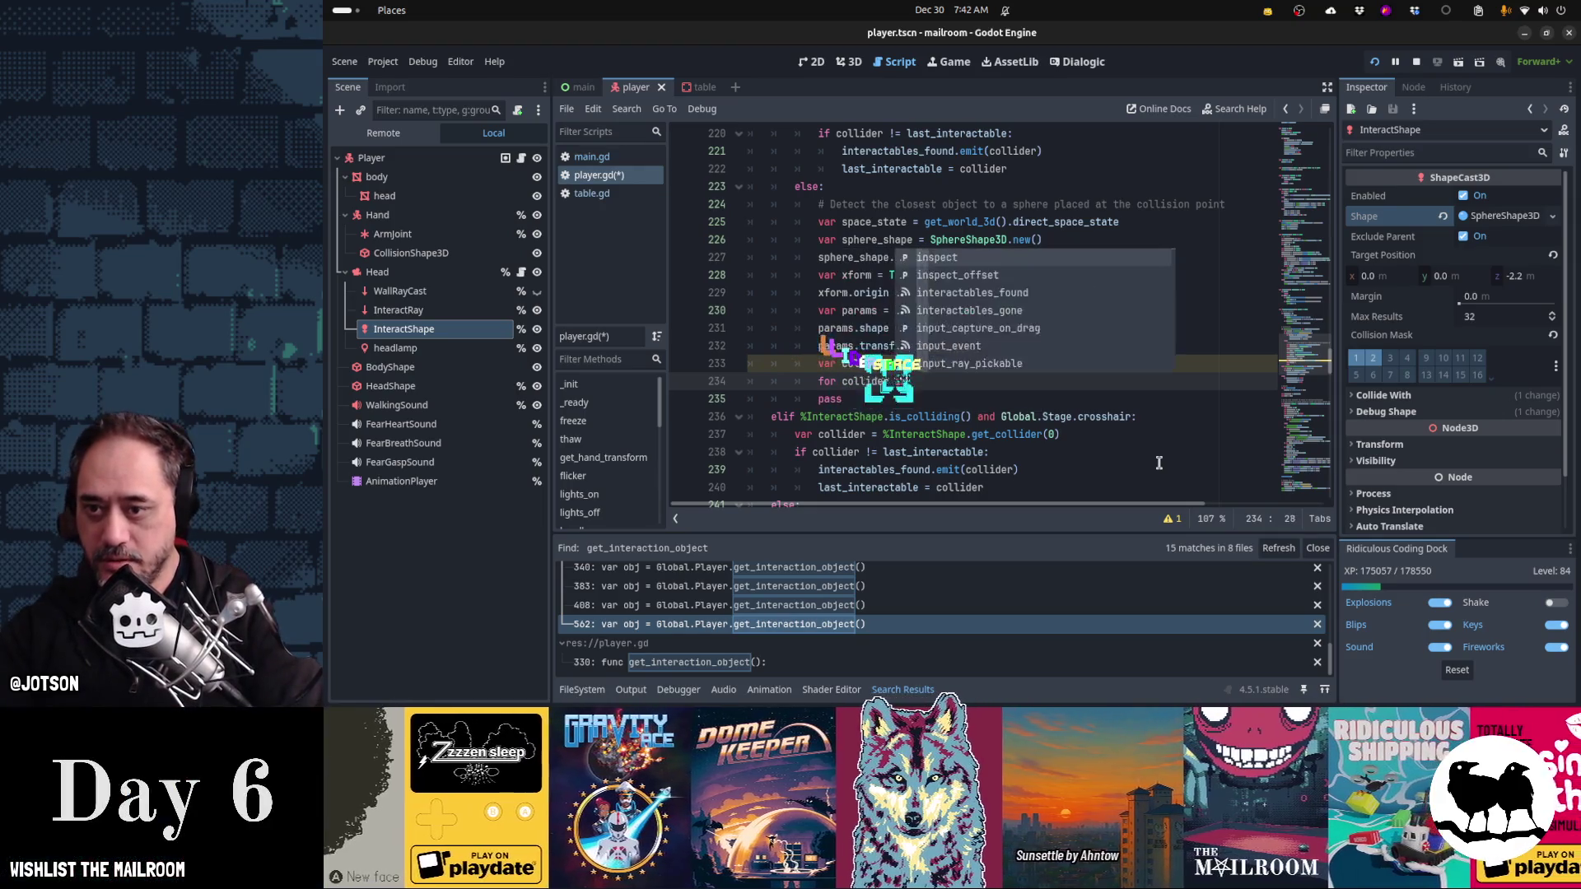
key("Return")
type(":")
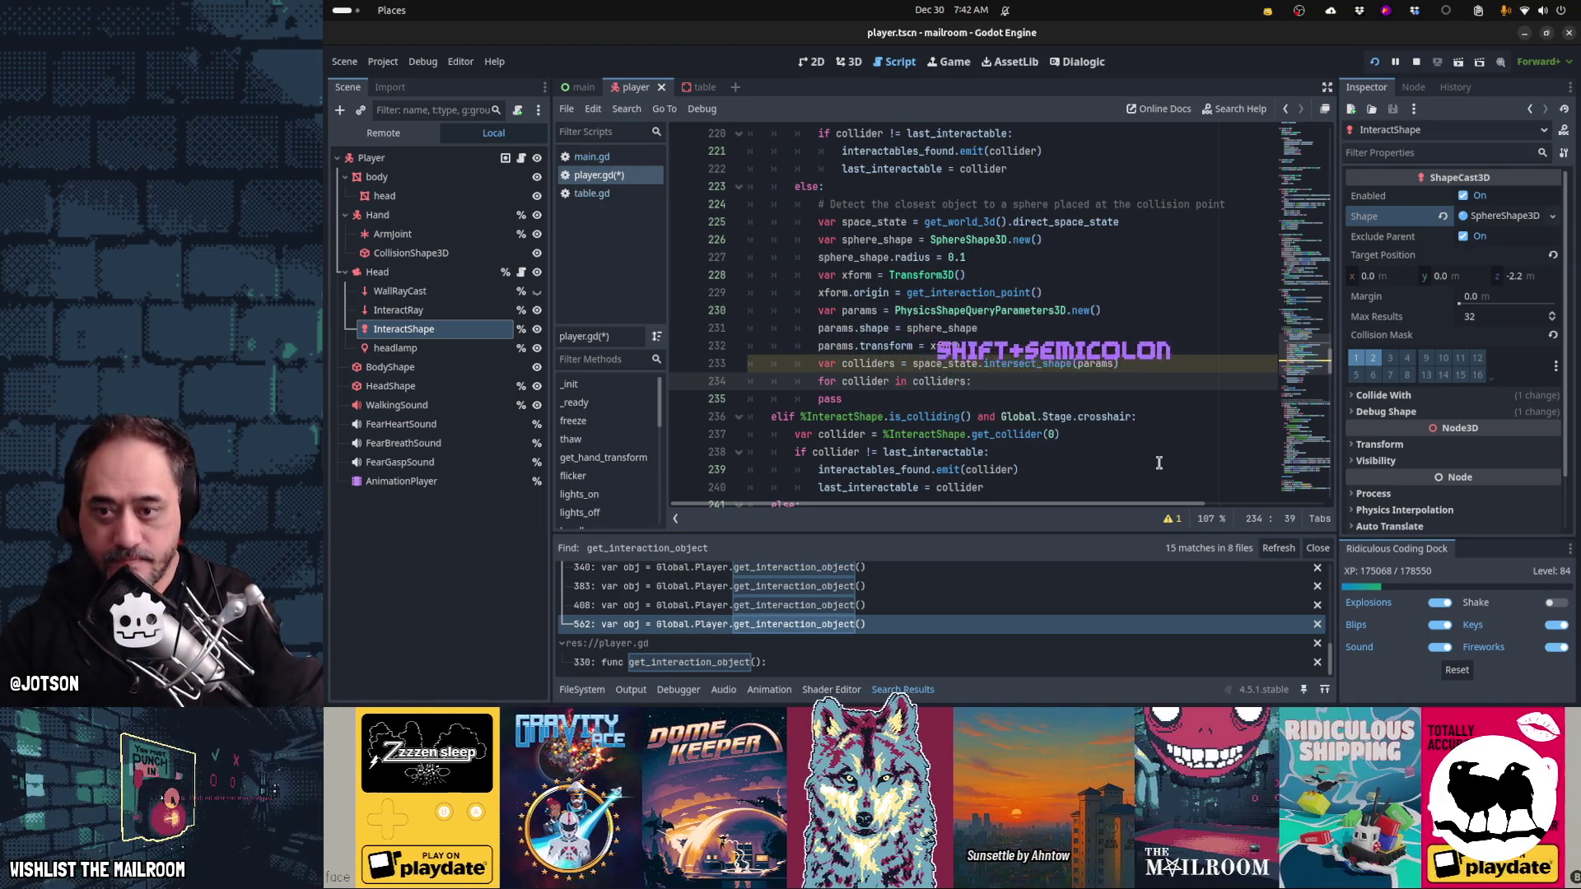
key("Down")
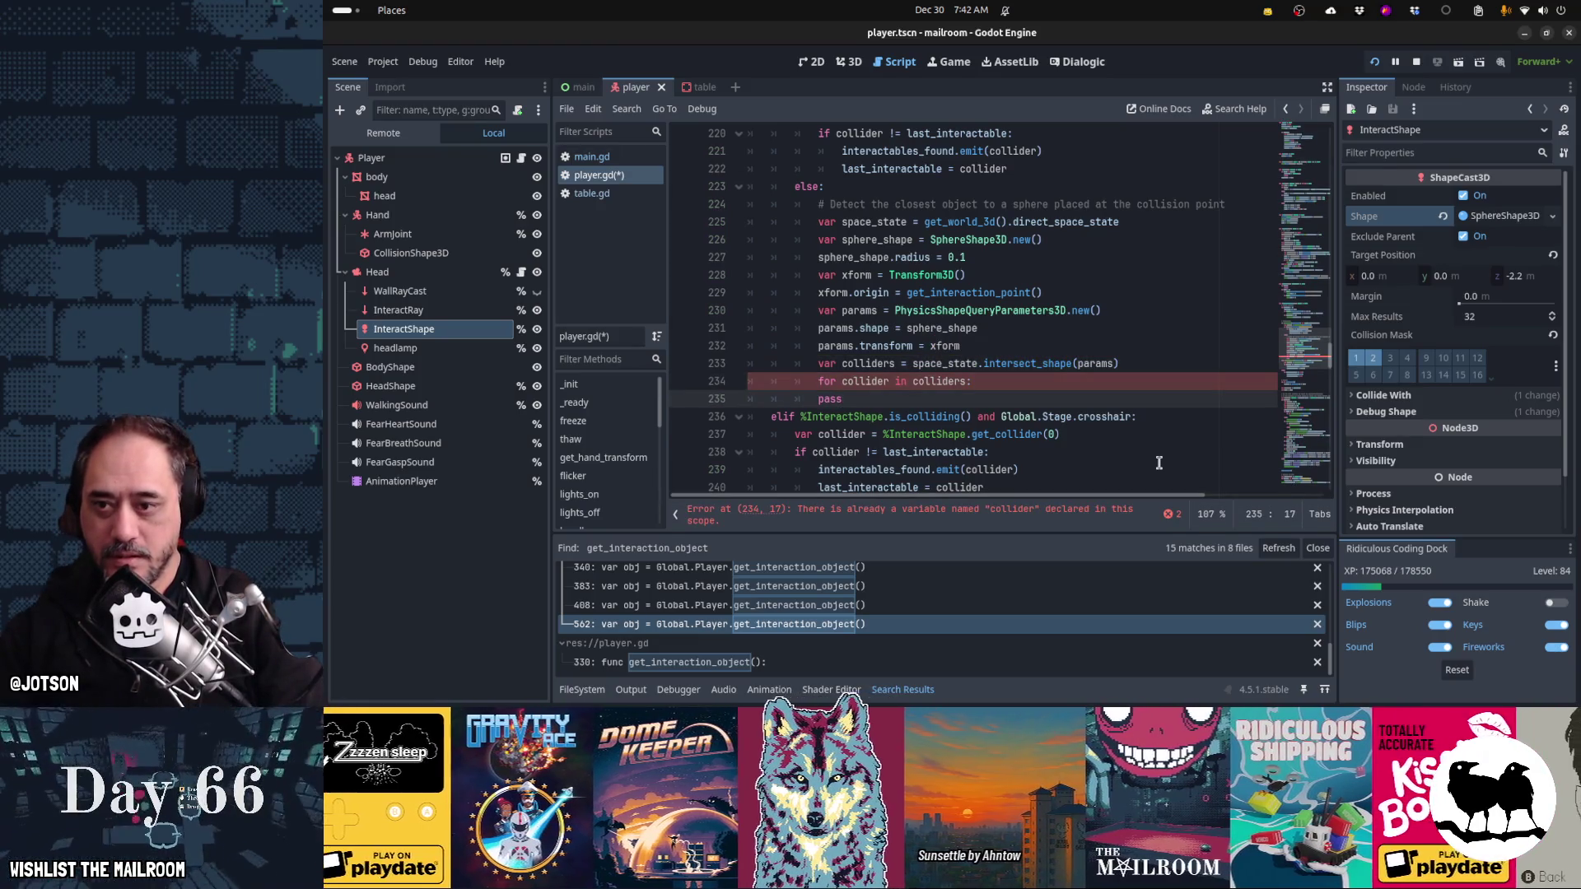
key("ctrl+shift+Left")
key("BackSpace")
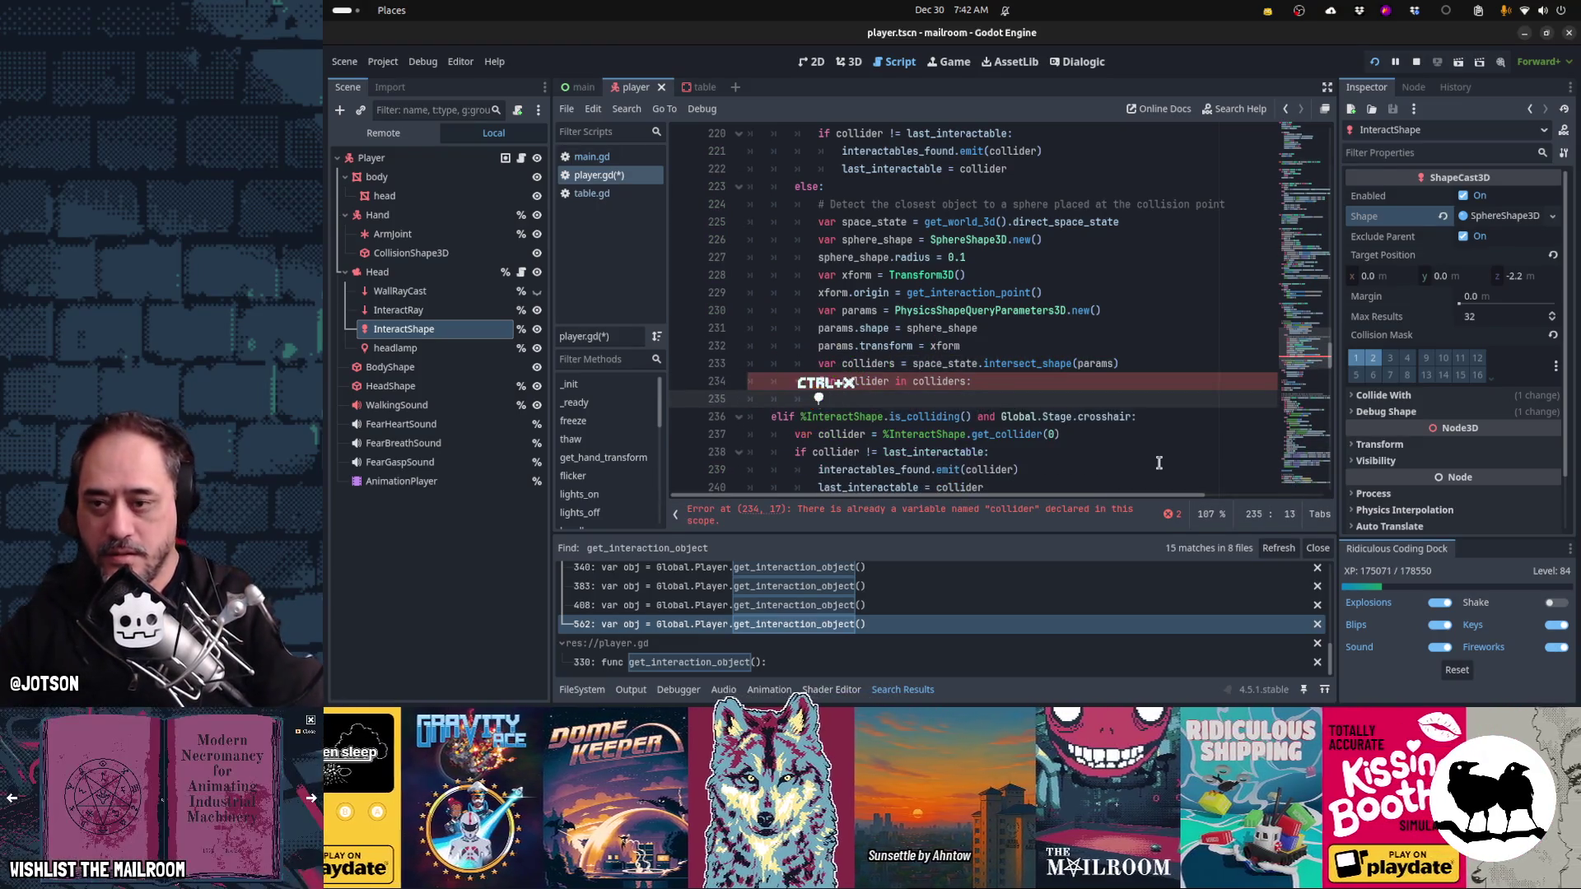
key("Tab")
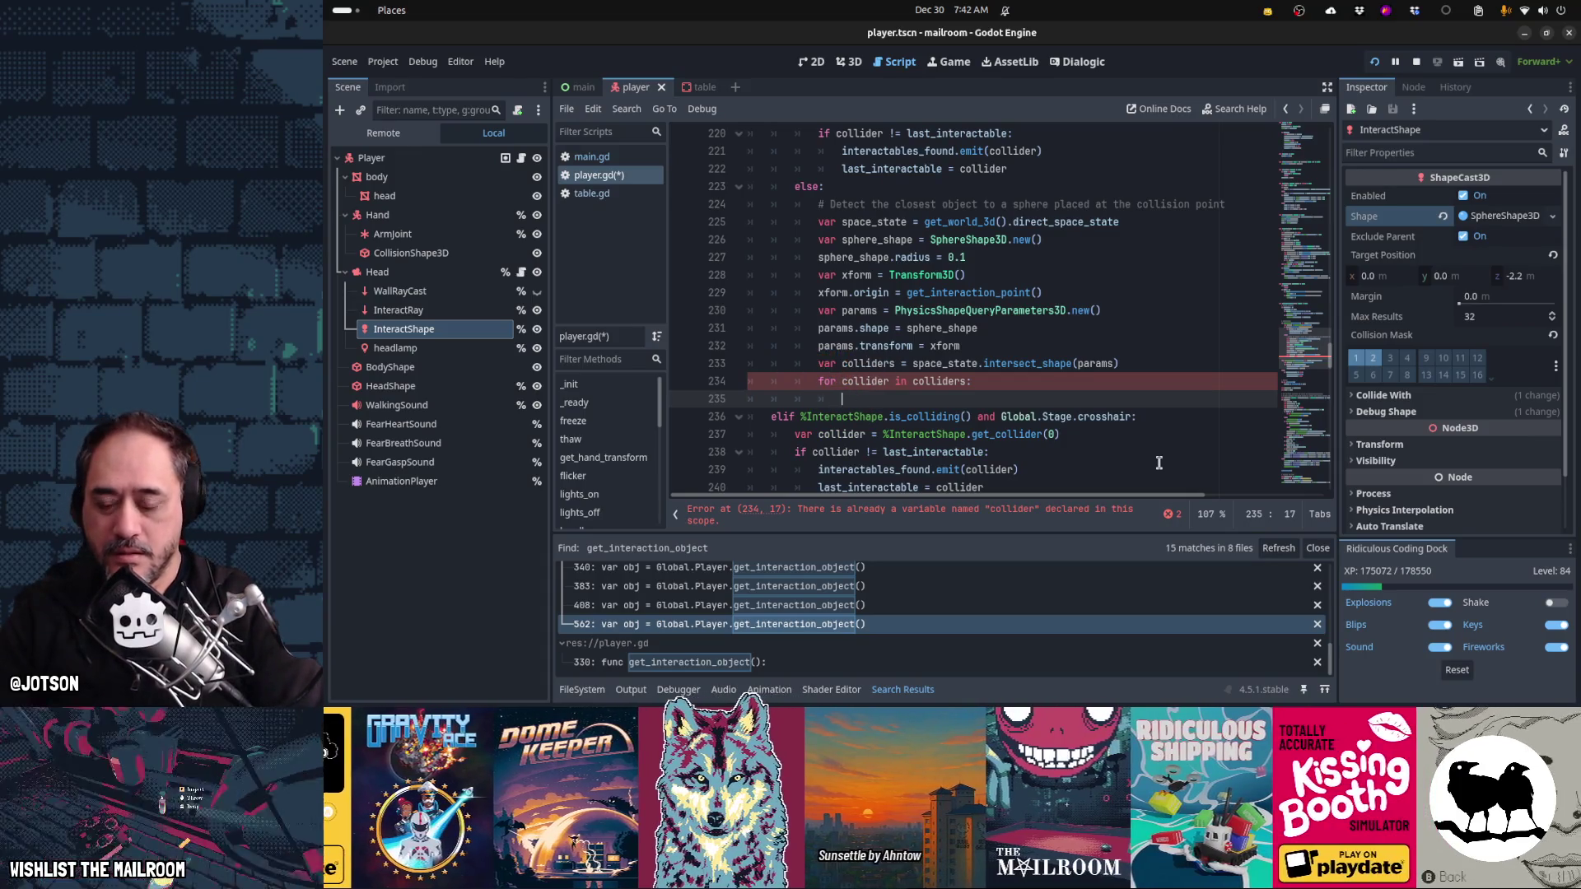
type("var dist =")
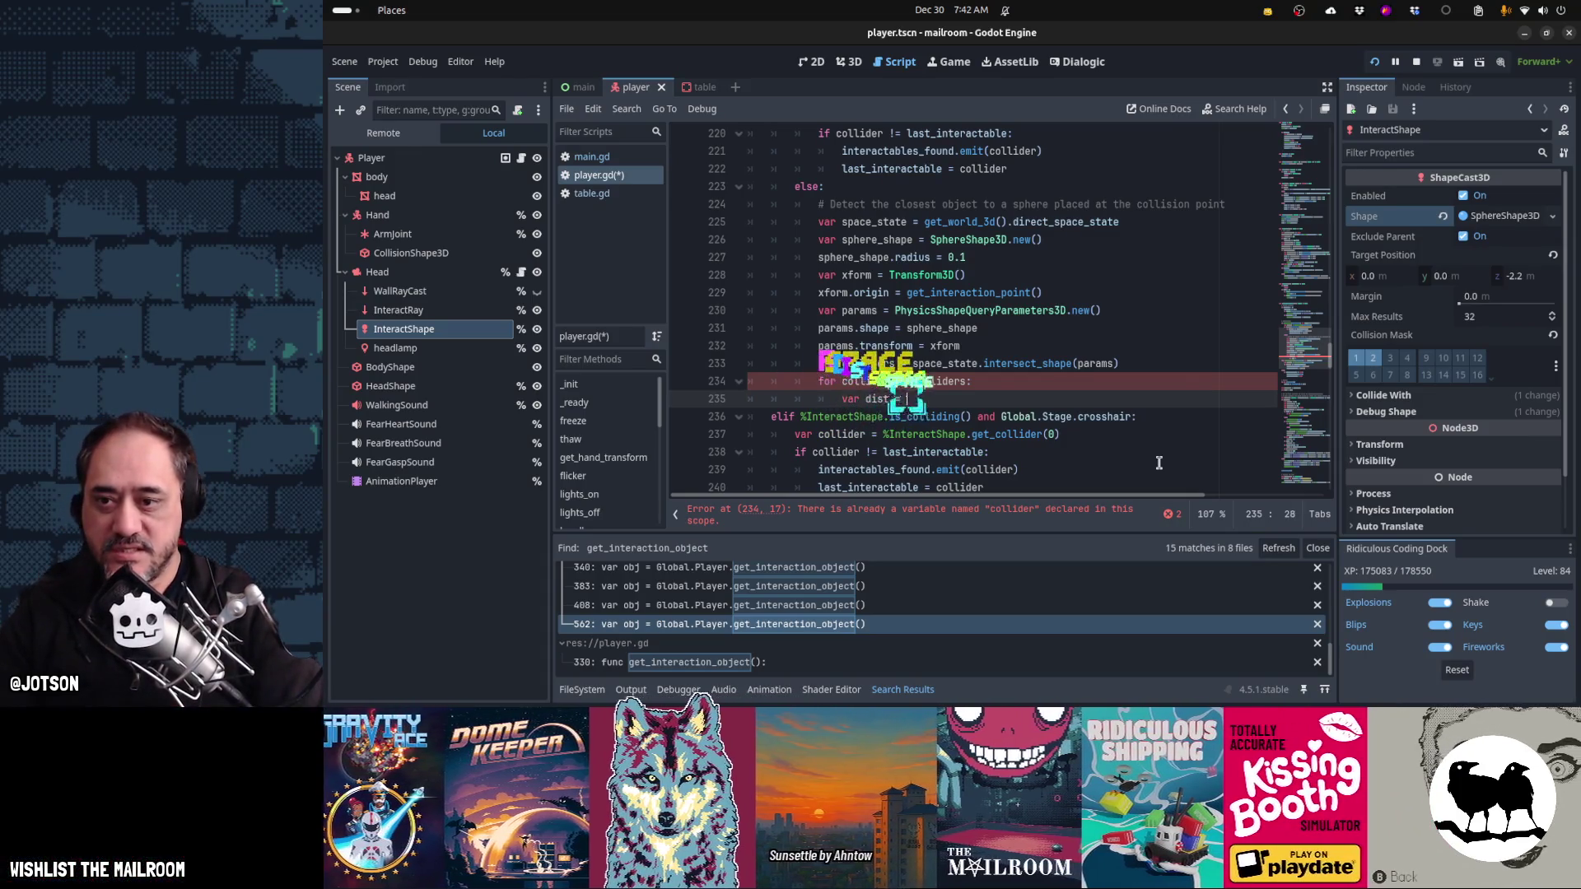
key("Escape")
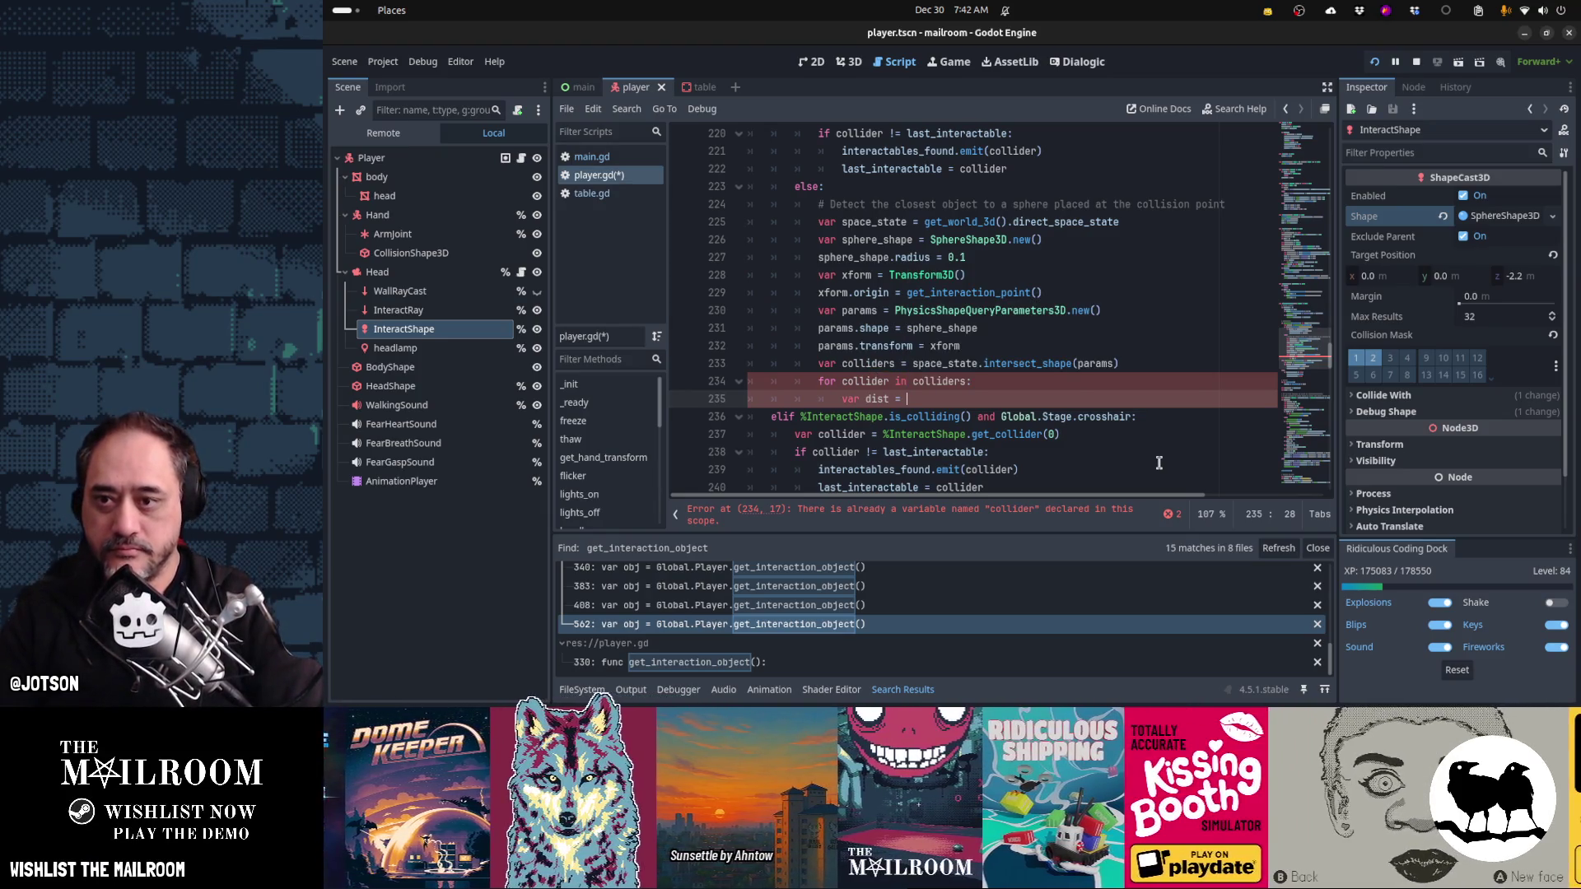
key("Up")
key("Up")
key("Up")
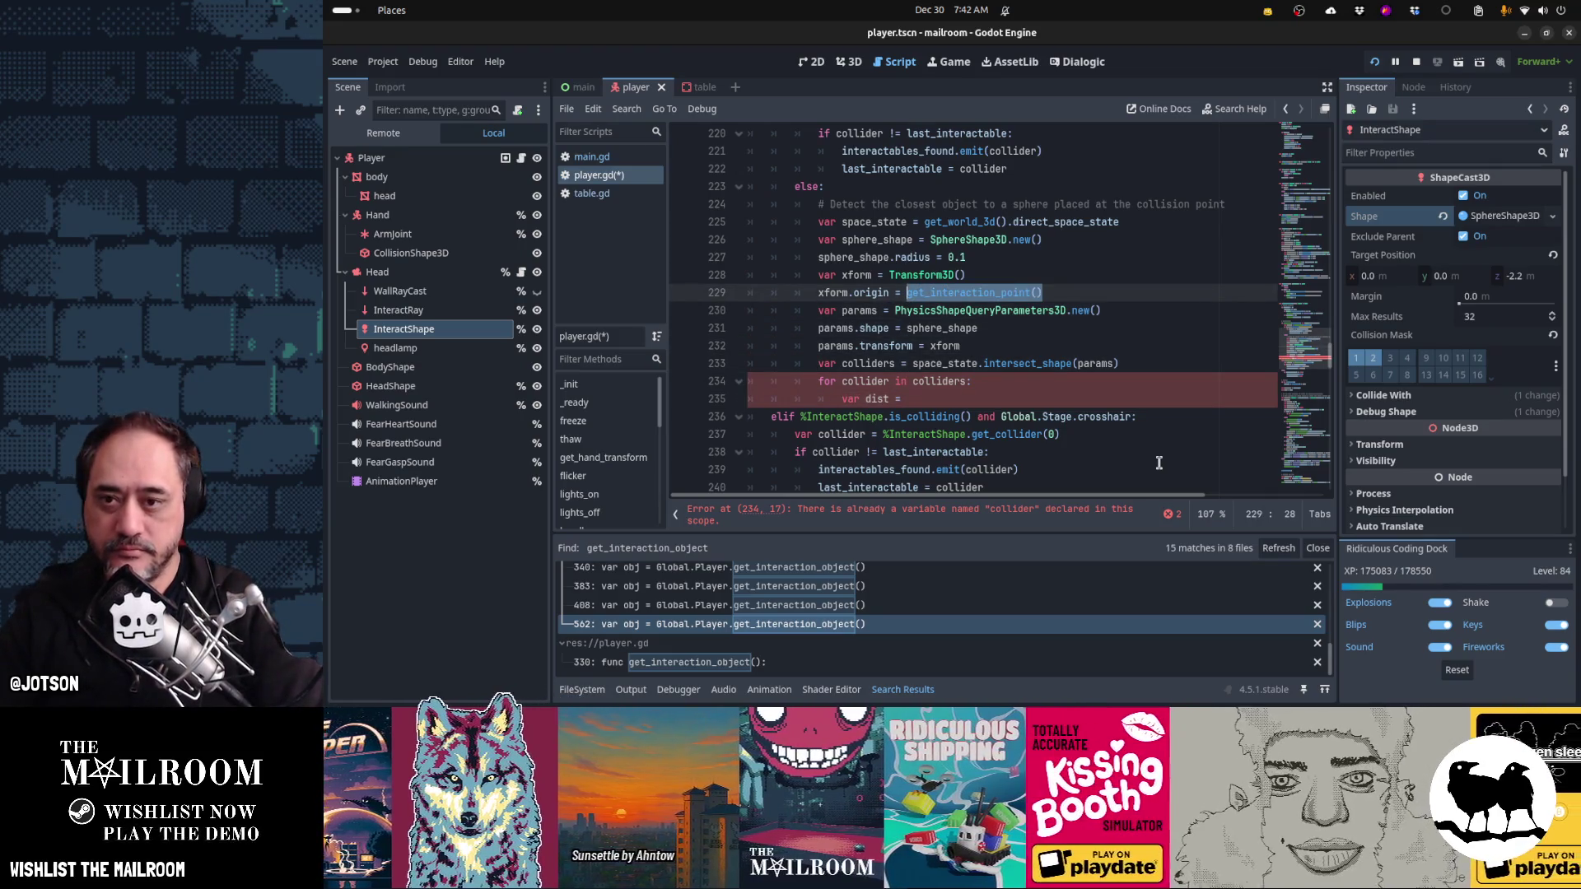
- Move get_interaction_point() into a new var interaction_point, using it for xform.origin
key("ctrl+x")
type("interaction_point")
key("Up")
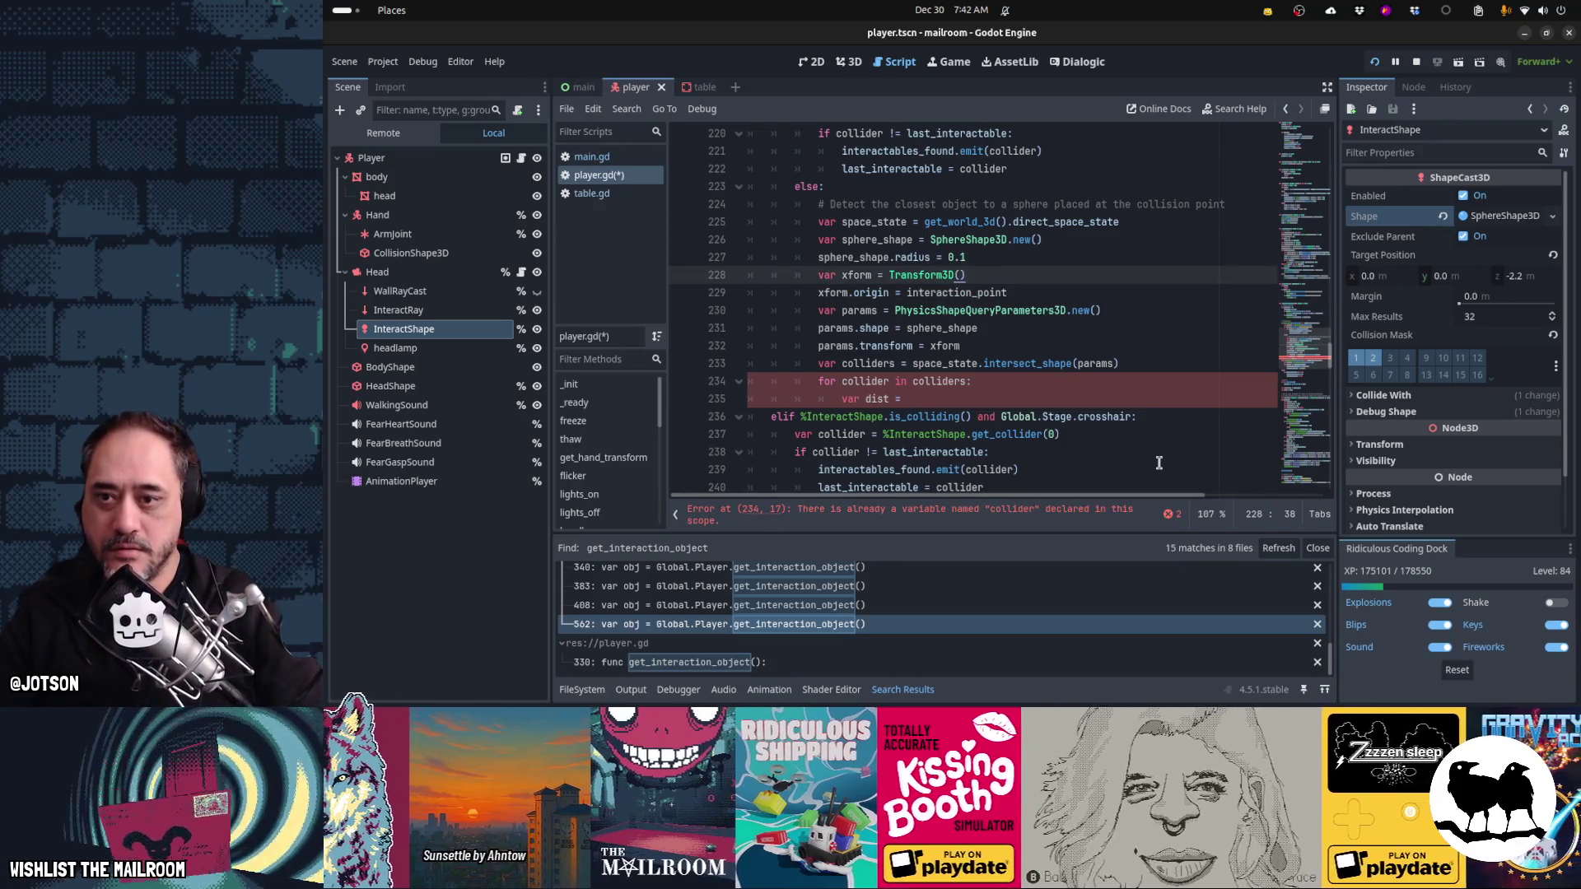
key("Return")
type("var interaction_point =")
key("ctrl+v")
- Start the dist expression on interaction_point and annotate interaction_point as Vector3
key("Down")
key("Down")
key("Down")
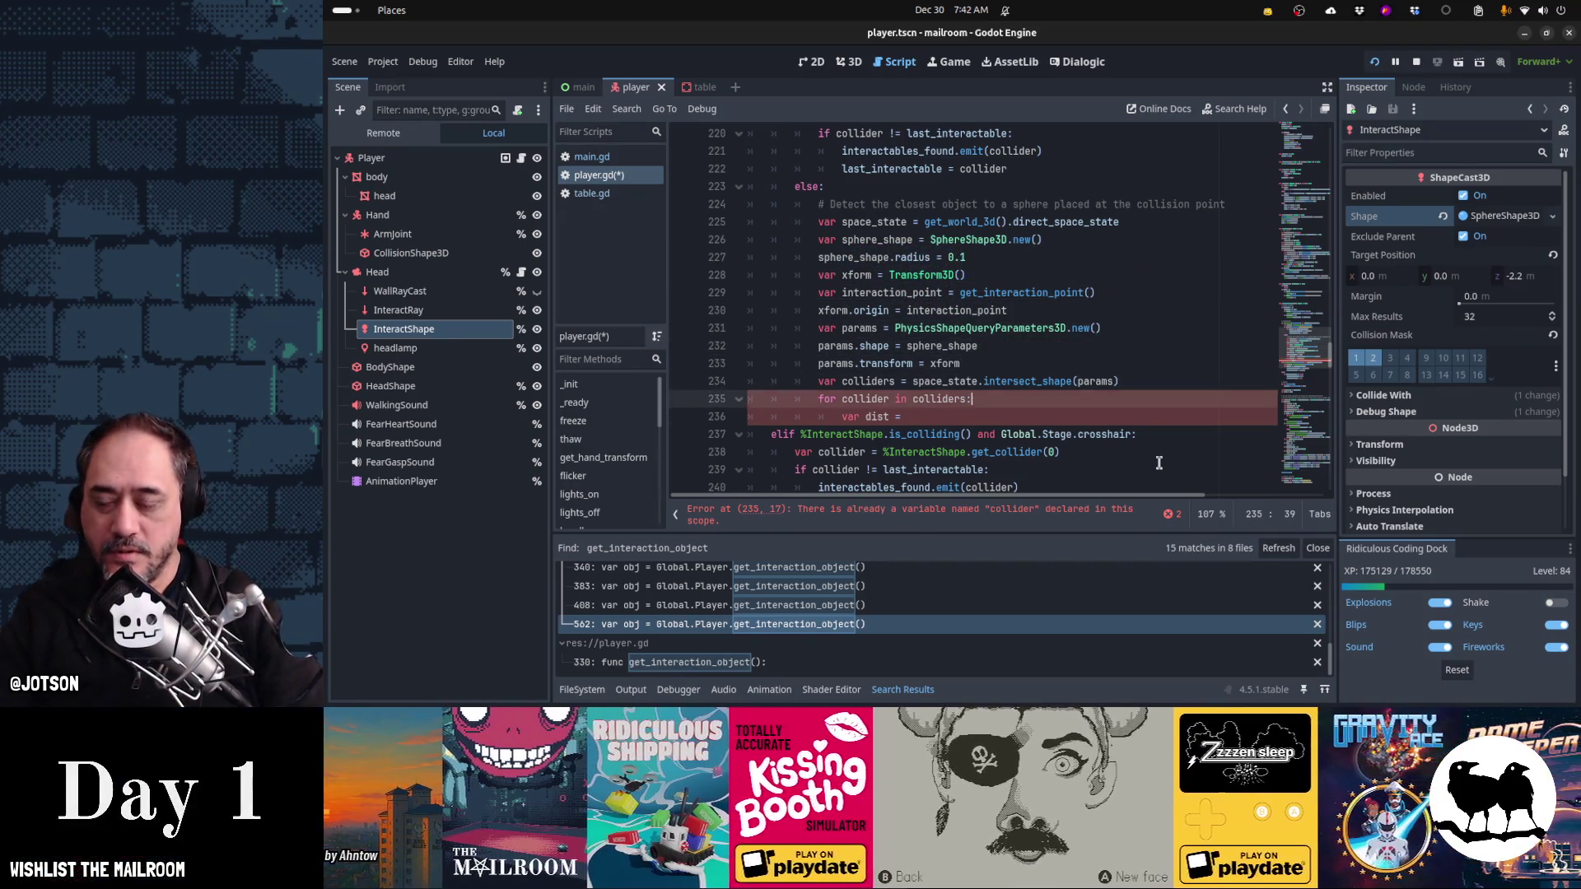
key("Down")
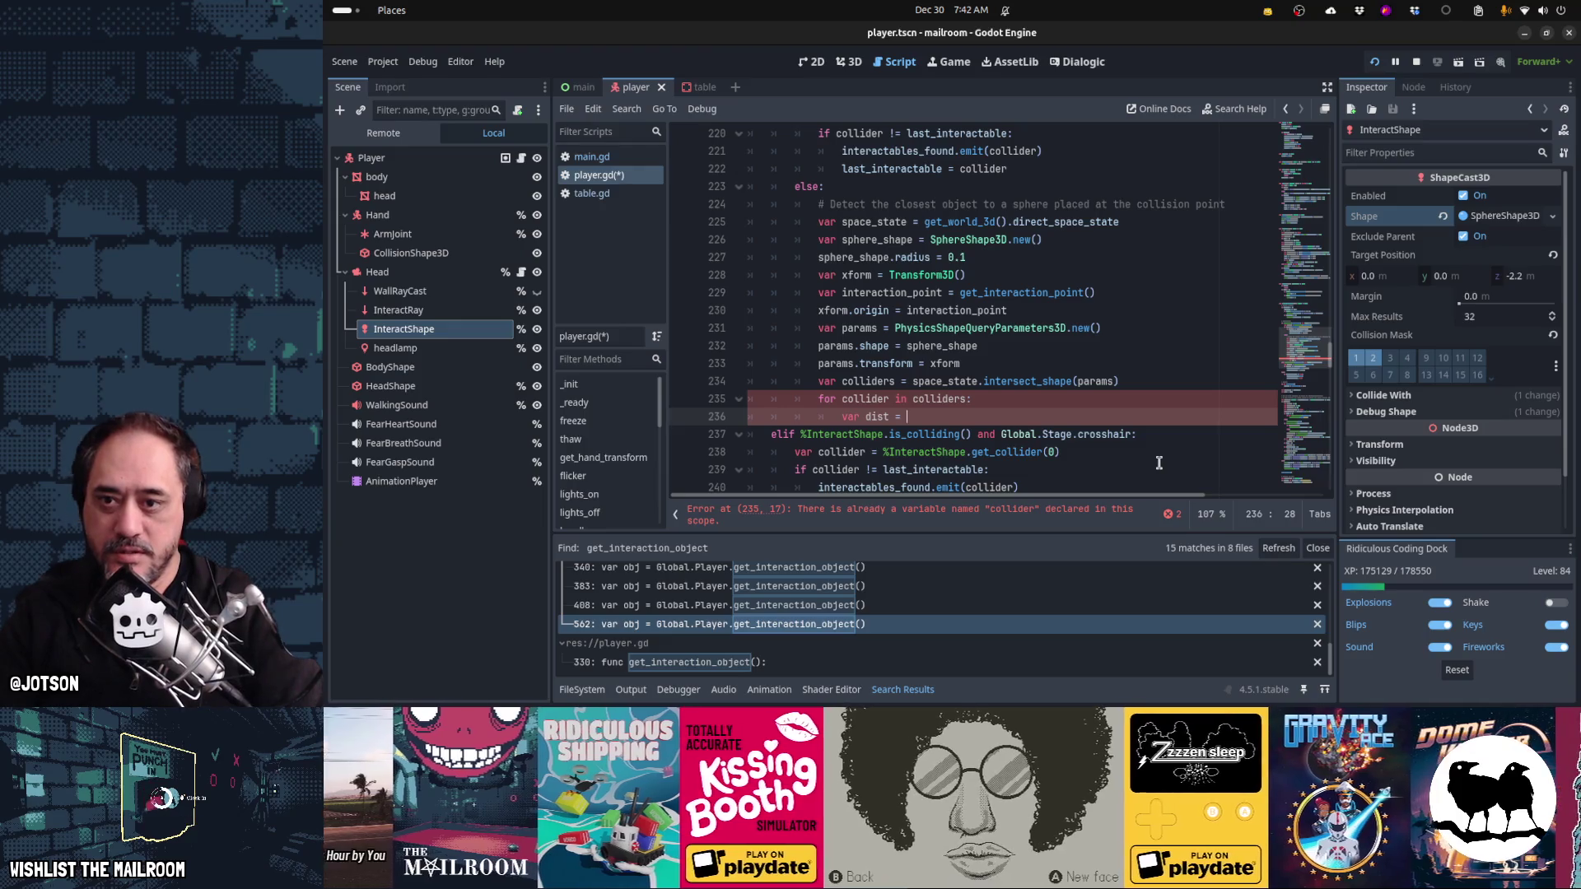
type("interaction_point")
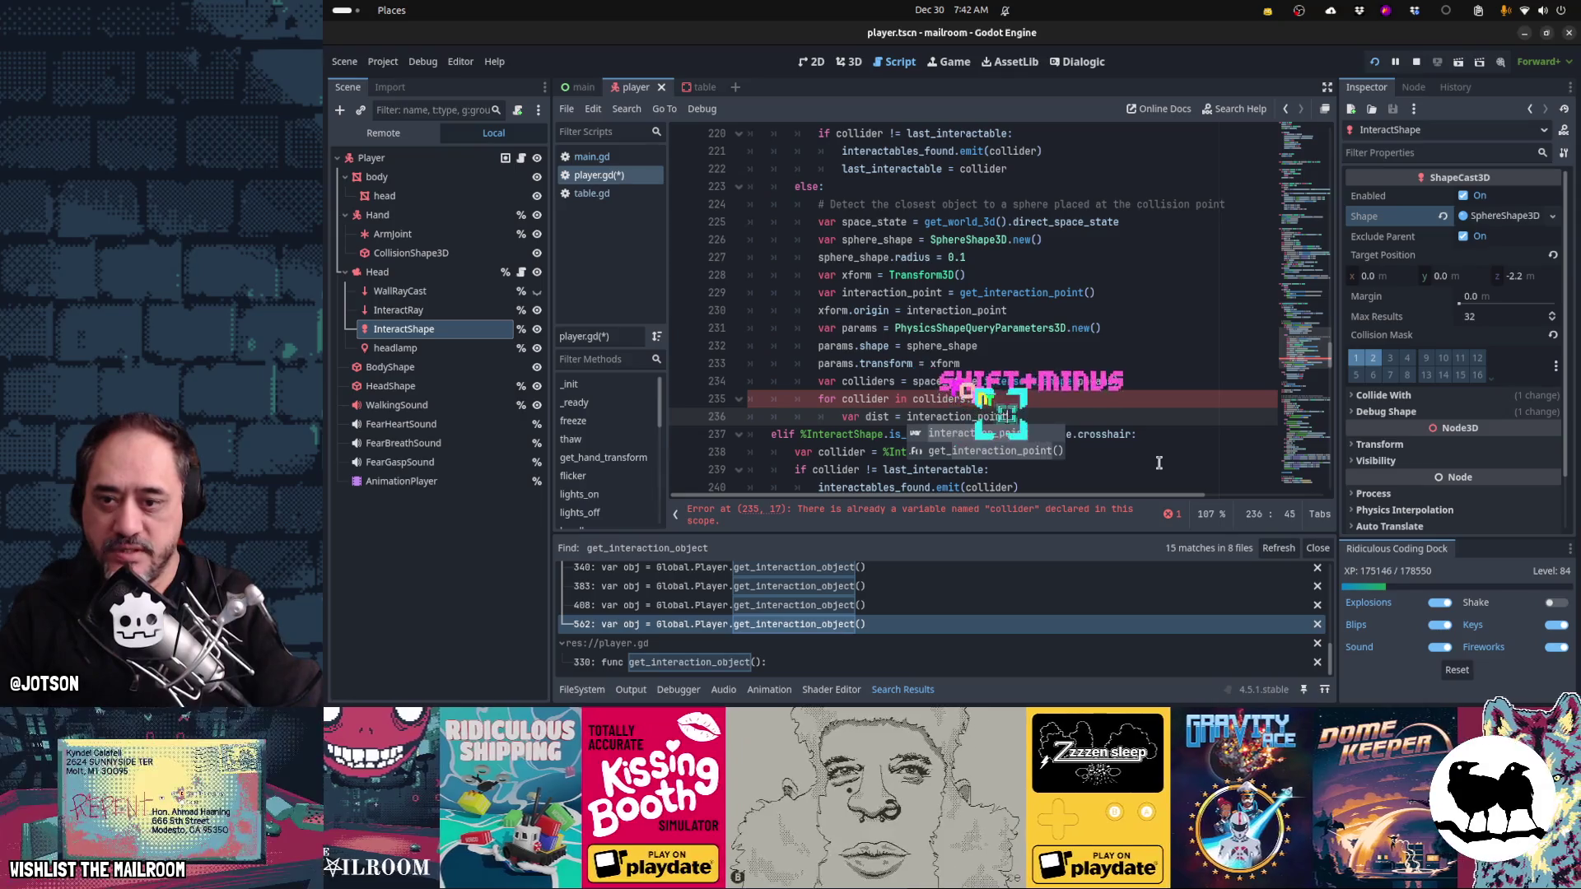
key("Return")
type(".dist")
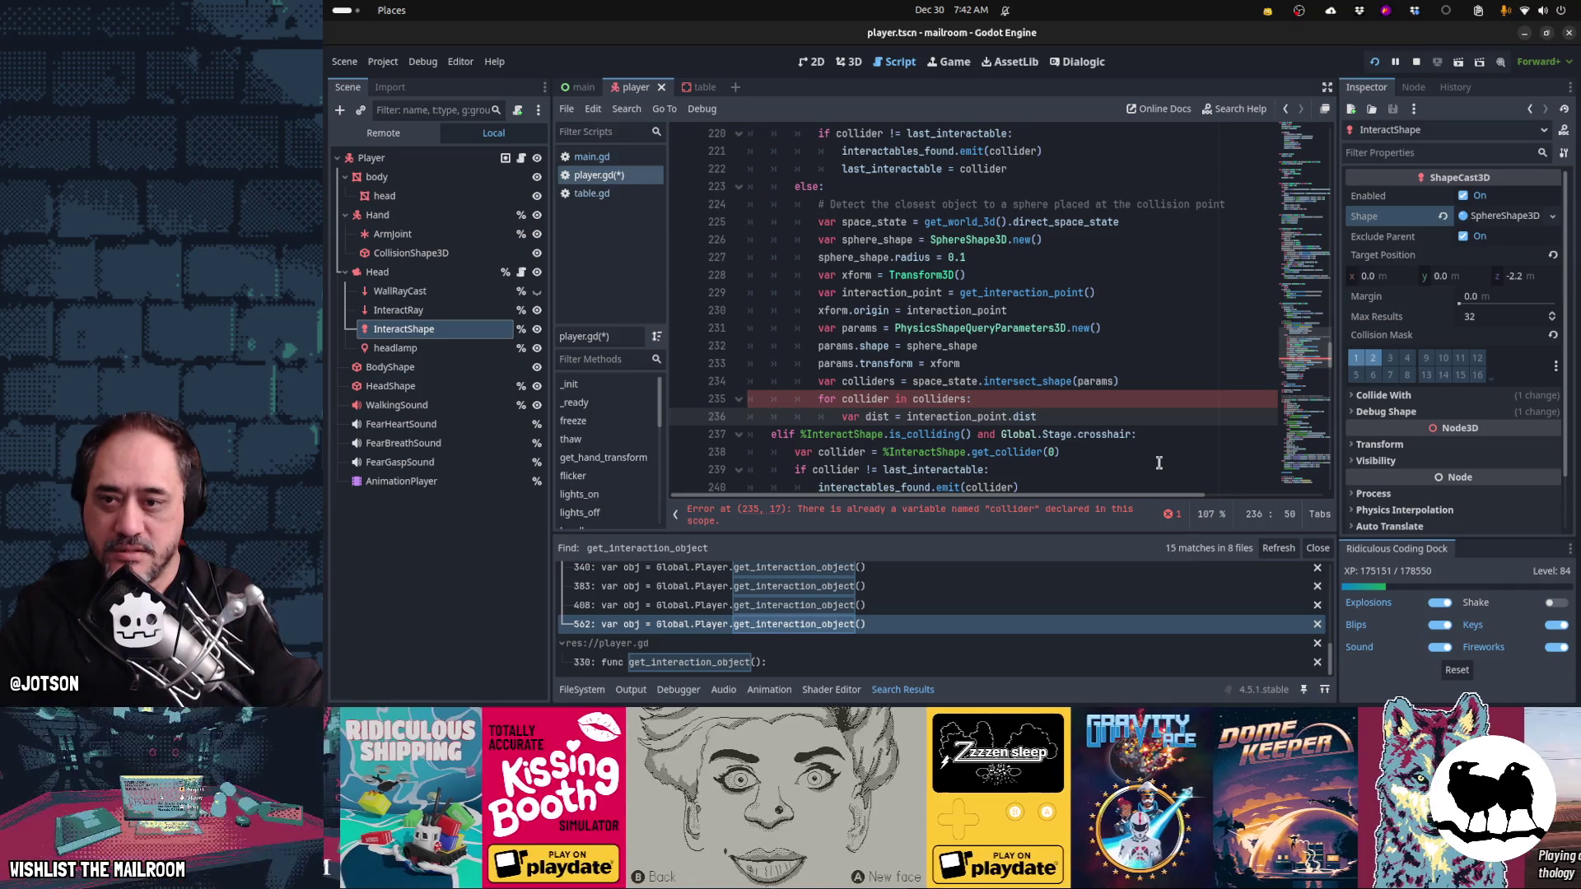
key("Up")
key("Up")
key("Up")
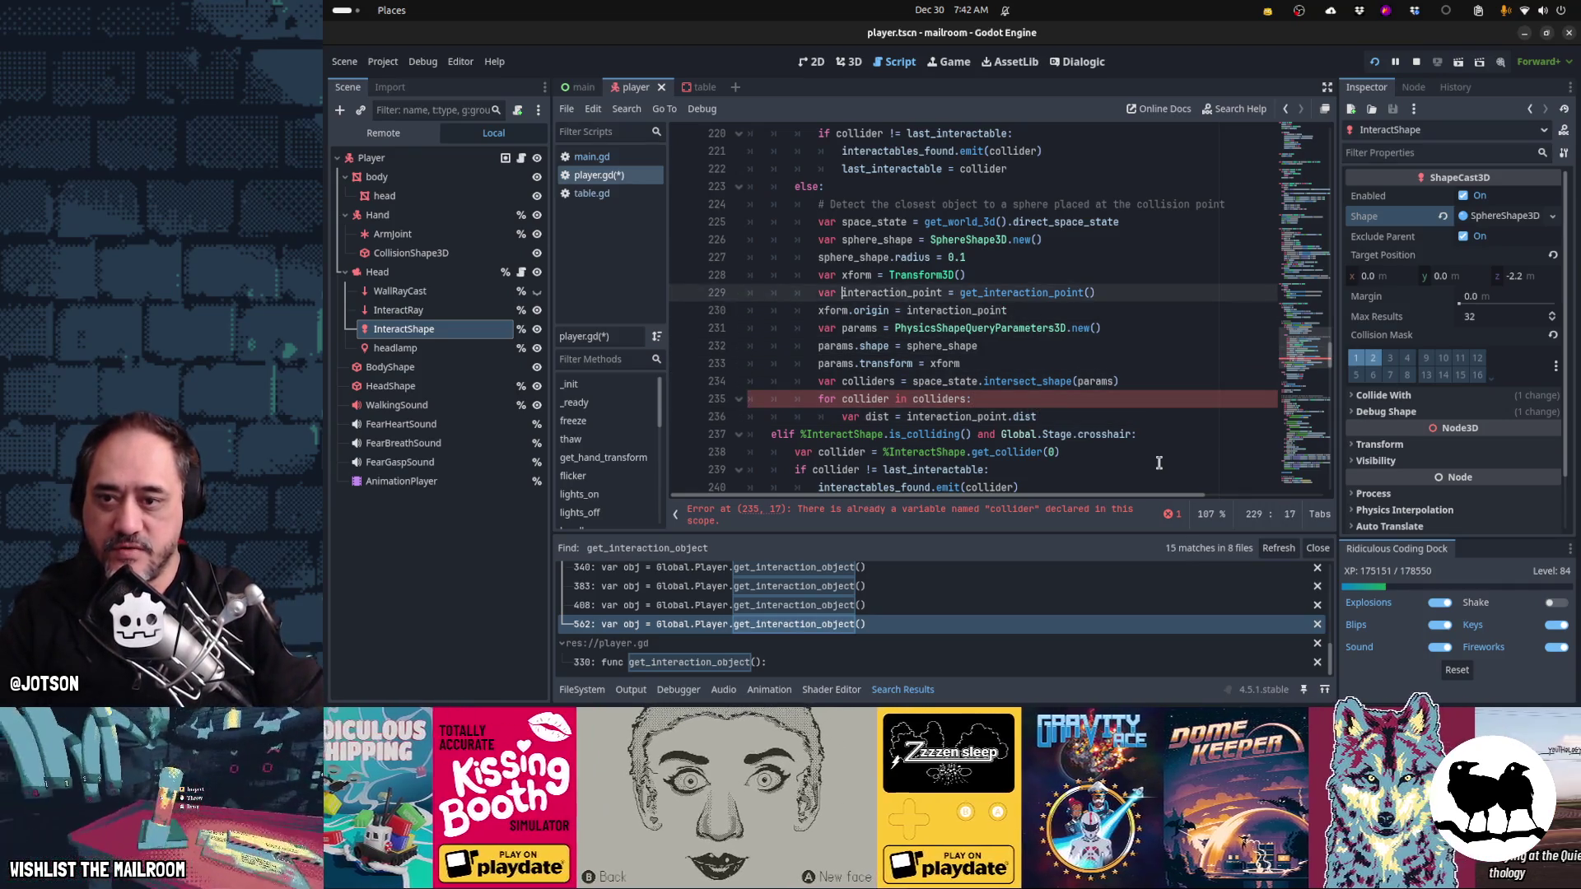
type(": Vecr")
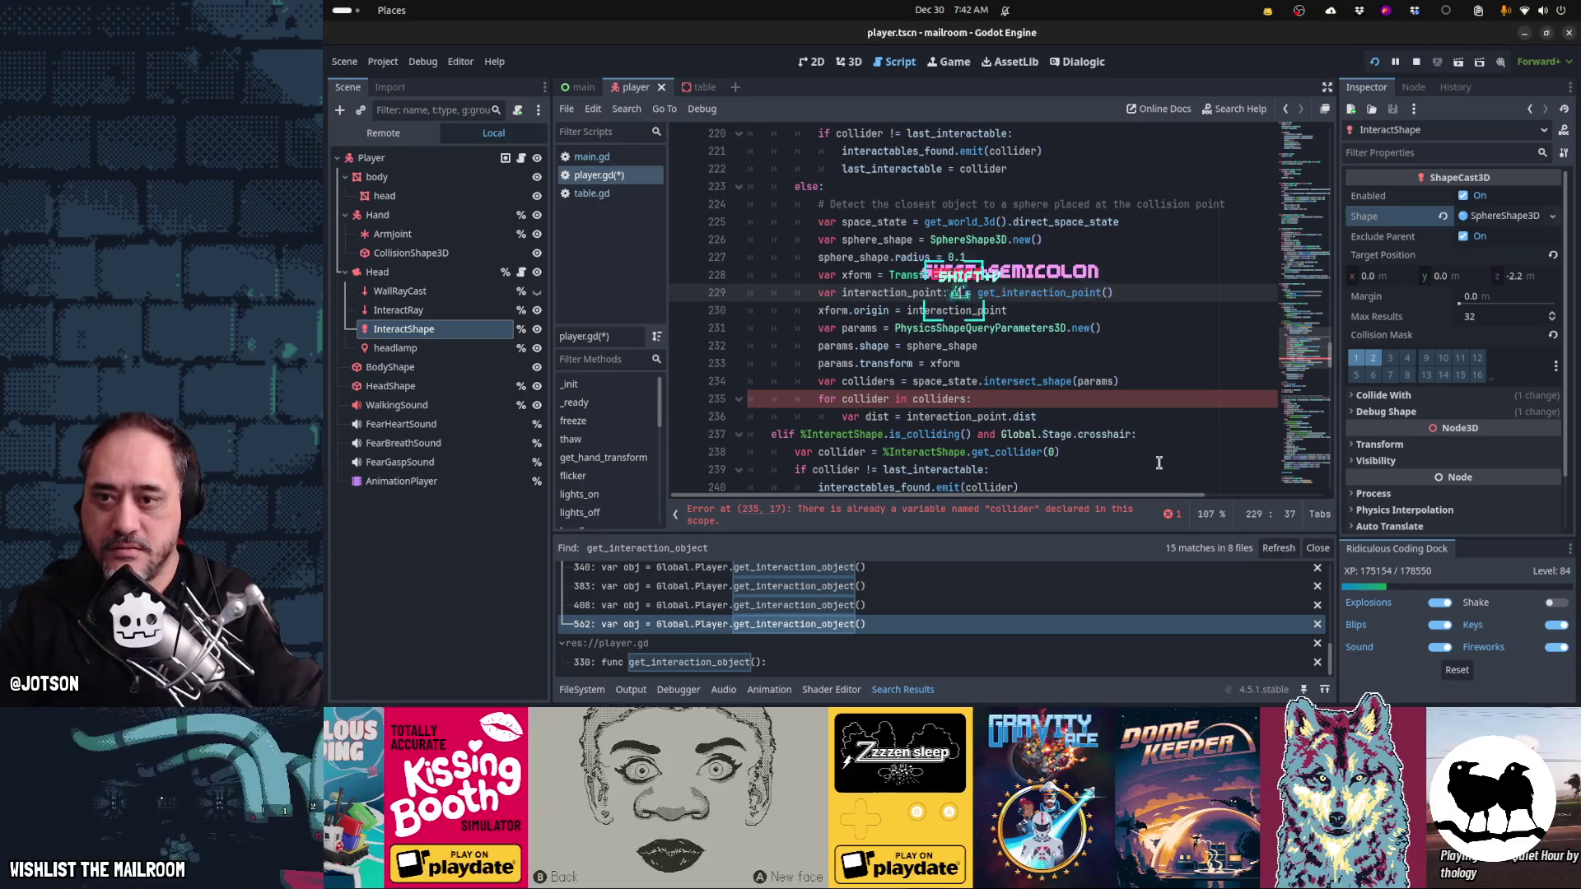
key("BackSpace")
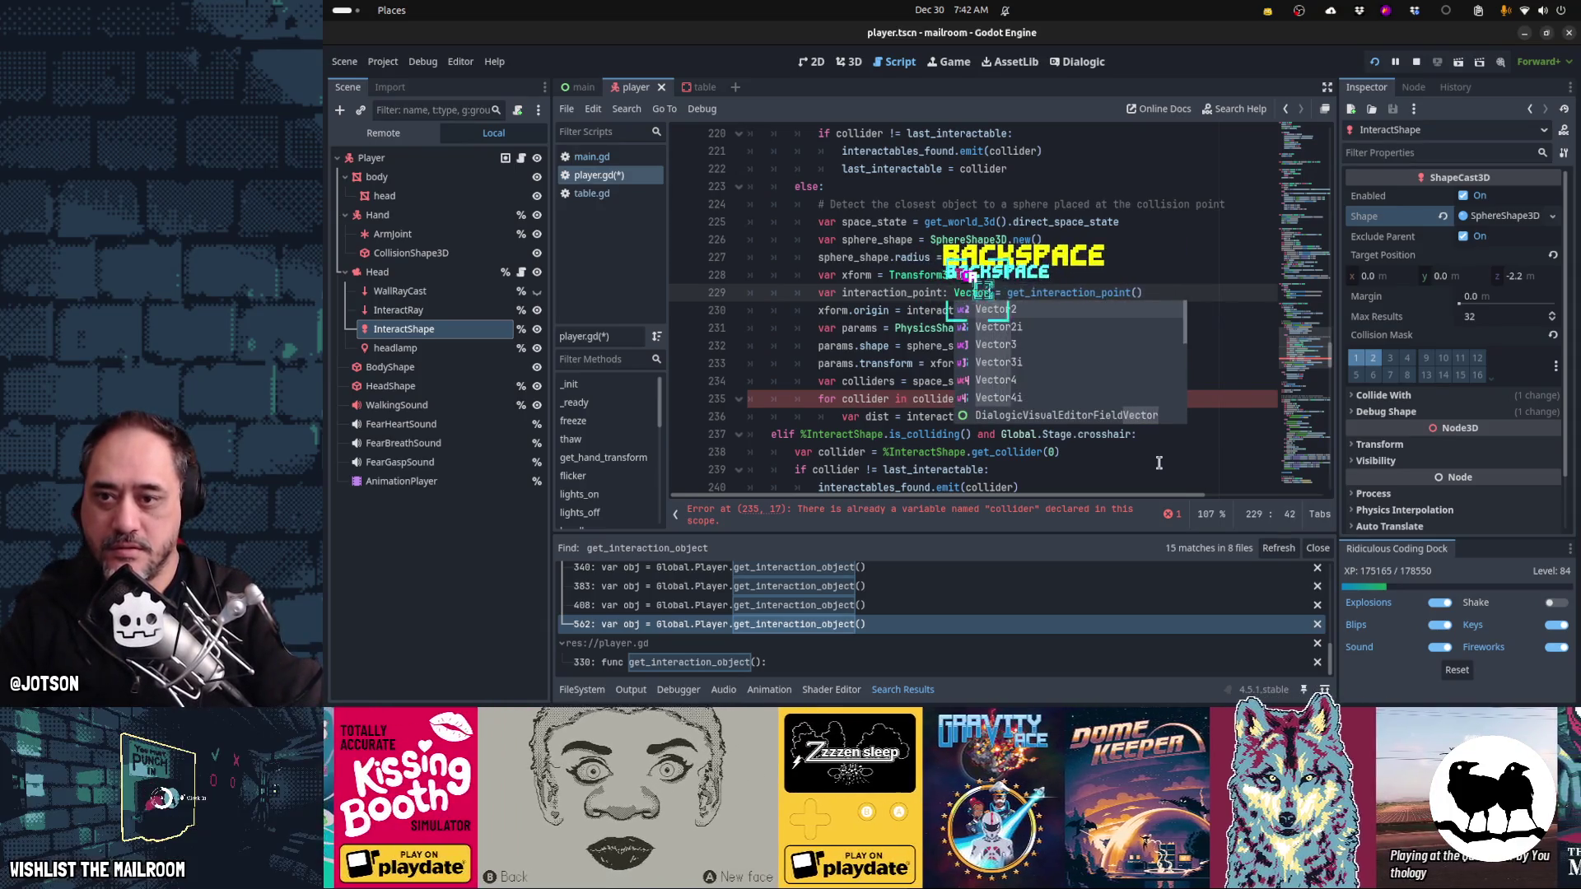
type("tor3")
- Finish dist = interaction_point.distance_squared_to(collider.global_position) and check the symbol types
key("Down")
key("Down")
key("Down")
key("Down")
key("Down")
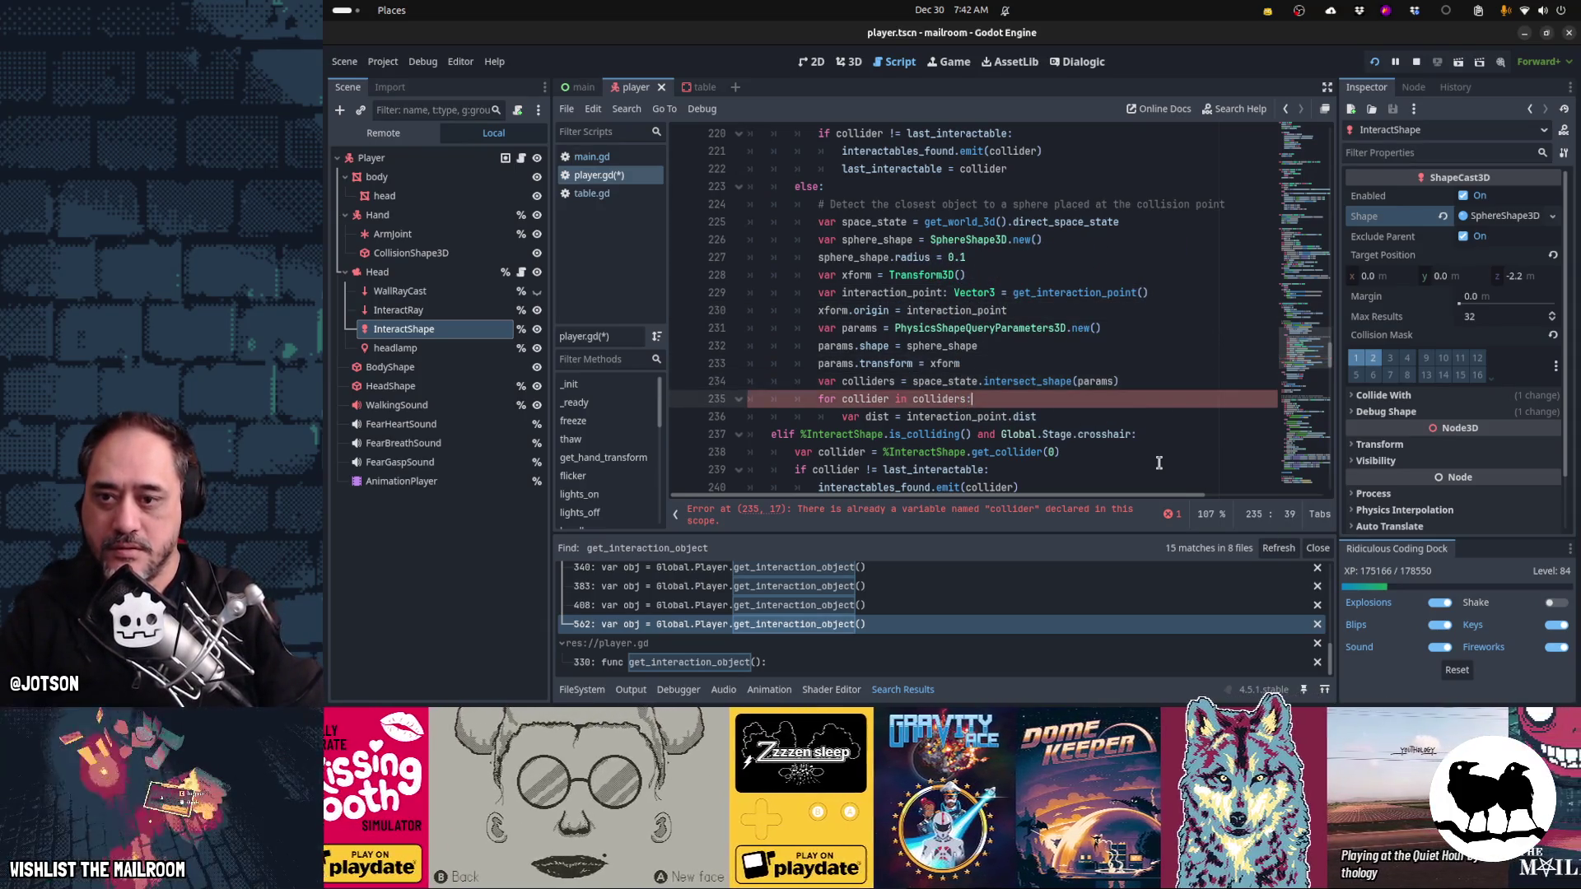
key("End")
type("a")
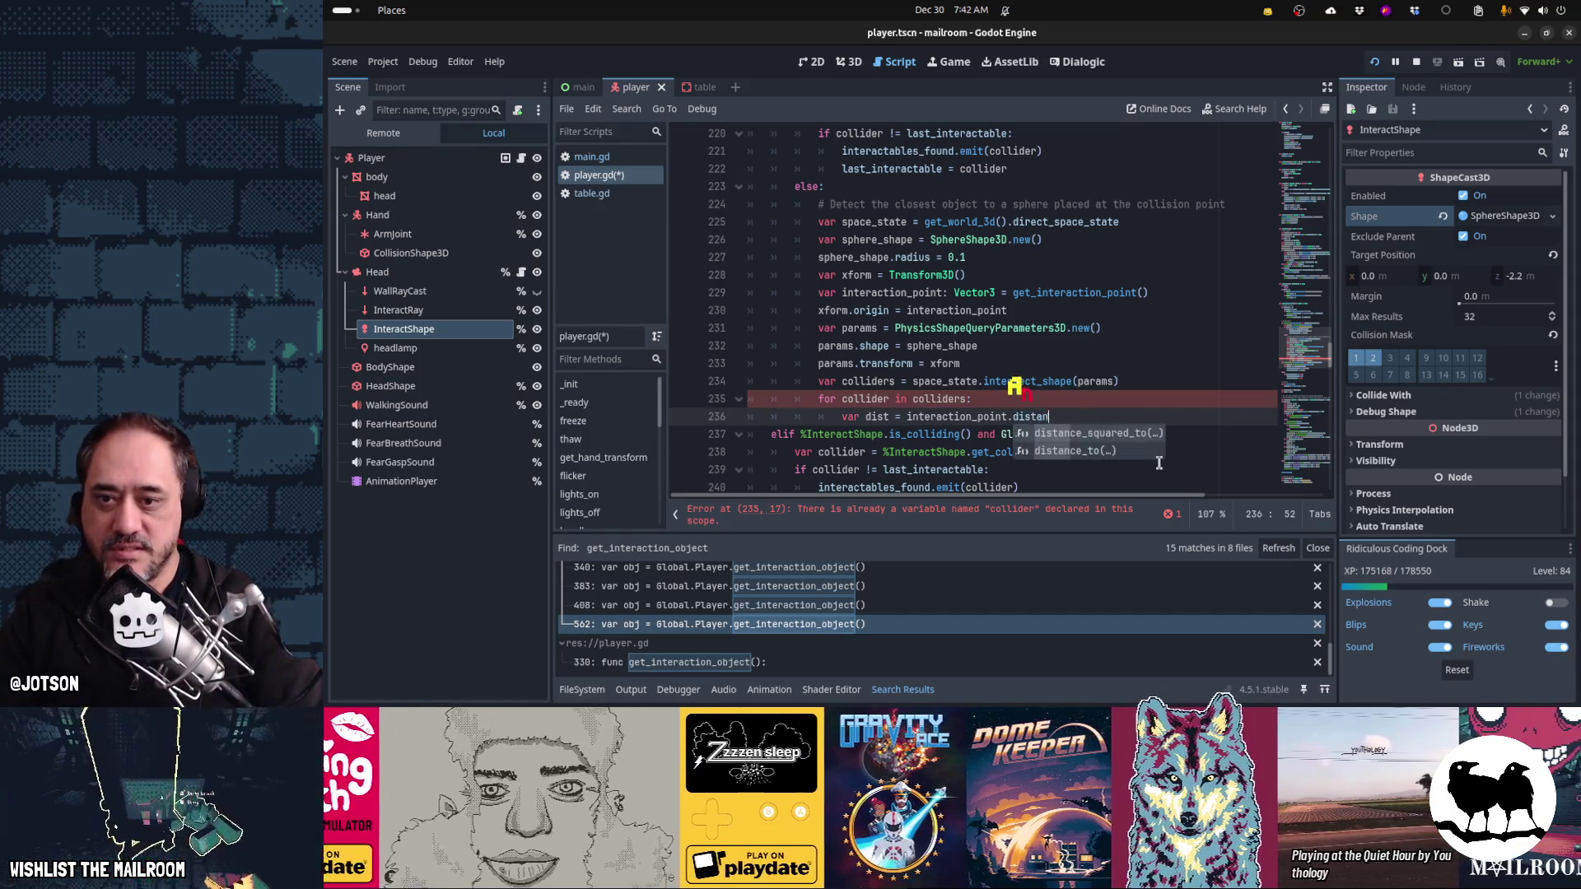
key("Return")
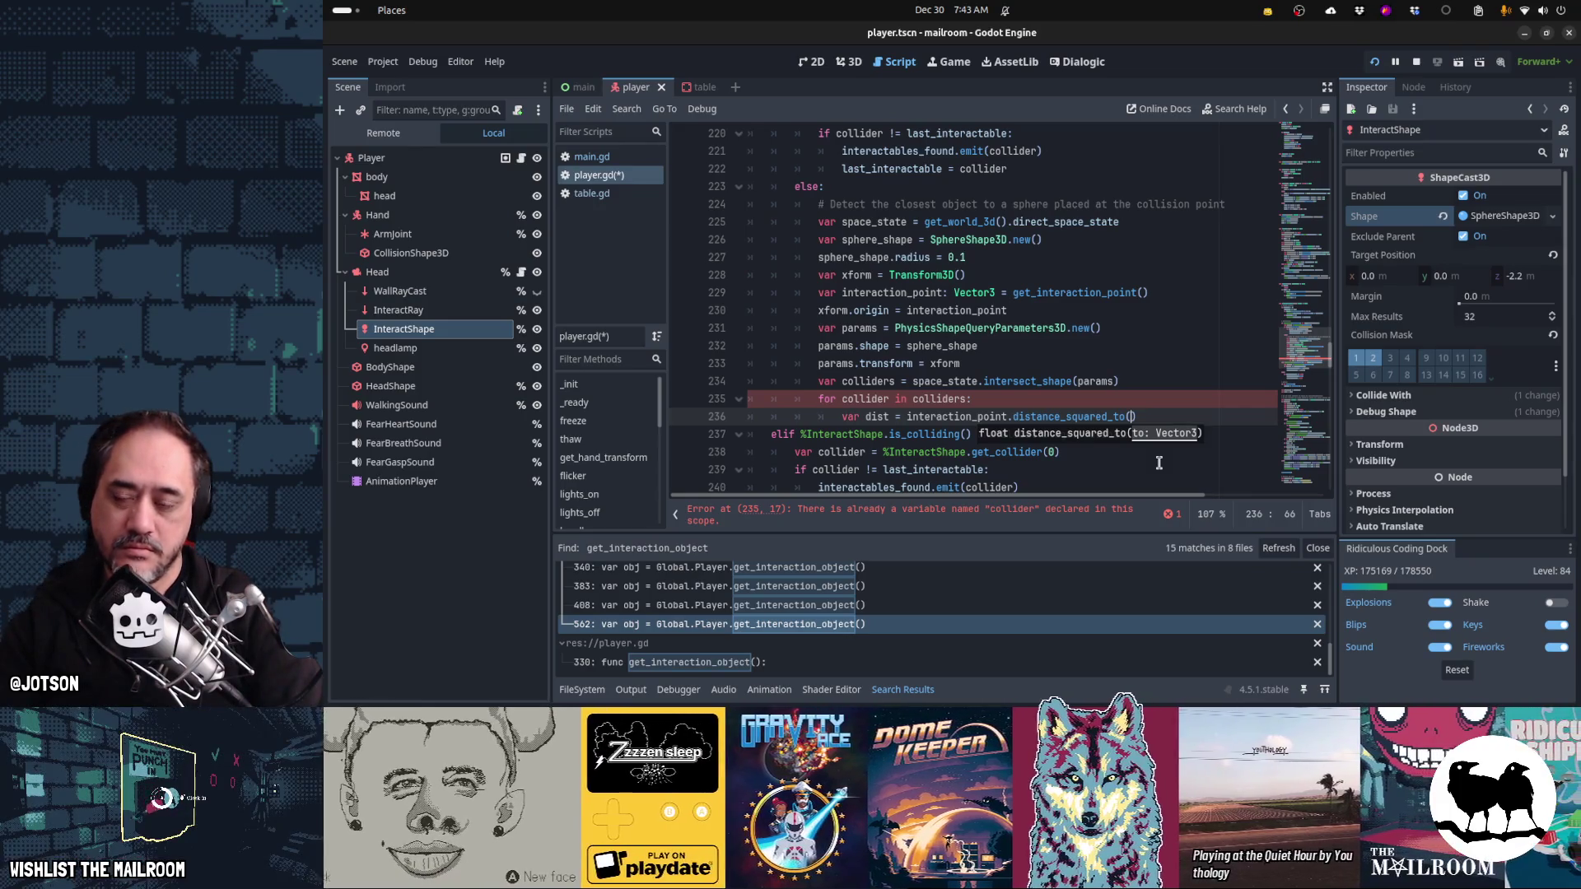
type("collider.")
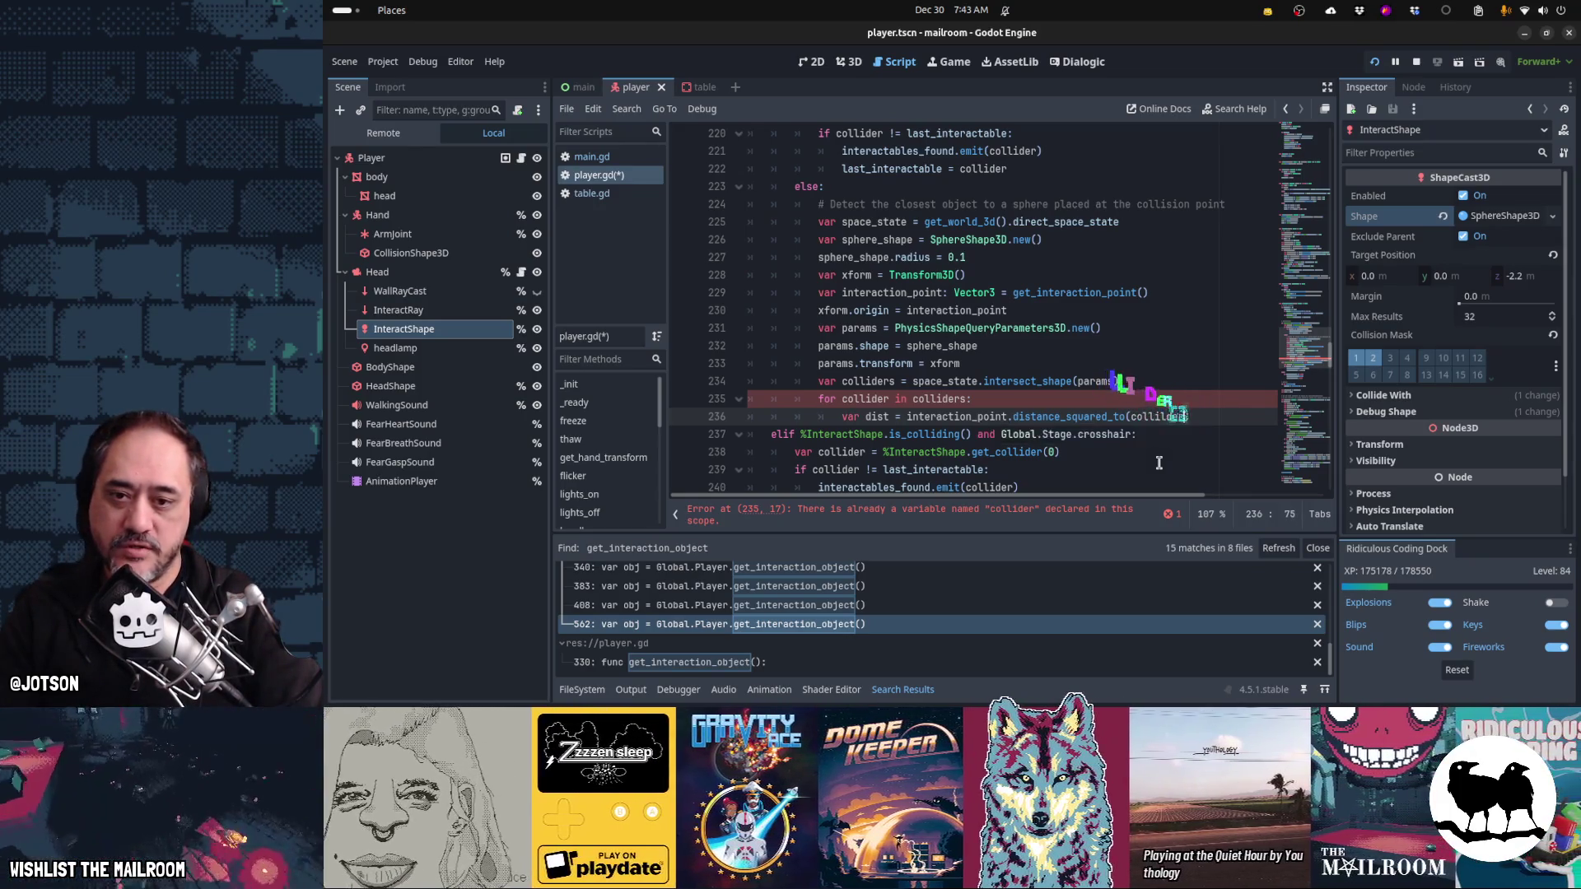
type("global_position")
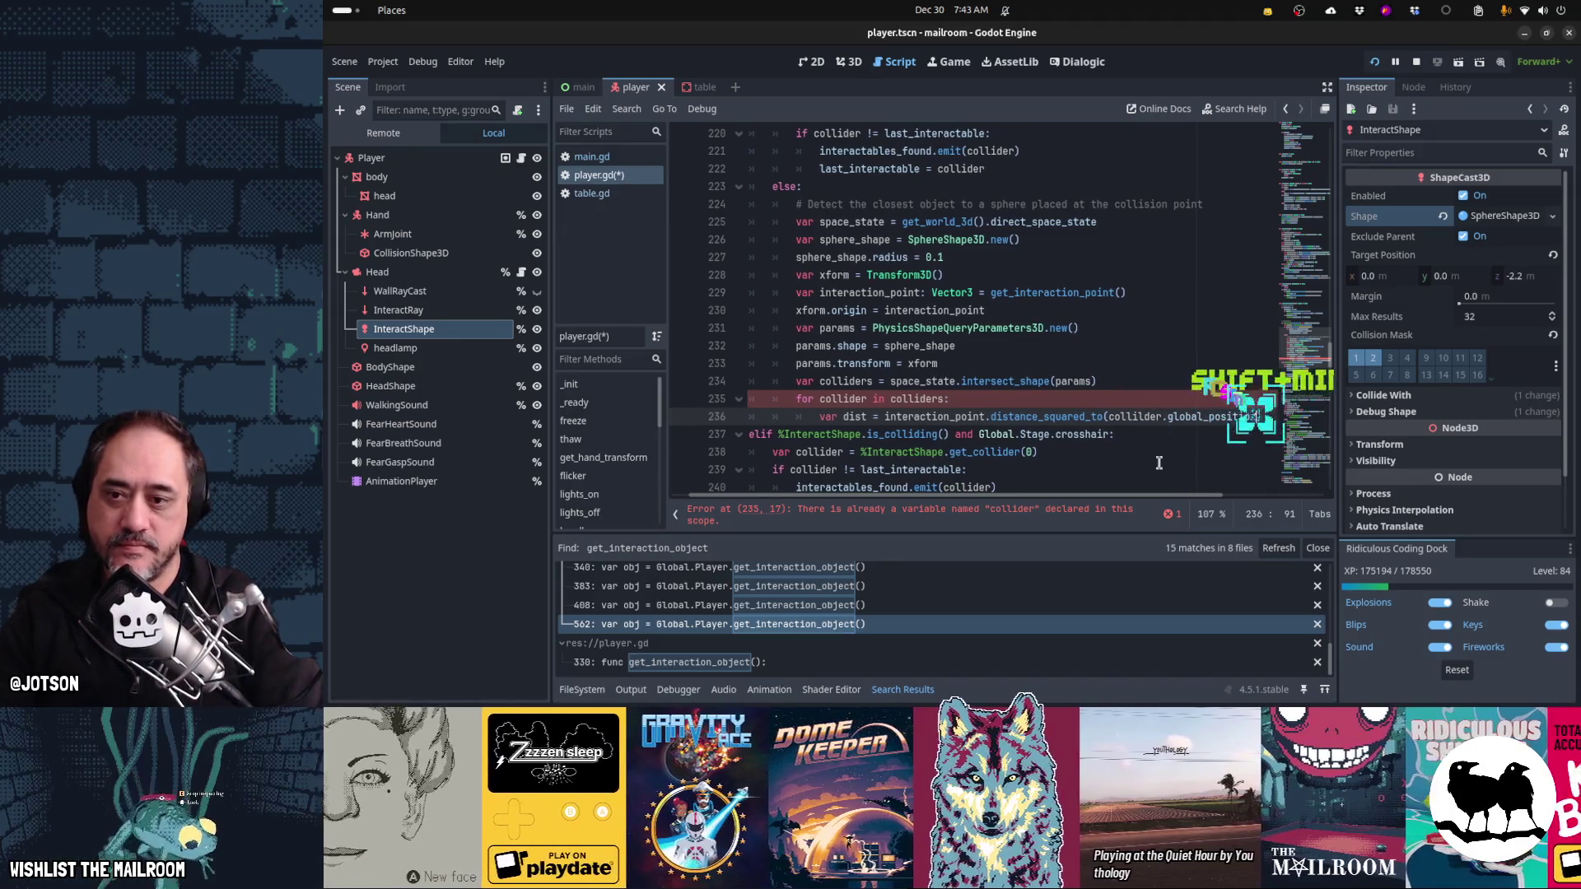
type(")")
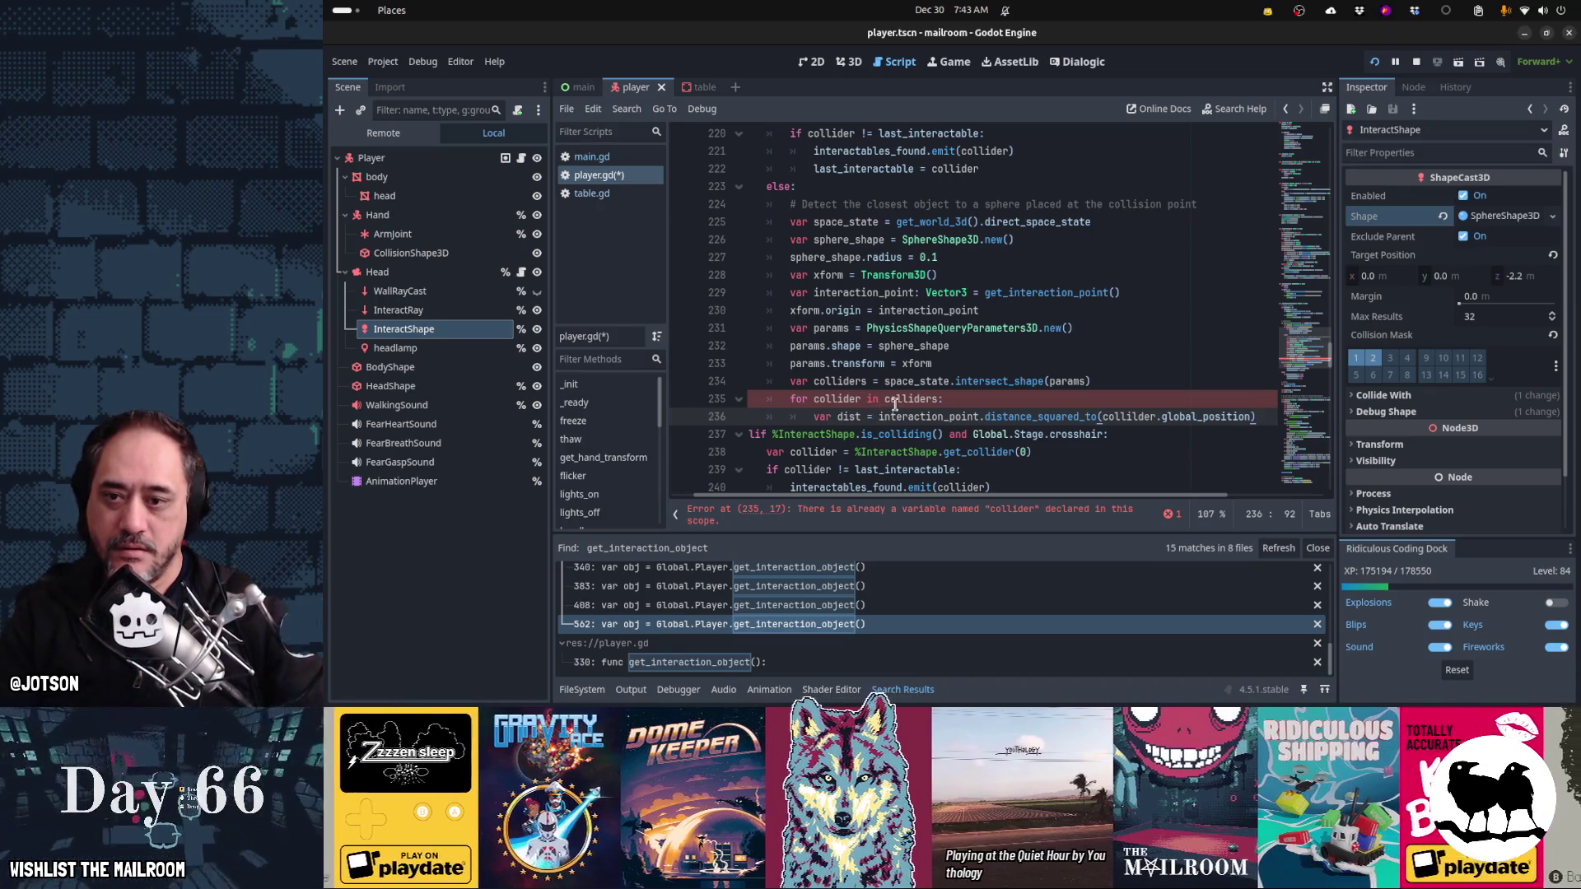
mouse_move(898, 403)
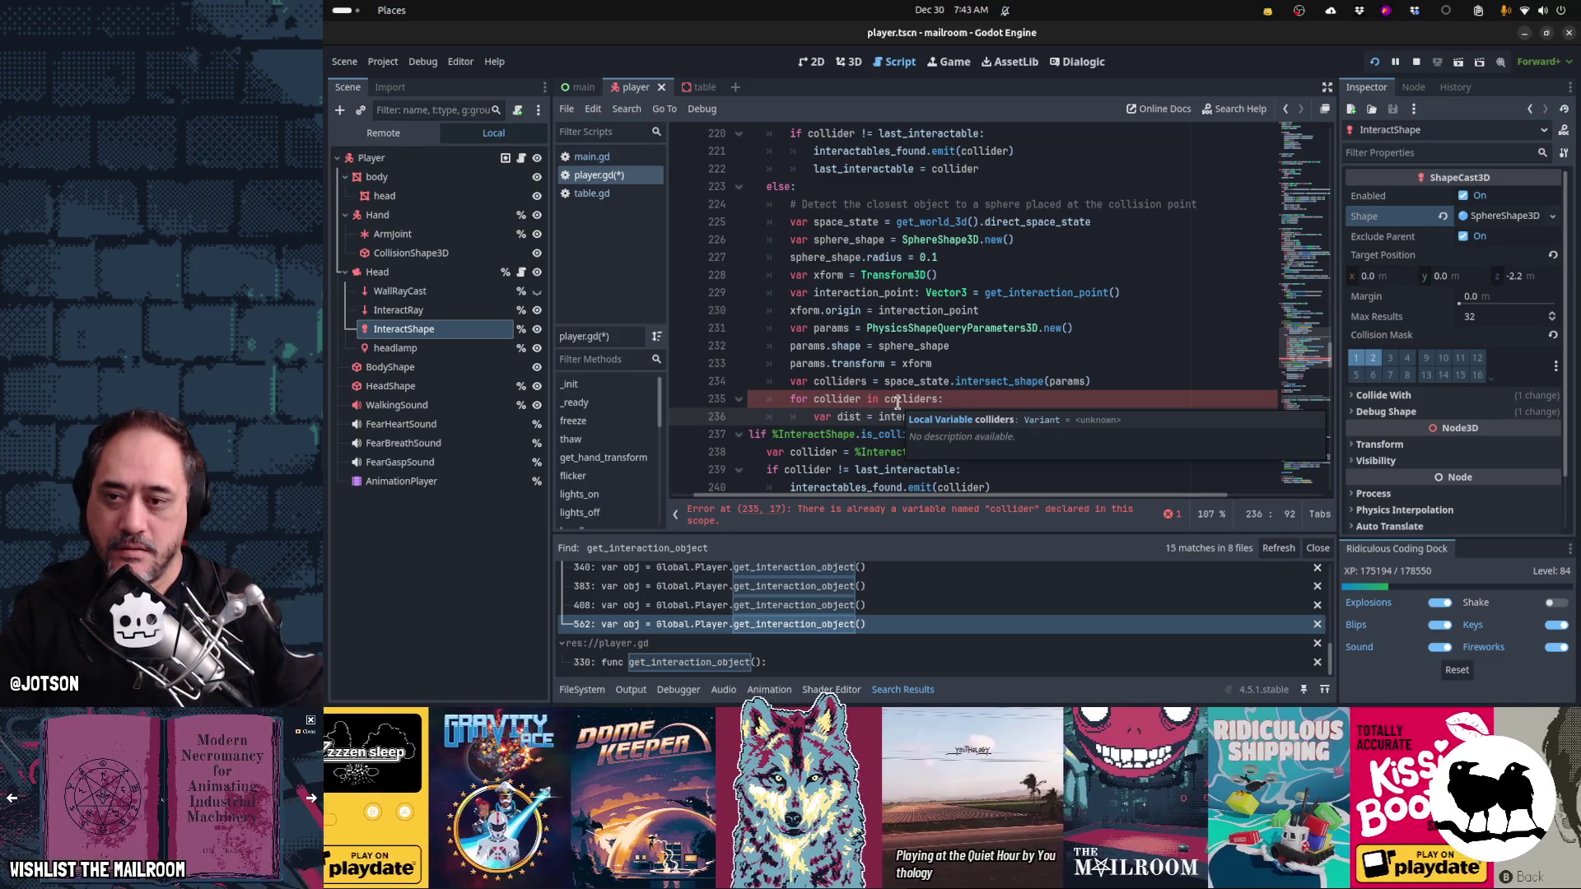
mouse_move(987, 383)
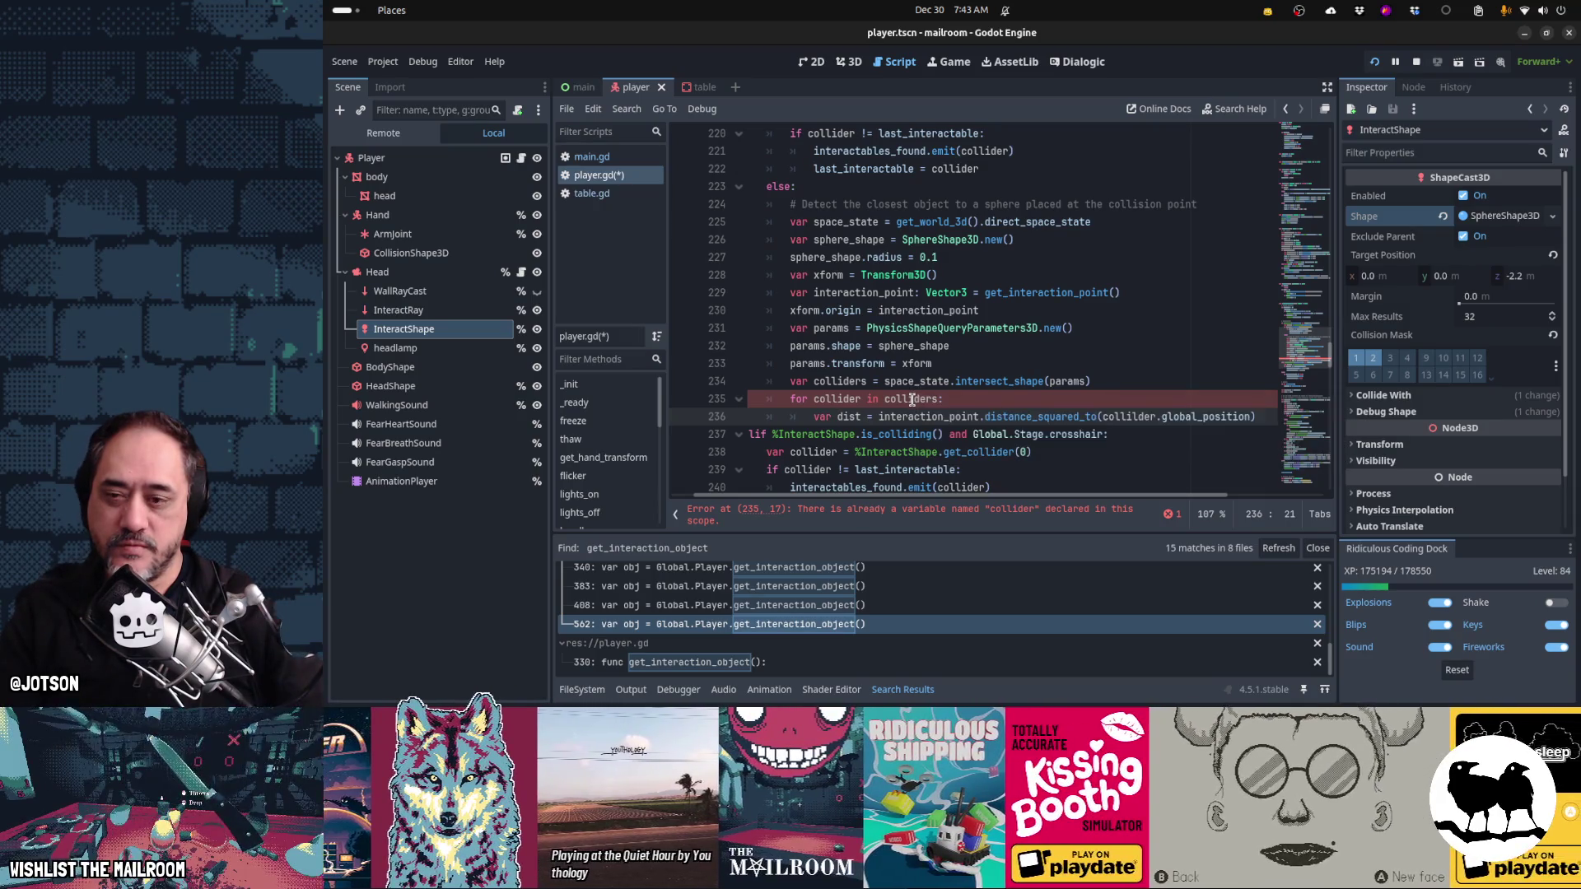
double_click(838, 400)
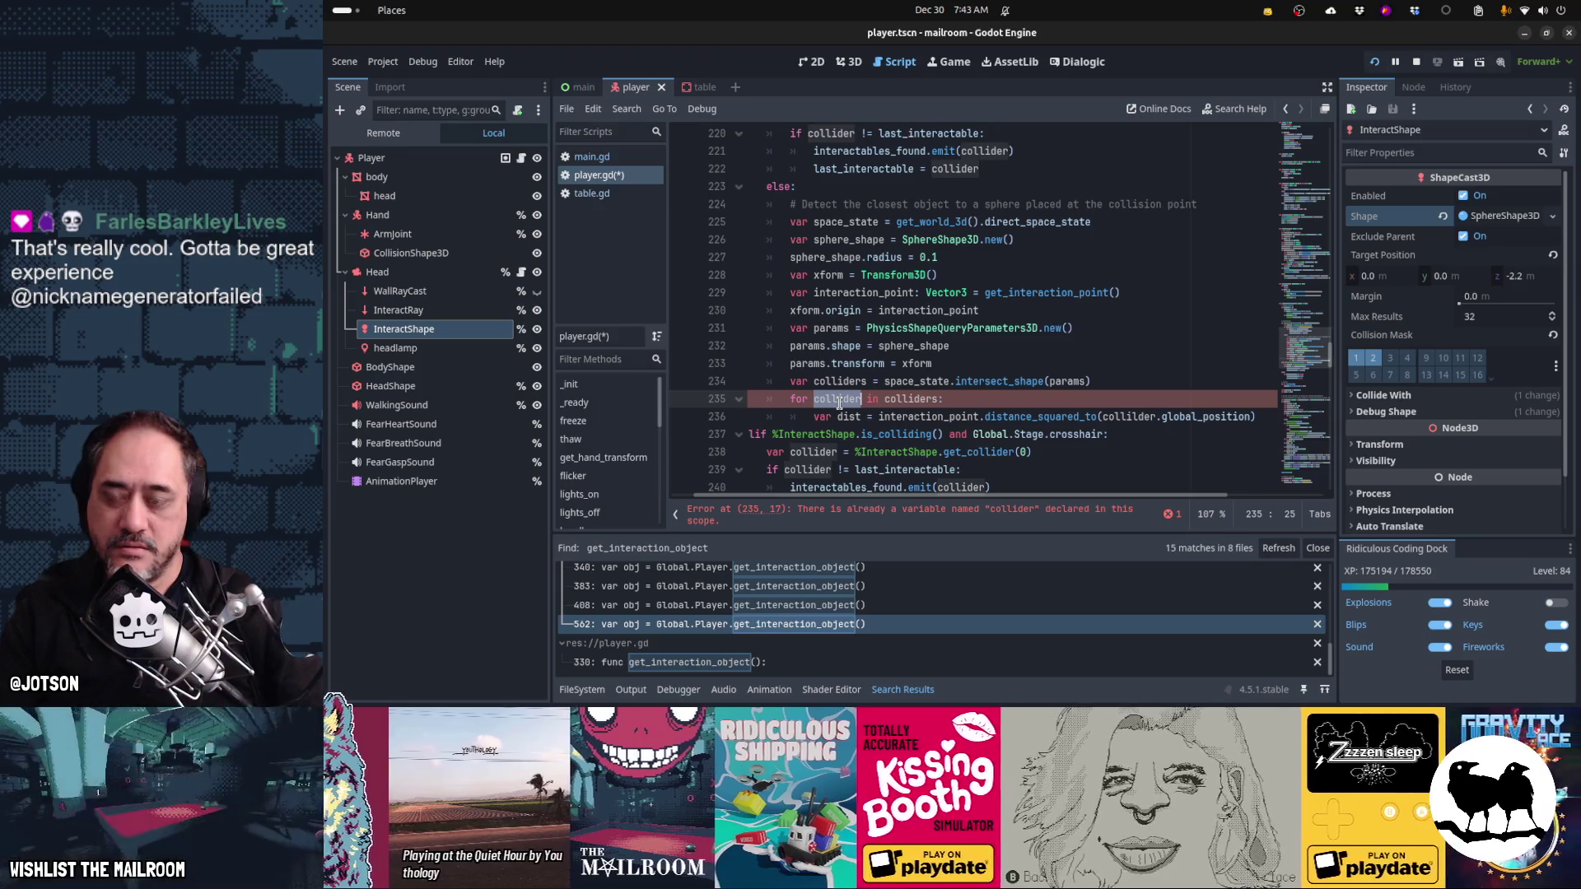
- Rename the loop variable to collision and use collision.collider.global_position in the dist line
type("collision")
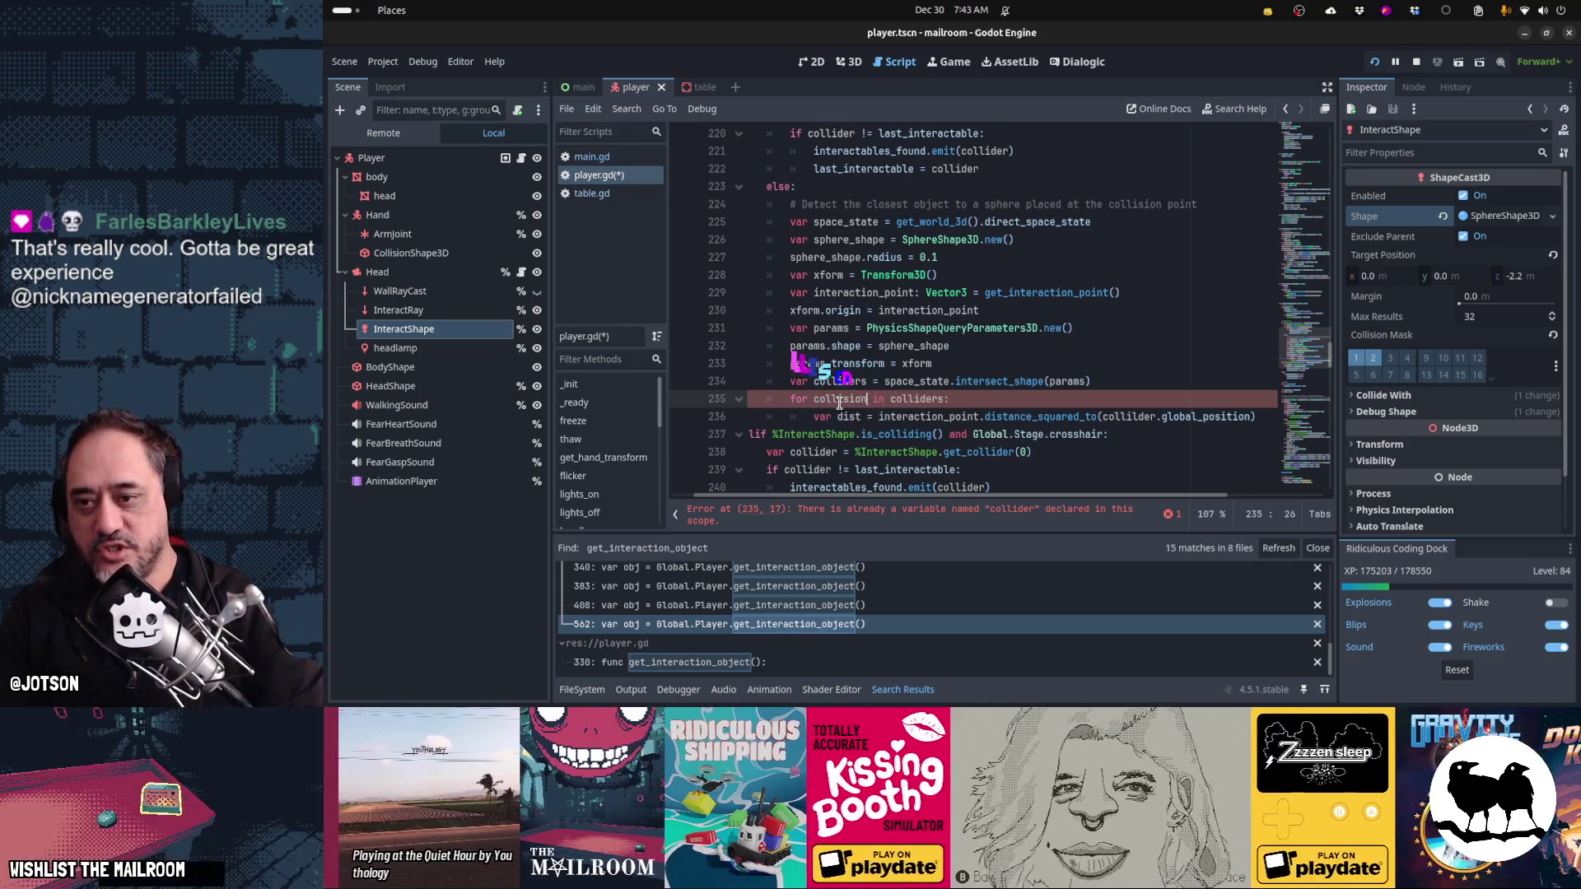
key("Down")
key("End")
key("ctrl+Left")
key("ctrl+Left")
key("ctrl+Delete")
type("coll")
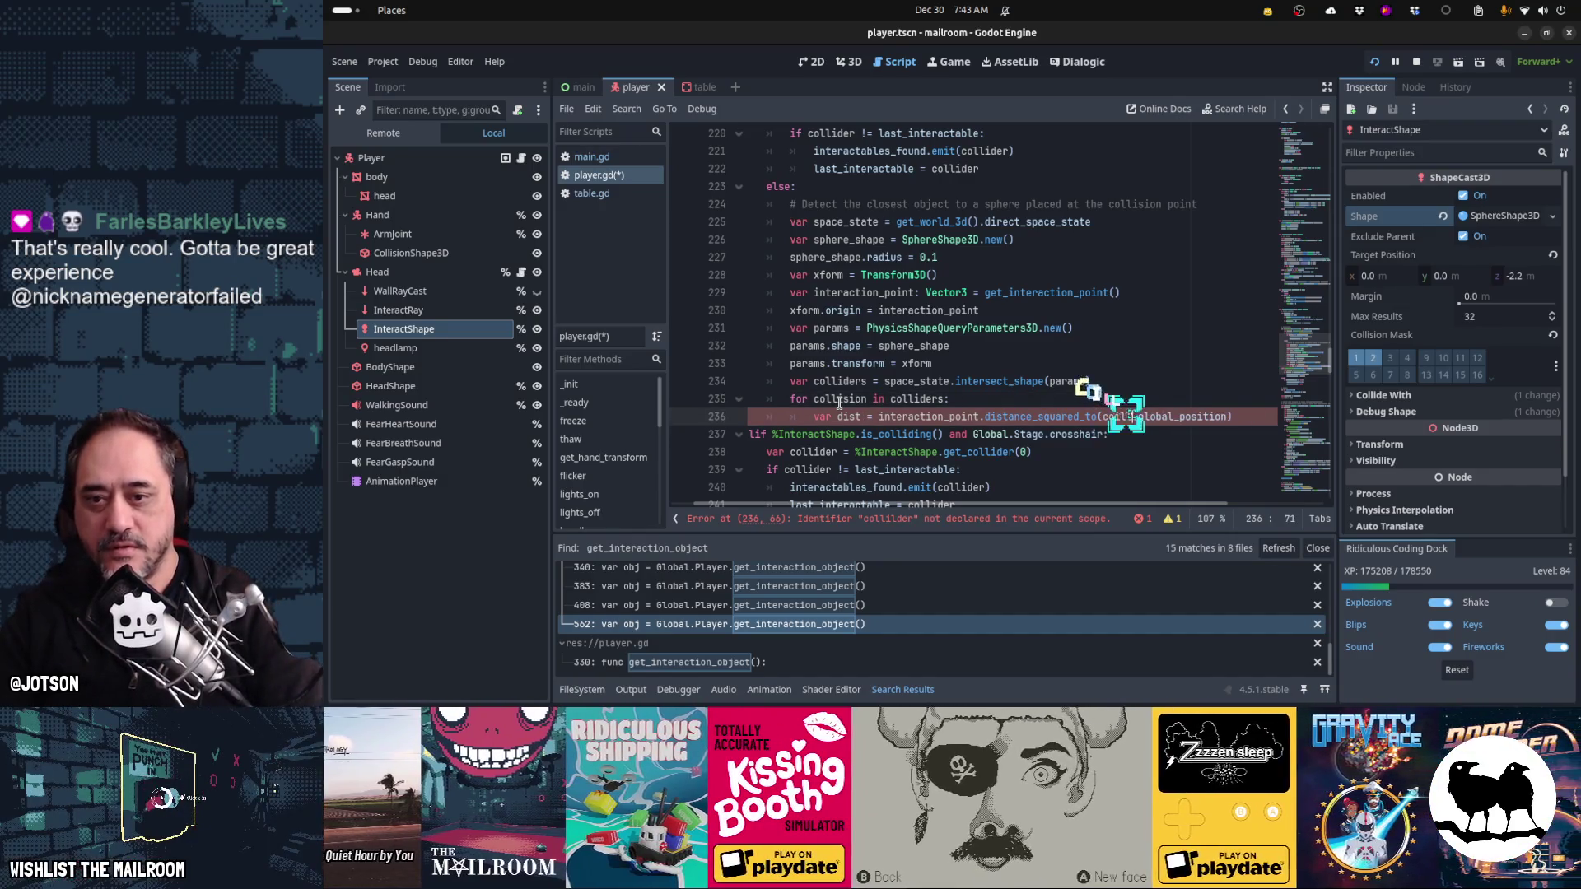
key("BackSpace")
type("lision[")
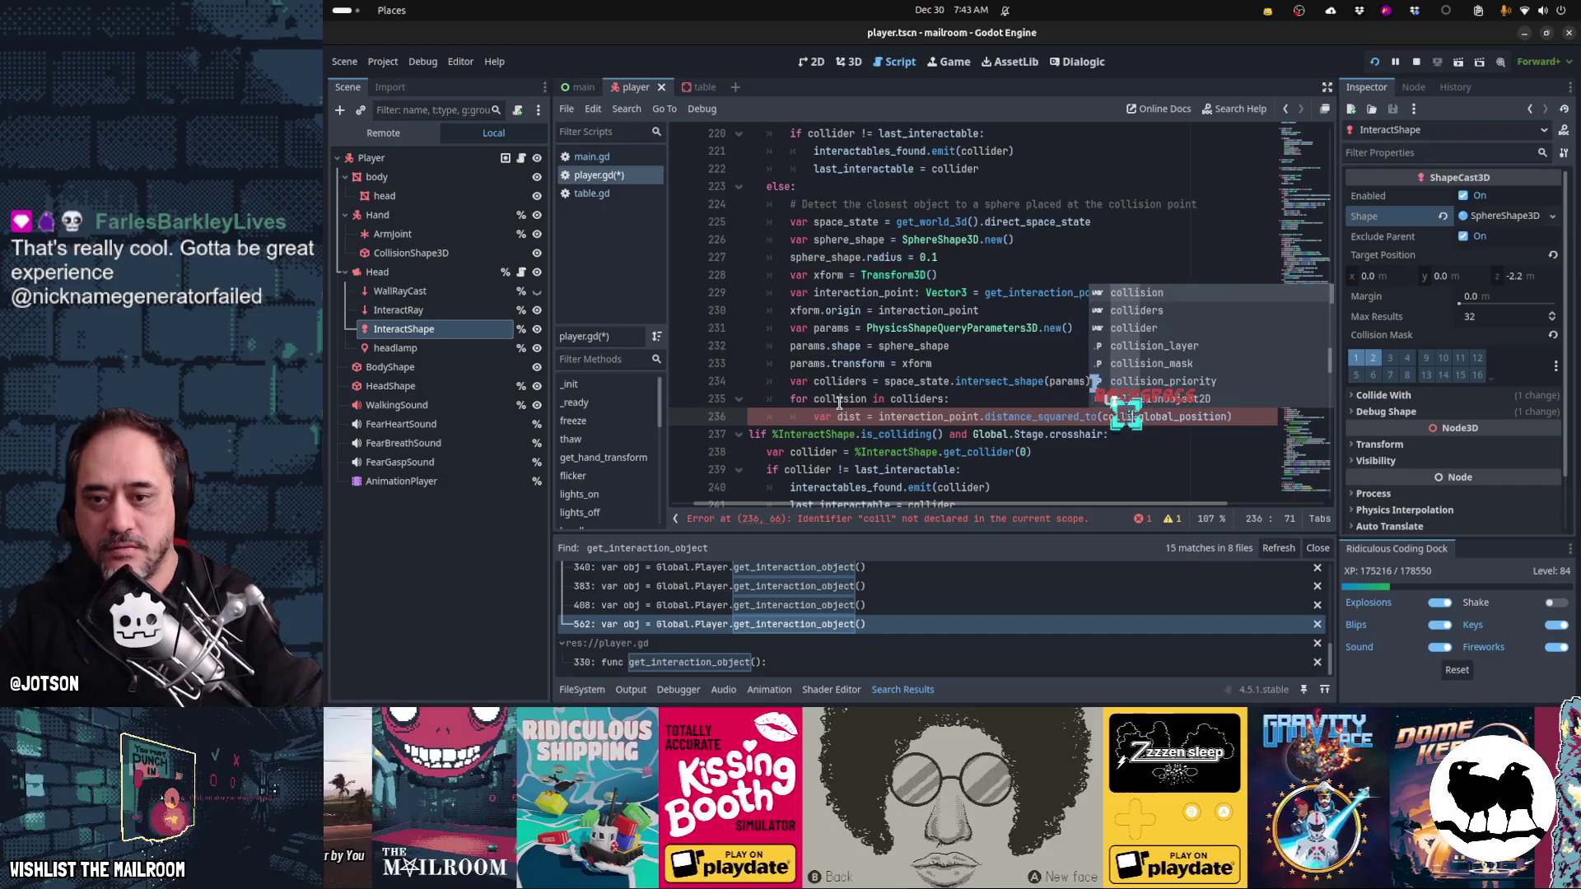
key("BackSpace")
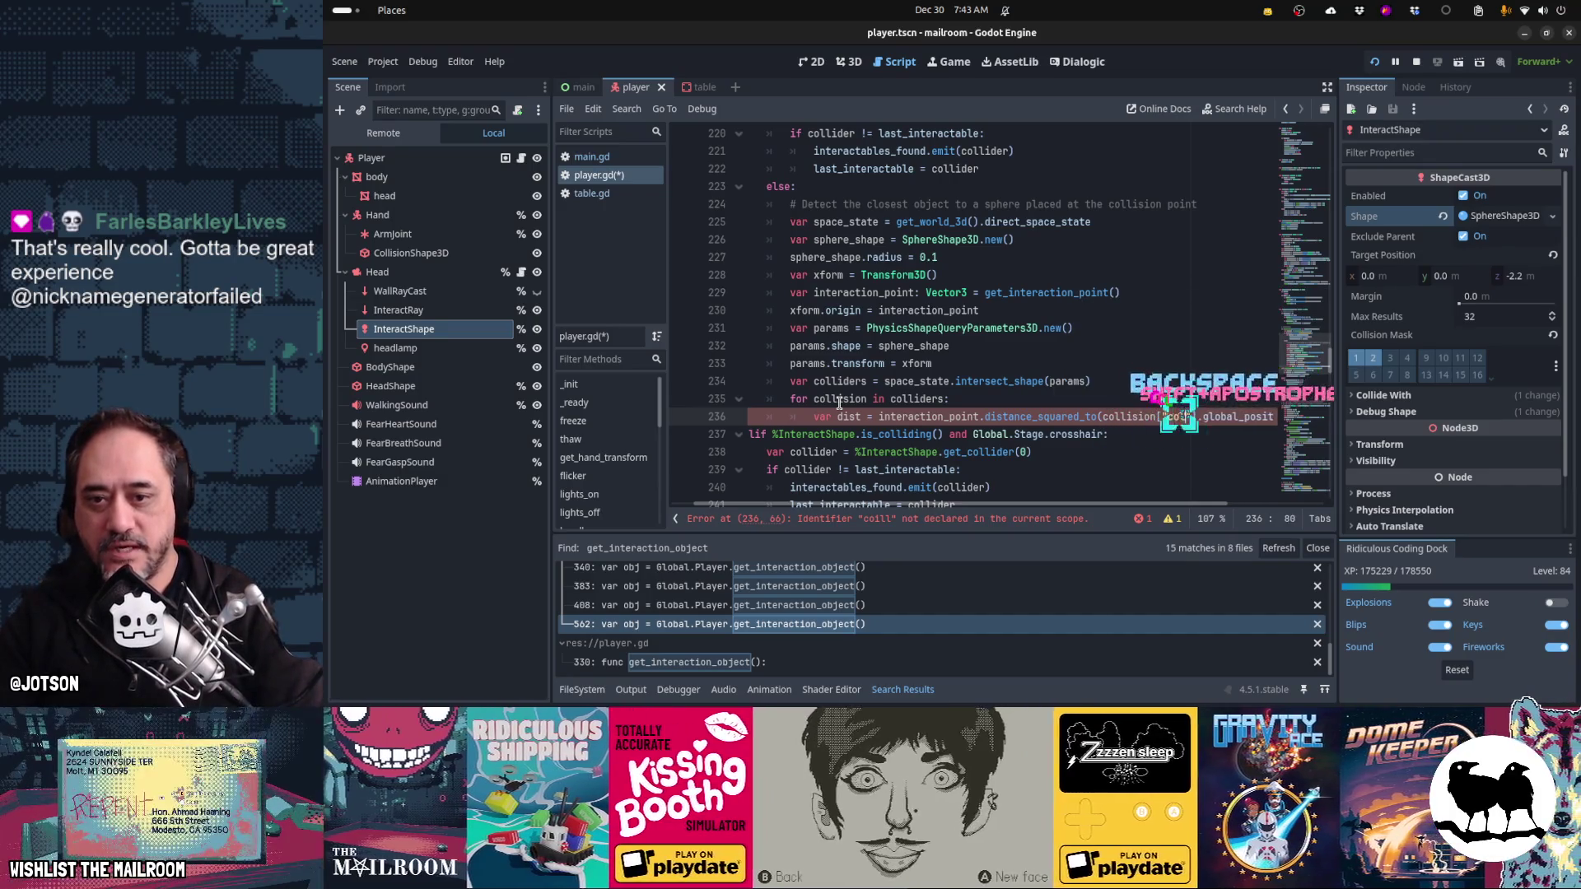
type("\"collider")
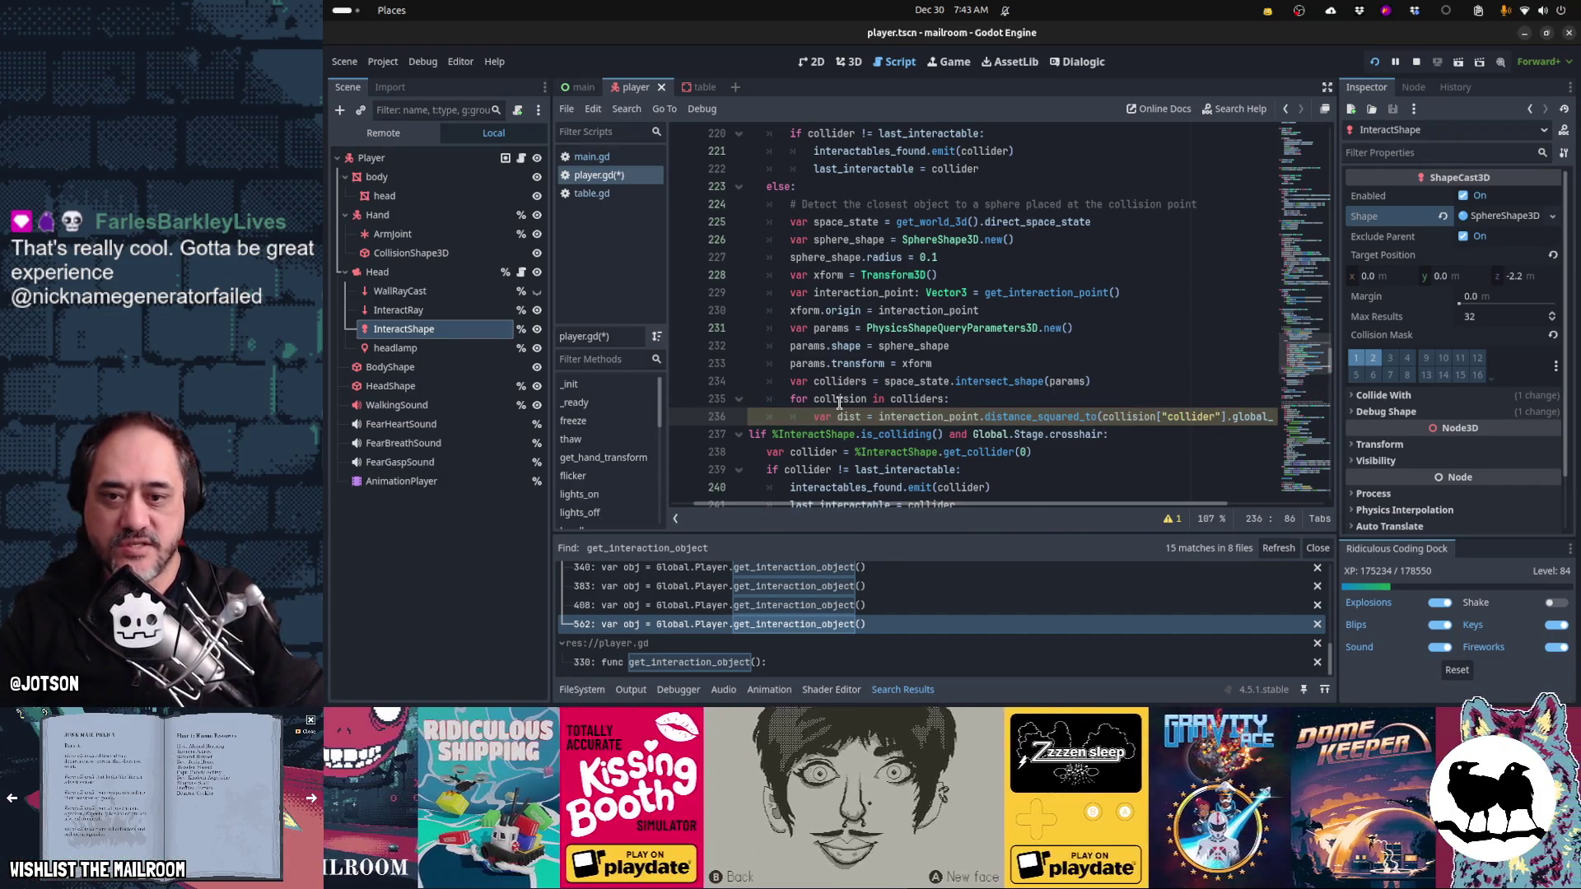
key("BackSpace")
key("BackSpace")
key("BackSpace")
type(".collider")
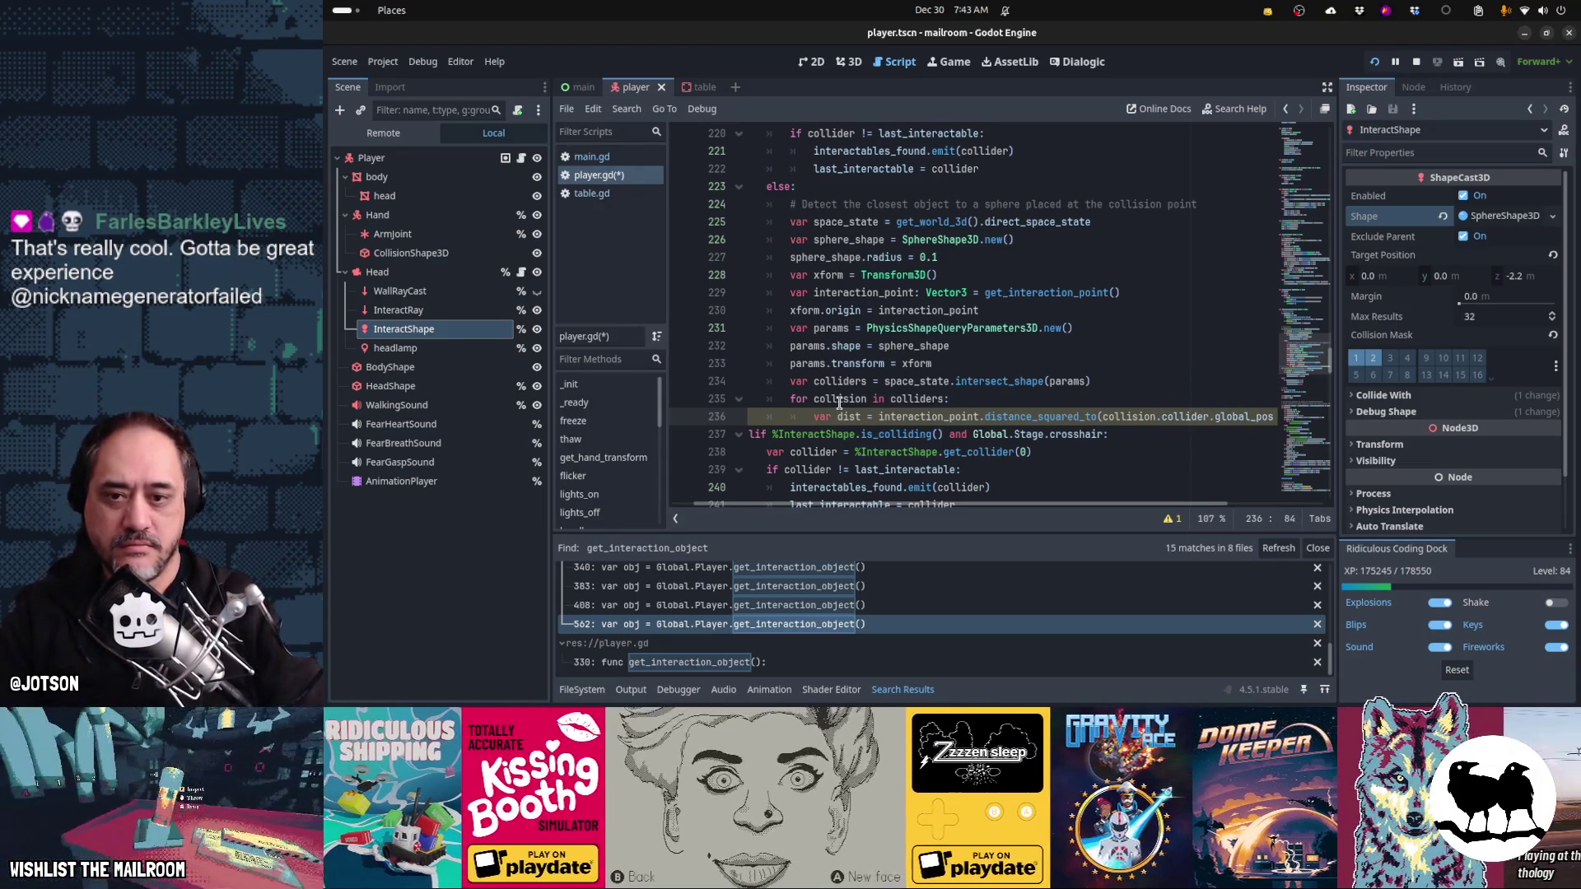
- Insert a blank line after the colliders query, above the for loop
key("Home")
key("Home")
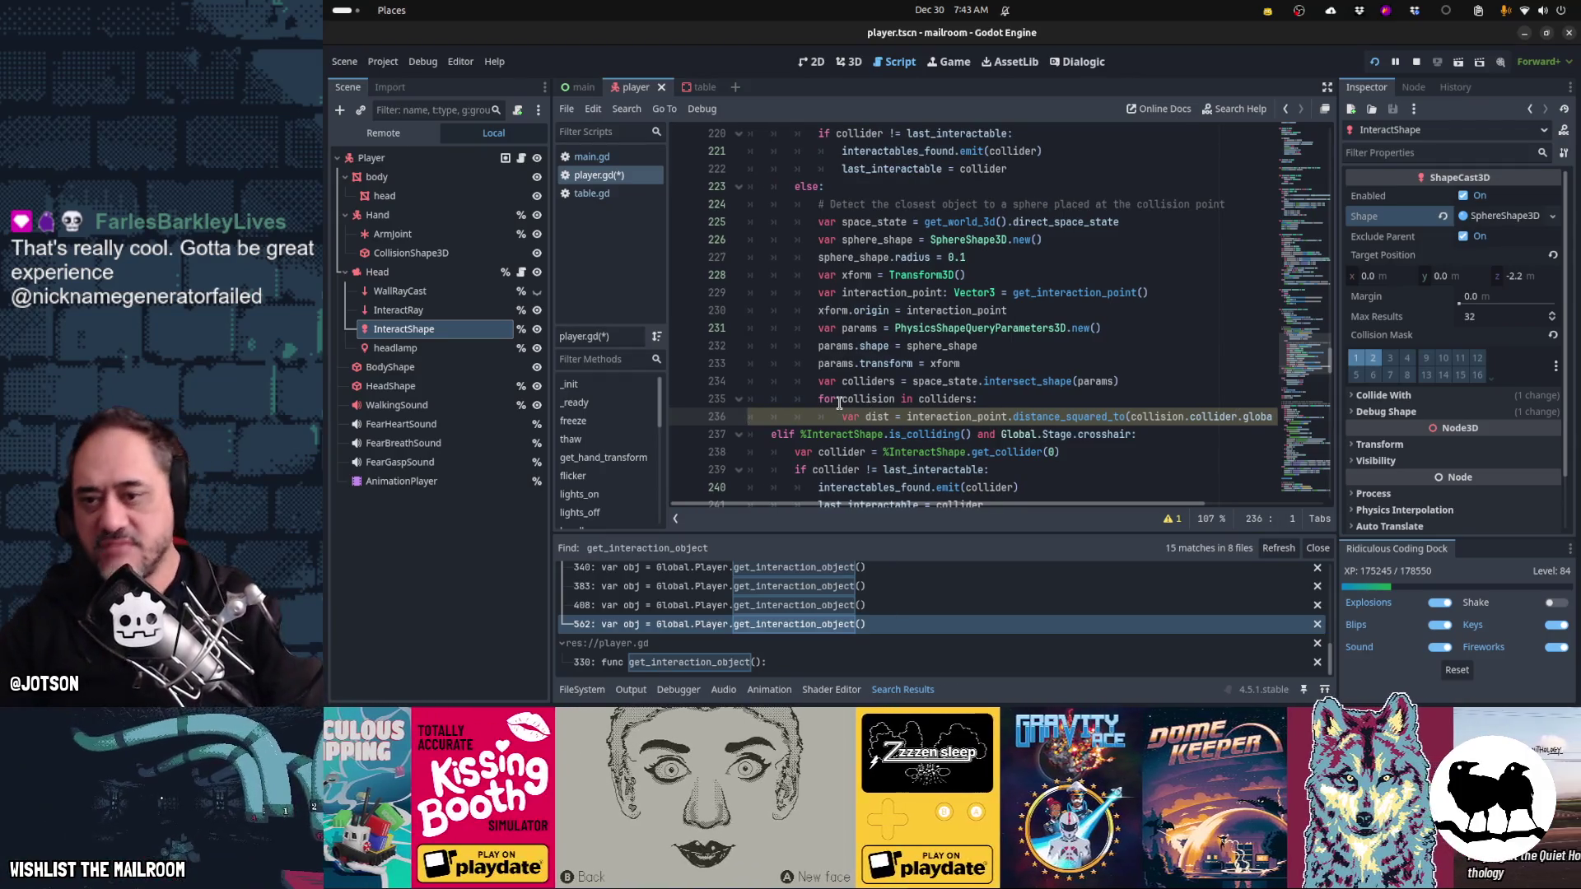
key("End")
key("Home")
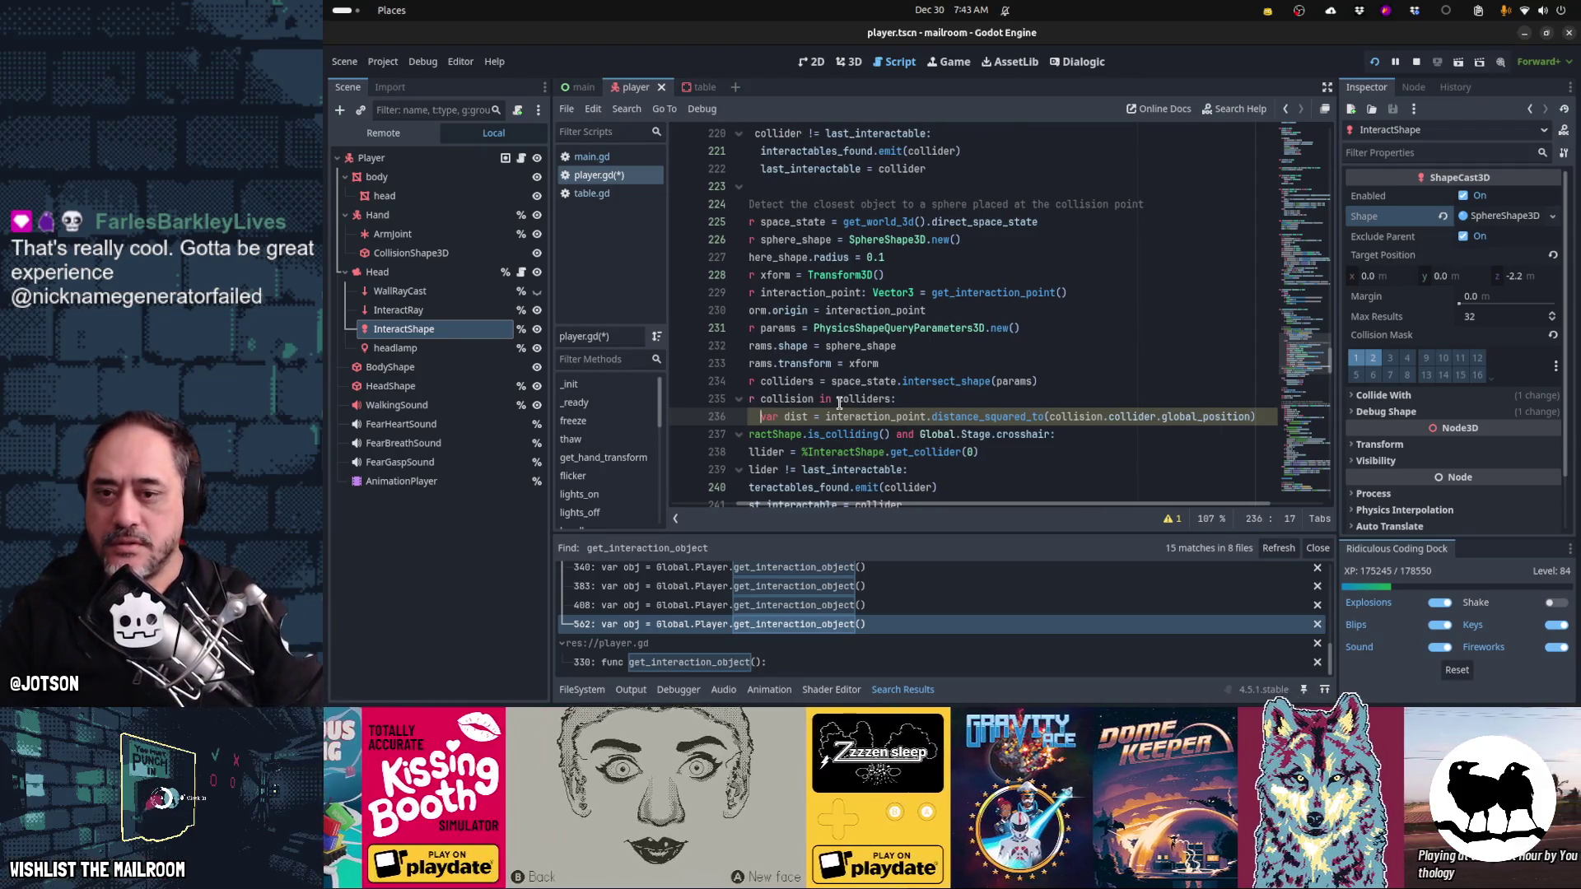
key("Home")
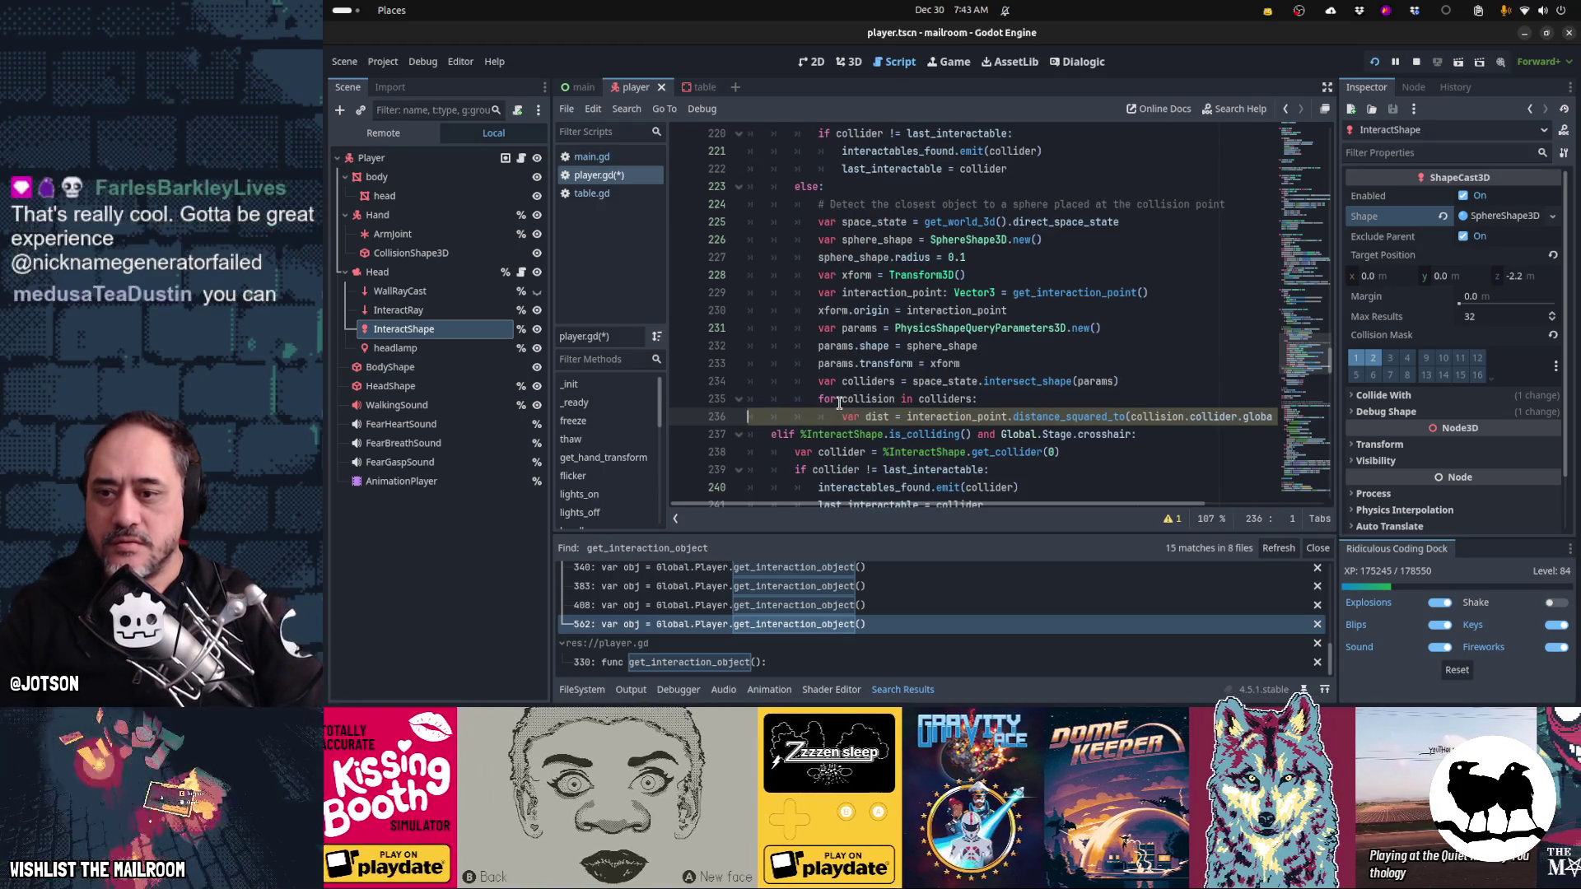
key("Up")
key("Up")
key("End")
key("Return")
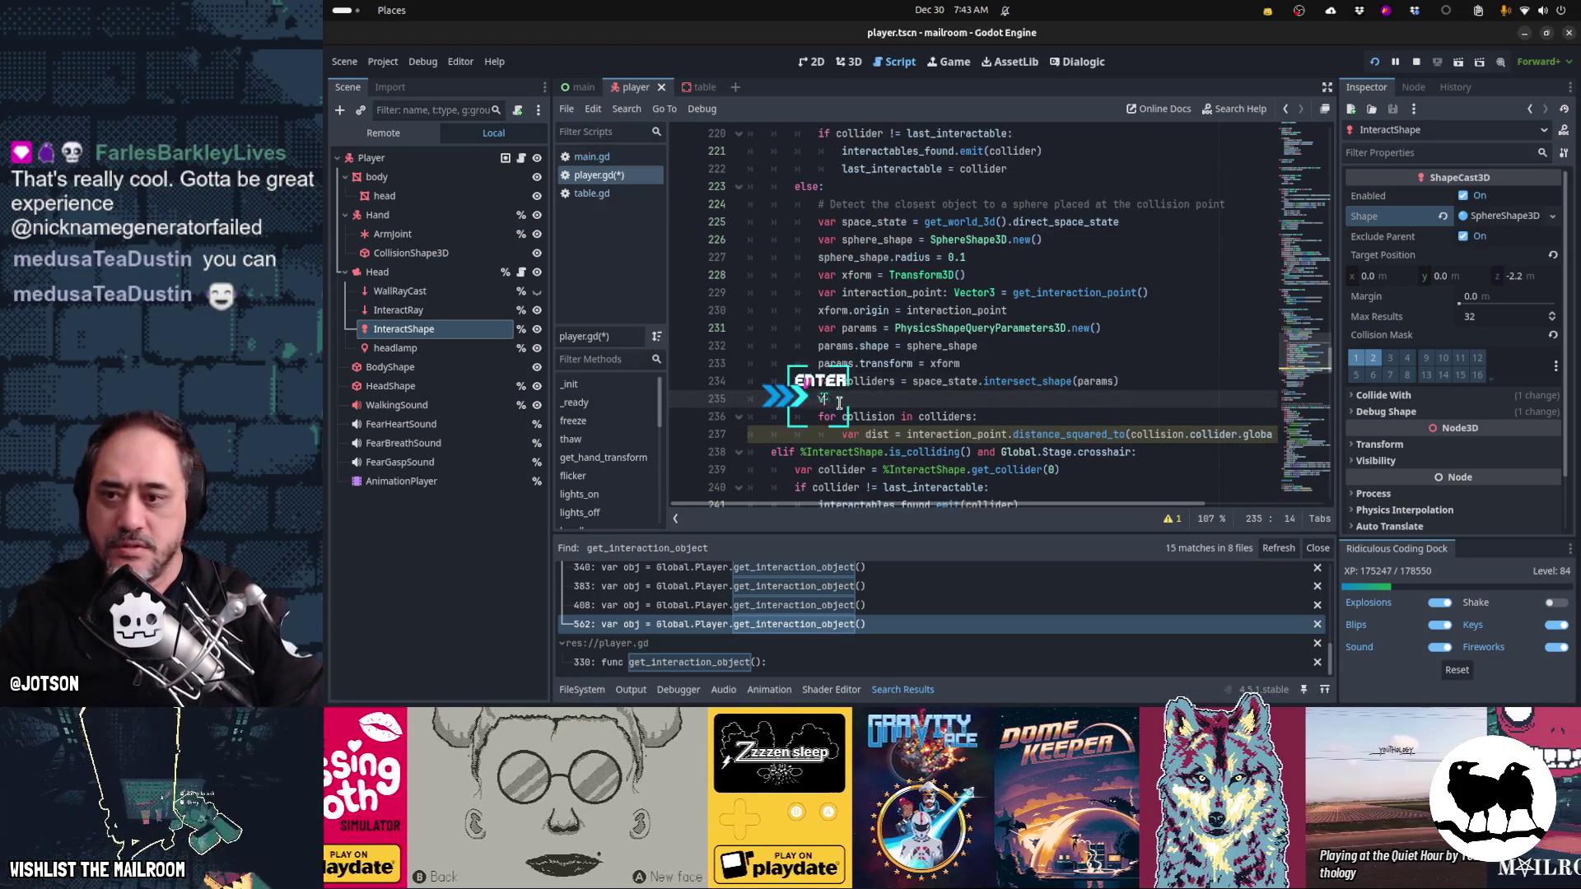
- Declare var max_dist: float = INF above the for loop
type("var dist = INF")
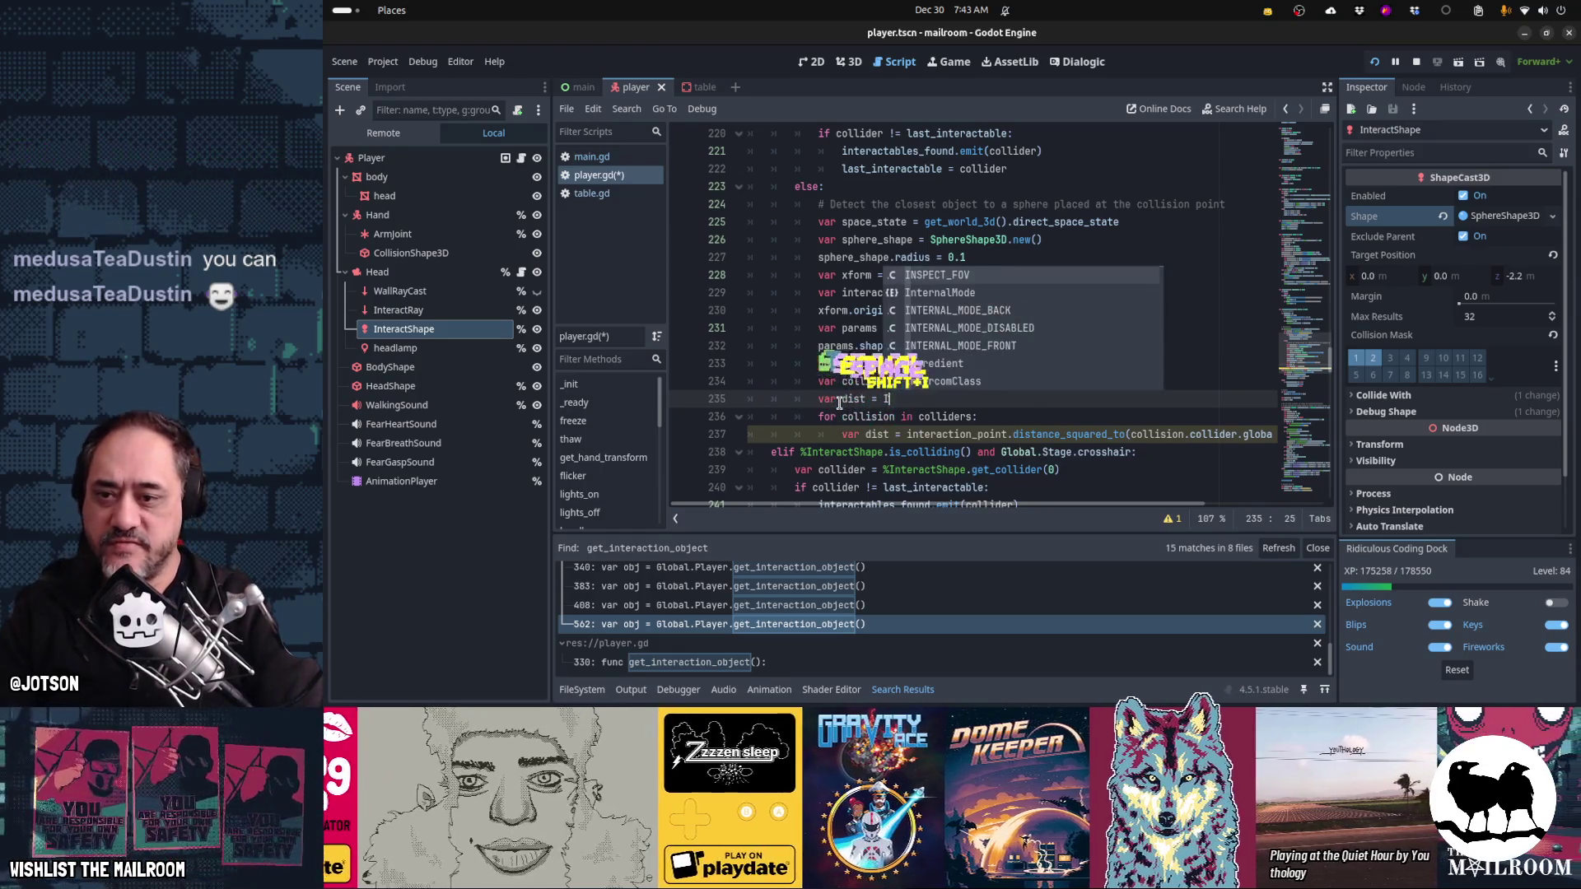
key("Escape")
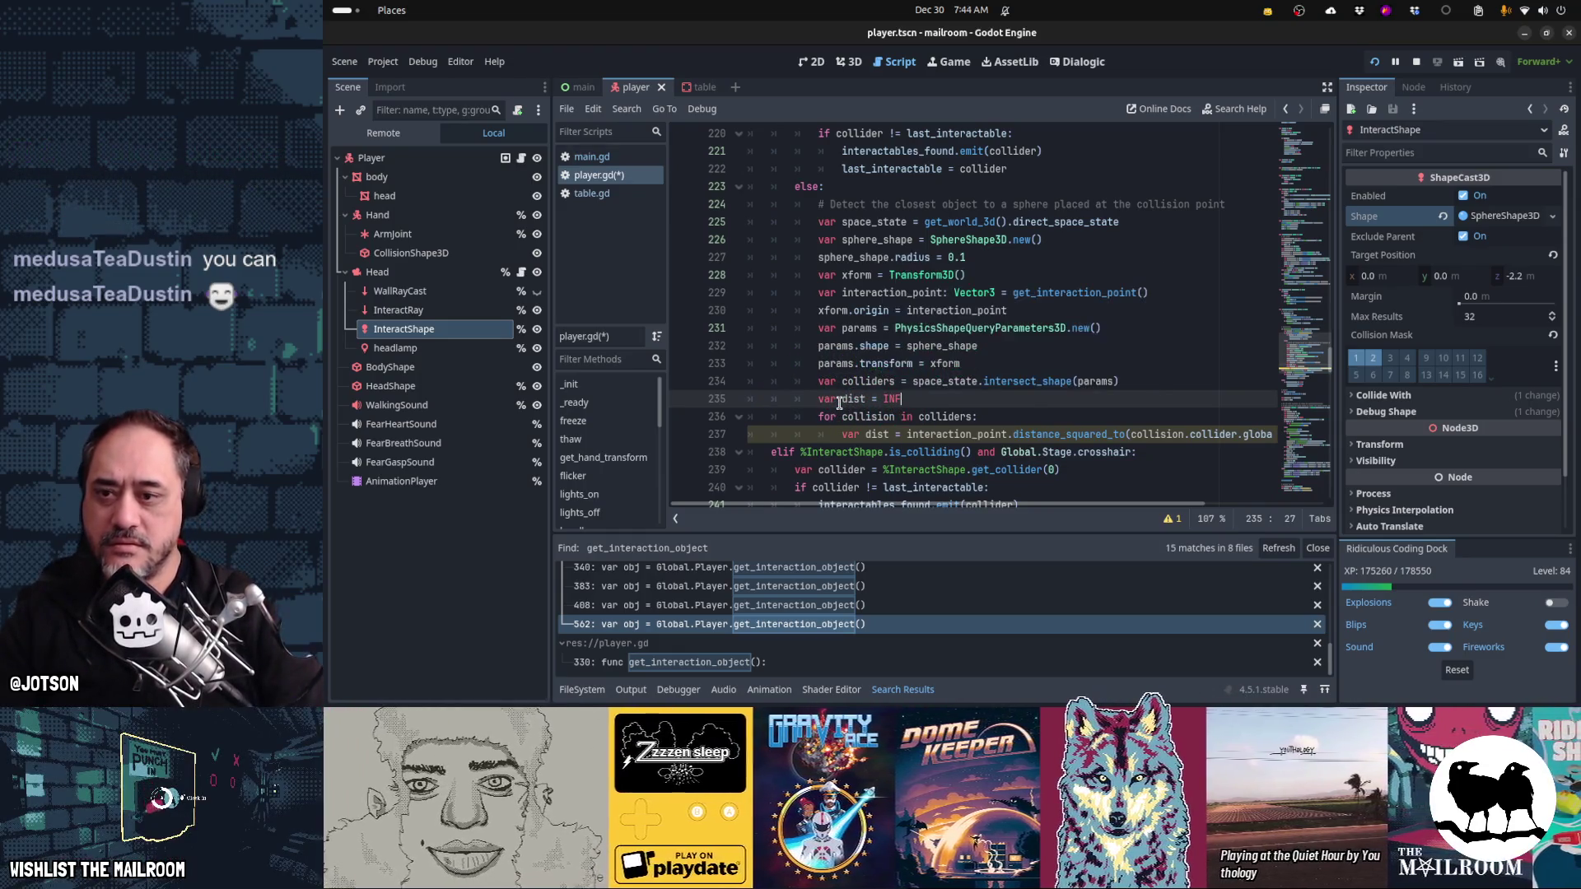
type("max_")
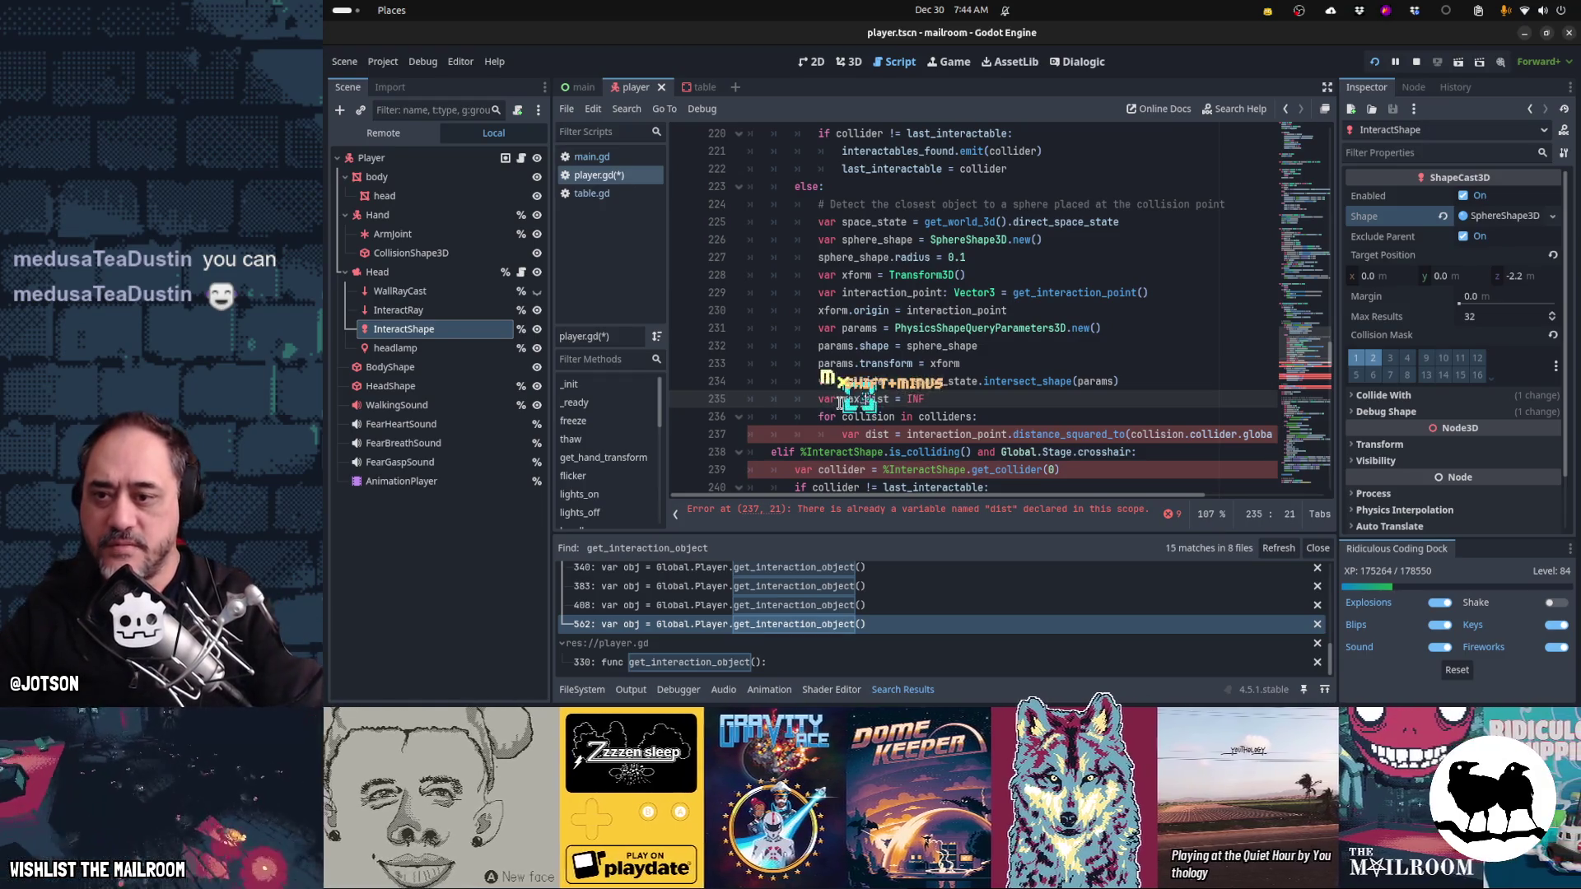
key("ctrl+Right")
type(": float")
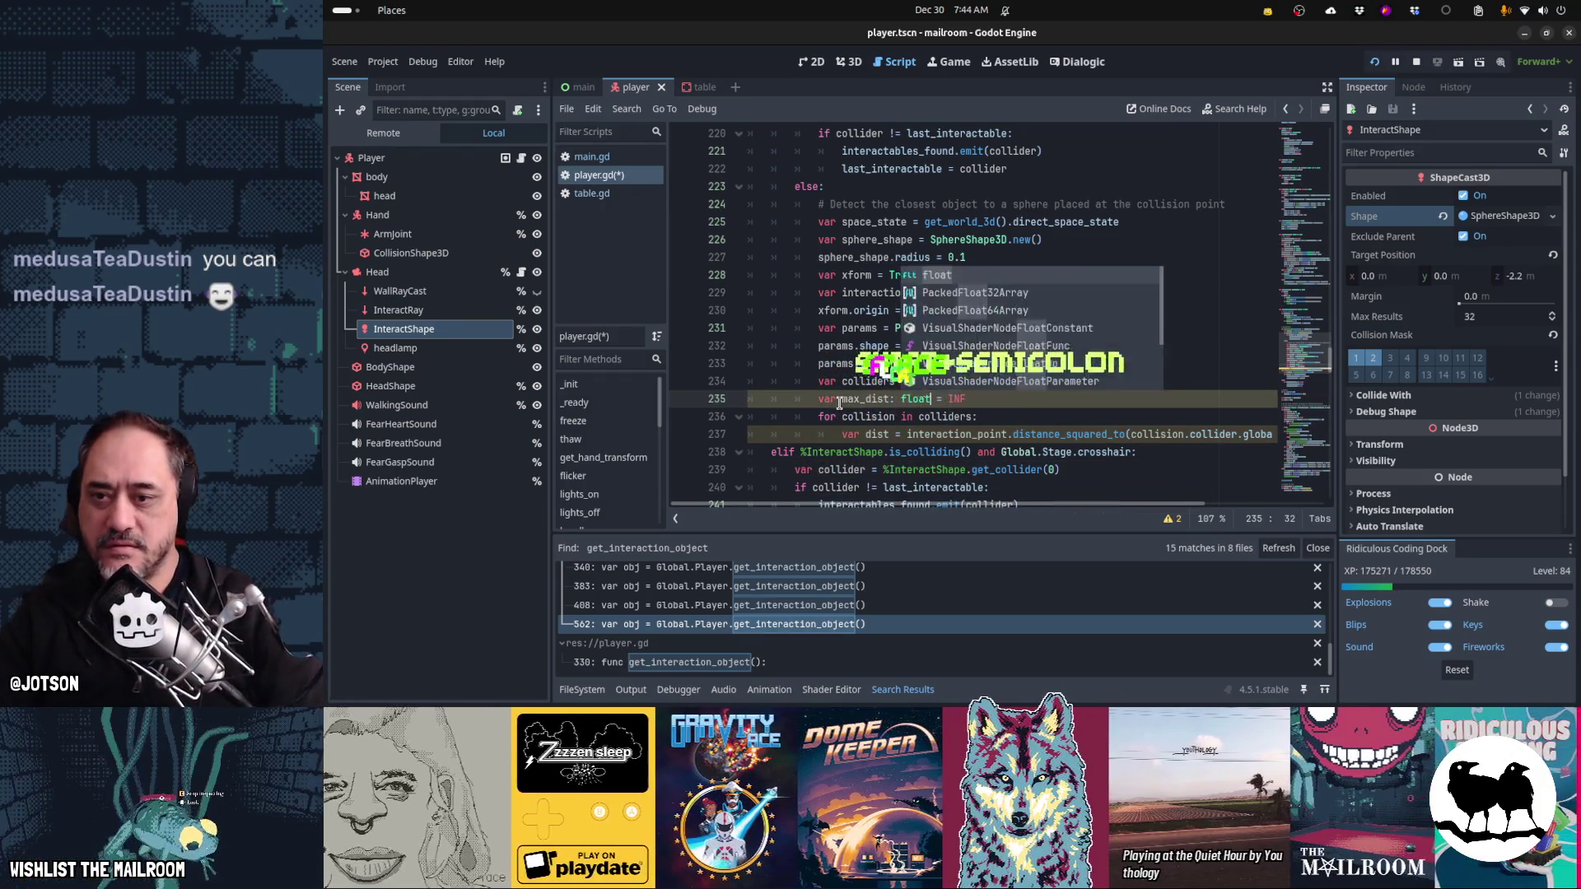
- Add 'if dist < max_dist:' after the dist calculation inside the loop
key("Down")
key("Down")
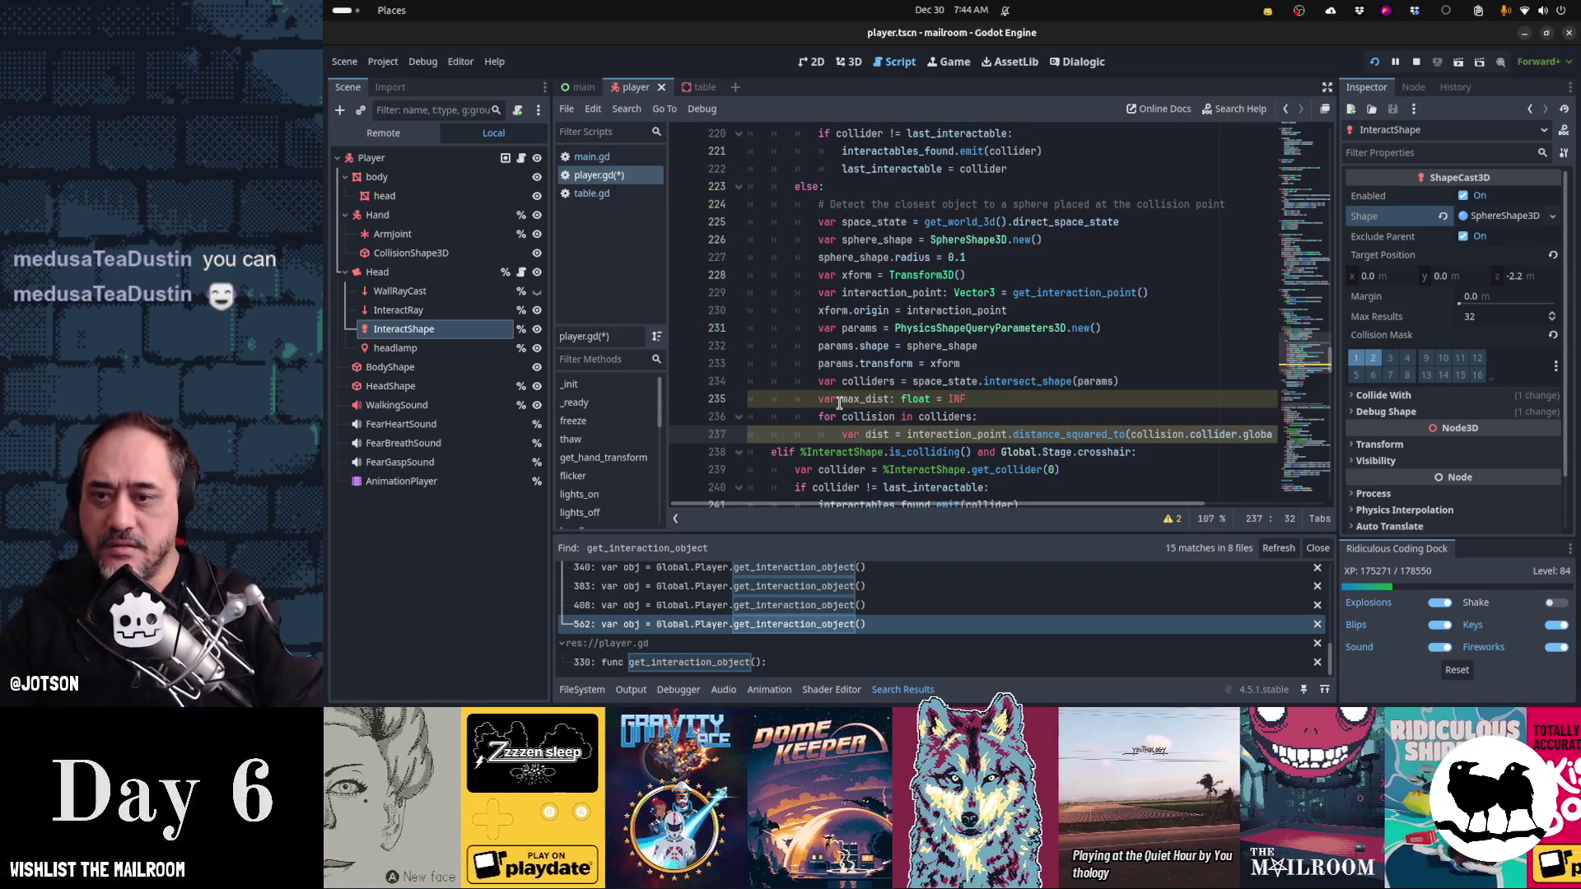
key("End")
key("Return")
type("if dist ")
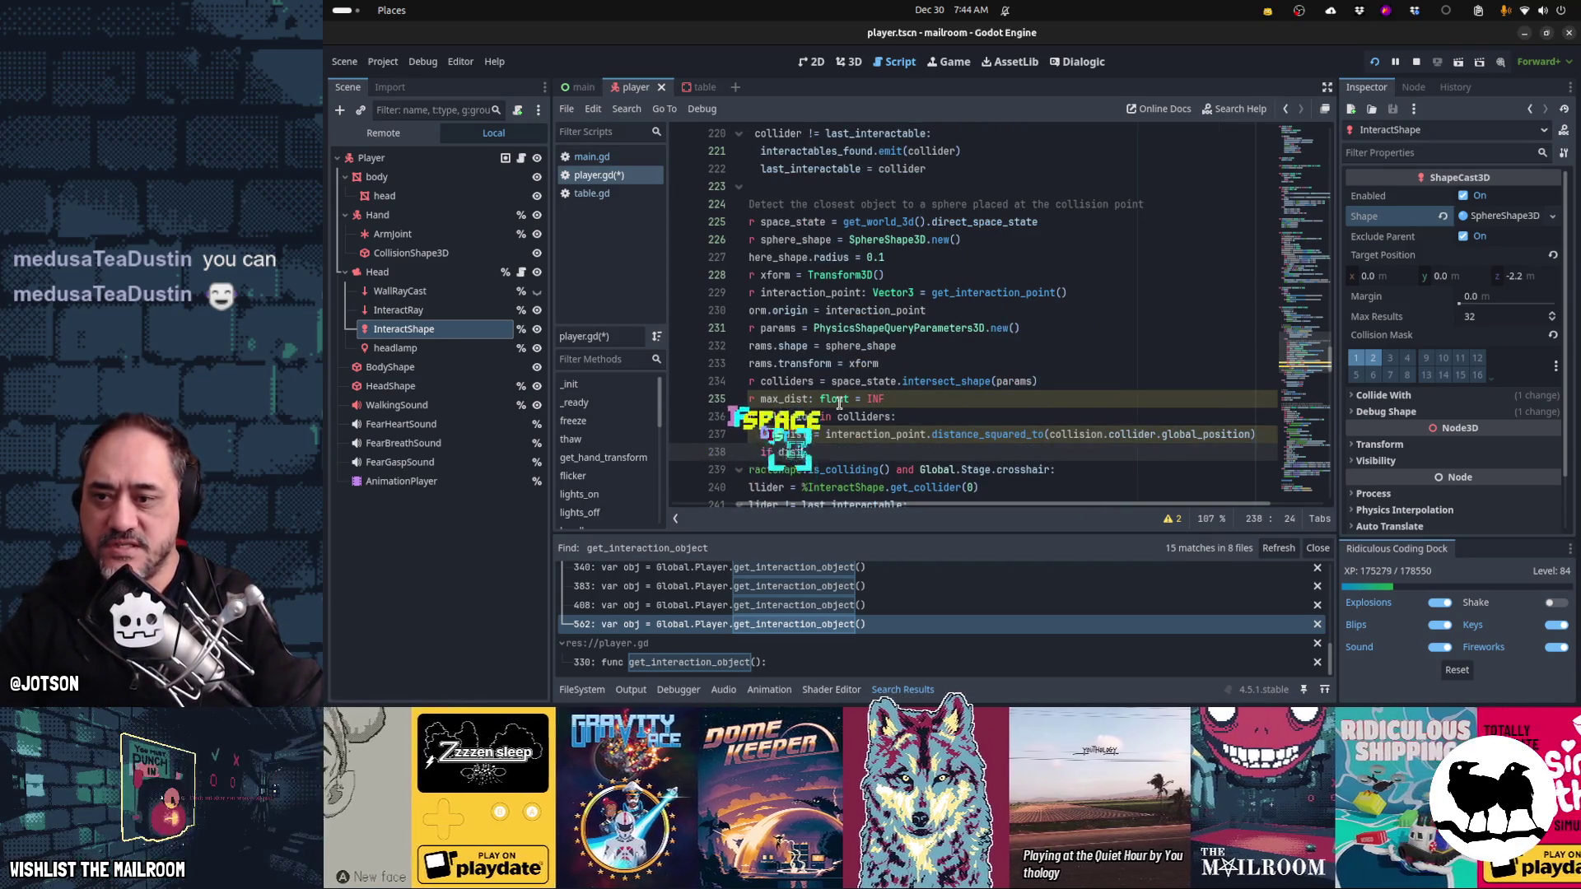
type("< max_dist:")
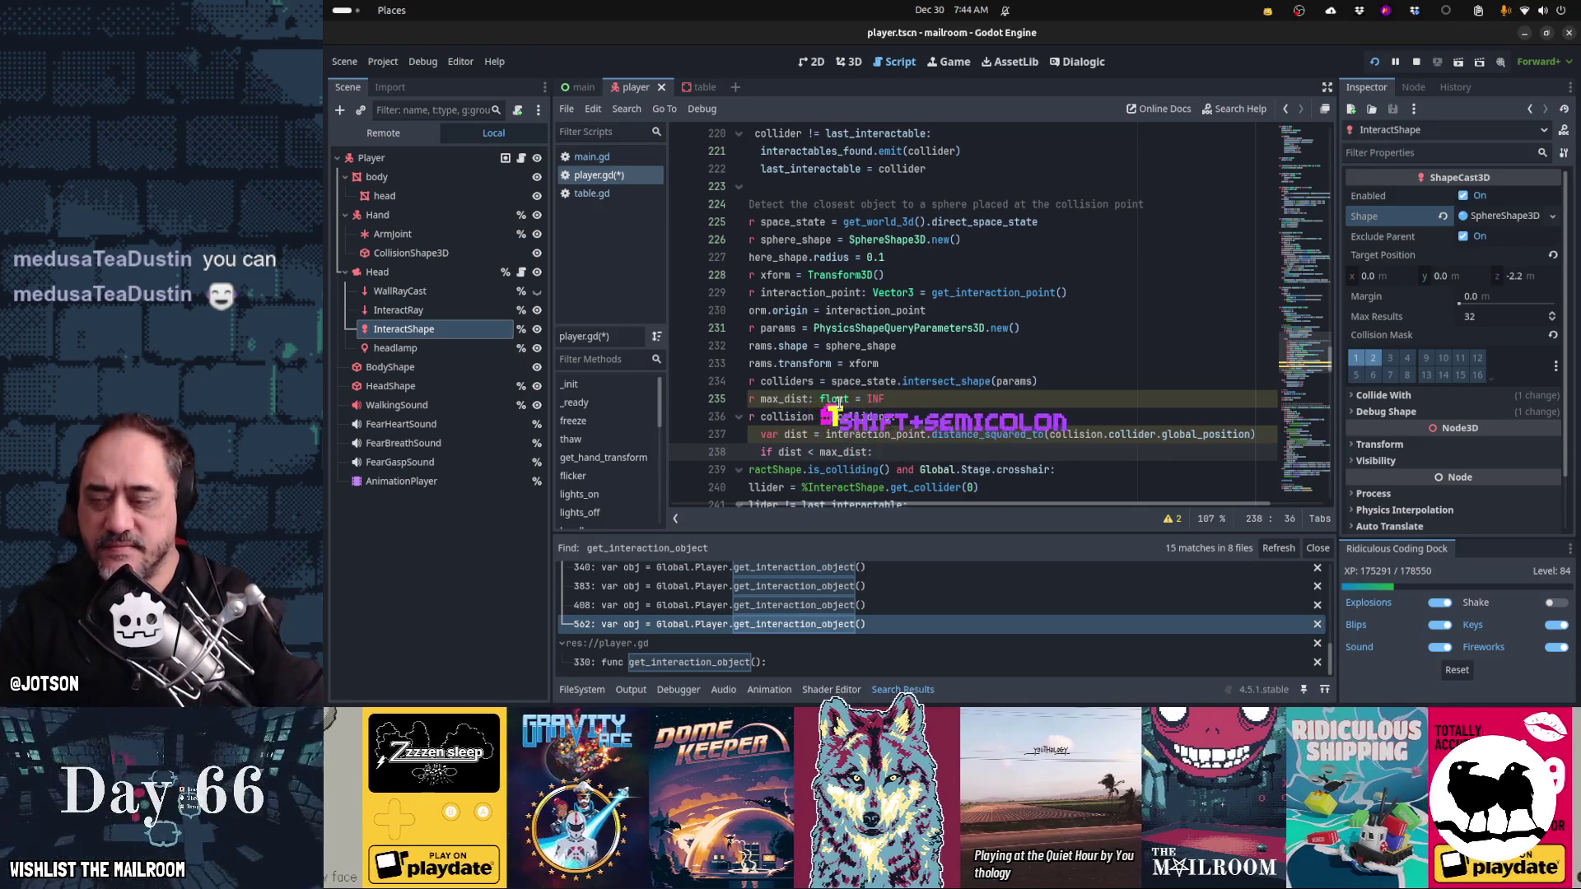
key("Home")
key("Home")
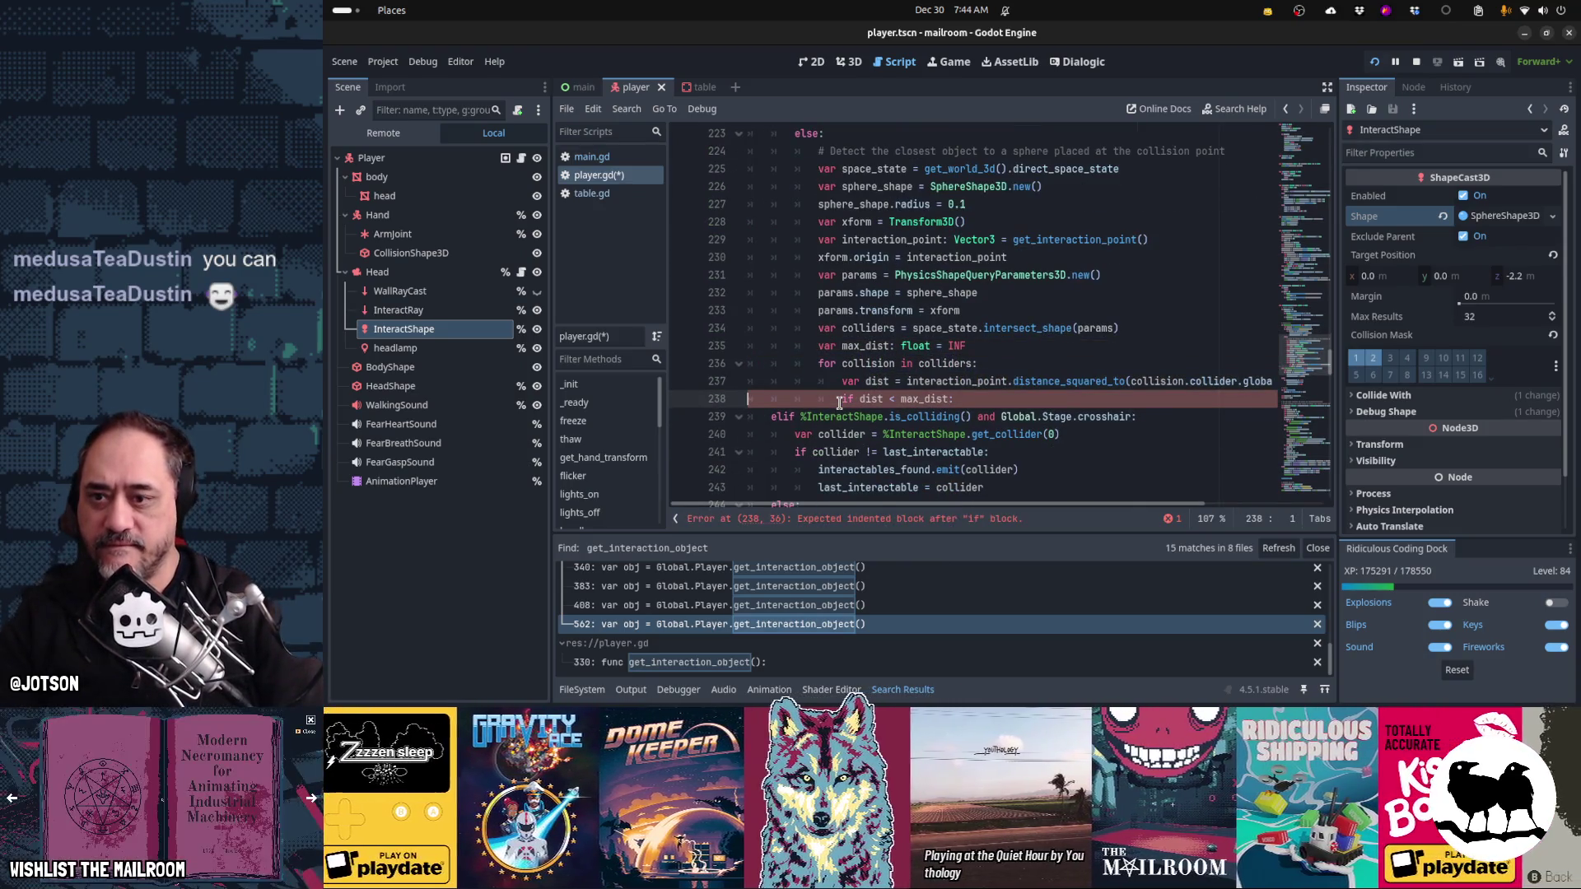
scroll(839, 402, "up", 2)
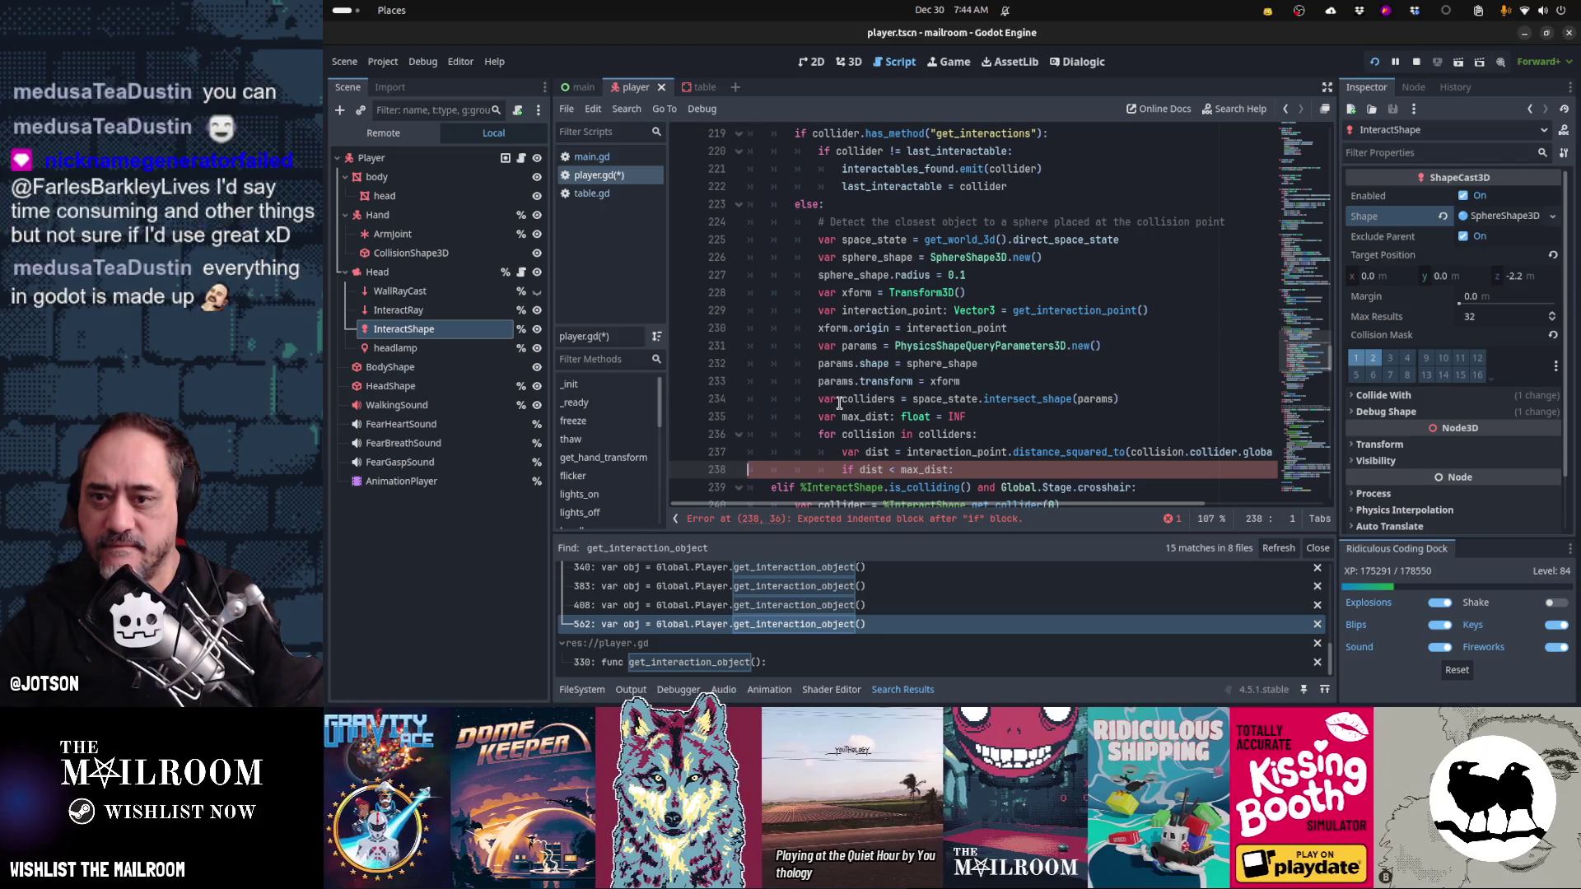
key("Up")
key("Up")
key("Up")
- Add params.collision_mask = 2 on a new line after params.transform
key("End")
key("Return")
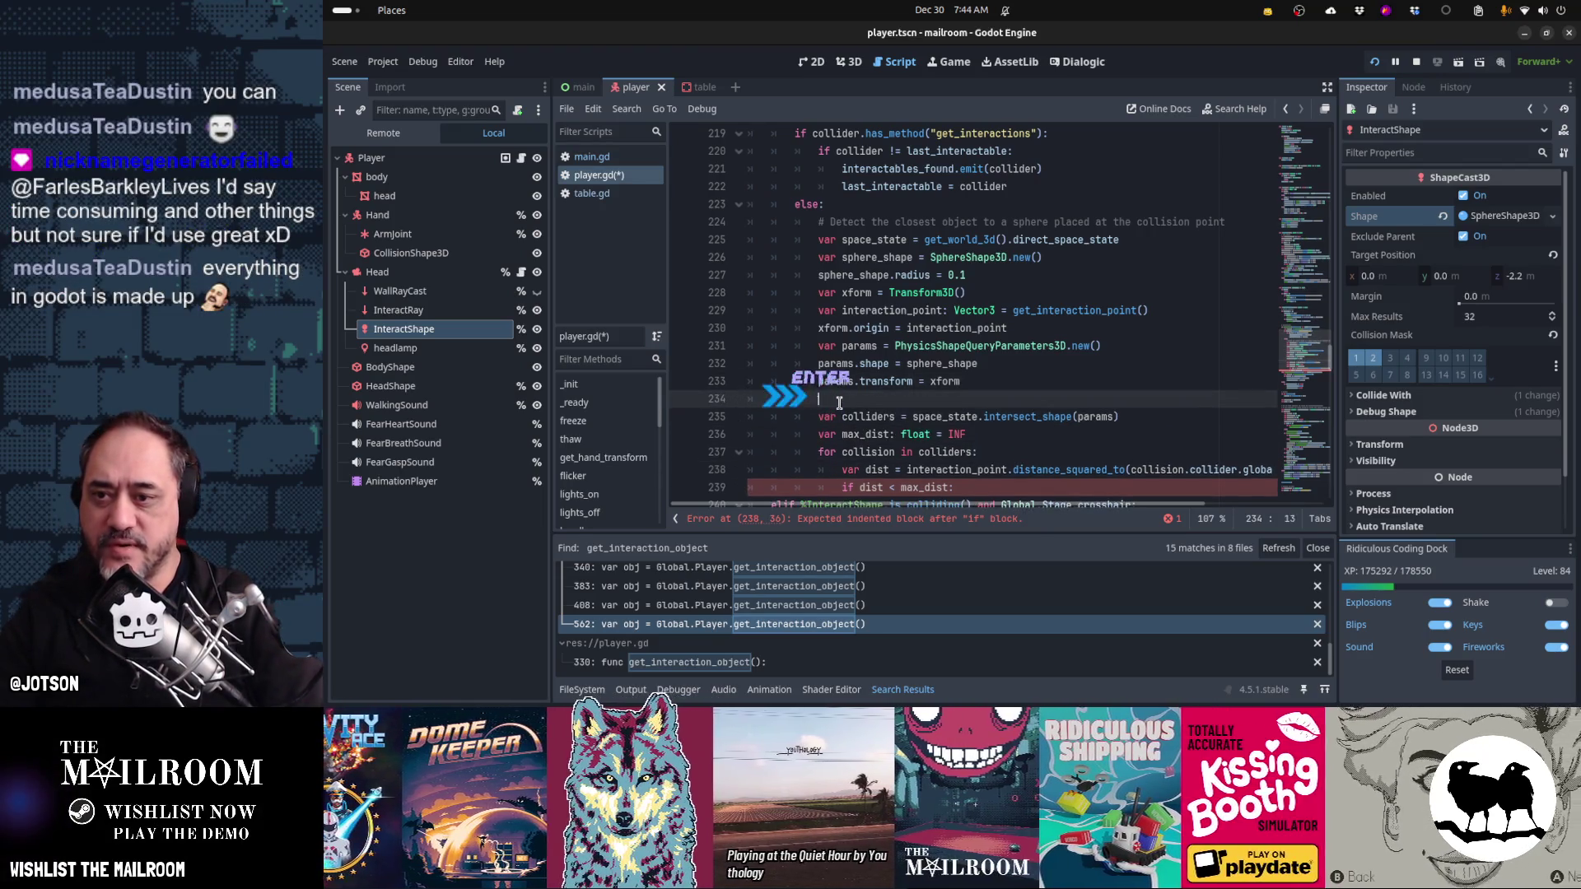
type("params.coll")
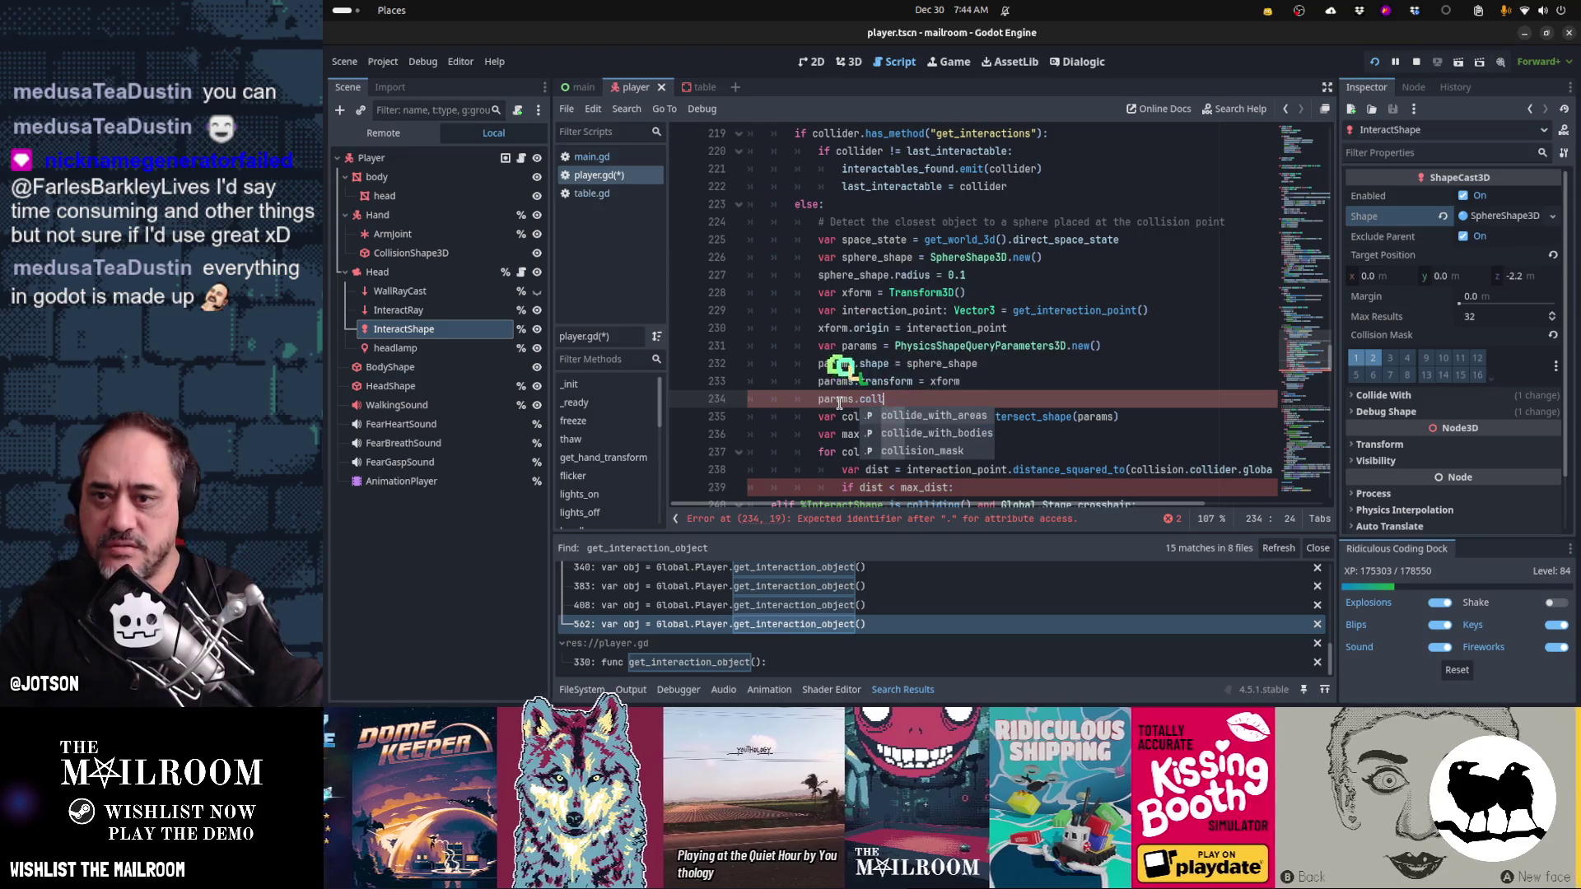
key("Down")
key("Down")
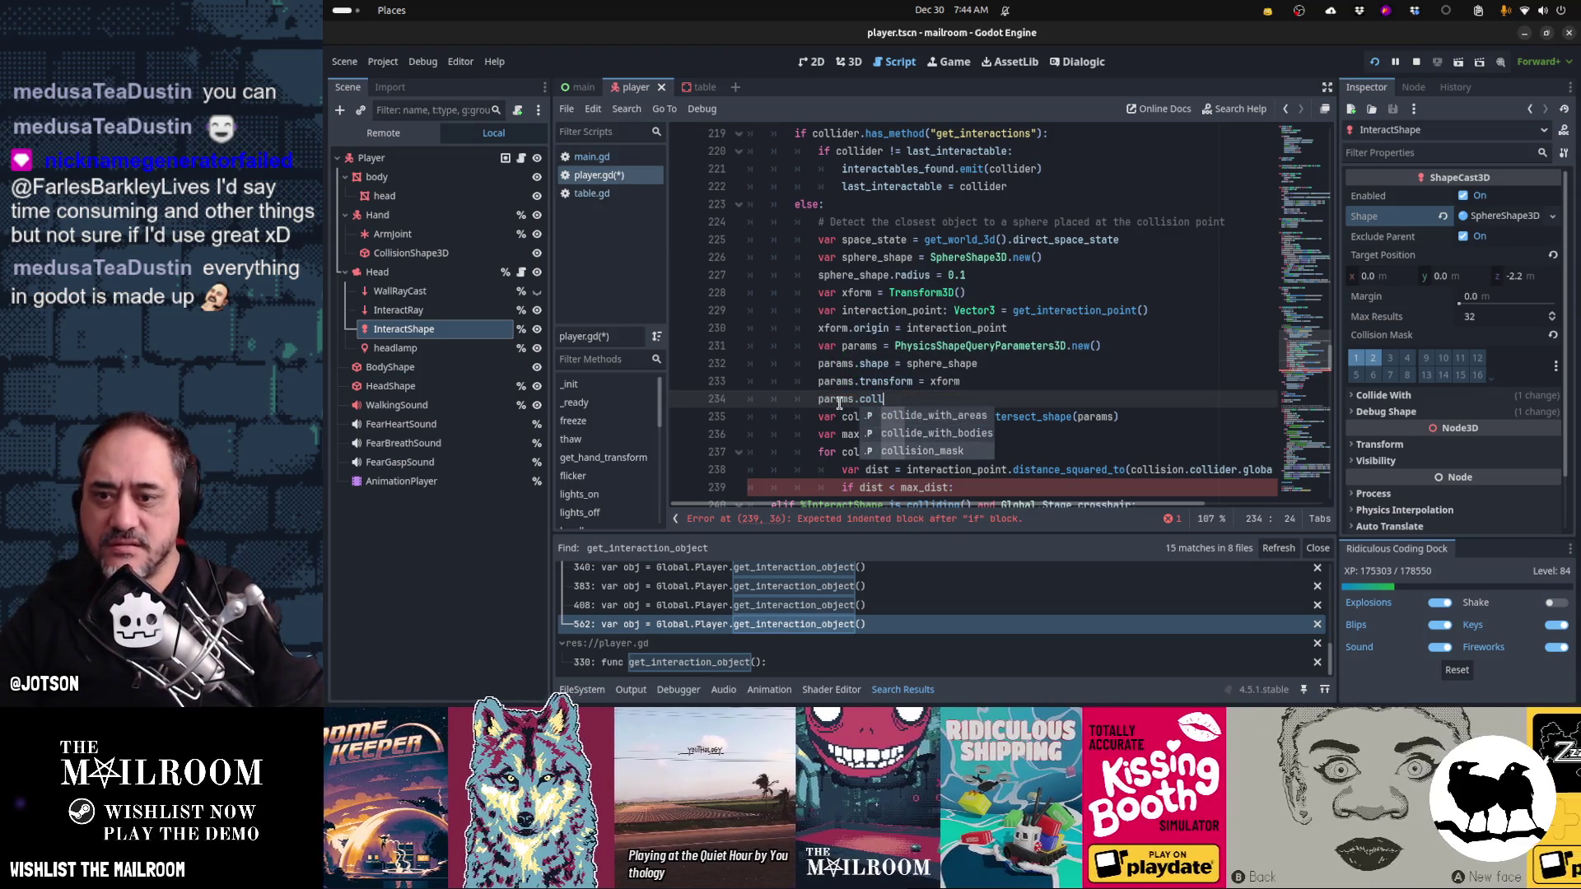
key("Return")
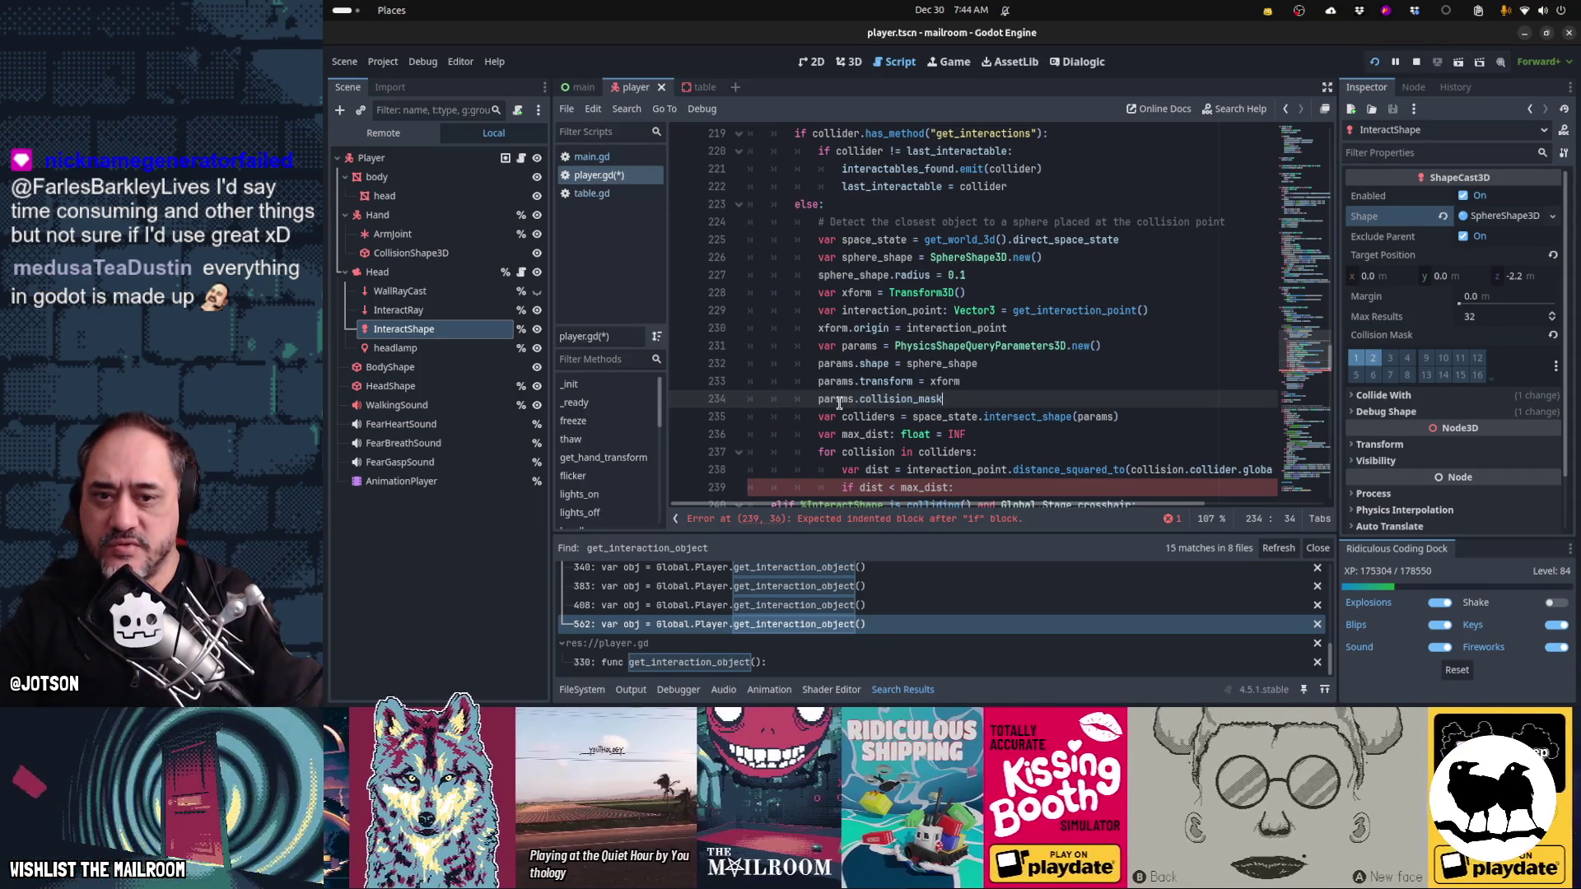
type(" =")
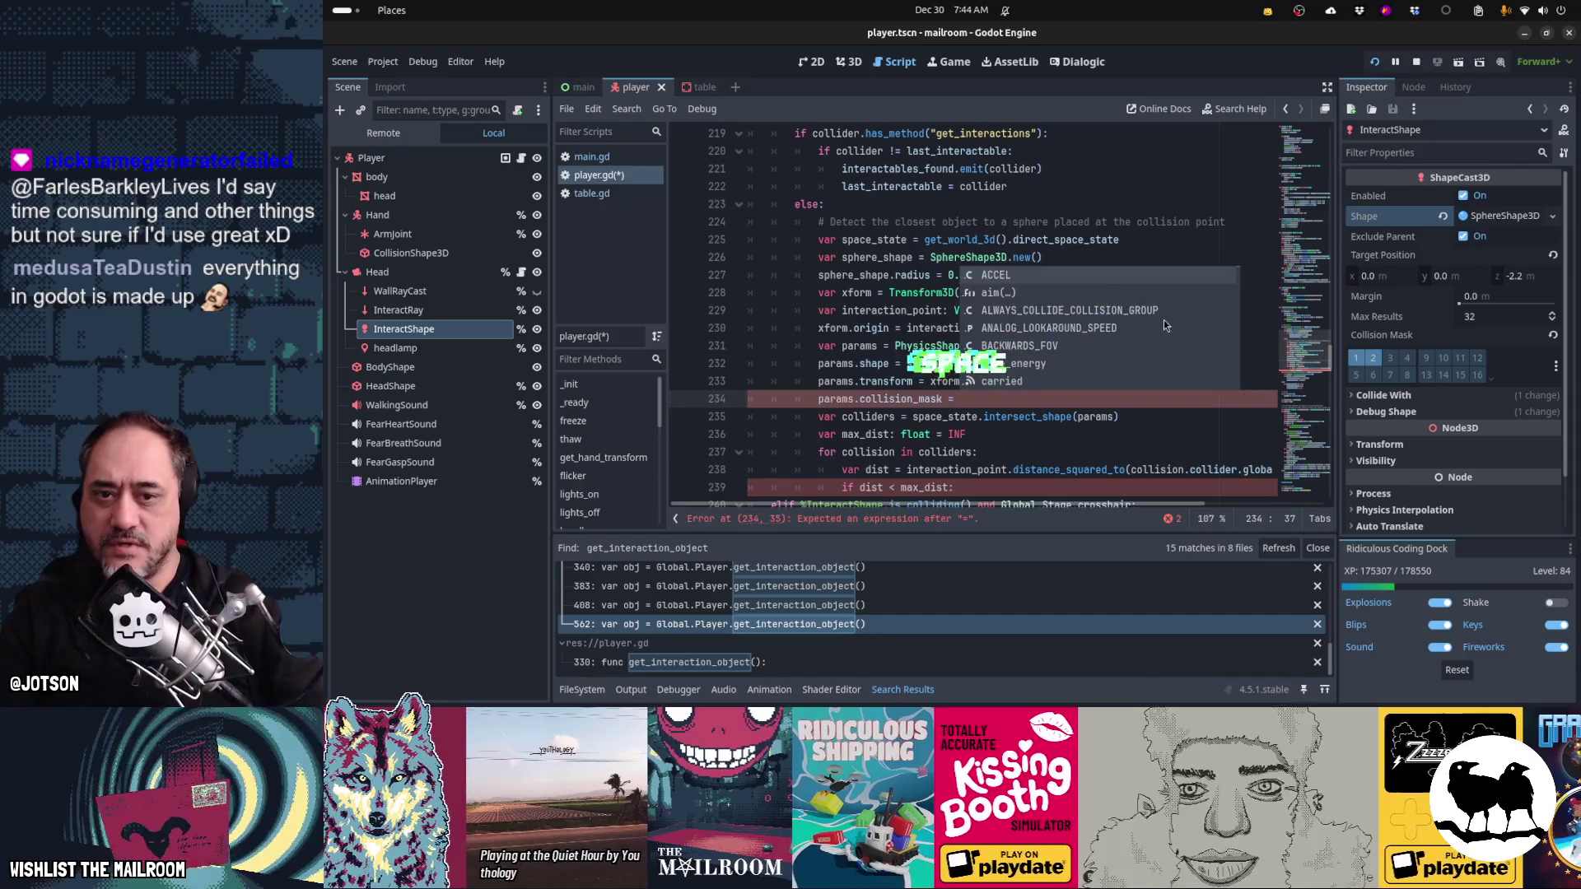
mouse_move(1376, 358)
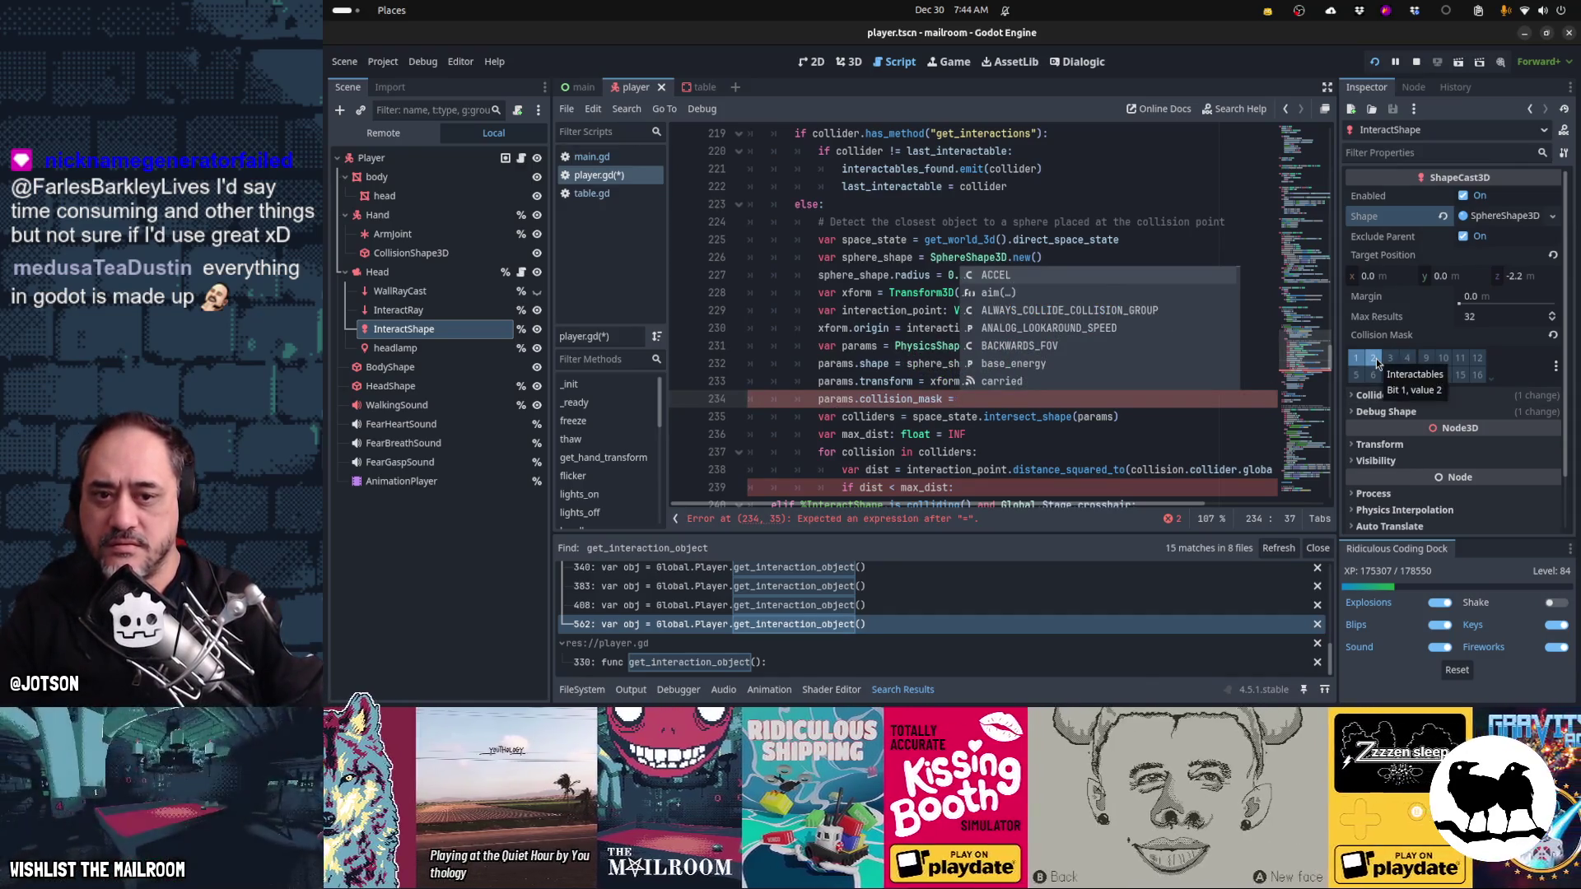
left_click(975, 400)
type("2")
- Declare var closest_collider = null on a new line before the for loop
key("Down")
key("Down")
scroll(975, 402, "down", 1)
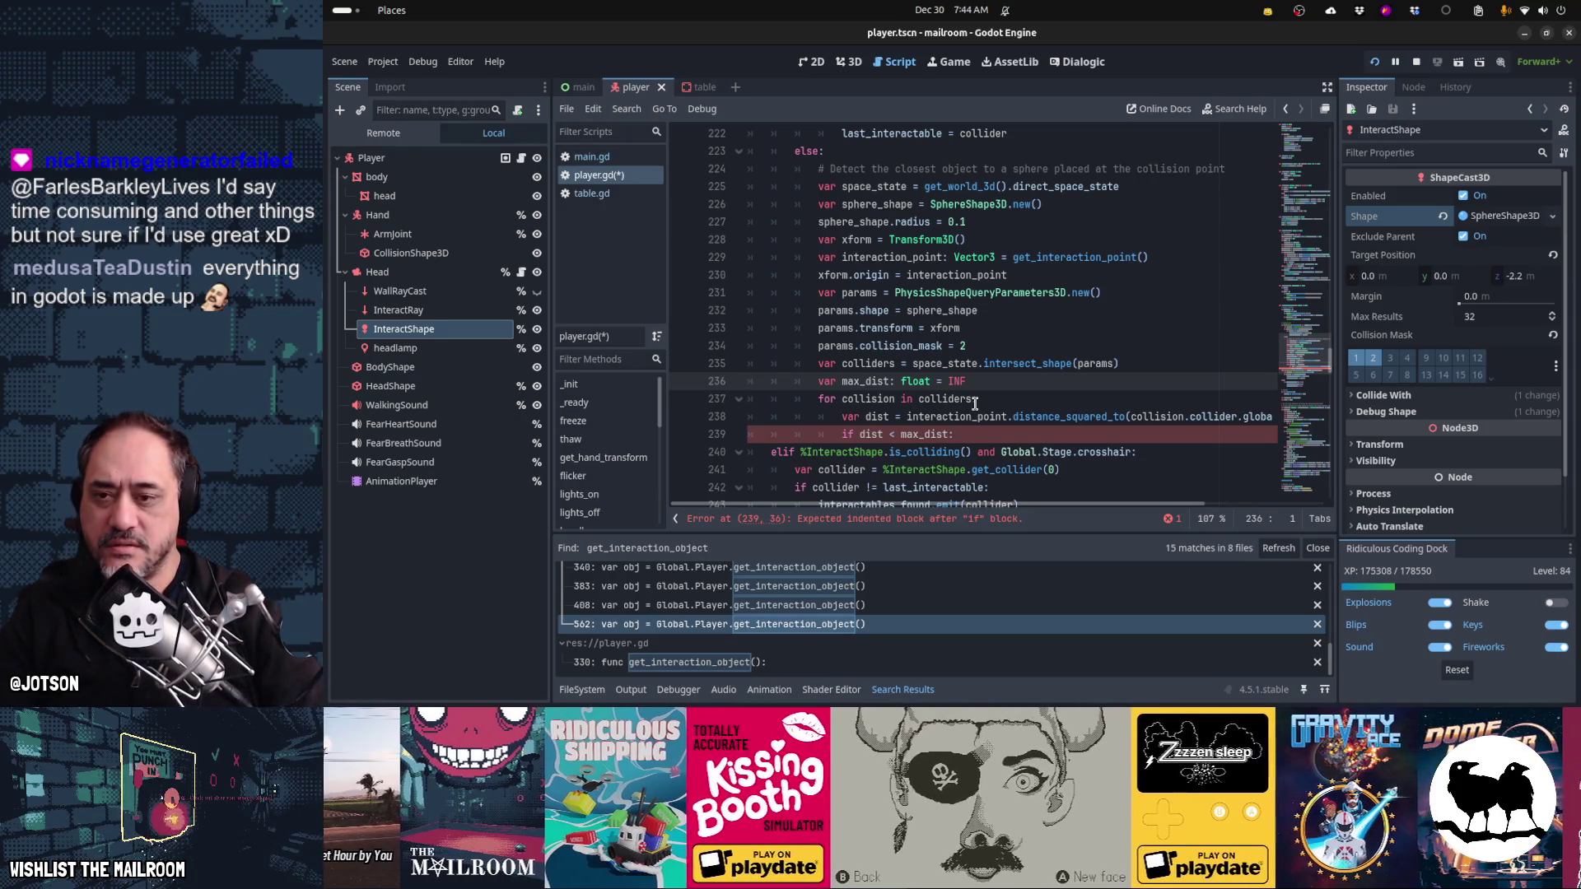
key("Down")
key("Down")
key("Down")
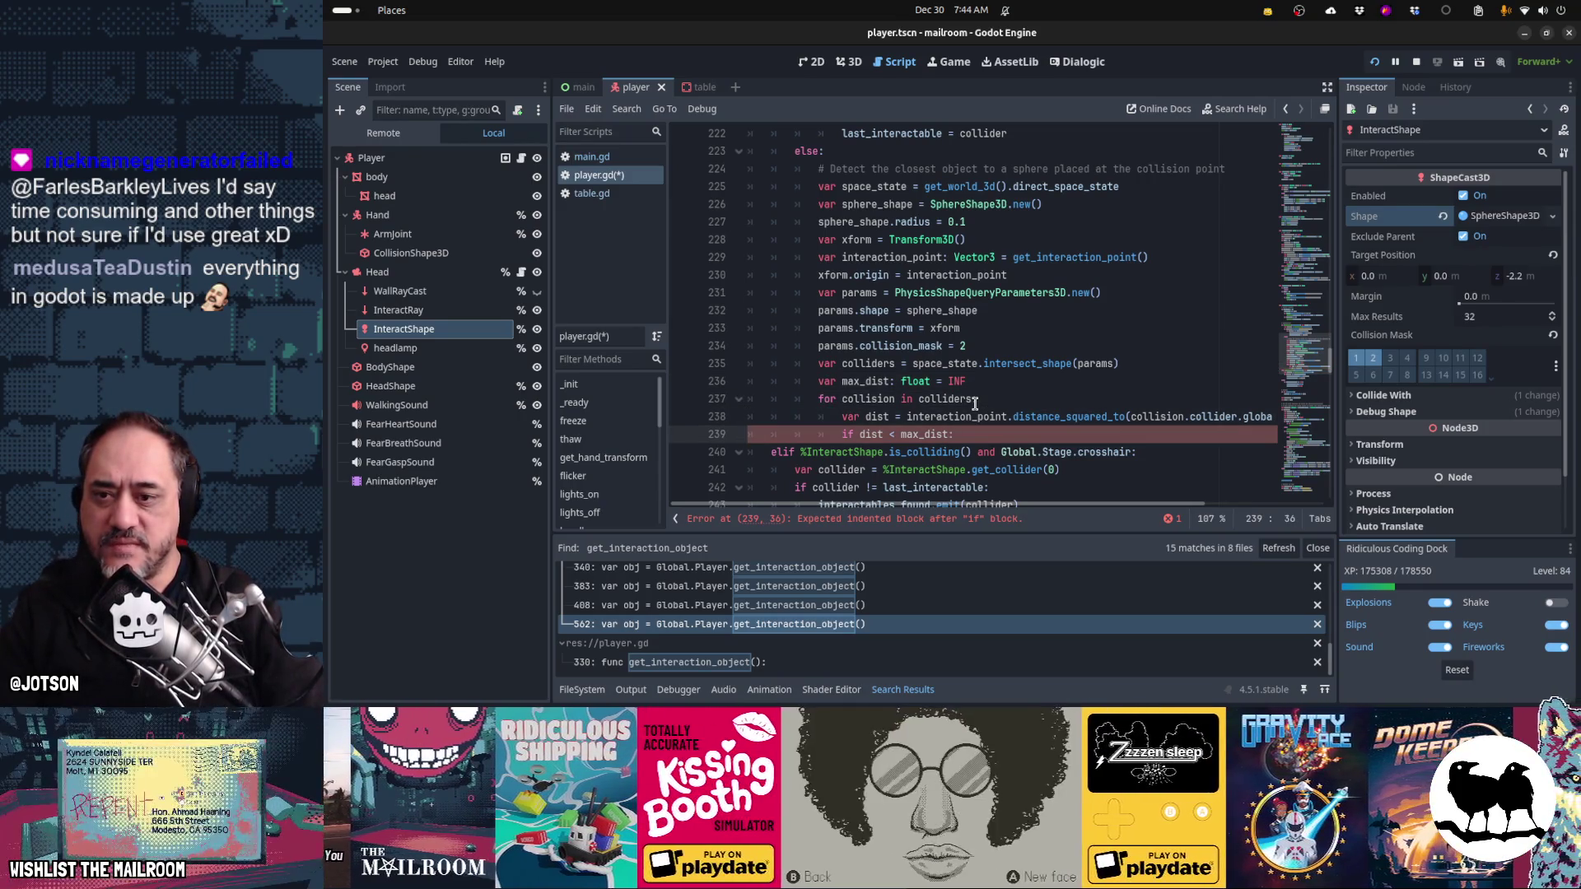
key("Return")
type("coll")
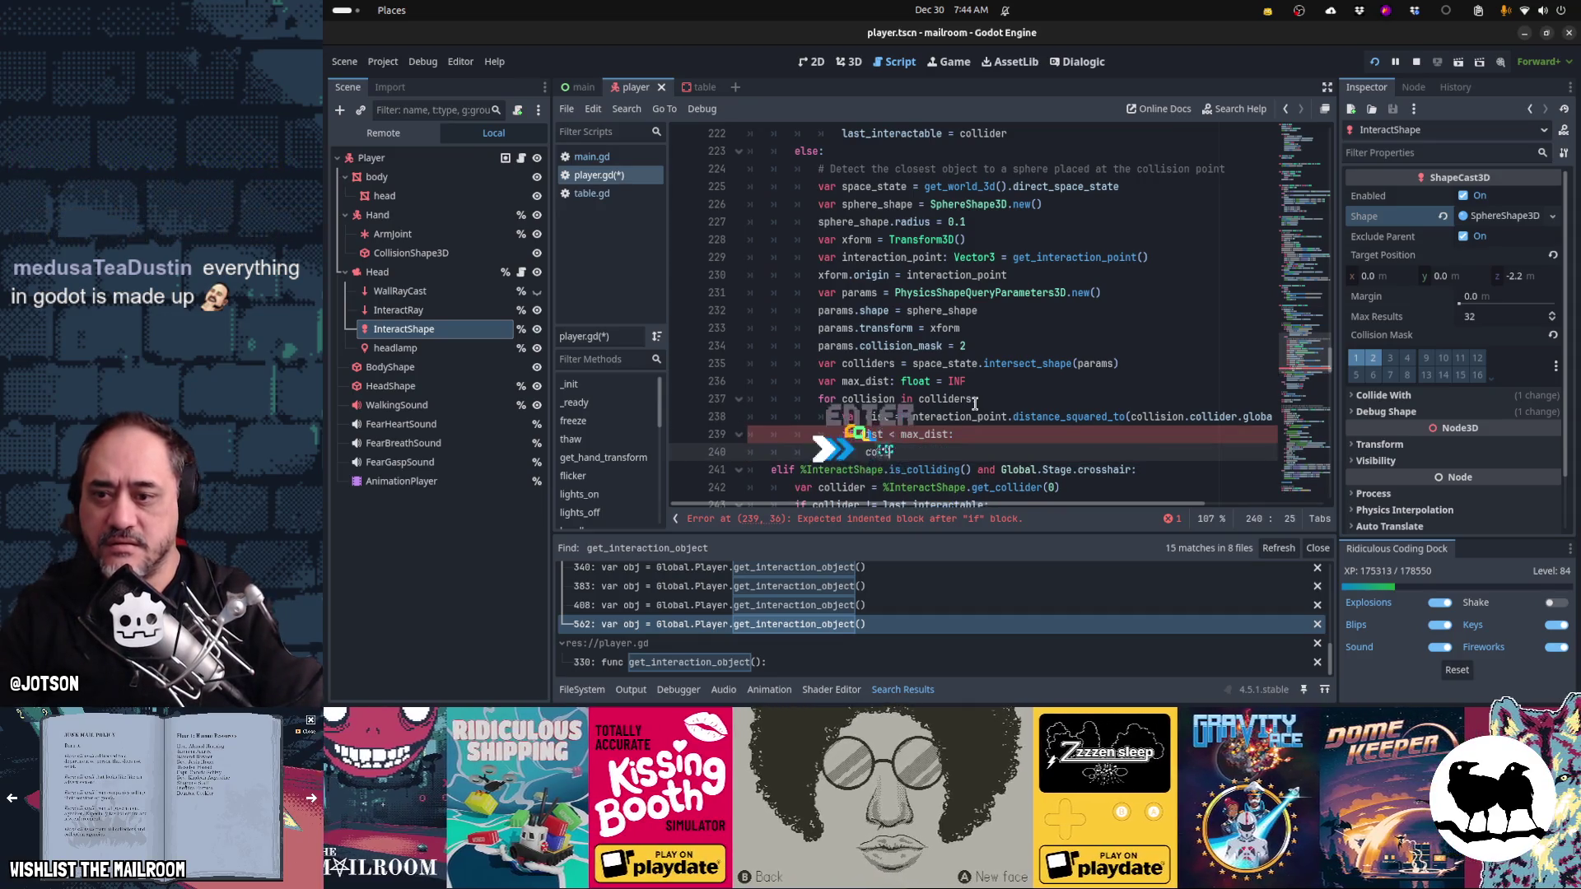
type("ider =")
key("Up")
key("Up")
key("Up")
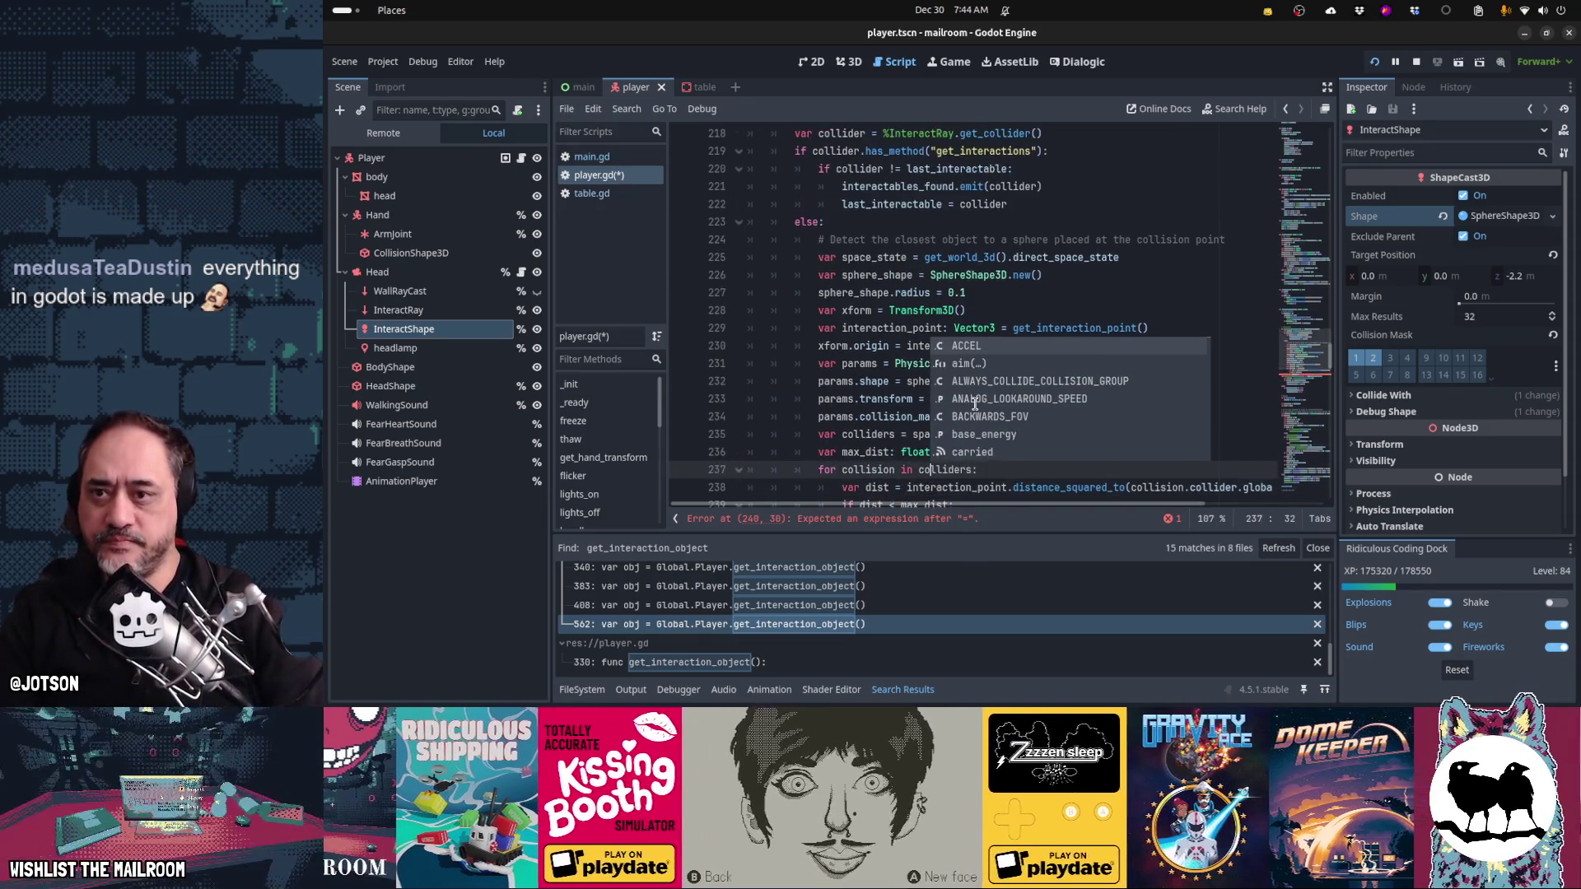
key("Escape")
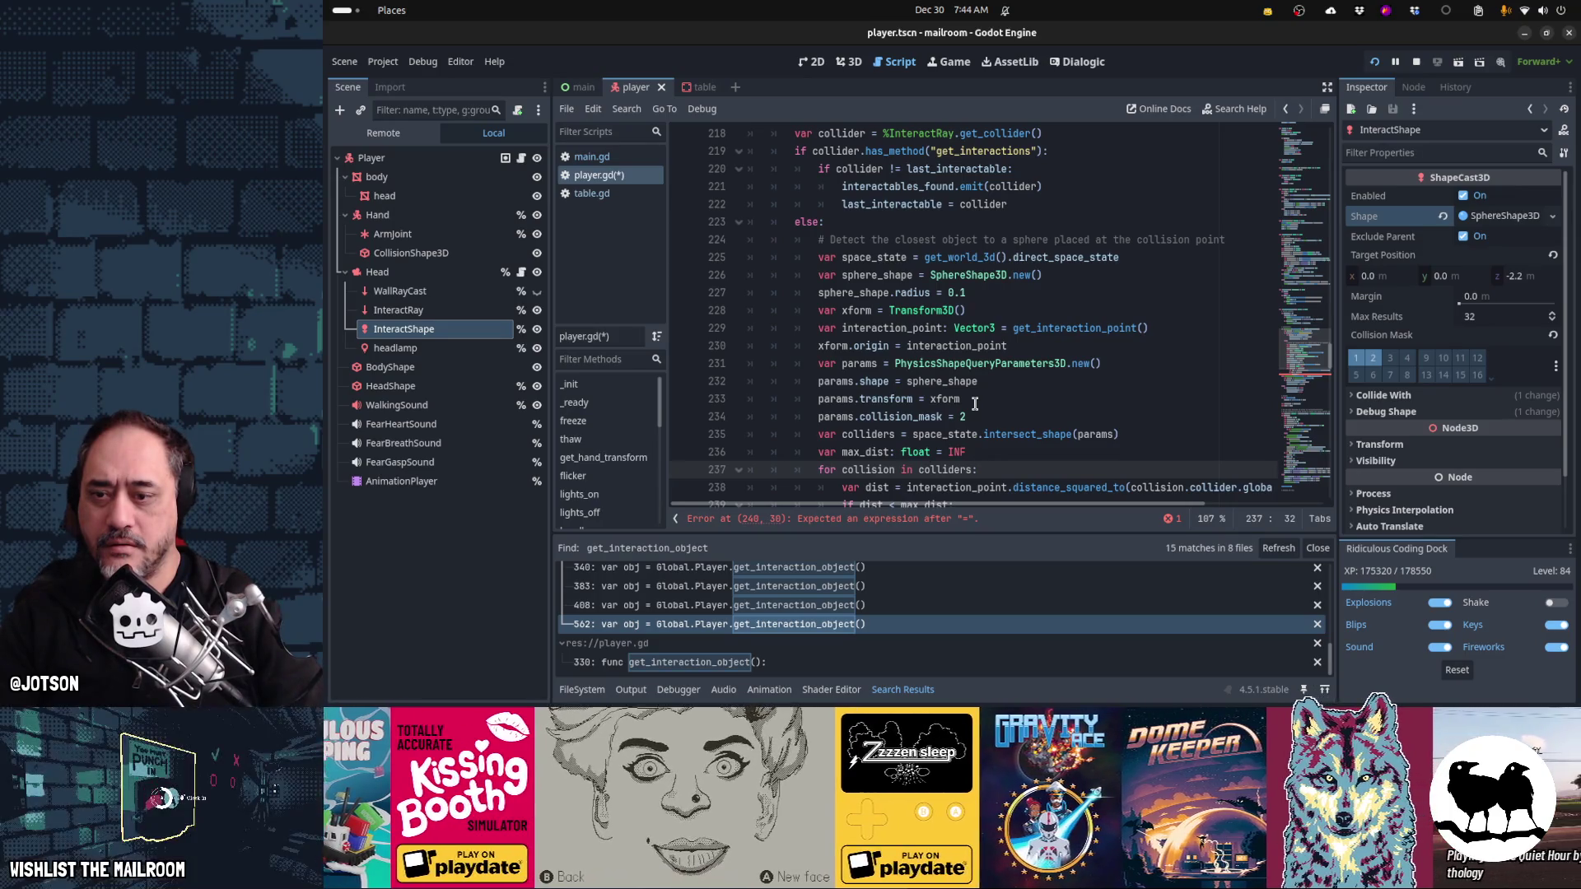
scroll(975, 404, "down", 1)
key("ctrl+shift+Return")
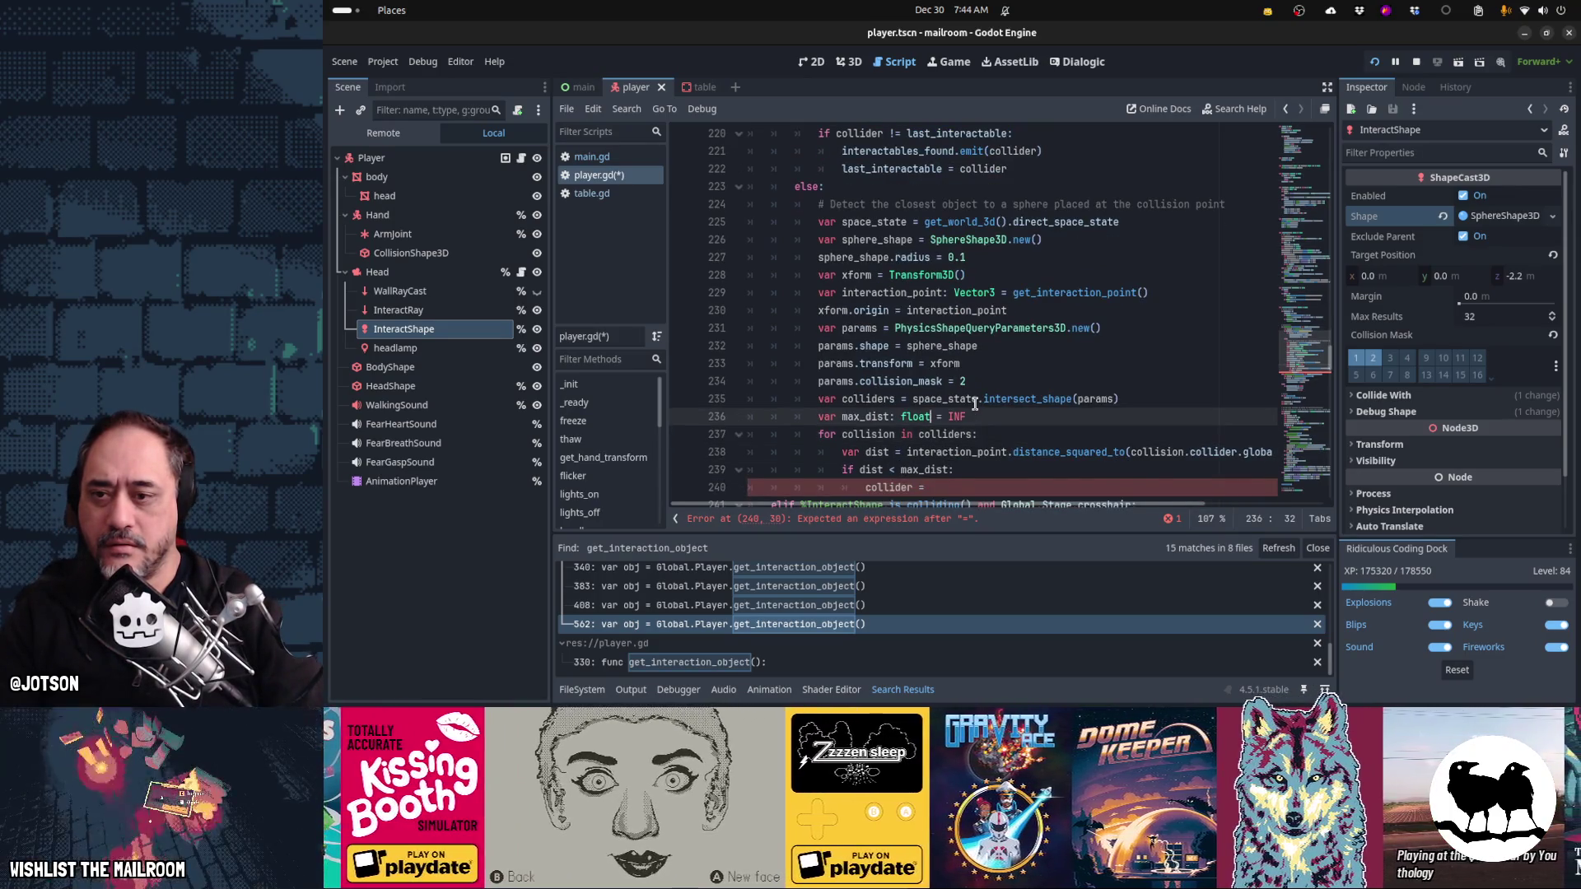
type("var closet")
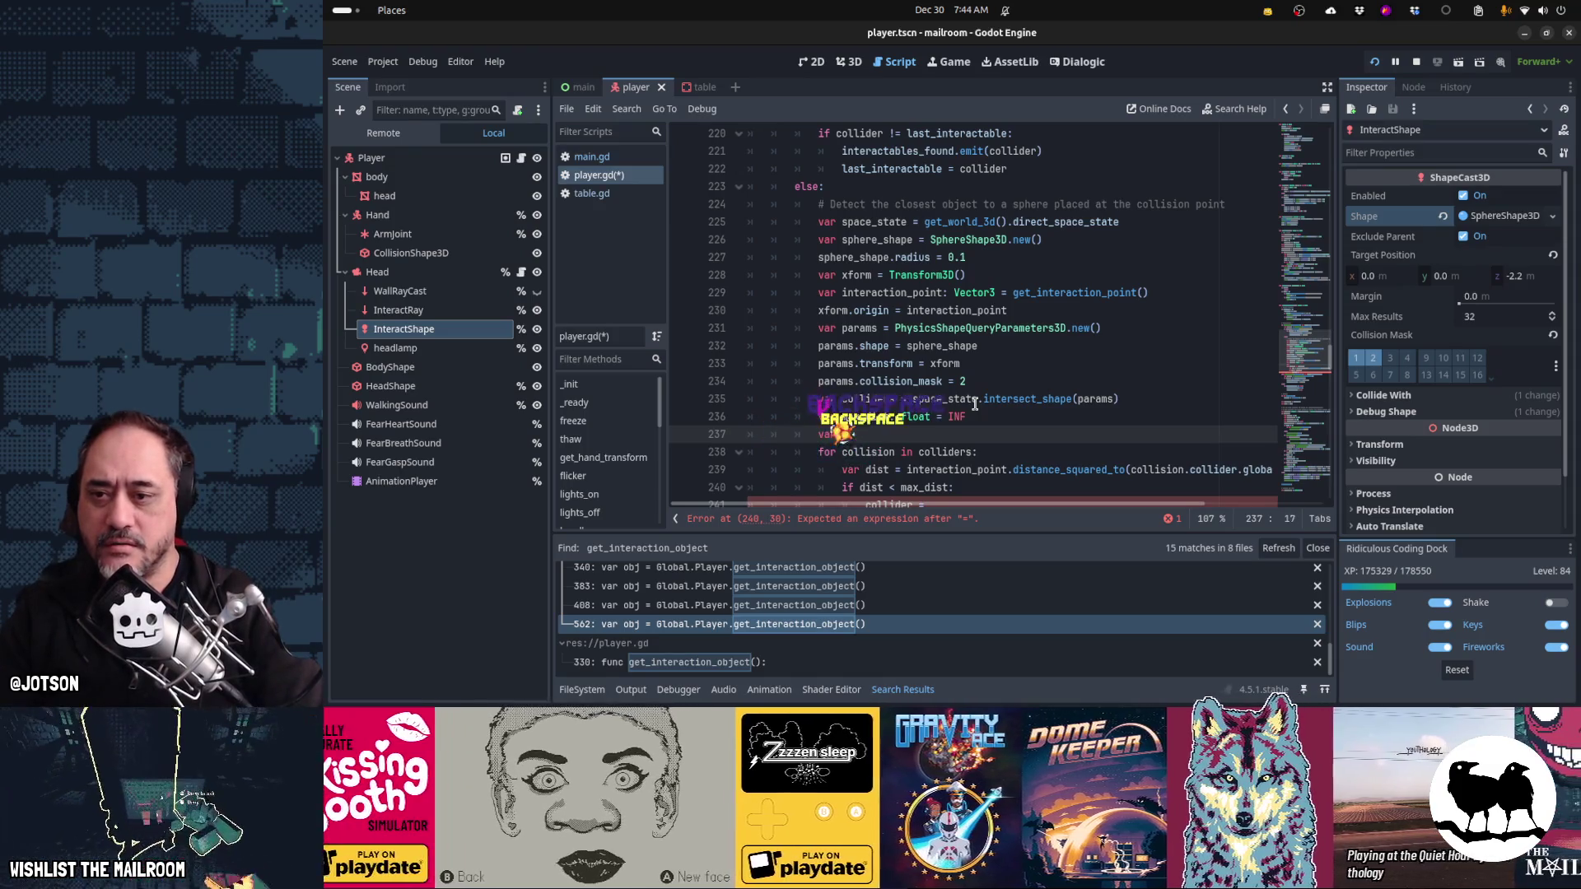
key("BackSpace")
type("st_collider = ")
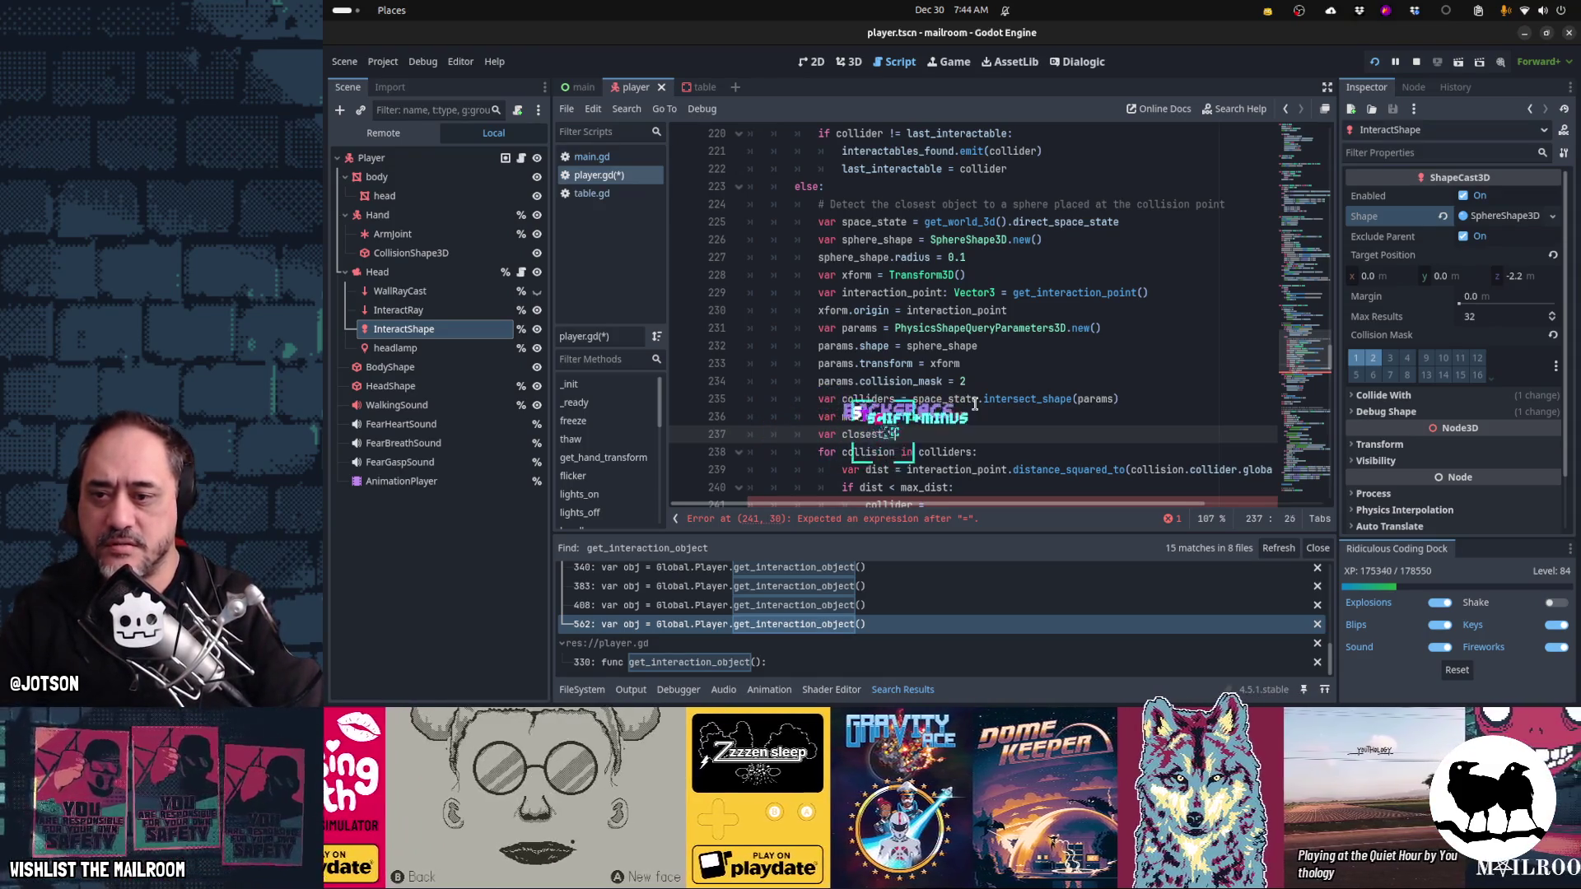
type("null")
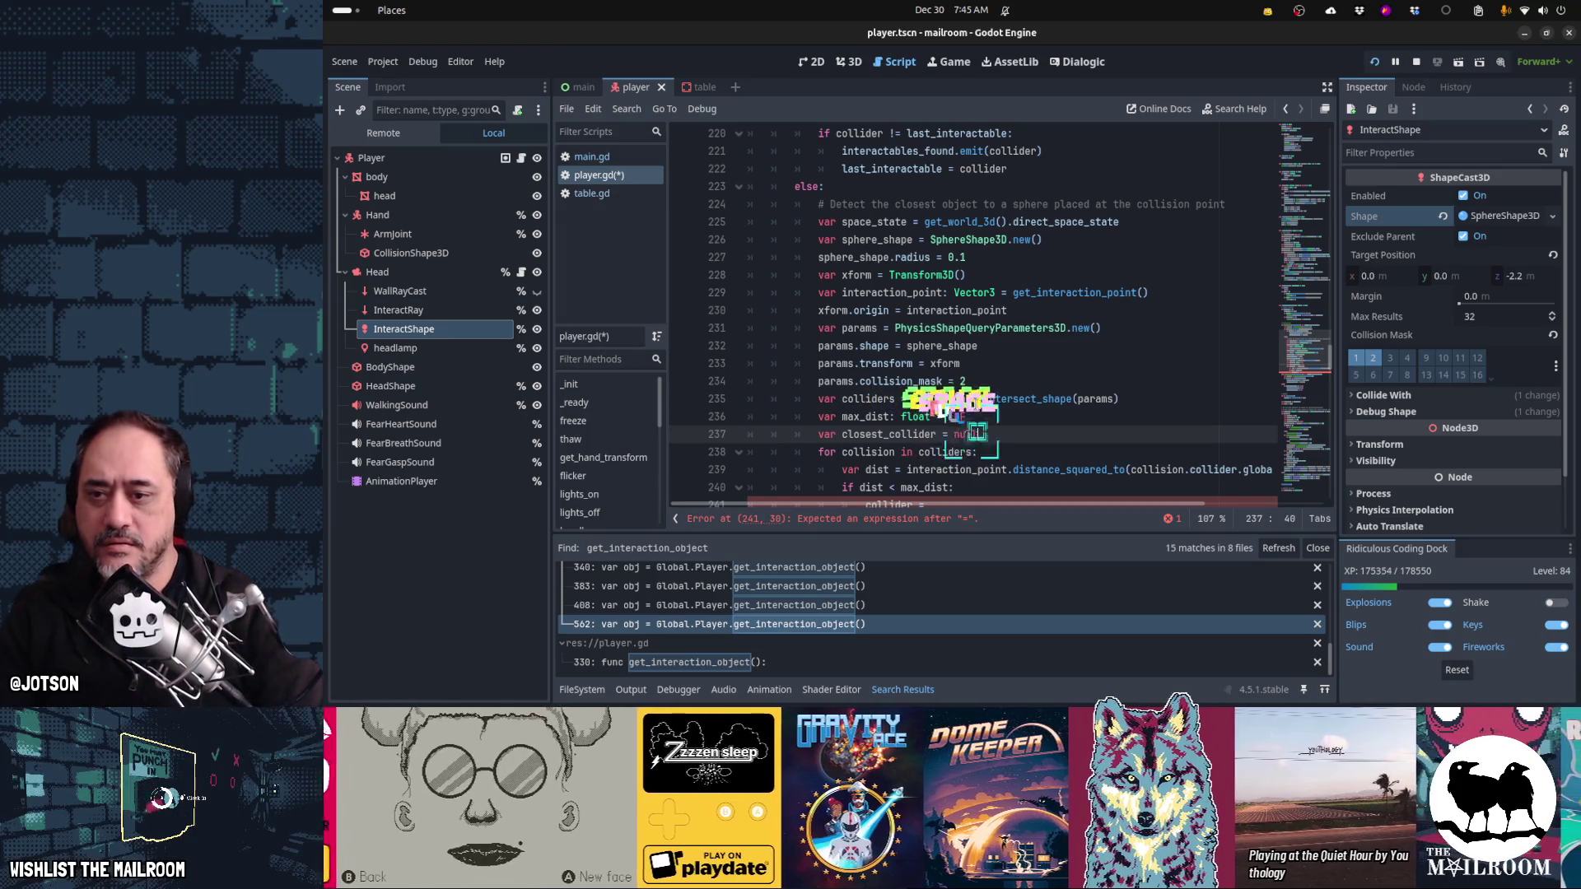
- Inside if dist < max_dist, set closest_collider = collision.collider and max_dist = dist
key("Down")
key("Down")
key("Down")
key("BackSpace")
key("BackSpace")
key("BackSpace")
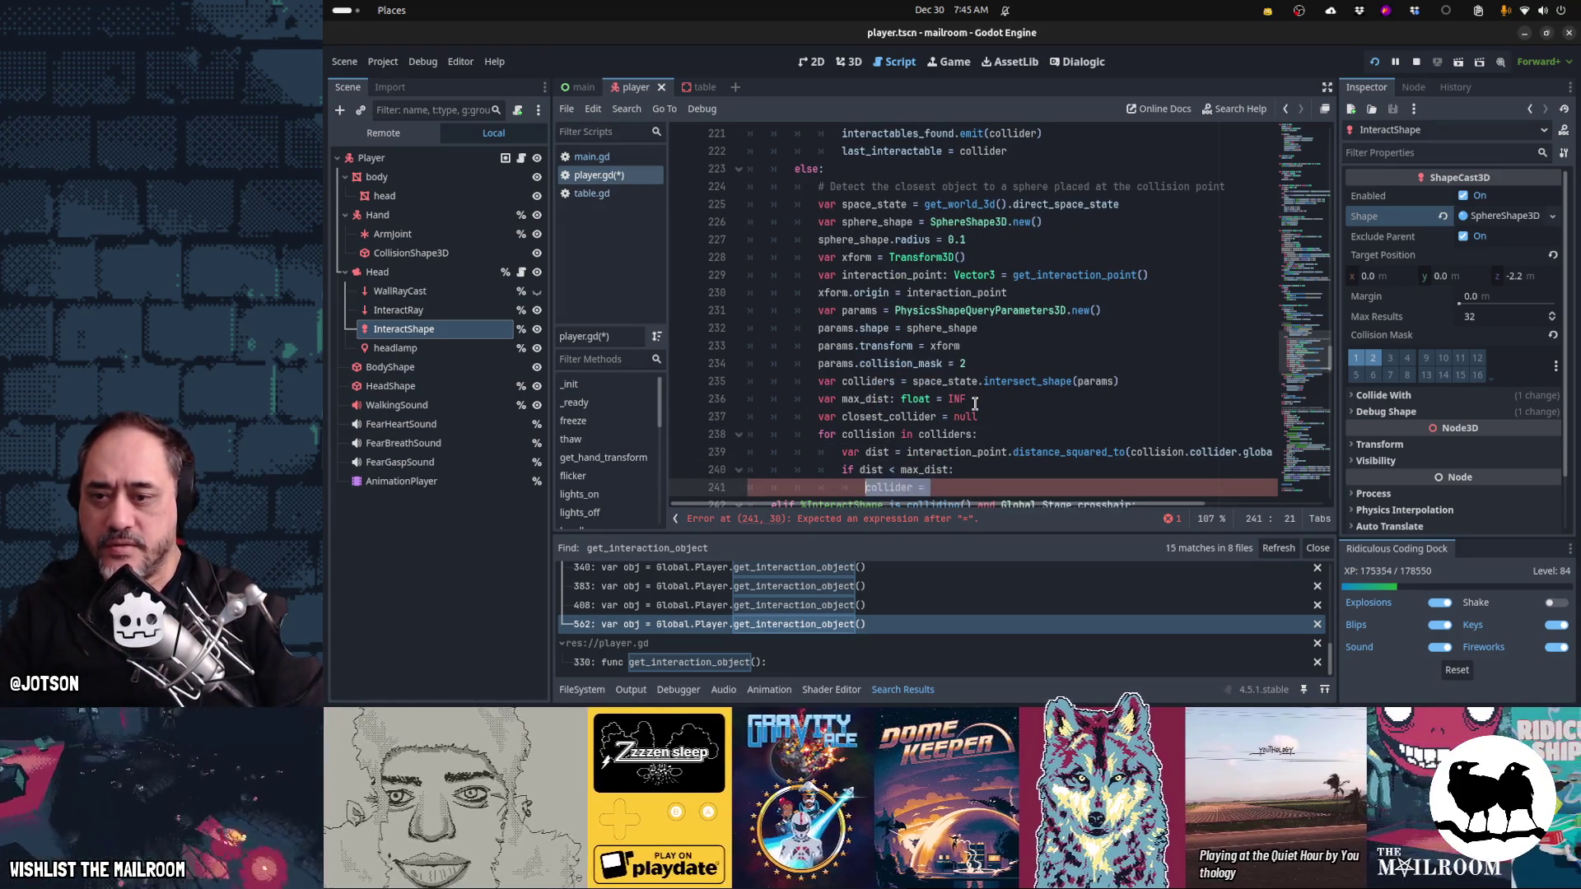
type("close")
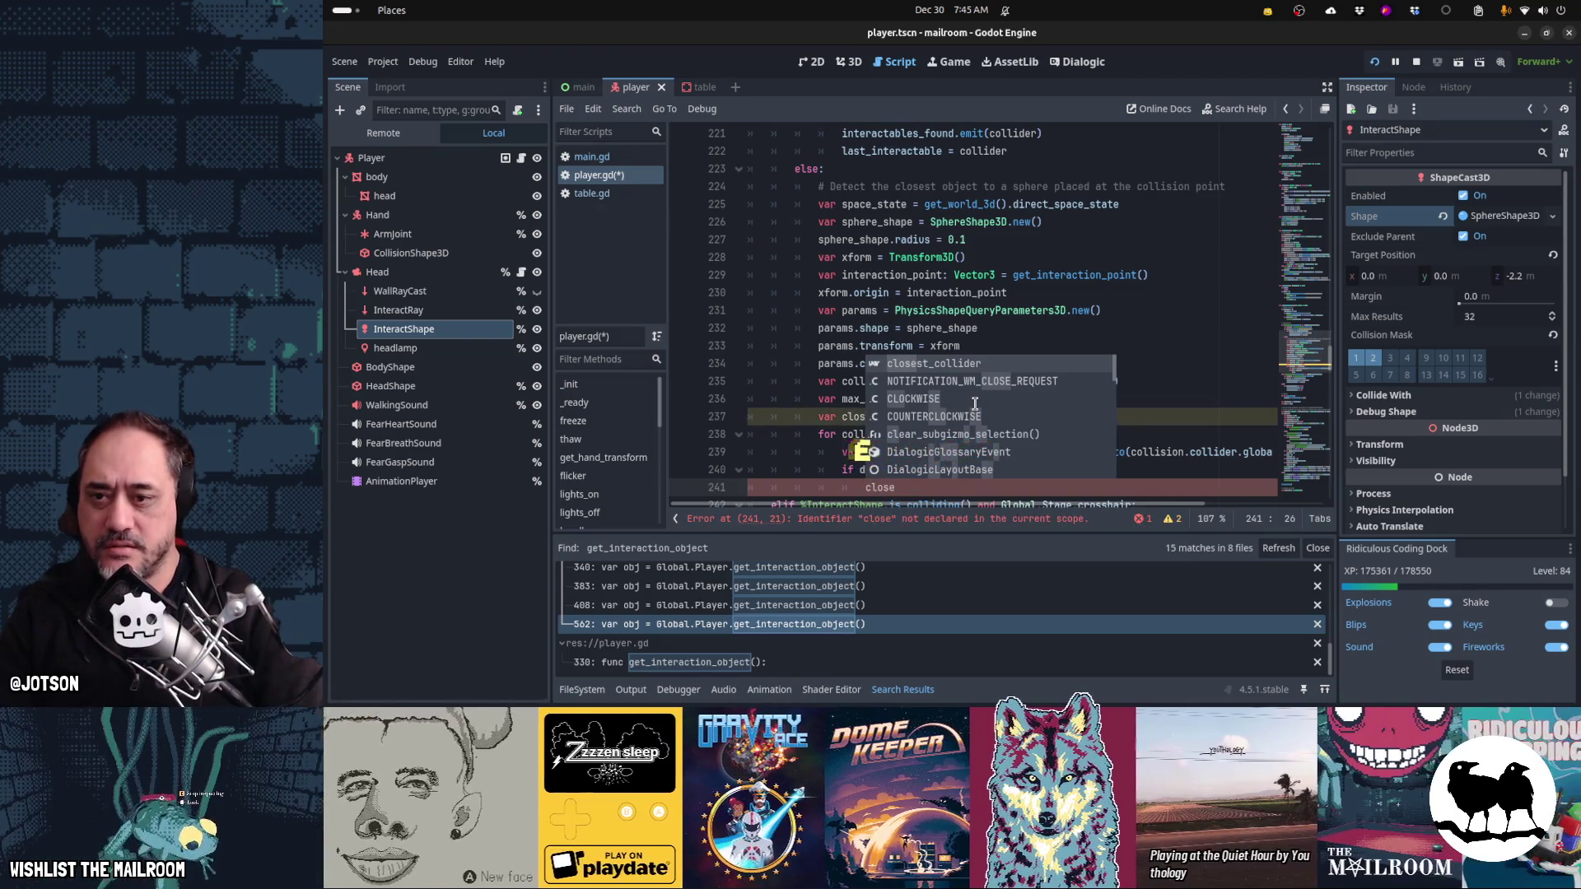
key("Return")
type("= c")
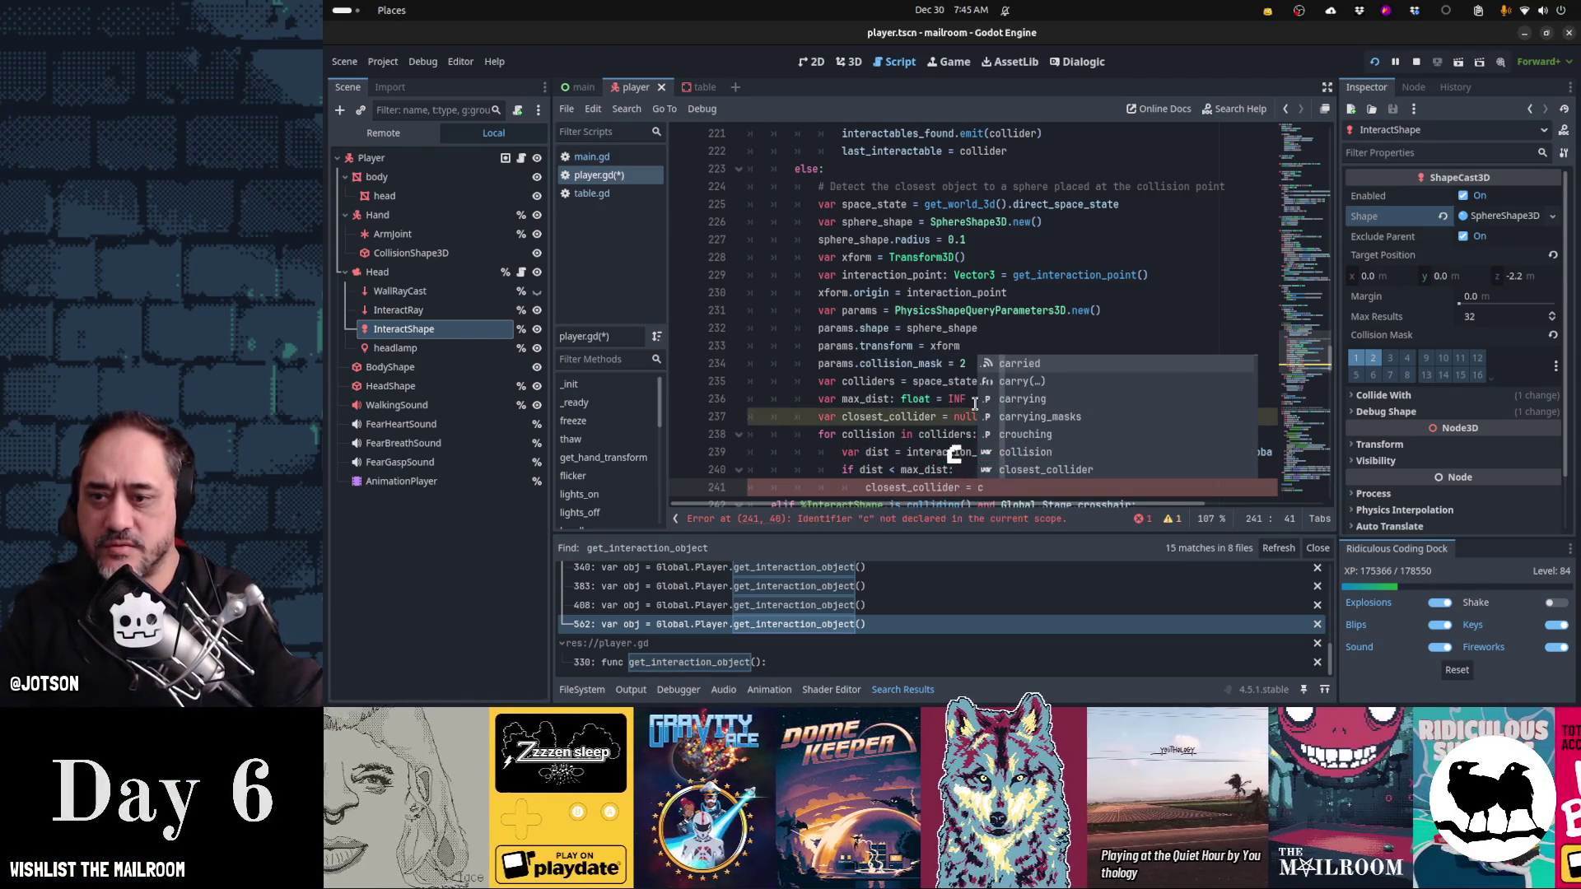
type("ollision.collider")
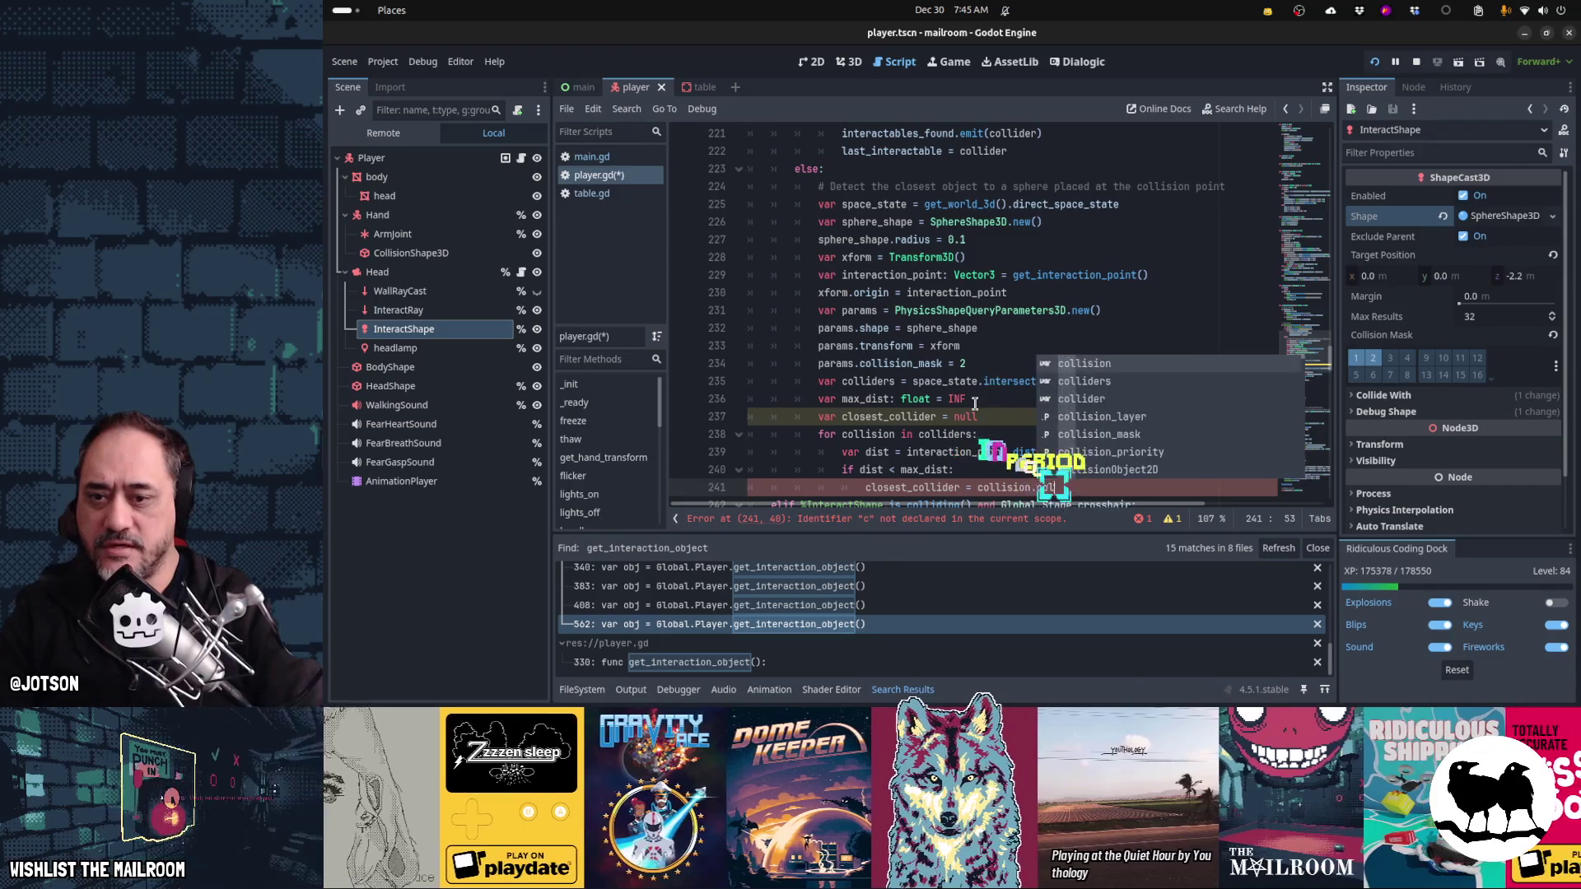
key("Return")
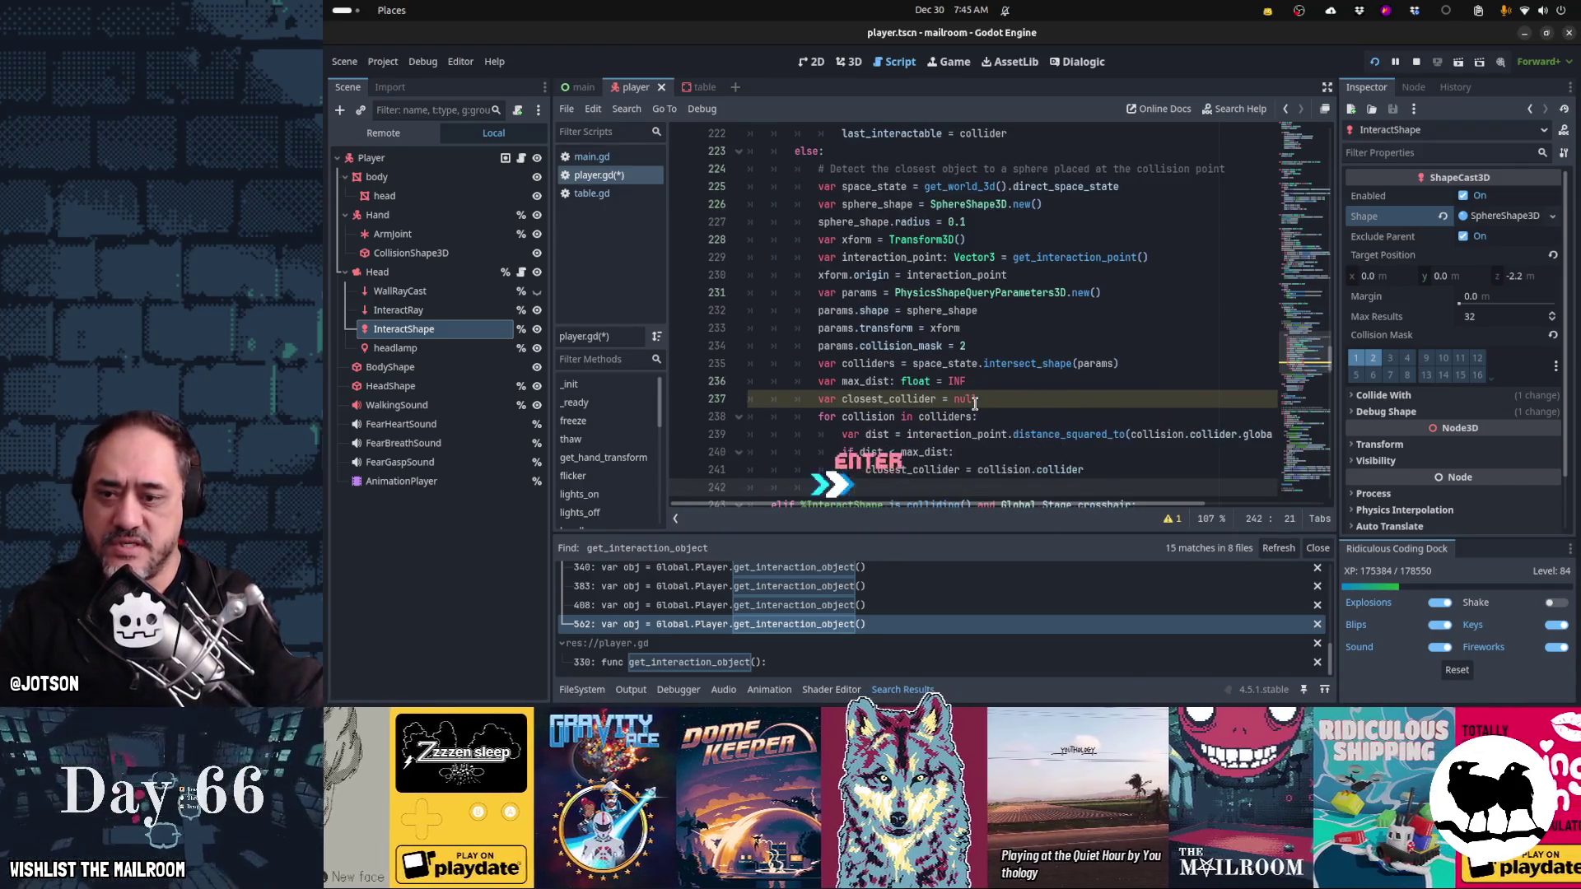
type("dist = max_dist")
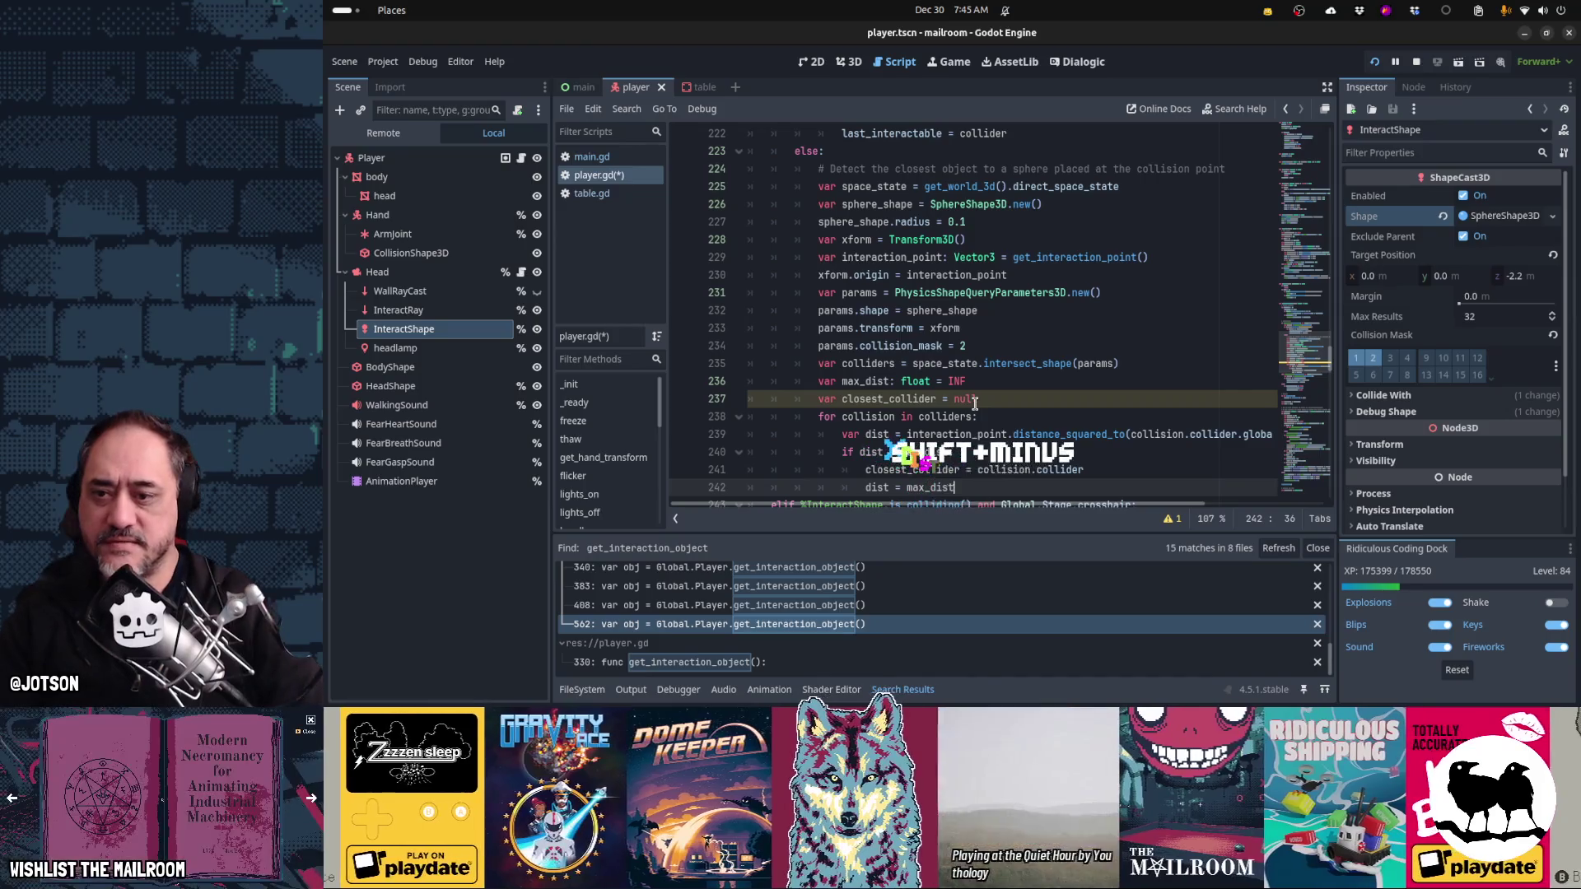
key("shift+Home")
type("max_dist = dist")
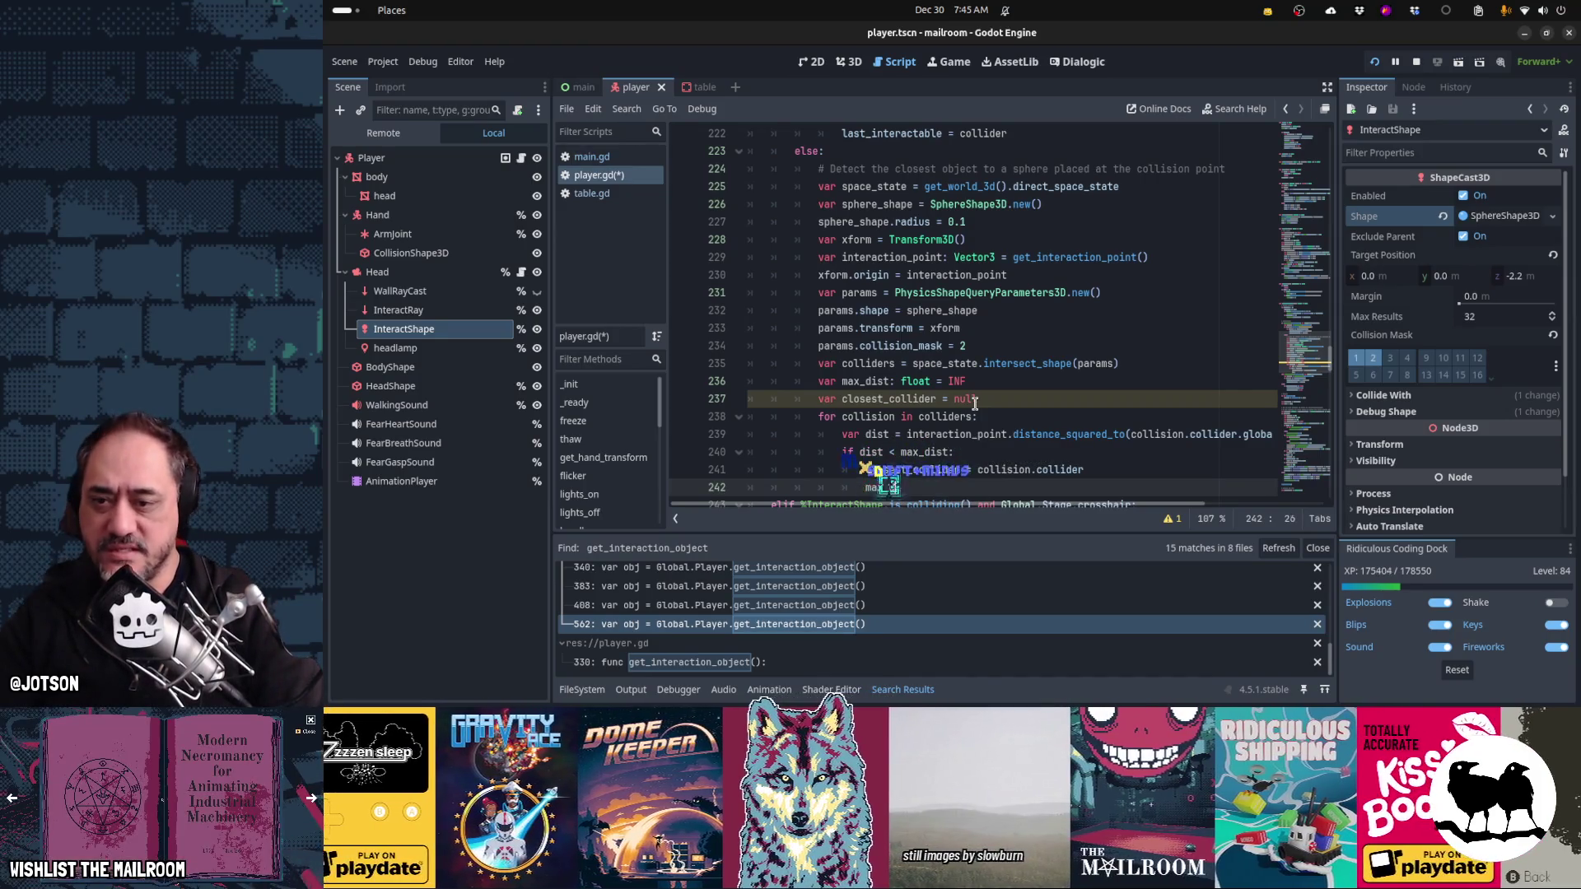
- Check closest_collider's other uses and start a new line after the loop body
scroll(974, 404, "down", 1)
key("Up")
key("Up")
key("Up")
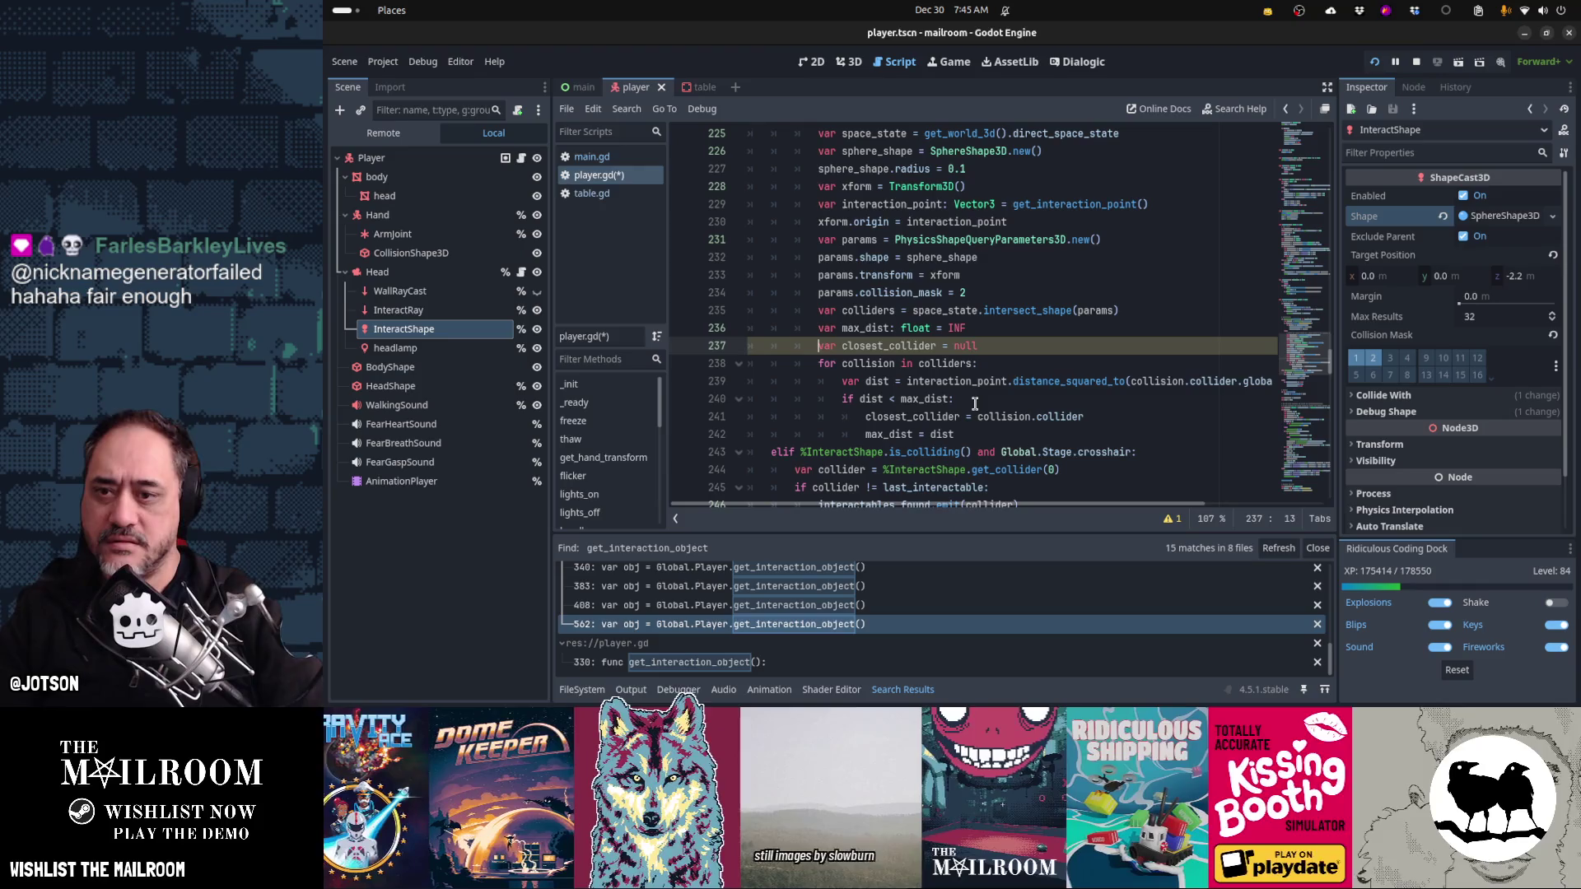
key("ctrl+shift+Right")
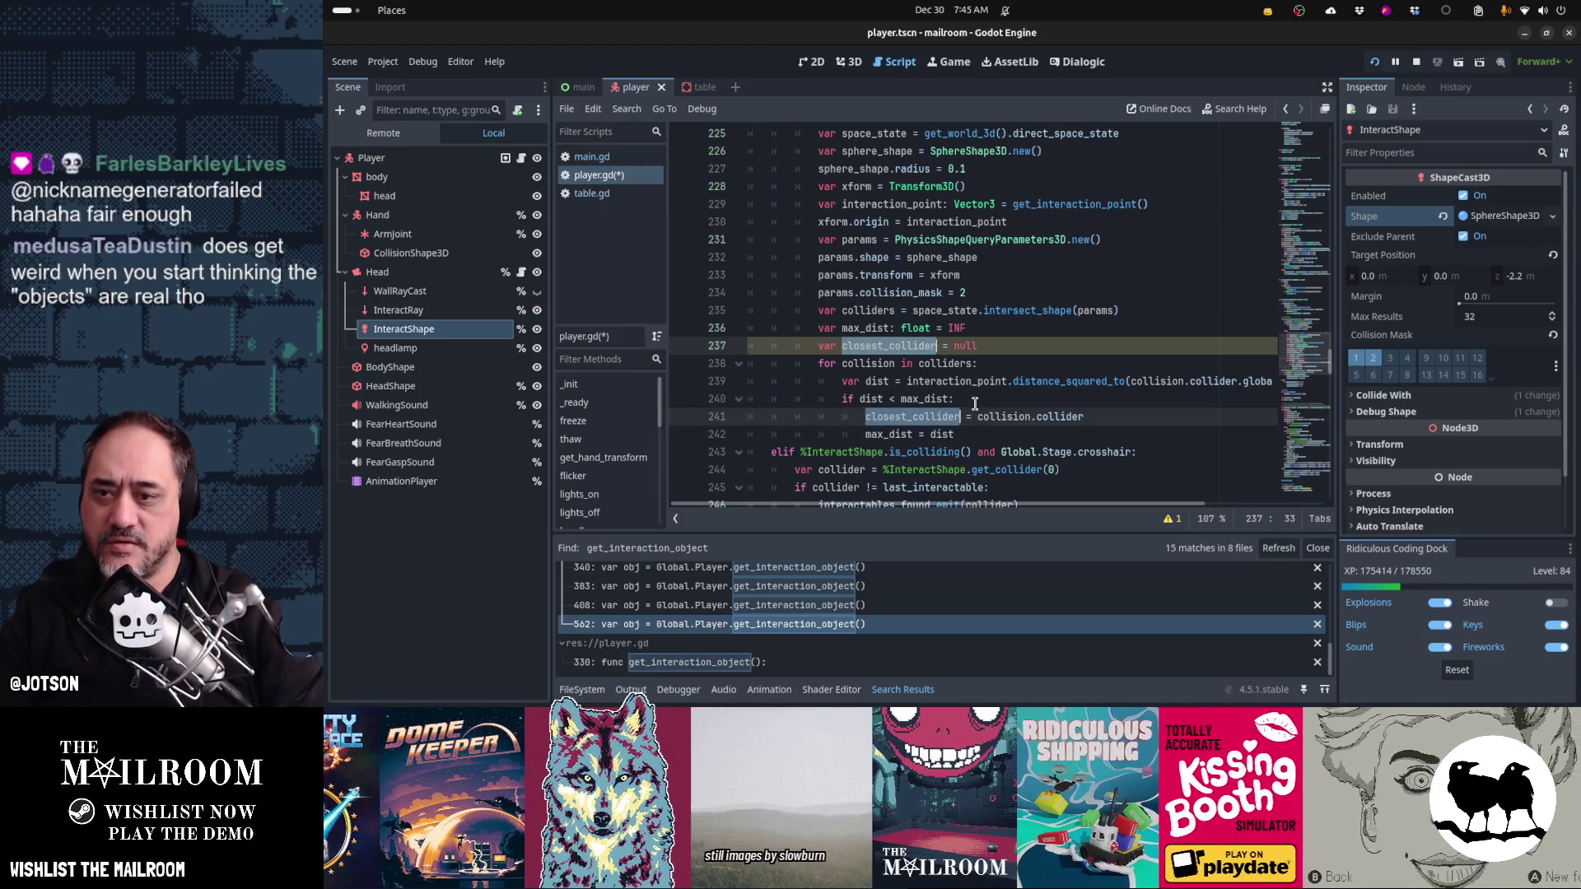
key("Down")
key("Down")
key("Down")
key("Return")
- Copy the raycast branch's if collider != last_interactable block below the loop
key("BackSpace")
key("BackSpace")
type("if closest_co")
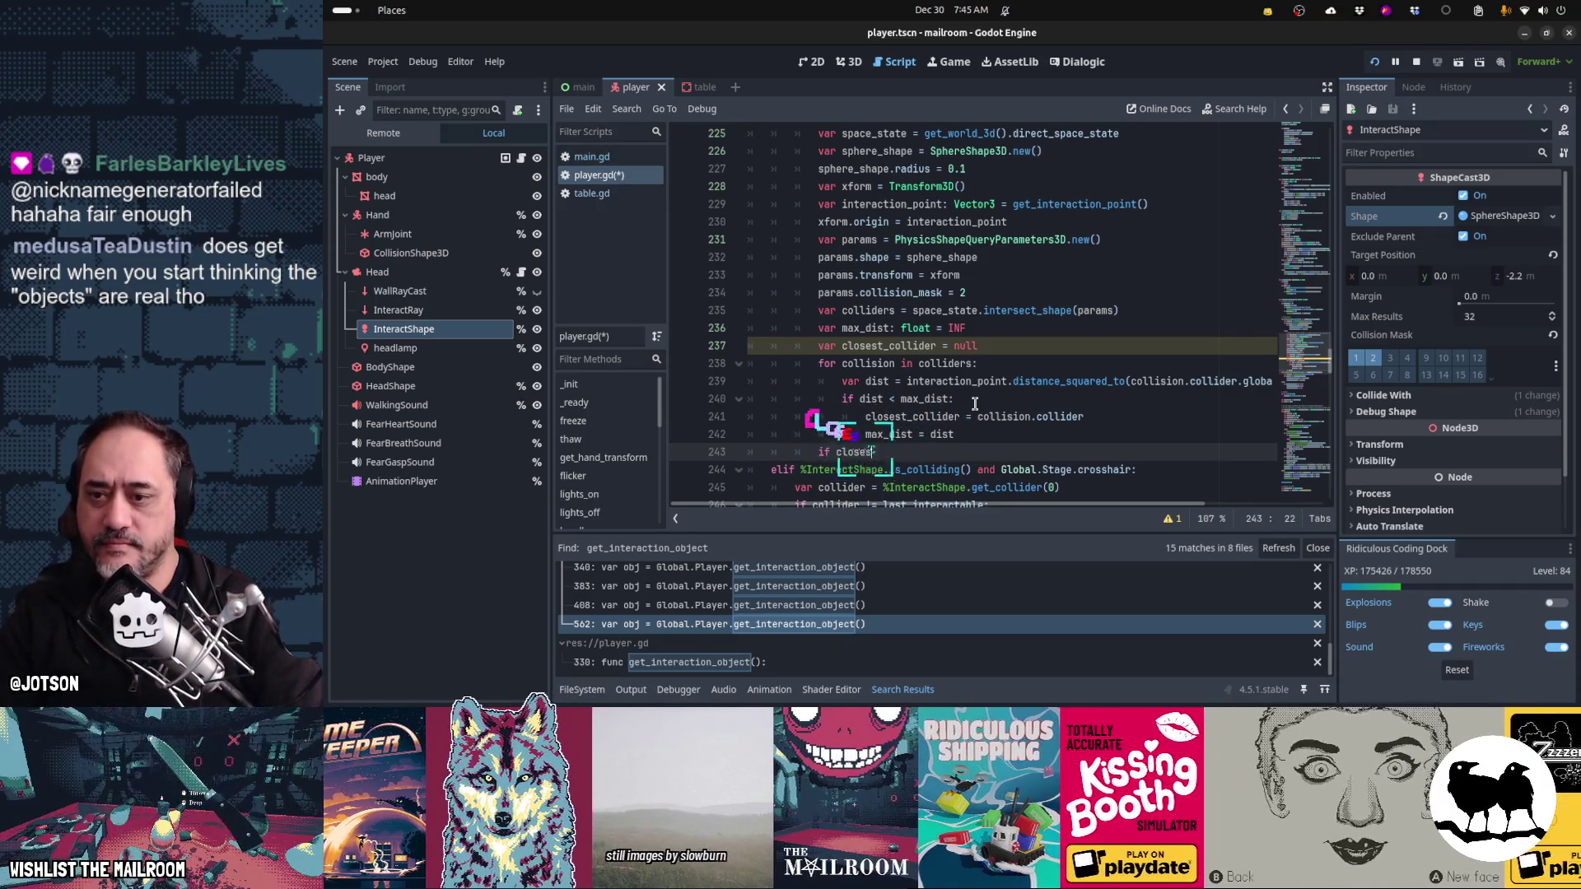
key("BackSpace")
key("BackSpace")
key("BackSpace")
key("BackSpace")
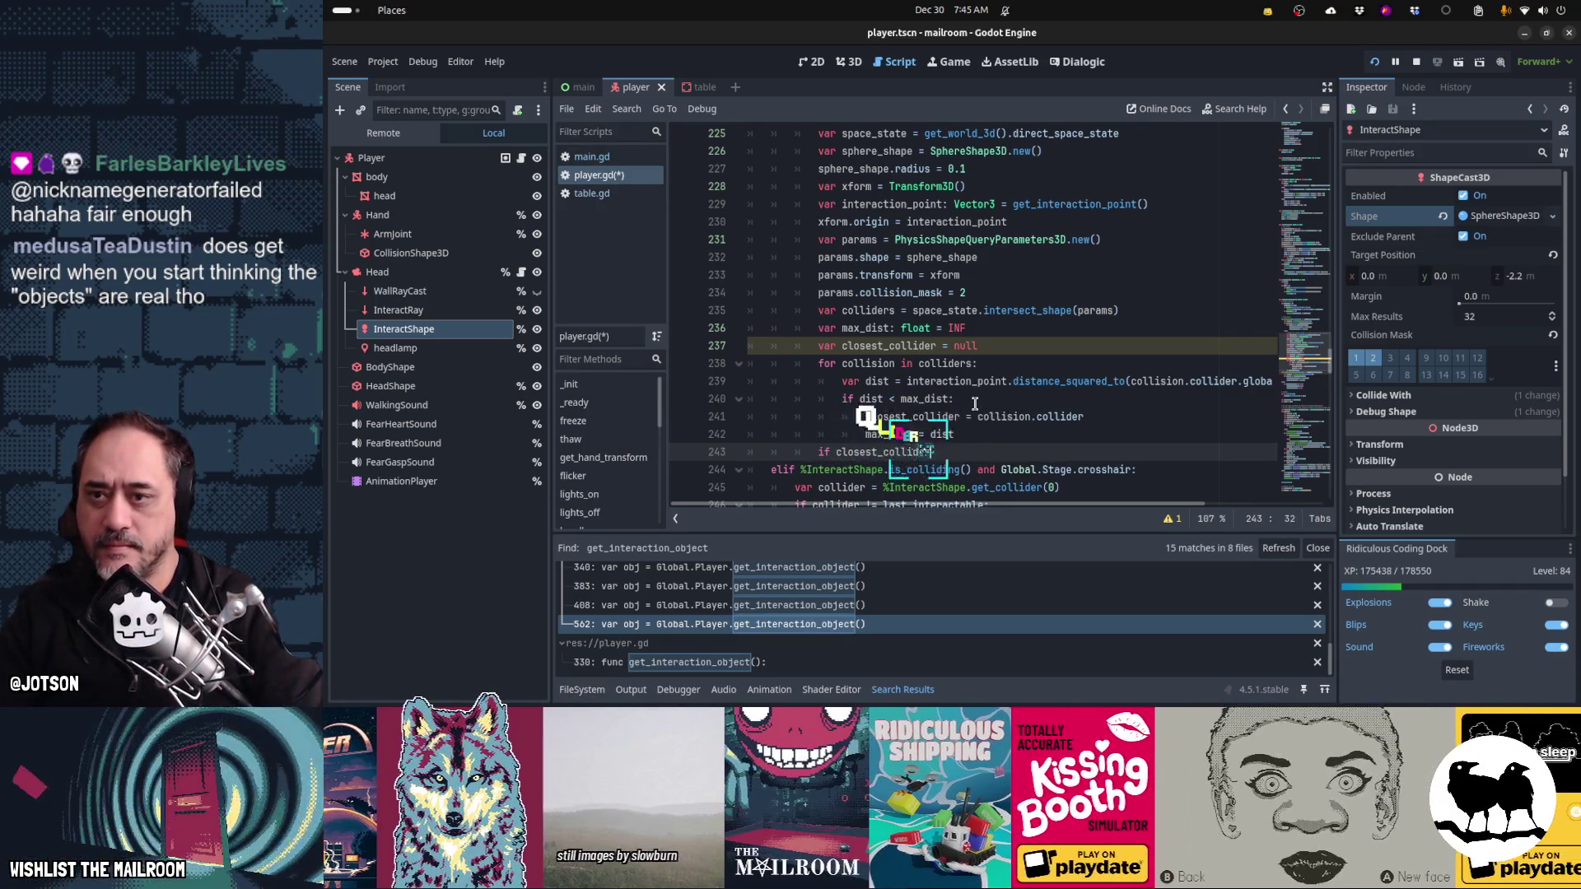
scroll(975, 404, "up", 2)
key("Up")
key("Up")
key("Up")
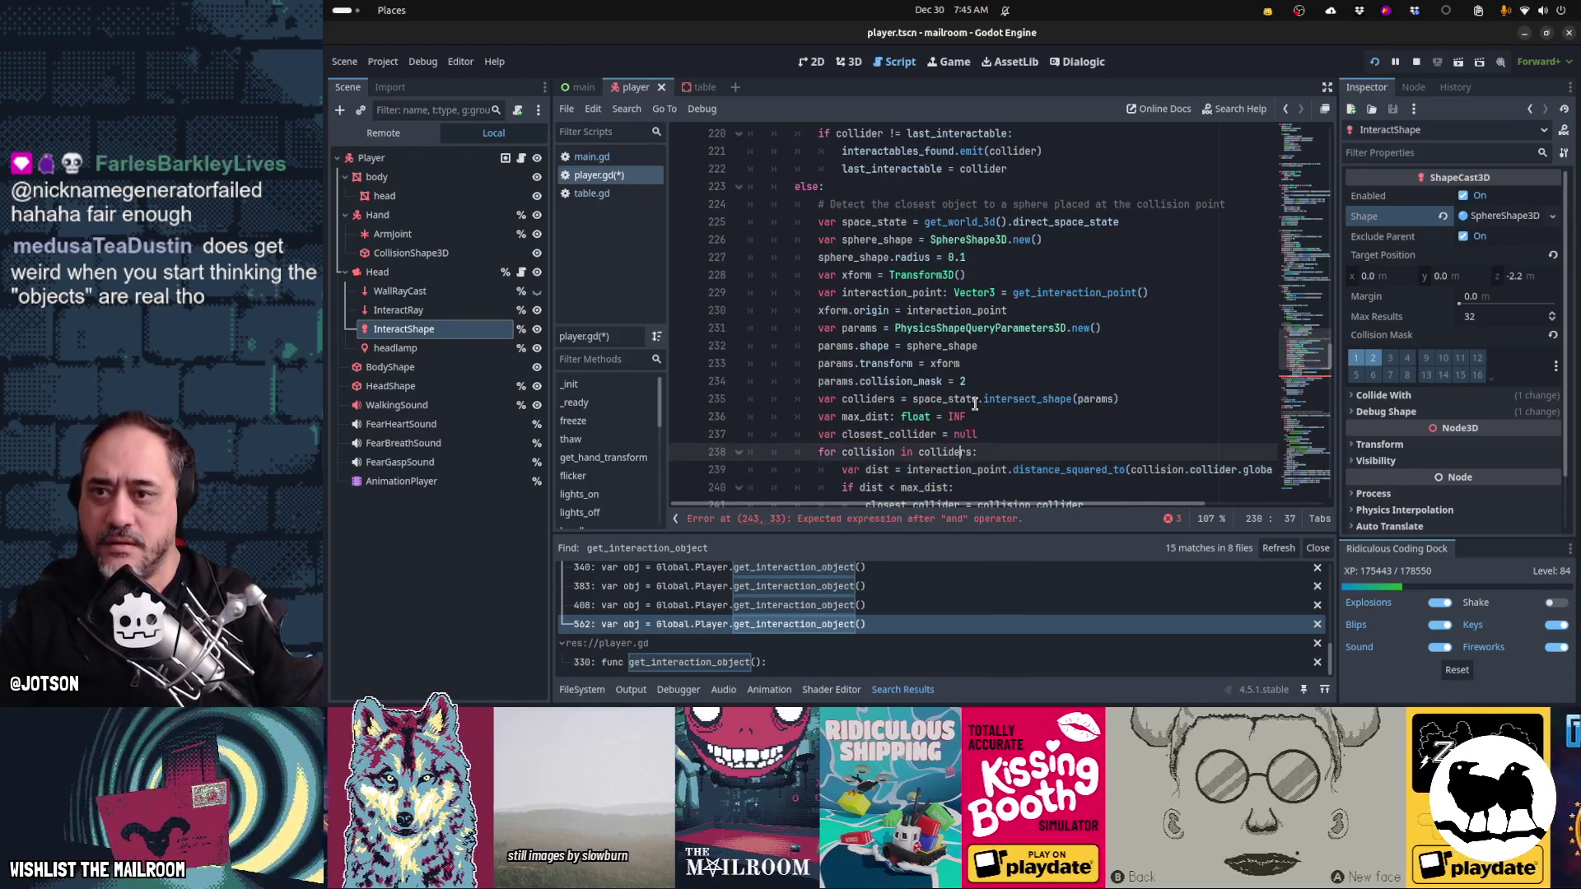
key("Up")
key("Home")
key("shift+Down")
key("shift+Down")
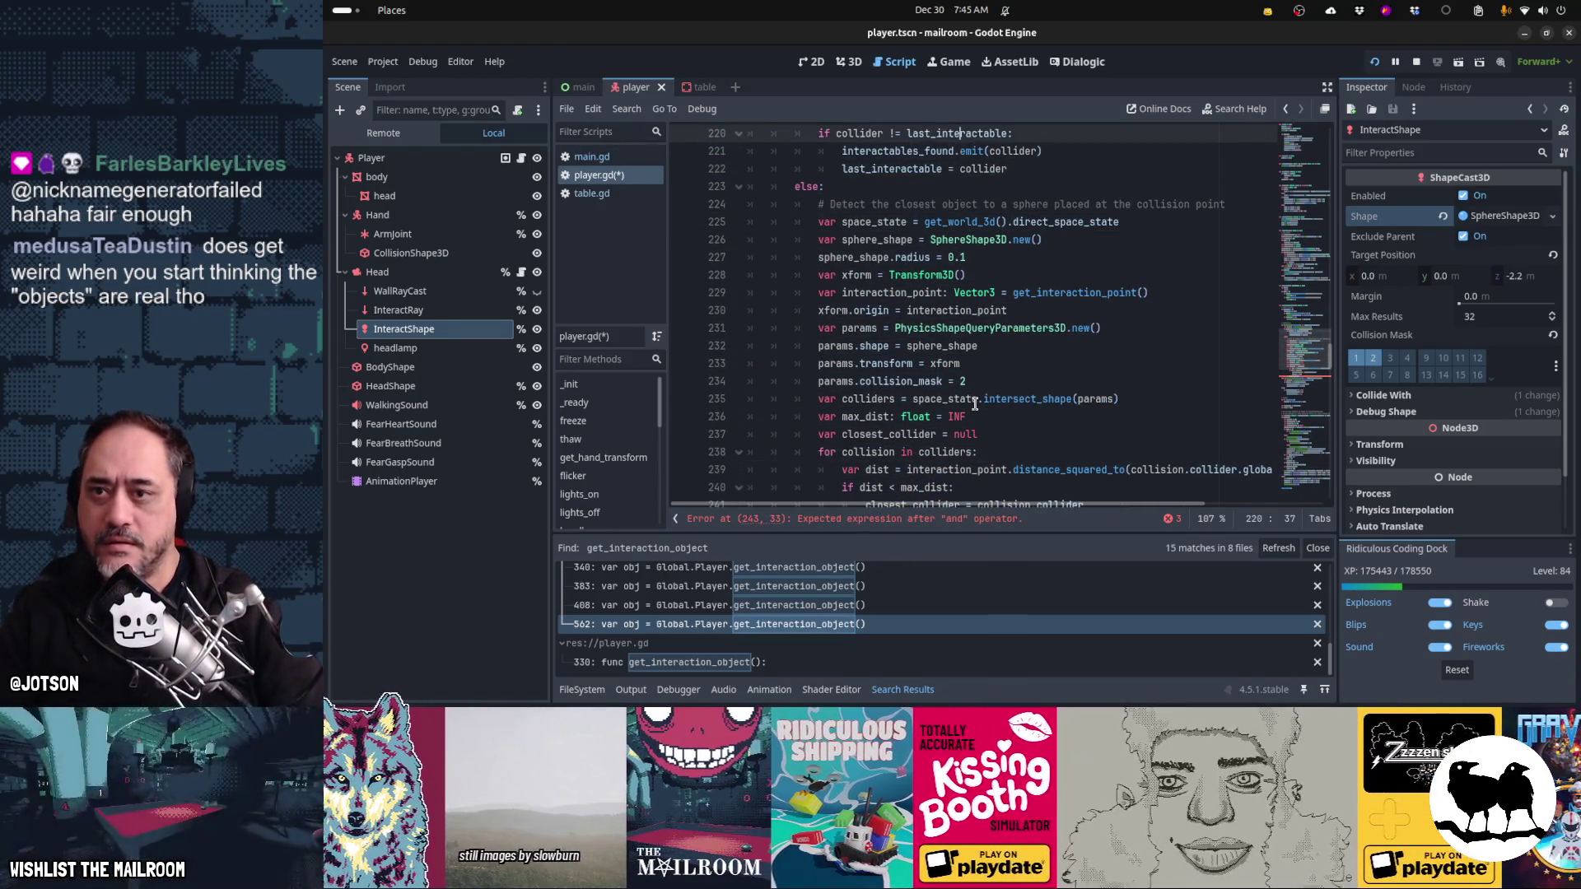
key("Down")
key("Down")
key("Down")
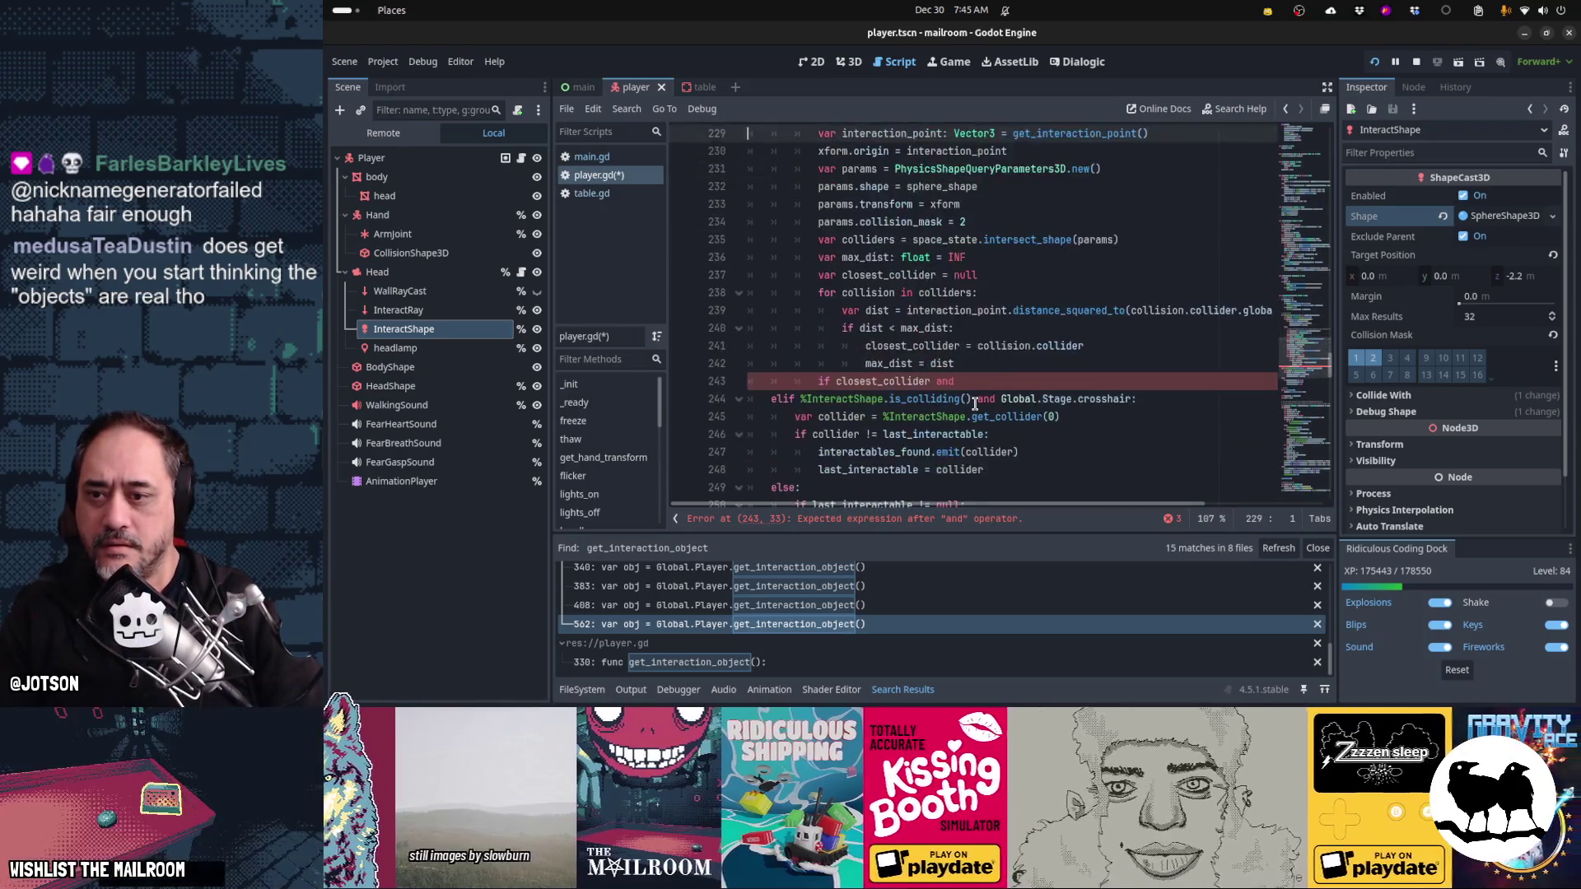
key("Down")
key("Down")
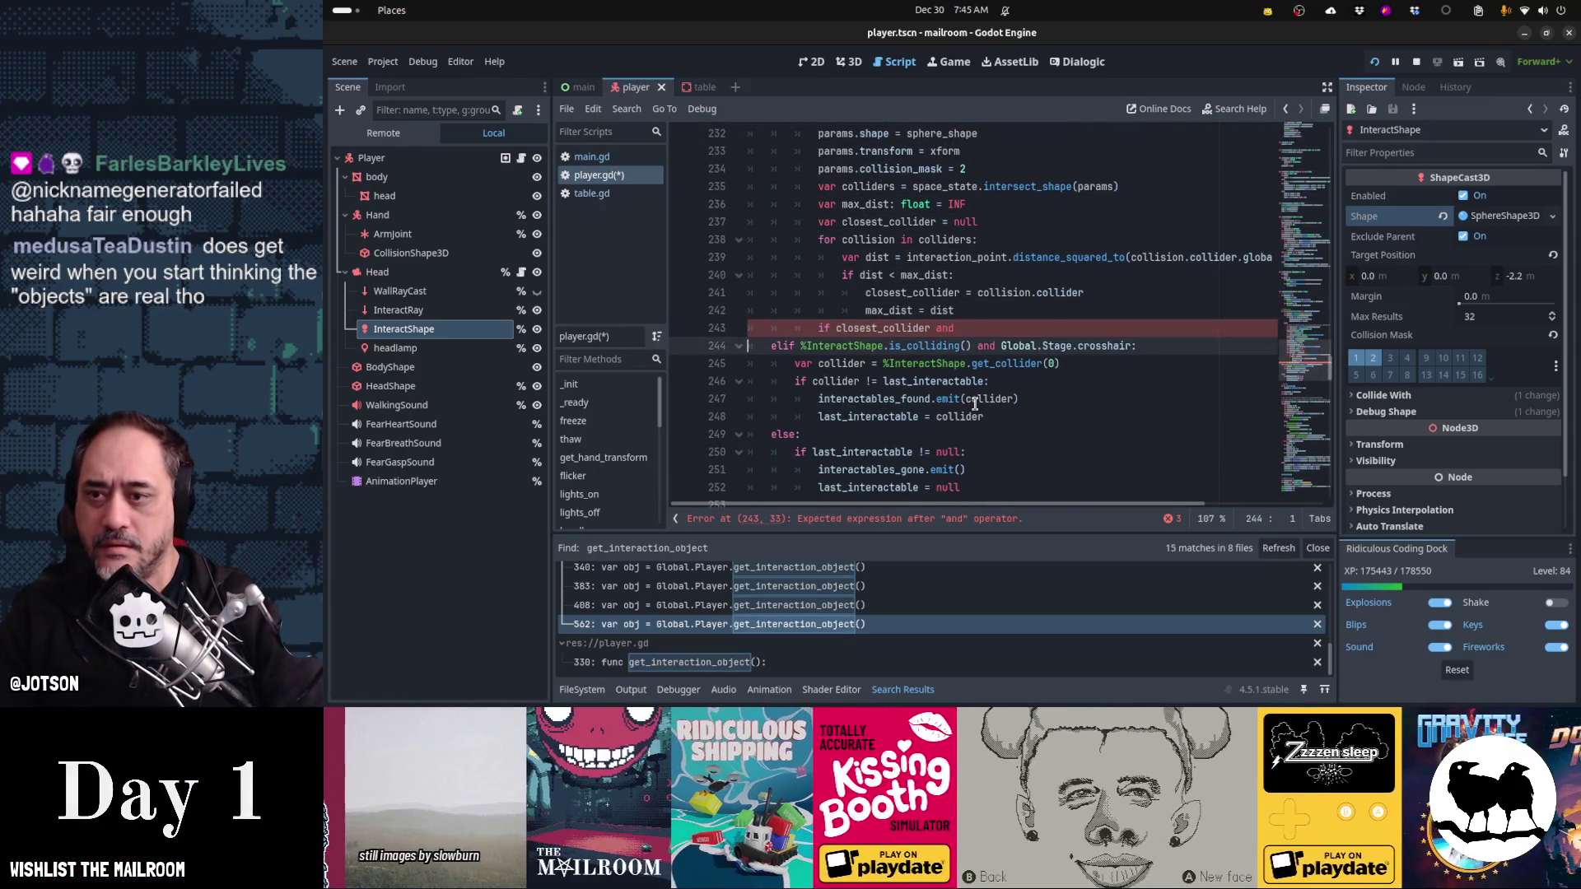
type("if collider != last_interactable: \t\t\t\tinteractables_found.emit(collider) \t\t\t\tlast_interactable = collider")
key("Up")
key("Up")
key("Up")
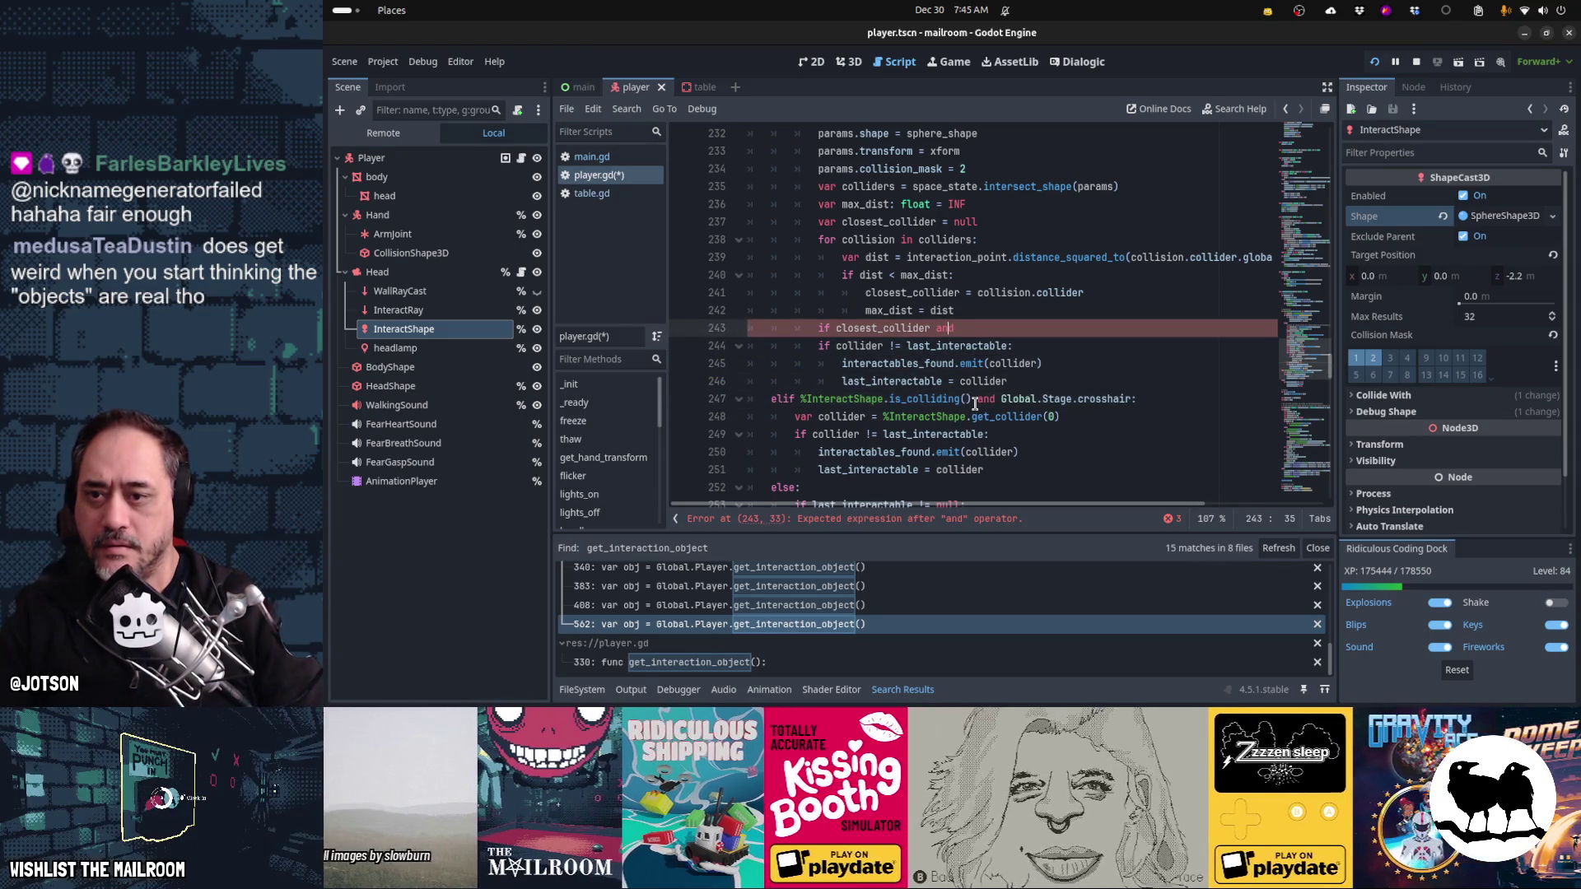
- Move closest_collider into the pasted condition and delete the broken partial if line
key("ctrl+shift+Left")
key("ctrl+x")
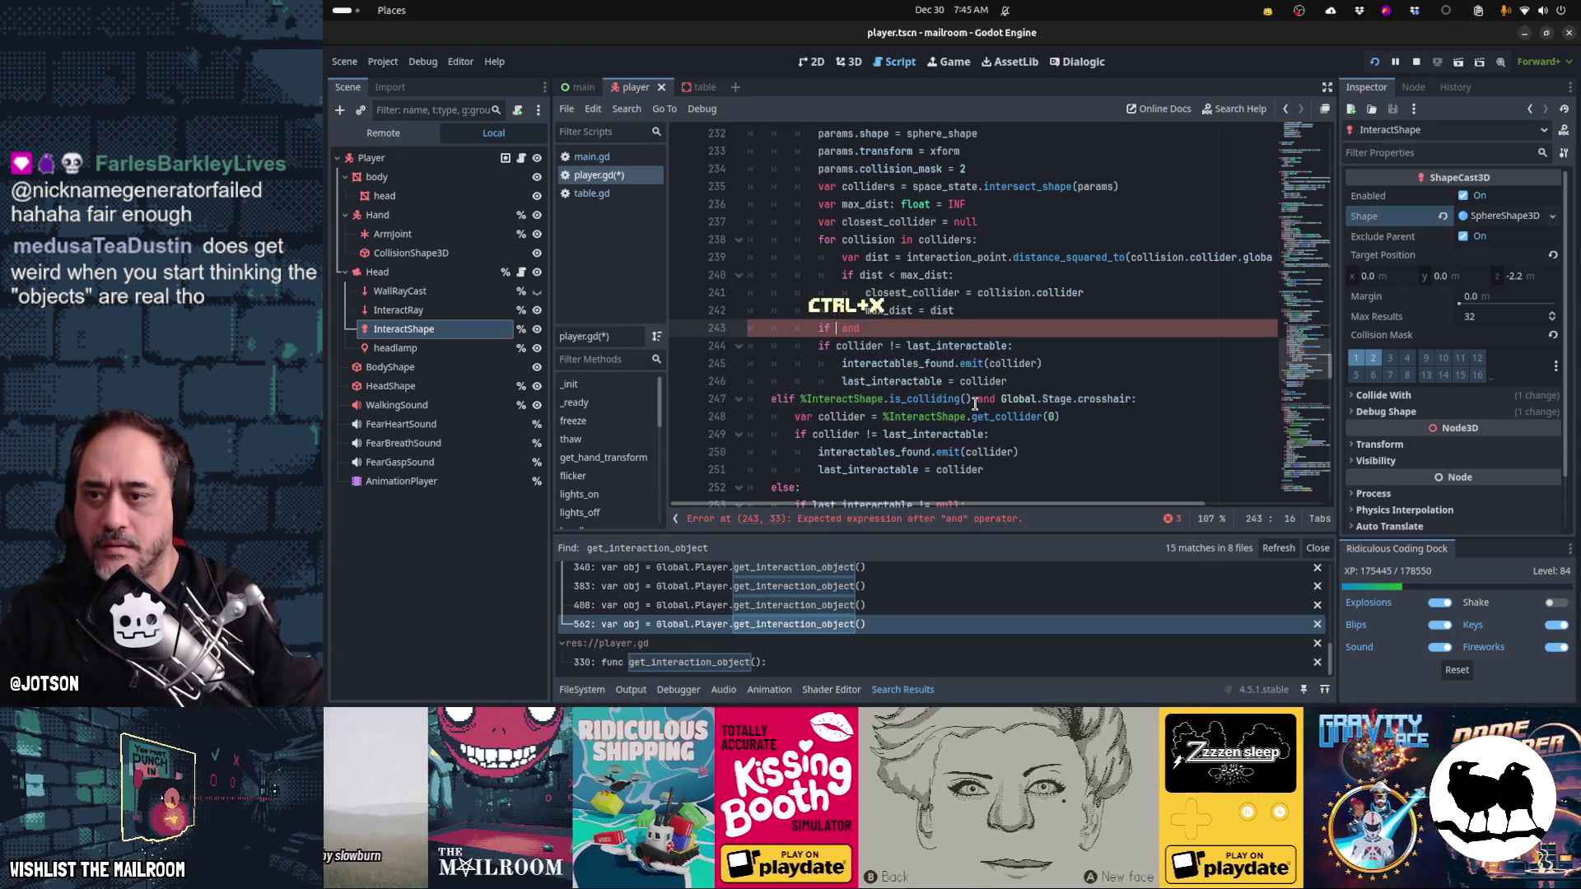
key("Down")
key("ctrl+v")
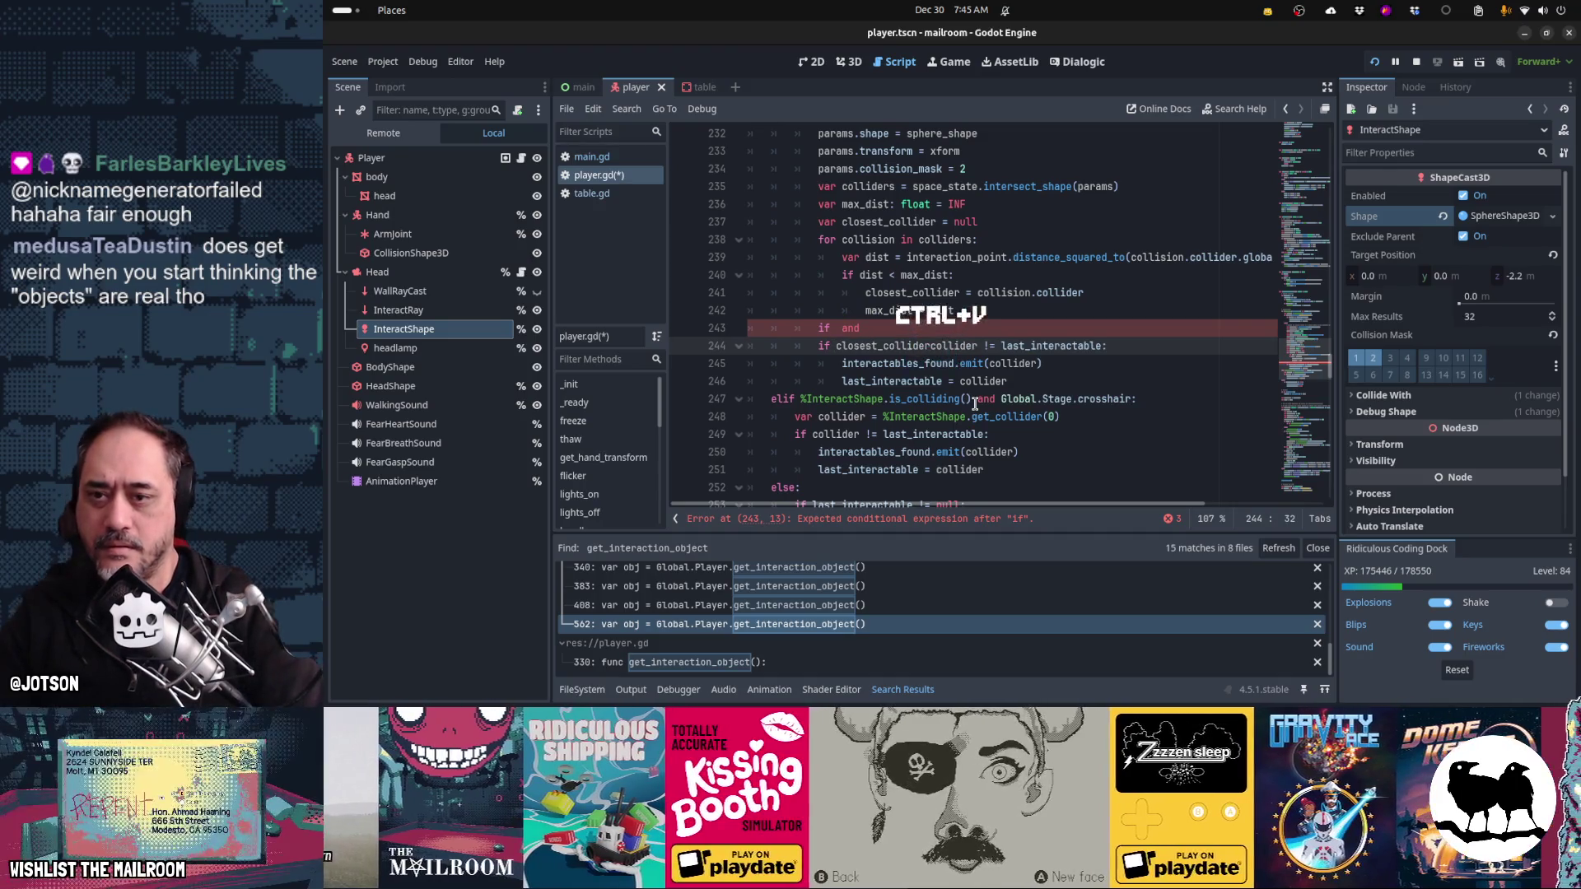
key("Delete")
key("Delete")
key("Delete")
key("Up")
key("Home")
key("Home")
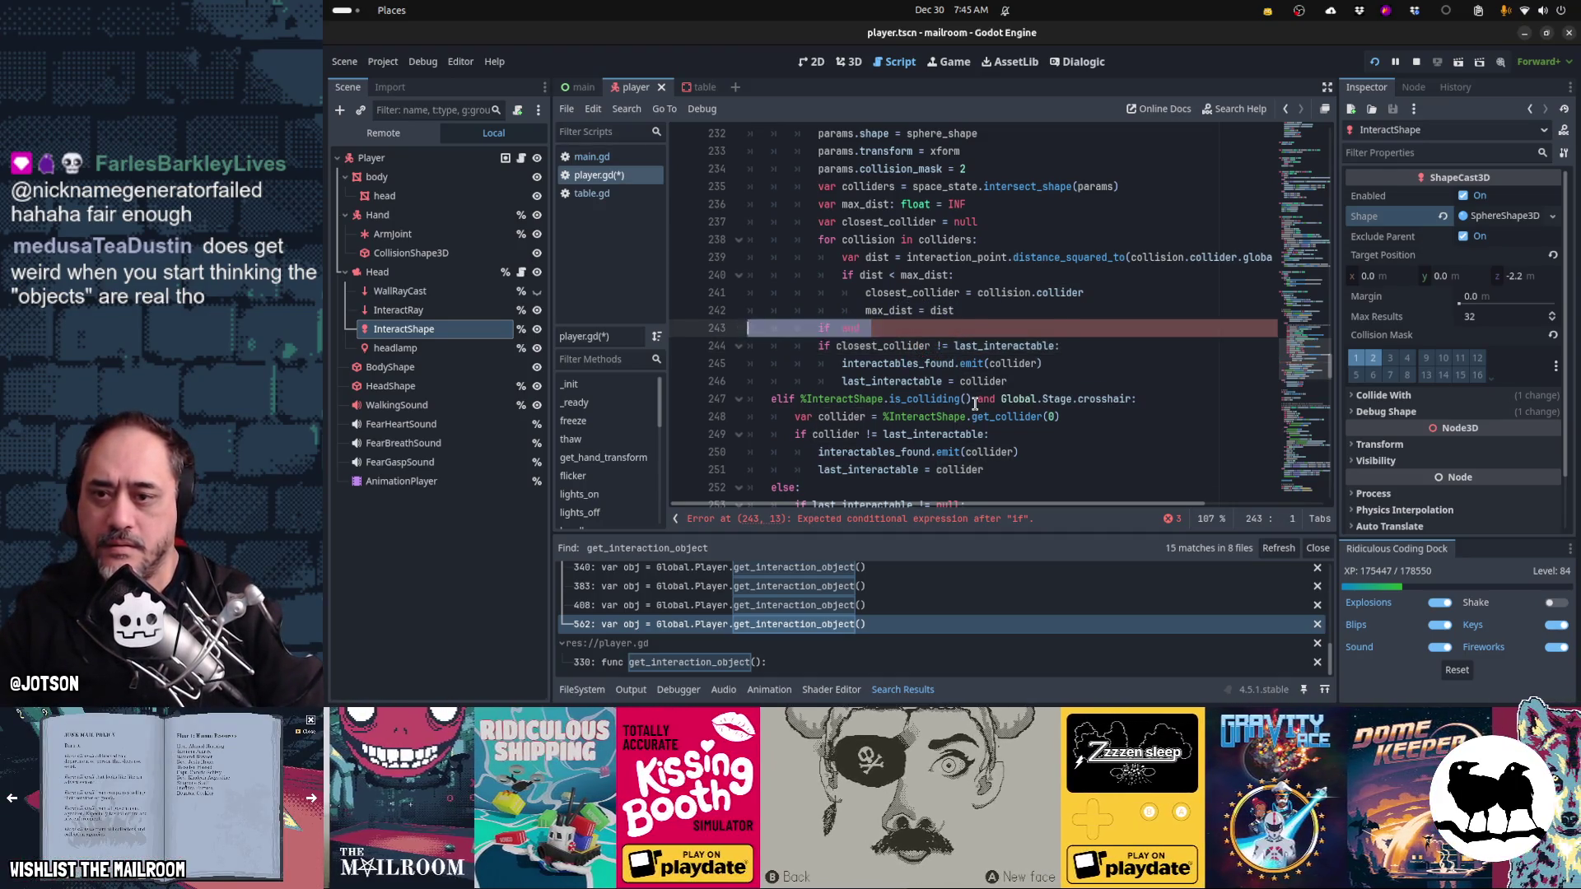
key("shift+Down")
key("Delete")
scroll(975, 403, "up", 3)
key("Up")
key("Up")
key("Up")
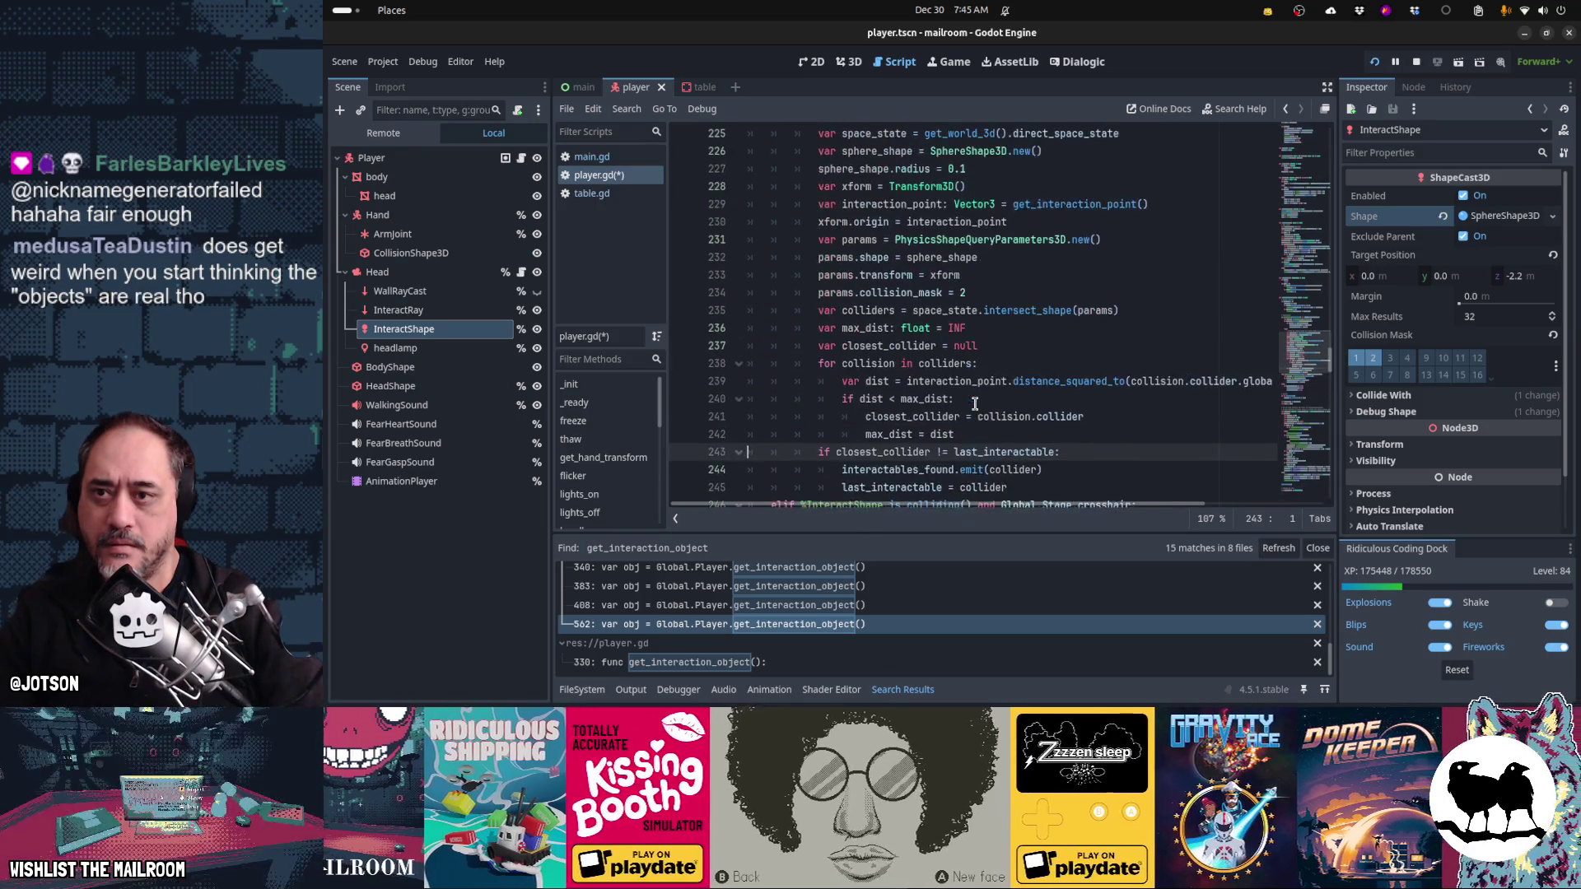
key("Down")
key("Down")
key("Down")
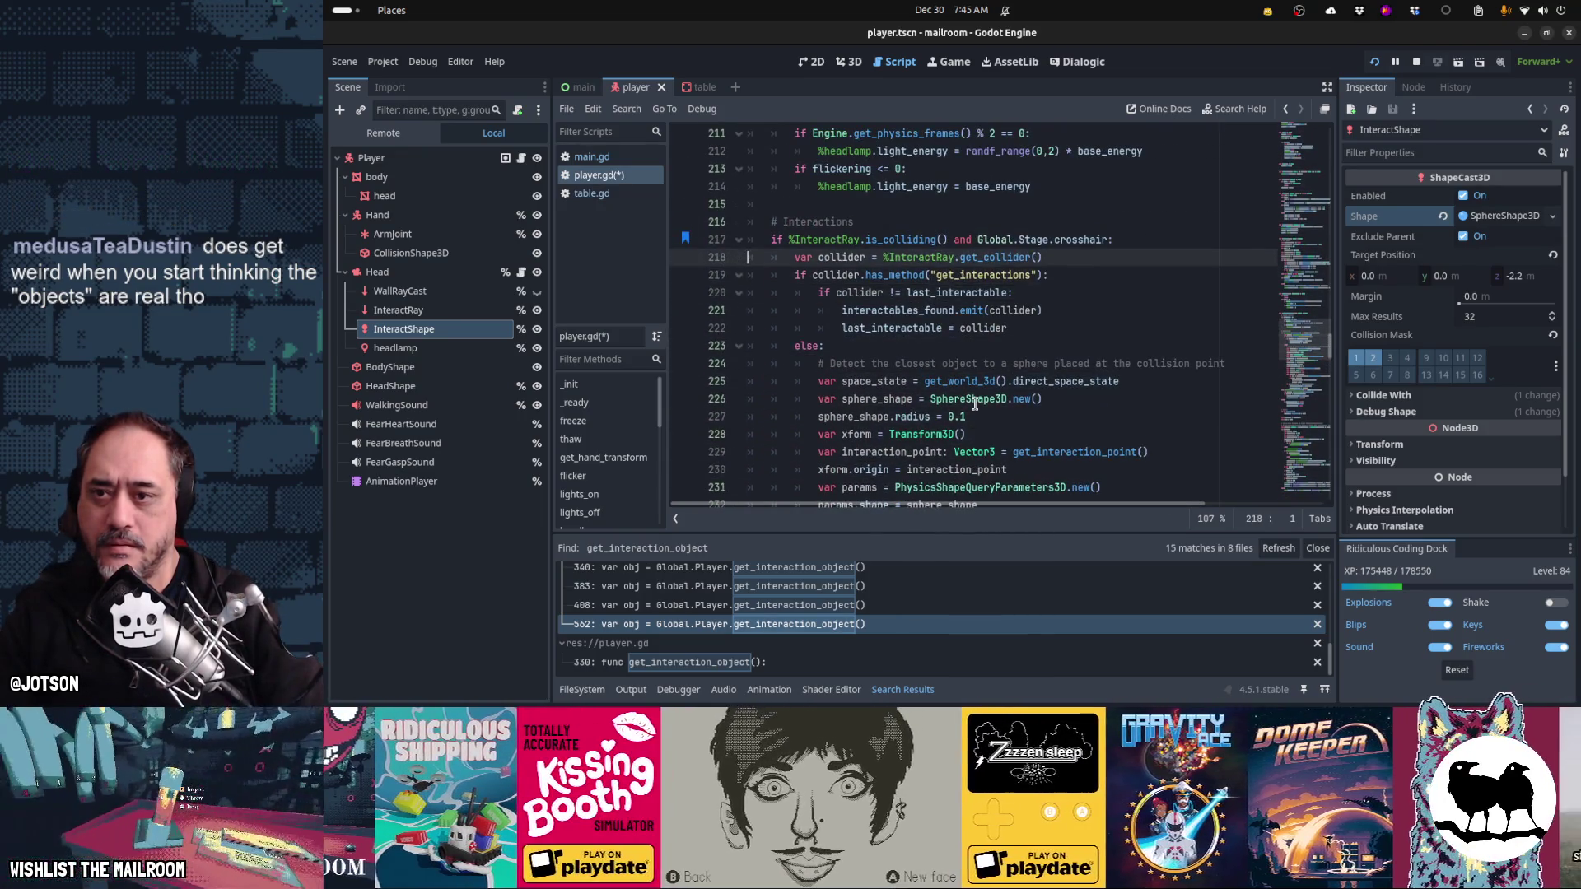
- Rename closest_collider to collider in the declaration and its later references
key("Down")
key("Down")
key("Down")
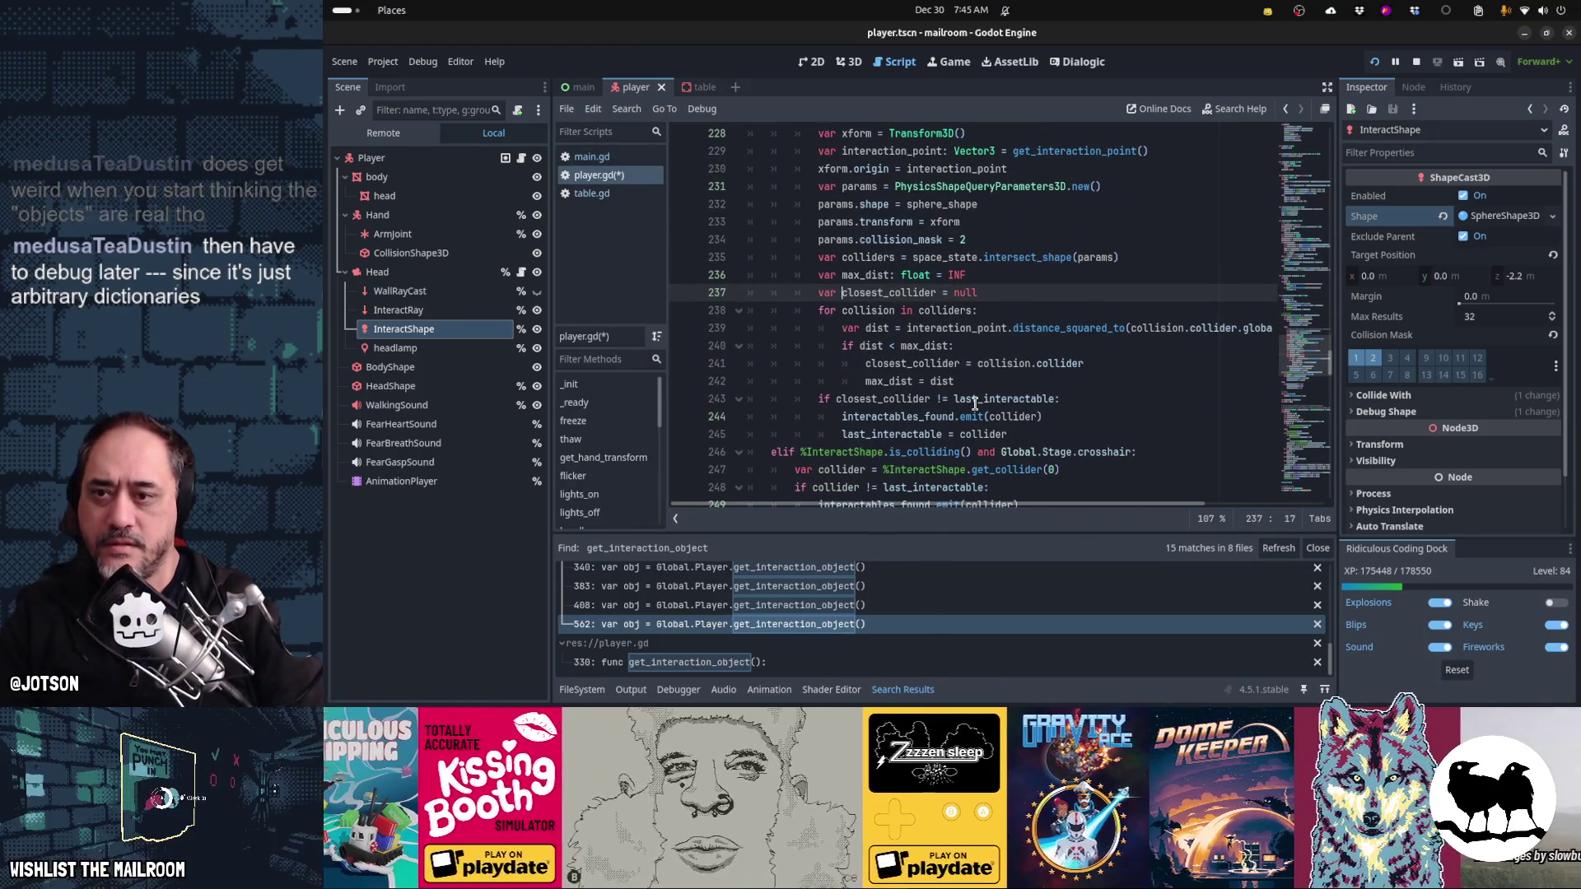
key("ctrl+Right")
key("ctrl+shift+Right")
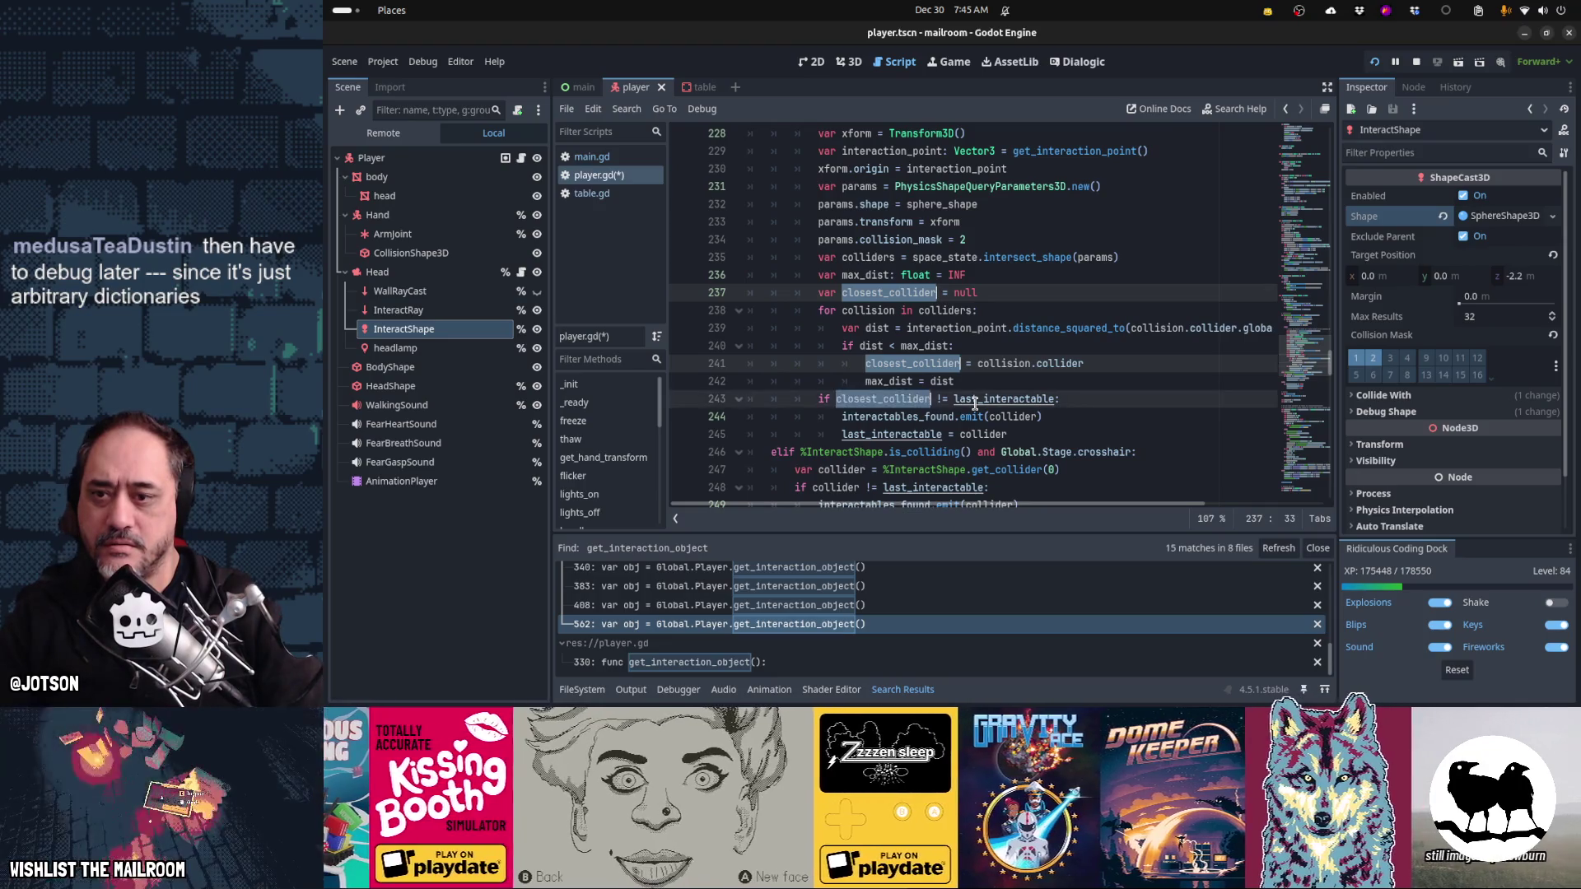
type("collider")
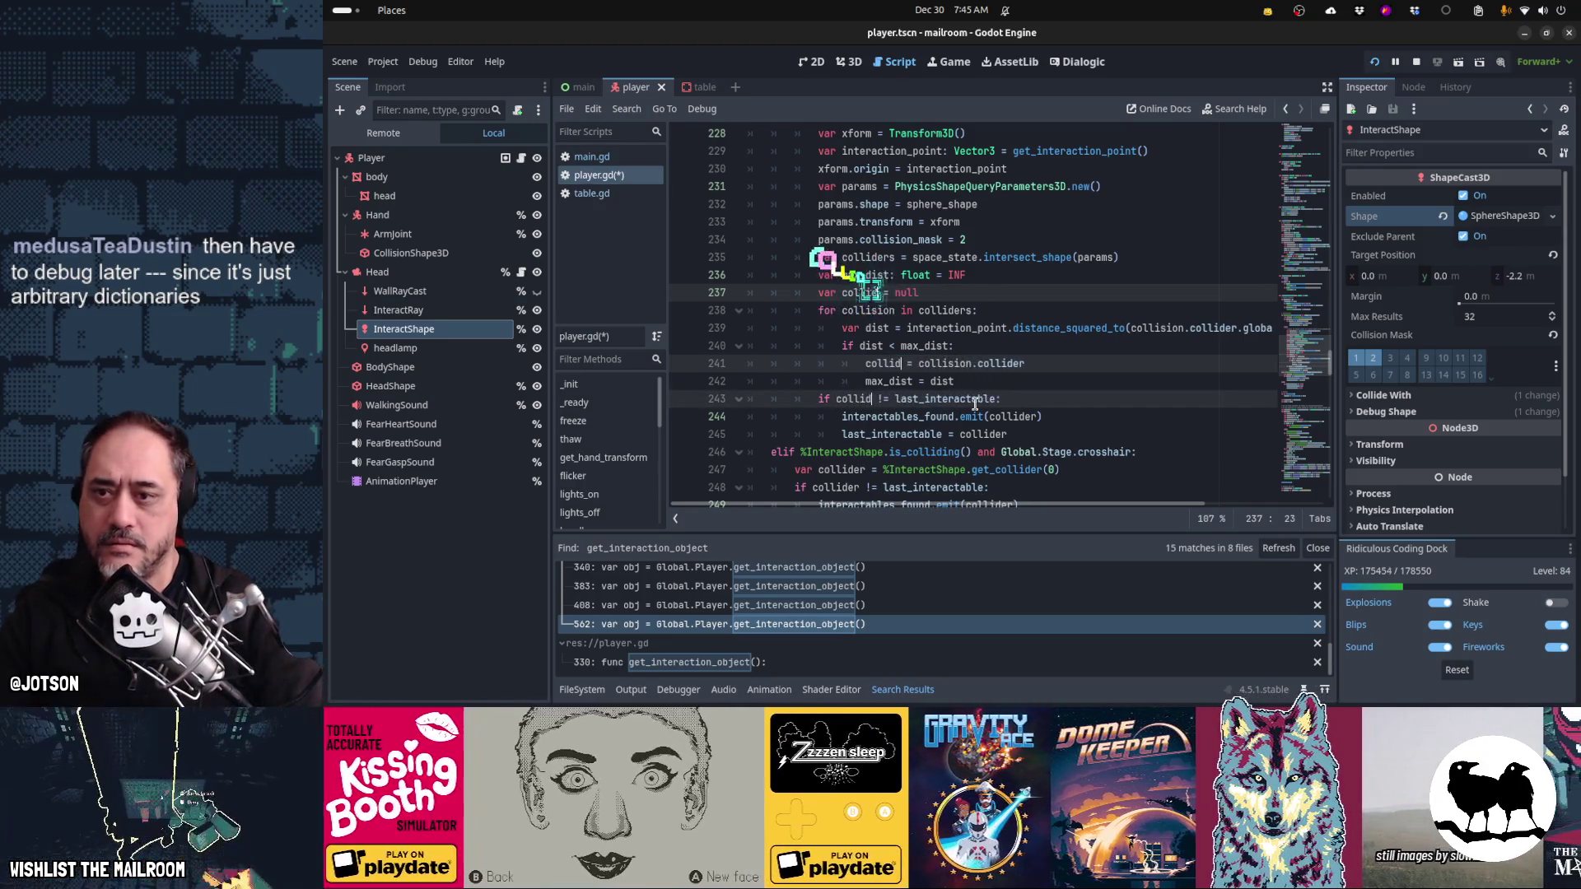
key("Down")
key("Down")
key("Down")
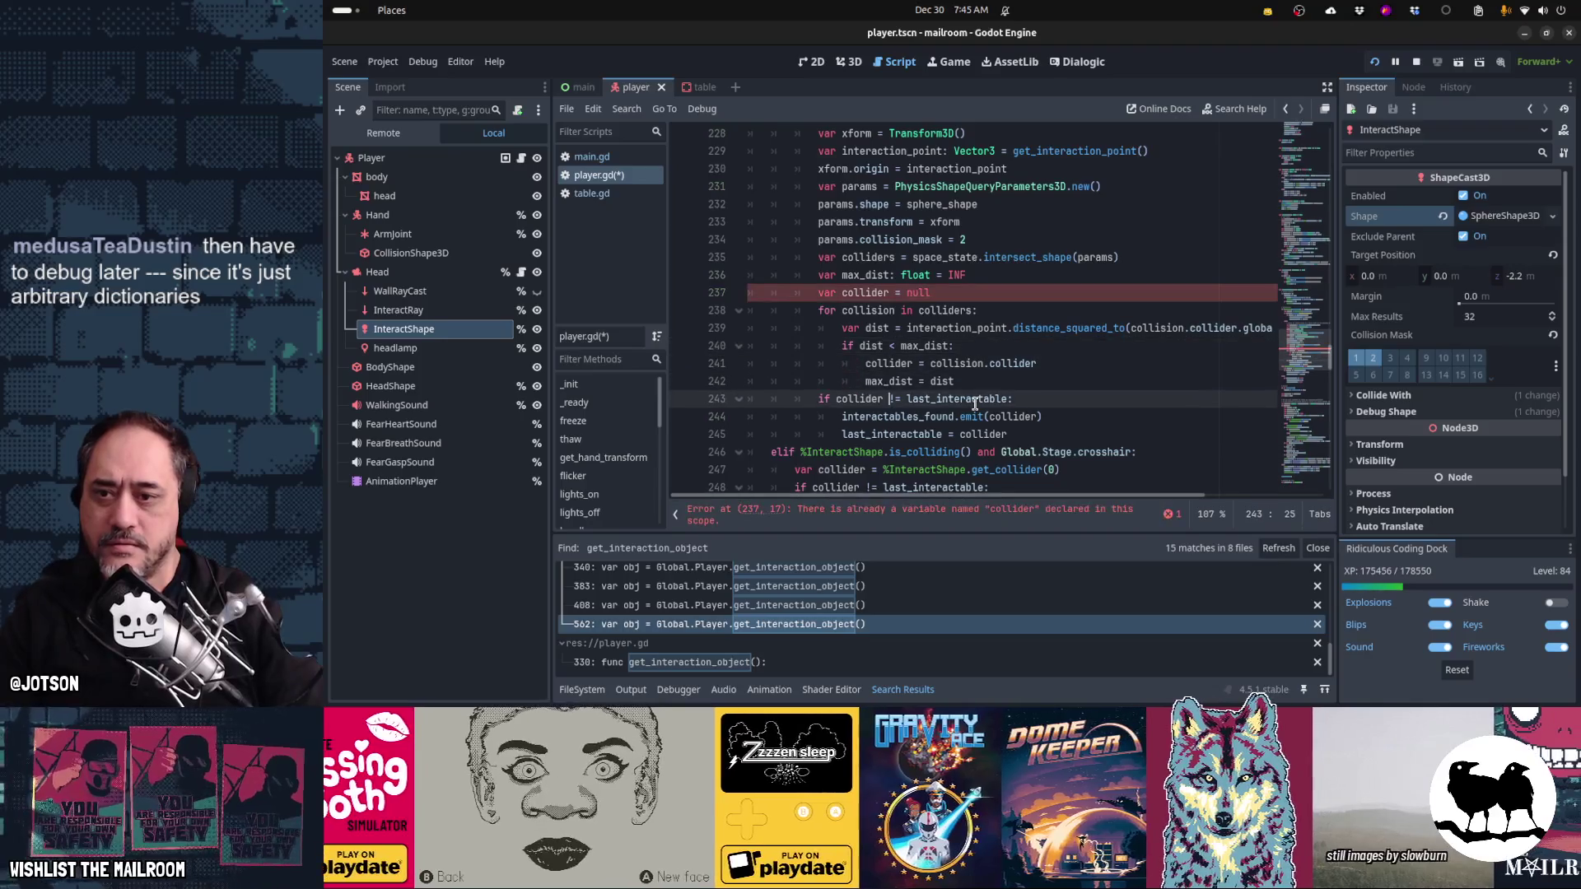
key("Up")
key("Up")
key("Up")
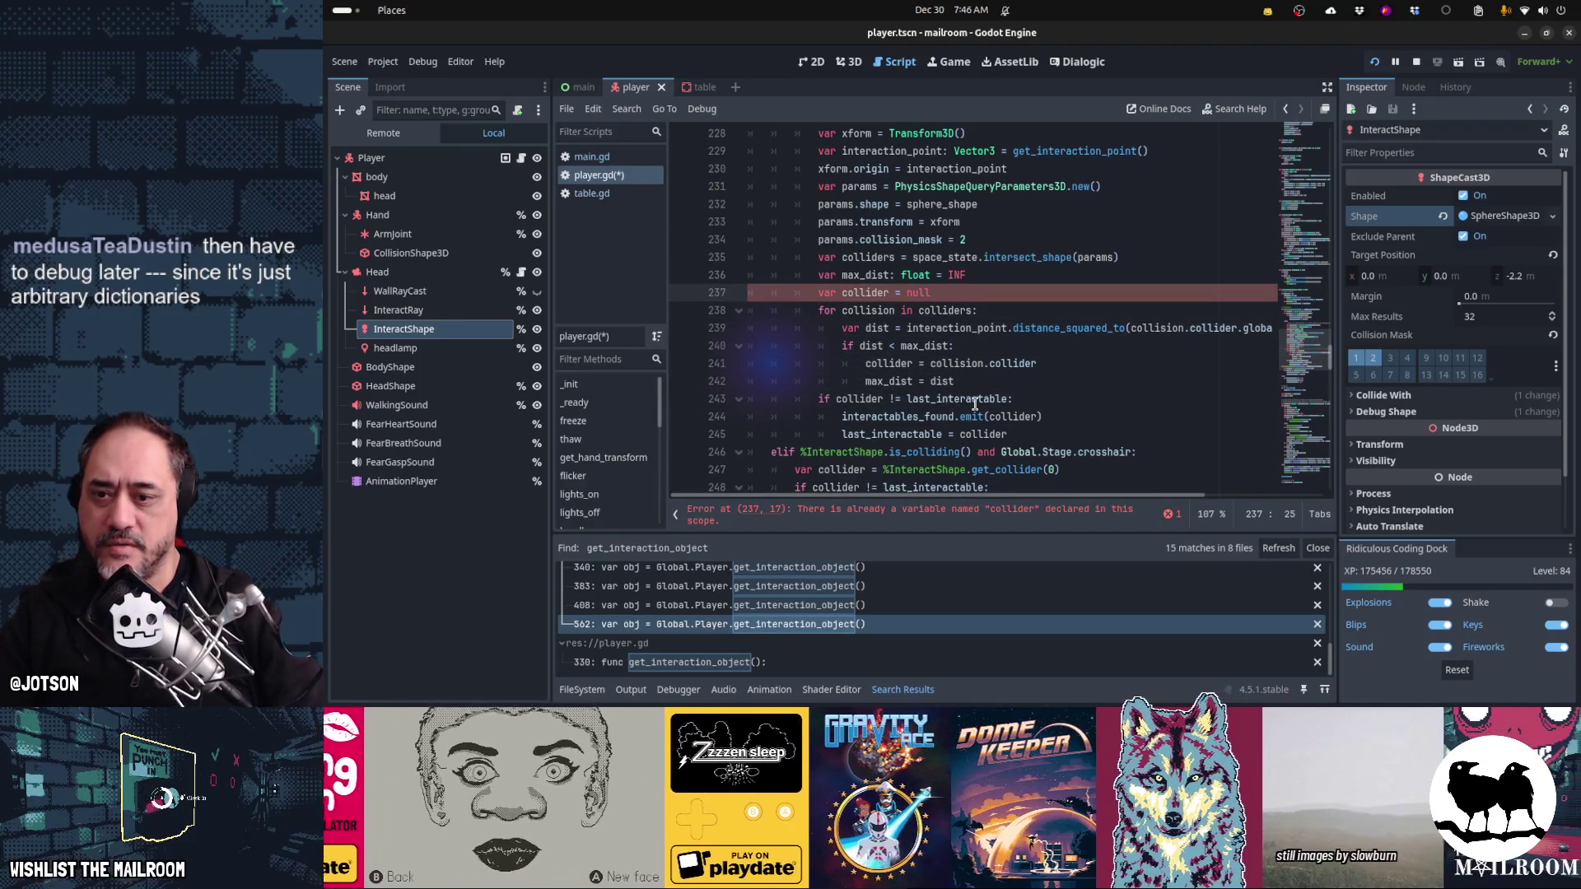
scroll(975, 403, "up", 2)
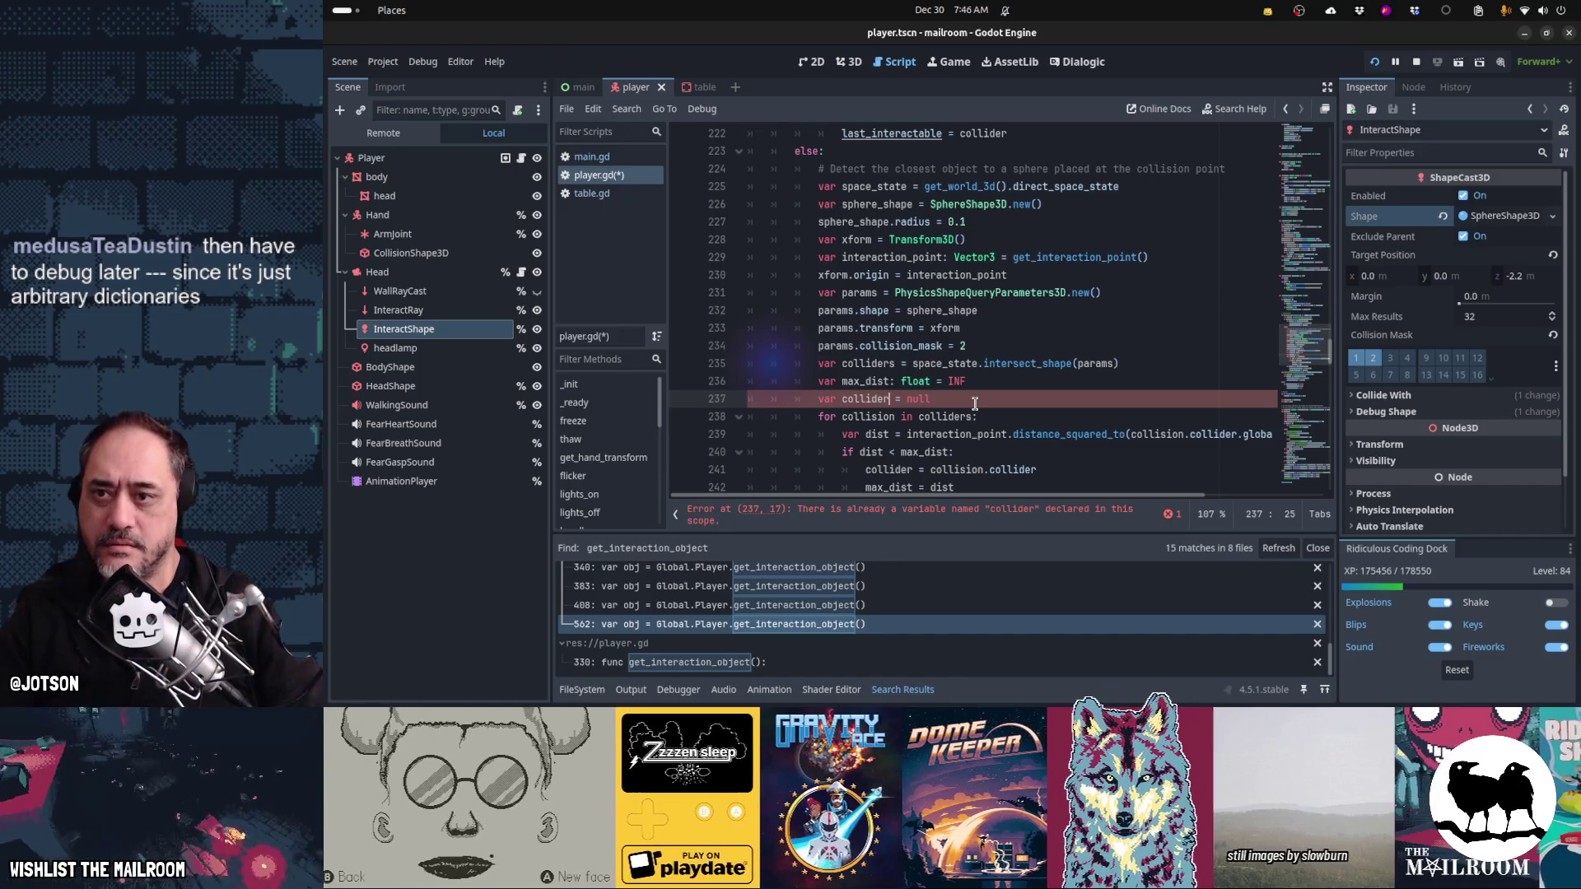
scroll(975, 403, "up", 4)
key("Up")
key("Up")
key("Up")
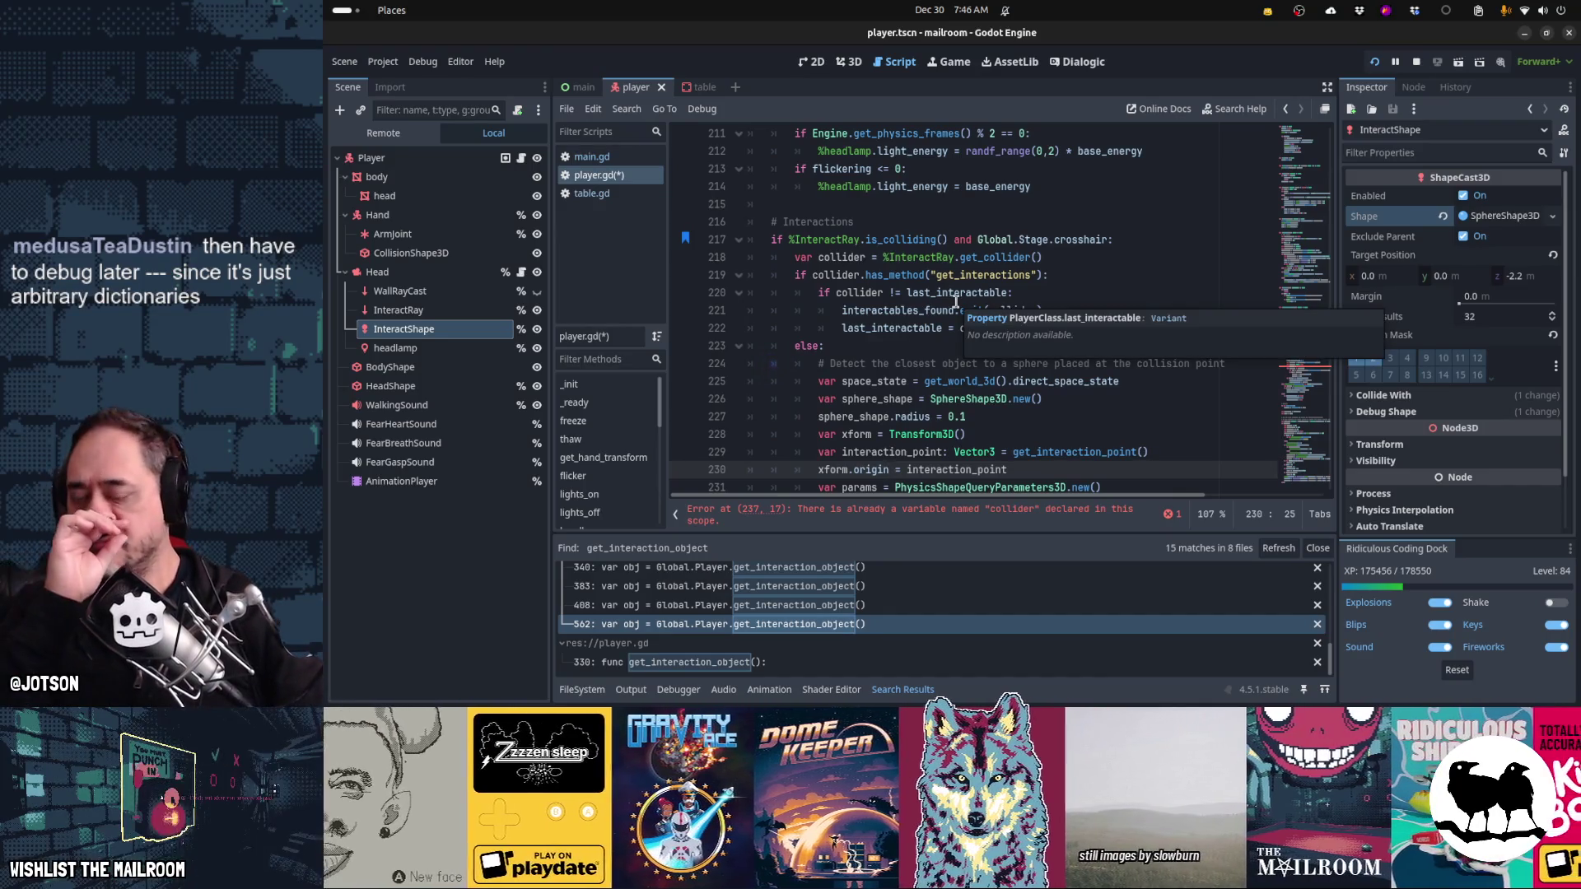
scroll(955, 302, "down", 5)
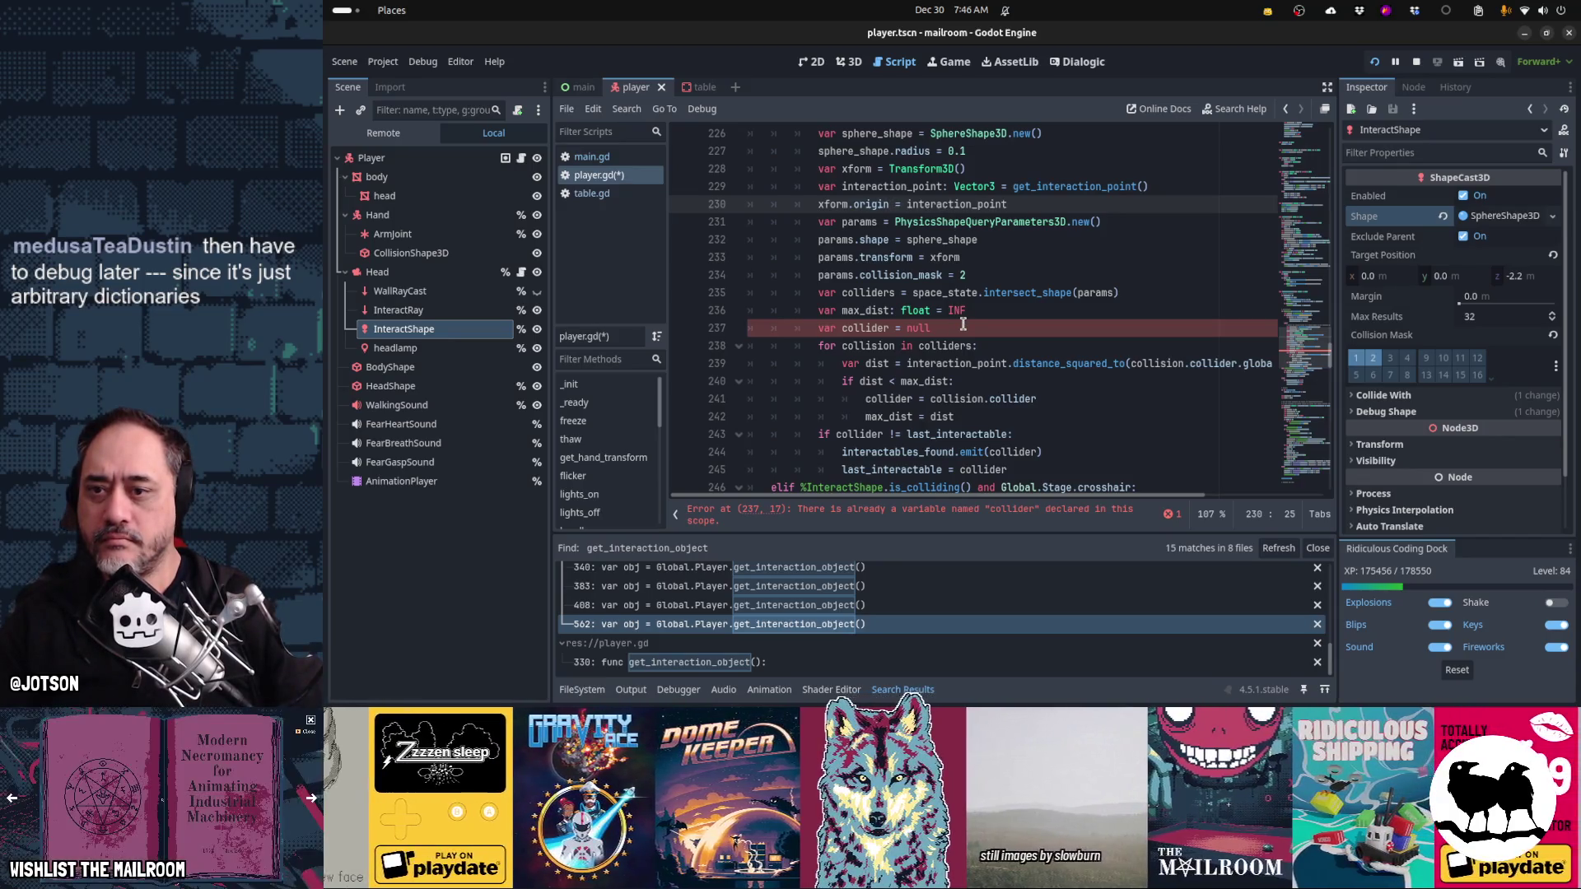
- Remove 'var' from line 237 so it reads collider = null
left_click(1004, 328)
key("Home")
key("ctrl+shift+Right")
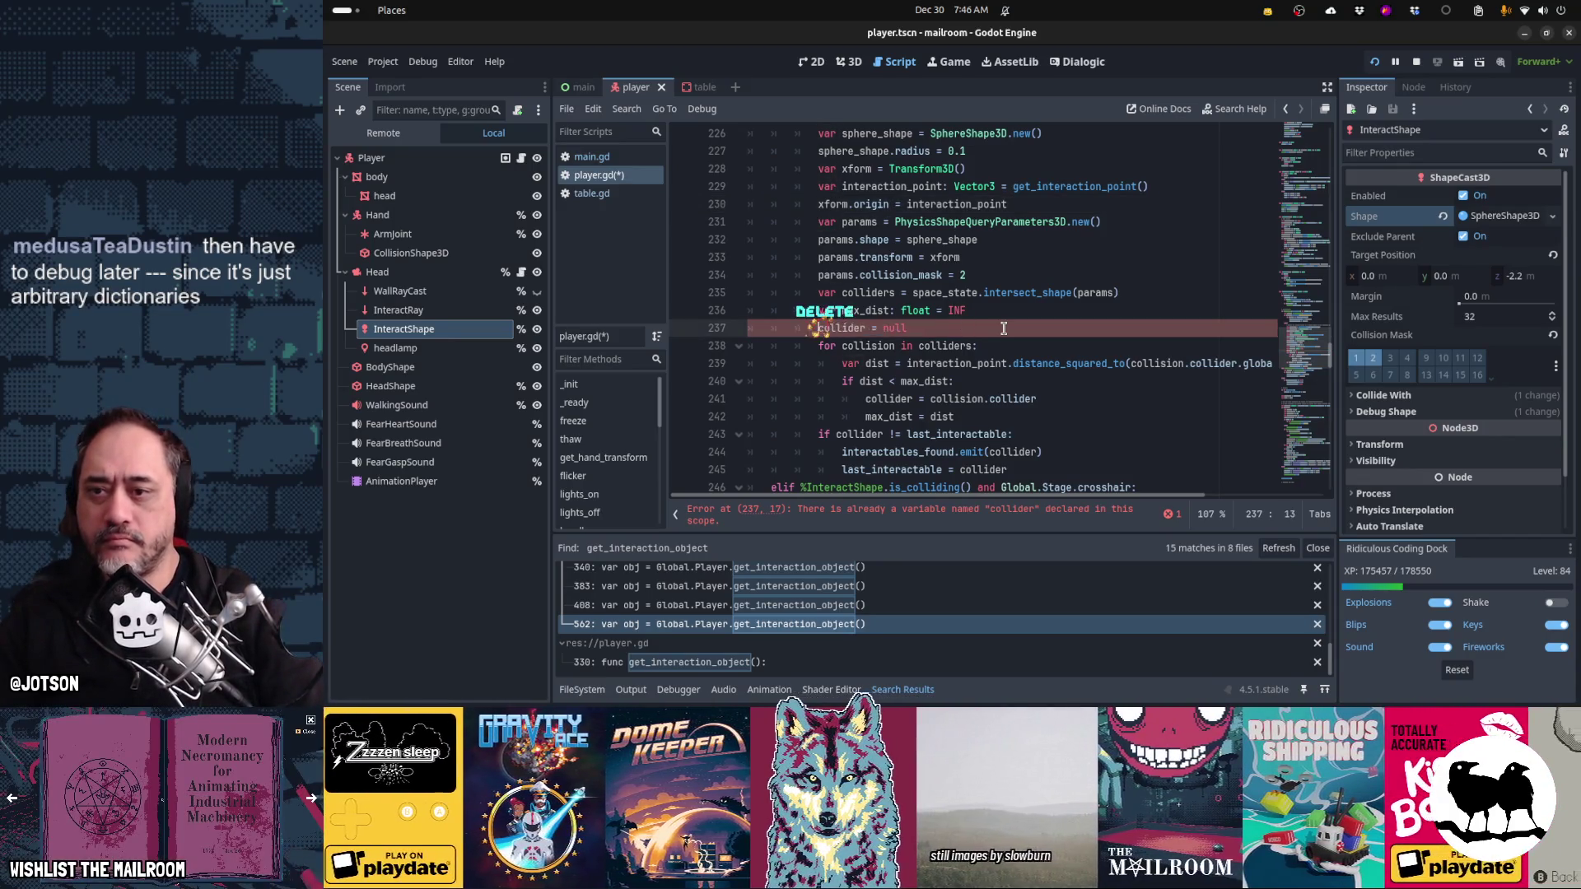
key("Delete")
scroll(1004, 328, "up", 5)
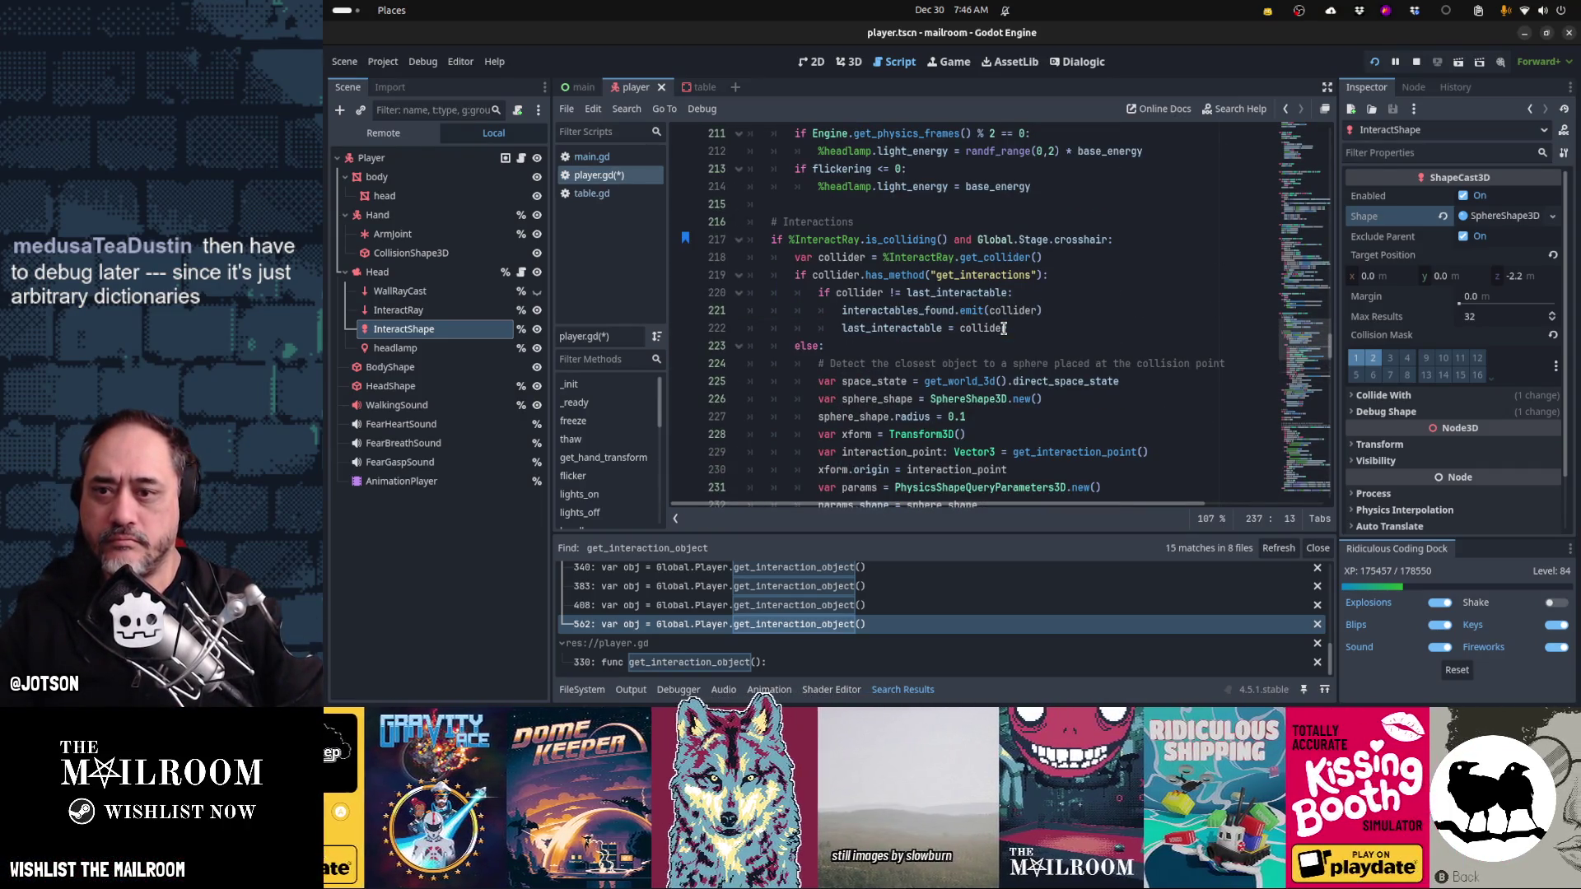
scroll(1004, 328, "down", 5)
scroll(1004, 328, "down", 3)
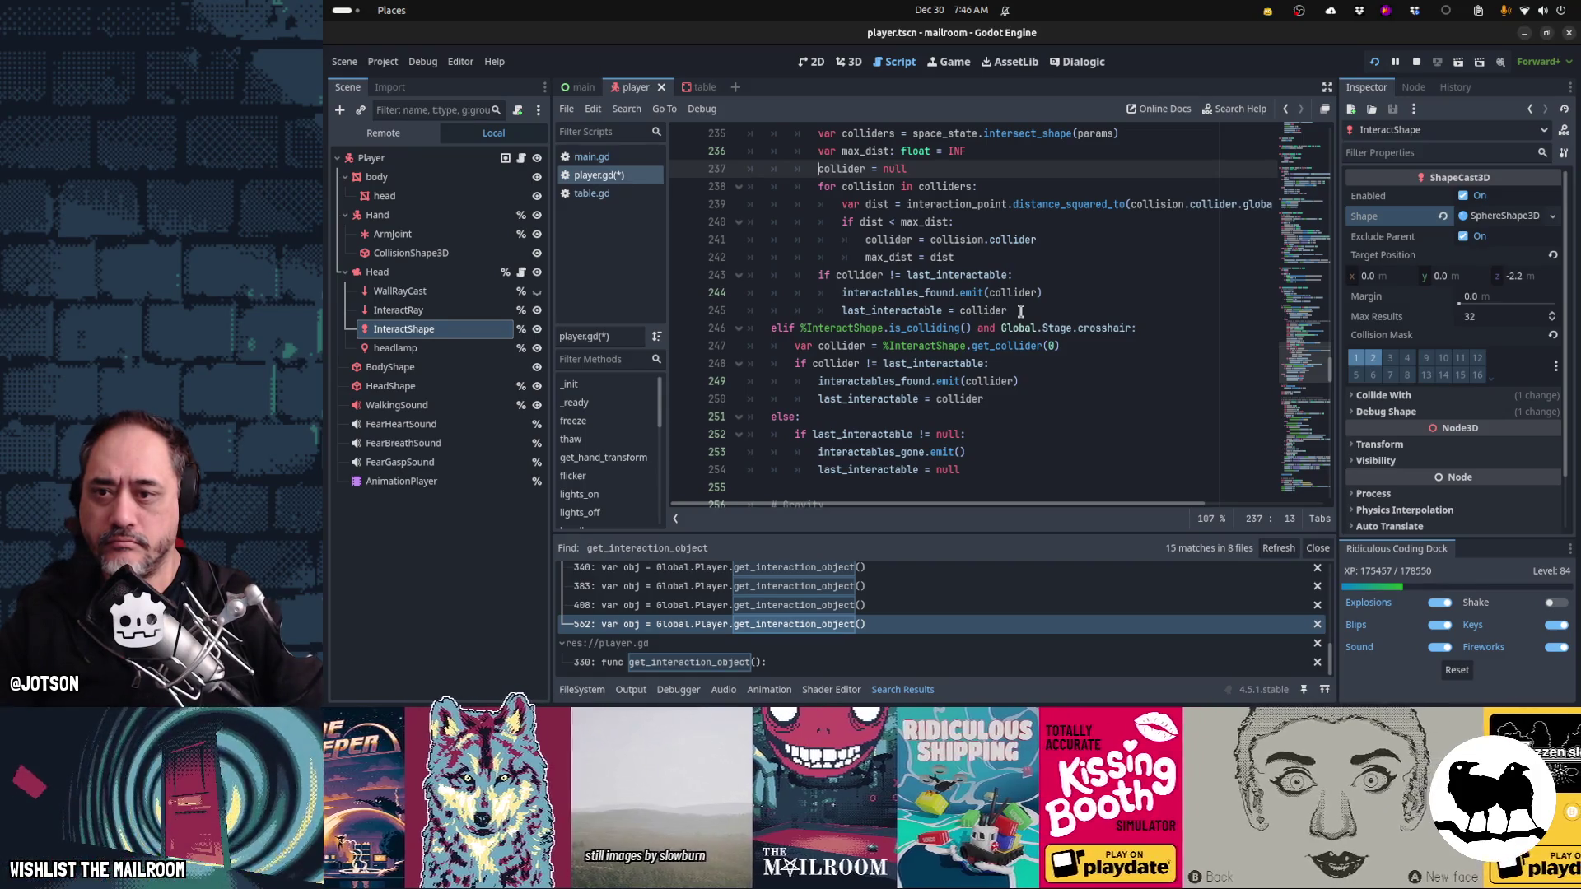
scroll(1020, 311, "up", 3)
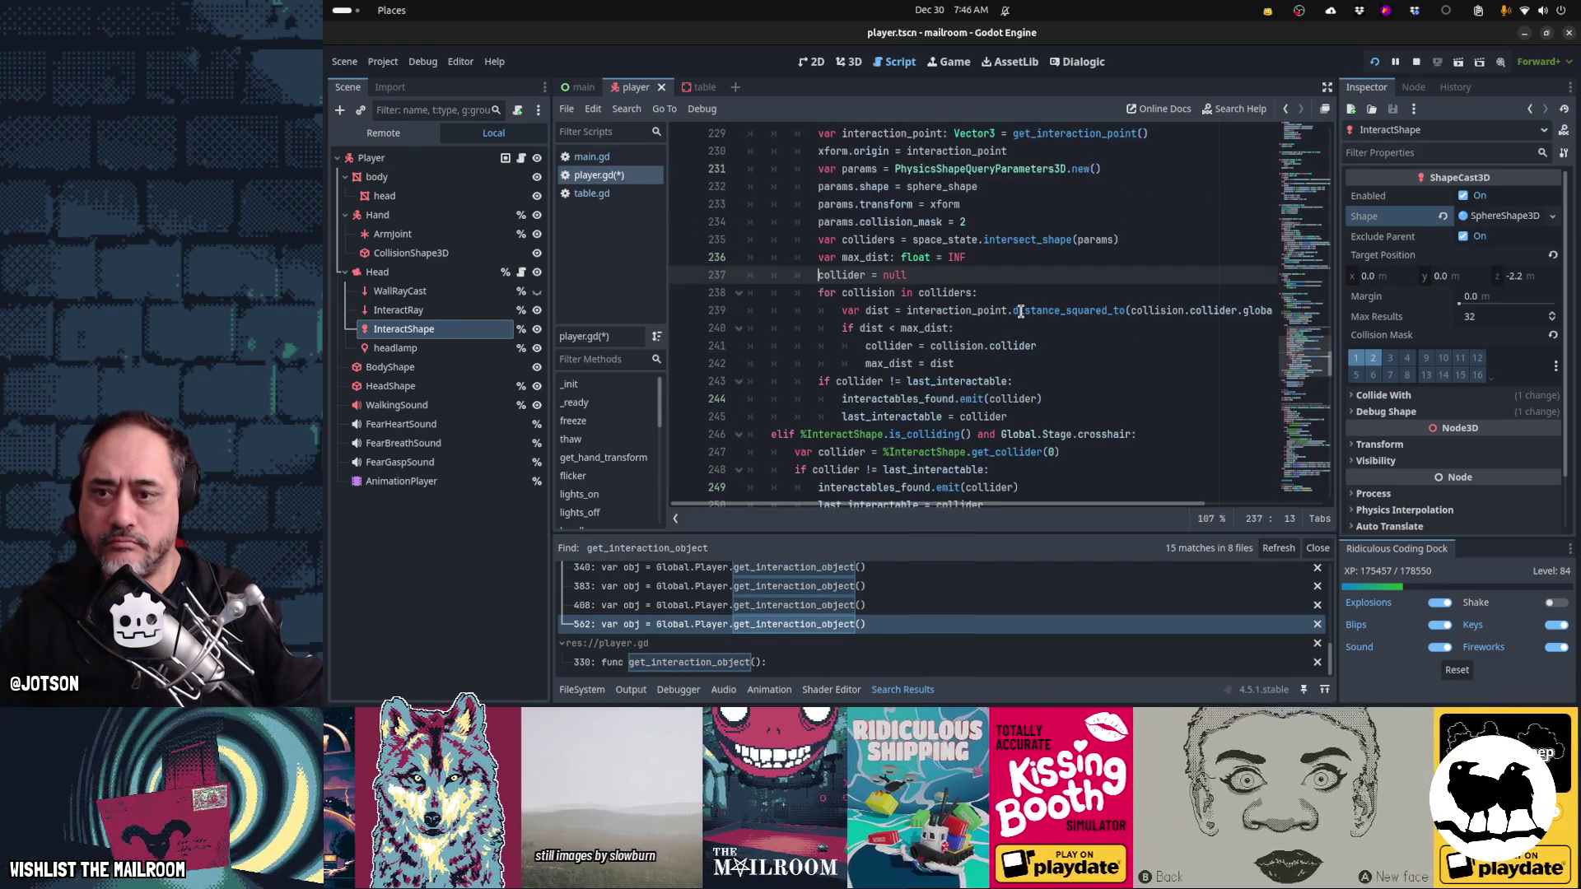
scroll(1020, 311, "up", 1)
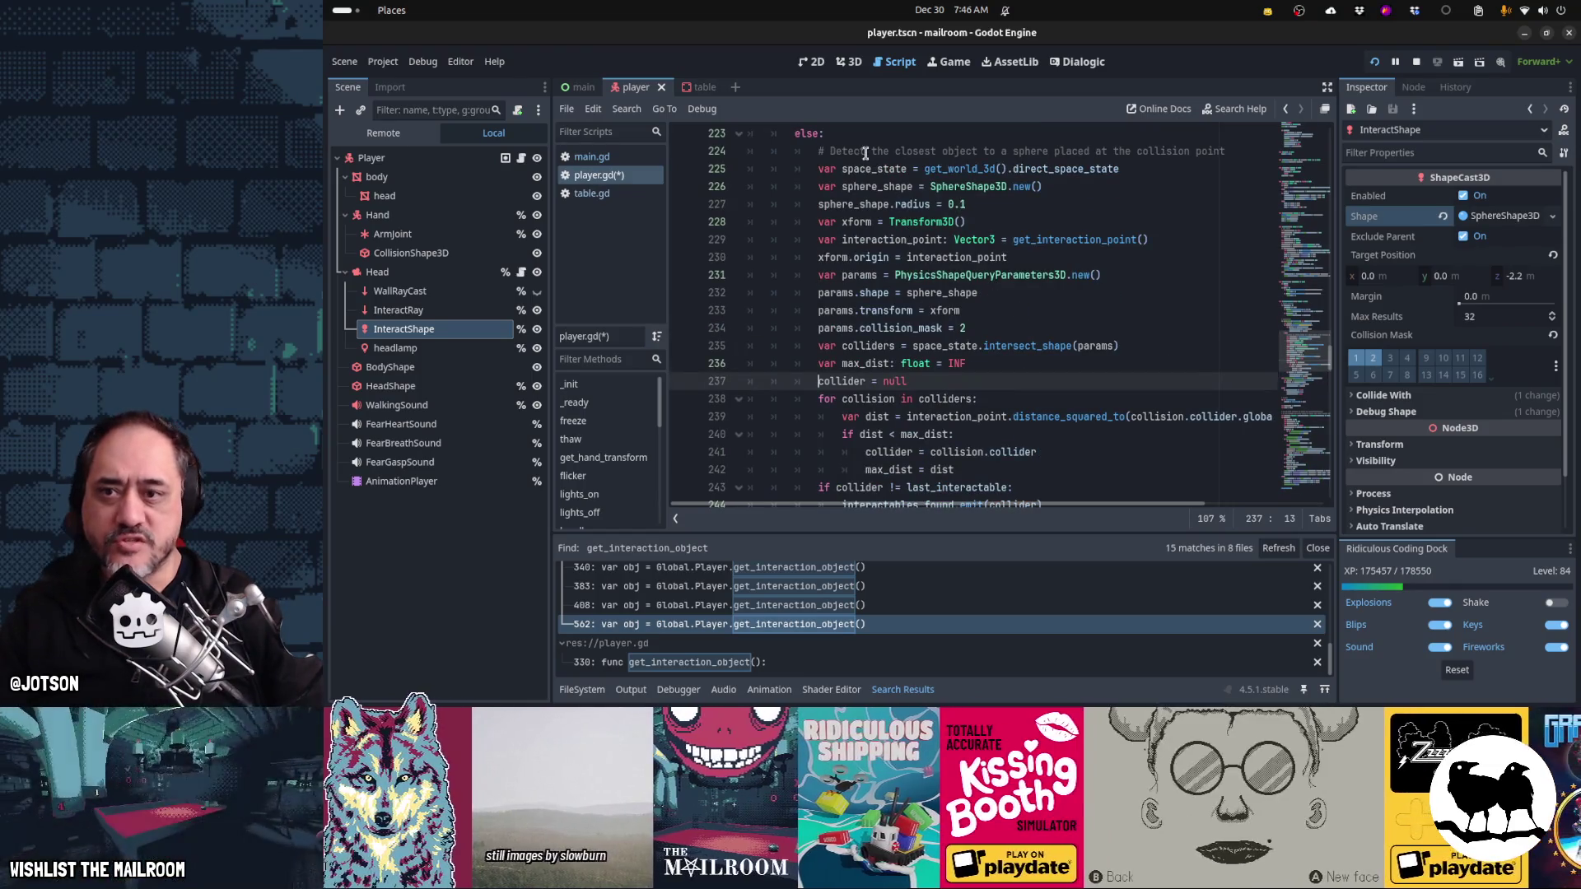
mouse_move(866, 164)
left_mouse_down()
mouse_move(906, 363)
mouse_move(947, 398)
left_mouse_up()
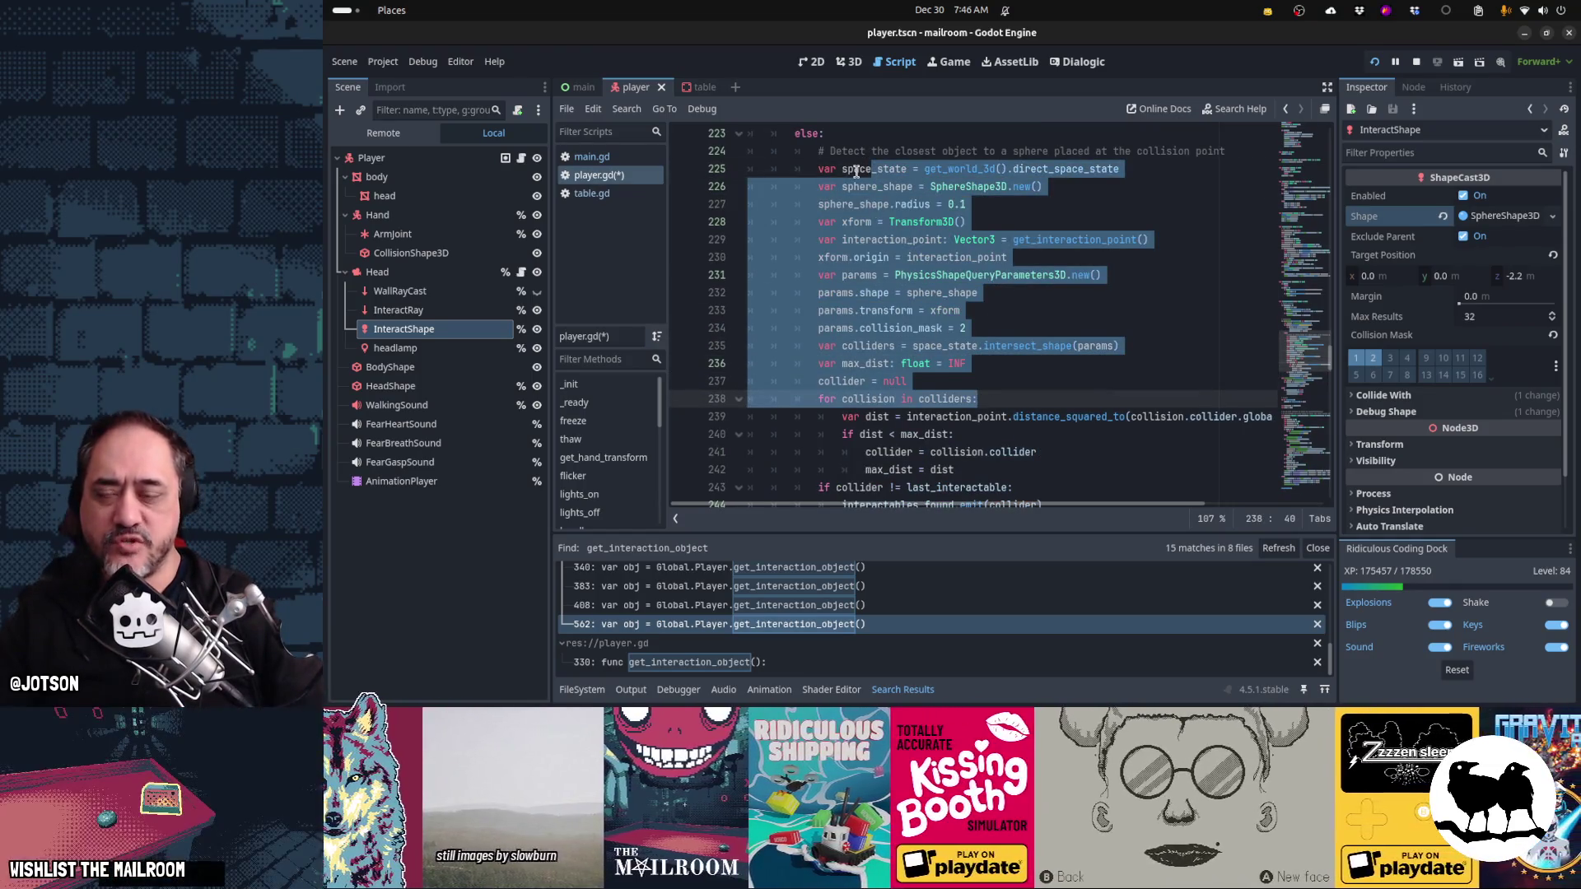
left_click(854, 171)
mouse_move(818, 169)
left_mouse_down()
mouse_move(988, 243)
mouse_move(1012, 349)
mouse_move(1032, 363)
left_mouse_up()
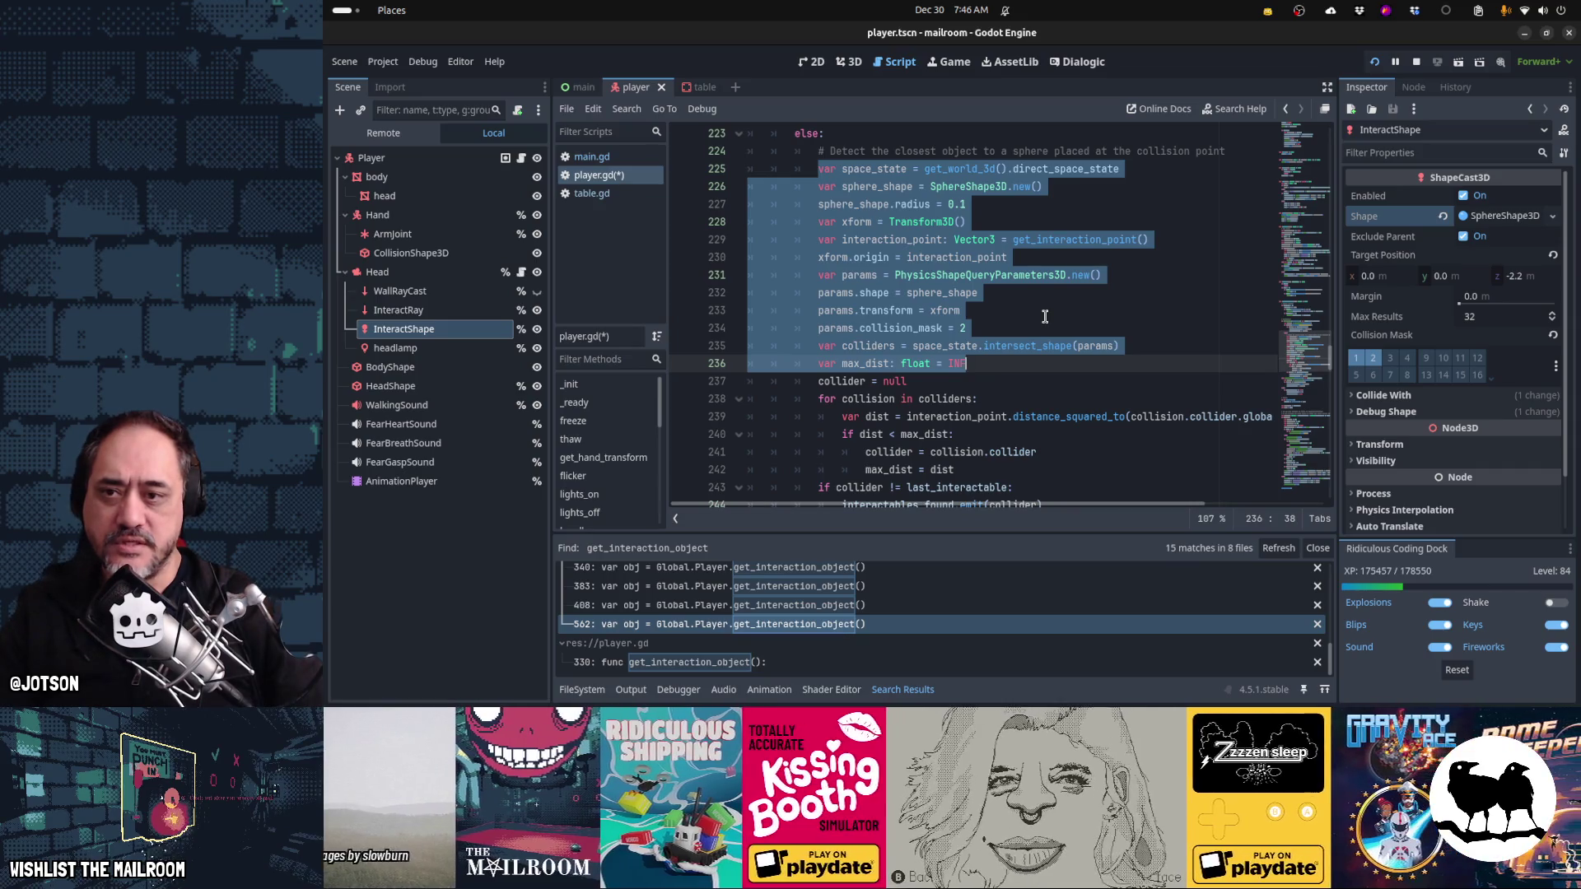
scroll(1034, 377, "down", 3)
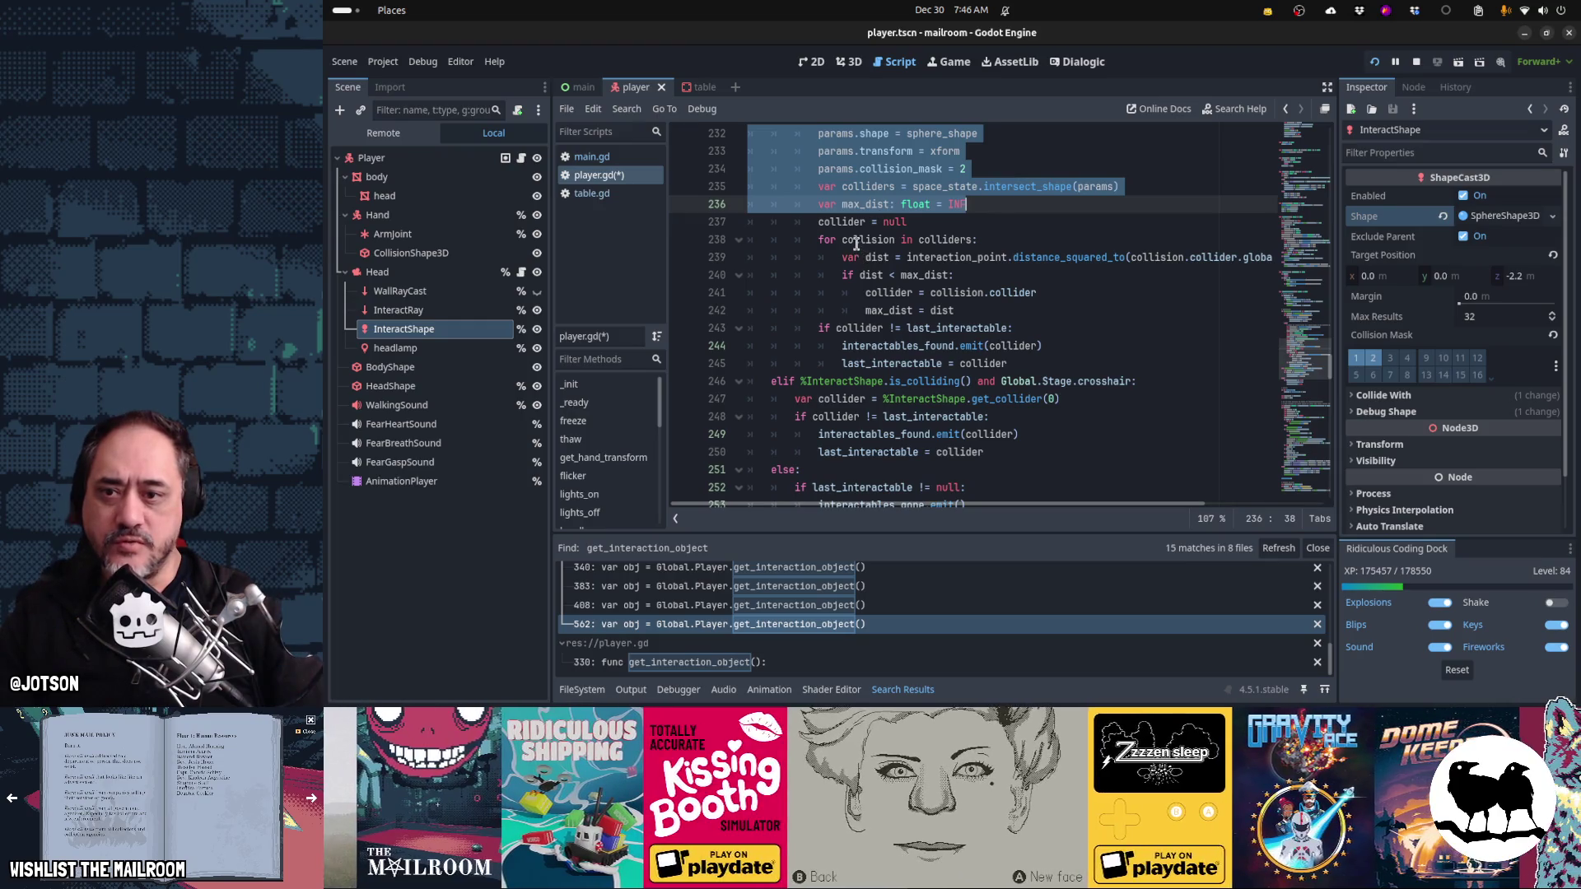
left_click_drag(859, 240, 955, 310)
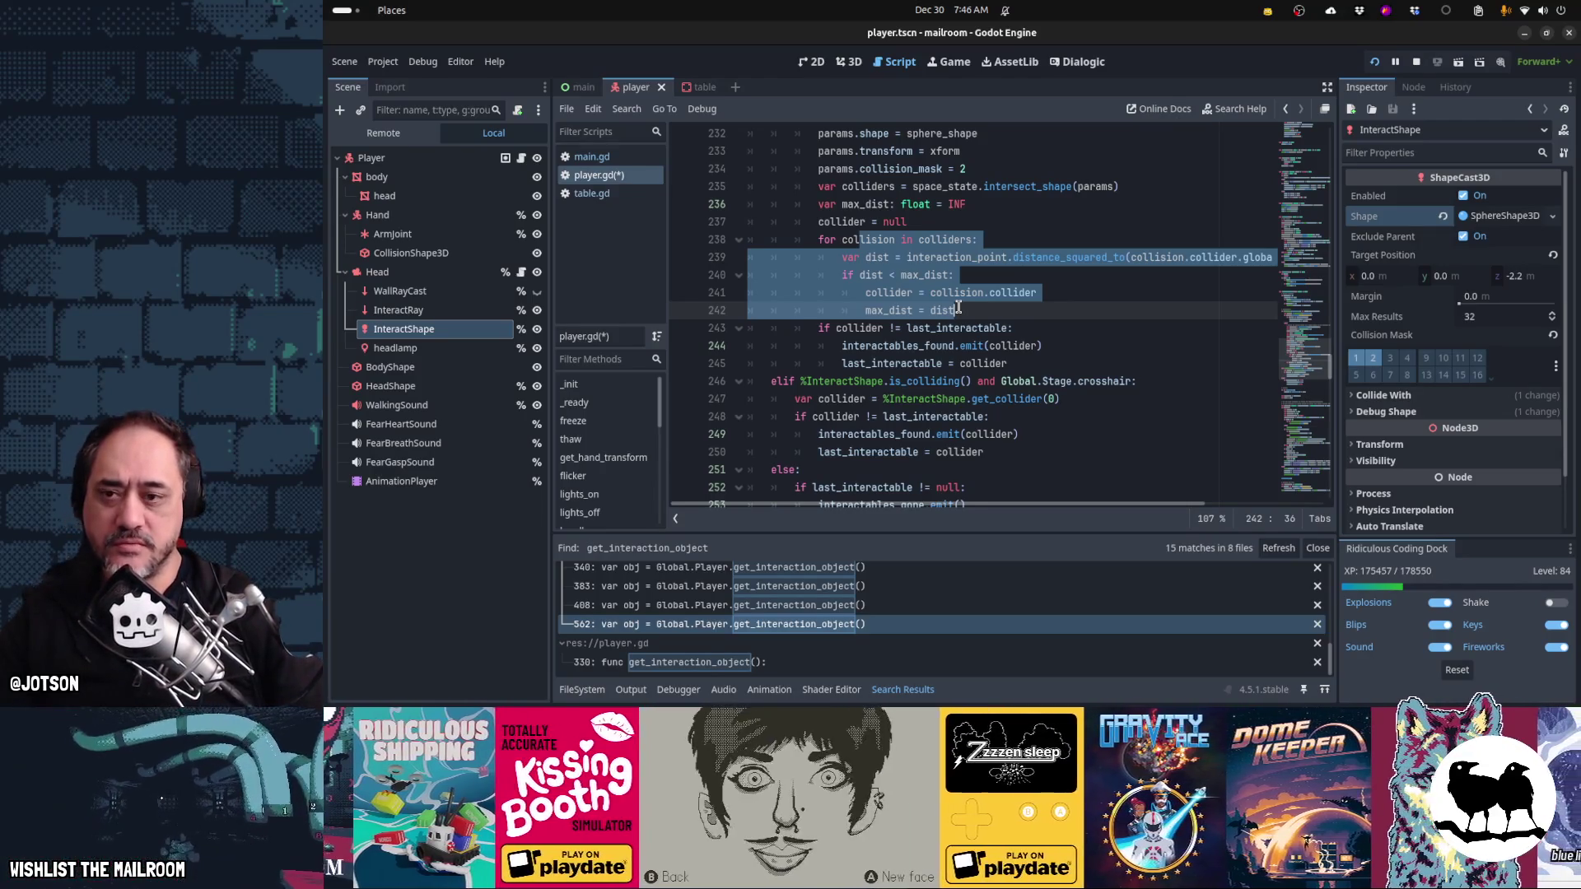
left_click(1062, 363)
scroll(1046, 367, "up", 4)
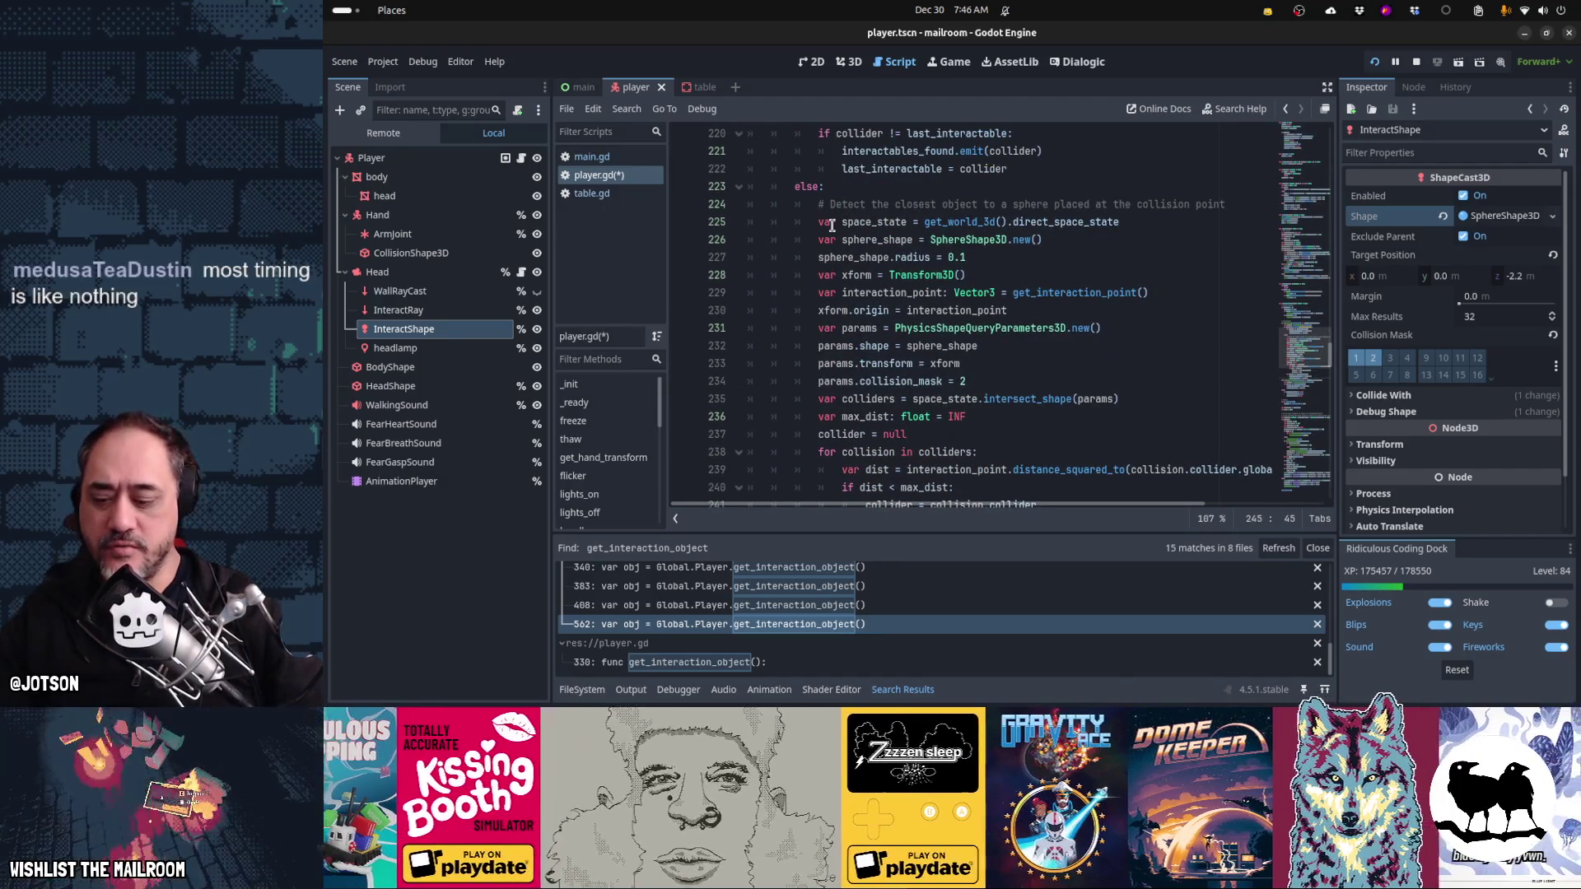
left_click(820, 222, "shift")
scroll(961, 228, "down", 4)
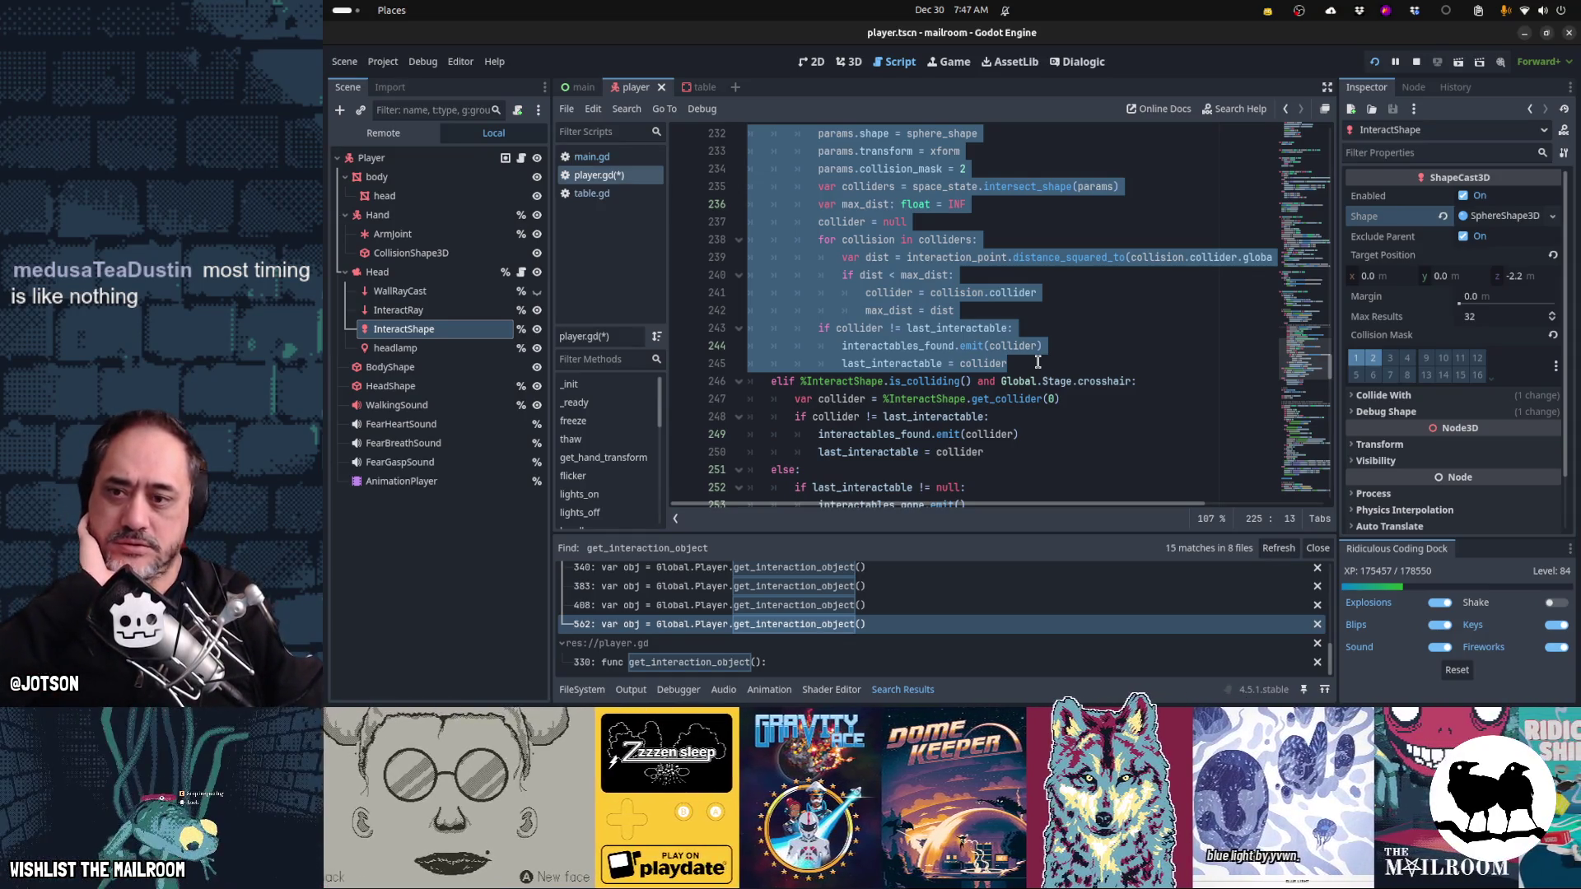
left_click(1037, 362)
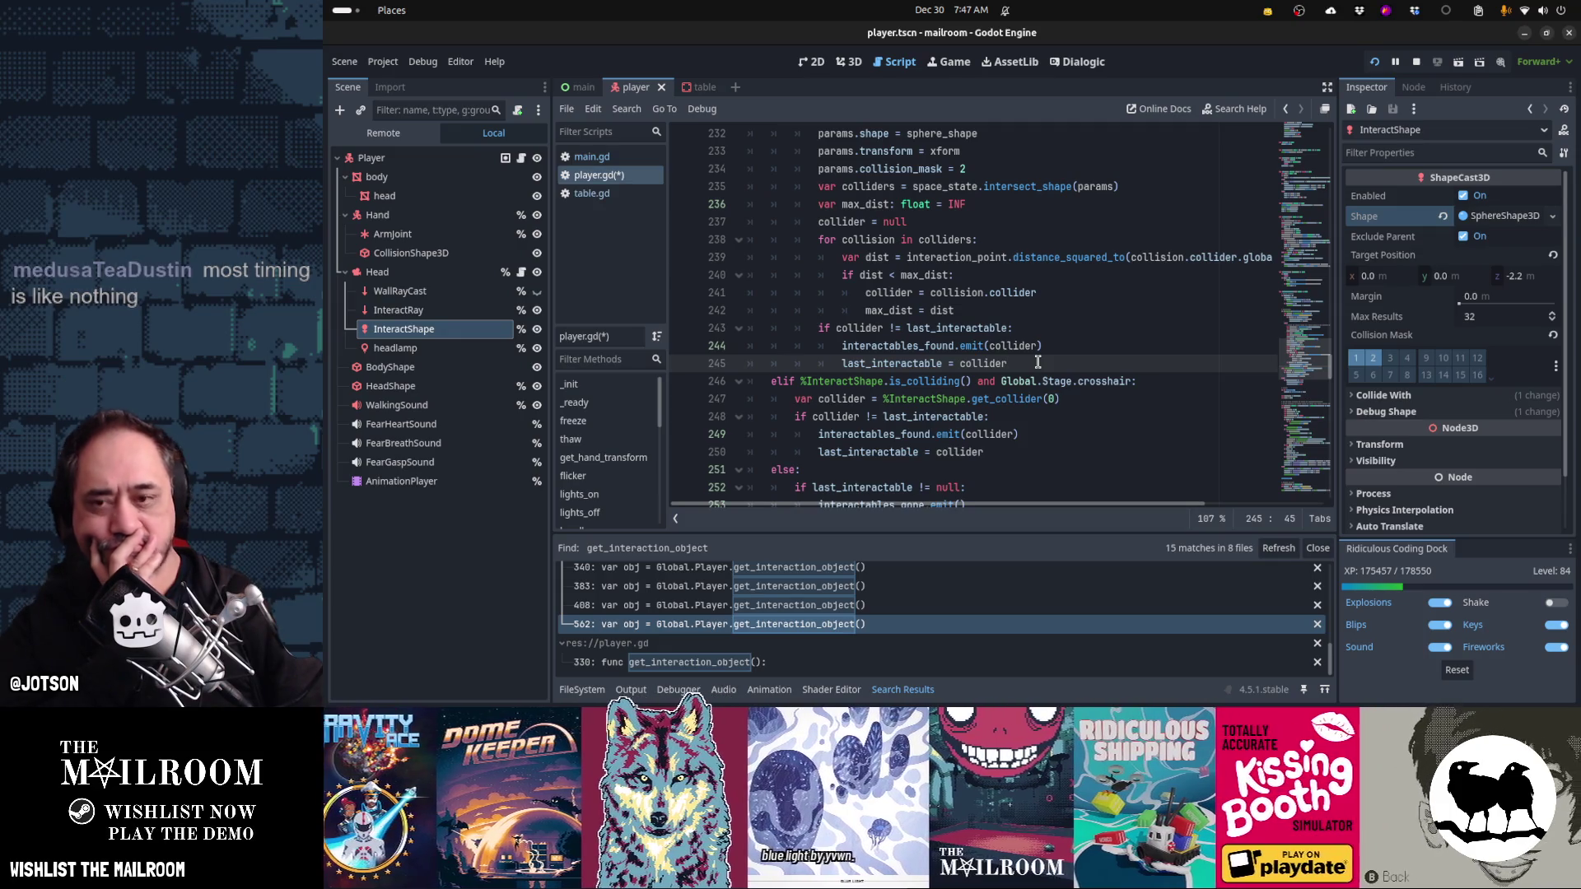
scroll(1038, 362, "up", 4)
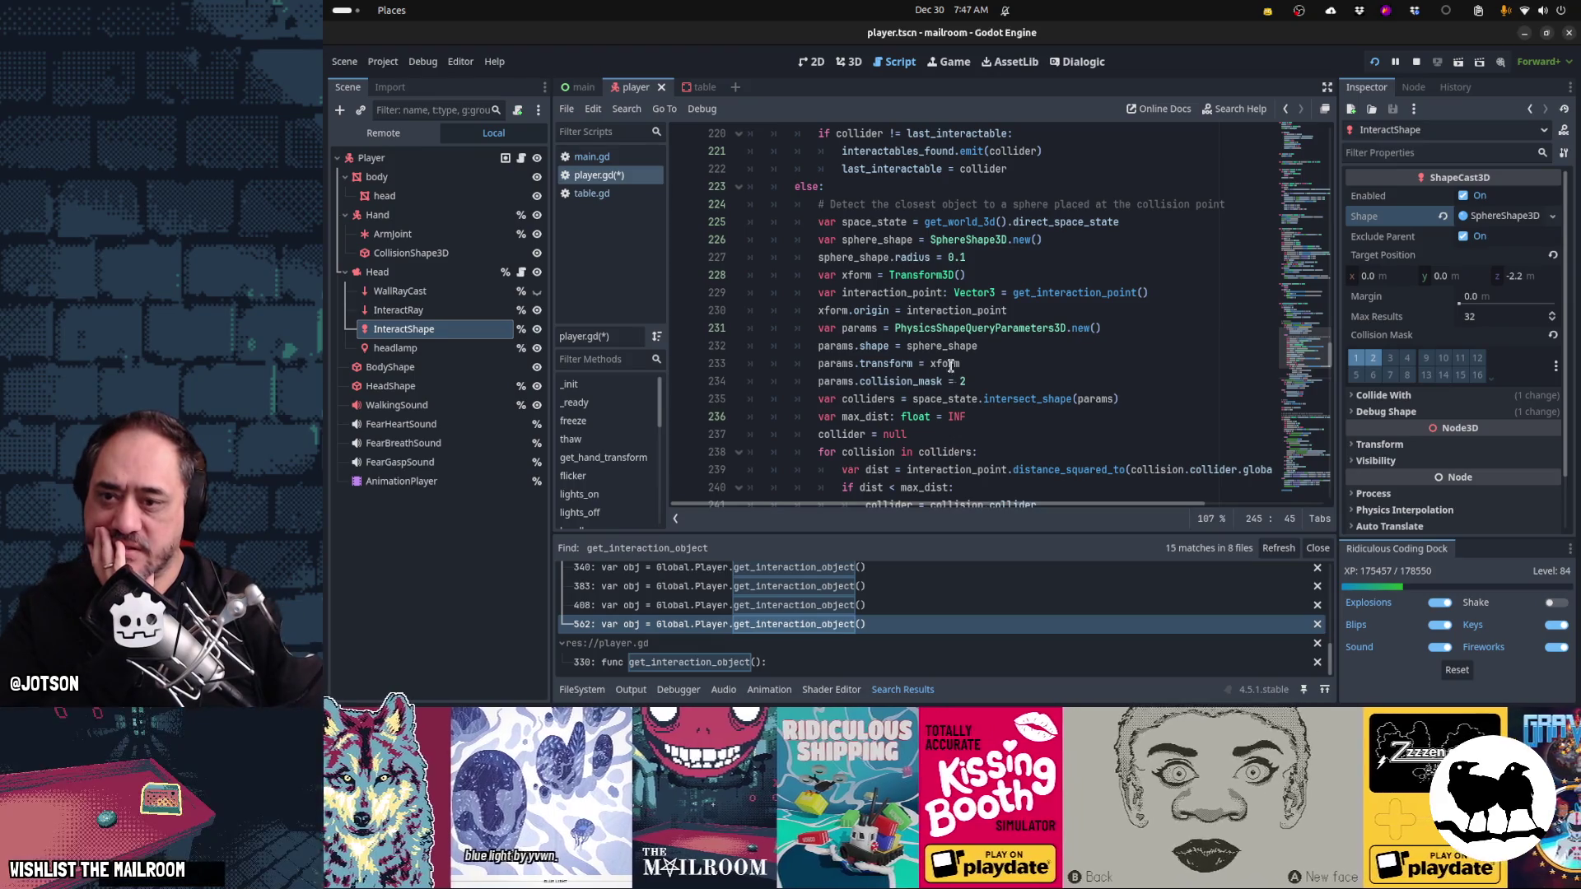
mouse_move(951, 365)
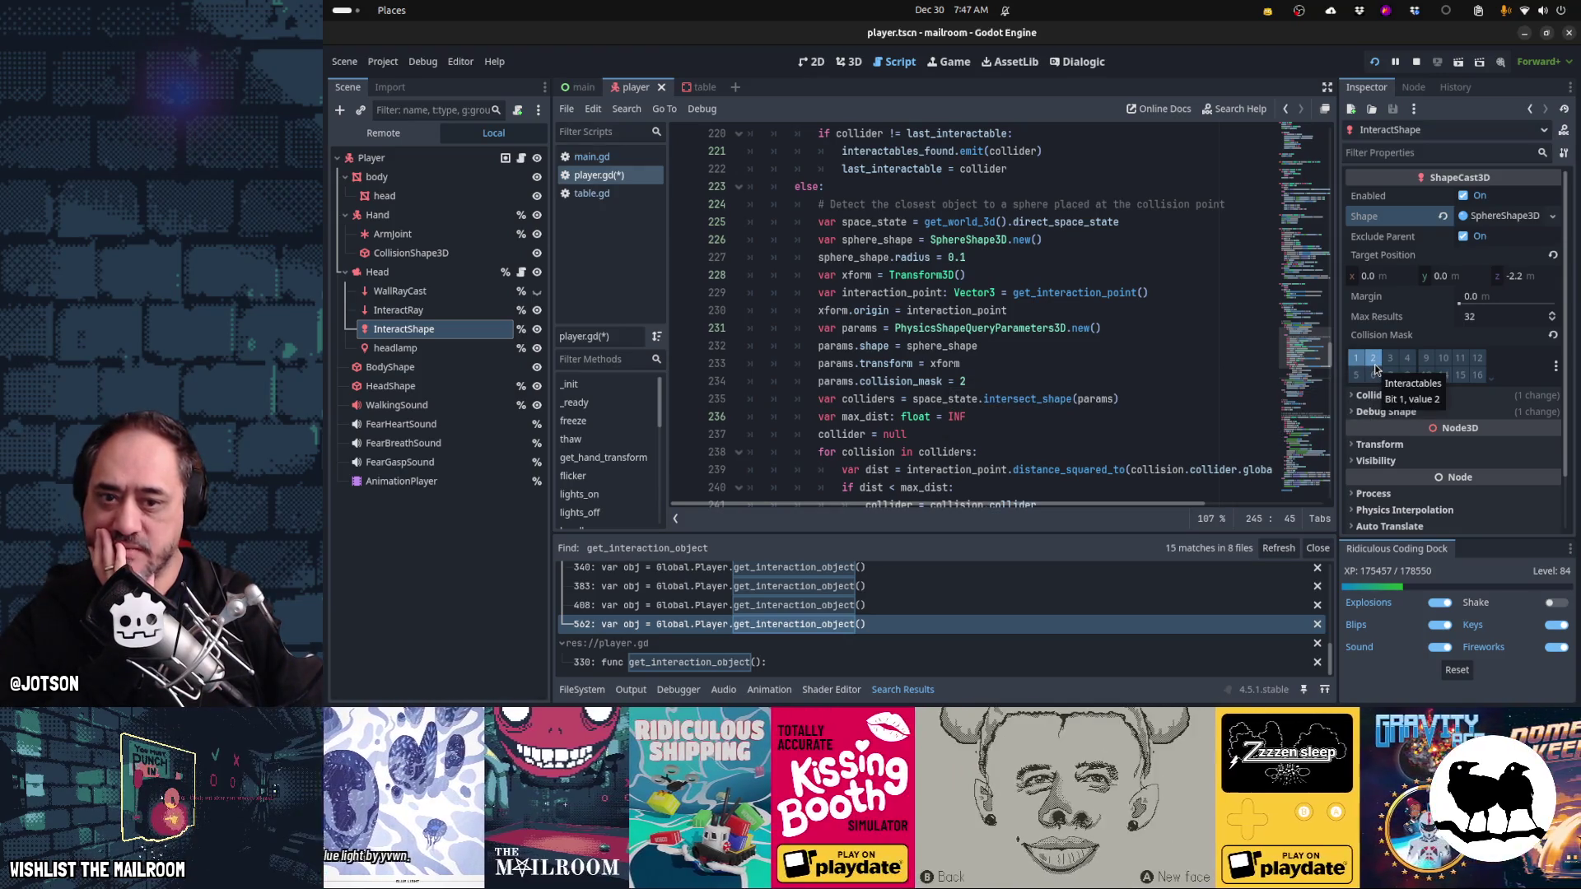
scroll(1029, 329, "down", 2)
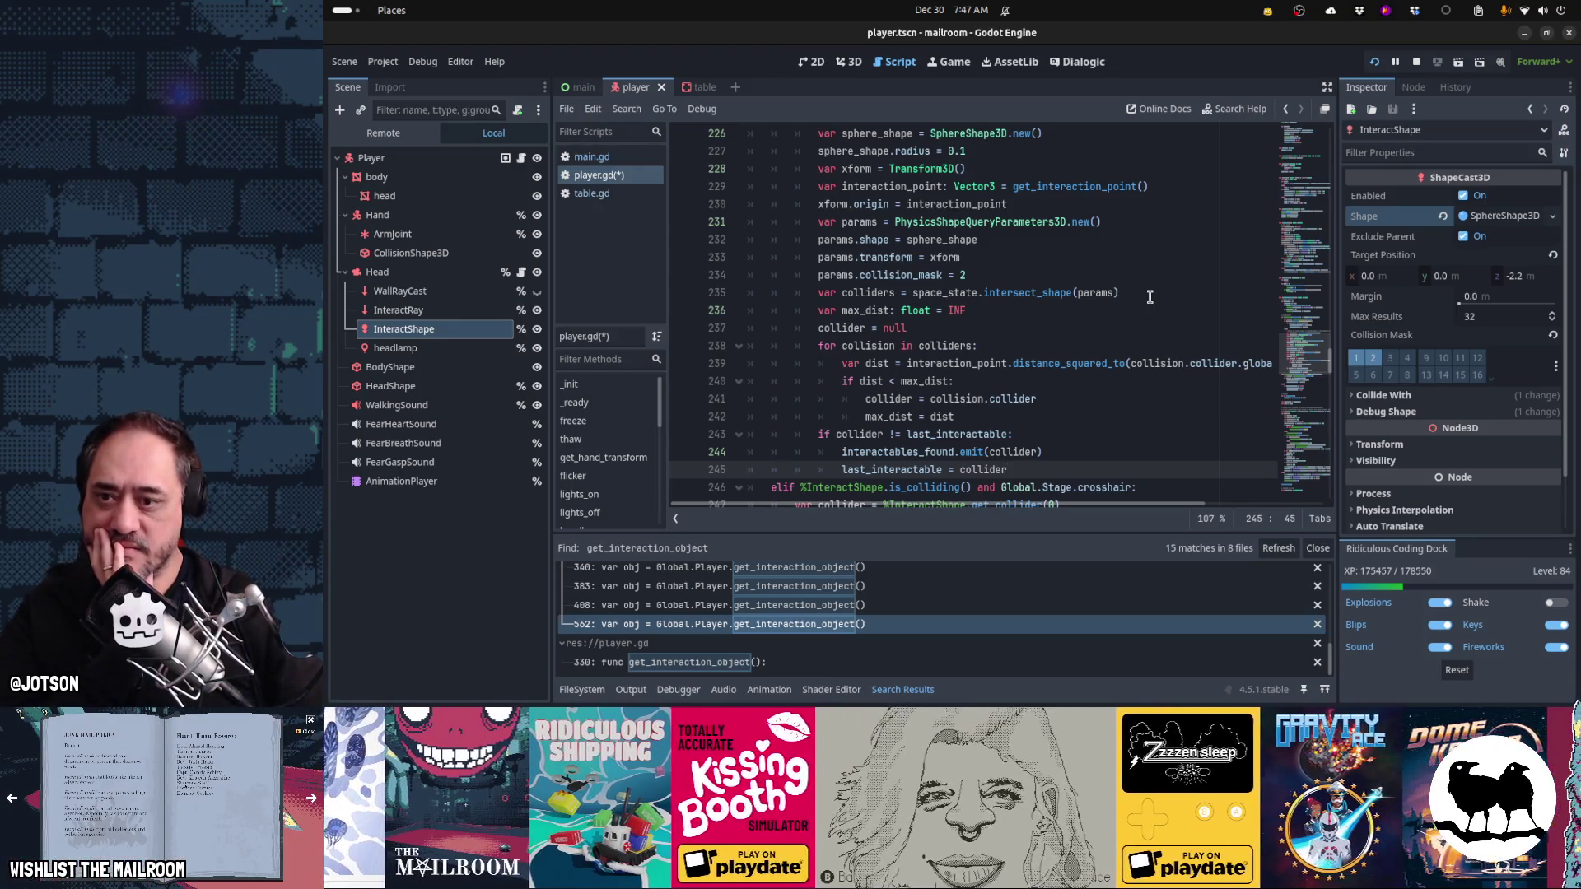
- Highlight uses of colliders, collision, interaction_point and global_position to review the loop
double_click(859, 292)
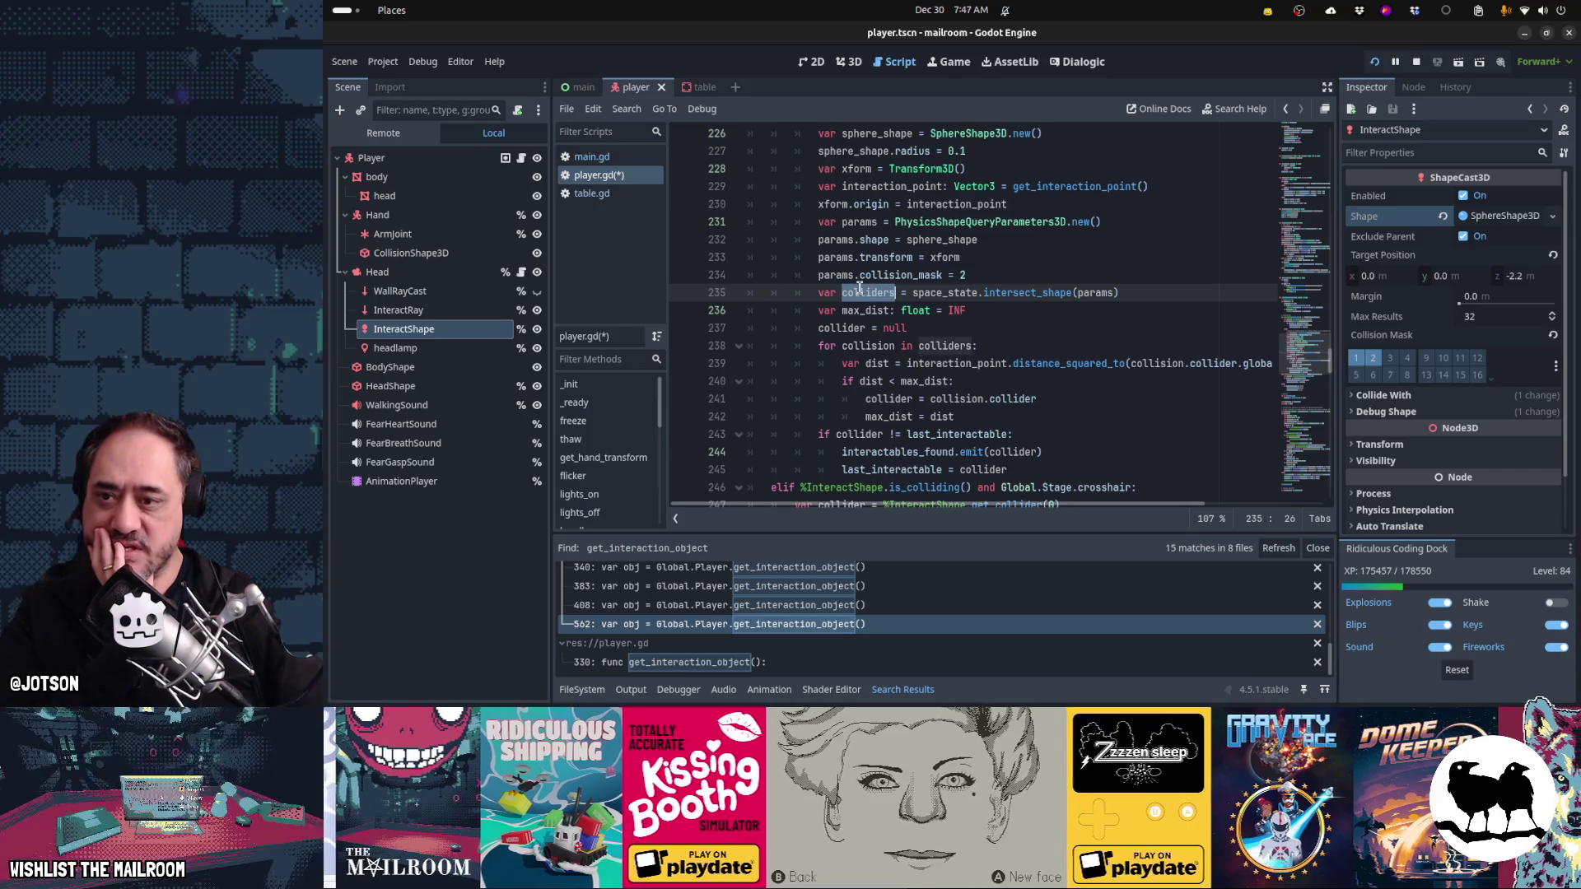
scroll(856, 290, "down", 1)
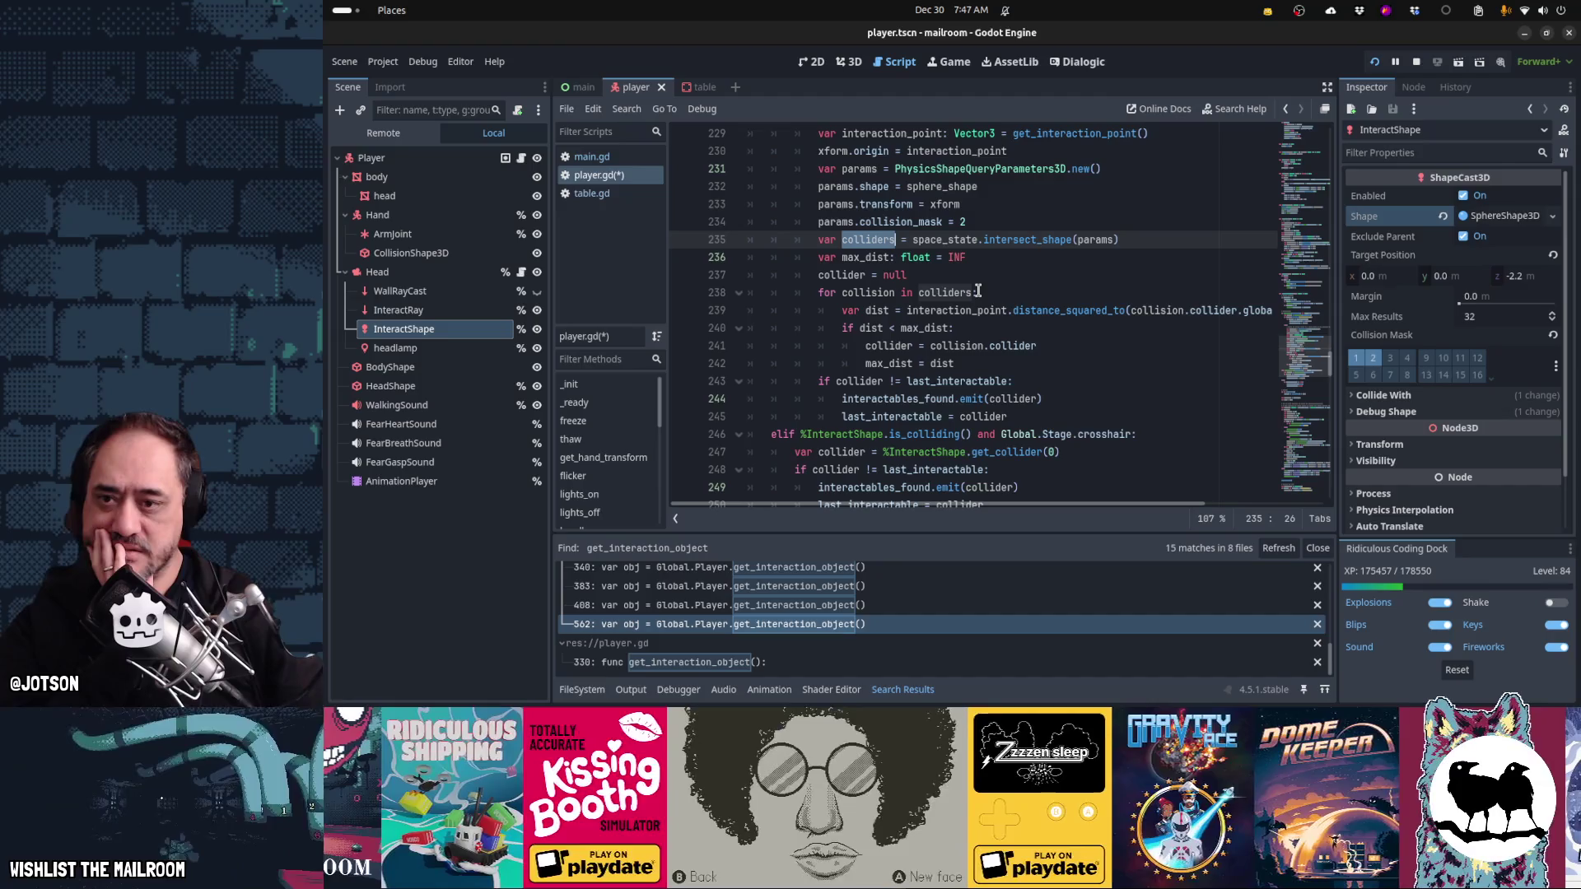
double_click(877, 292)
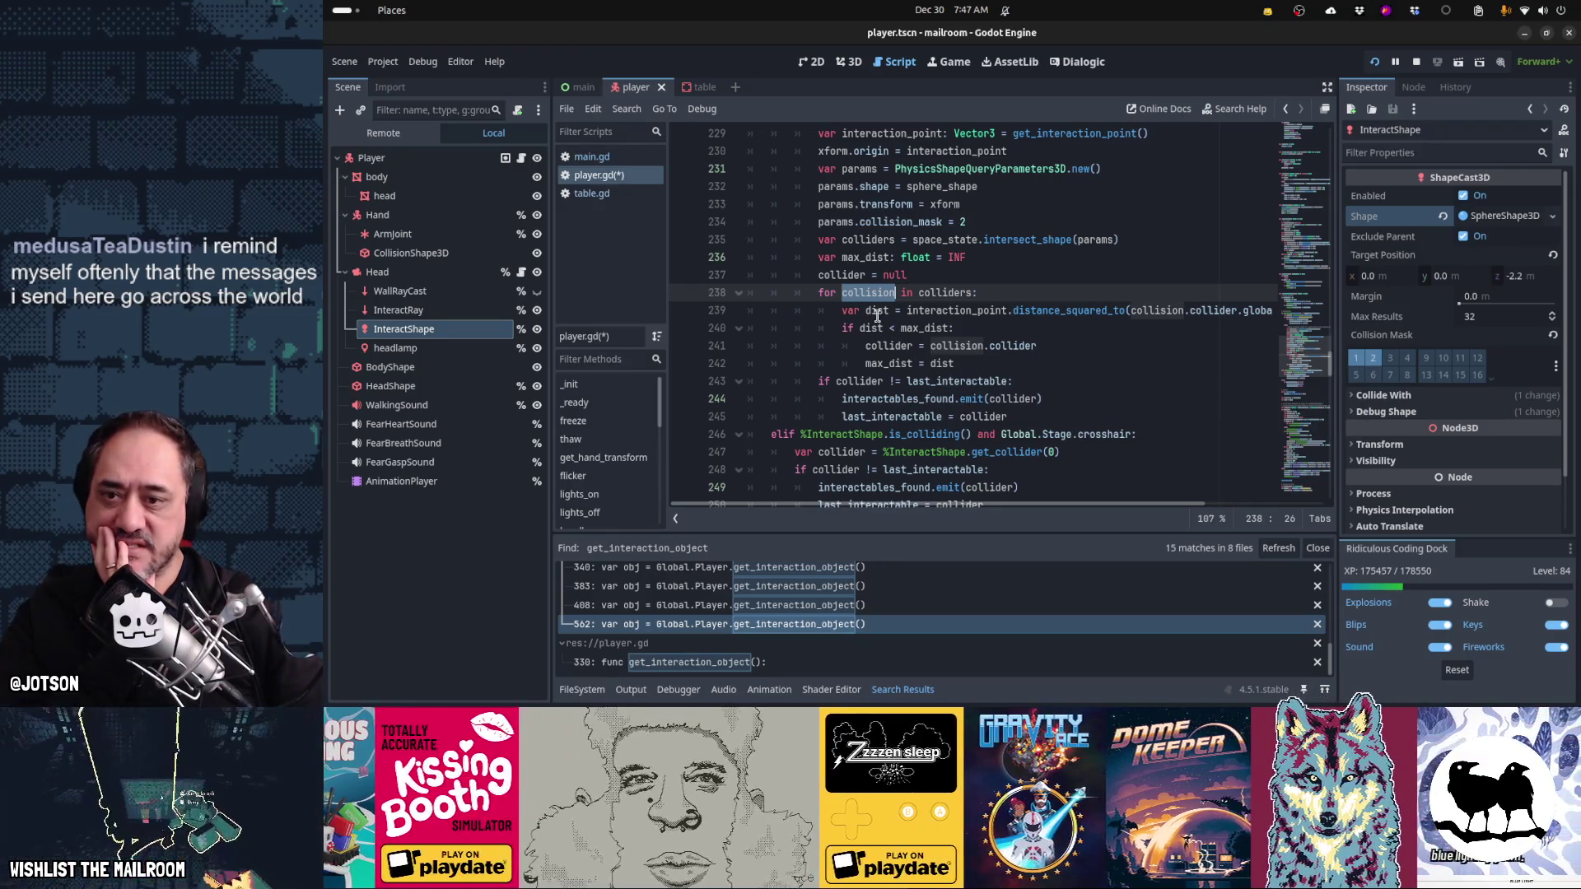
double_click(928, 311)
left_click(1150, 309)
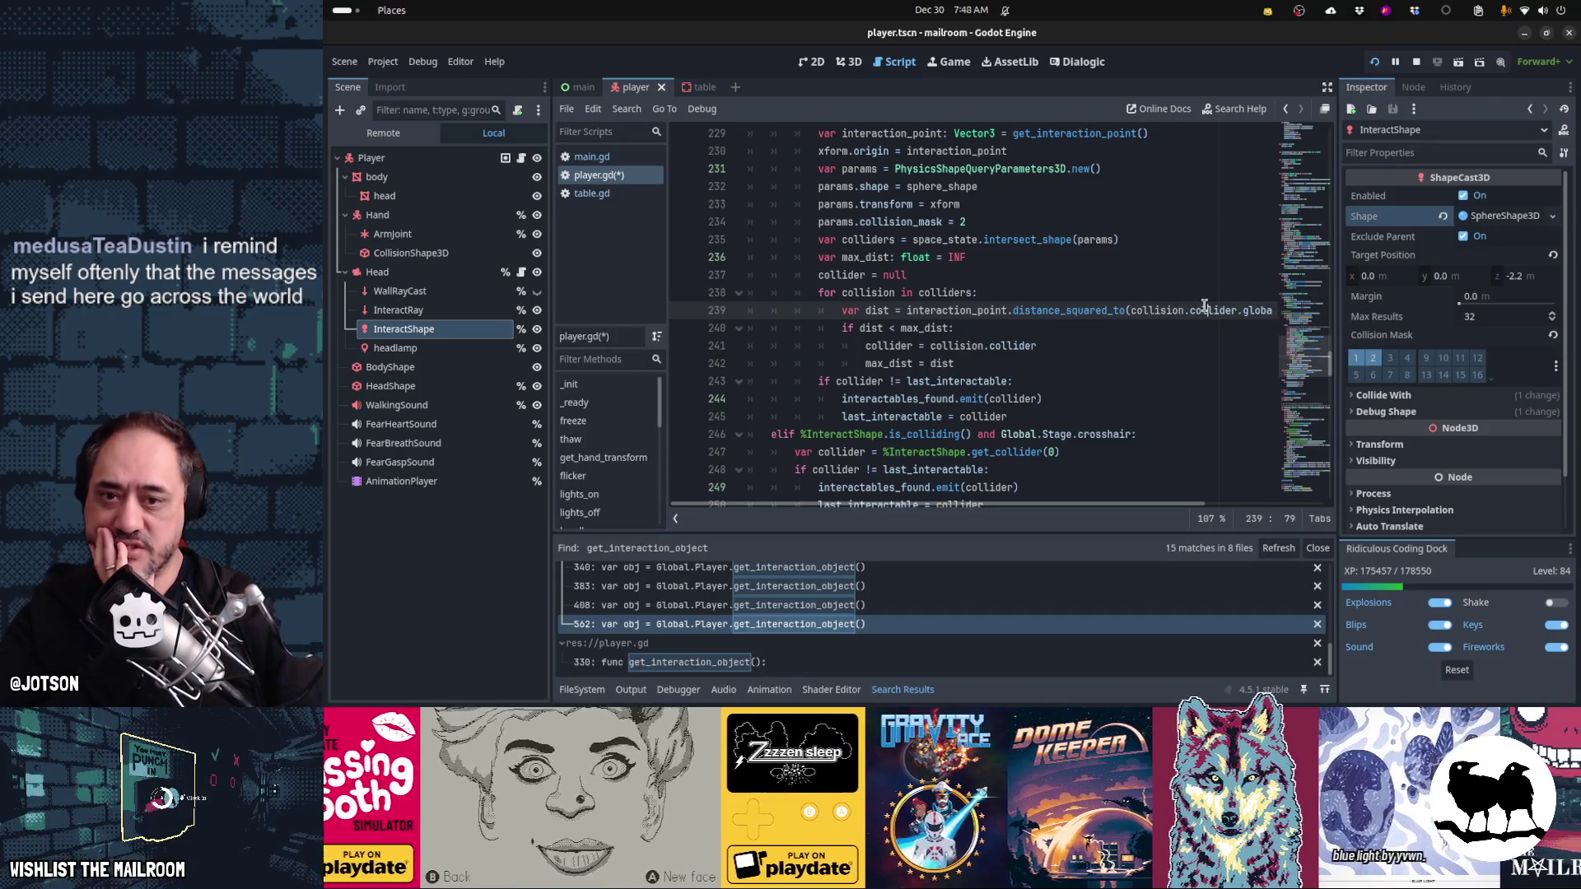
double_click(1250, 309)
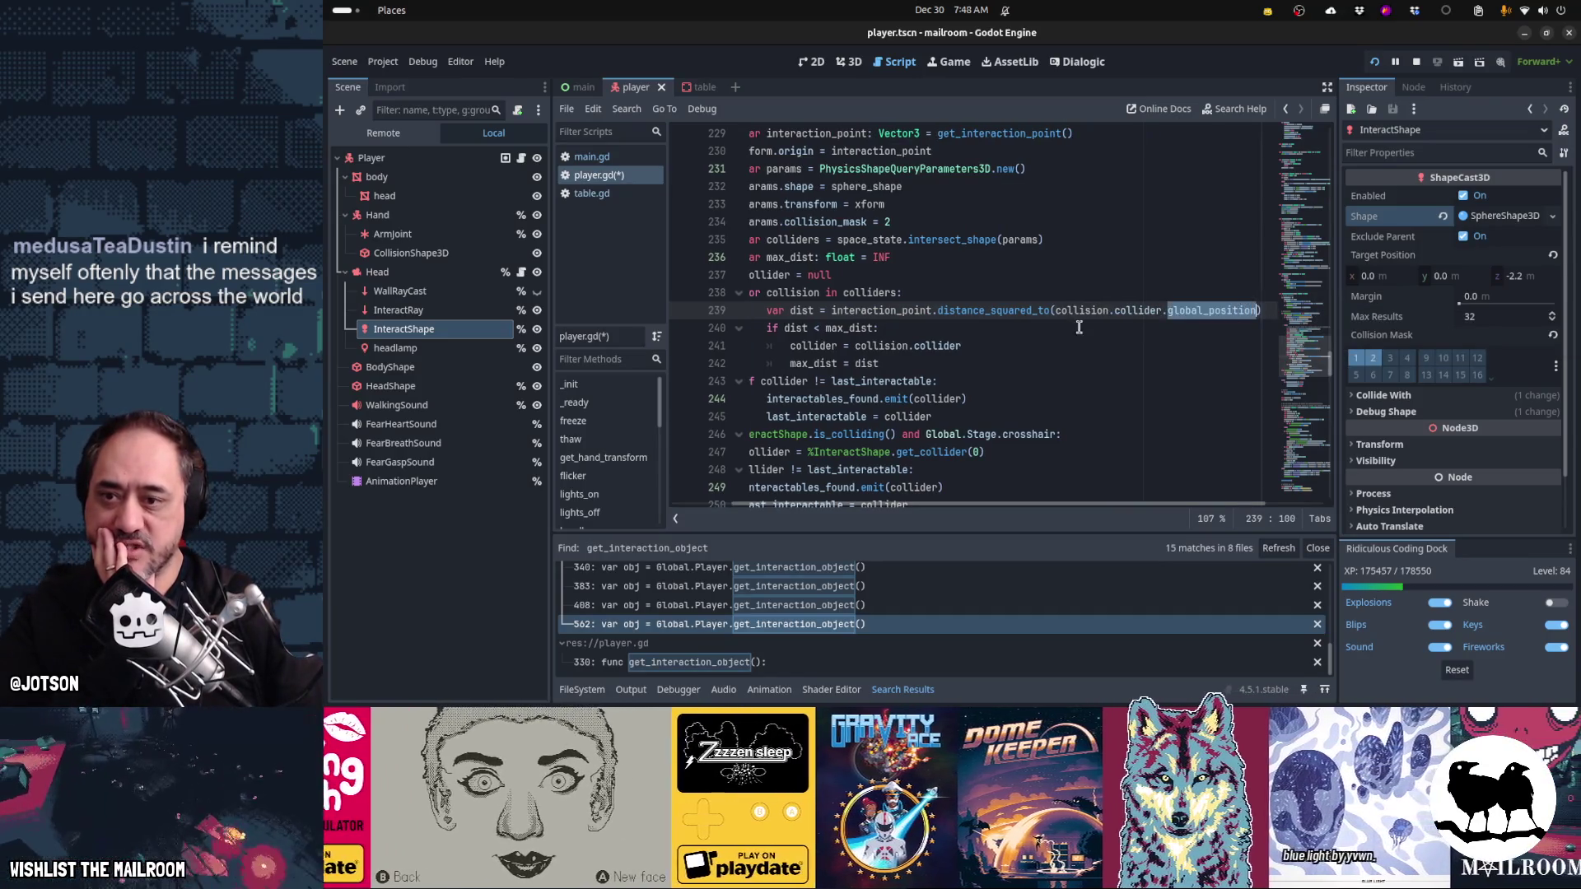
- Change the distance check on line 240 from < to <=
left_click(885, 333)
left_click(813, 329)
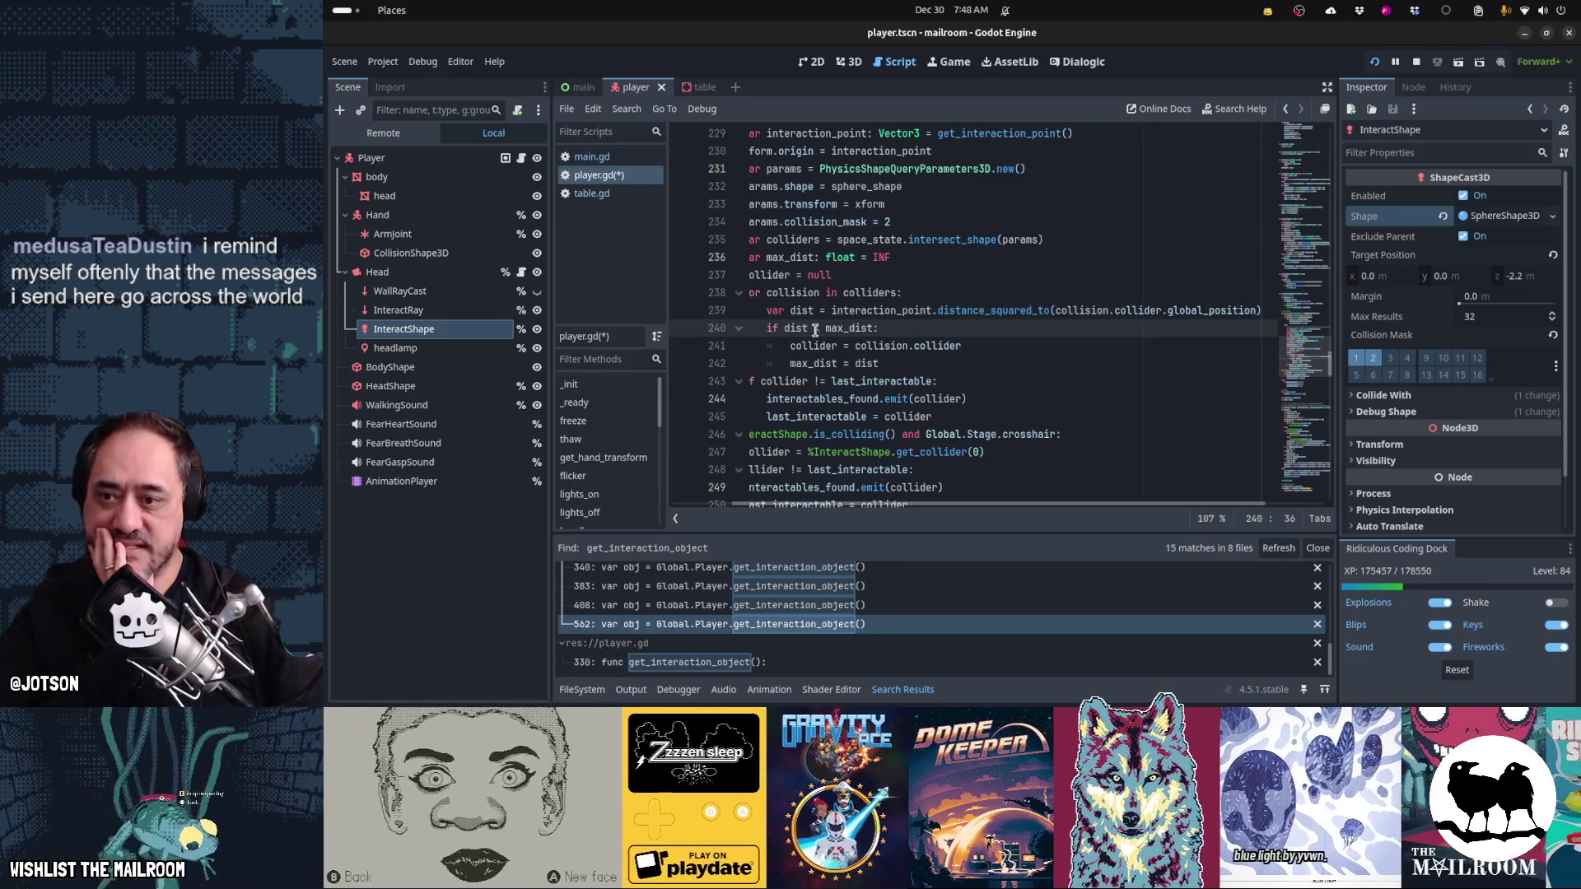
key("Delete")
type("<=")
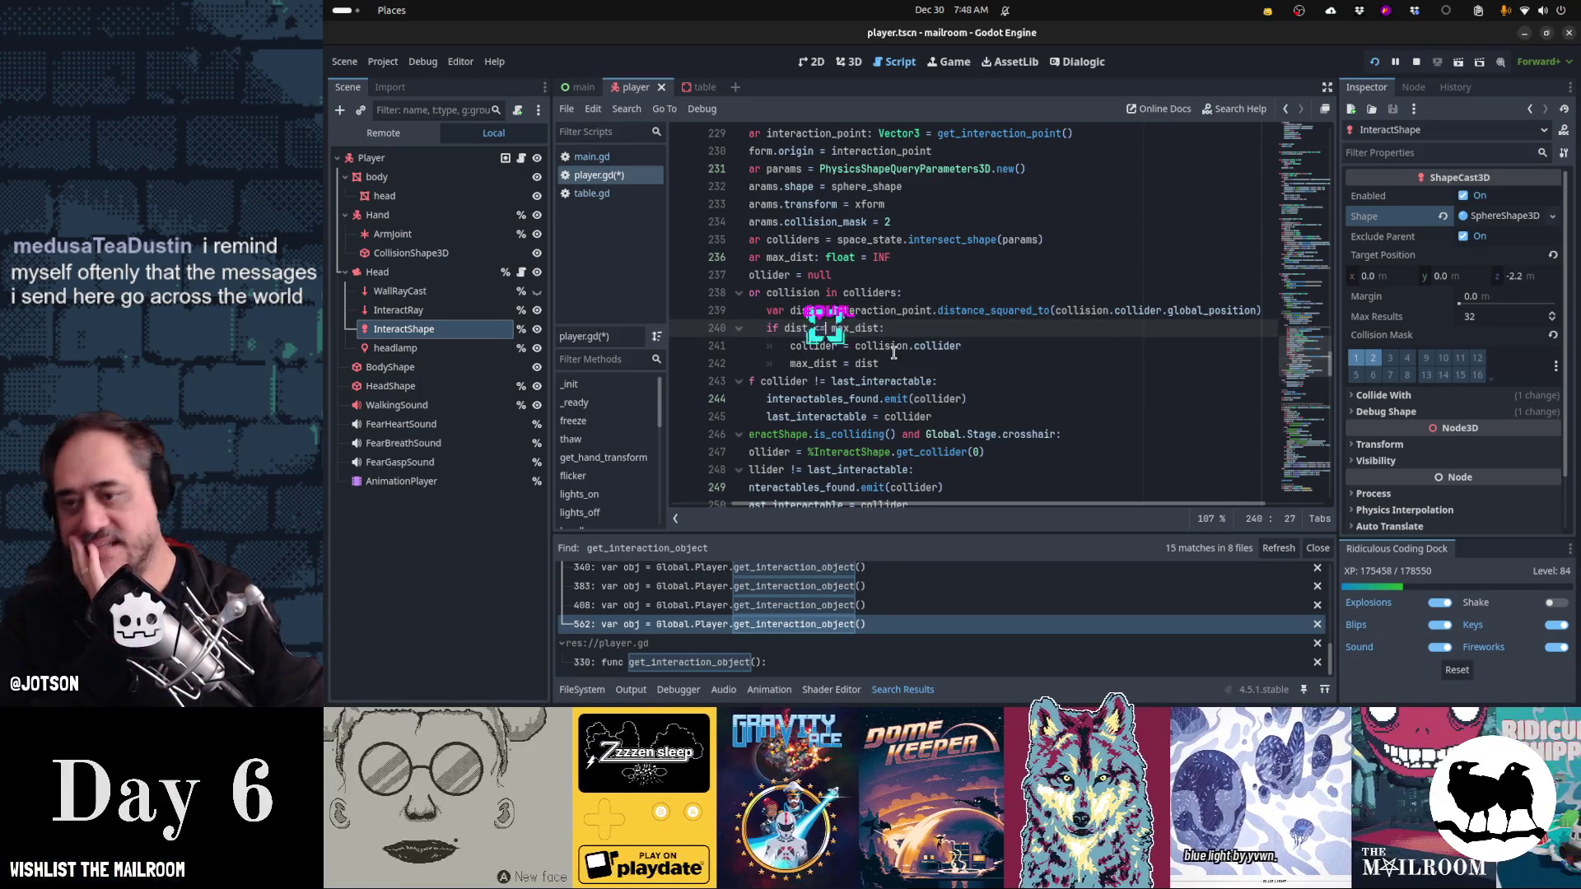
key("Escape")
key("Home")
key("Up")
key("Up")
key("Up")
key("Down")
key("Down")
key("Down")
key("Down")
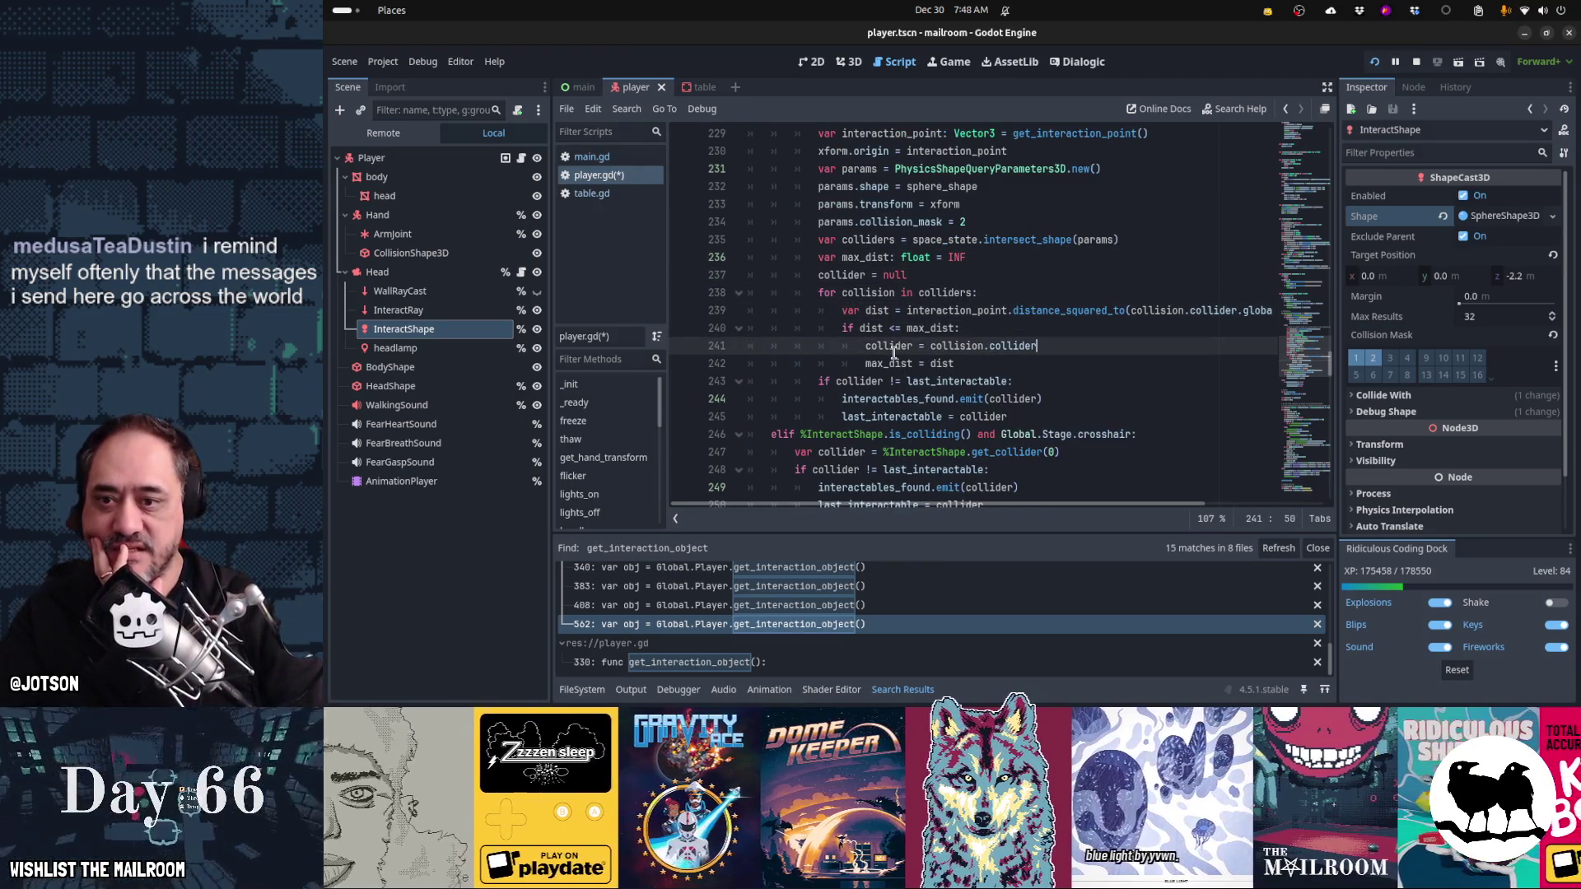
- Review the collider, max_dist and last_interactable lines 241–243
key("shift+Home")
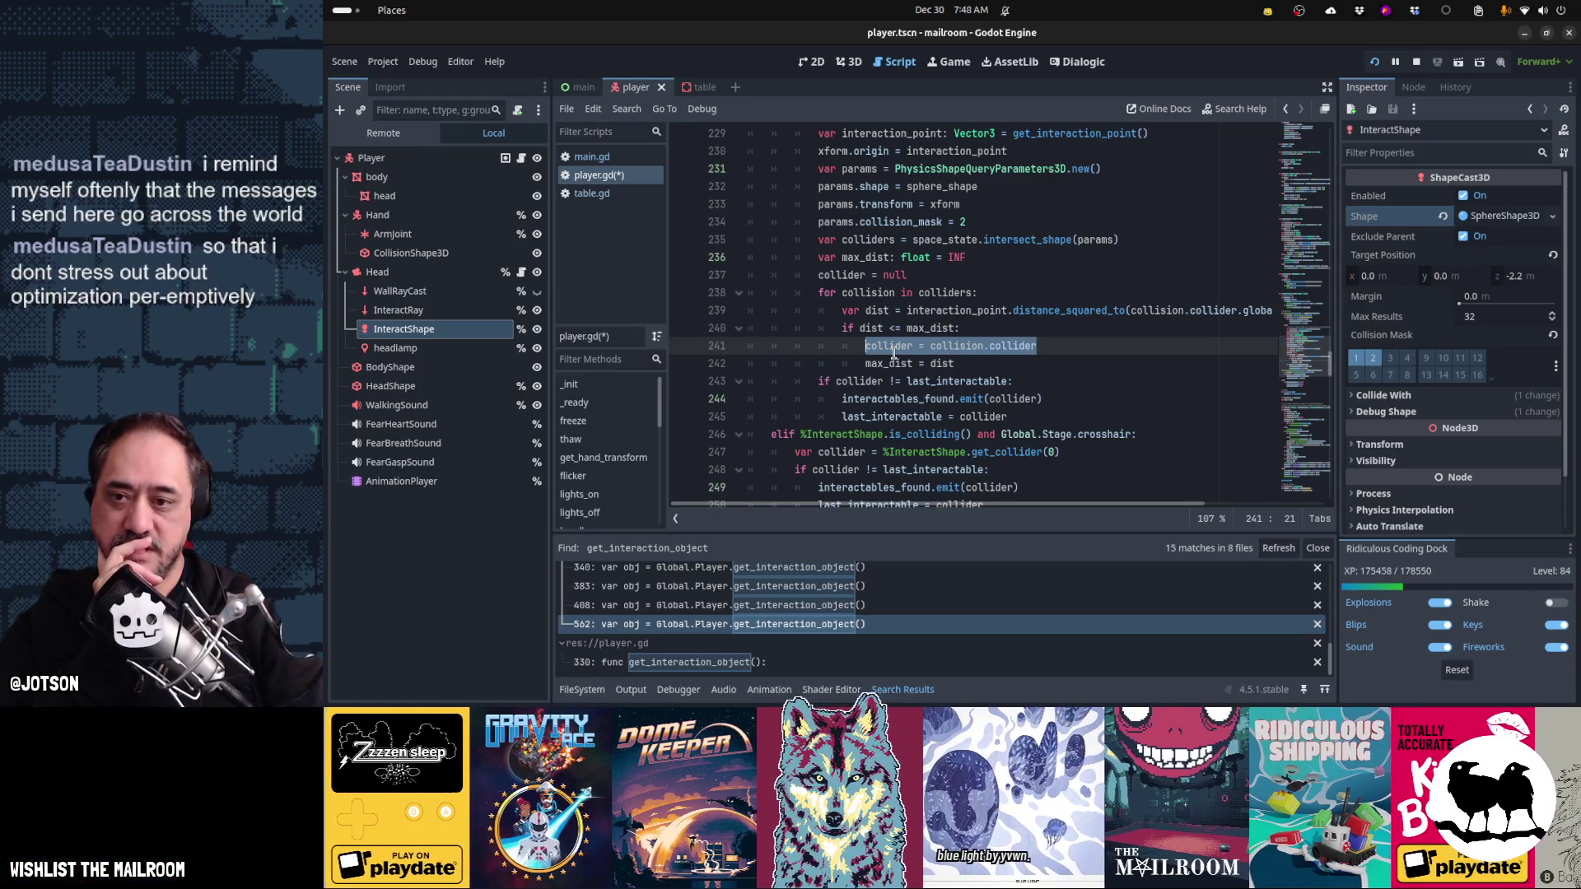
key("Down")
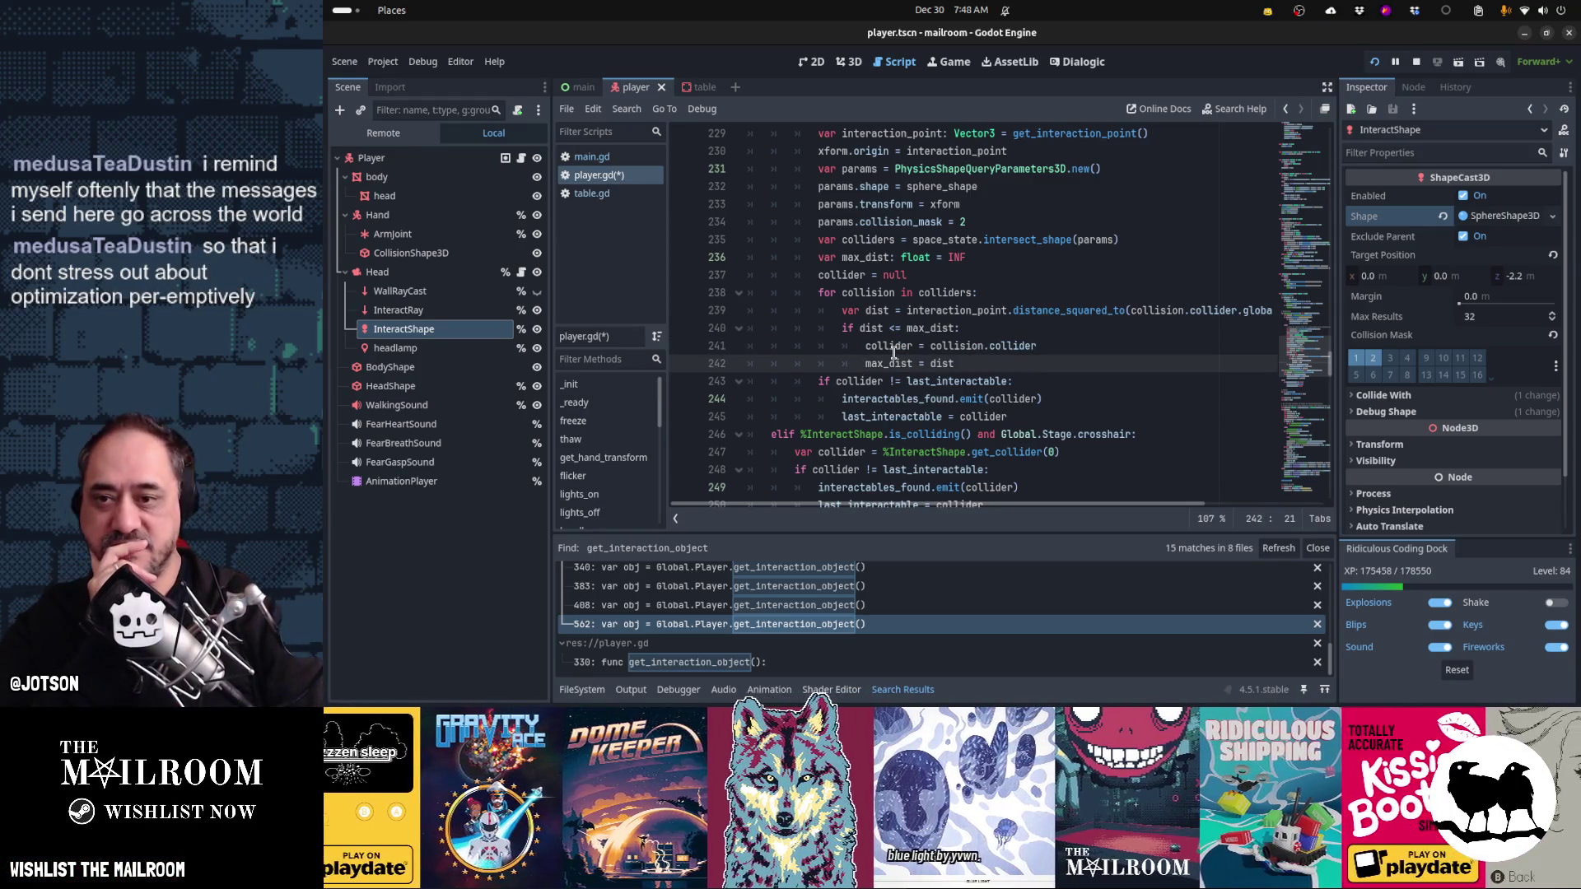
key("Up")
key("Up")
key("Up")
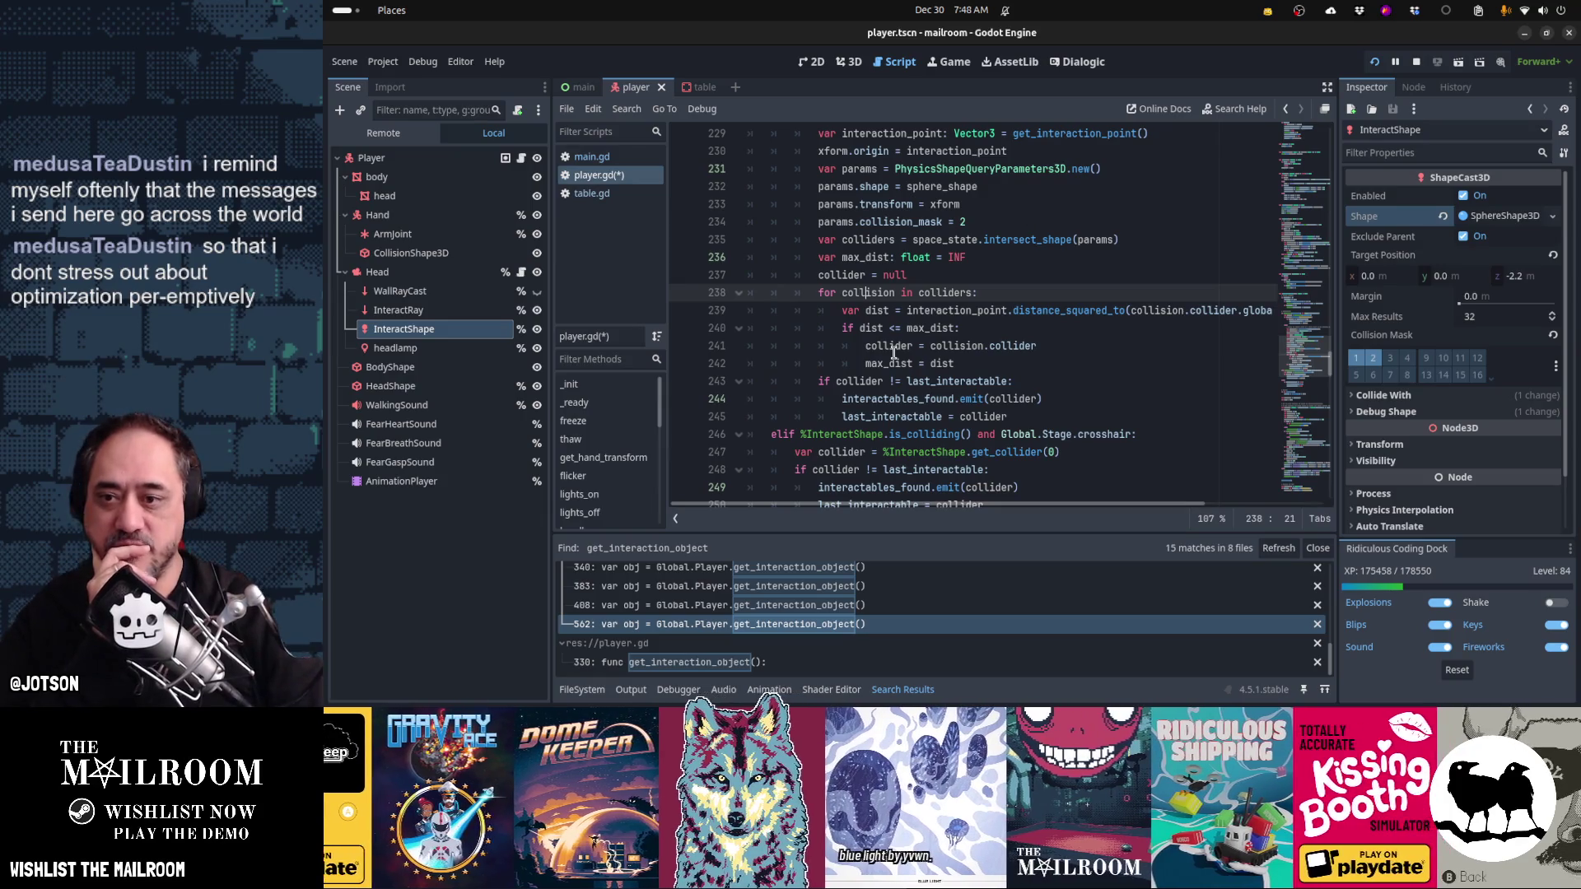
key("Down")
key("Down")
key("Down")
key("ctrl+shift+Right")
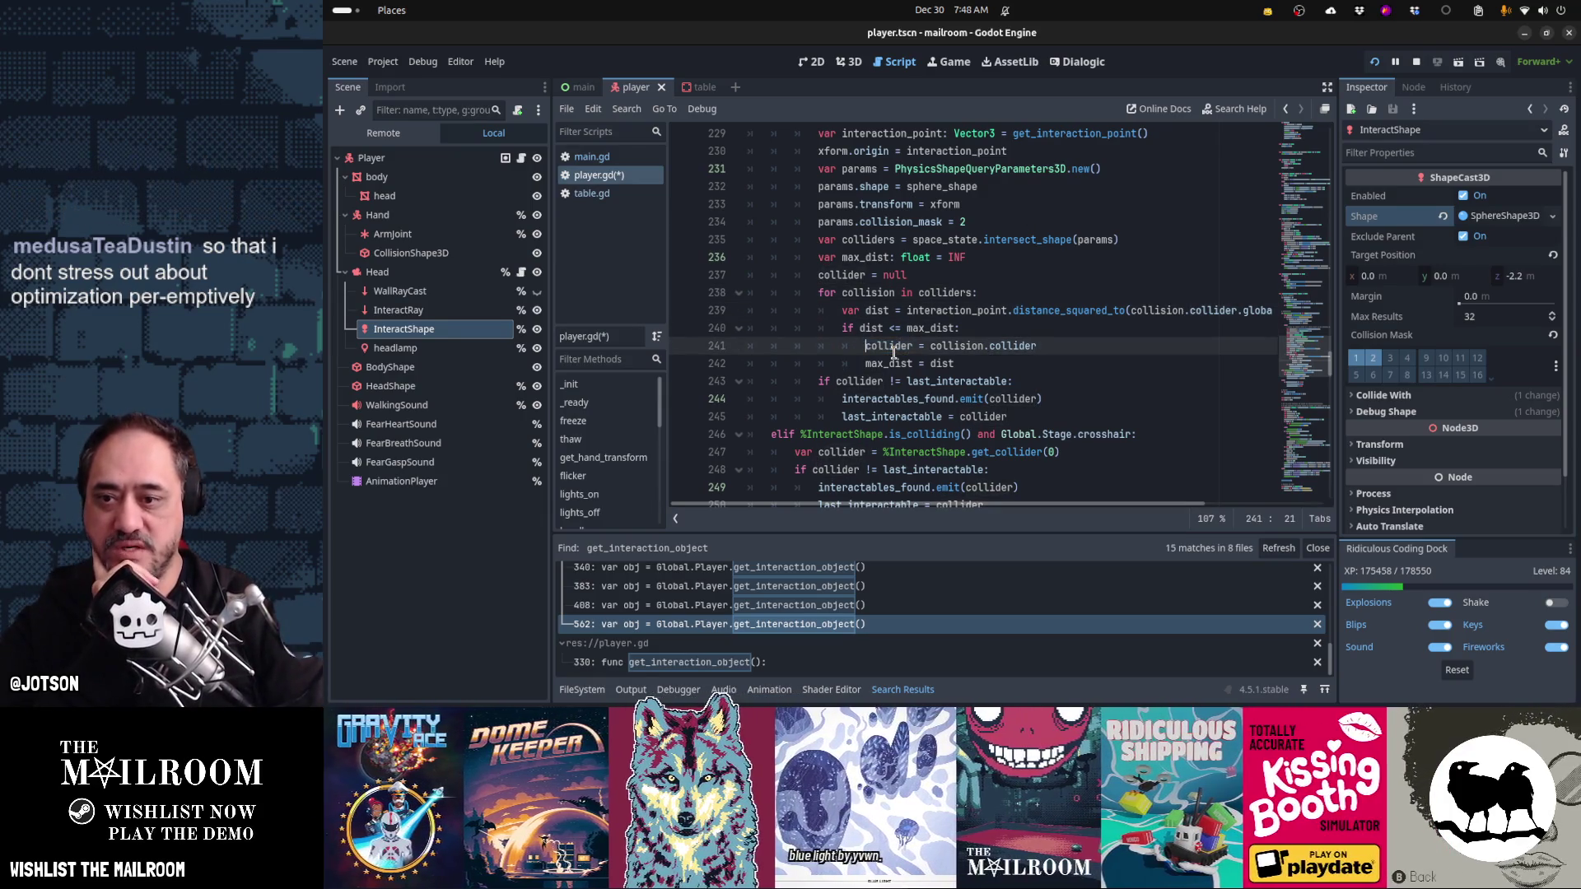
key("Down")
key("Down")
key("ctrl+Left")
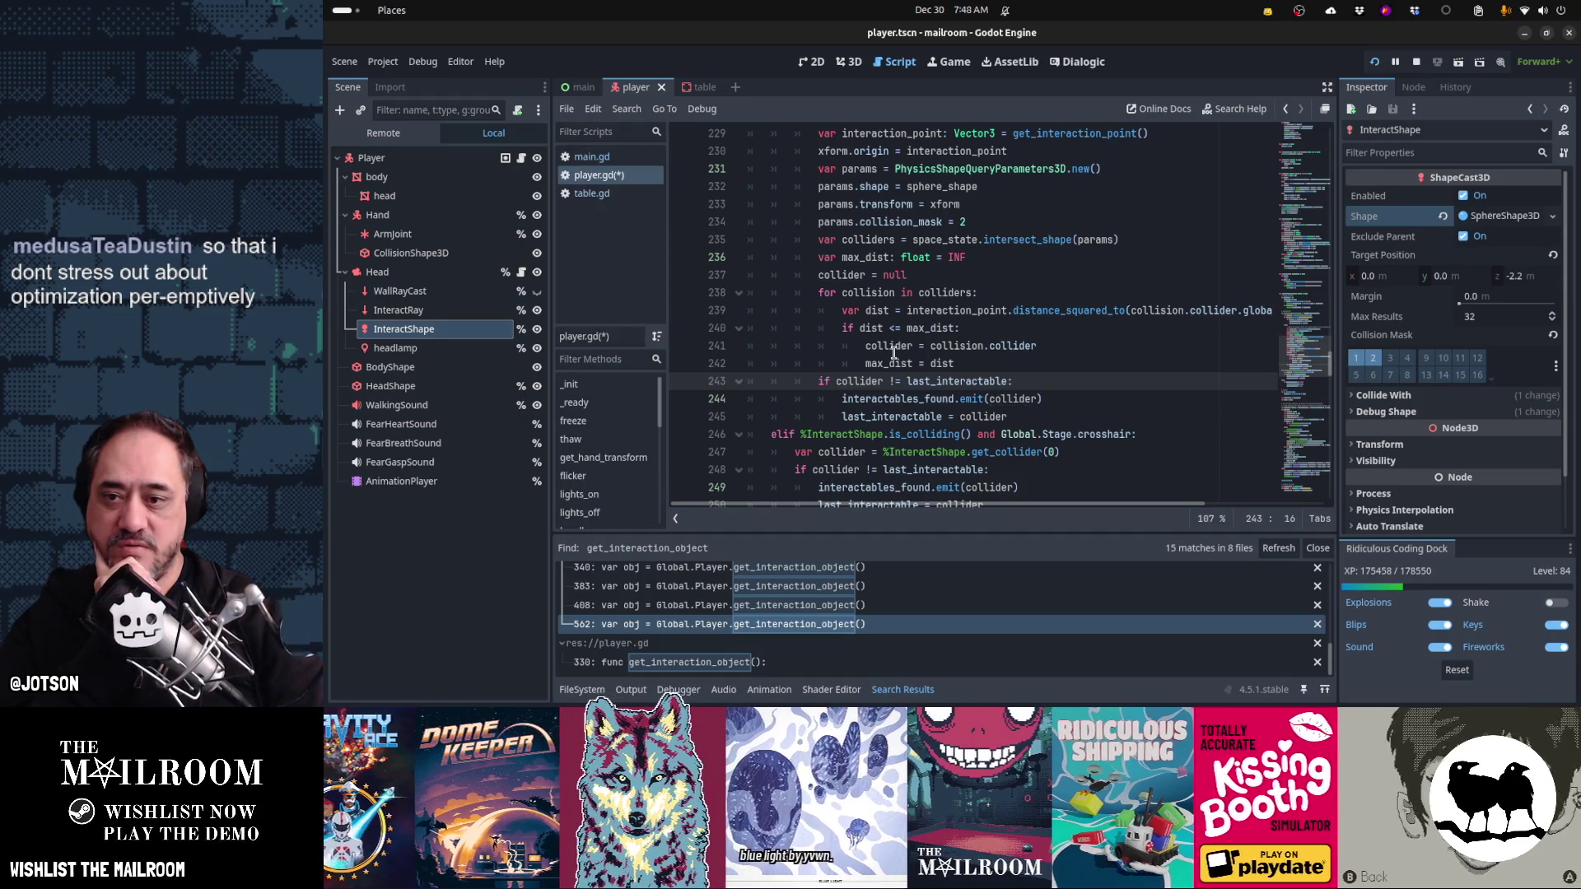
key("ctrl+Right")
key("ctrl+Right")
key("ctrl+Right")
key("ctrl+shift+Left")
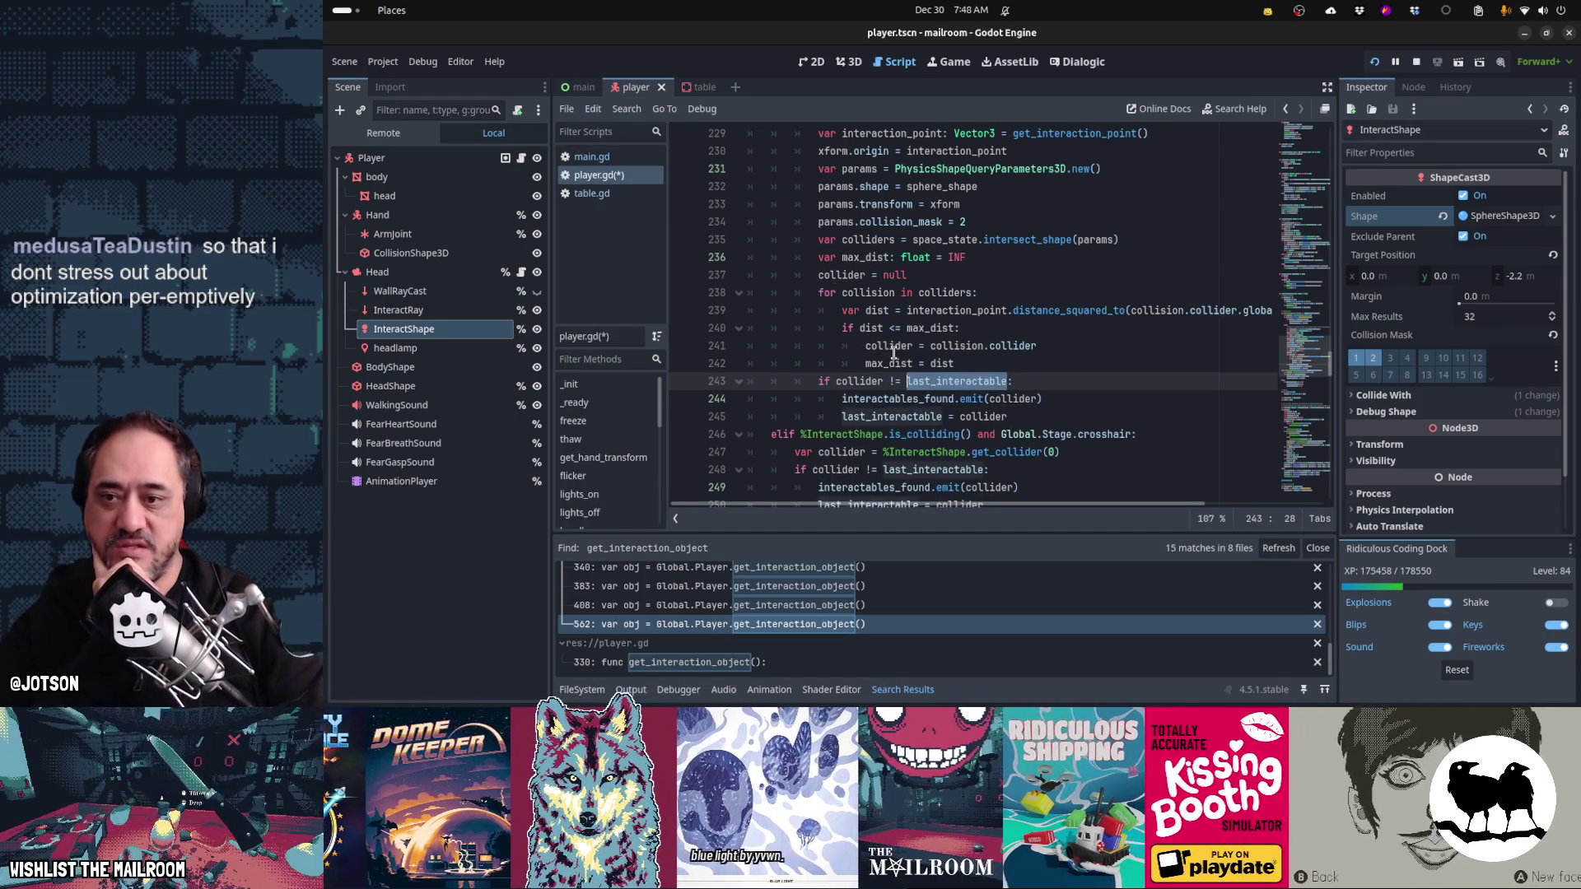
key("Home")
key("Home")
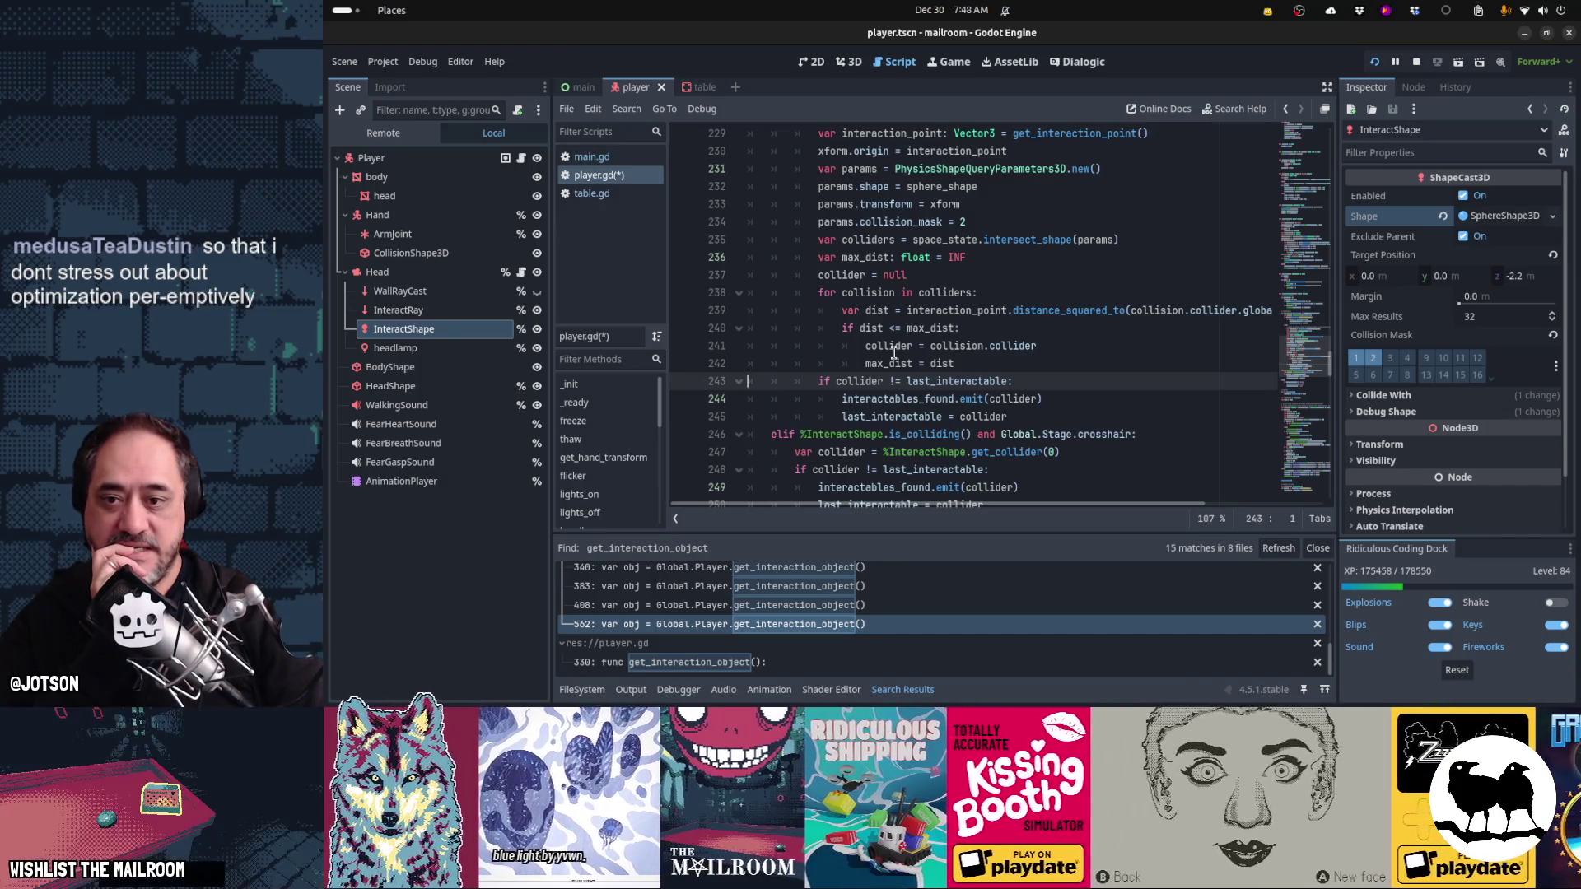
- Save player.gd and run the project with F5
key("Down")
key("Down")
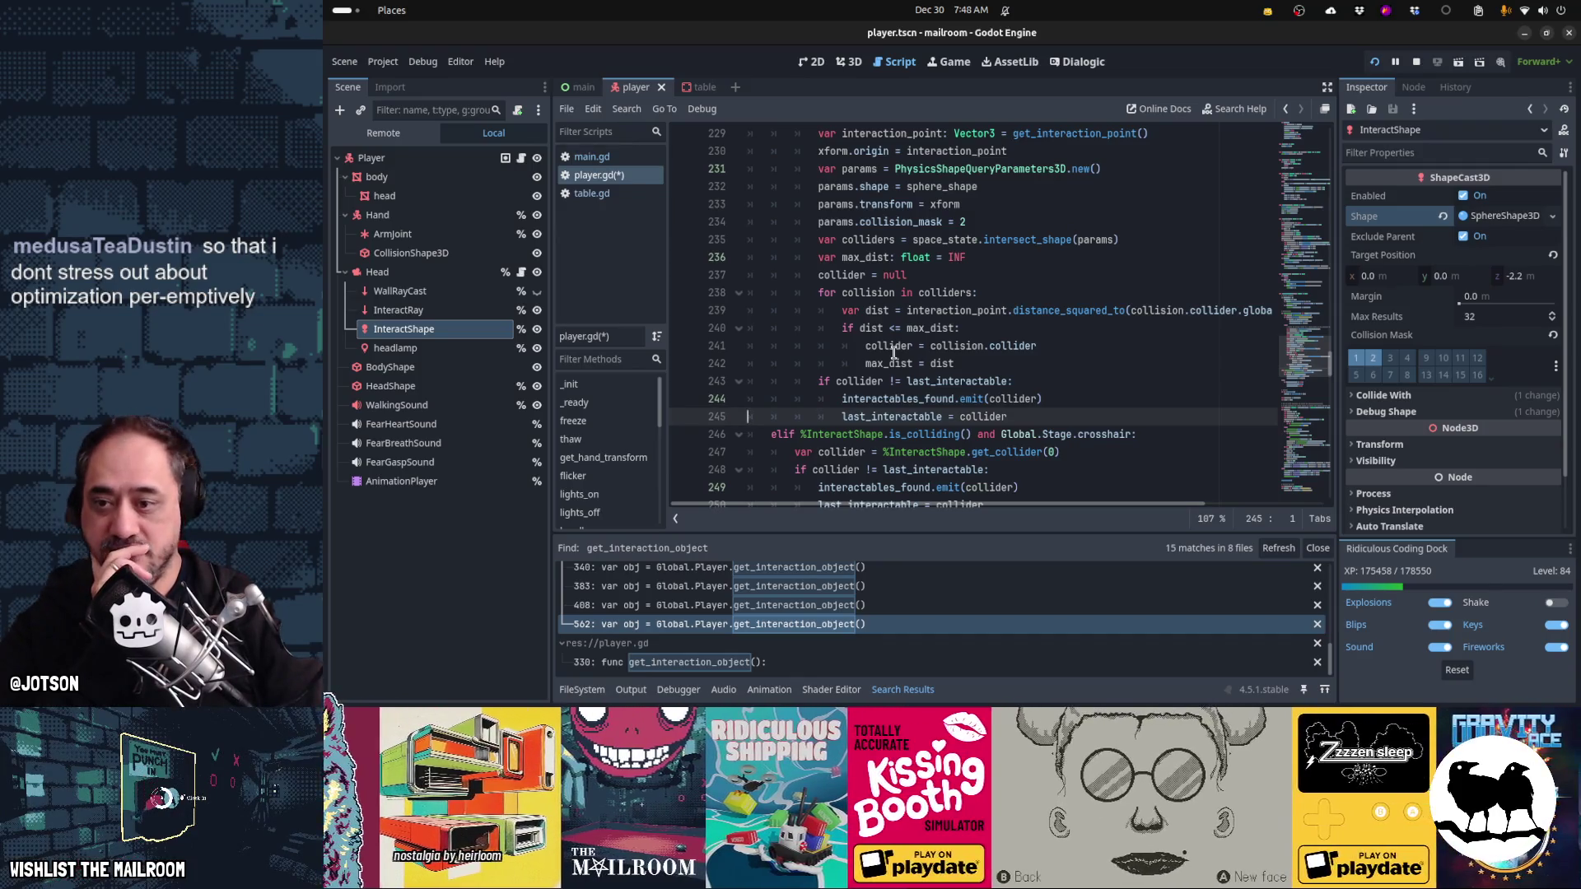
key("Down")
key("Down")
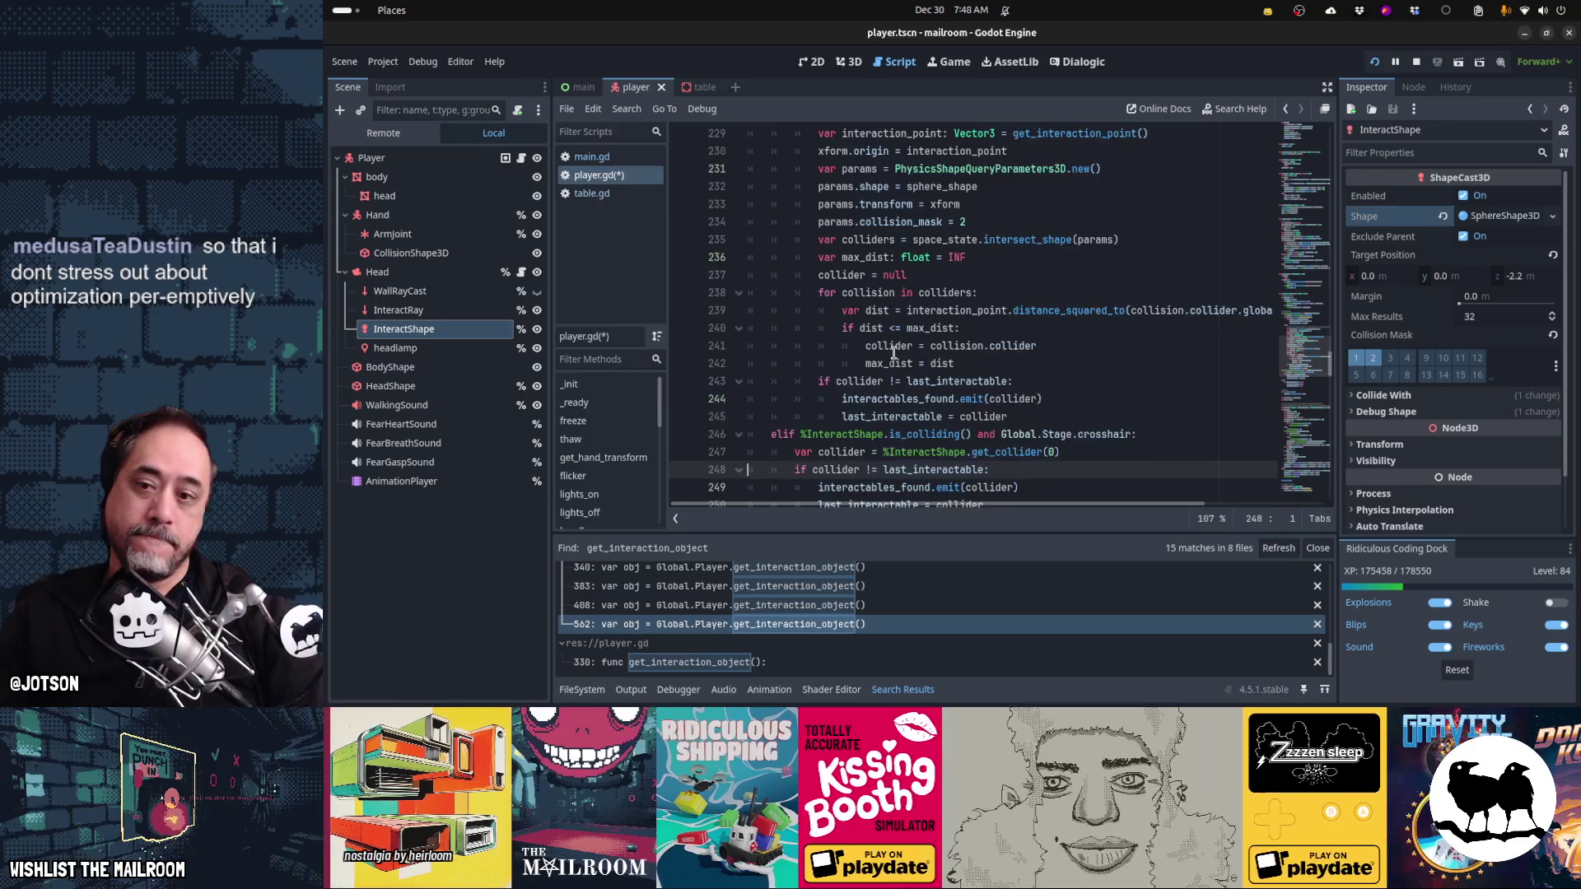
scroll(894, 352, "up", 1)
key("Up")
key("Up")
key("Up")
key("Up")
key("Up")
key("Up")
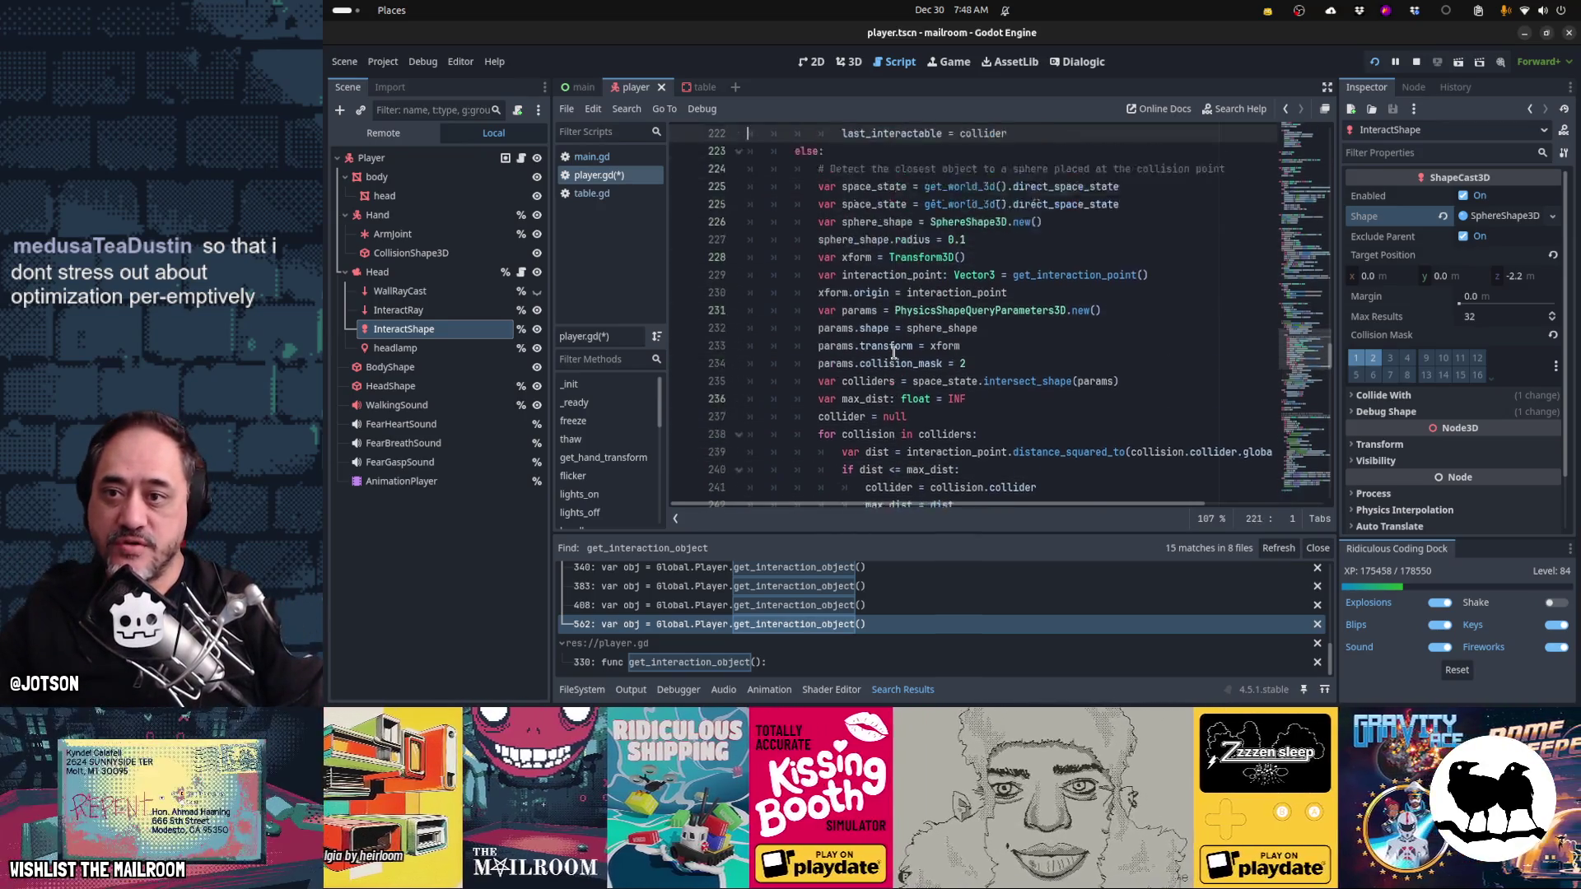
key("Down")
key("Down")
key("Down")
key("Down")
key("Down")
key("Down")
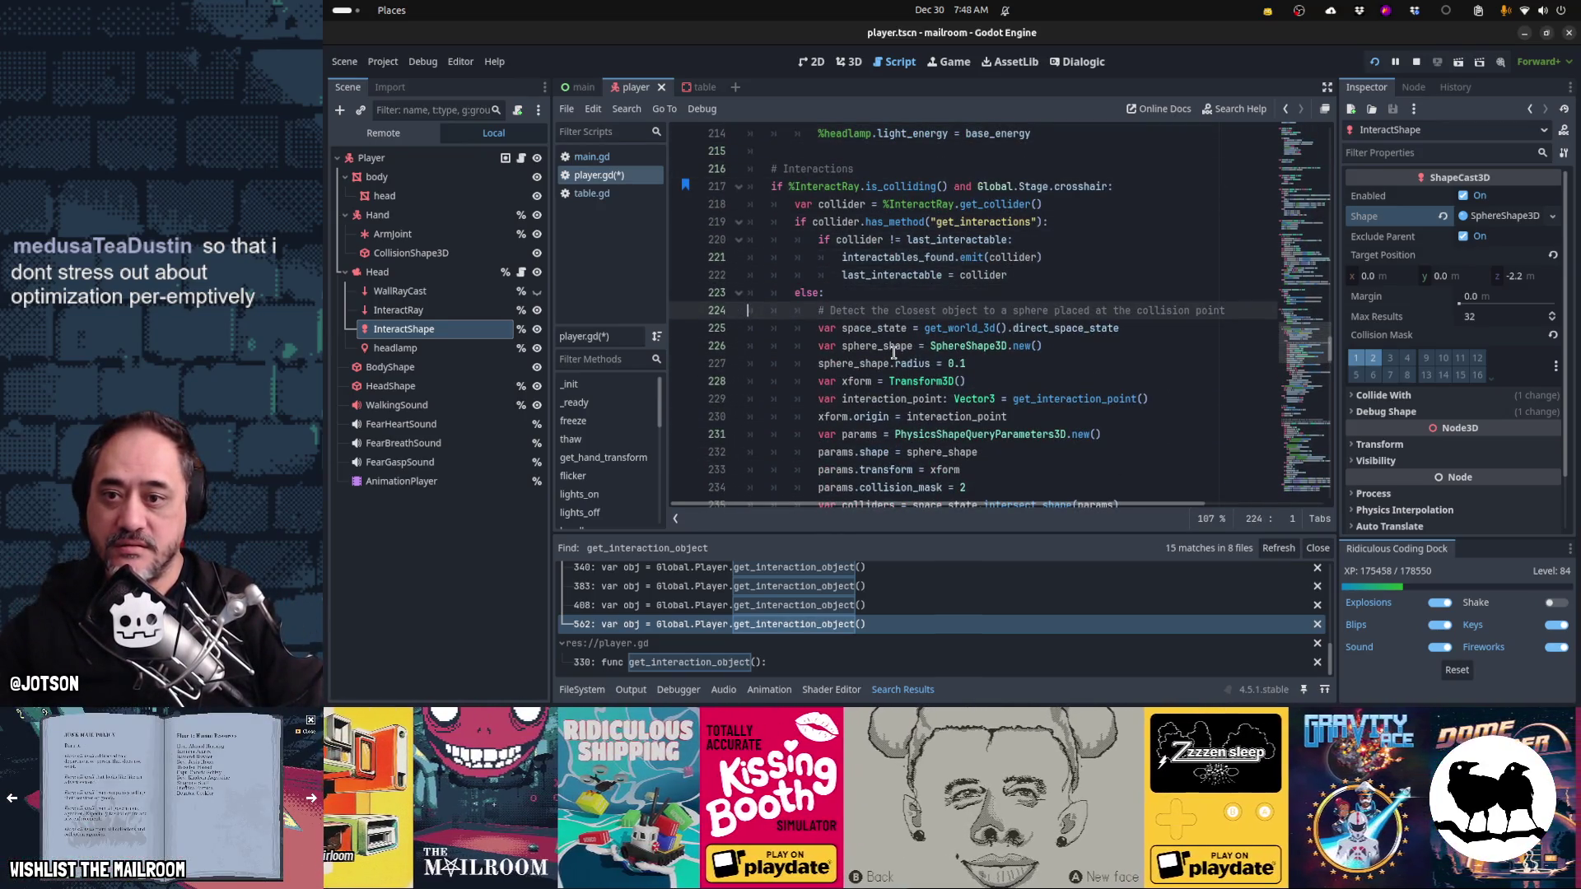
key("ctrl+s")
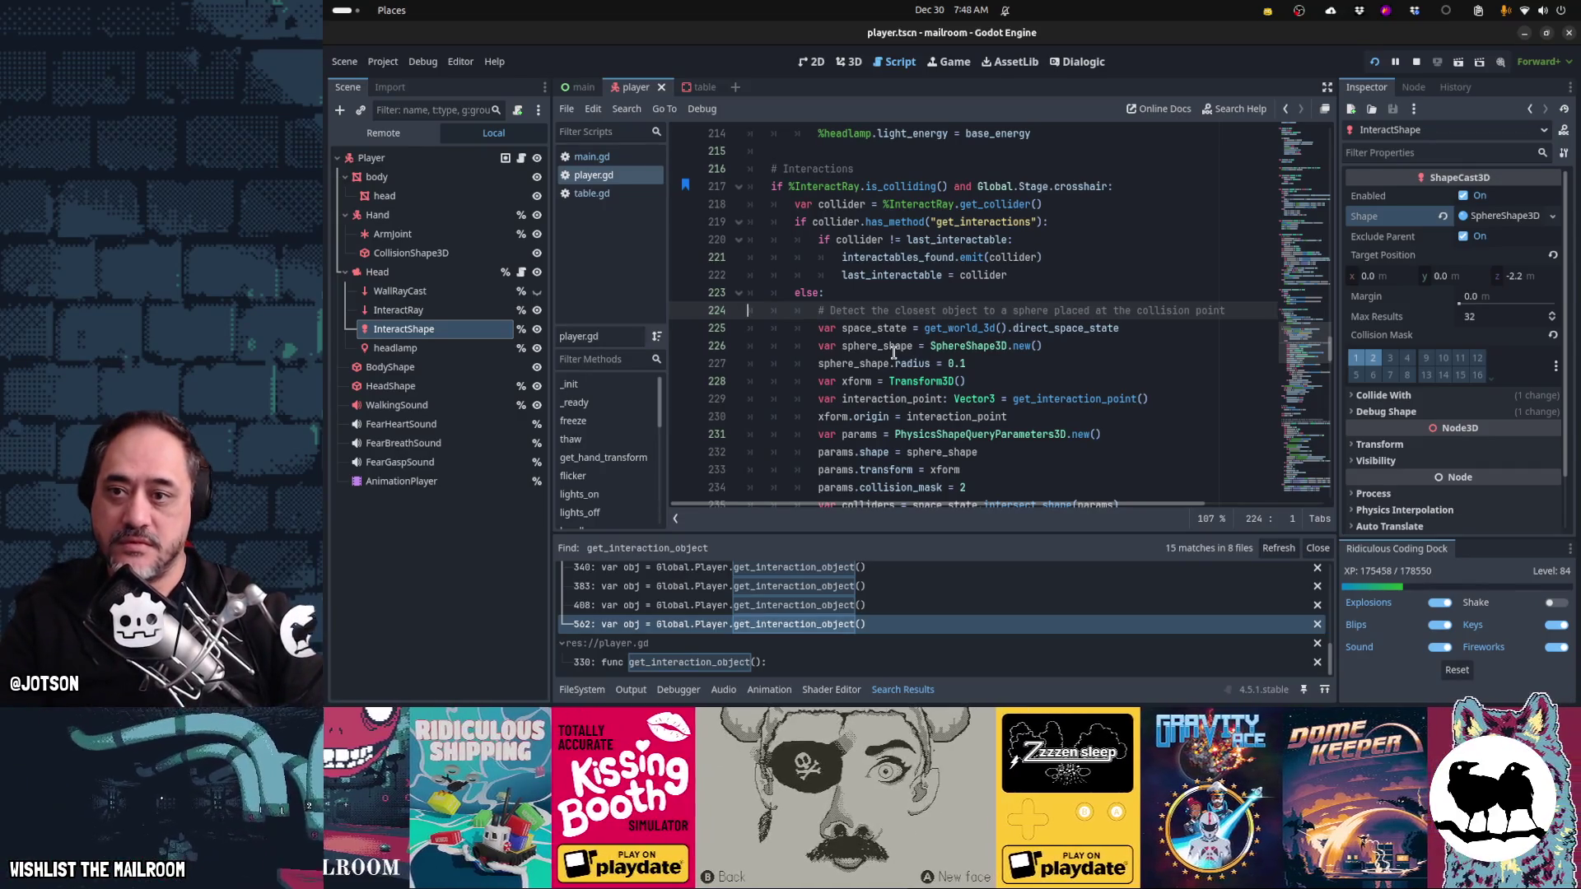
key("F5")
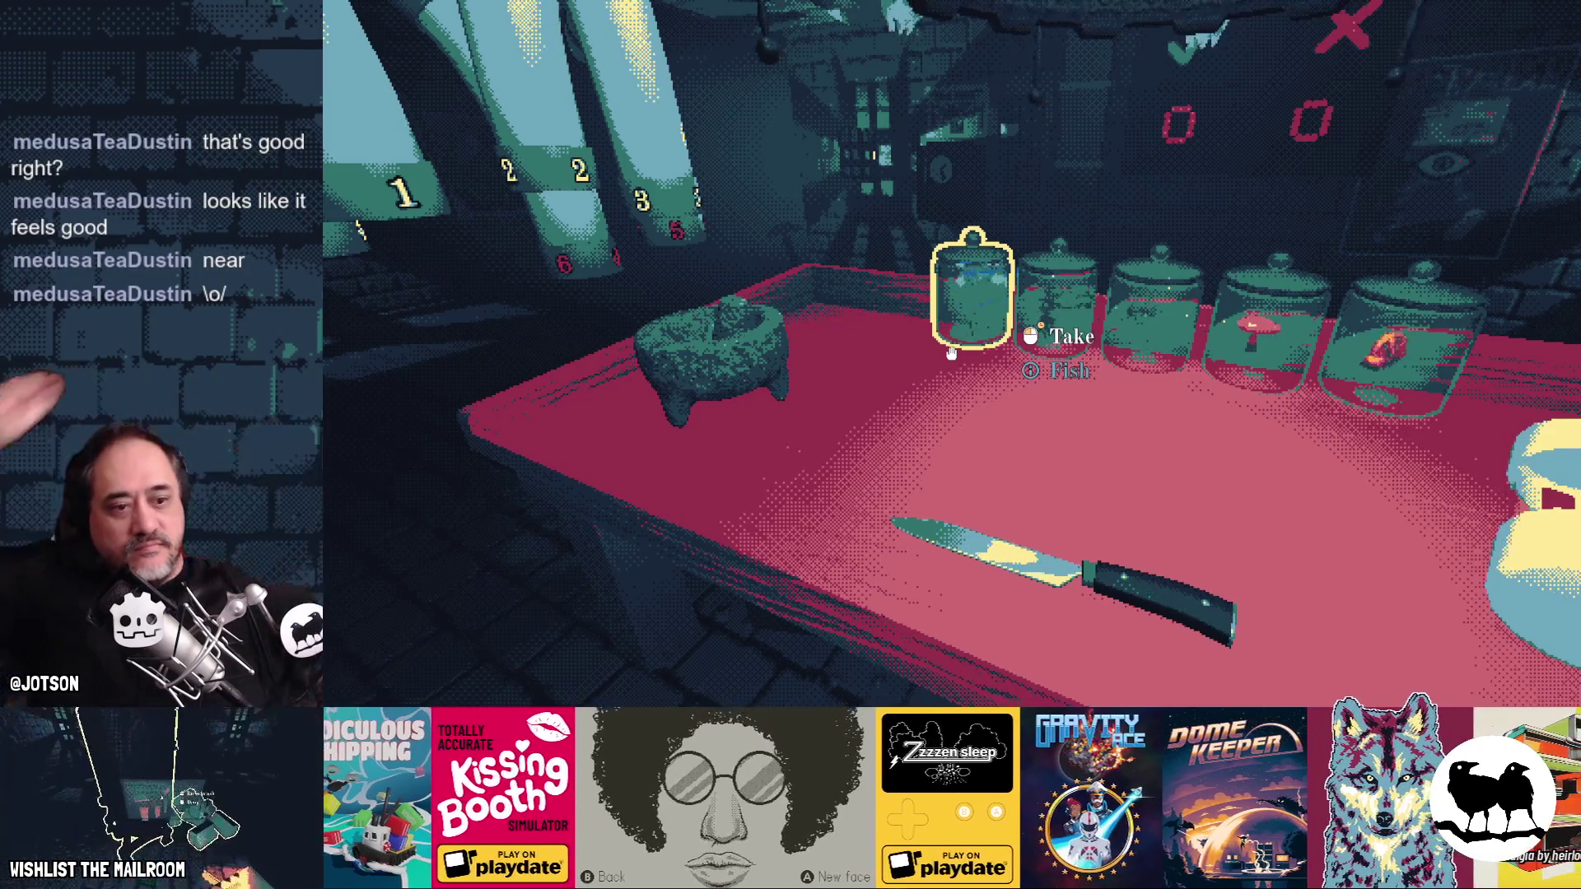
- Leave the running game test and return to the player.gd editor
key("alt+Tab")
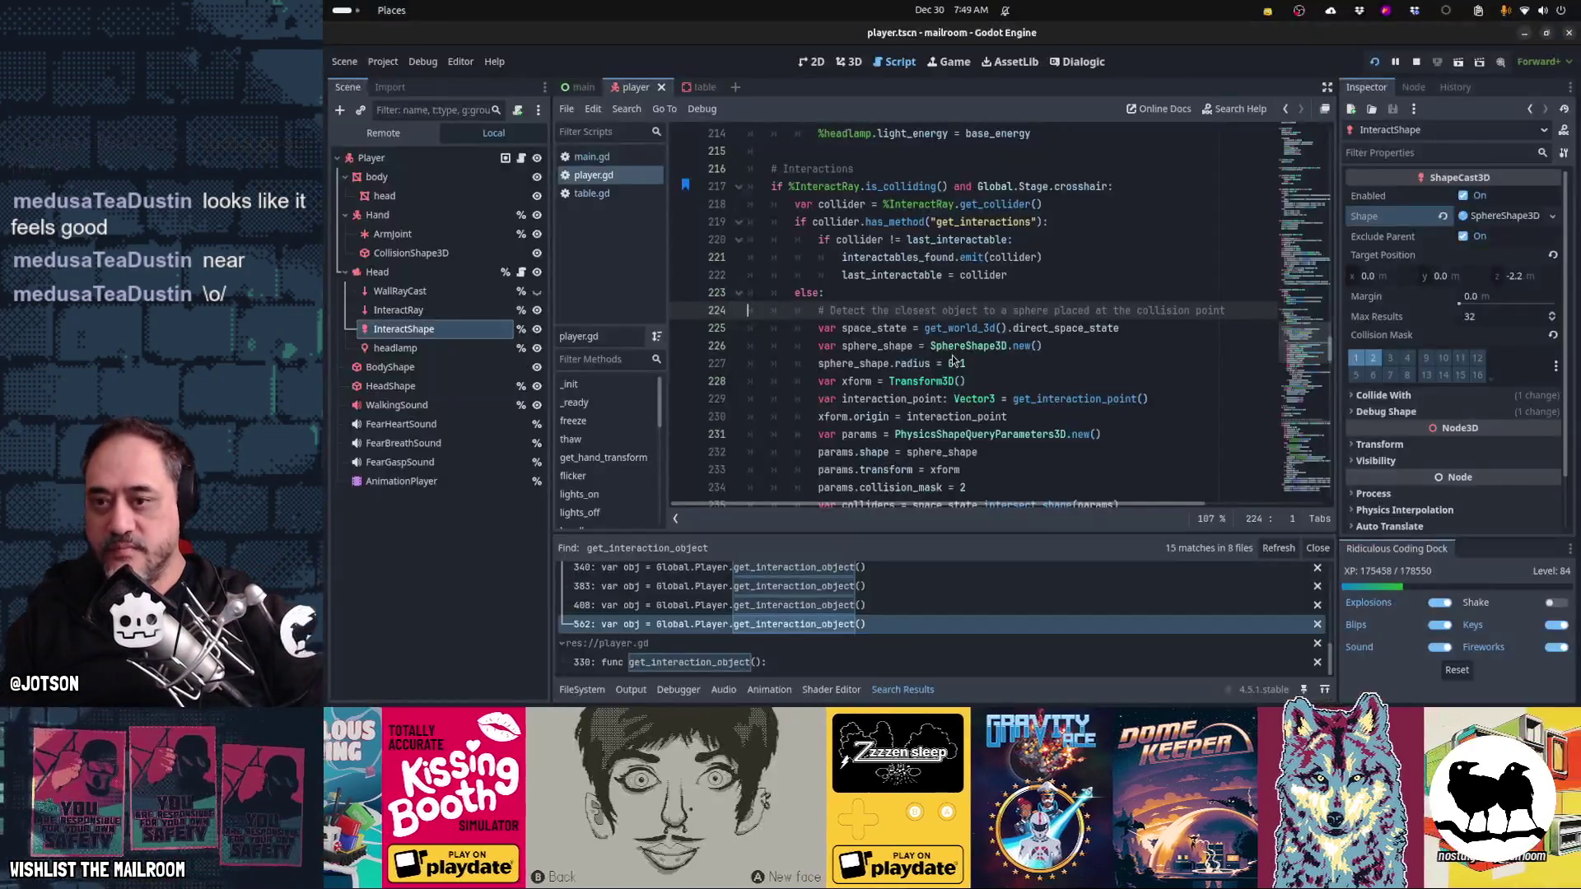
- Search player.gd for '.1' and step through each 0.1 match
left_click(953, 359)
key("ctrl+f")
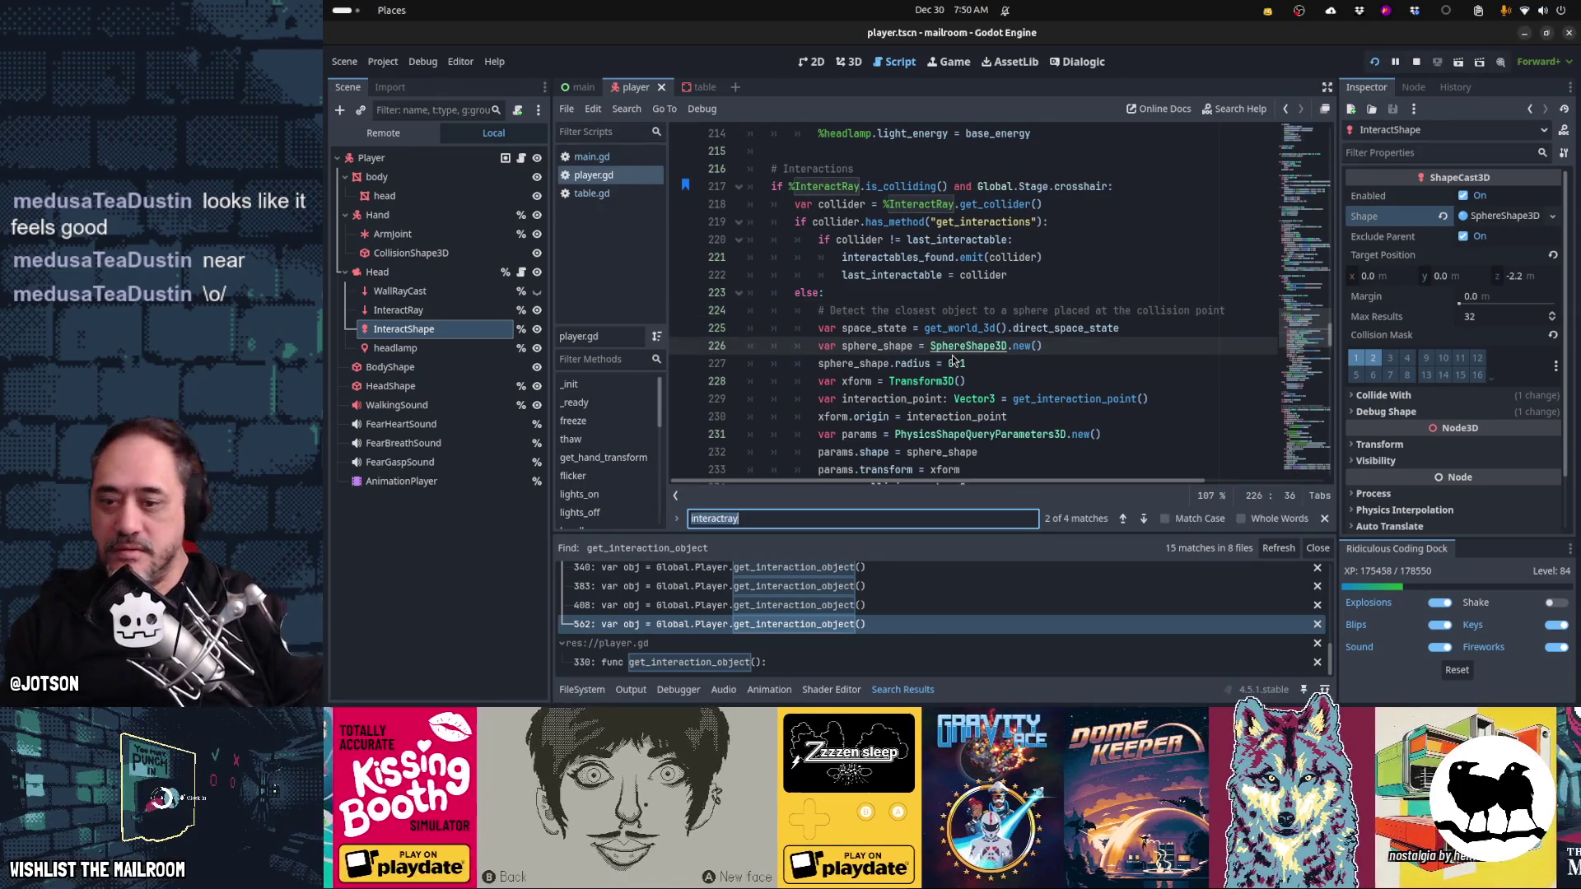
type(".1")
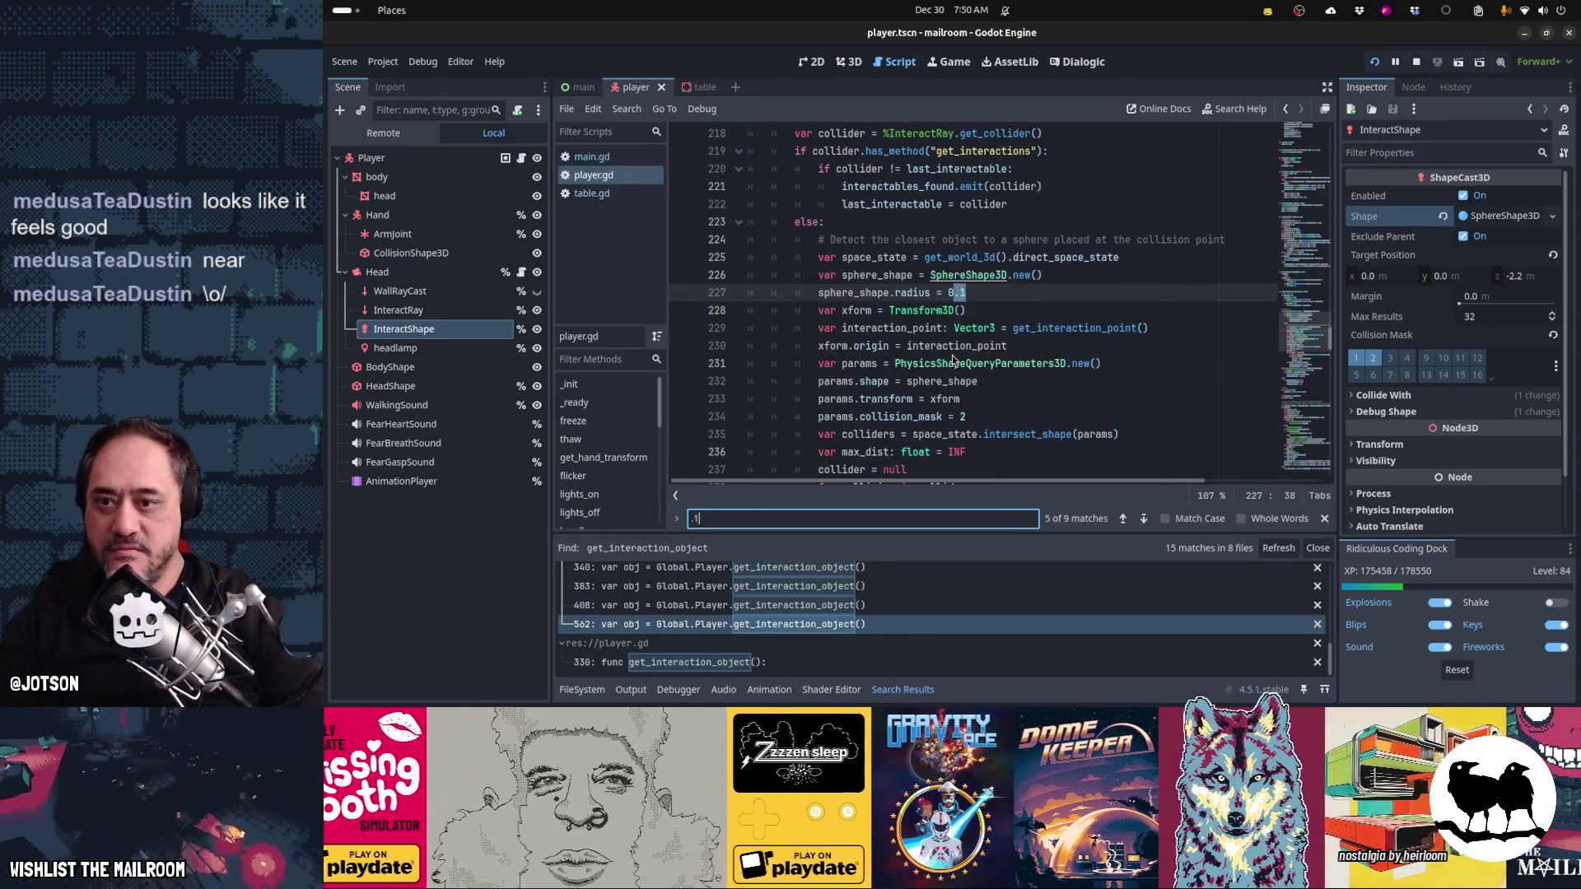
key("Return")
key("Return")
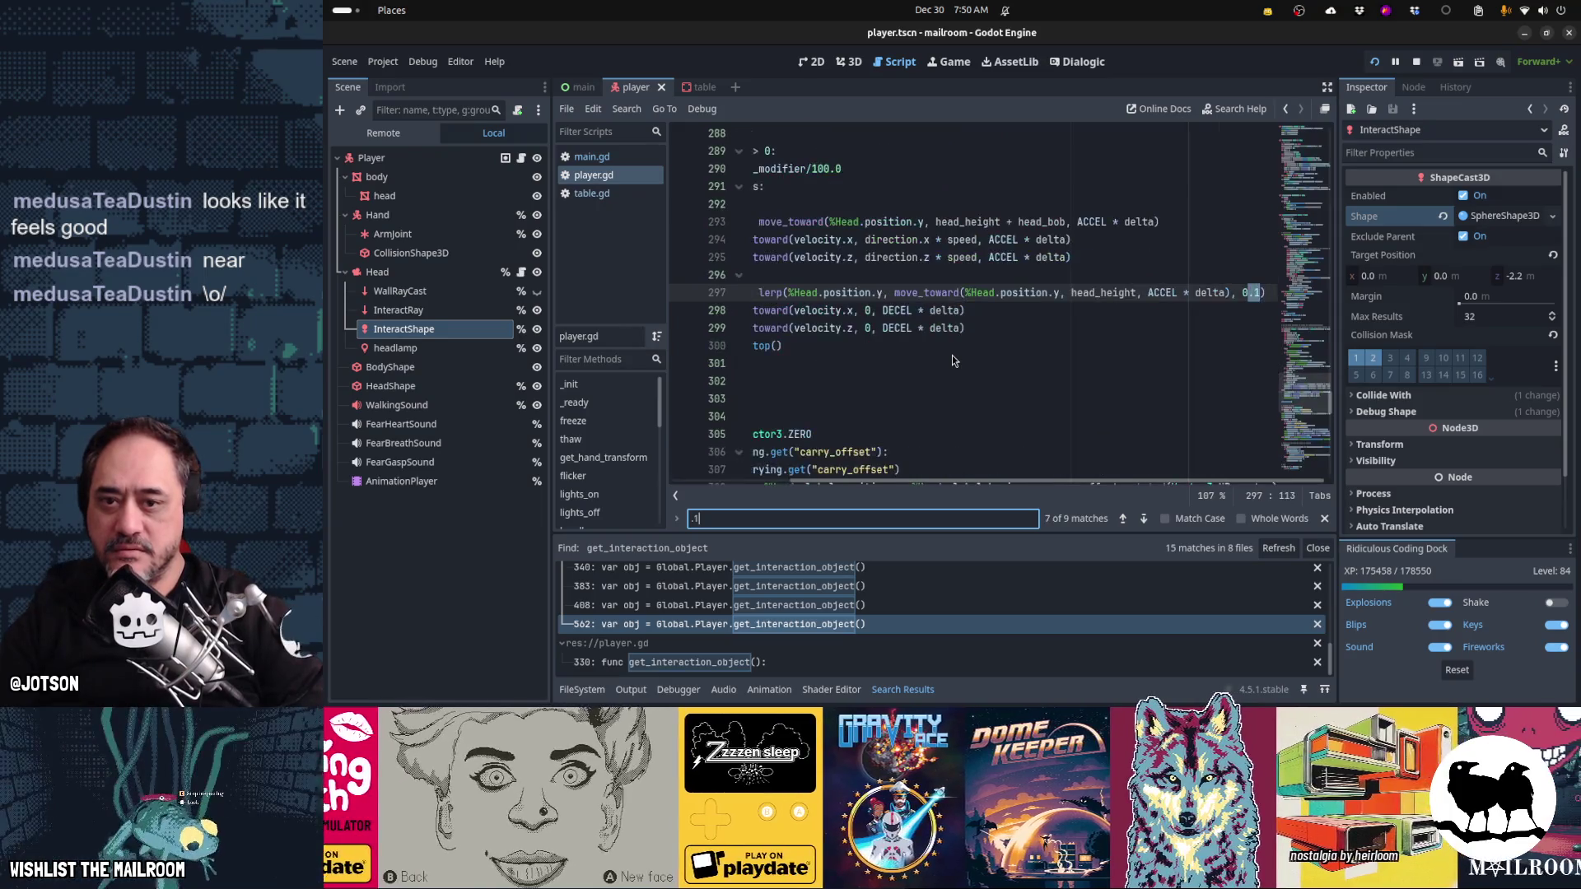
key("Return")
key("Return")
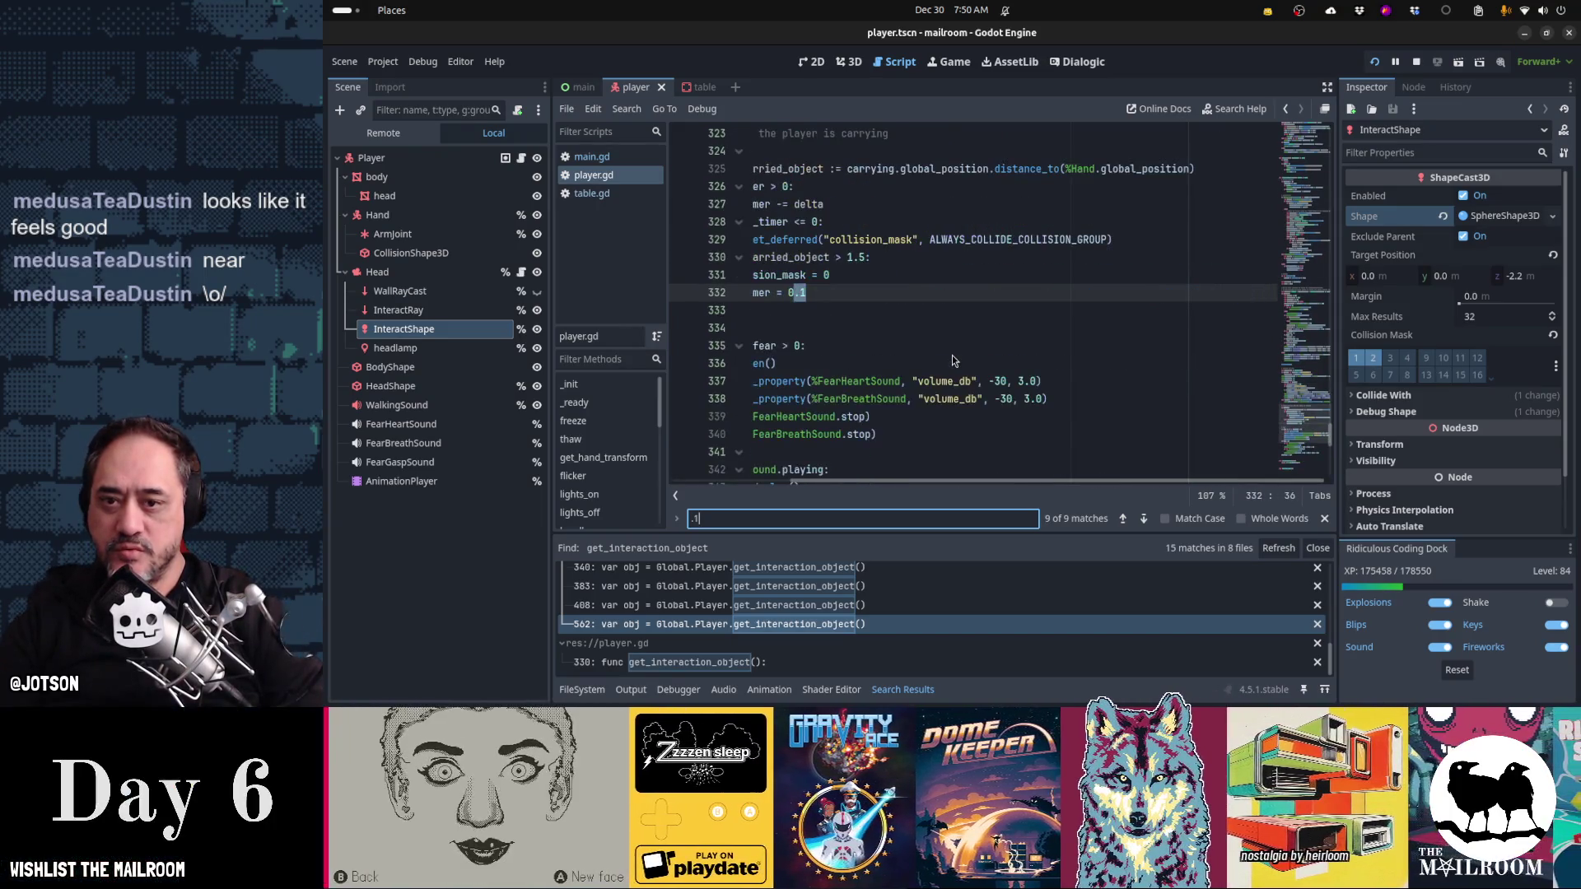
key("Escape")
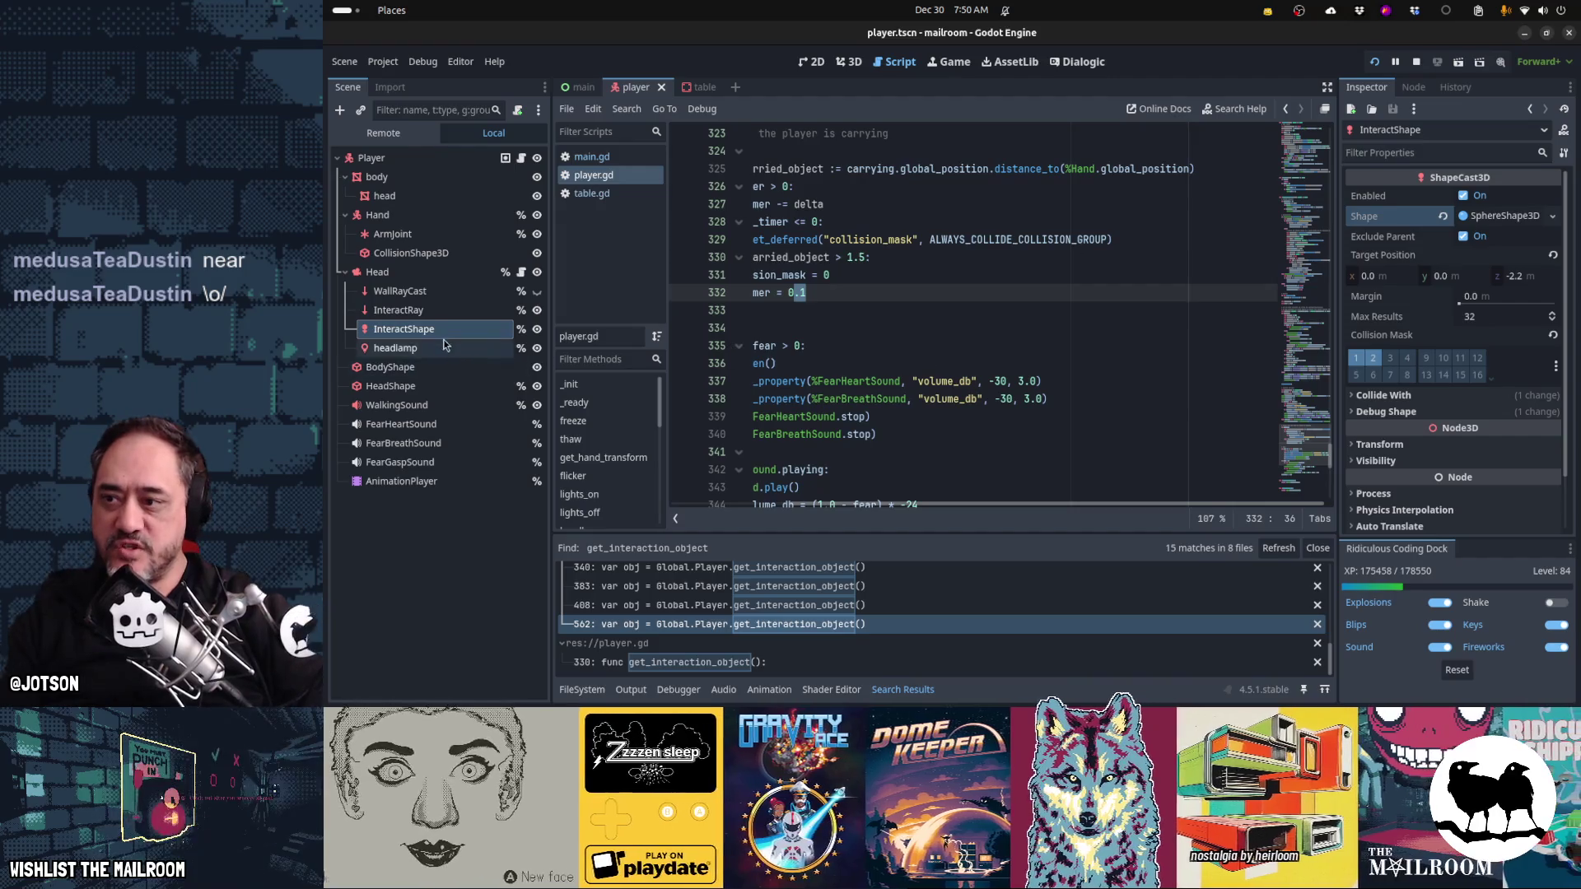
- Expand InteractShape's SphereShape3D to view its 0.1 m radius, then return to bookmarked line 217
left_click(434, 328)
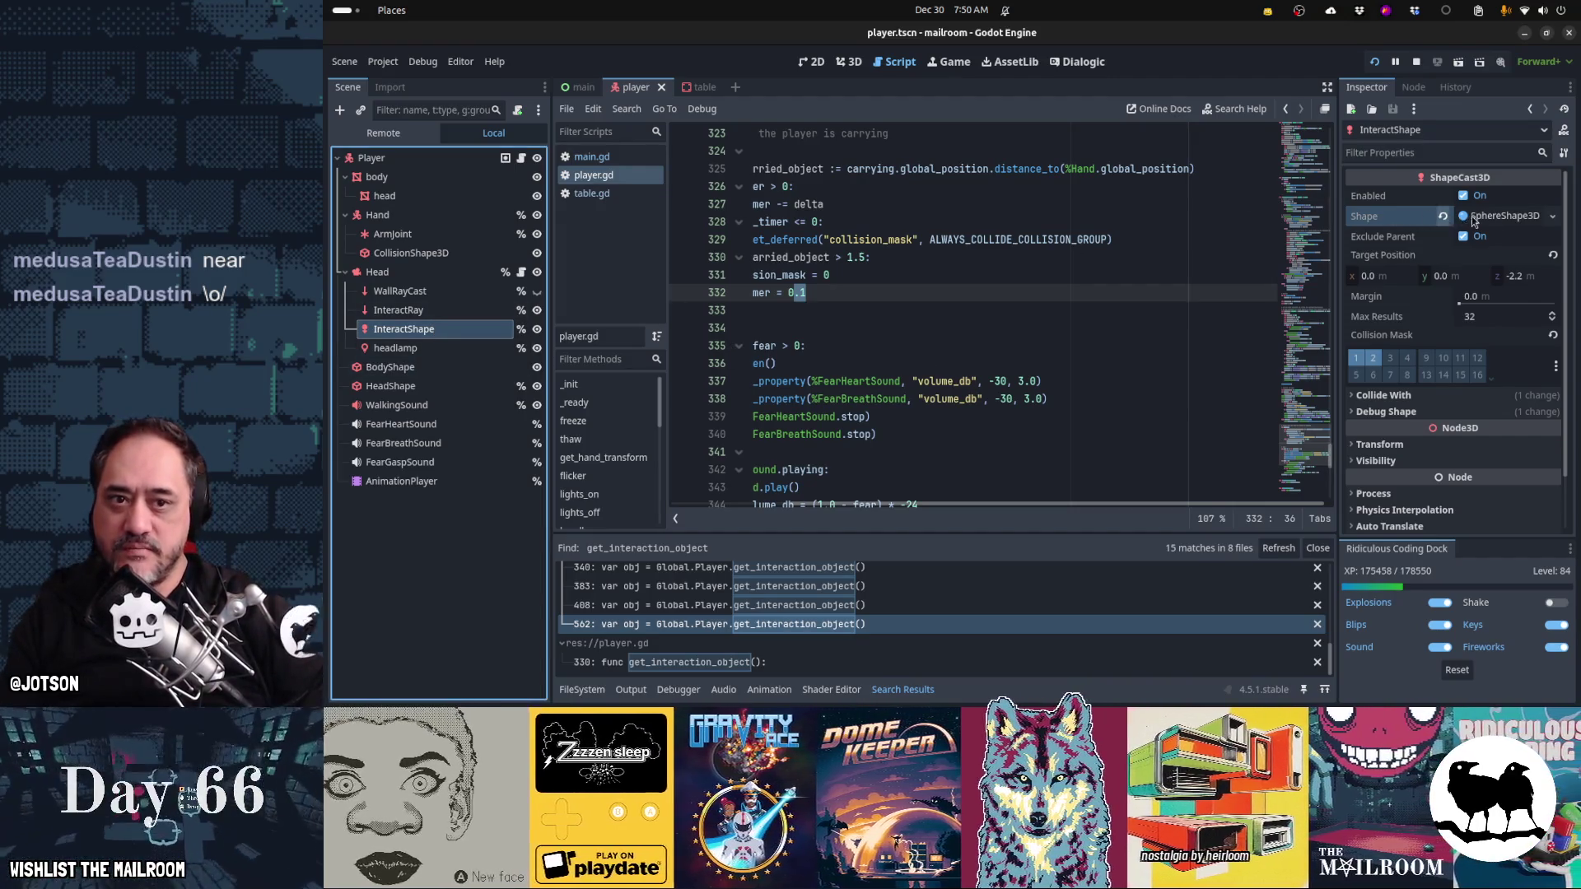
left_click(1491, 217)
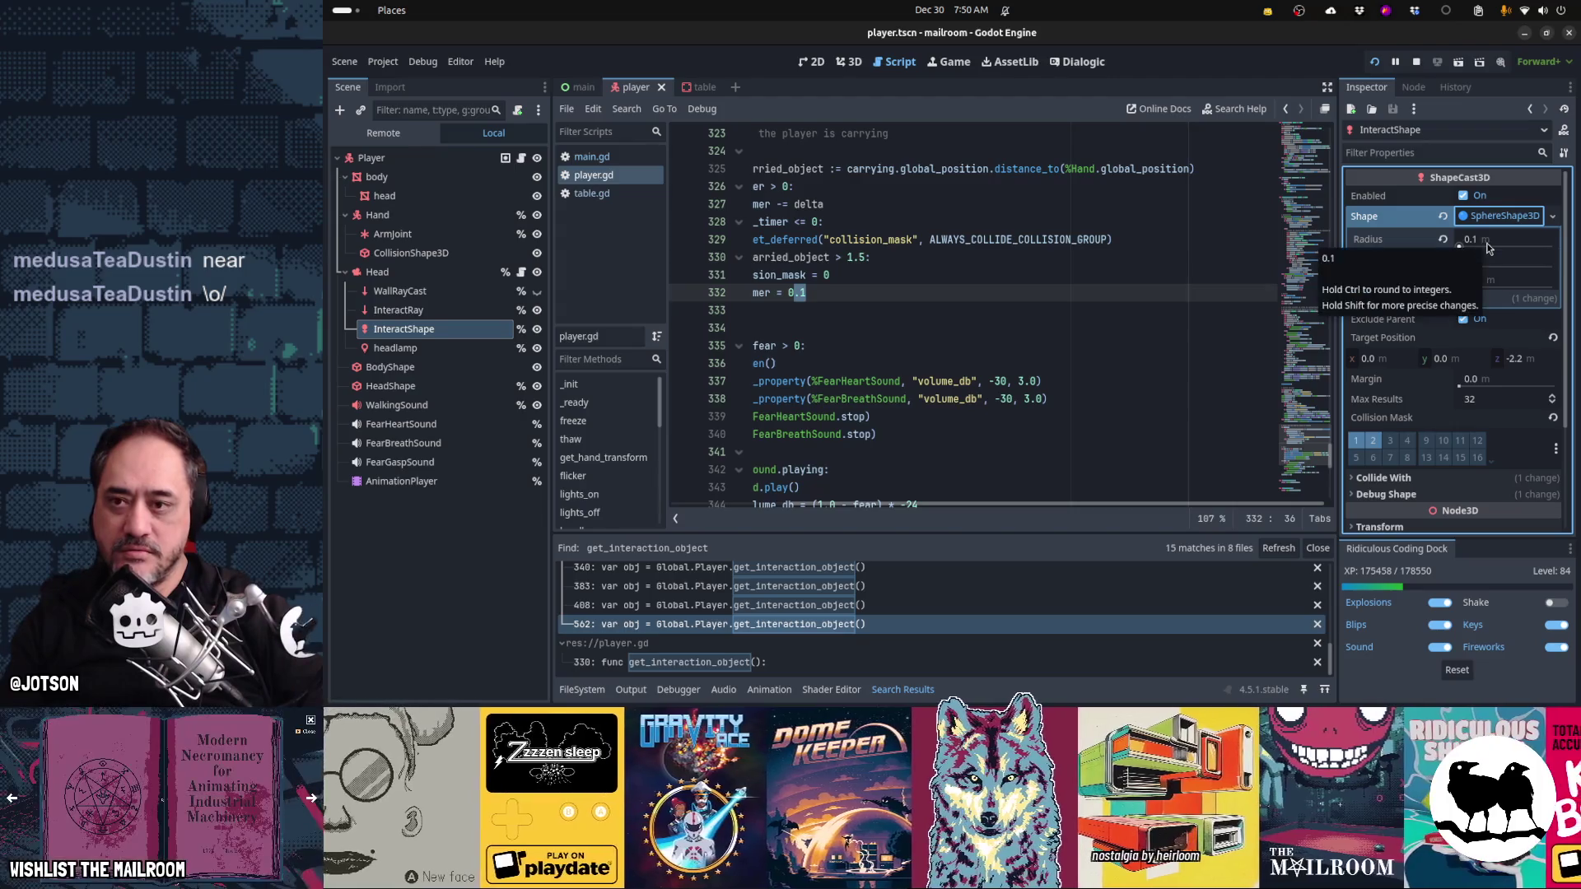
left_click(885, 301)
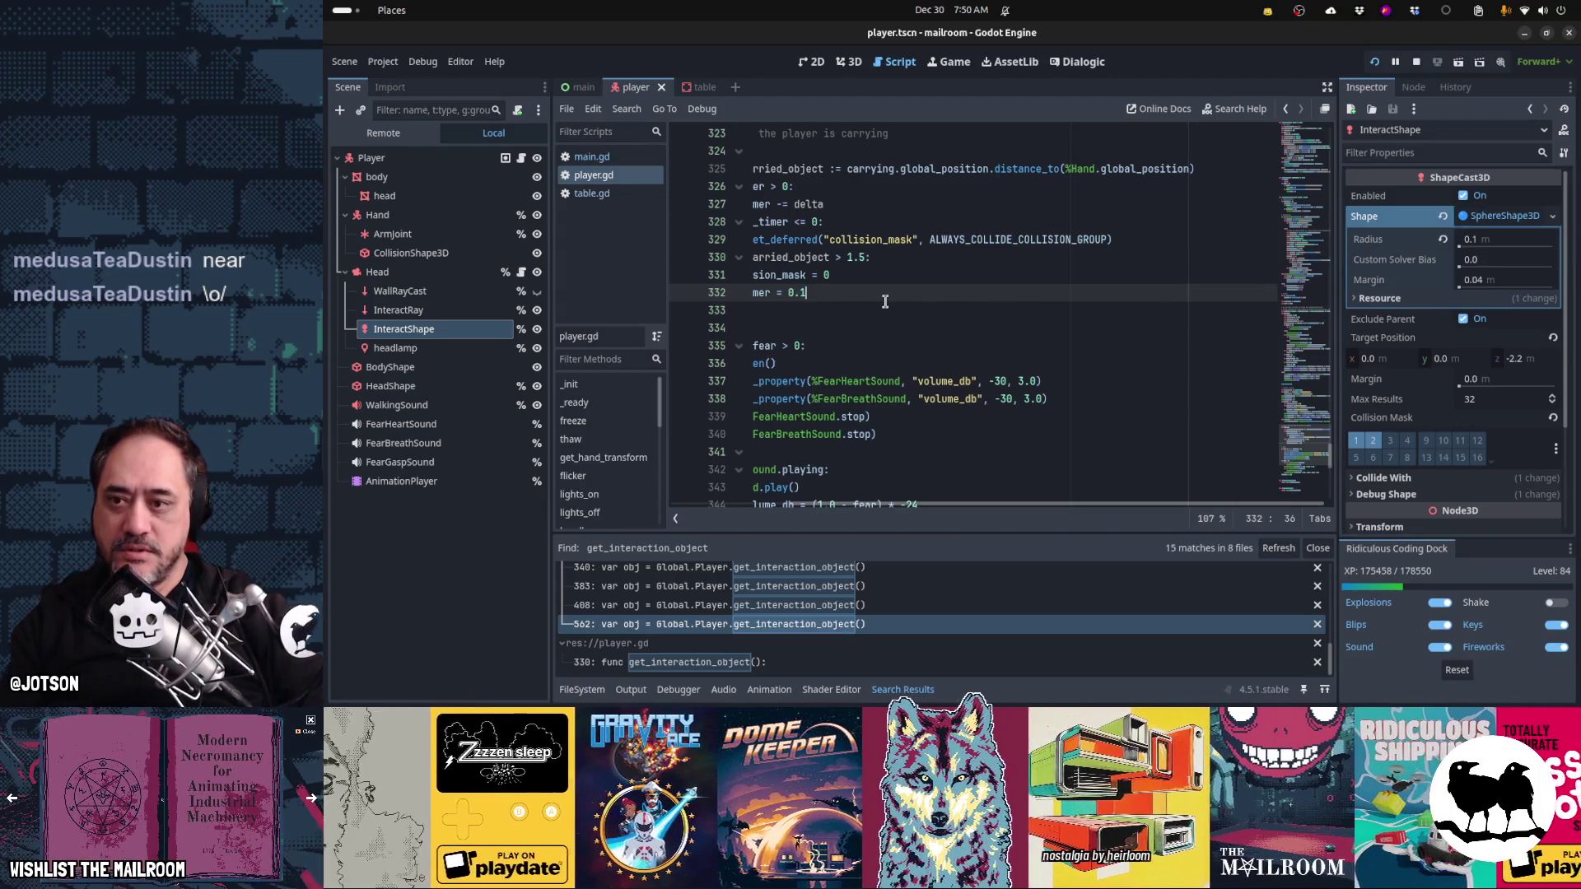
key("Home")
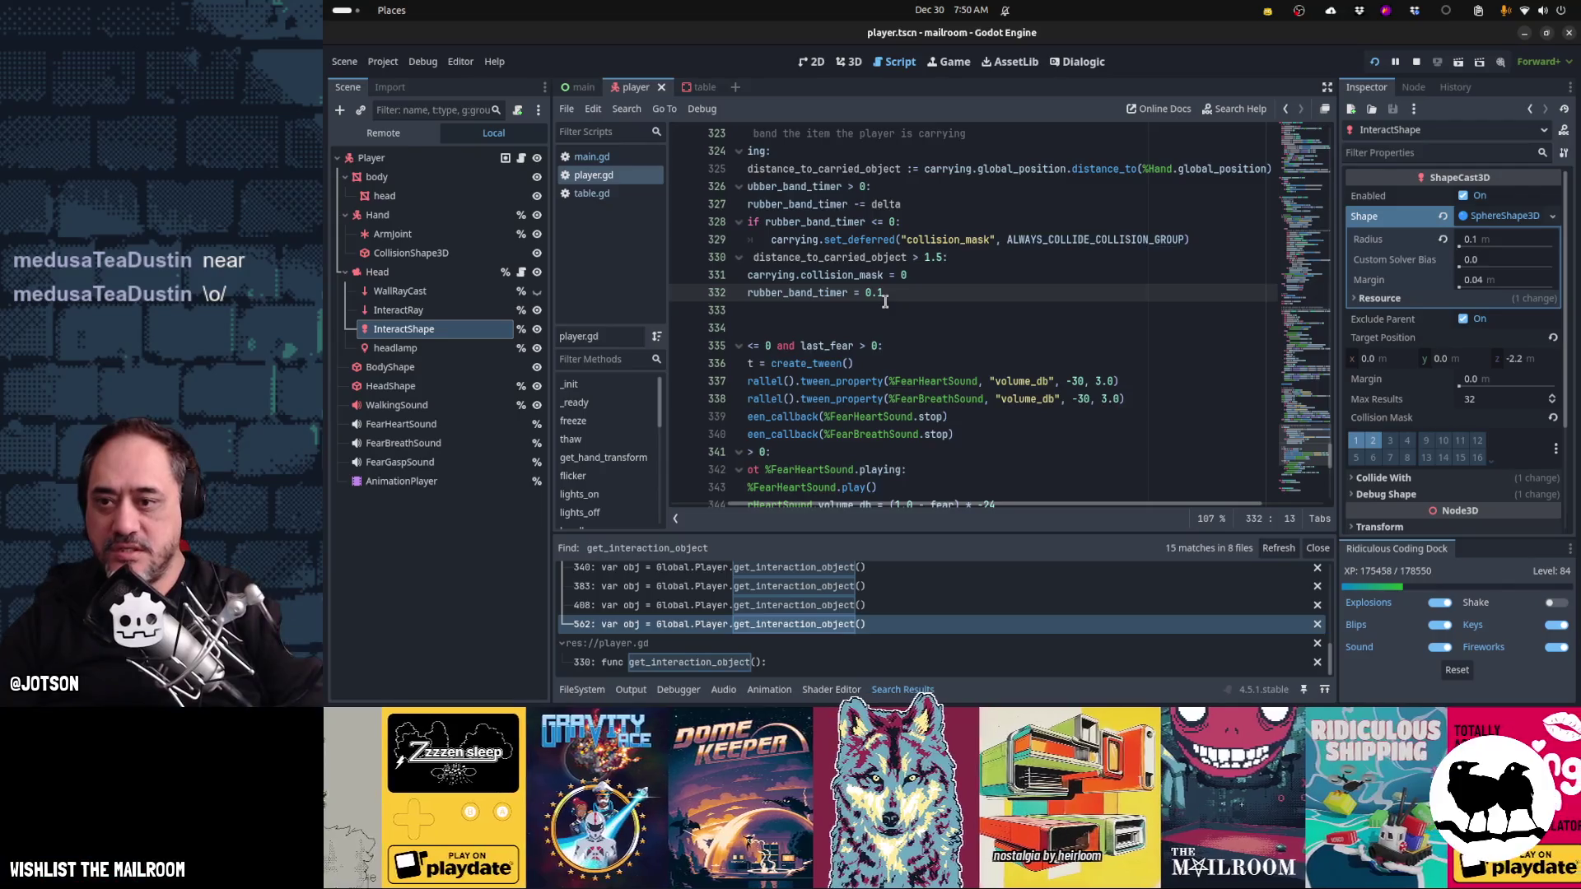
key("ctrl+b")
key("Down")
key("Down")
key("Down")
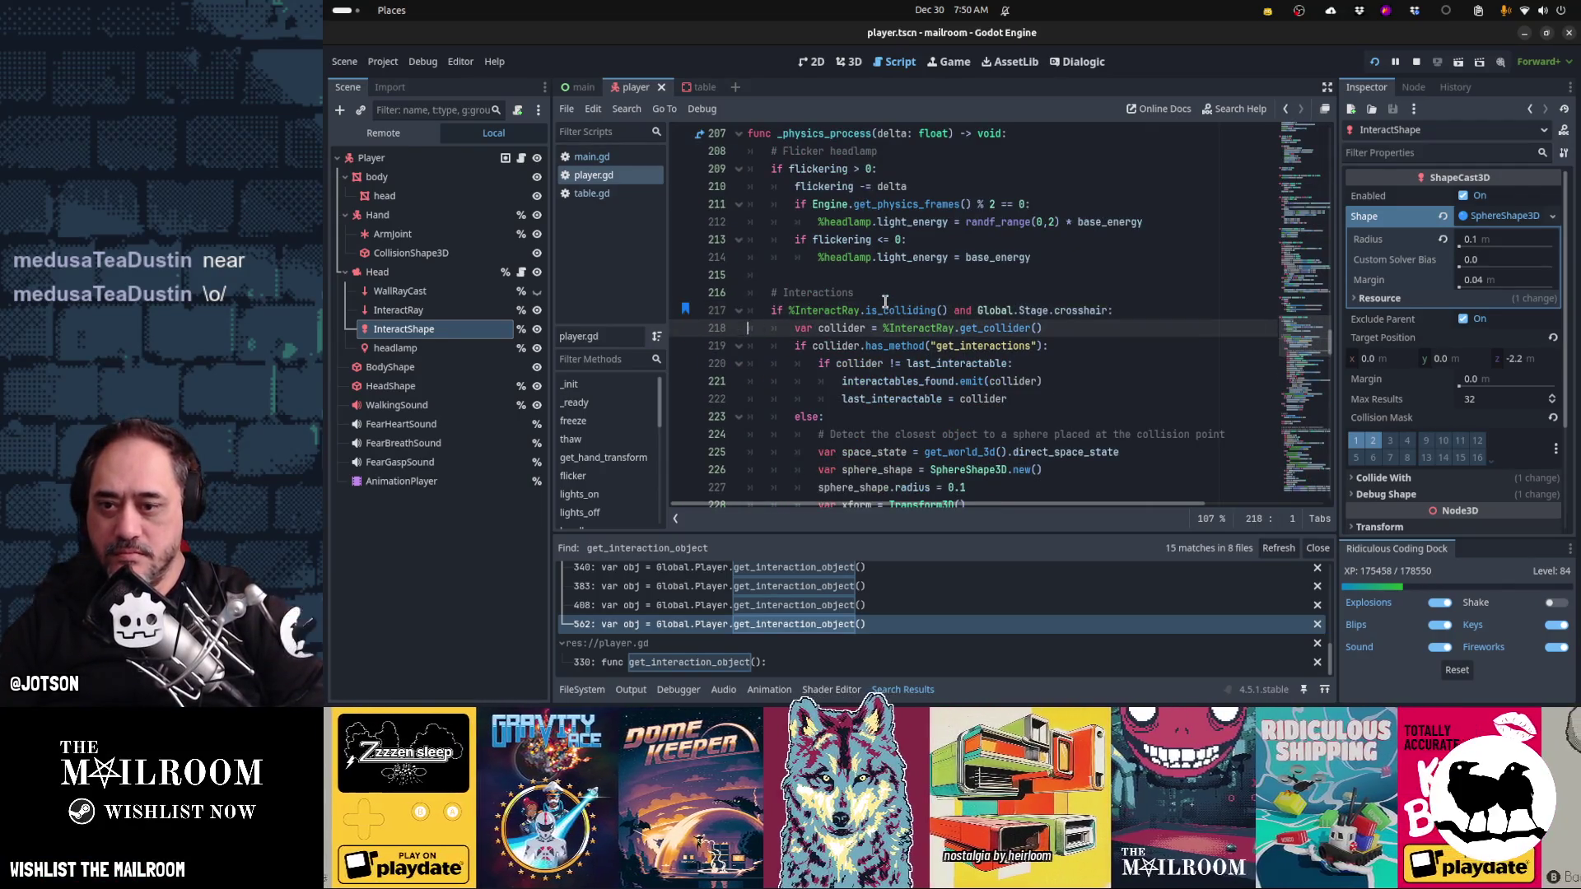
- Declare the float constant SPHERE_CAST_RADIUS = 0.1 near the top of player.gd
key("End")
key("shift+Left")
key("shift+Left")
key("shift+Left")
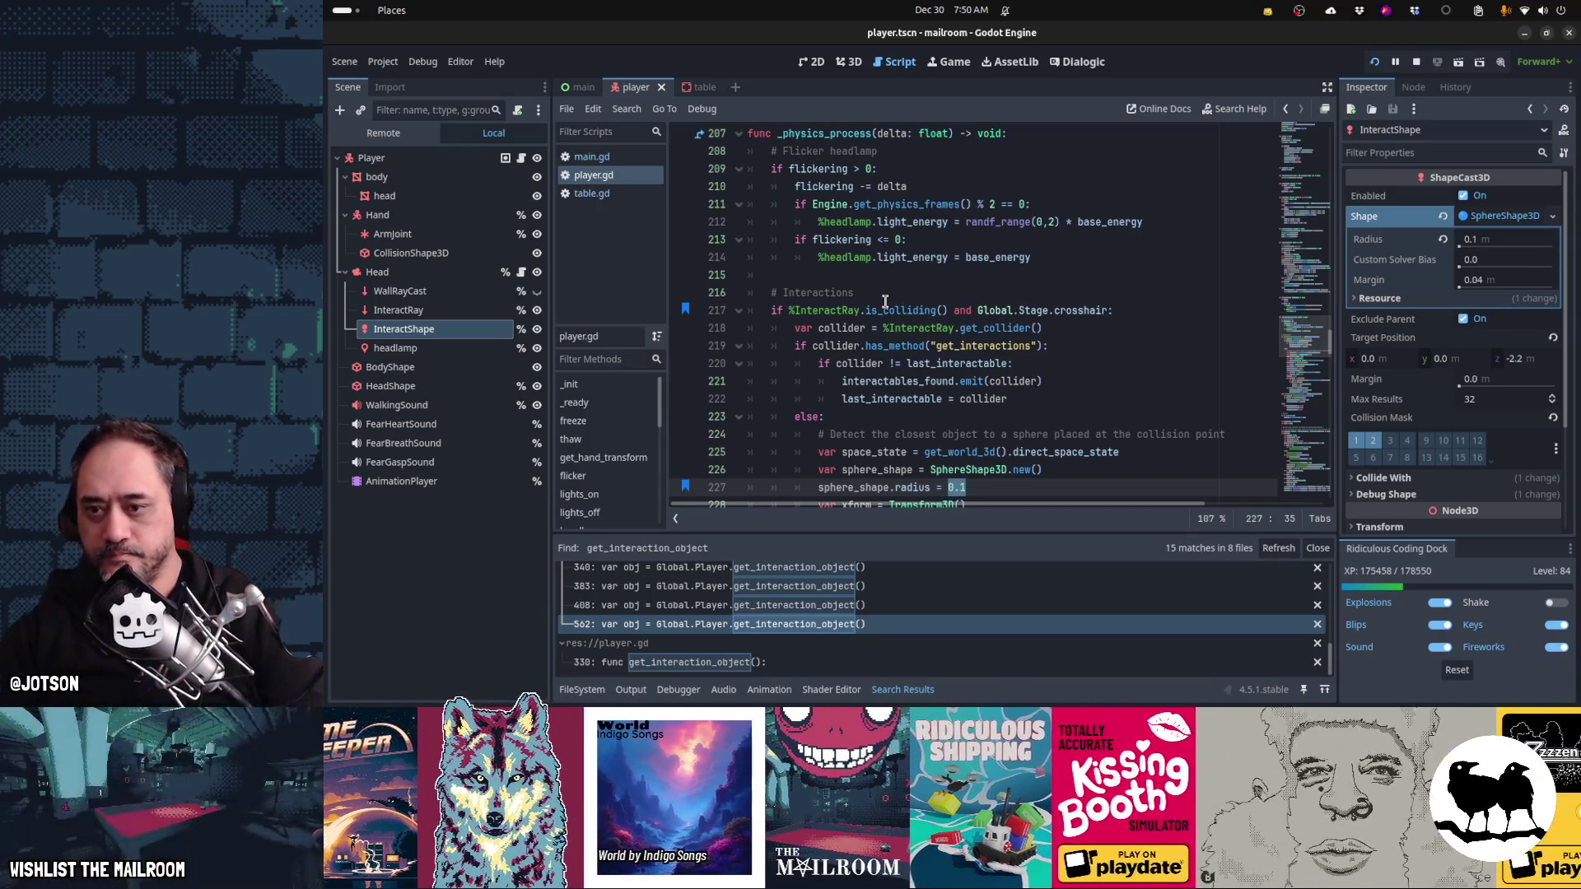
key("ctrl+Home")
key("Down")
key("Down")
key("Down")
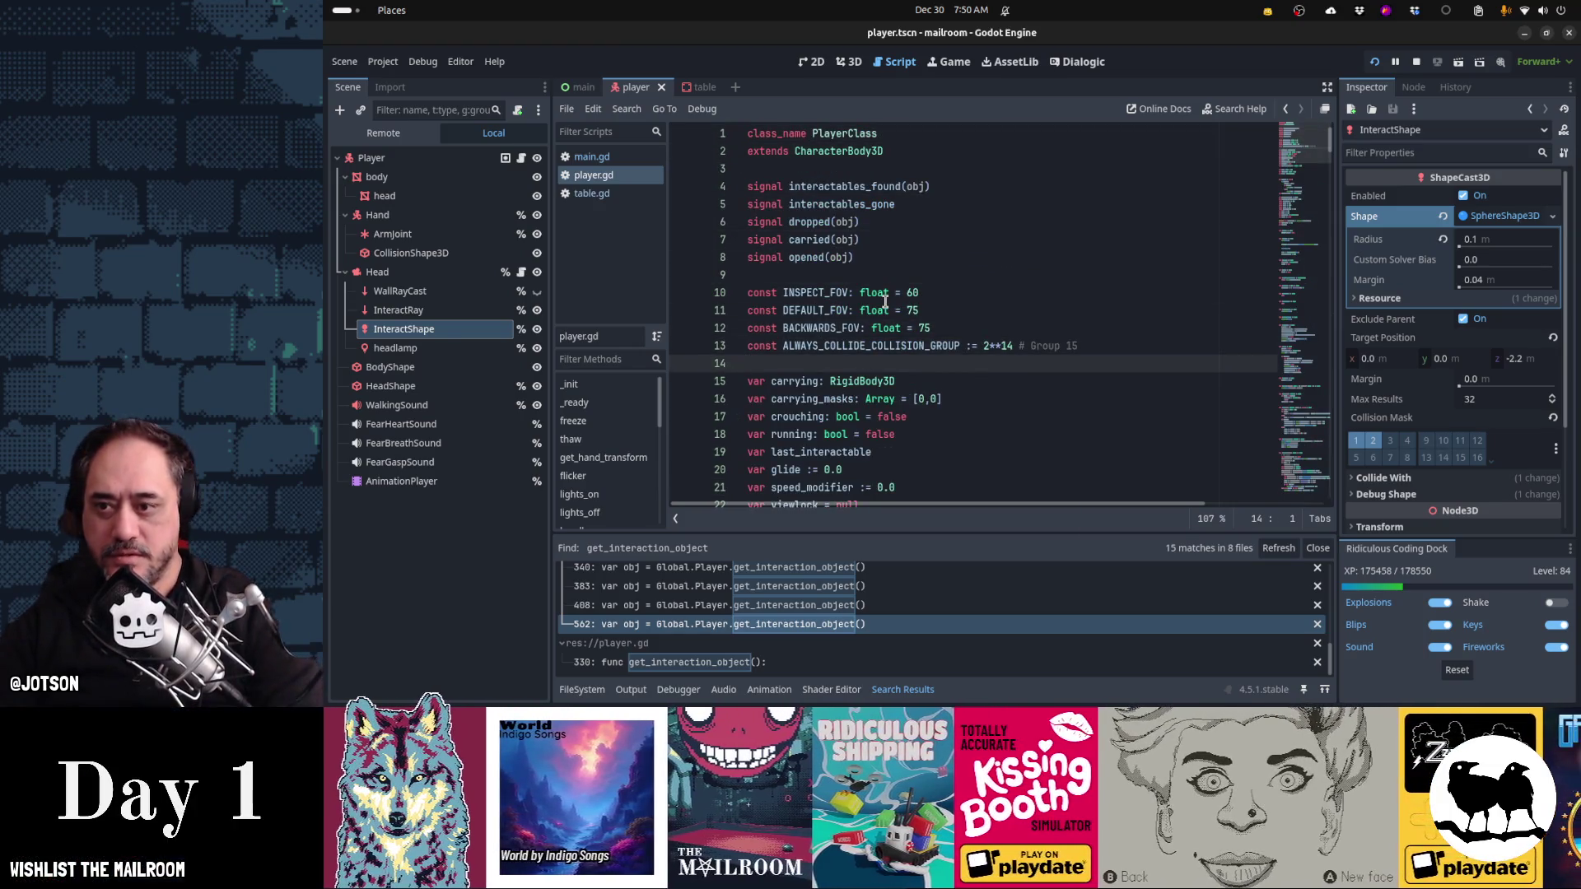
type("const ")
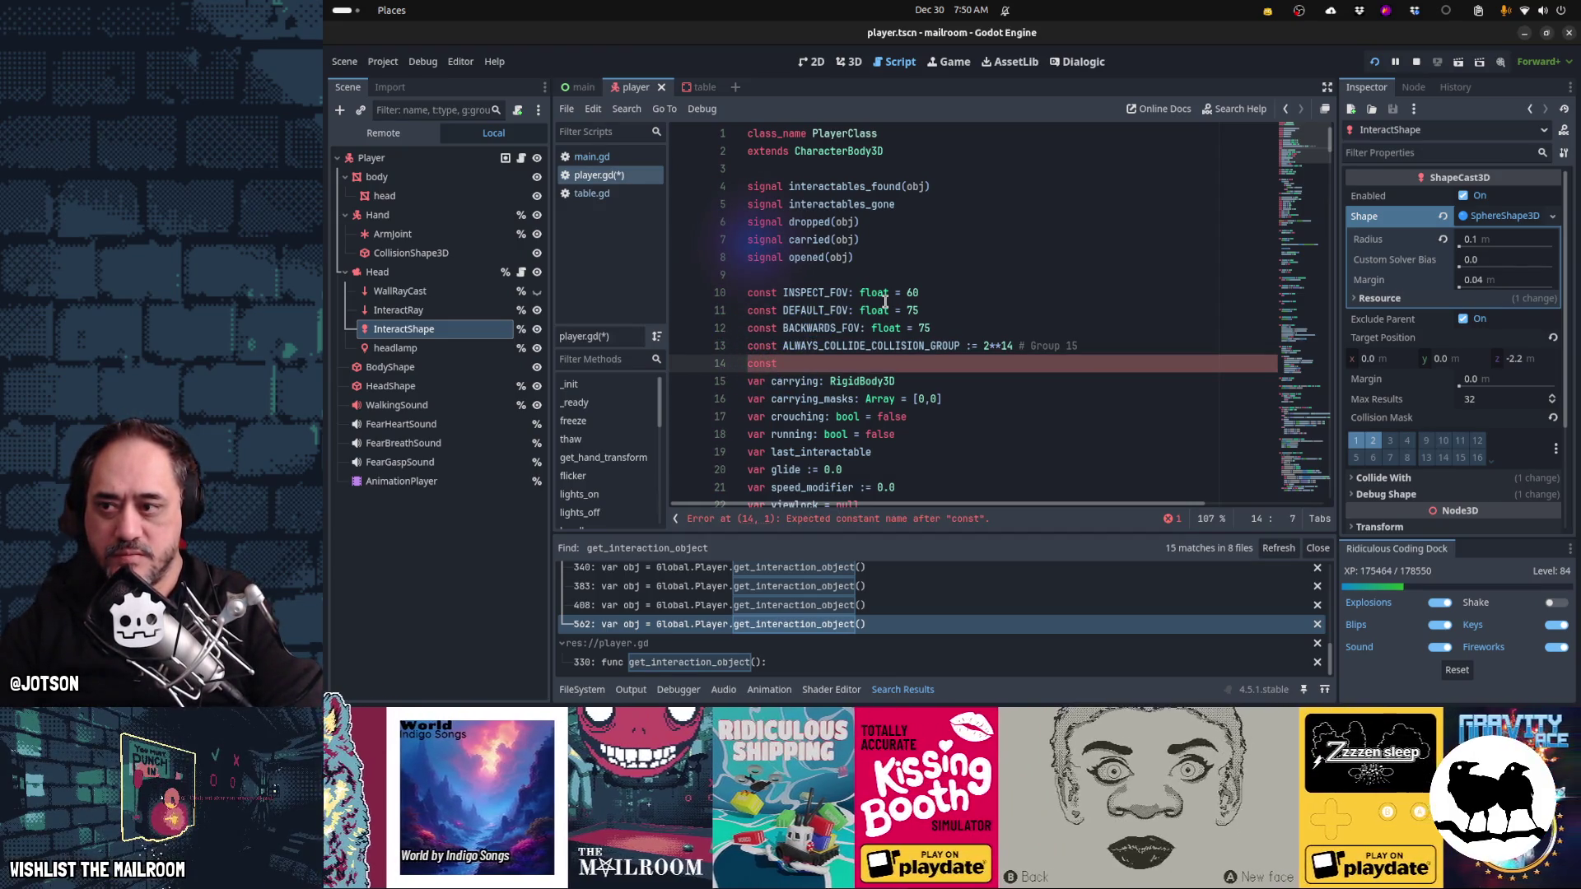
type("SPHERE_")
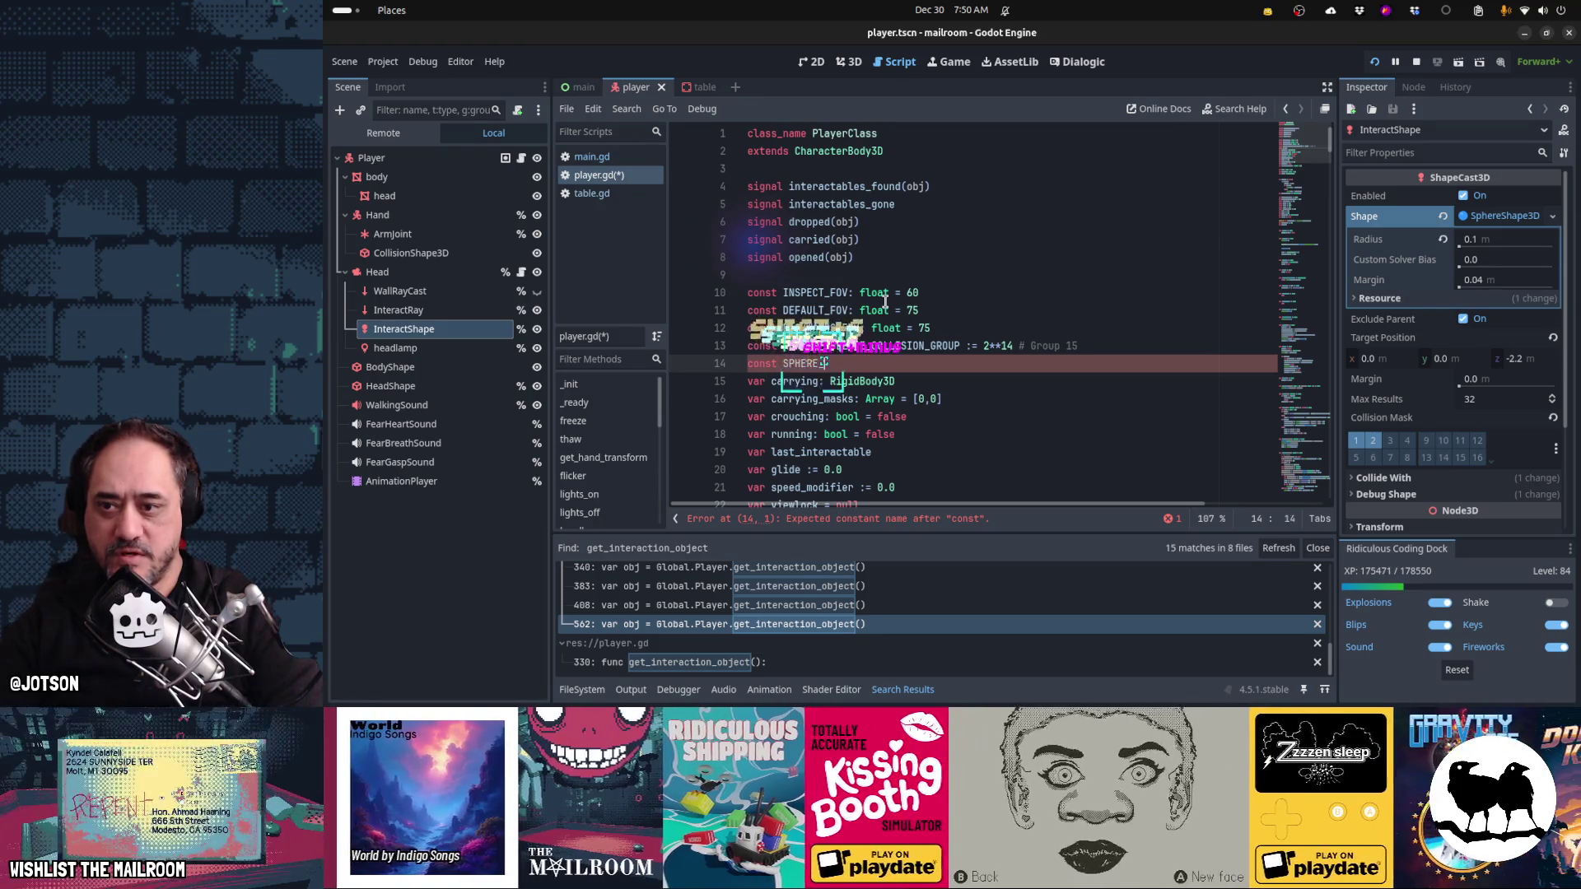
type("CAST_RADIUS = 0.1")
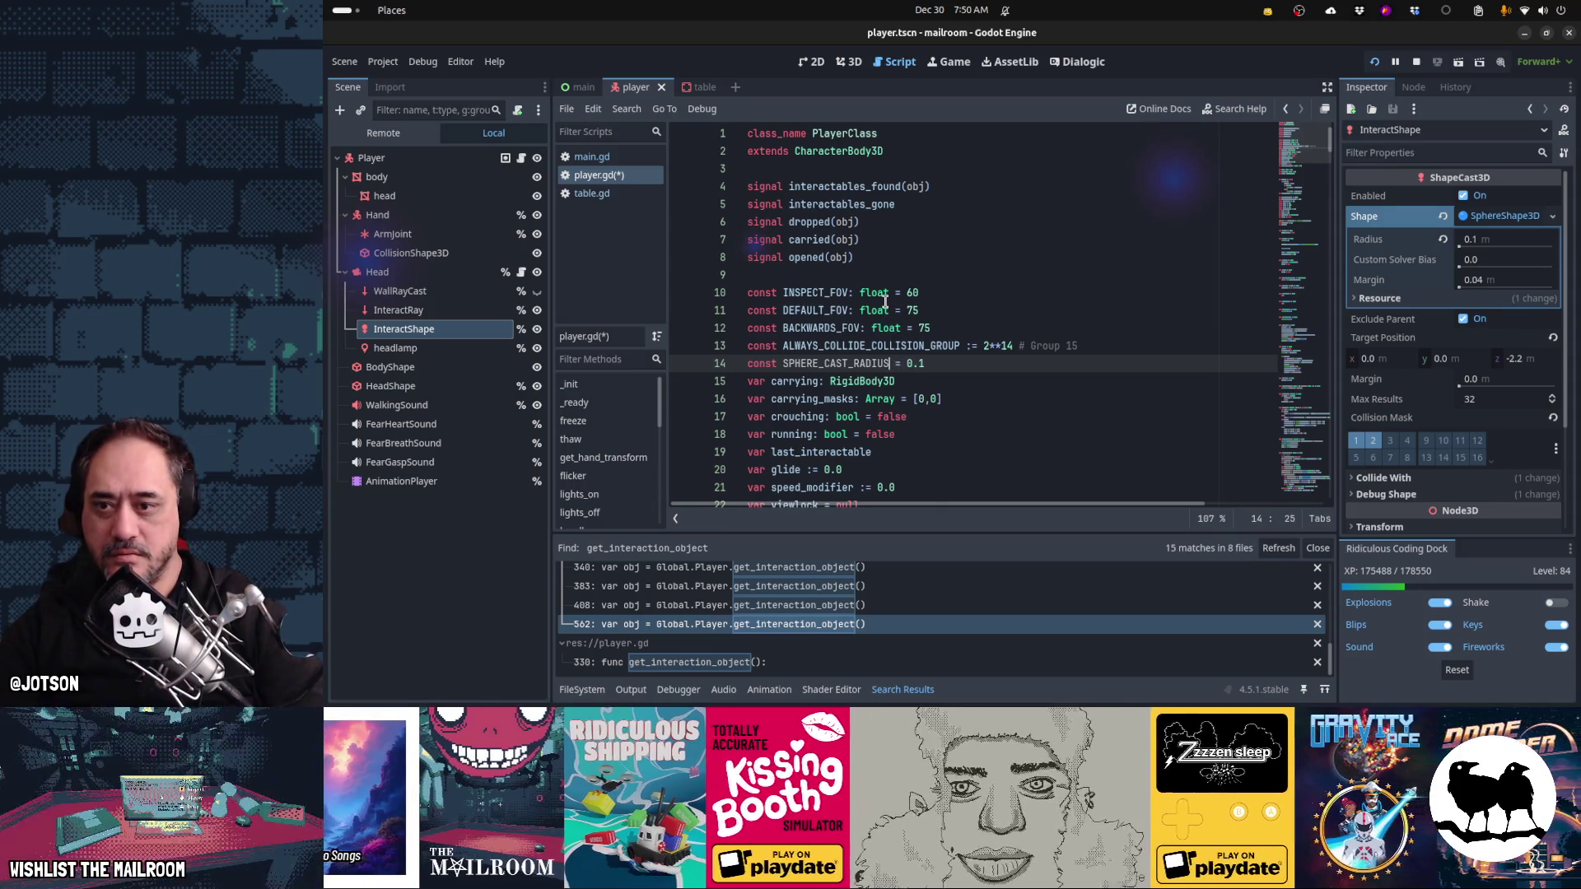
type(": float")
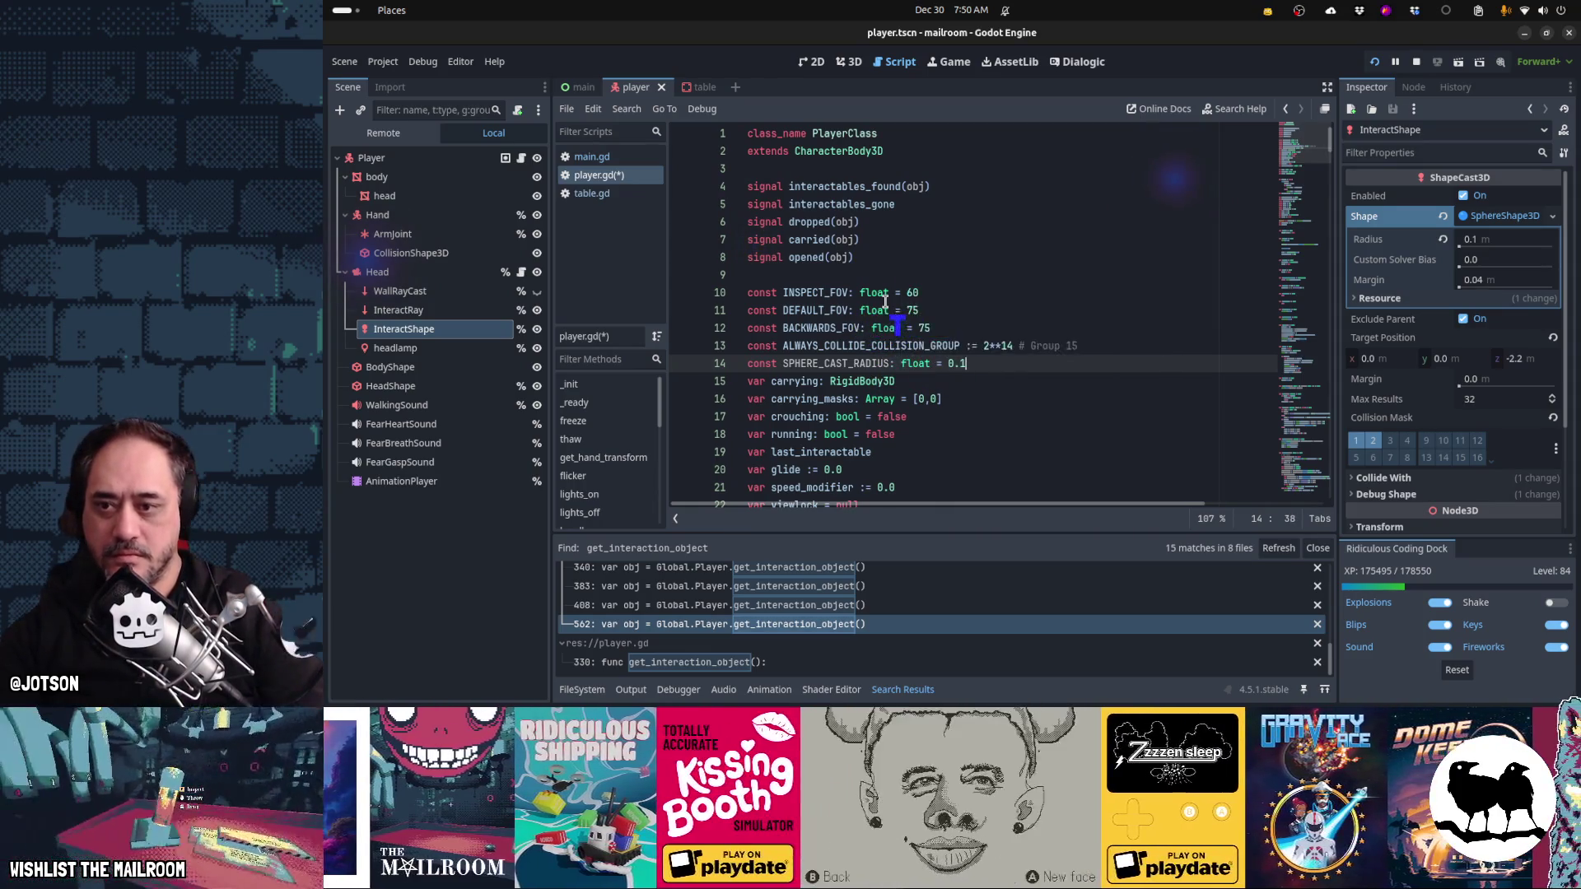
key("End")
key("Return")
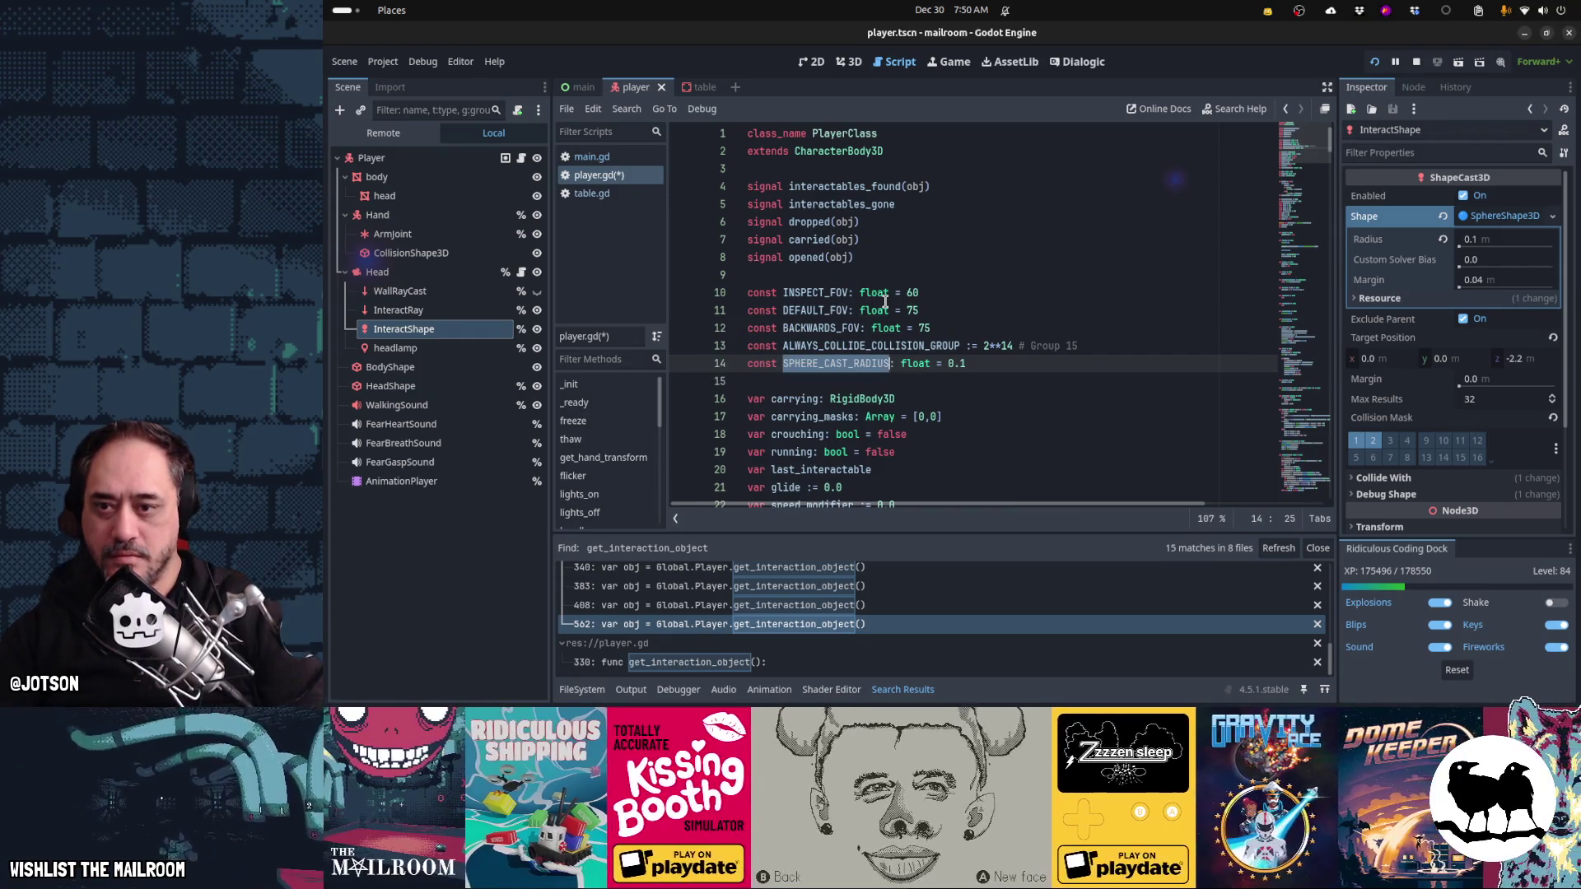
- Replace the hard-coded 0.1 sphere radius with SPHERE_CAST_RADIUS
key("ctrl+b")
key("ctrl+b")
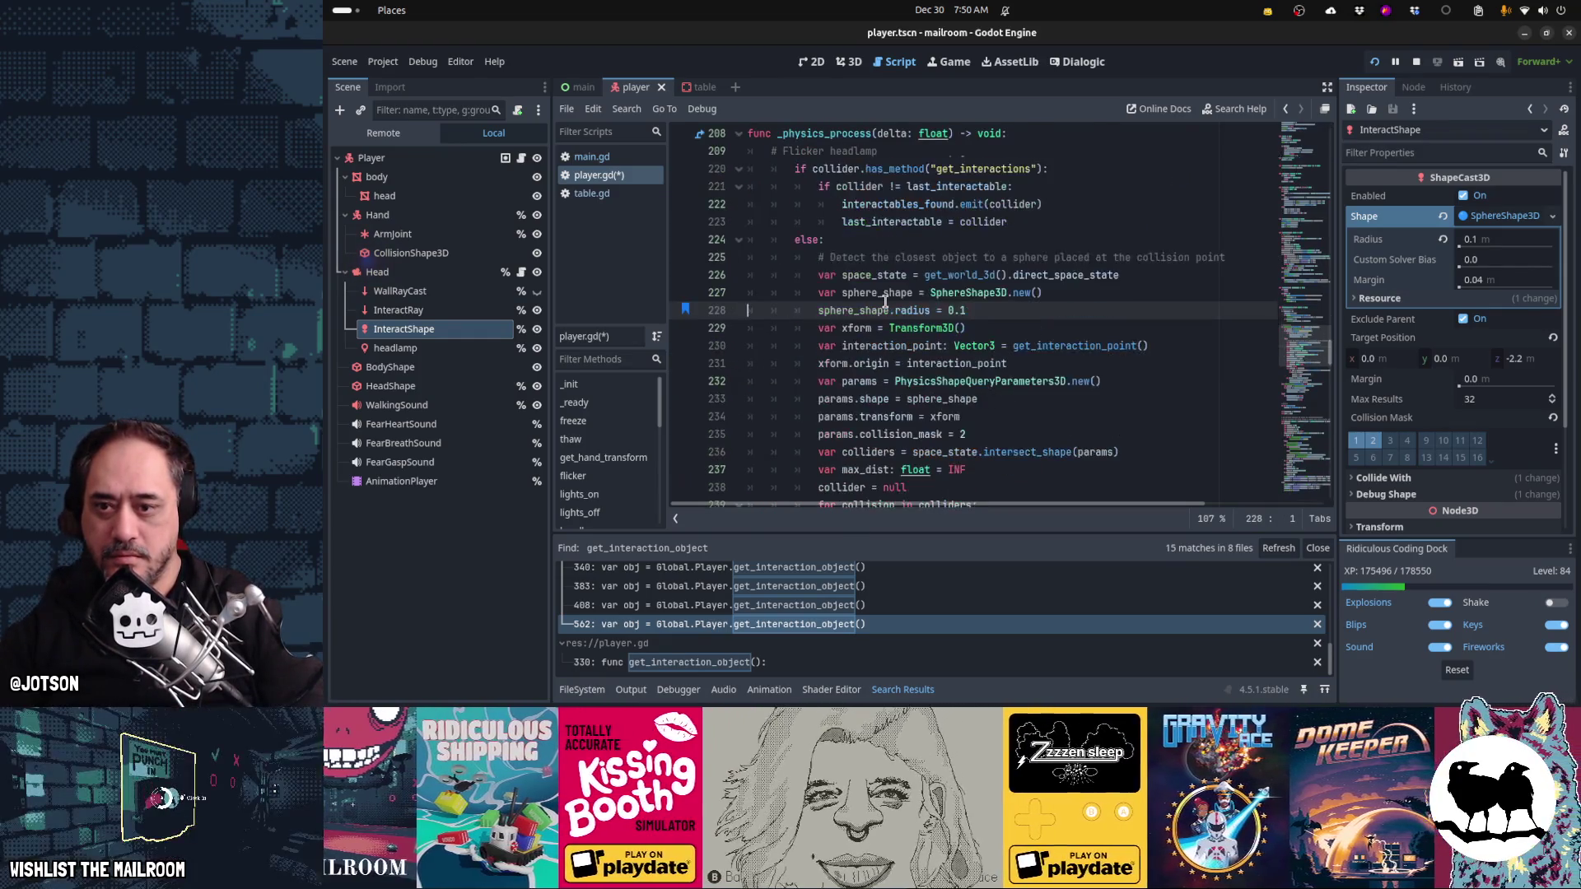
key("End")
key("shift+Left")
key("shift+Left")
key("shift+Left")
type("SPHERE_CAST_RADIUS")
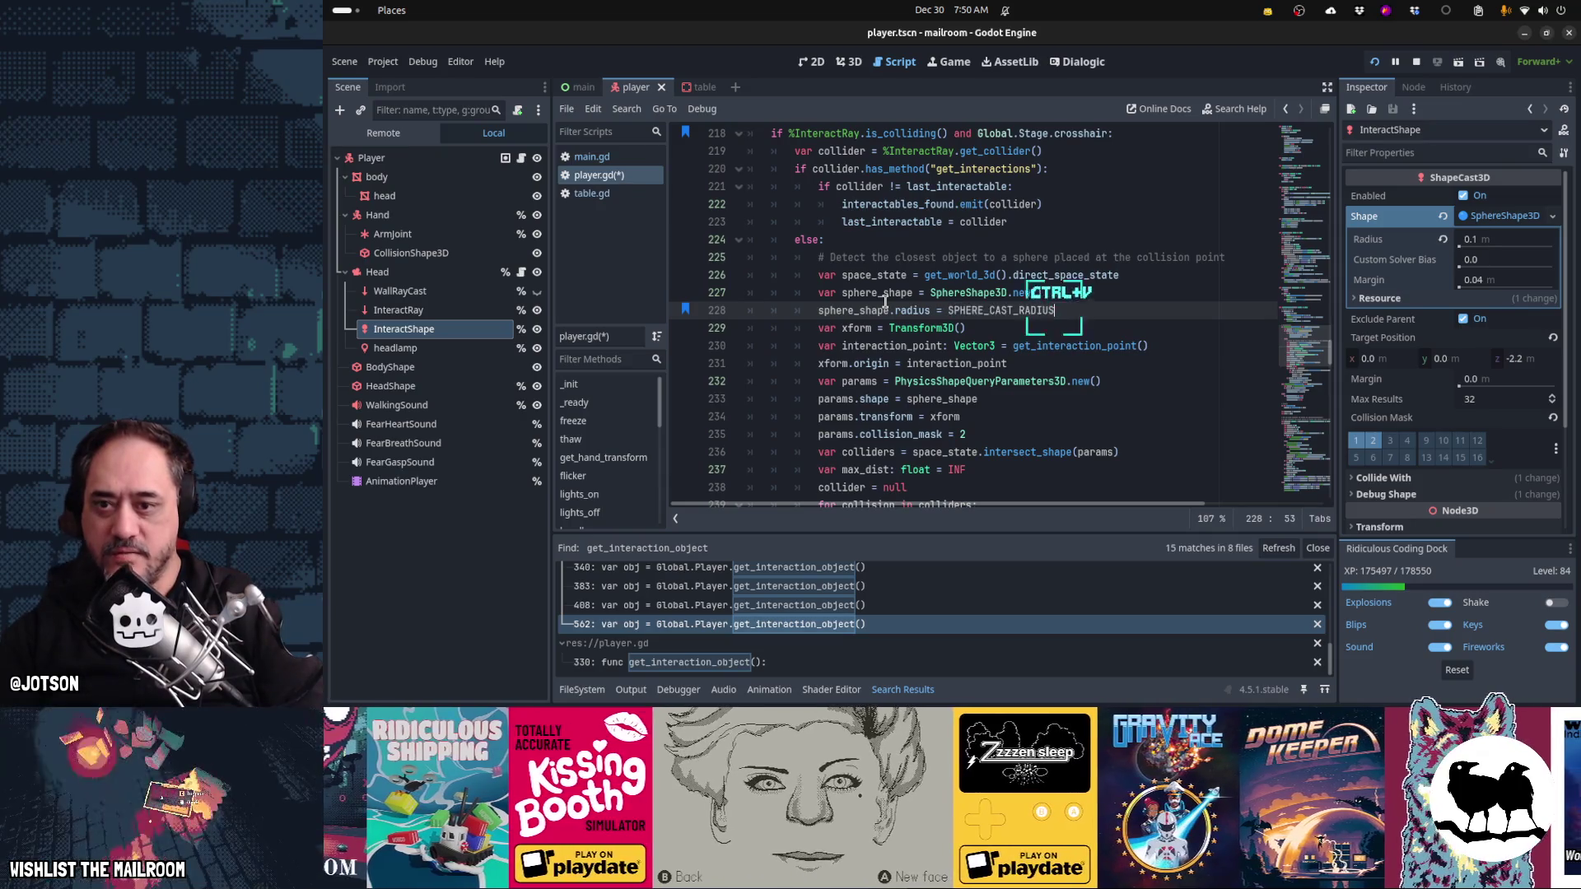
key("Home")
key("Home")
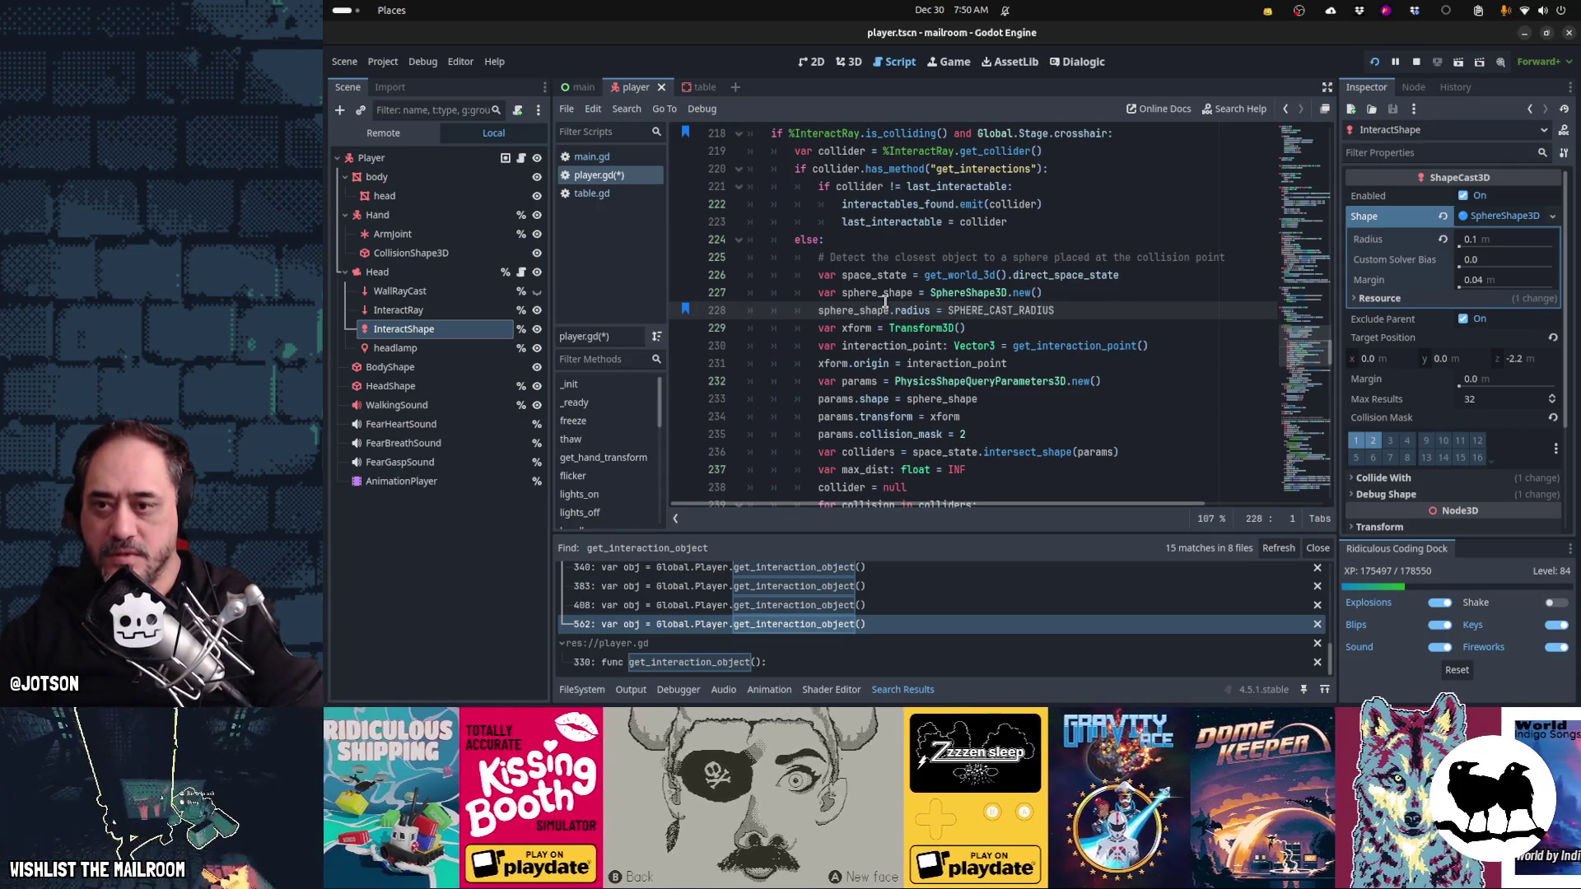
key("Up")
key("Up")
key("Up")
key("Up")
key("Up")
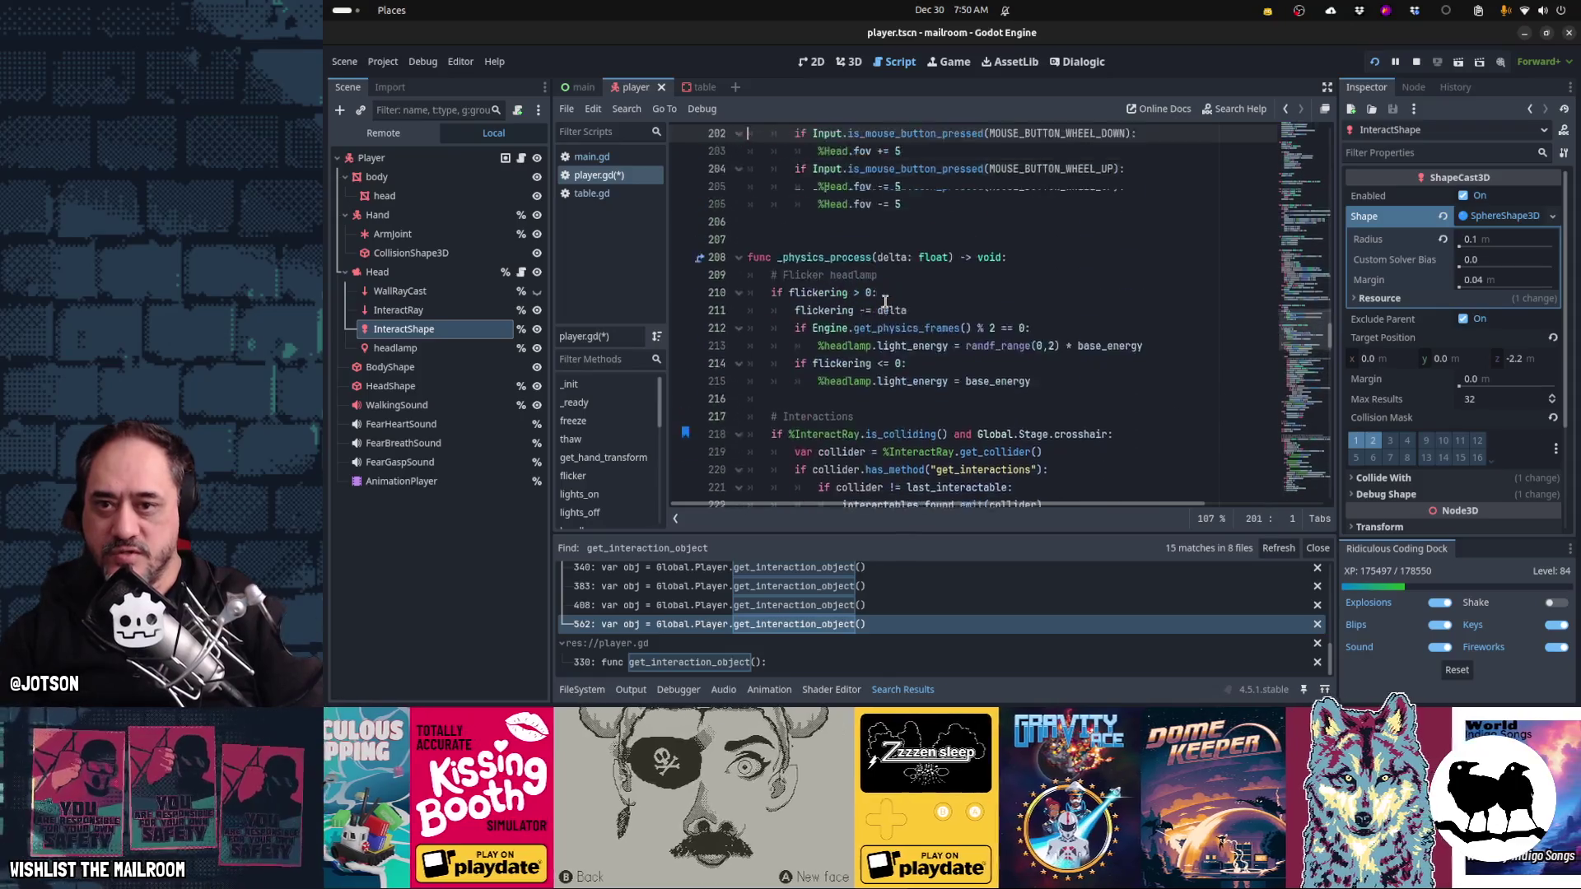
- After noise.frequency in _ready, add %InteractShape.shape.radius = SPHERE_CAST_RADIUS
key("Up")
key("Up")
key("Up")
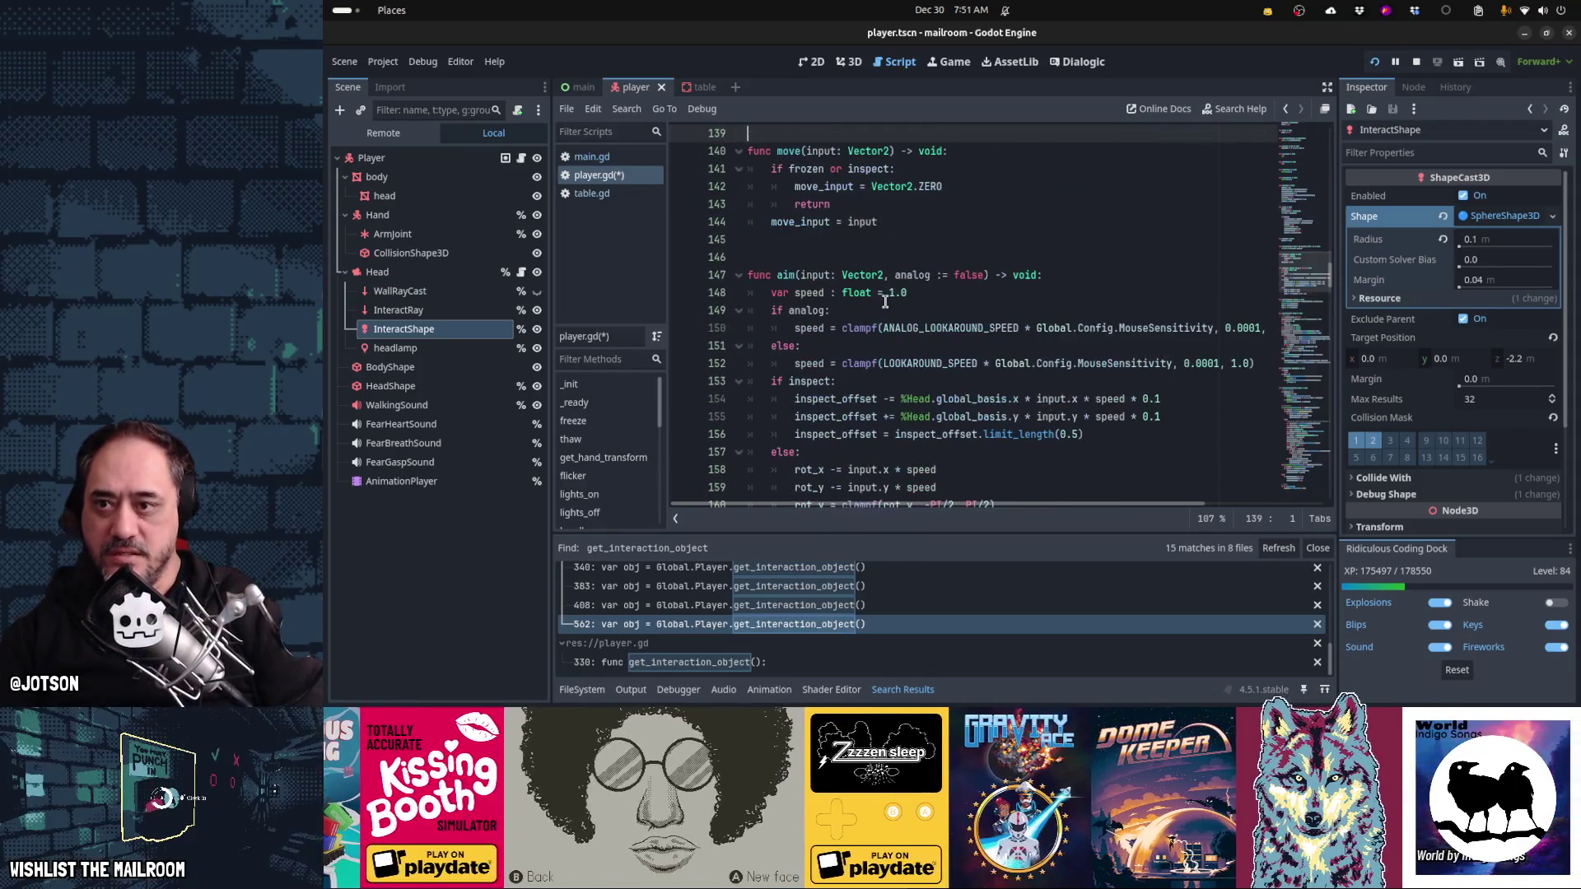
key("Up")
key("Up")
key("Up")
key("Up")
key("Up")
key("Up")
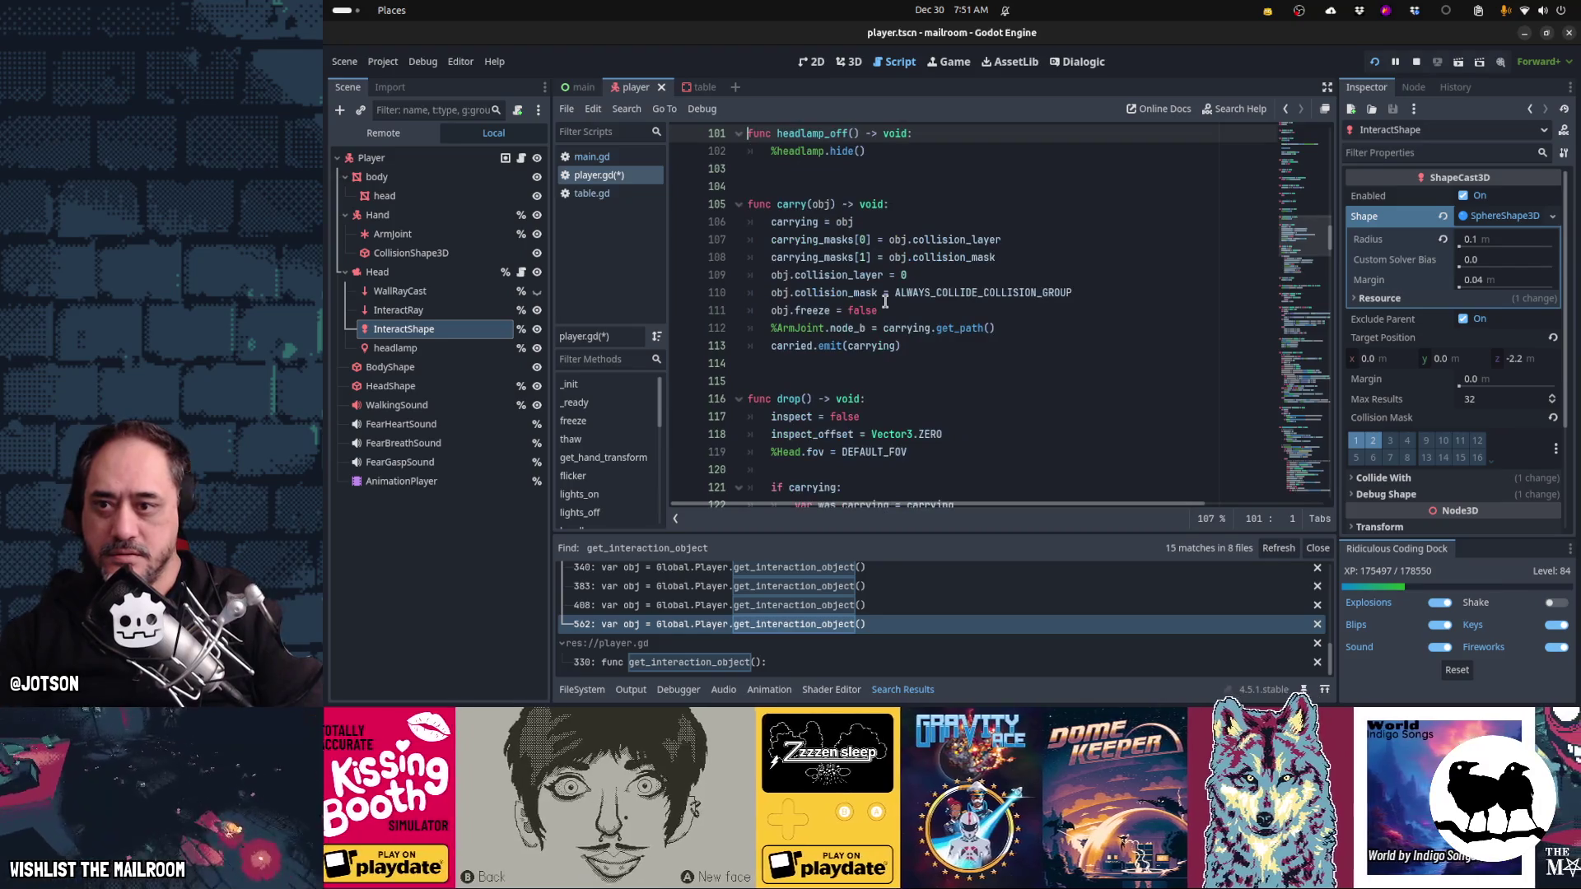
key("Page_Up")
key("Page_Up")
key("Page_Up")
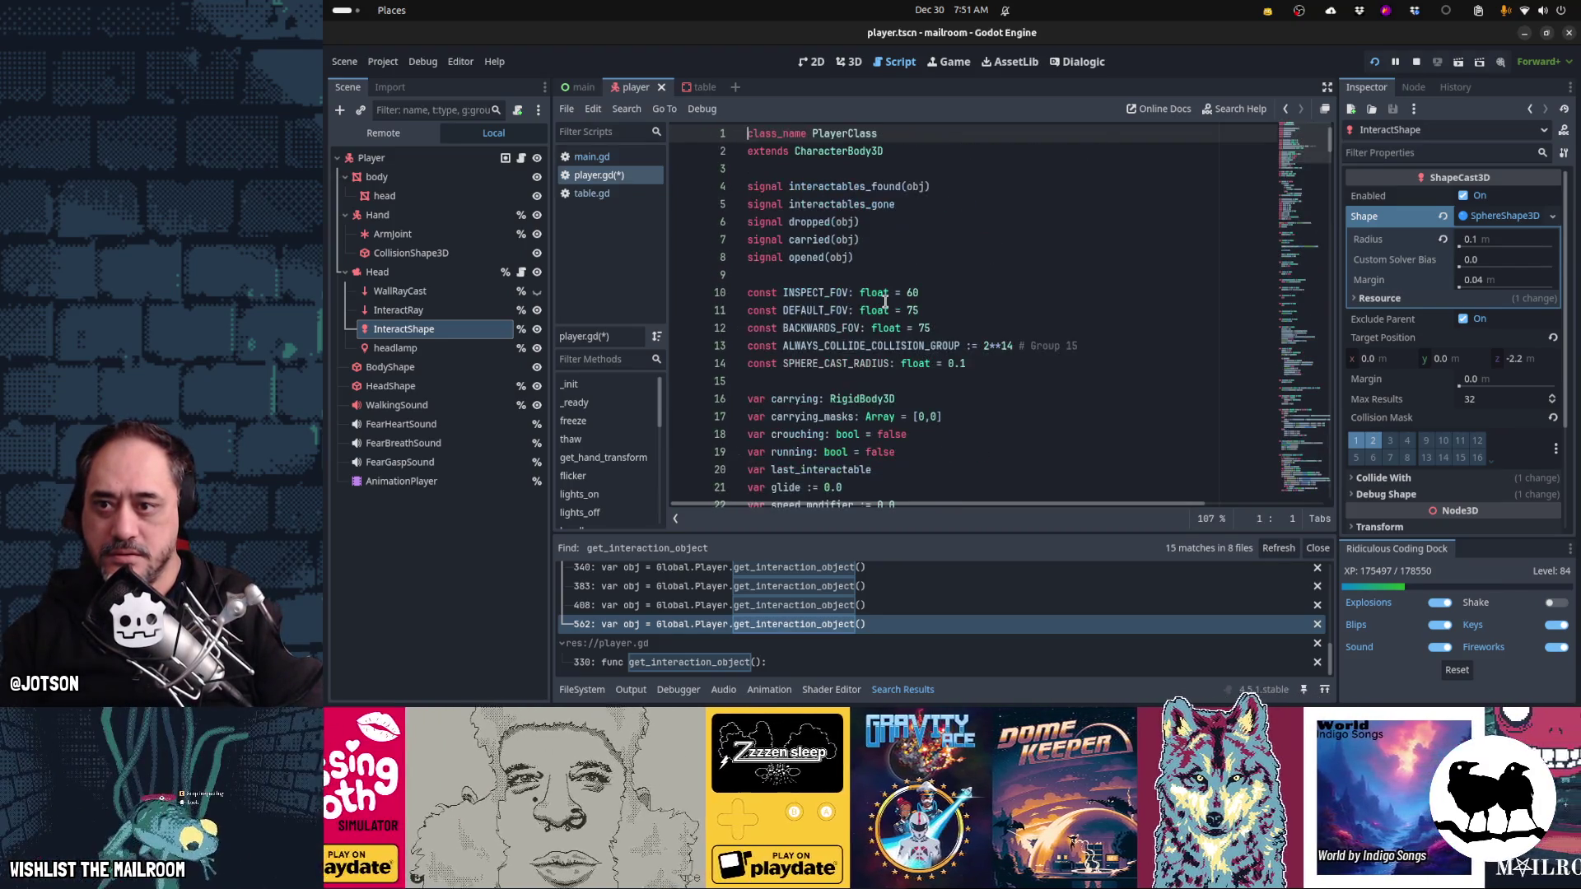
key("Down")
key("Down")
key("Down")
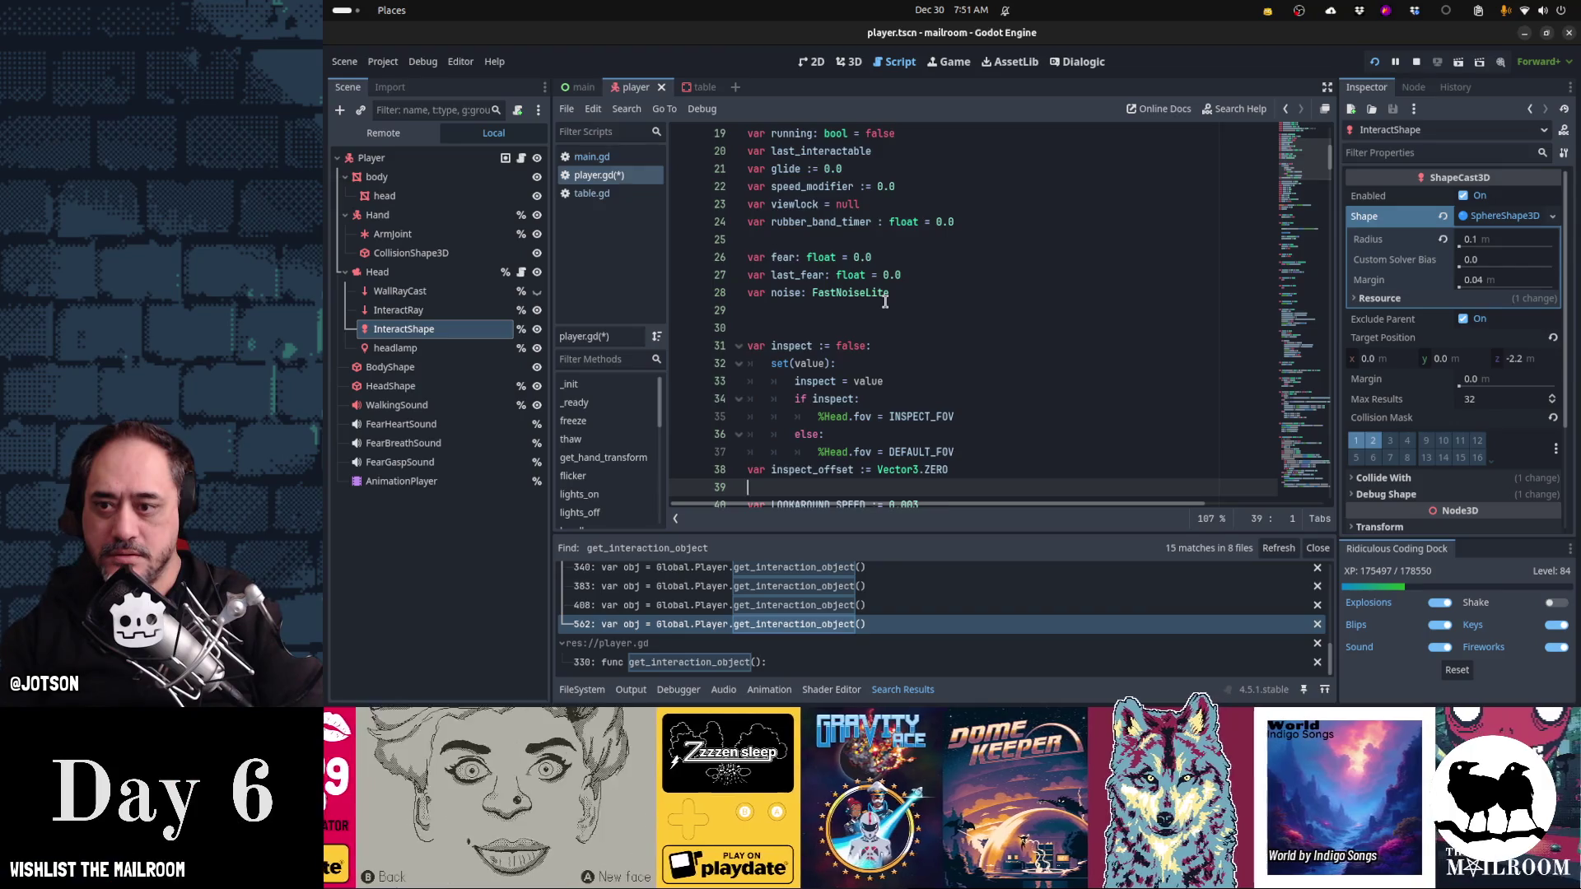
key("Down")
key("Down")
key("Down")
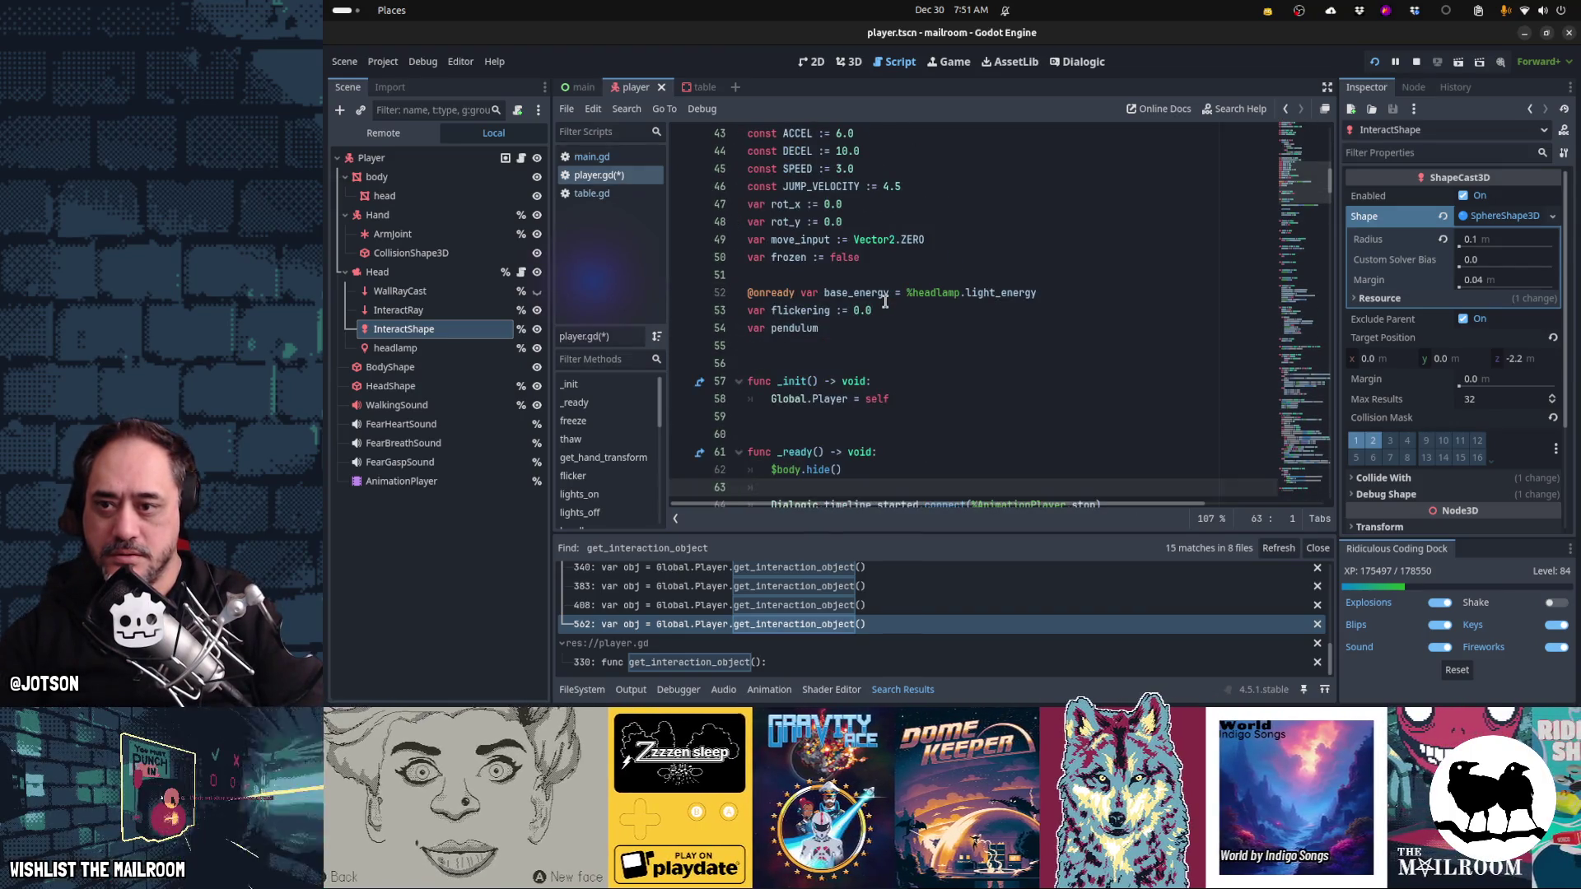
key("Down")
key("Down")
key("Down")
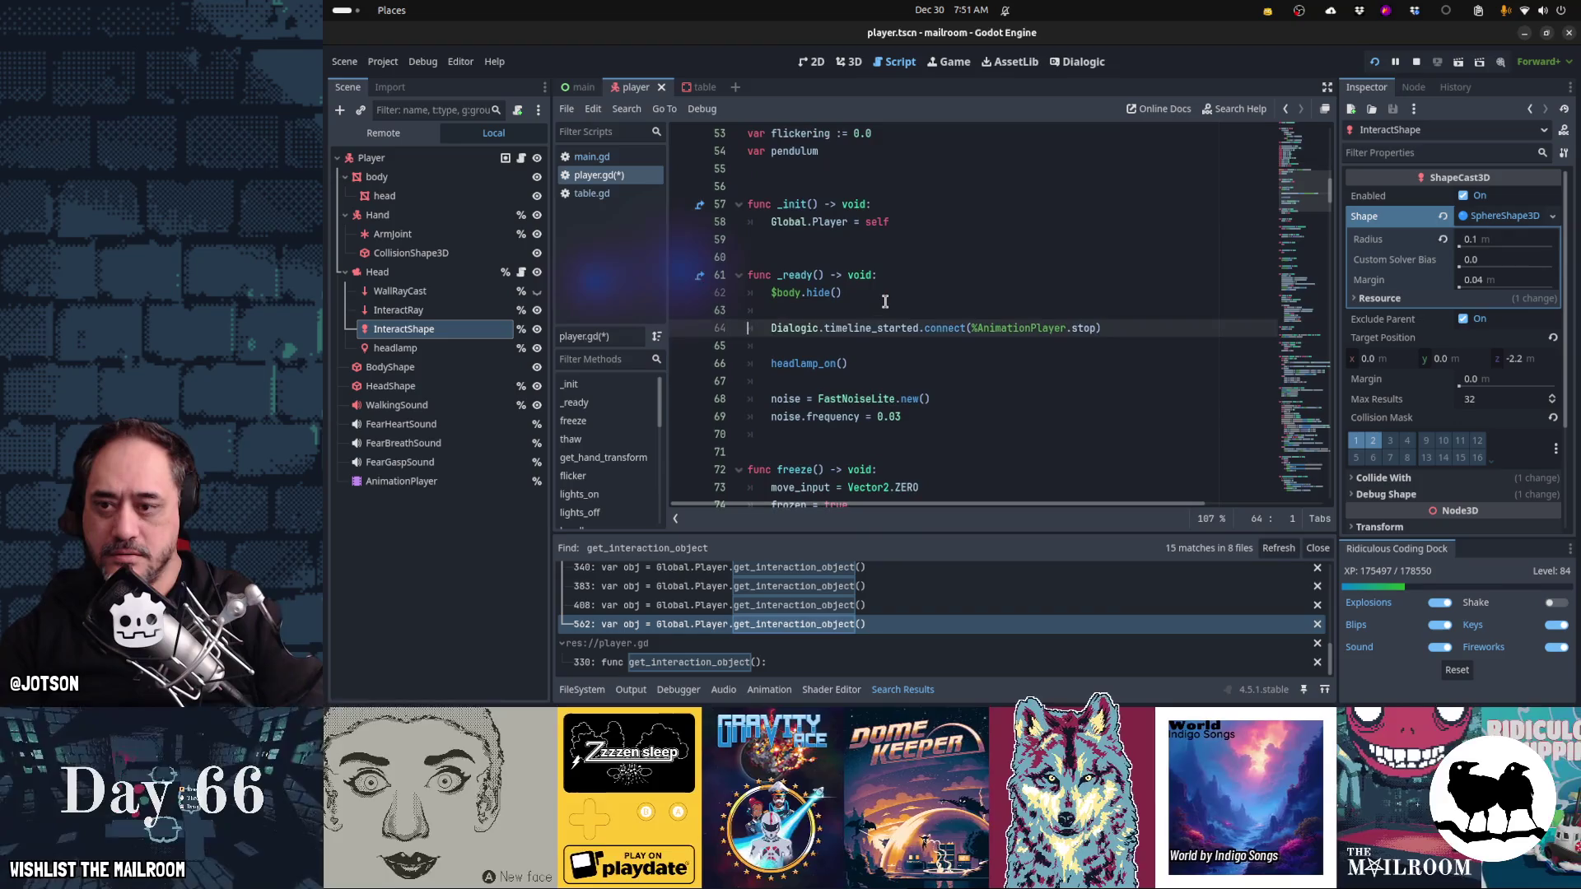
key("End")
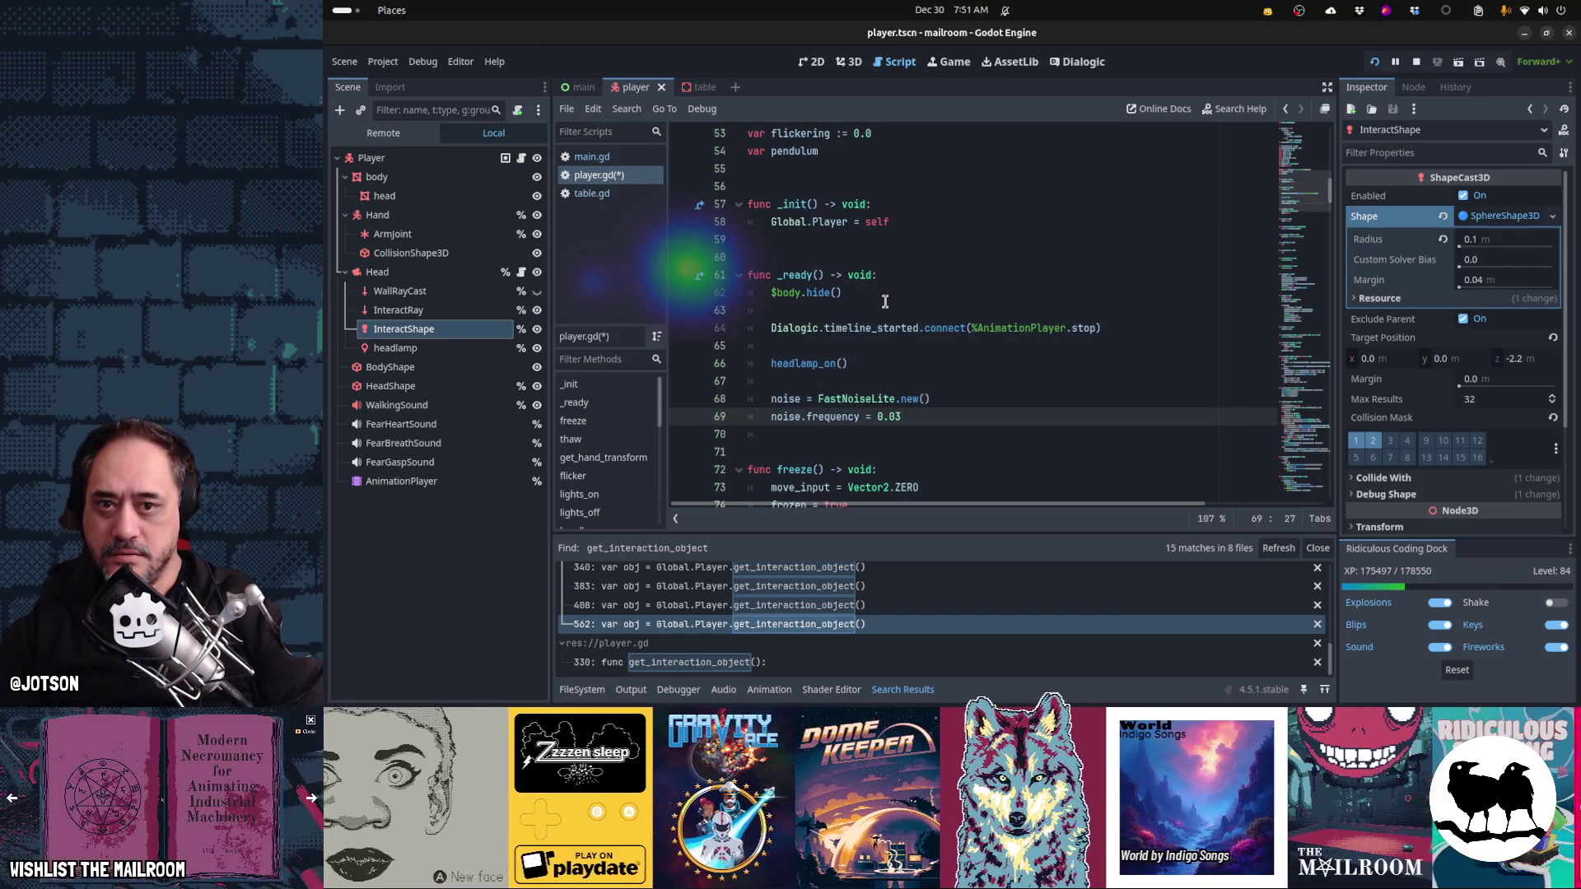
key("Return")
key("Return")
type("SI")
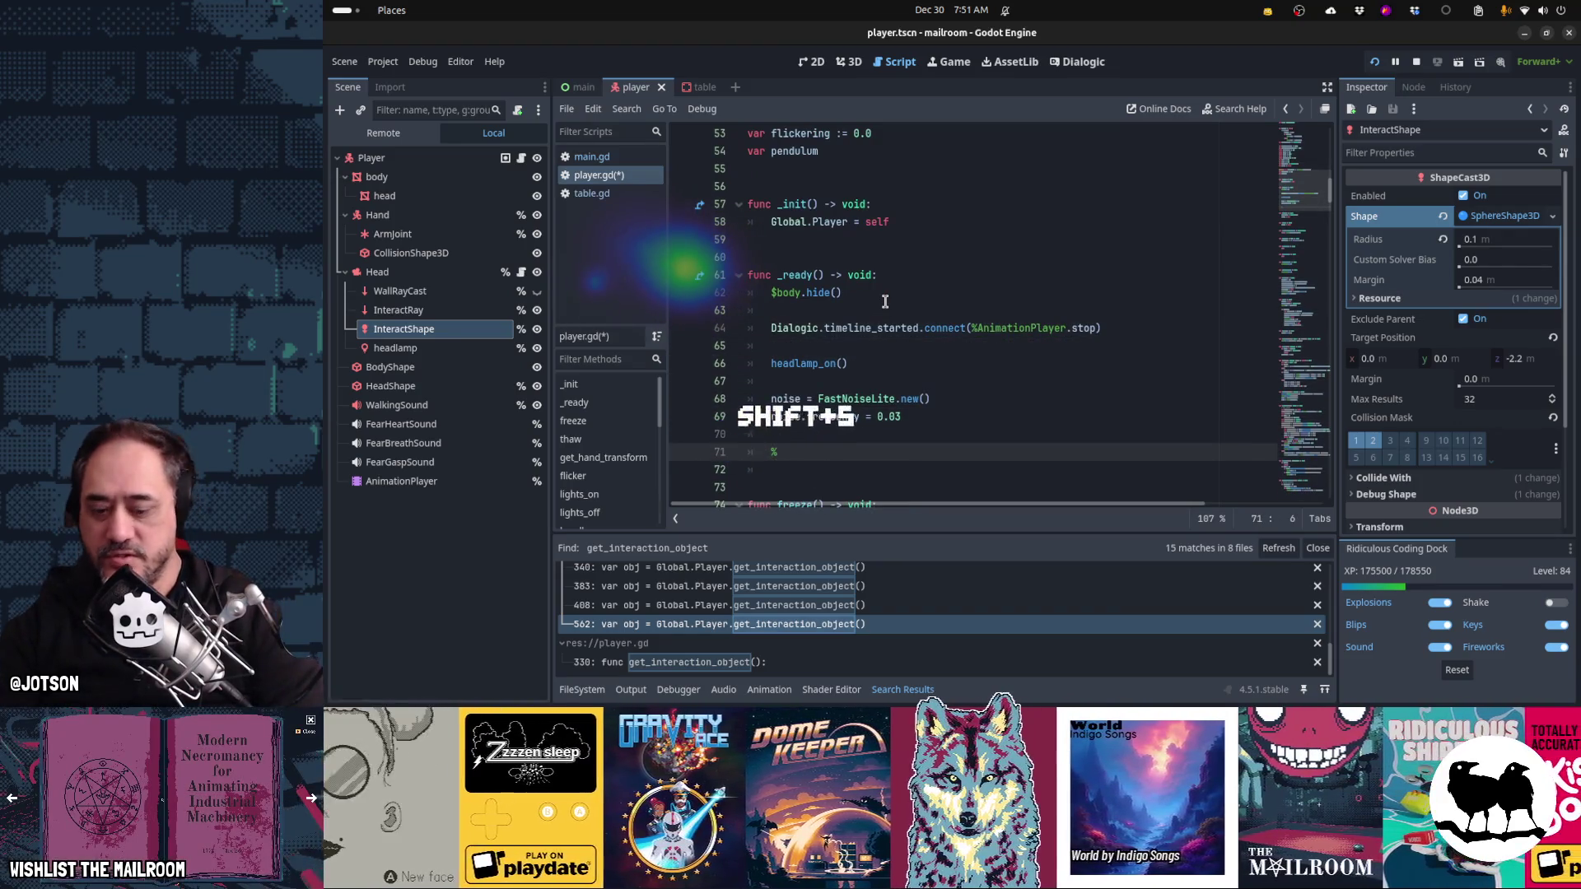
type("nter")
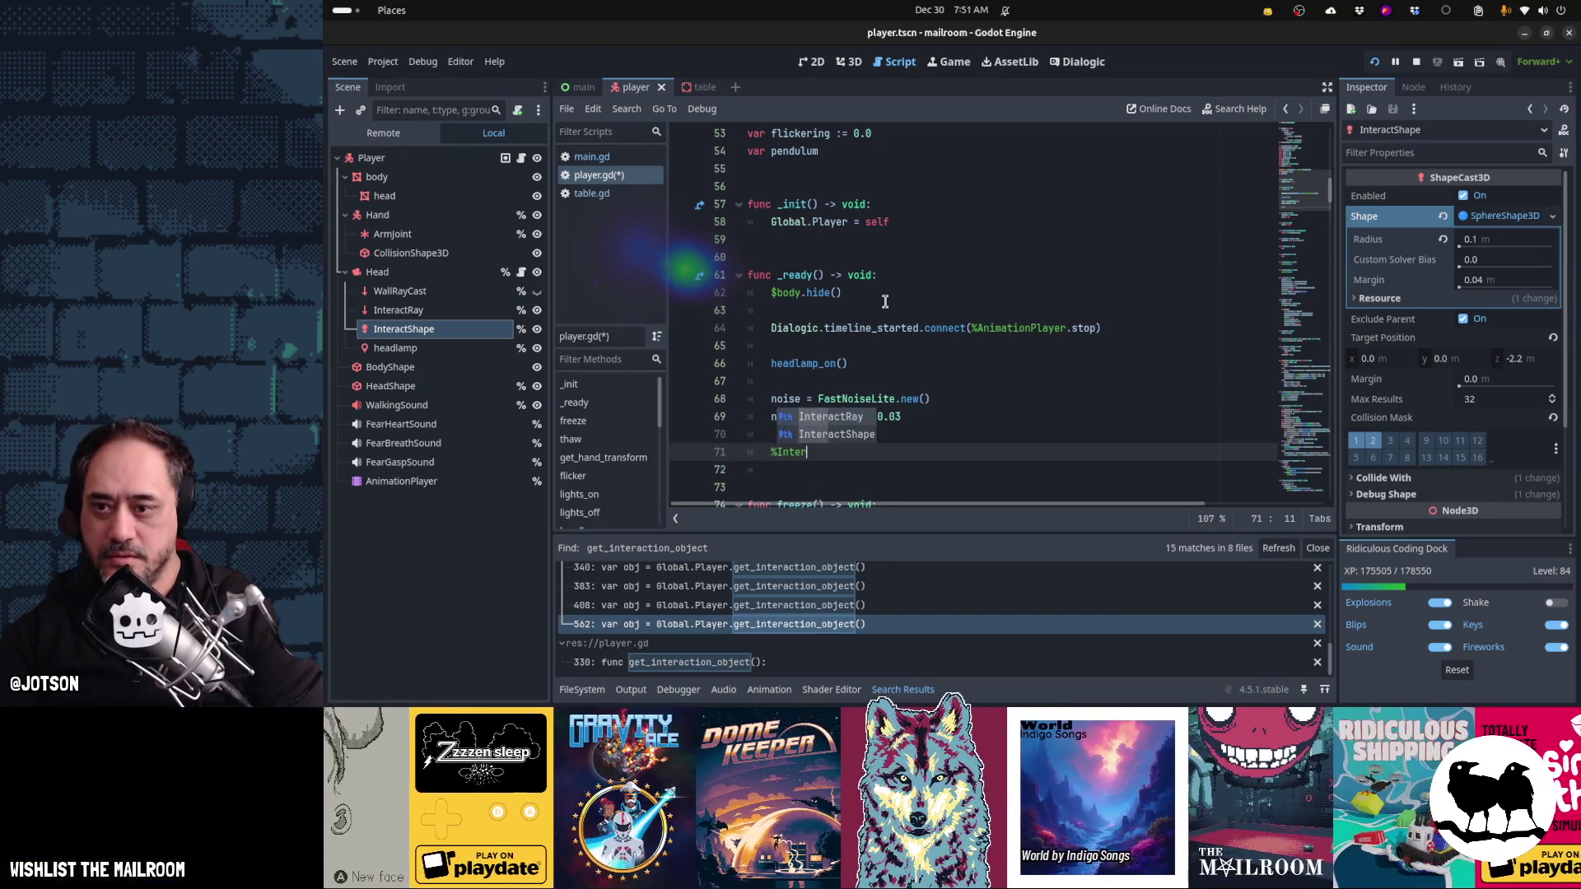
key("Return")
type(".")
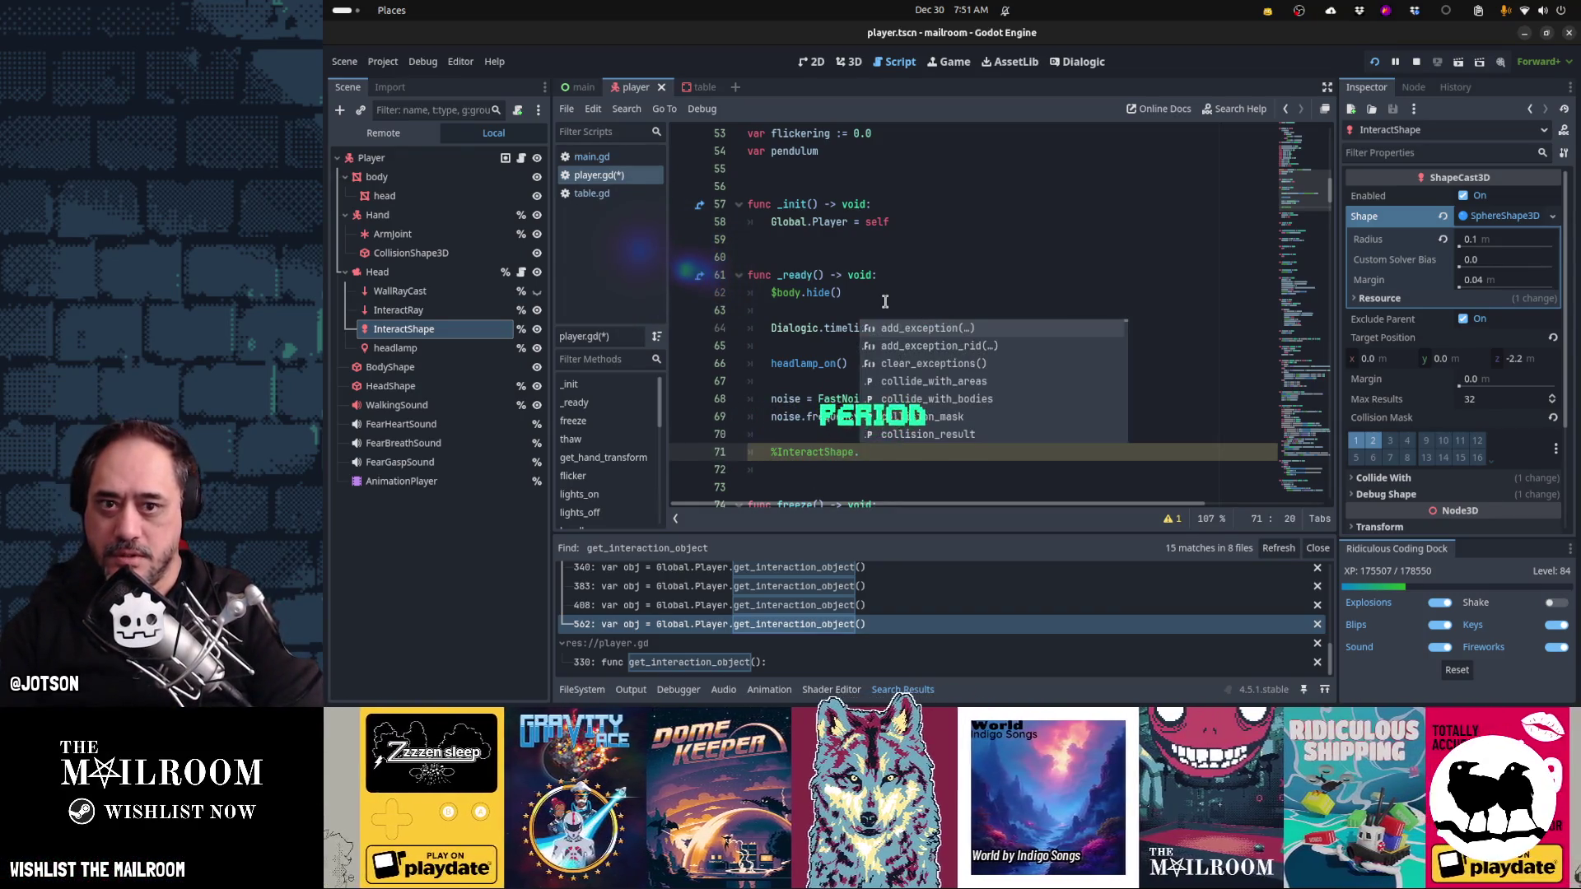
type("shape.radius =")
type("SPHERE_CAST_RADIUS")
- Add the comment '# Set sphere cast radius' above the radius assignment
key("Down")
key("Down")
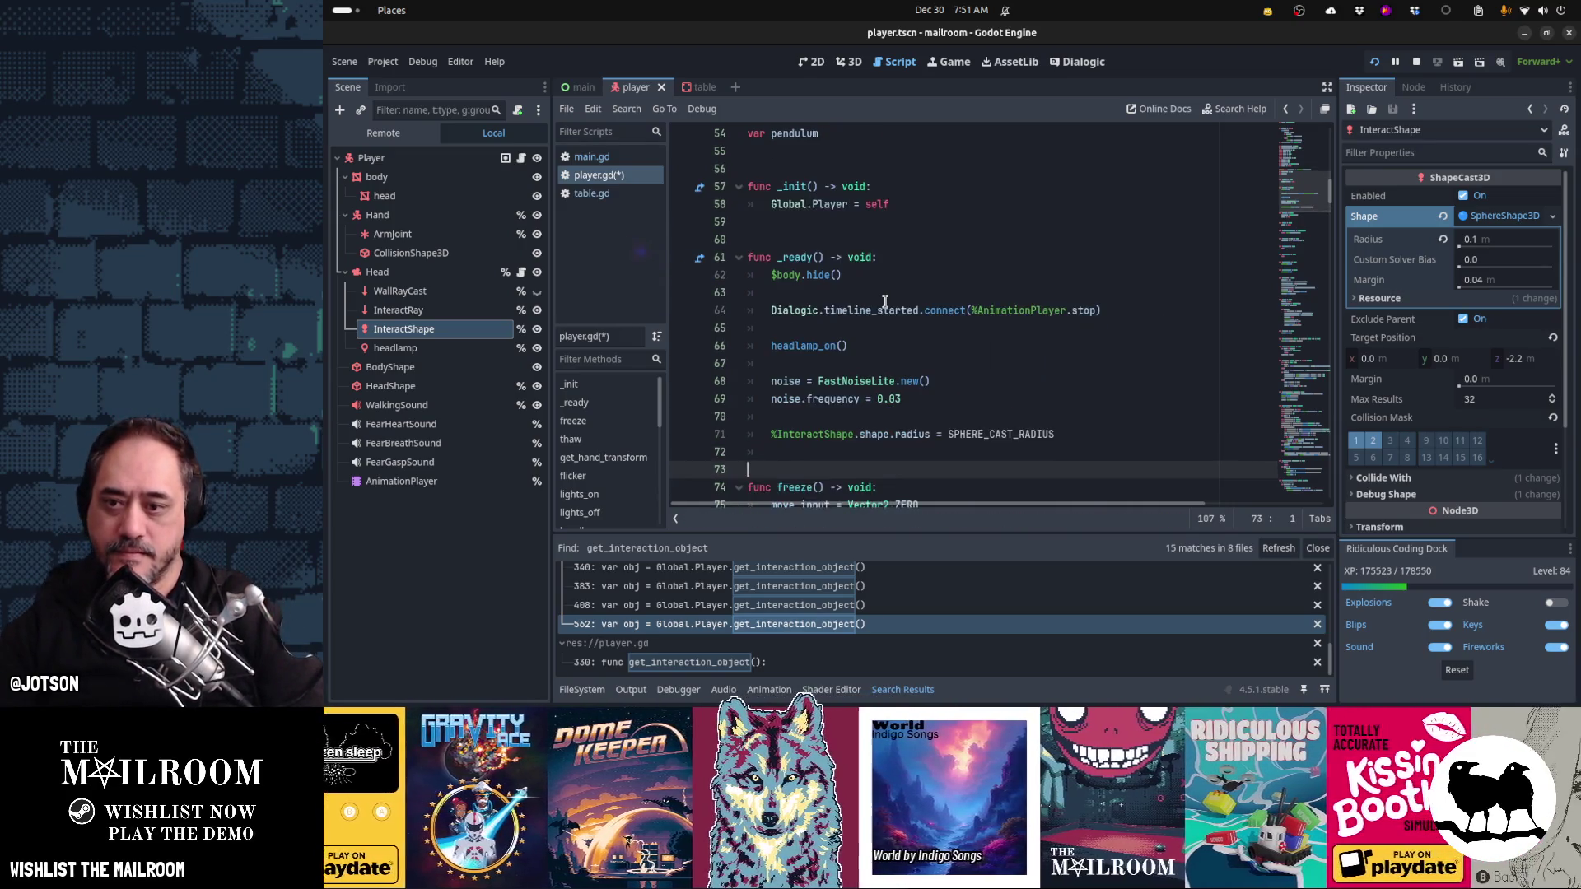
key("Up")
key("Up")
key("Return")
type("# Set")
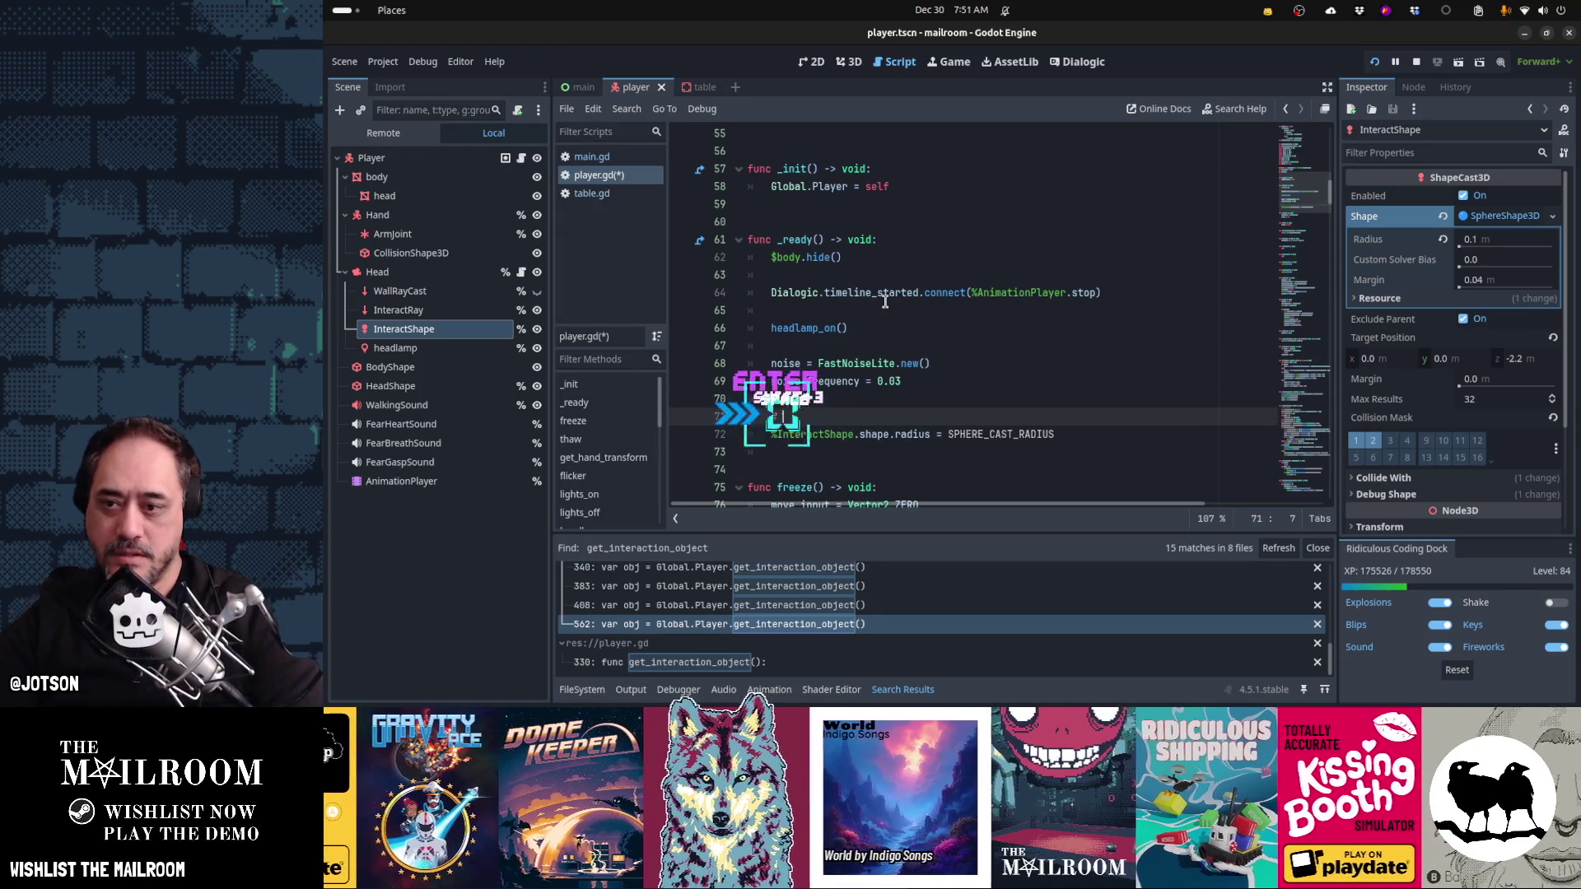
type(" sphere cas")
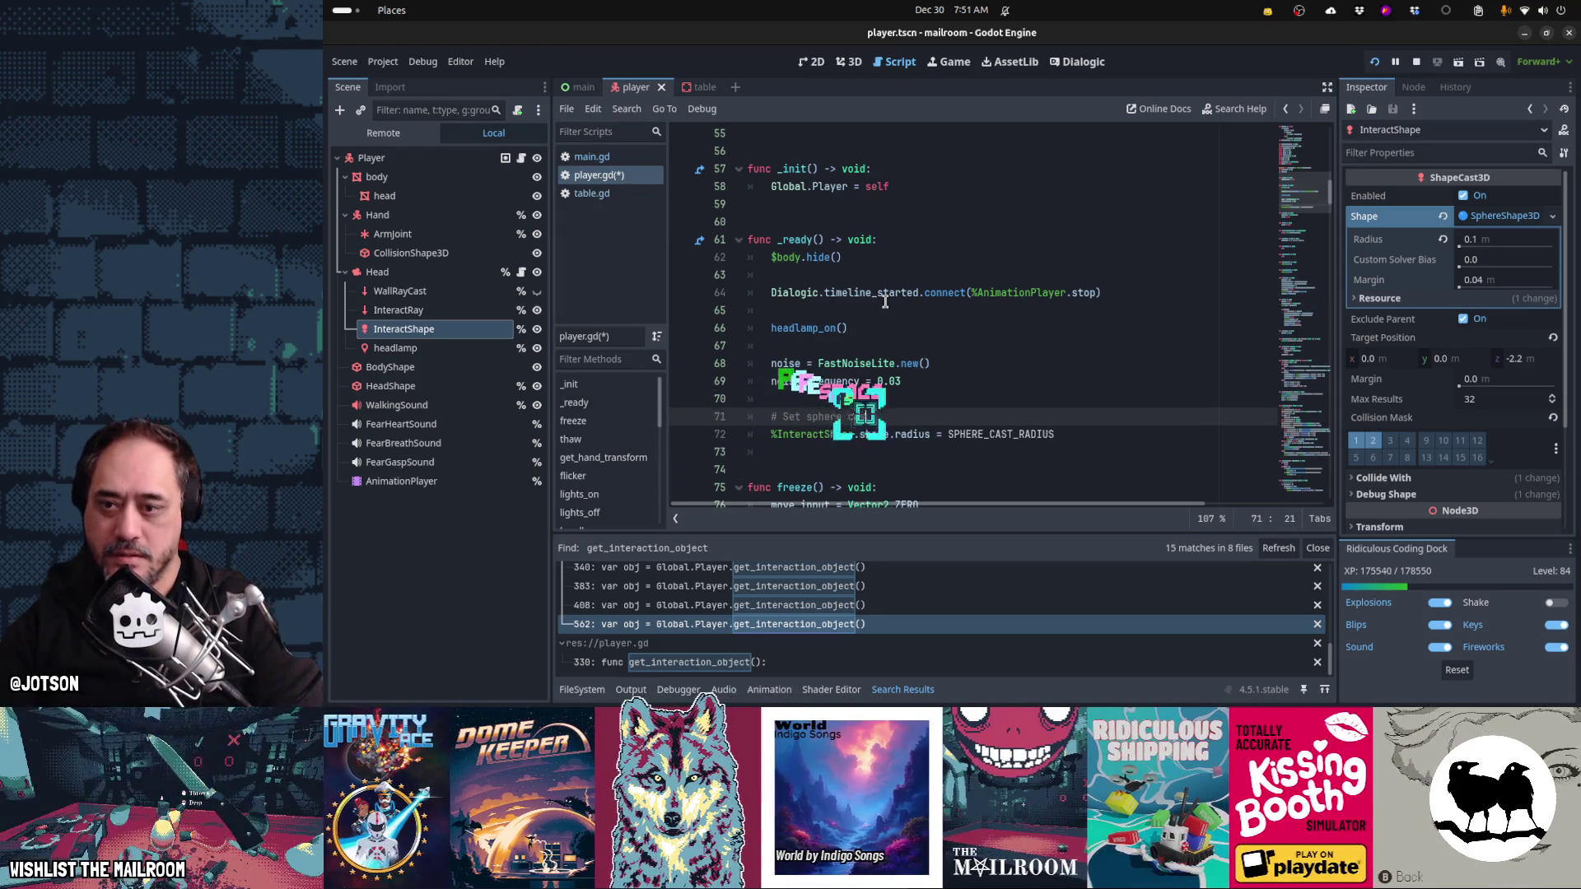
type("t radius")
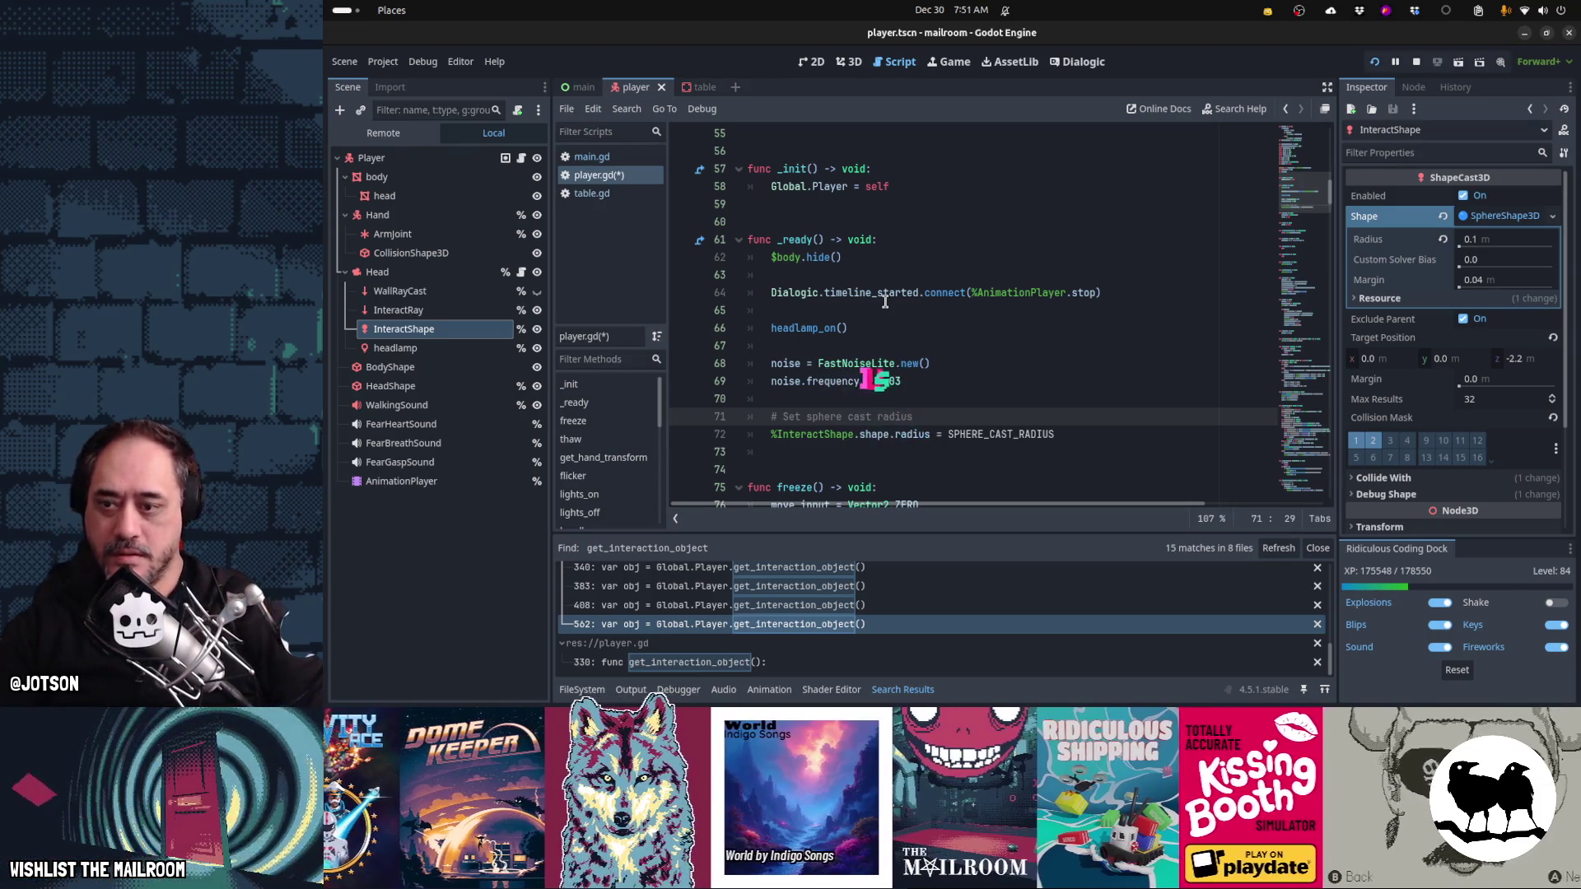
key("ctrl+b")
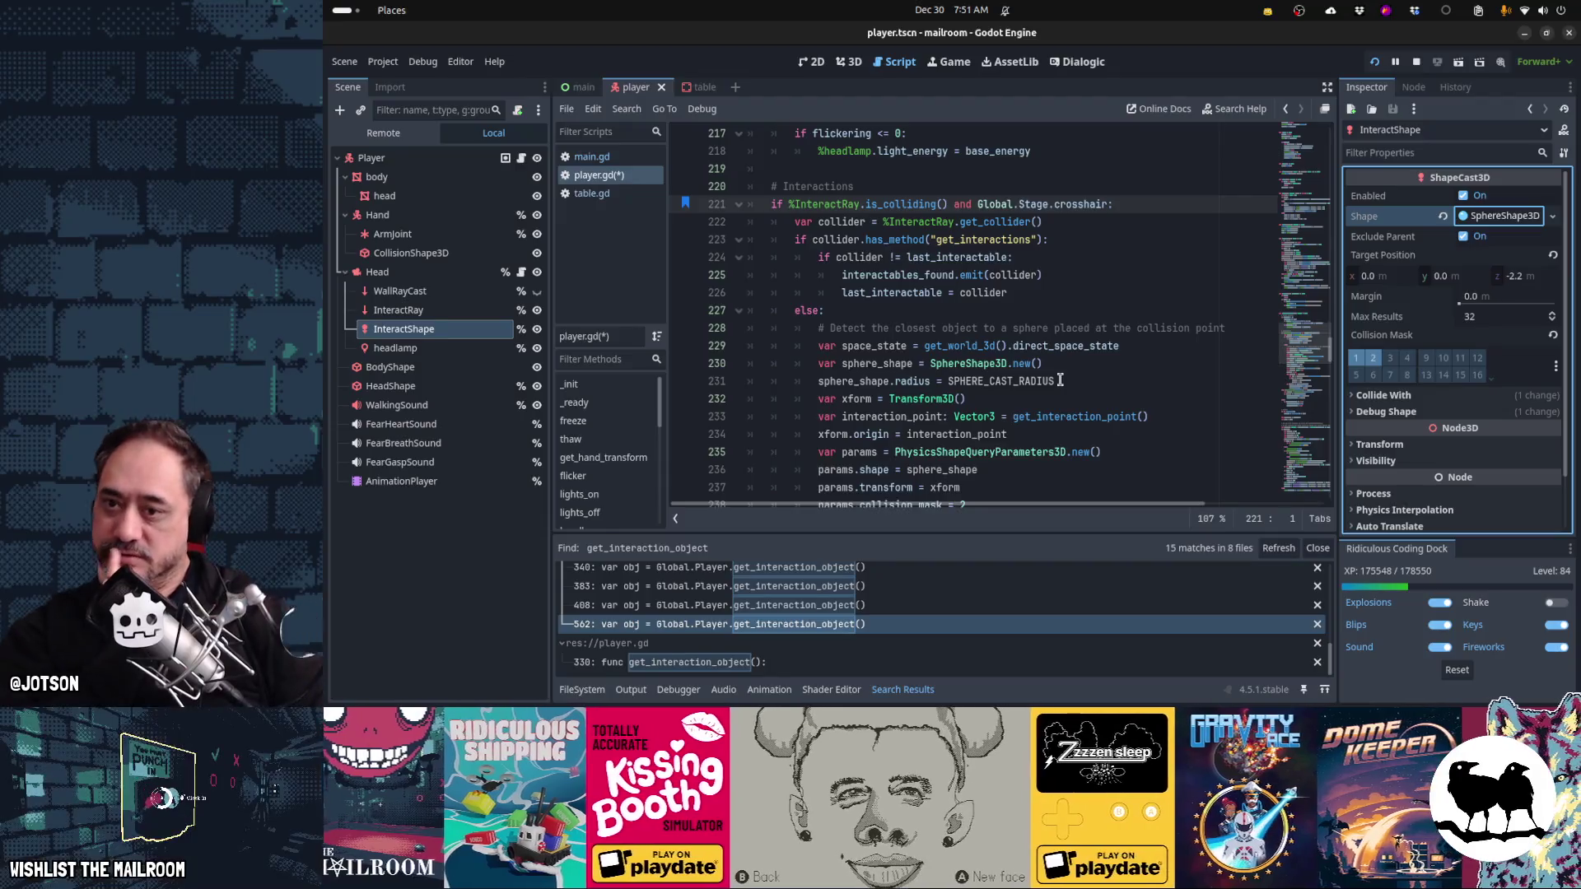
- Move the closest-object comment up to sit under the raycast interaction check
left_click(1108, 327)
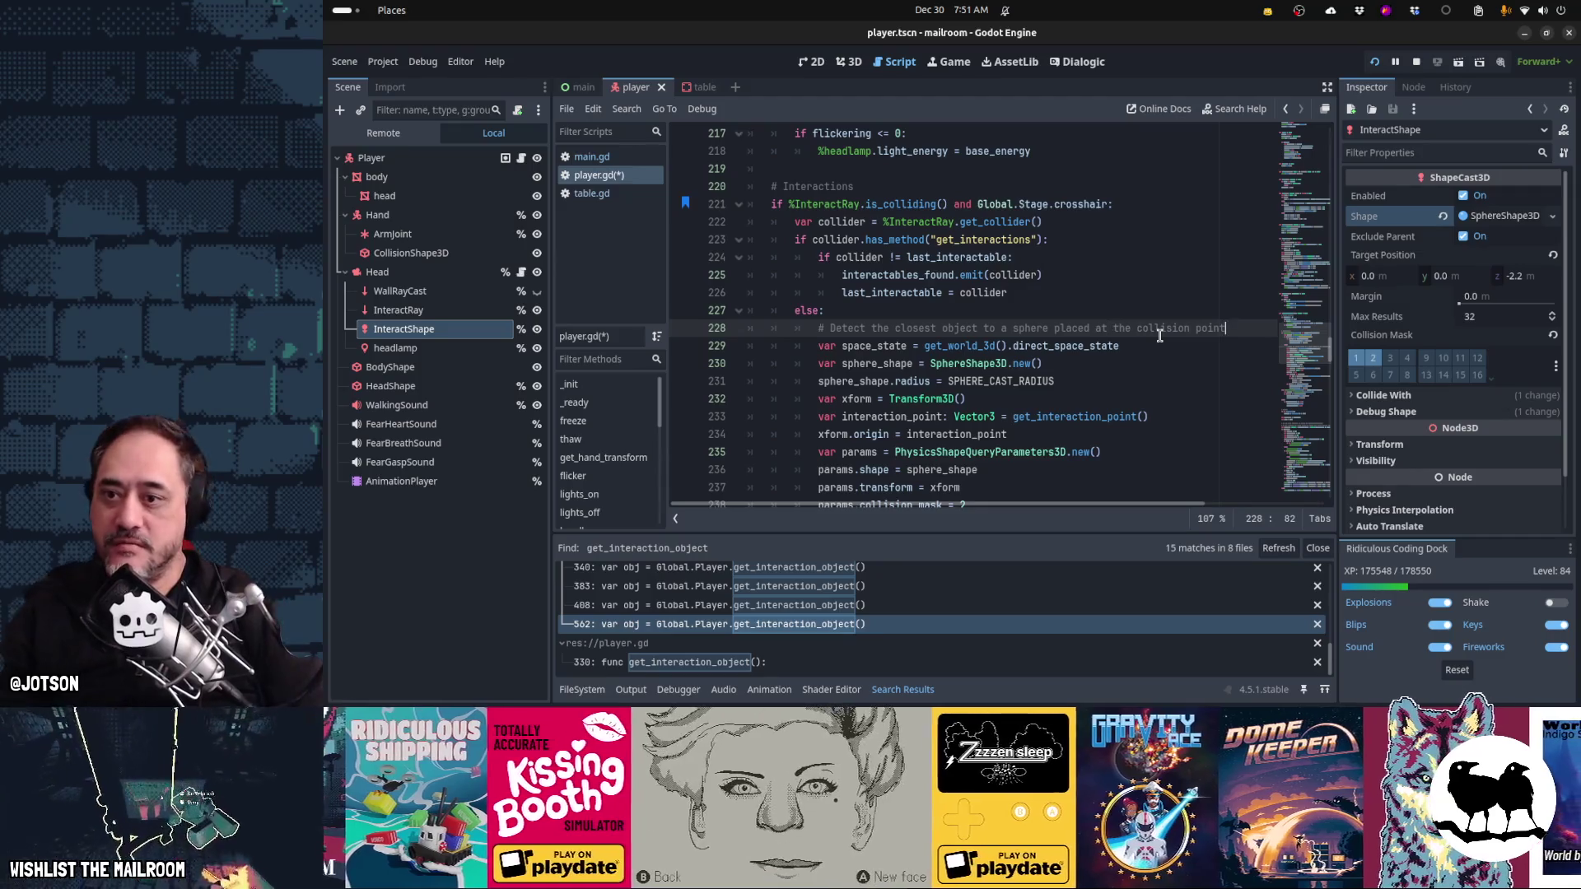
key("shift+Home")
key("ctrl+c")
key("Up")
key("Up")
key("Up")
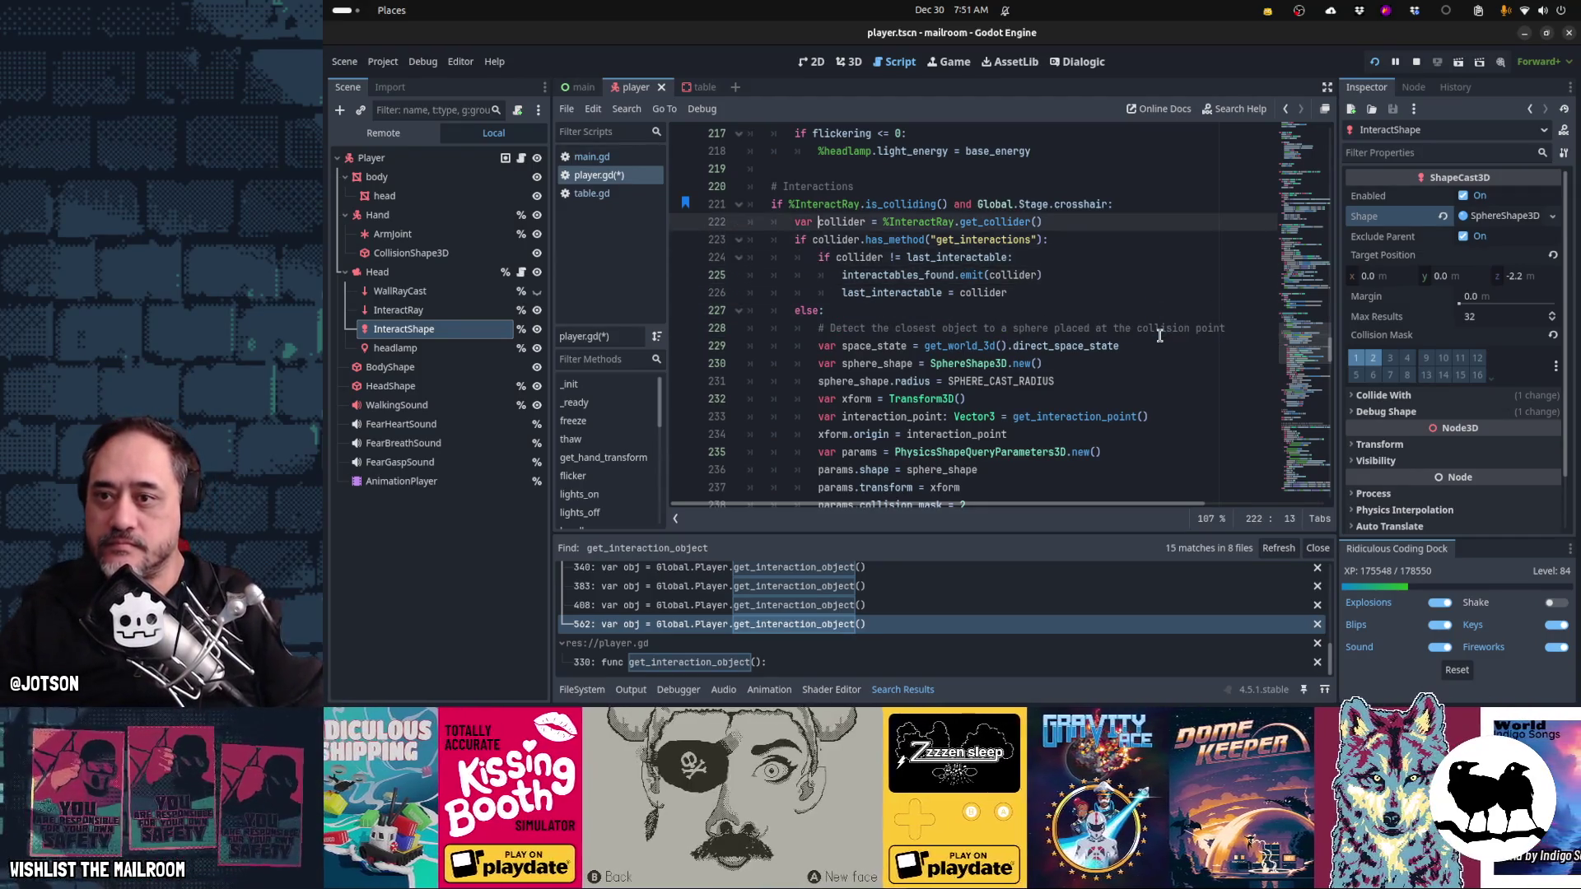
key("Down")
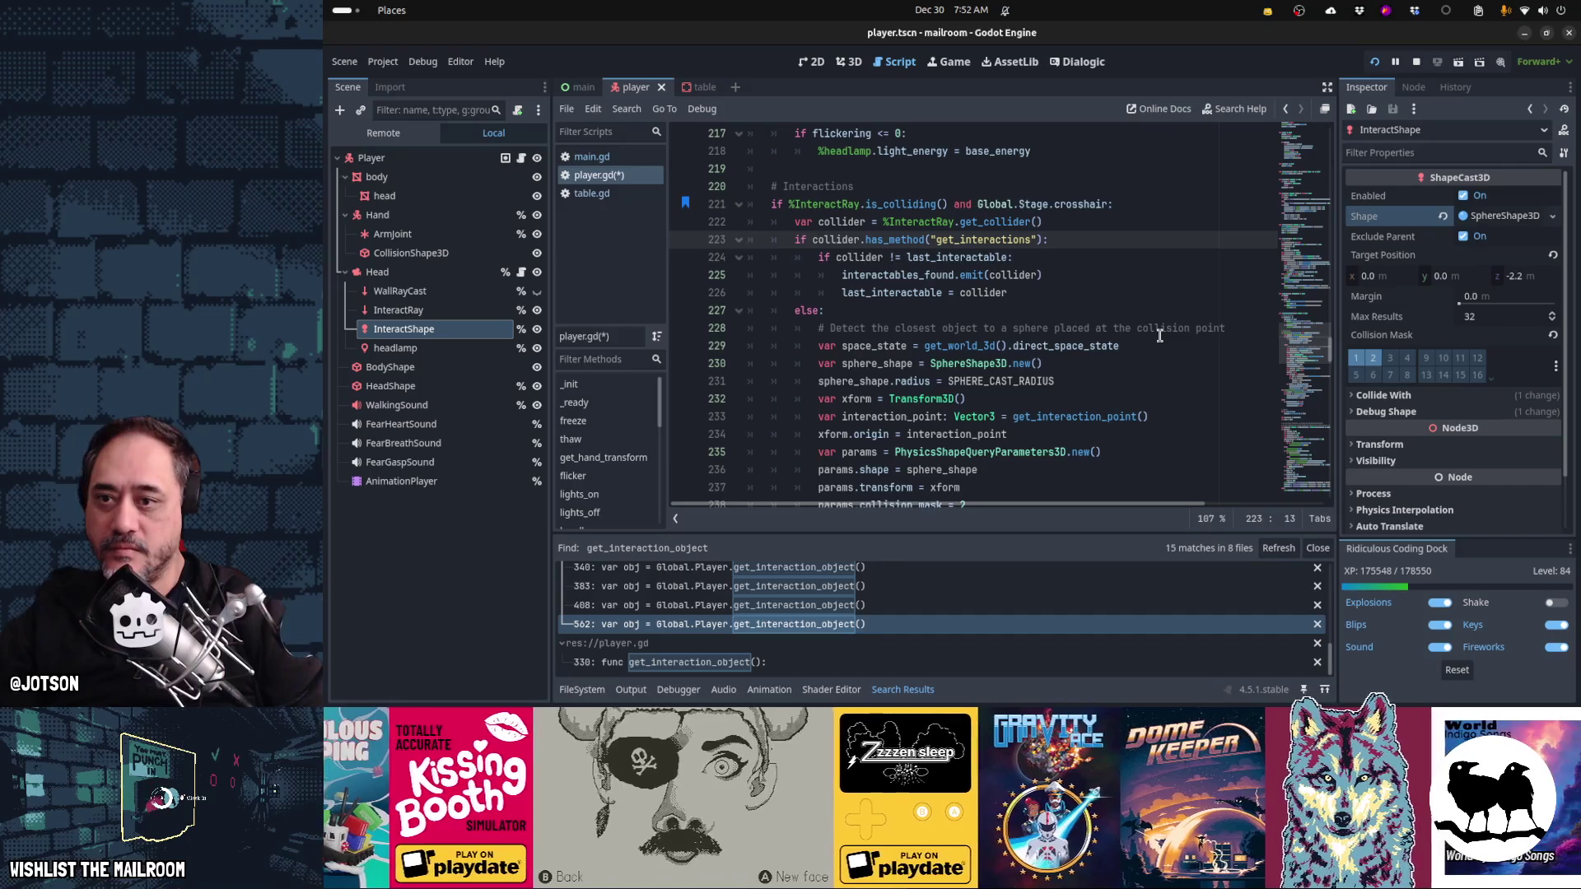
key("Up")
key("Up")
key("End")
key("Return")
key("ctrl+v")
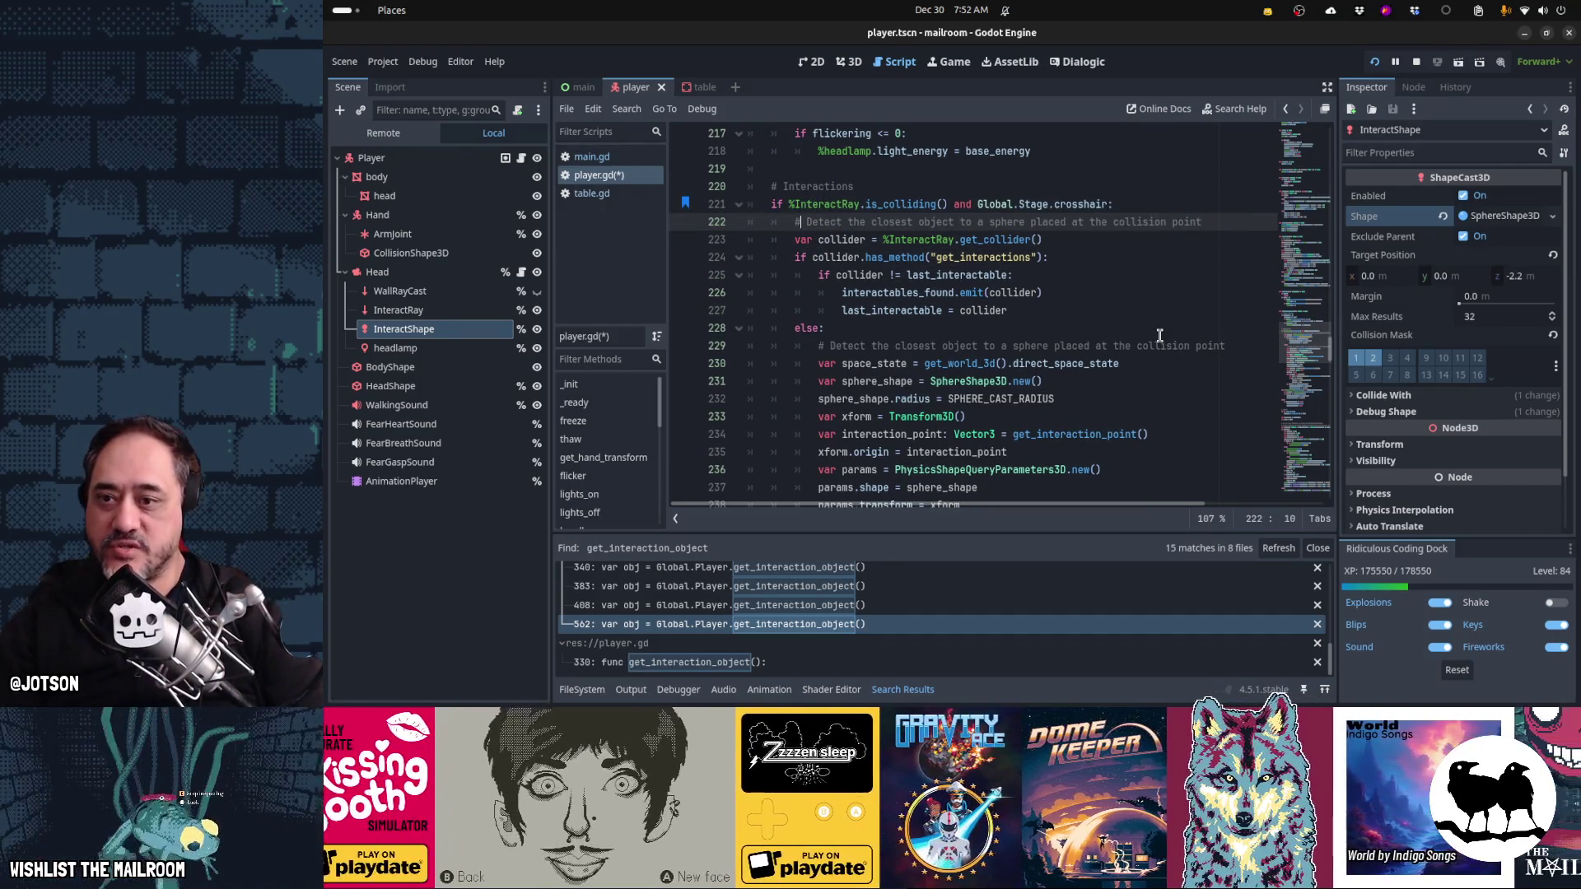
key("Down")
key("Down")
key("Down")
key("ctrl+x")
key("Up")
key("Up")
key("Up")
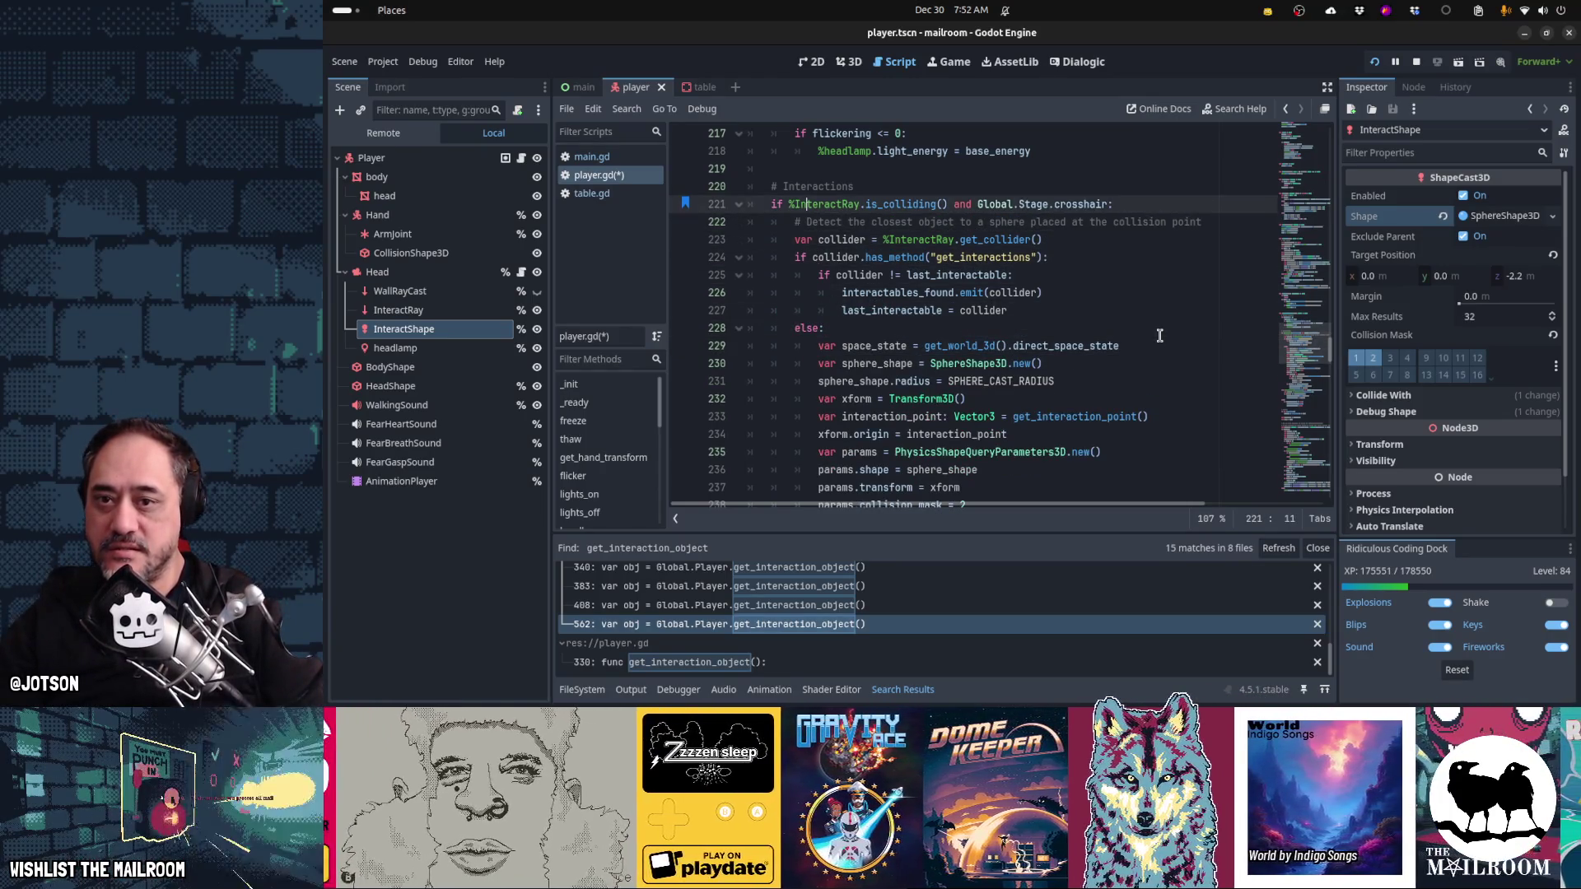
- Write comments: detect what the raycast hits; if it isn't interactable, then do a shape cast
key("Return")
type("tect the")
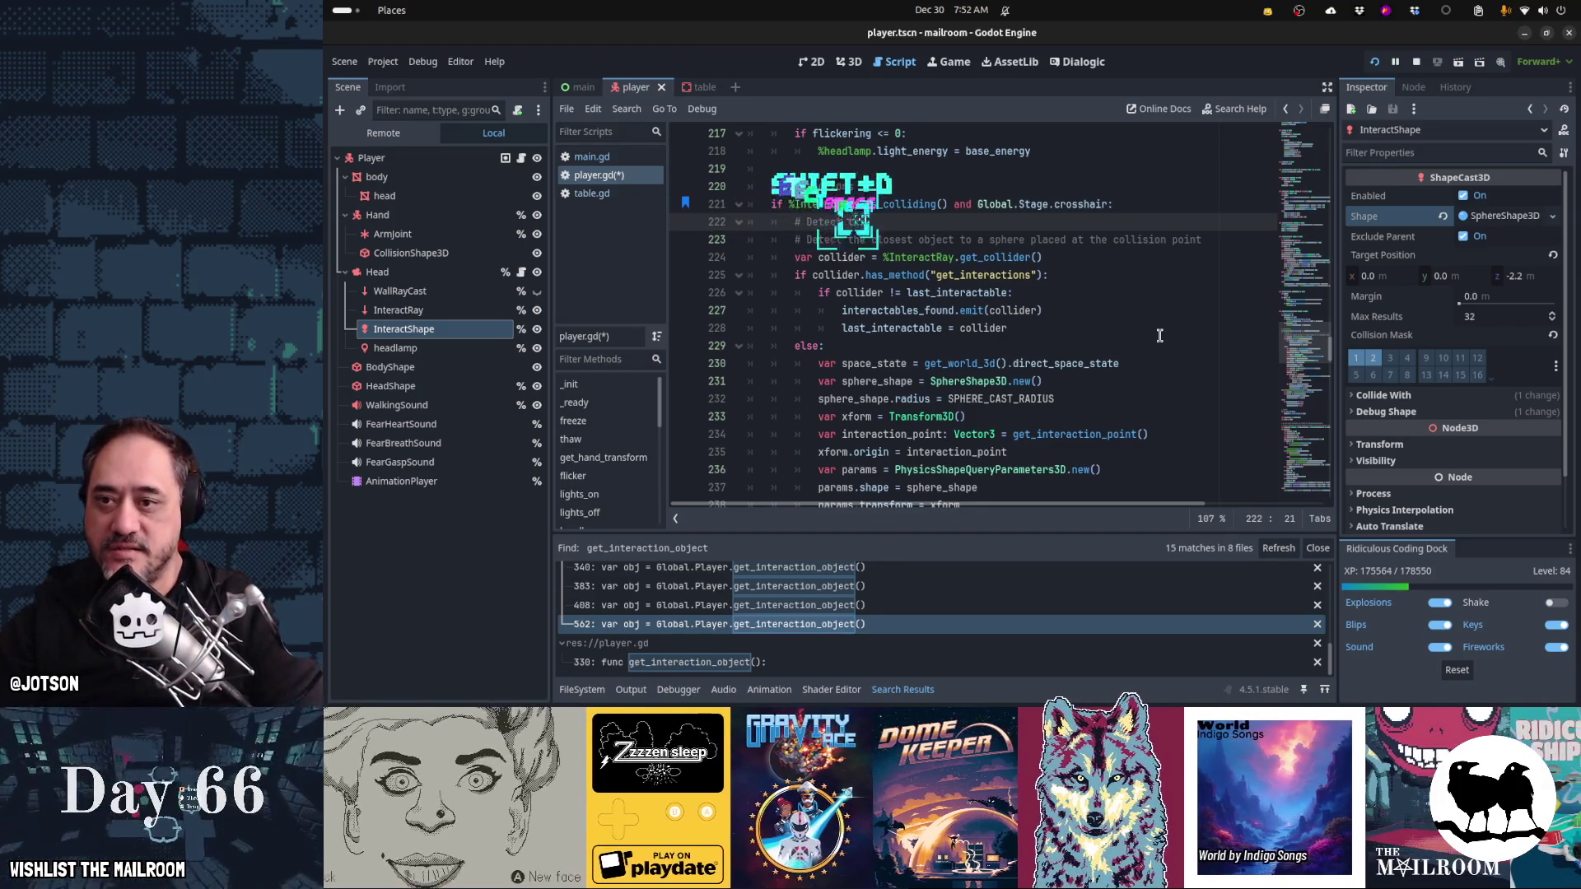
type(" object the raycast hits")
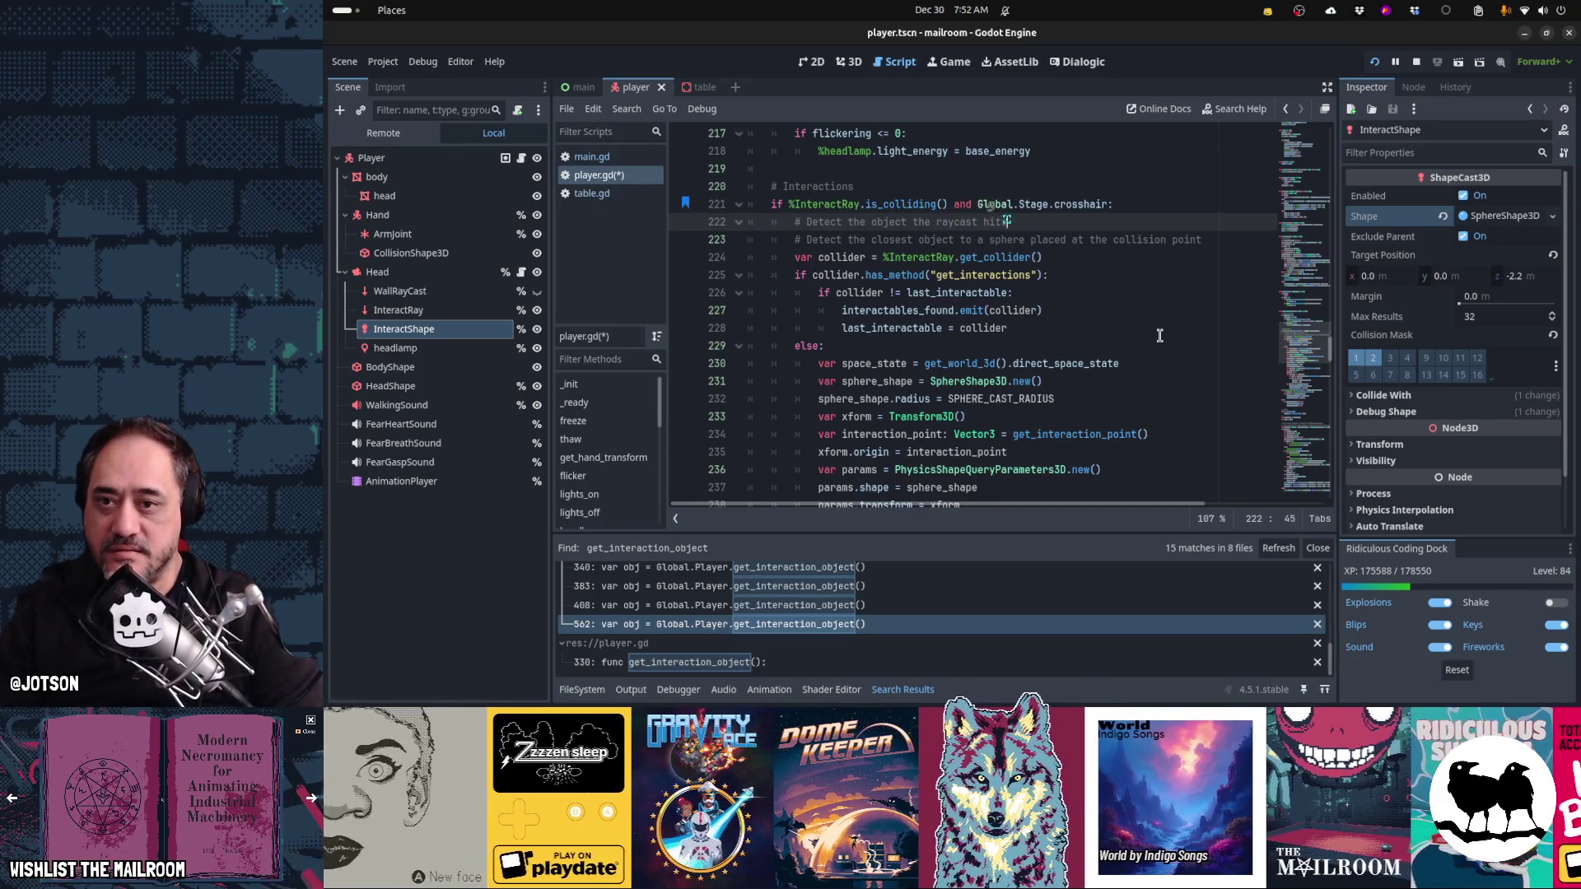
type(". But if i")
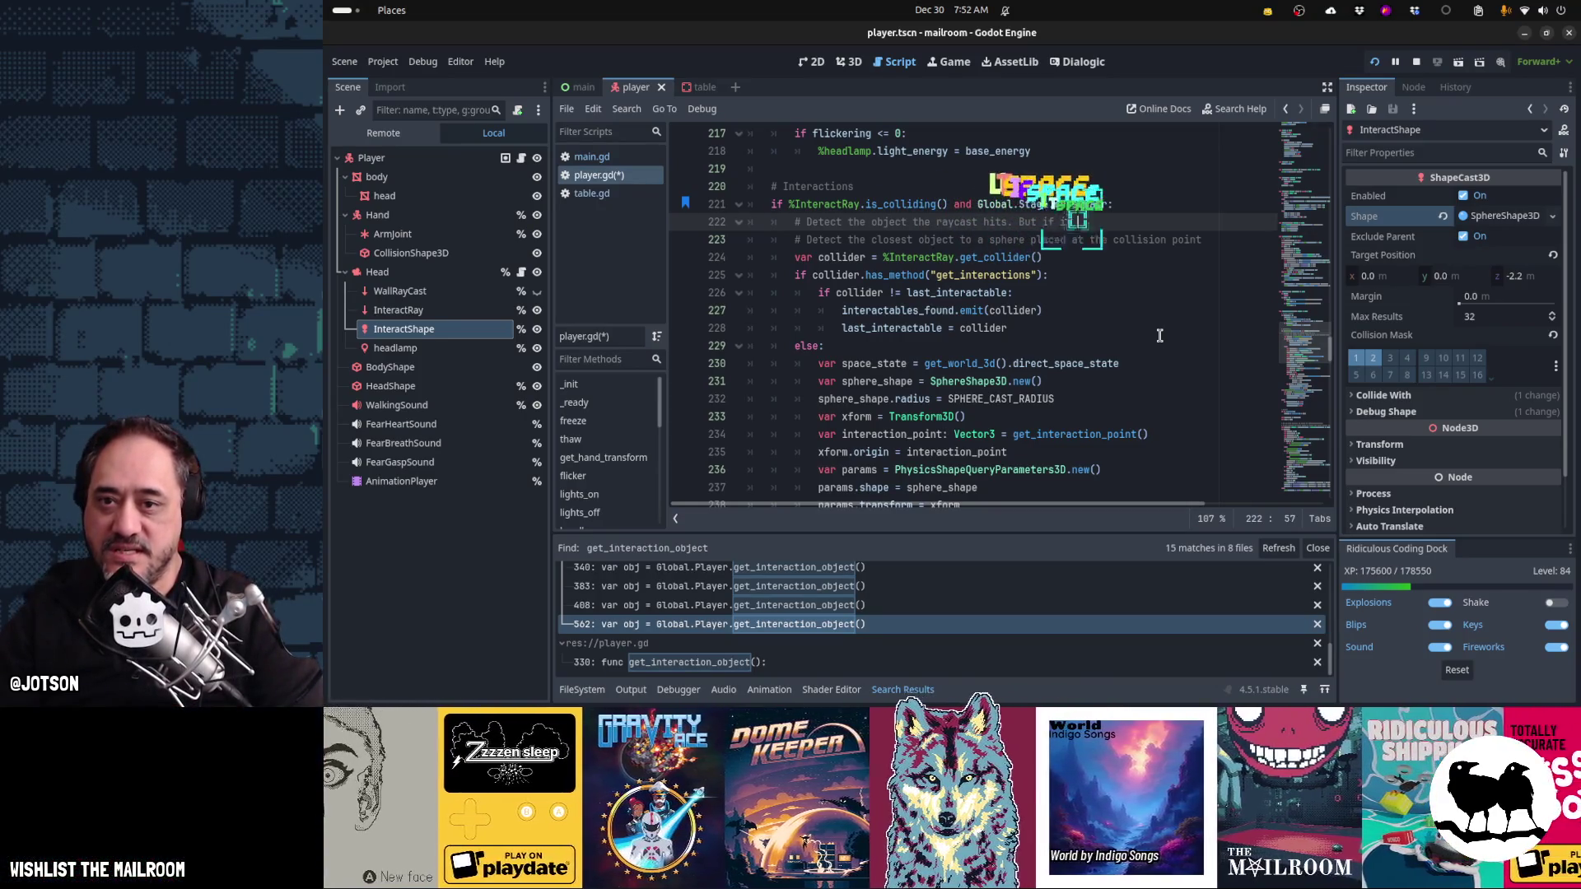
type("t doesn't ")
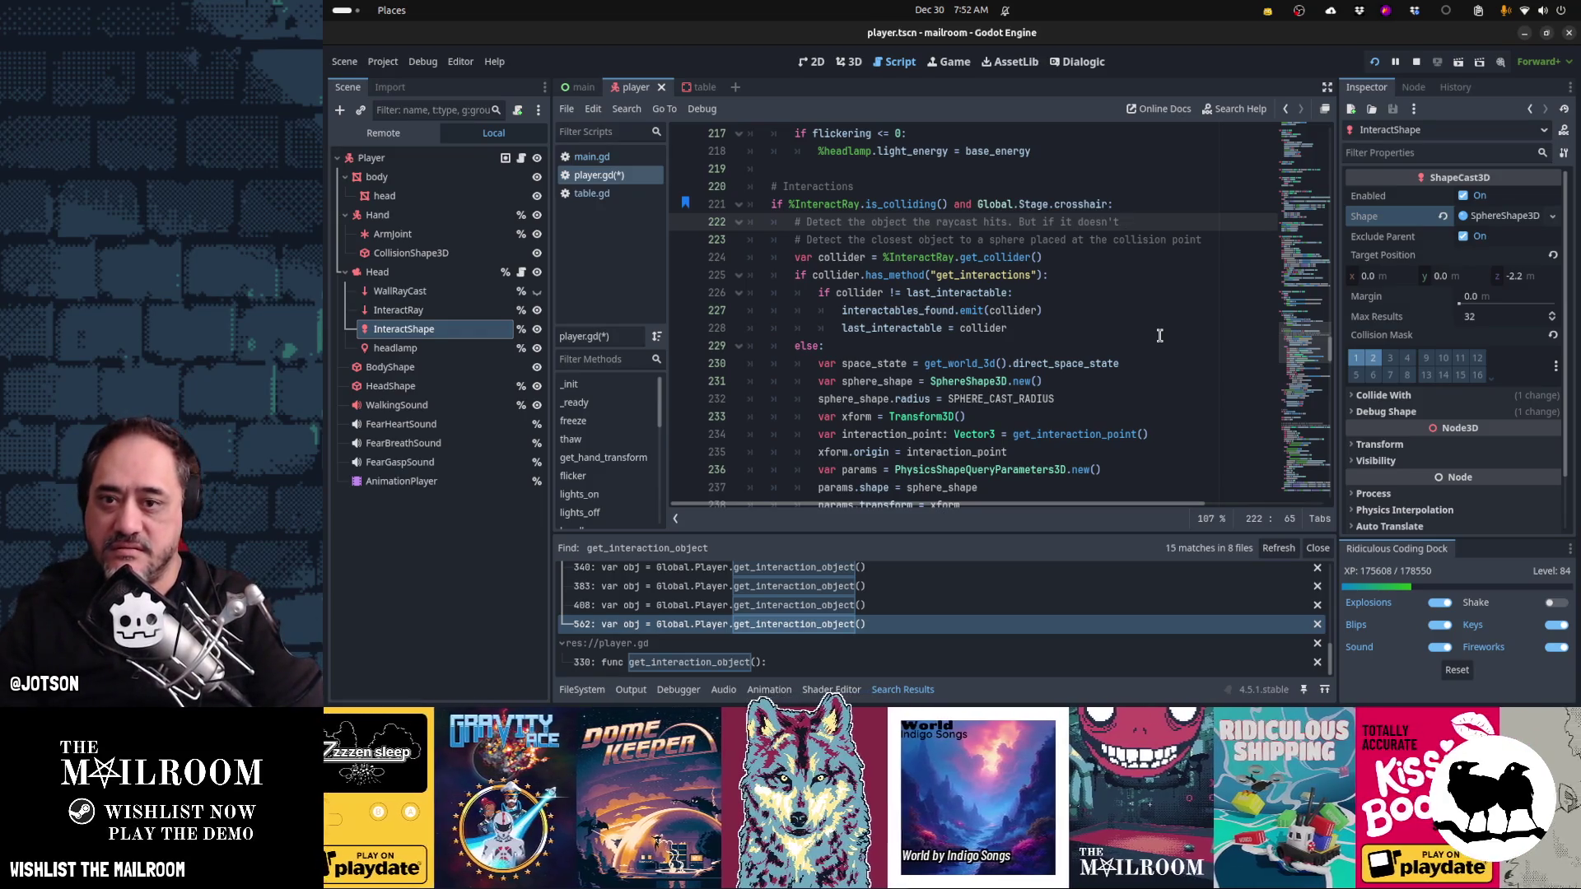
type("hit an")
key("Return")
type("# interactable object, then")
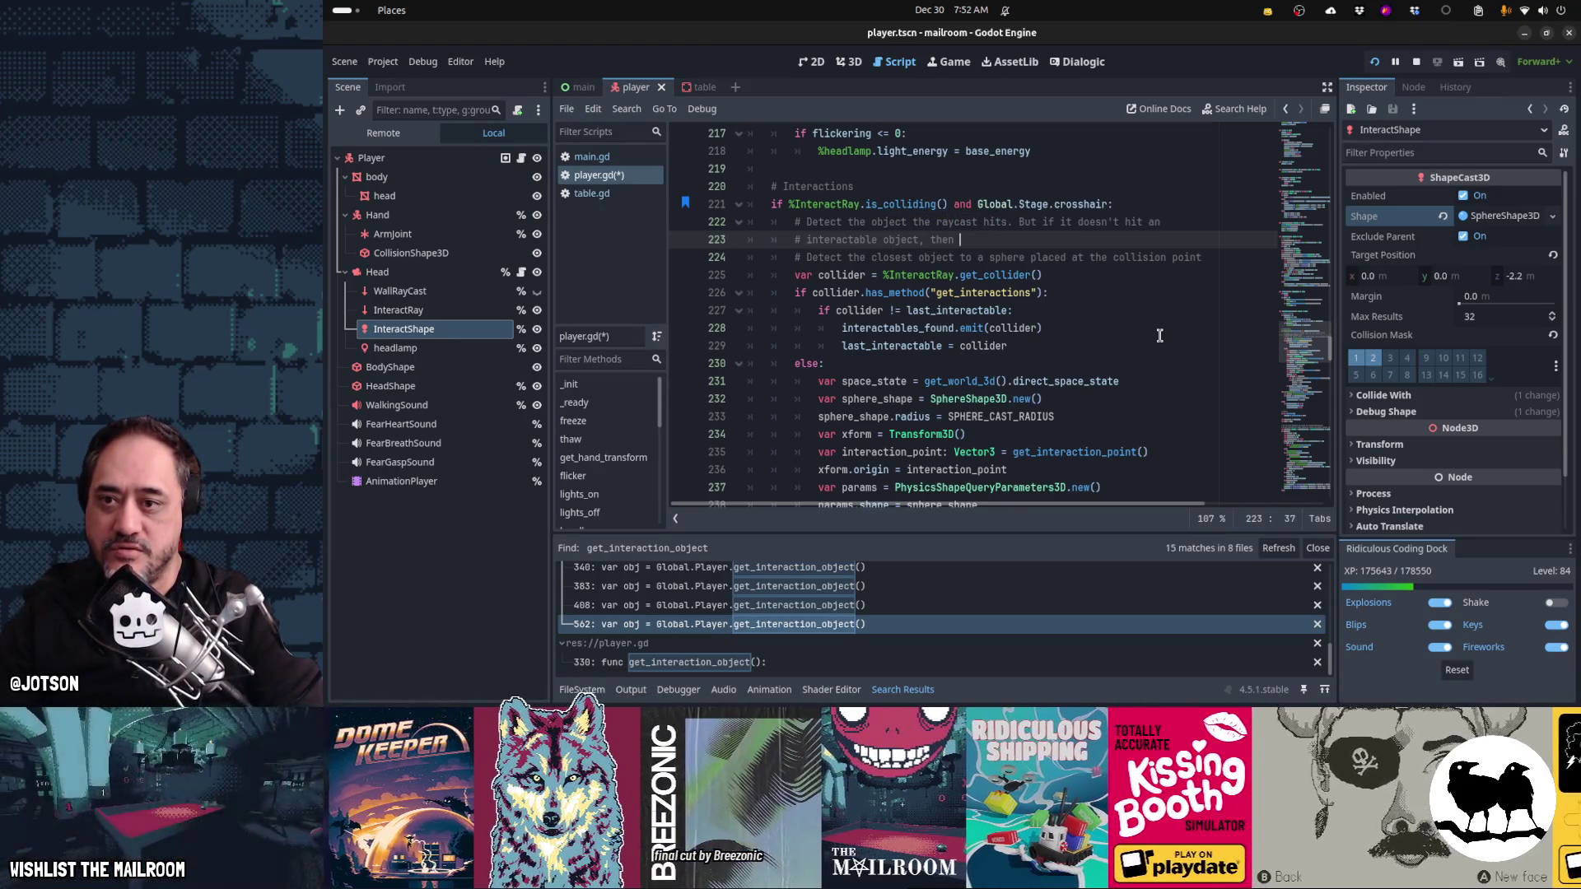
key("Up")
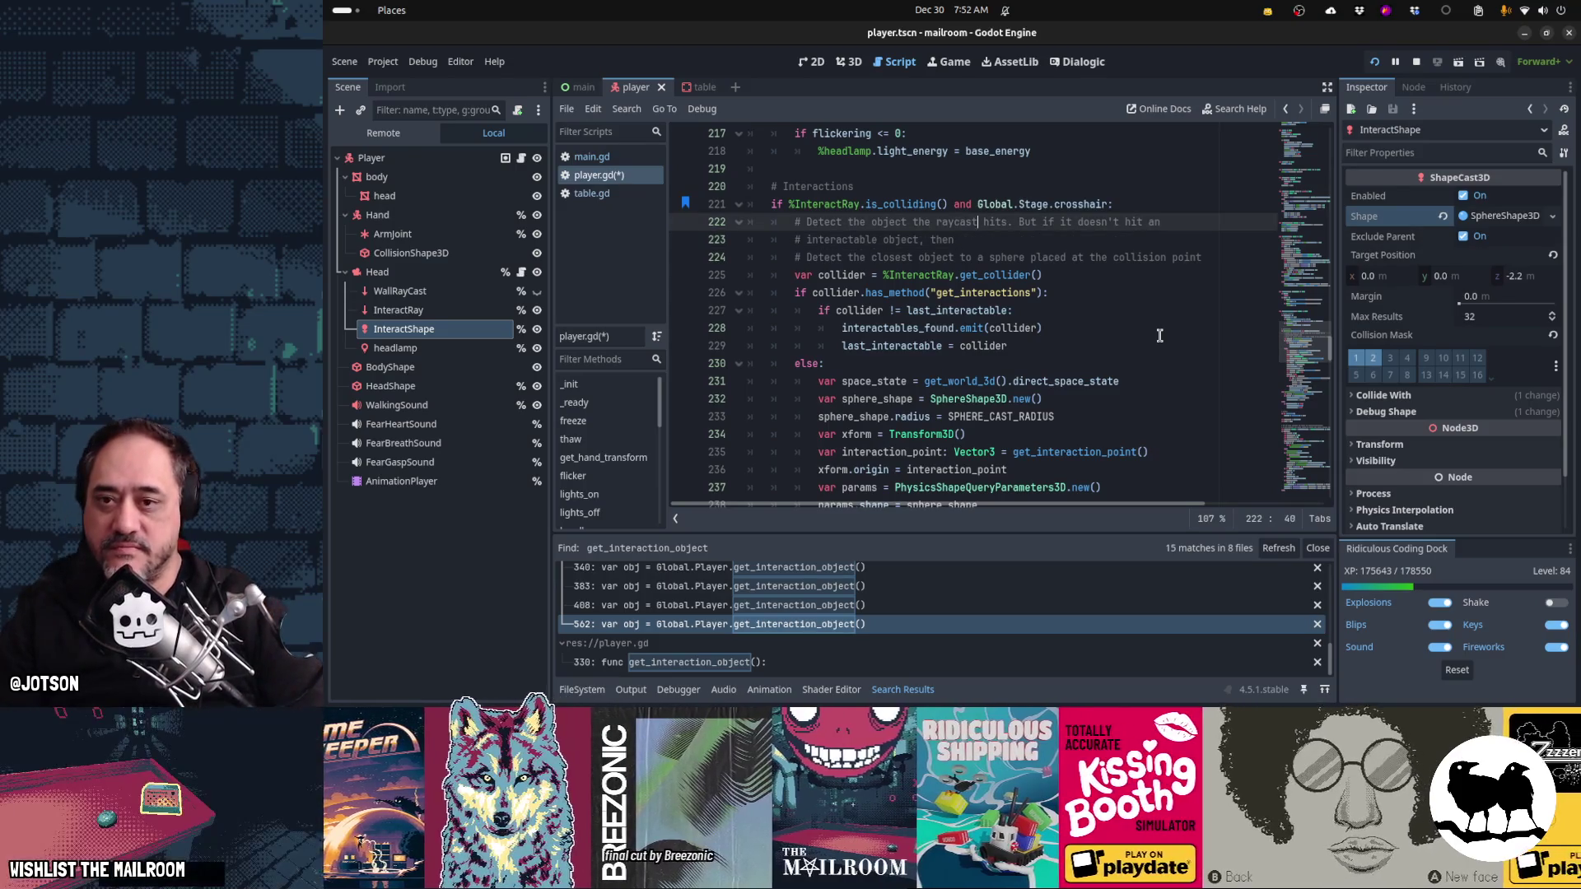
key("shift+Down")
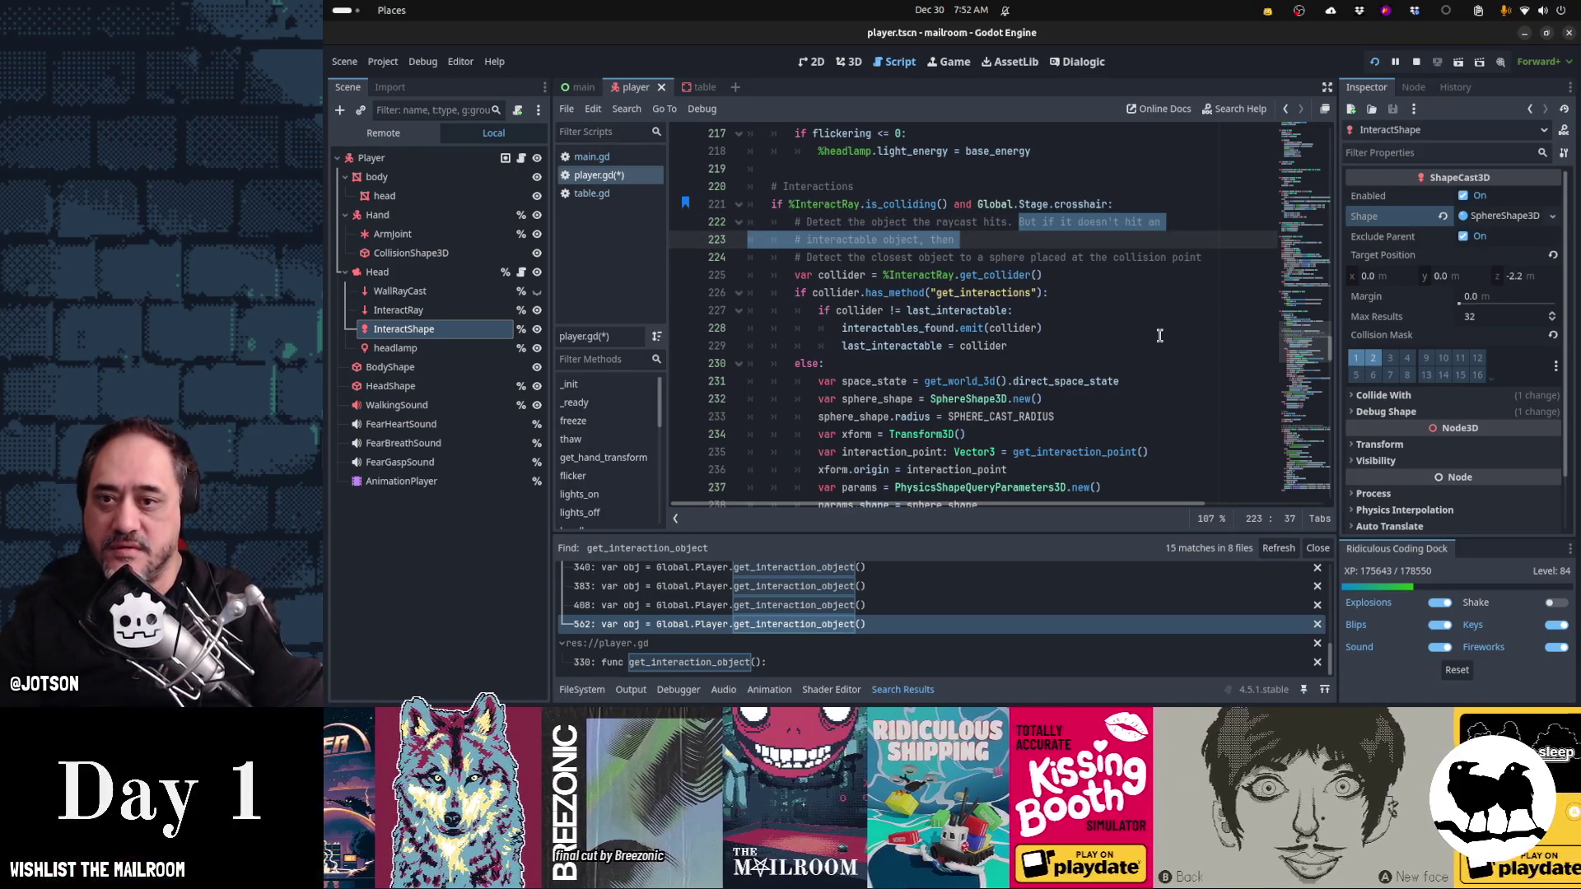
key("BackSpace")
key("Return")
type("# If it hits something but th")
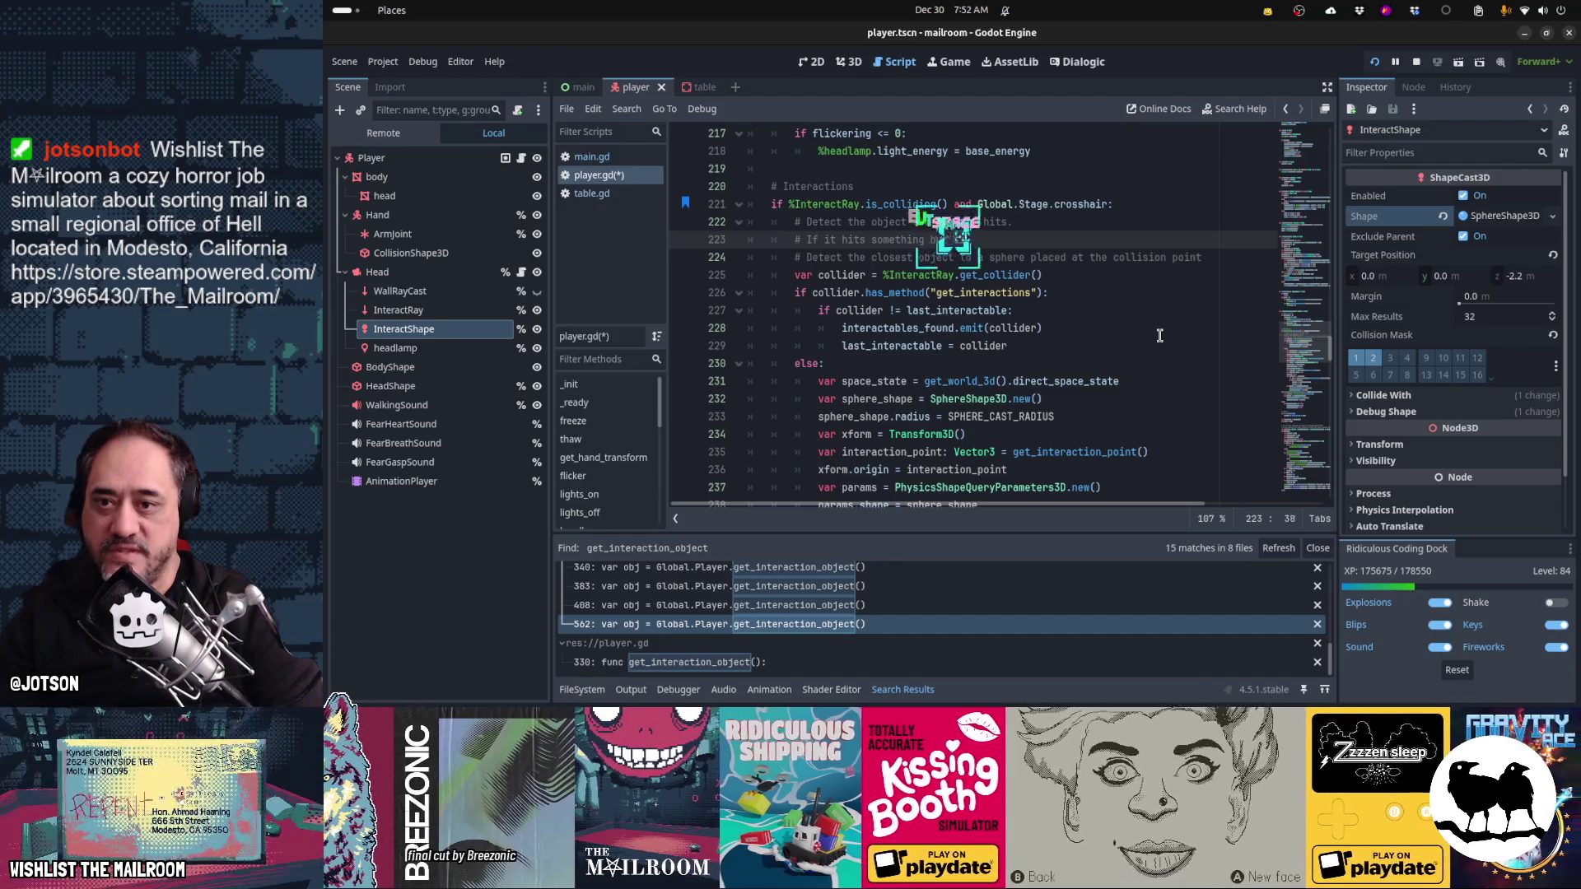
type("at thing isn't interact")
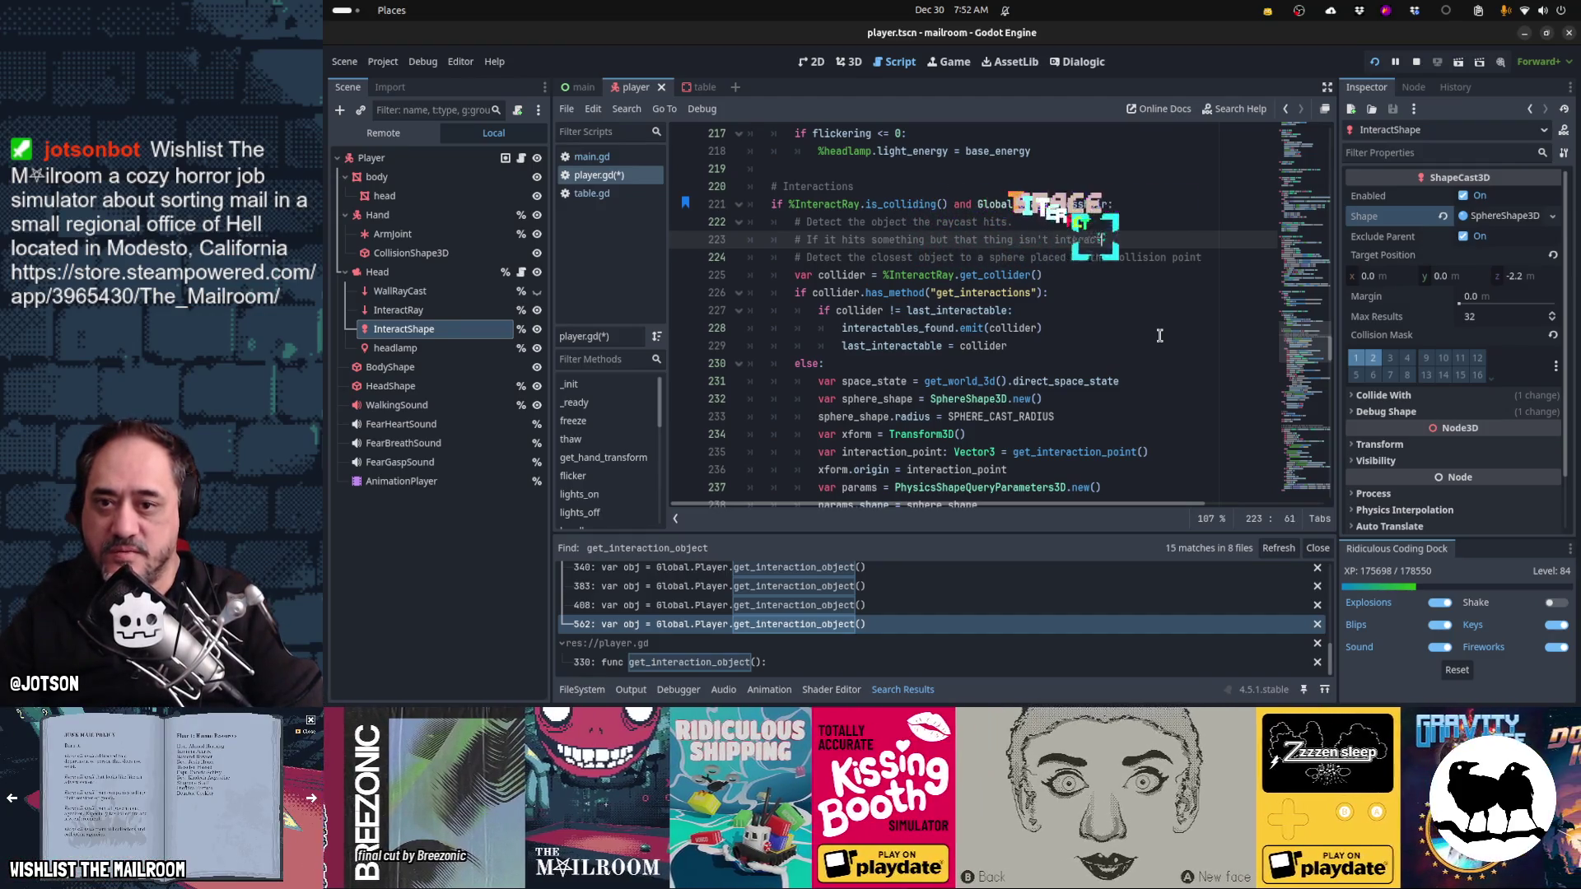
type("able, then")
key("Return")
type("# do a shape cast")
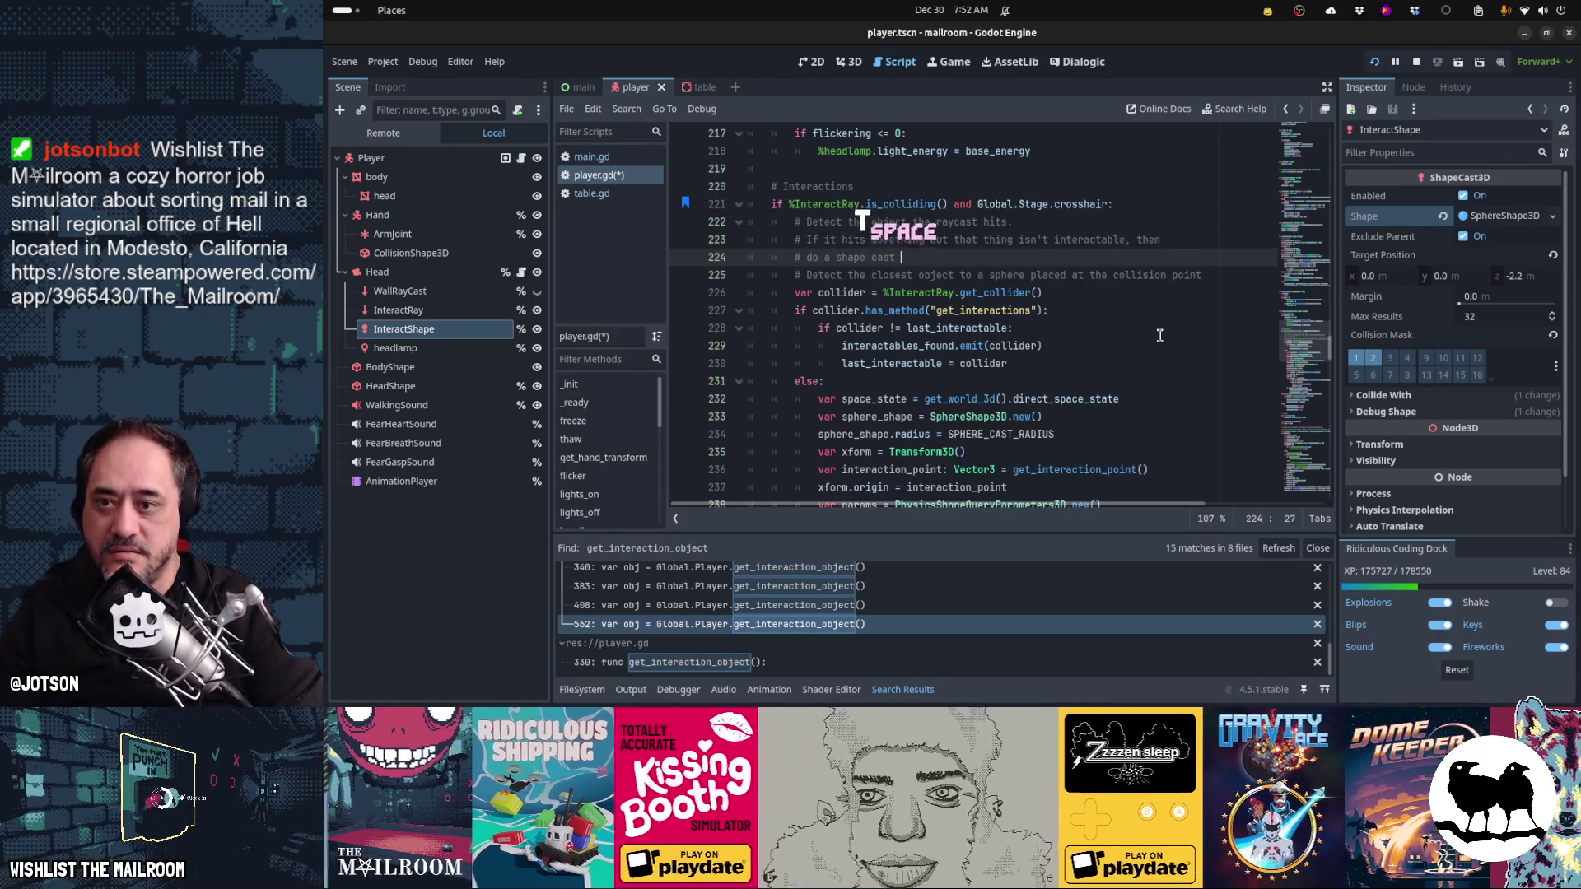
- Drop the trailing 'then', cut the 'do a shape cast' line, lowercase 'detect', and copy the comments
key("Up")
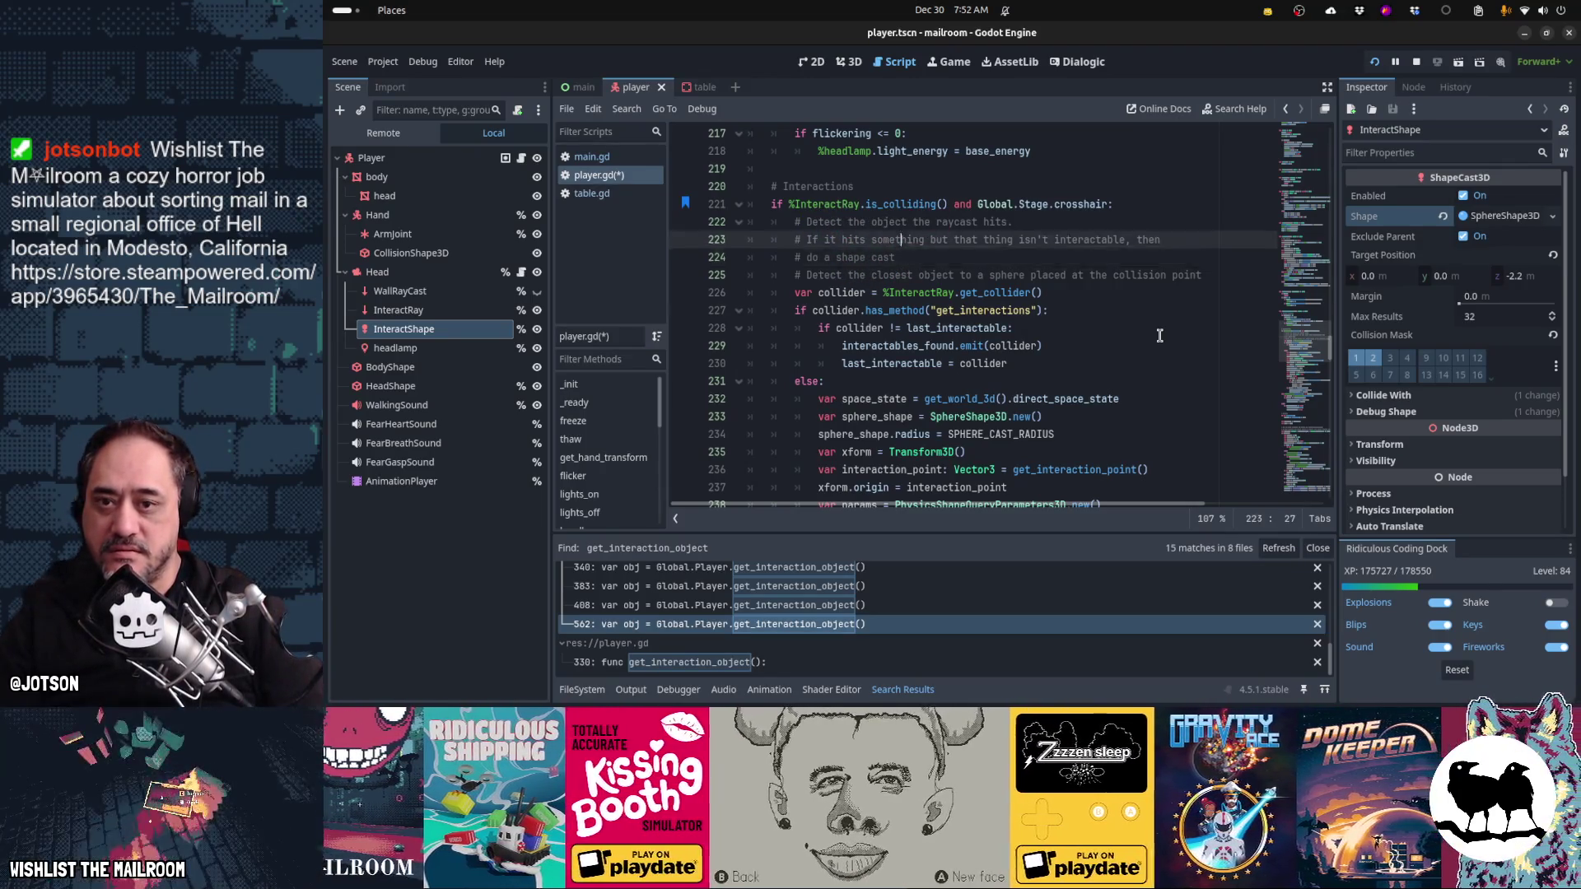
key("Delete")
key("Down")
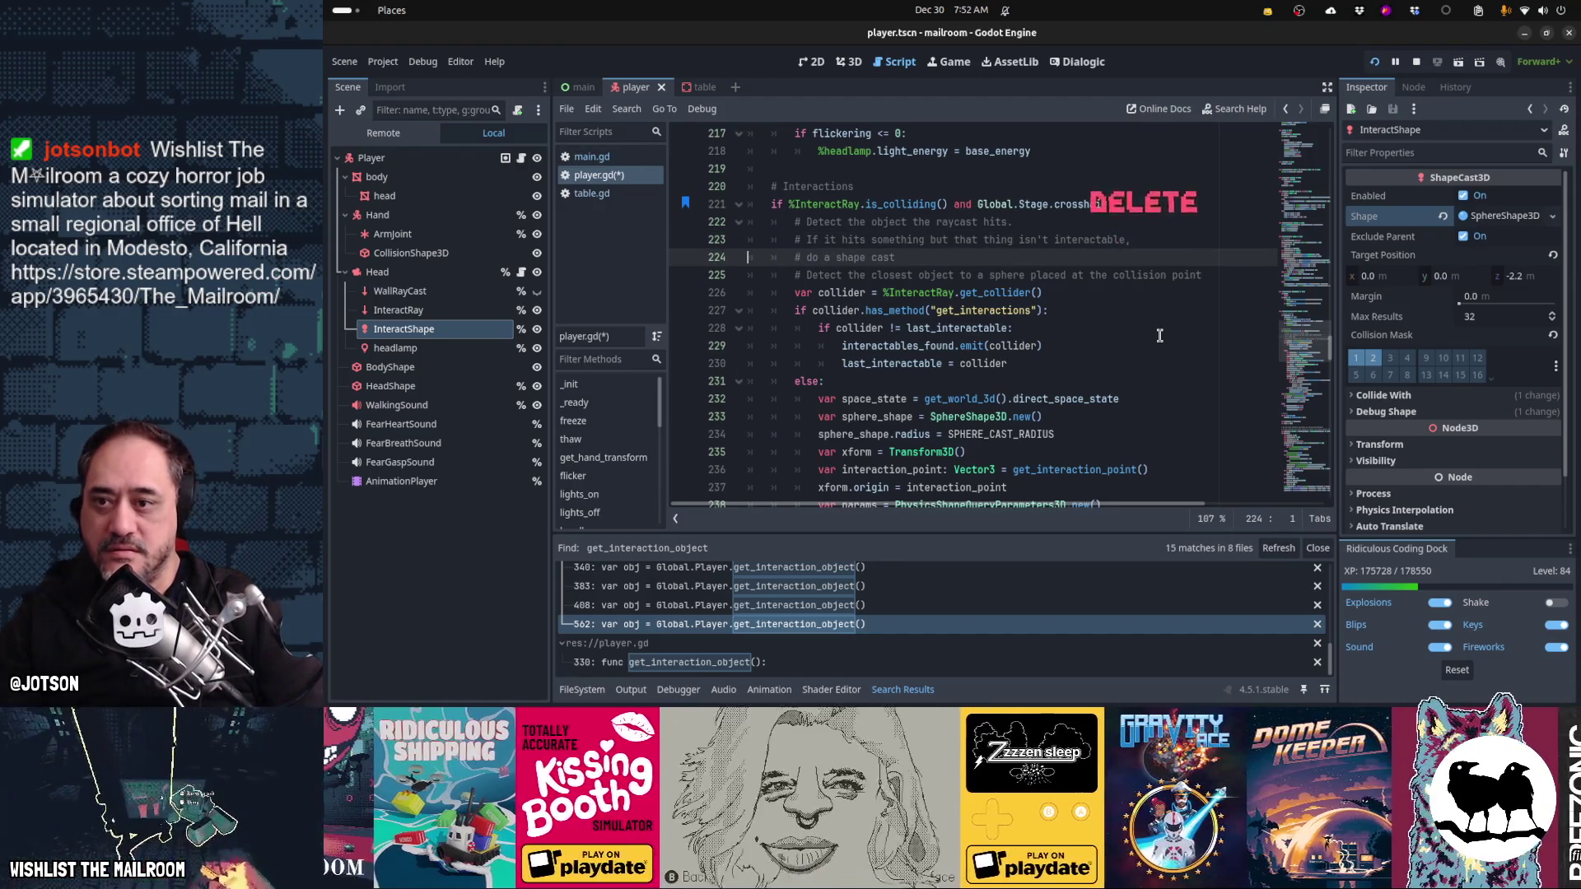
key("ctrl+x")
key("Up")
key("End")
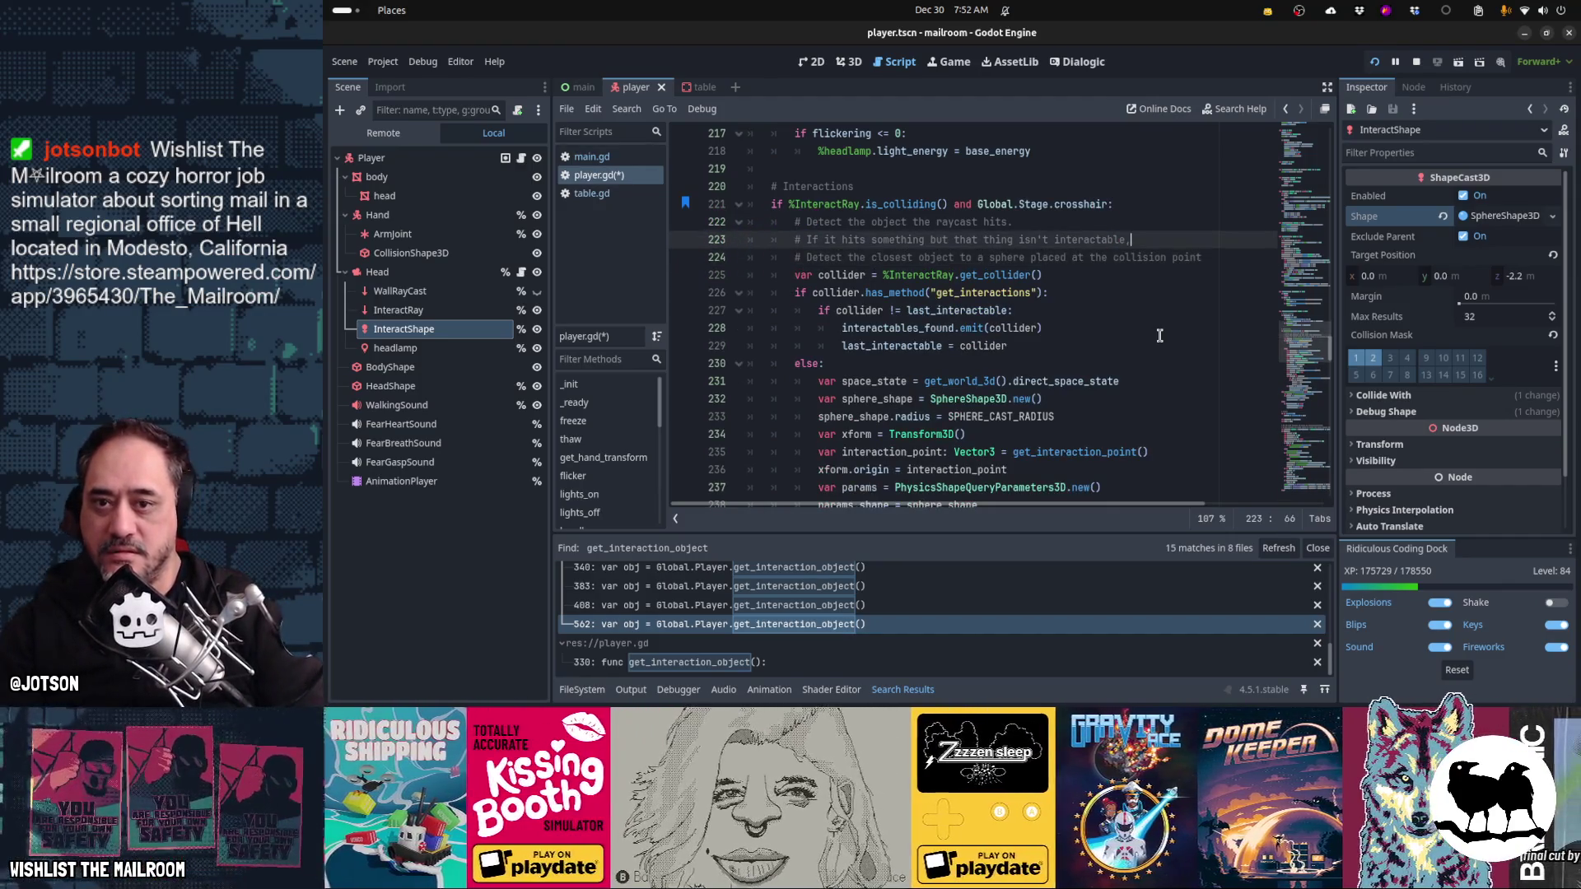
key("Down")
key("Home")
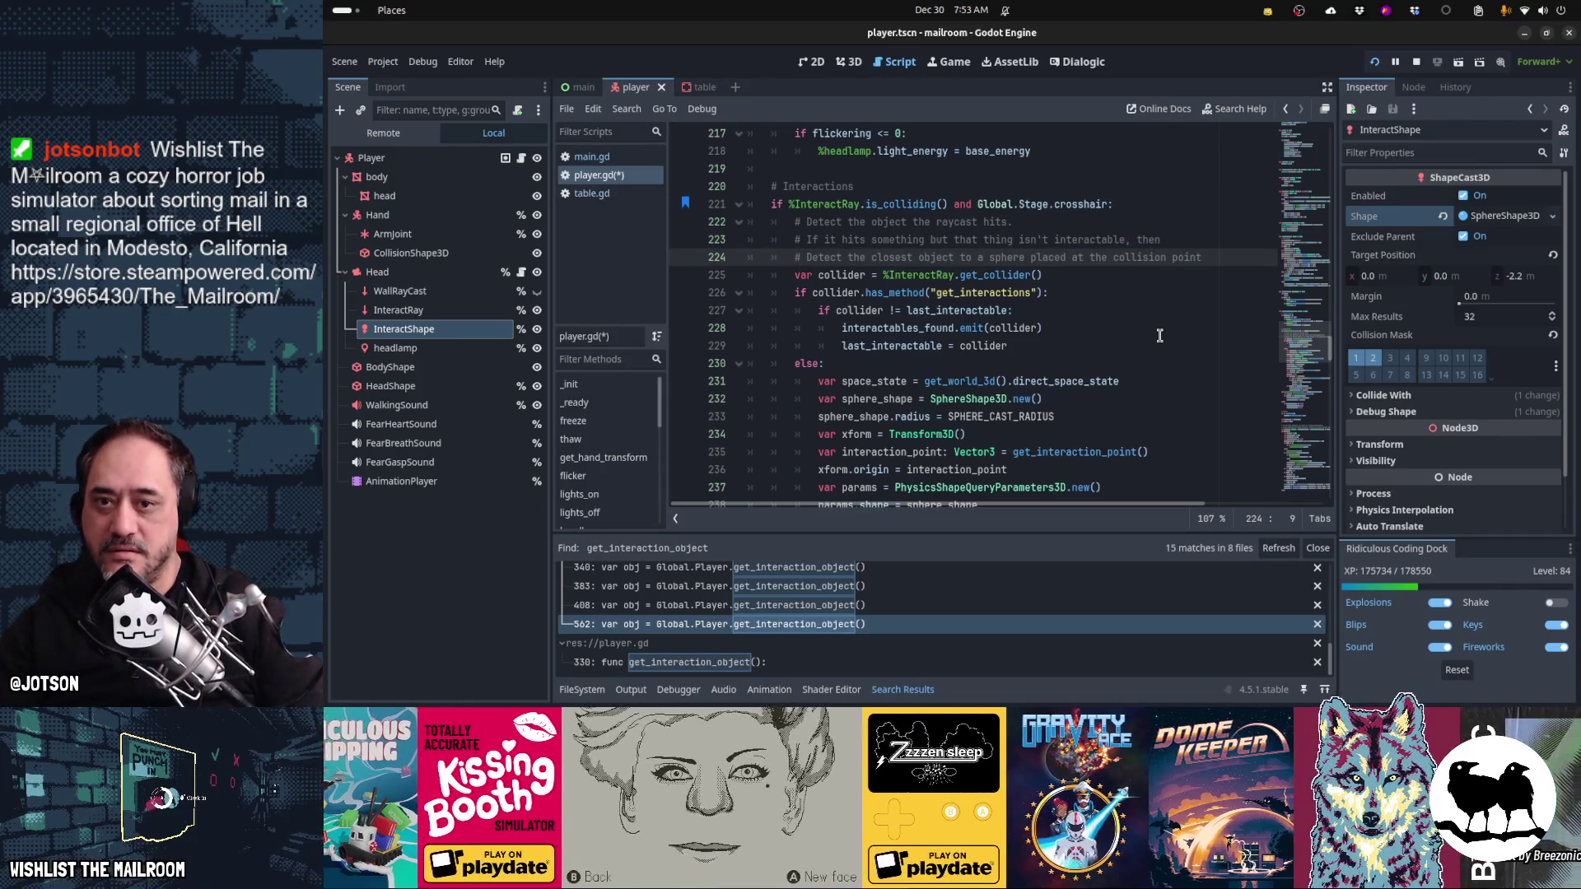
type("d")
key("Delete")
key("Up")
key("Up")
key("Up")
key("Down")
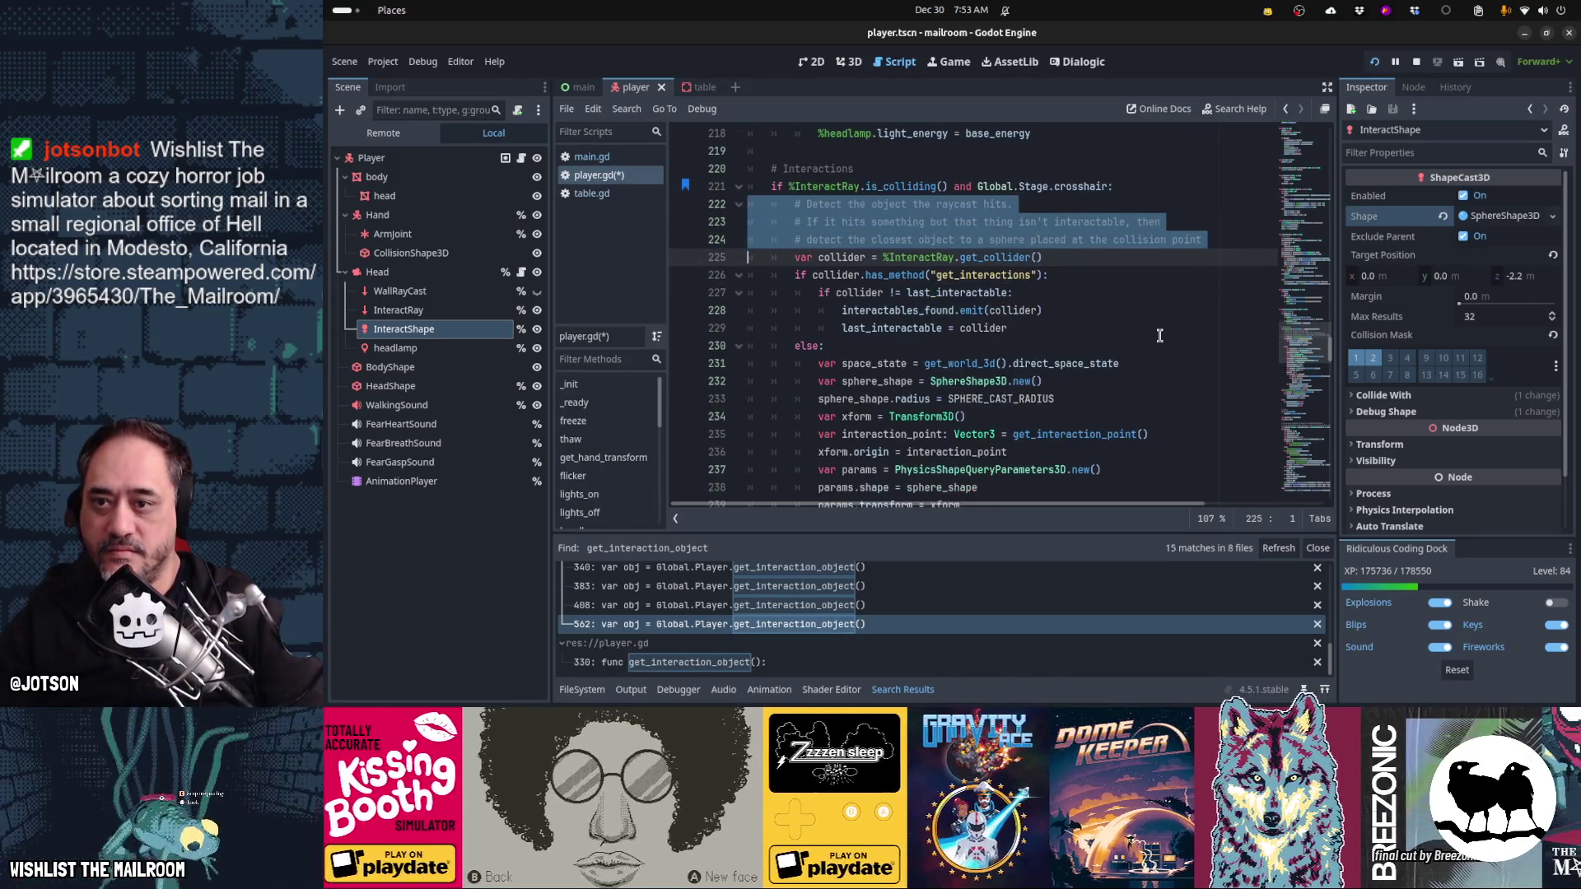
- Paste the comments into the shape-cast branch and rewrite them as '...otherwise our raycast has hit air.'
key("Page_Down")
key("Down")
key("Down")
key("Down")
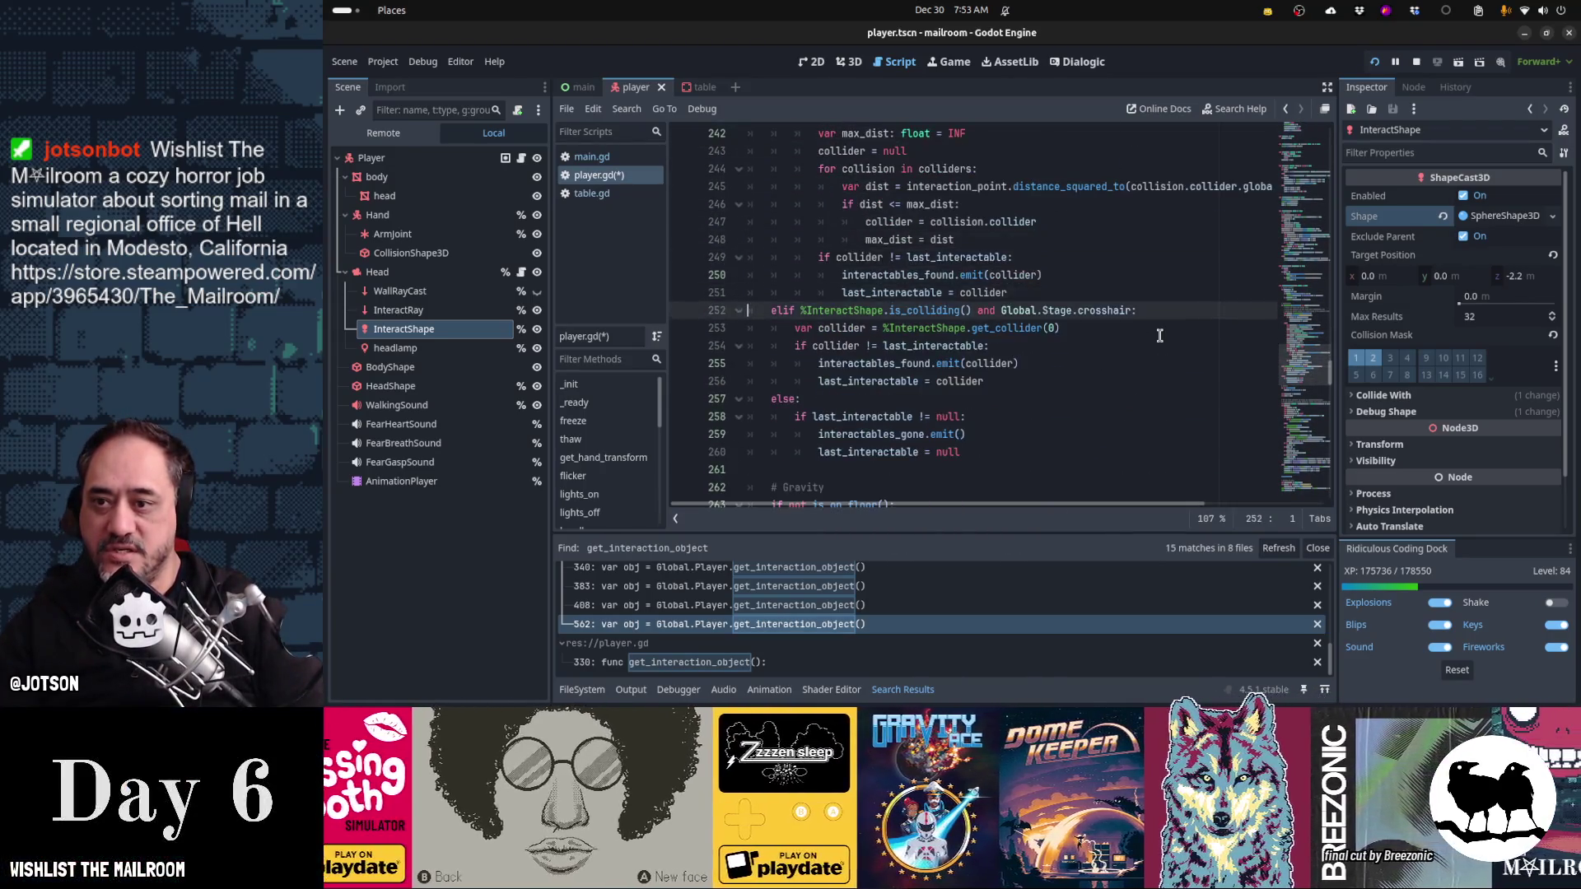
key("ctrl+v")
key("Up")
key("Up")
key("Up")
key("ctrl+Right")
key("ctrl+Right")
key("ctrl+Right")
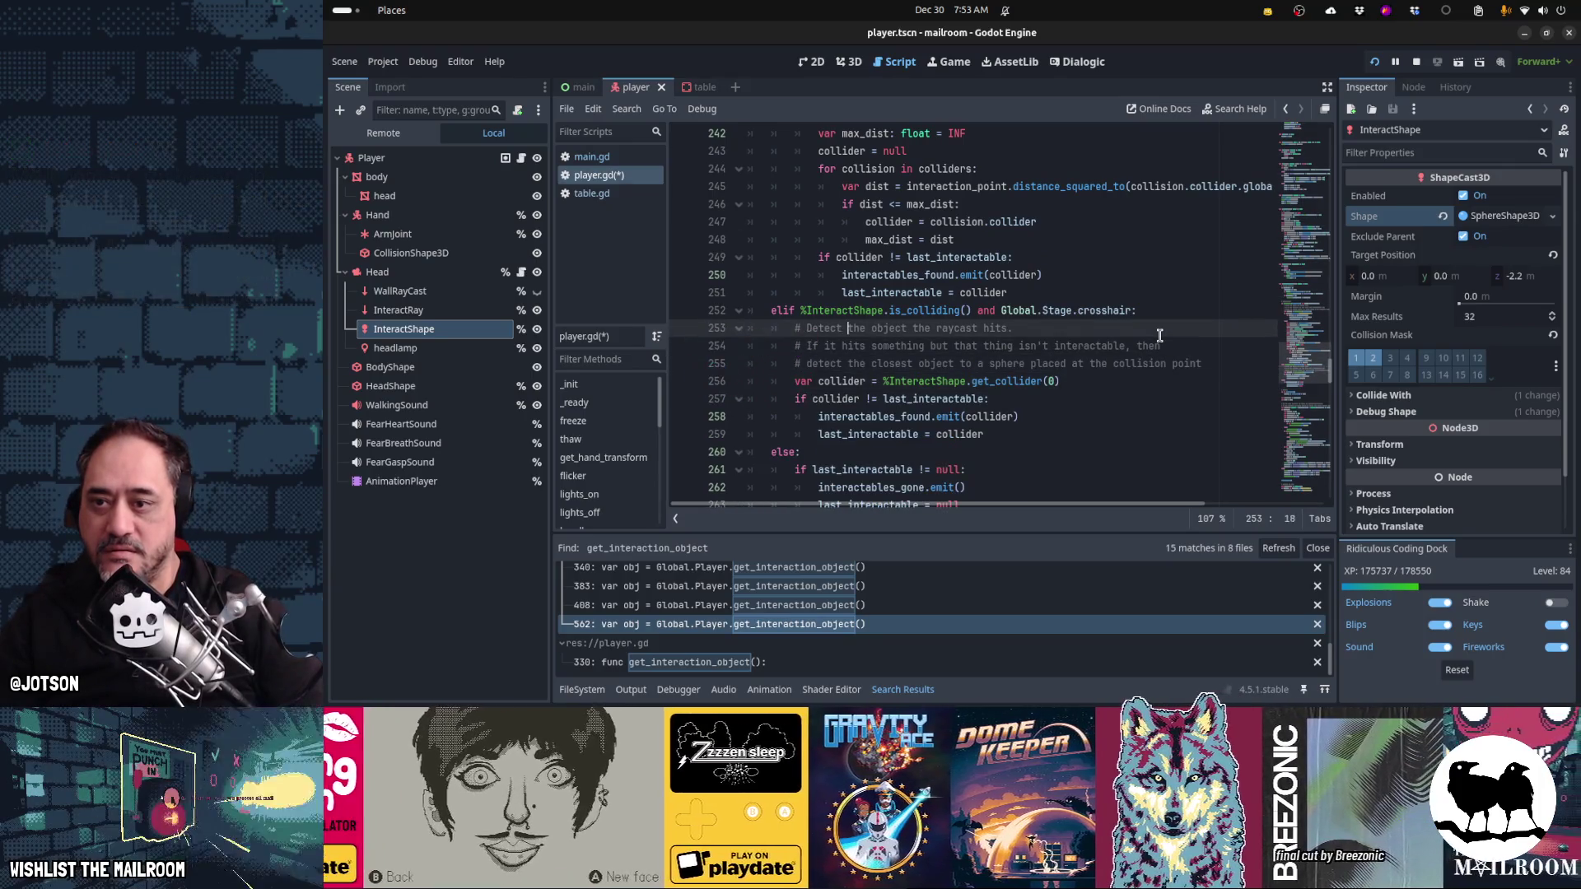
key("shift+Down")
key("shift+Down")
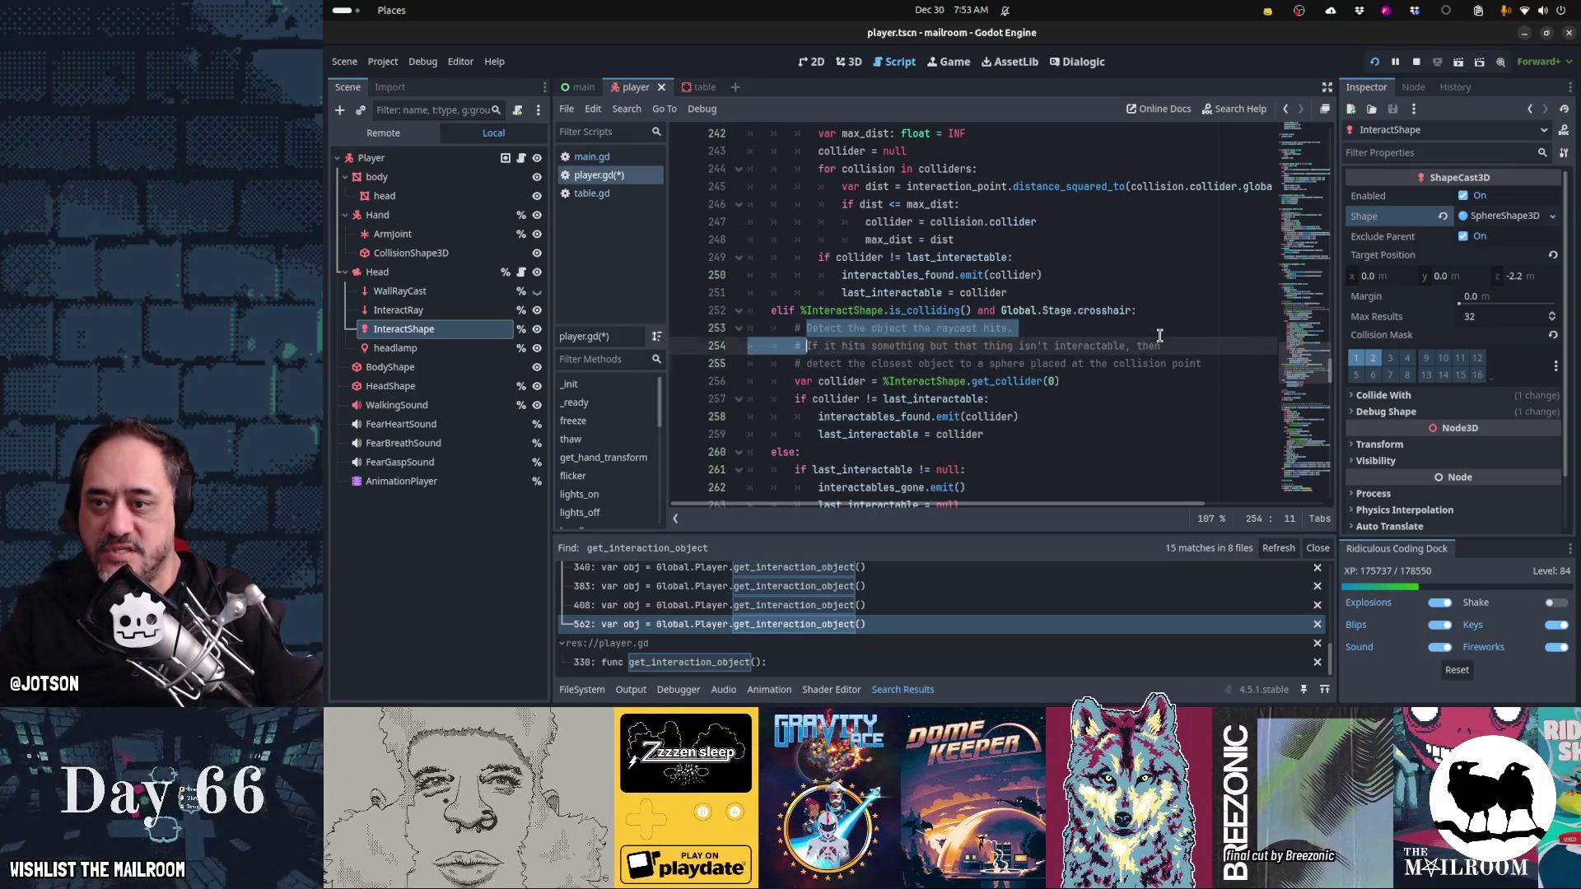
key("shift+End")
key("BackSpace")
type("...ot")
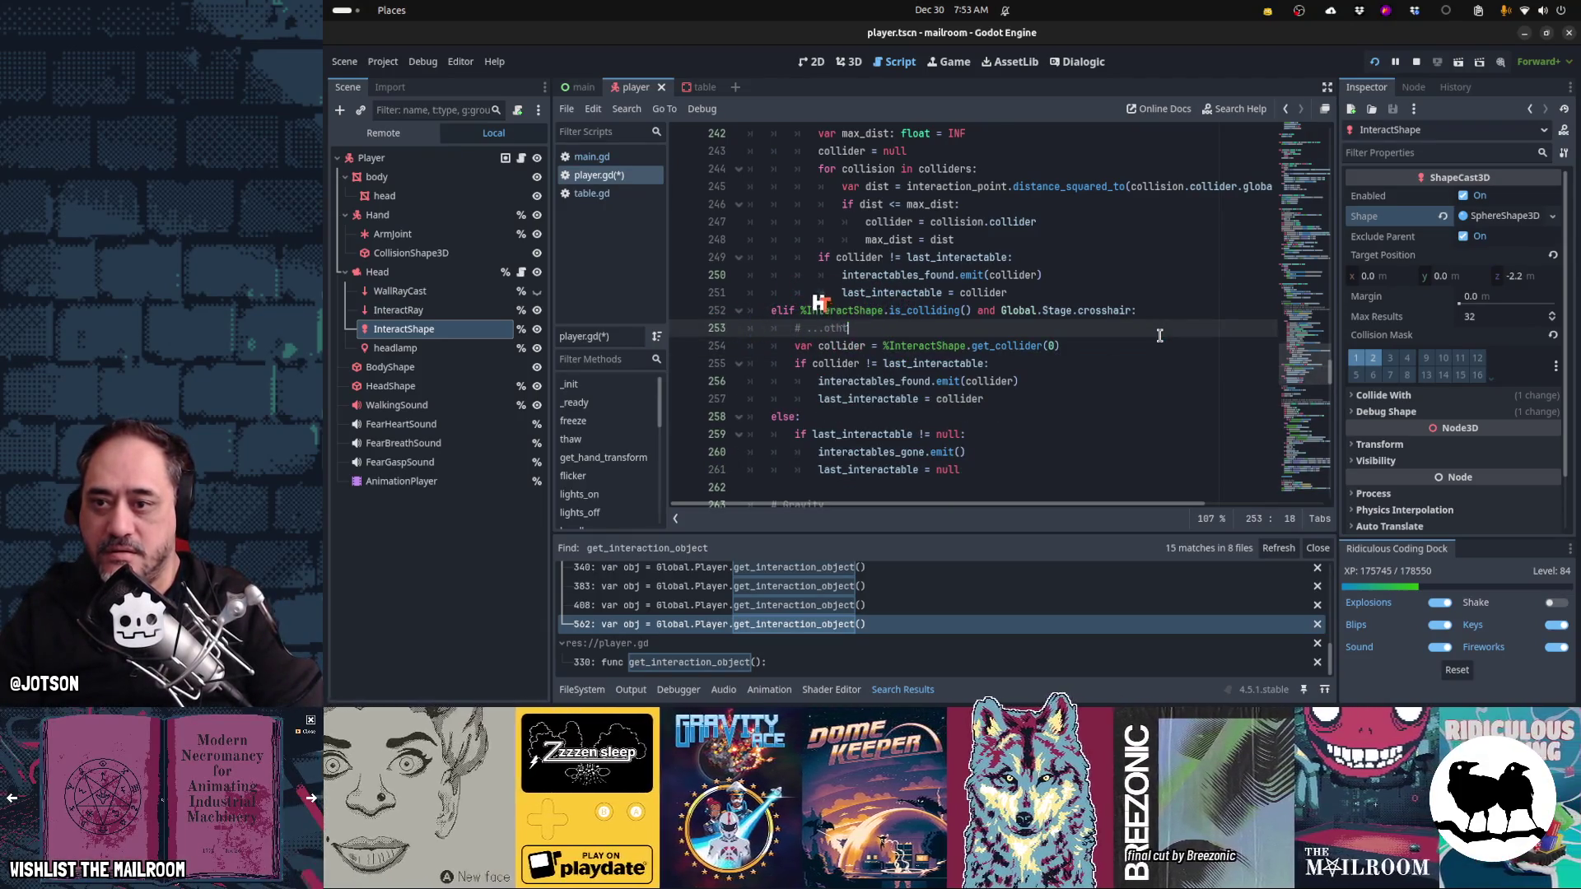
type("erwise")
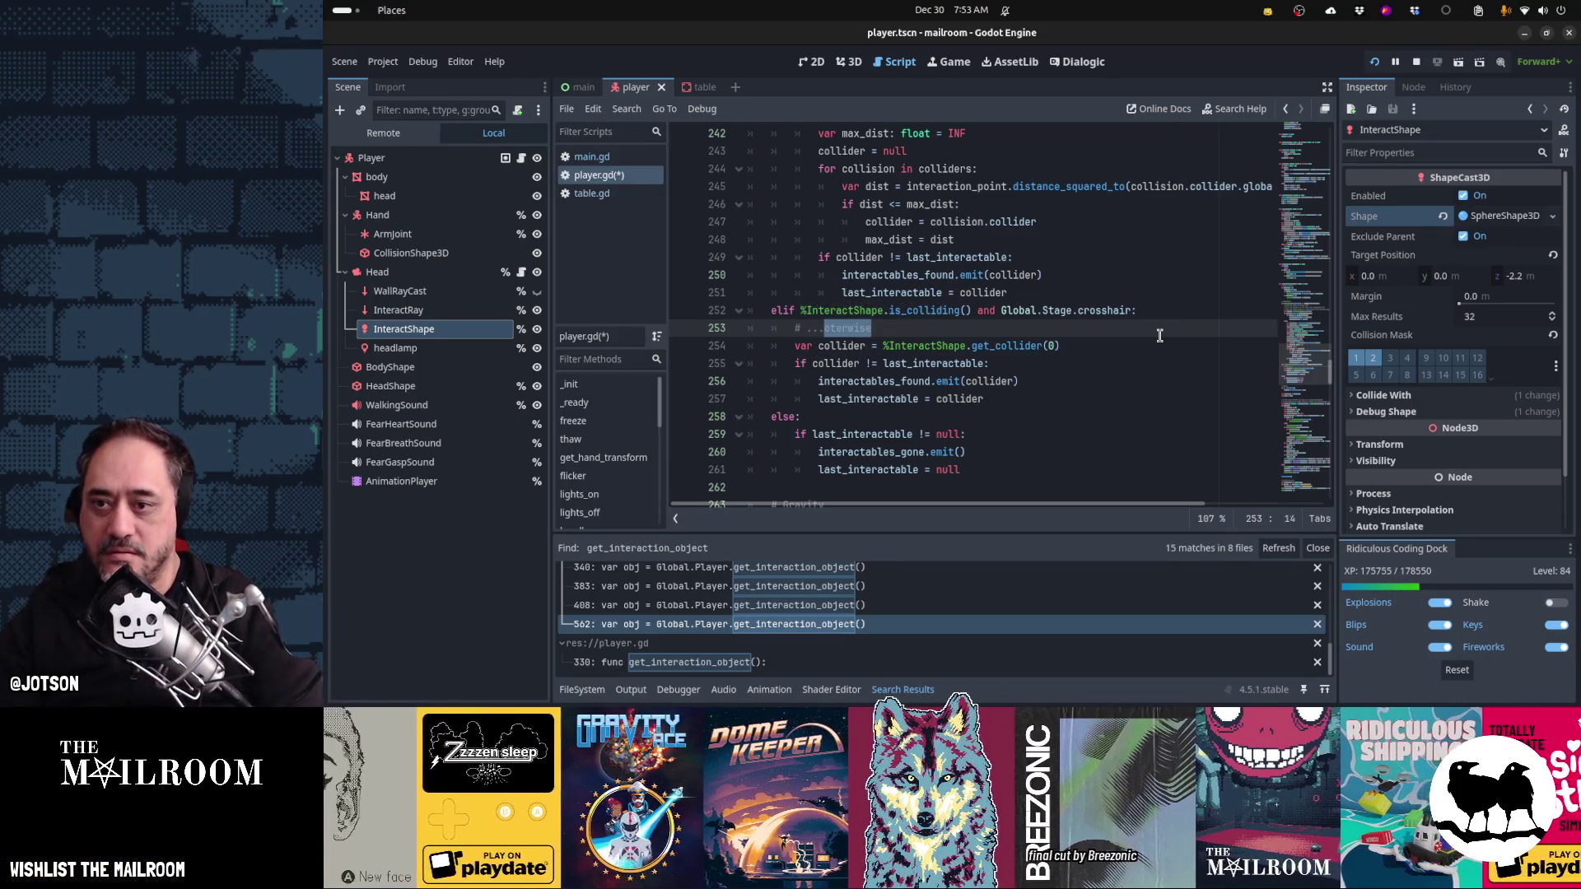
type(" our raycast has ")
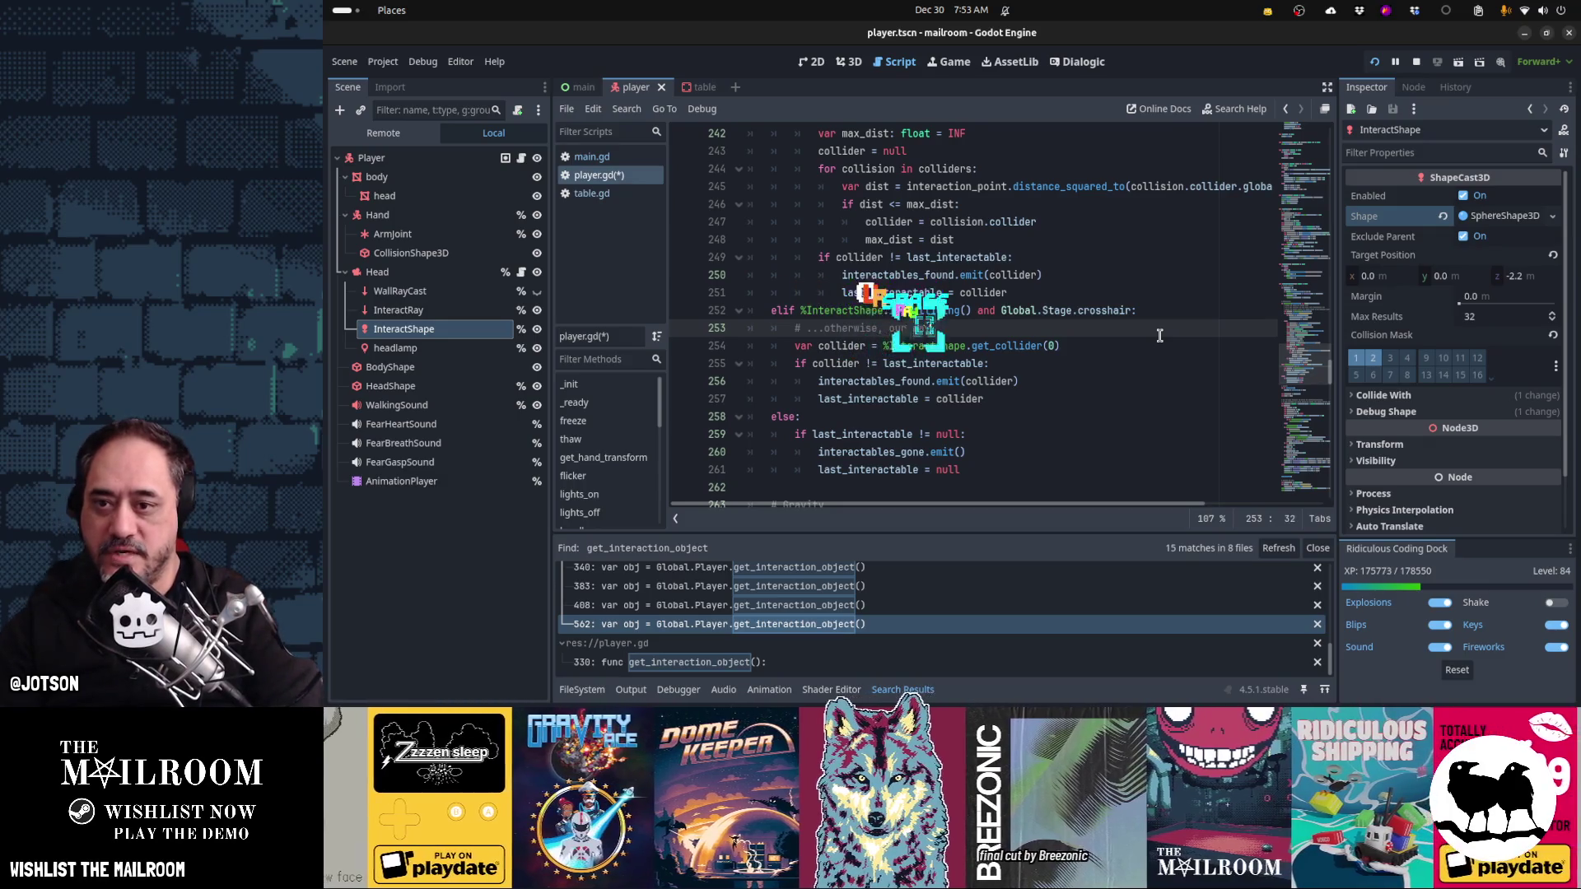
type("hit air.")
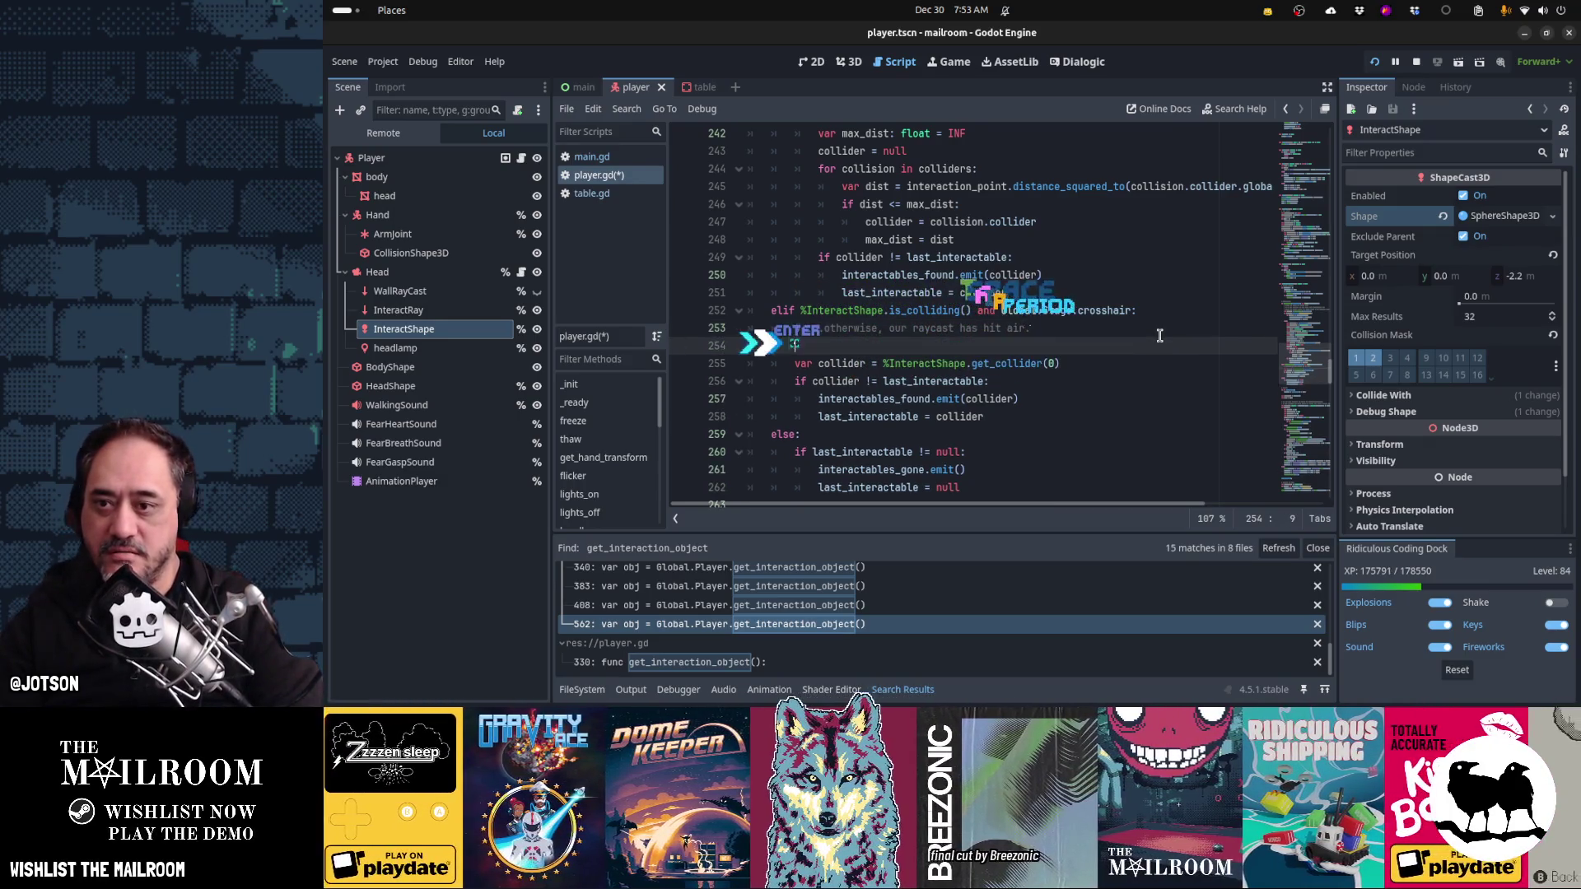
type("#")
- Add comment lines saying to do a shapecast from the player position to see if it hits anything
key("Return")
type("# In that case, do a")
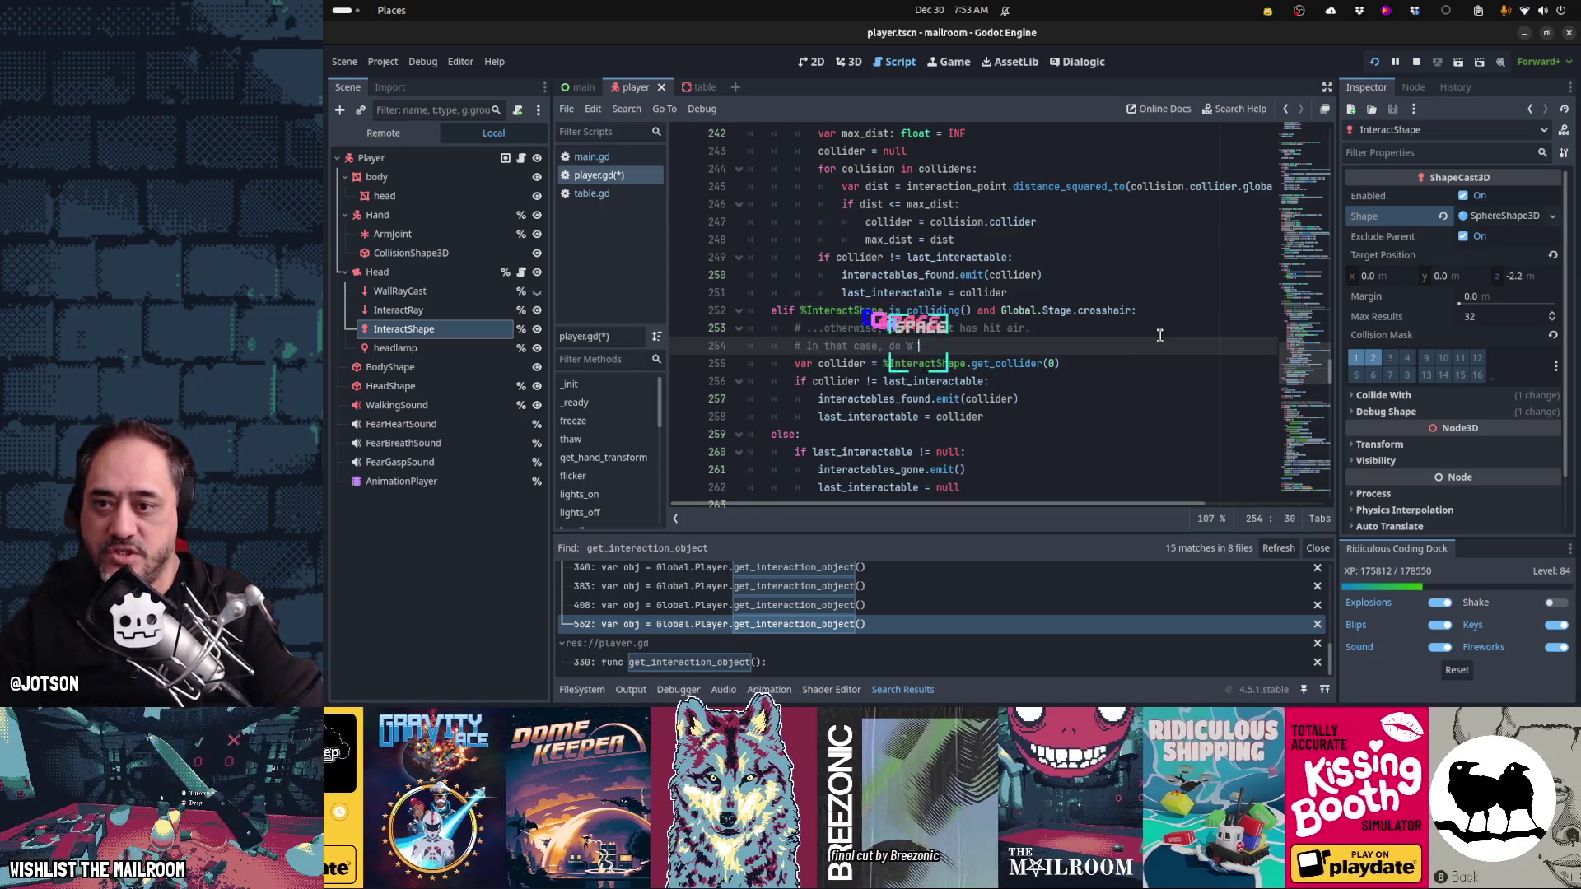
type(" in do a shapecast from the player")
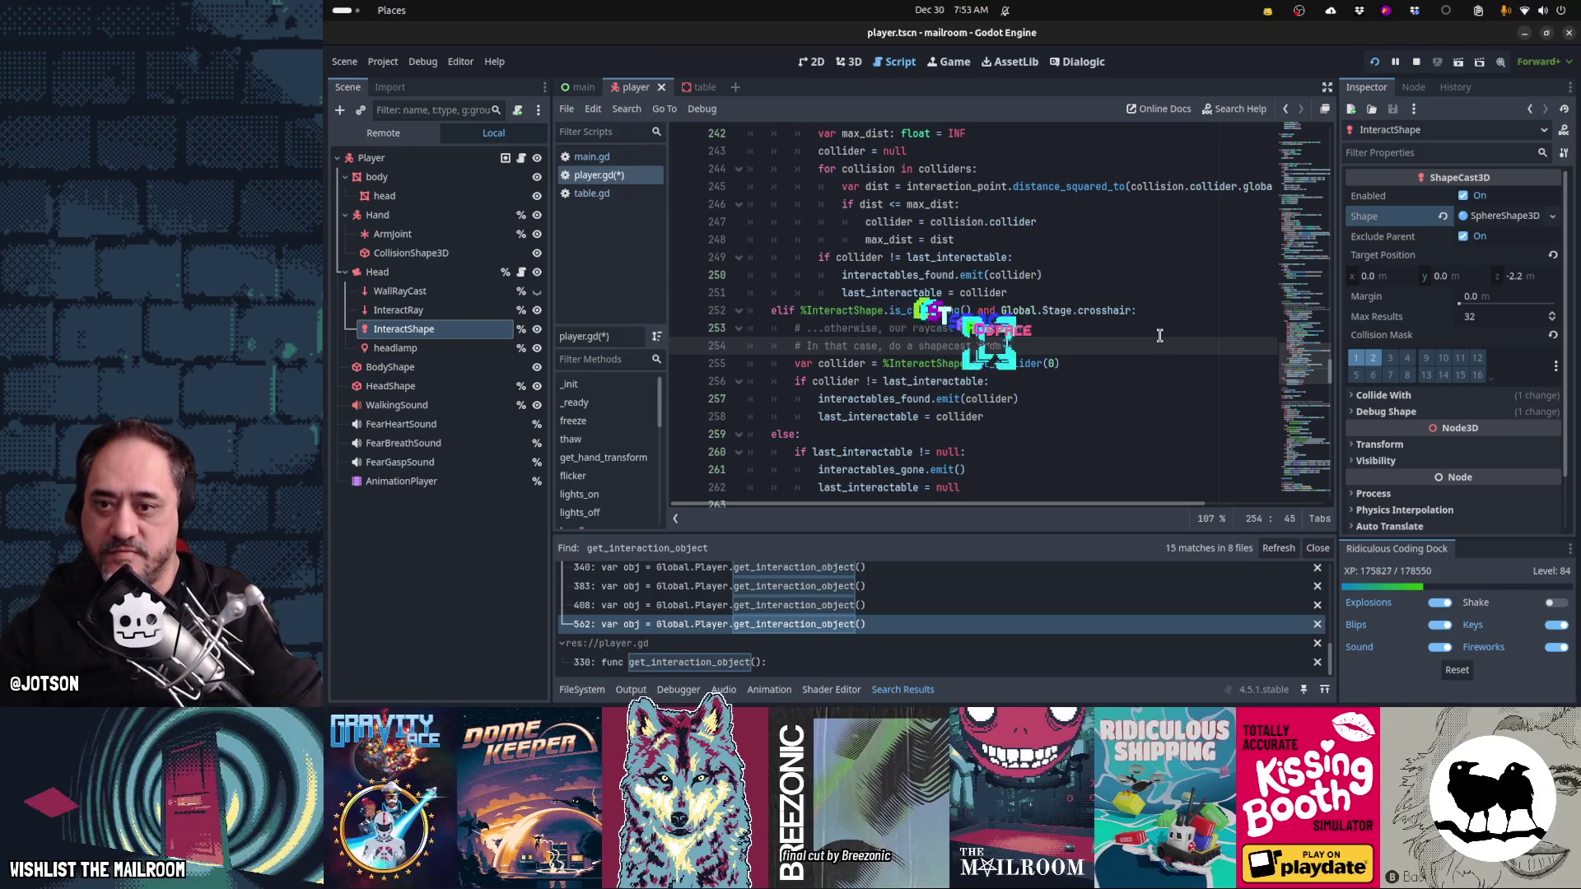
type(" position ")
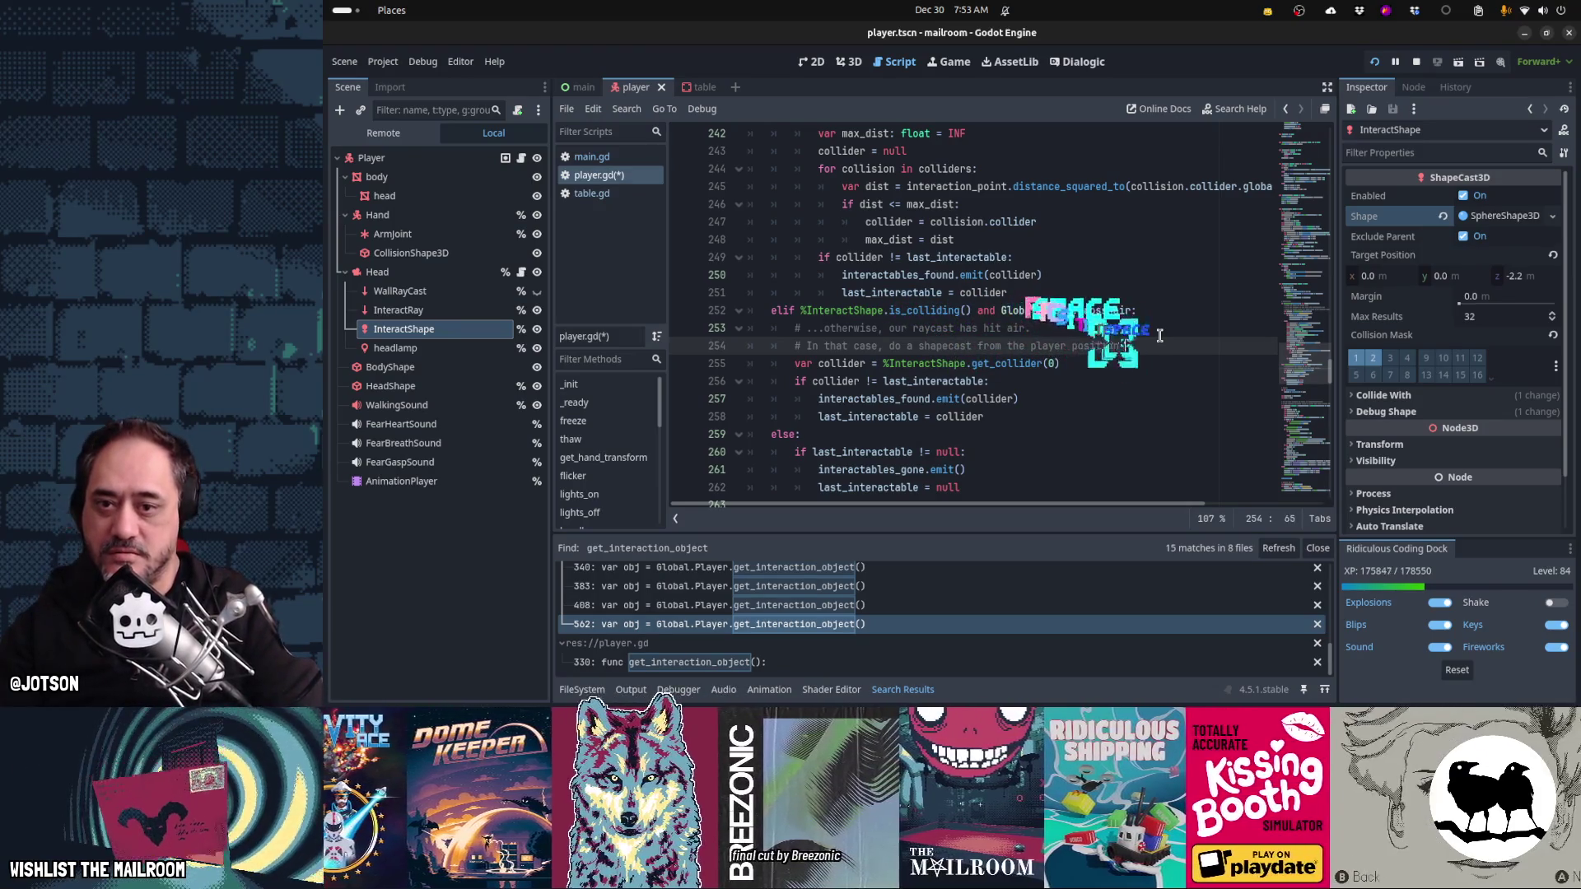
type("to see")
key("Return")
type("# if that is ")
type("s anything.")
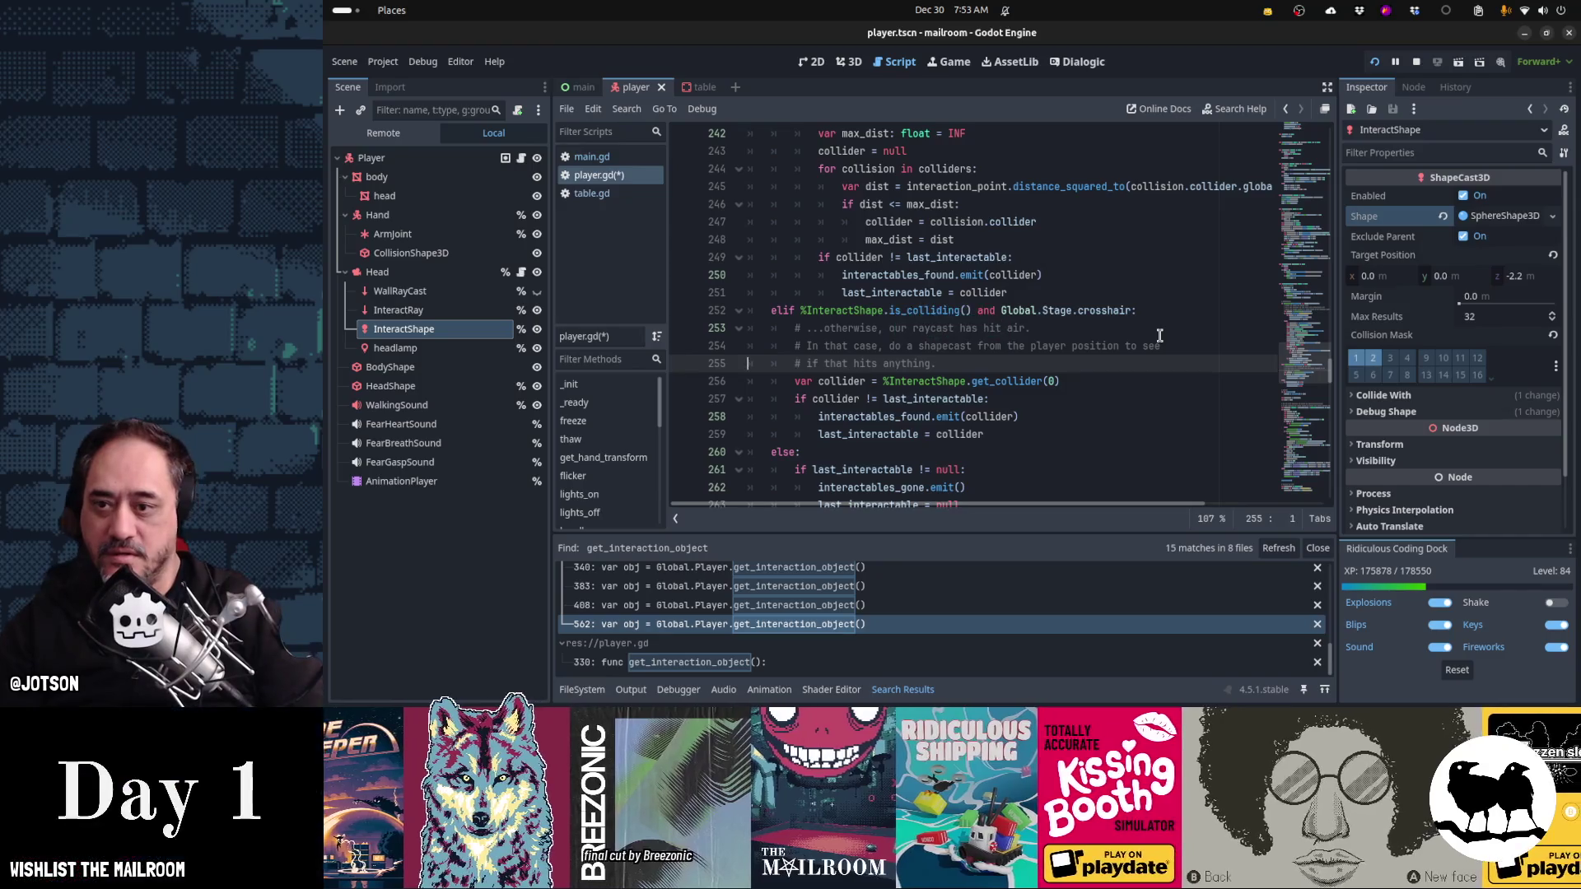
key("Down")
key("Down")
key("Down")
- Comment the else branch with '...otherwise, we've hit absolutely nothing, so clear the interactions' on one line
key("End")
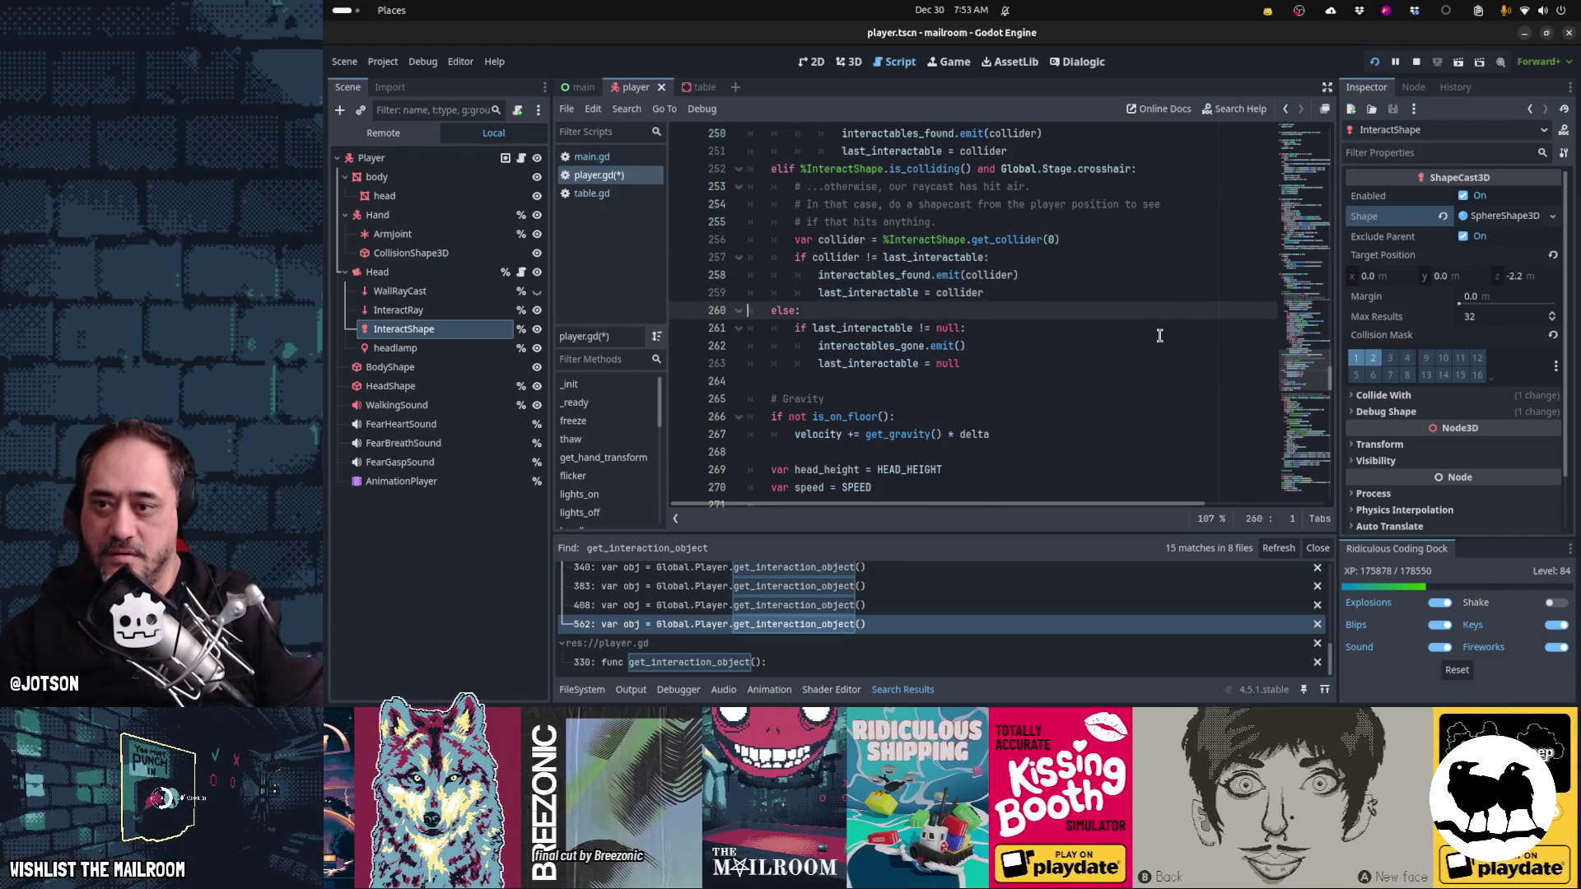
key("Return")
type("# ...")
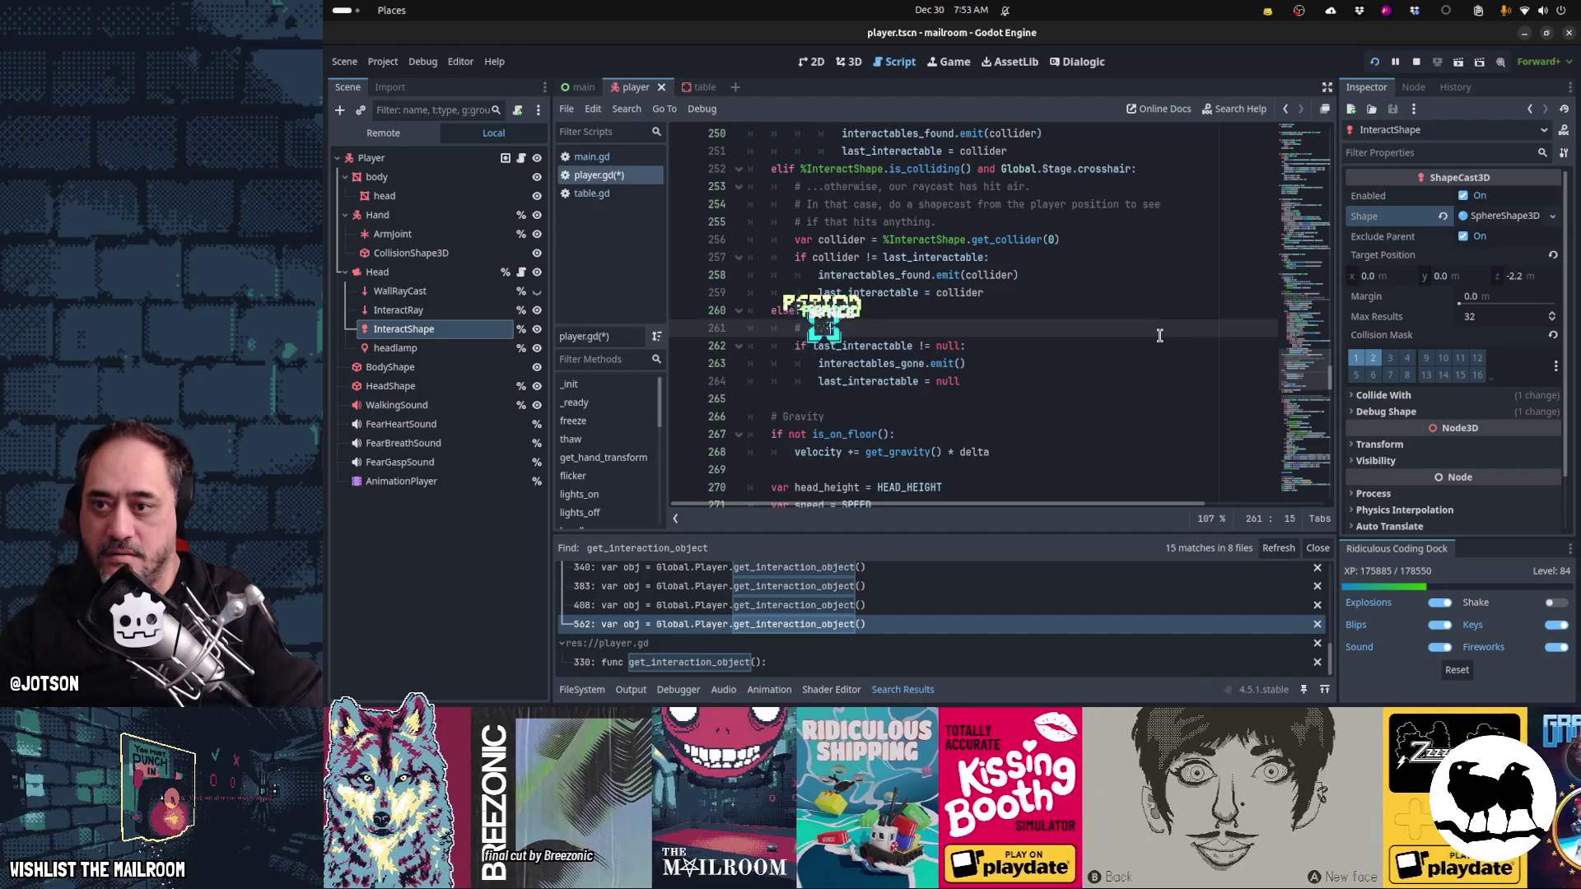
type("otherwise, we")
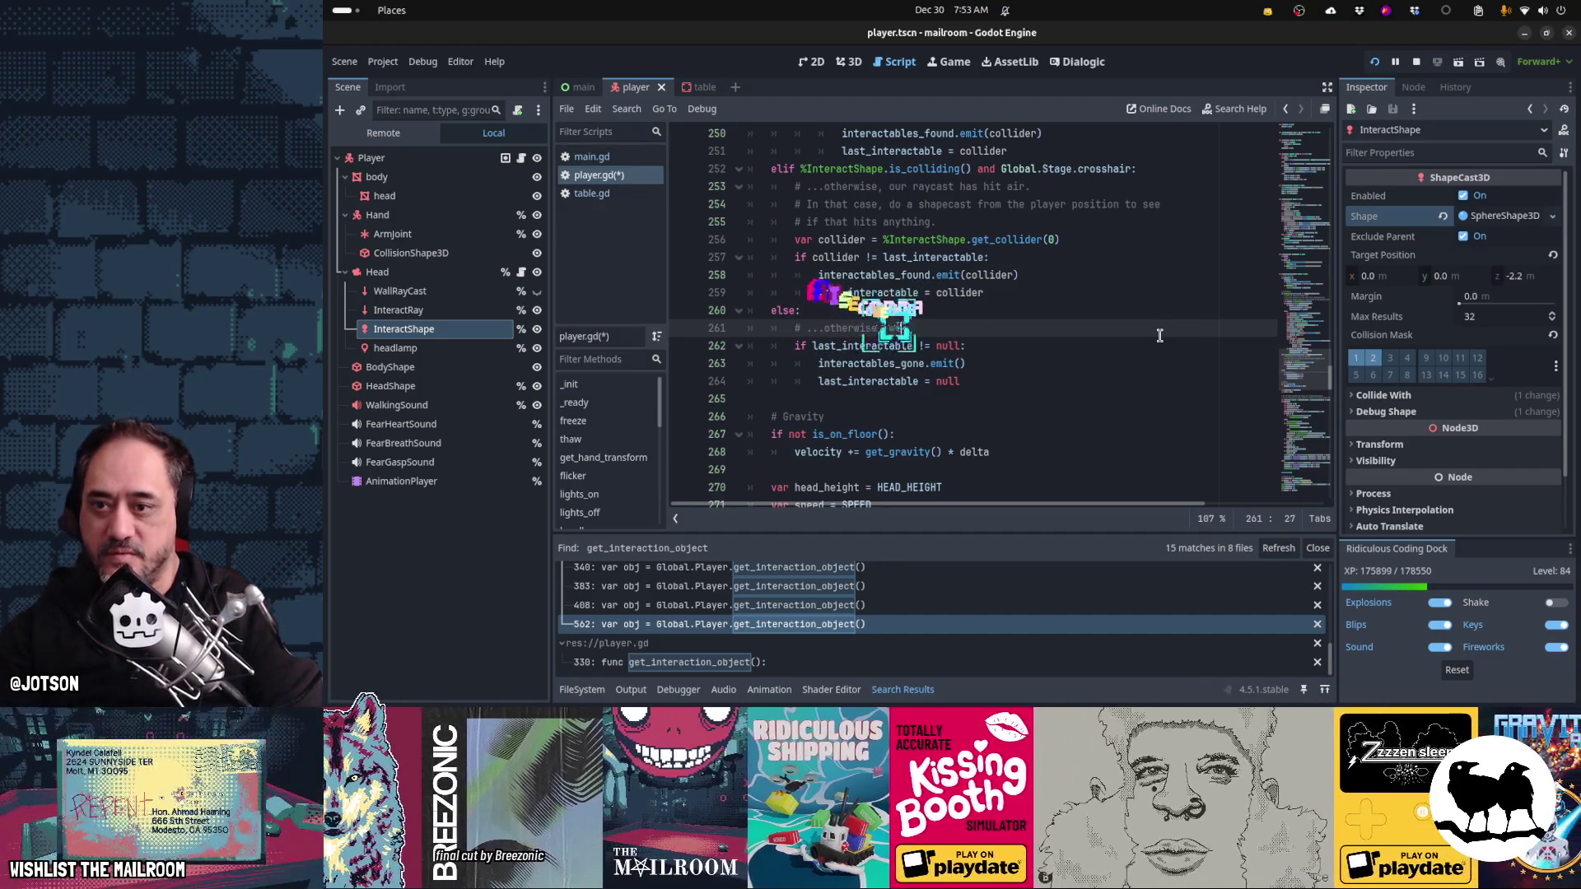
type("'re hit")
type("olut")
type("ely nothing")
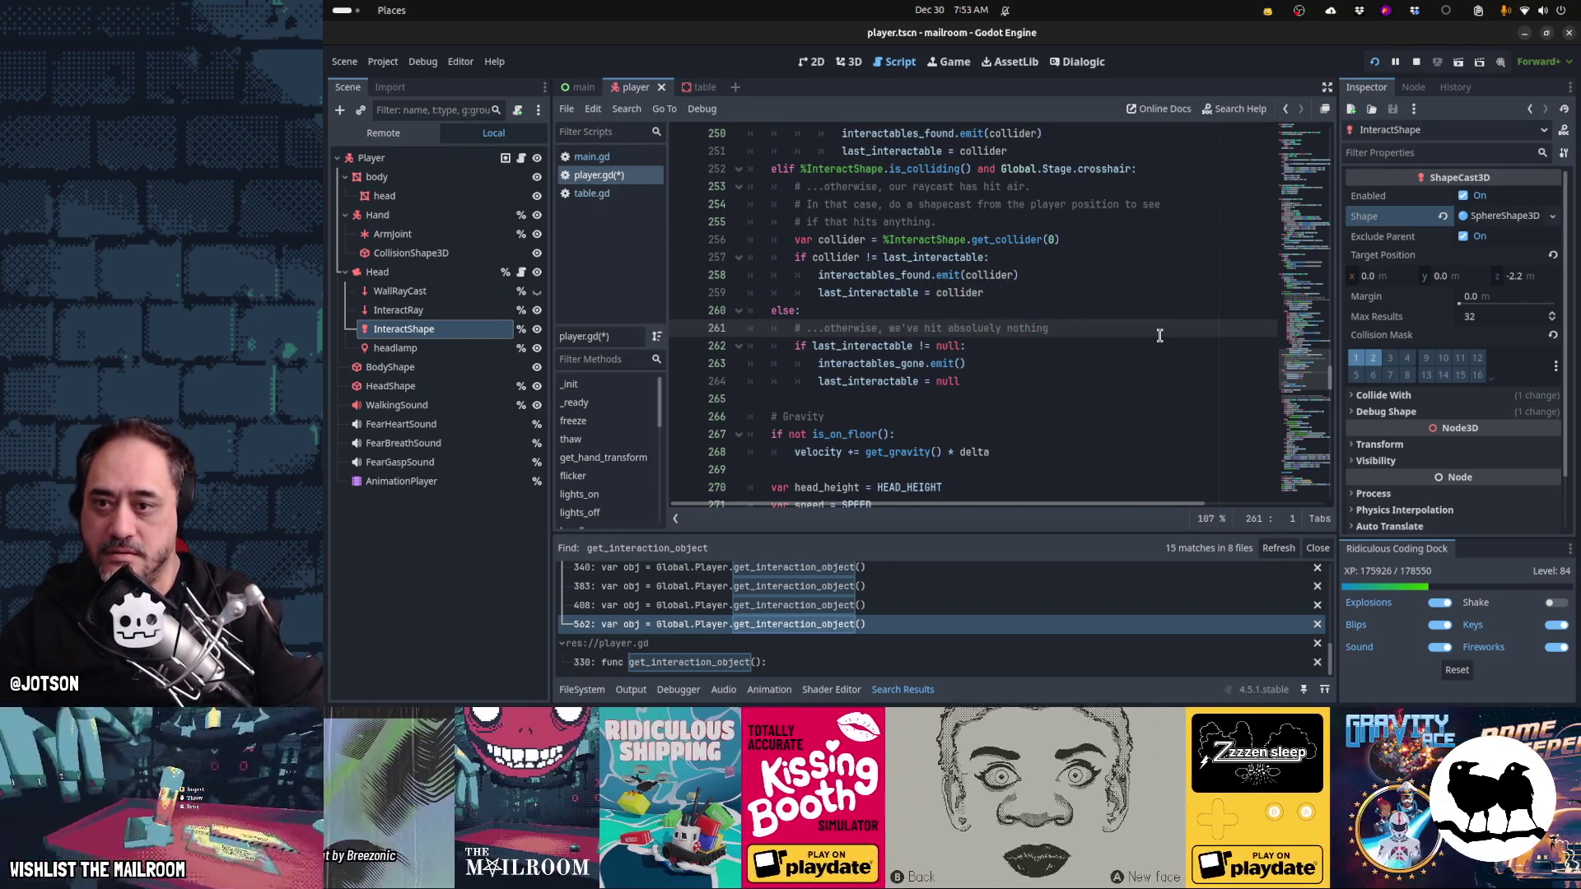
type("d")
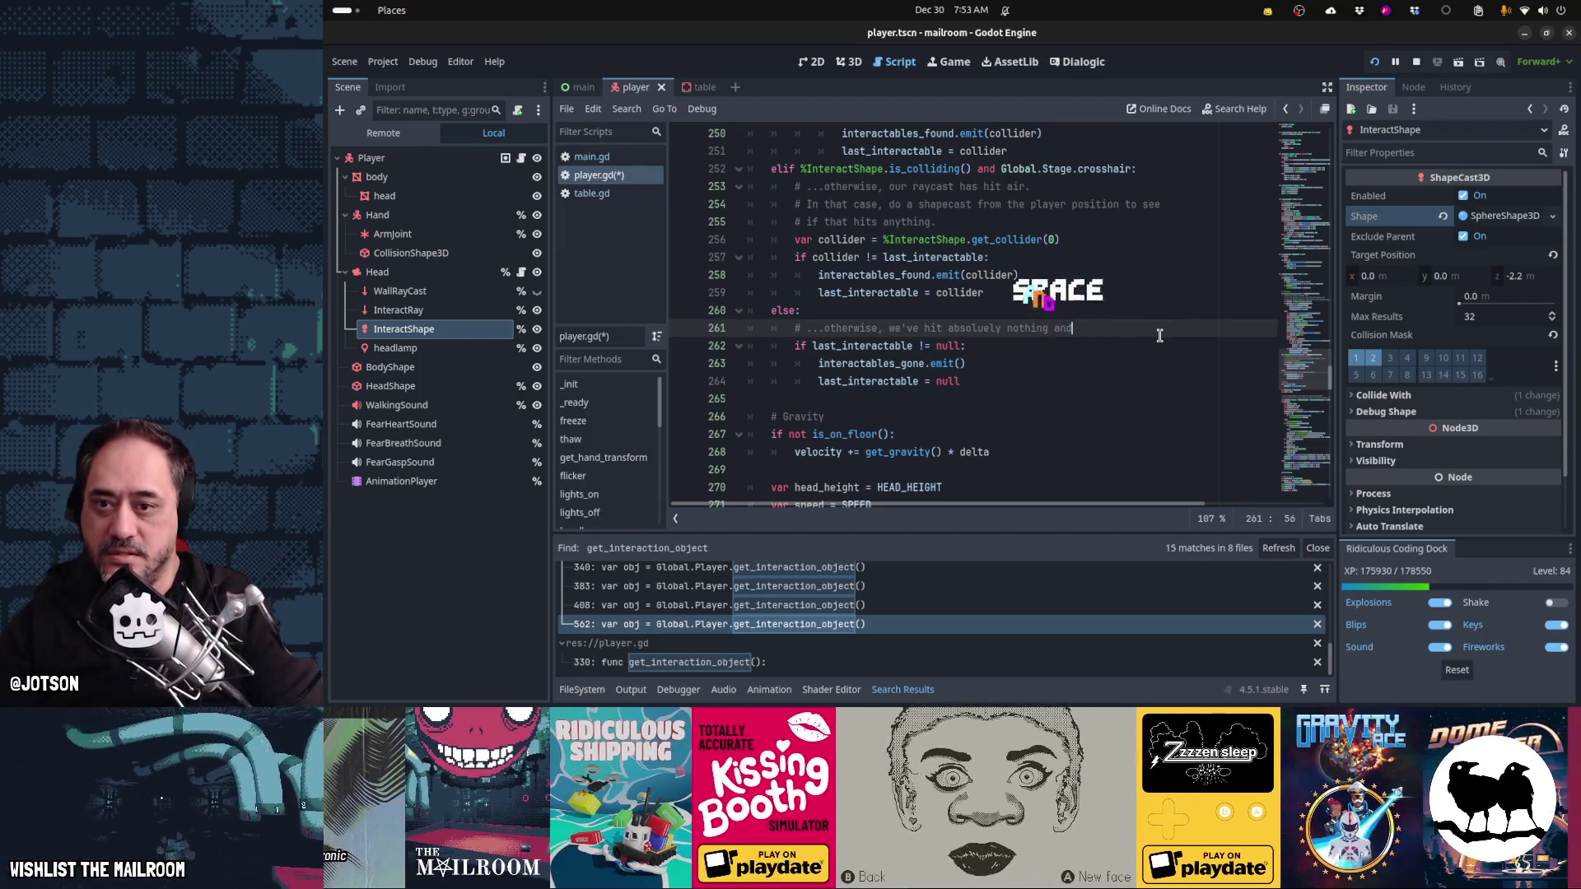
type(" clear the")
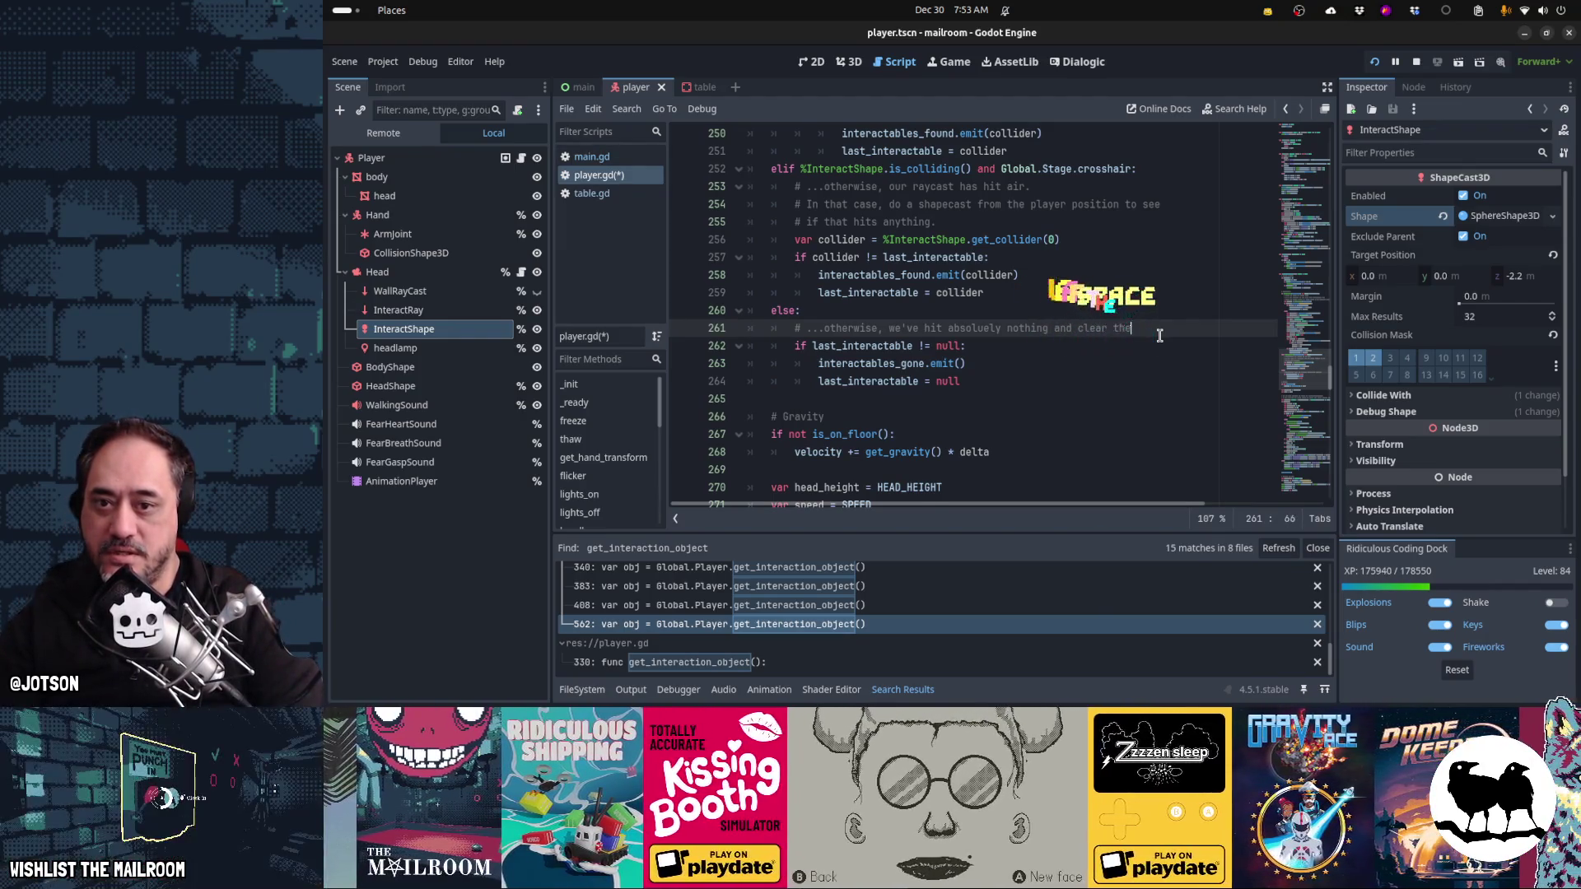
key("Return")
type("# interactions")
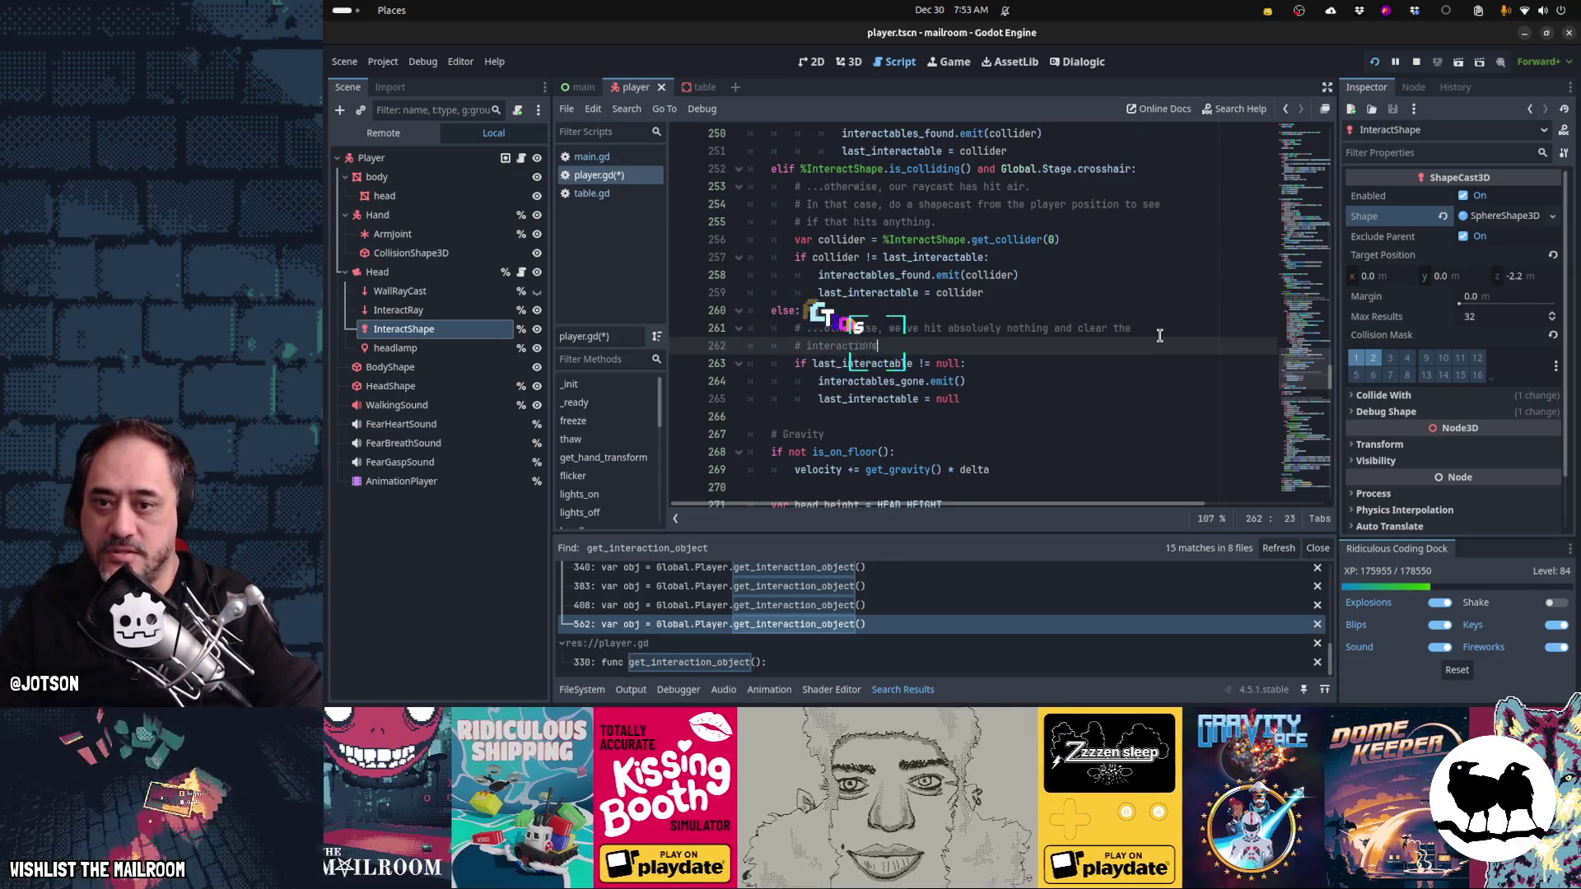
key("Up")
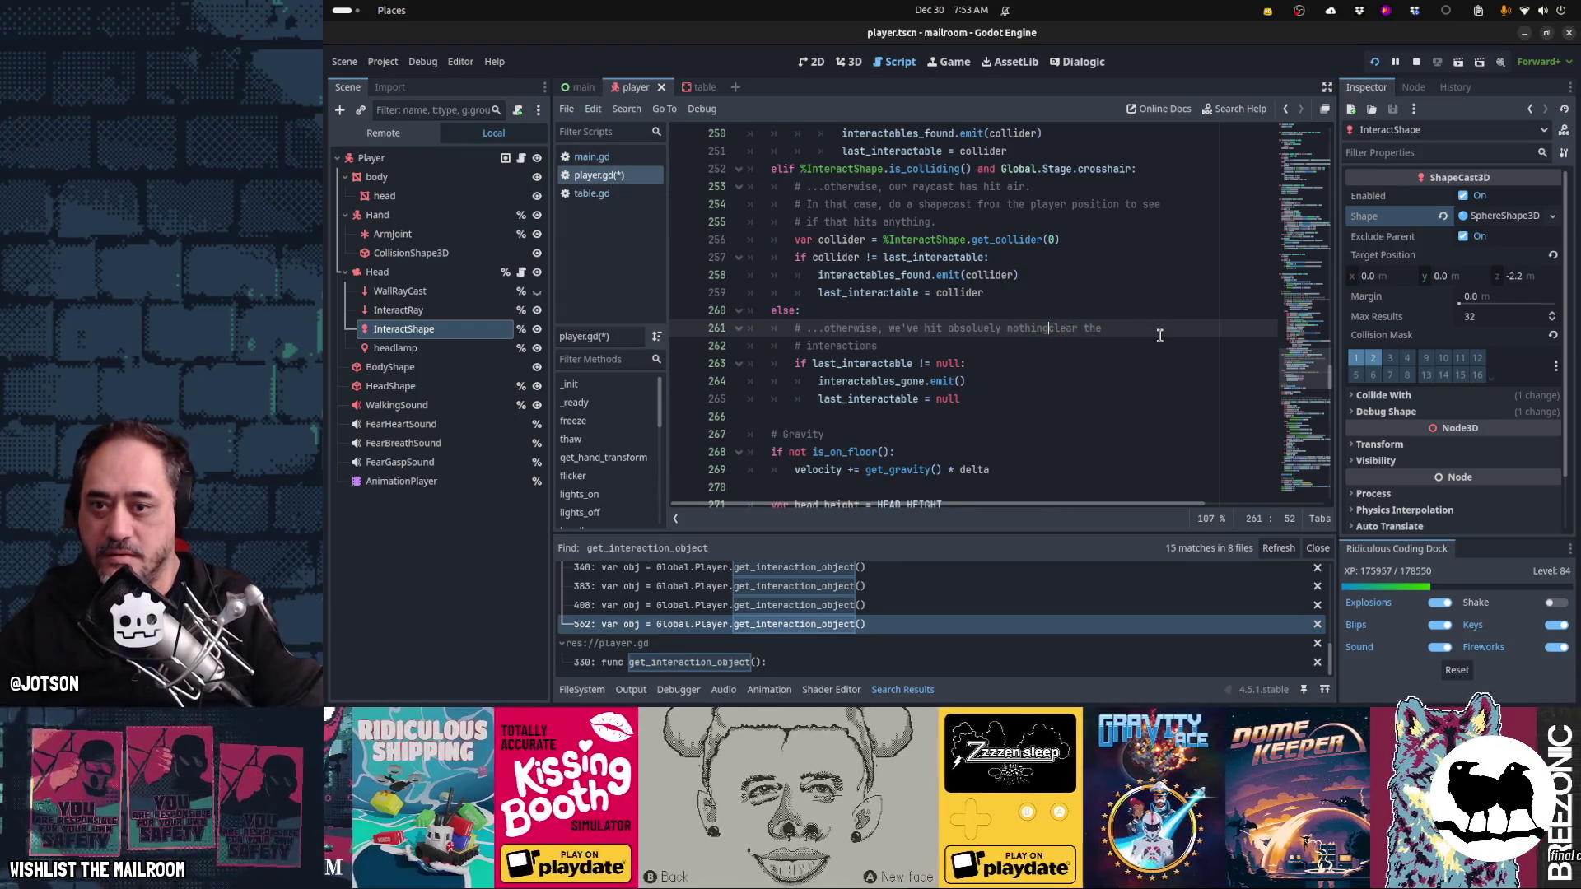
key("Return")
type("# so")
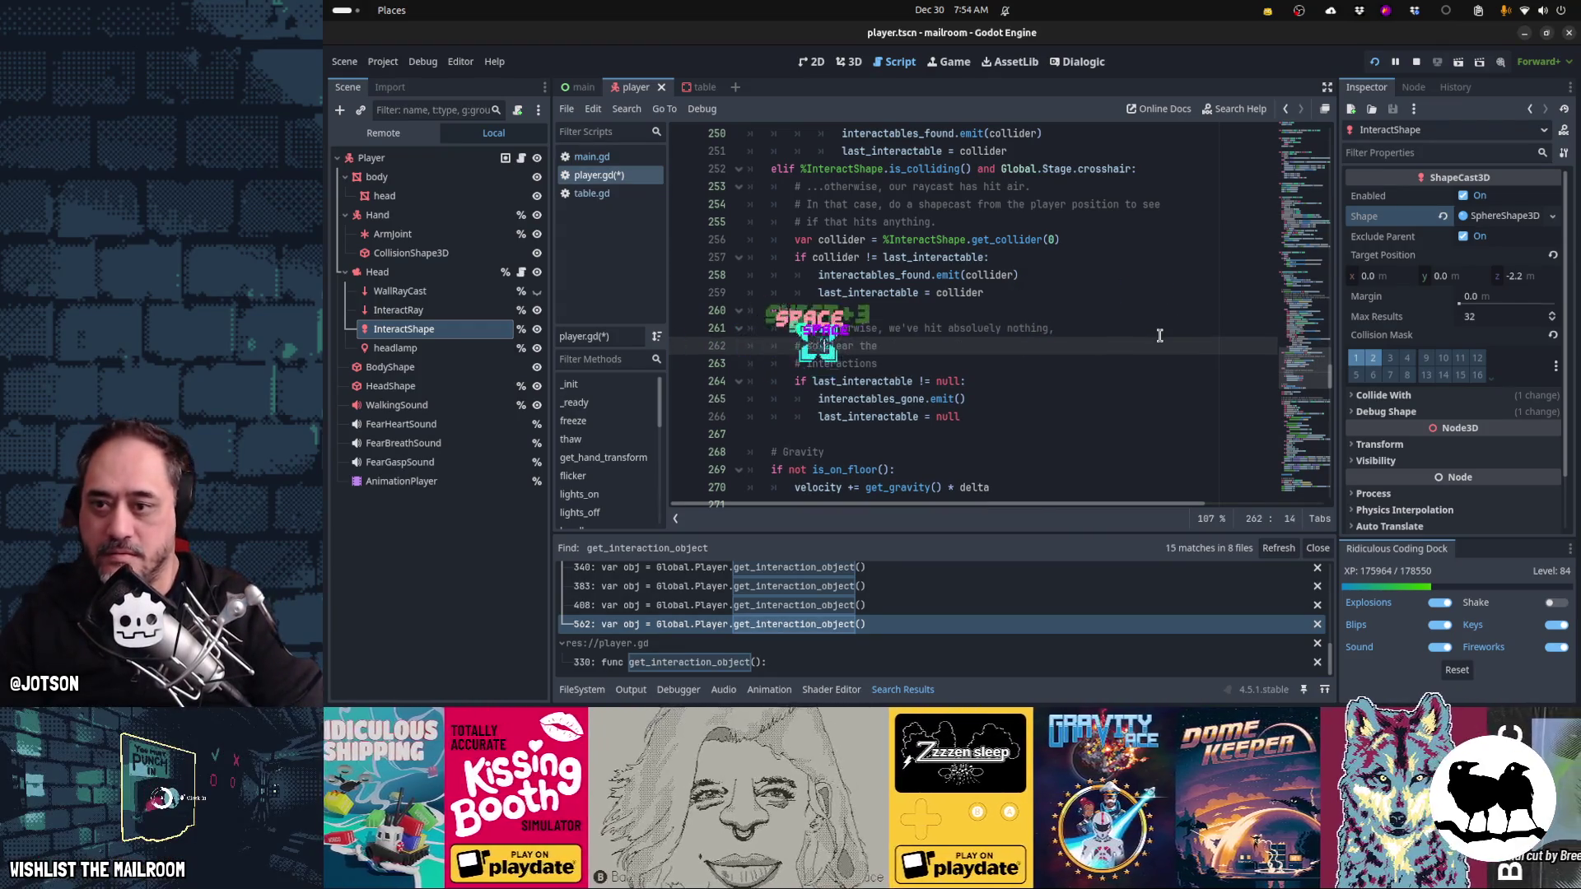
key("End")
key("Right")
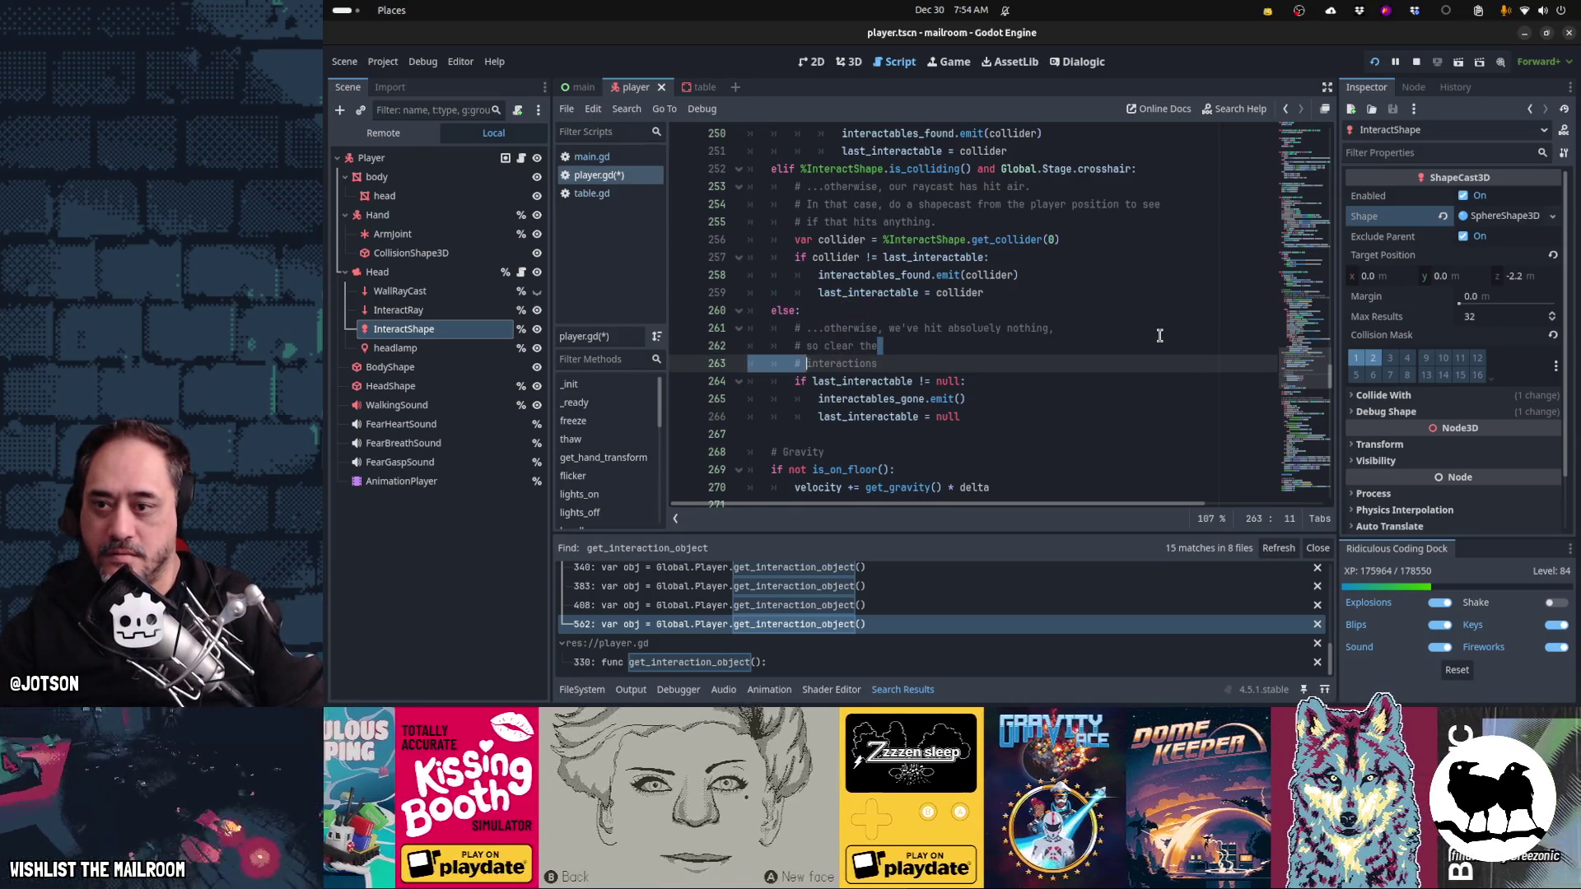
key("Home")
key("Up")
key("Up")
key("Up")
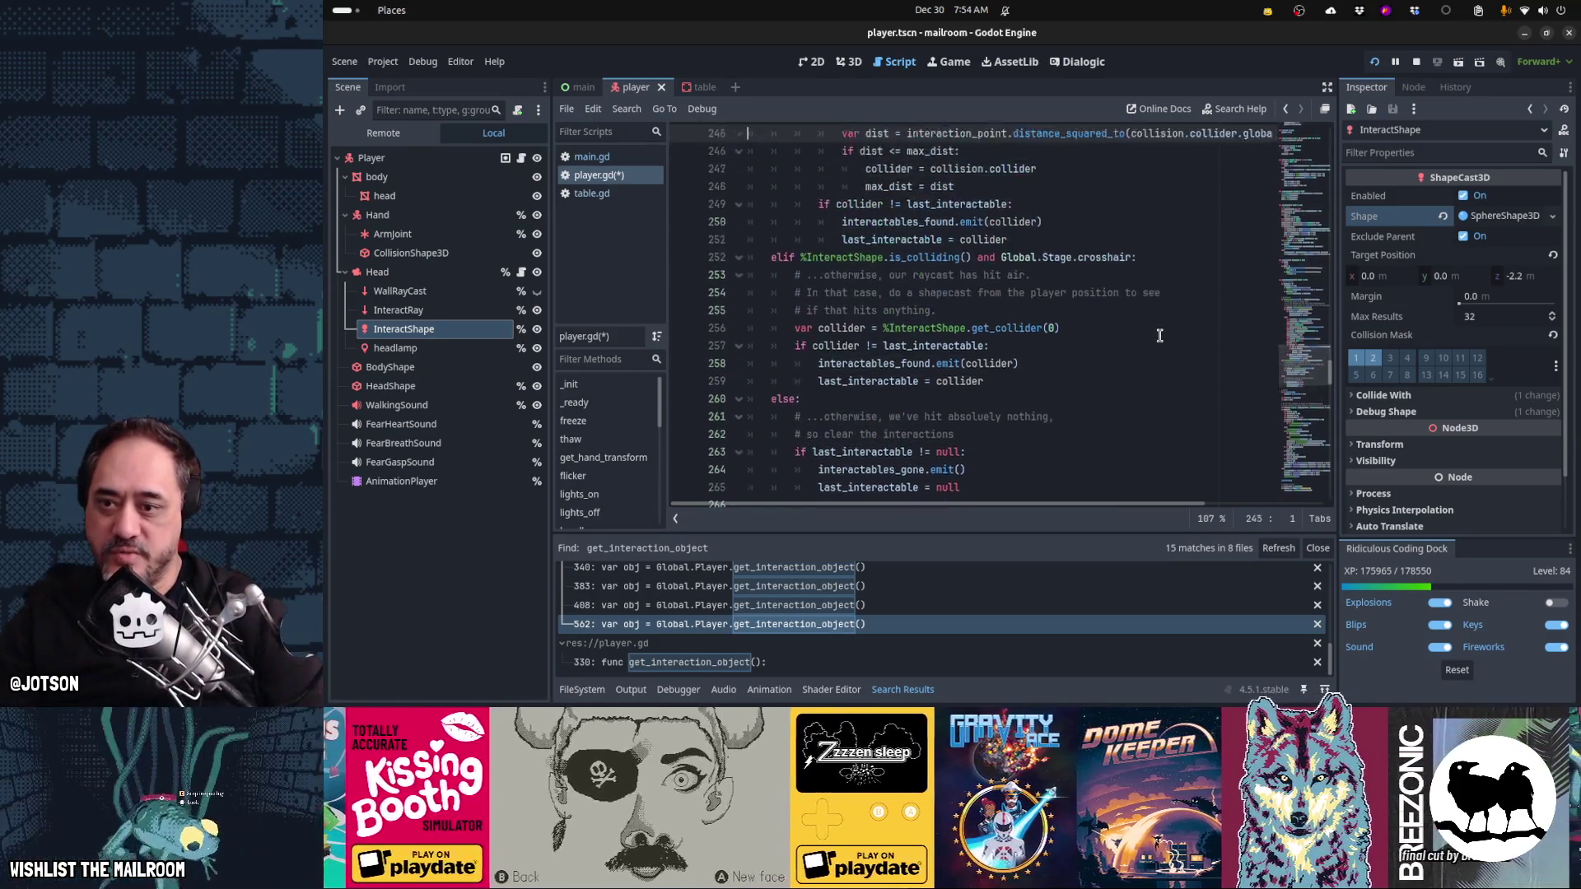
- Under else, add '# Query the physics server directly and find the closest interactable to the collision point'
key("Up")
key("Up")
key("Up")
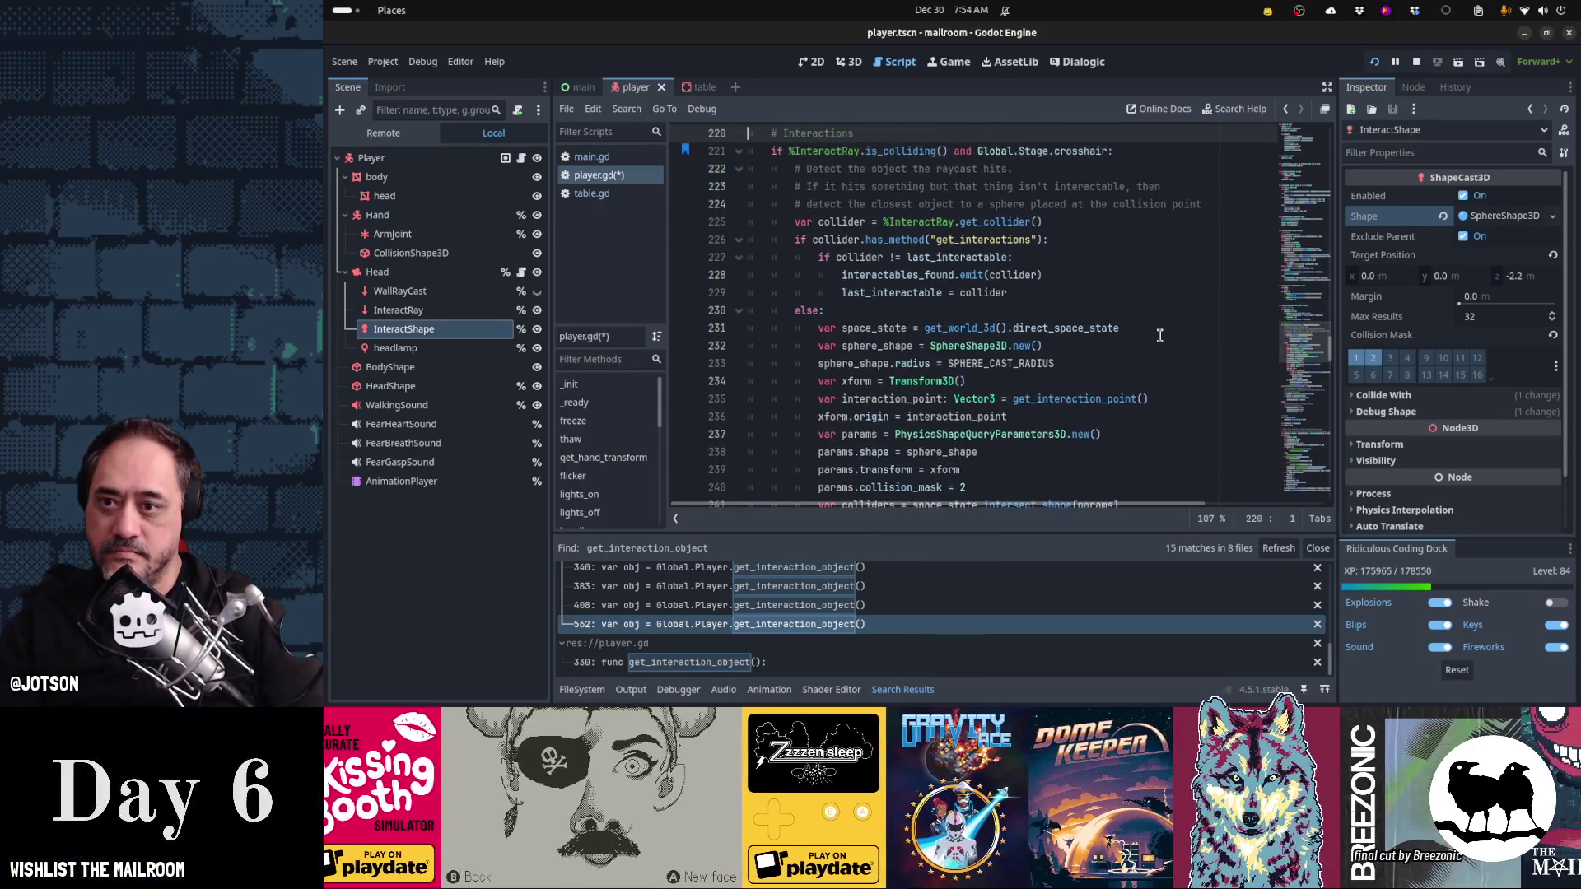
key("Down")
key("Down")
key("Down")
scroll(1159, 335, "down", 4)
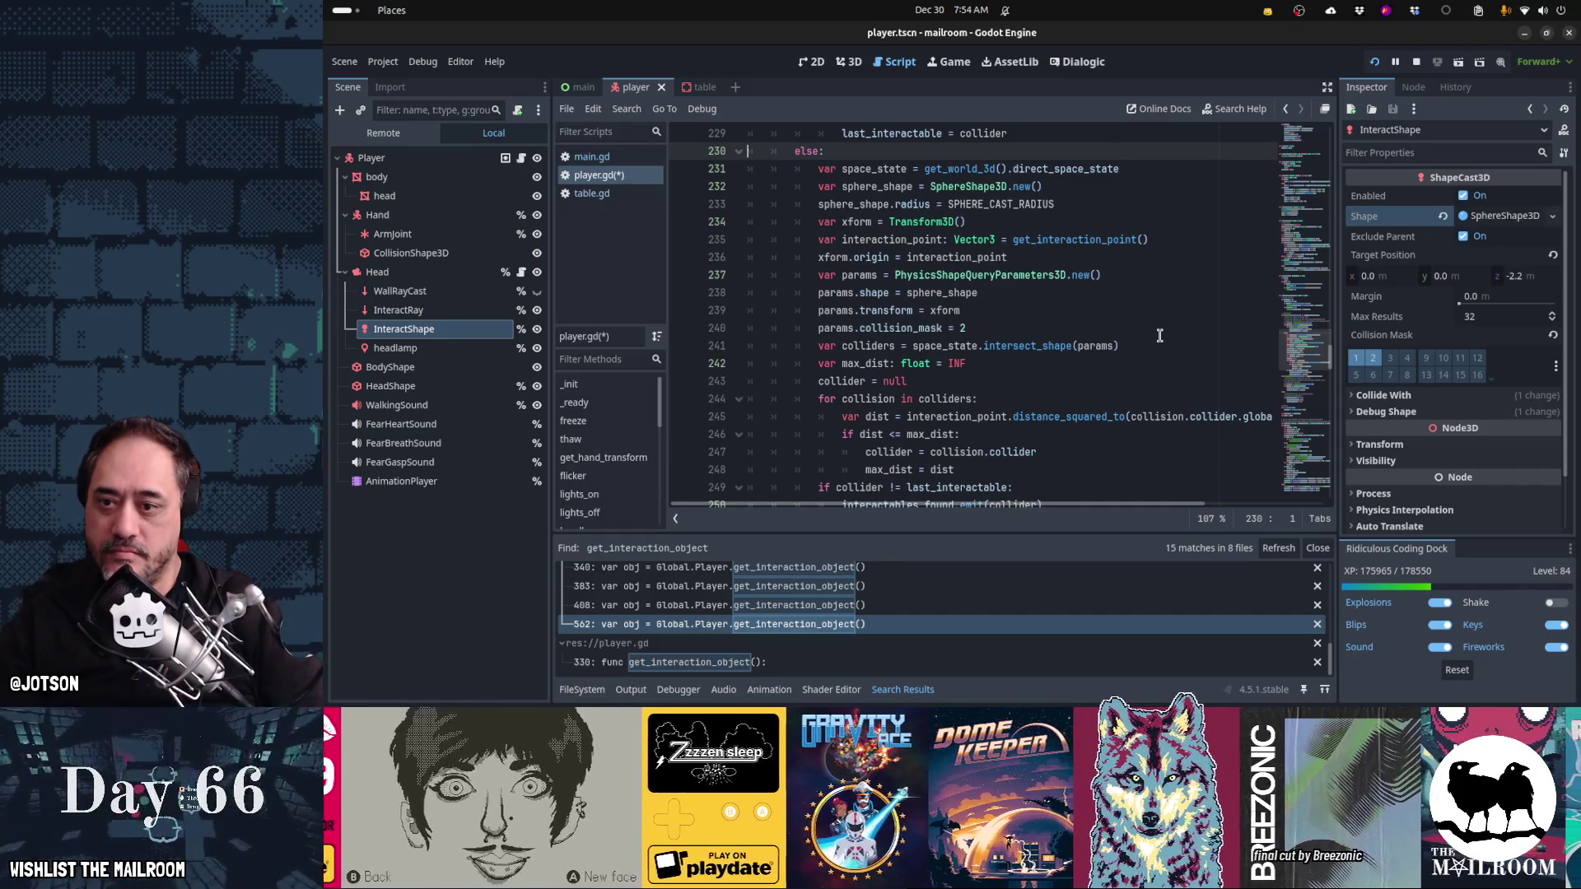
key("End")
key("Return")
type("# Query")
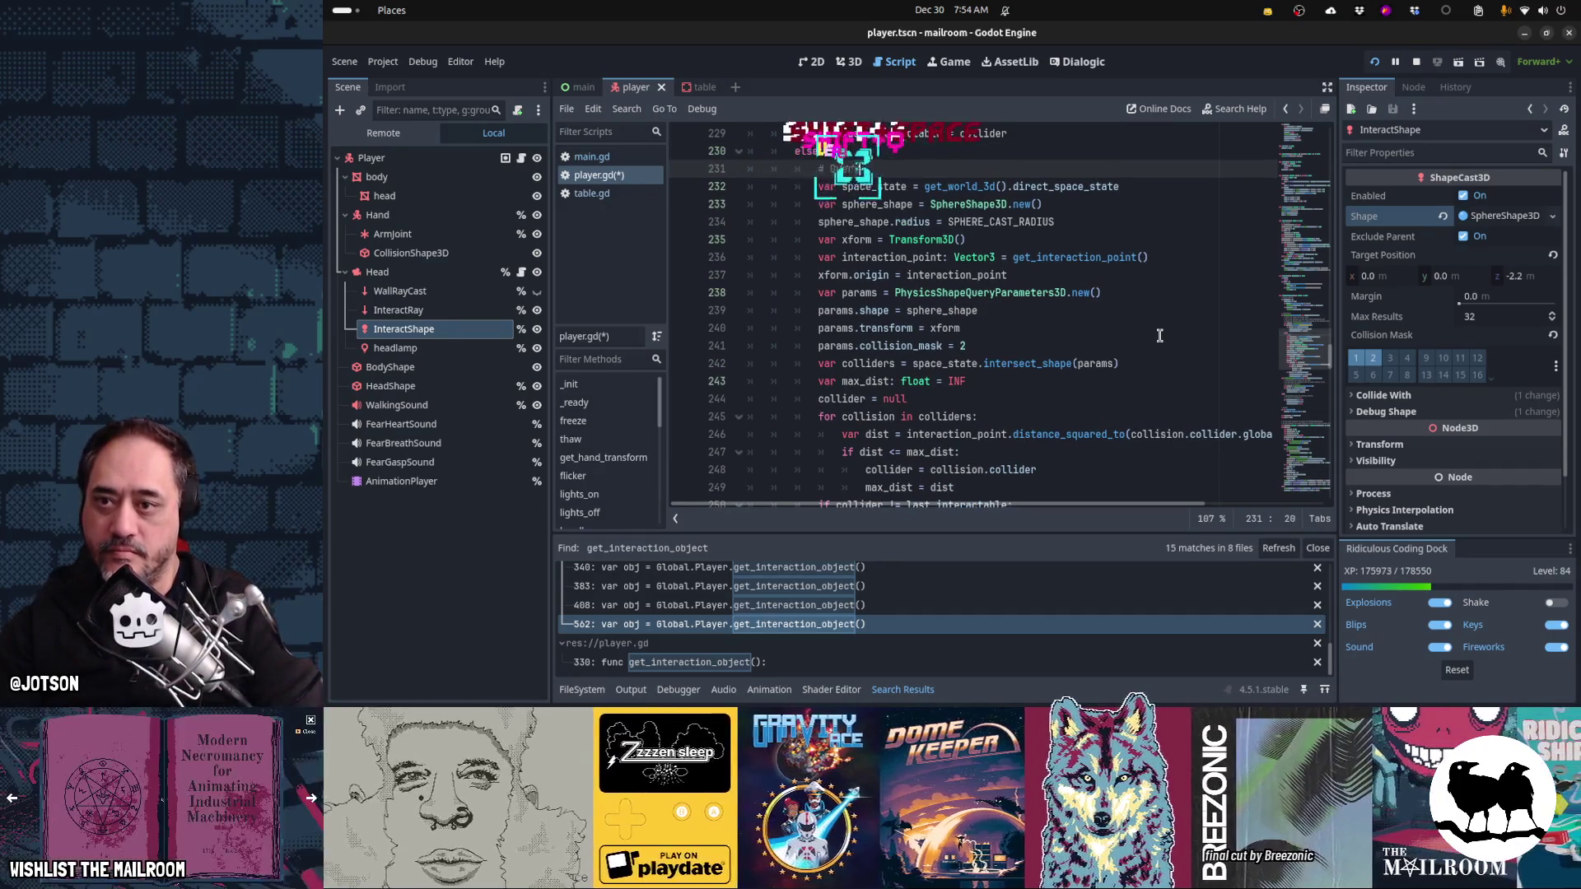
type(" the physics")
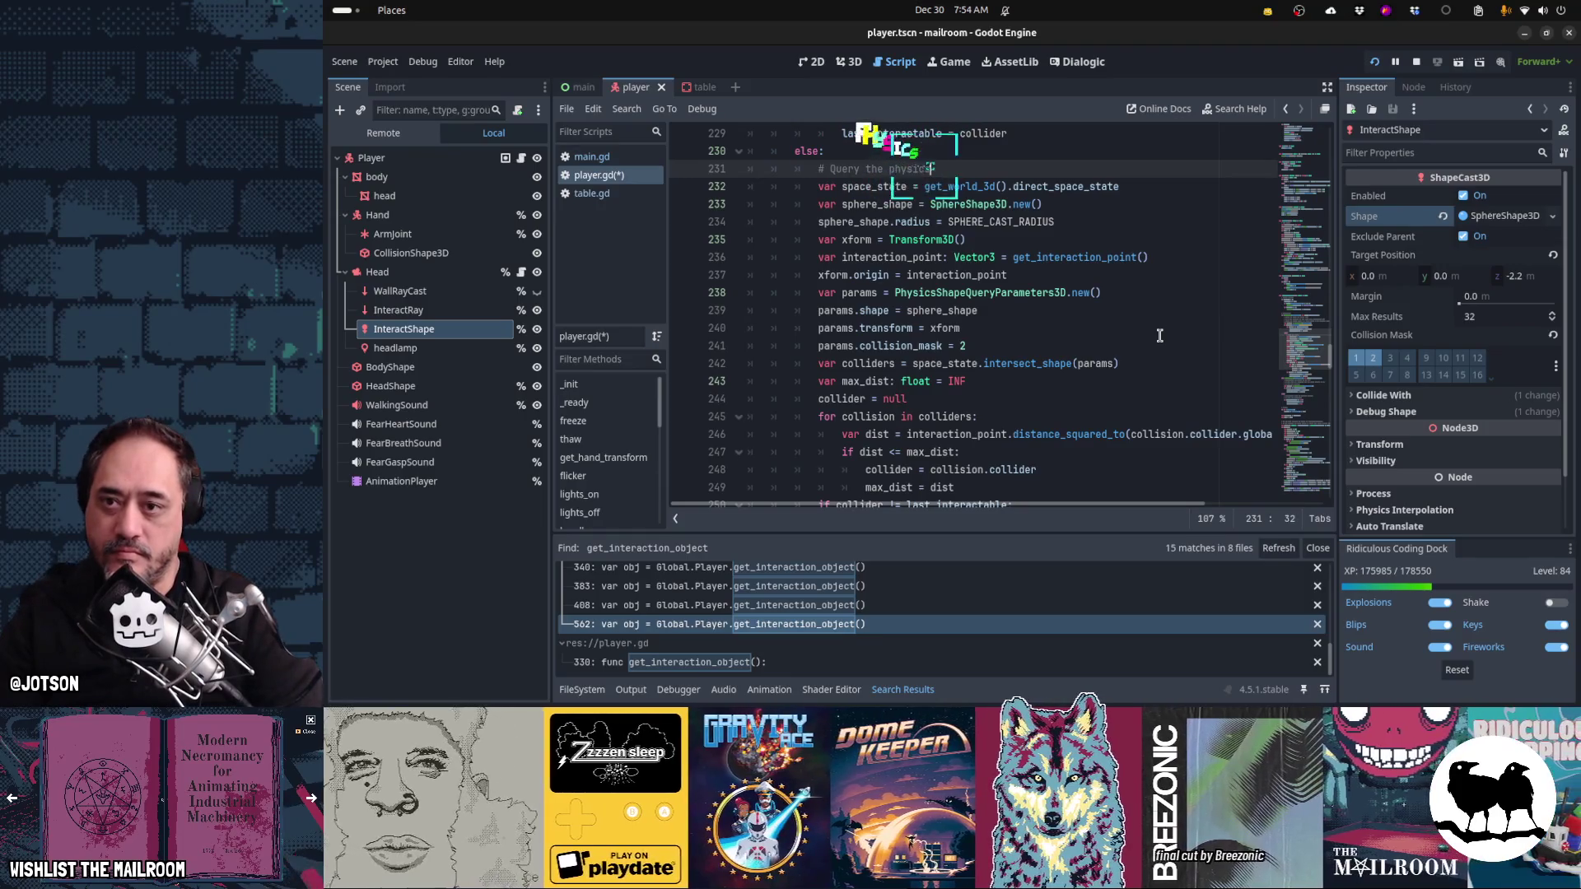
type(" server directl")
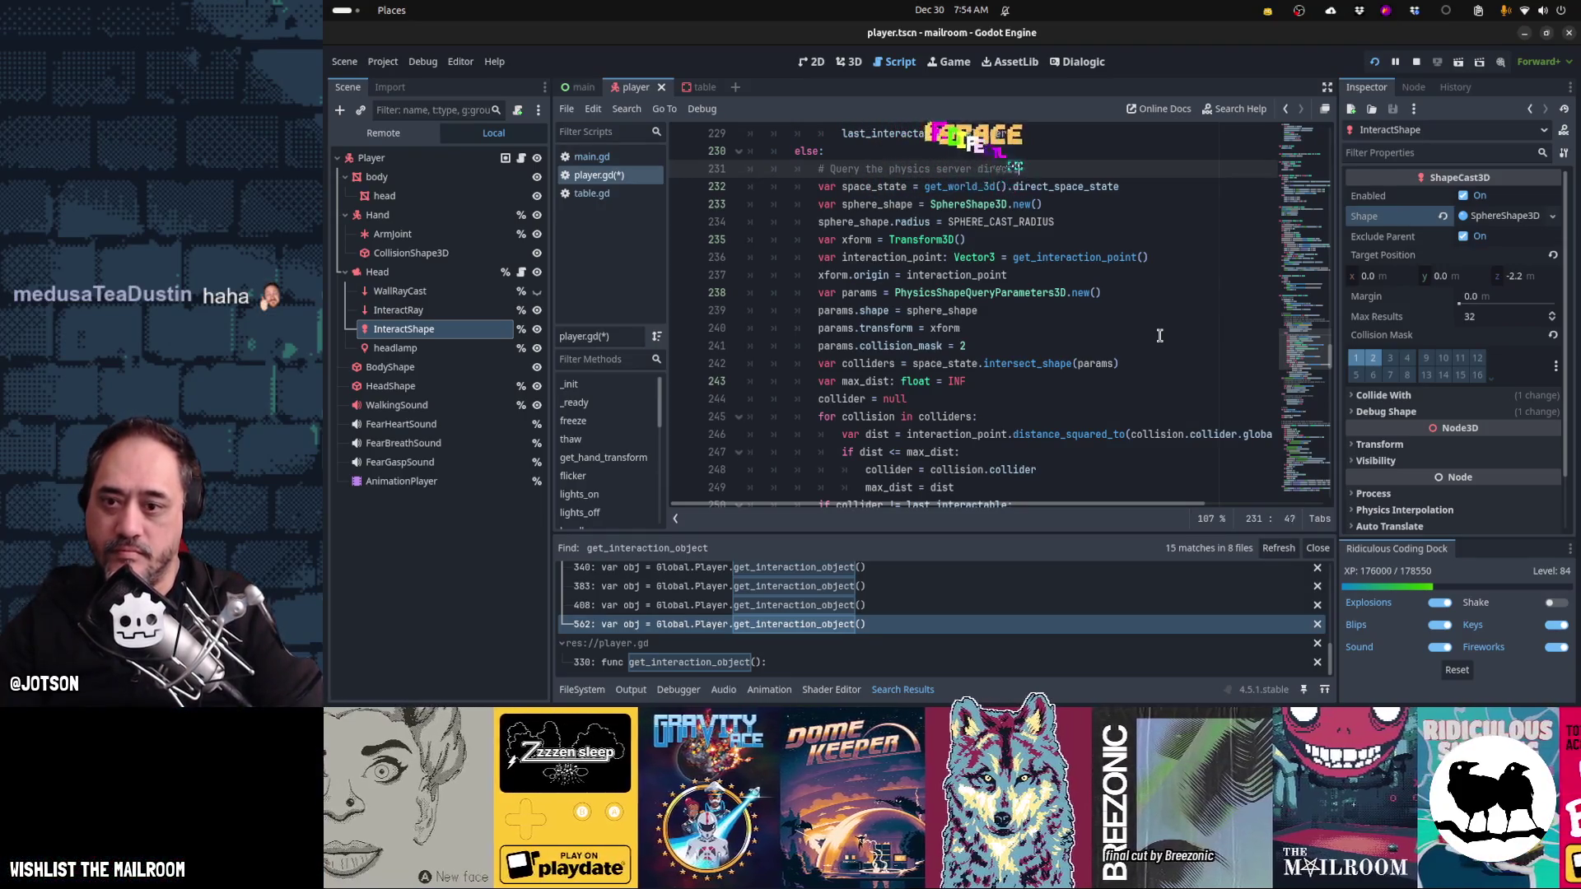
type("y and find the c")
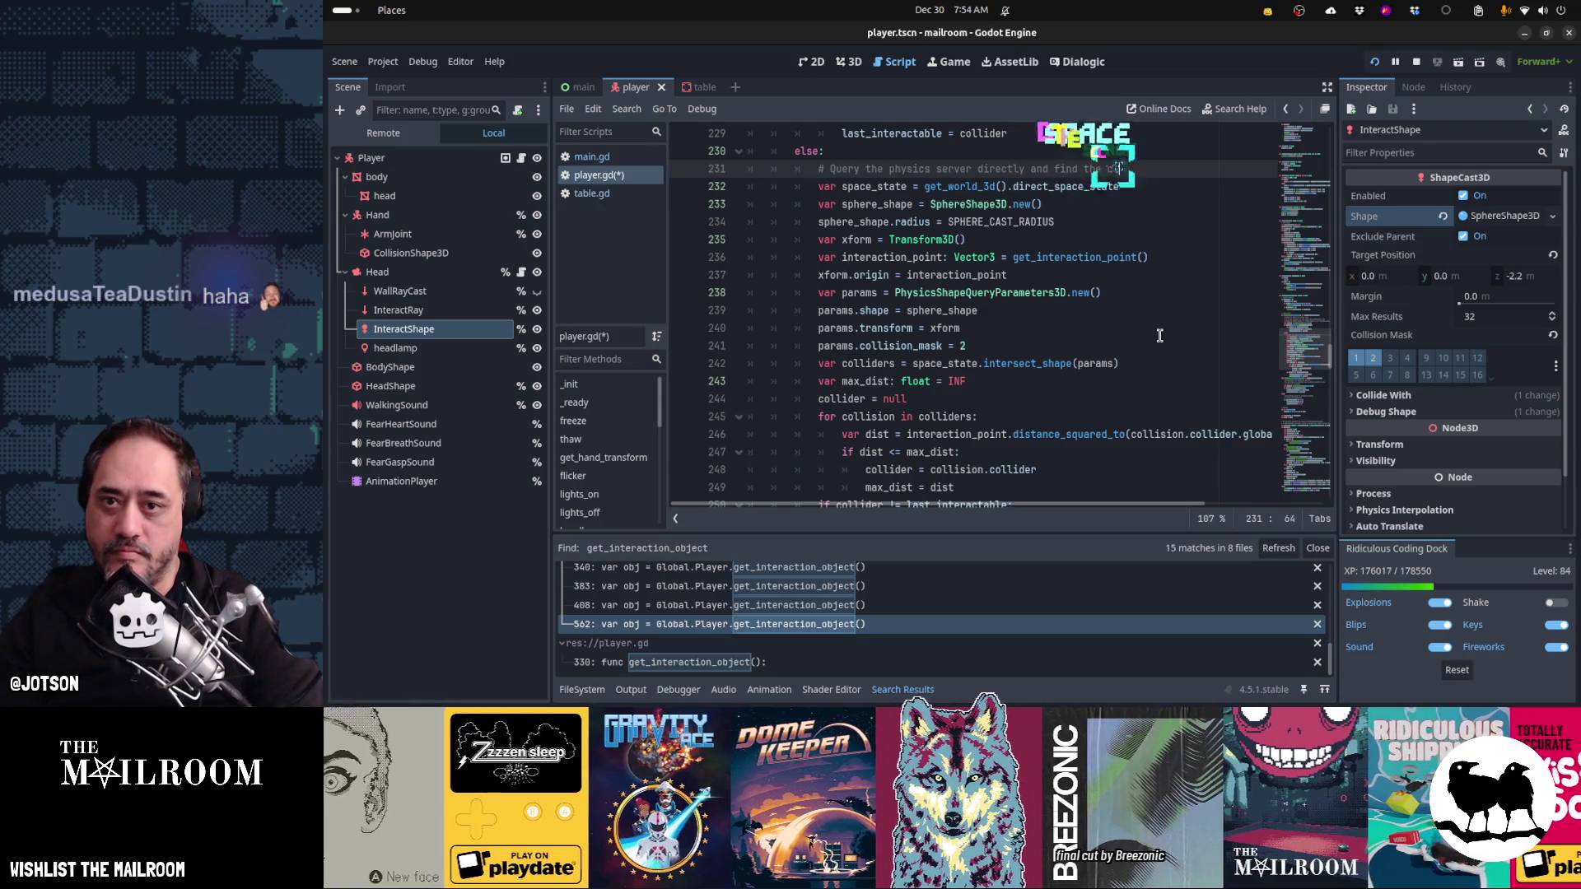
type("losest")
key("Return")
type("# interactabl")
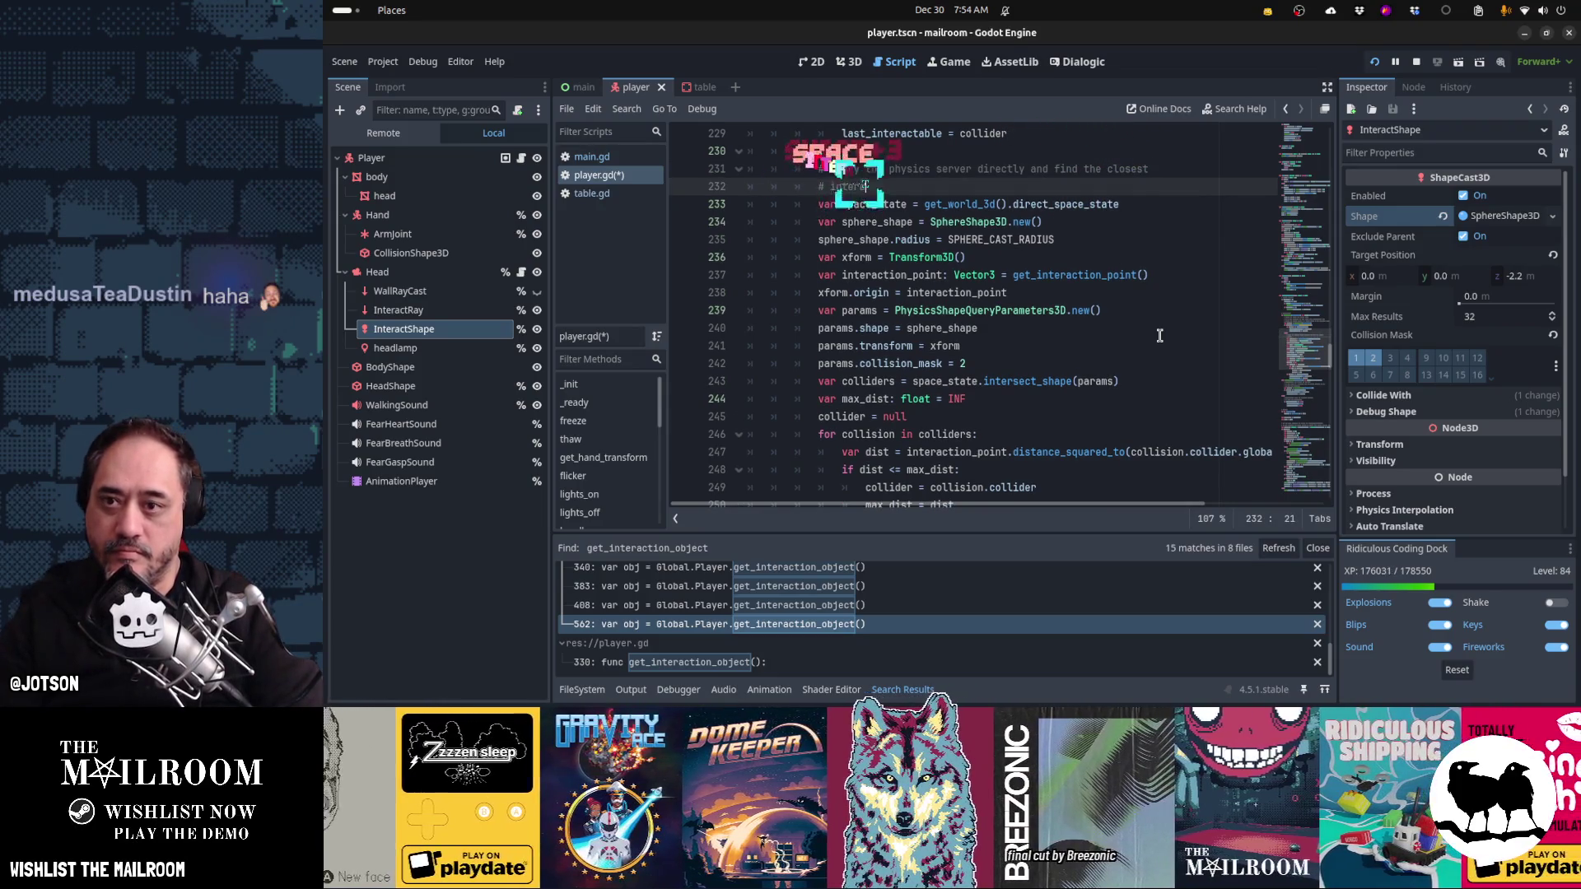
type("e to the collision sh")
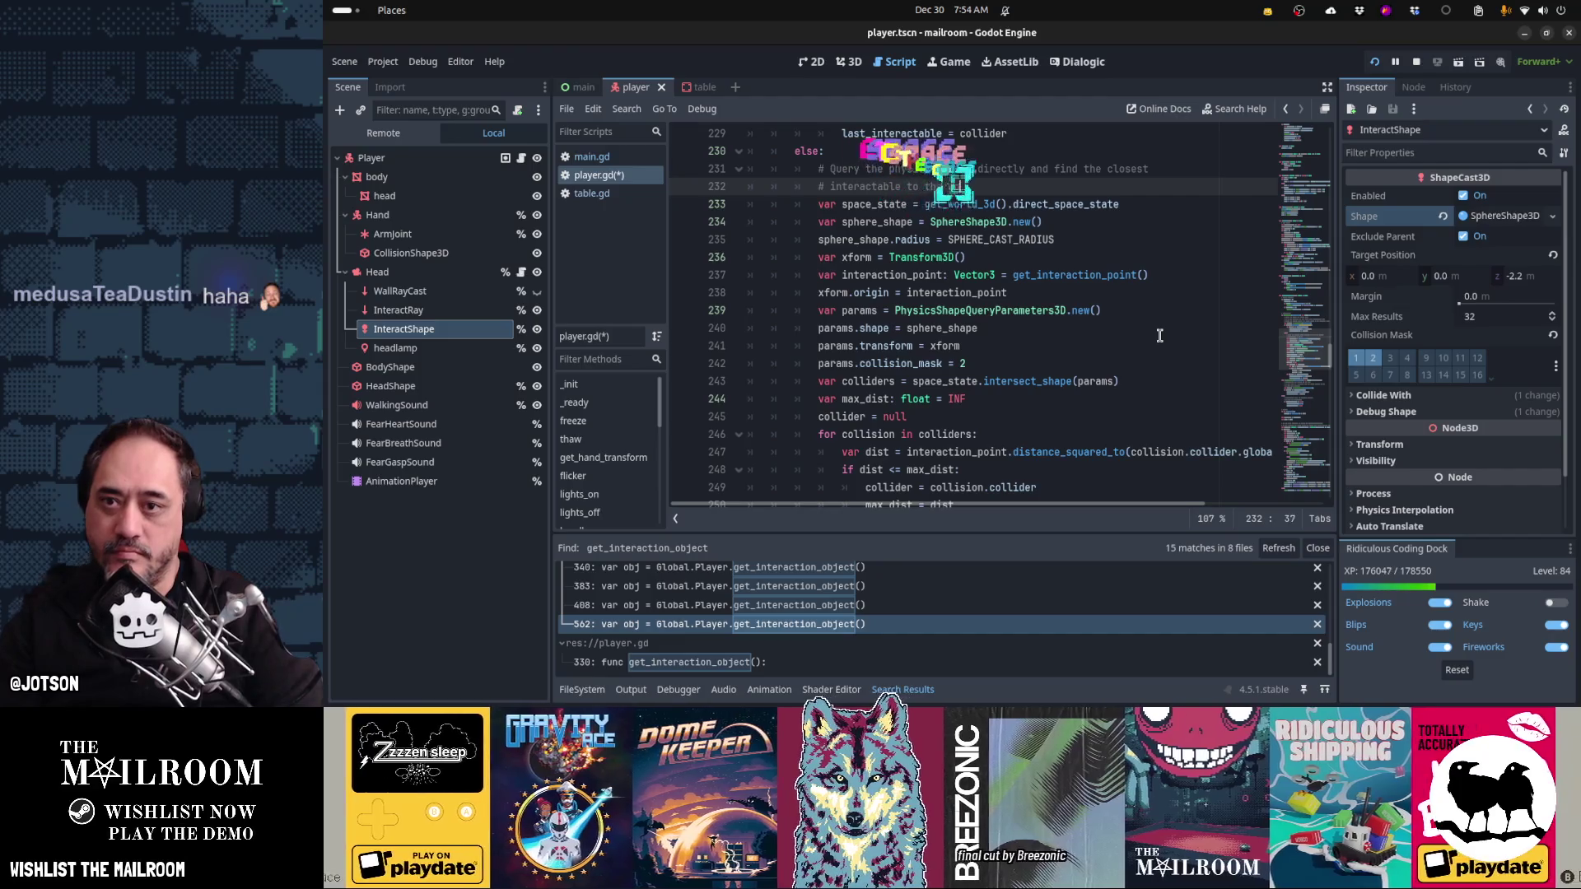
key("BackSpace")
key("BackSpace")
type("point")
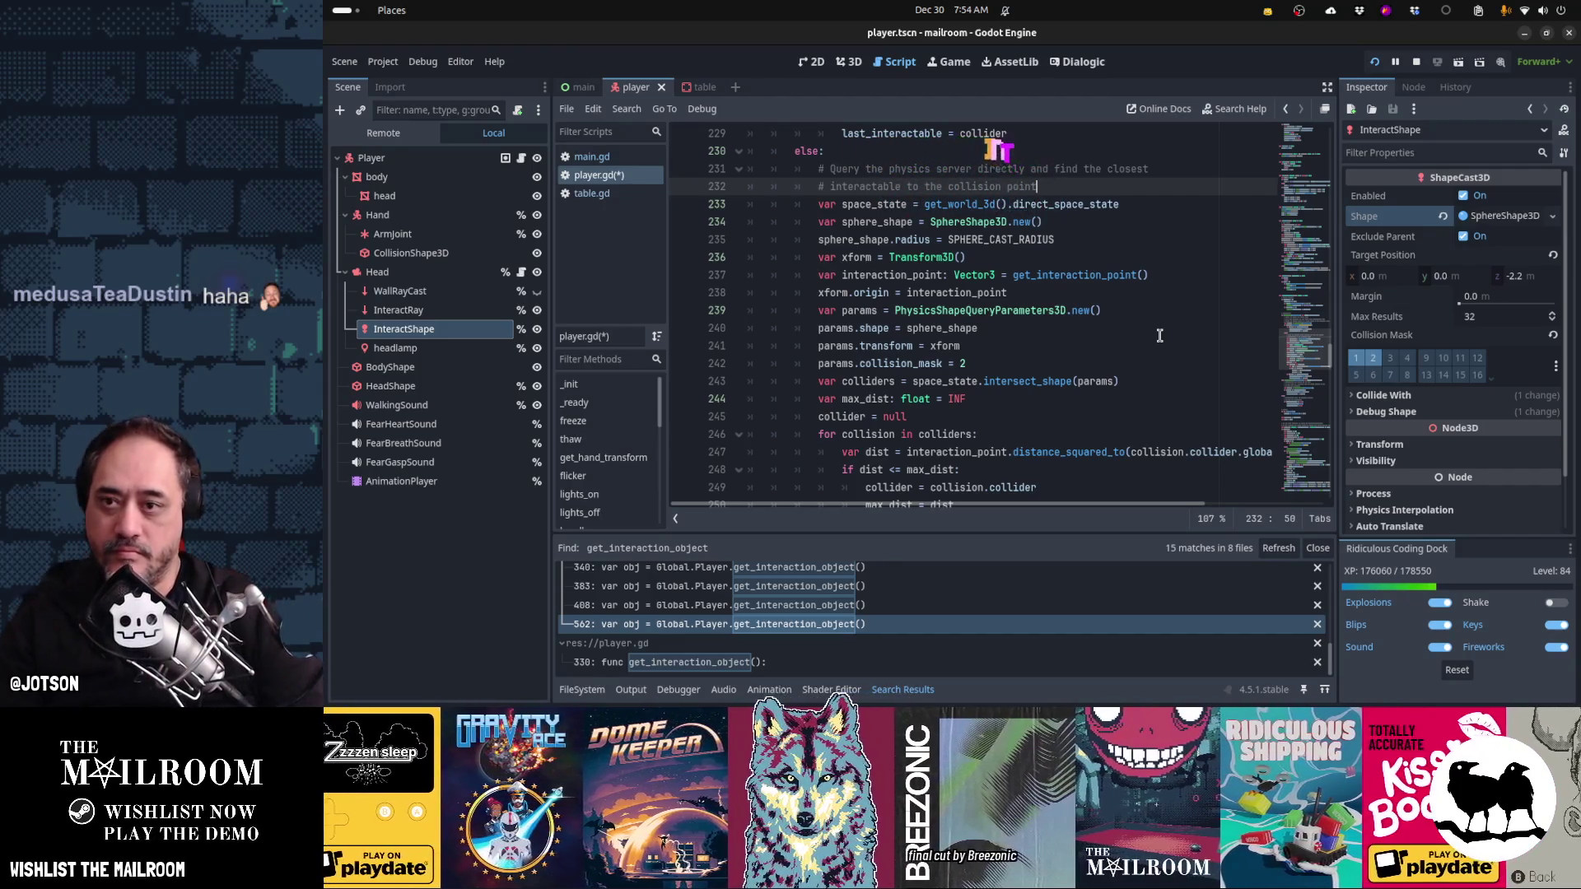
- Review the interaction branches and save player.gd
key("Down")
key("Down")
key("Down")
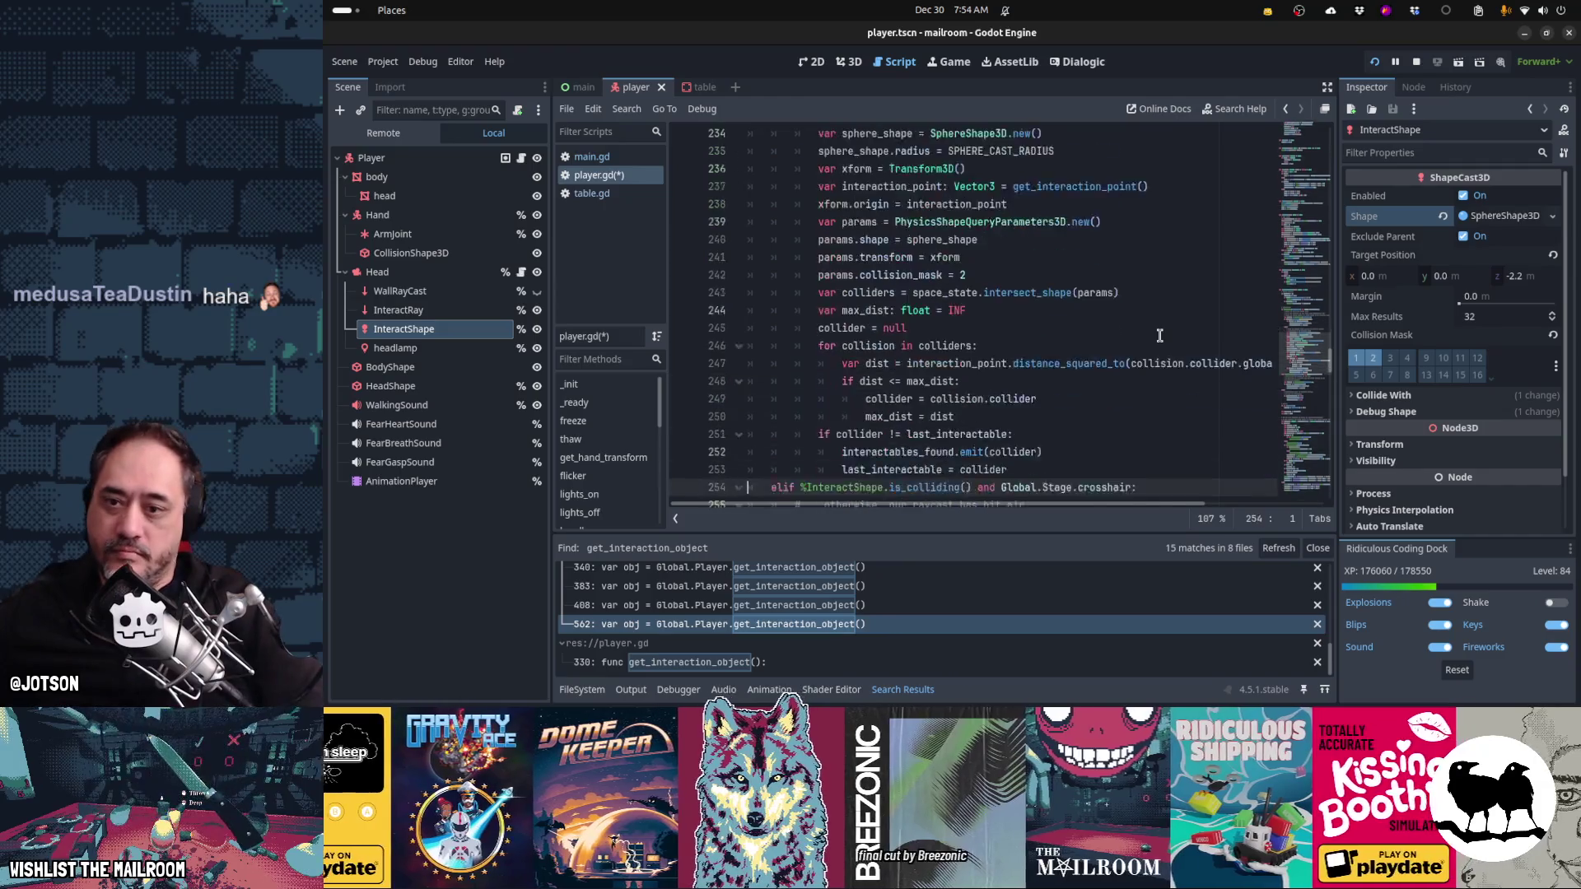
key("Up")
key("Up")
key("Up")
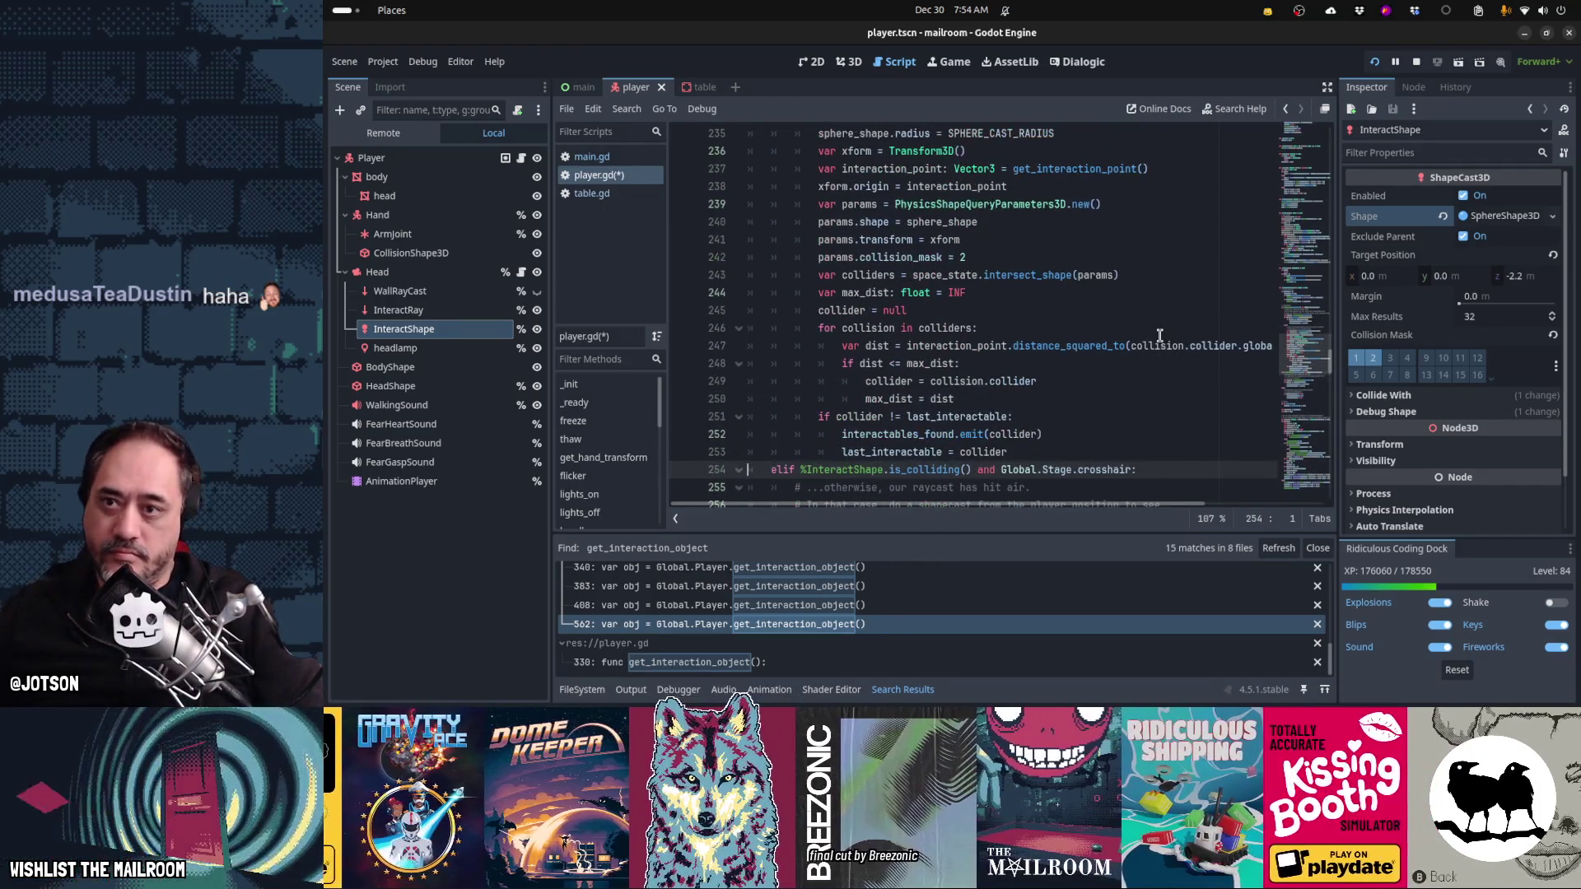
key("Up")
key("Up")
key("Up")
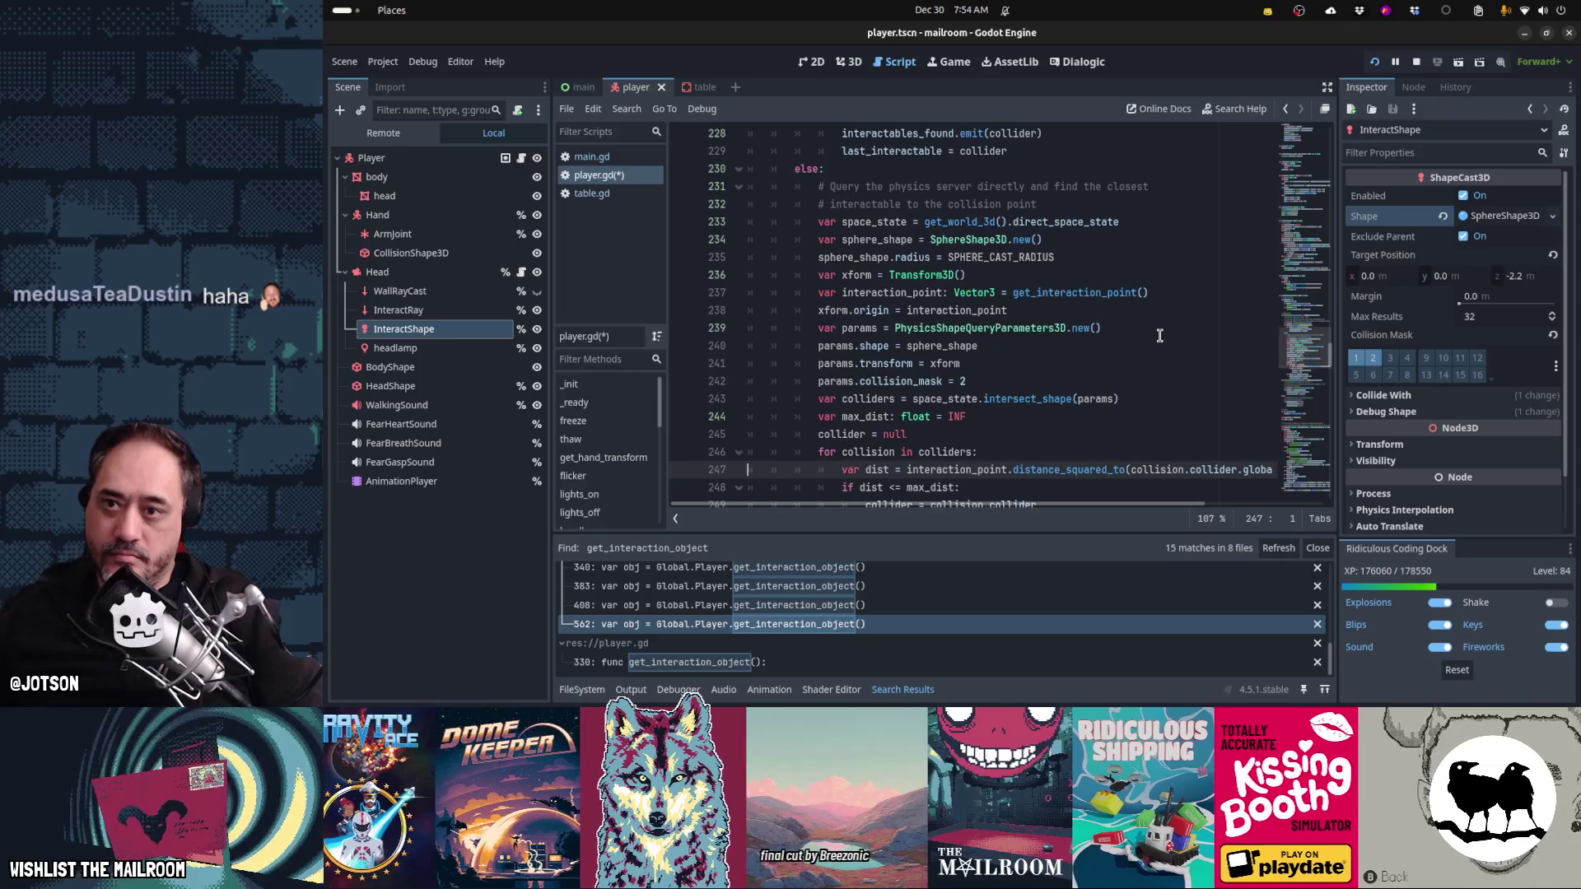
key("Down")
key("Down")
key("Down")
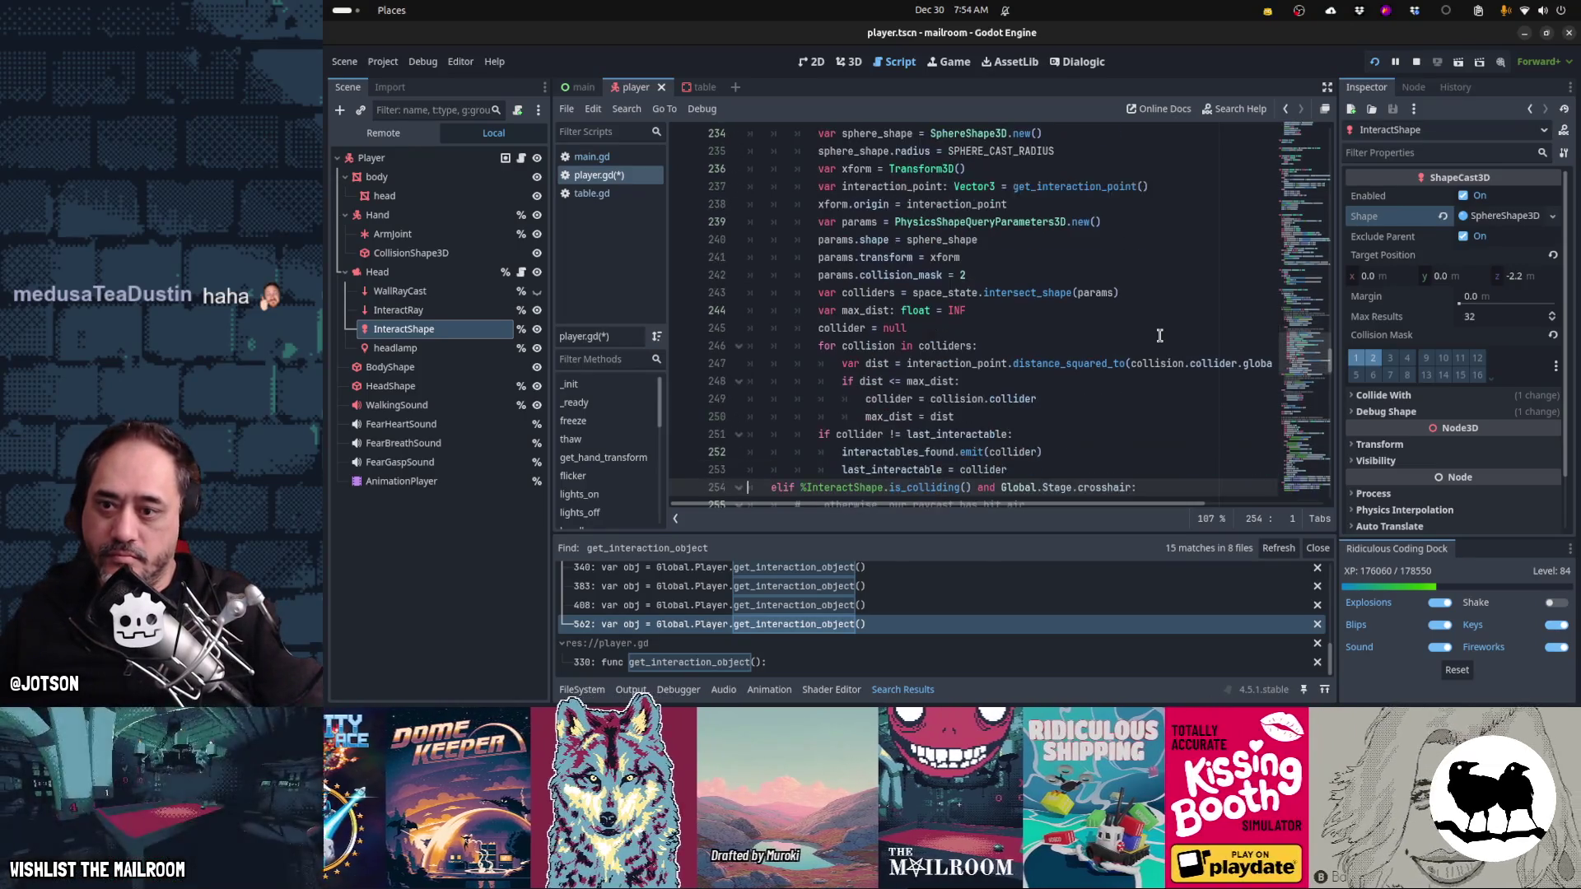
key("Up")
key("Up")
key("Up")
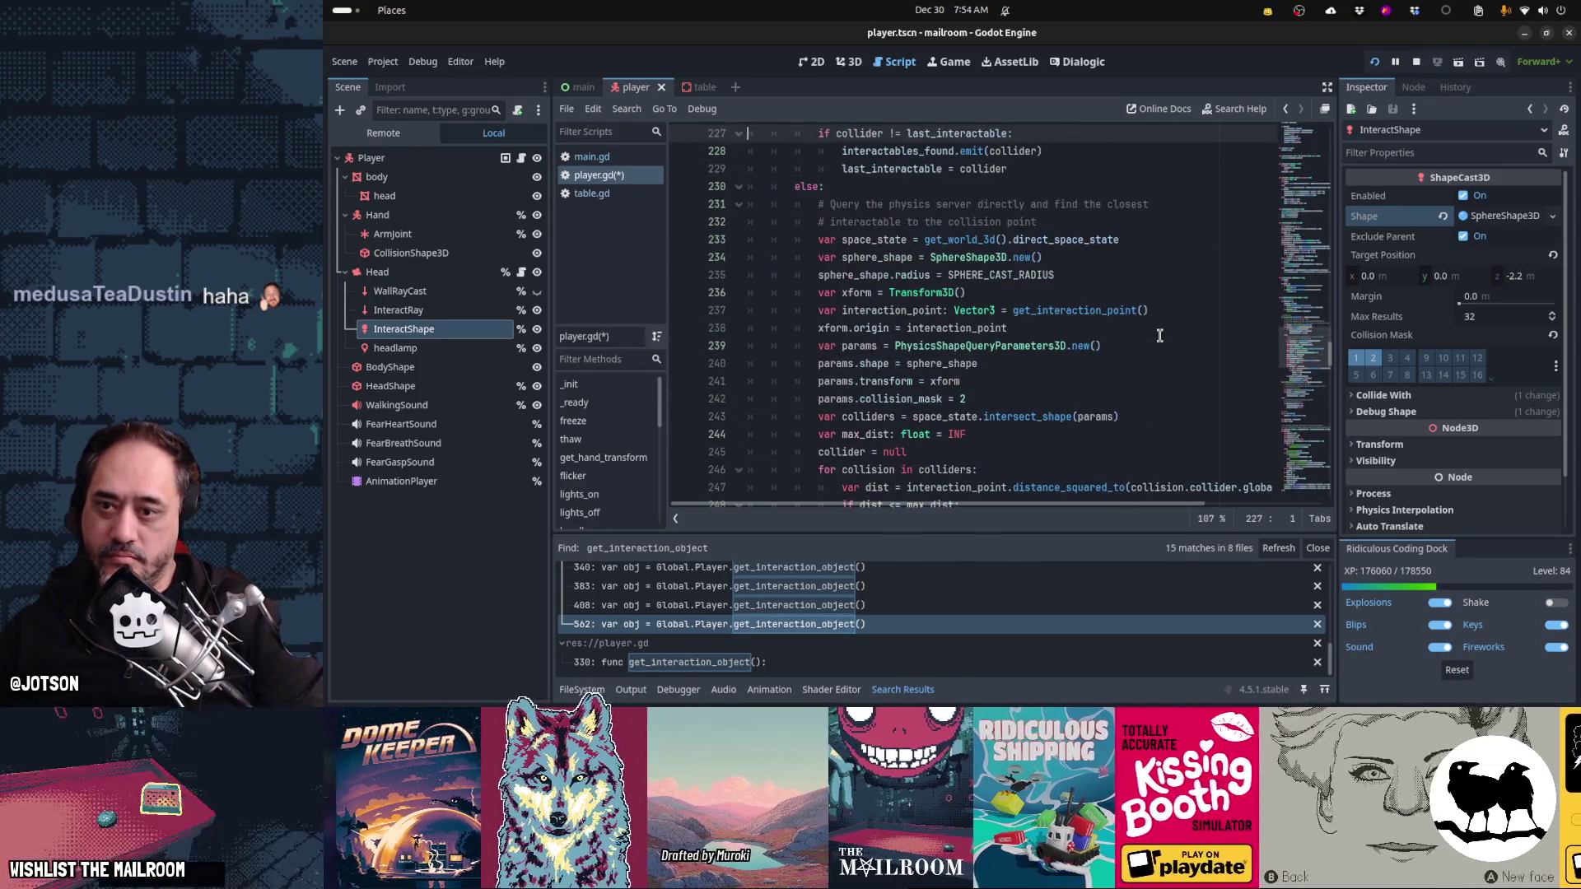
key("Up")
key("Down")
key("Down")
key("Down")
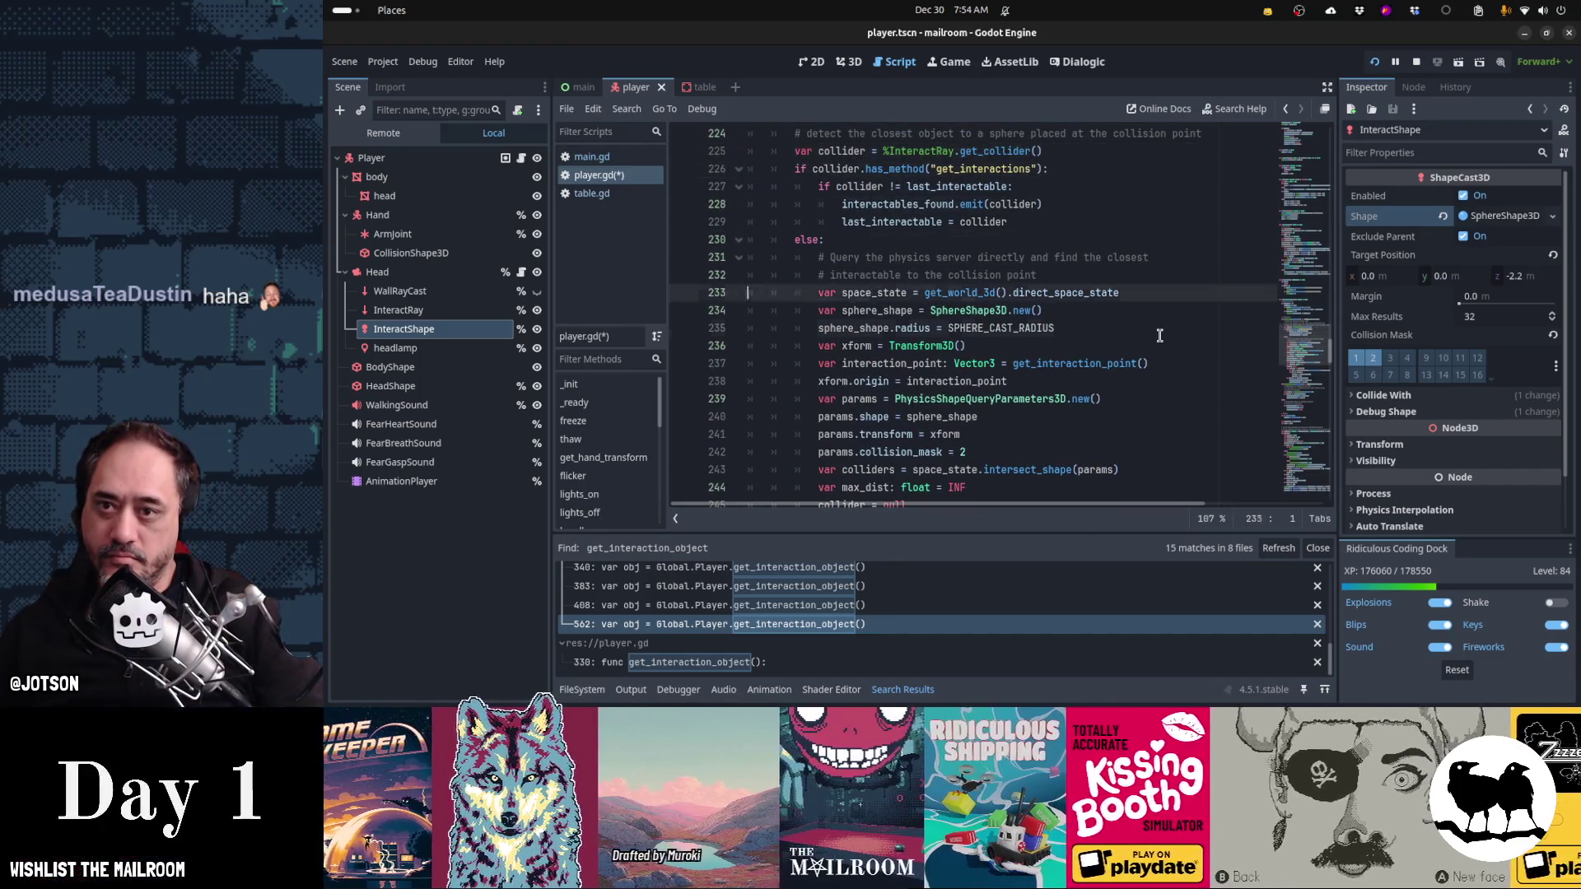
key("Down")
key("Down")
key("Down")
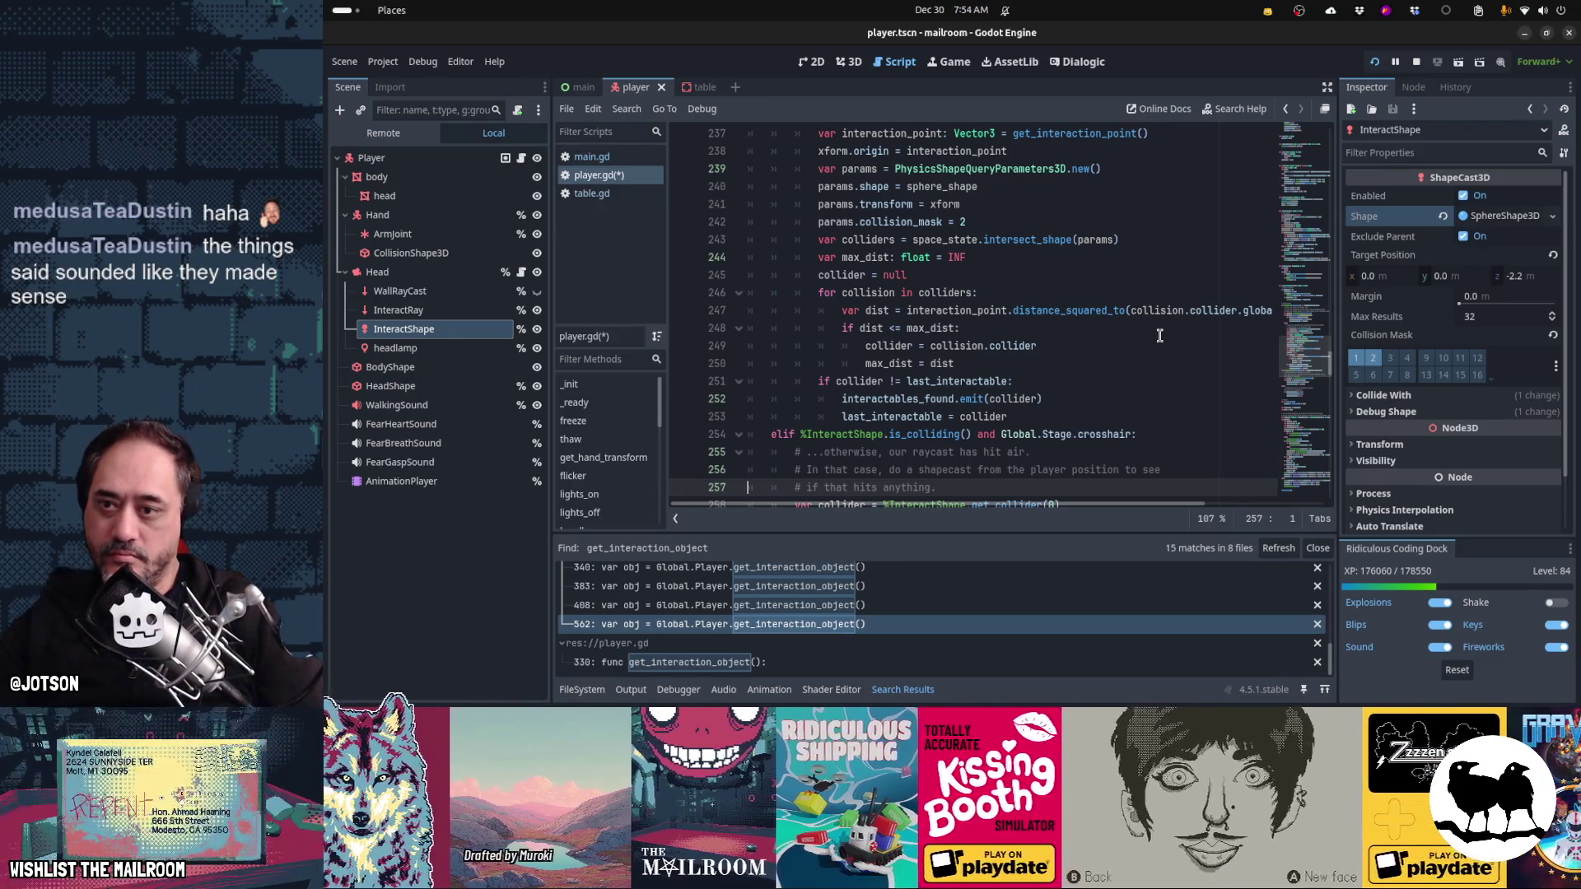
key("ctrl+s")
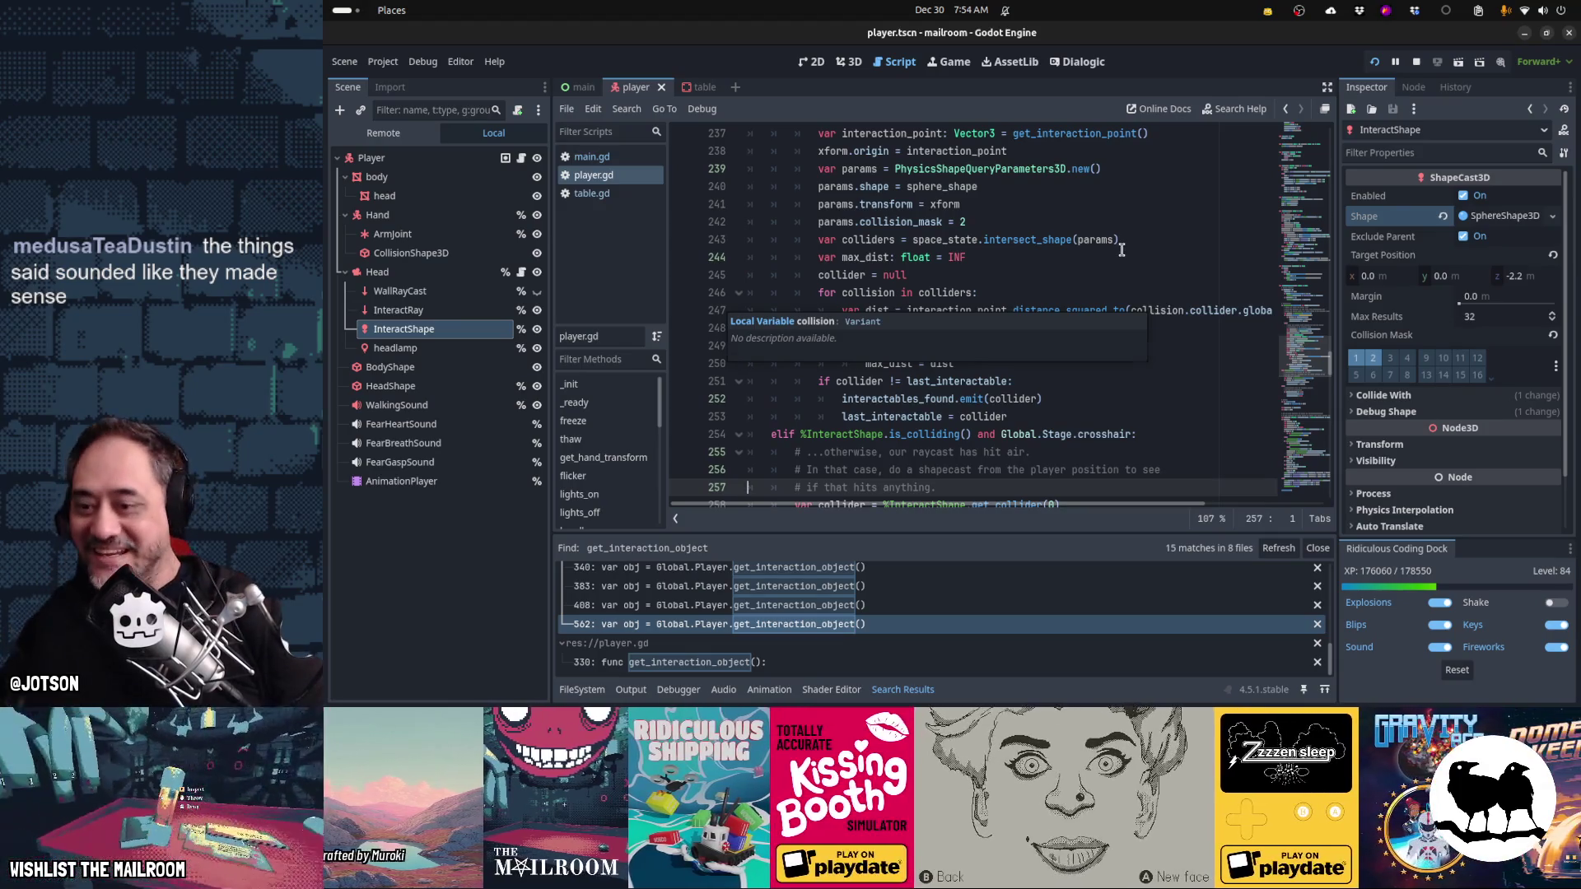
- Check the pending changes in GitHub Desktop, then run the game with F5
scroll(1122, 250, "down", 4)
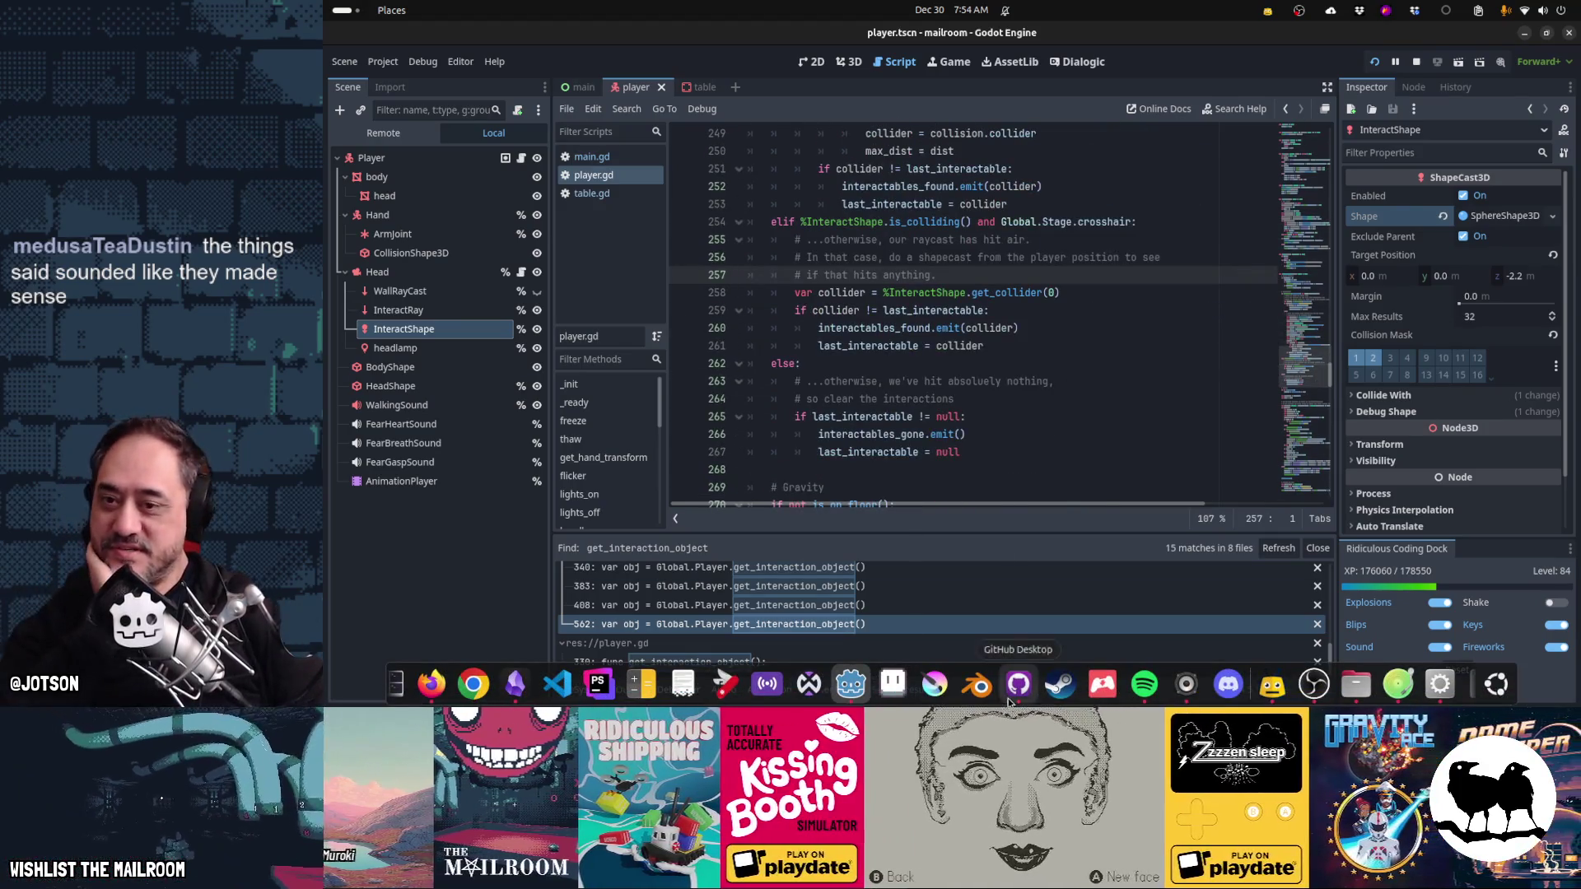
left_click(1009, 700)
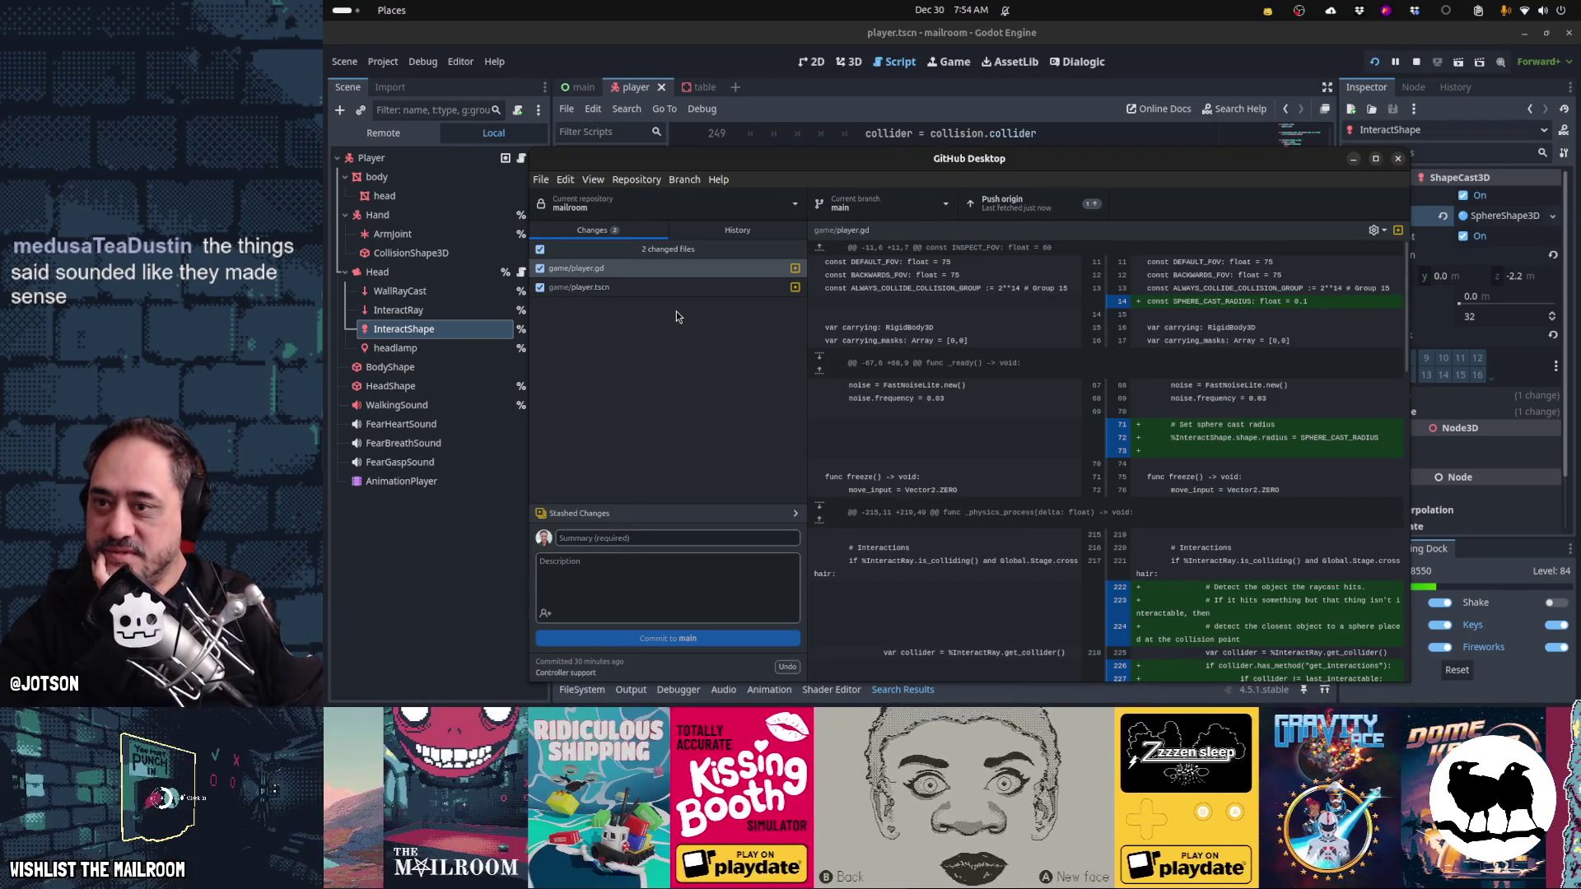
left_click(819, 116)
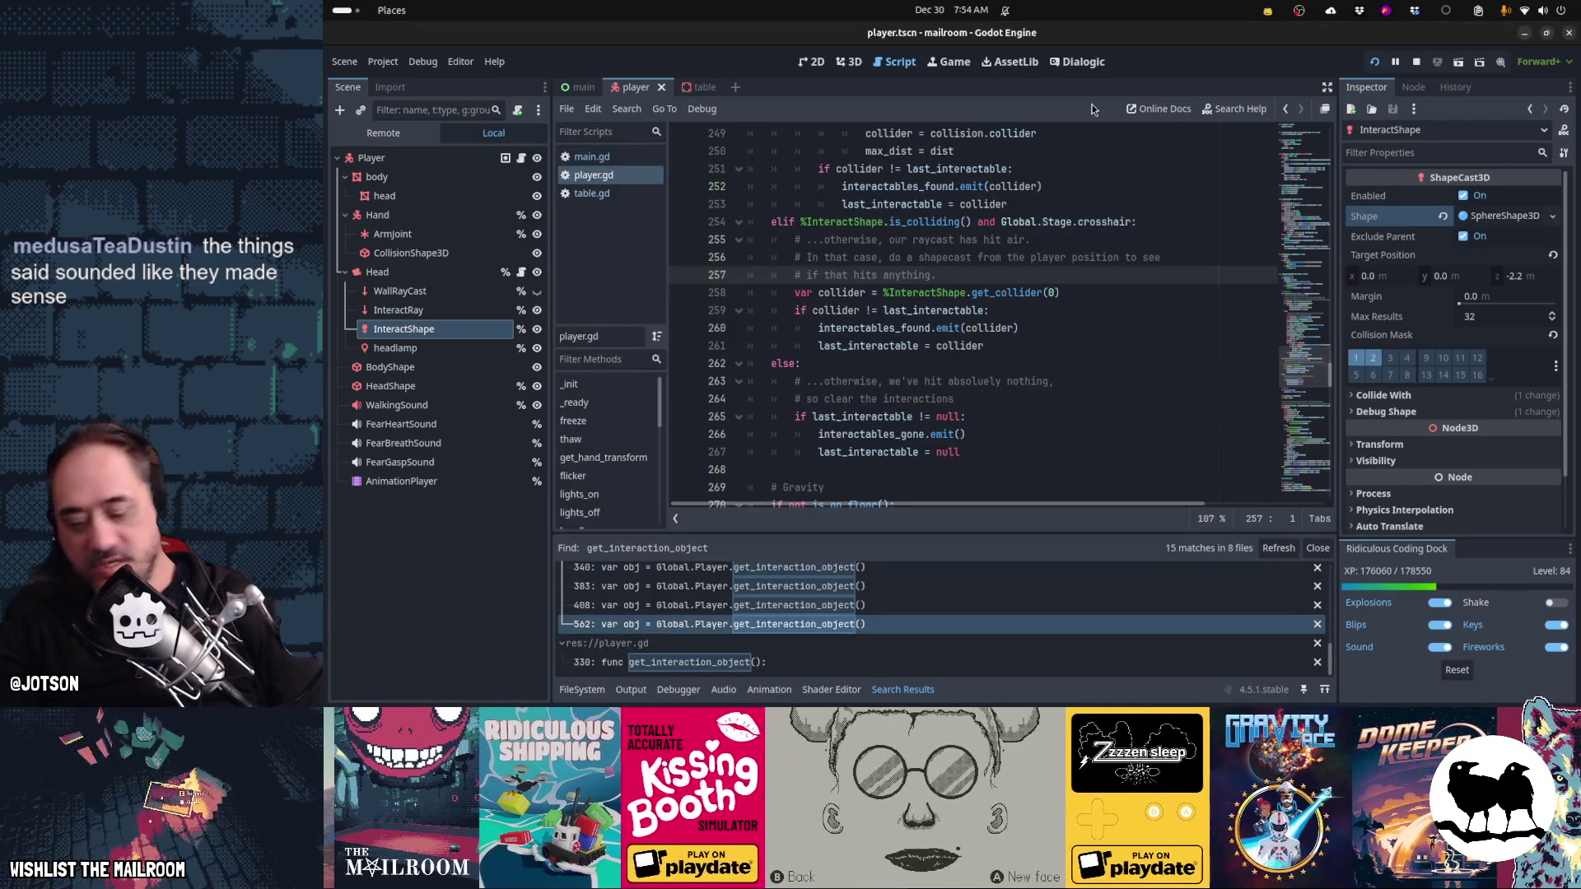
key("F5")
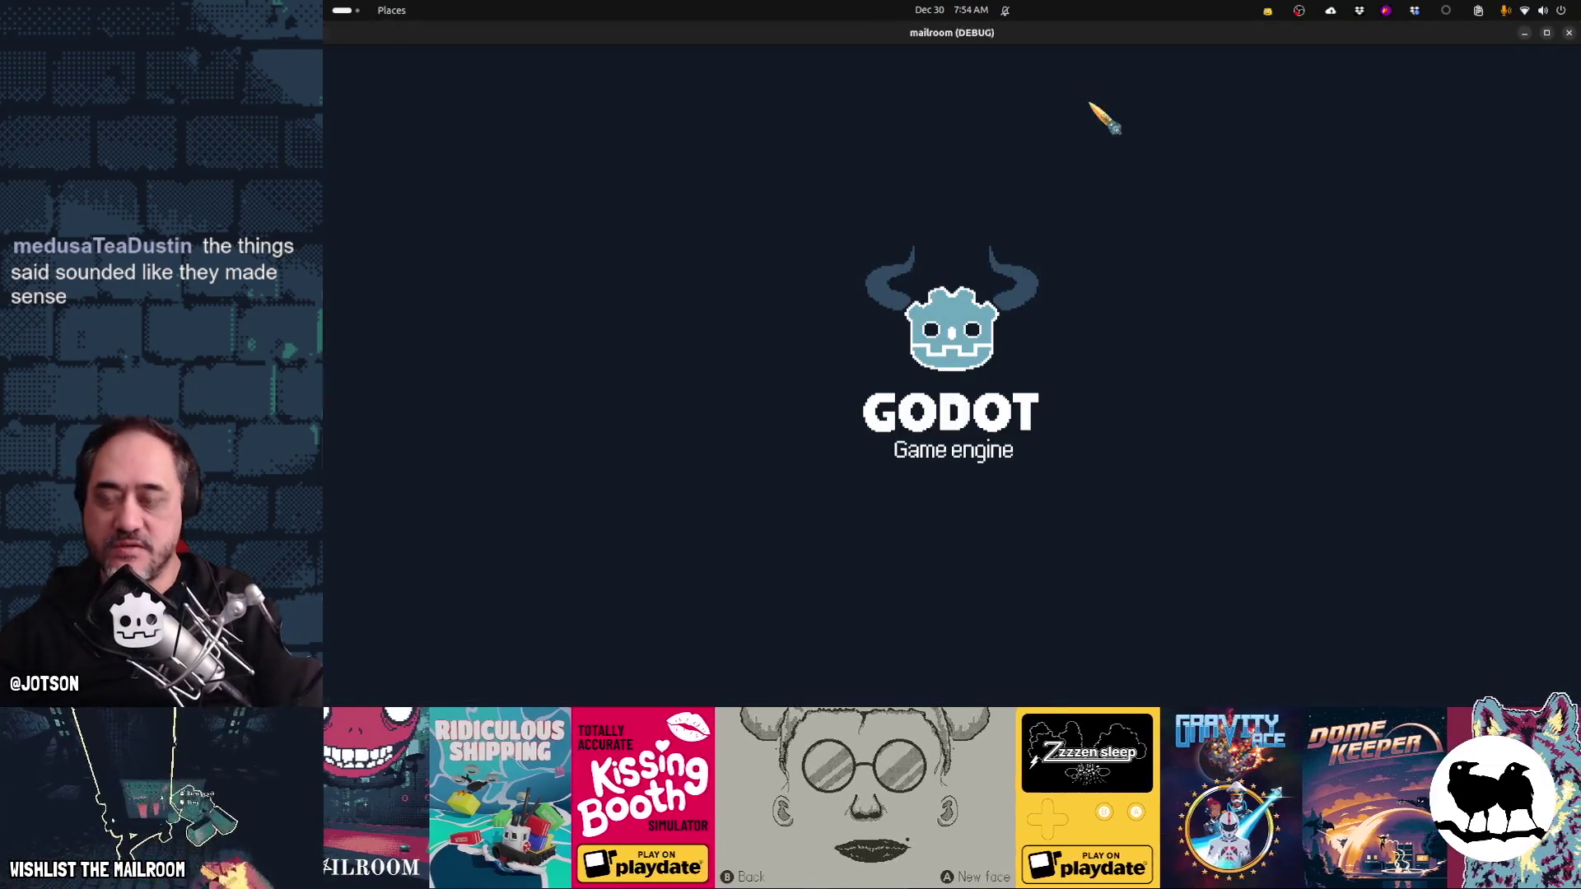
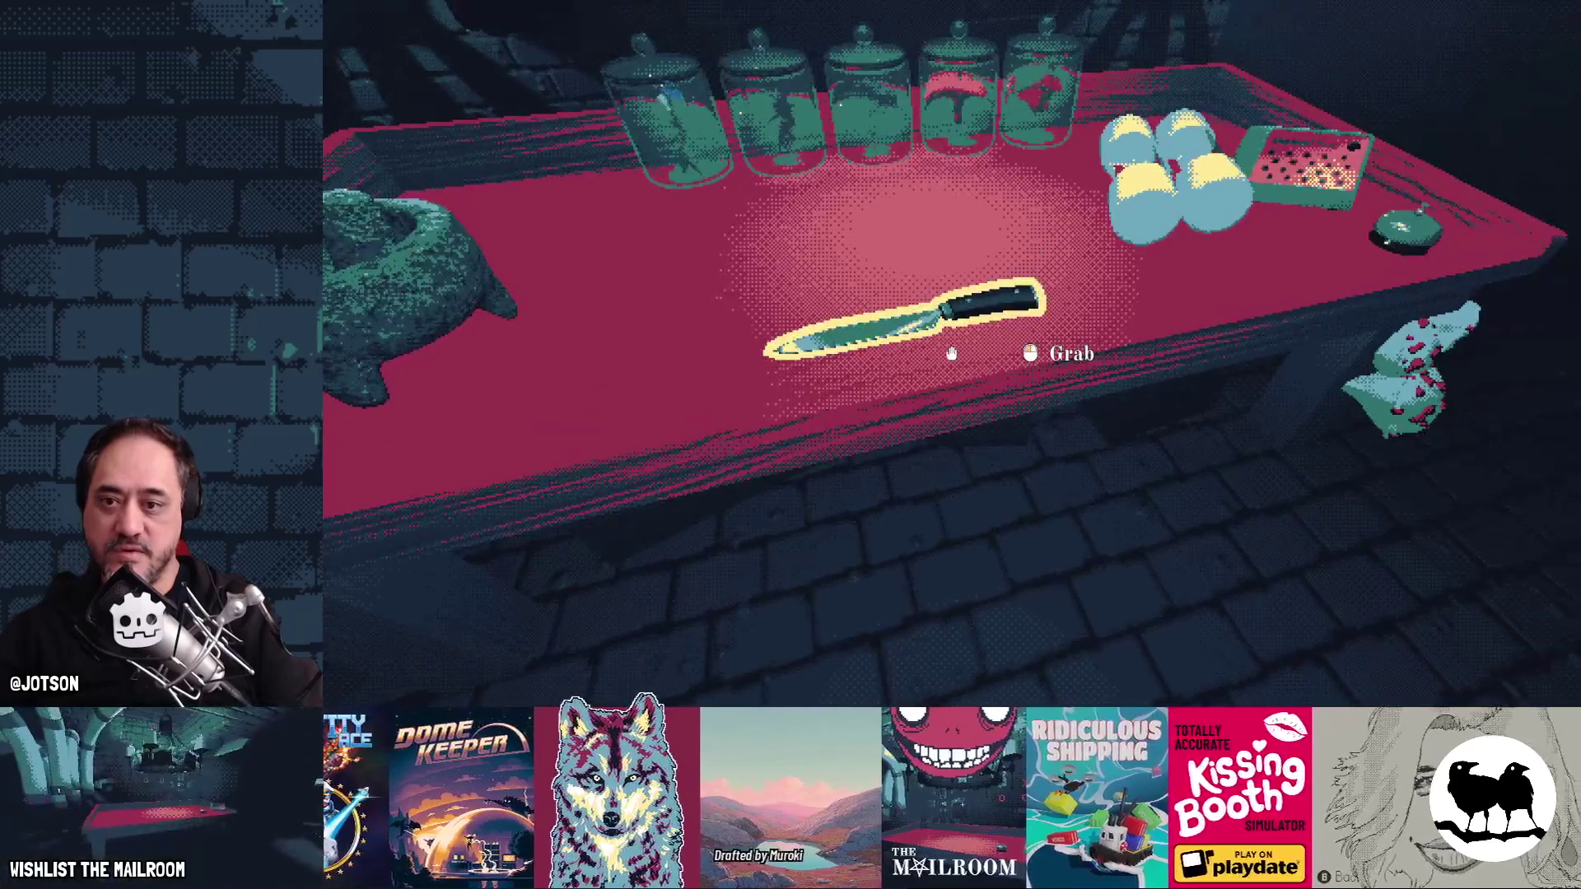
- Pick up the kitchen knife, dismiss the Grind tutorial, and set the knife back on the table
left_click(951, 354)
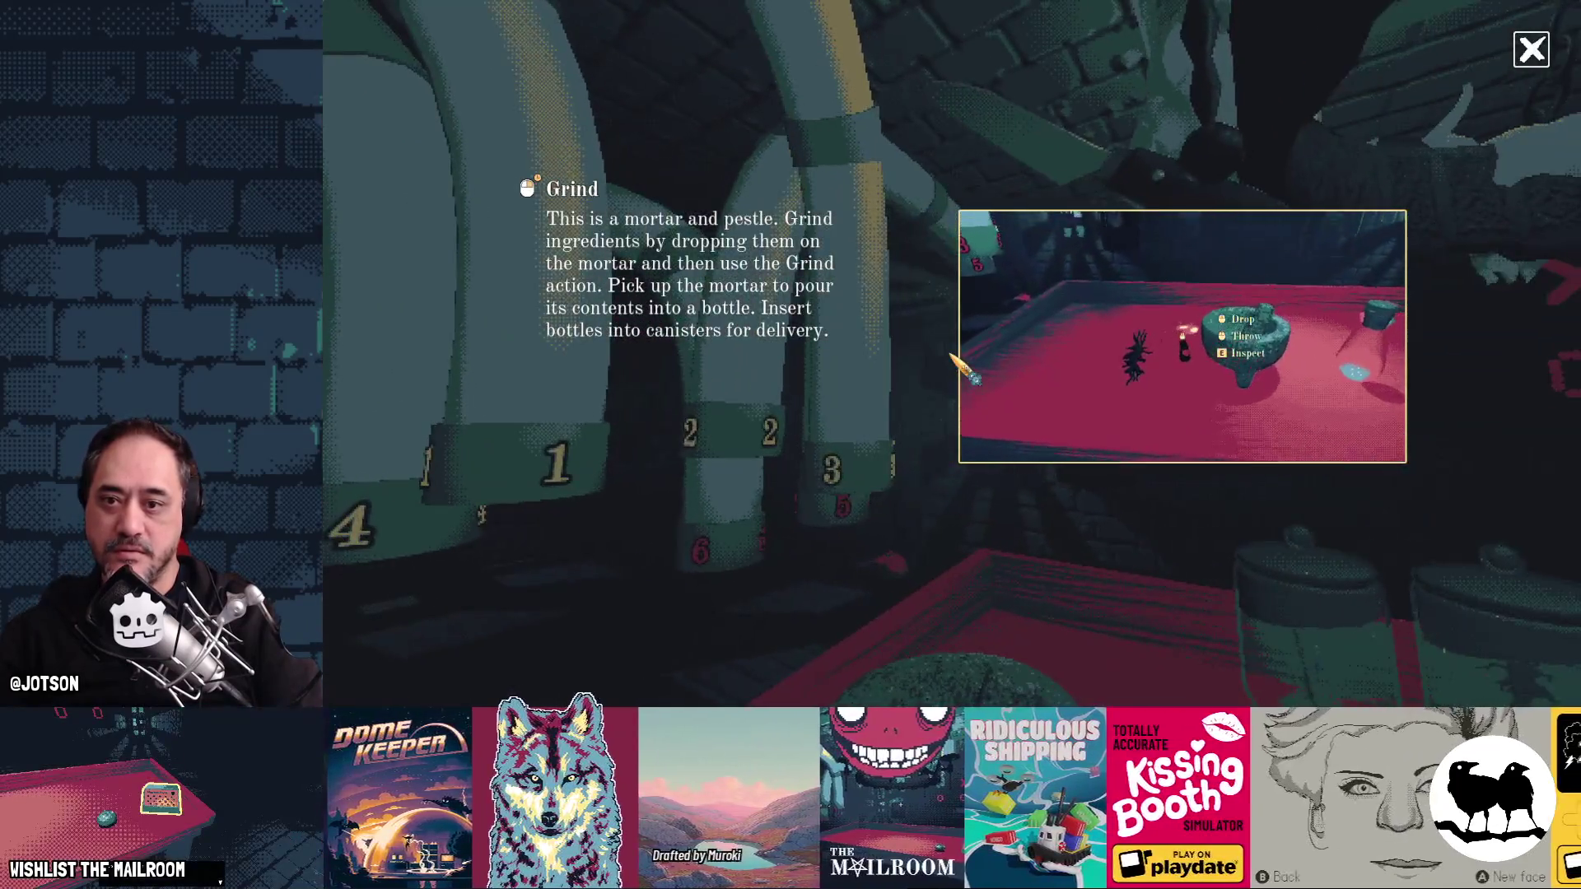
left_click(953, 358)
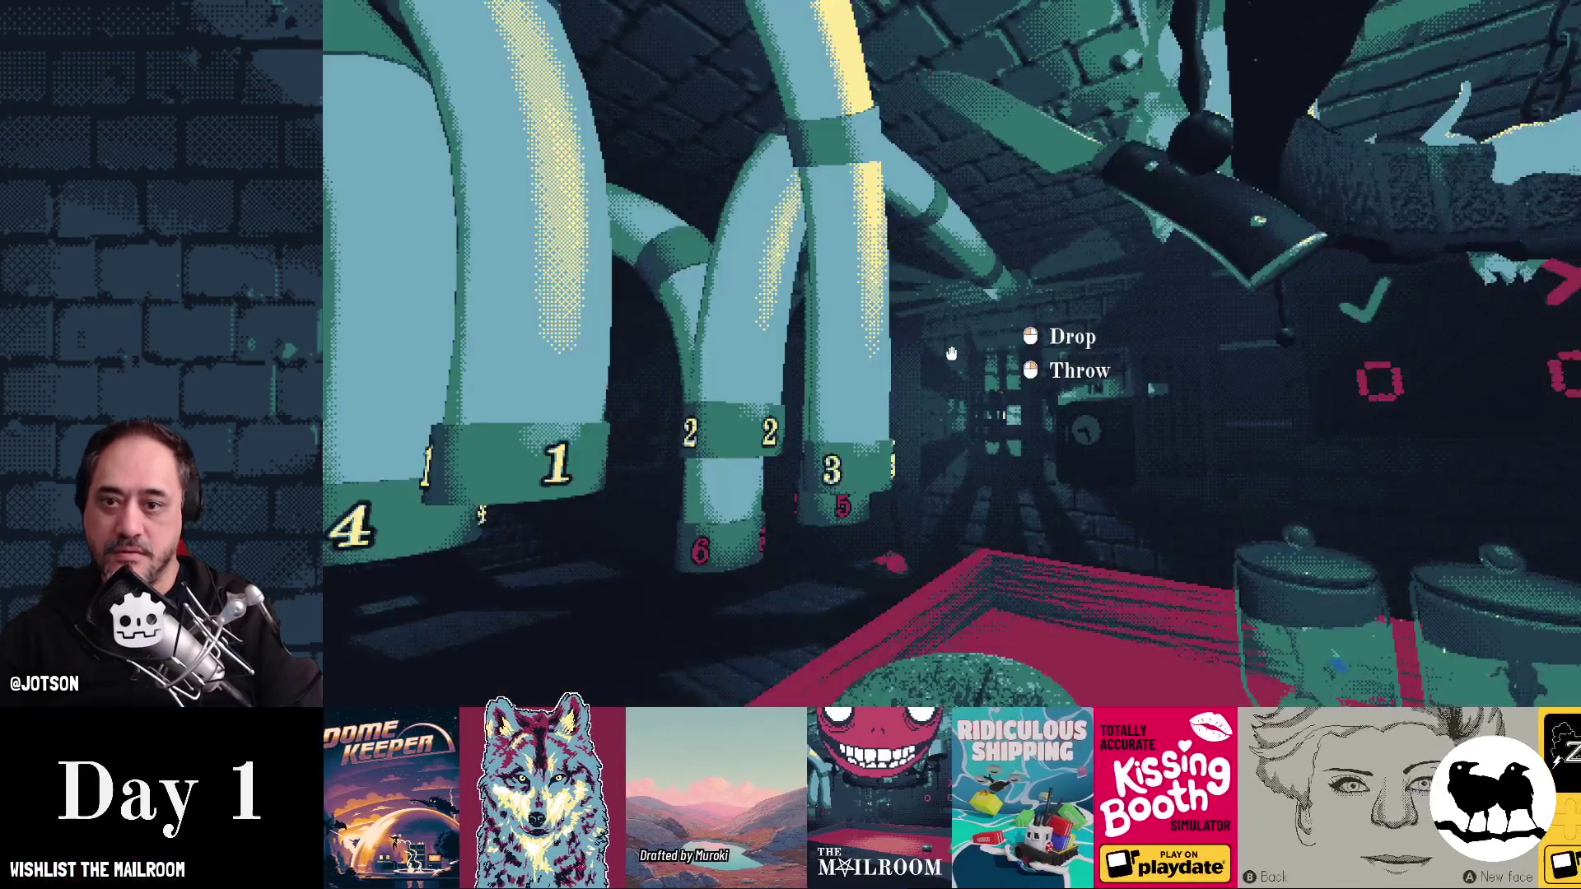
left_click(950, 354)
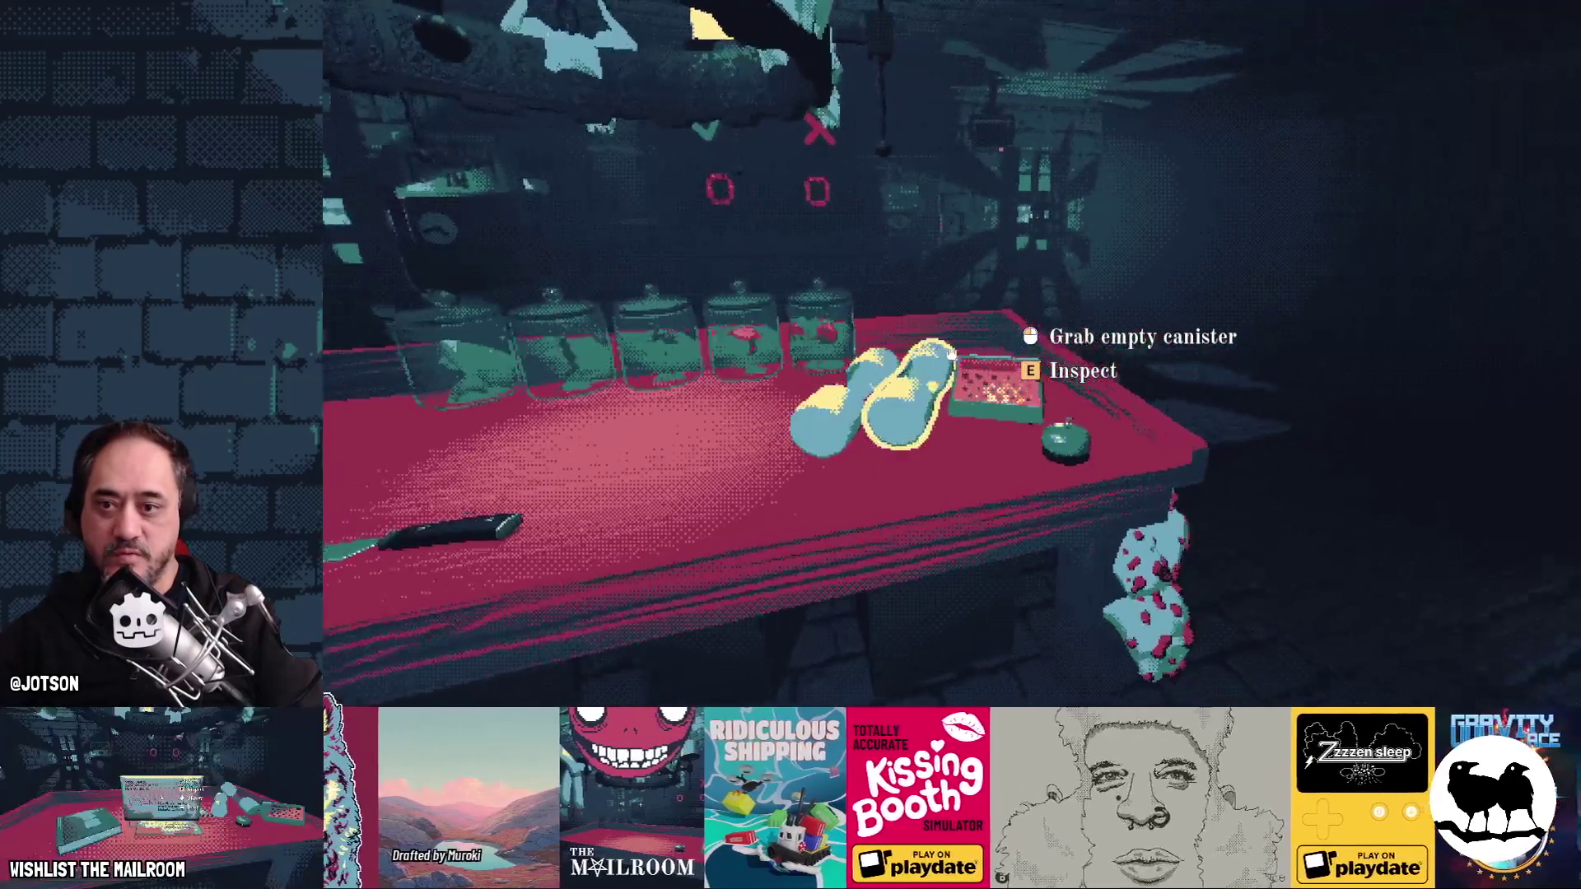
- Walk up to the red table, step back, then move in toward the mortar
key("w")
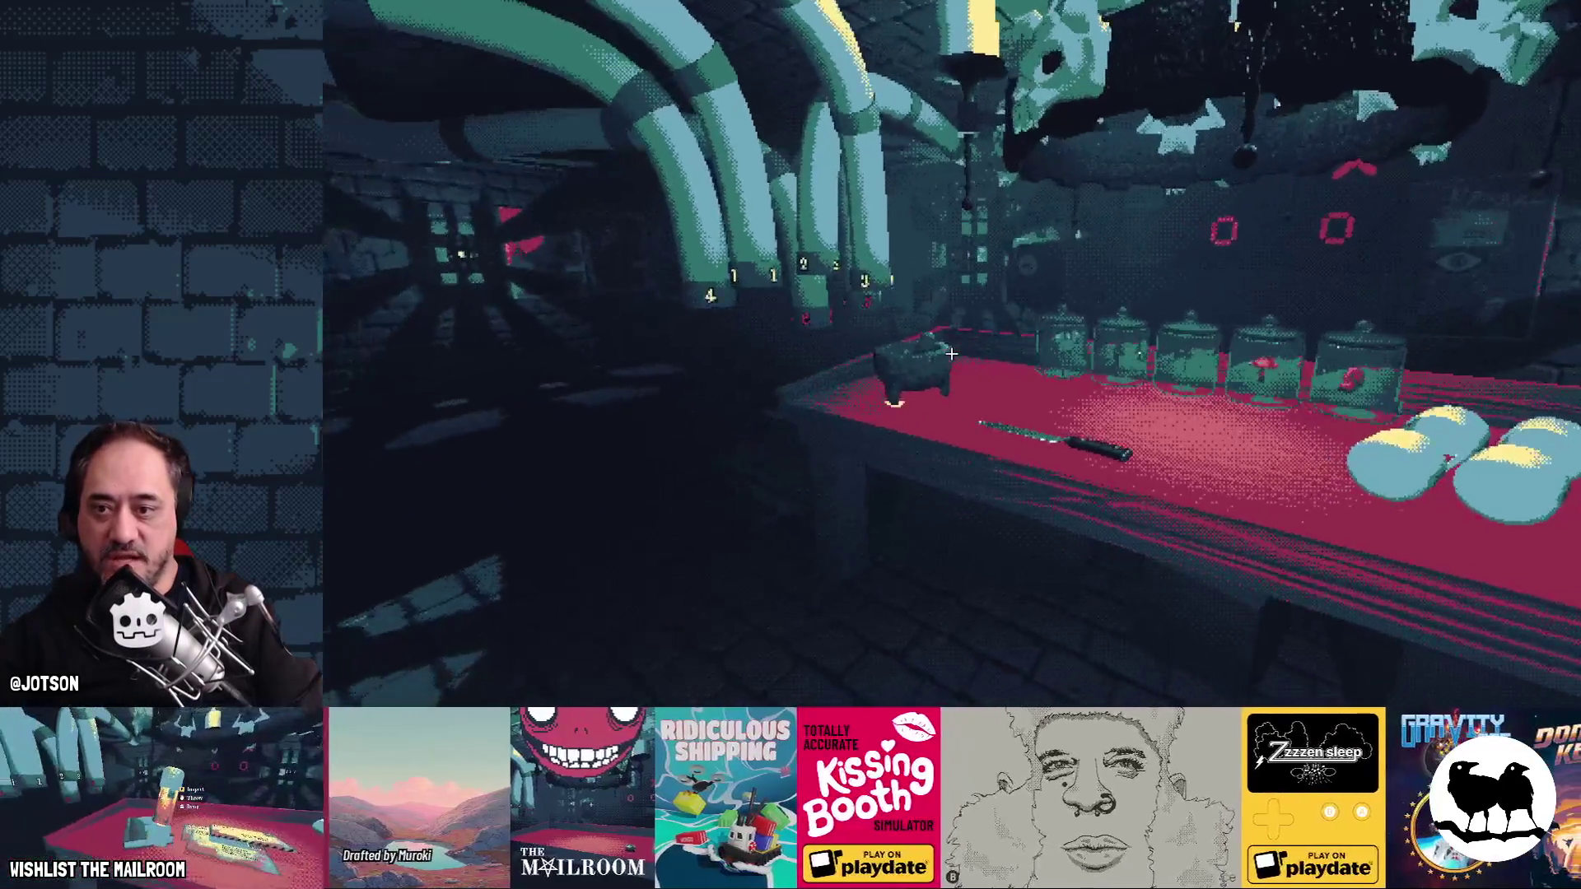
key("s")
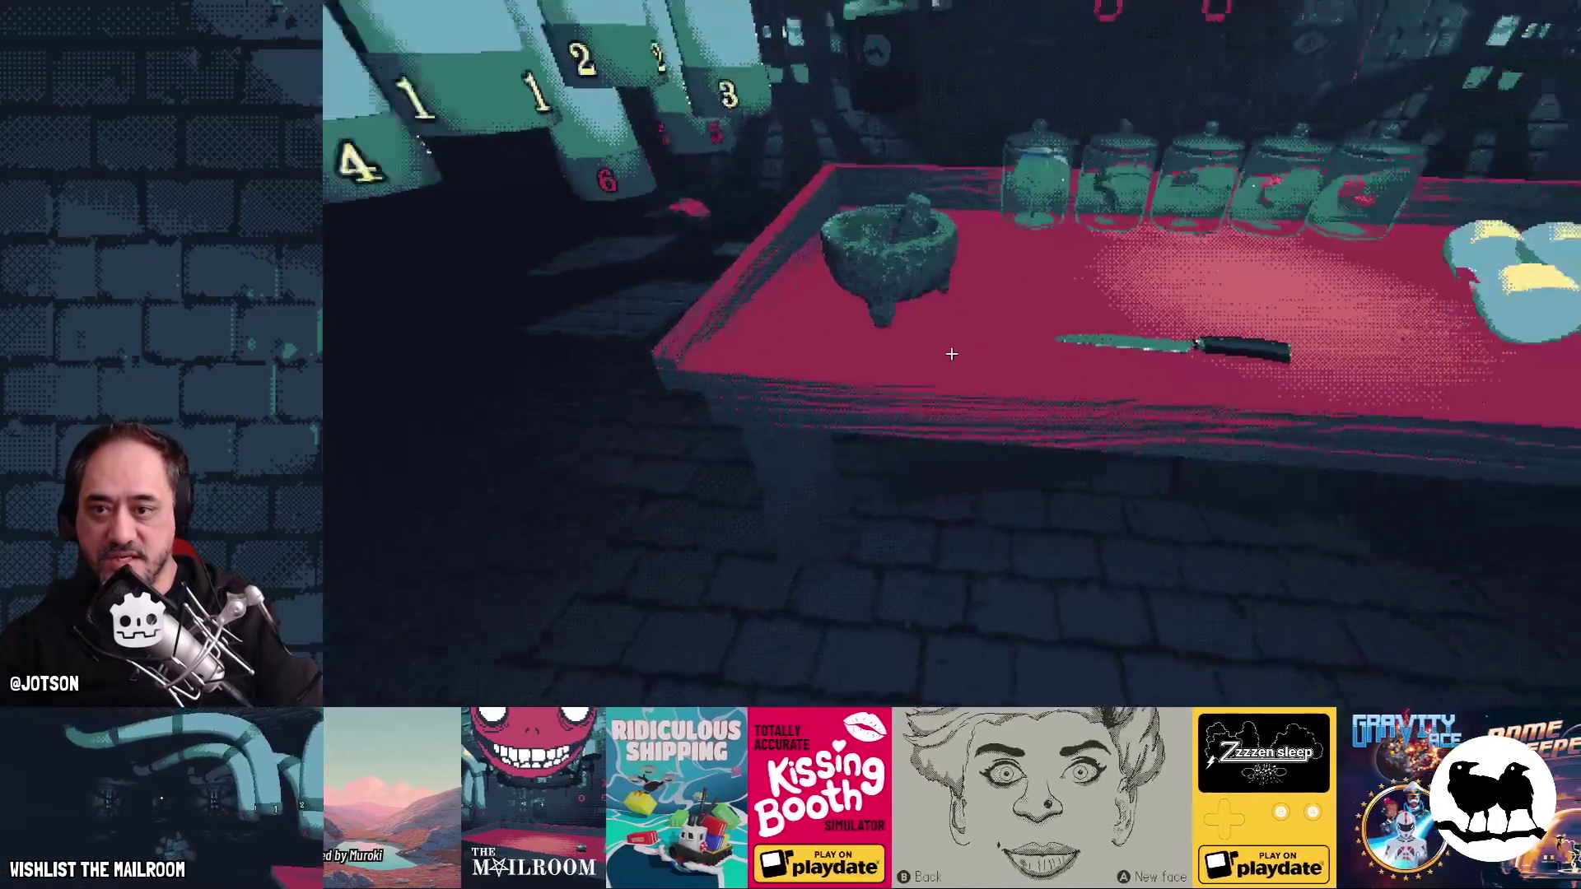
key("w")
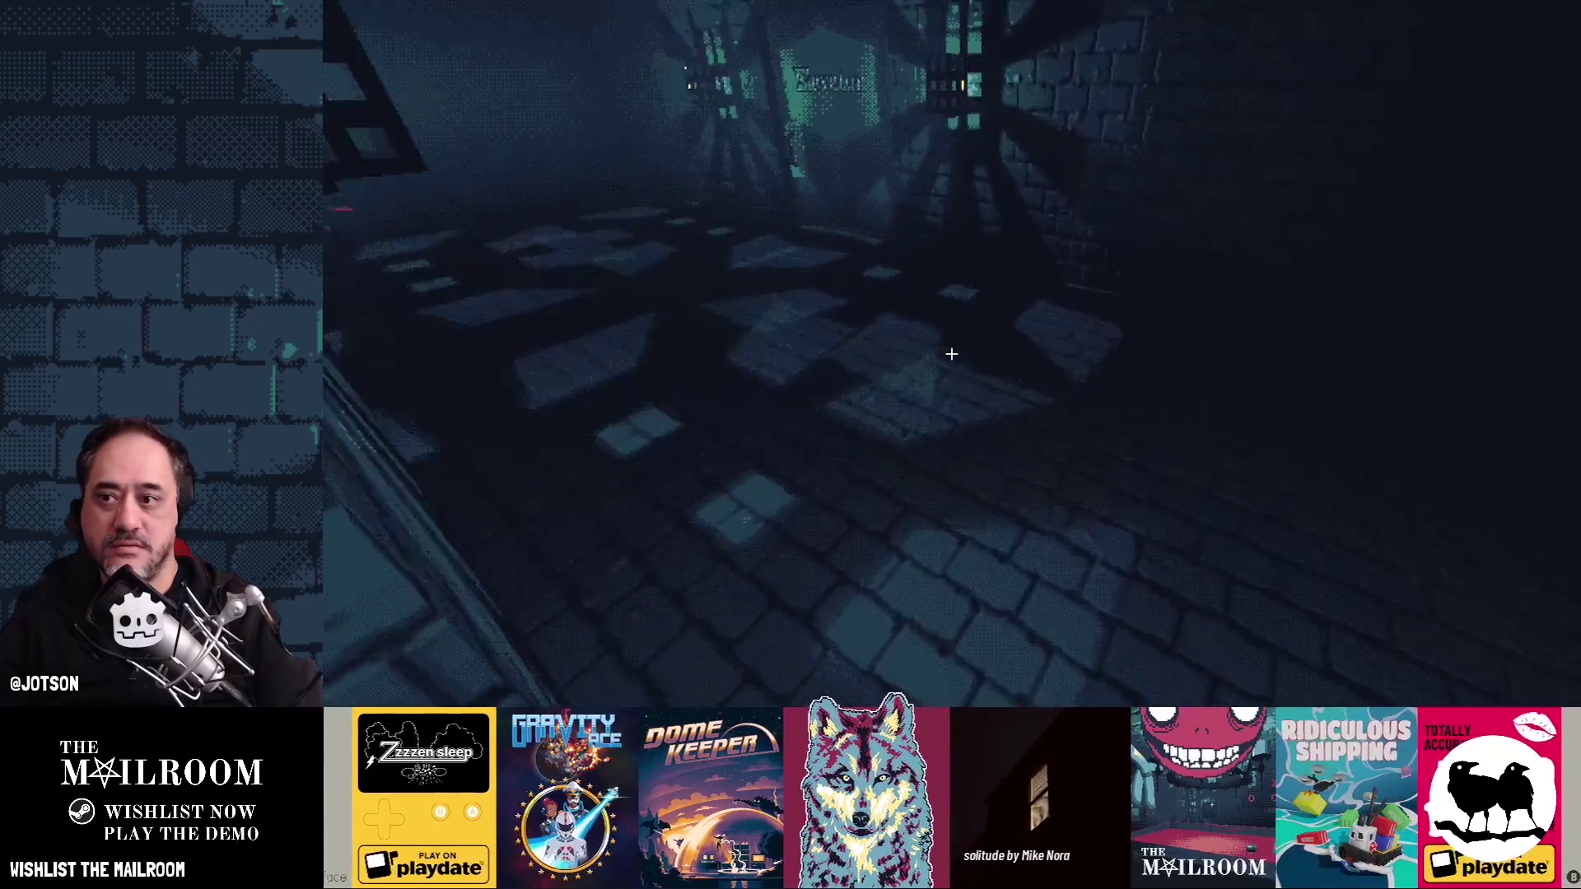
- Turn back and forth through the pipe-filled corridor past the red table into the dim brick room
key("Left")
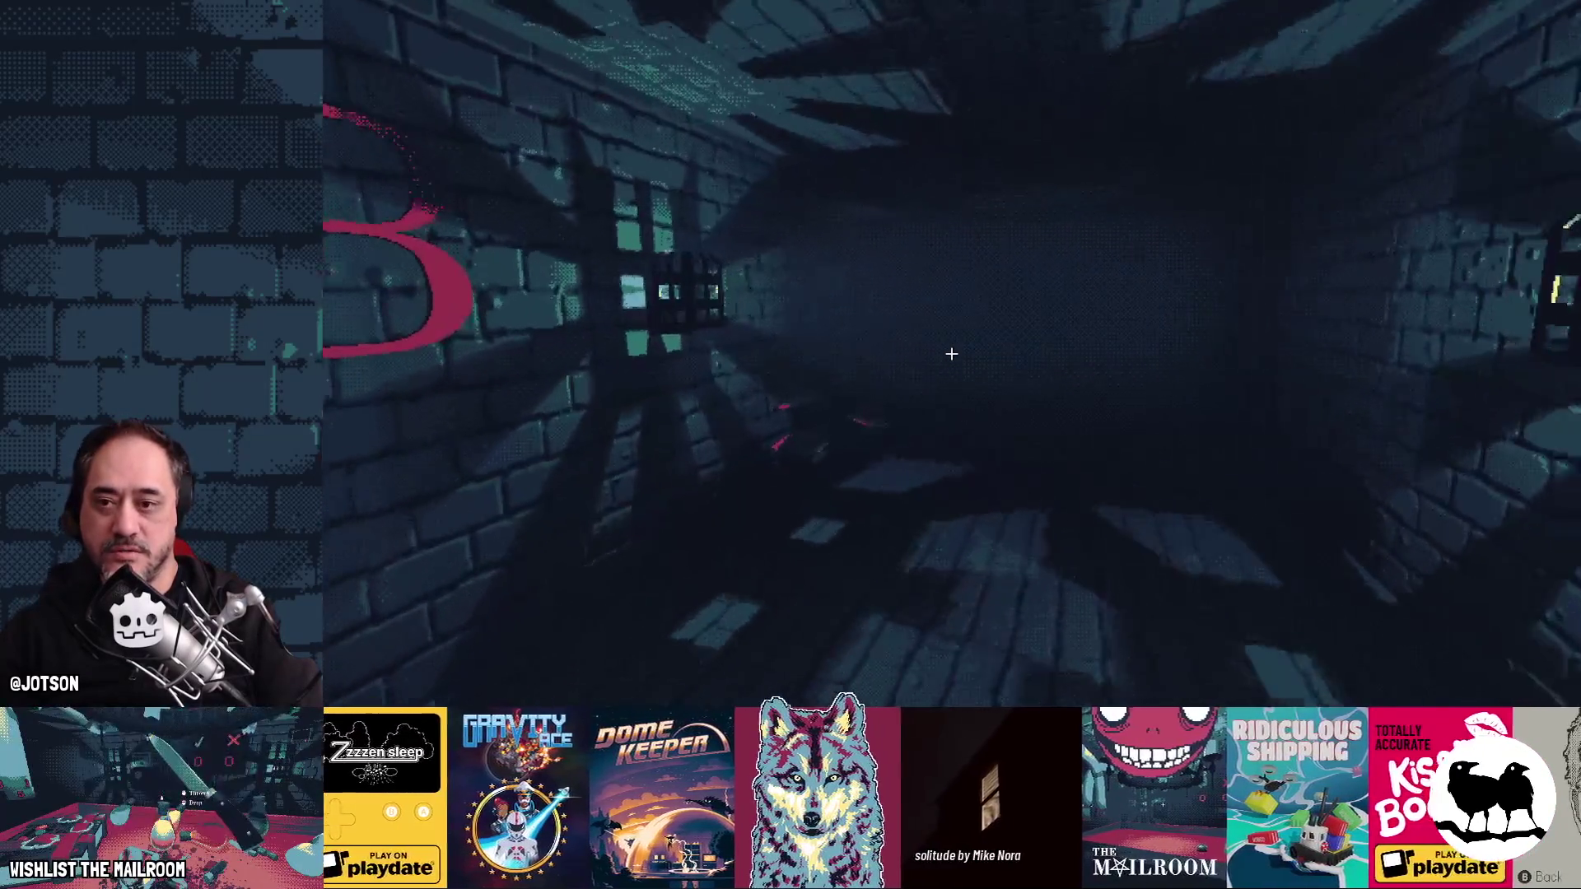
key("Right")
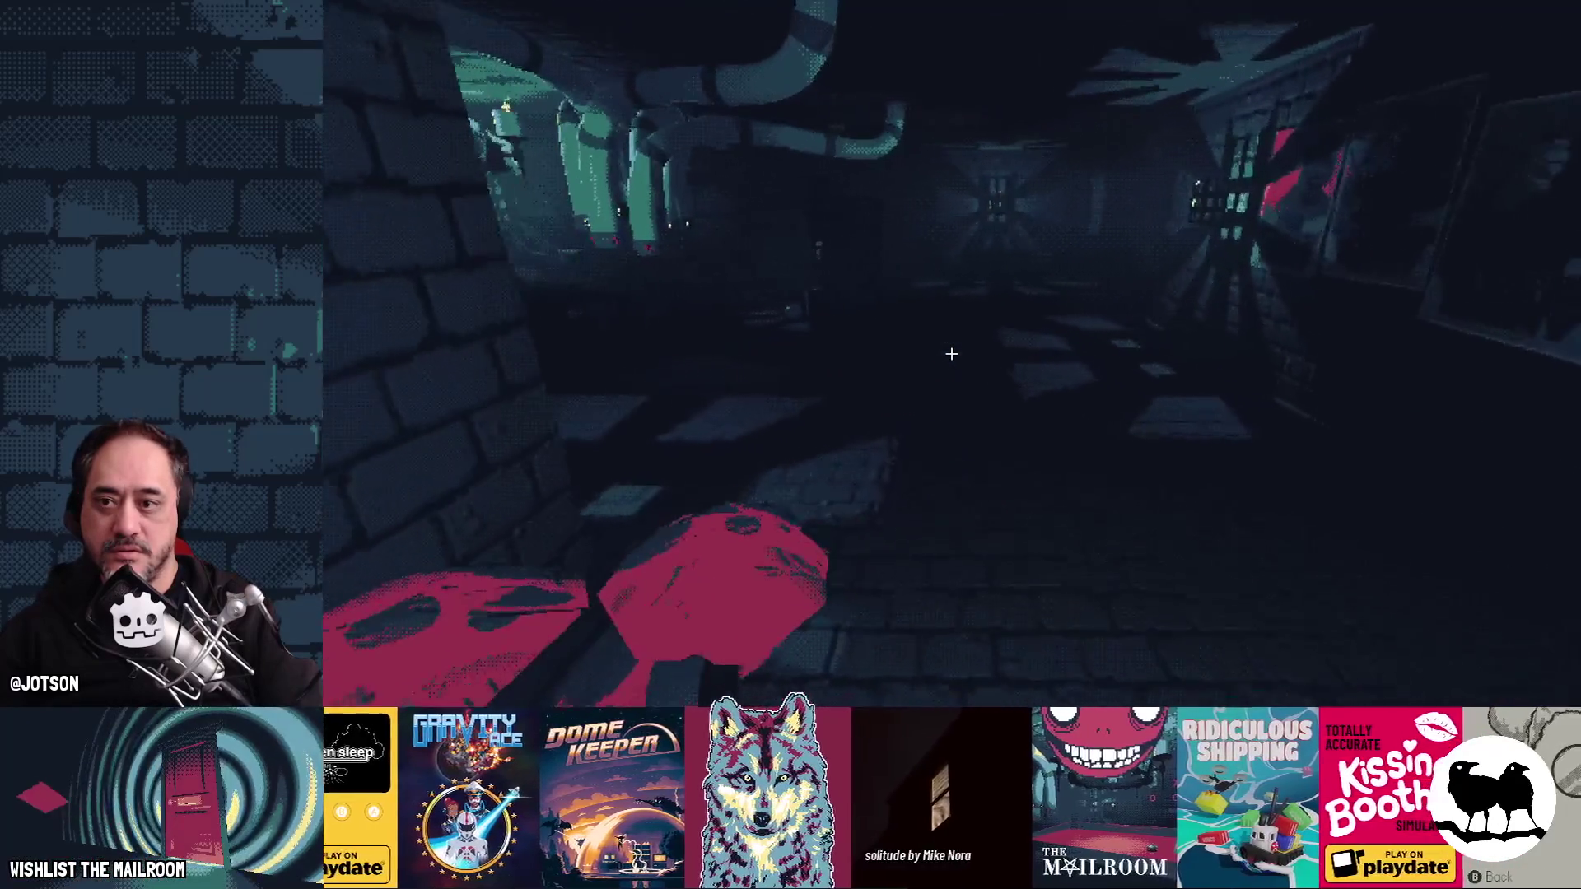
key("Left")
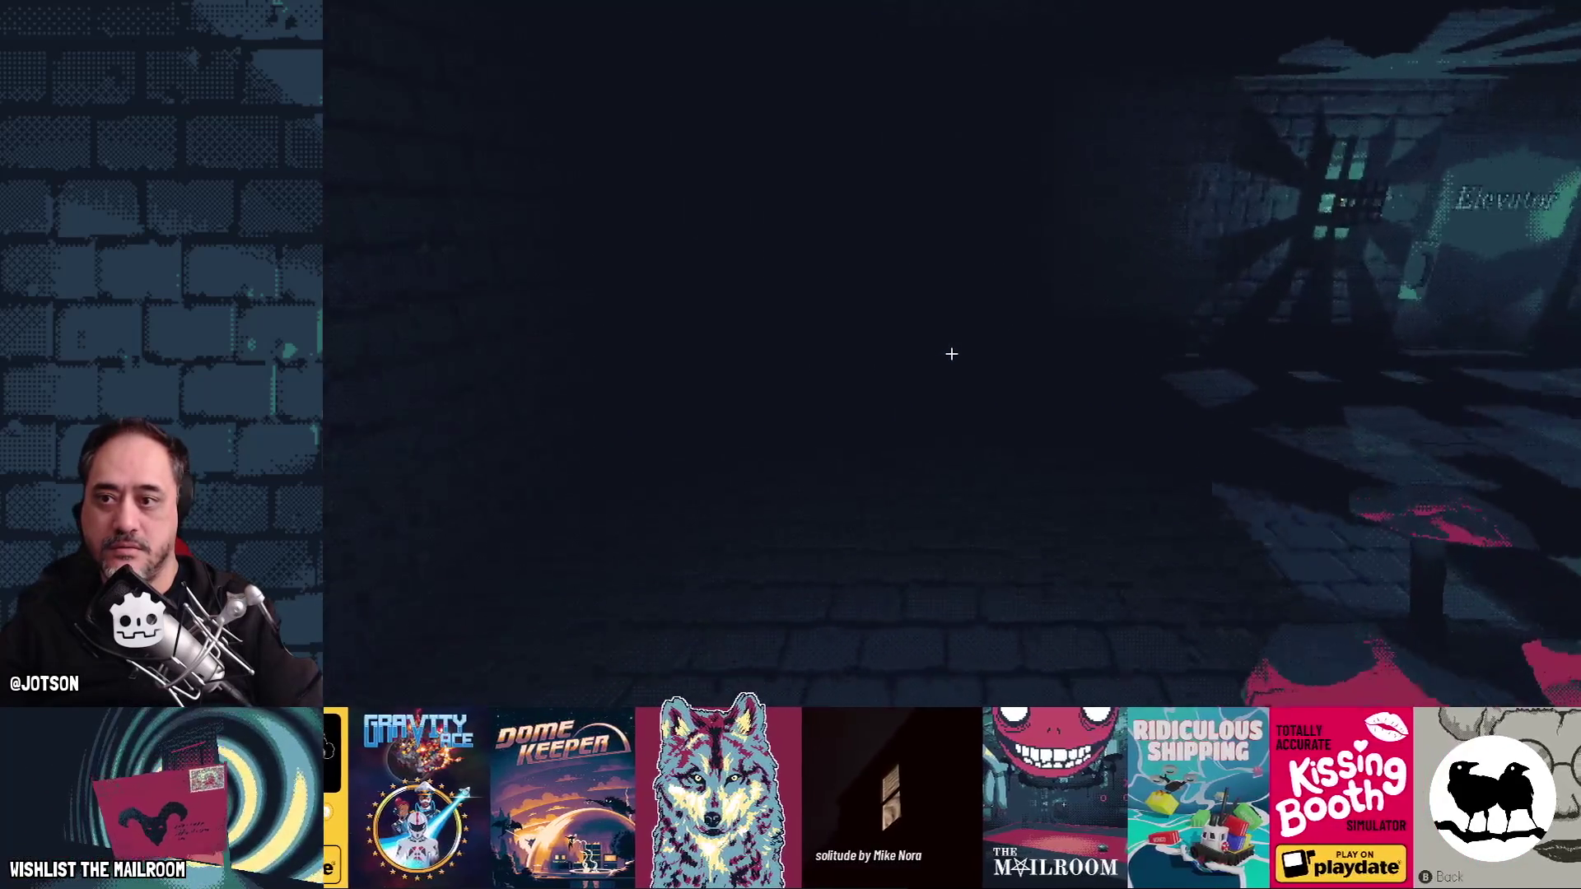
key("Right")
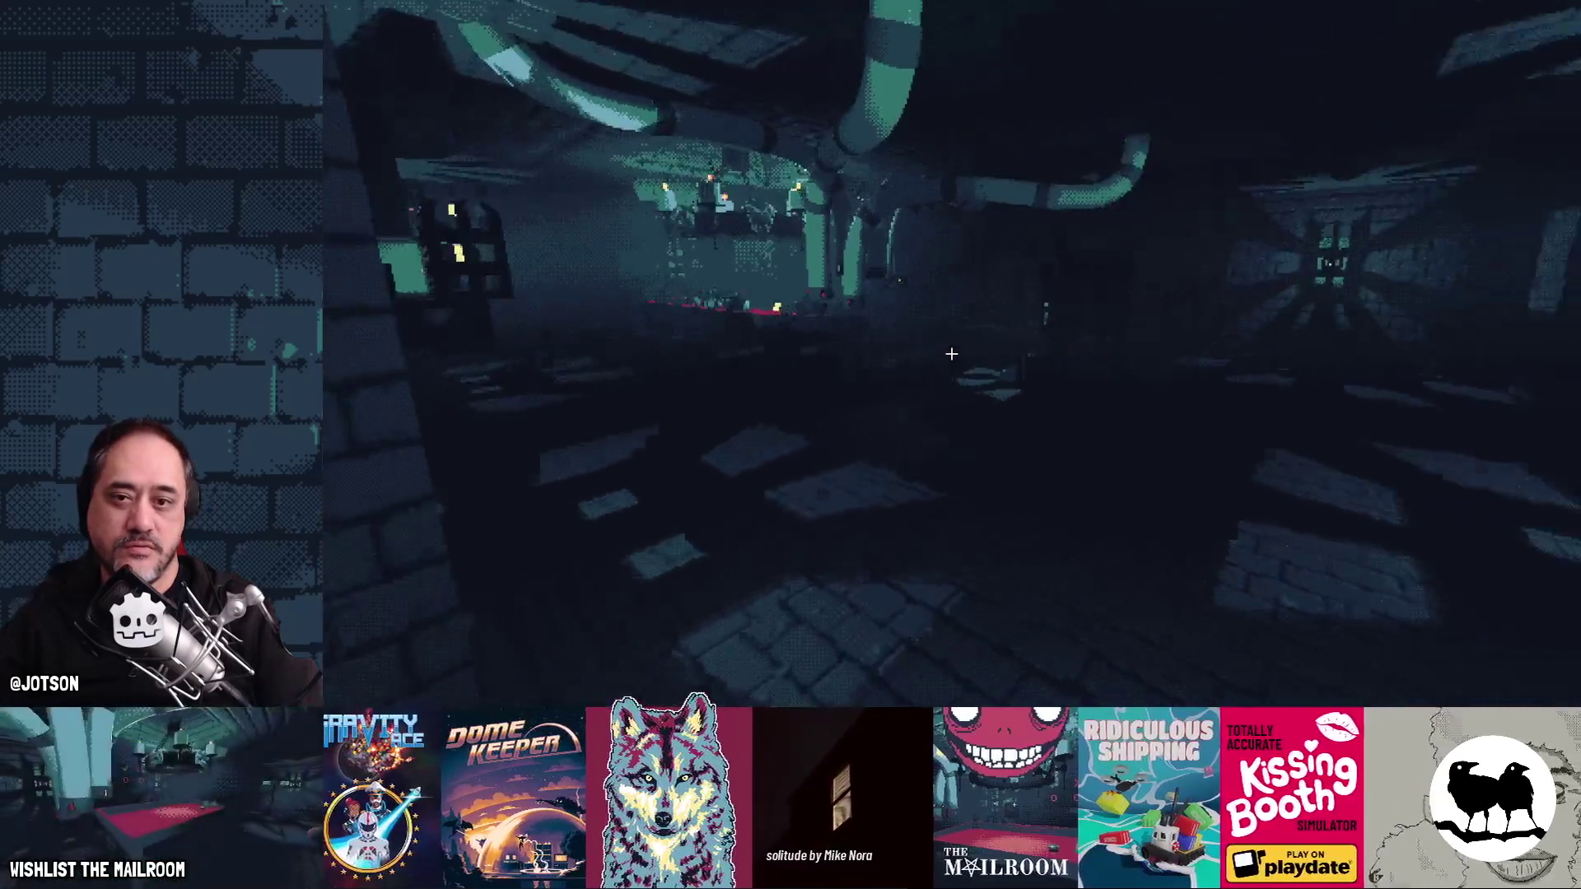
key("Right")
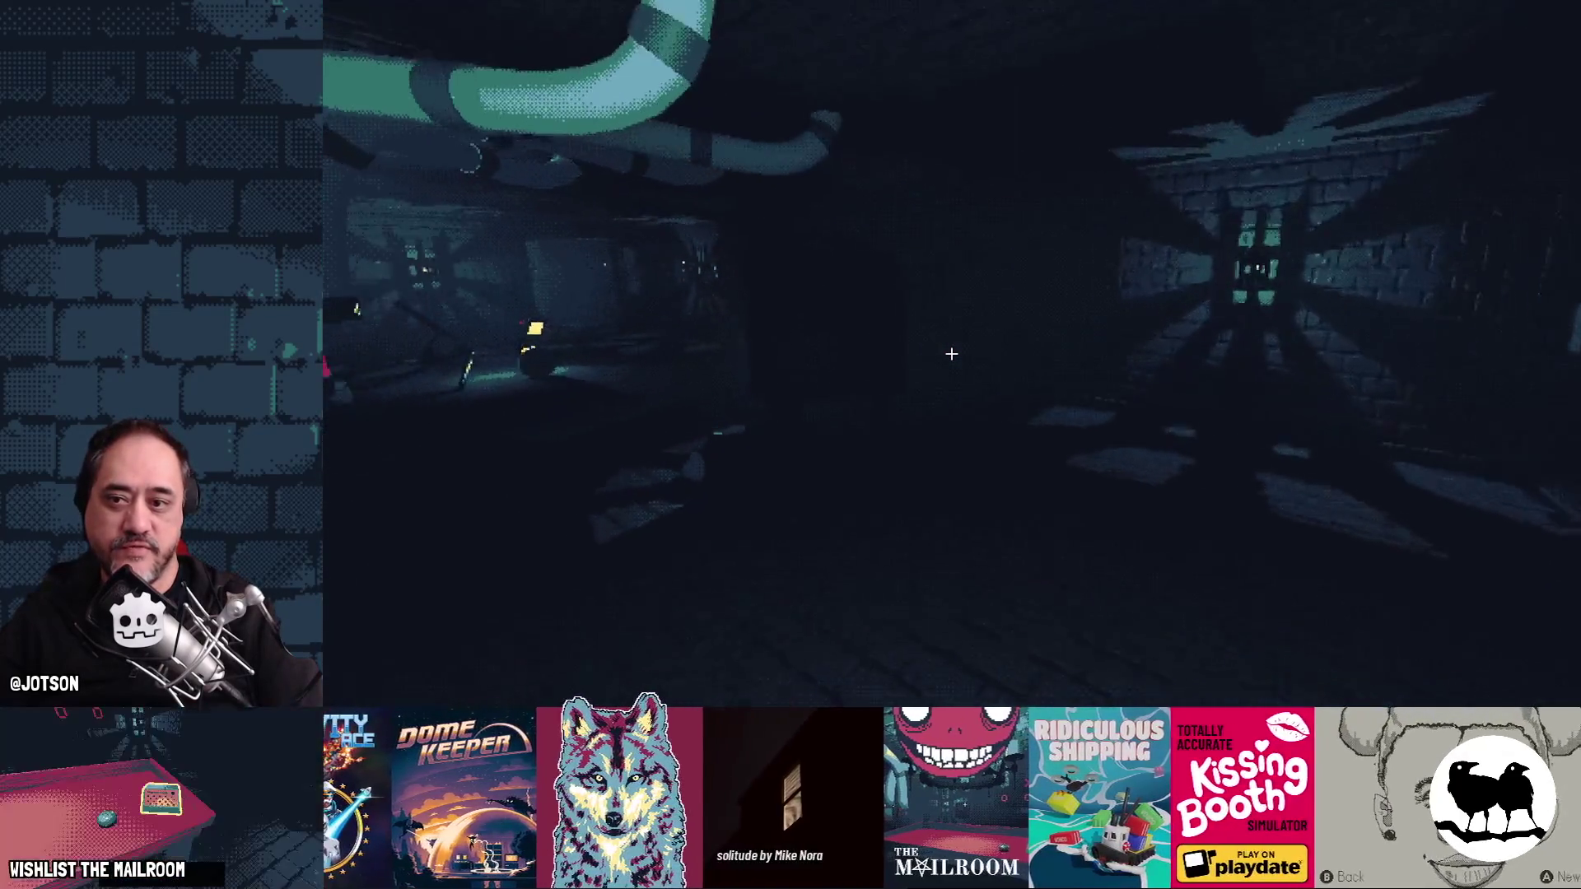
key("Right")
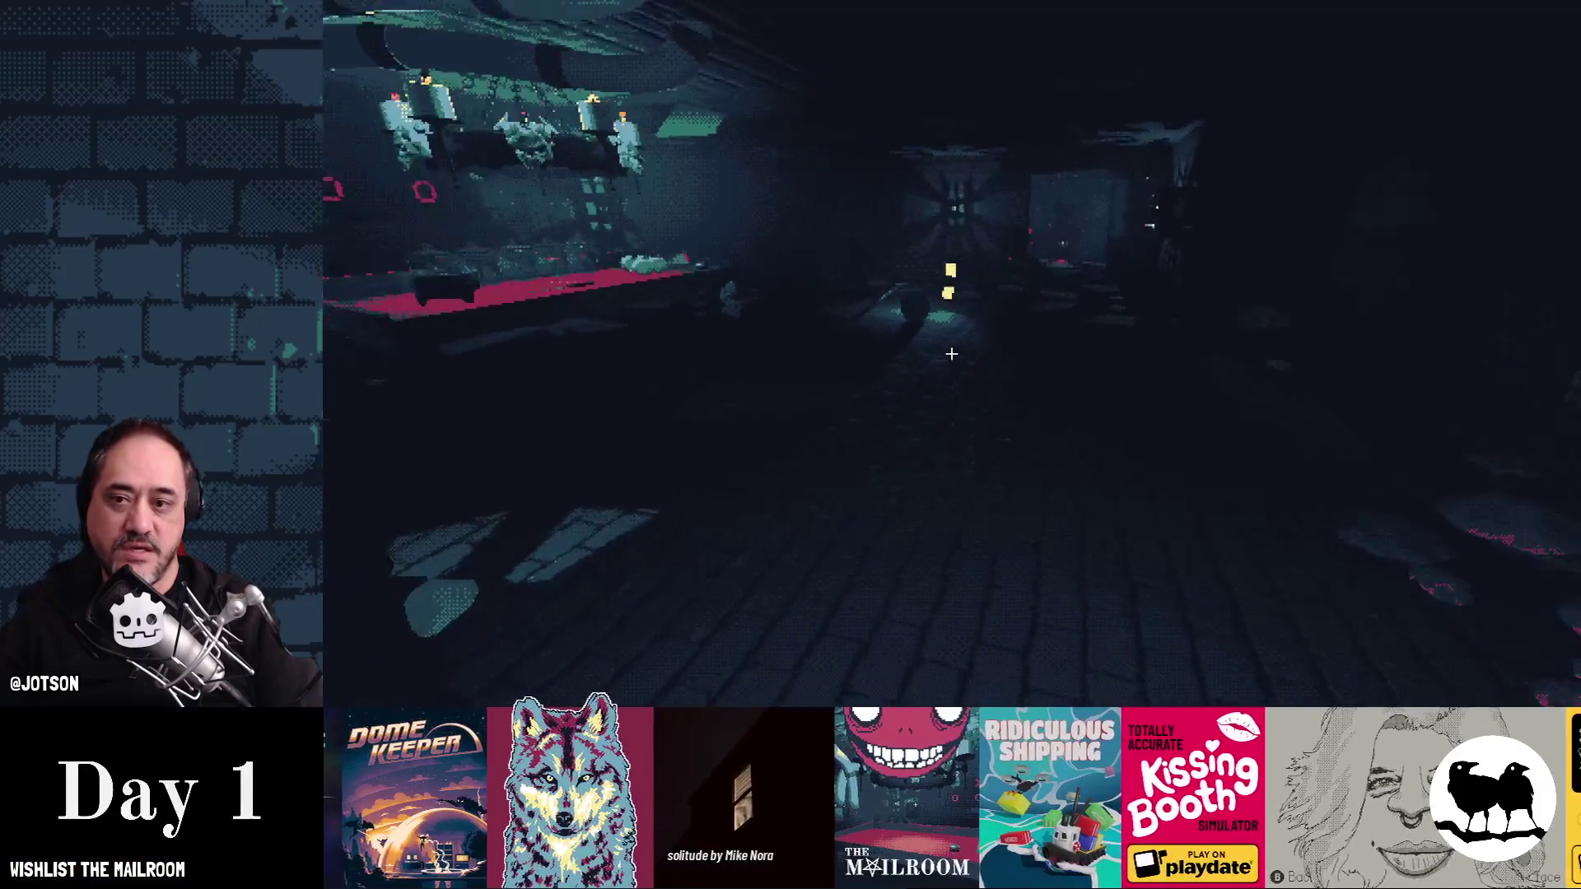
key("Right")
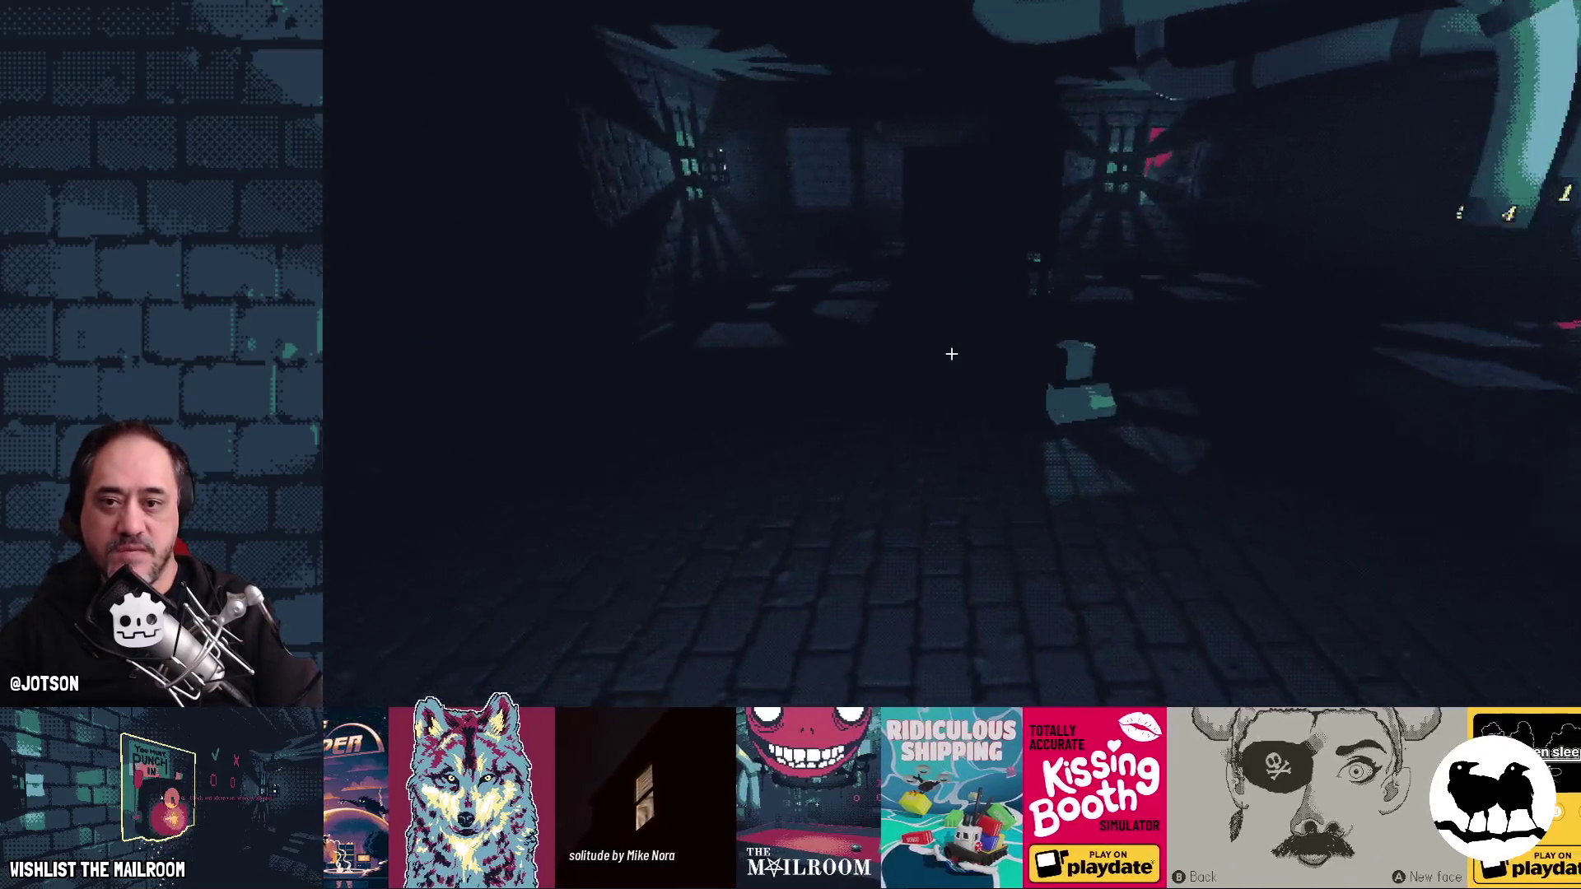
key("Right")
key("Right")
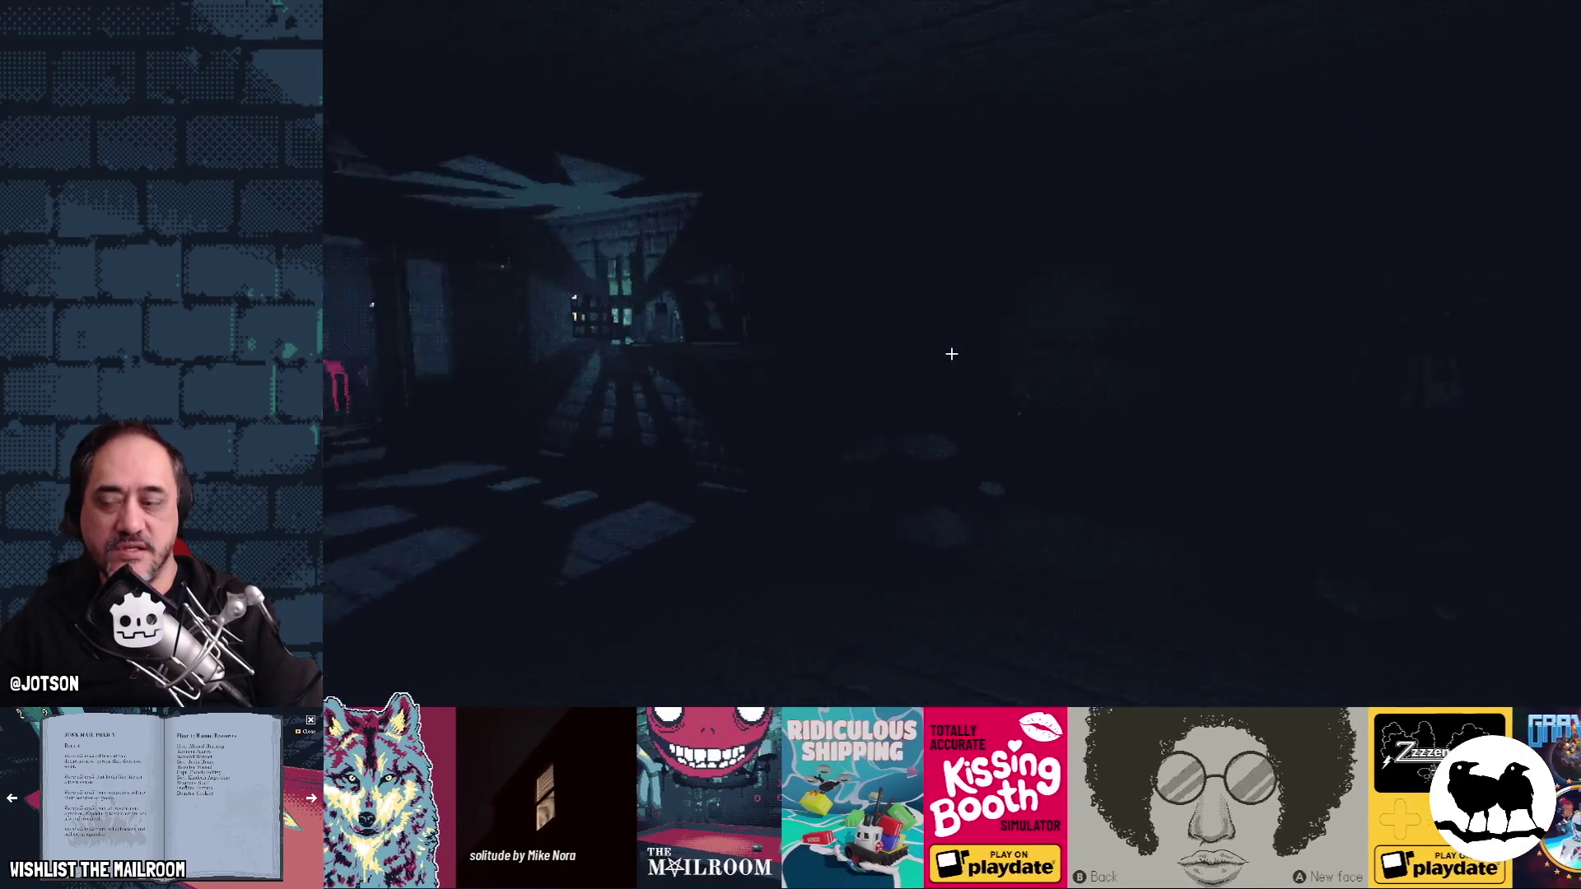
key("Left")
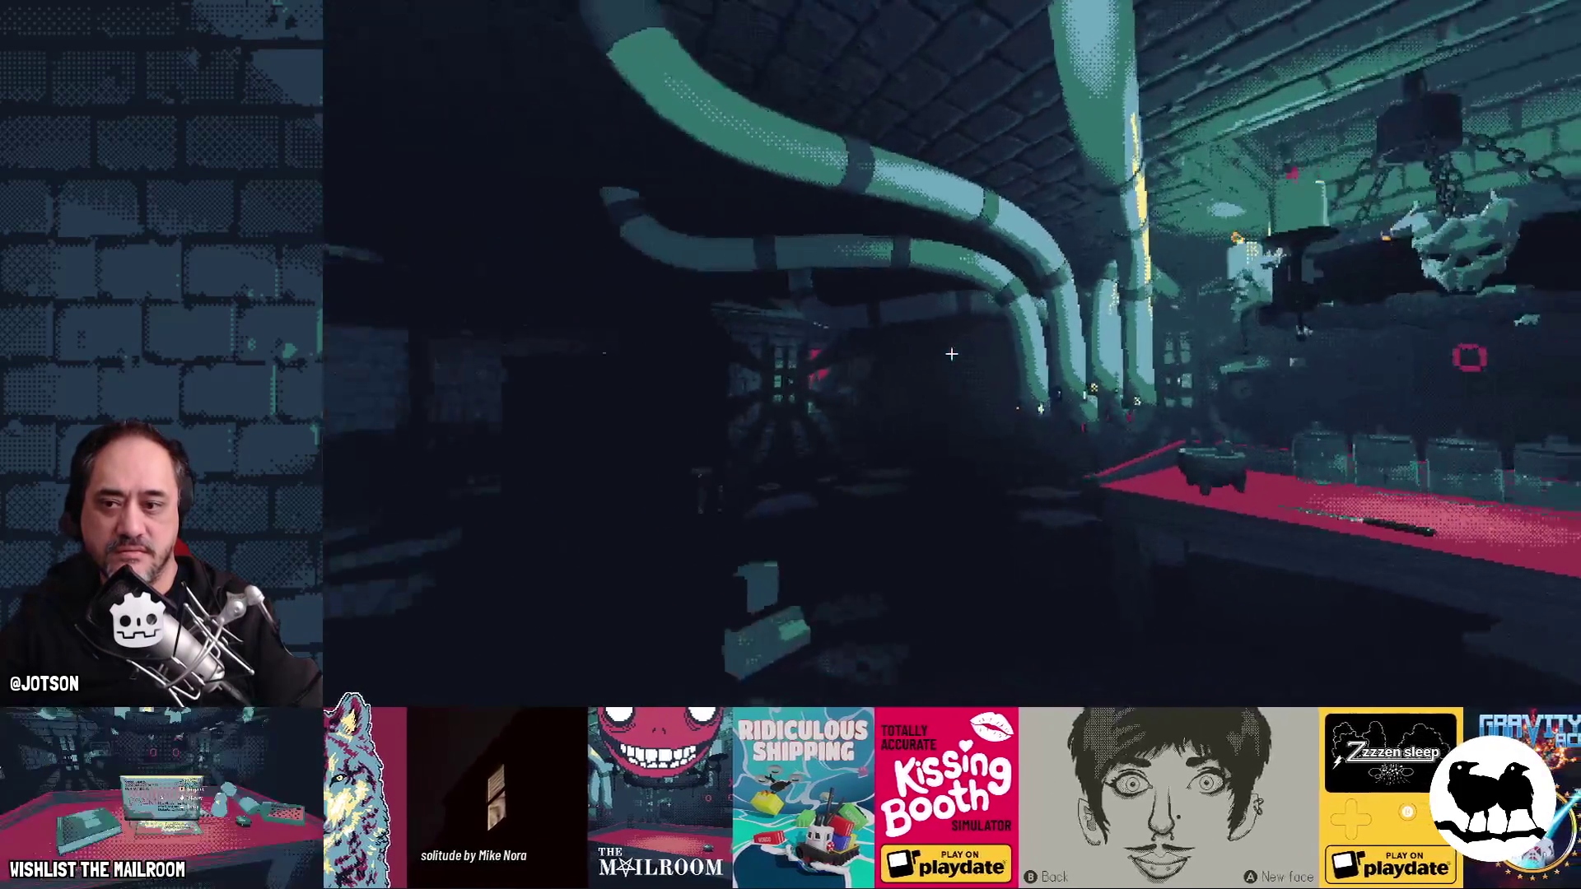
key("Left")
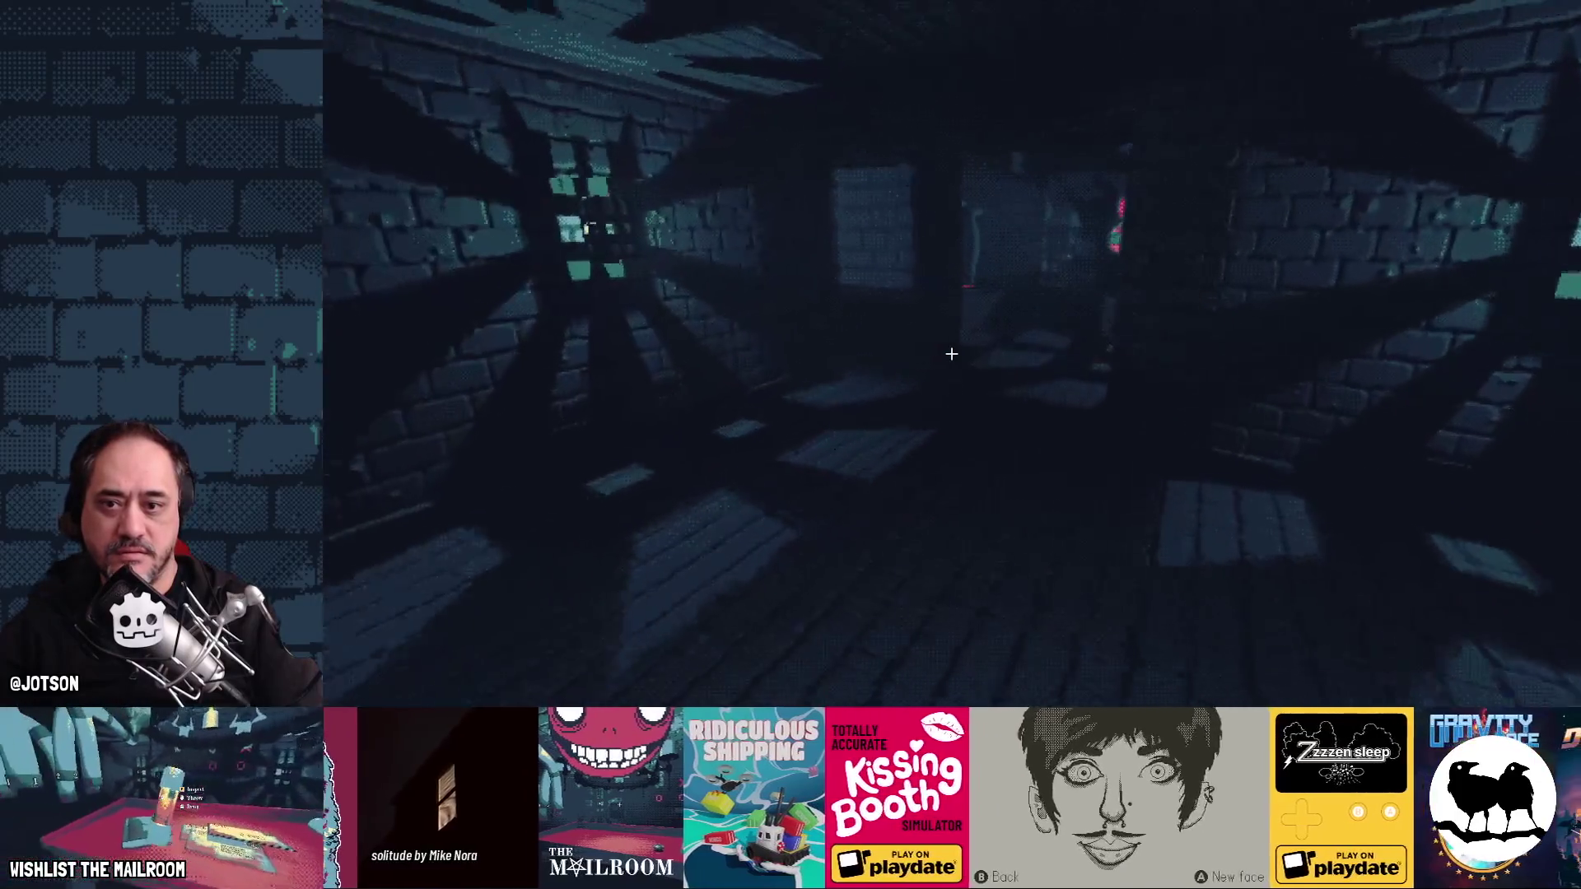
- Walk into the toilet stall, then head down the corridor to face the barred window
key("w")
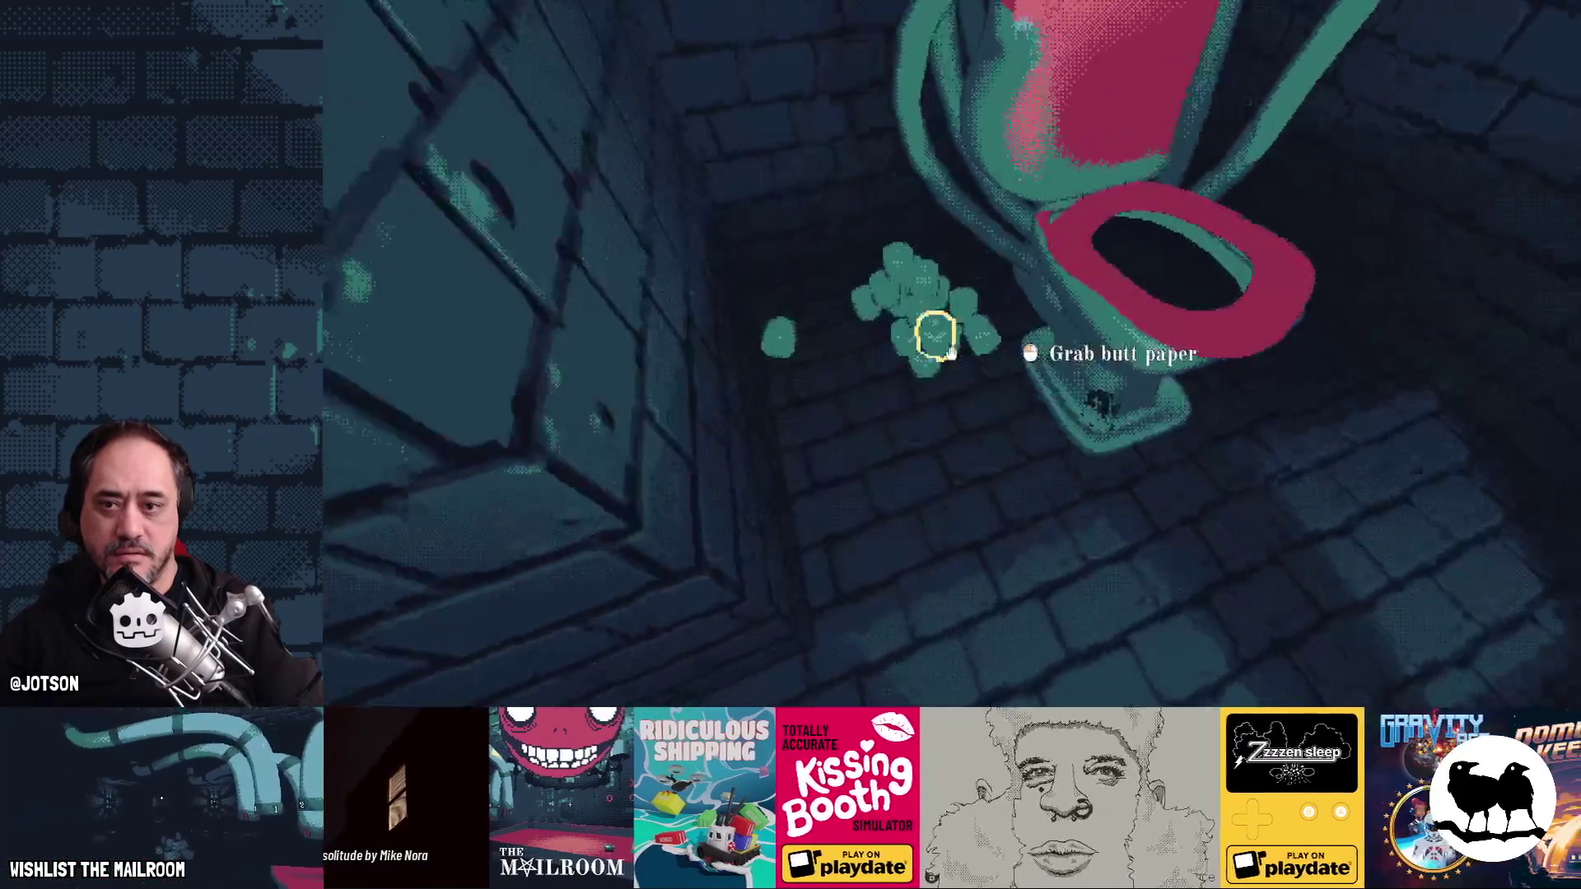
key("Up")
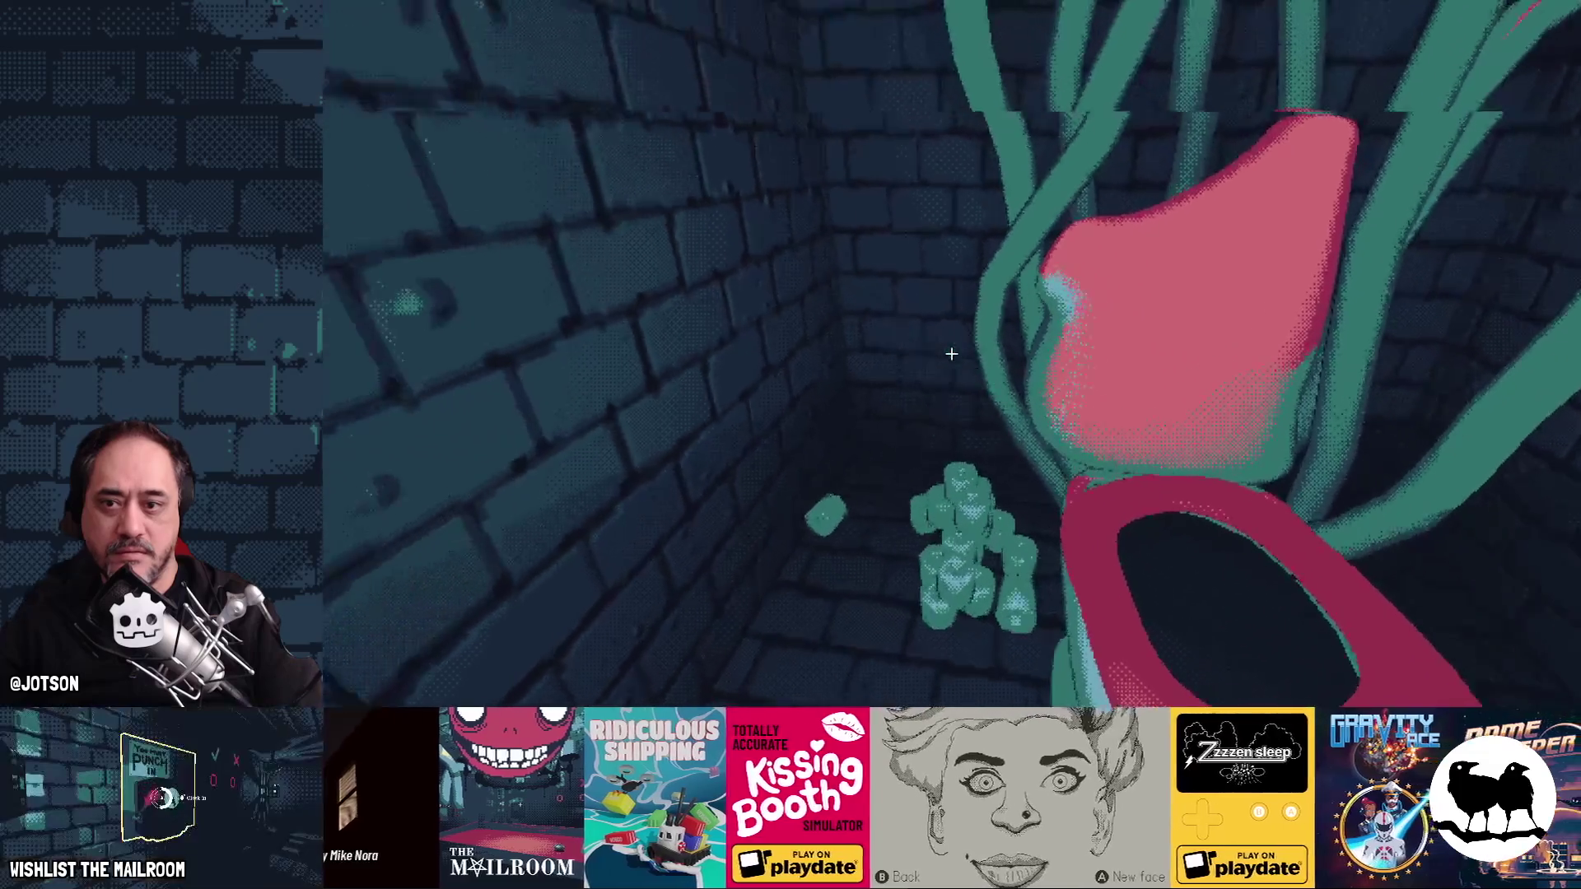
key("Left")
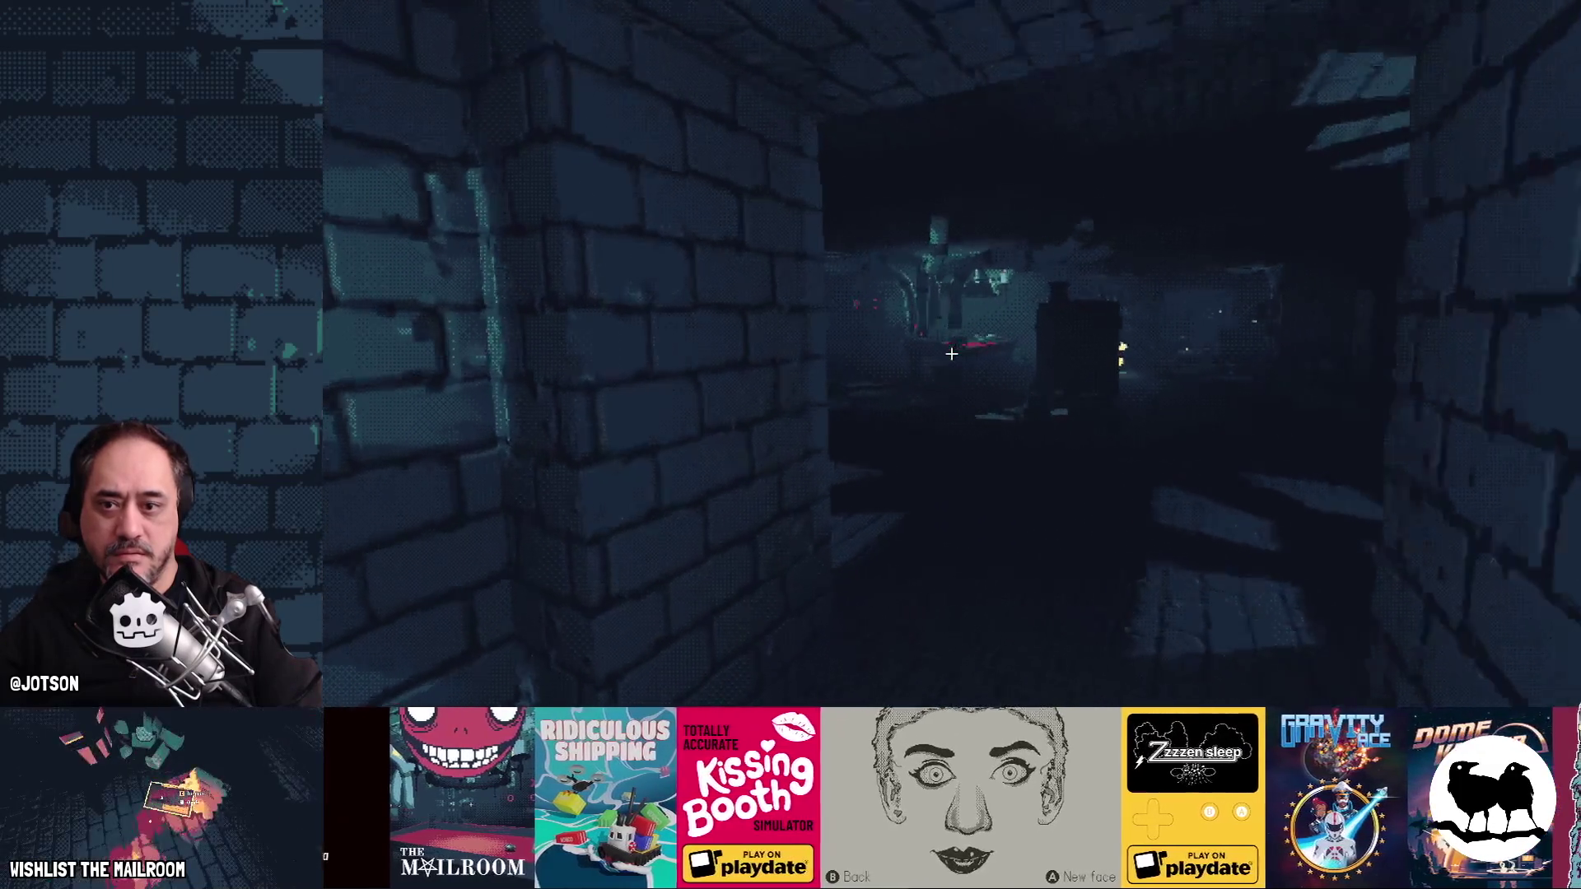
key("w")
key("Left")
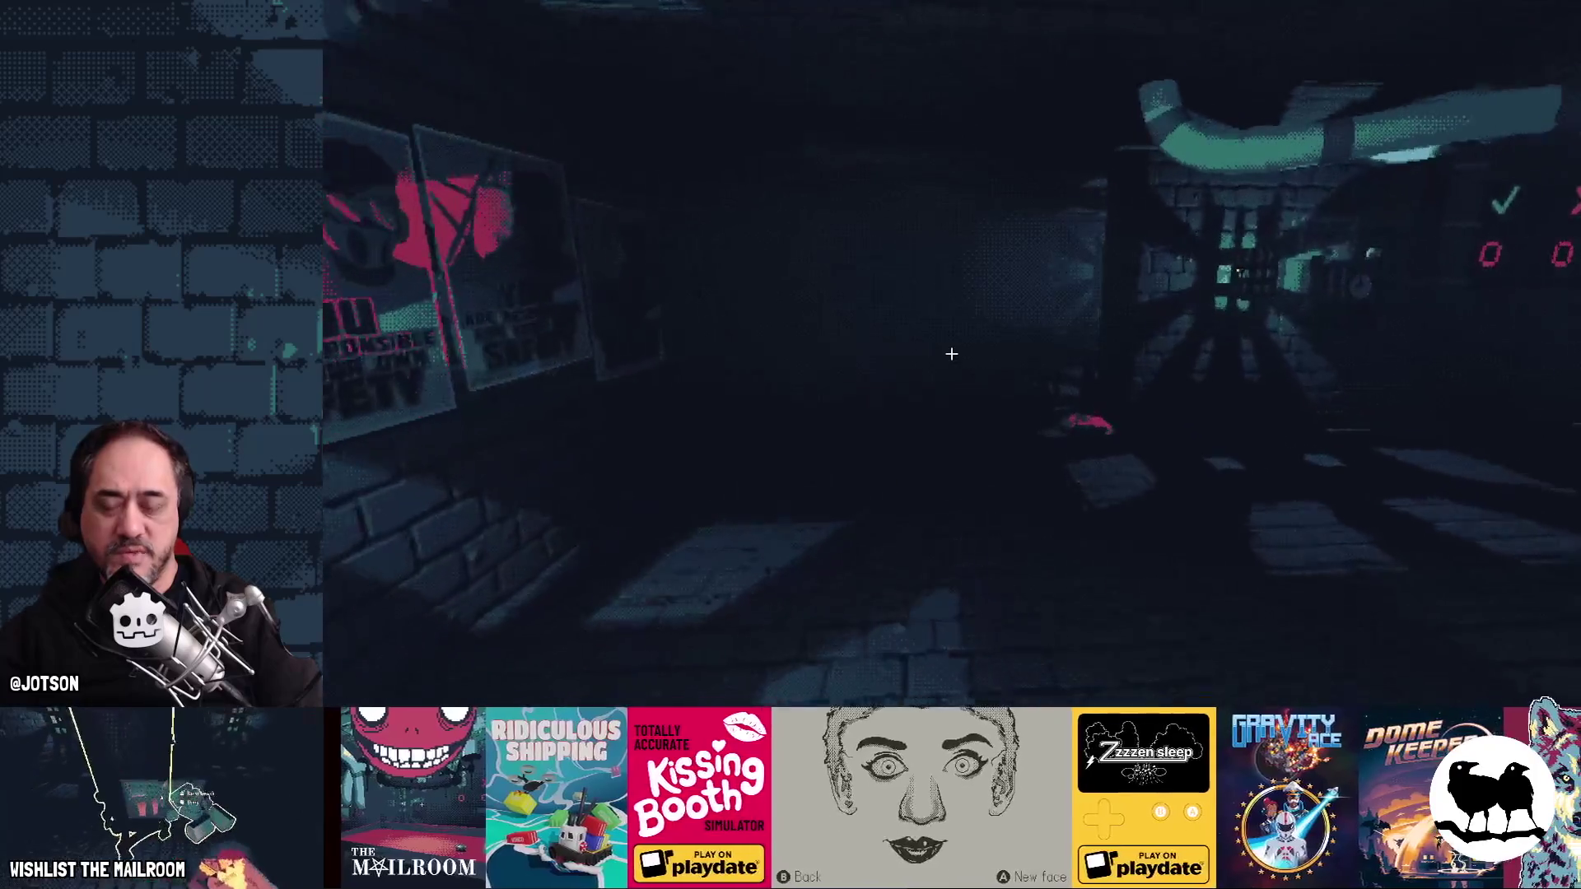
key("w")
key("Right")
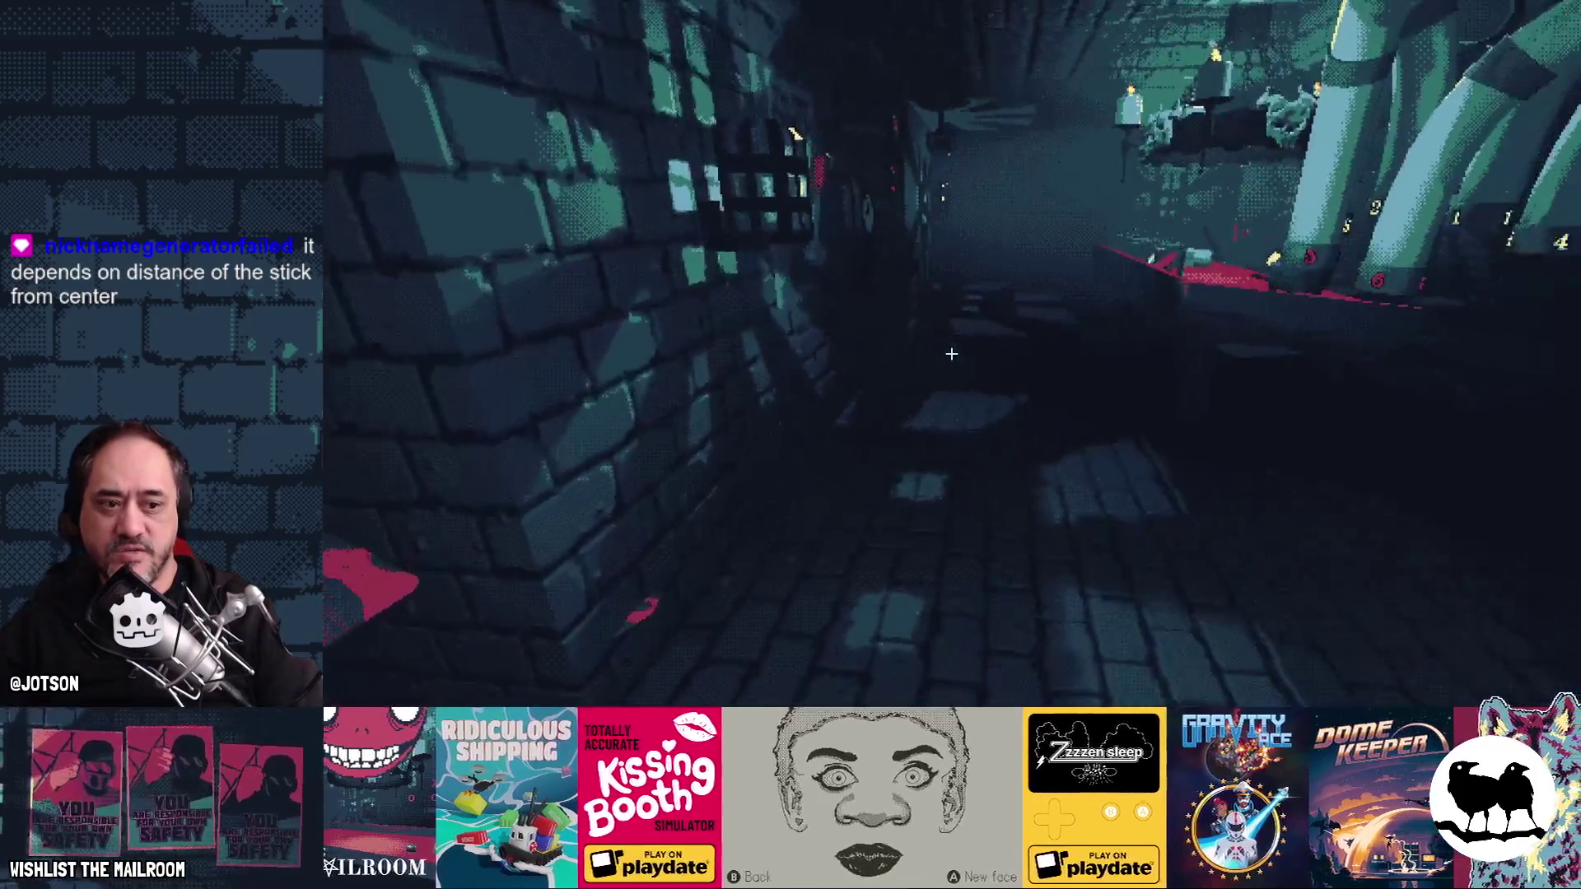
key("w")
- Enter the chandelier room and turn until the red table and pipes are centred
key("Left")
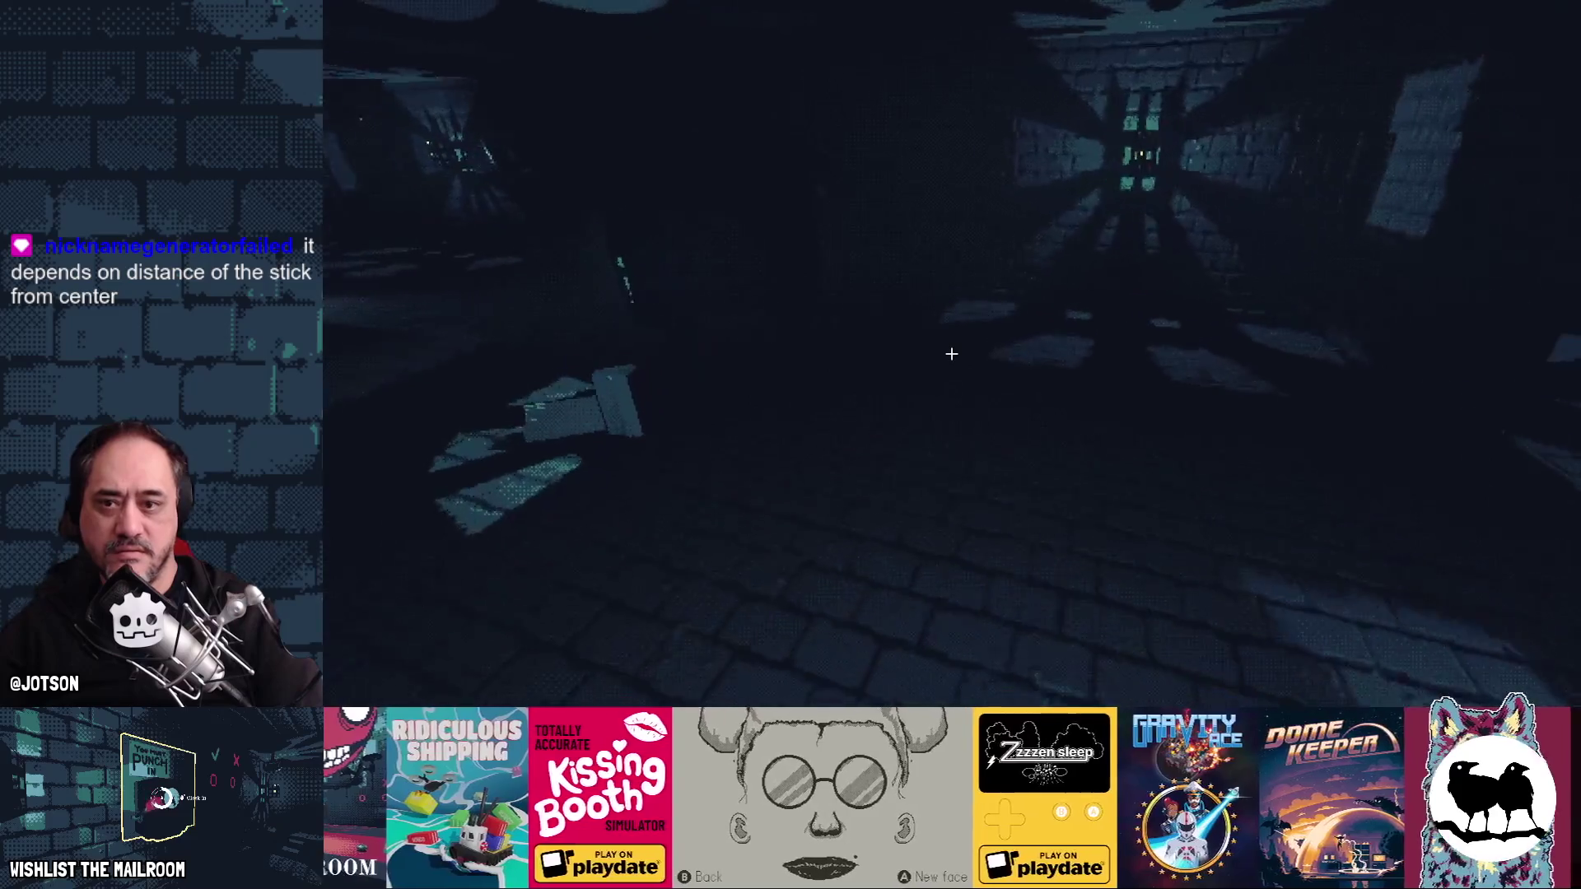
key("w")
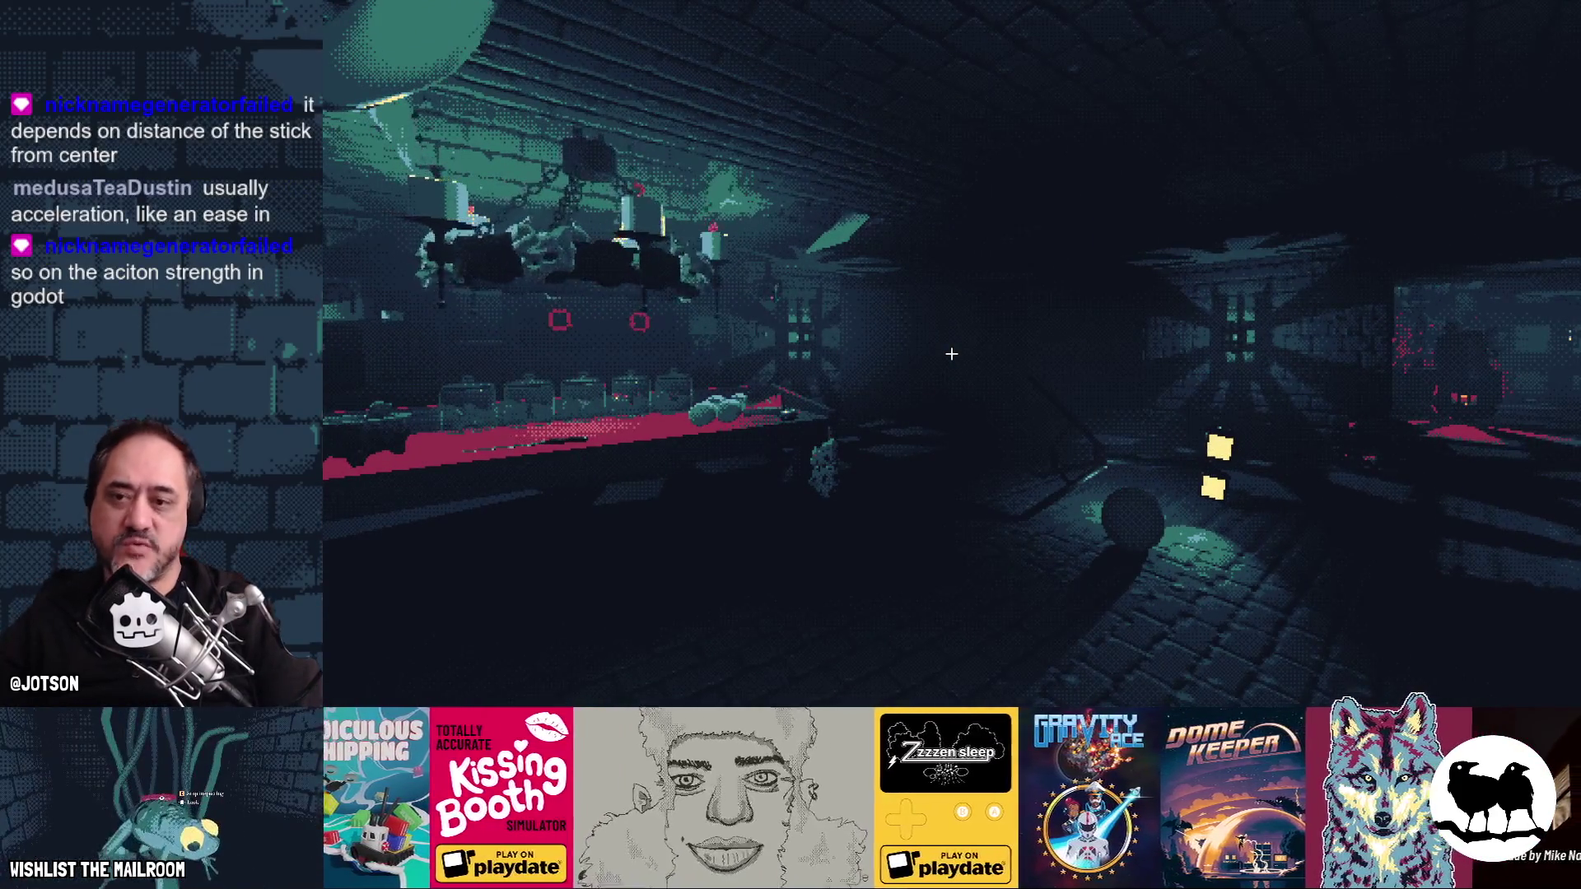
key("Left")
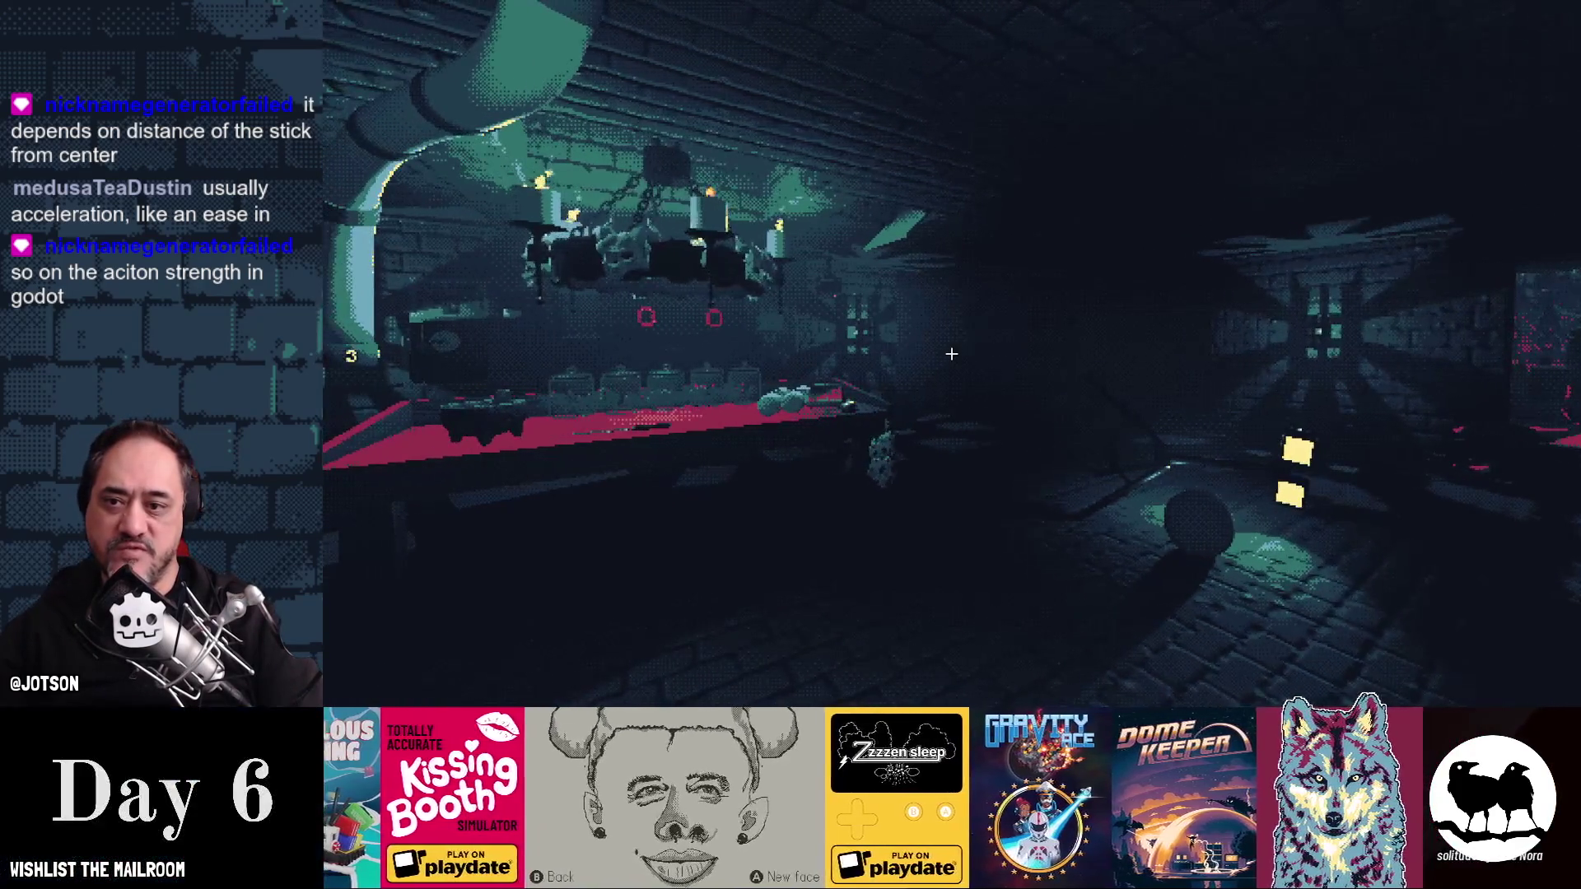
key("Left")
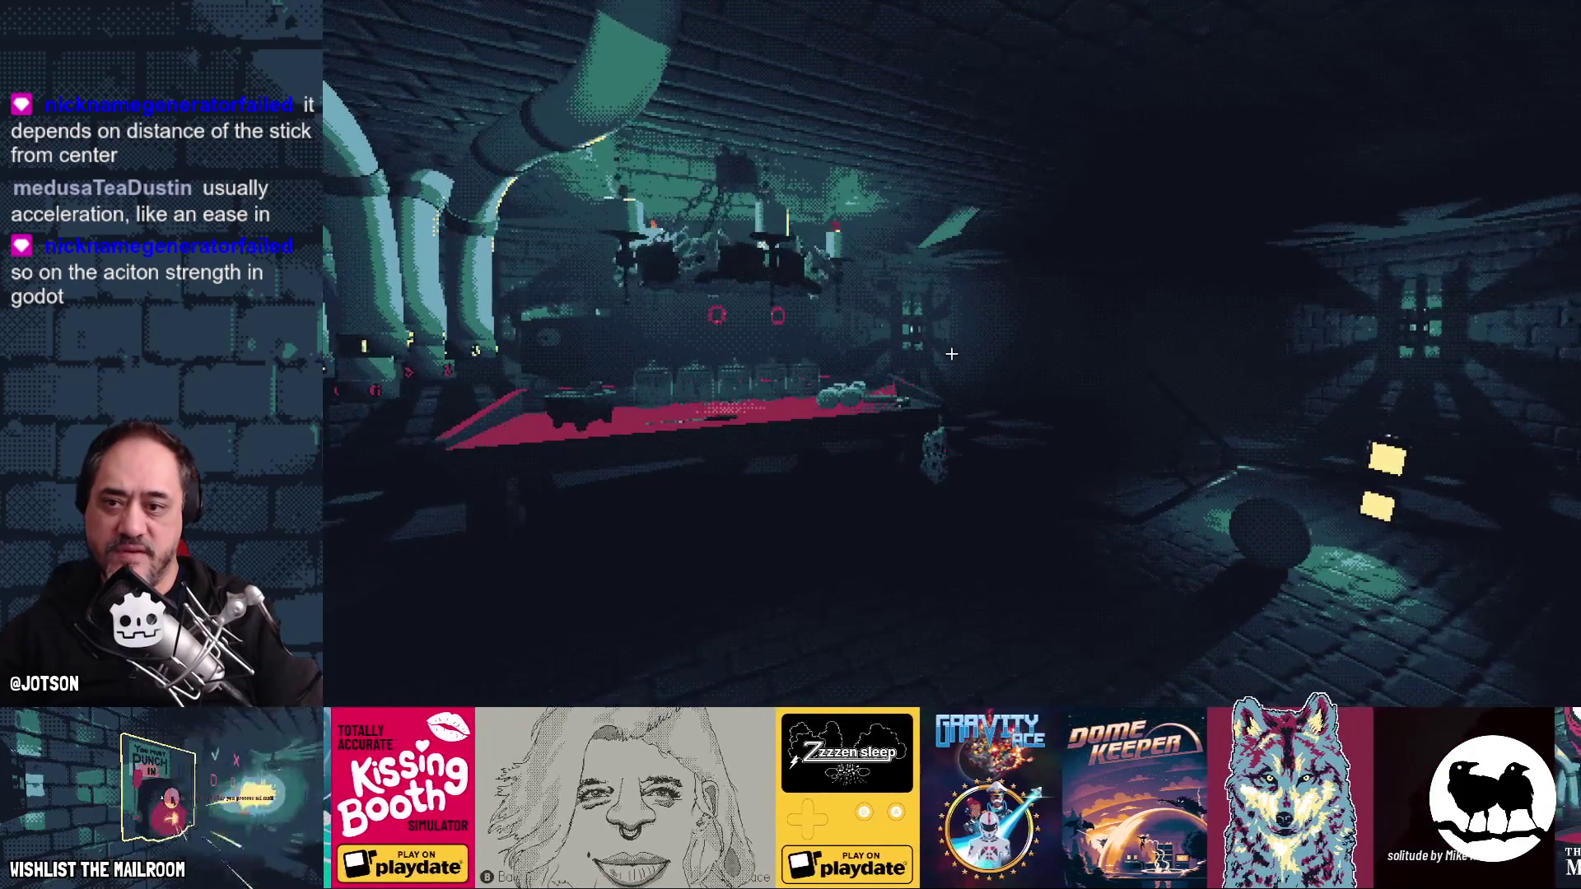
key("Left")
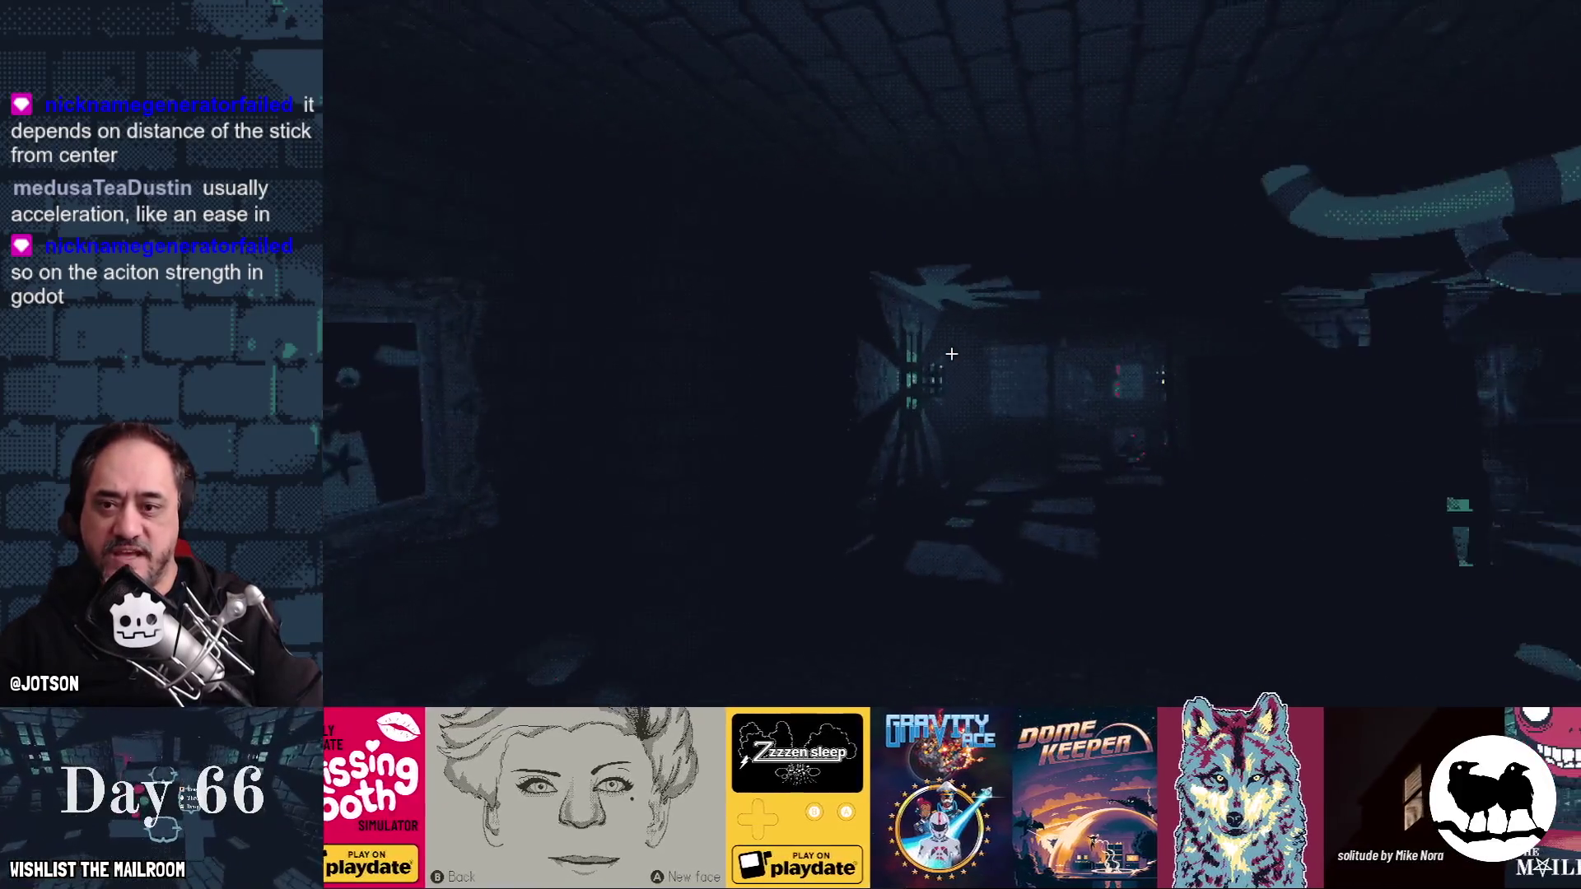
key("Right")
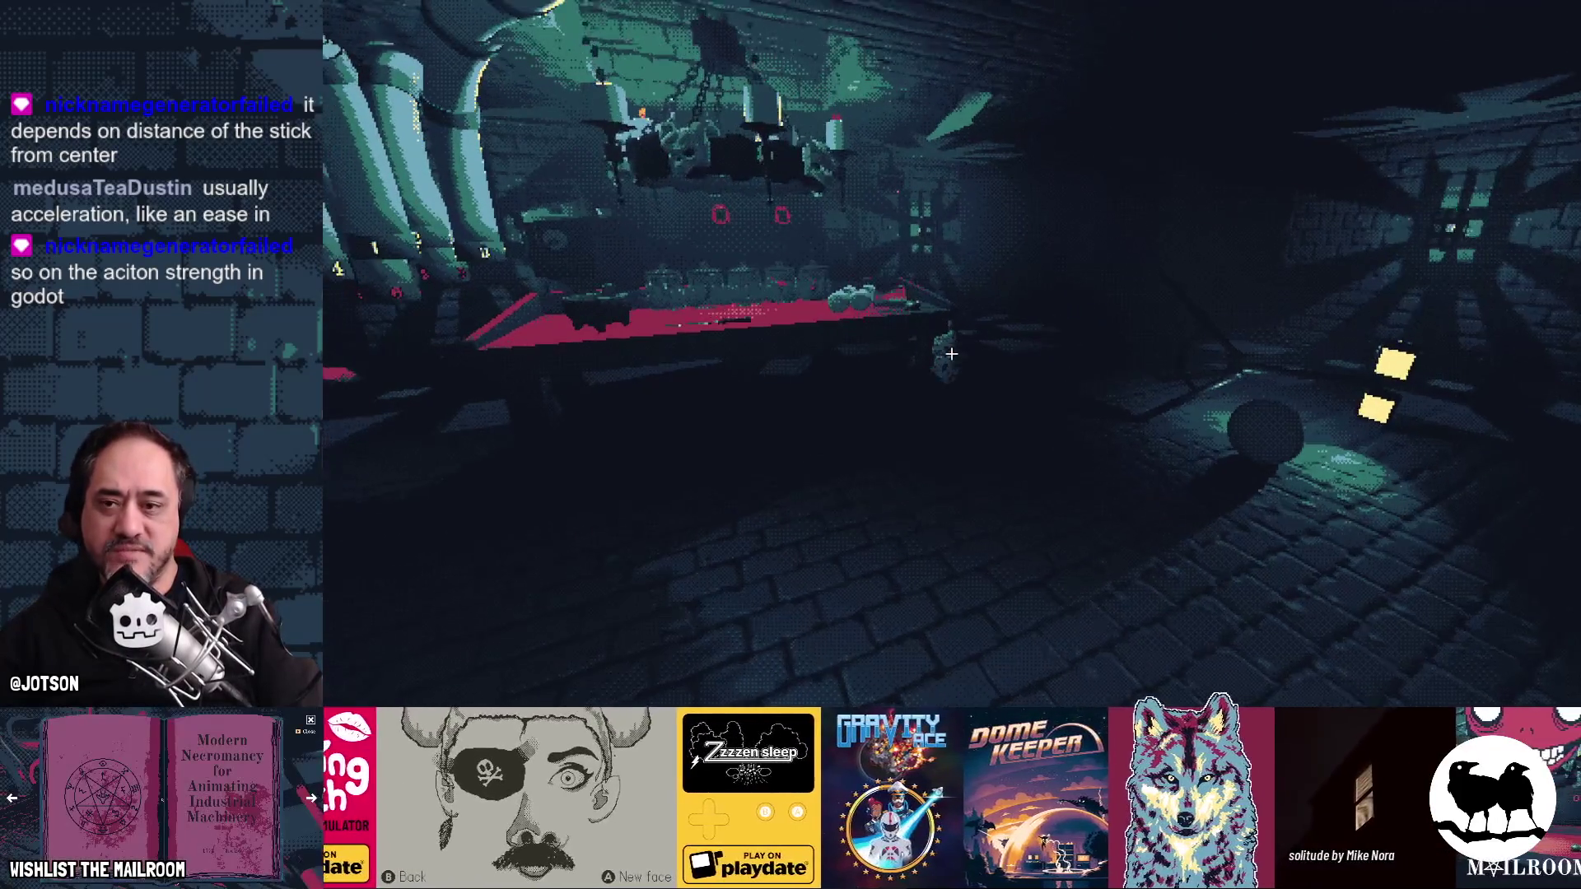
key("Right")
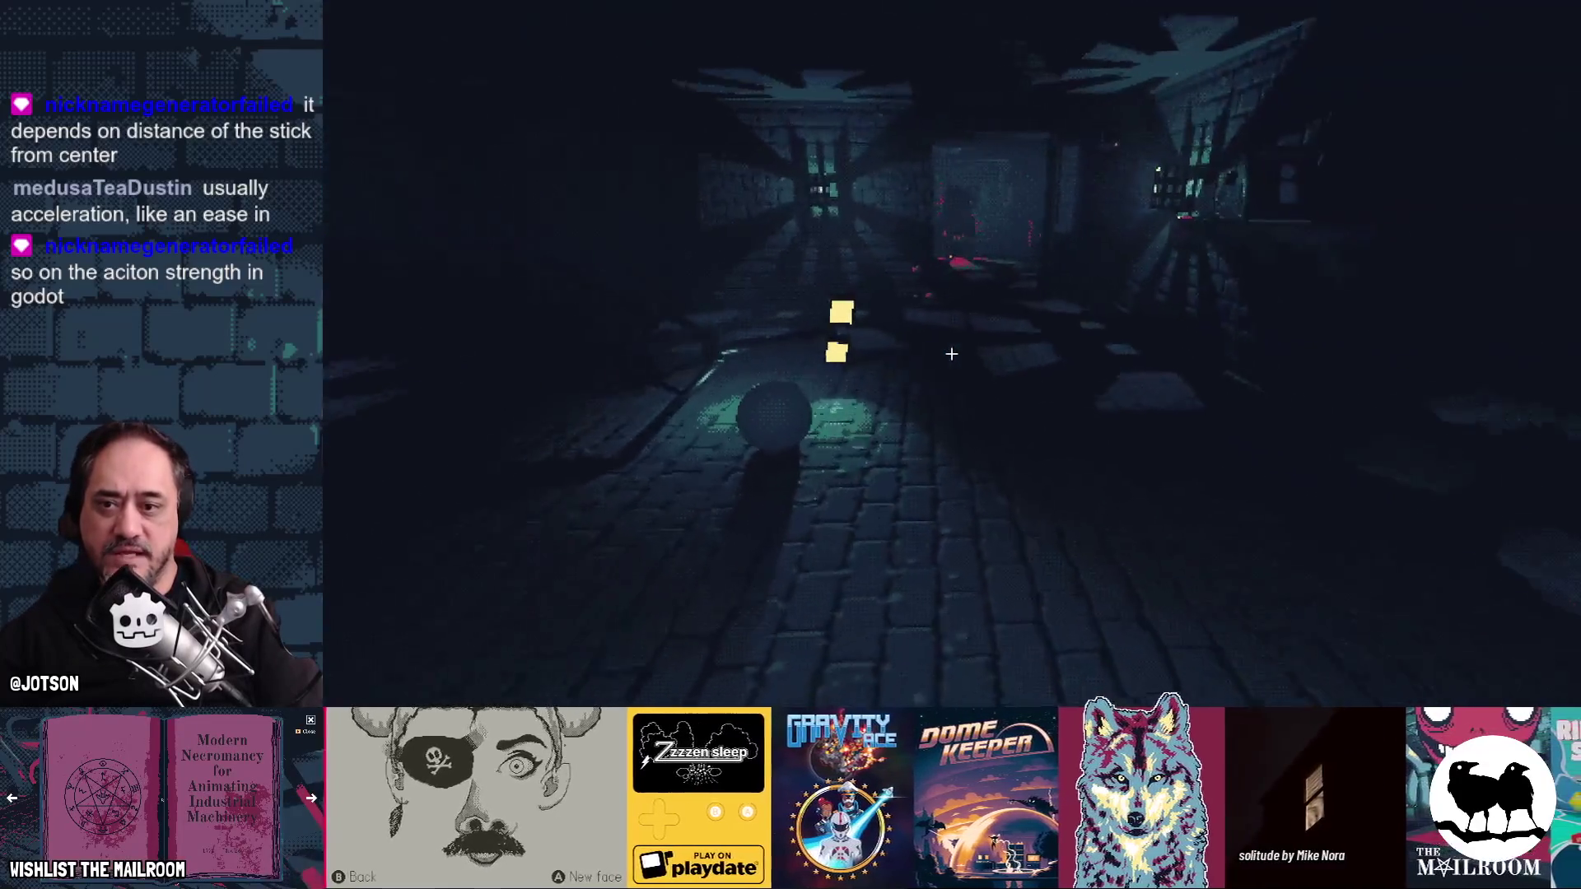
key("Right")
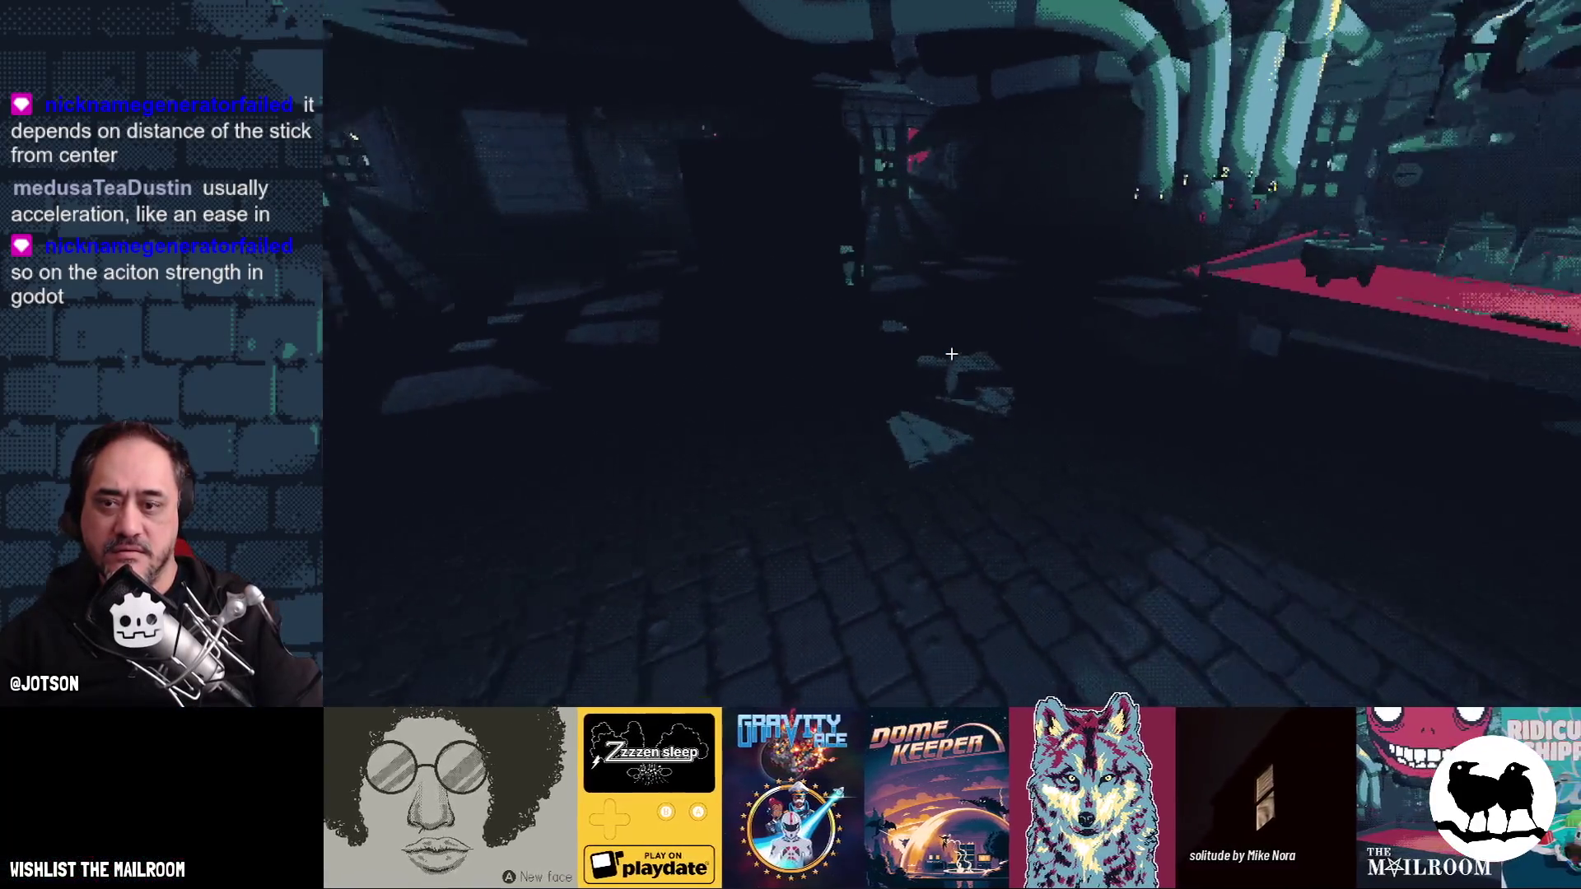
key("Right")
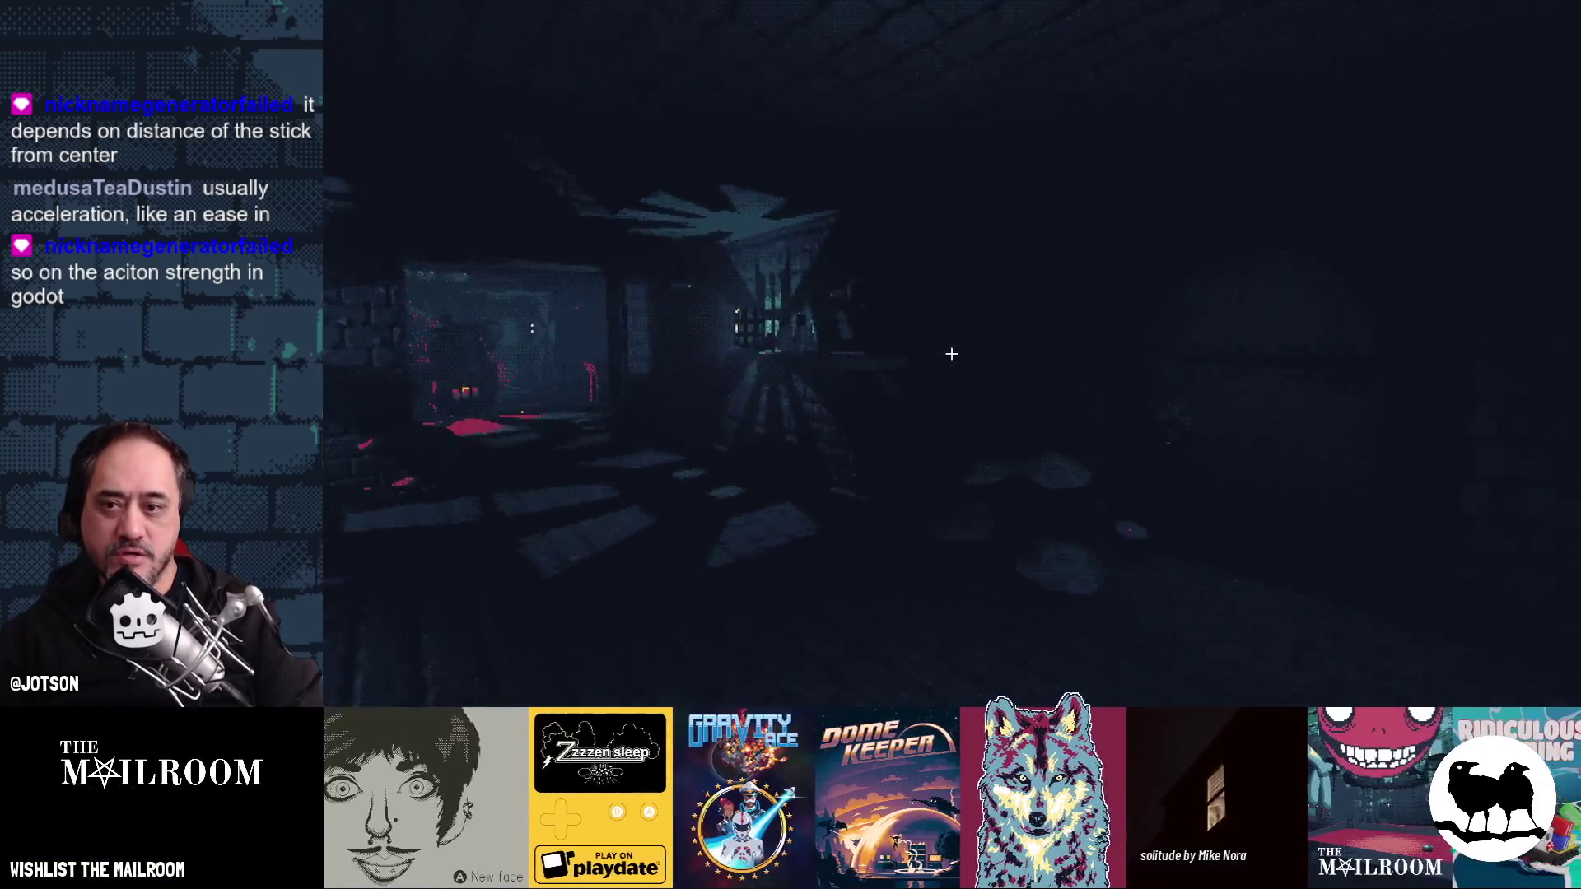
key("Right")
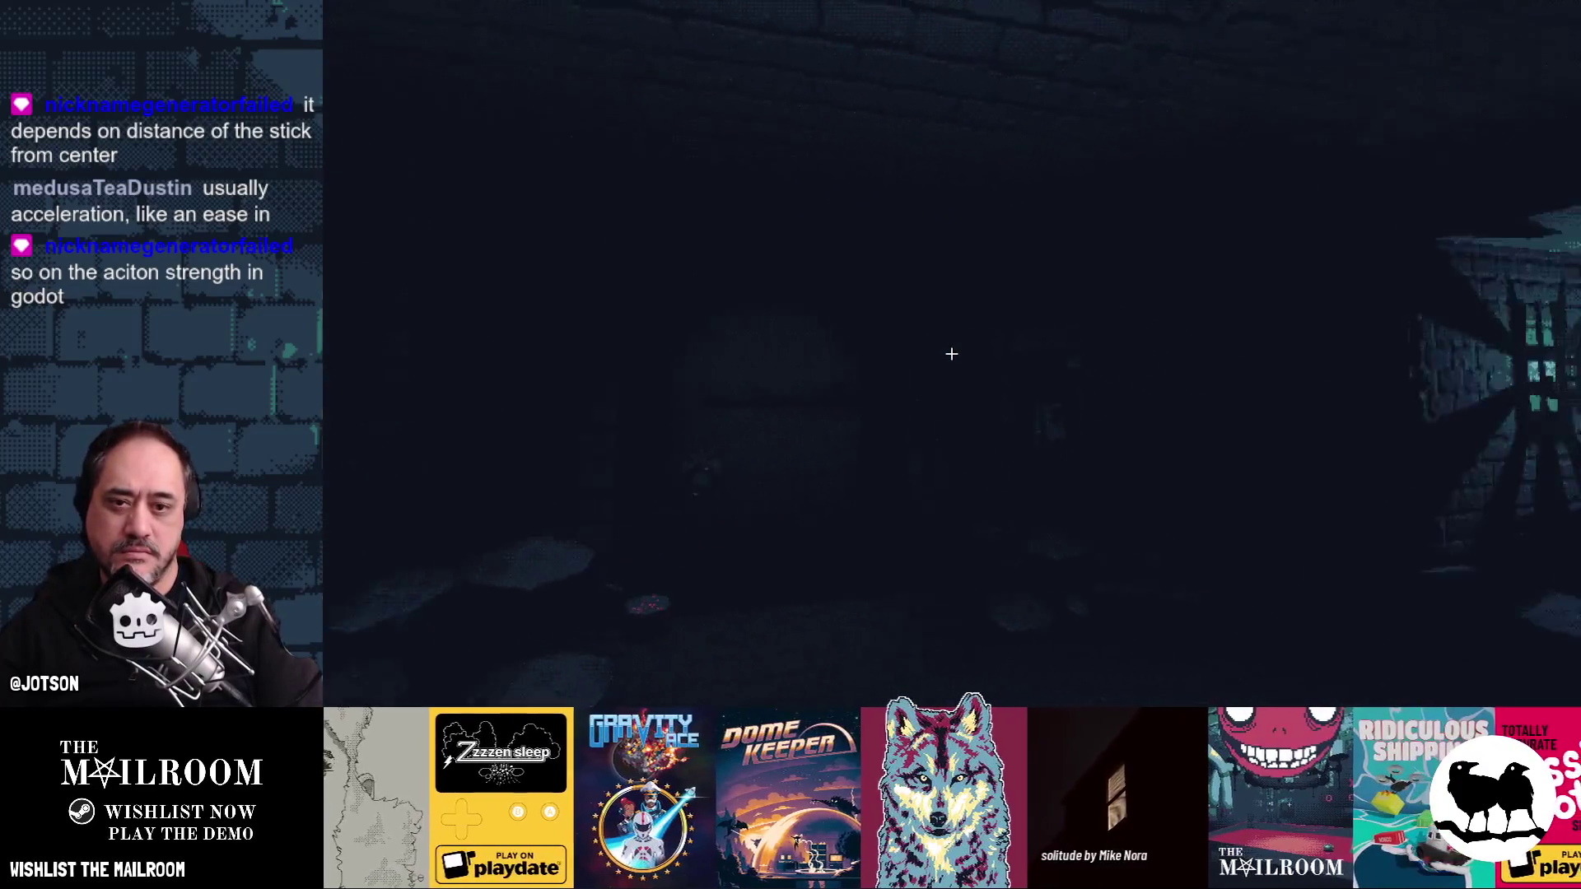
key("Right")
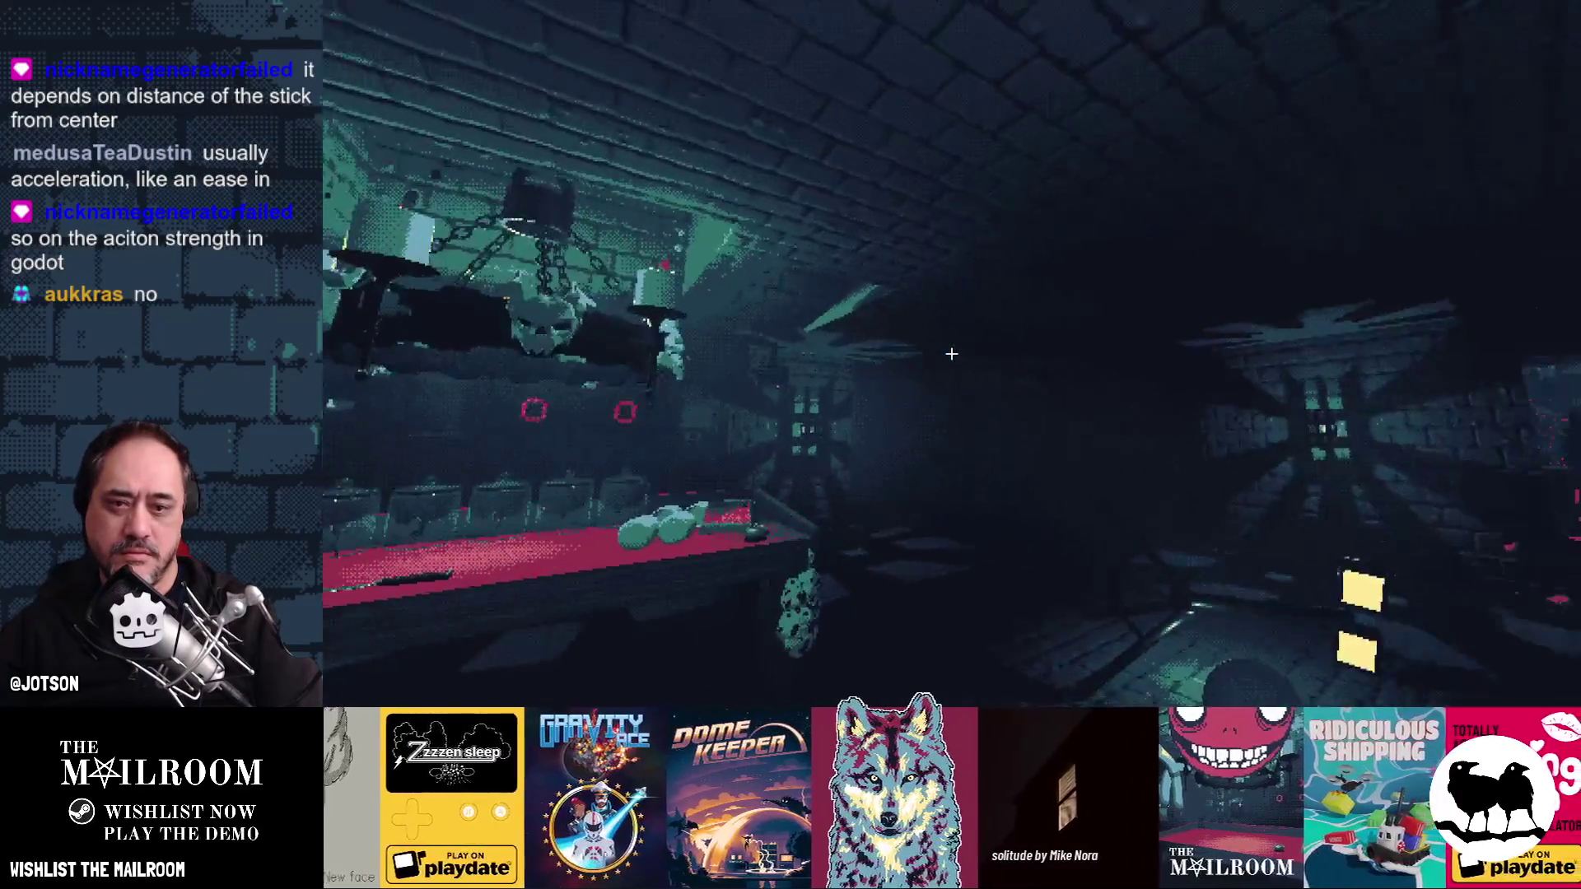
- Turn toward the dark corridor and walk forward to the compressor's gear lever
key("Right")
key("Up")
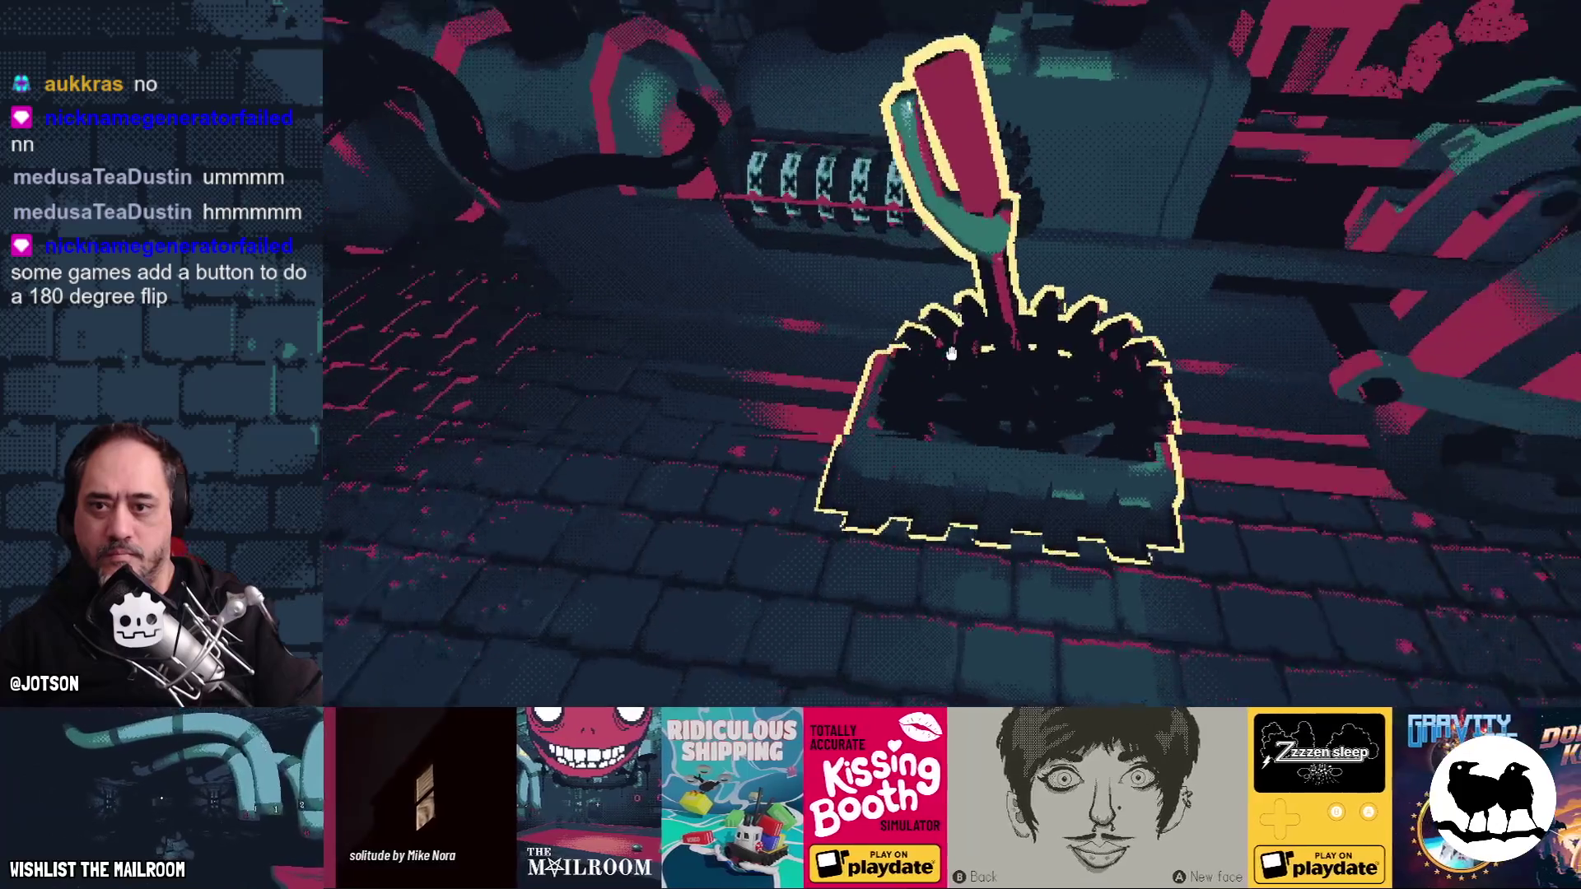
key("Escape")
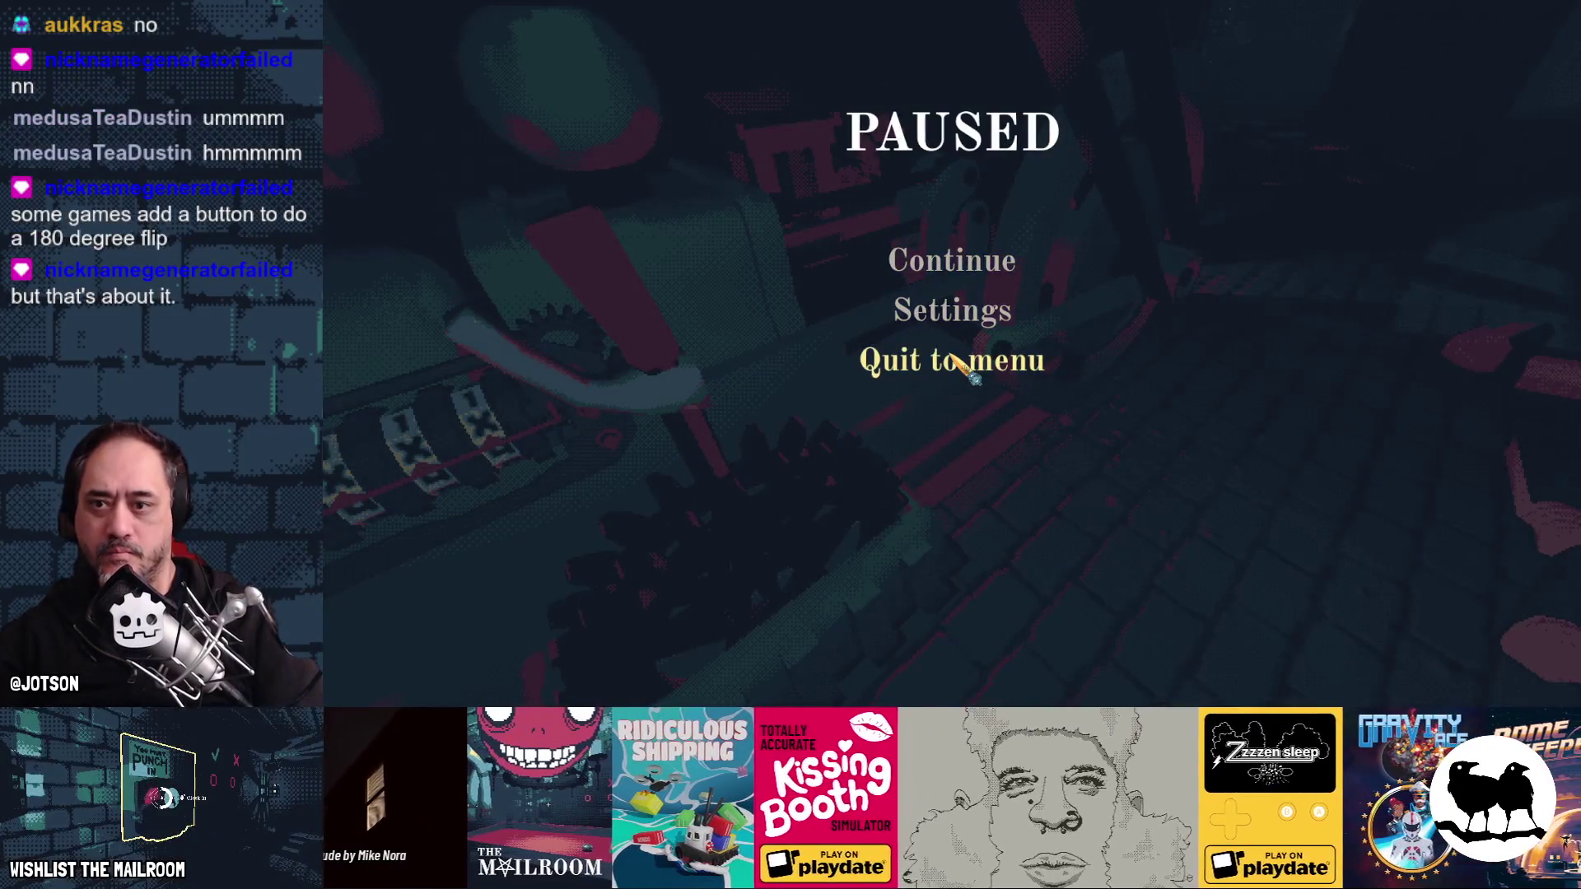
key("Return")
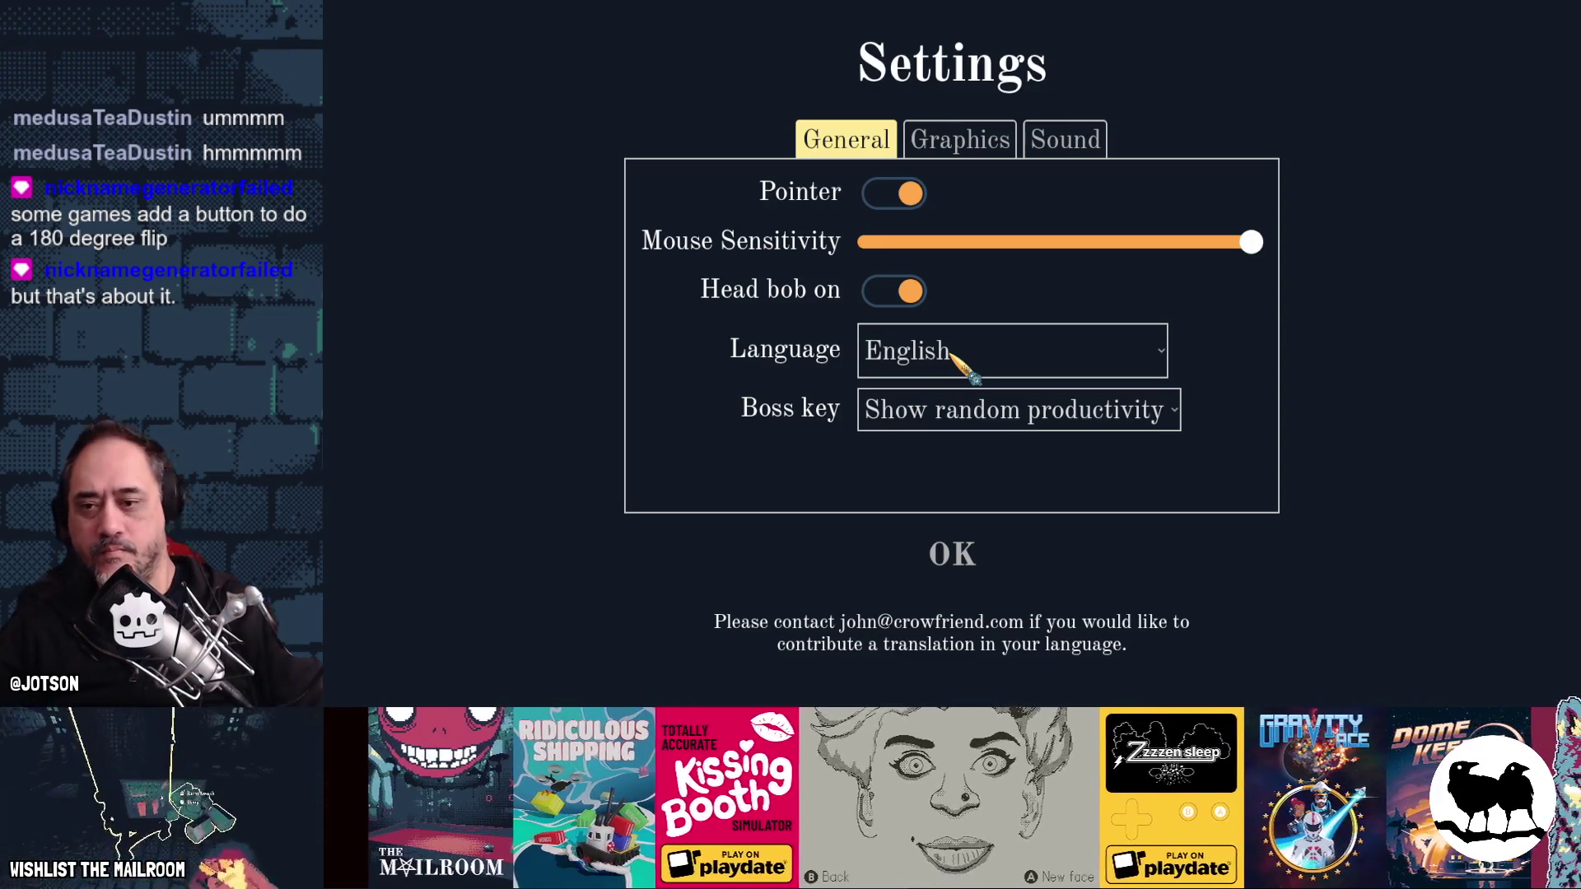
left_click(951, 553)
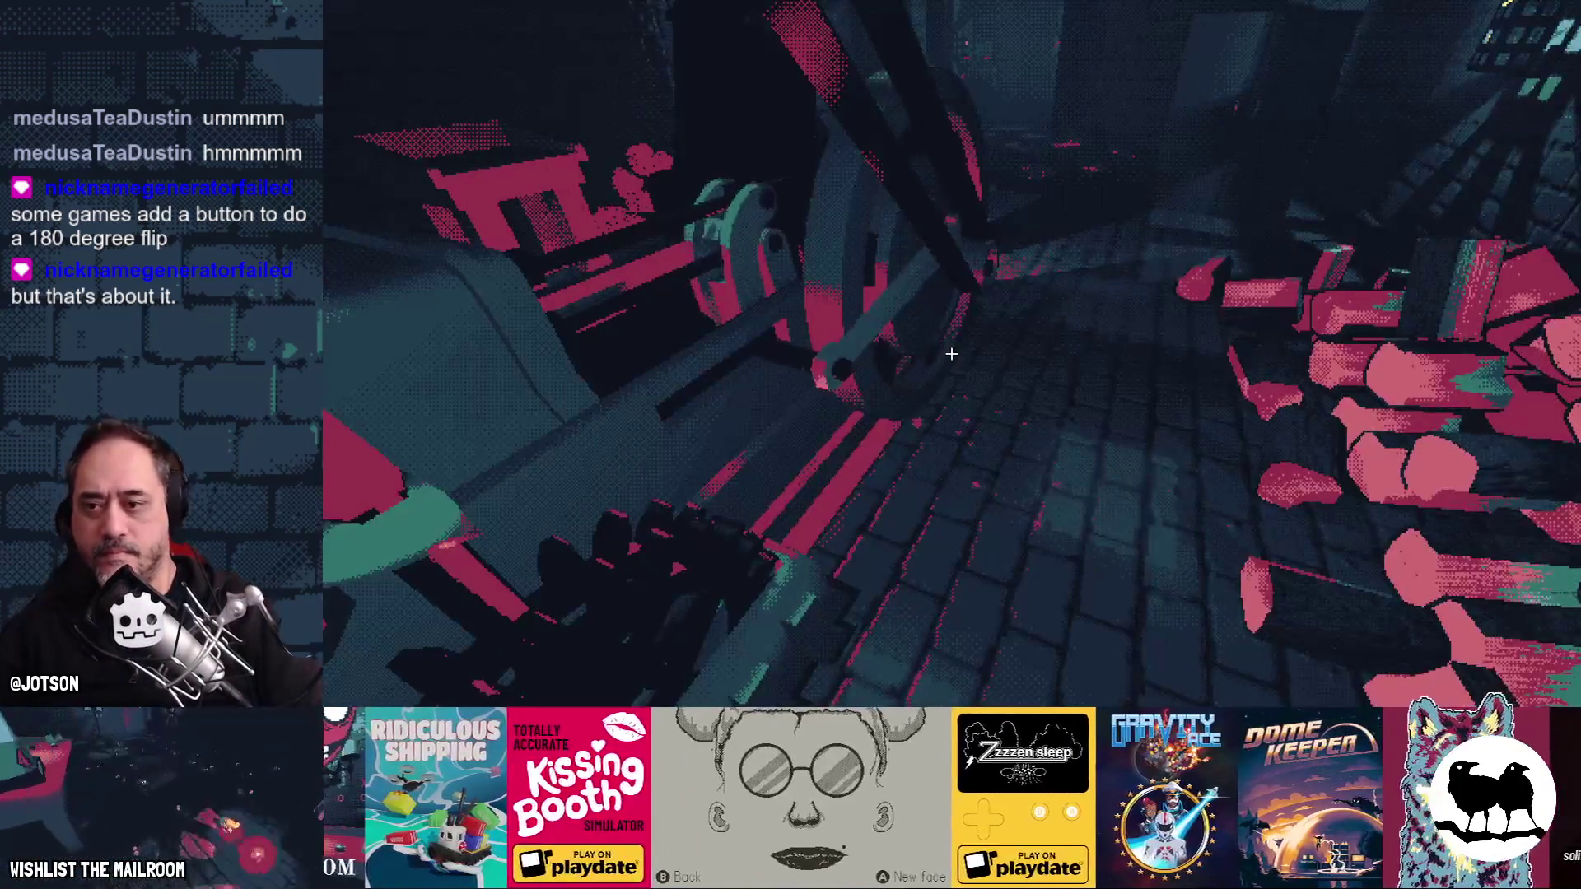
key("Escape")
- Walk up to the red table and ring the bell on it
key("Up")
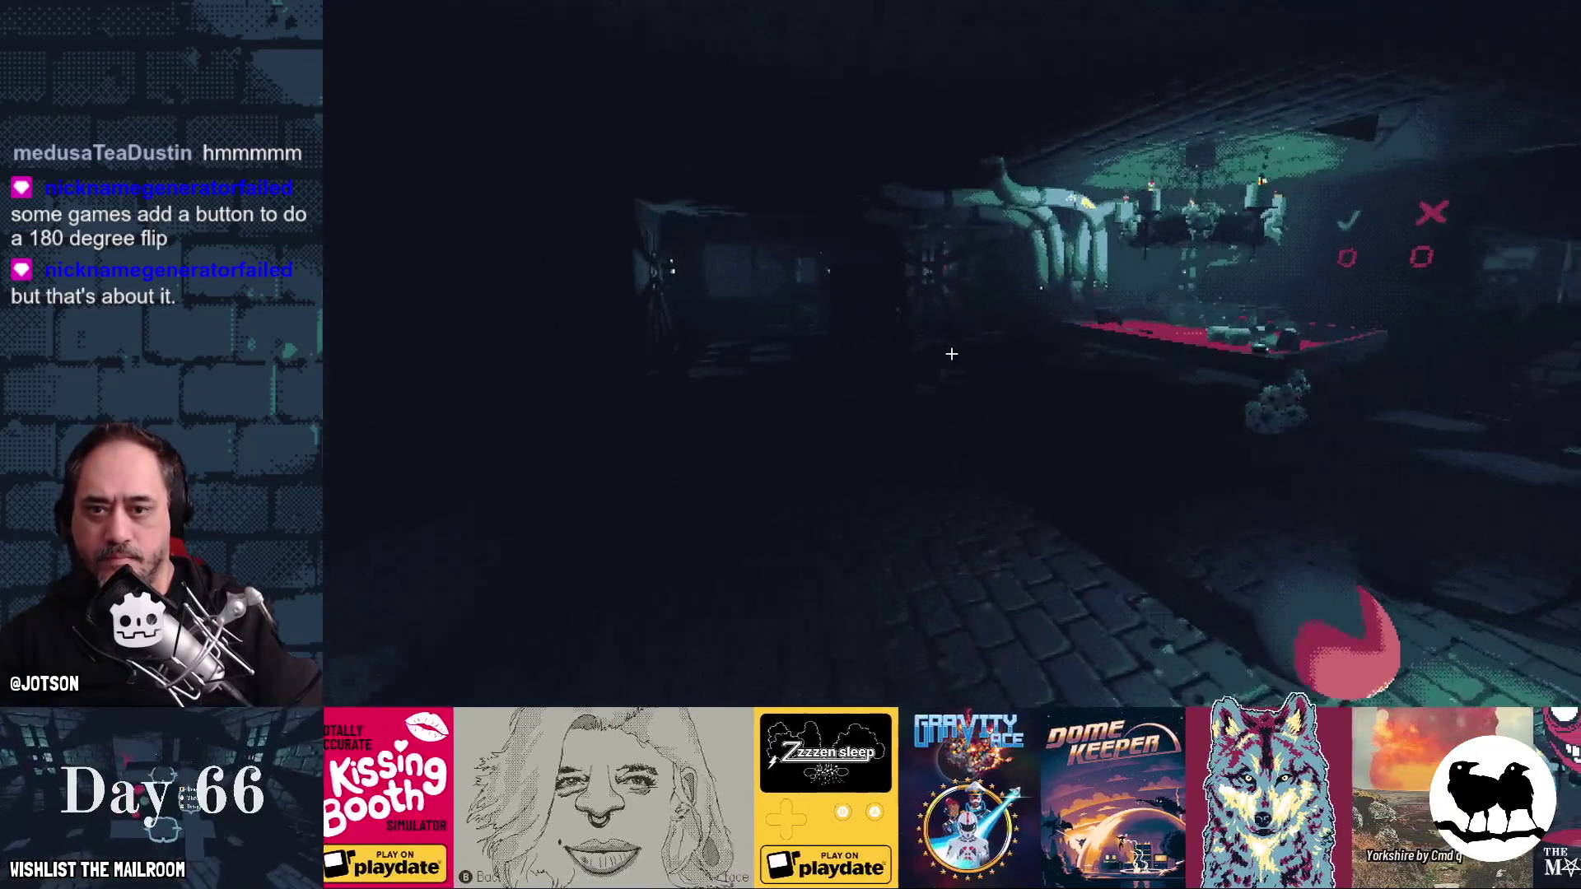
key("w")
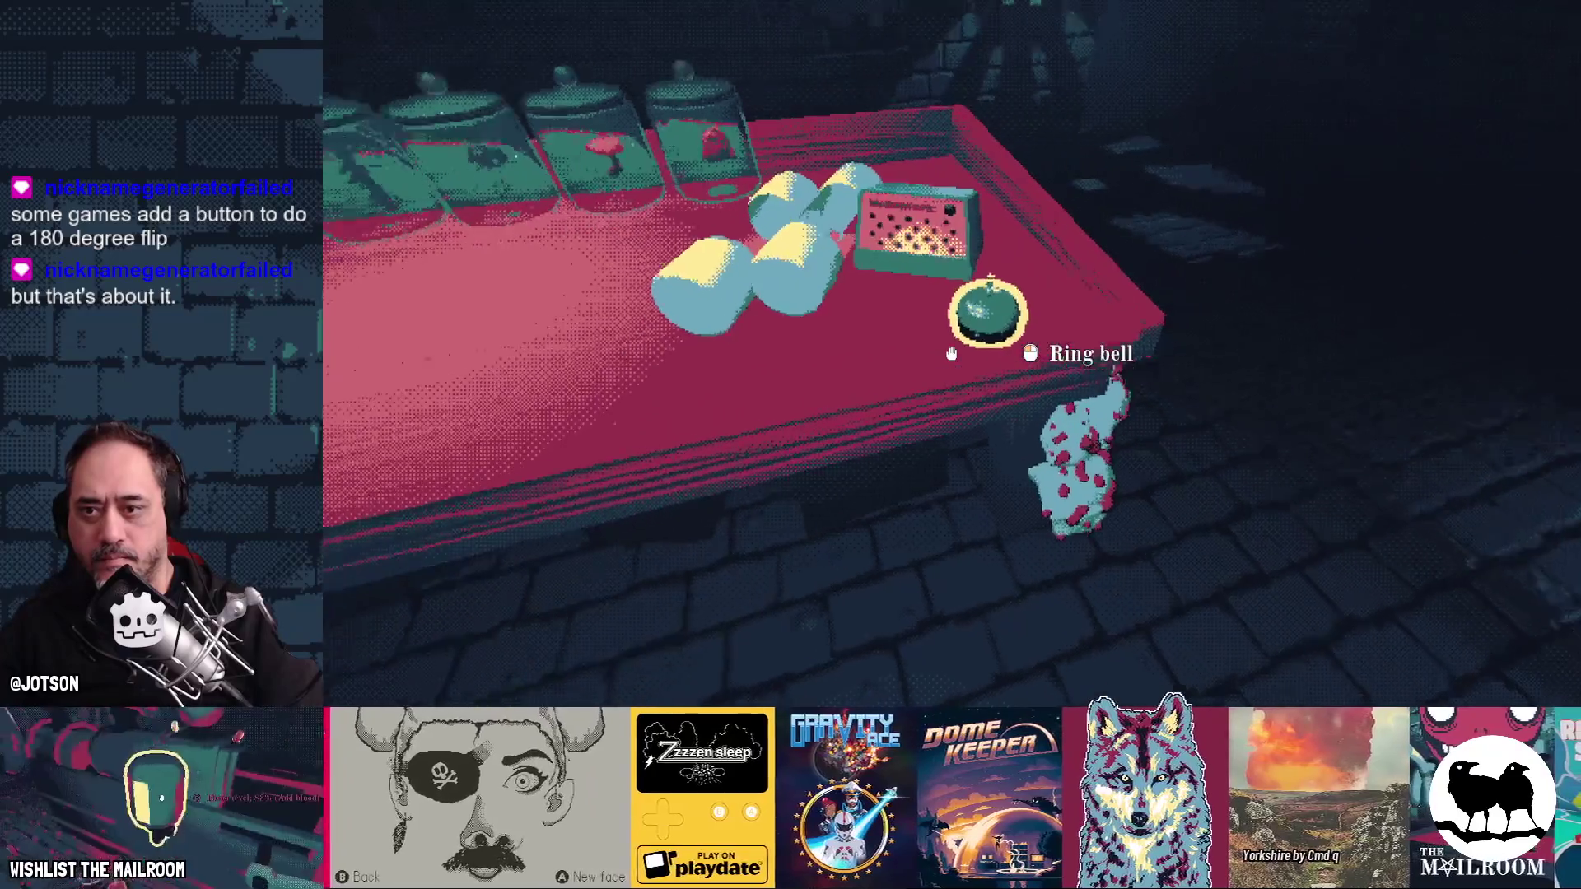
left_click(951, 354)
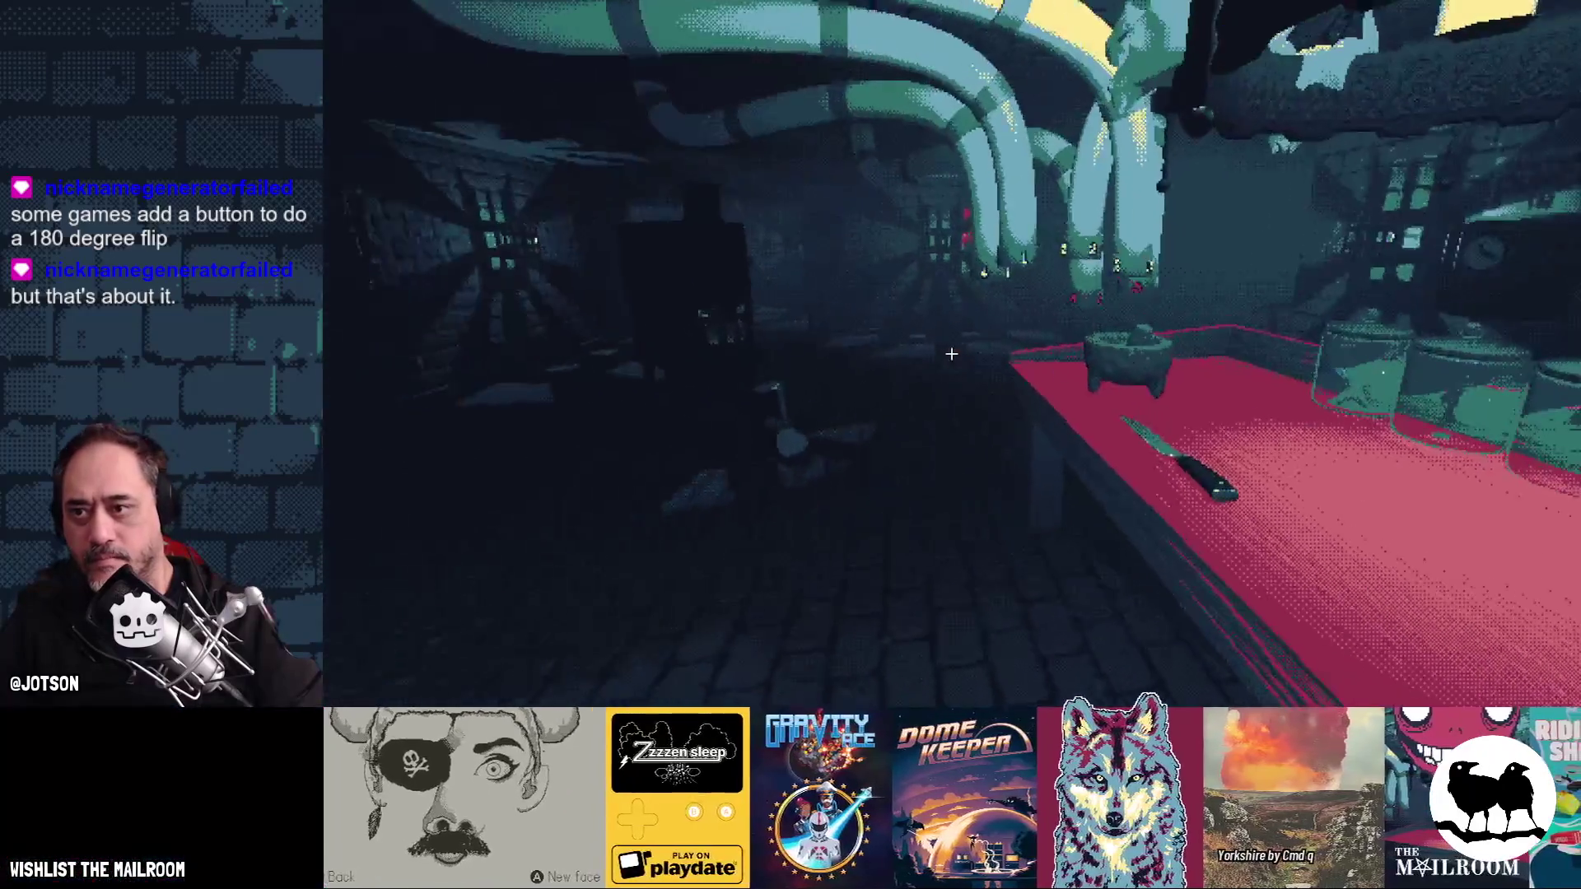
- Pick up the package from the corridor floor and drop it onto the red table
key("w")
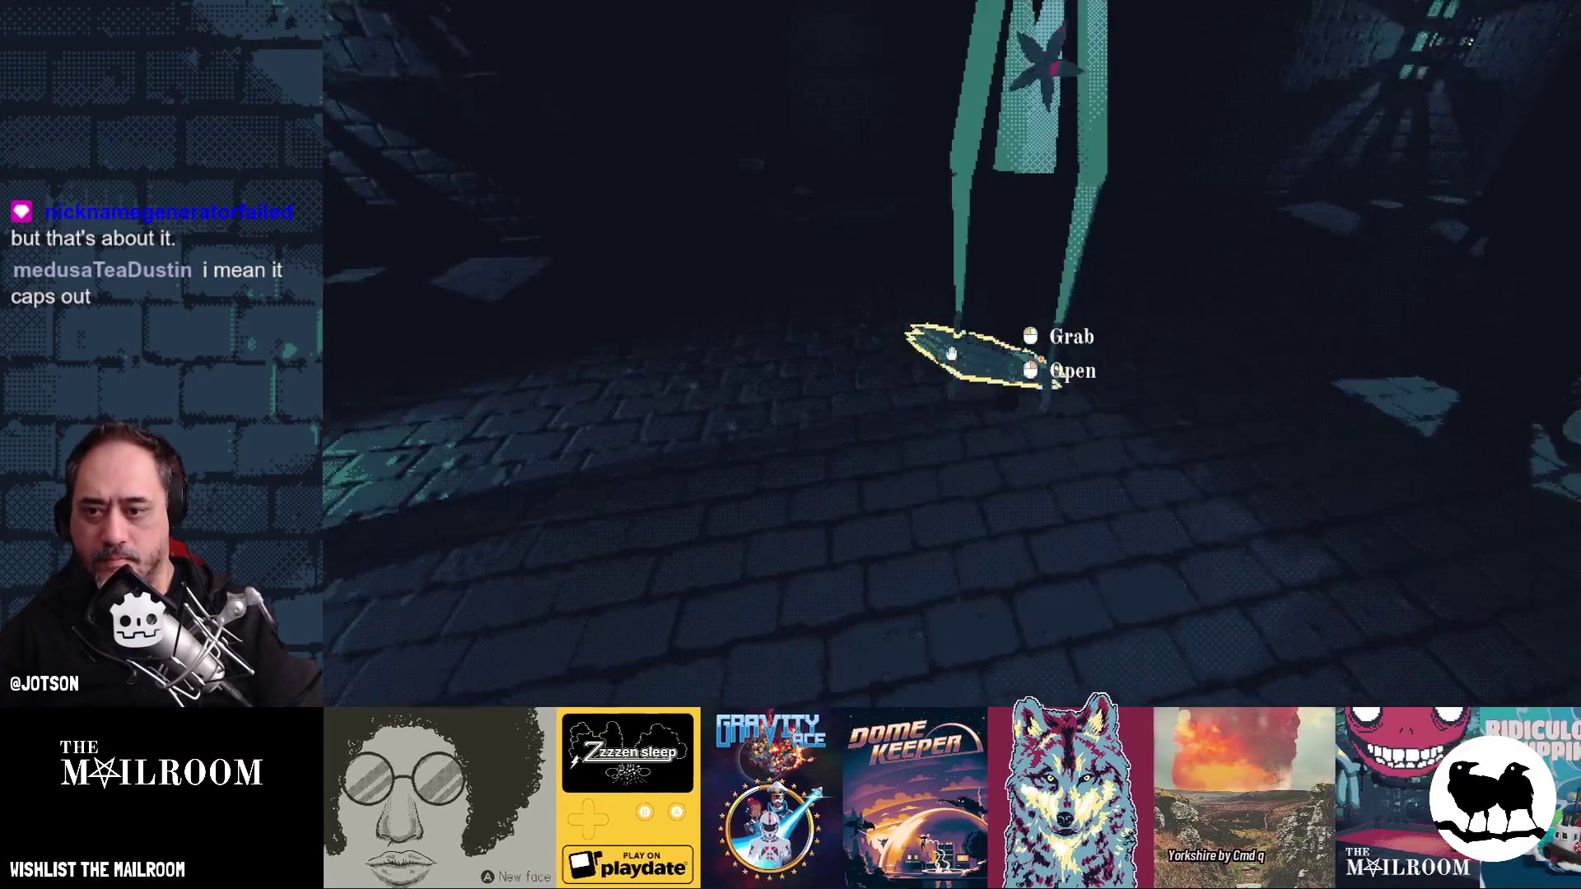
left_click(951, 353)
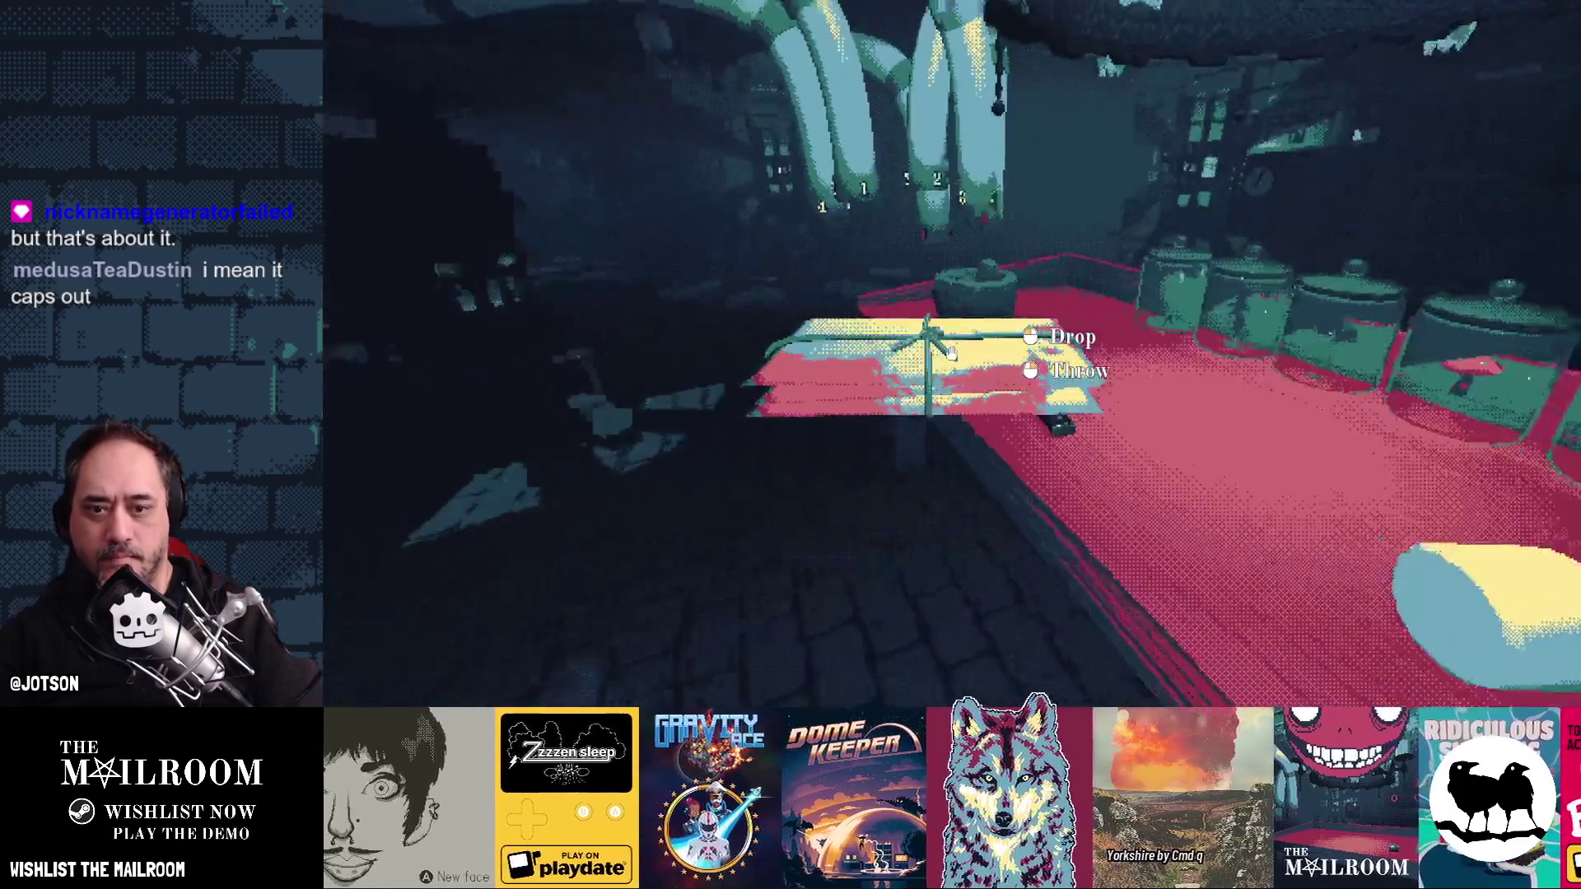
left_click(951, 354)
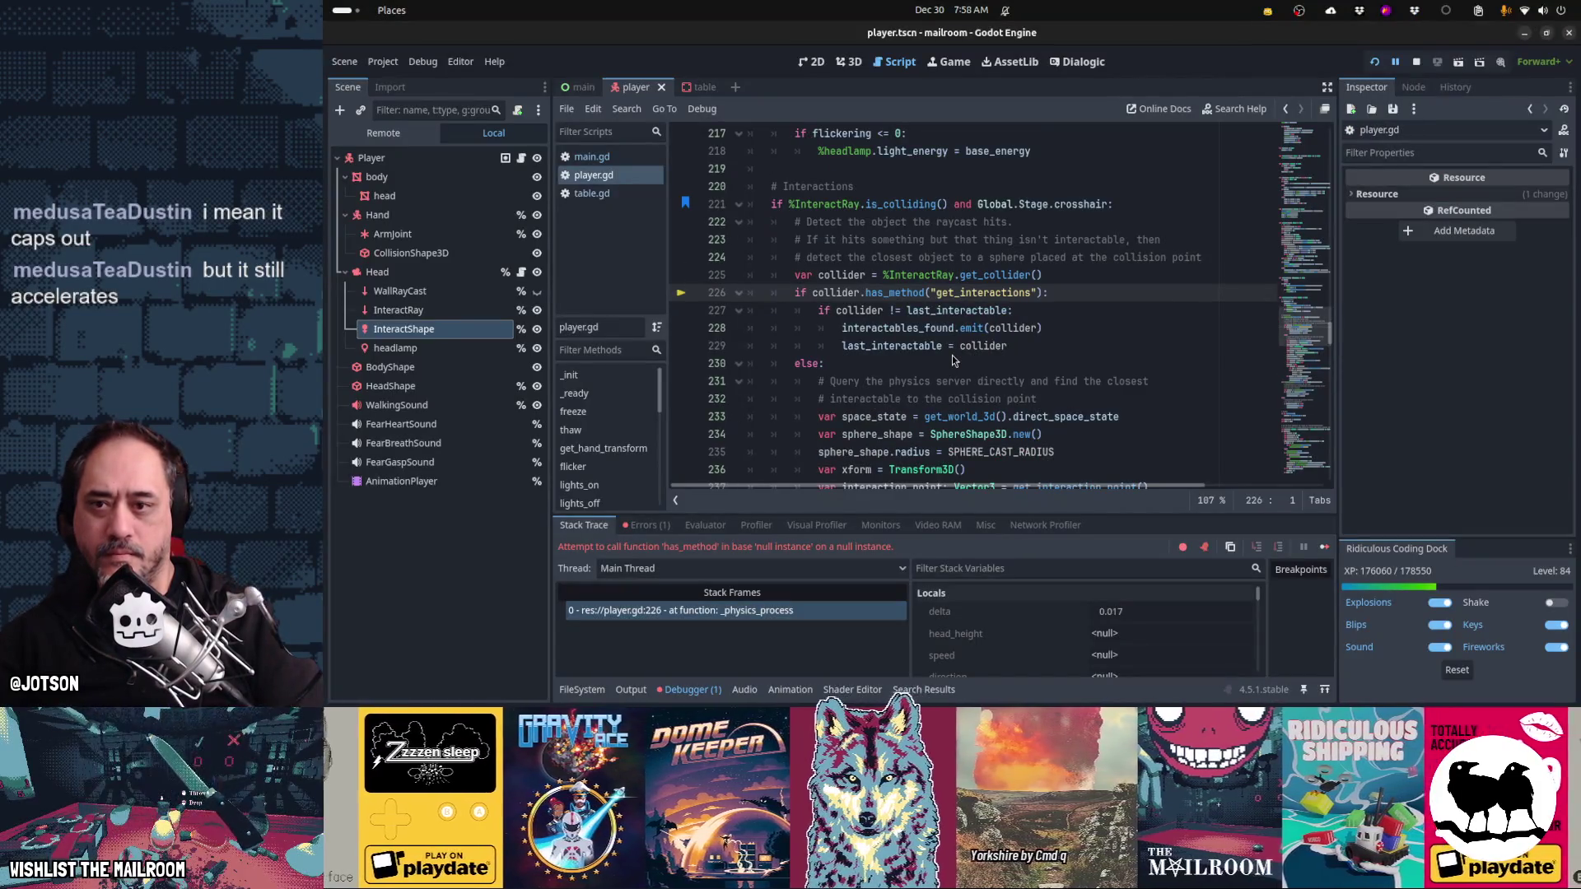
- Insert 'collider and ' after 'if' on line 226, then review the code down to line 239
key("Right")
key("Right")
key("Right")
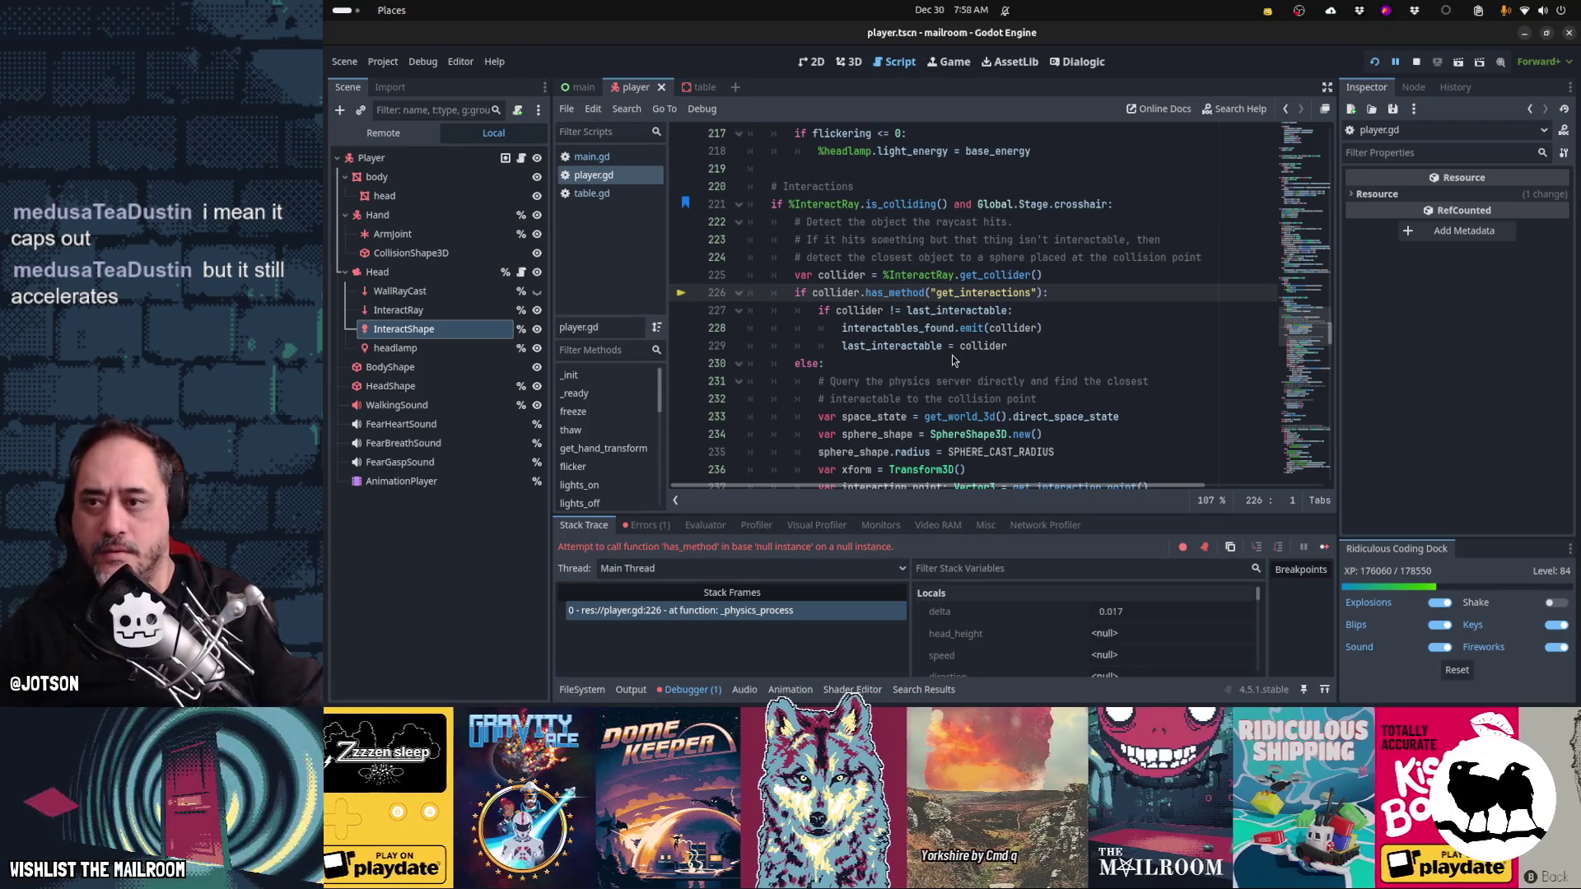
type("collider ")
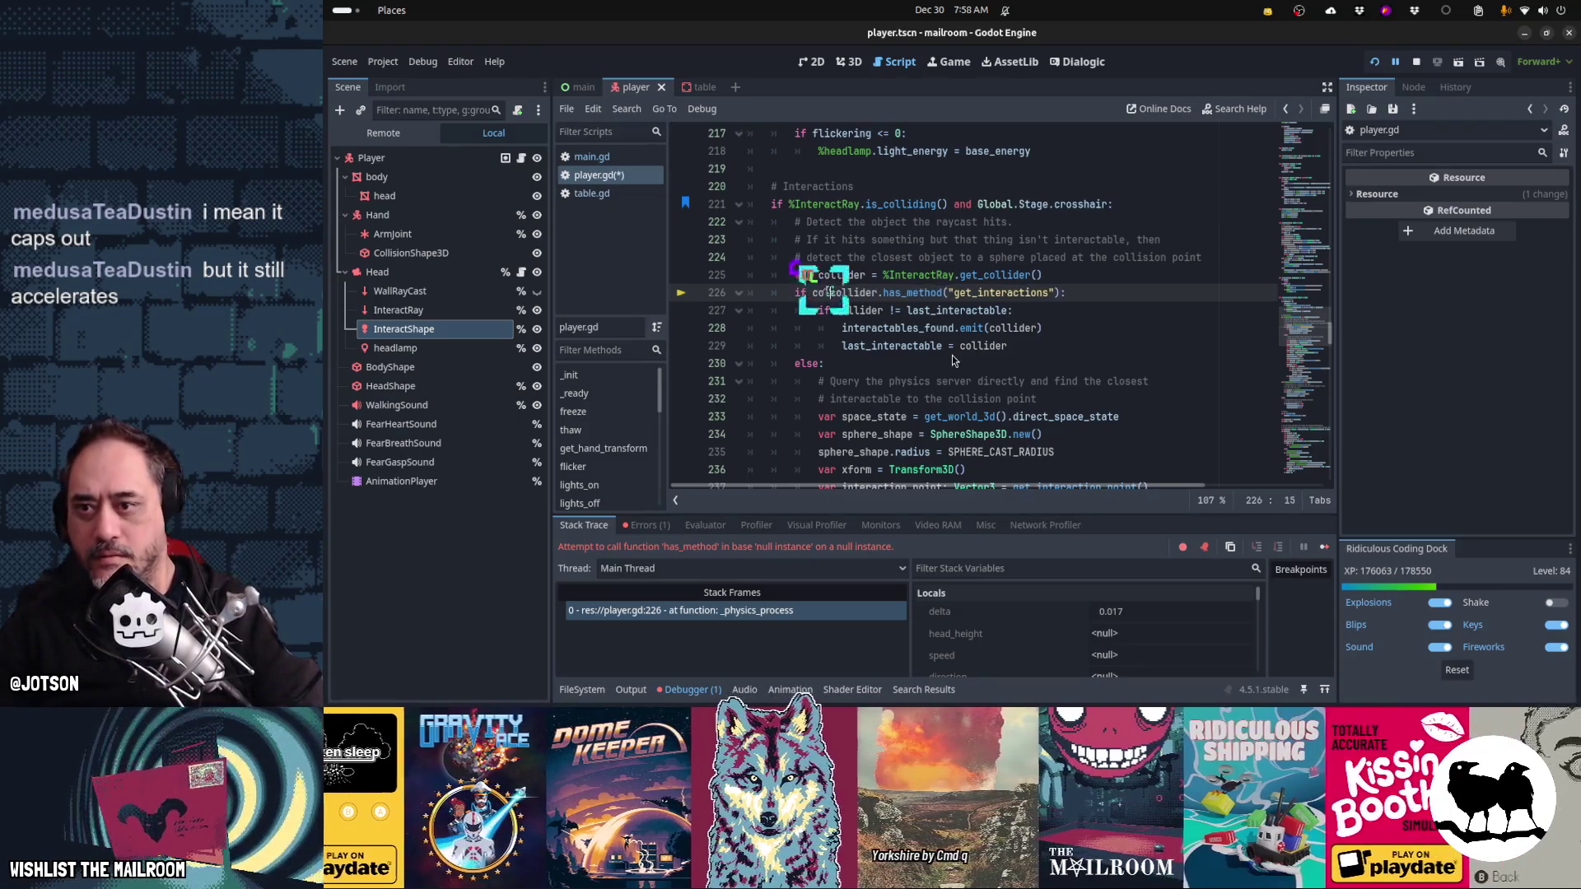
type("and")
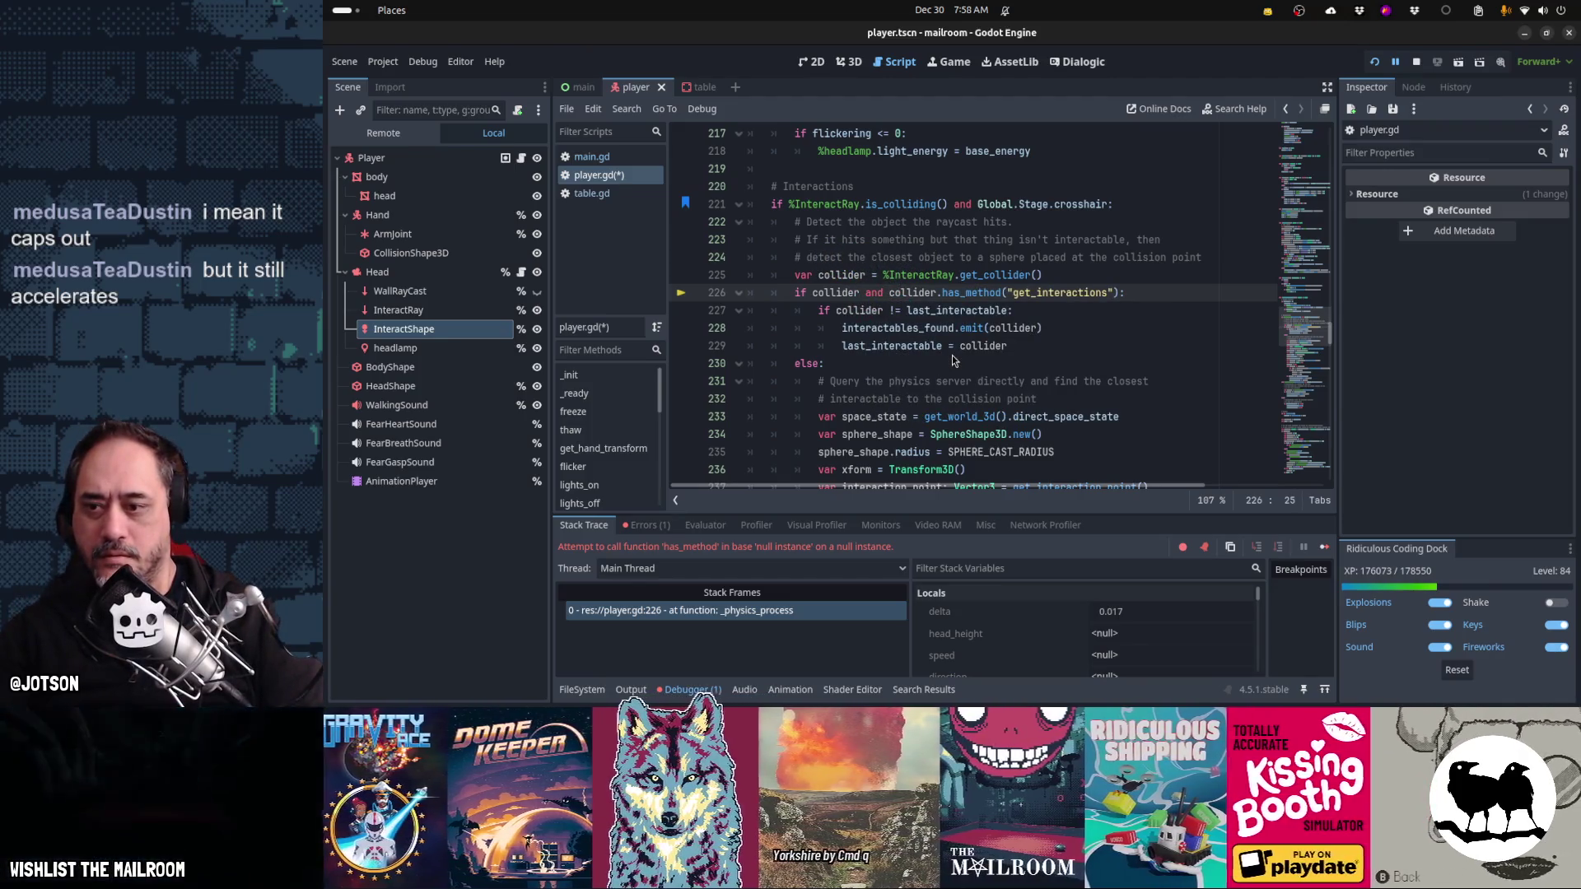
scroll(952, 360, "down", 1)
key("Down")
key("Down")
key("Down")
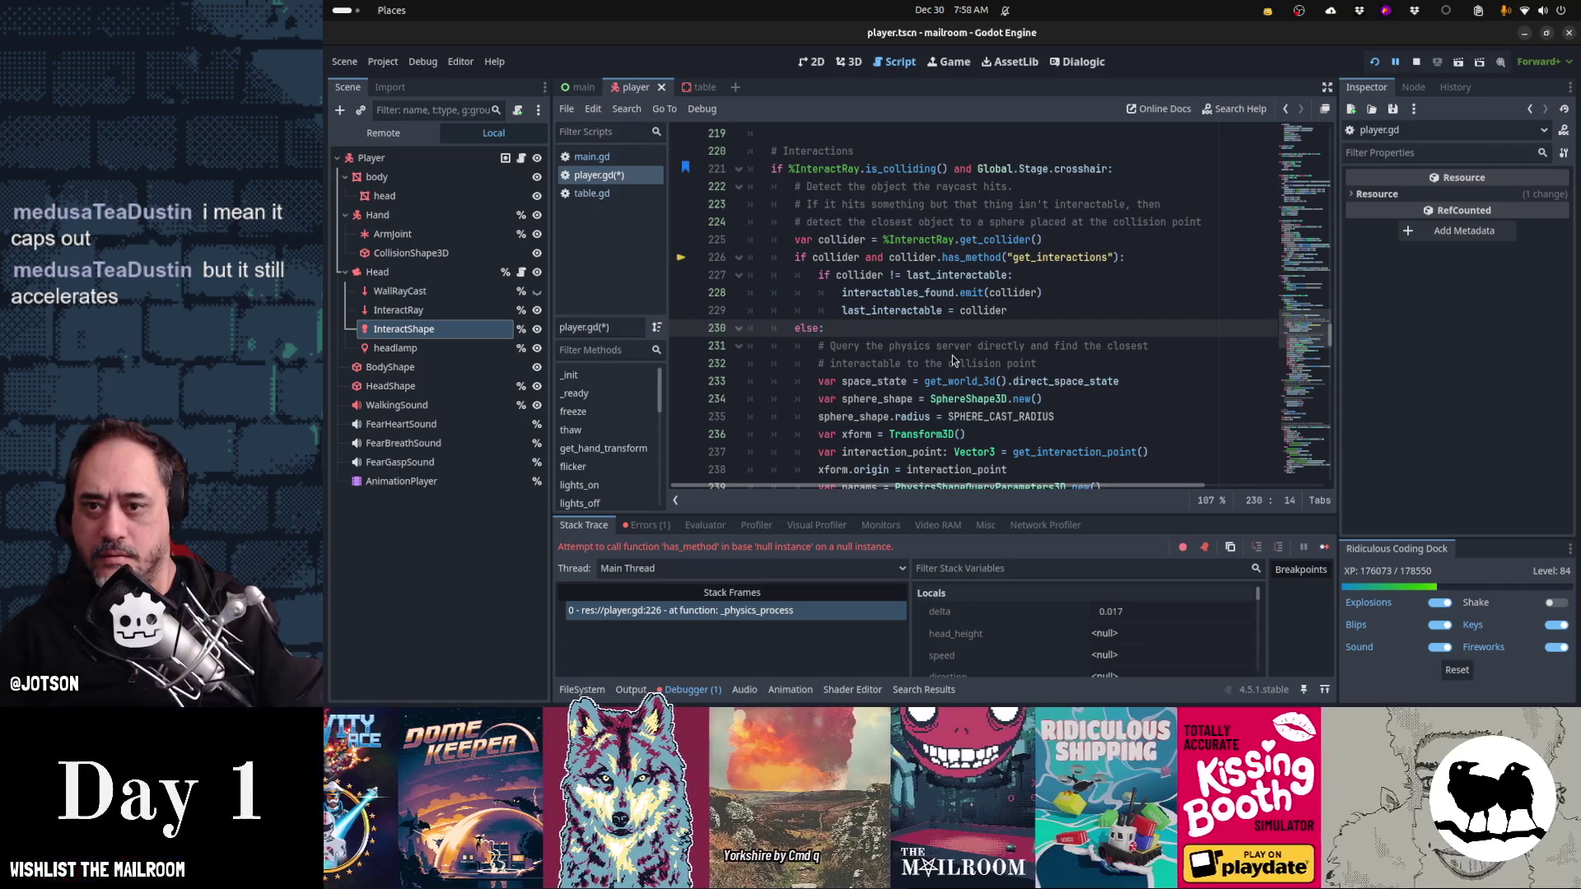
key("Down")
key("Down")
key("Down")
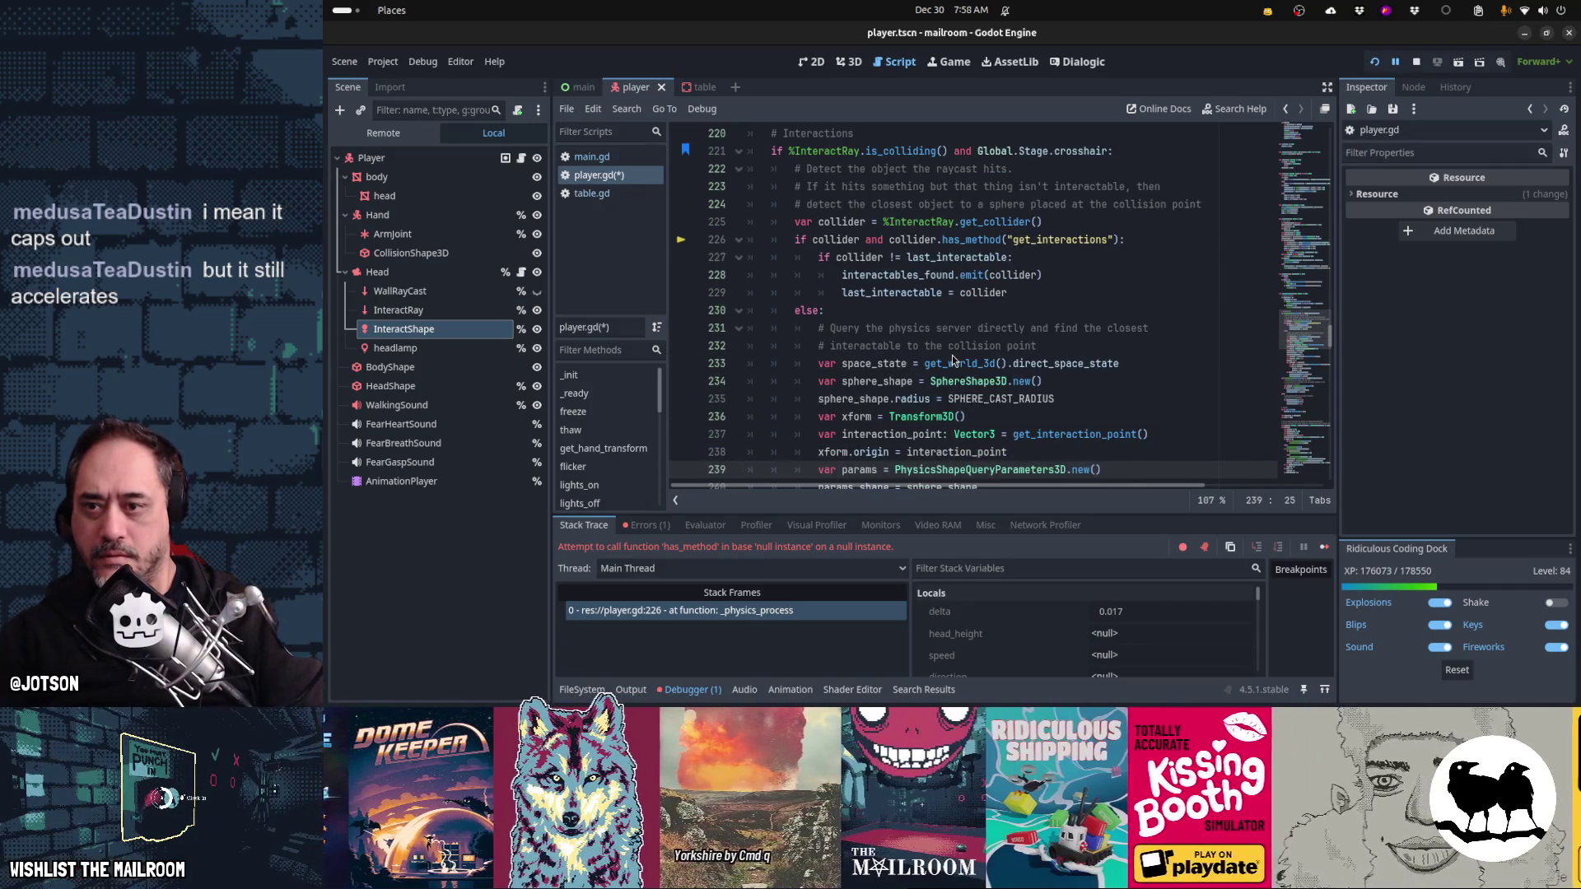
scroll(952, 354, "down", 1)
key("Up")
key("Up")
key("Up")
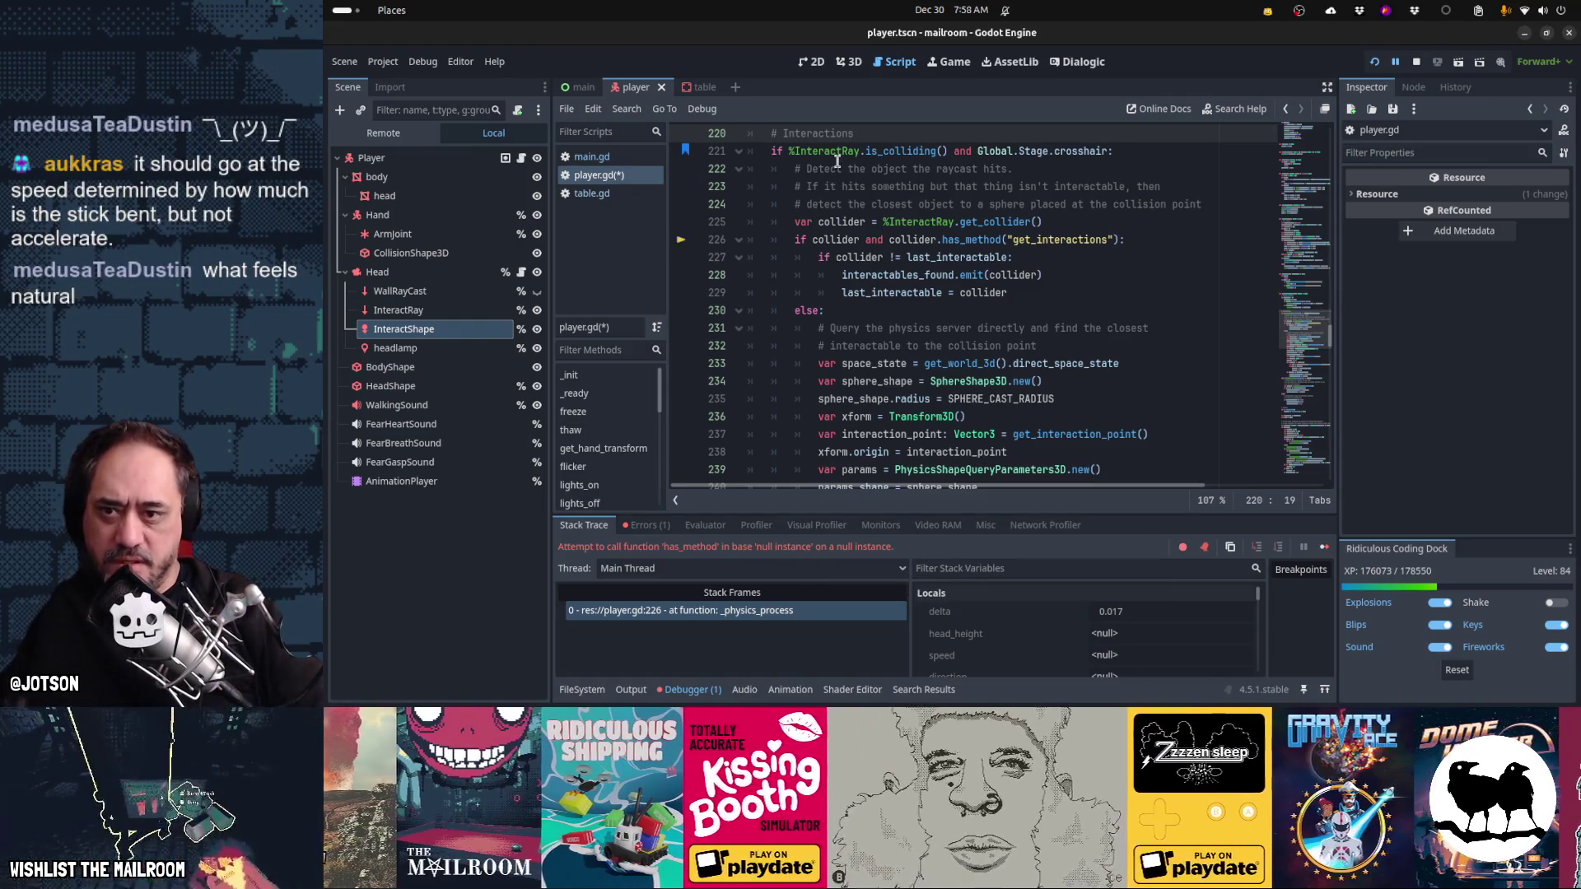
mouse_move(830, 216)
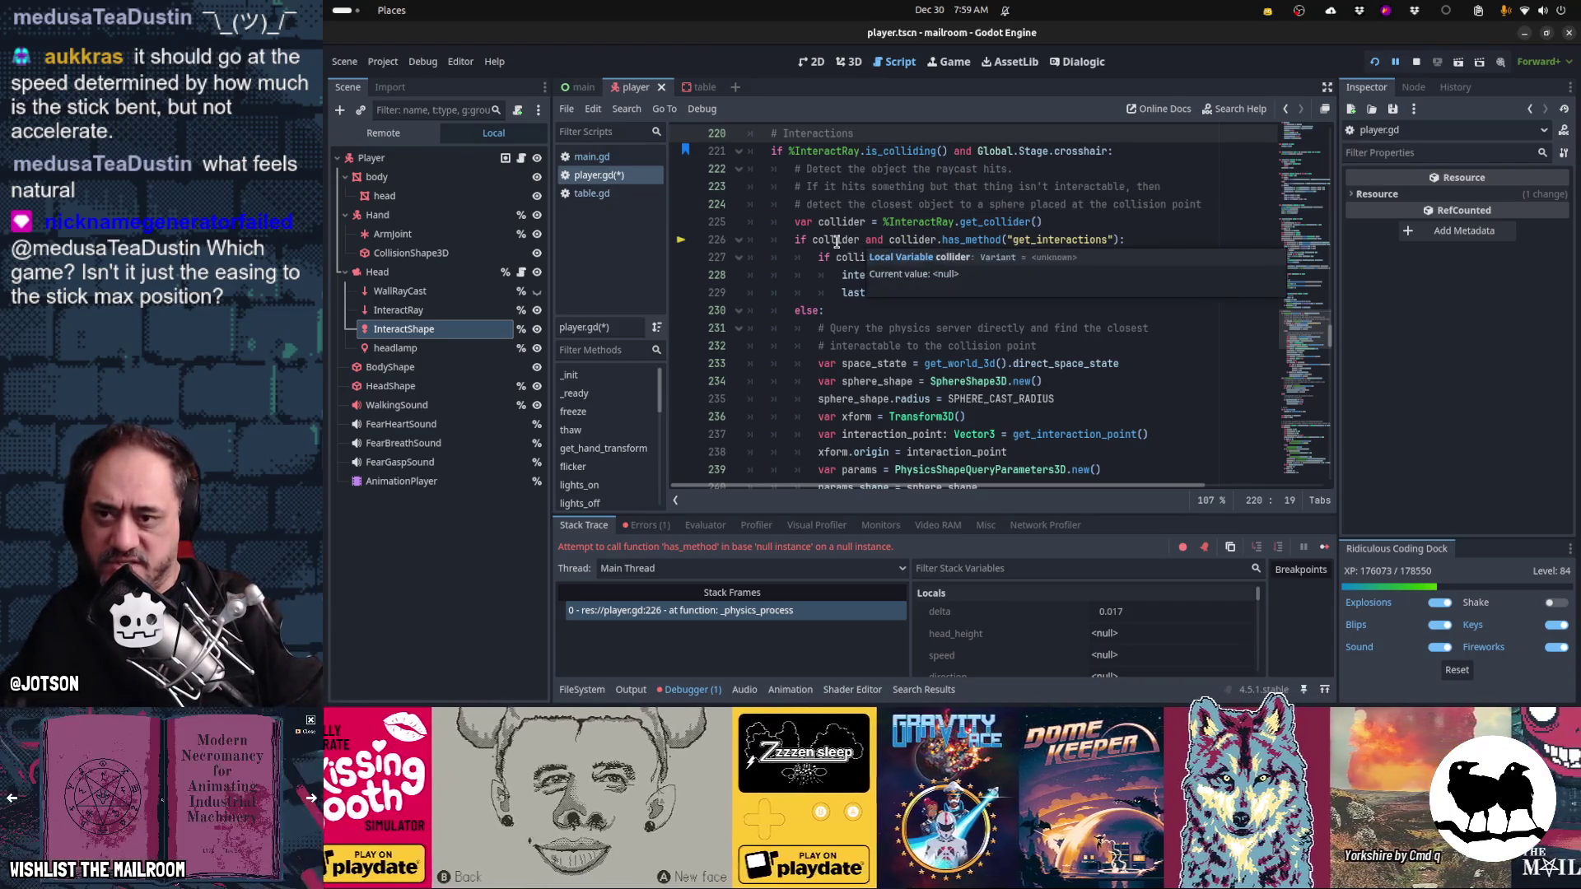
mouse_move(946, 253)
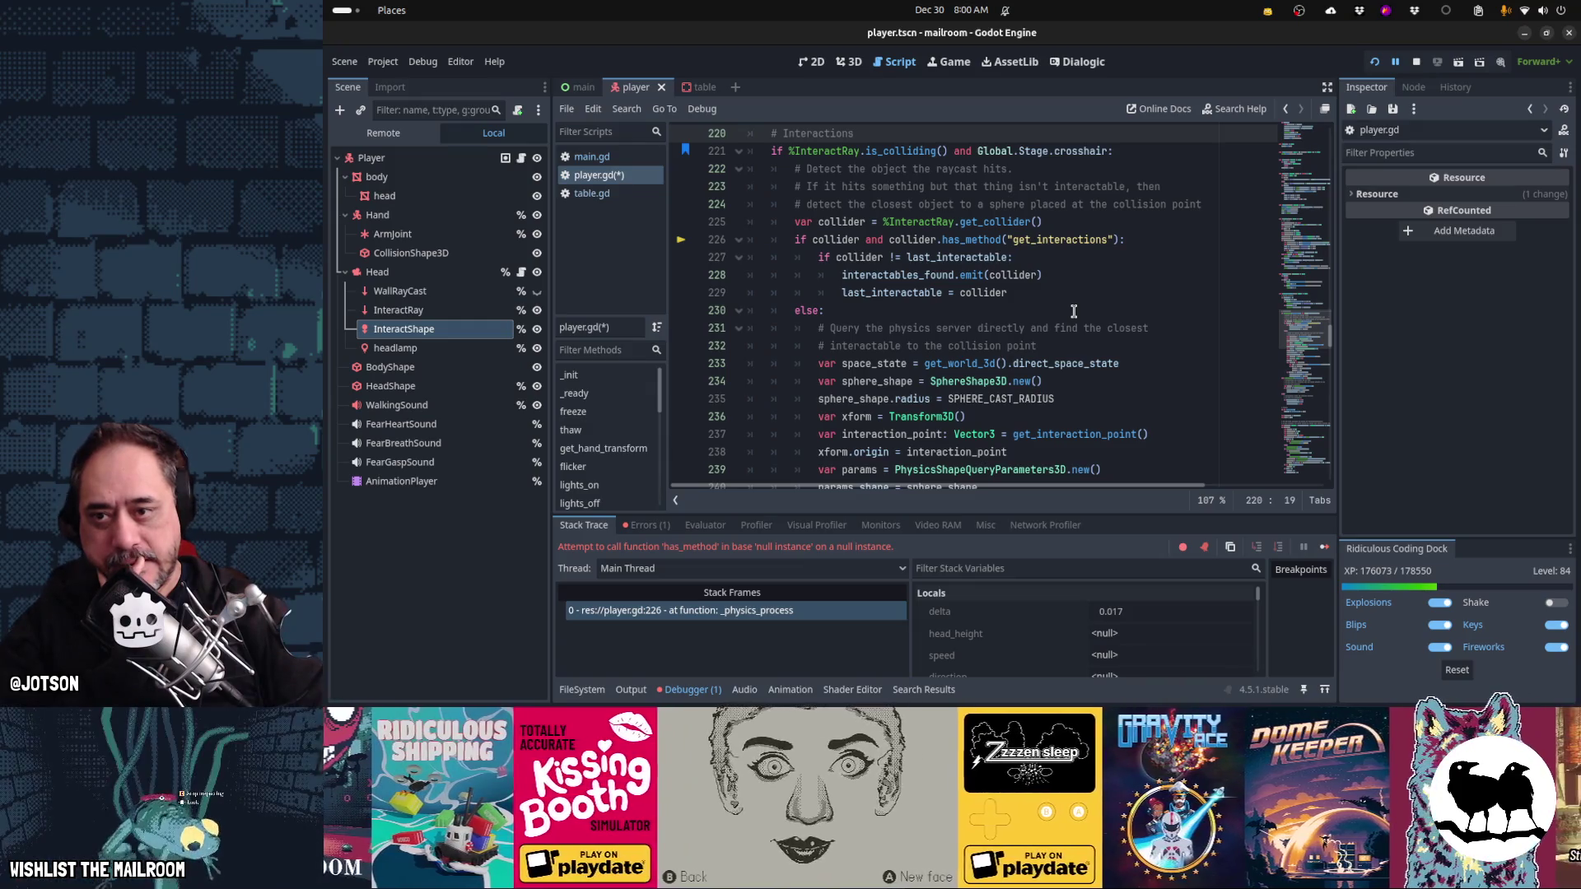
- Jump from the error list to line 226 and inspect the get_collider and is_colliding code
left_click(646, 524)
double_click(677, 573)
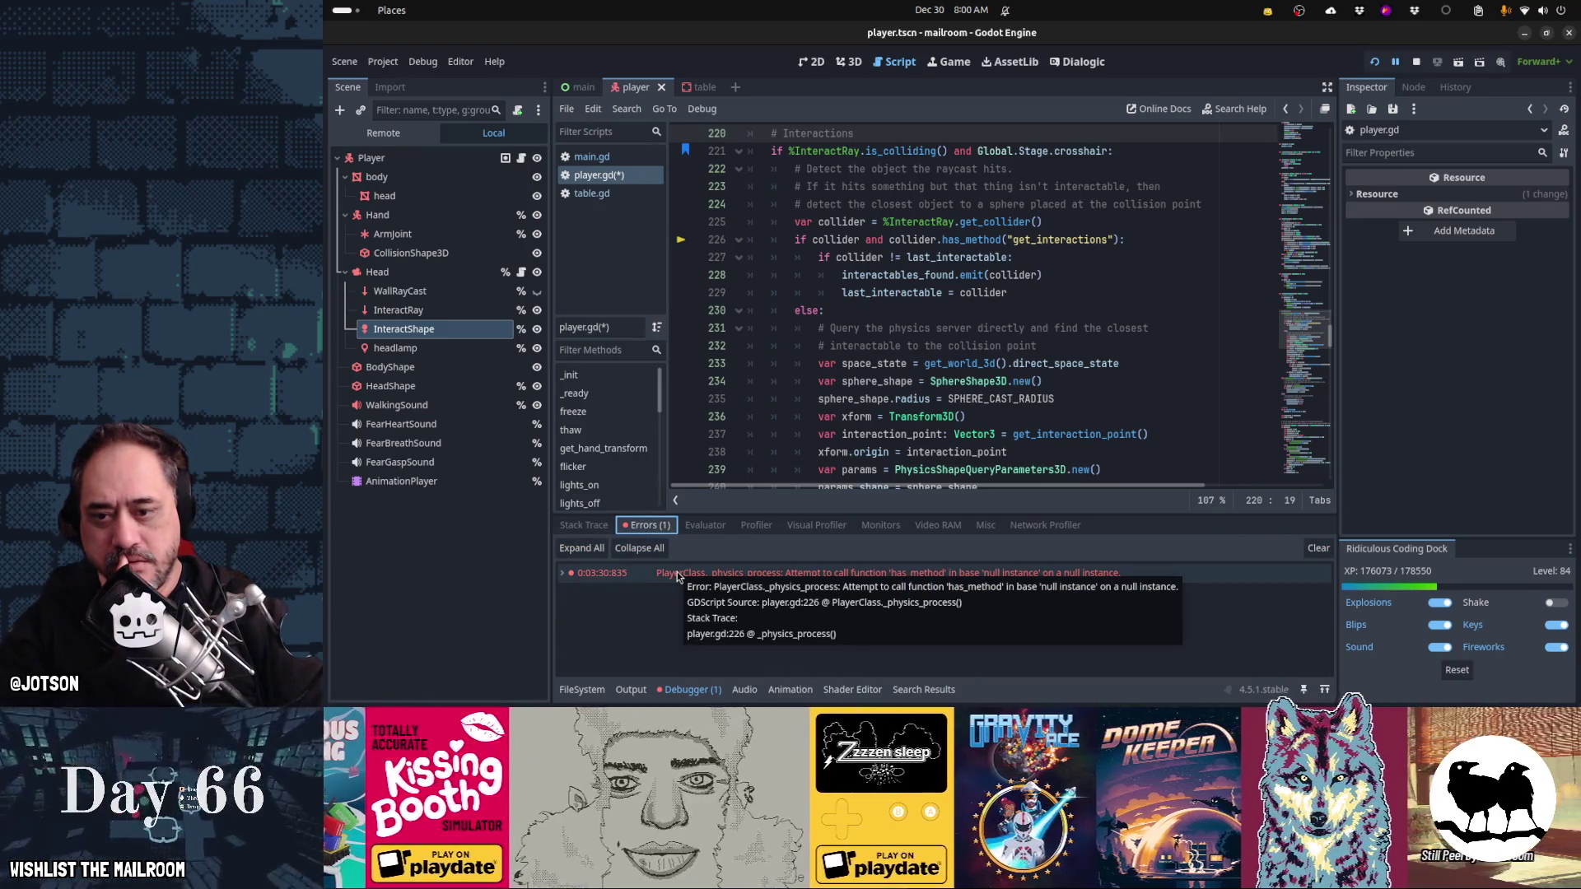
double_click(677, 573)
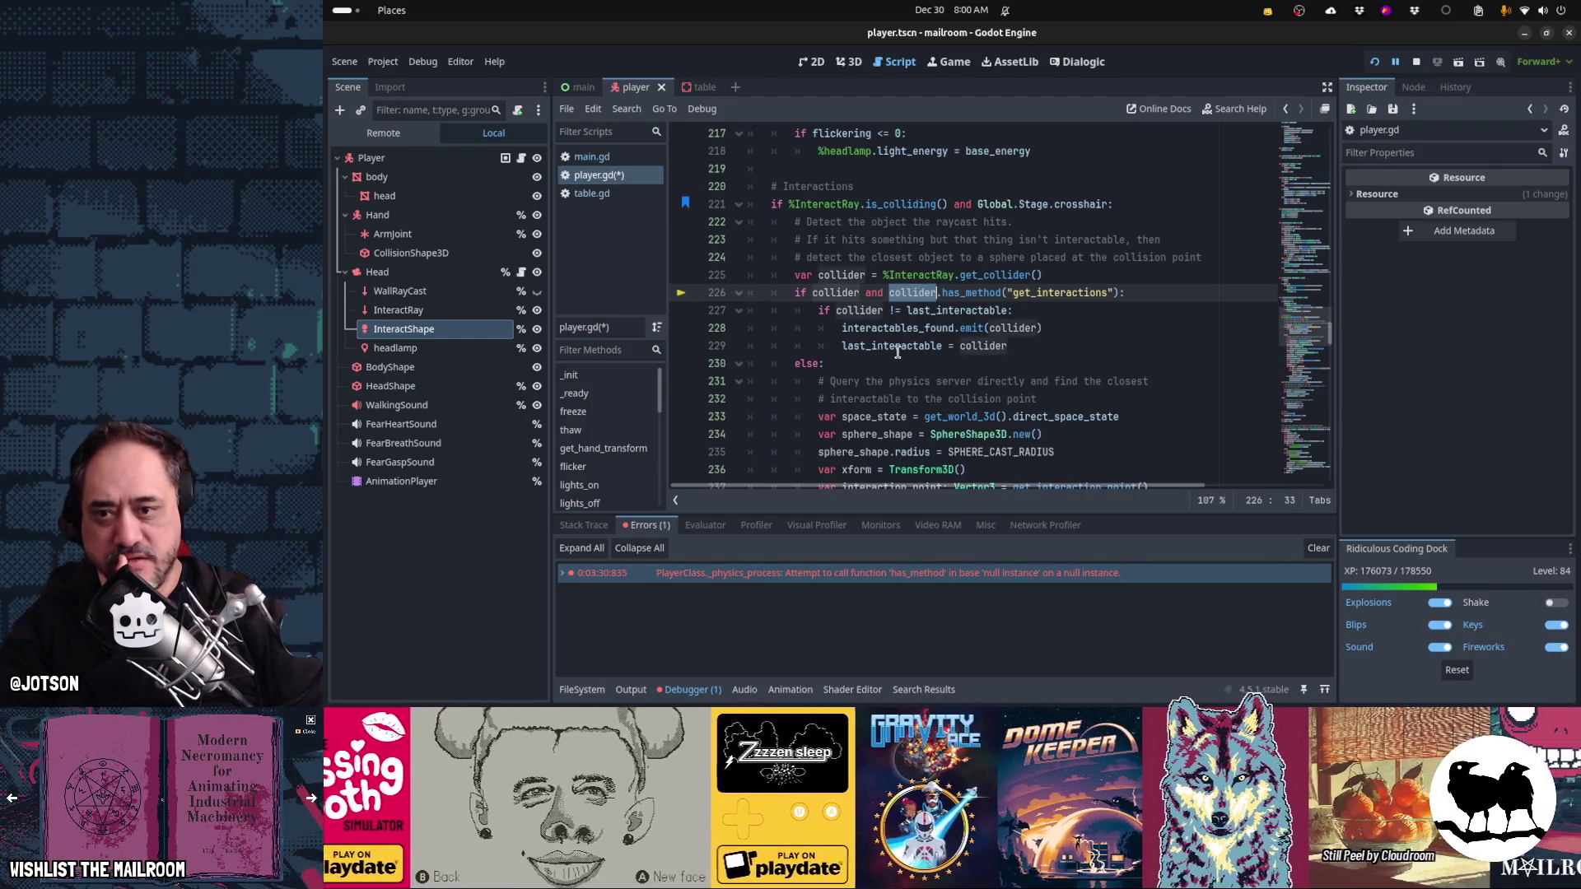
left_click(859, 276)
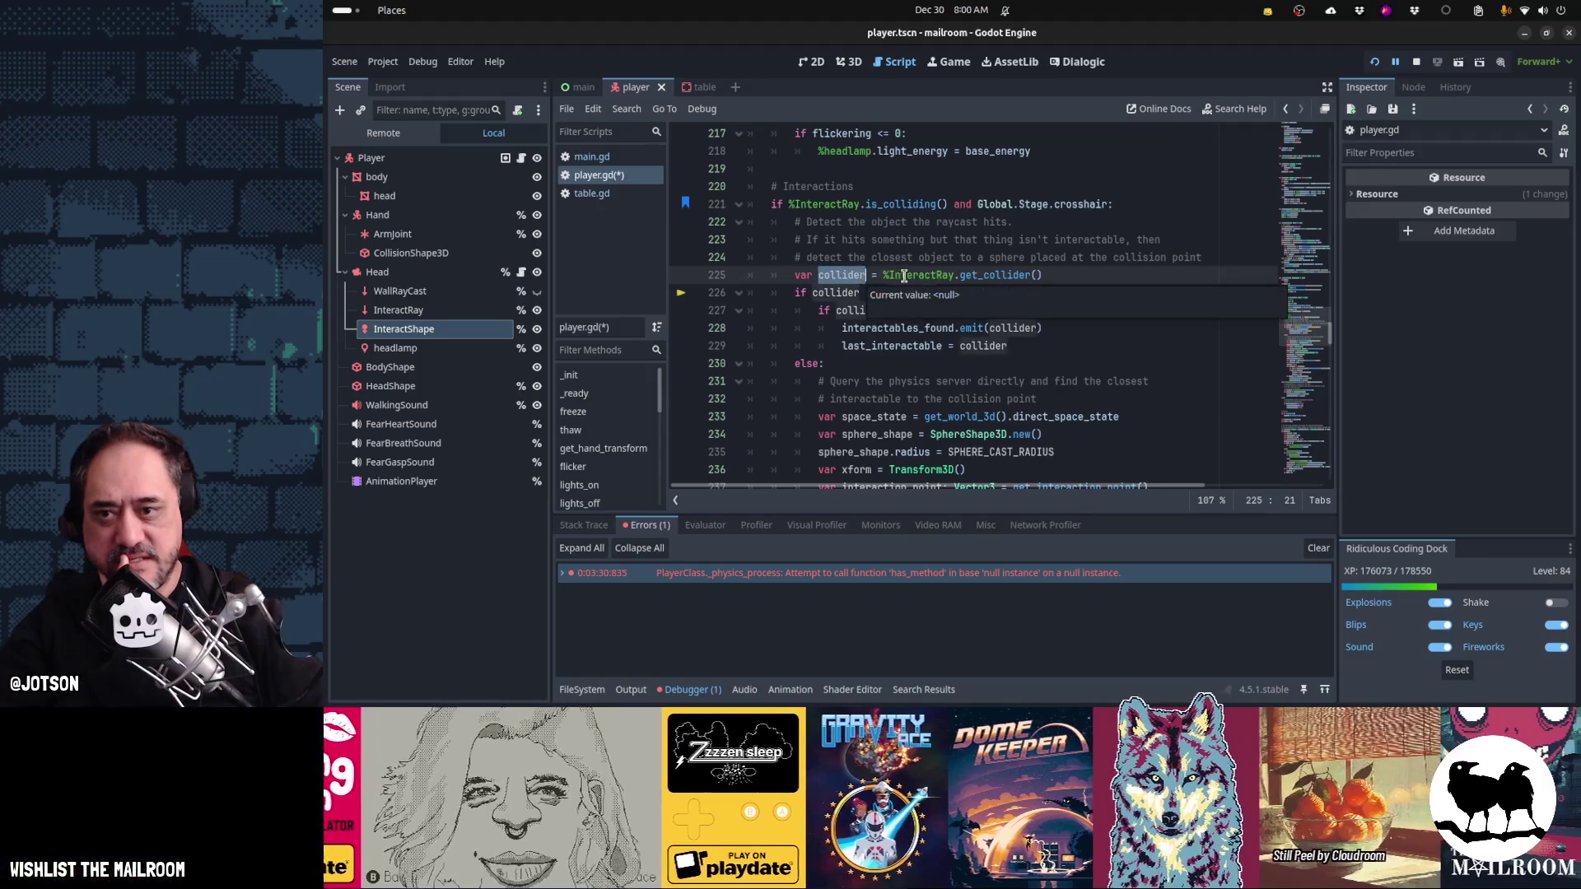
left_click_drag(905, 276, 1031, 278)
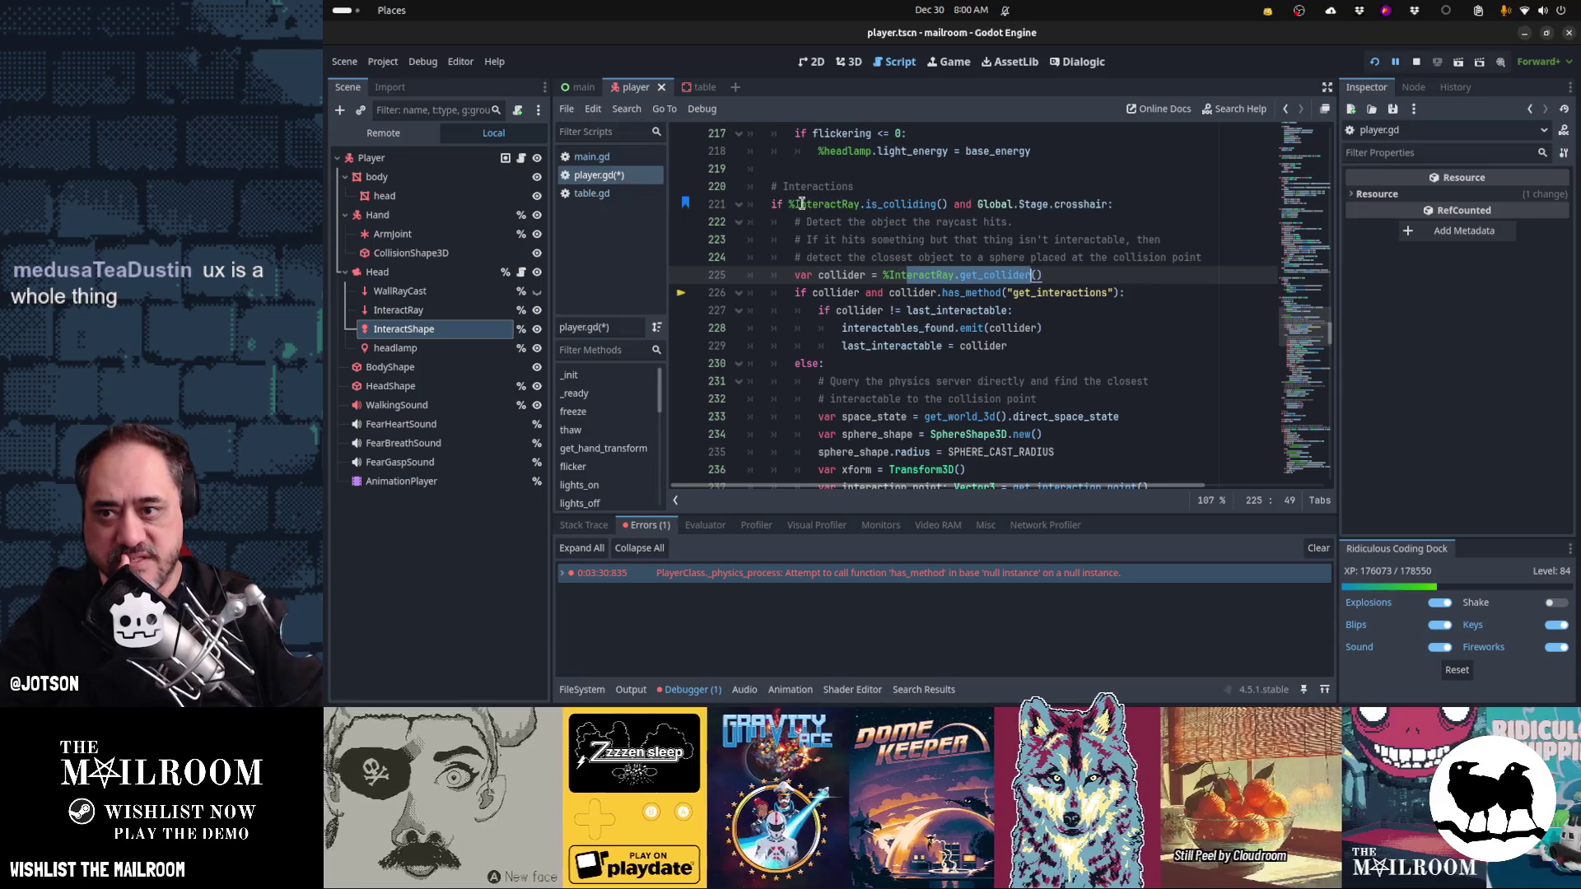
left_click_drag(788, 203, 949, 204)
left_click_drag(883, 276, 1048, 277)
mouse_move(1028, 330)
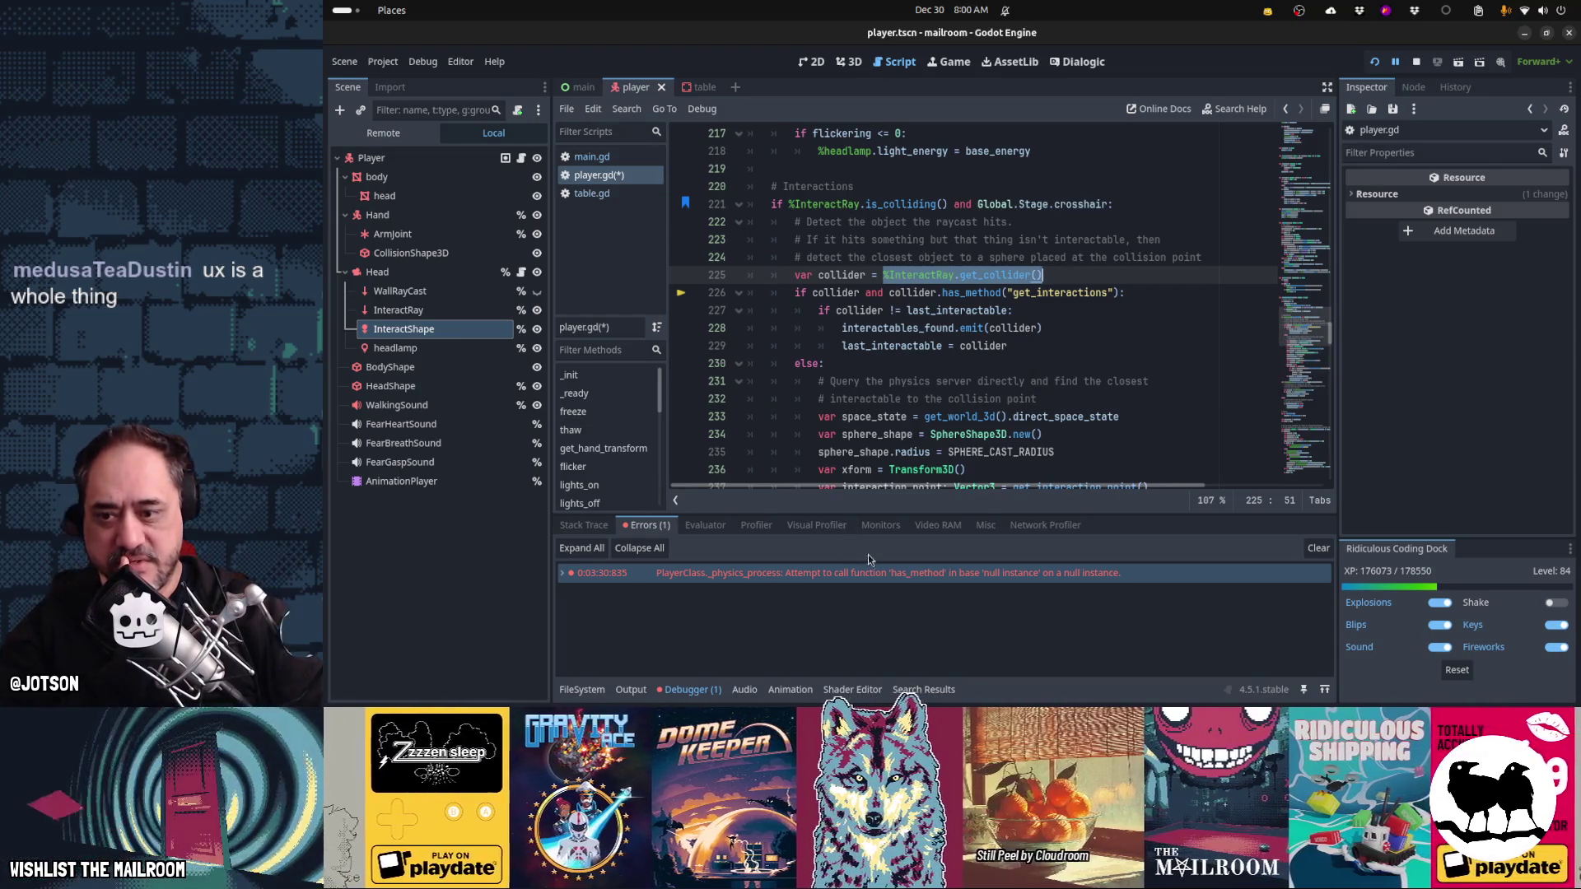
mouse_move(899, 574)
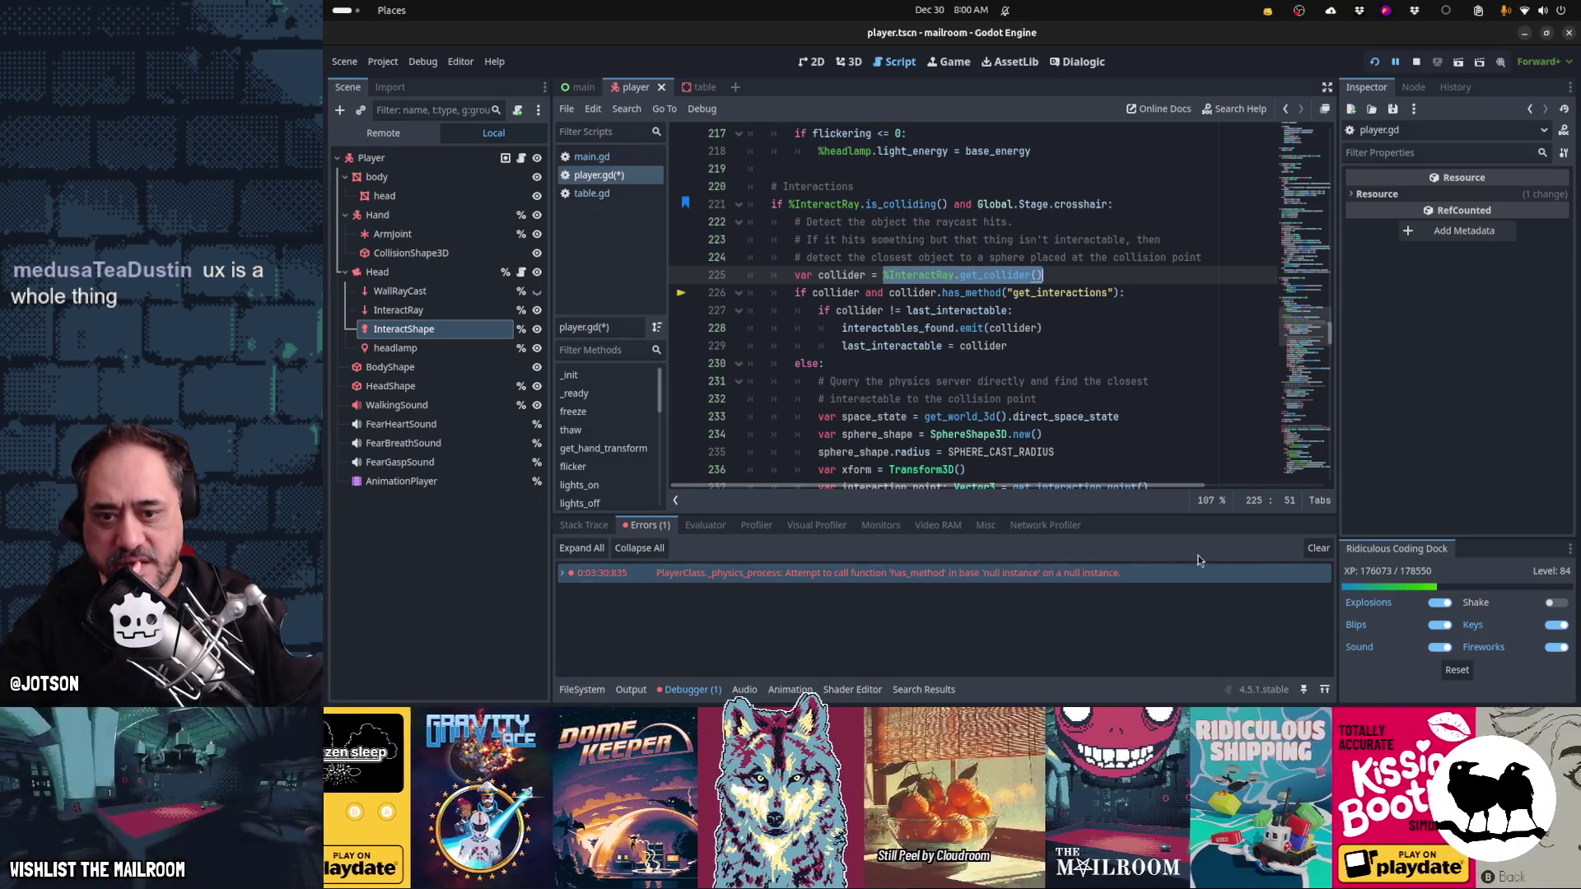
- Clear the reported errors and save the scene and player.gd with Ctrl+S
left_click(1324, 550)
left_click(1001, 294)
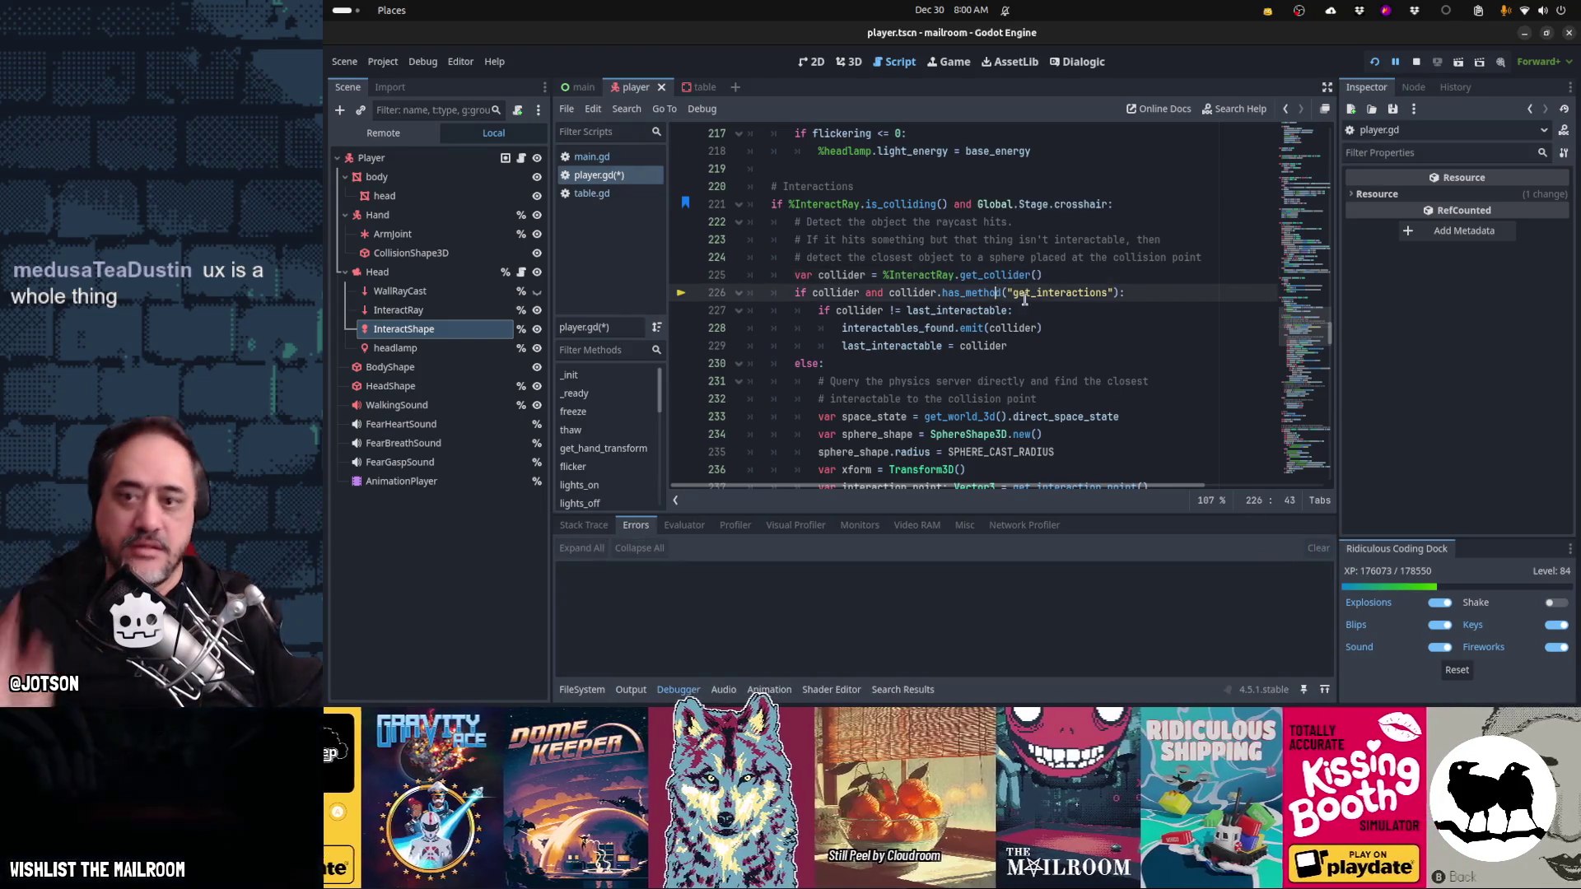
key("ctrl+s")
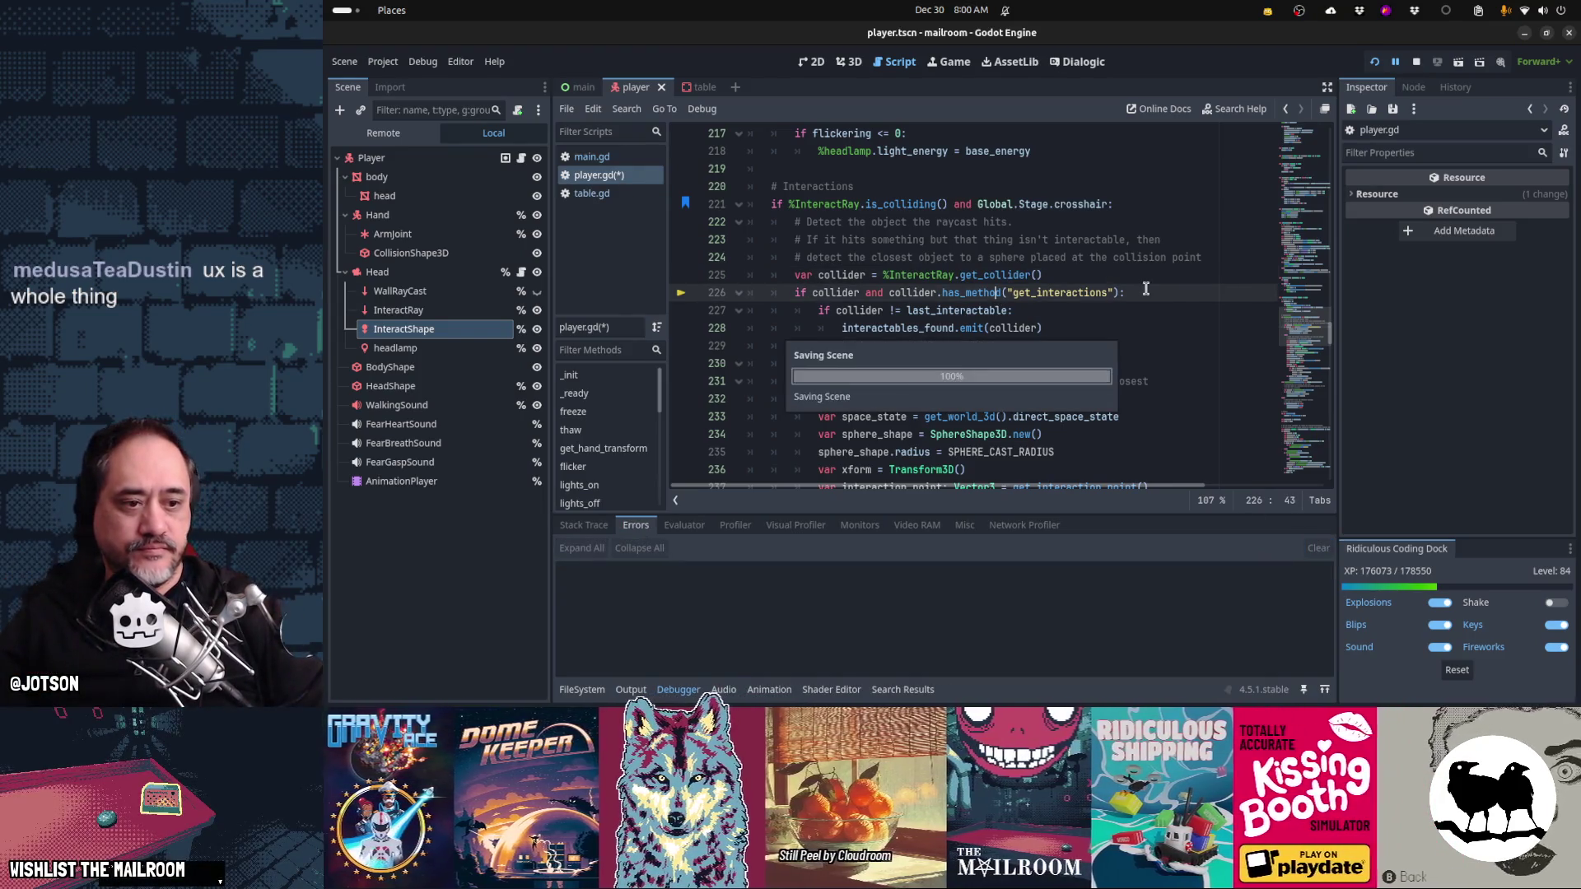
left_click(1043, 359)
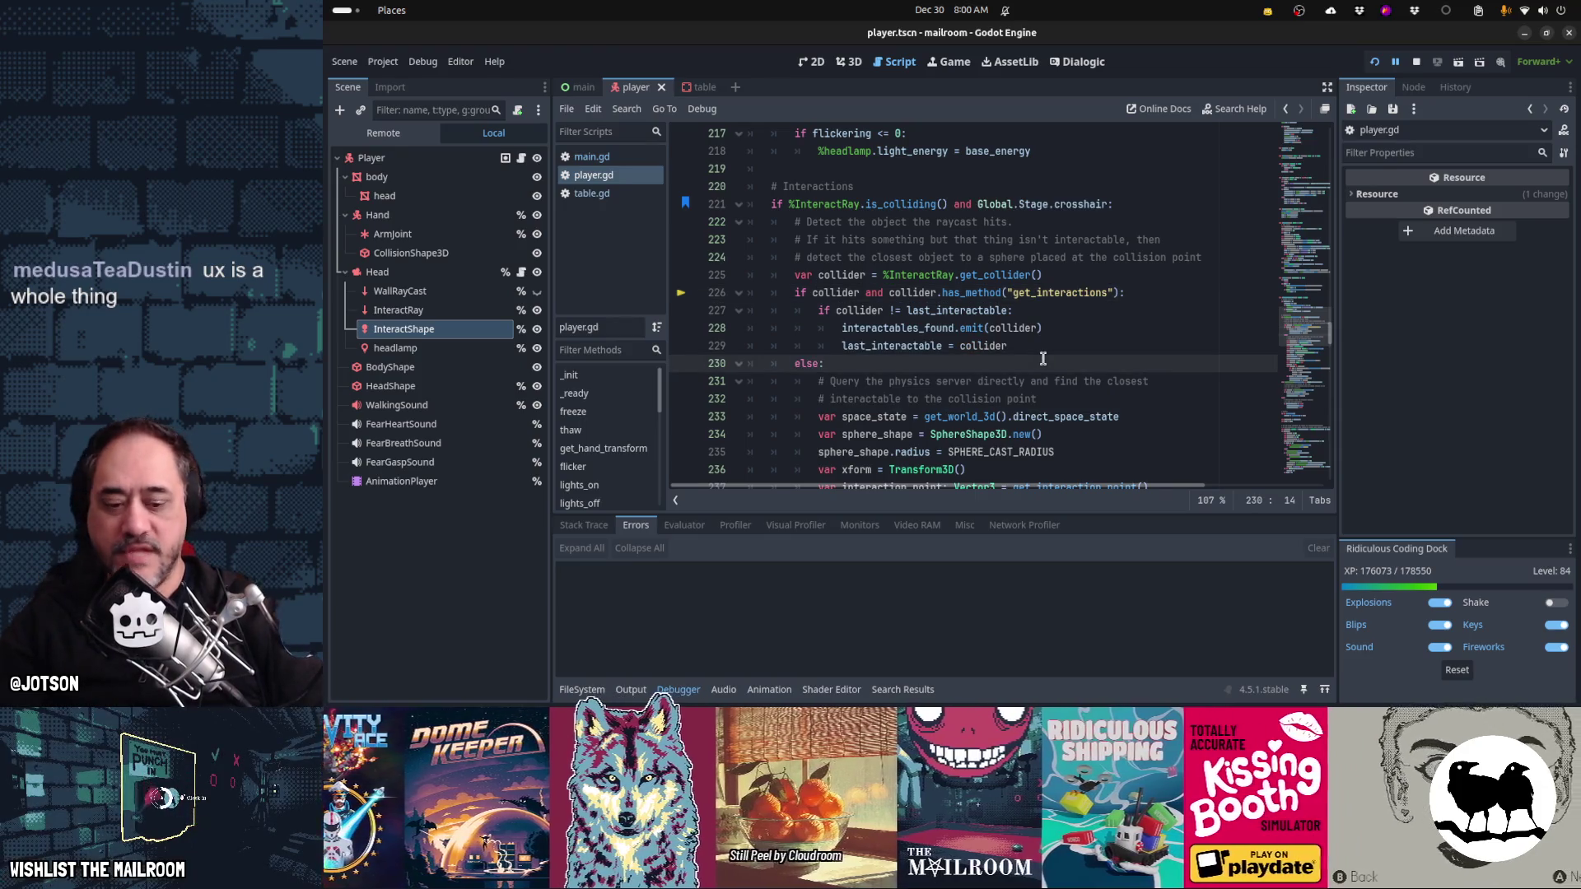
- Run the game with F5 and pick up and drop envelopes on the table
key("F5")
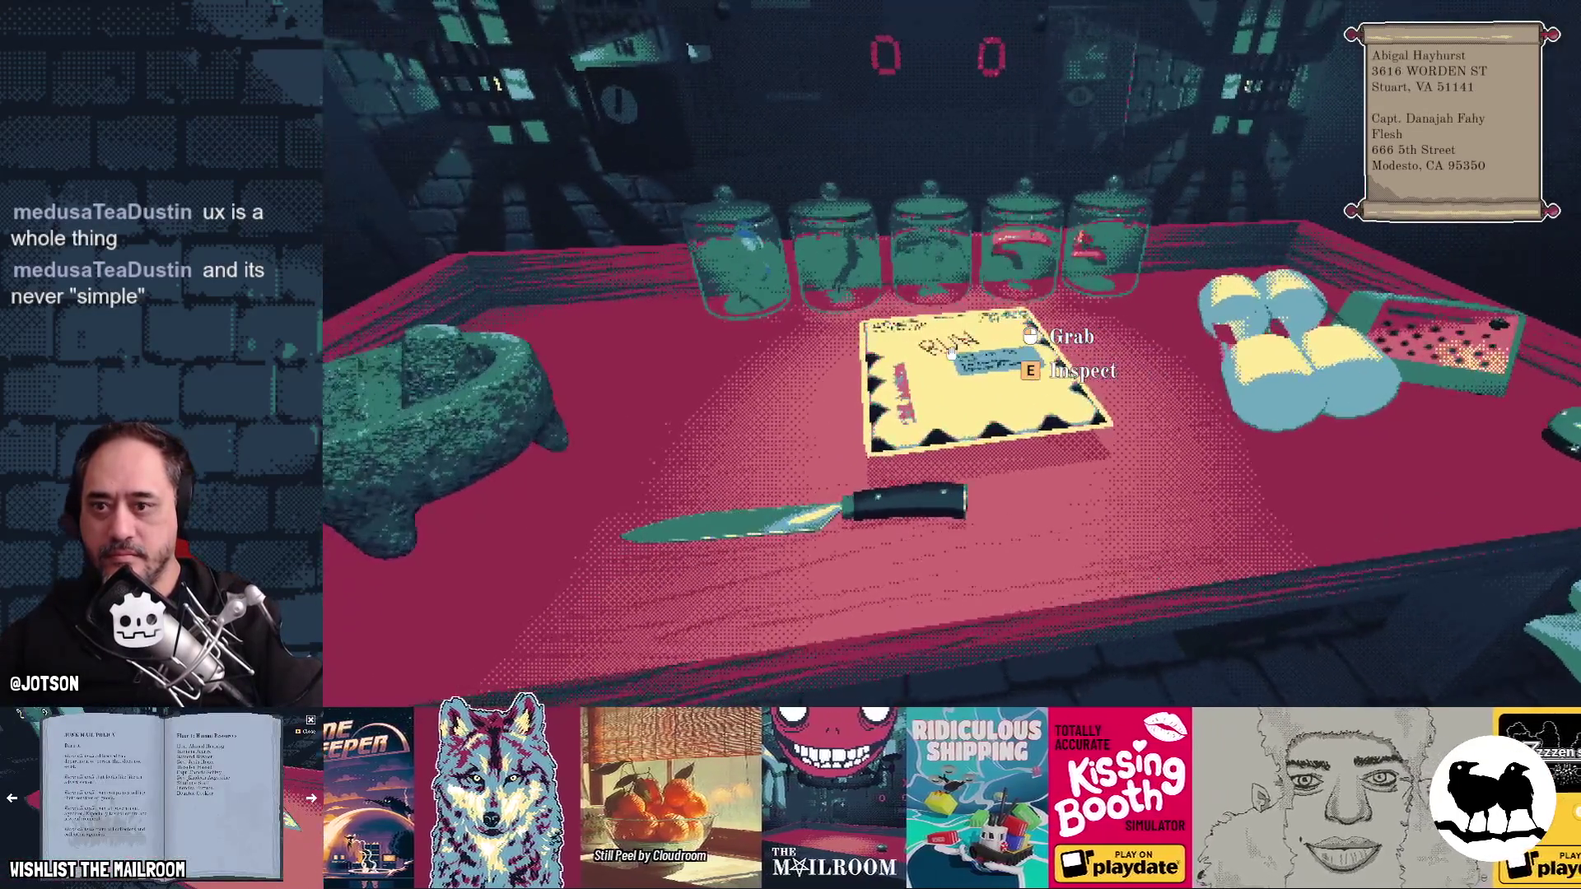
left_click(951, 353)
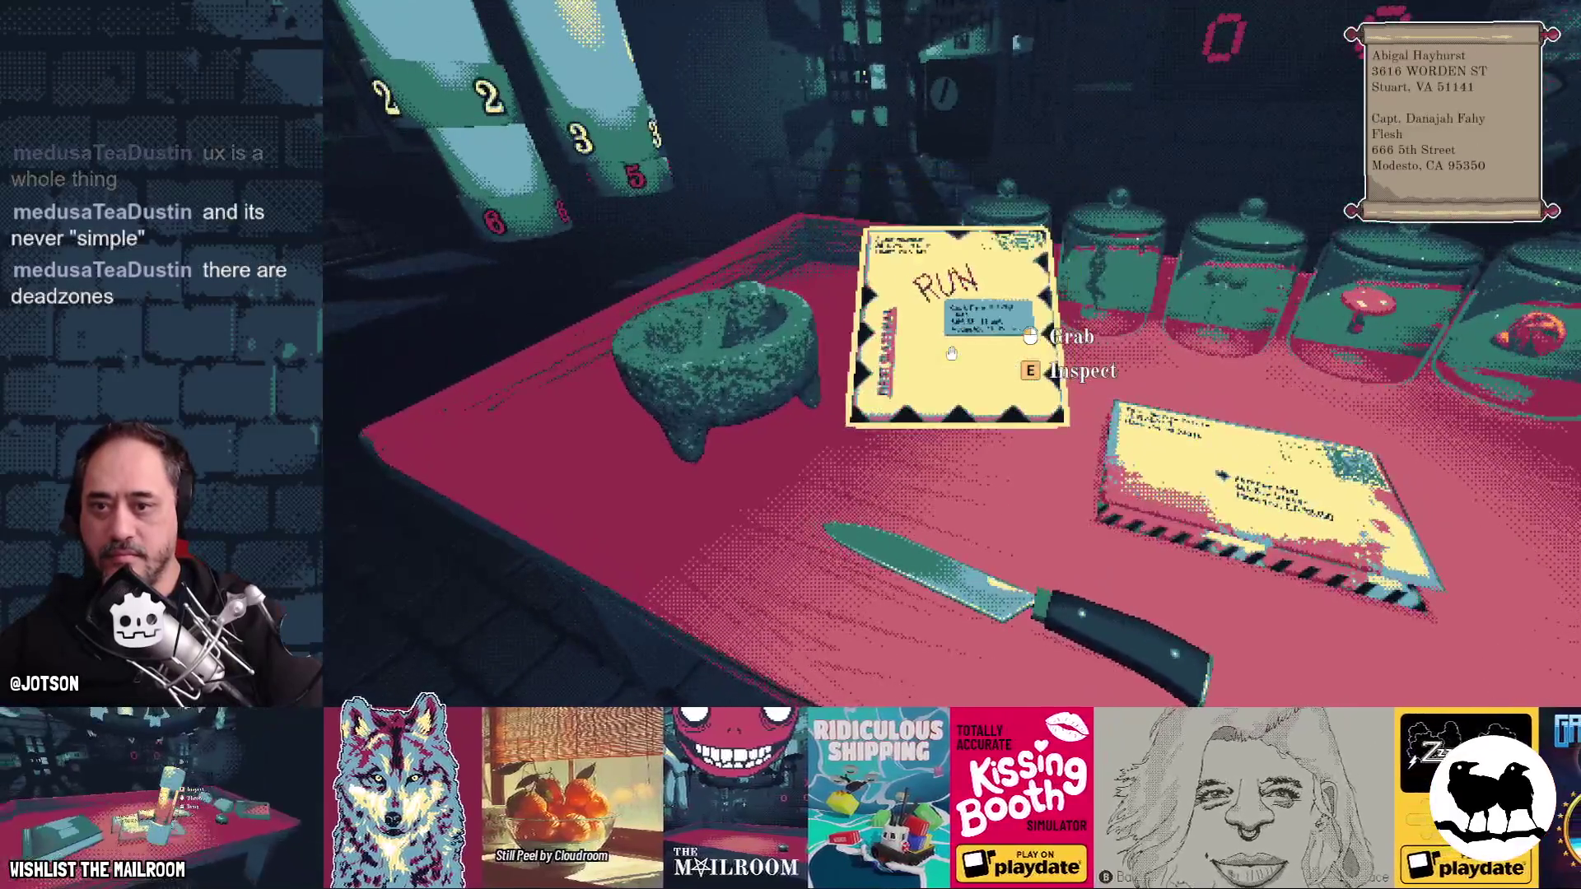
left_click(951, 352)
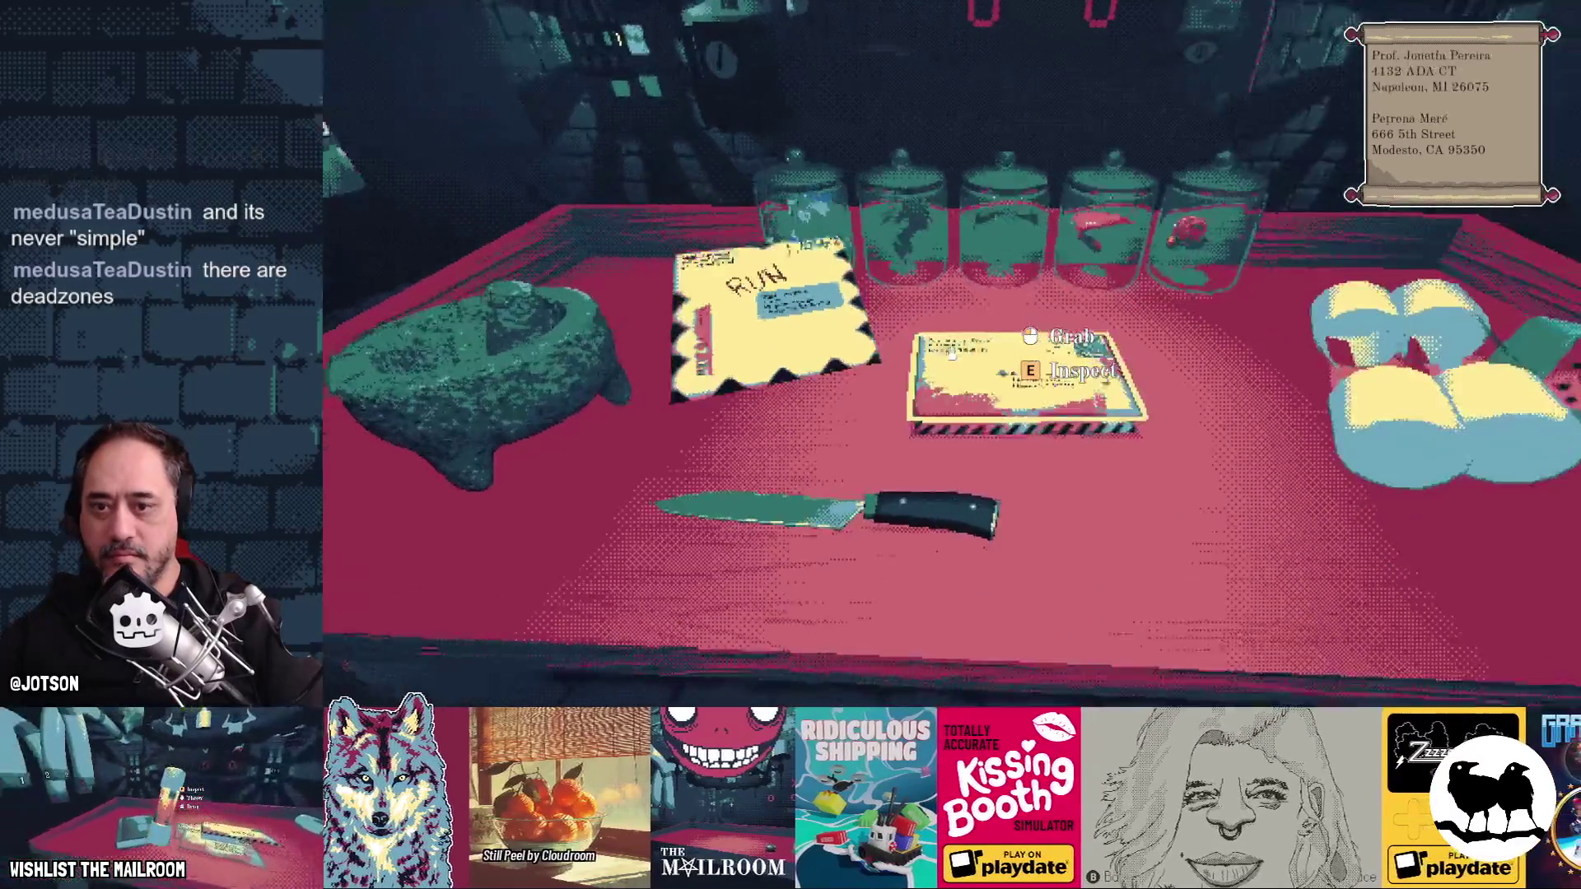
left_click(951, 353)
left_click(951, 353)
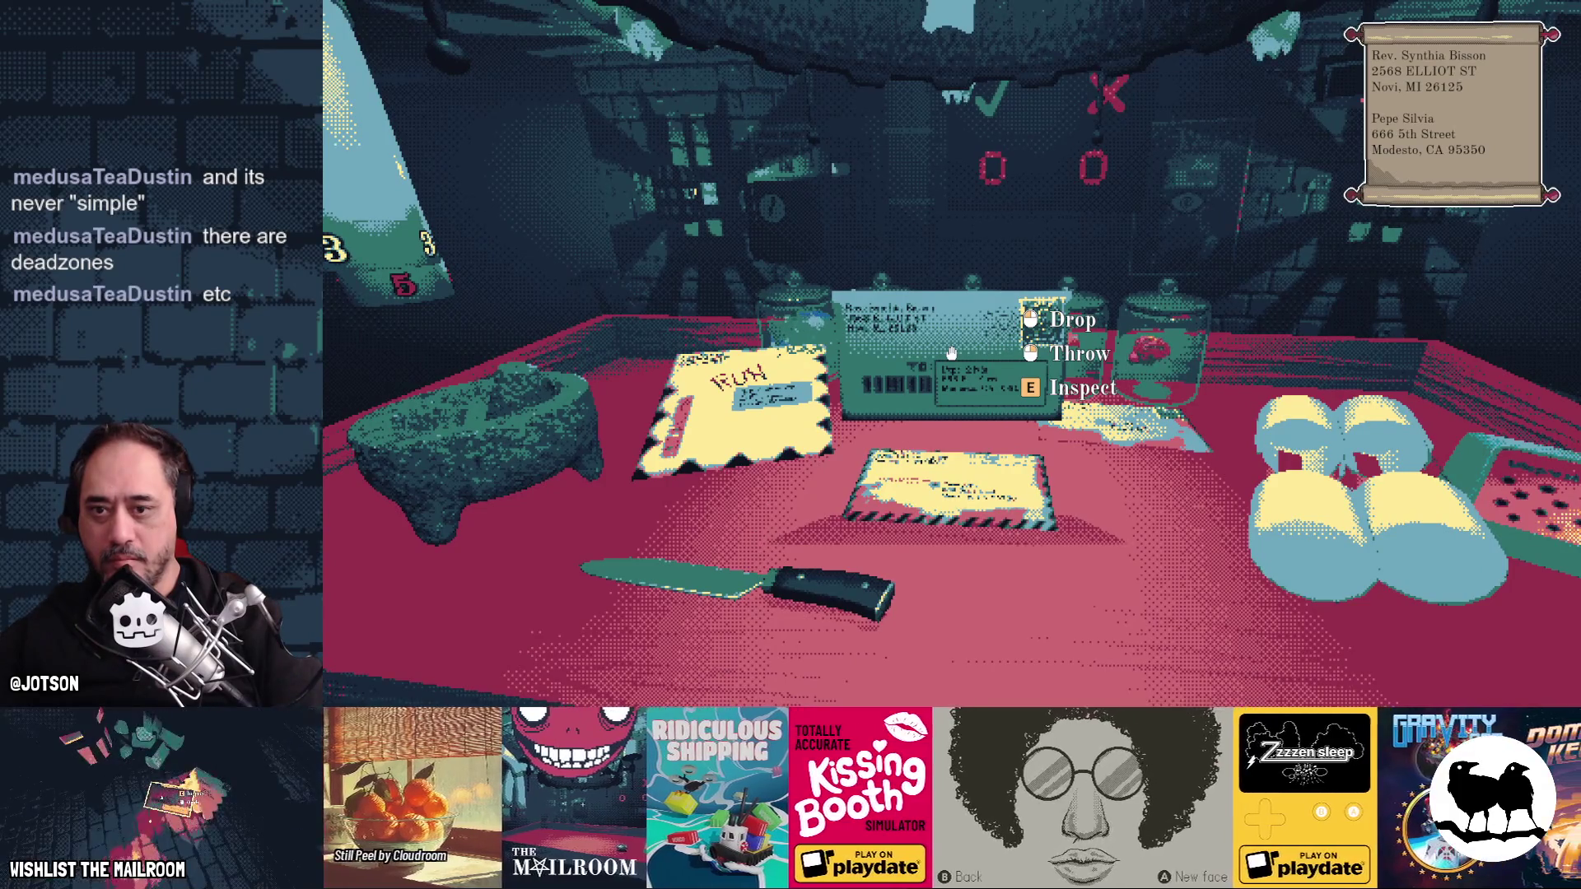
- Inspect an envelope's address up close with E, then pick it up again
key("e")
key("e")
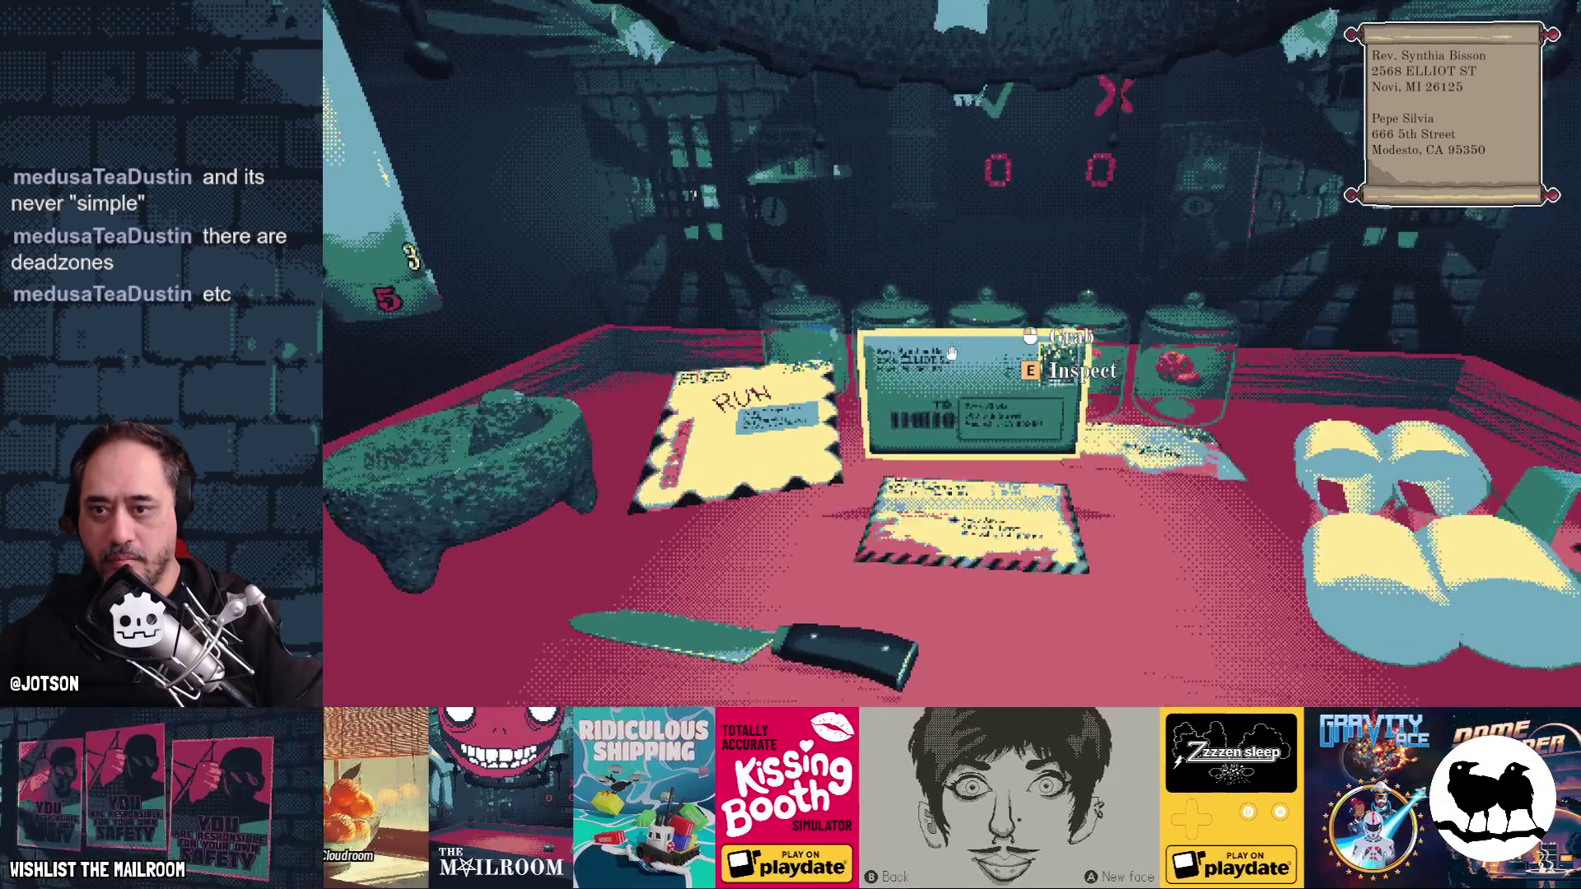
left_click(951, 354)
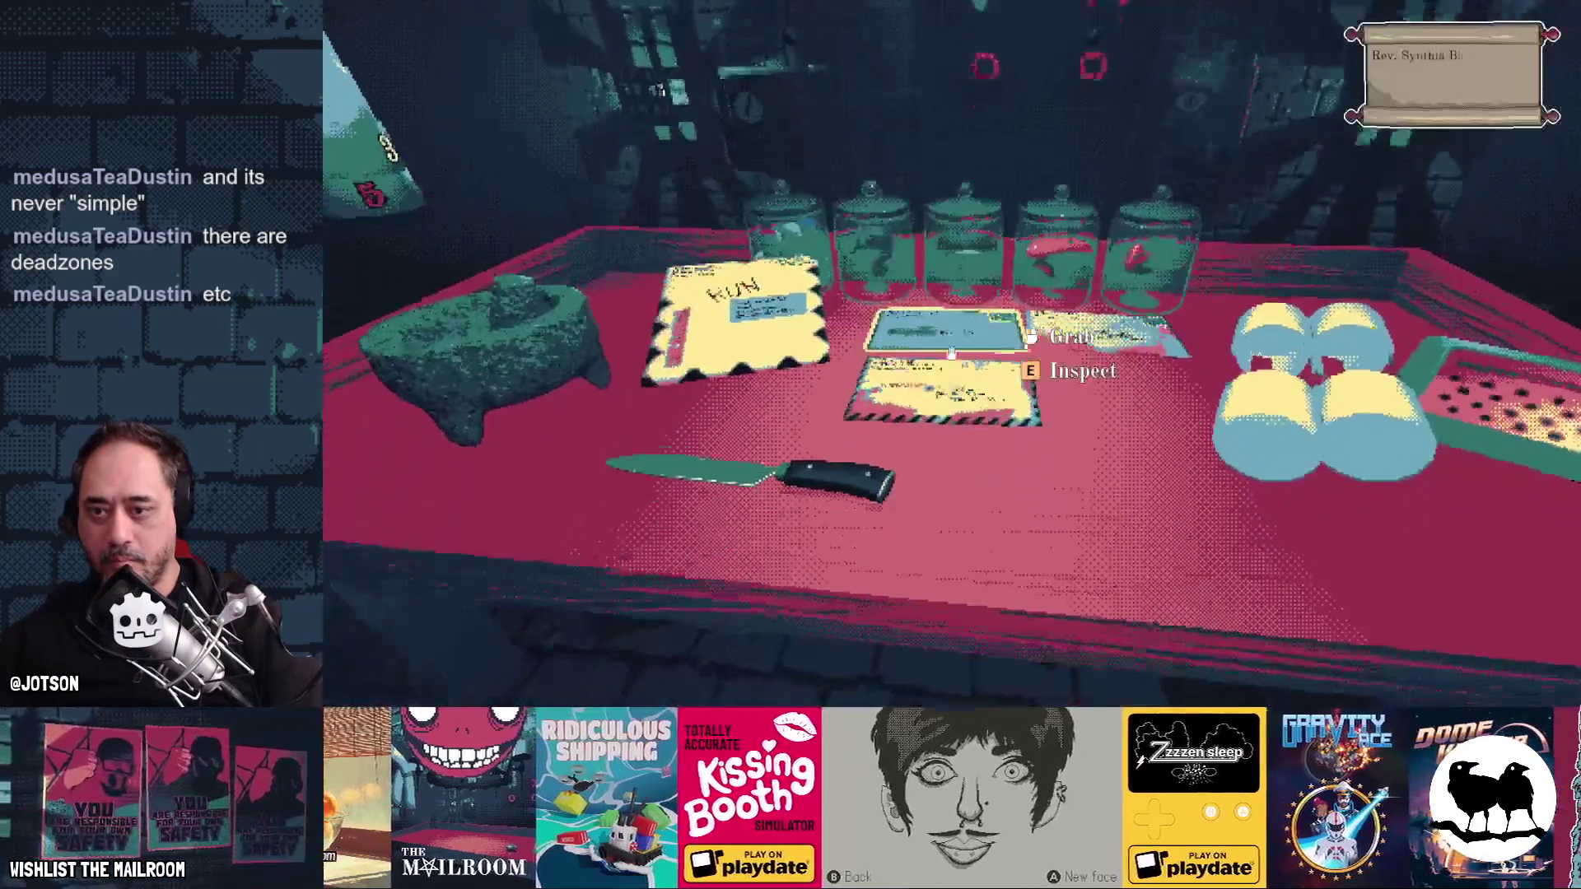
left_click(950, 354)
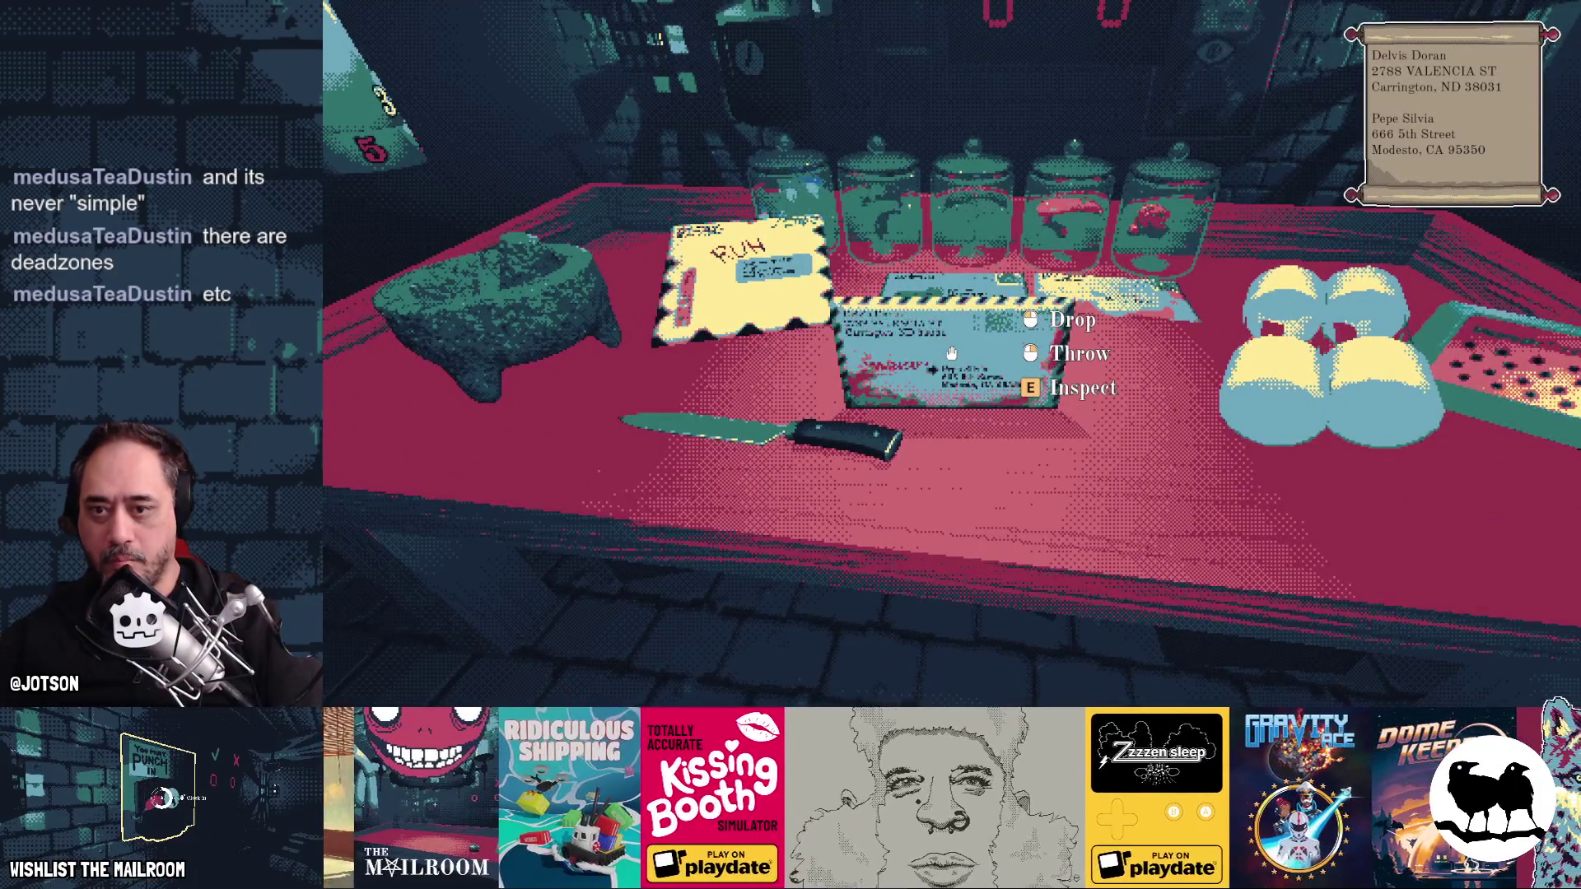
left_click(951, 354)
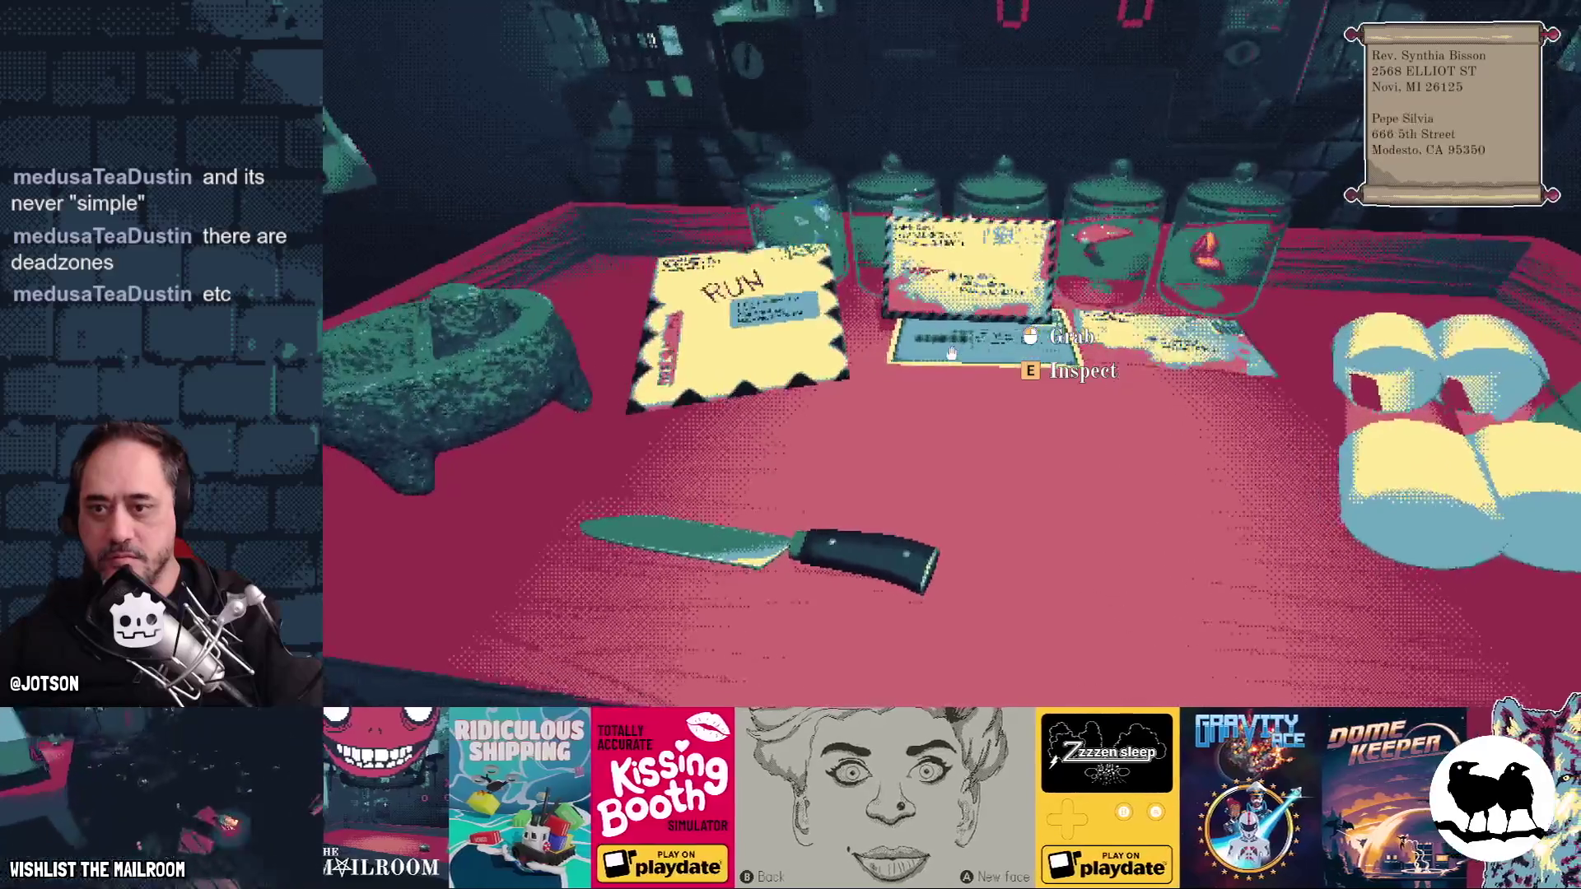
key("e")
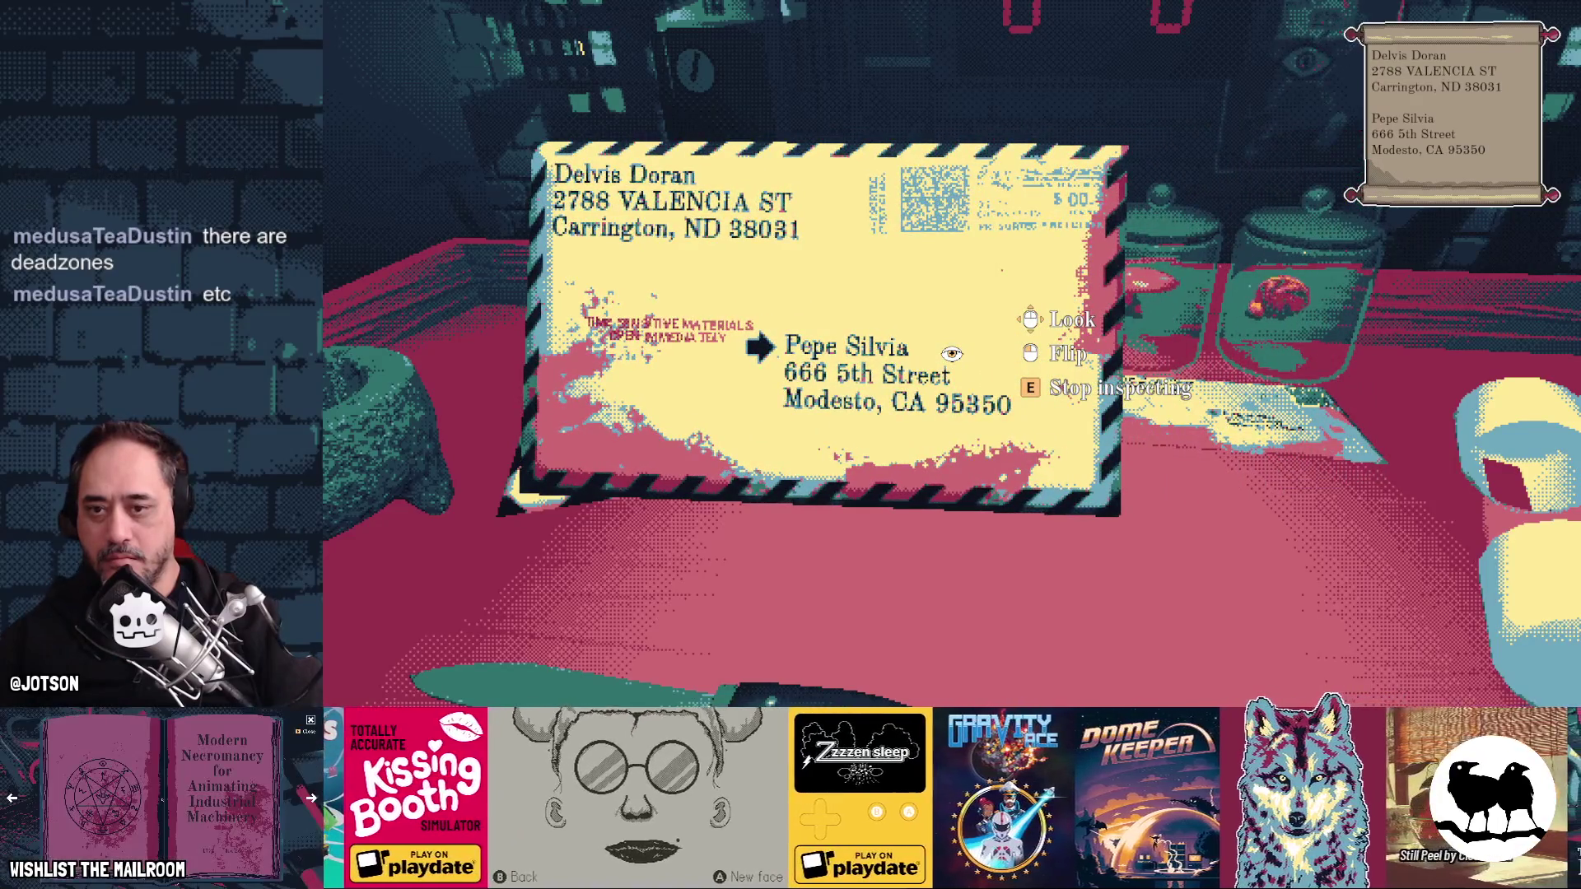
key("e")
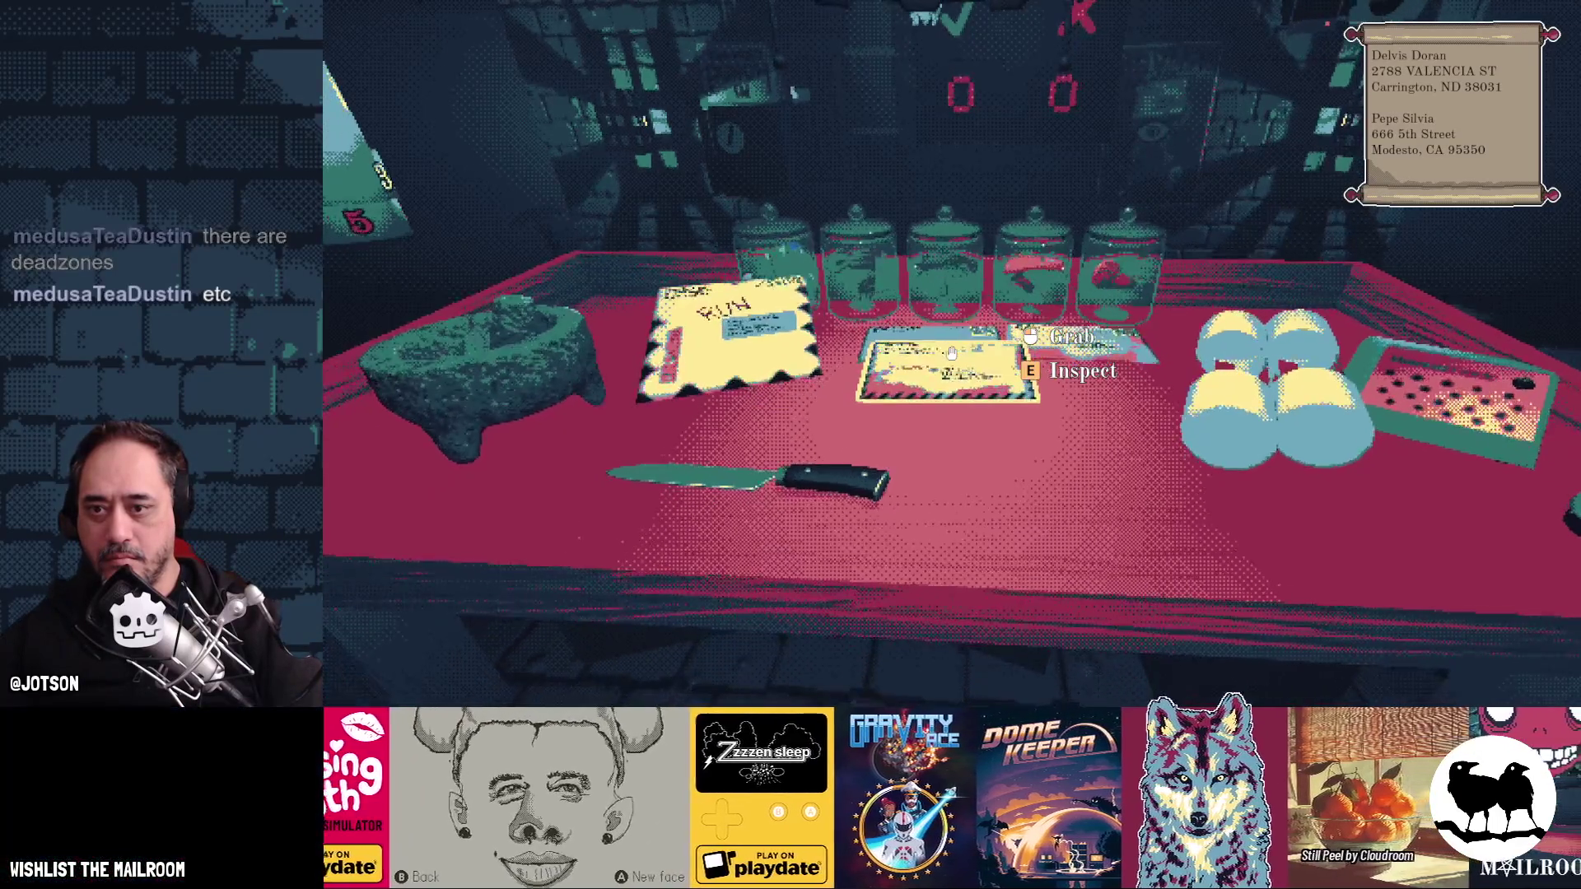
left_click(951, 353)
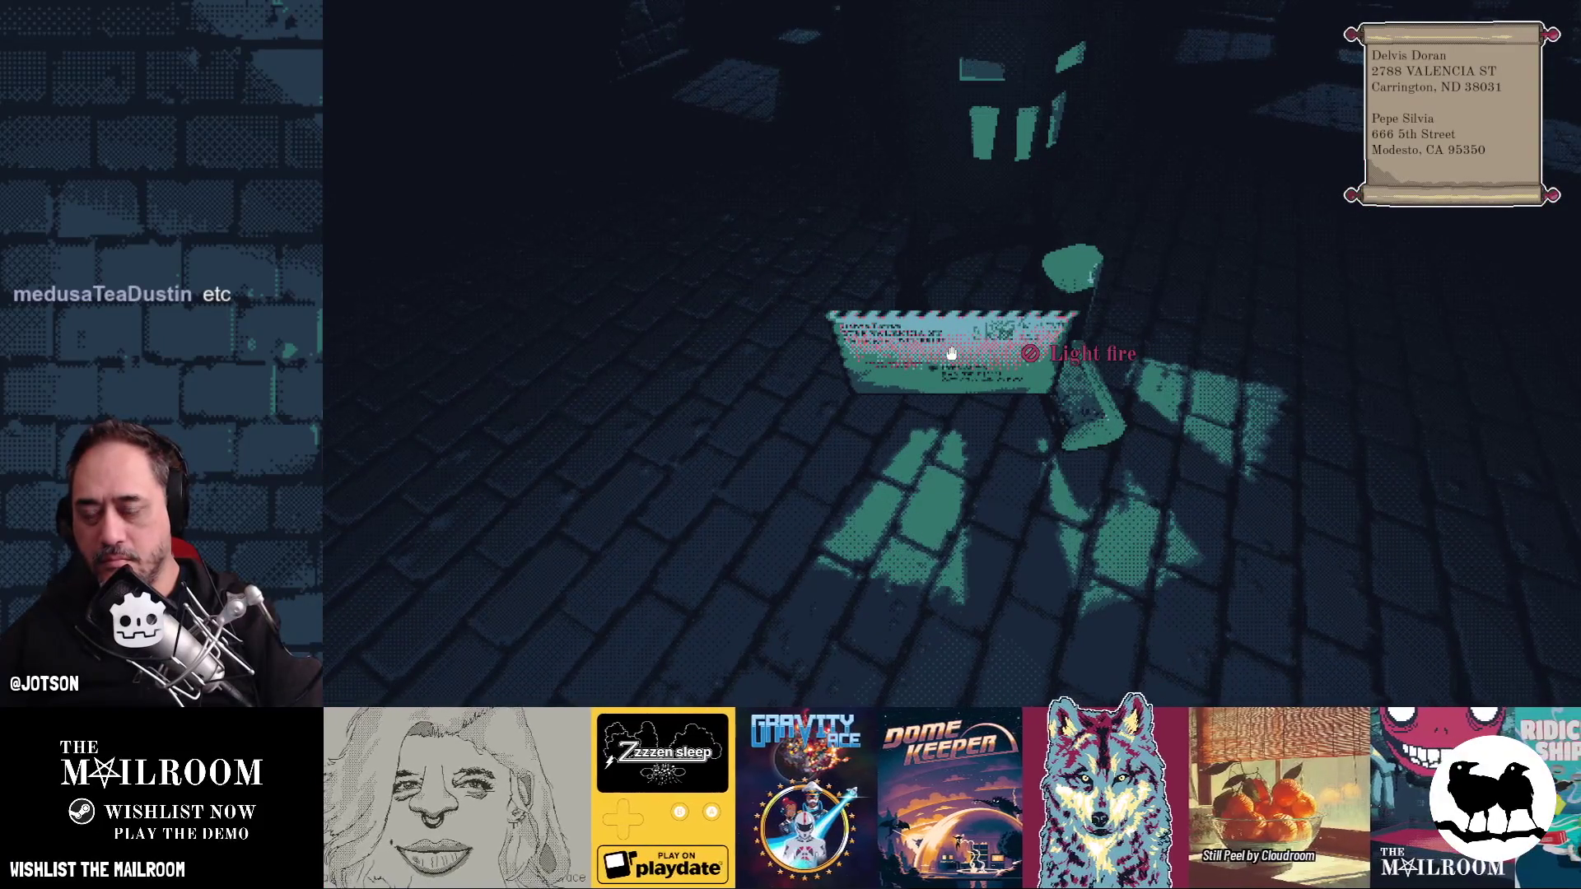
- Drop the letter, grab a piece of wood, and light the fire in the fireplace
left_click(951, 352)
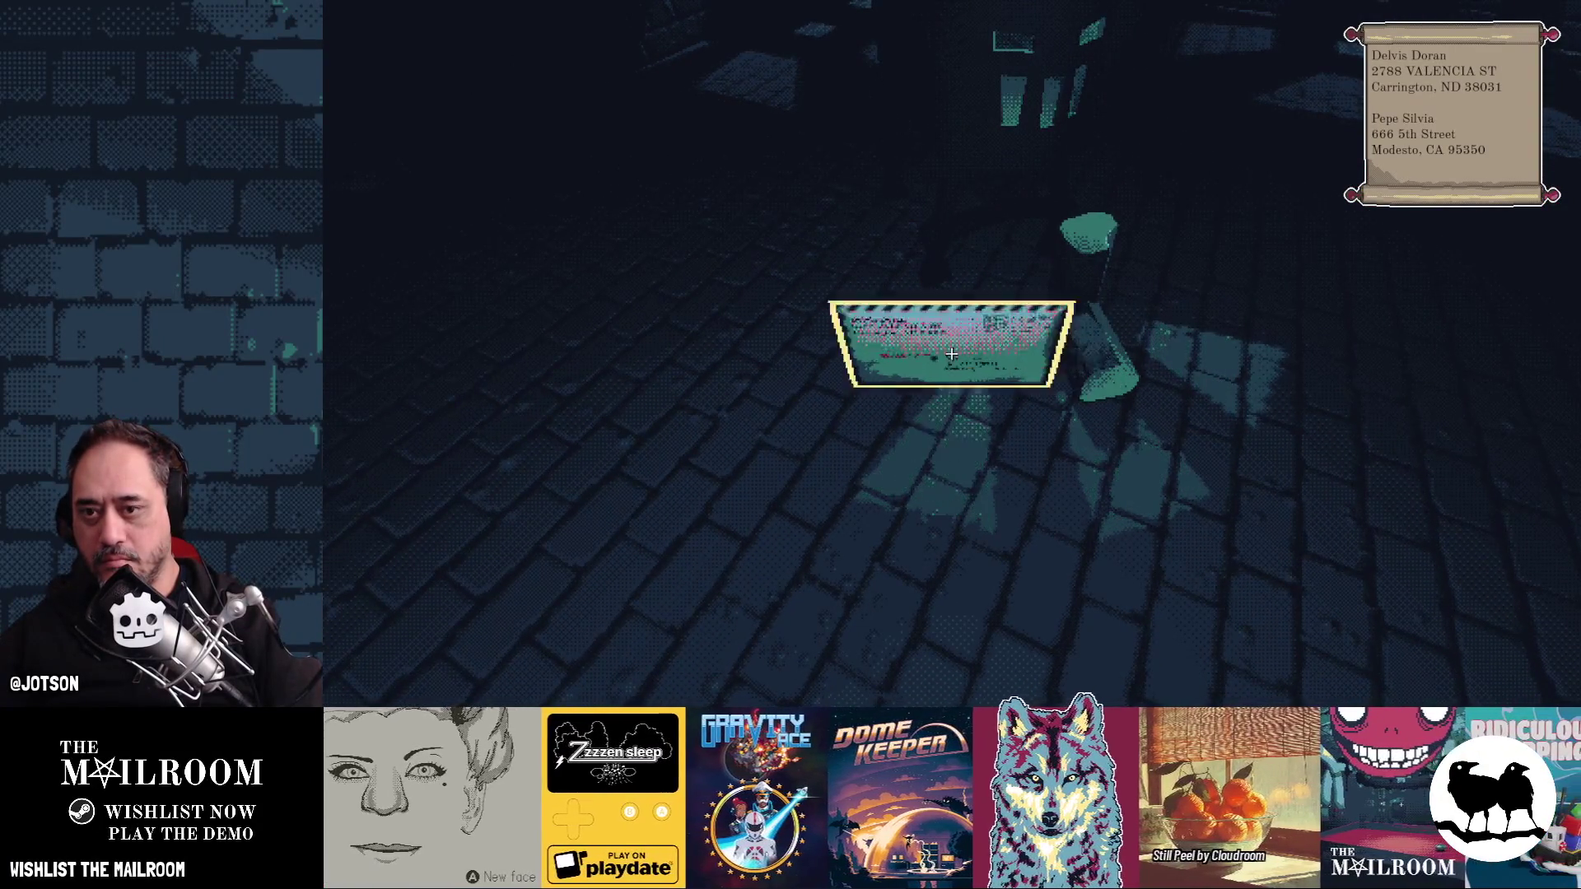
left_click(951, 353)
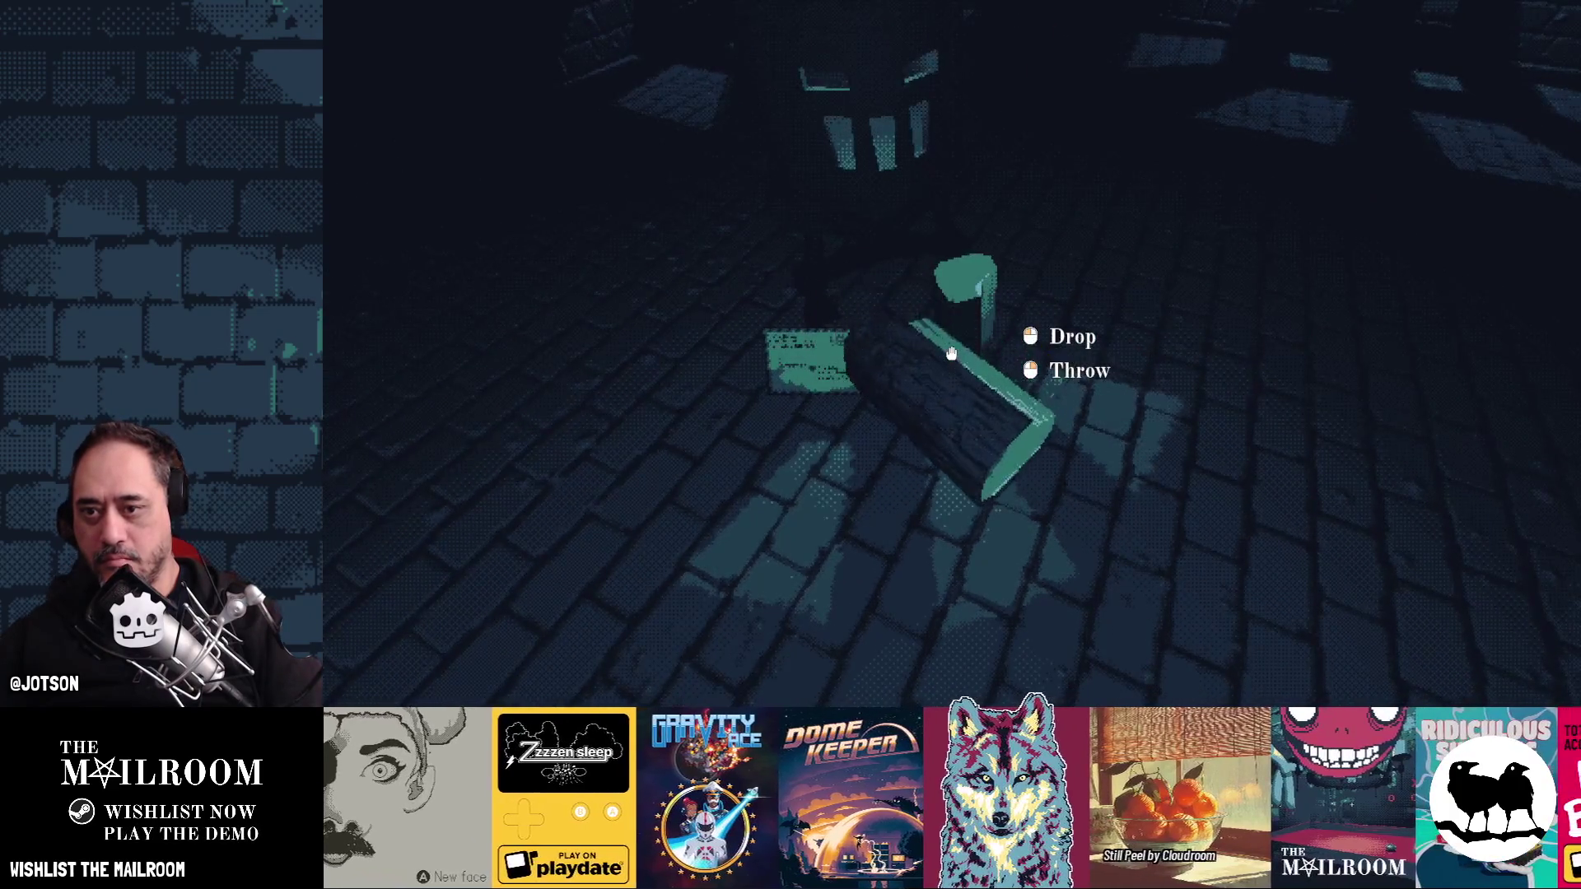
left_click(951, 352)
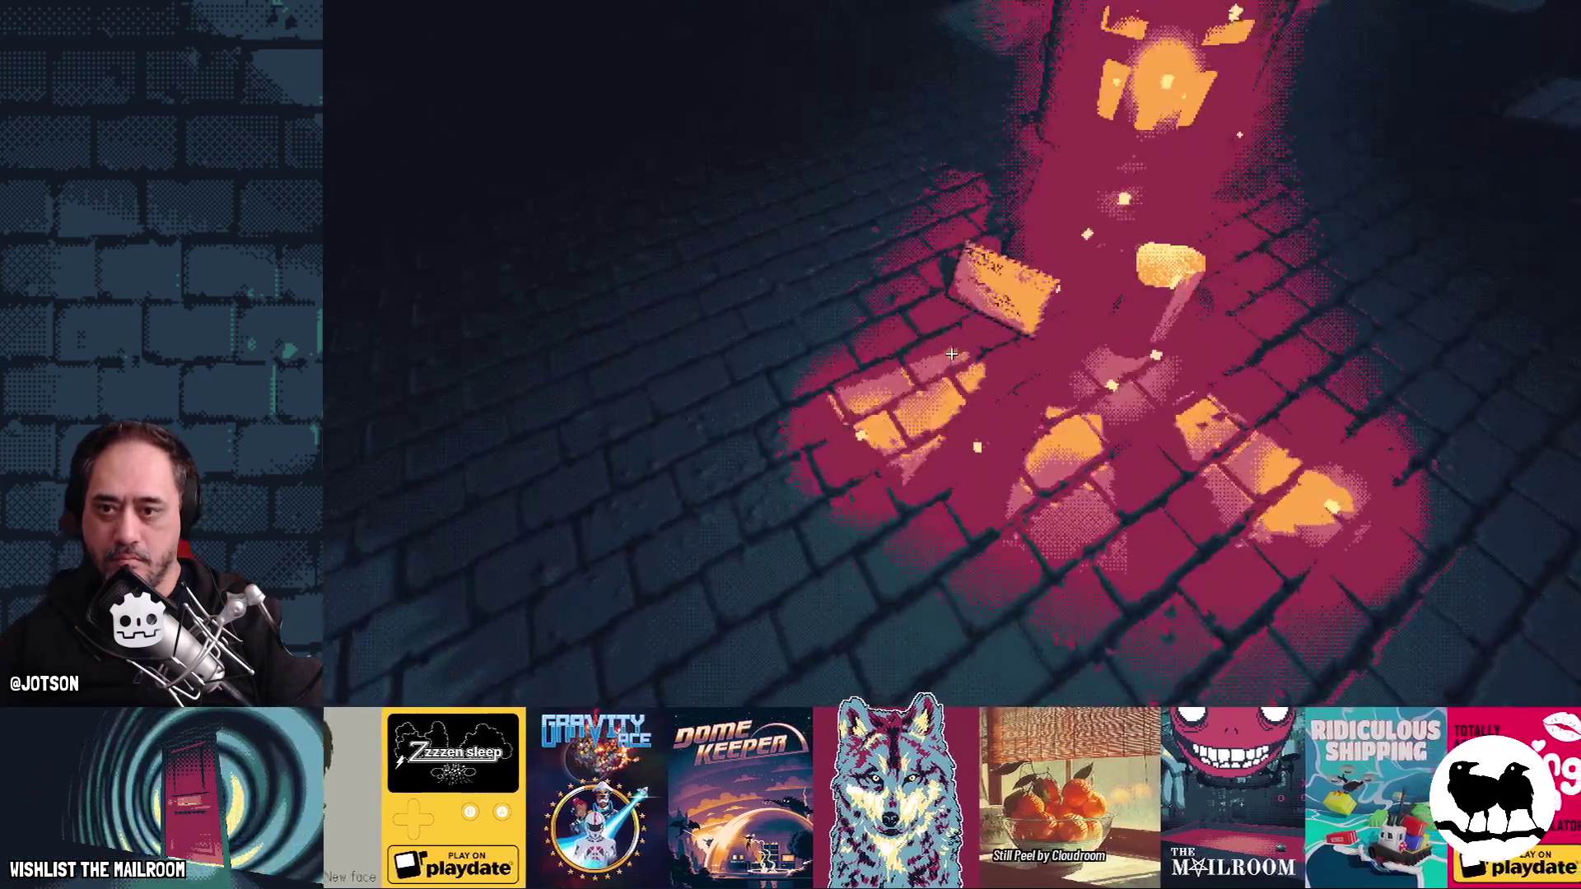
- Pick up the parcel, burn it to ash, and quit the game with F8
left_click(951, 352)
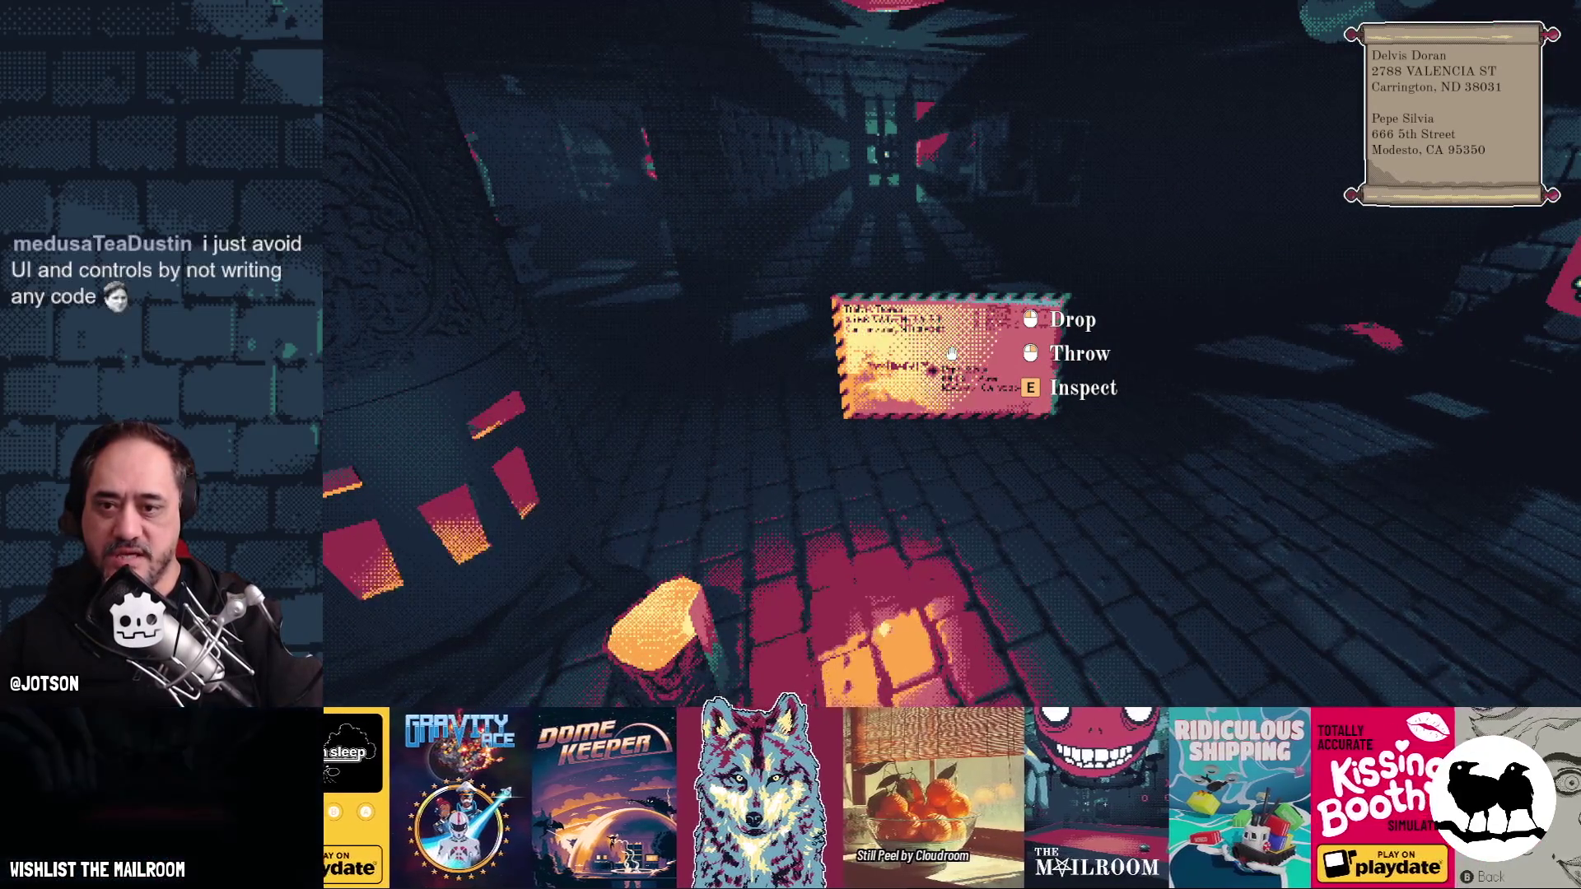
key("e")
key("e")
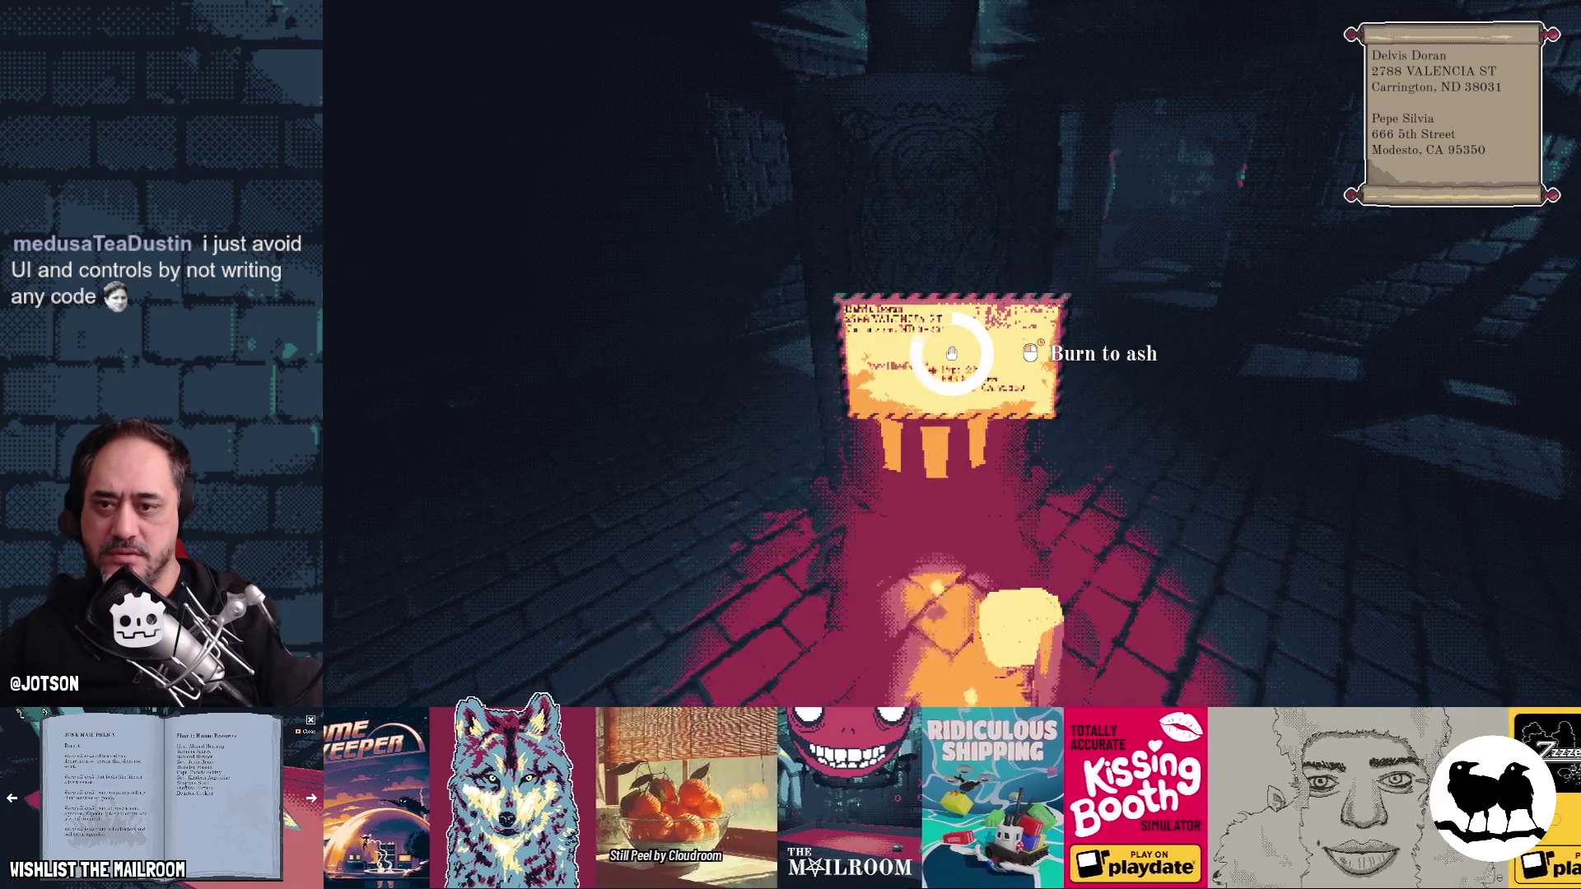
left_click(951, 354)
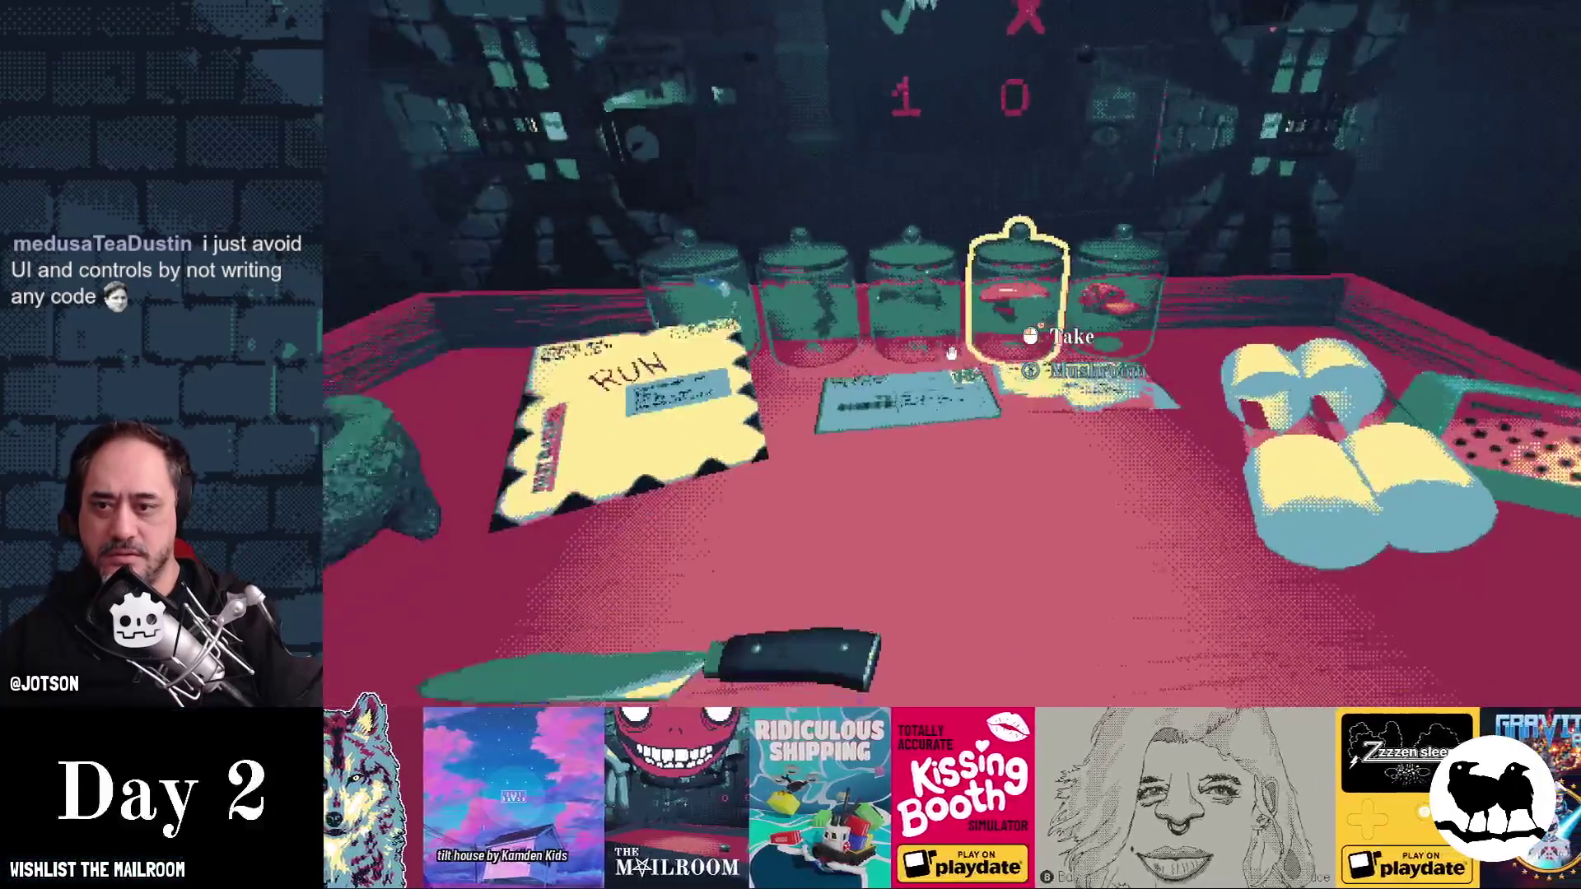
mouse_move(950, 353)
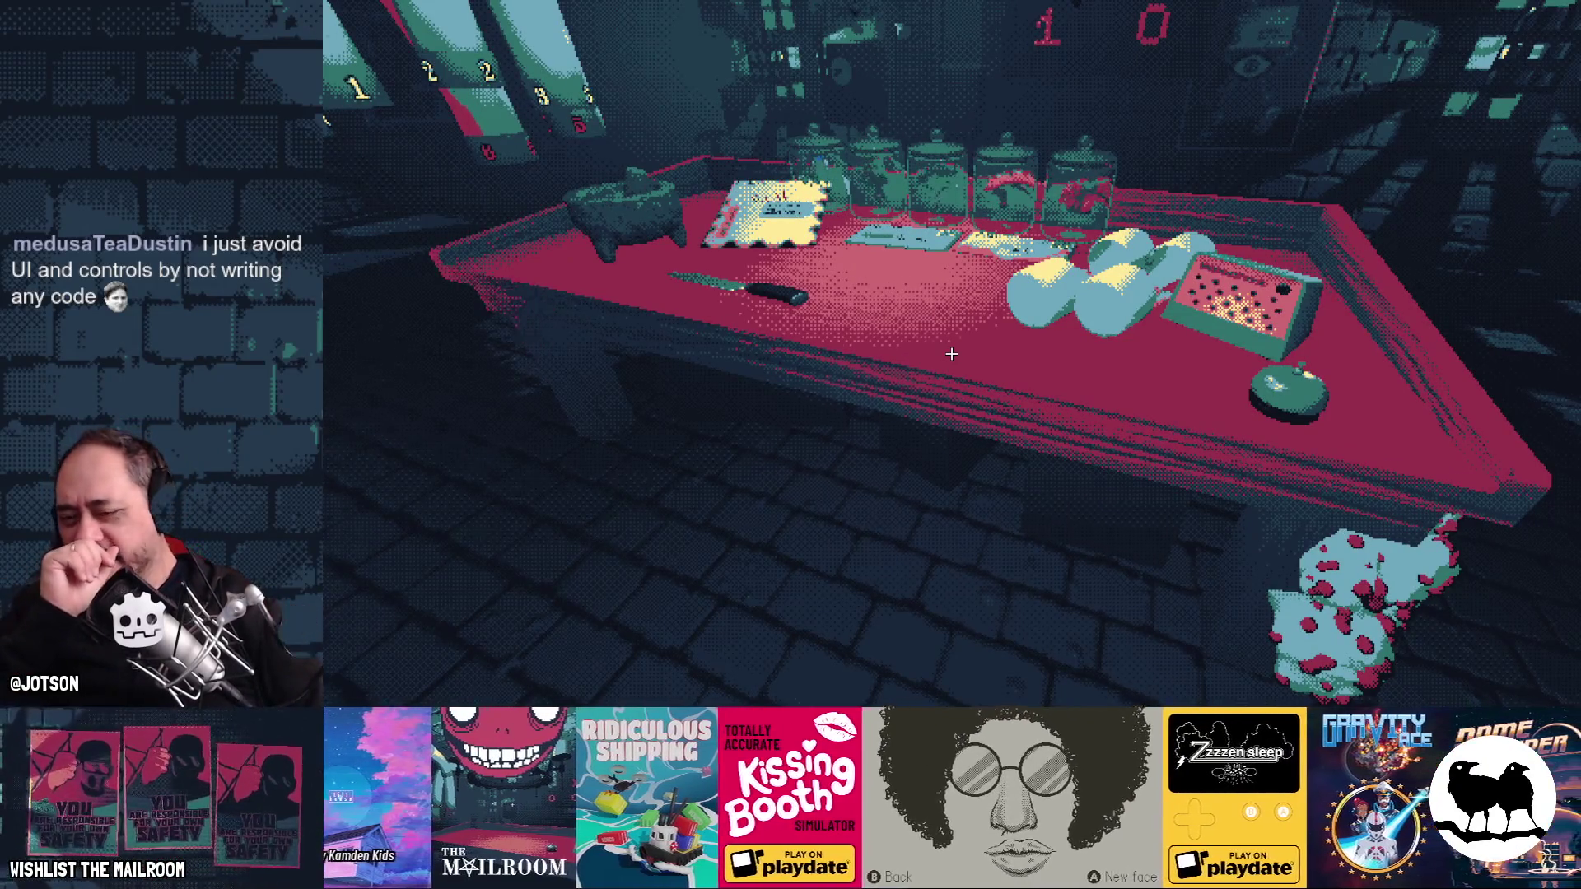
key("F8")
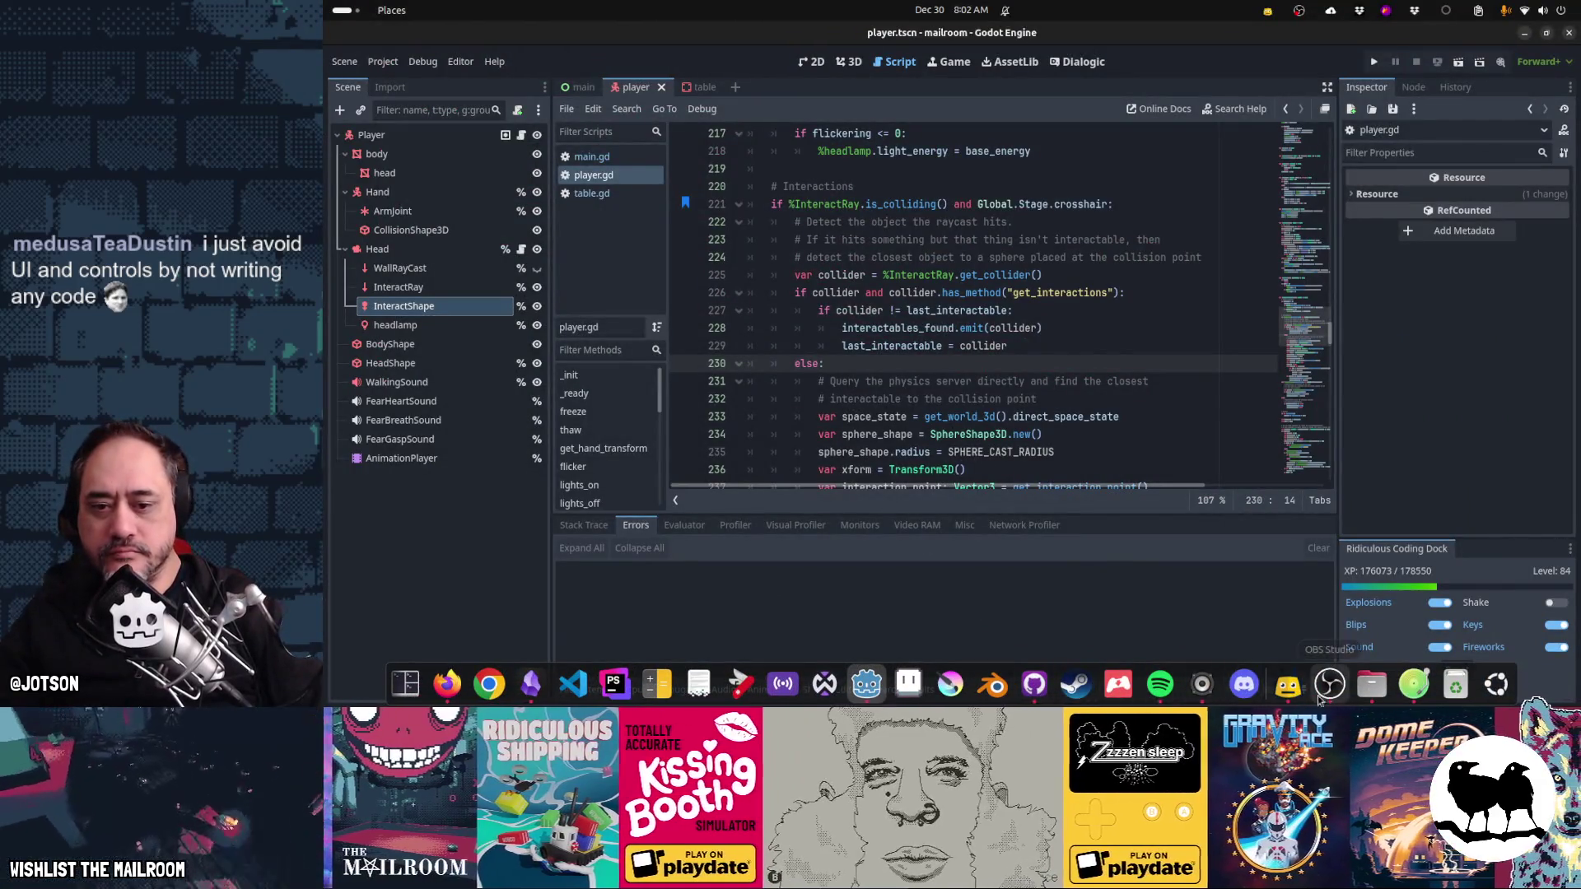
- Start amending the Controller support commit from GitHub Desktop's history
left_click(1036, 686)
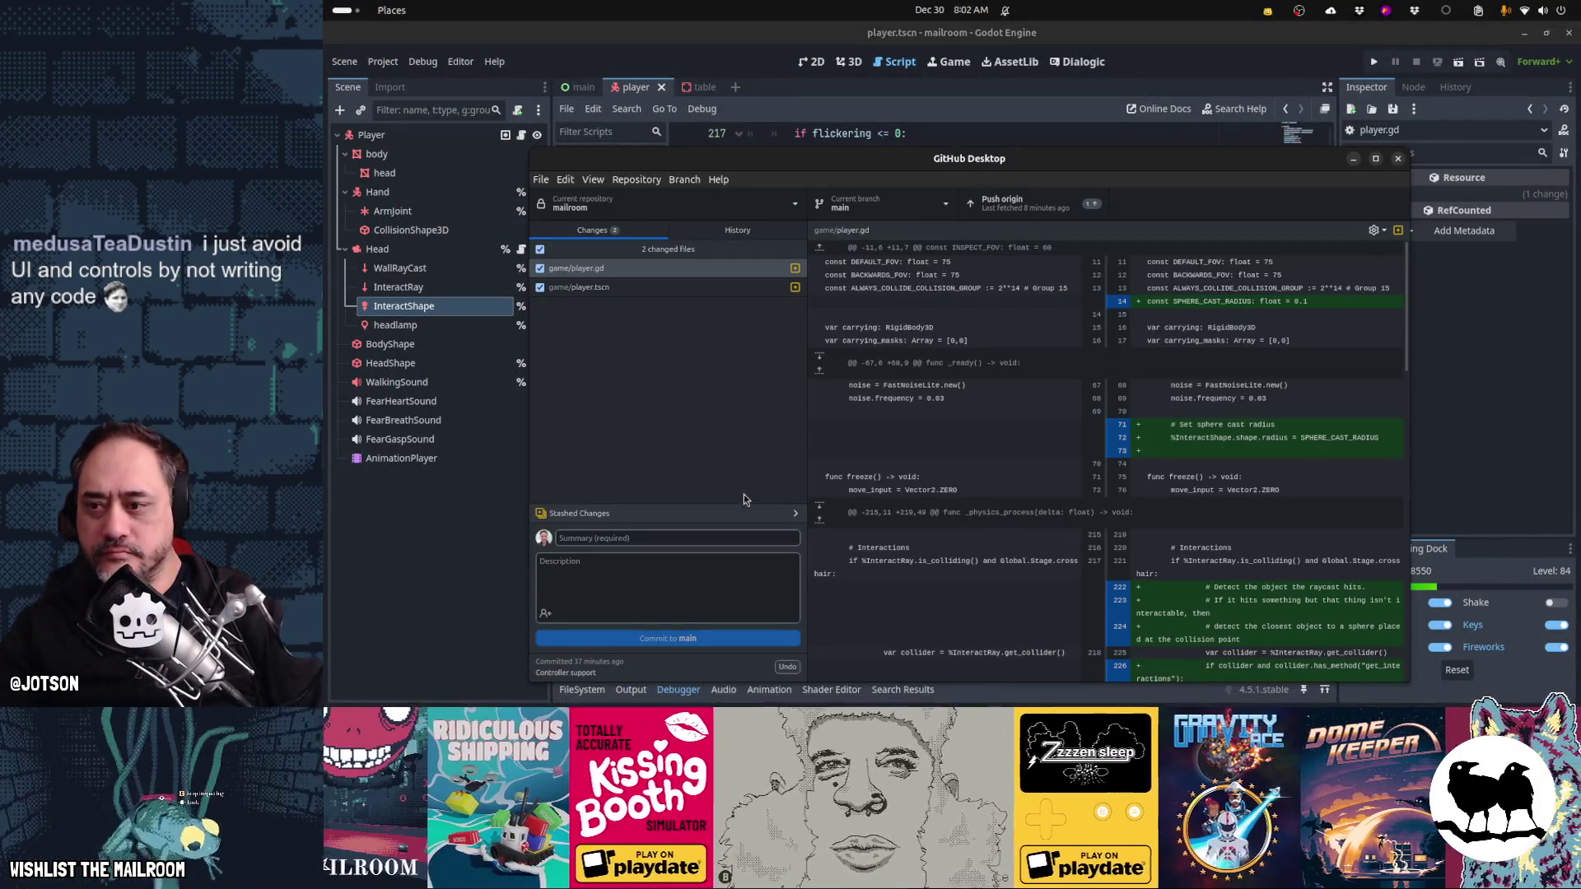
left_click(770, 234)
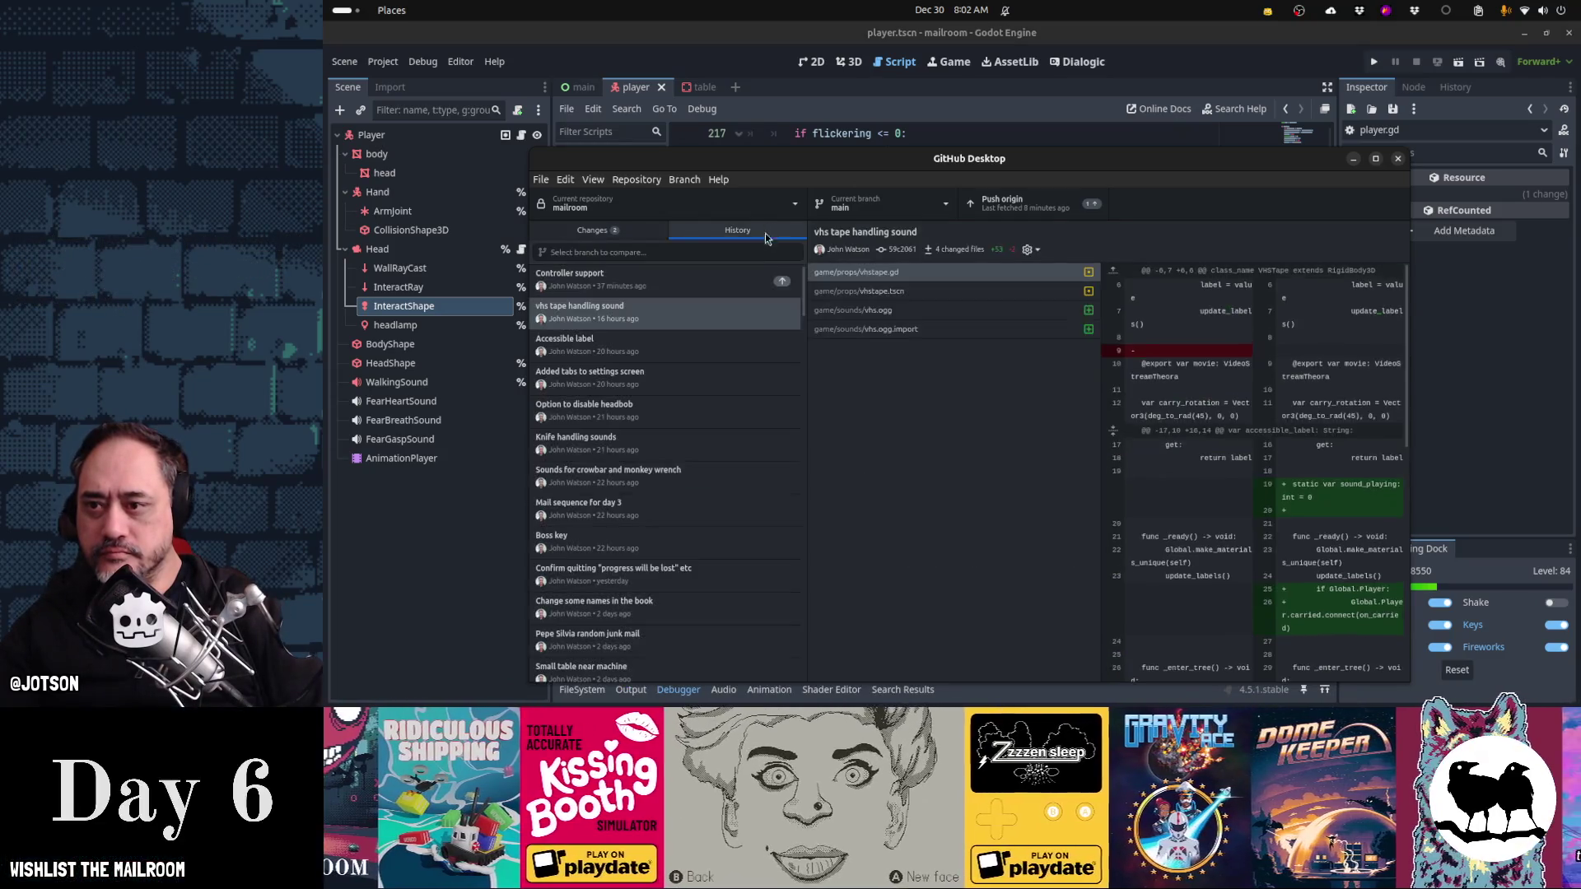
right_click(706, 284)
left_click(724, 290)
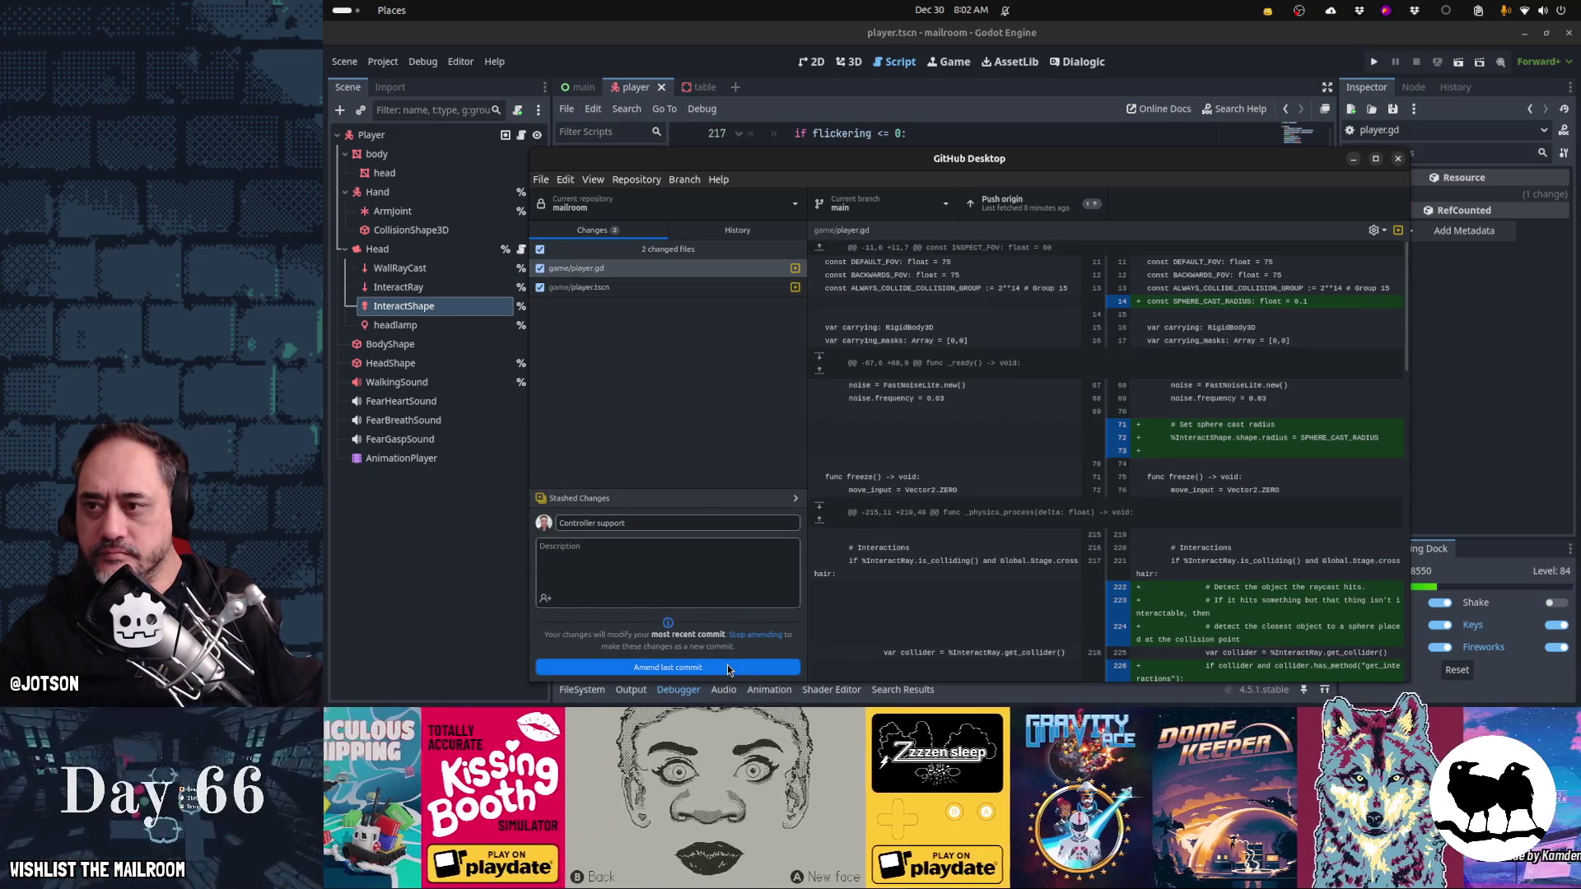
- Review the player.gd diff, amend the last commit, and switch to the Gamedev TODO board
left_click(686, 273)
scroll(1170, 403, "down", 15)
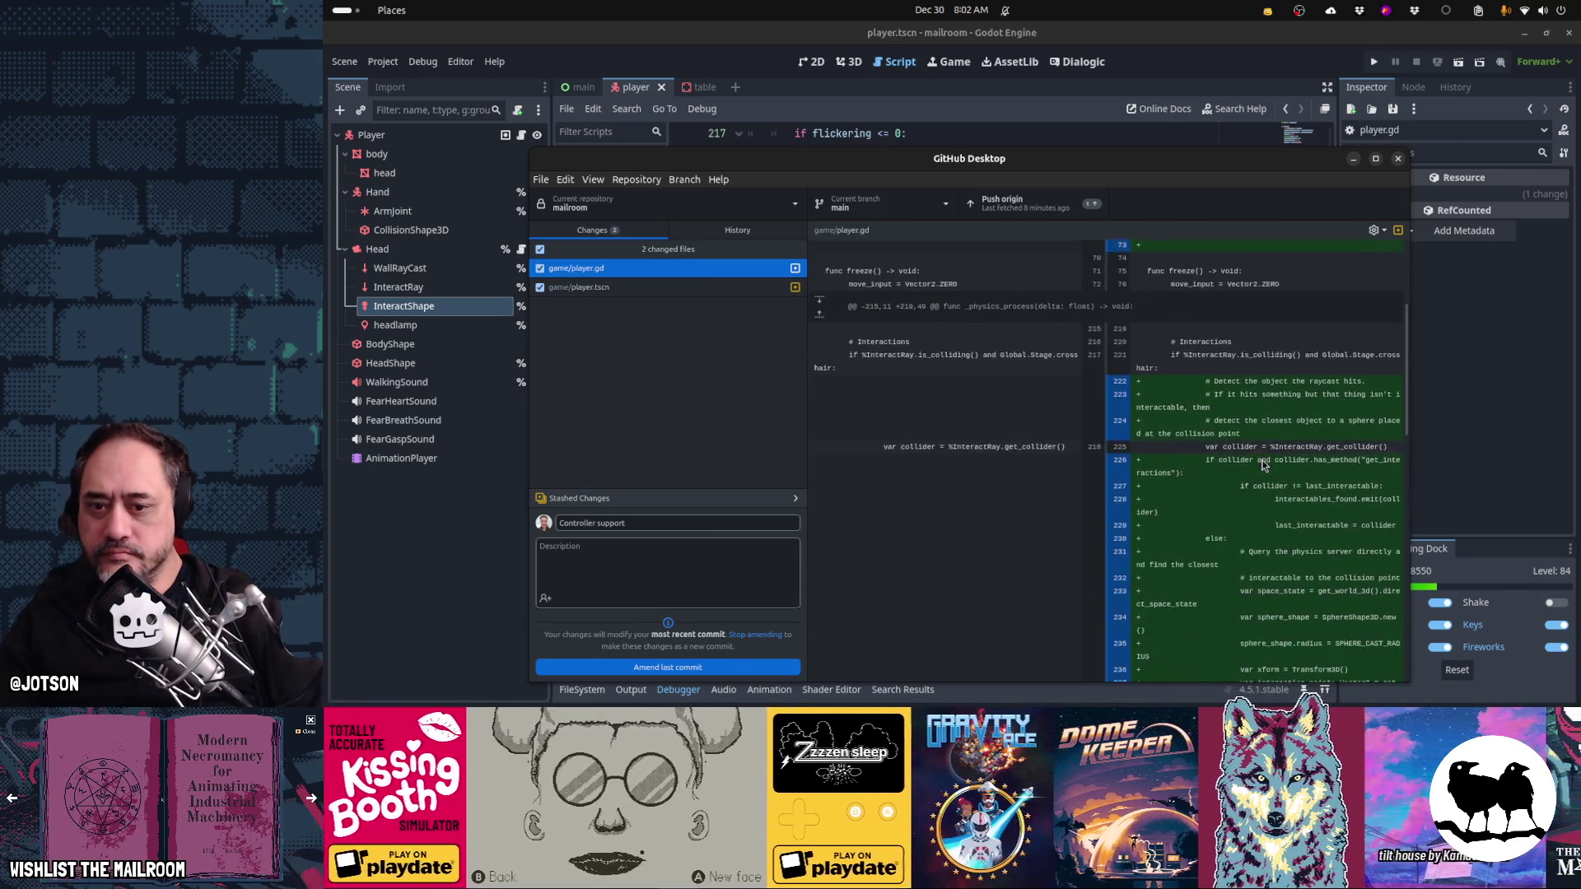
scroll(1262, 465, "down", 5)
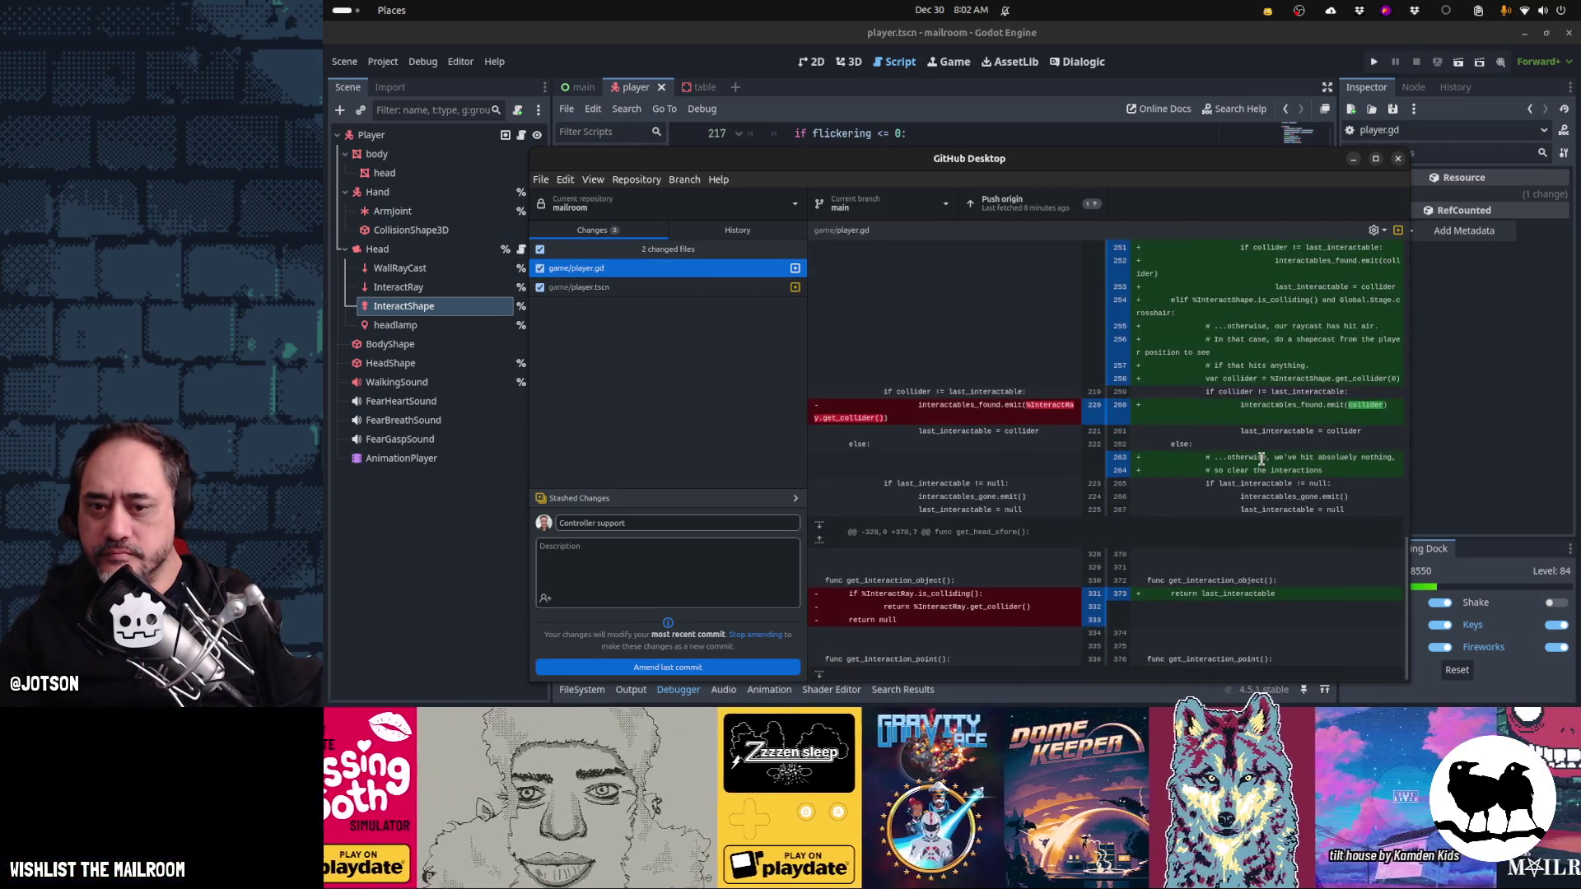
key("ctrl+Return")
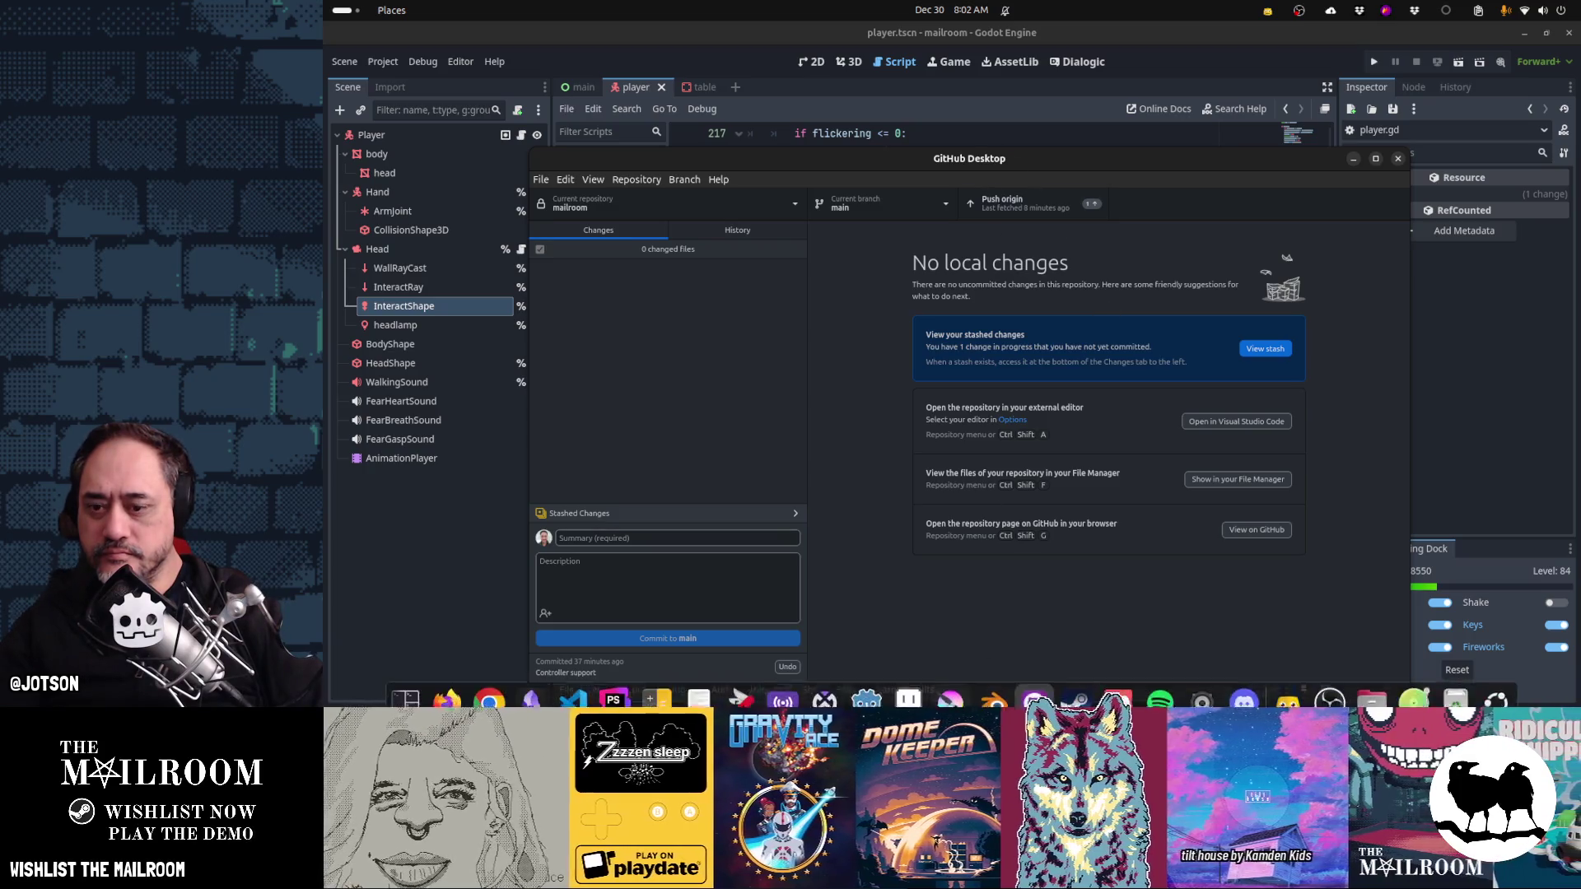
mouse_move(952, 699)
left_click(531, 683)
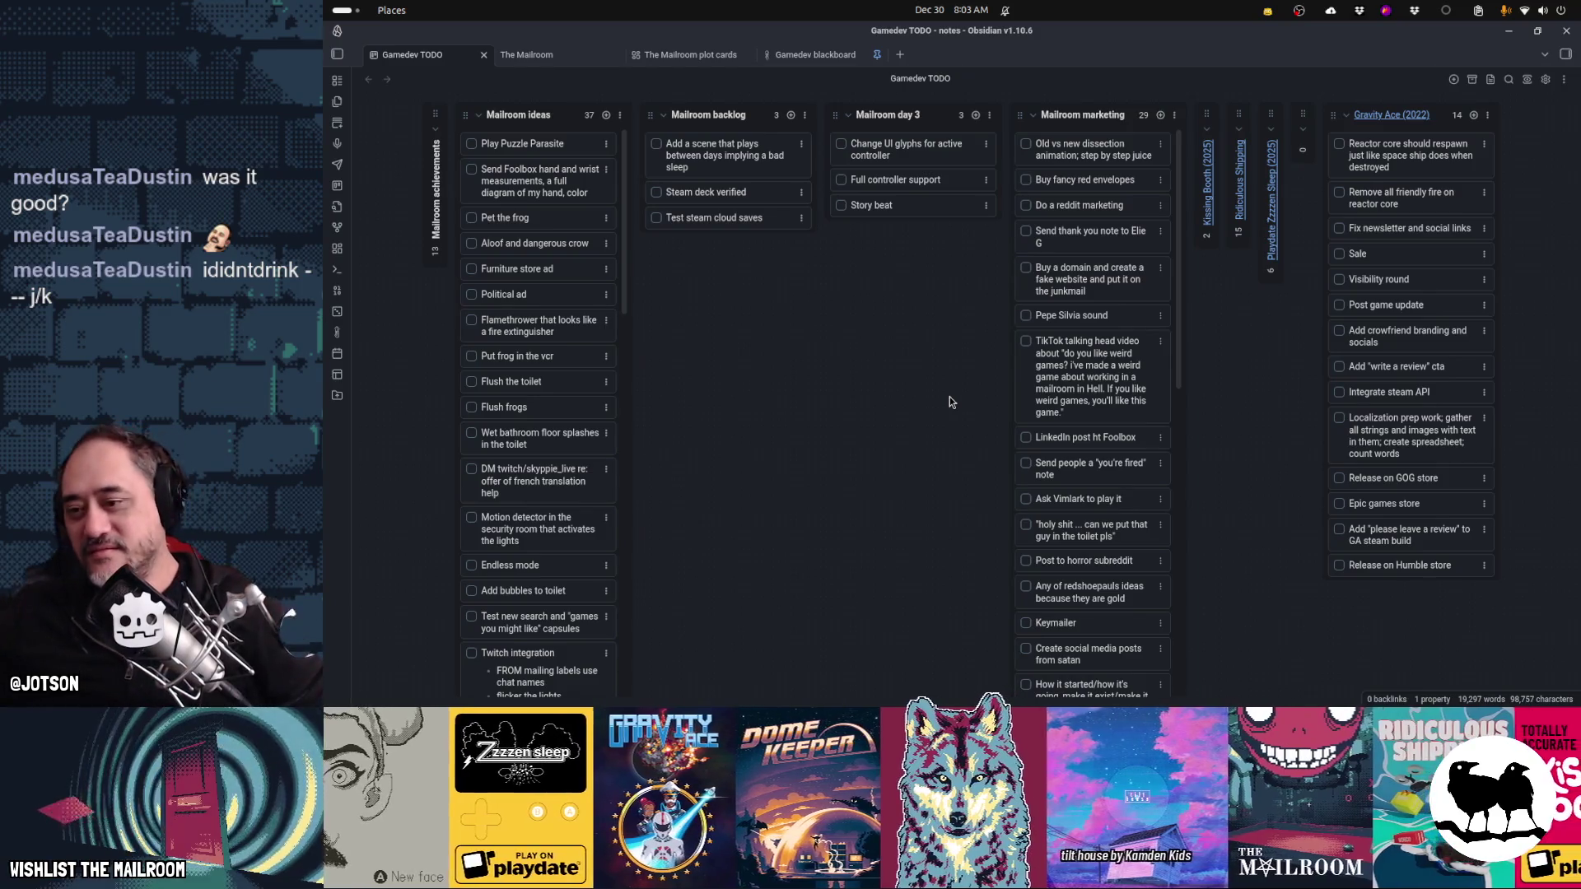
- After reviewing the Mailroom day 3 cards, bring the Godot forum thread in Firefox forward
mouse_move(947, 885)
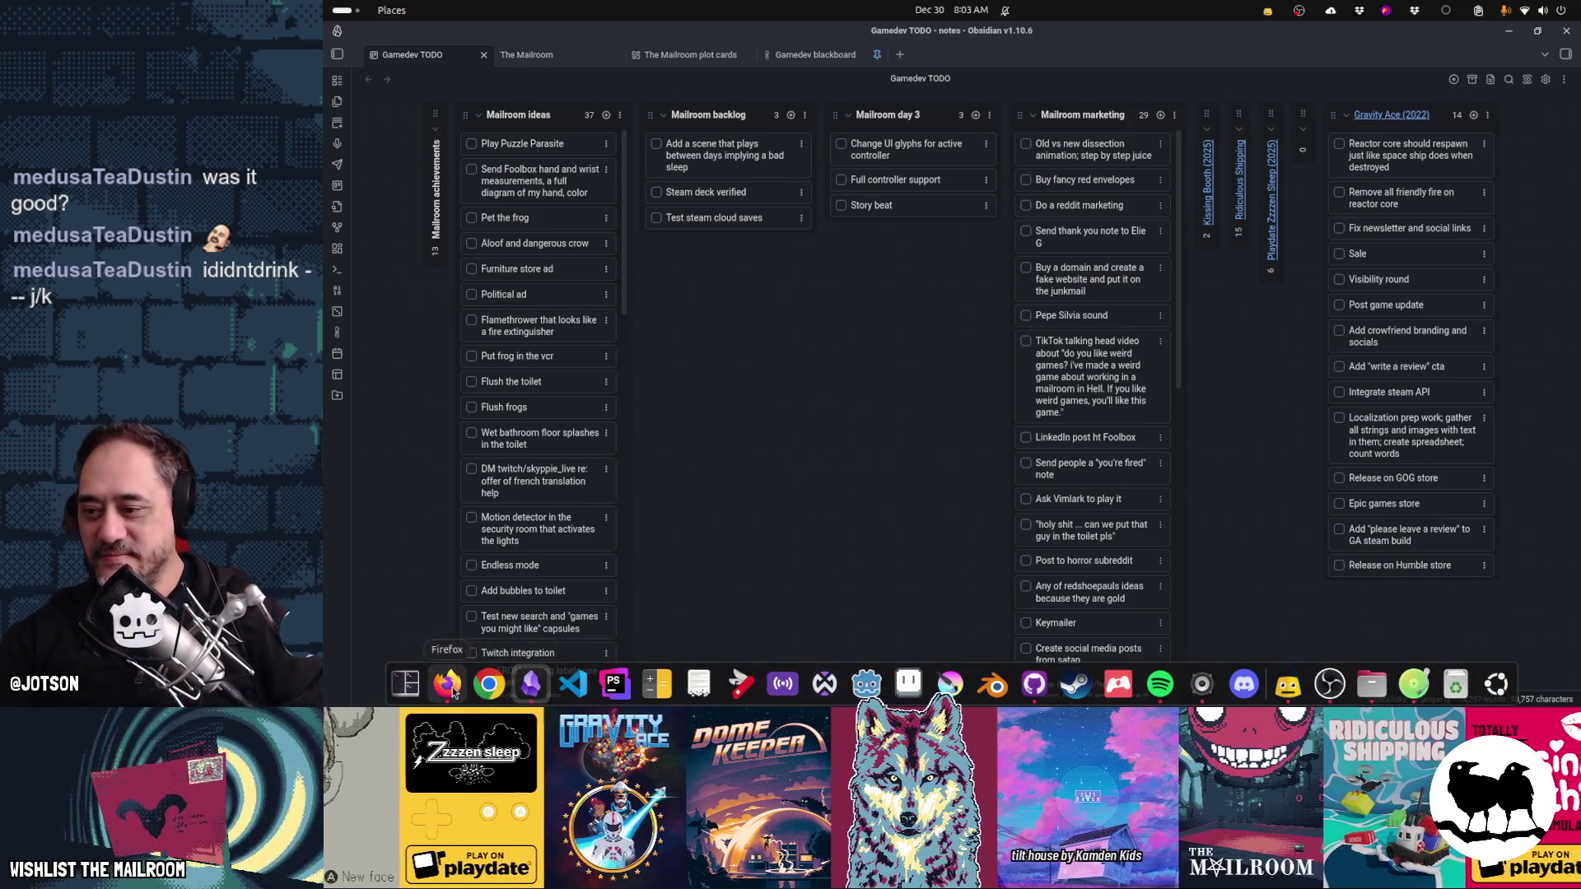
left_click(449, 685)
- Search Google for 'xingu black' in a new tab and expand the AI Overview
key("ctrl+t")
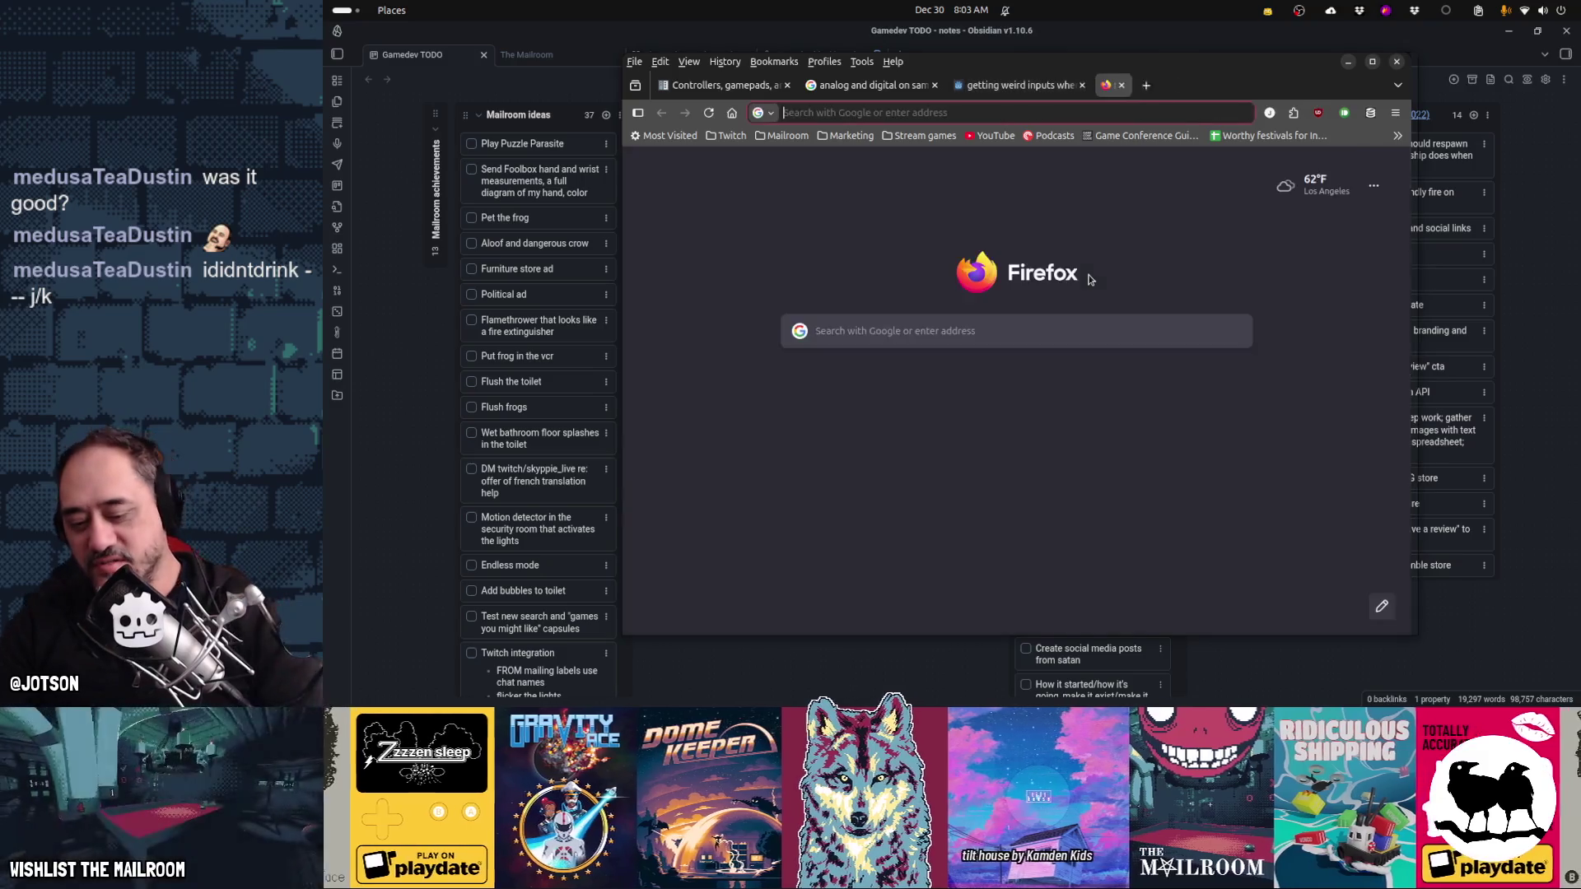
type("xingu black")
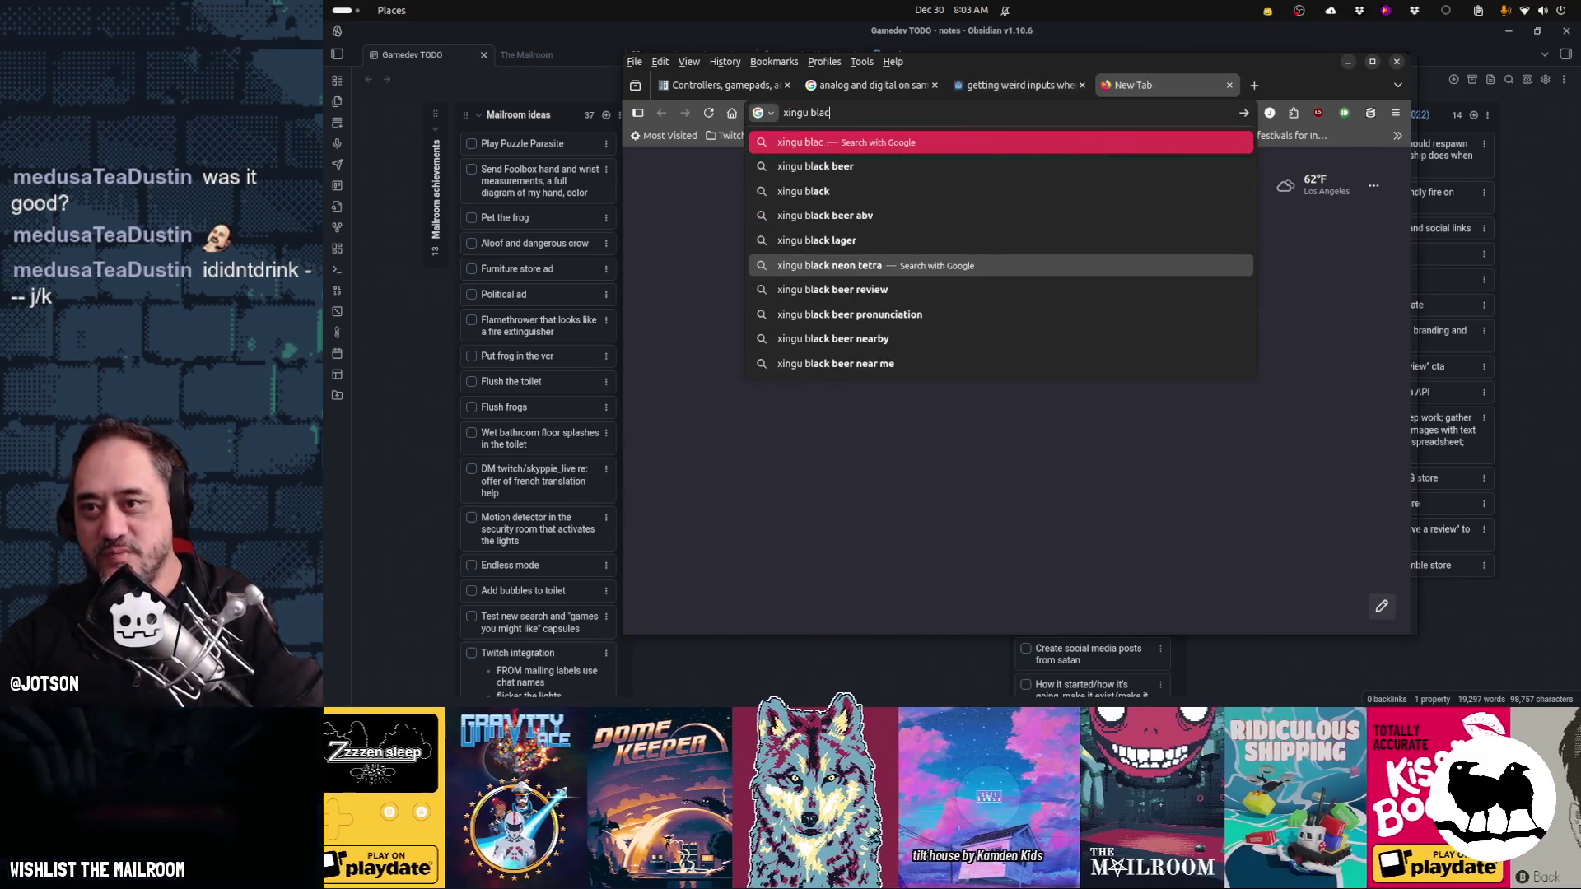
key("Return")
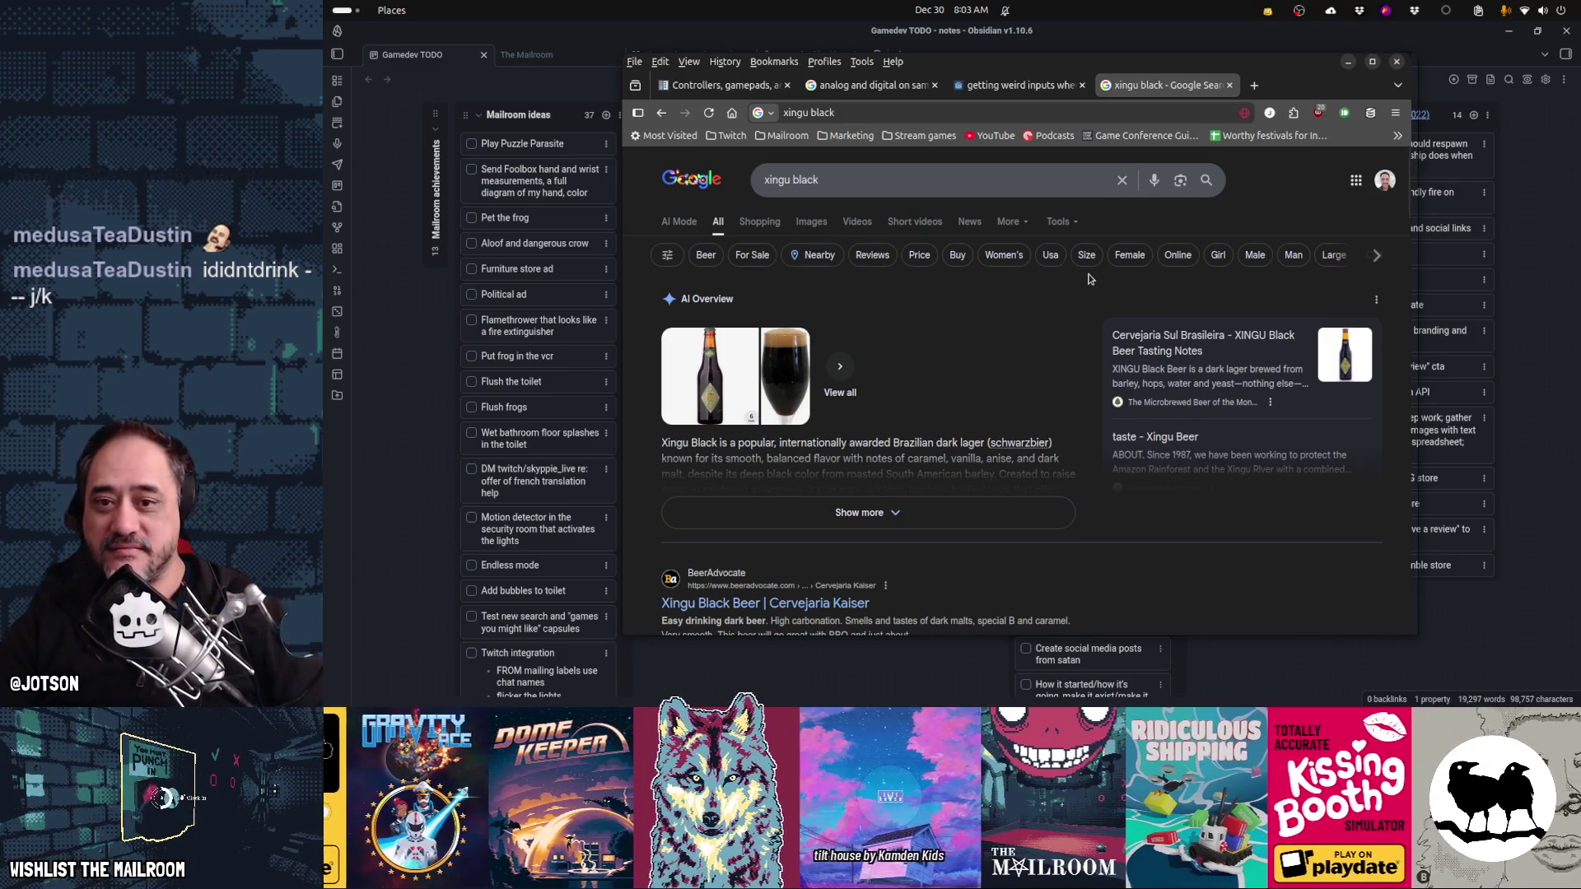
scroll(1080, 302, "down", 3)
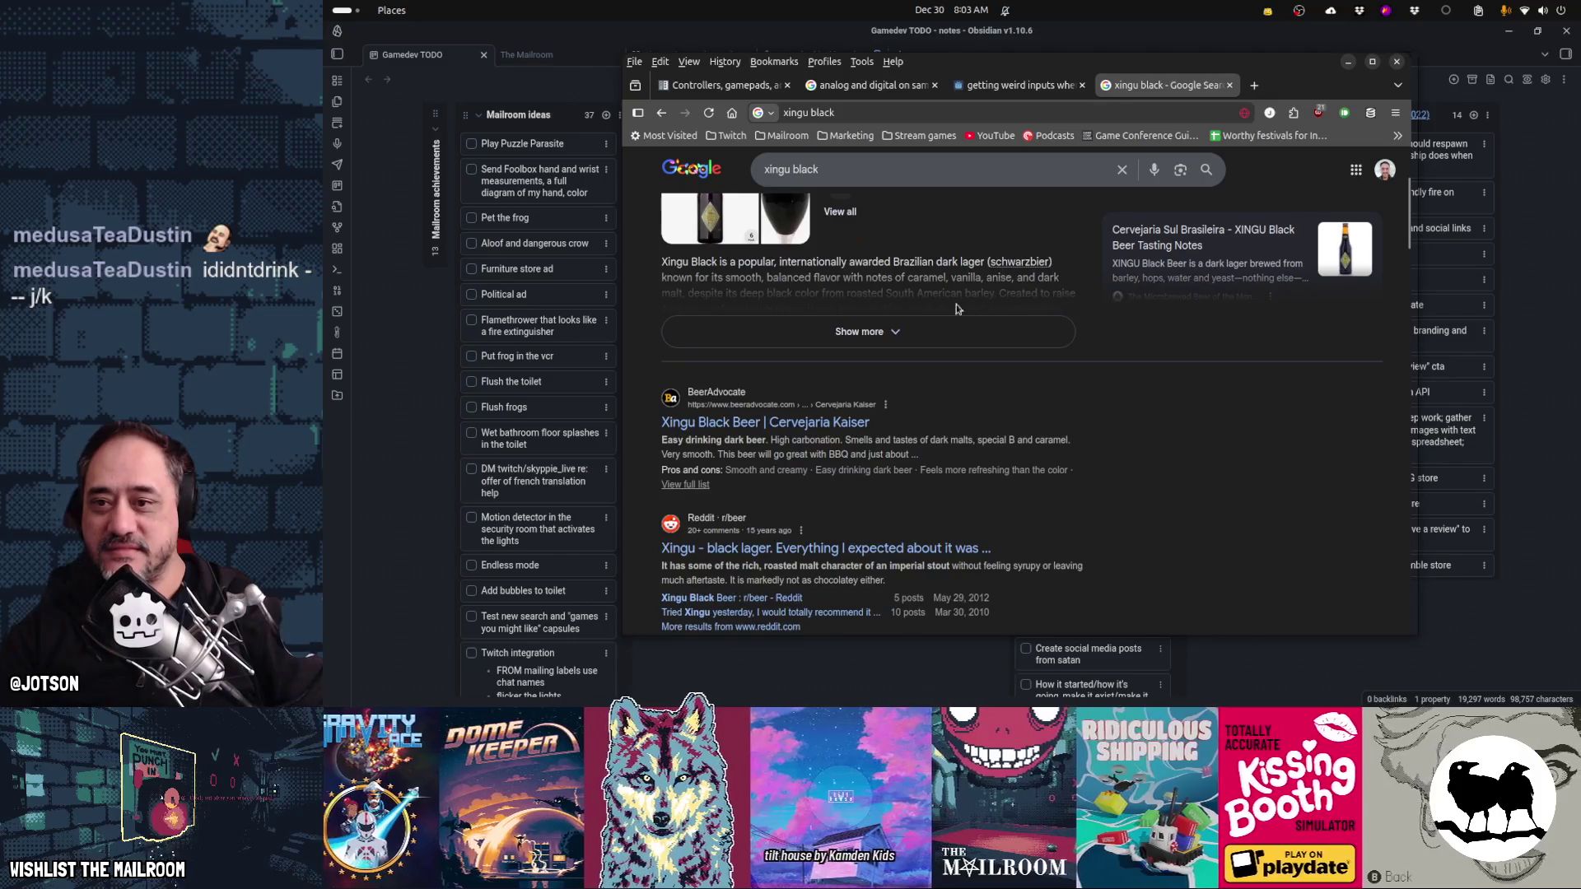
left_click(885, 329)
- Read through the overview, including the 4.6 ABV value, then minimize Firefox
scroll(1094, 484, "up", 2)
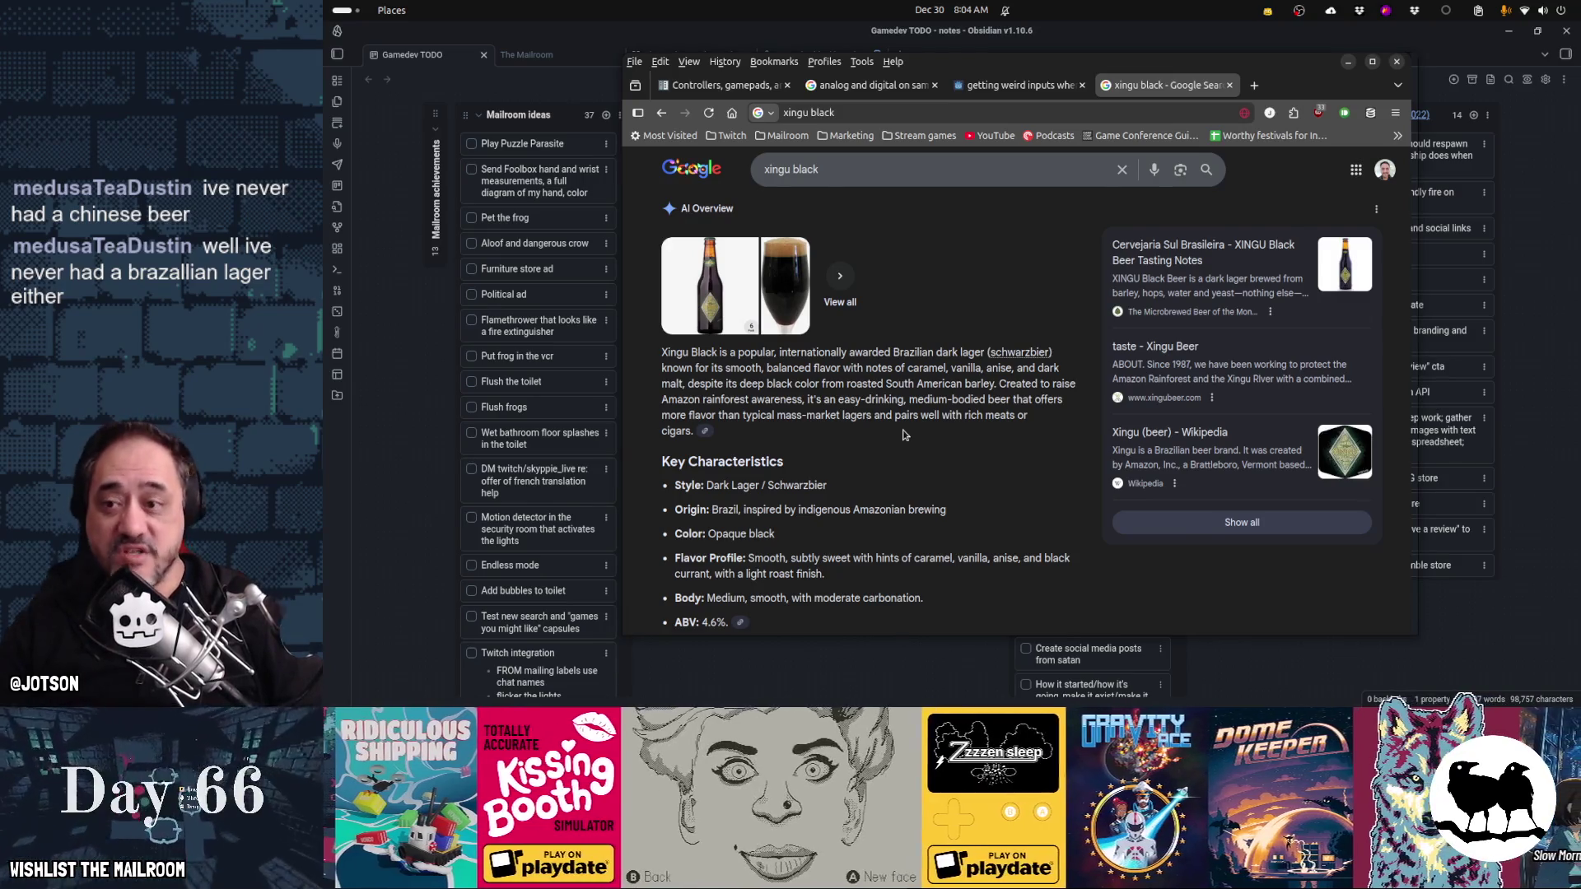
scroll(903, 434, "down", 3)
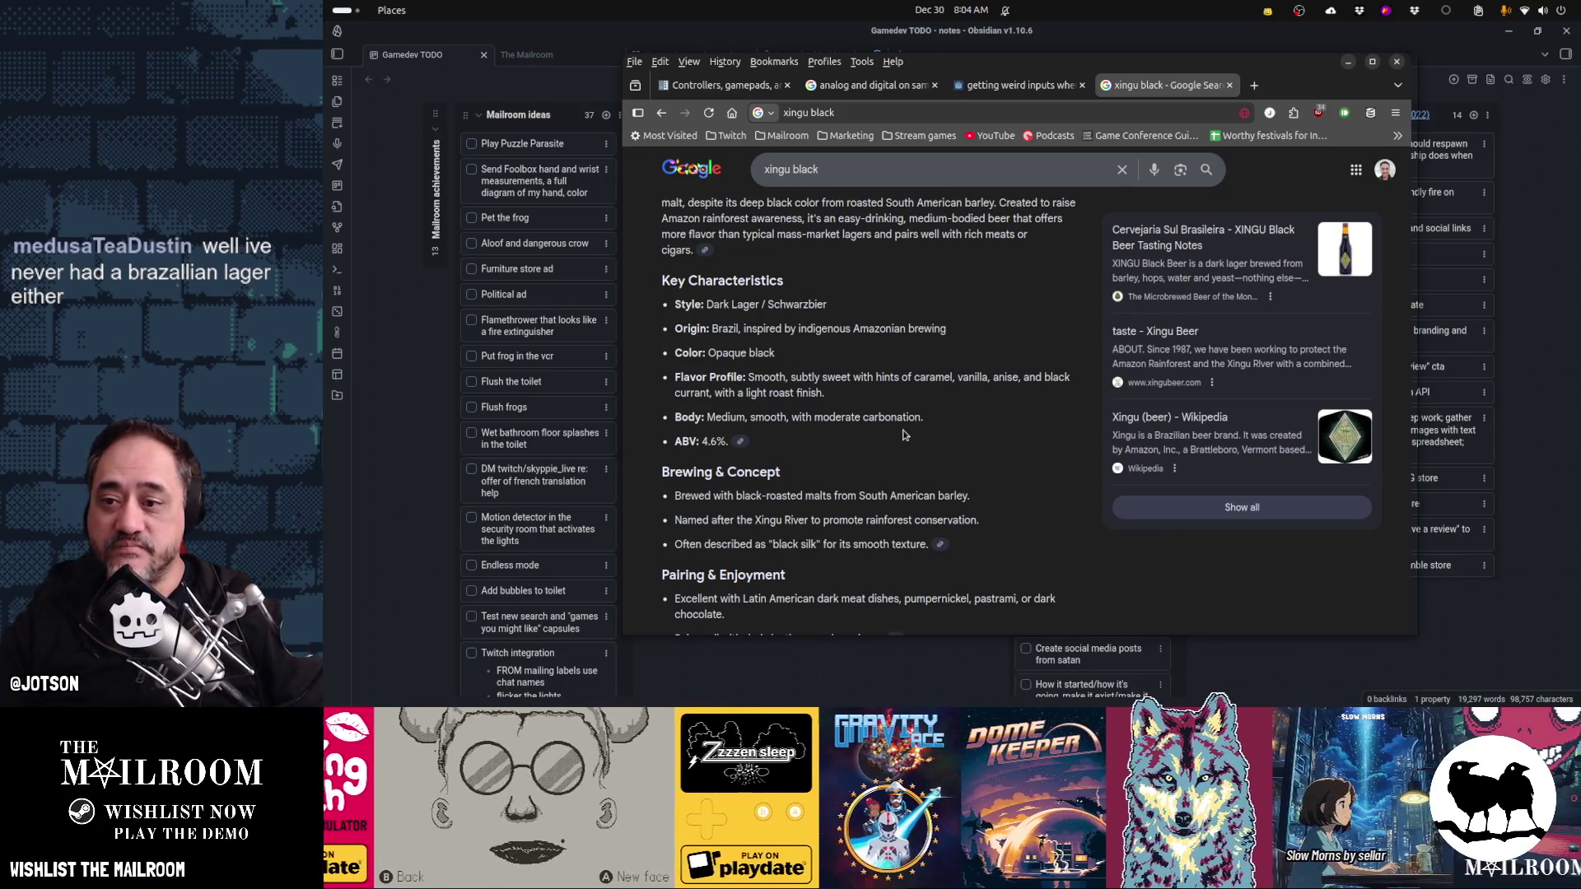
double_click(708, 444)
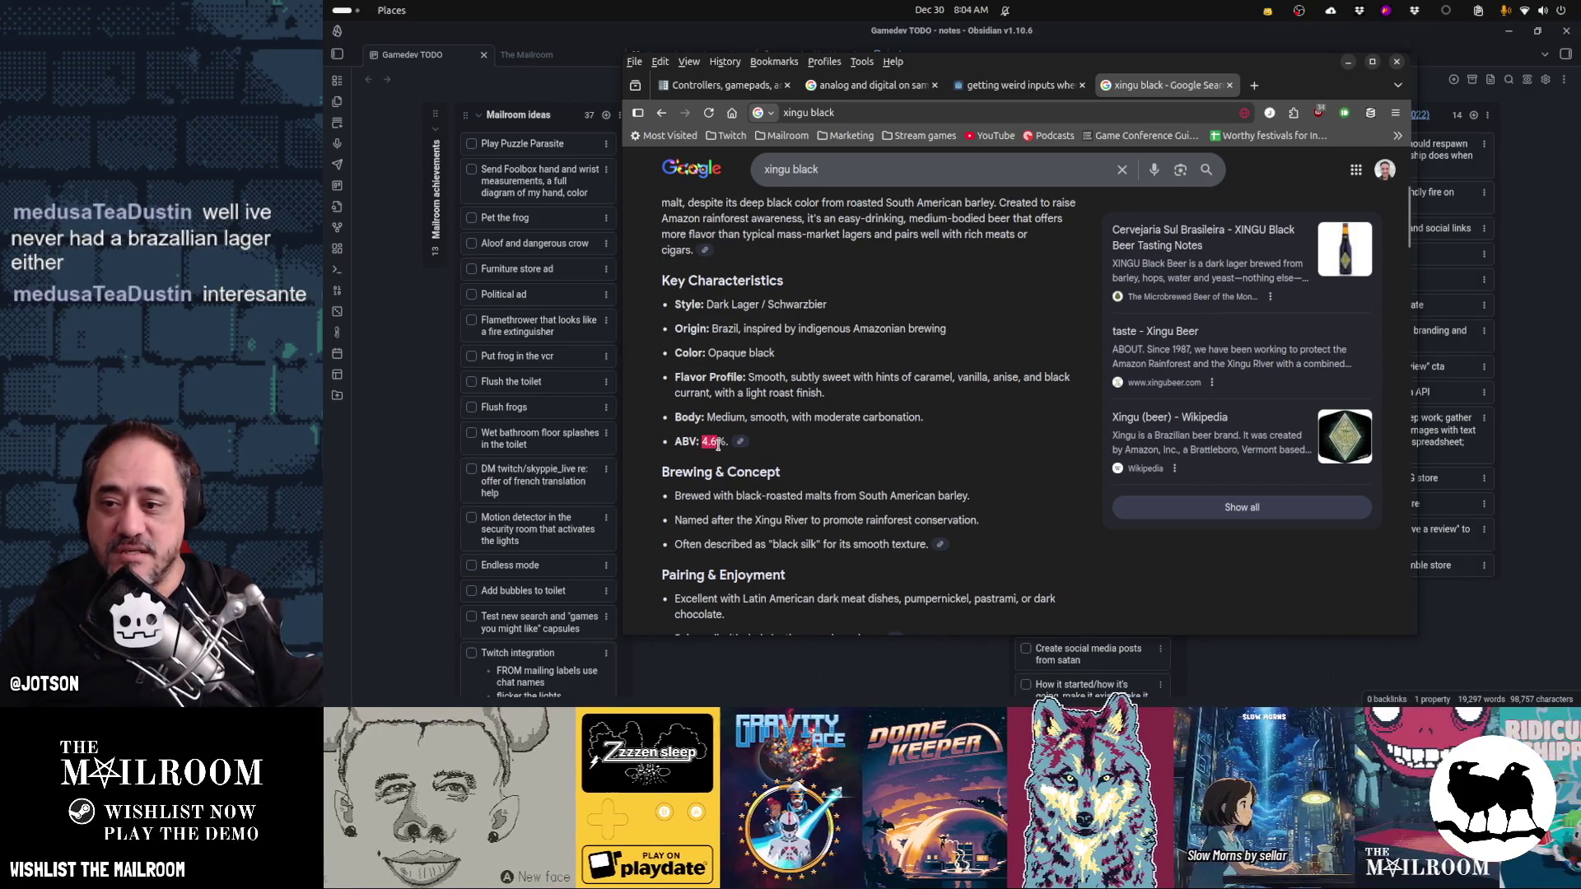
left_click(984, 451)
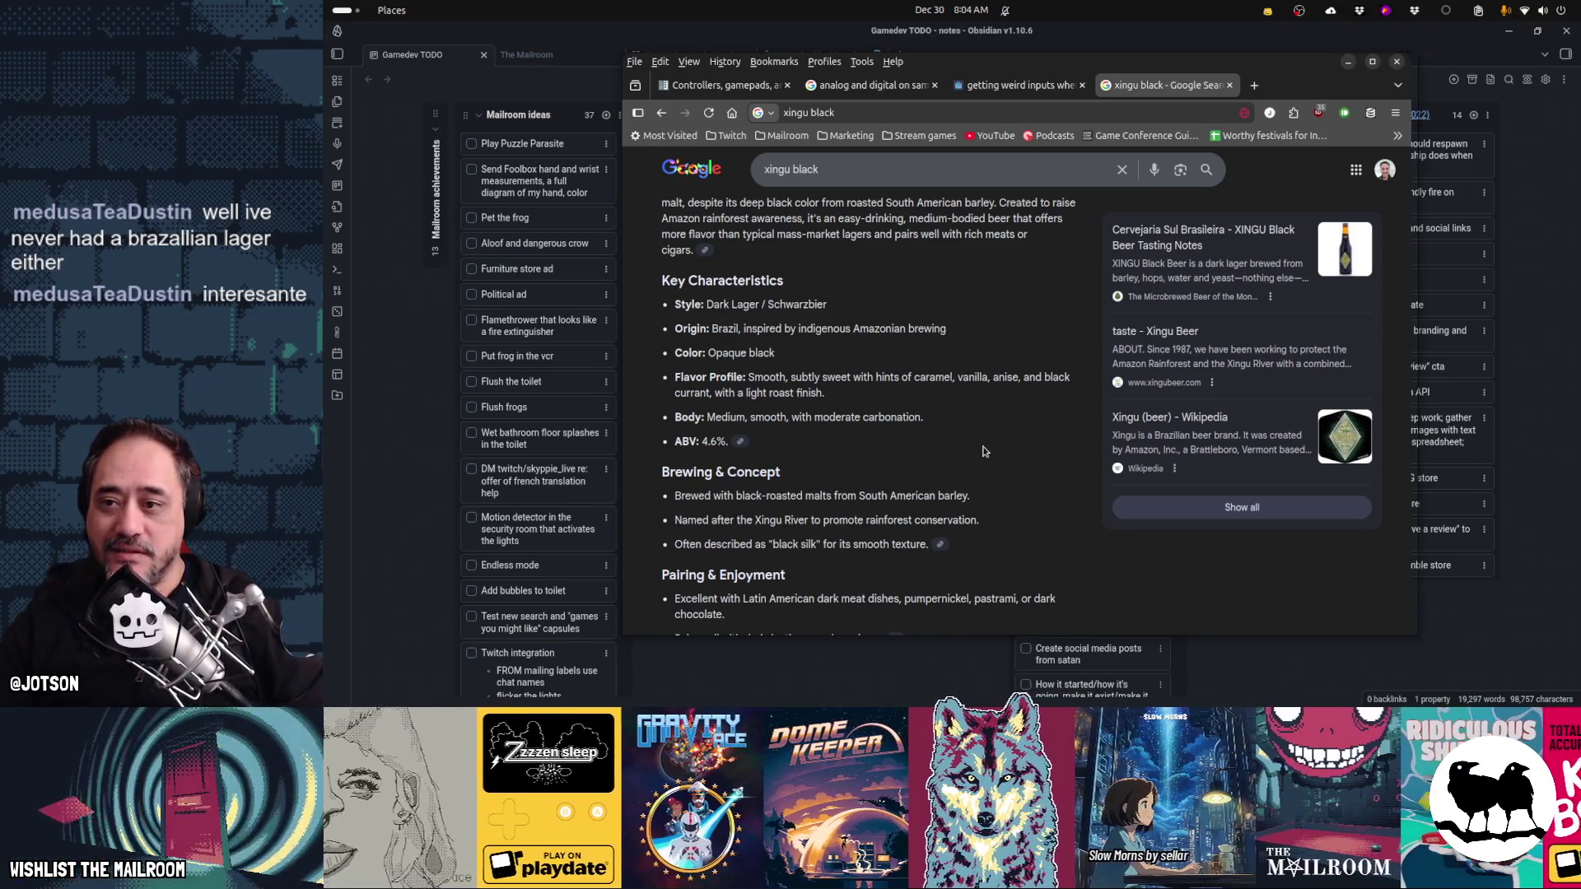
scroll(985, 451, "down", 5)
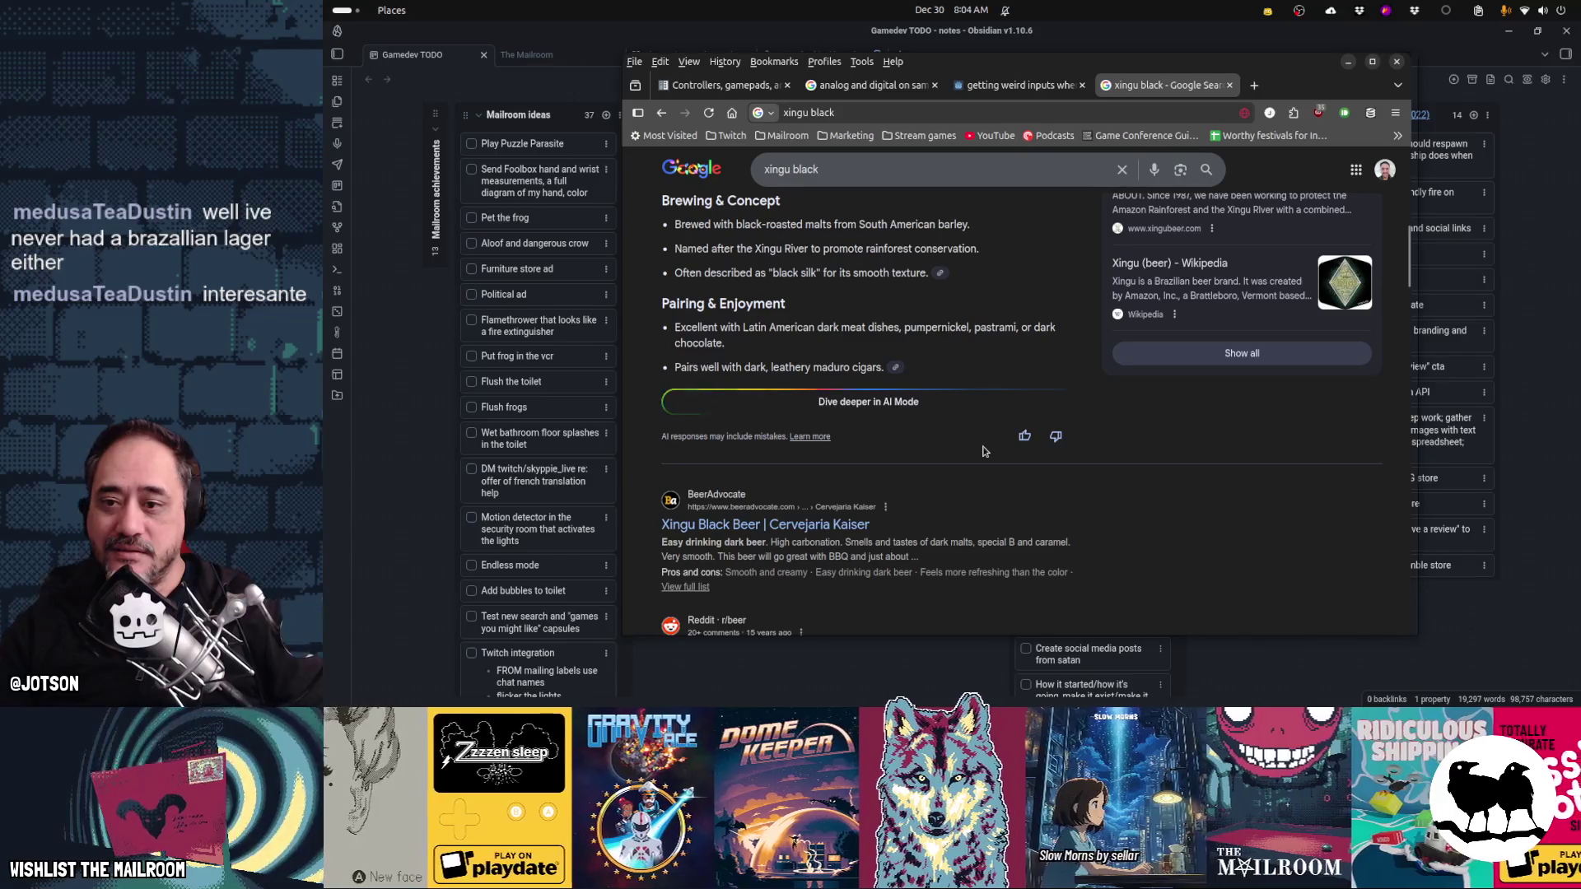
scroll(985, 451, "up", 5)
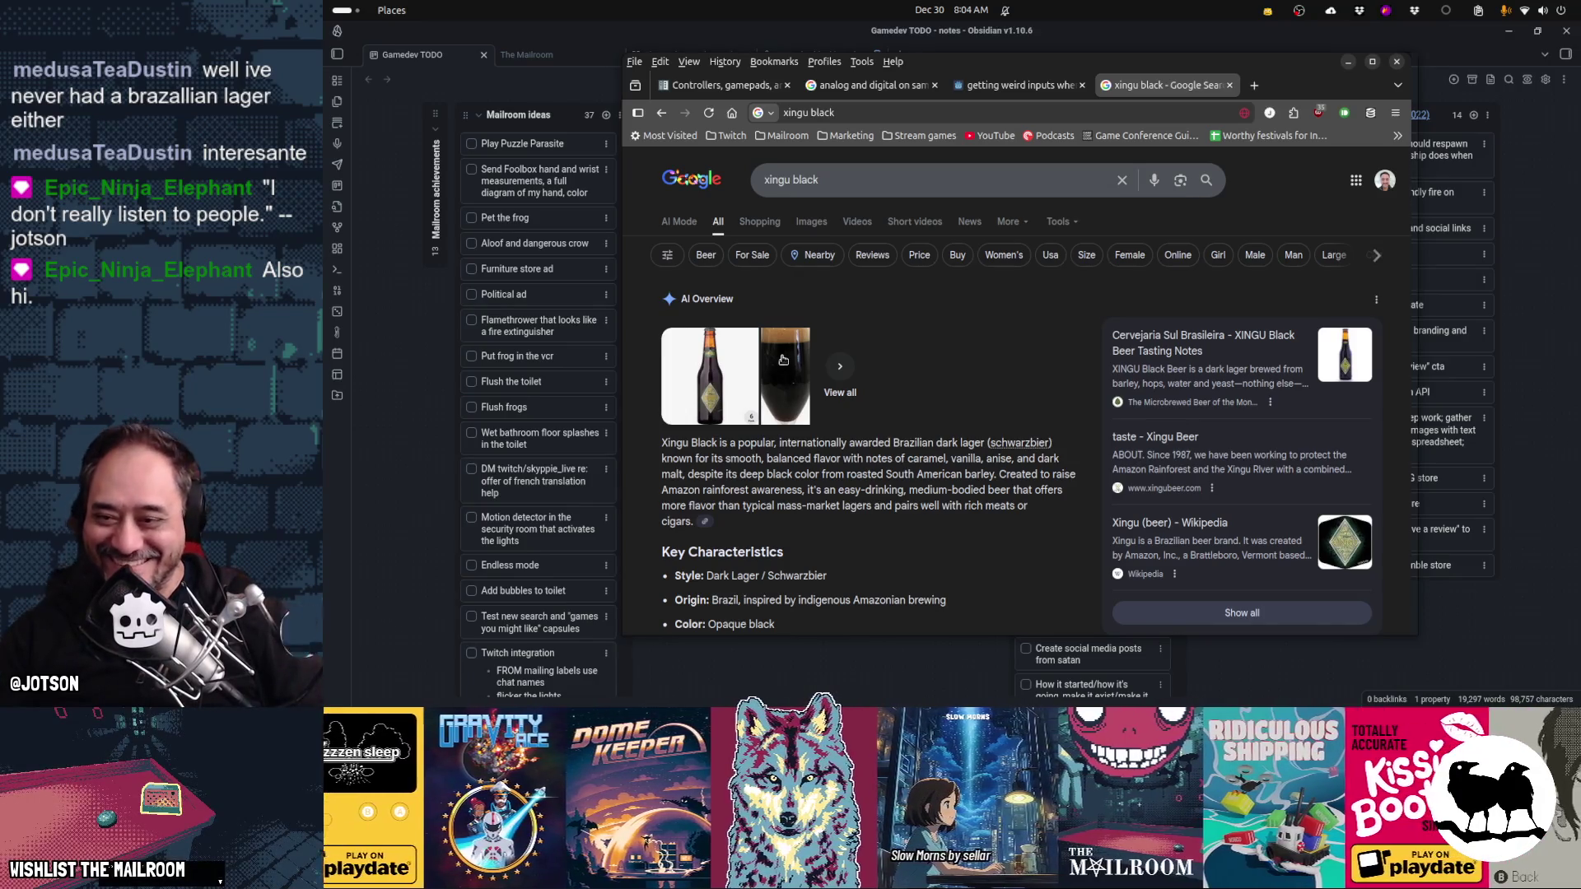
left_click(787, 24)
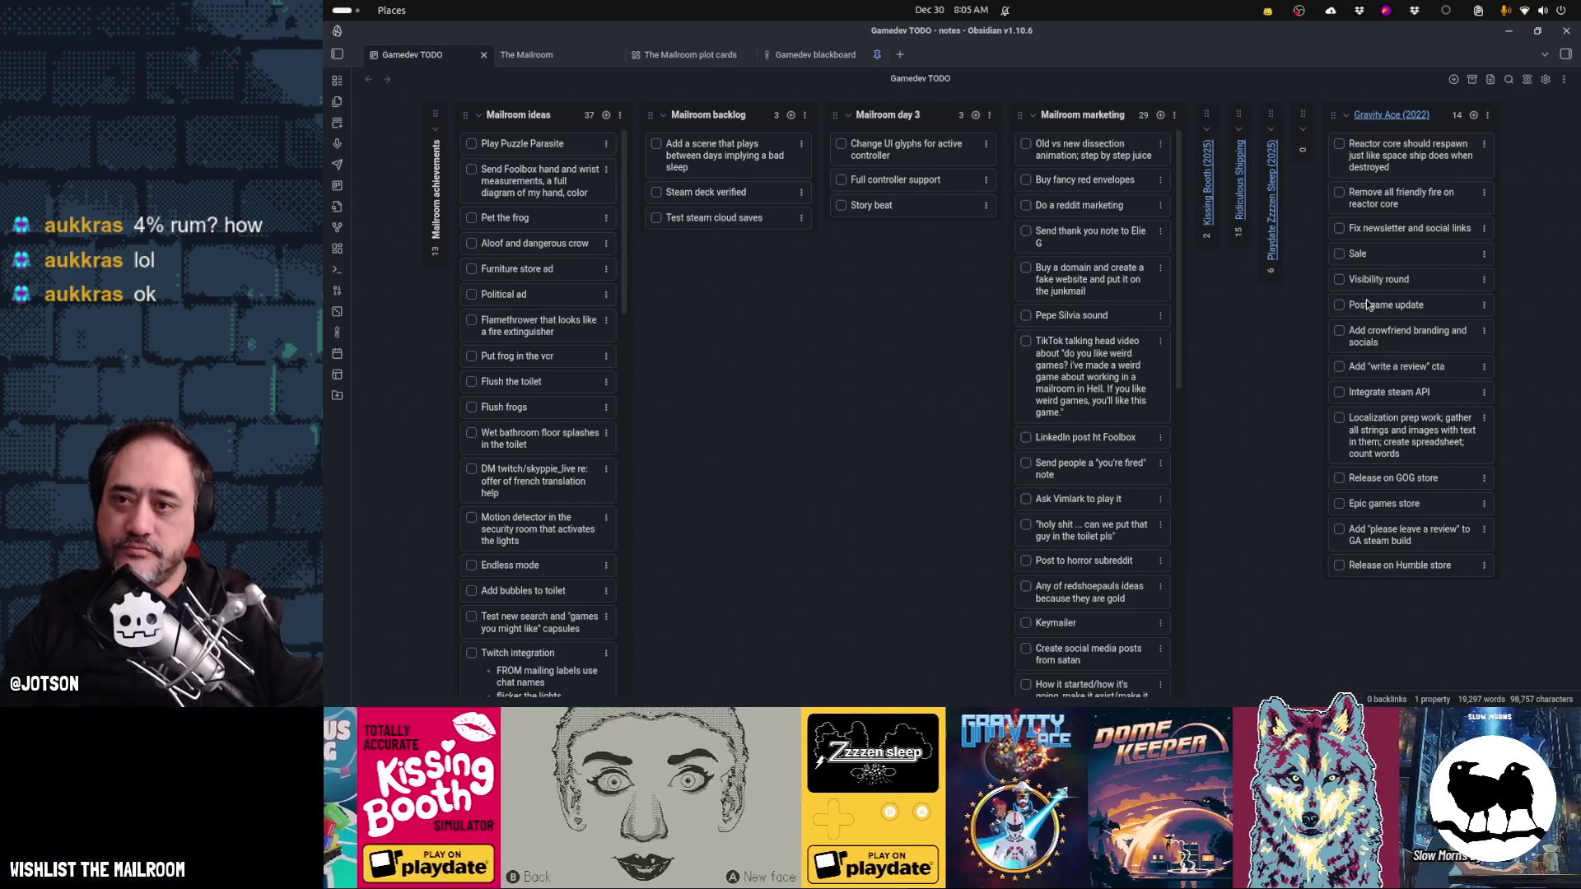
- Return to Godot, collapse the debugger panel, and flip between the 2D and 3D workspaces
mouse_move(949, 683)
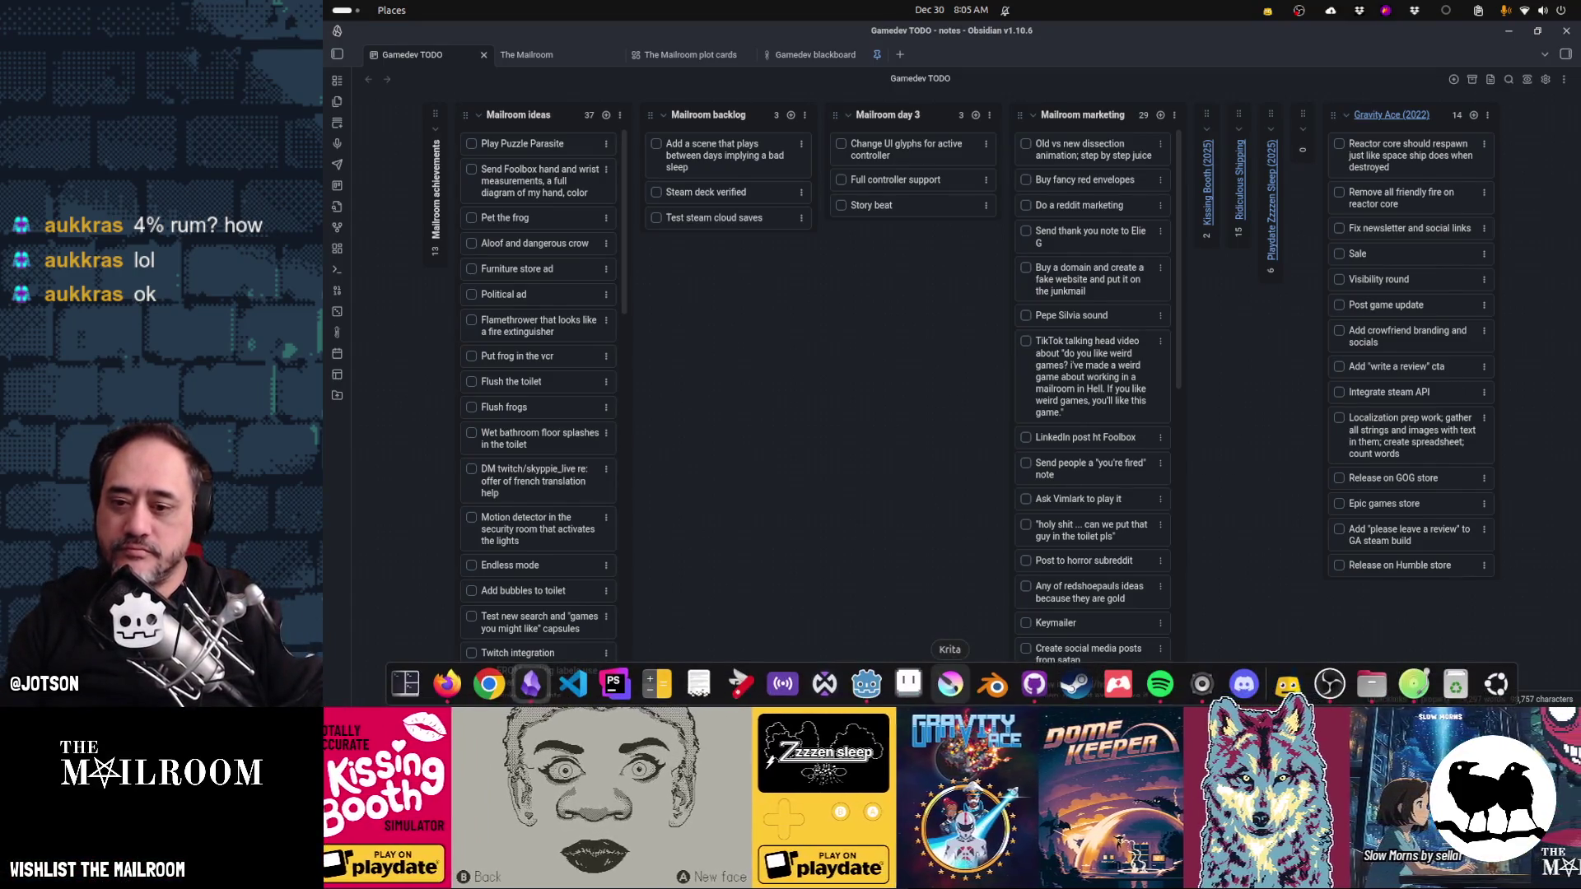
left_click(866, 683)
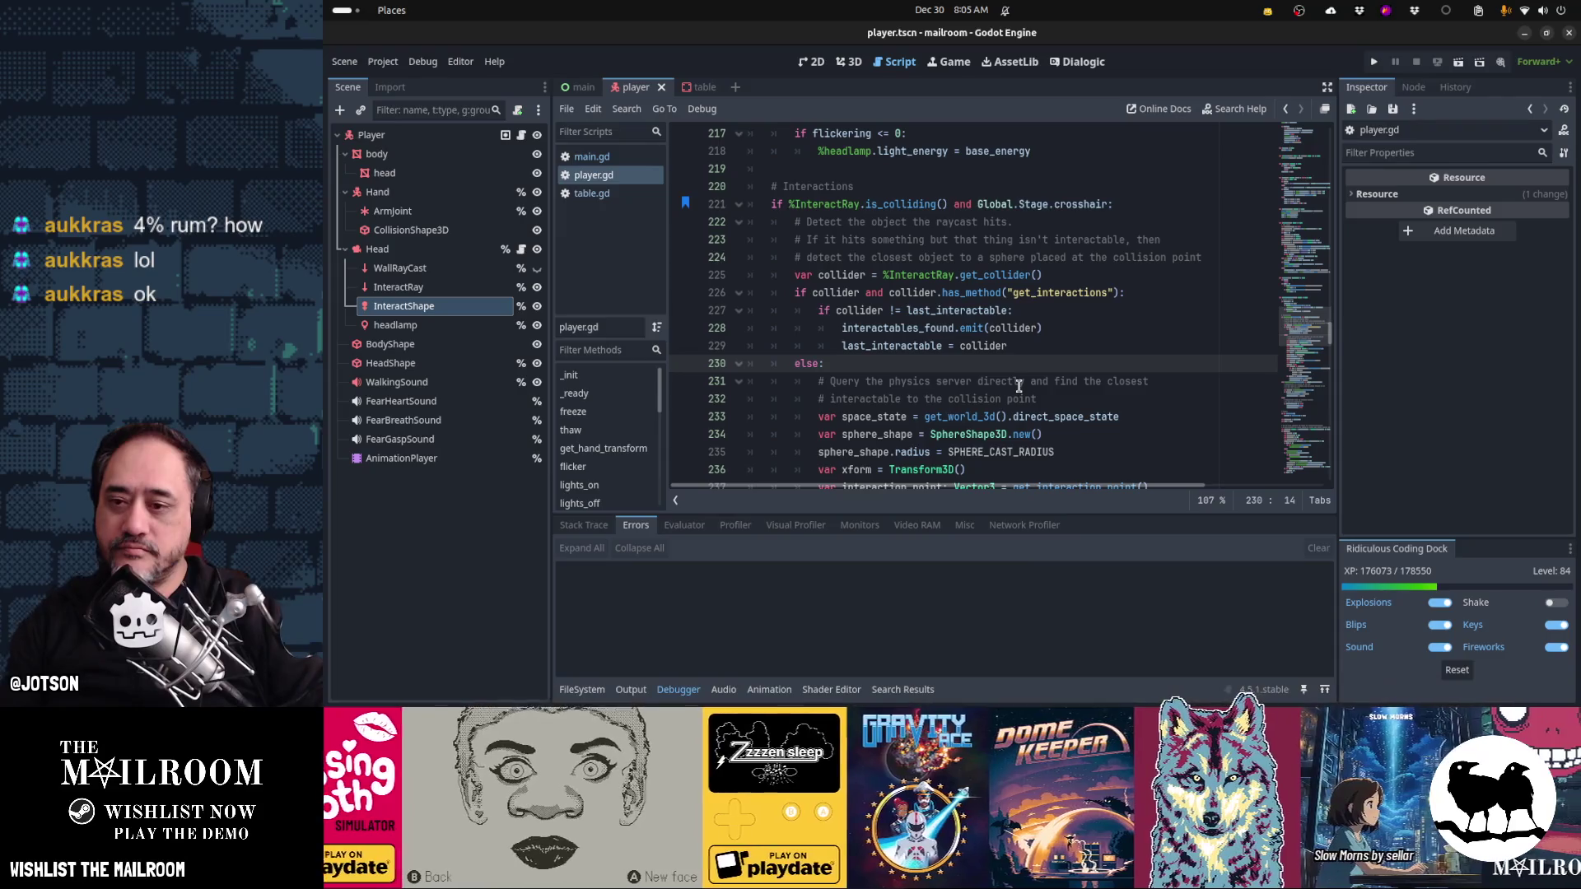
left_click(678, 689)
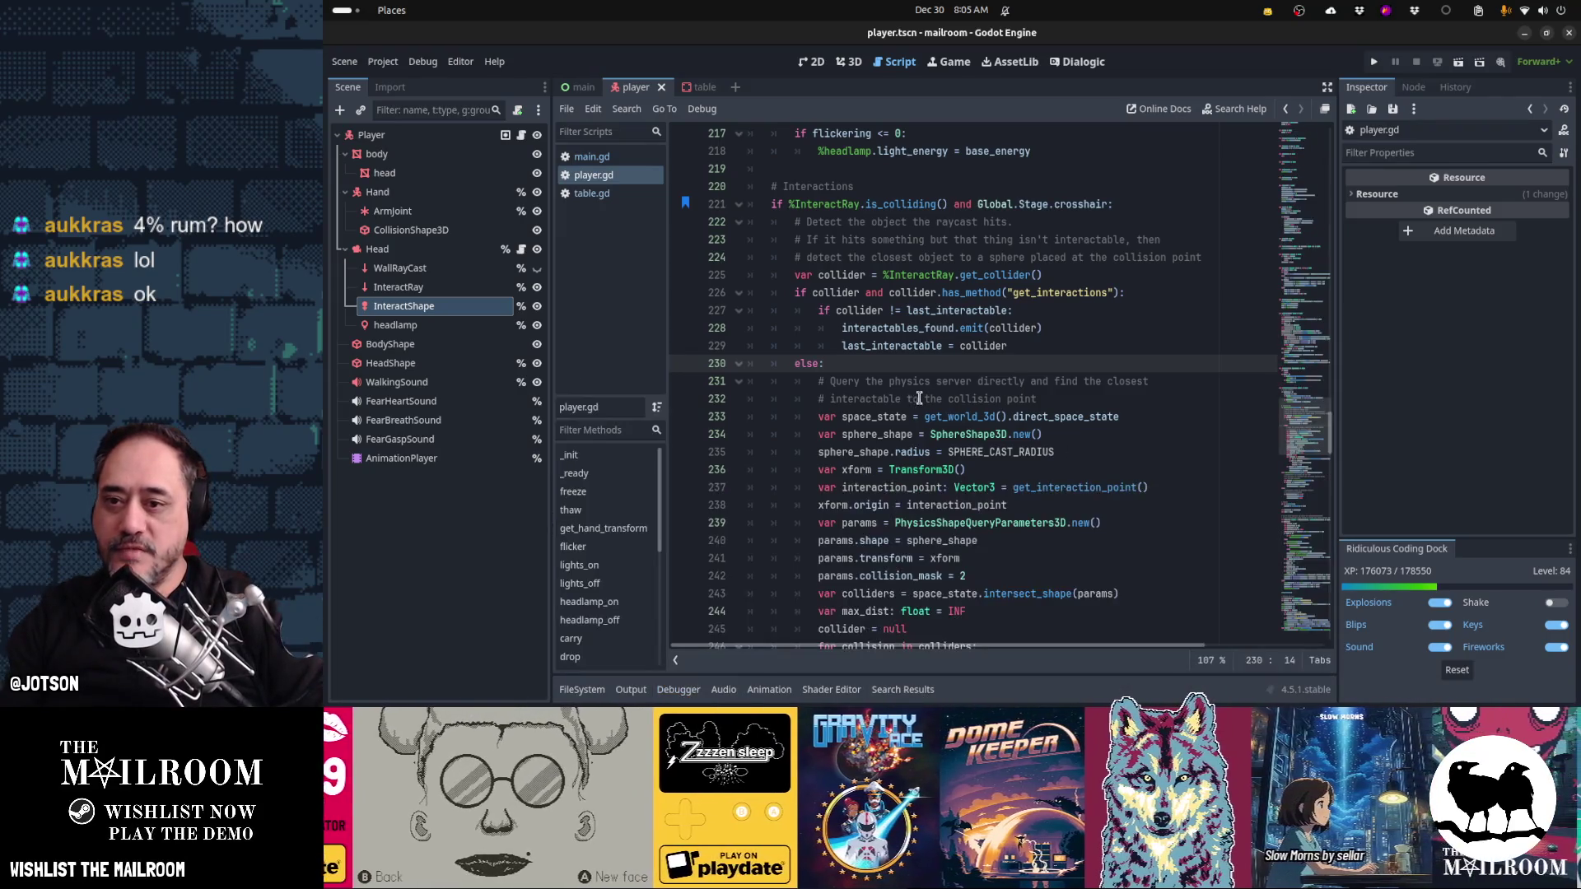
left_click(920, 398)
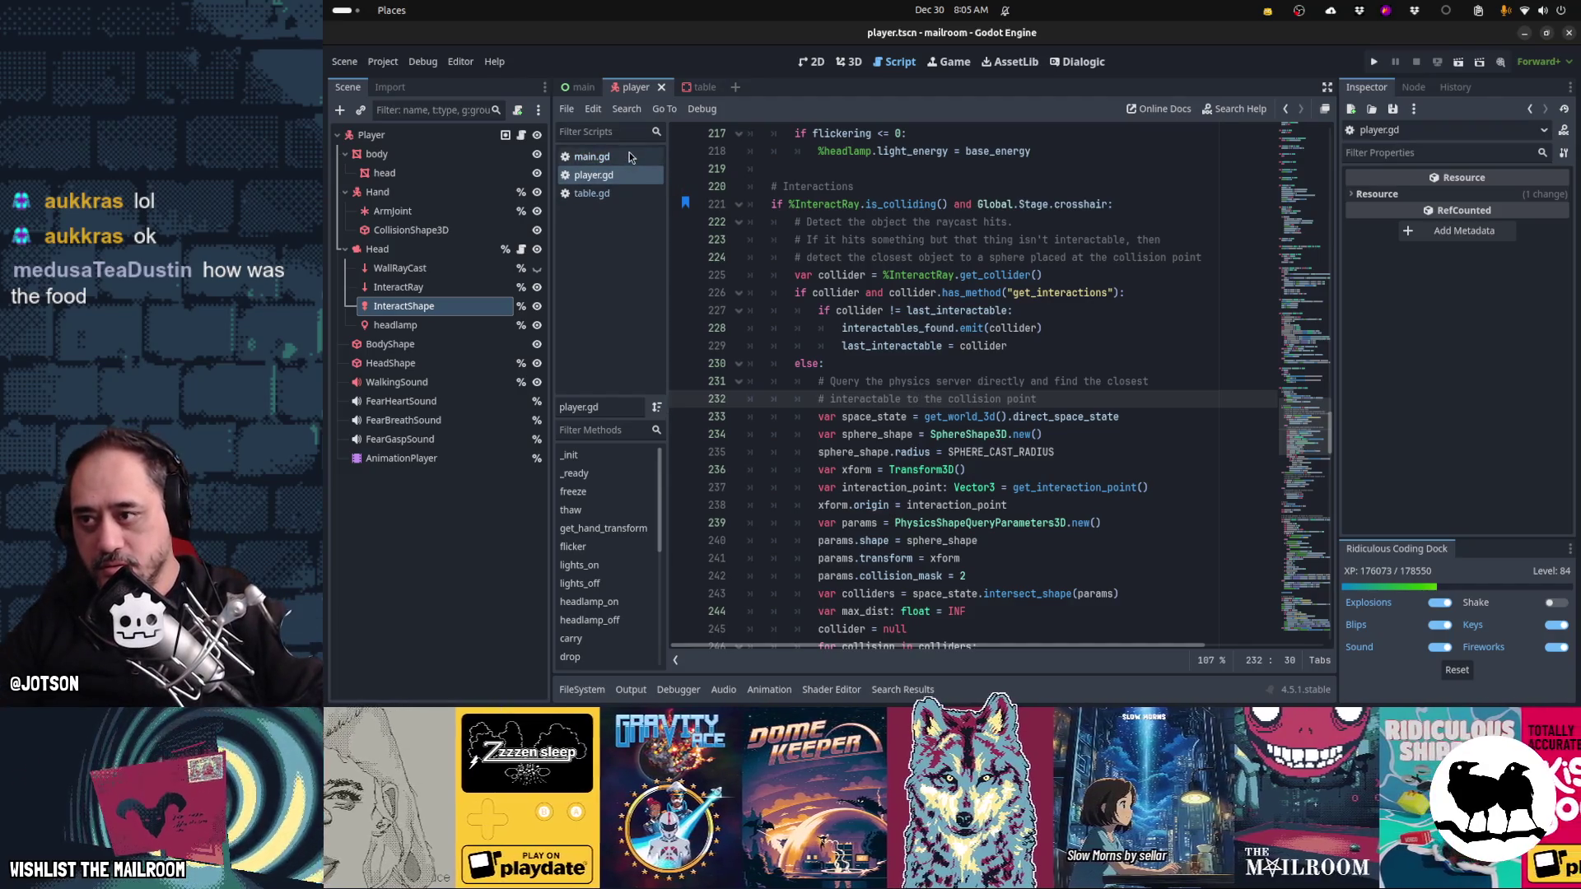
left_click(591, 157)
key("ctrl+F2")
key("ctrl+F1")
key("ctrl+F2")
key("ctrl+F1")
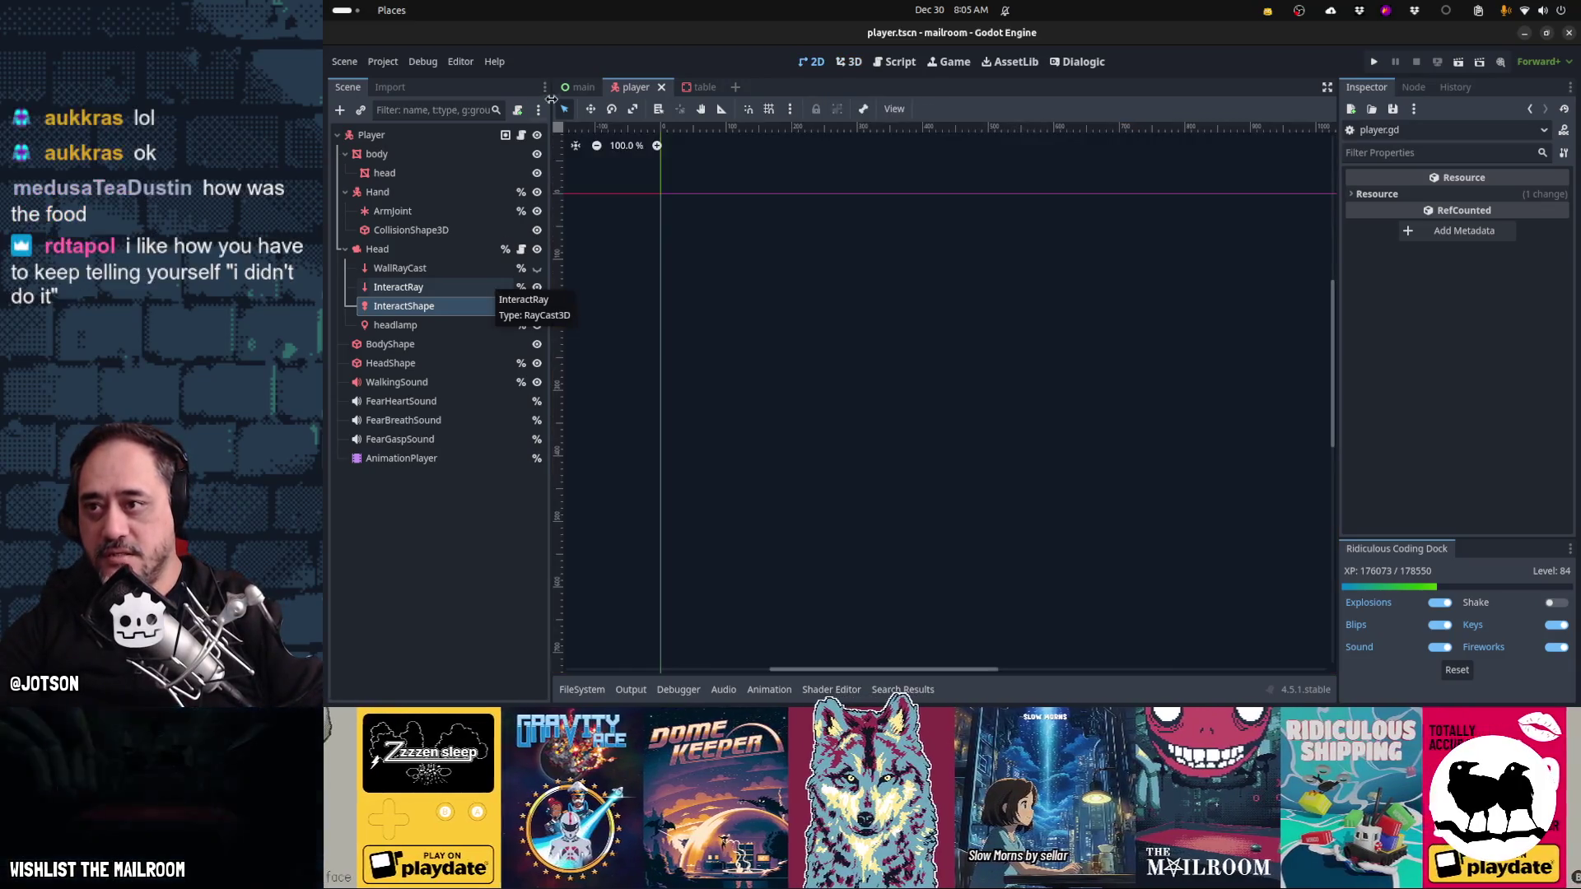
- In main.tscn, expand ActionControls, select Action1 and open action.tscn in its own tab
left_click(572, 92)
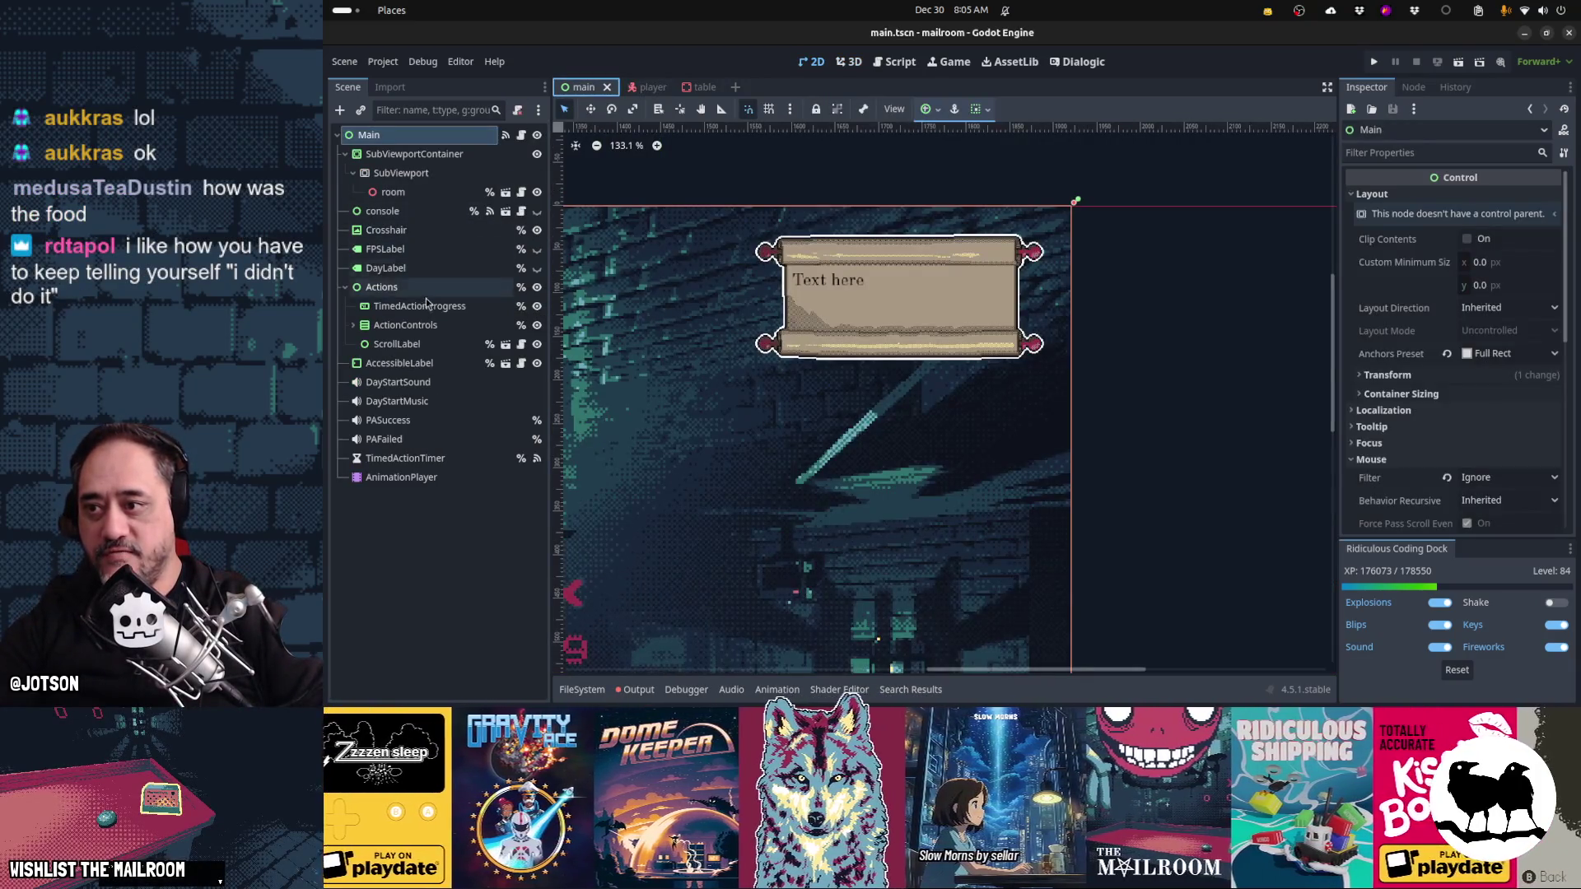
double_click(416, 328)
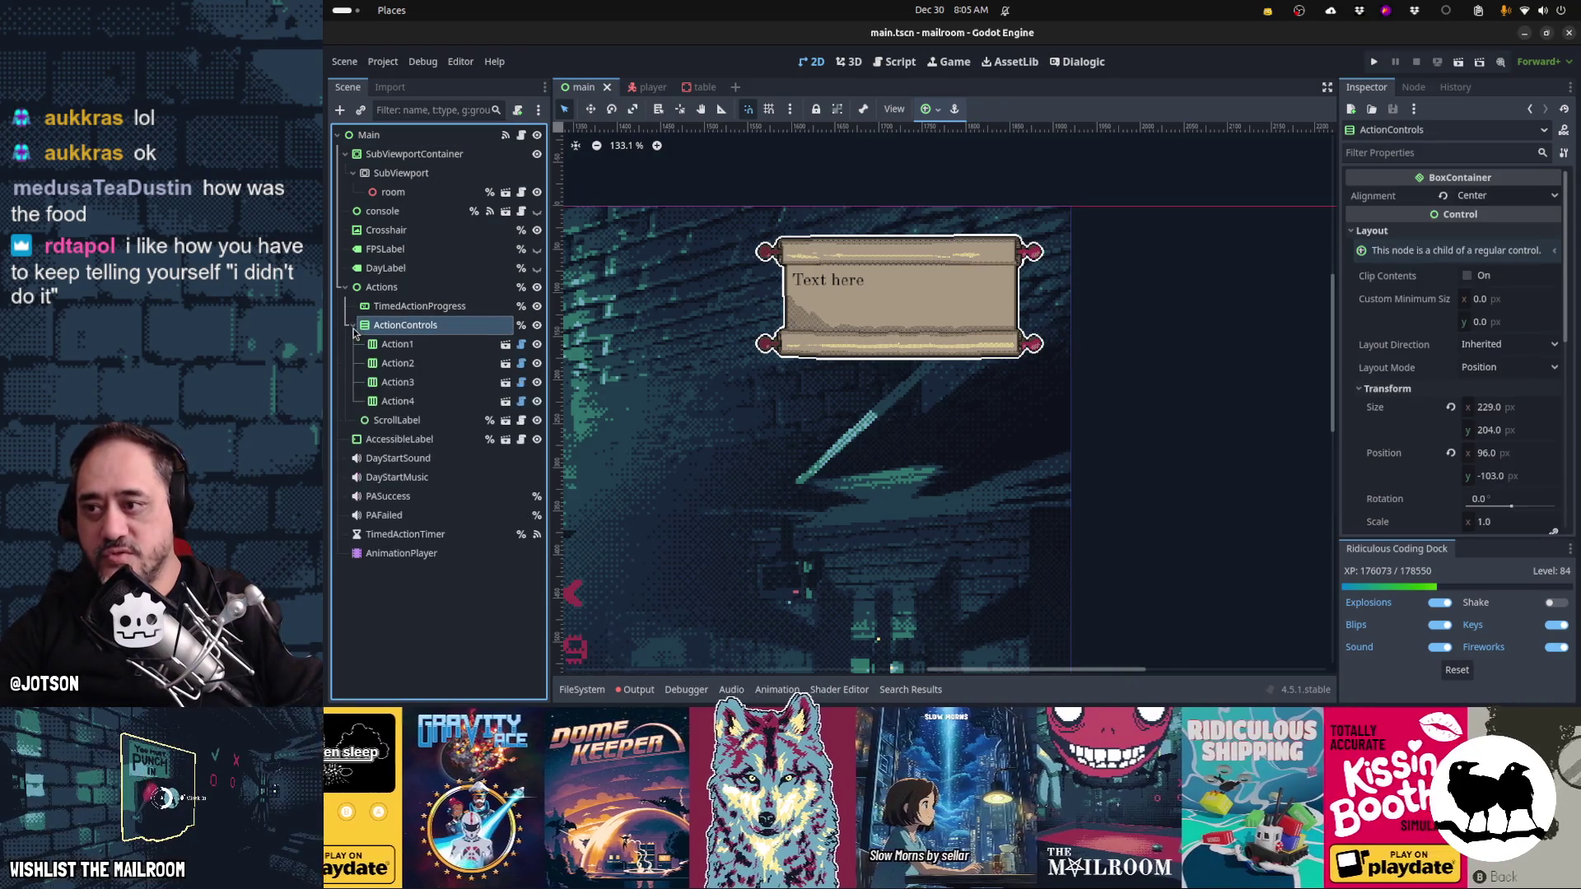
left_click(403, 346)
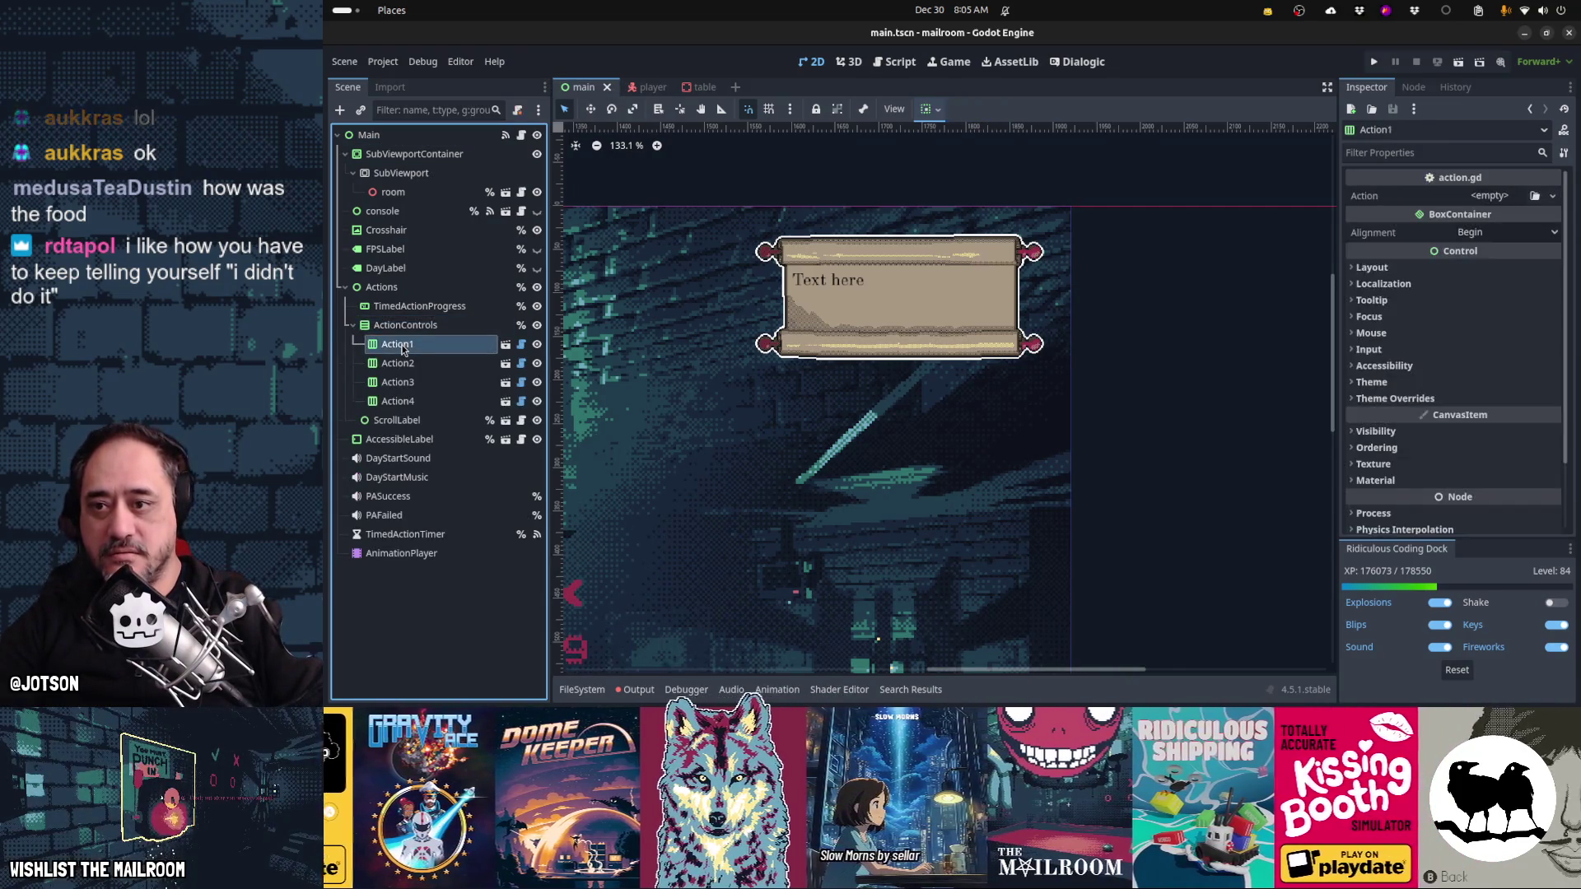
mouse_move(579, 521)
left_mouse_down()
mouse_move(786, 471)
mouse_move(874, 471)
mouse_move(960, 338)
left_mouse_up()
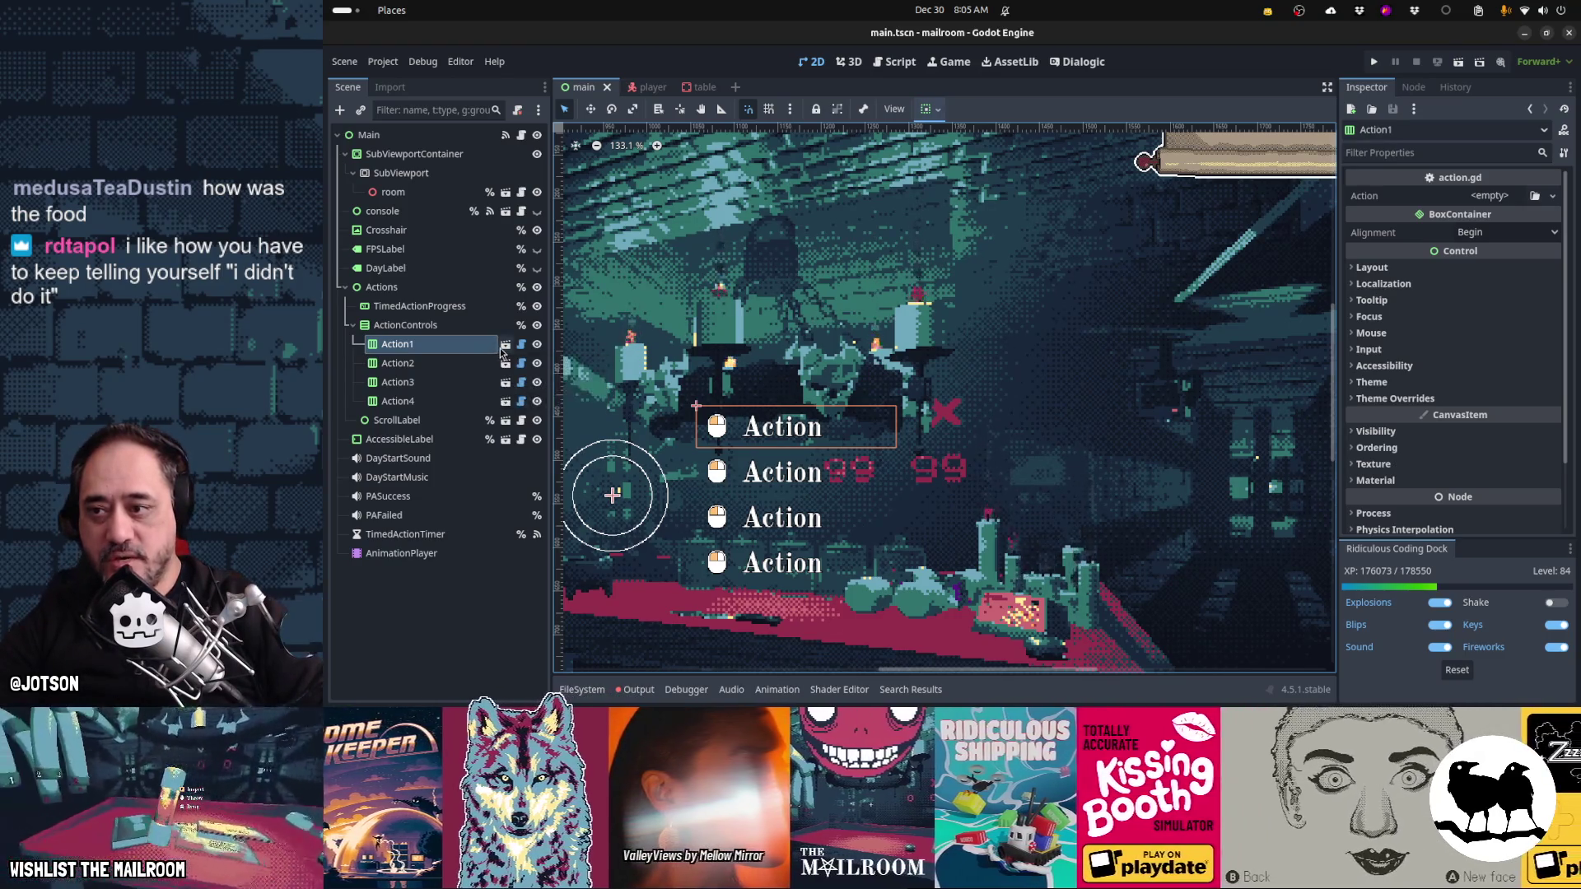
left_click(521, 344)
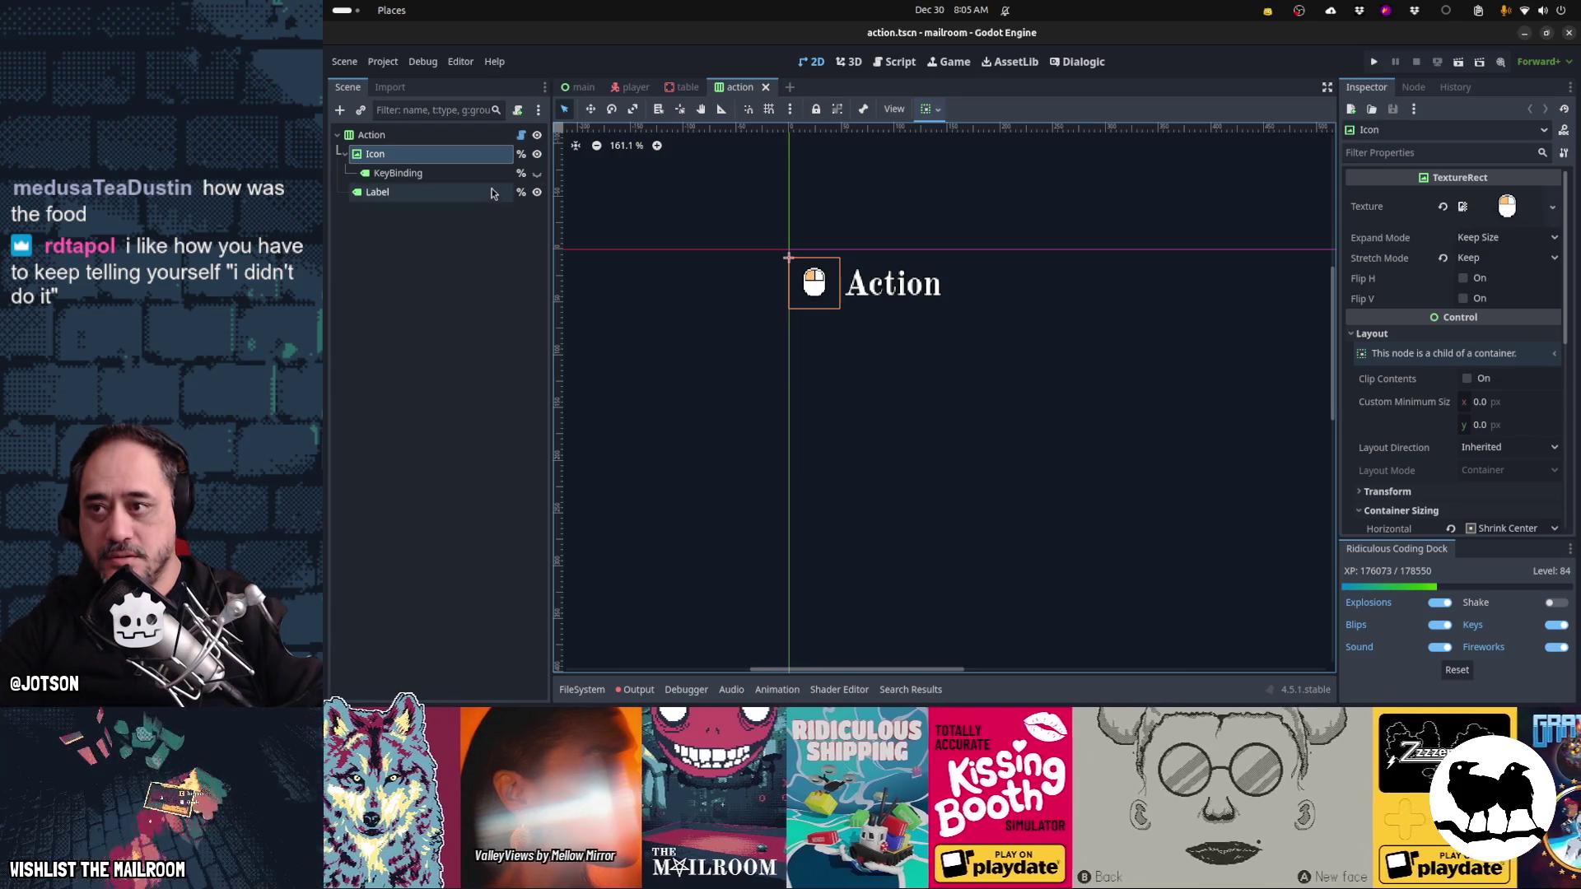
- Open the Action node's script, scroll through it, then jump to the Action class in data/action.gd
left_click(521, 136)
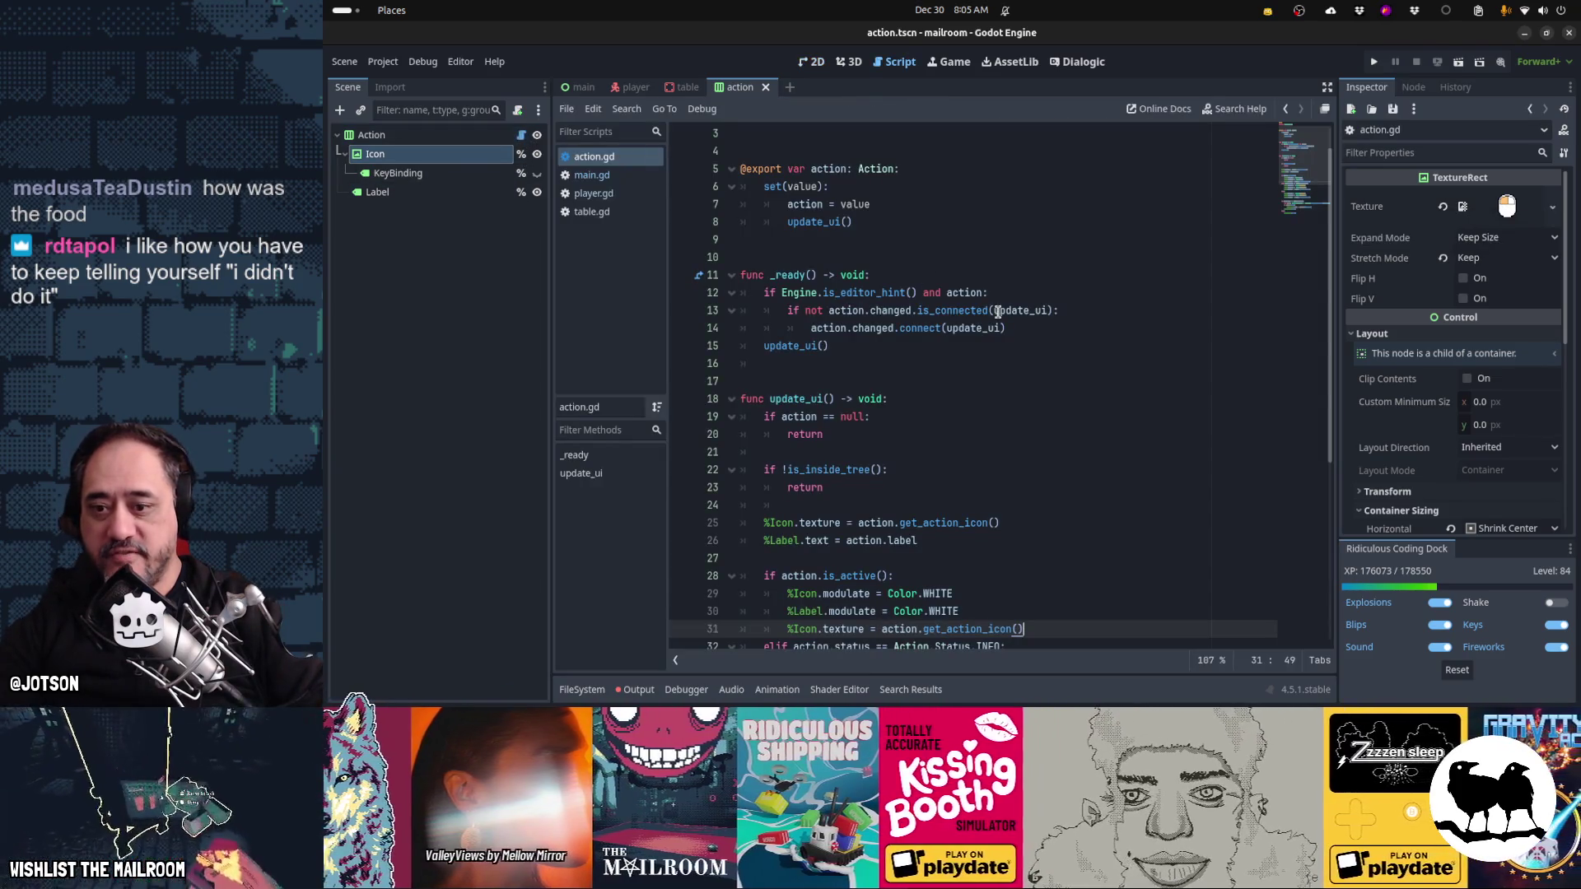
scroll(997, 312, "up", 1)
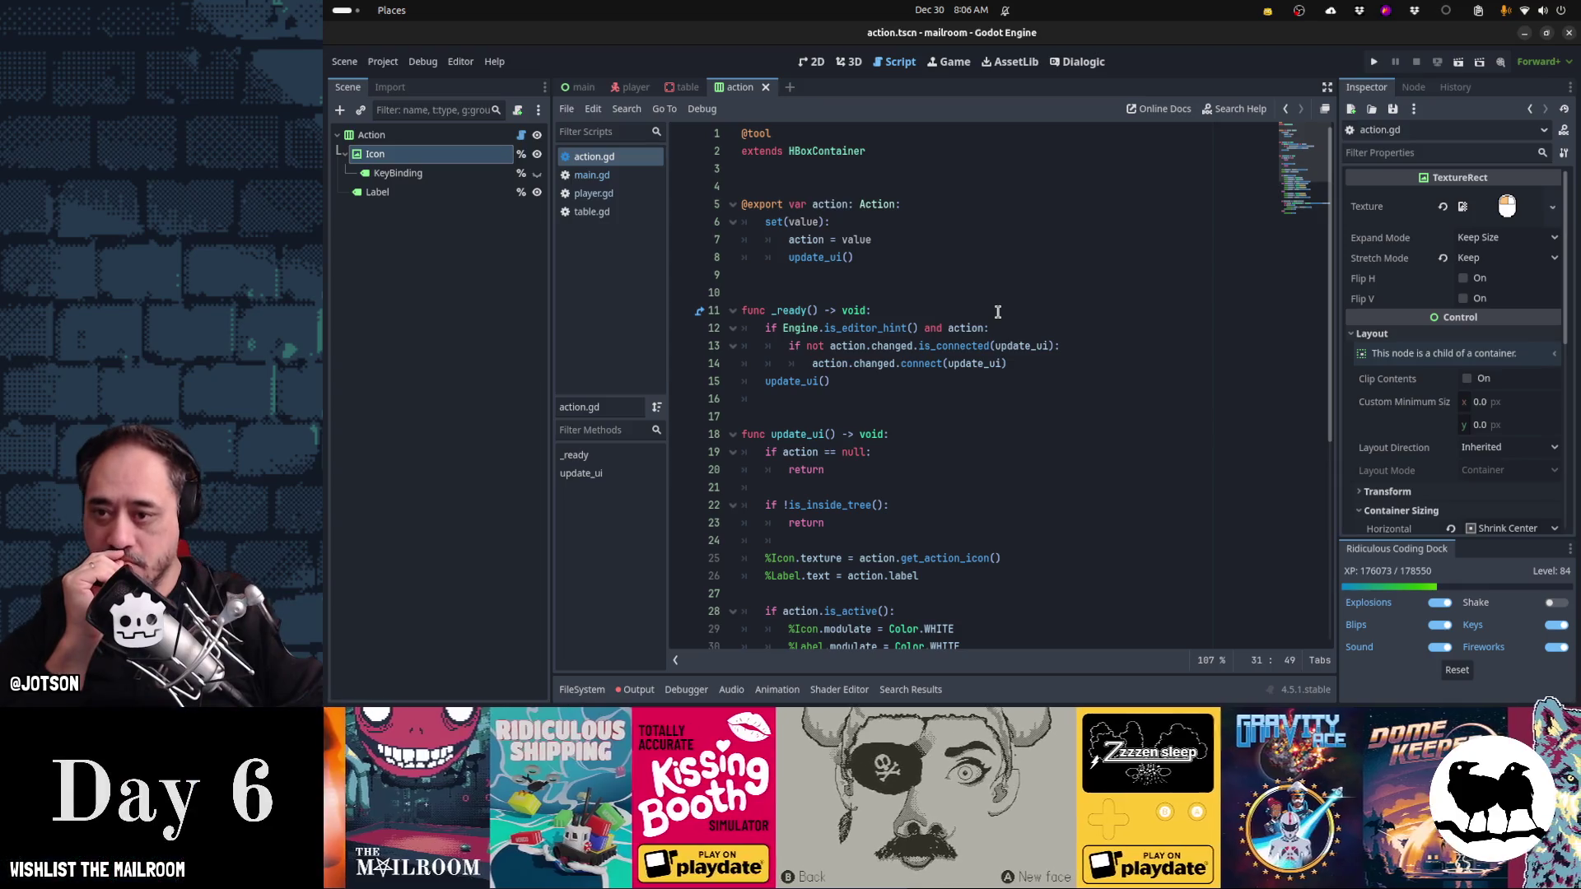
scroll(997, 312, "down", 3)
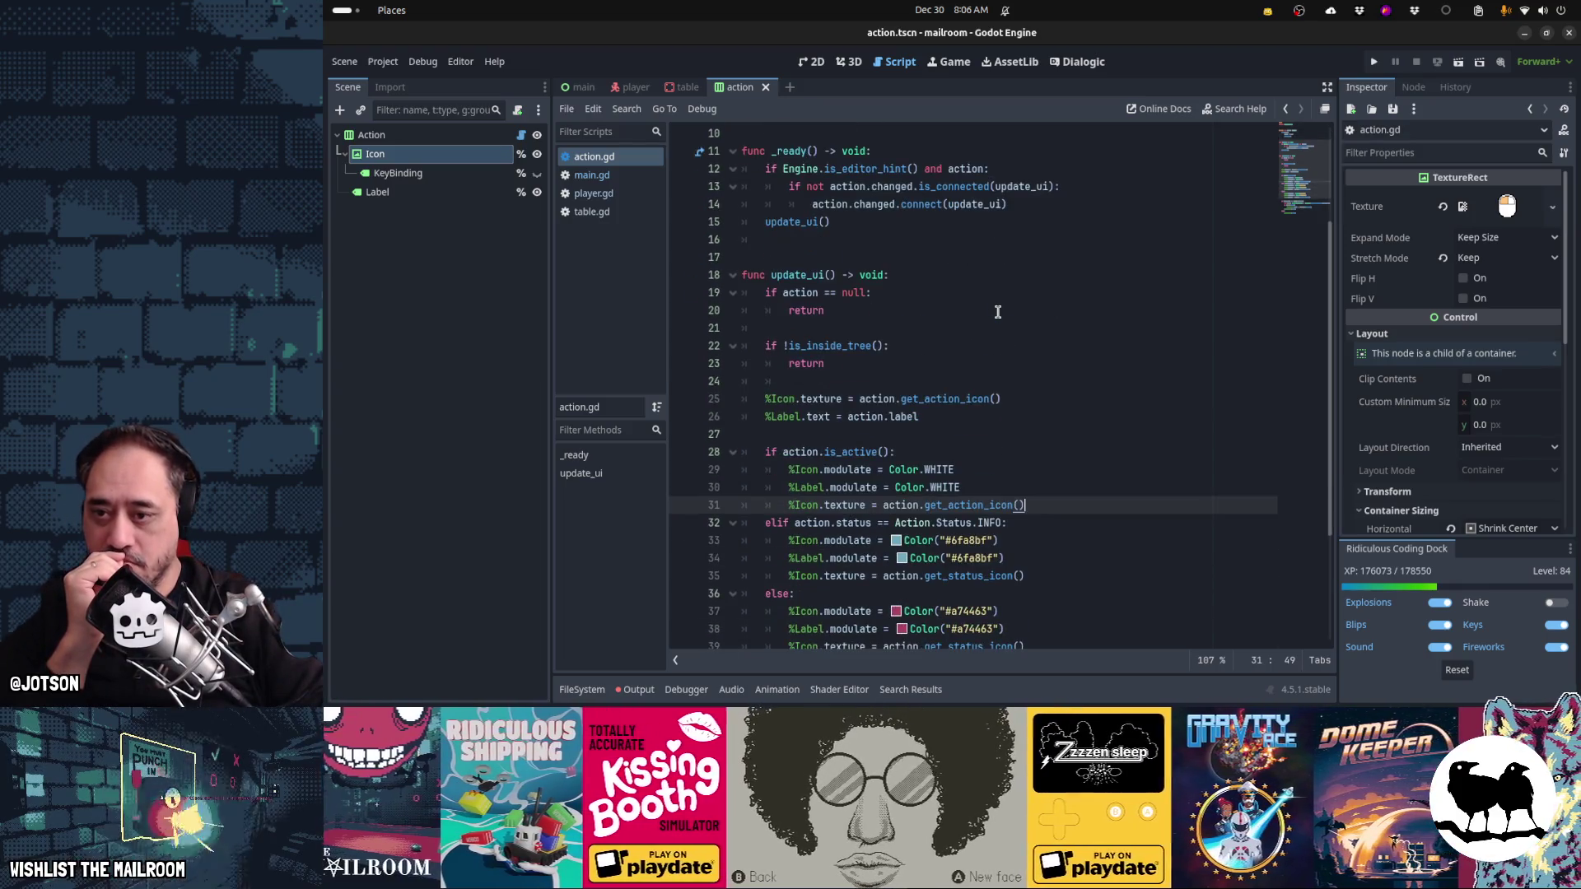
scroll(997, 312, "down", 3)
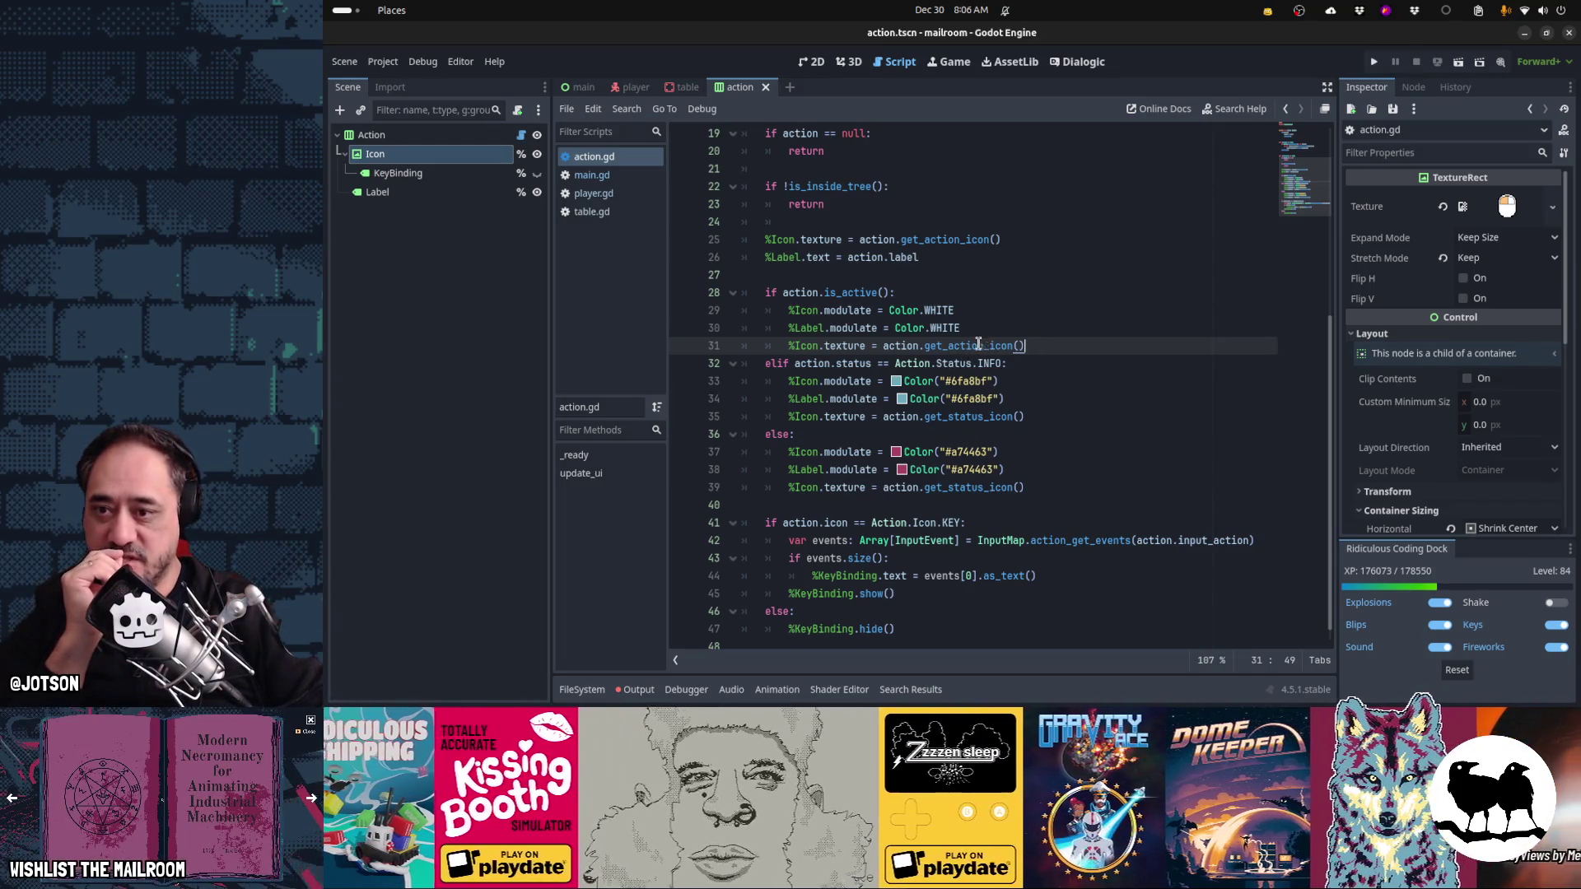
mouse_move(984, 344)
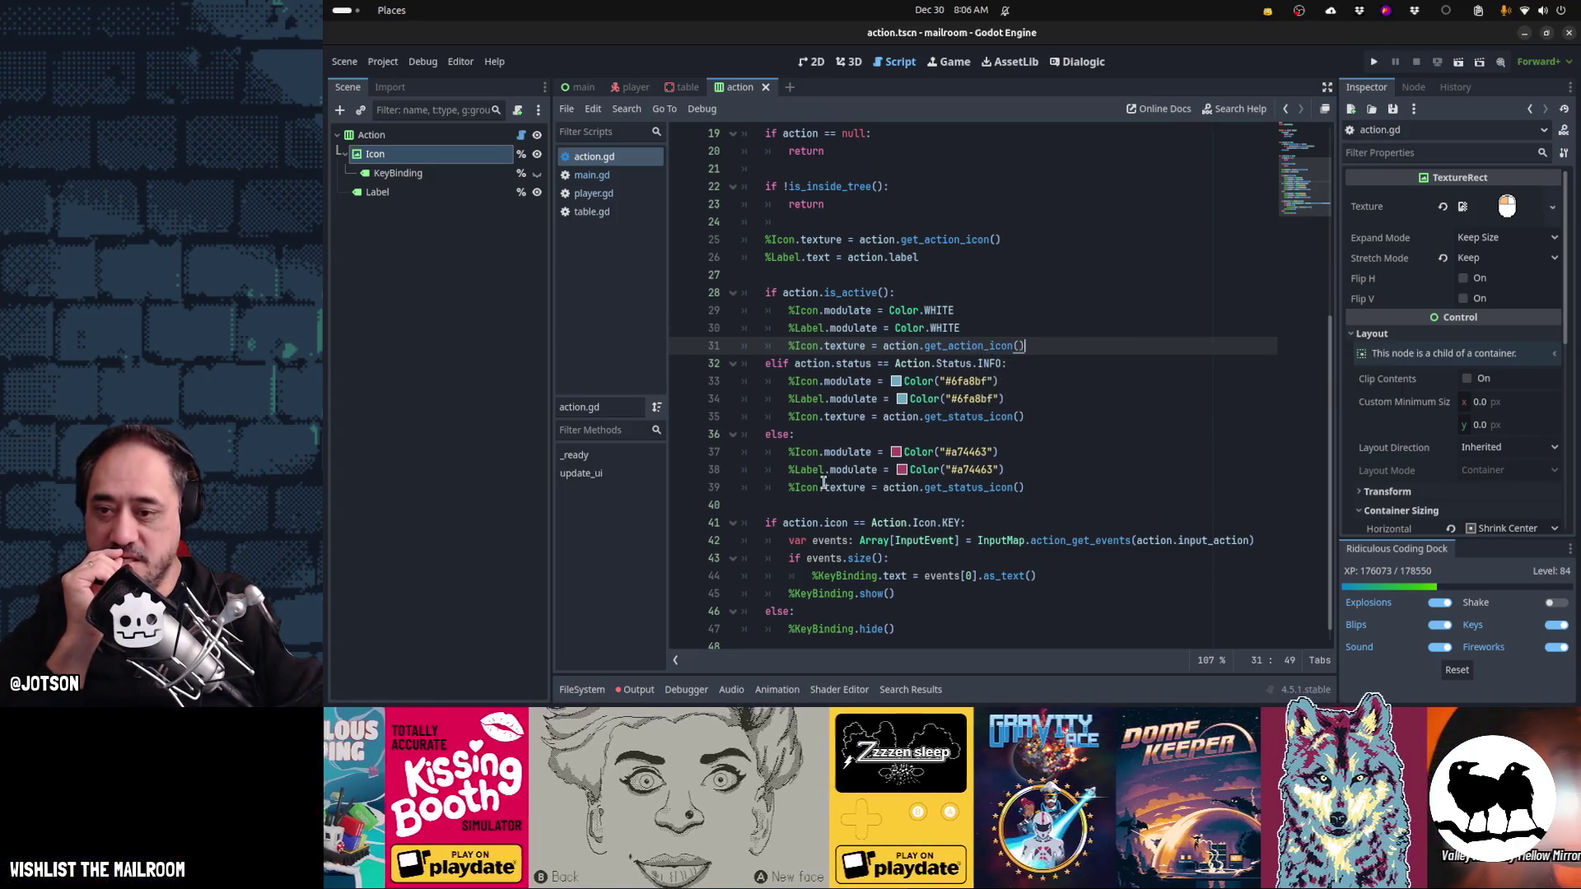
scroll(823, 483, "down", 1)
mouse_move(824, 484)
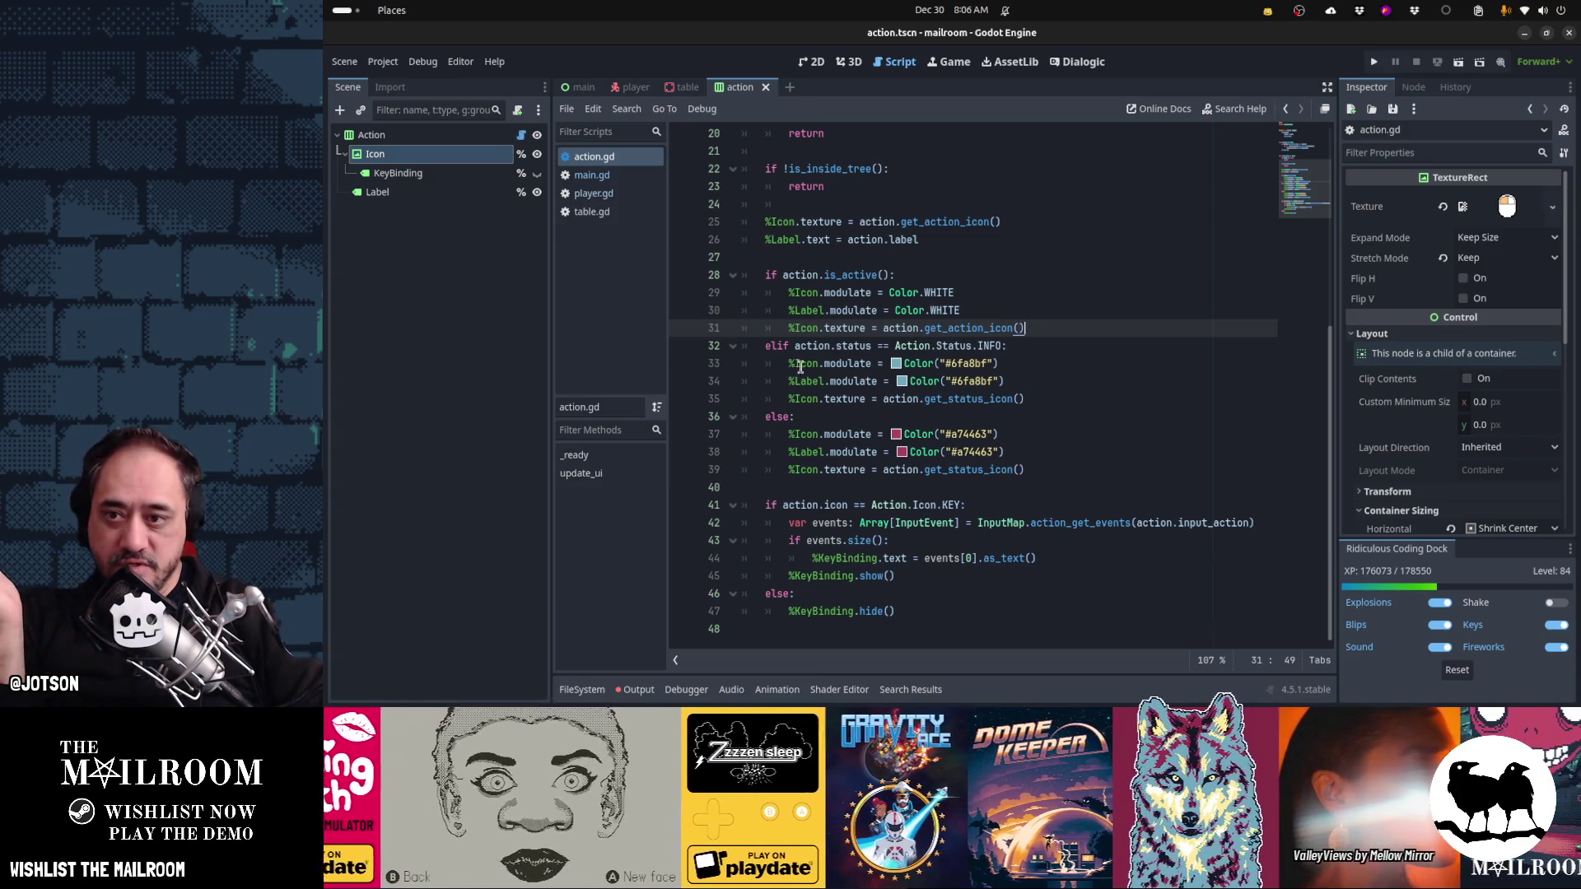
scroll(803, 368, "up", 6)
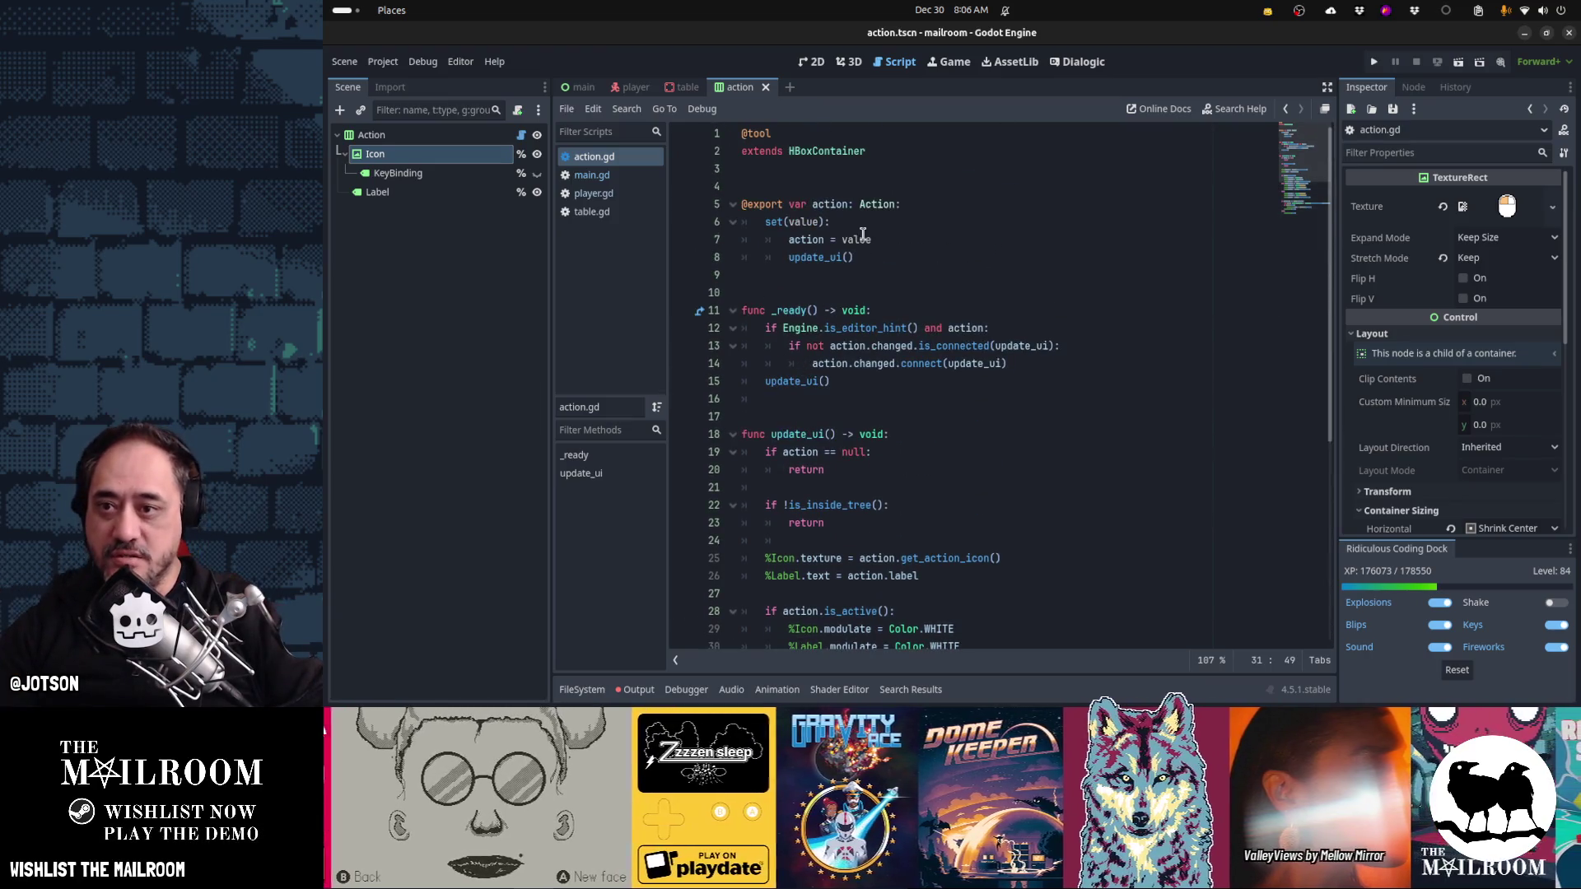
left_click(876, 213, "ctrl")
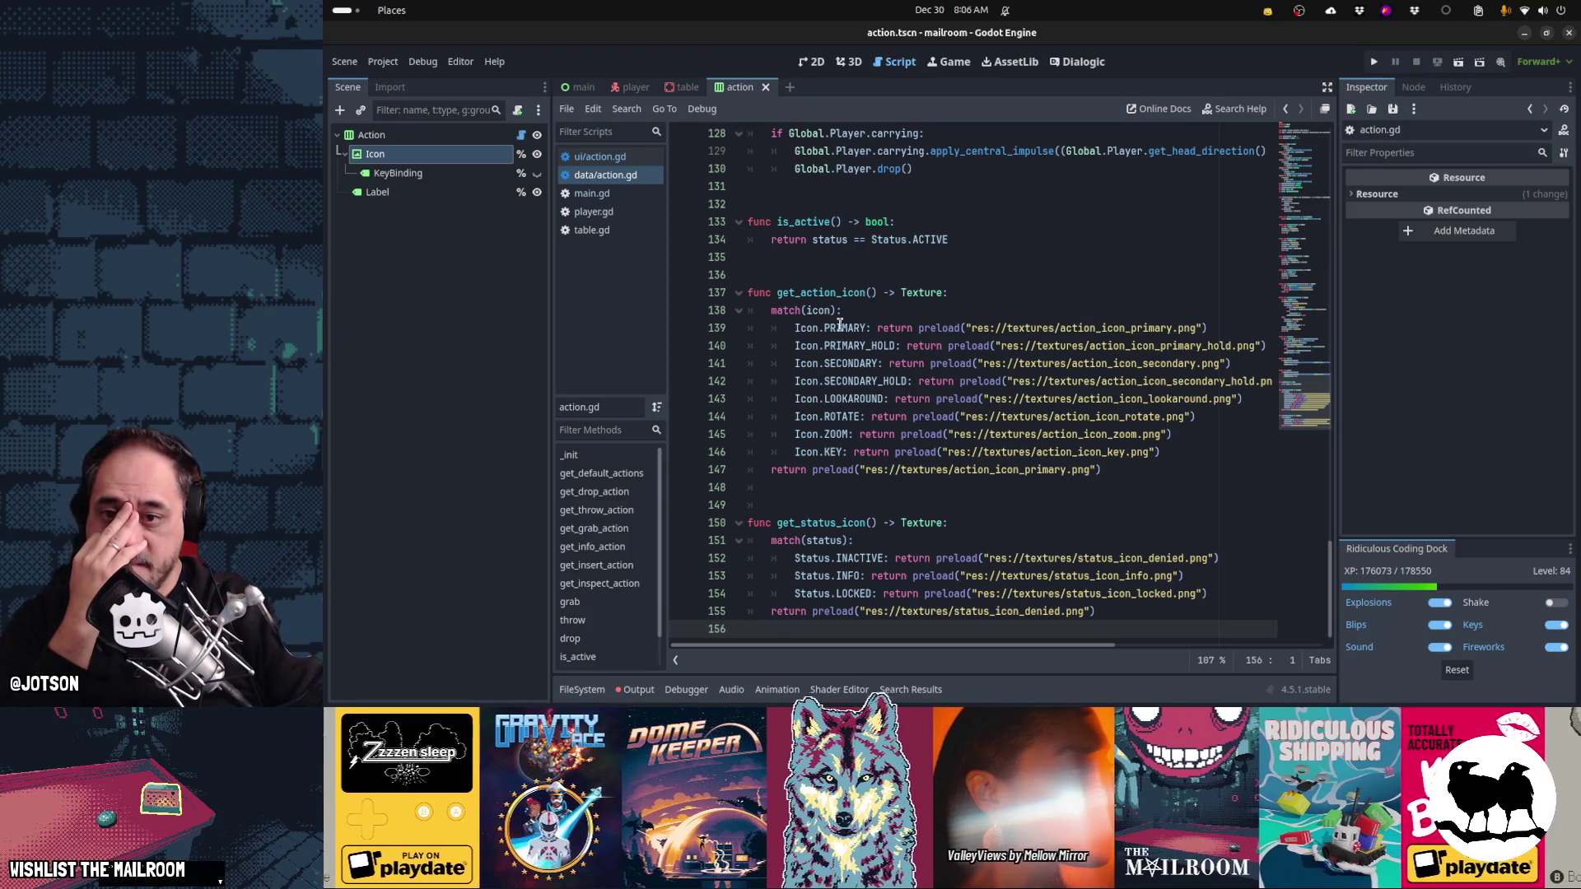
mouse_move(840, 327)
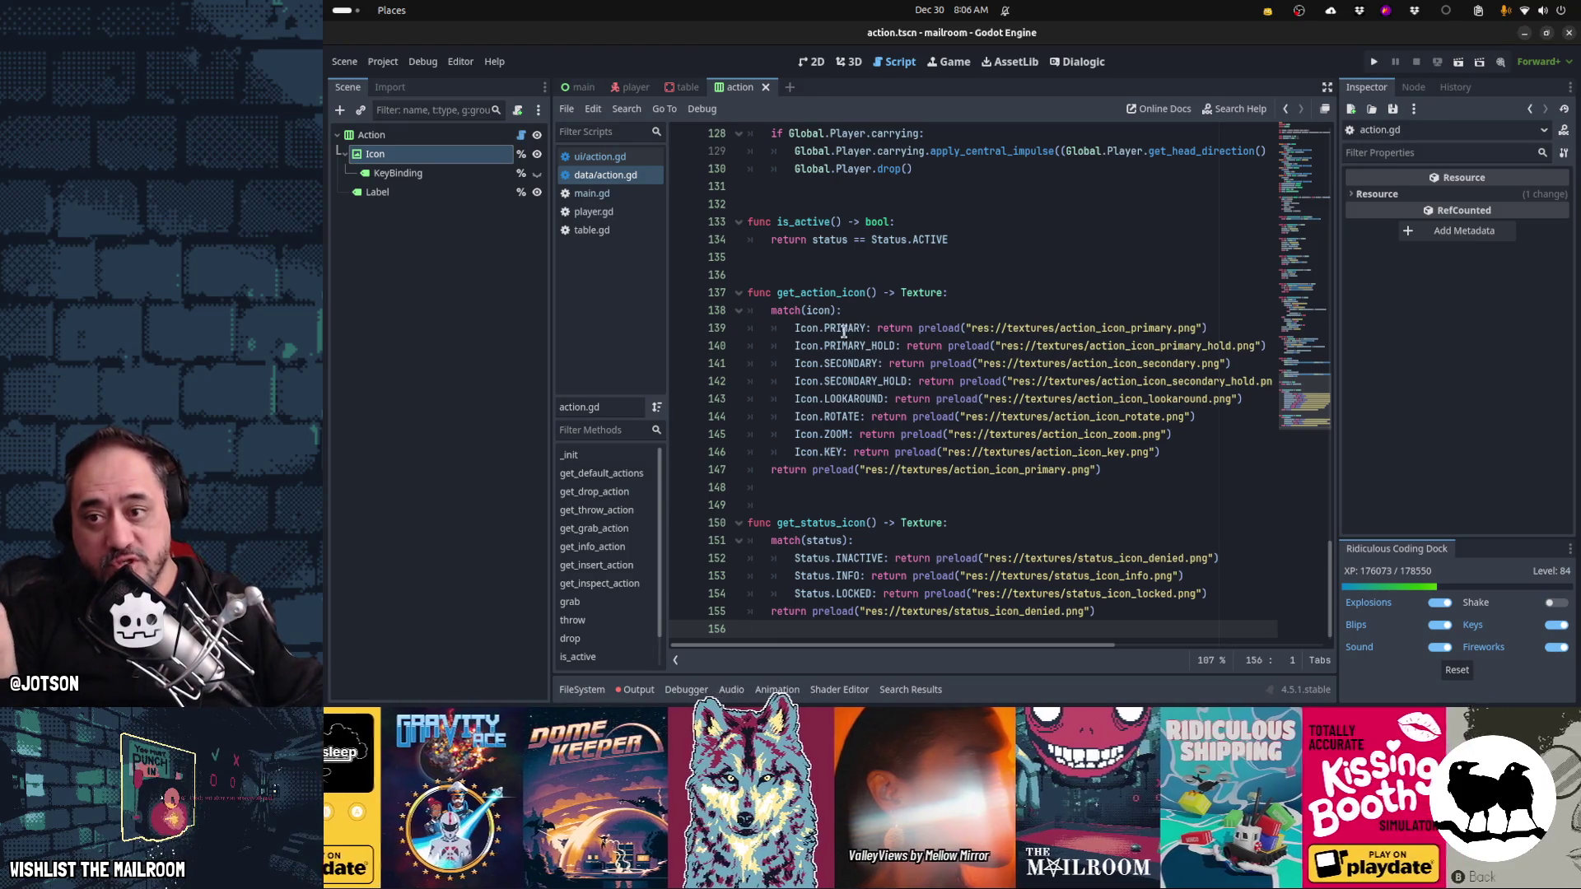
scroll(853, 470, "down", 1)
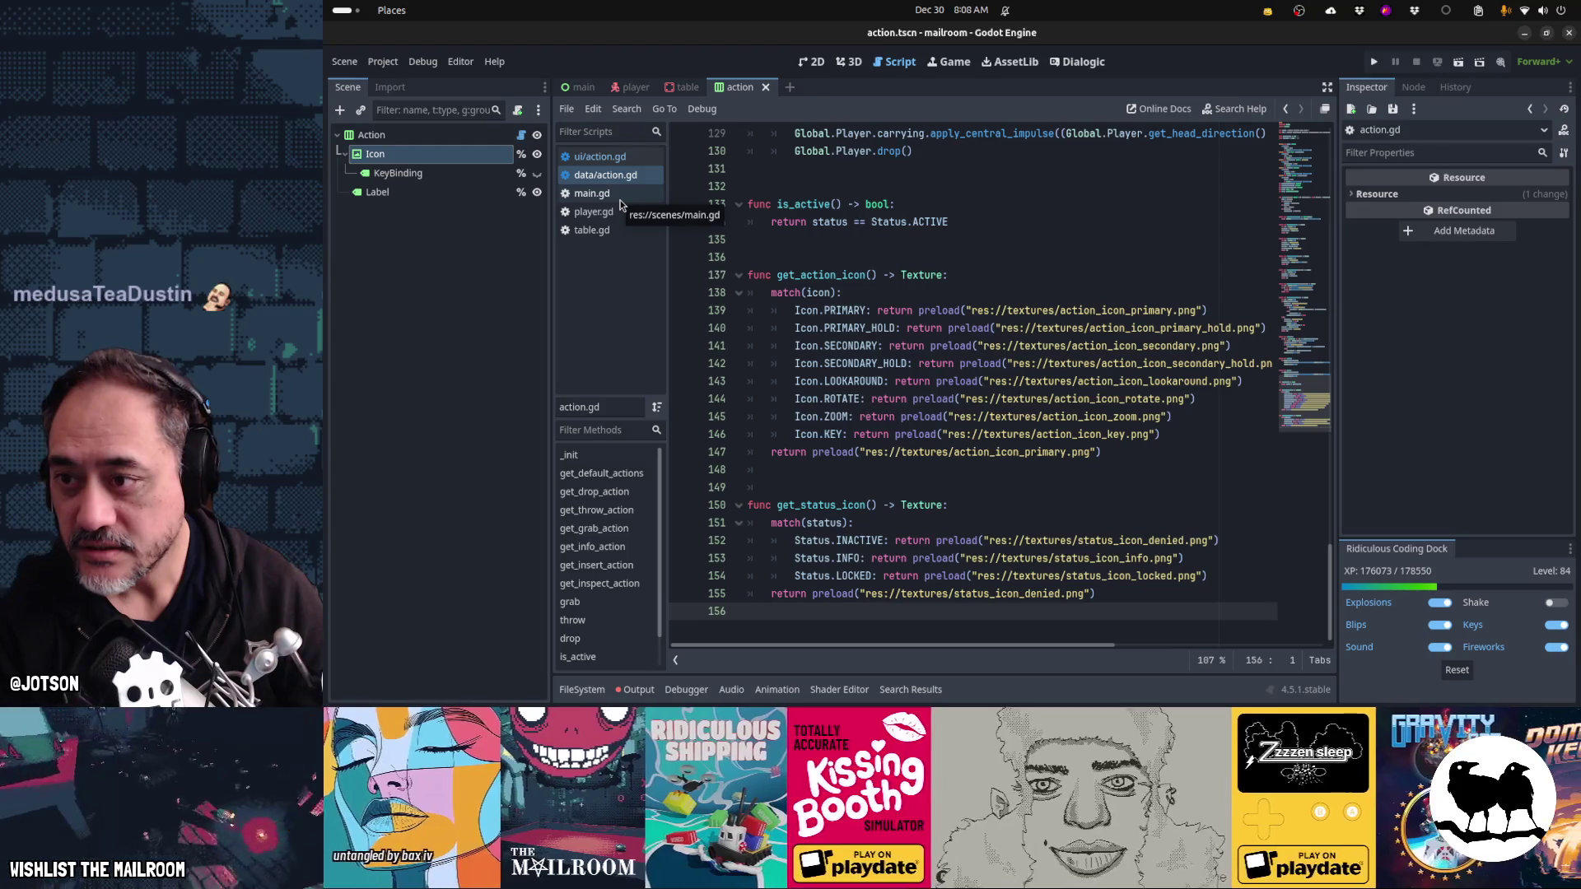
- Quick-open global.gd by searching 'global.gd' and move the cursor around its languages dictionary
key("shift+alt+o")
type("global.gd")
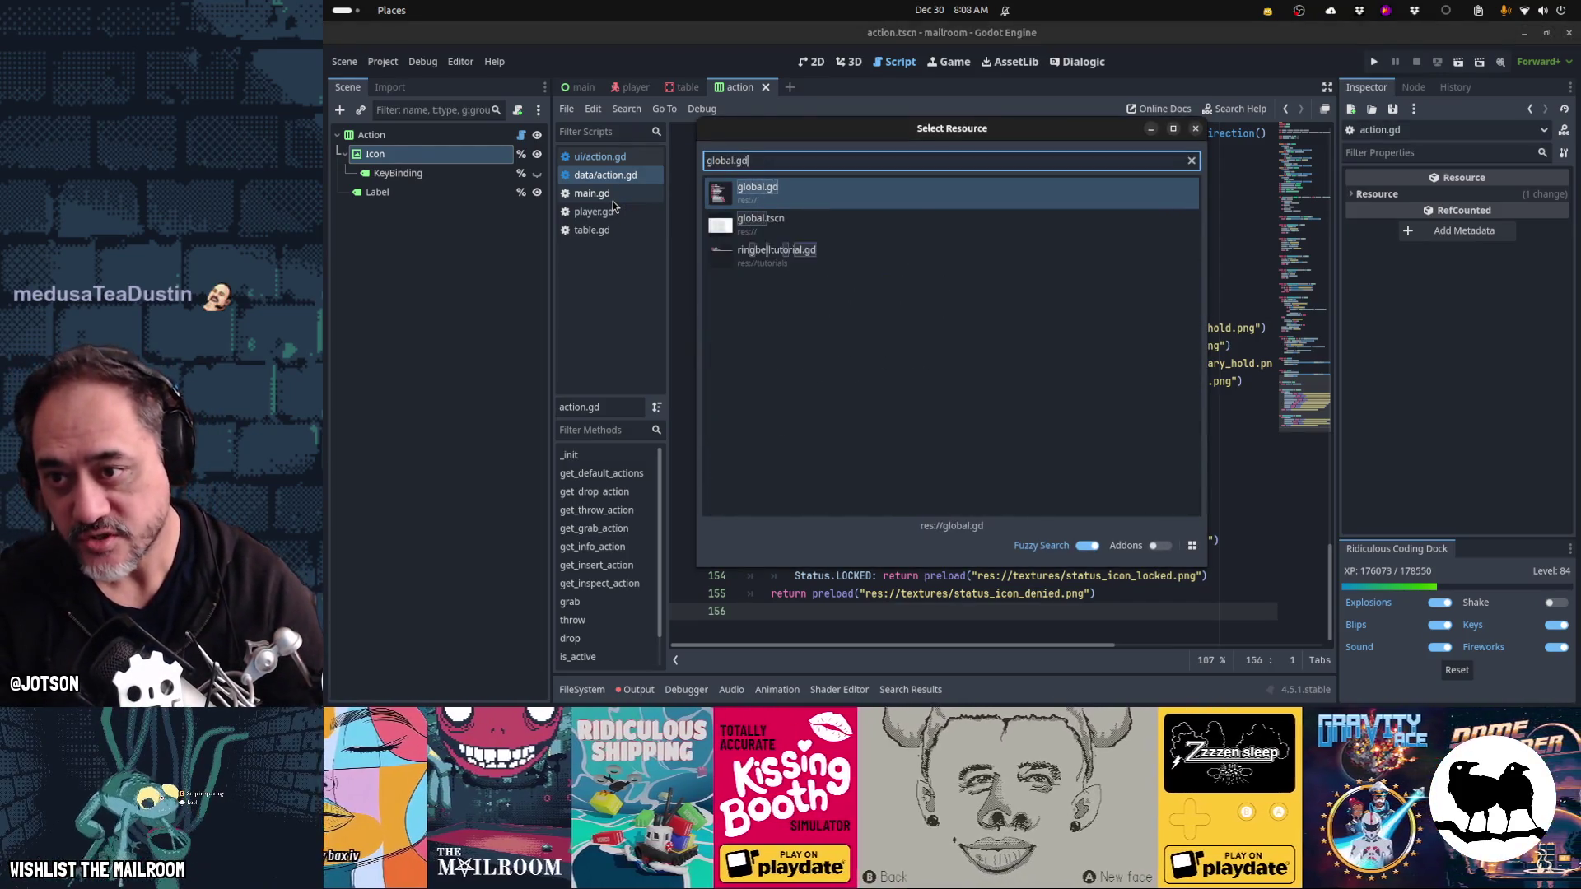
key("Return")
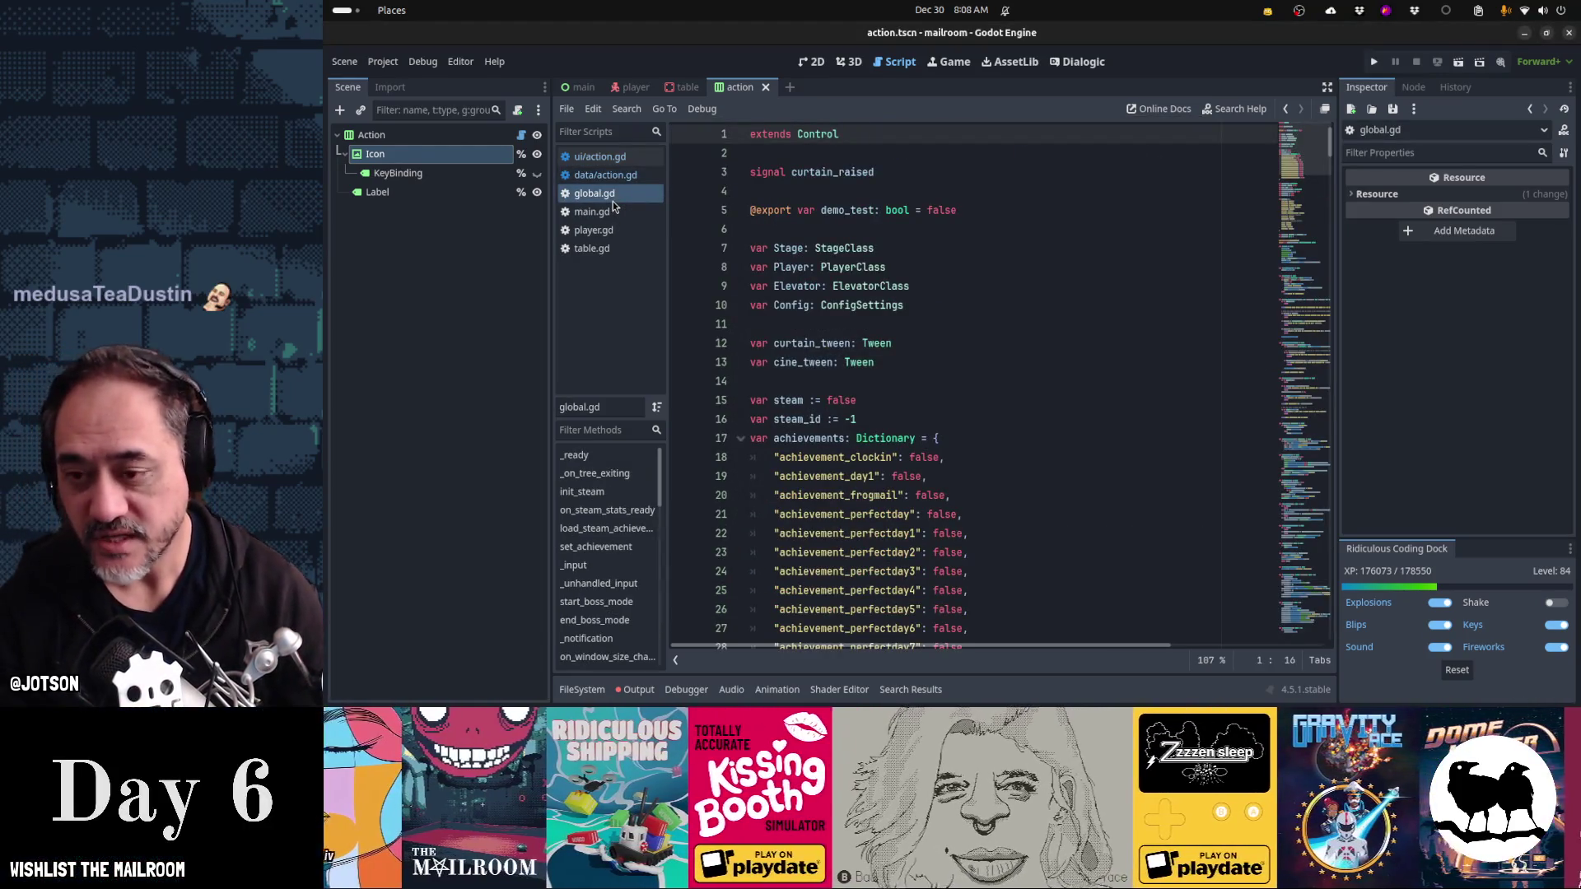
key("Down")
key("Down")
key("Down")
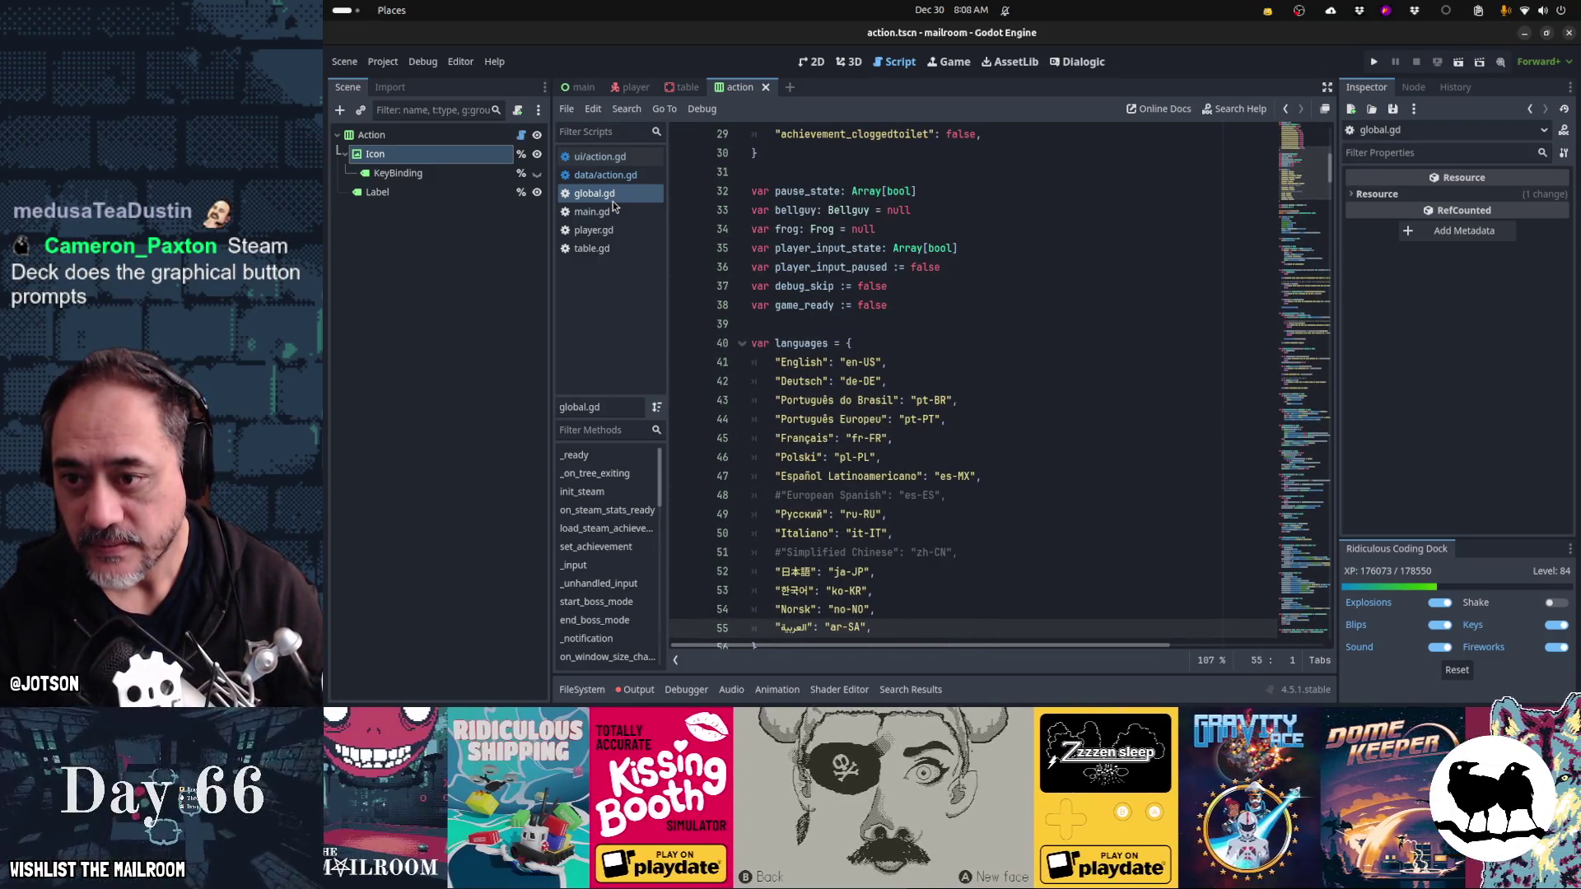
key("Up")
key("Up")
key("Up")
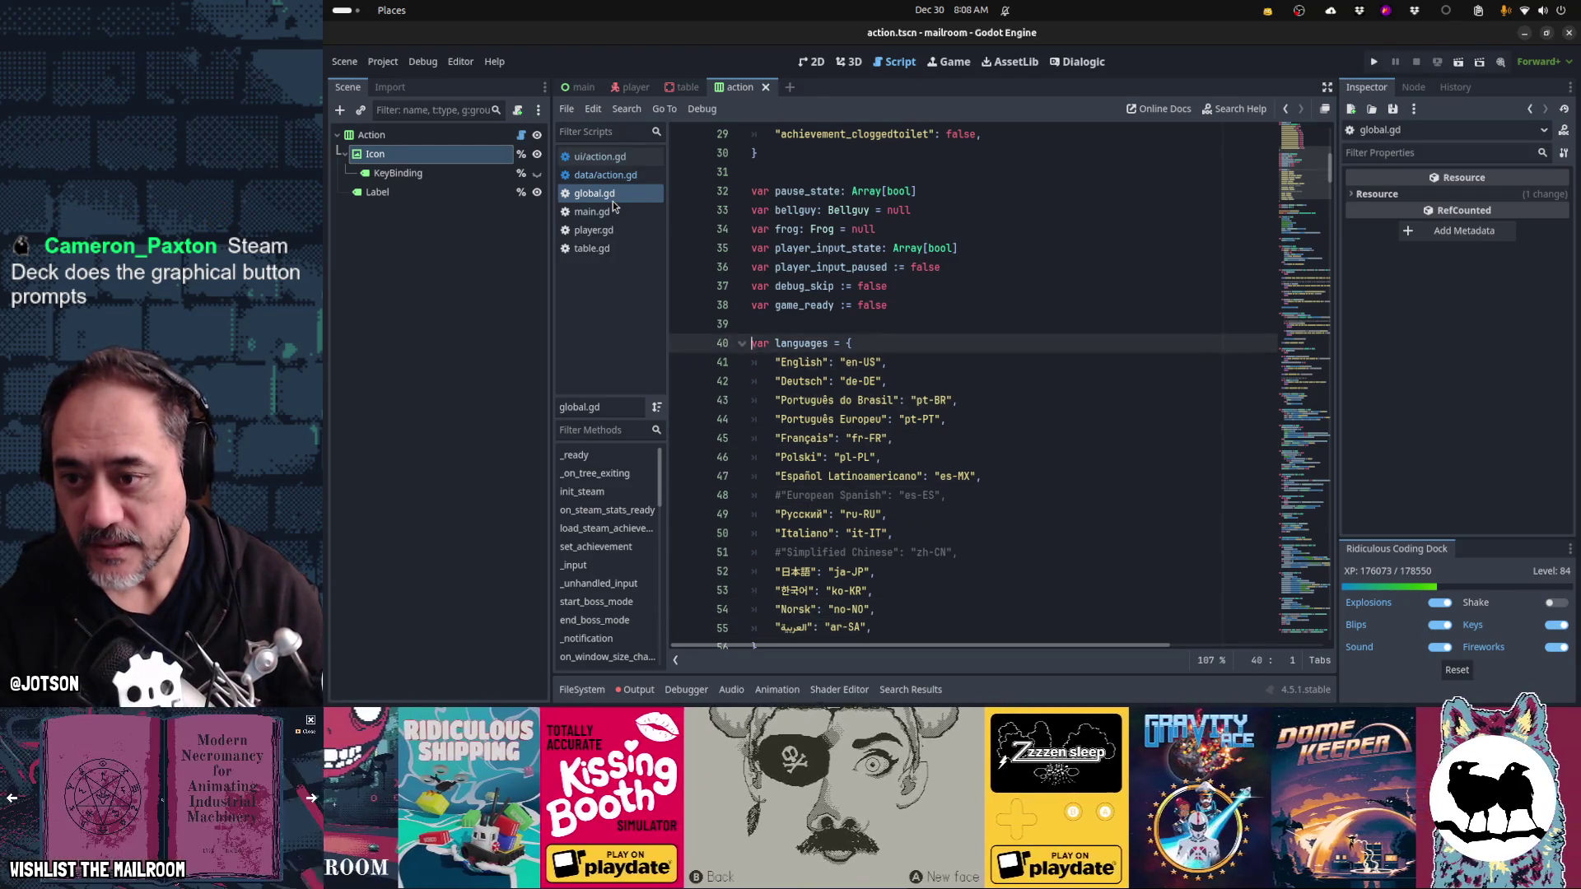
key("Up")
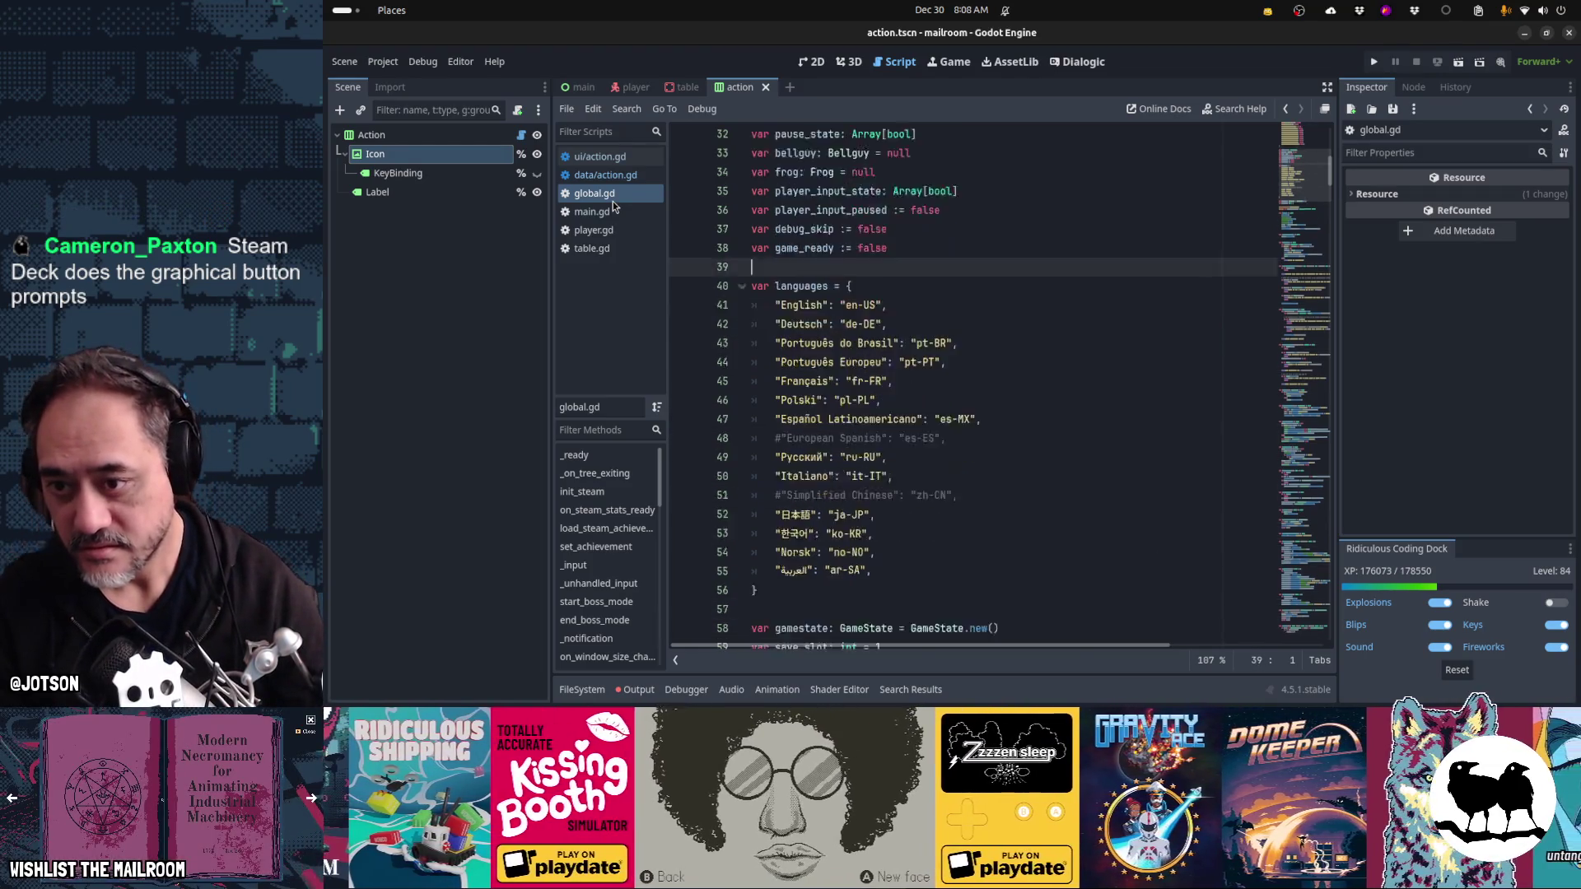
key("Down")
key("Down")
key("Down")
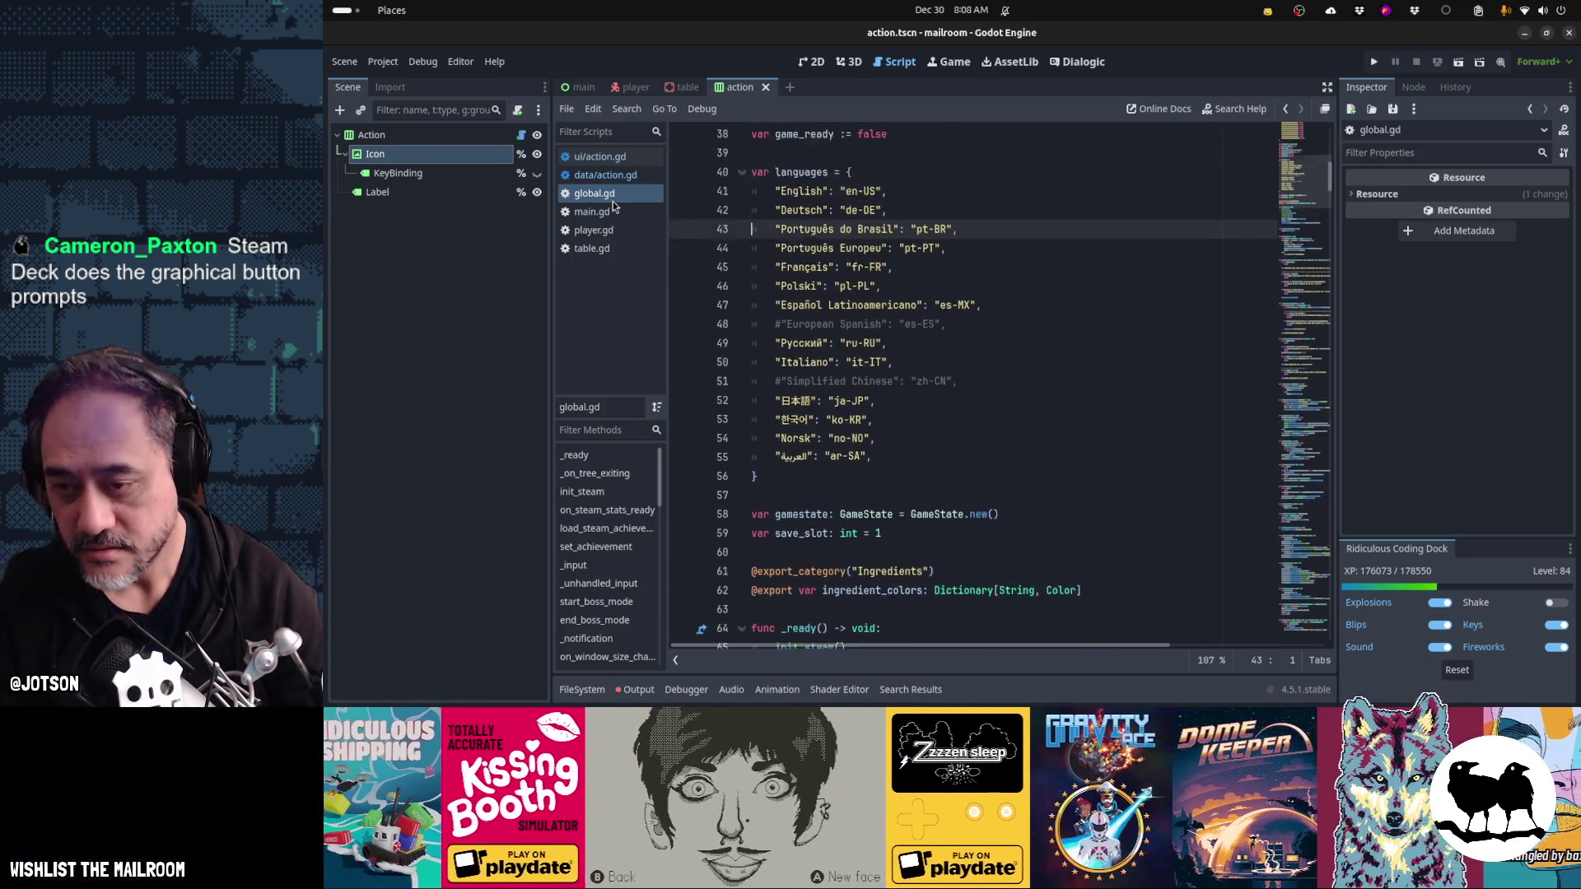
- Declare var control_method := "keyboard" on line 39, with blank lines around it
key("Up")
key("Up")
key("Up")
type("var ")
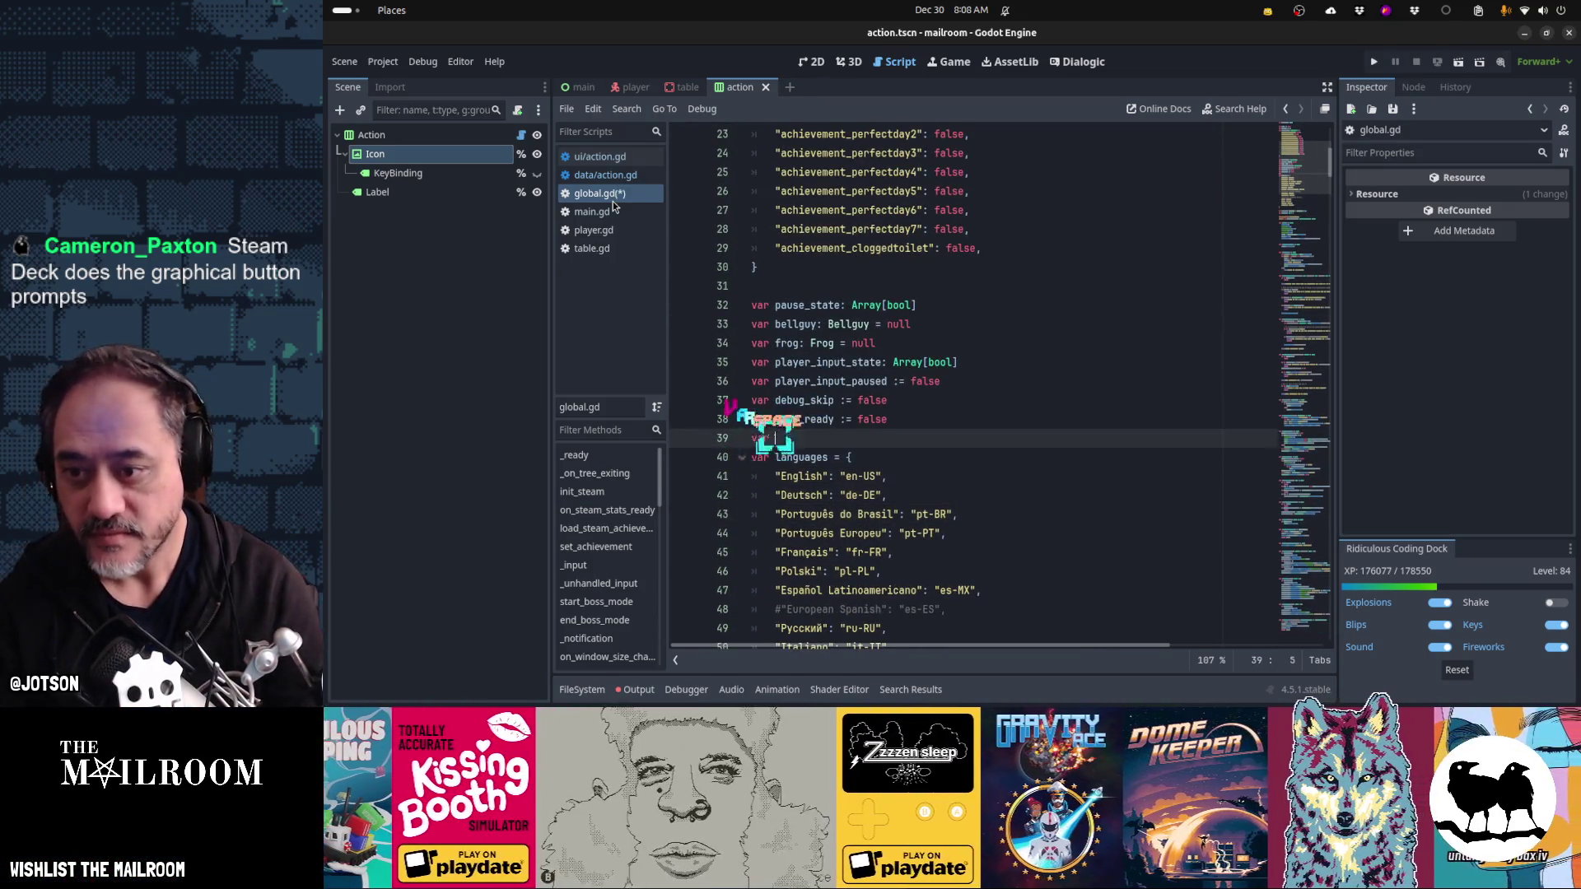
type("control")
type("_method")
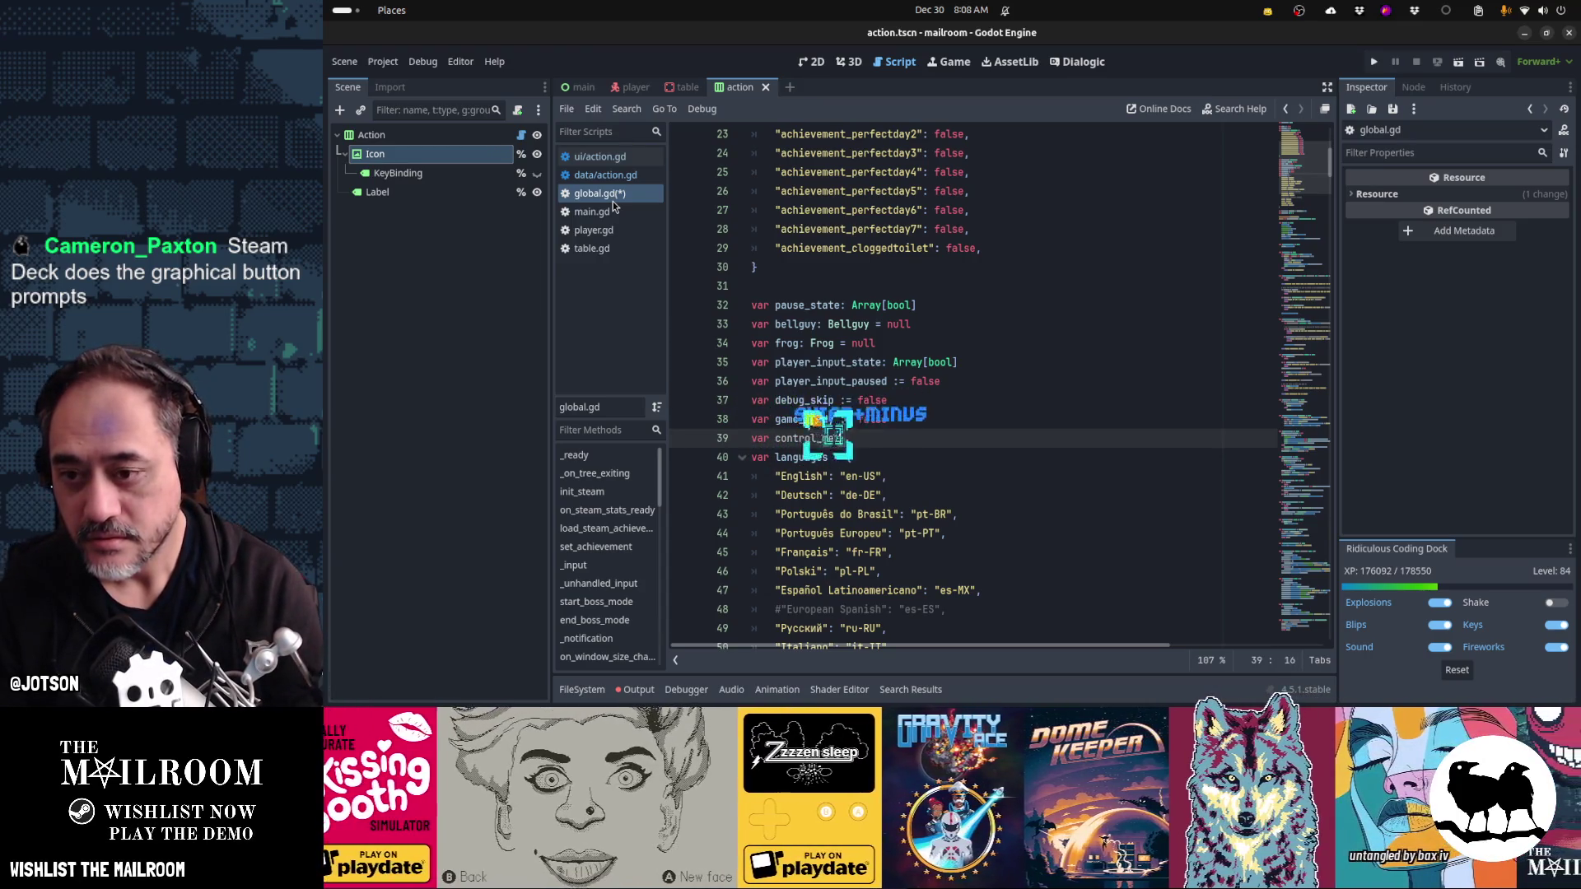
type(" := string")
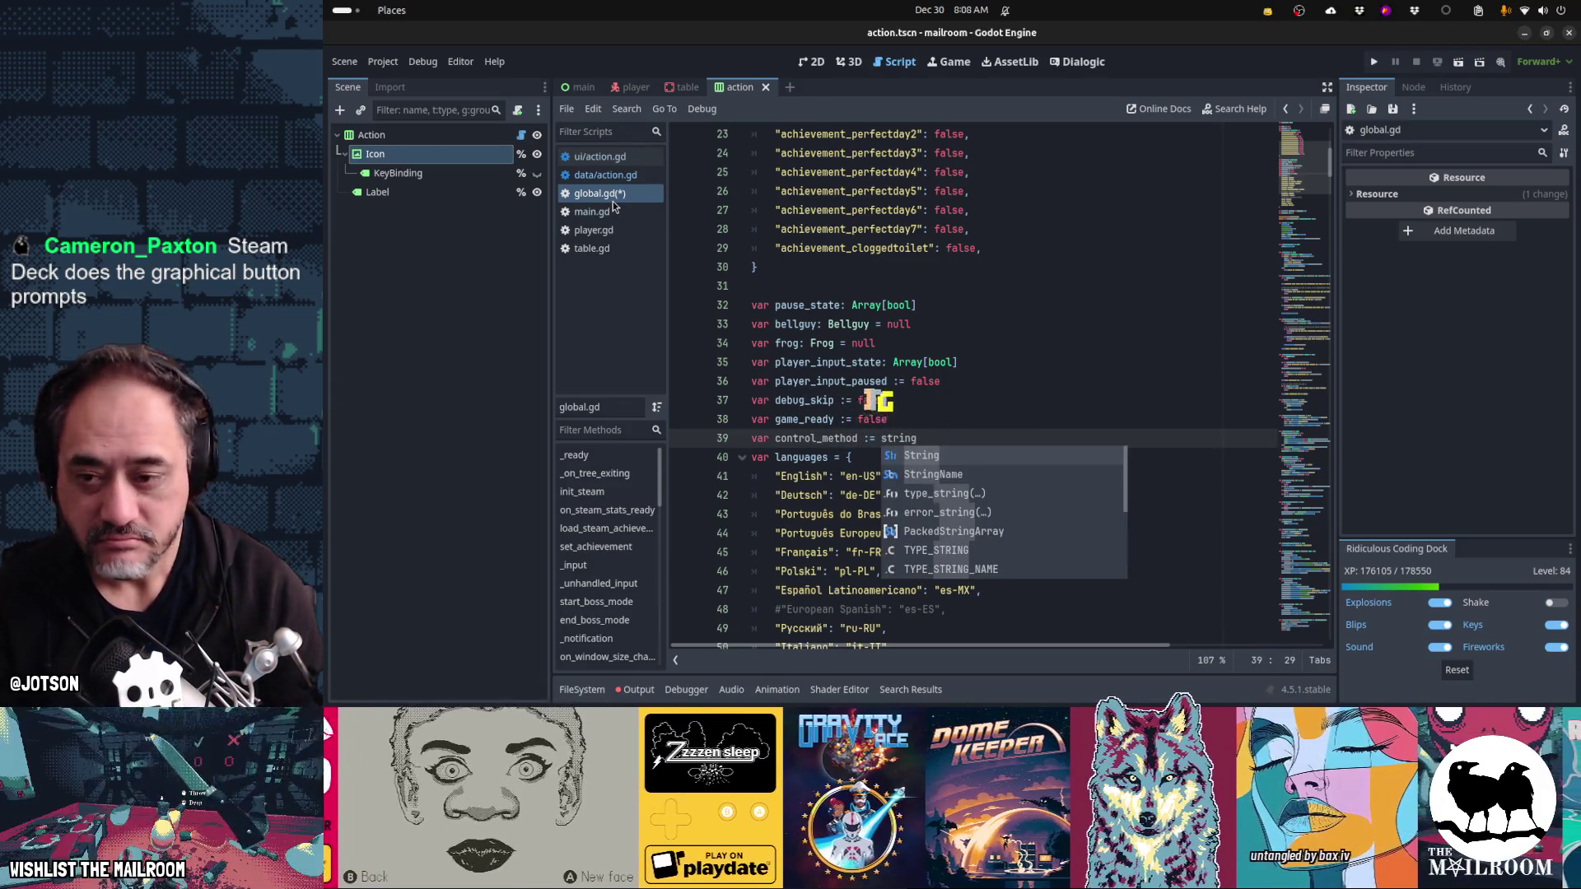
key("BackSpace")
key("BackSpace")
key("BackSpace")
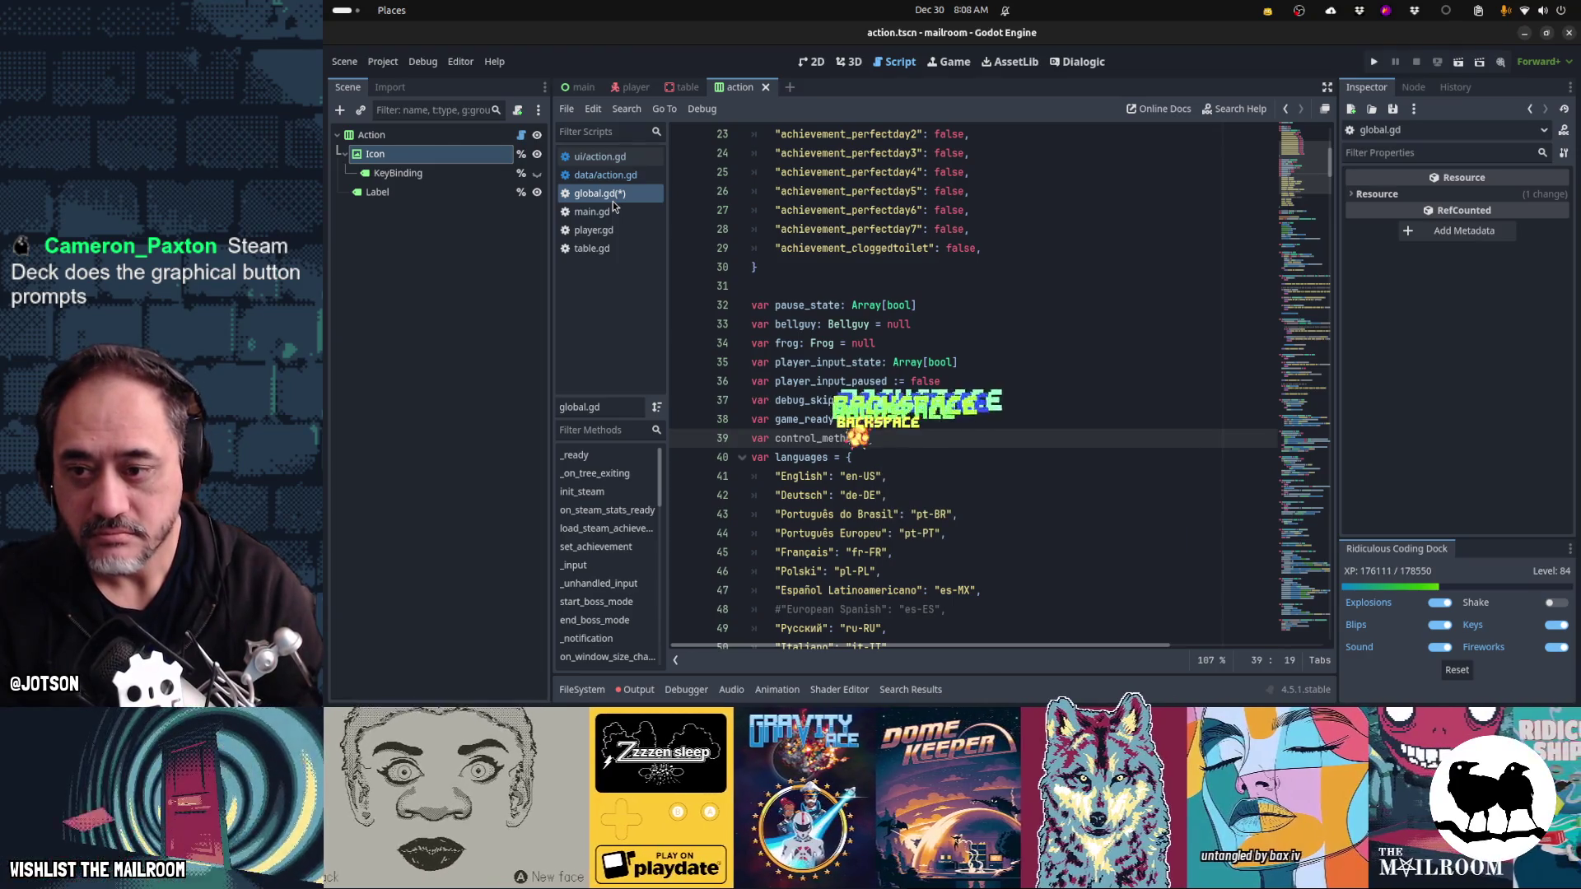
type(" :")
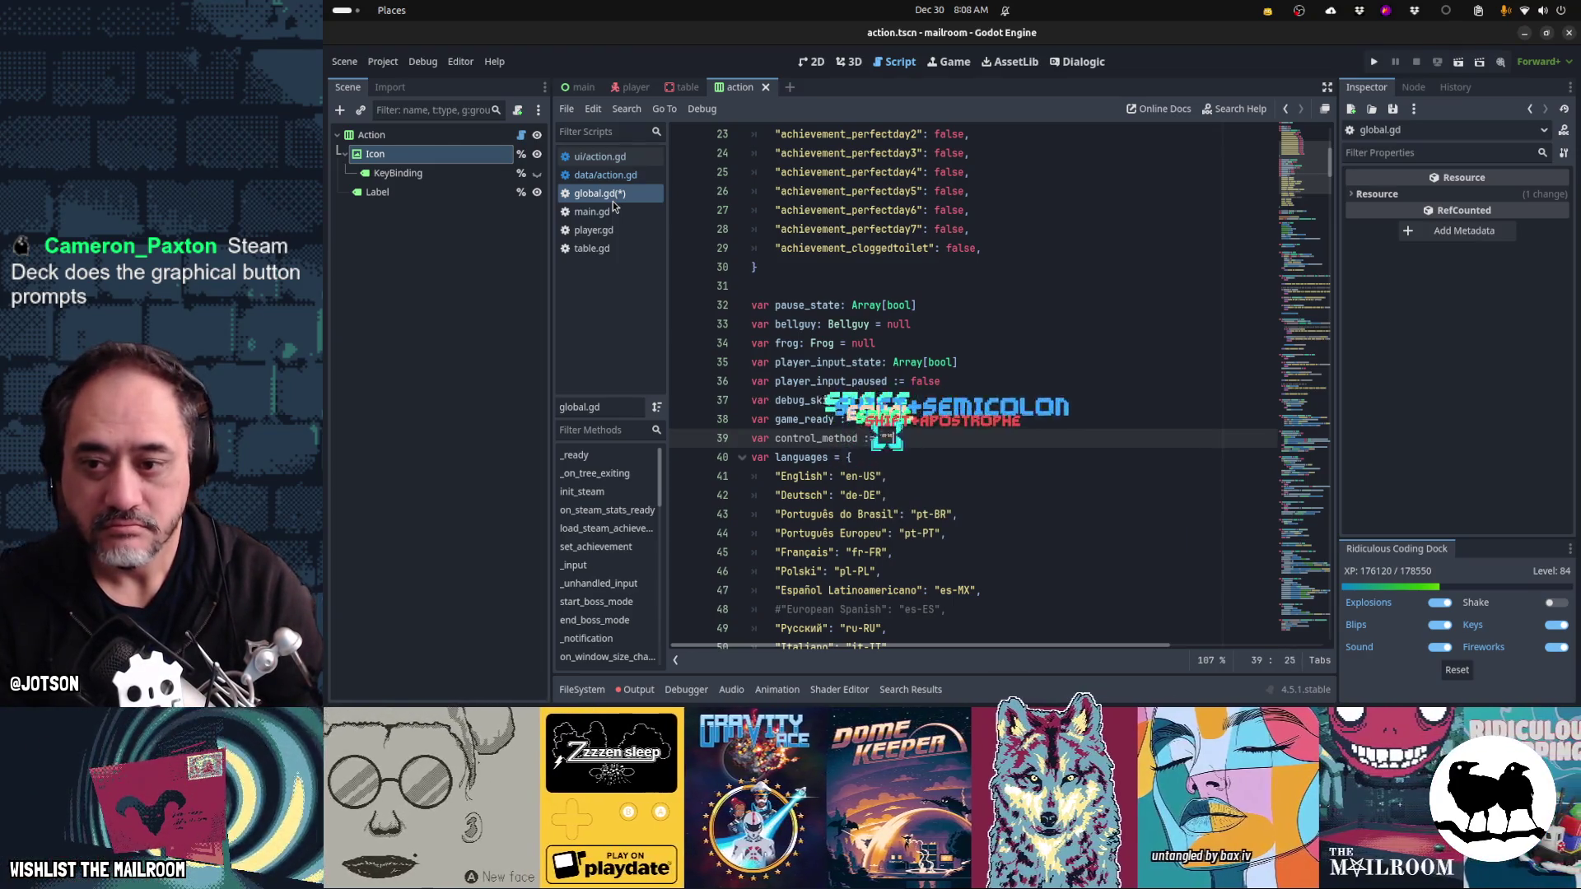
type("= \"\"")
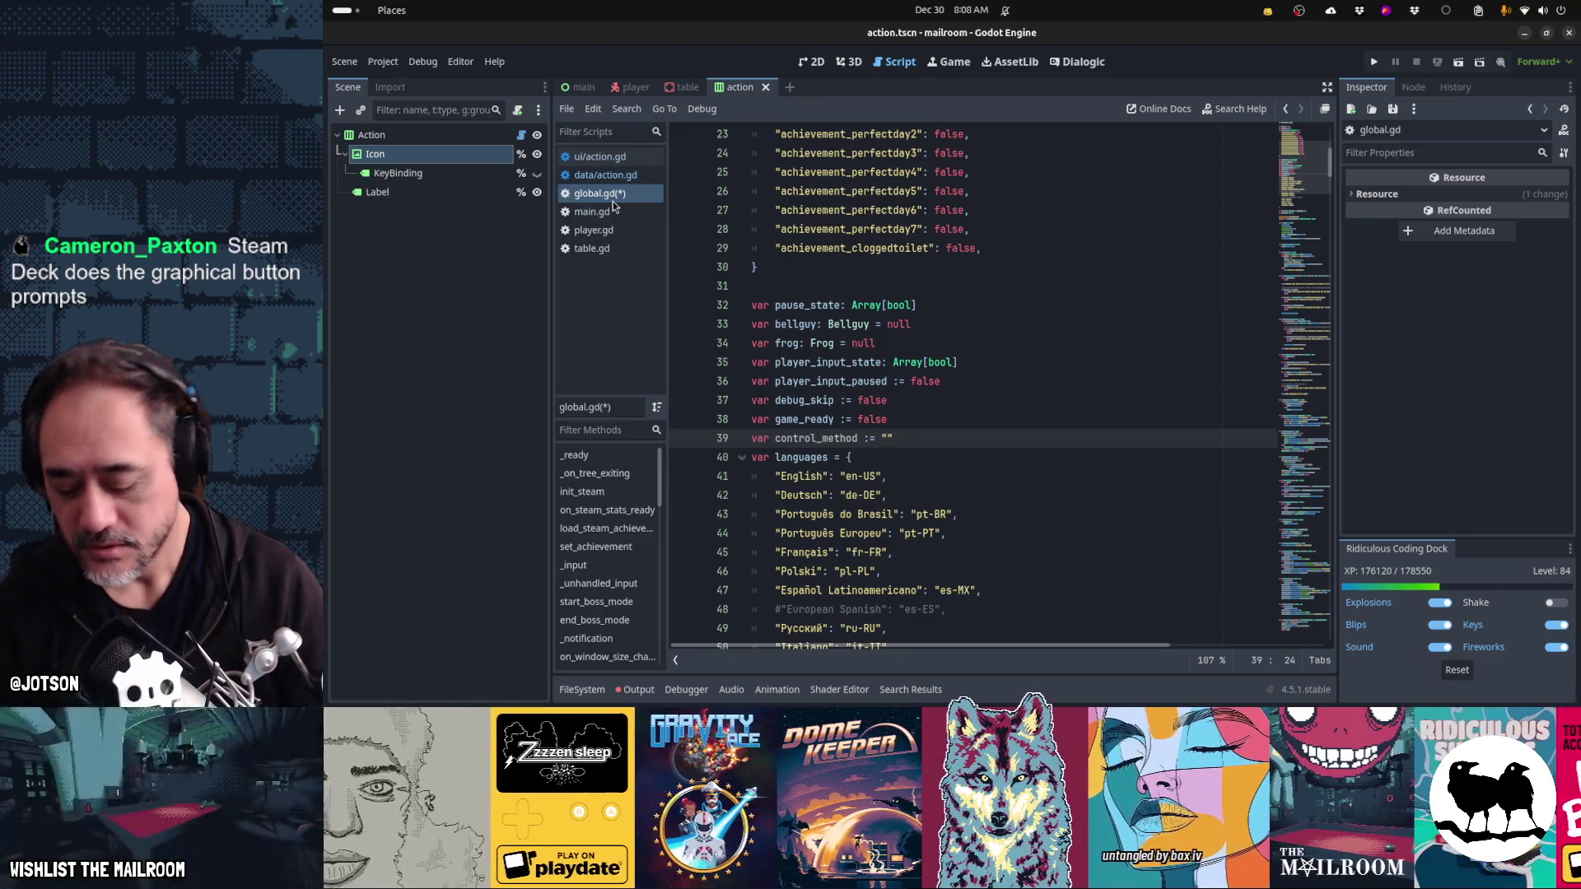
type("keyboard")
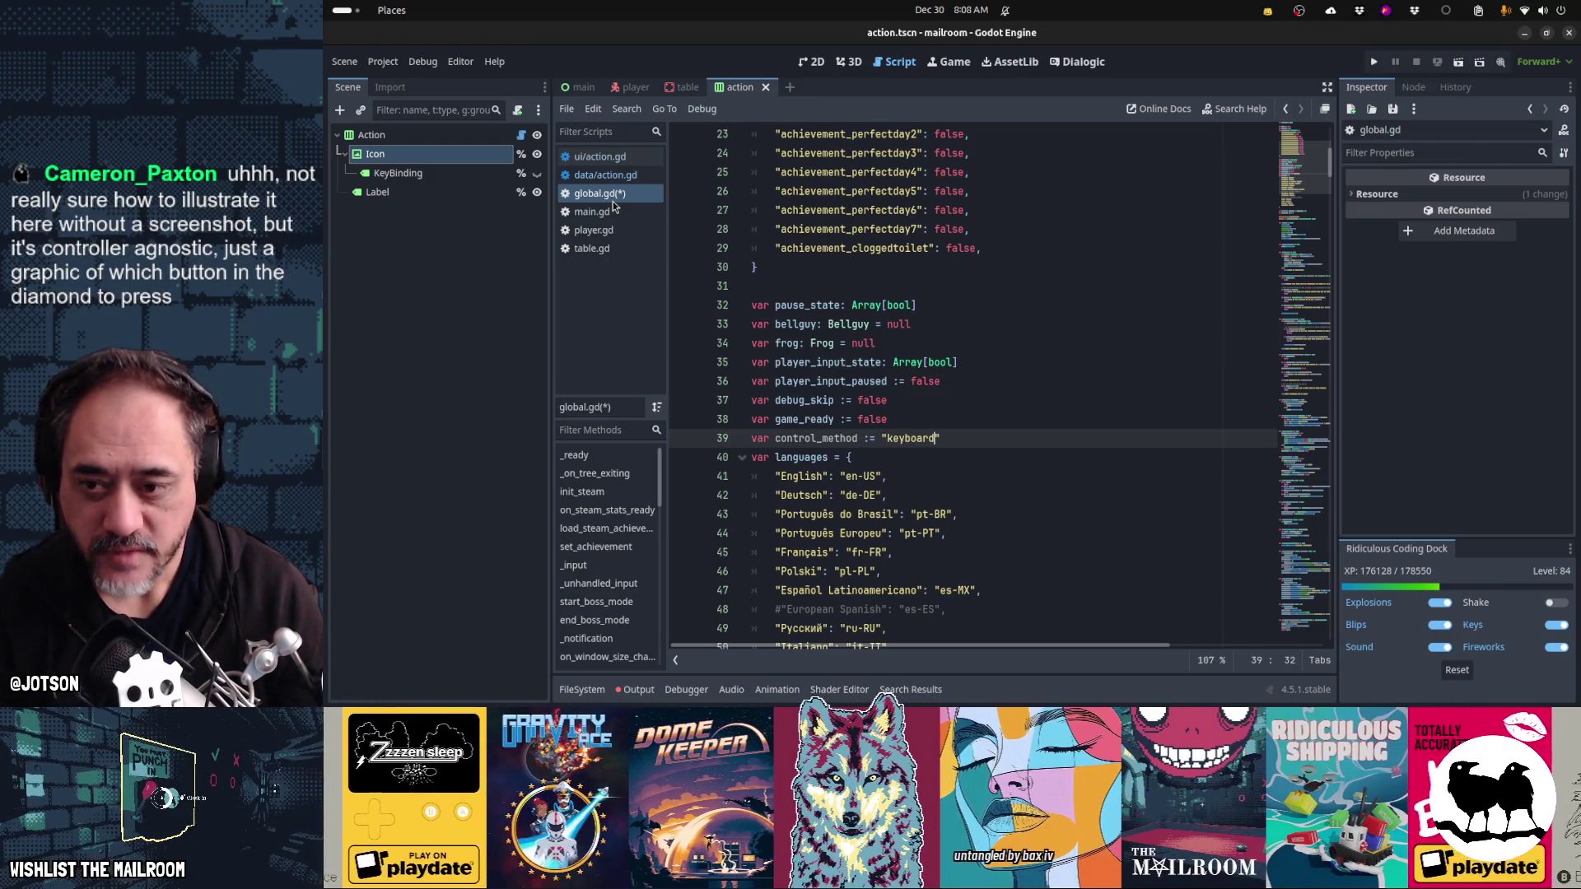
key("Home")
key("Return")
key("Return")
key("End")
key("Return")
key("Up")
key("Up")
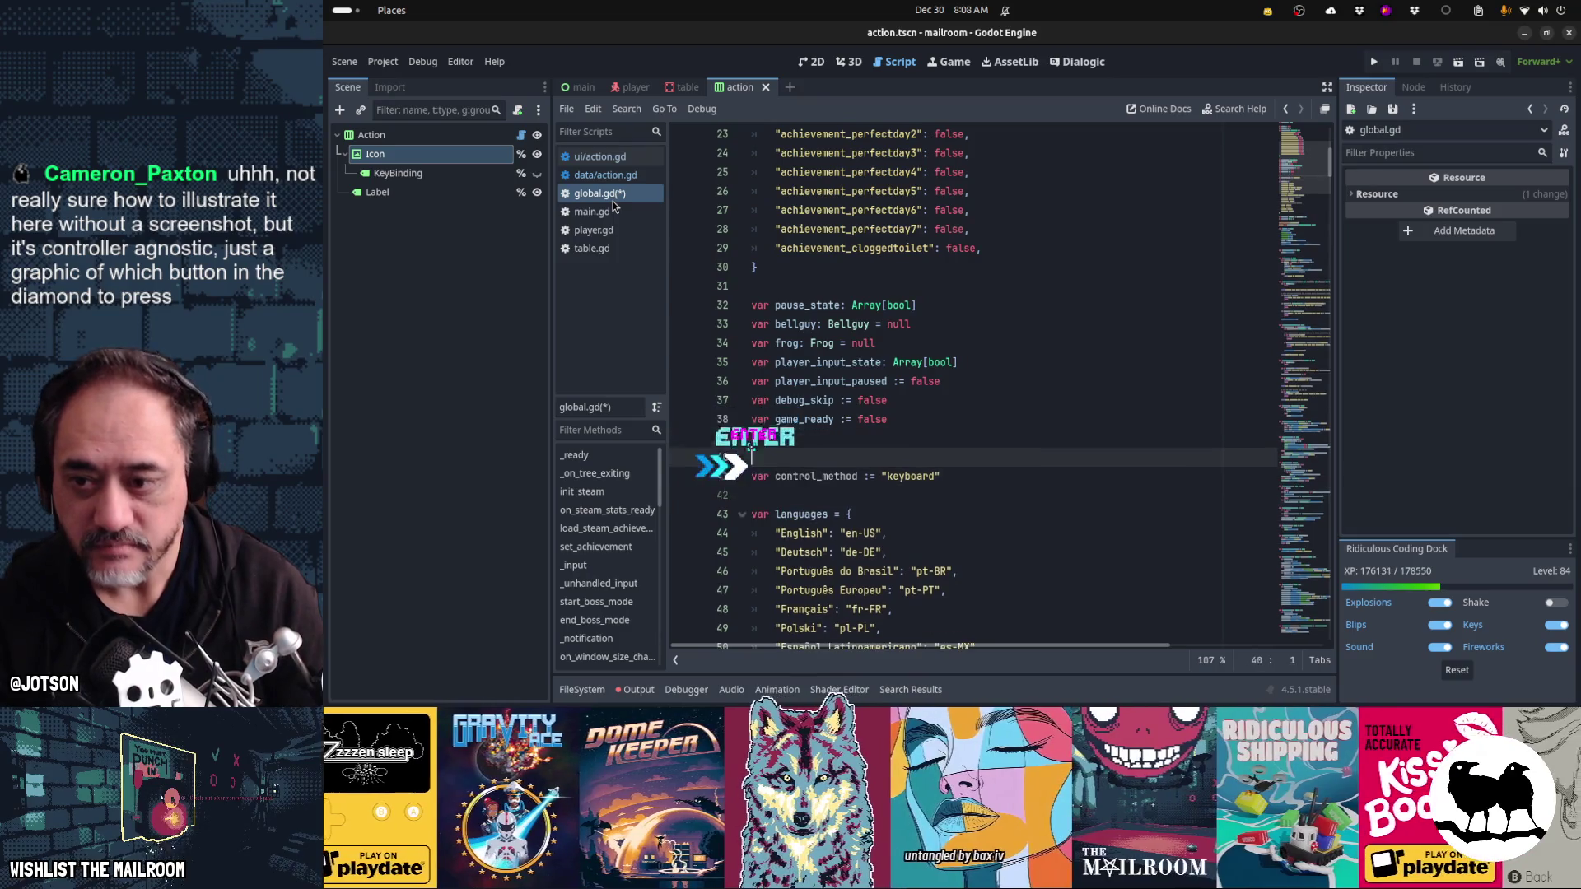
- Add enum { CONTROLLER_MOUSE, CONTROLLER_XBOX } on line 40 and change control_method's default to CONTROLLER_MOUSE
type("enum { C")
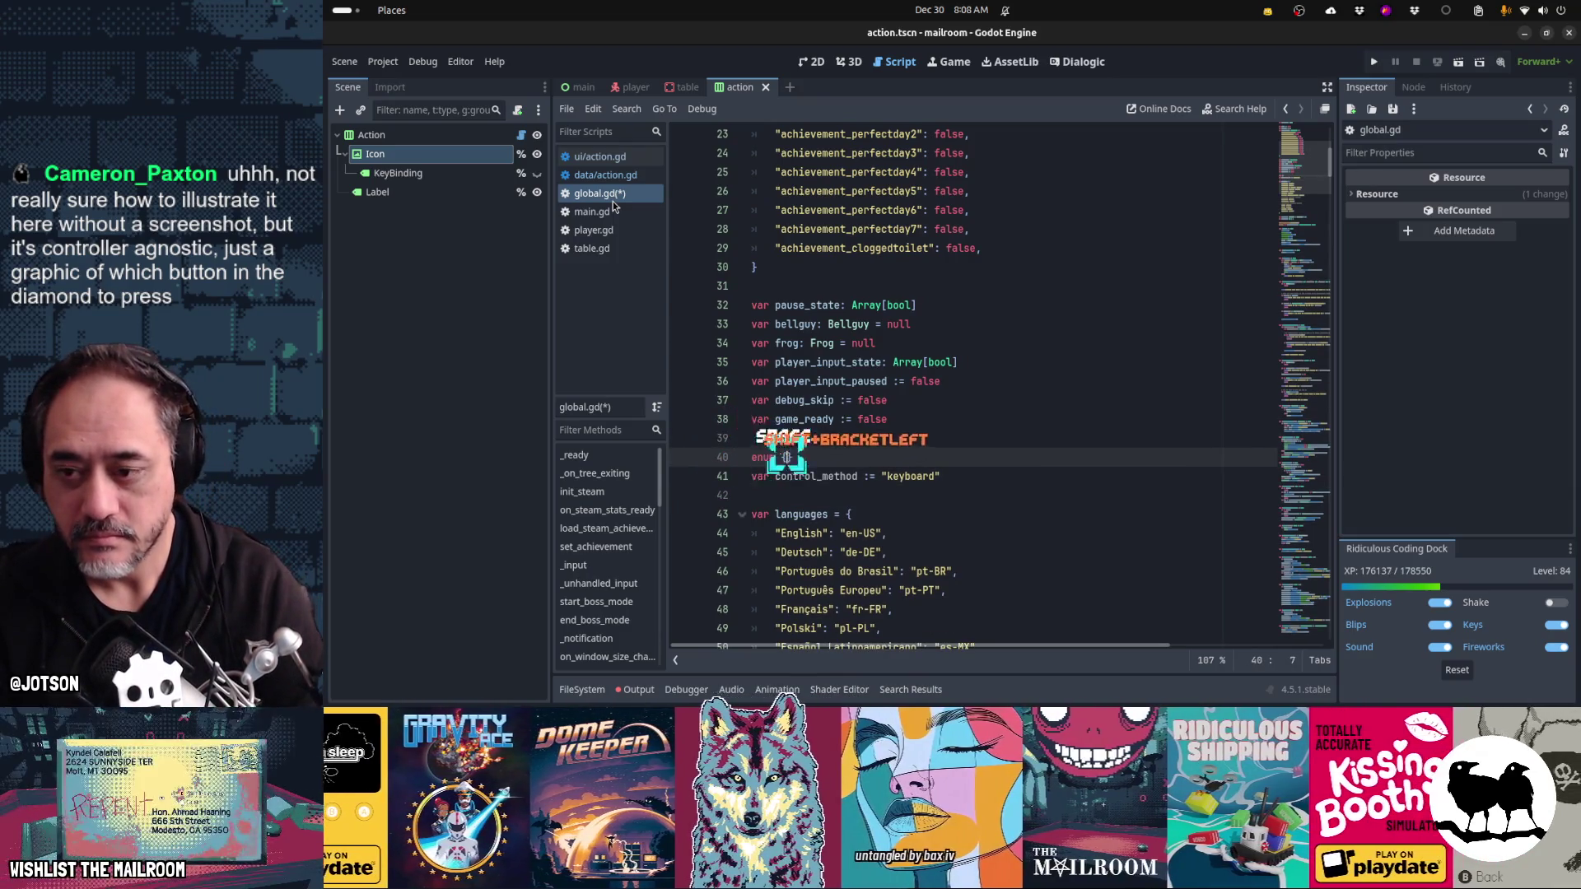
type("O")
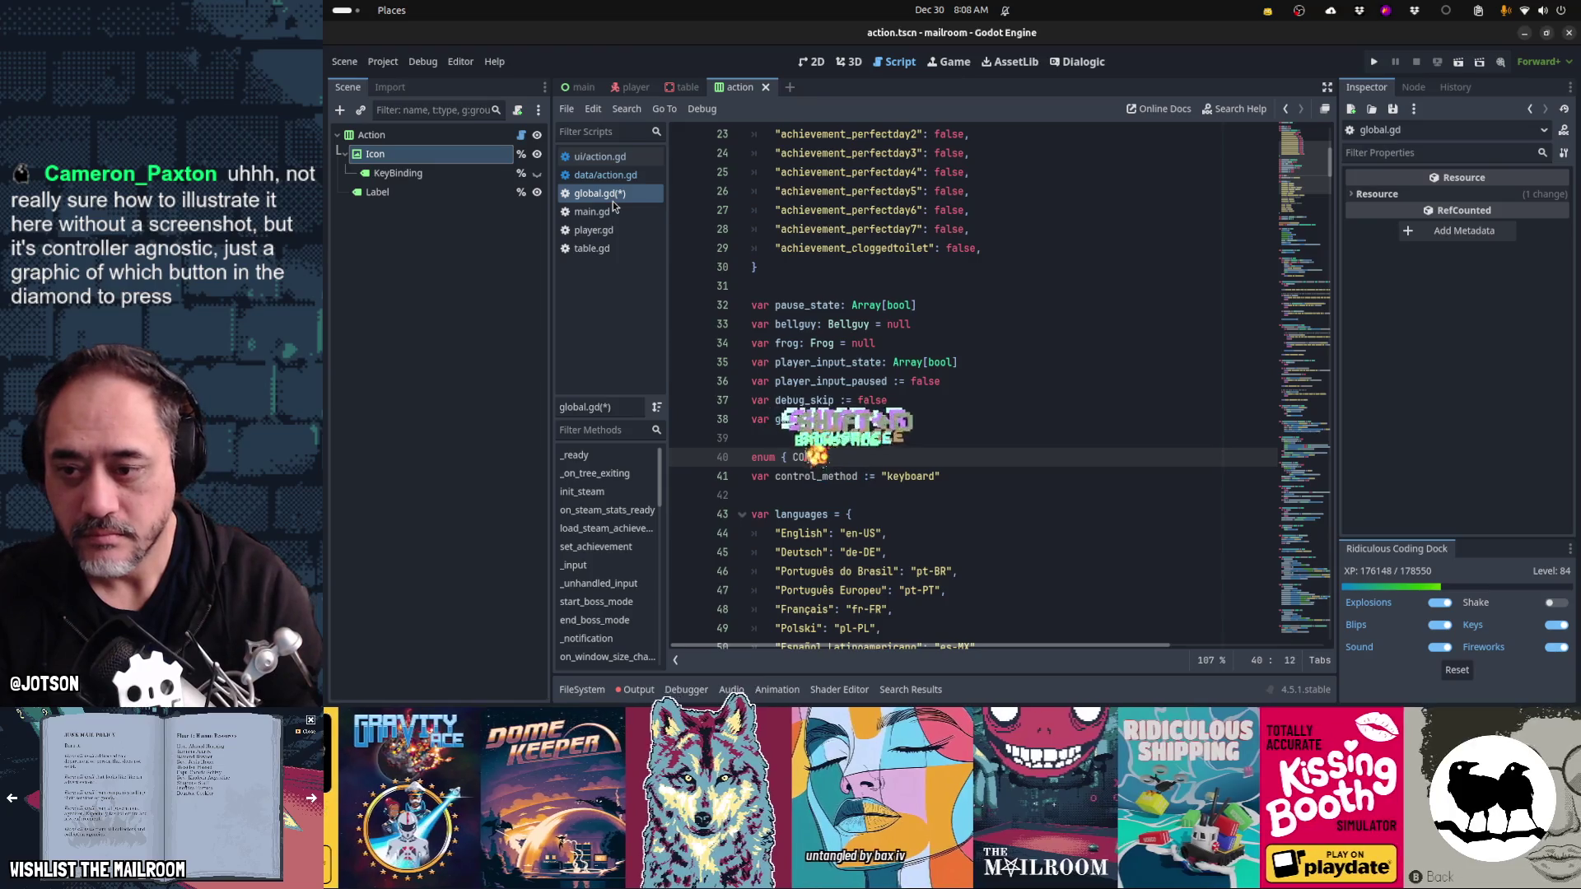
type("NTROLLER_MOUS")
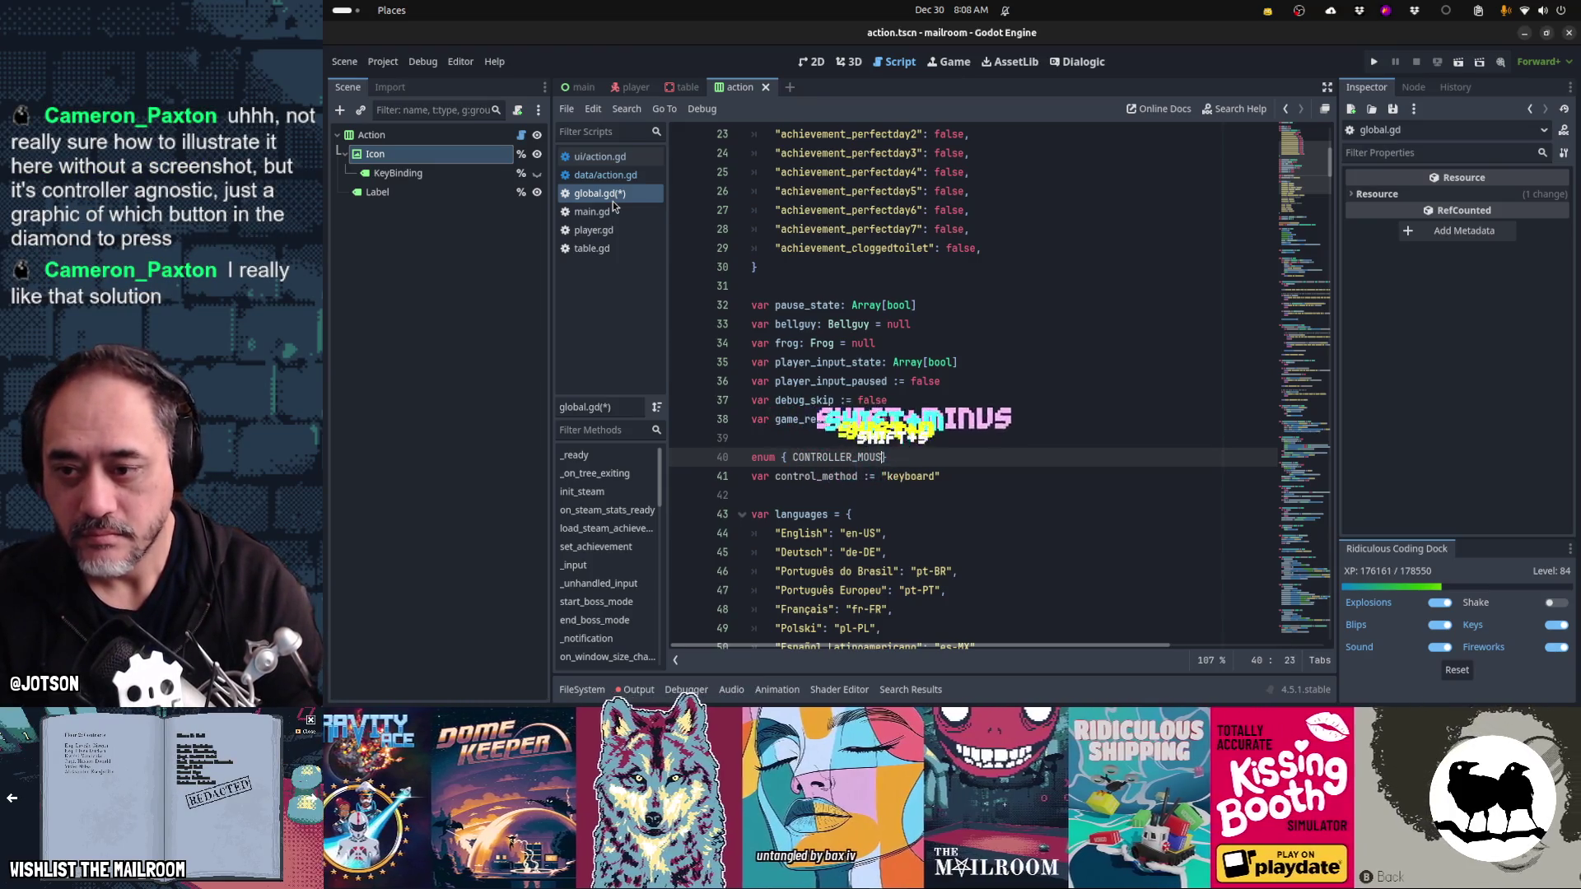
type(", CONTROLLER_")
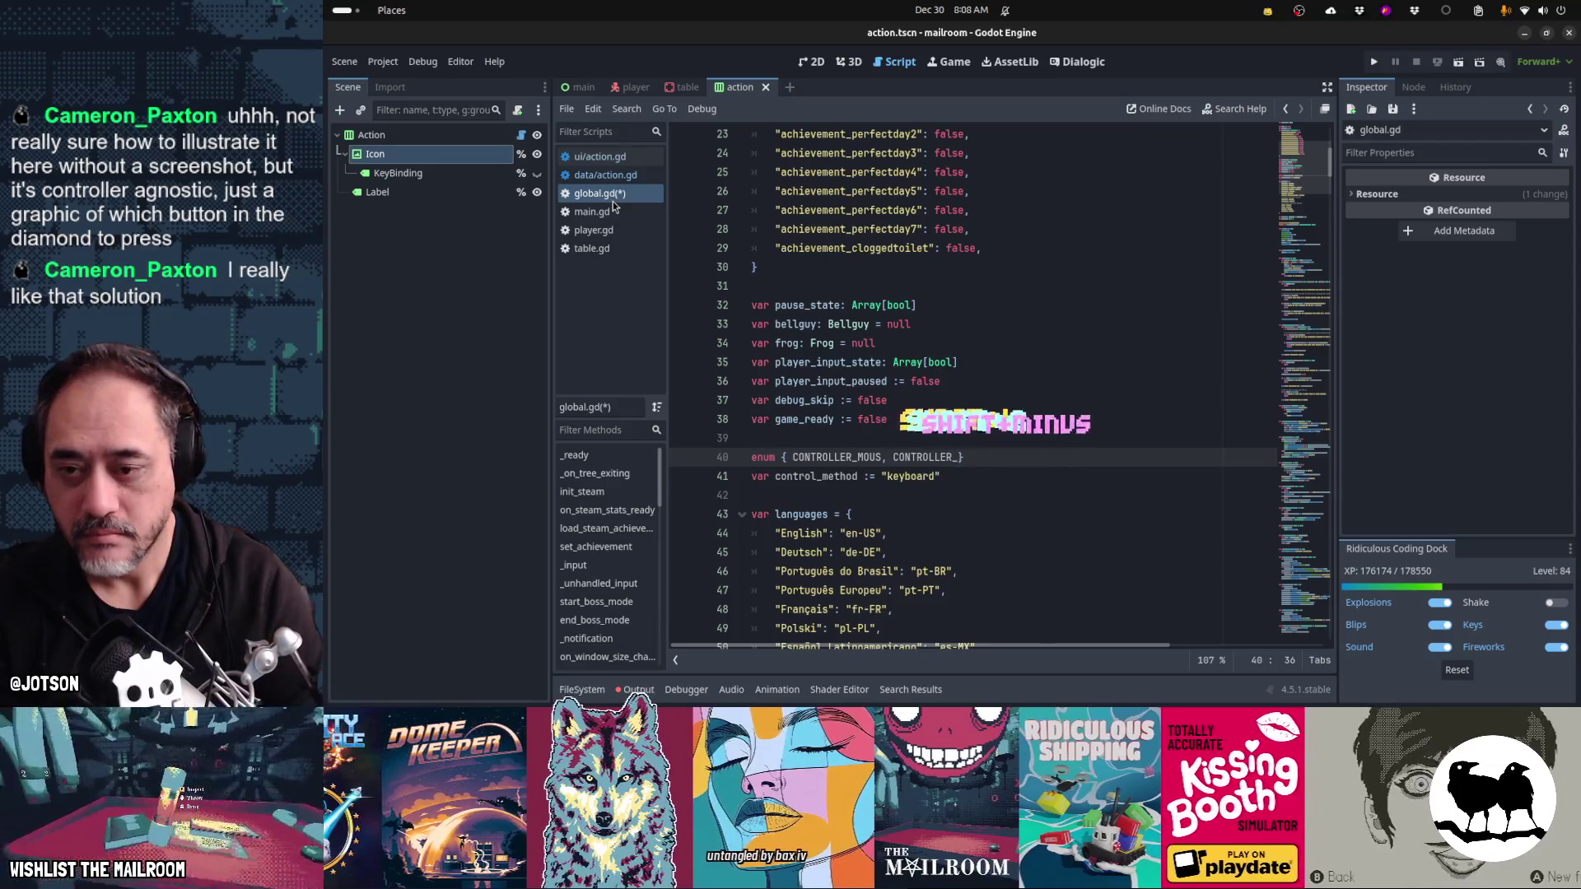
type("XBOX")
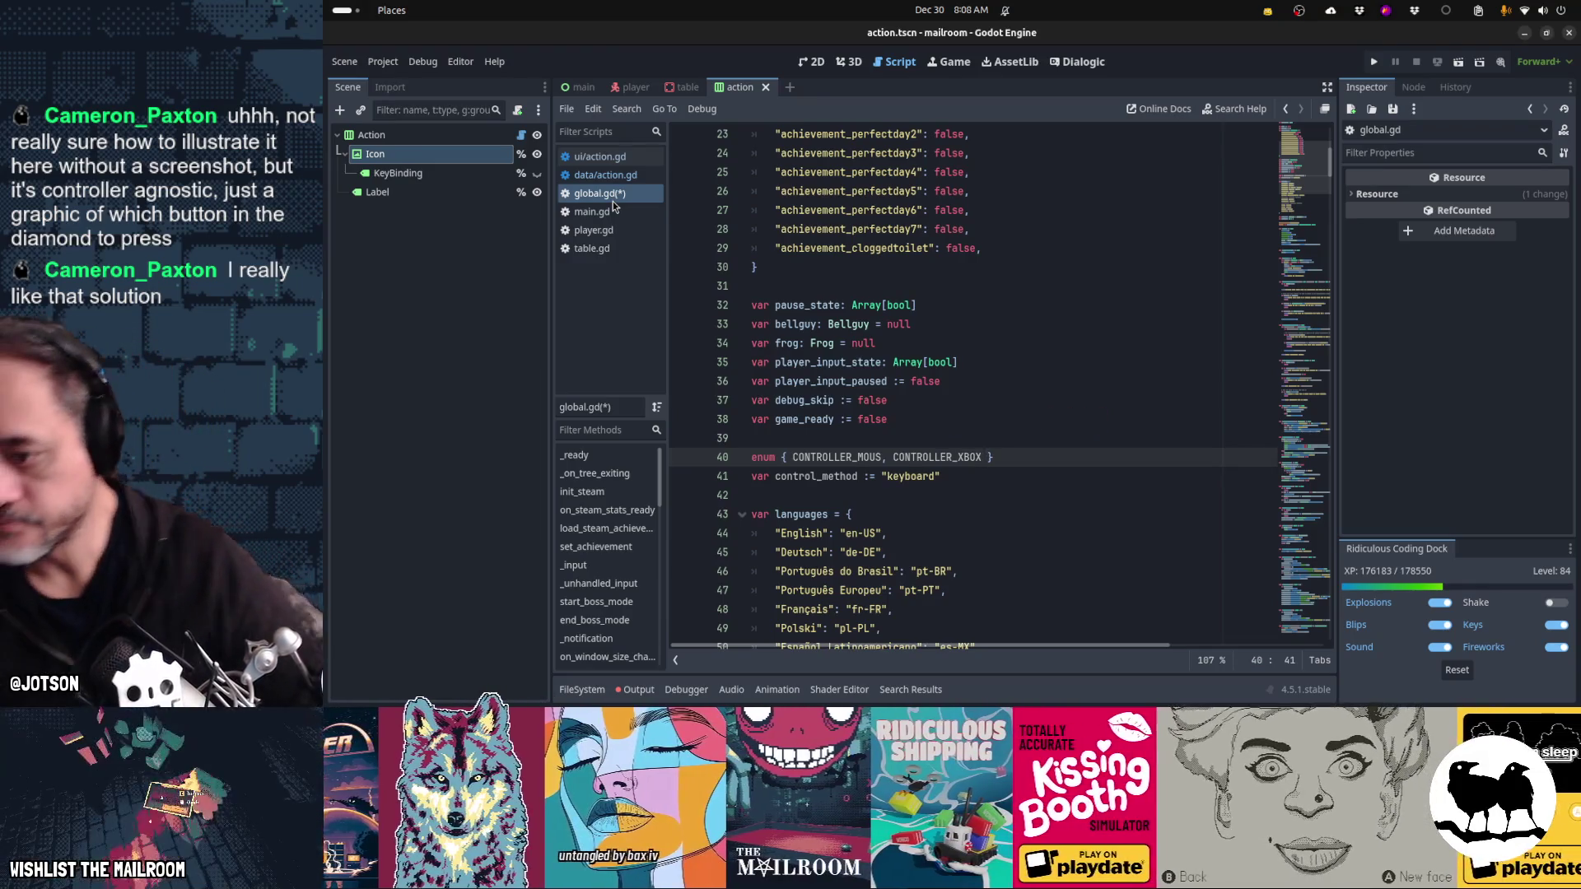
key("Down")
key("ctrl+shift+Left")
key("ctrl+shift+Left")
type("CONTROLLER_MOUSE")
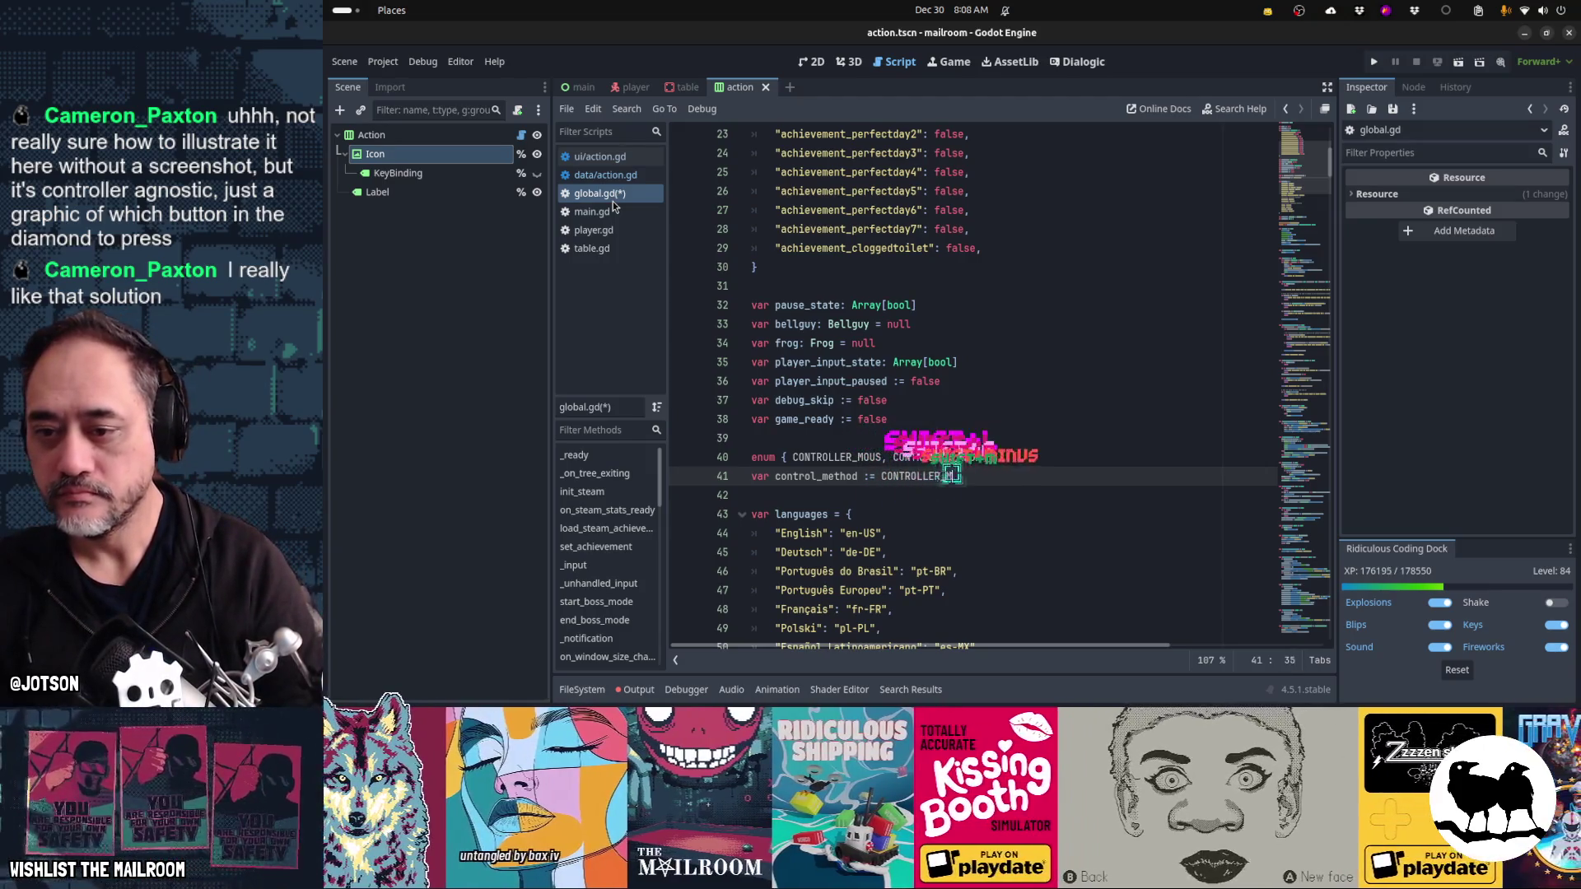
key("Up")
key("Left")
key("Left")
key("Left")
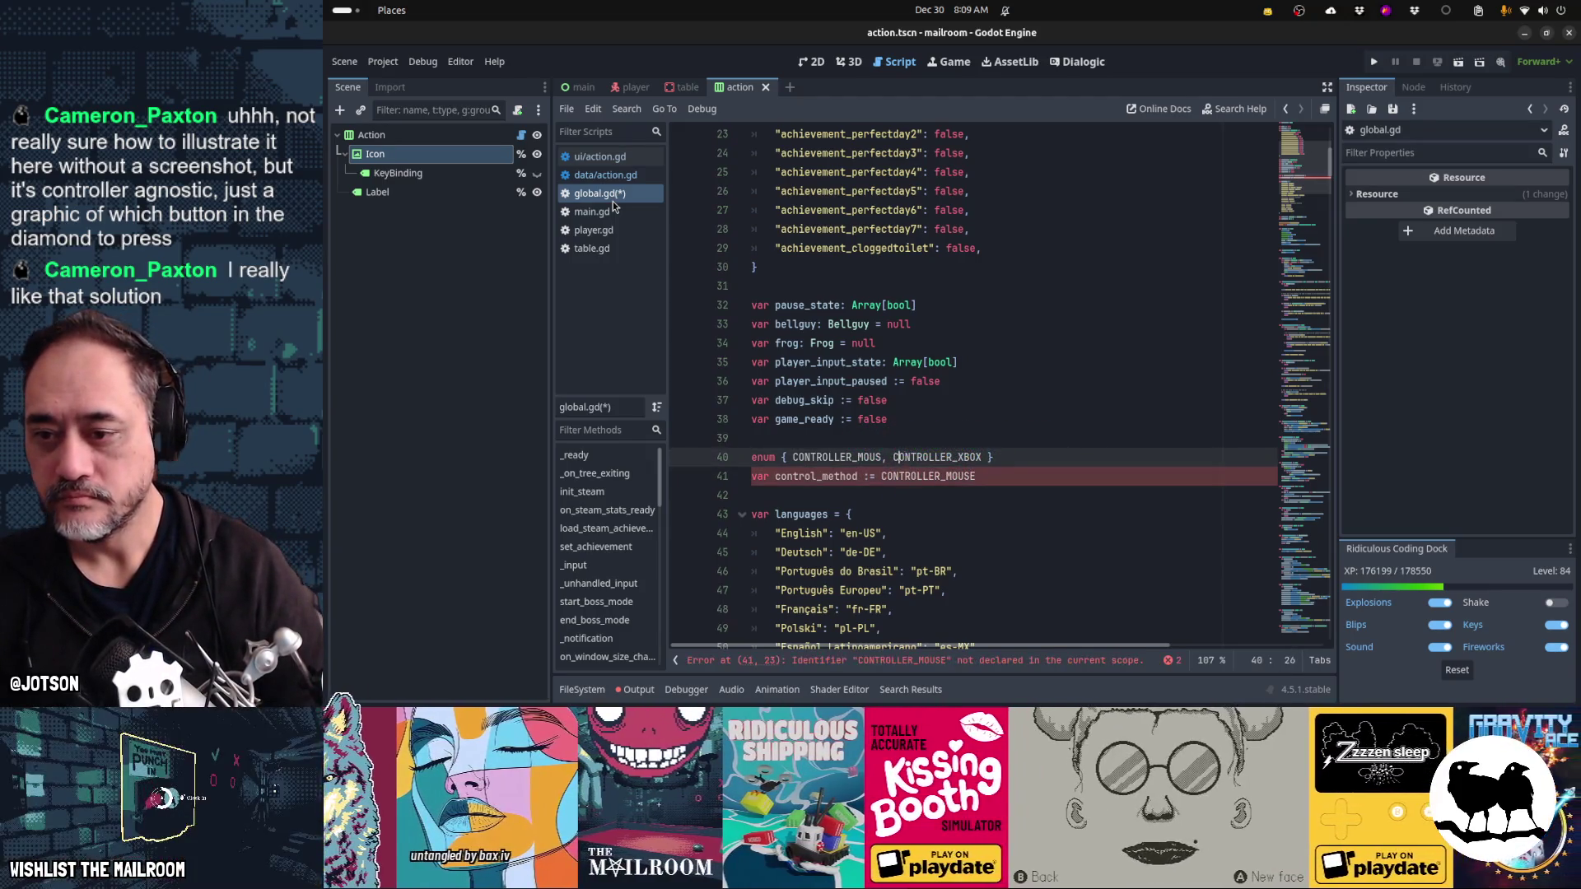
type("E")
key("Down")
key("Down")
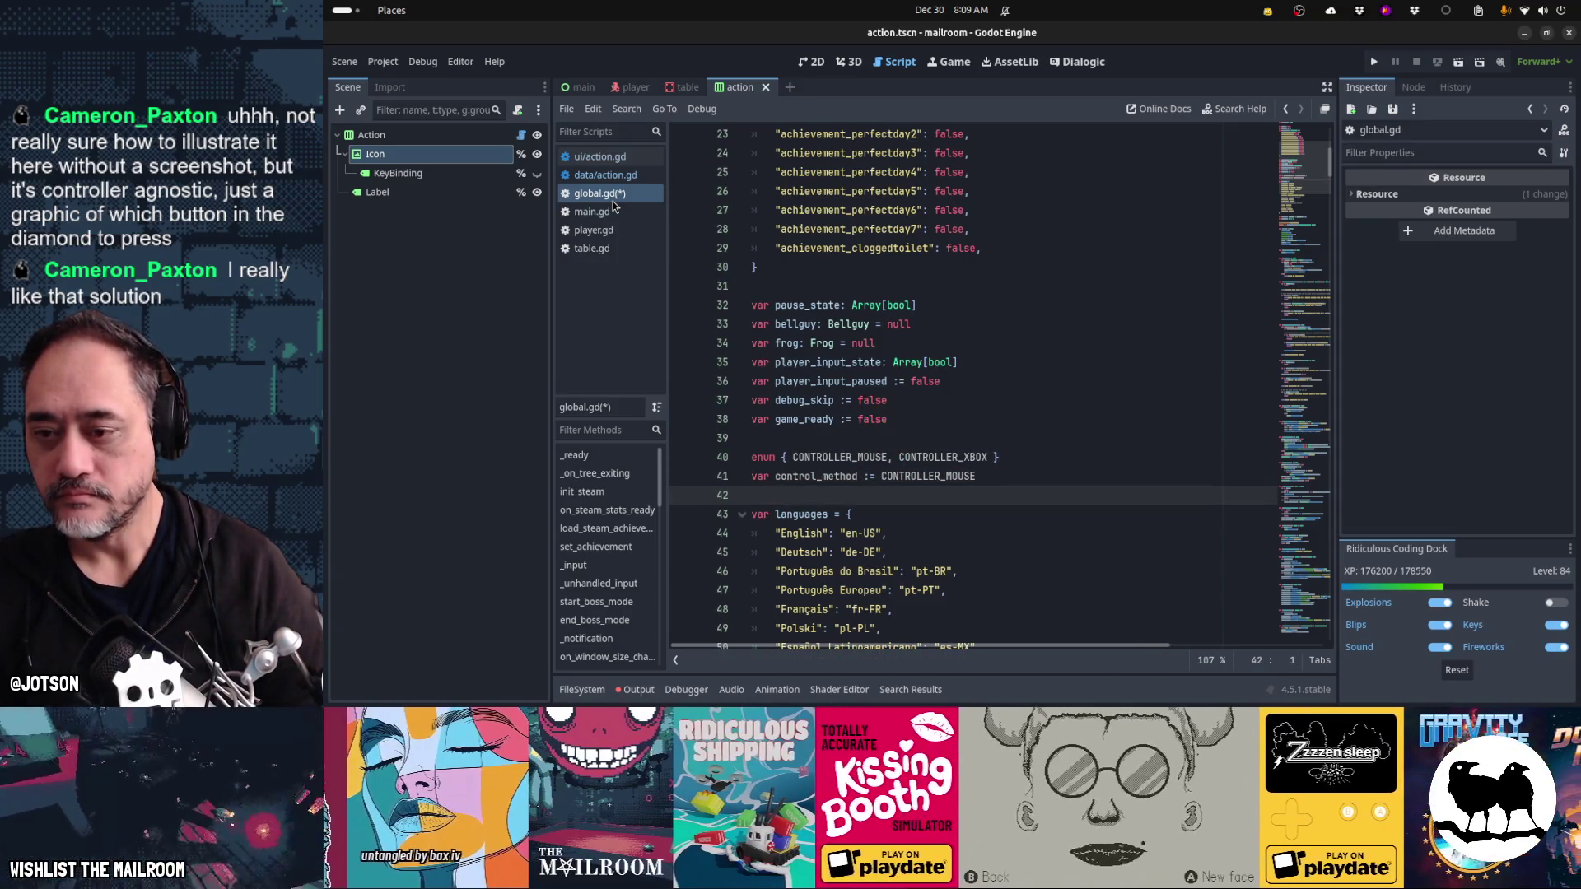
key("Up")
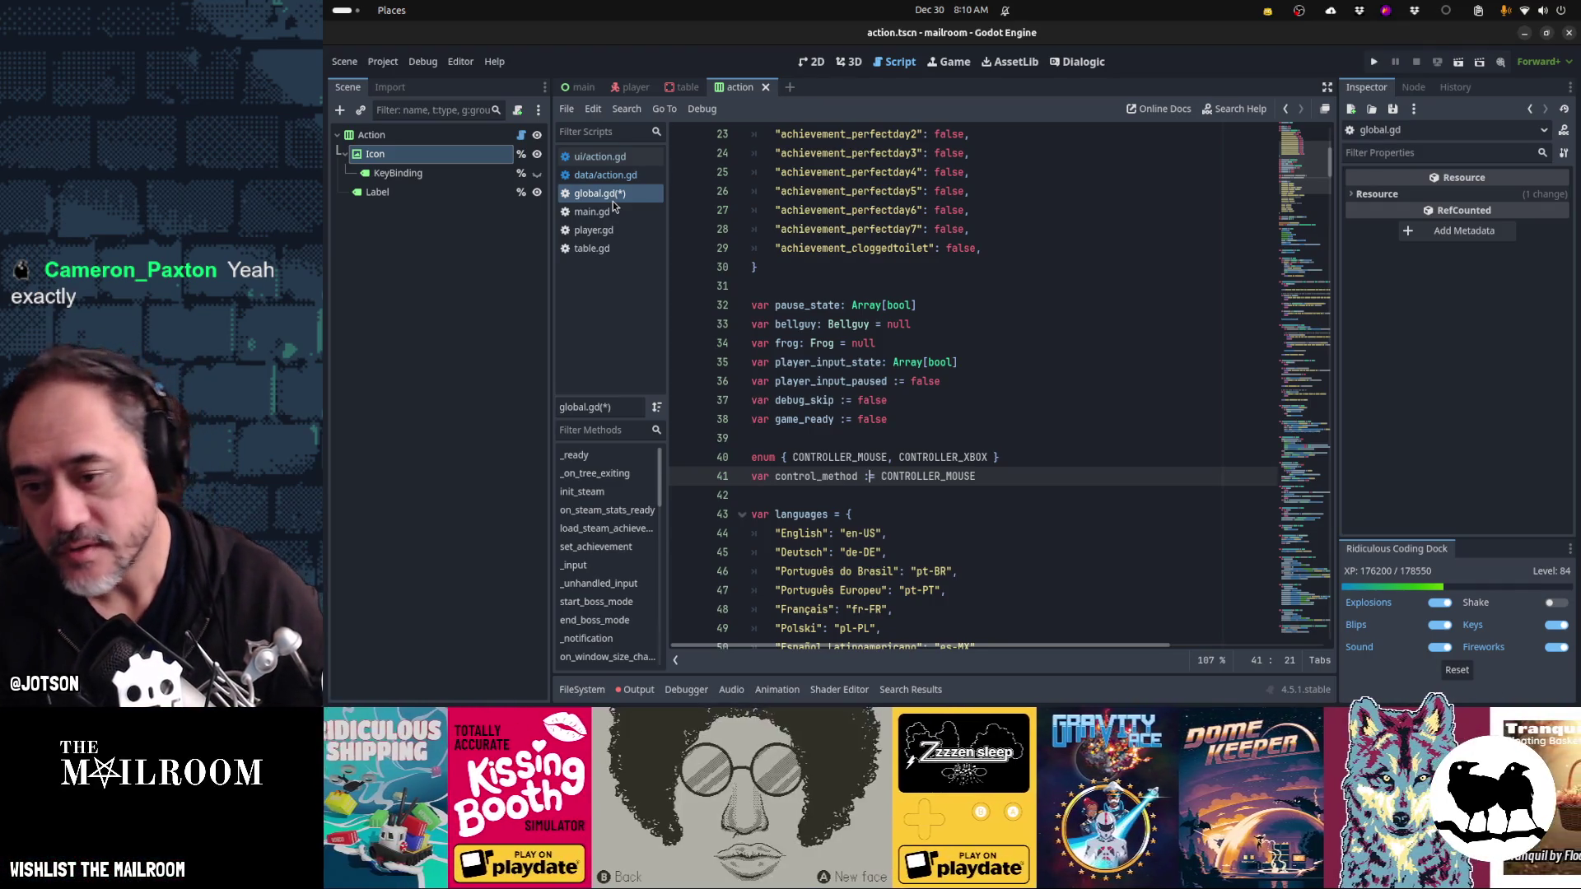
- Replace XBOX with GAMEPAD in the enum on line 40, then save global.gd
key("Up")
key("End")
key("Left")
key("shift+Left")
key("shift+Left")
key("shift+Left")
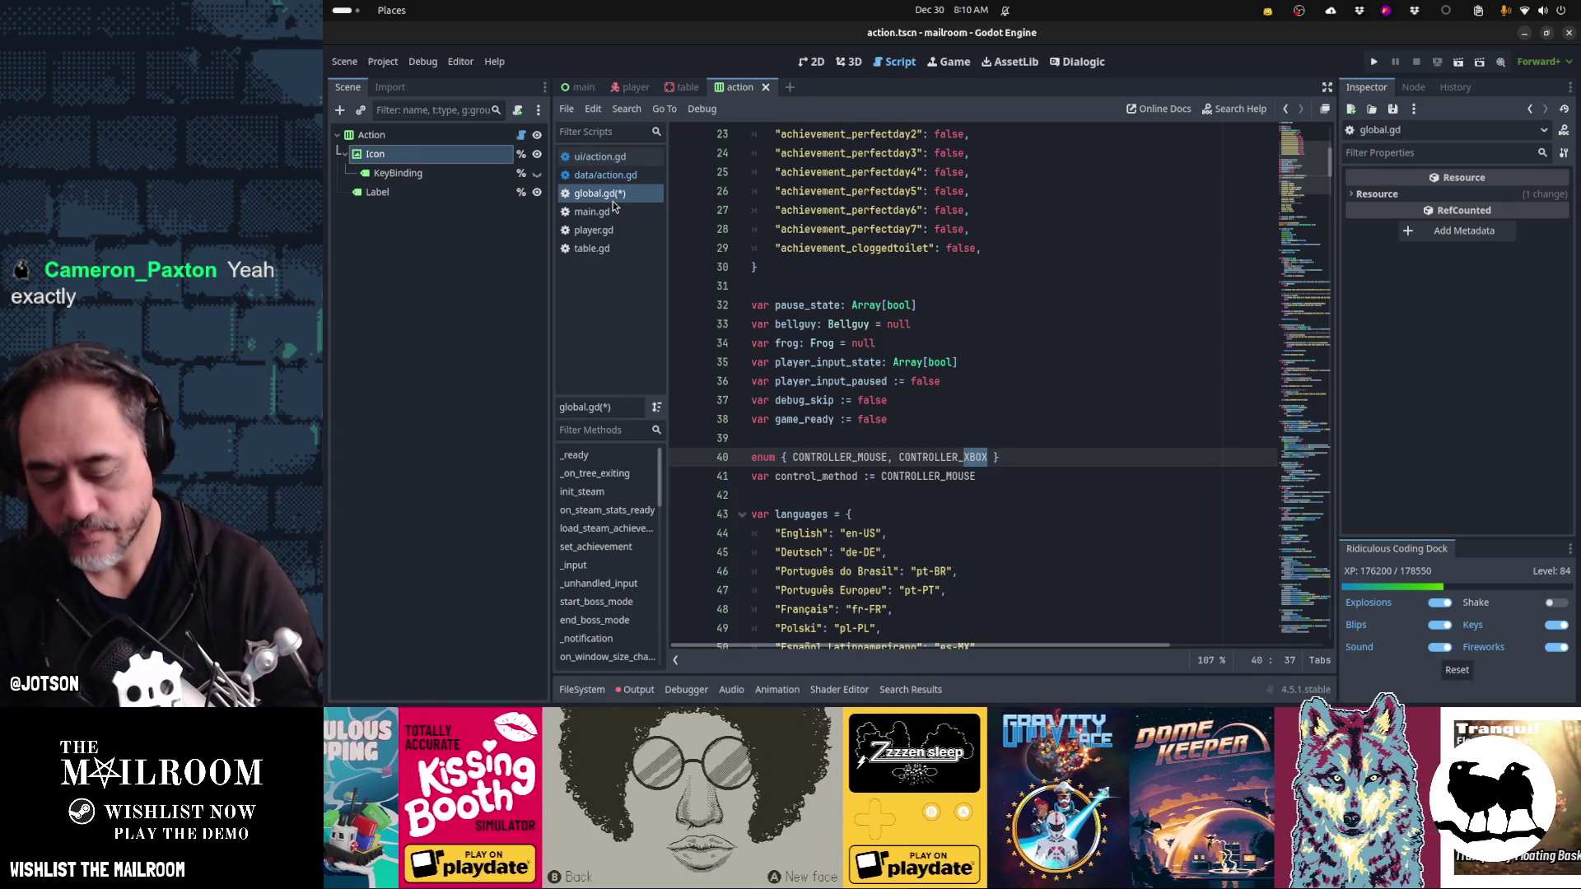
type("GAMEPAD")
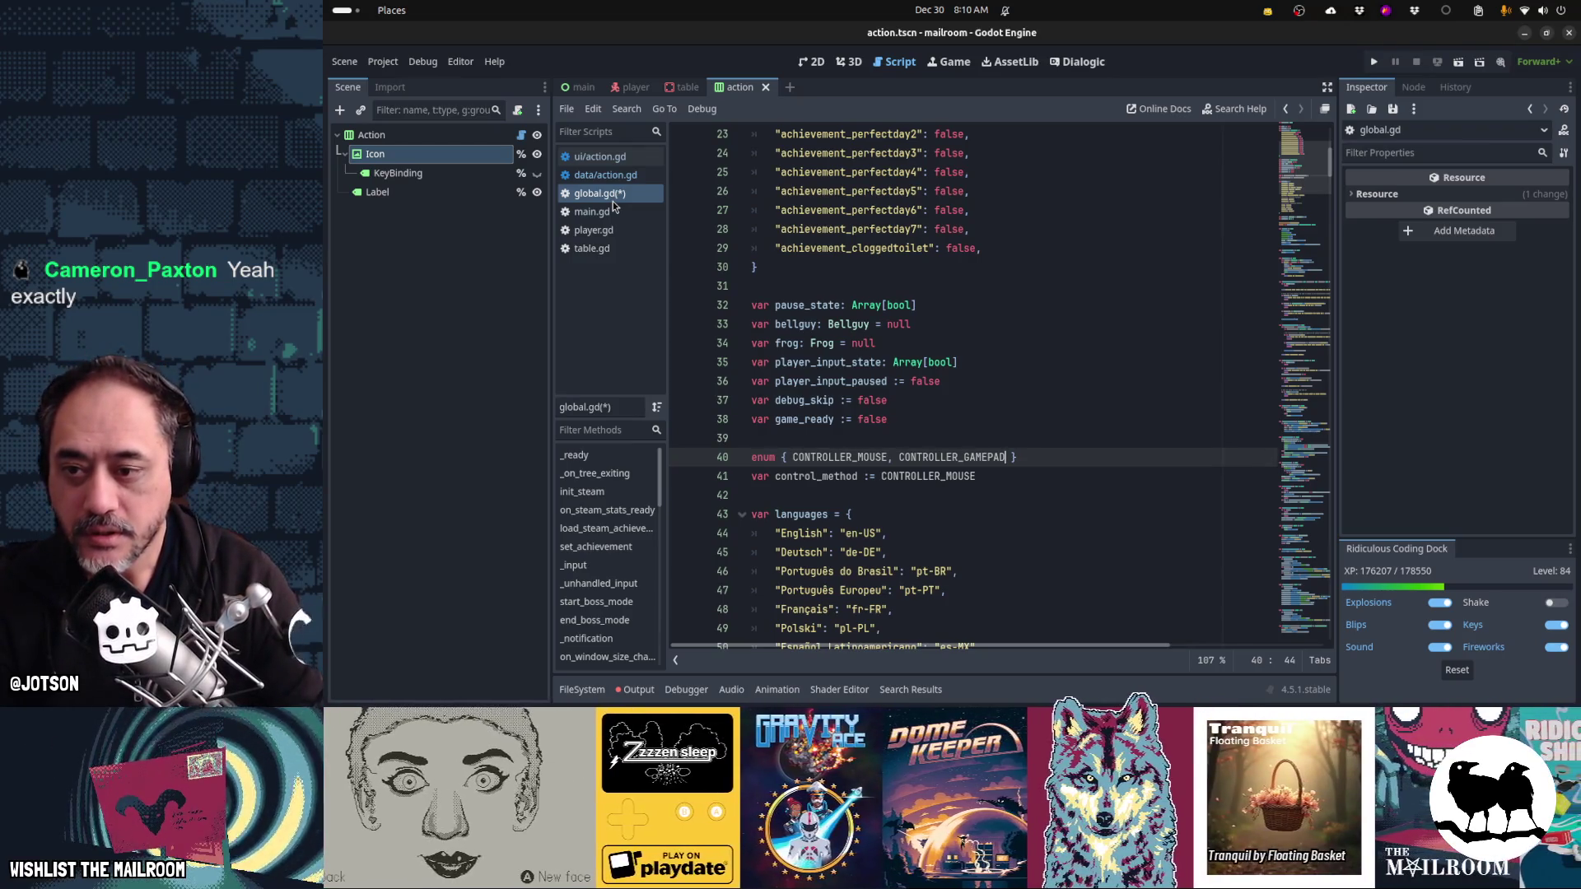
key("Down")
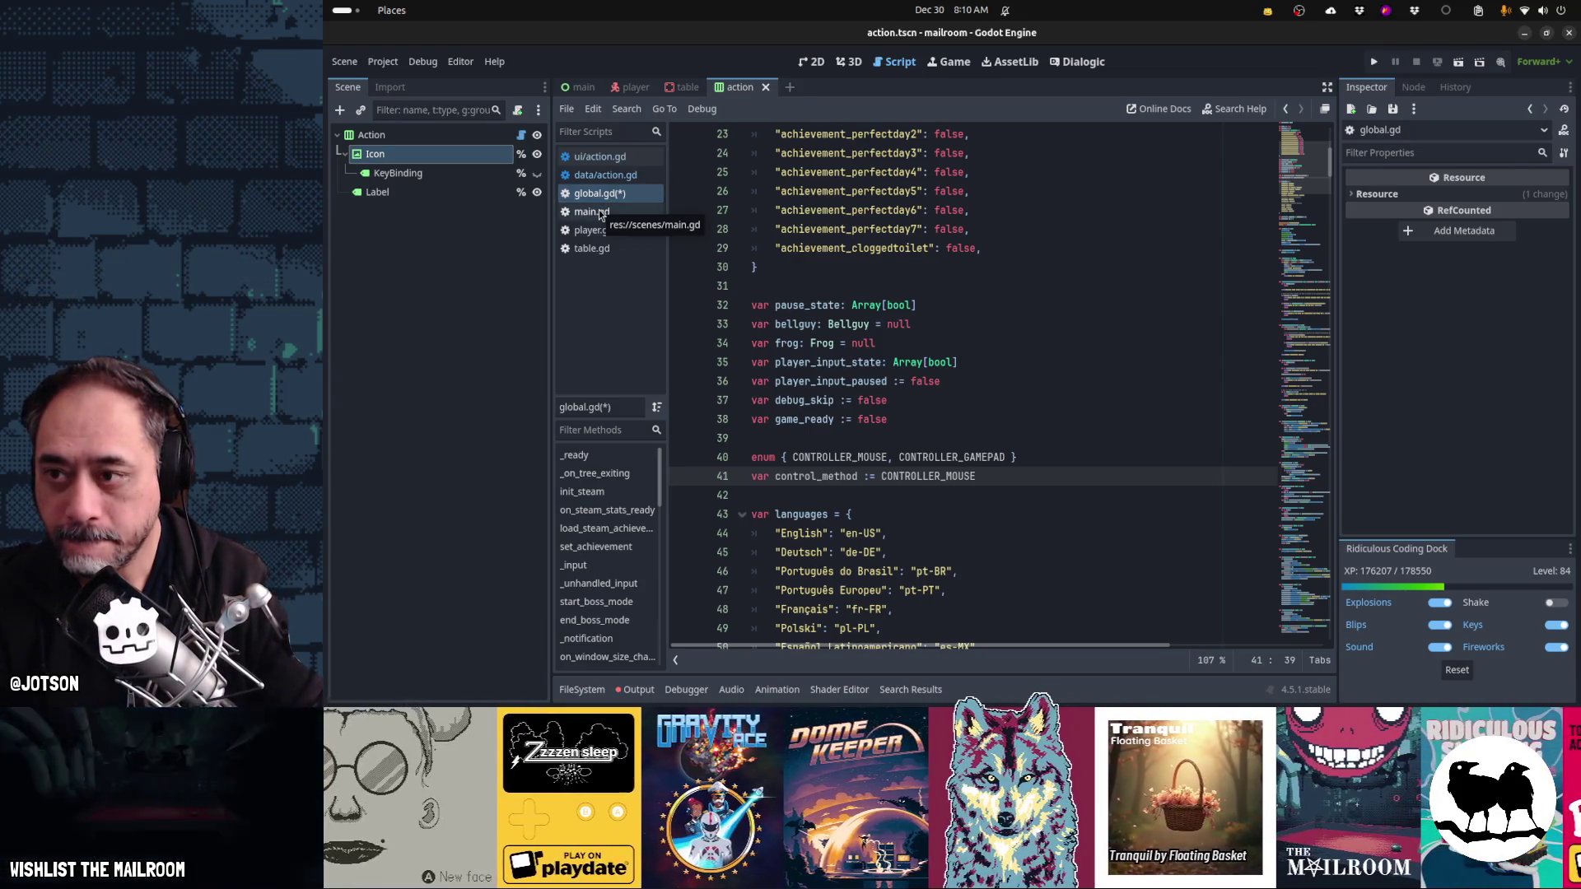
key("ctrl+s")
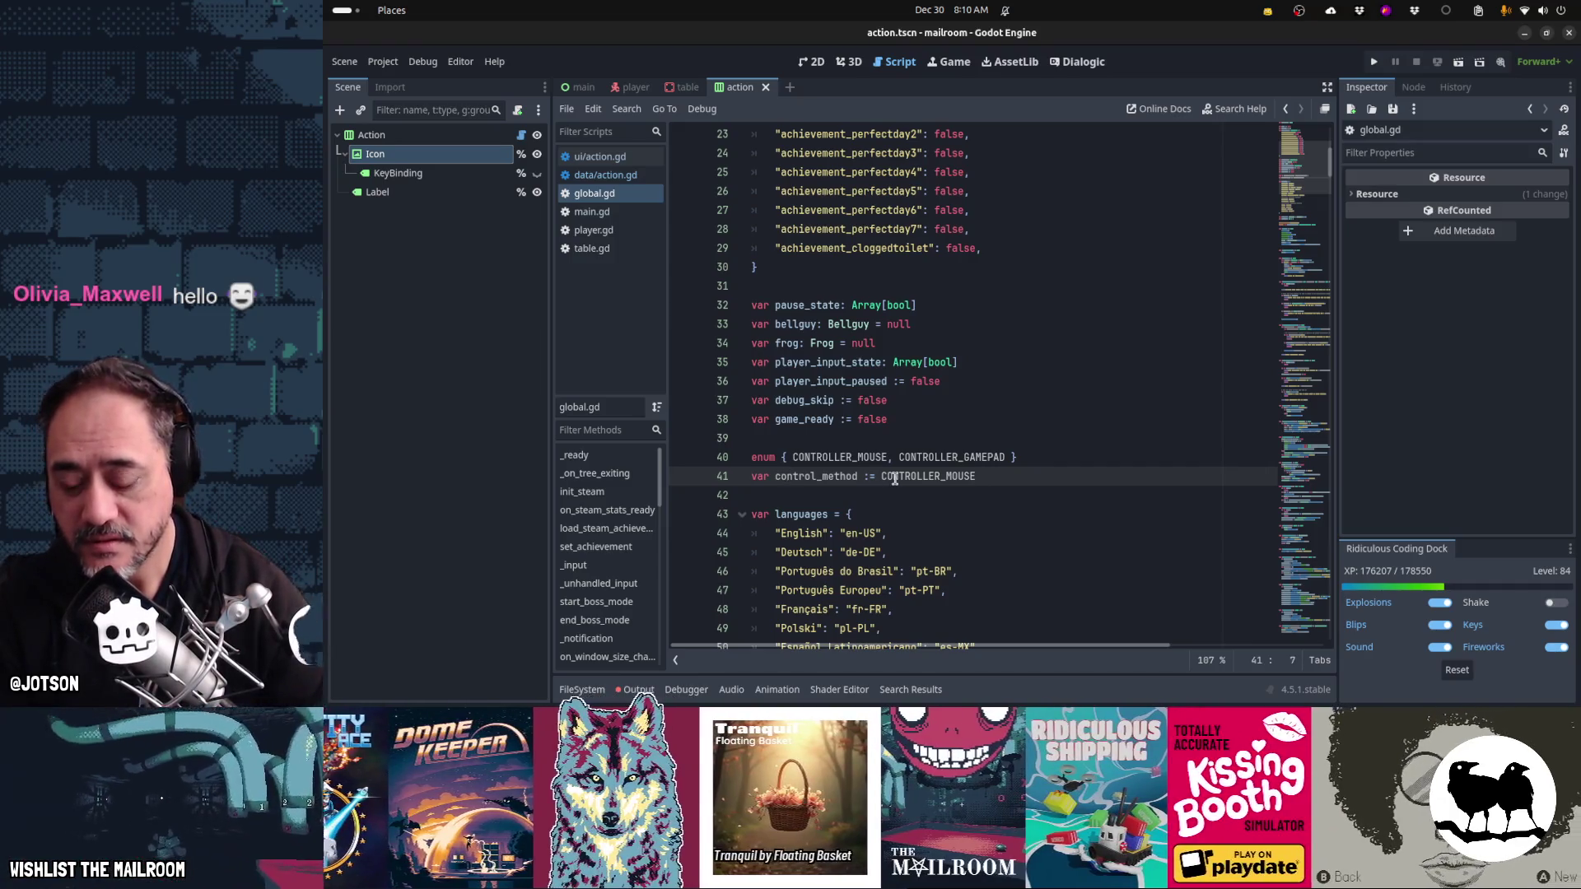
- Locate _unhandled_input in global.gd and open a new line at the end of _input
mouse_move(894, 479)
key("ctrl+f")
type("_unhandle")
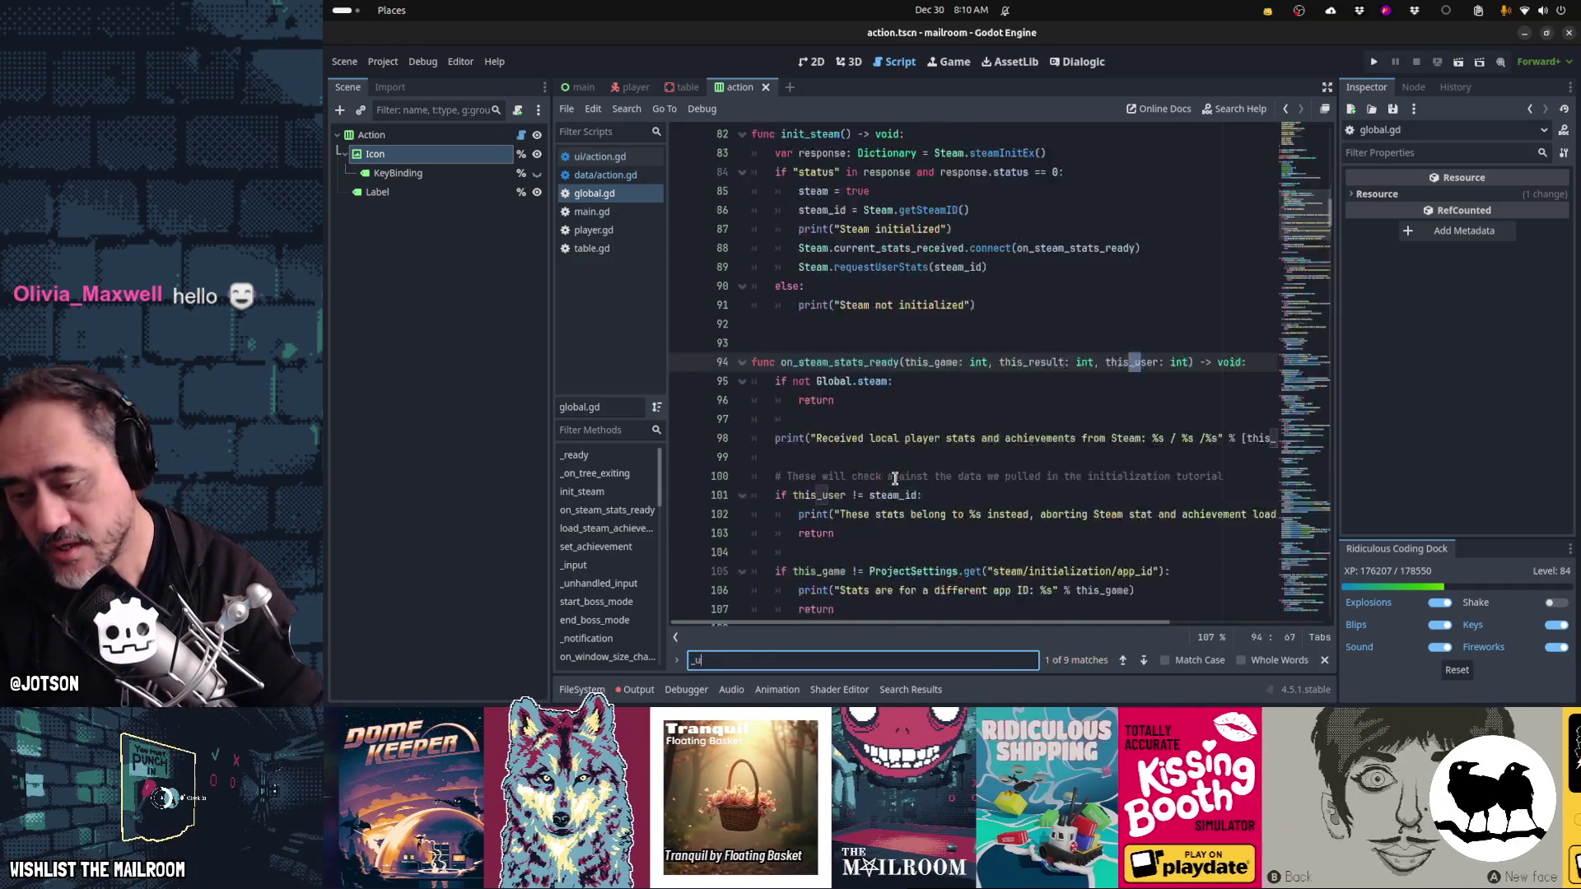
key("Escape")
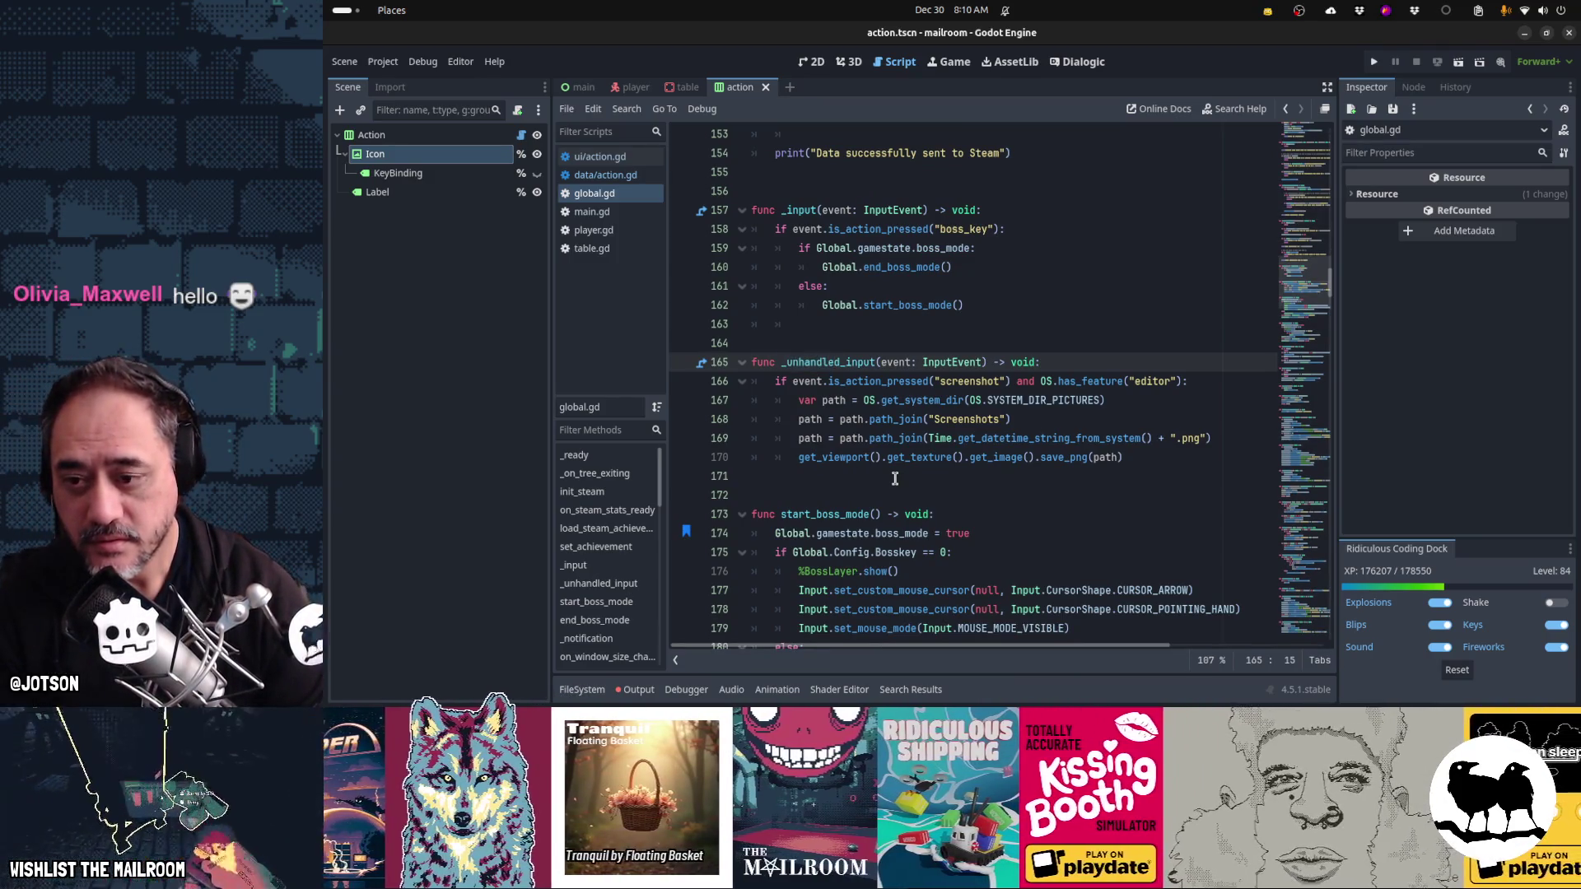
key("Up")
key("Up")
key("Up")
key("Down")
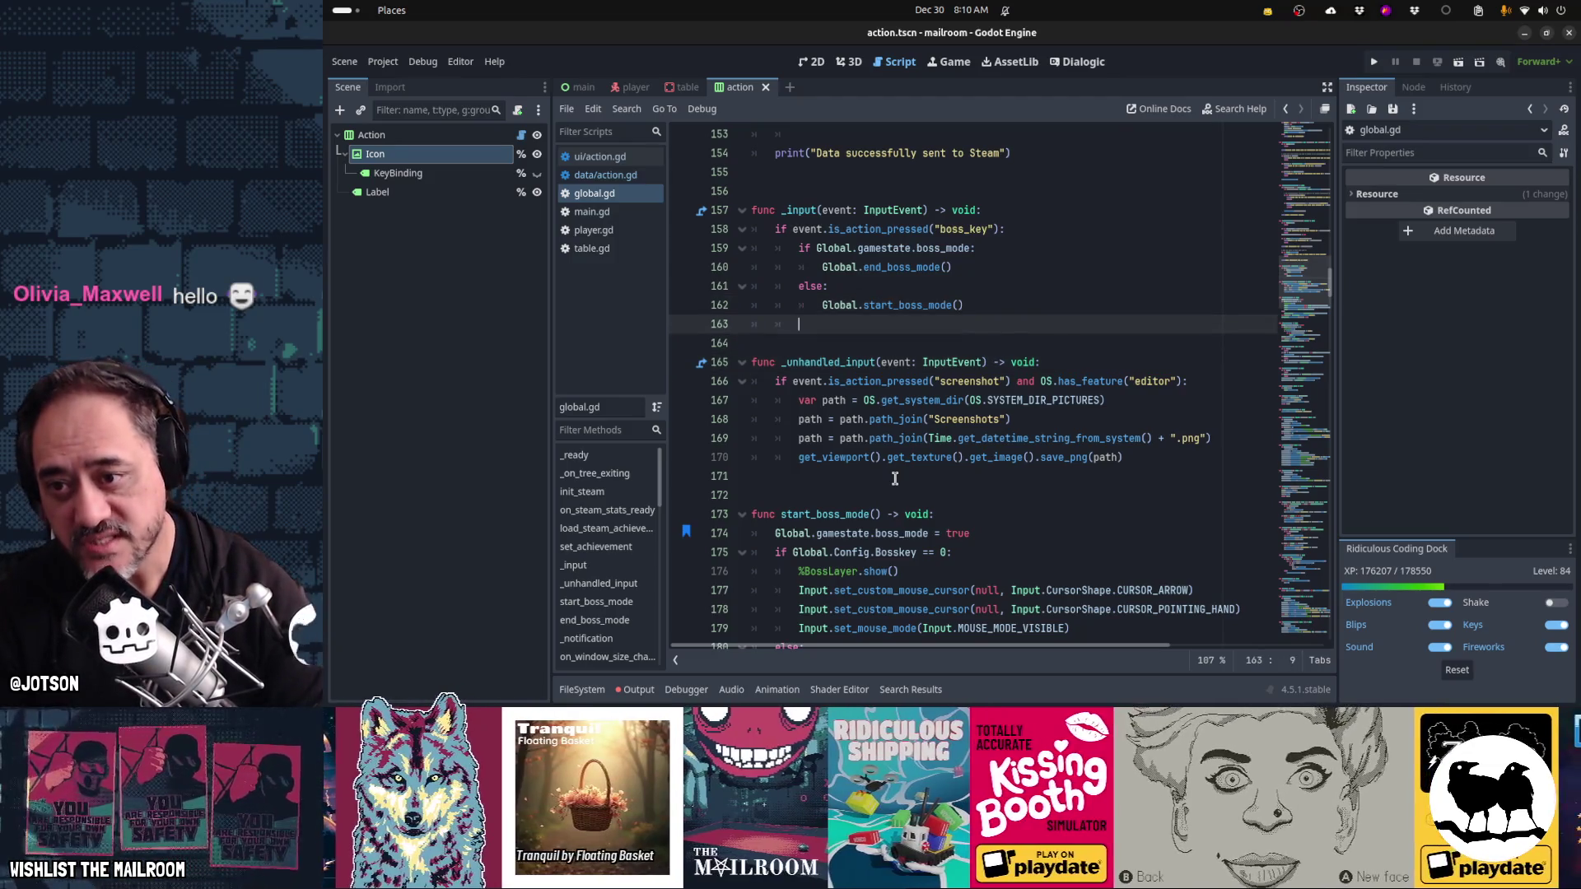
key("BackSpace")
key("Return")
- Write the condition 'if event is InputEventJoypadMotion or event is InputEventJoypadButton:'
type("if even")
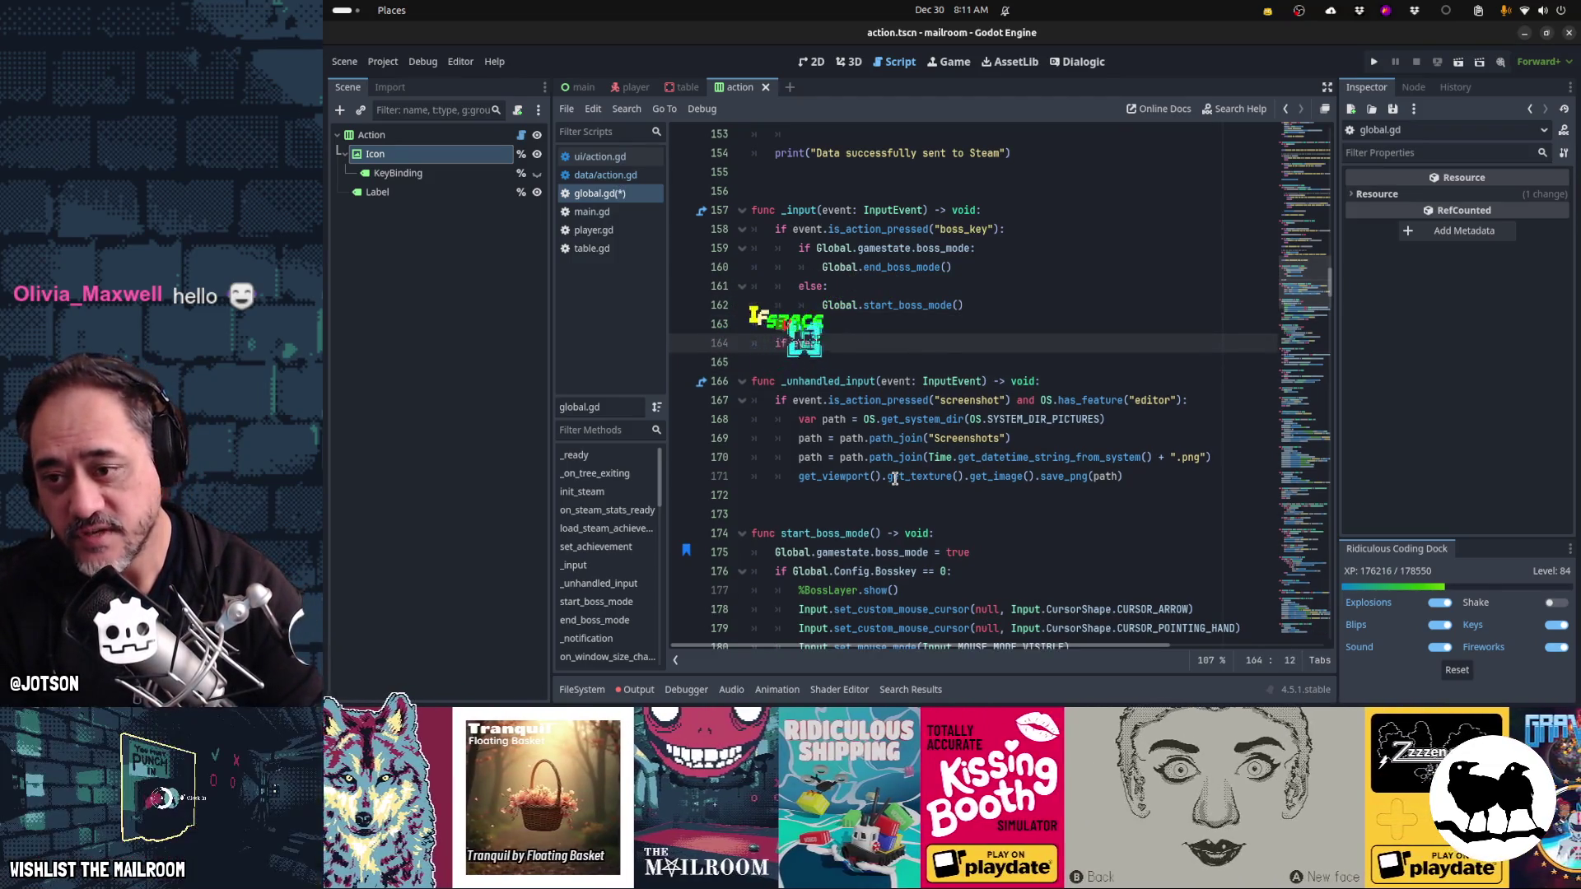
type("t.is_")
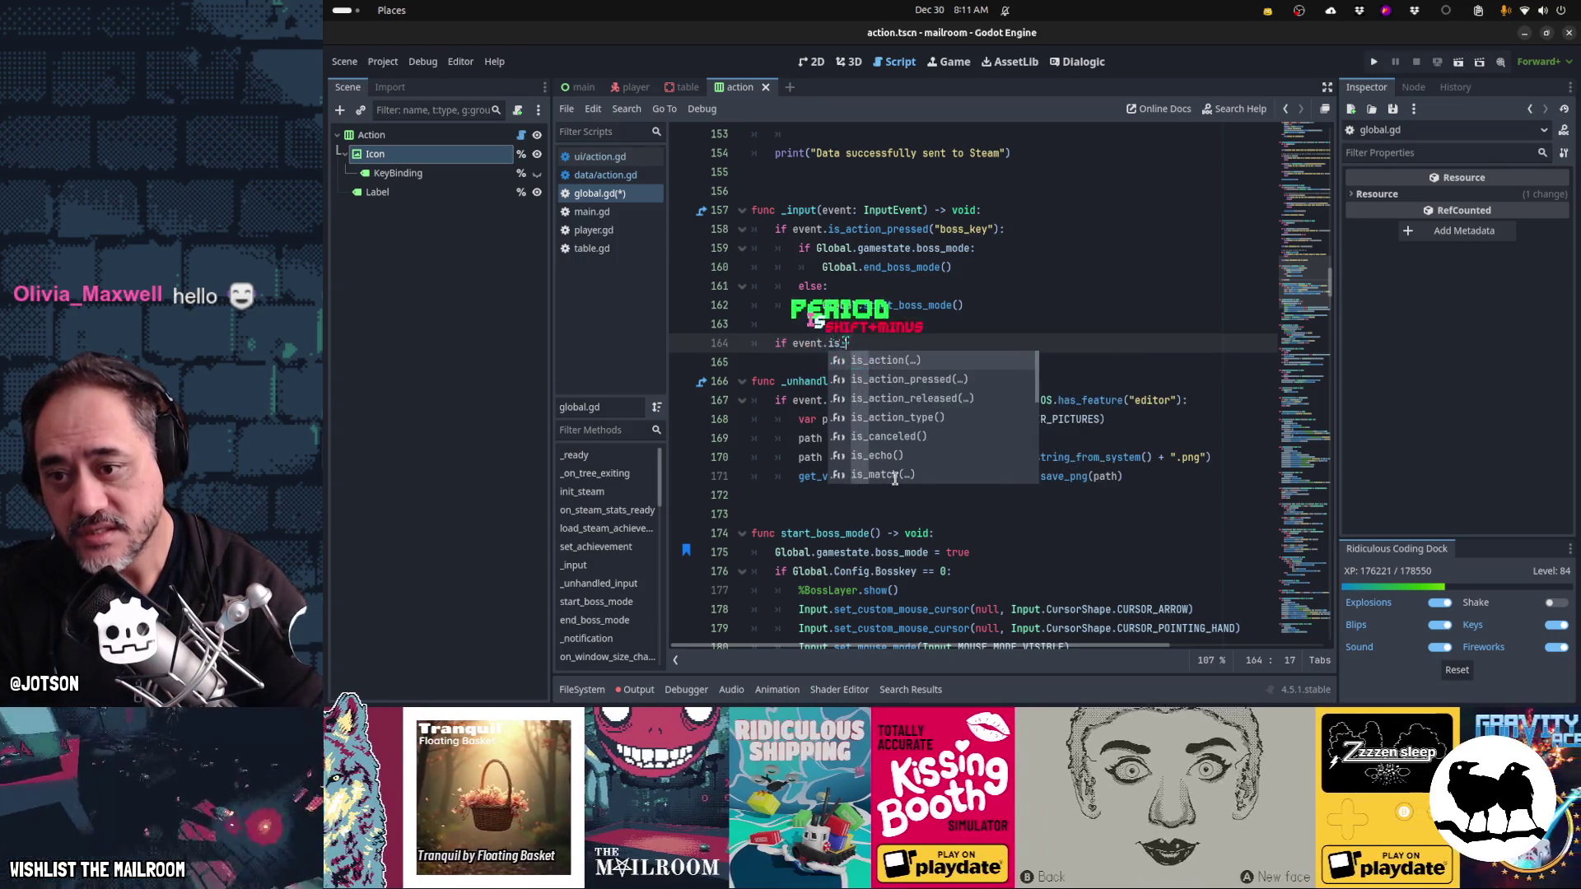
key("BackSpace")
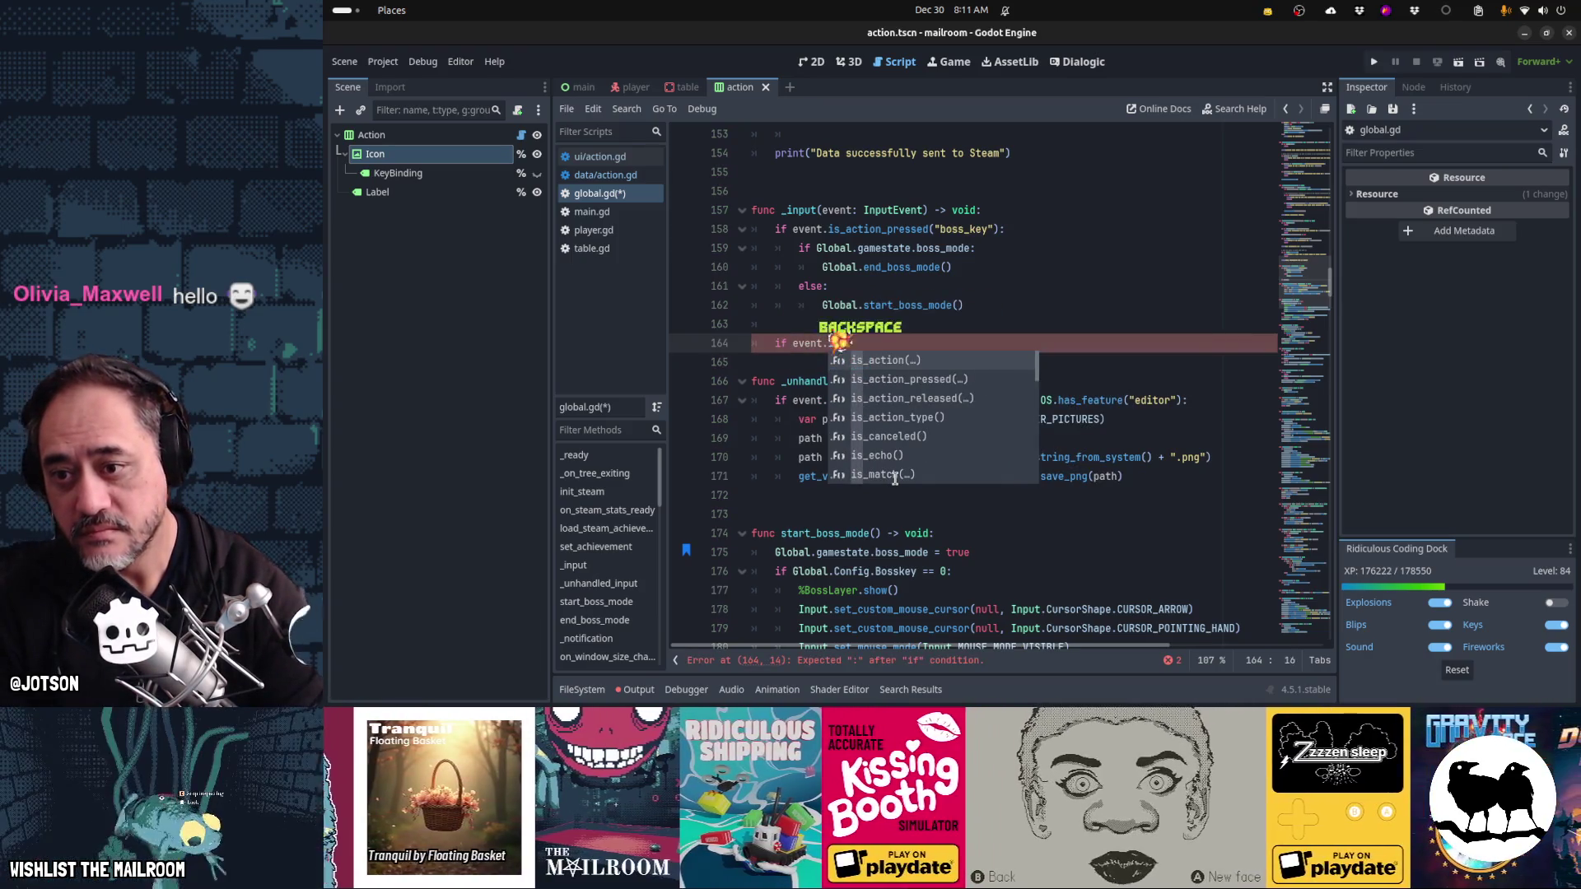
type("Input")
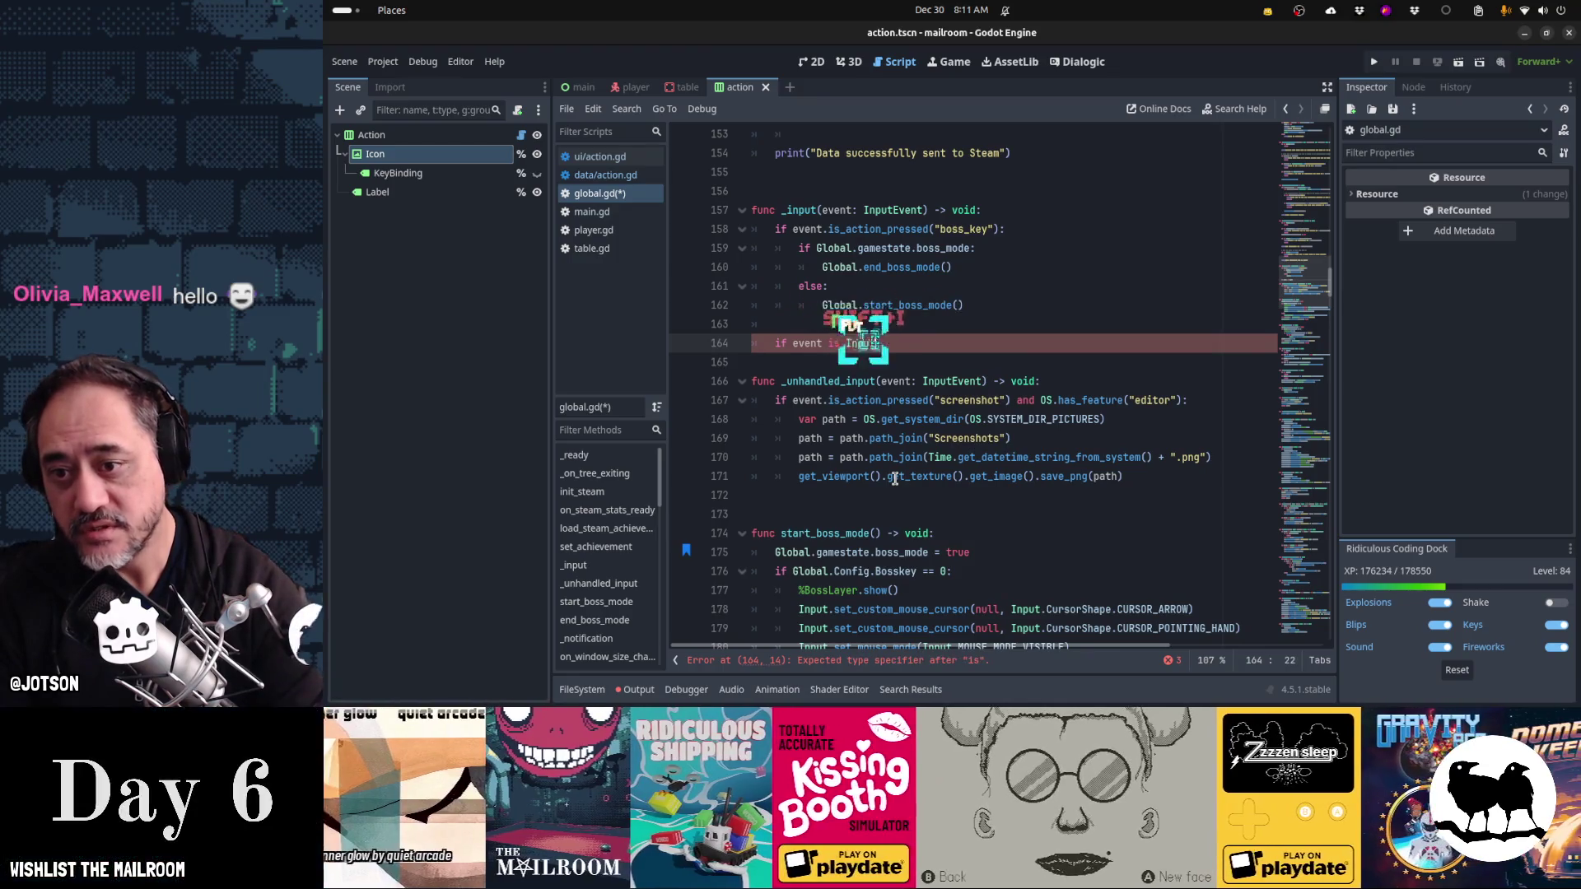
type("EventMou")
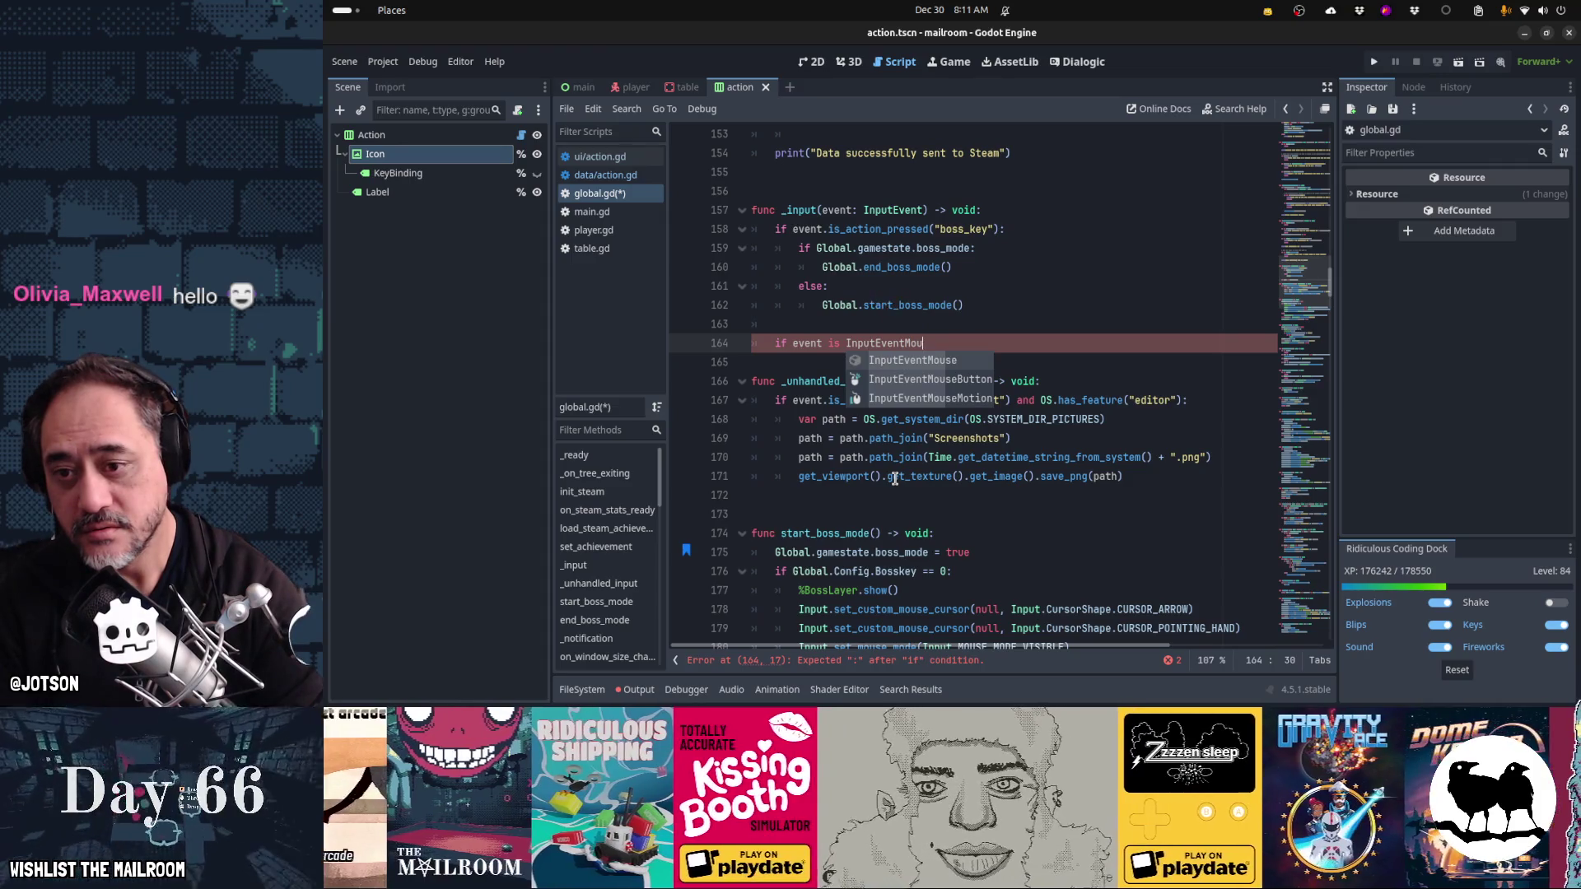
key("BackSpace")
key("BackSpace")
key("BackSpace")
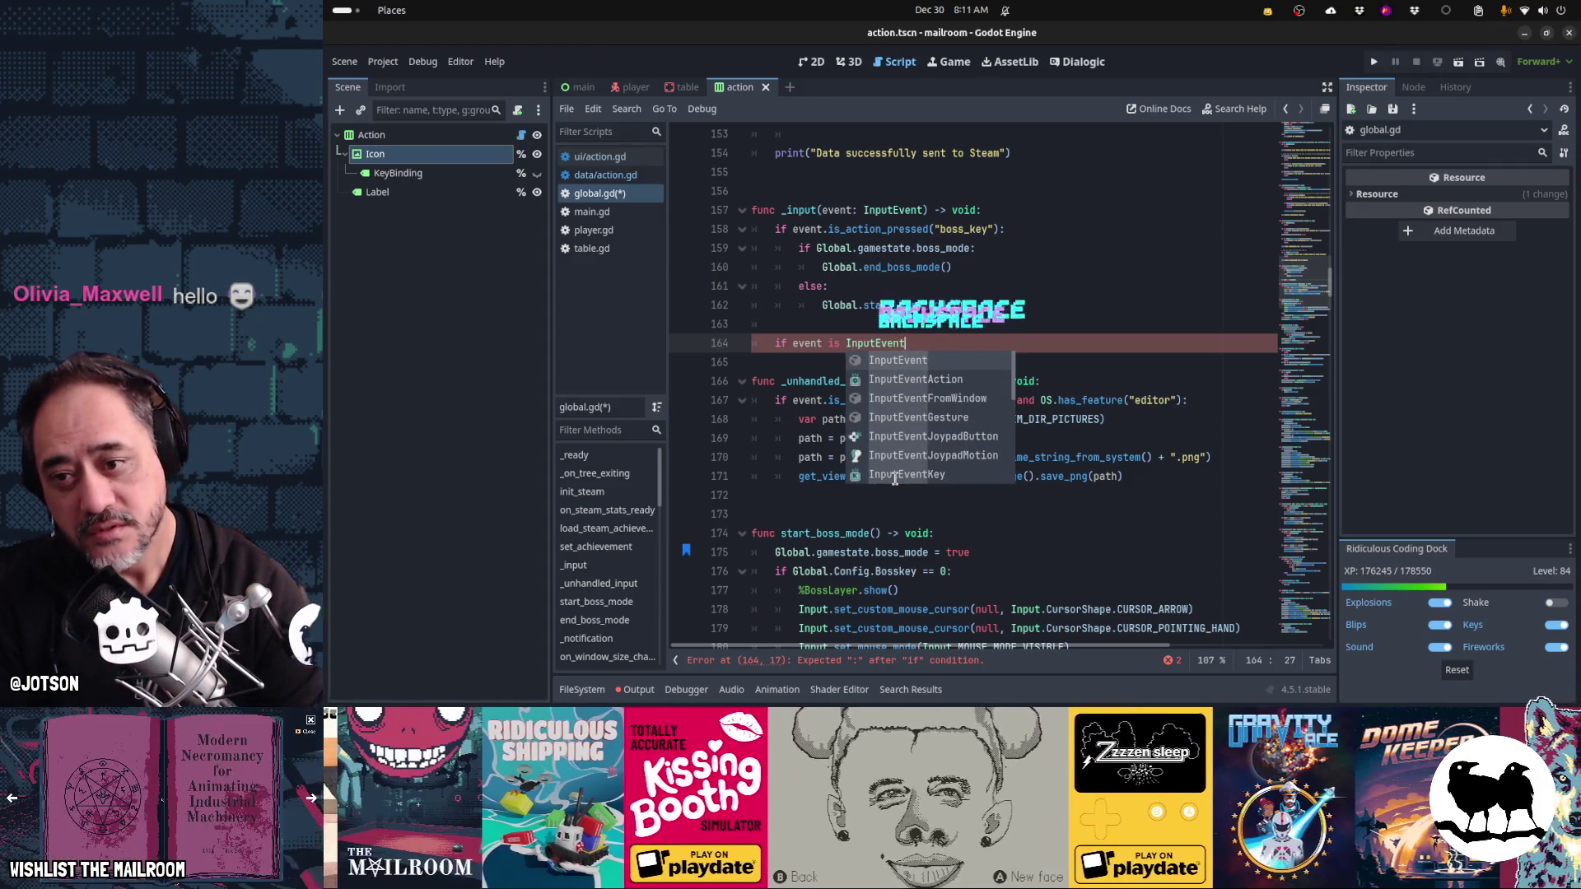
type("G")
key("BackSpace")
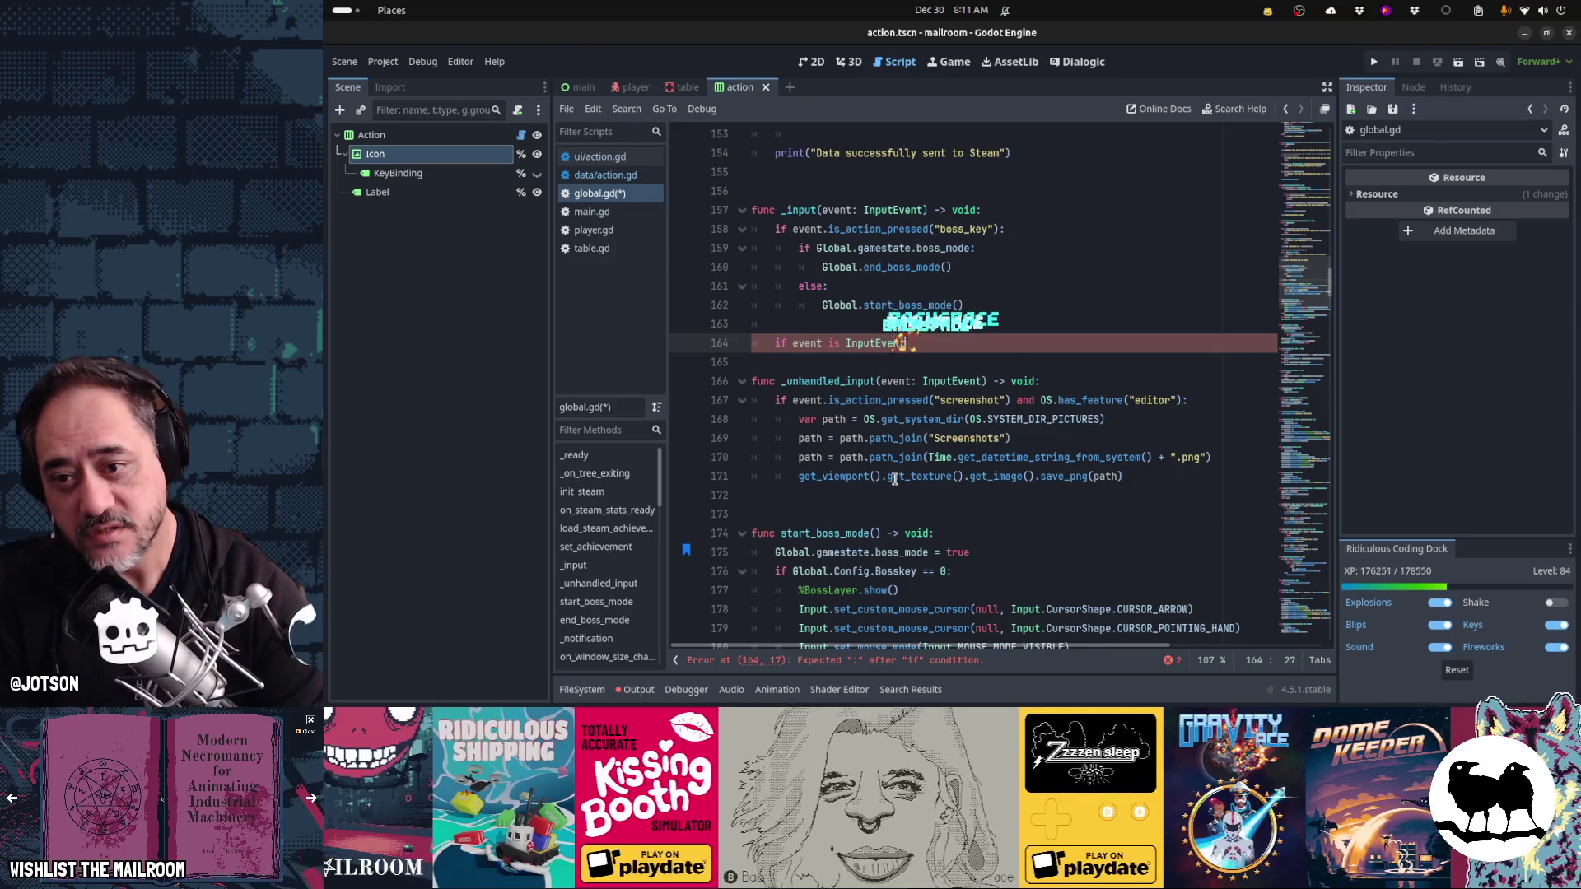
type("Jo")
key("Down")
key("Return")
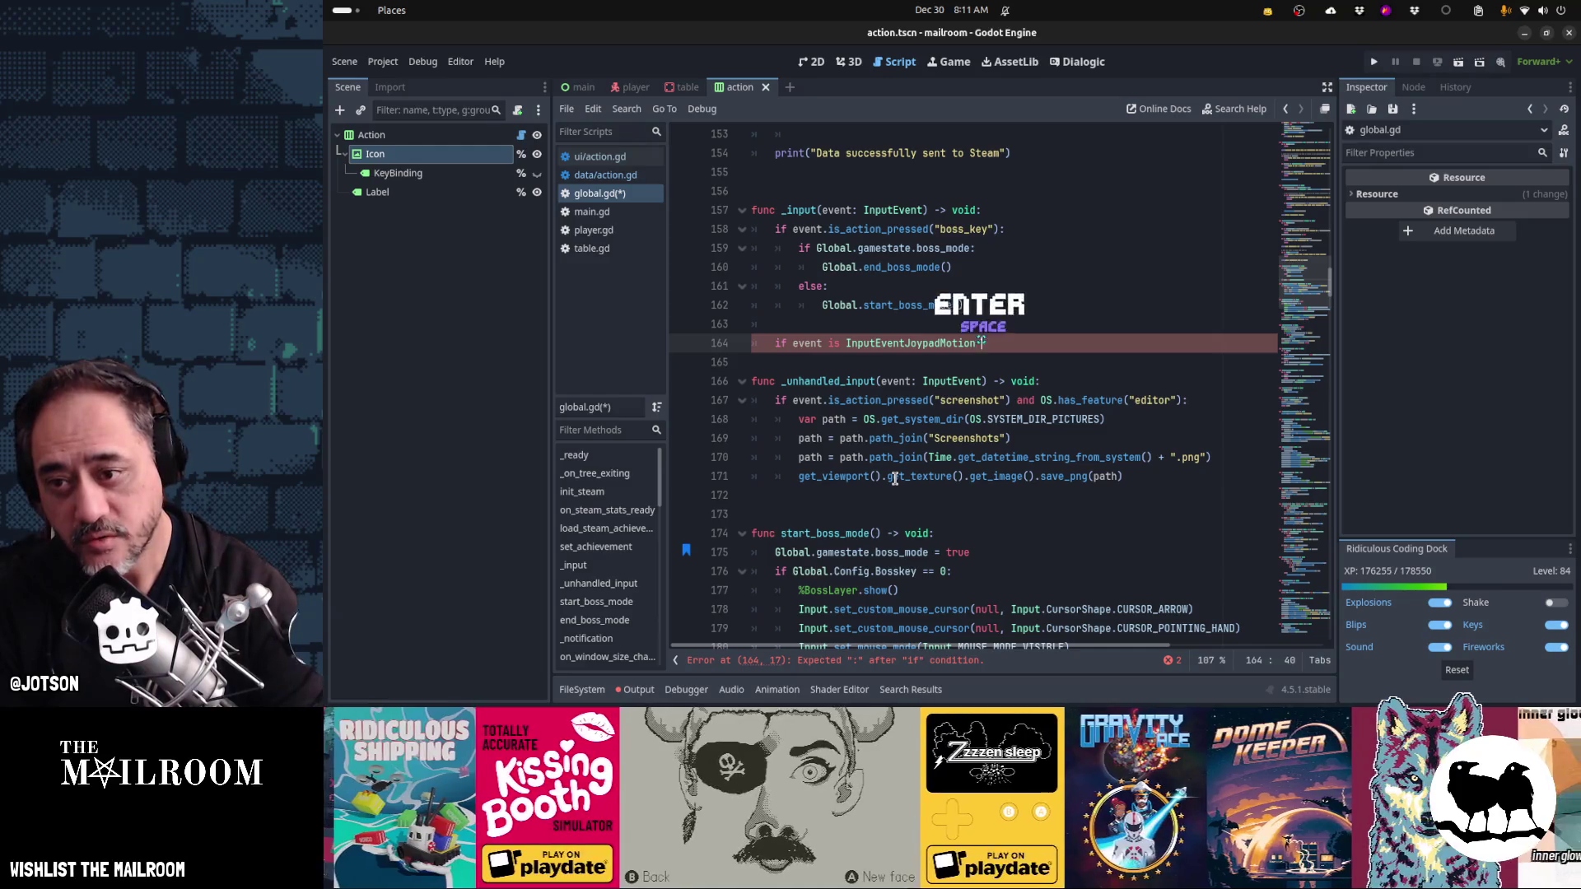
type("or event is")
type(" InputEventJ")
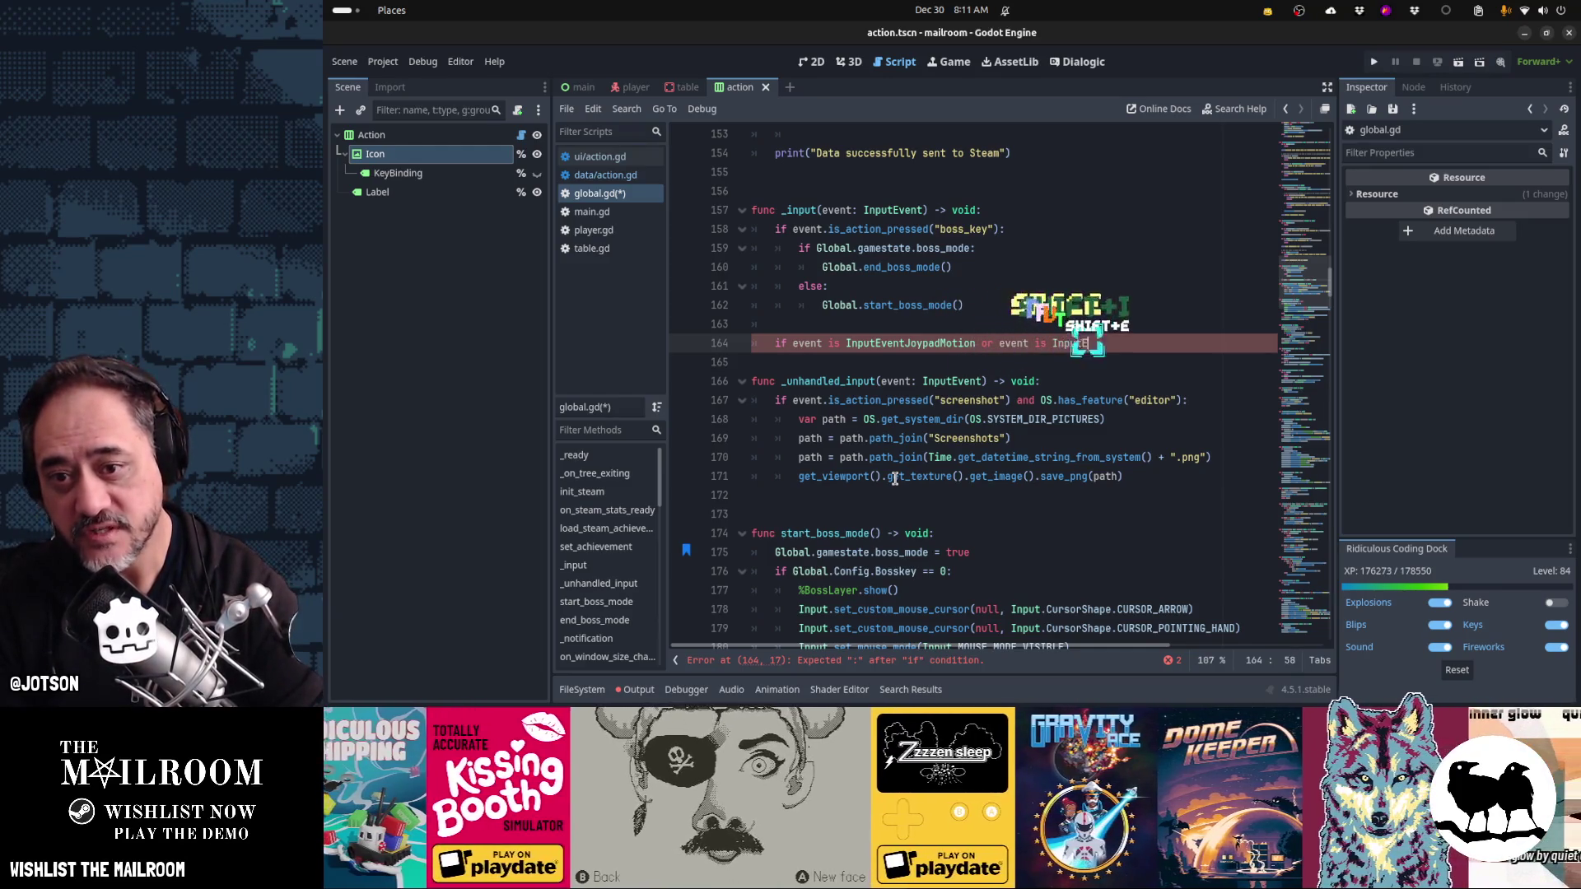
key("Return")
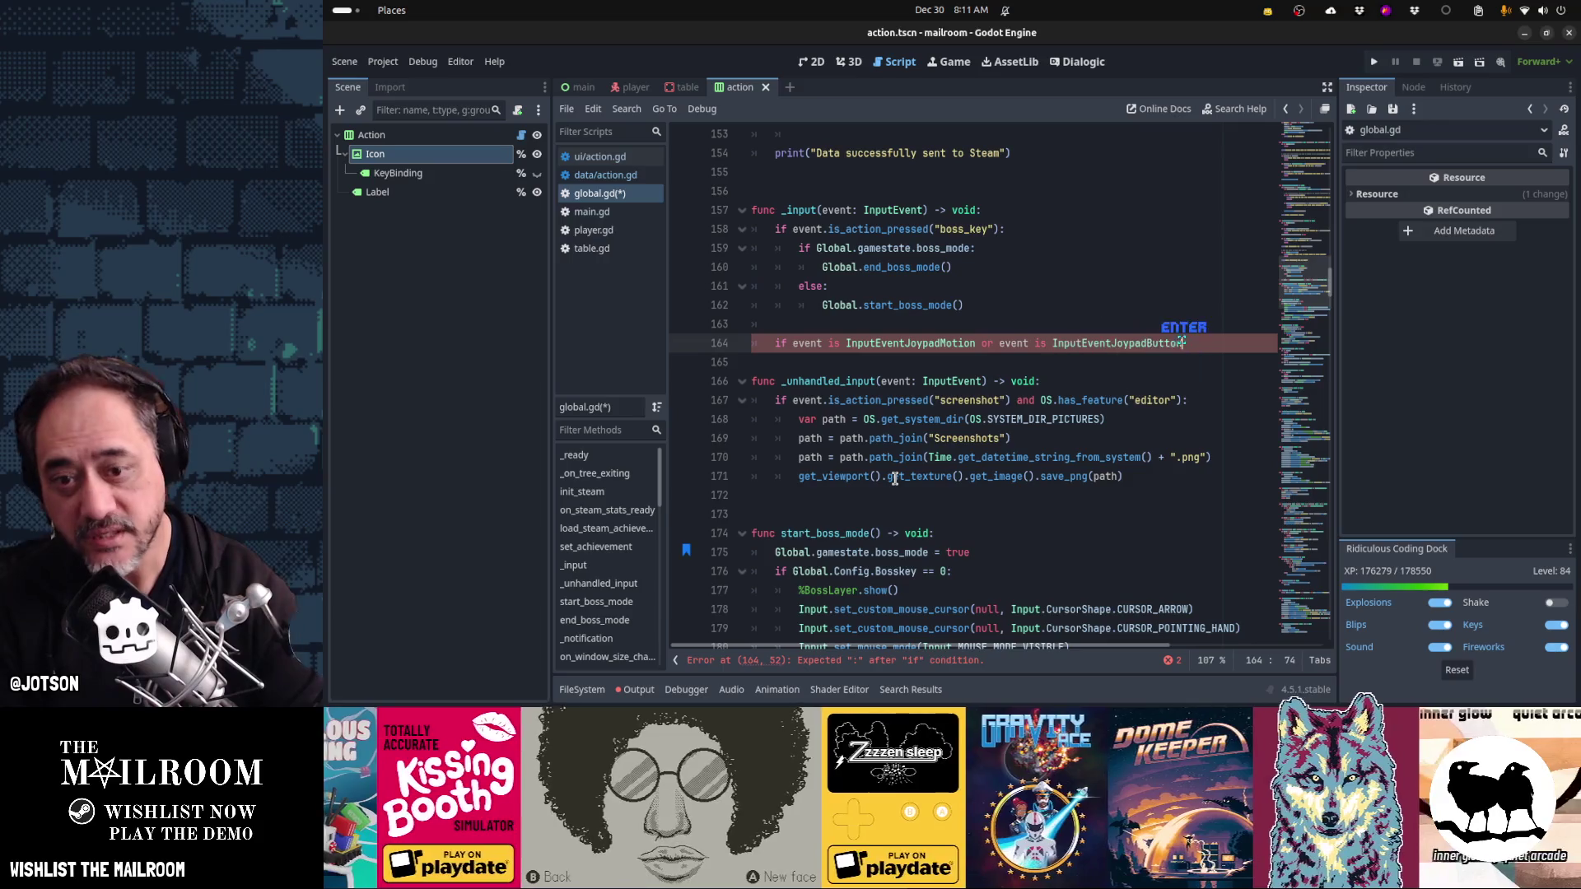
type(":")
- Inside the joypad check, set control_method = CONTROLLER_GAMEPAD
key("Return")
type("control_m")
key("Return")
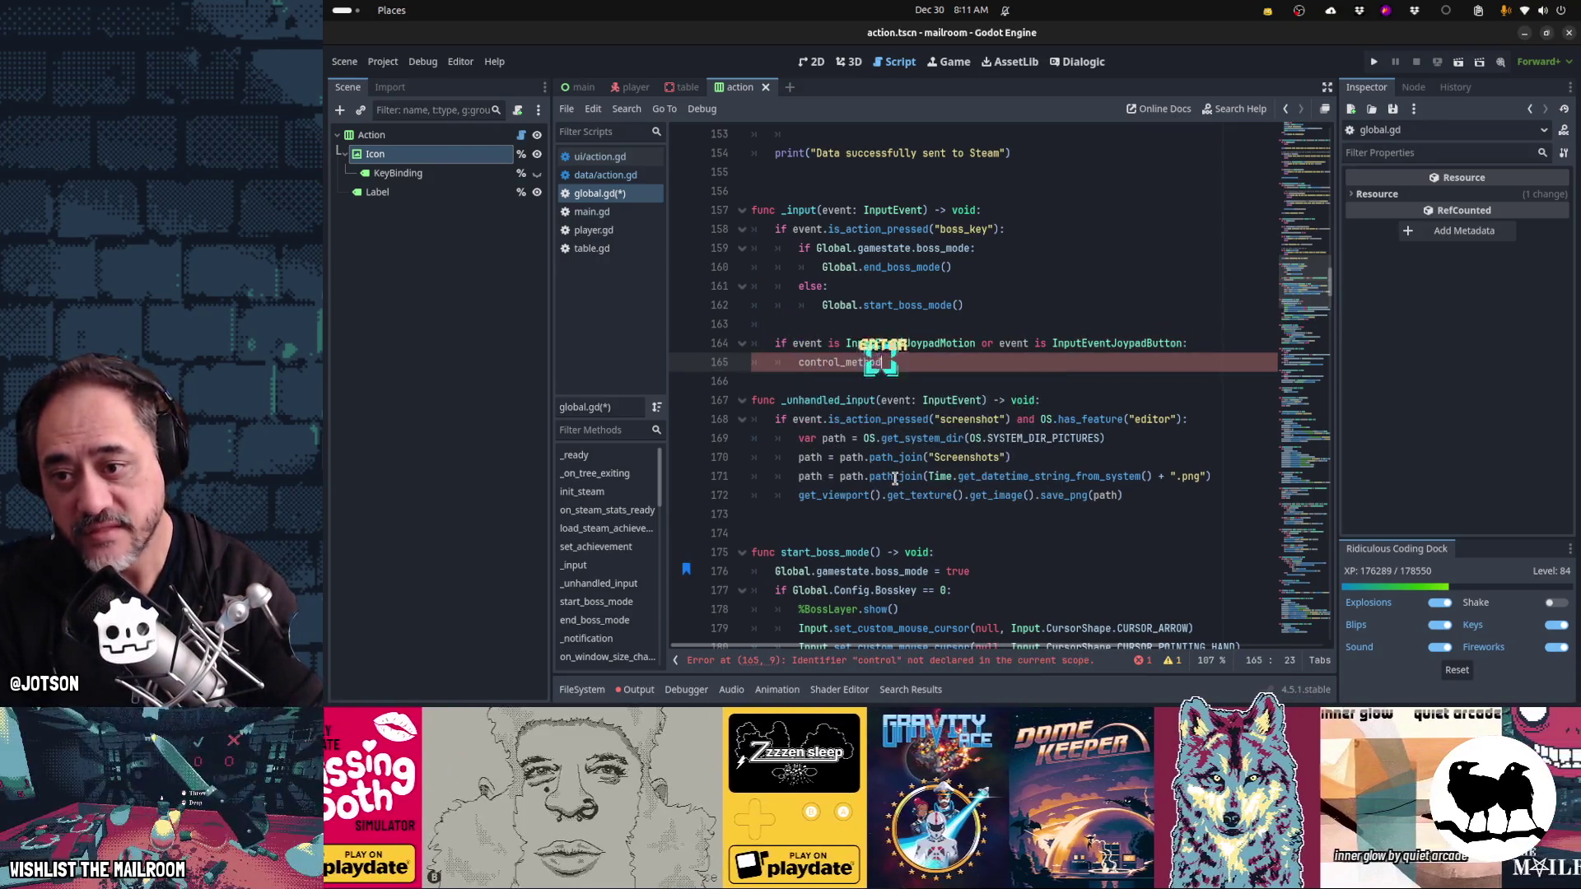
type(" = CONTROL_")
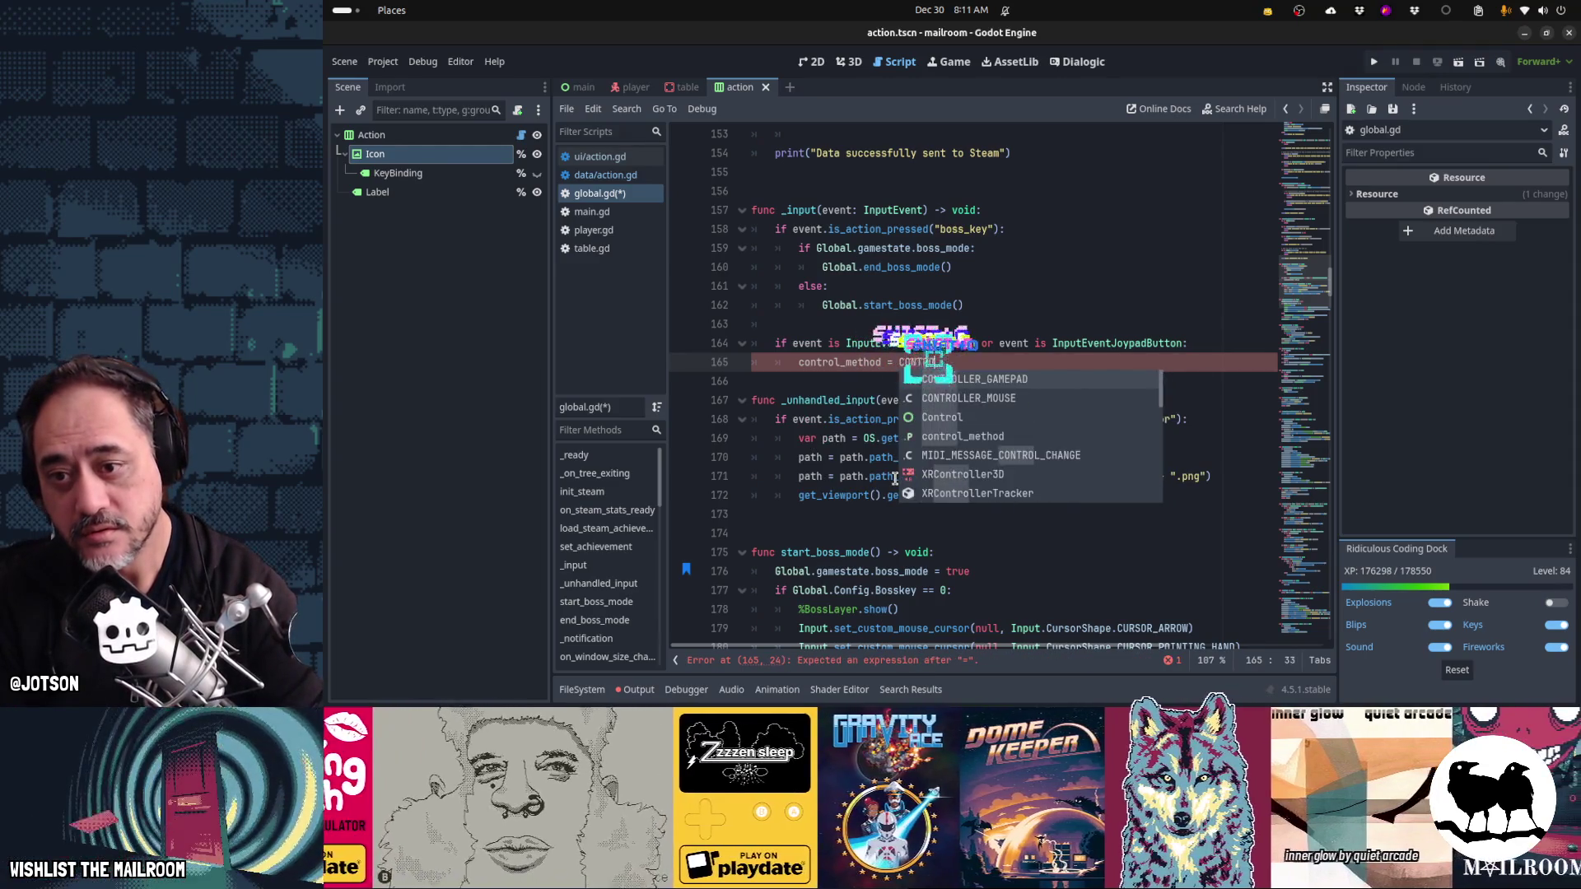
key("Down")
key("Down")
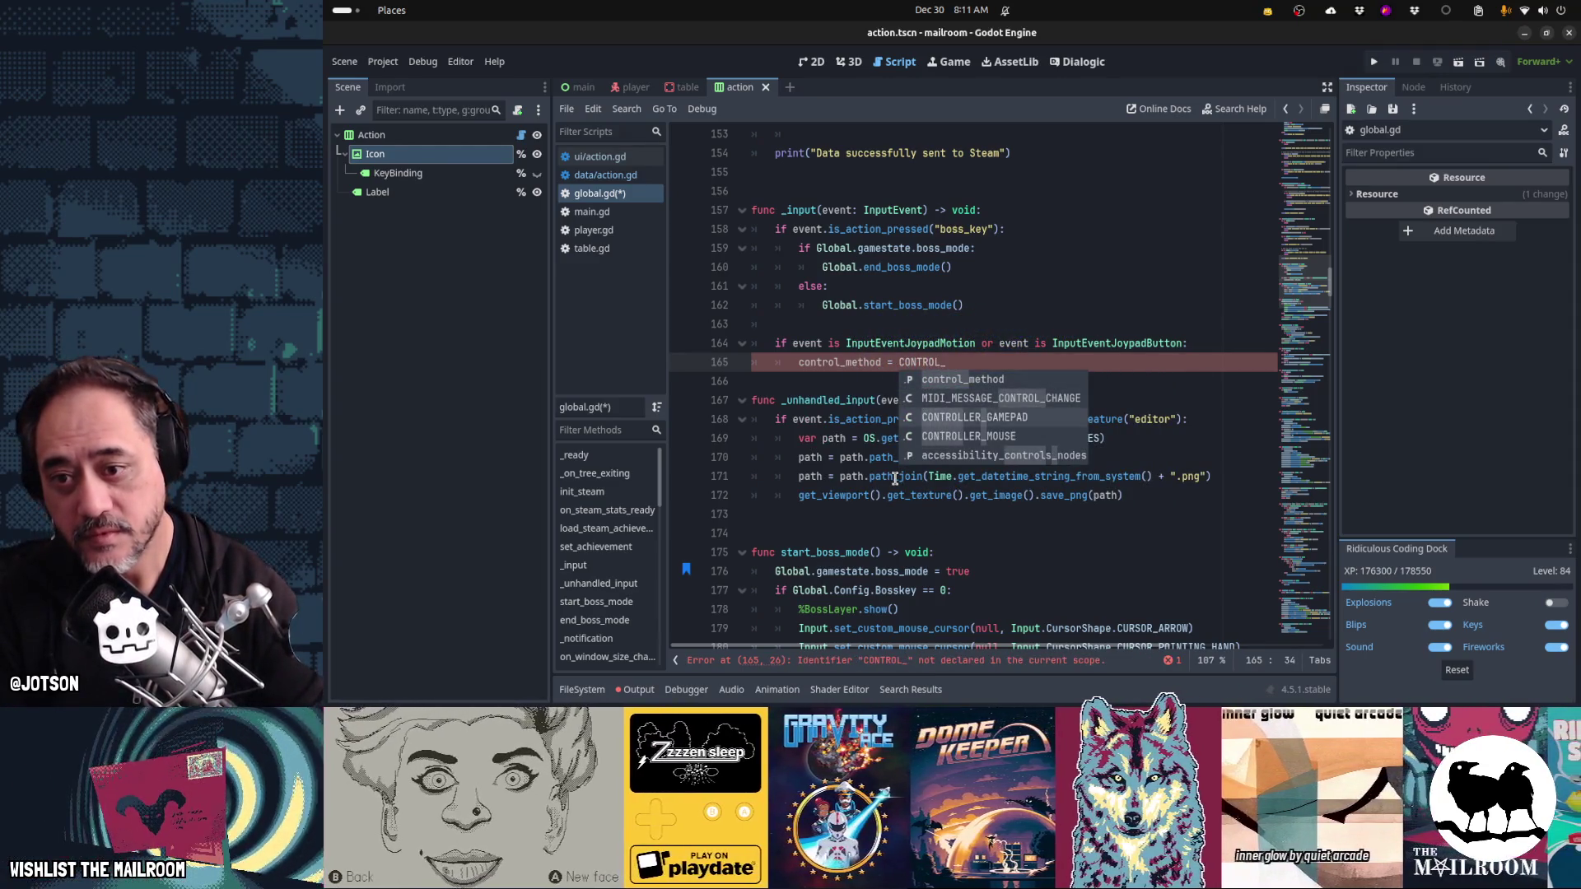
key("Return")
key("BackSpace")
type("D")
- Add an else branch setting control_method = CONTROLLER_MOUSE, save global.gd, and switch to action.gd
key("Return")
key("BackSpace")
type("else:")
key("Left")
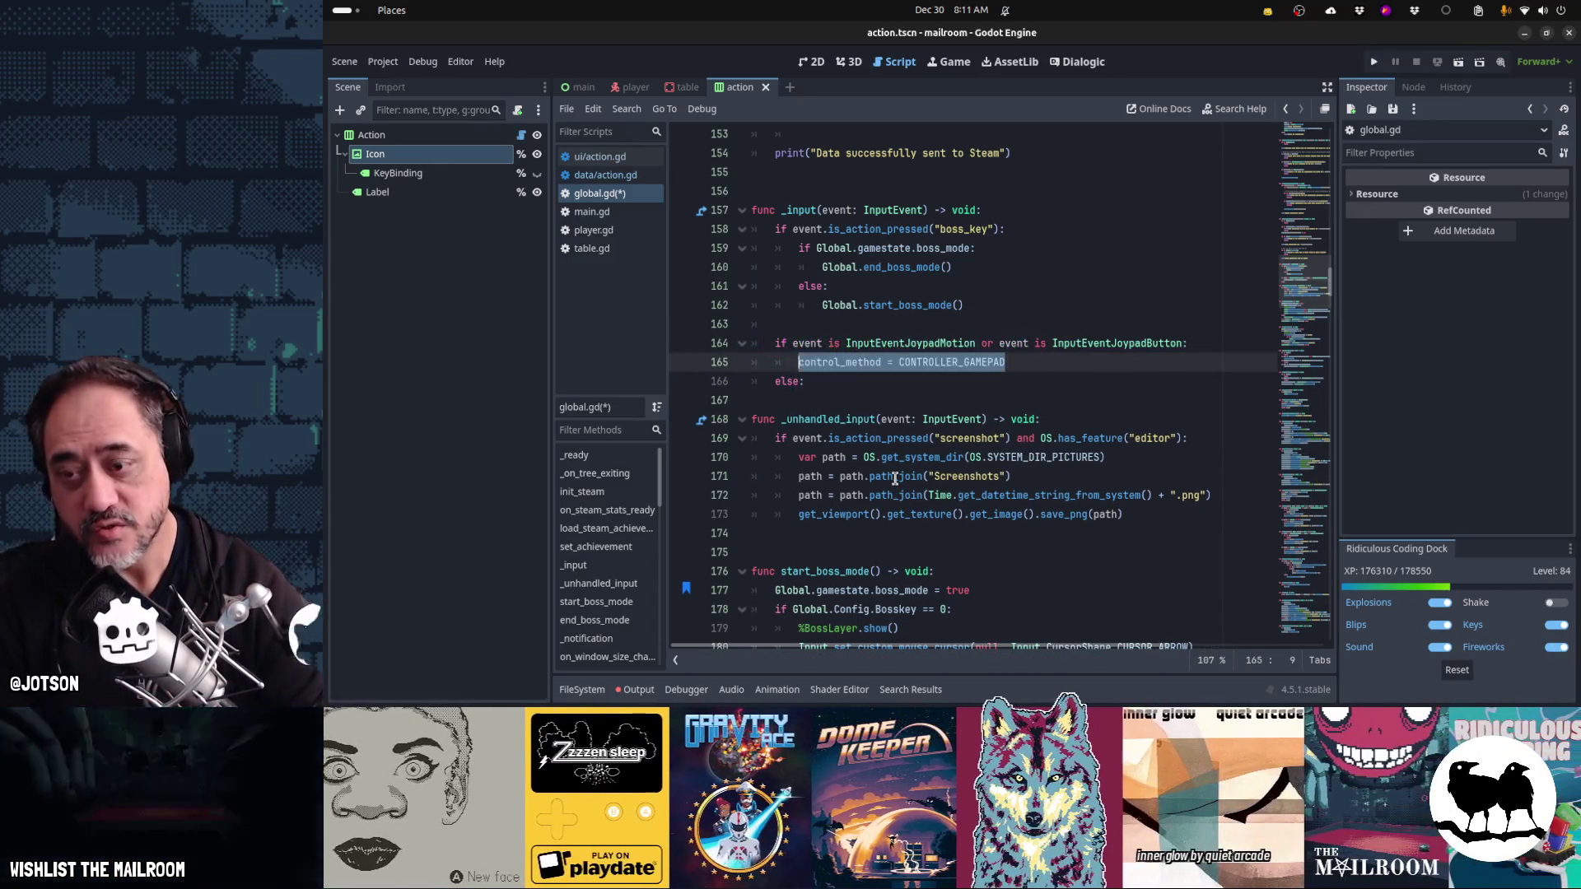
key("End")
key("Return")
type("control_method = CONTROLLER_GAMEPAD")
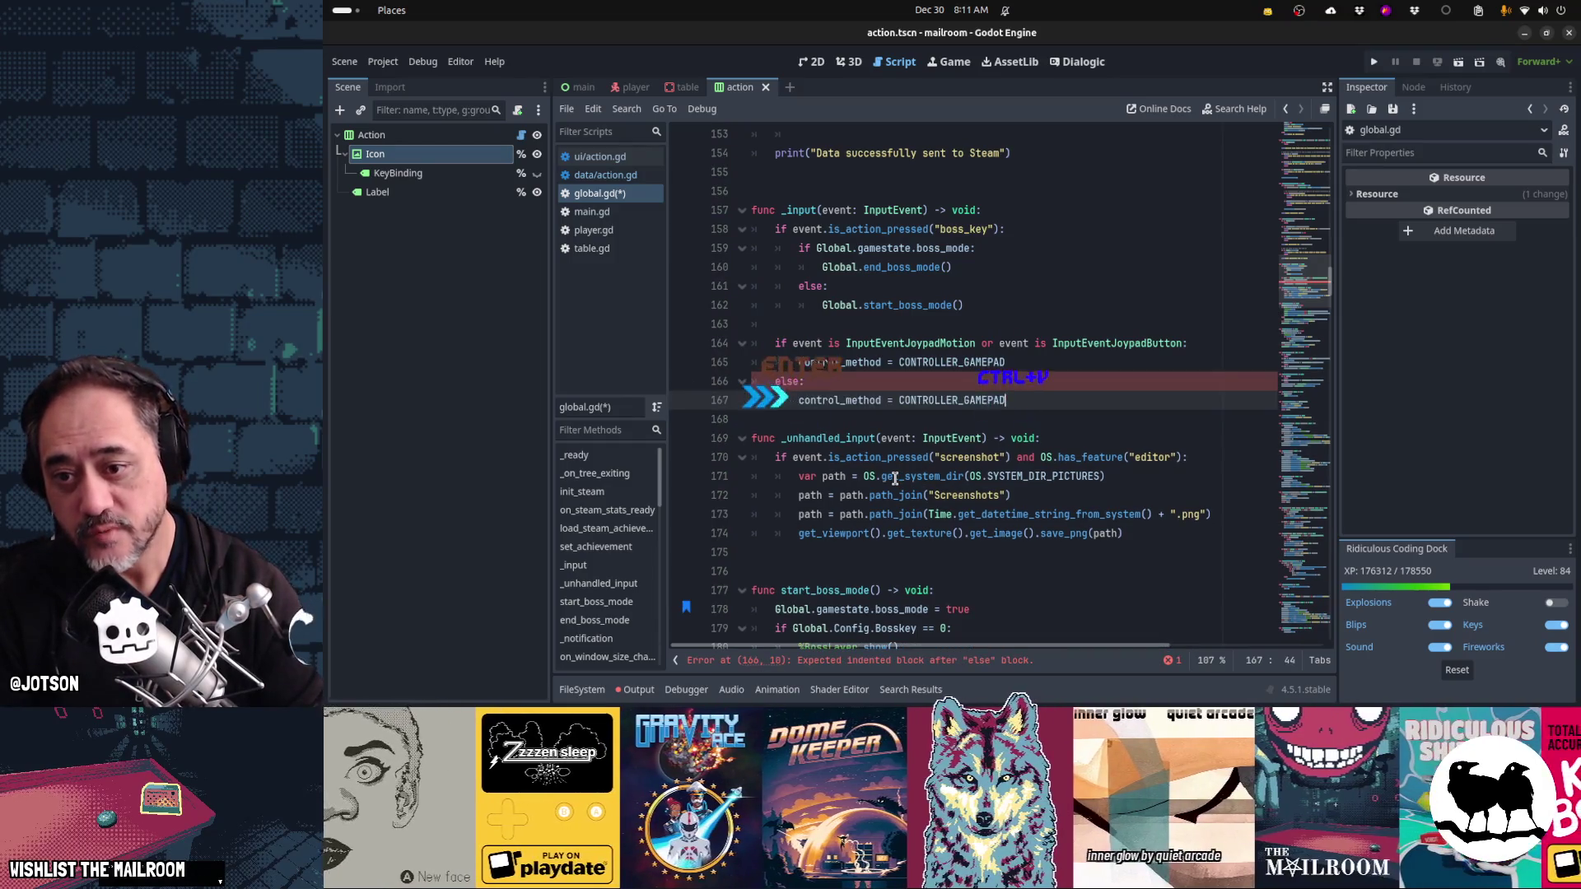
key("ctrl+shift+Left")
key("shift+Right")
type("ONTROLLER_MOUSE")
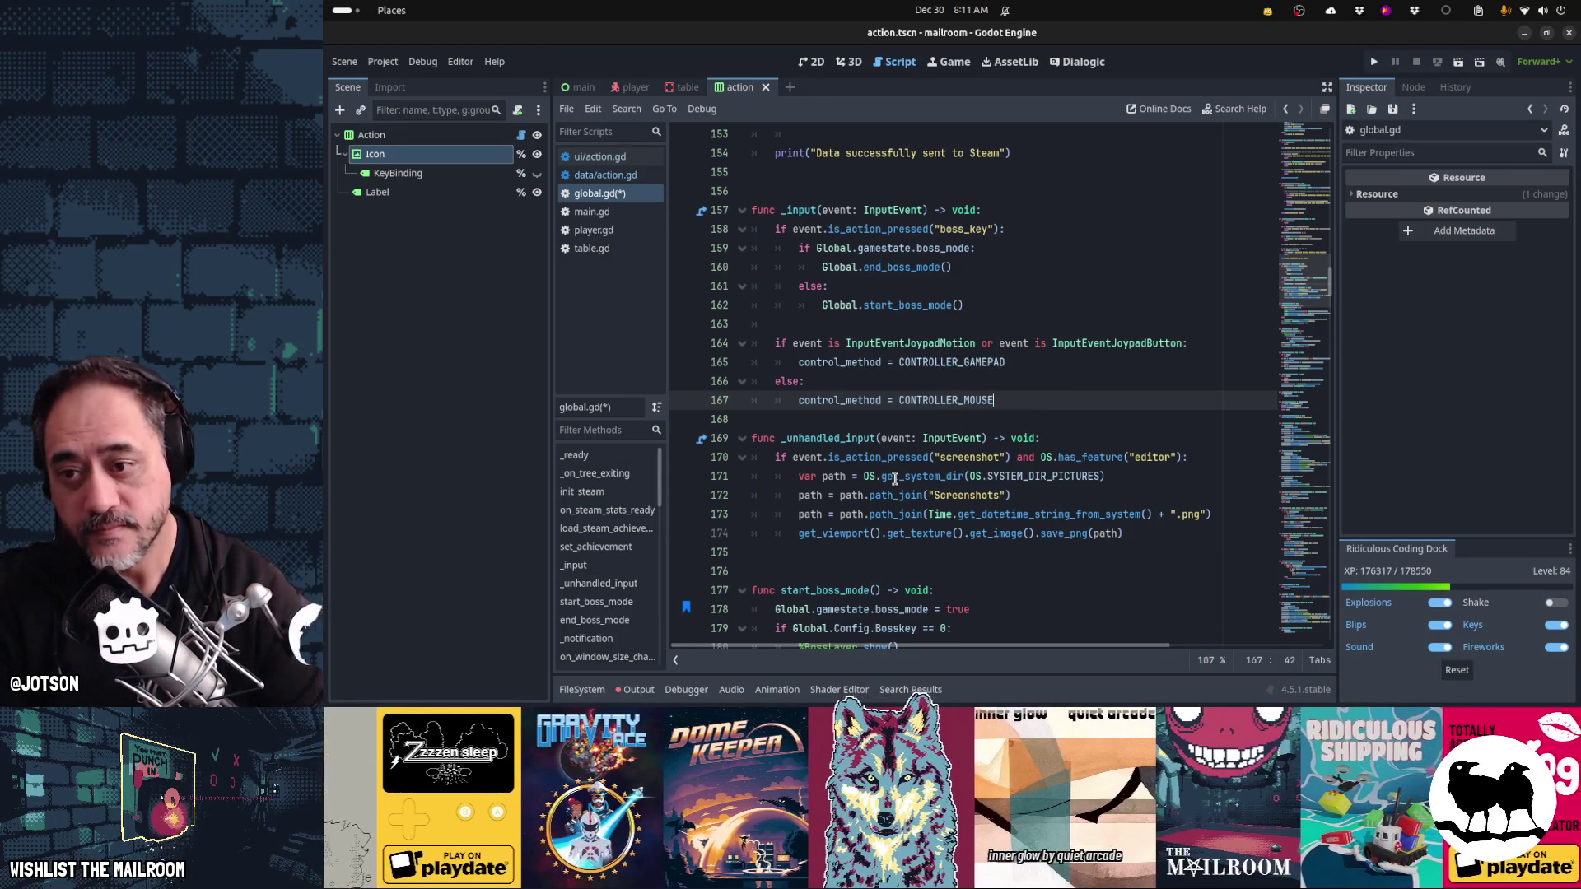
key("Down")
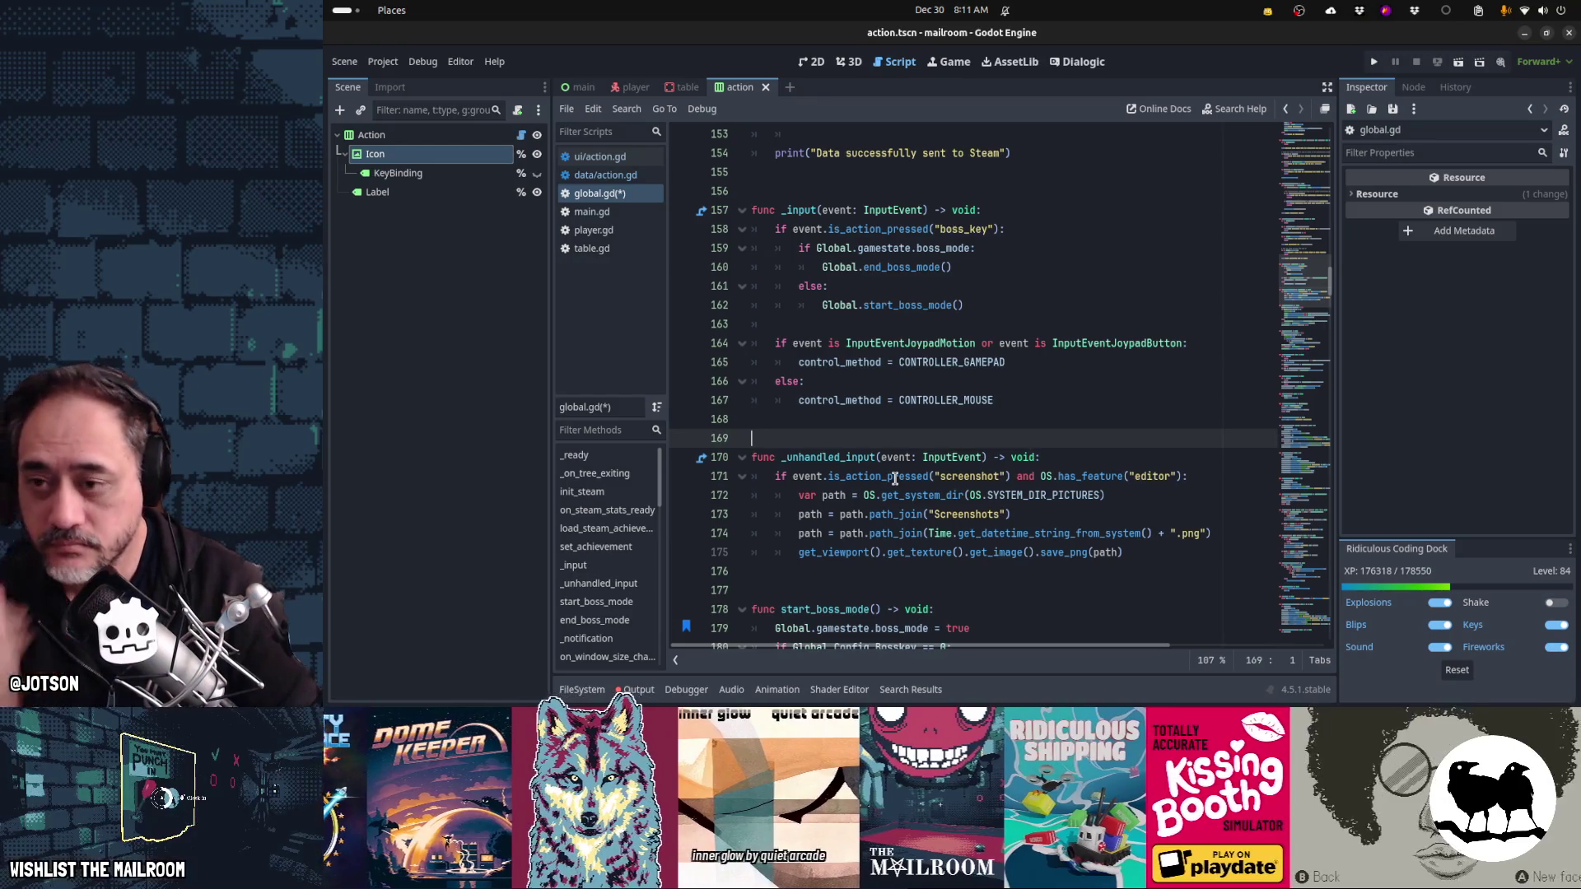
key("ctrl+s")
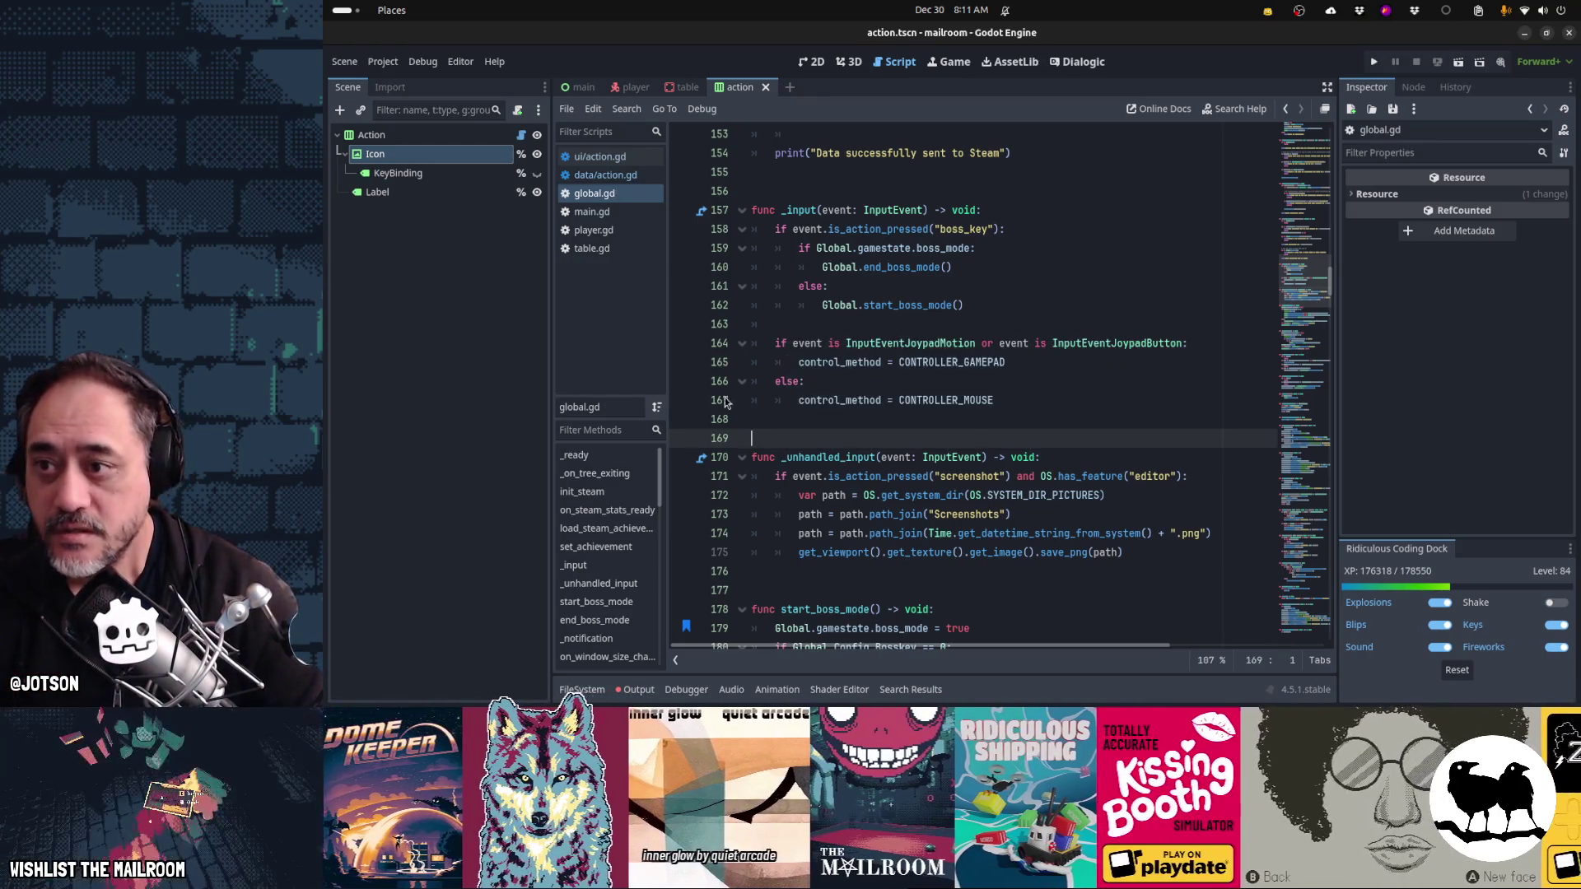
left_click(607, 174)
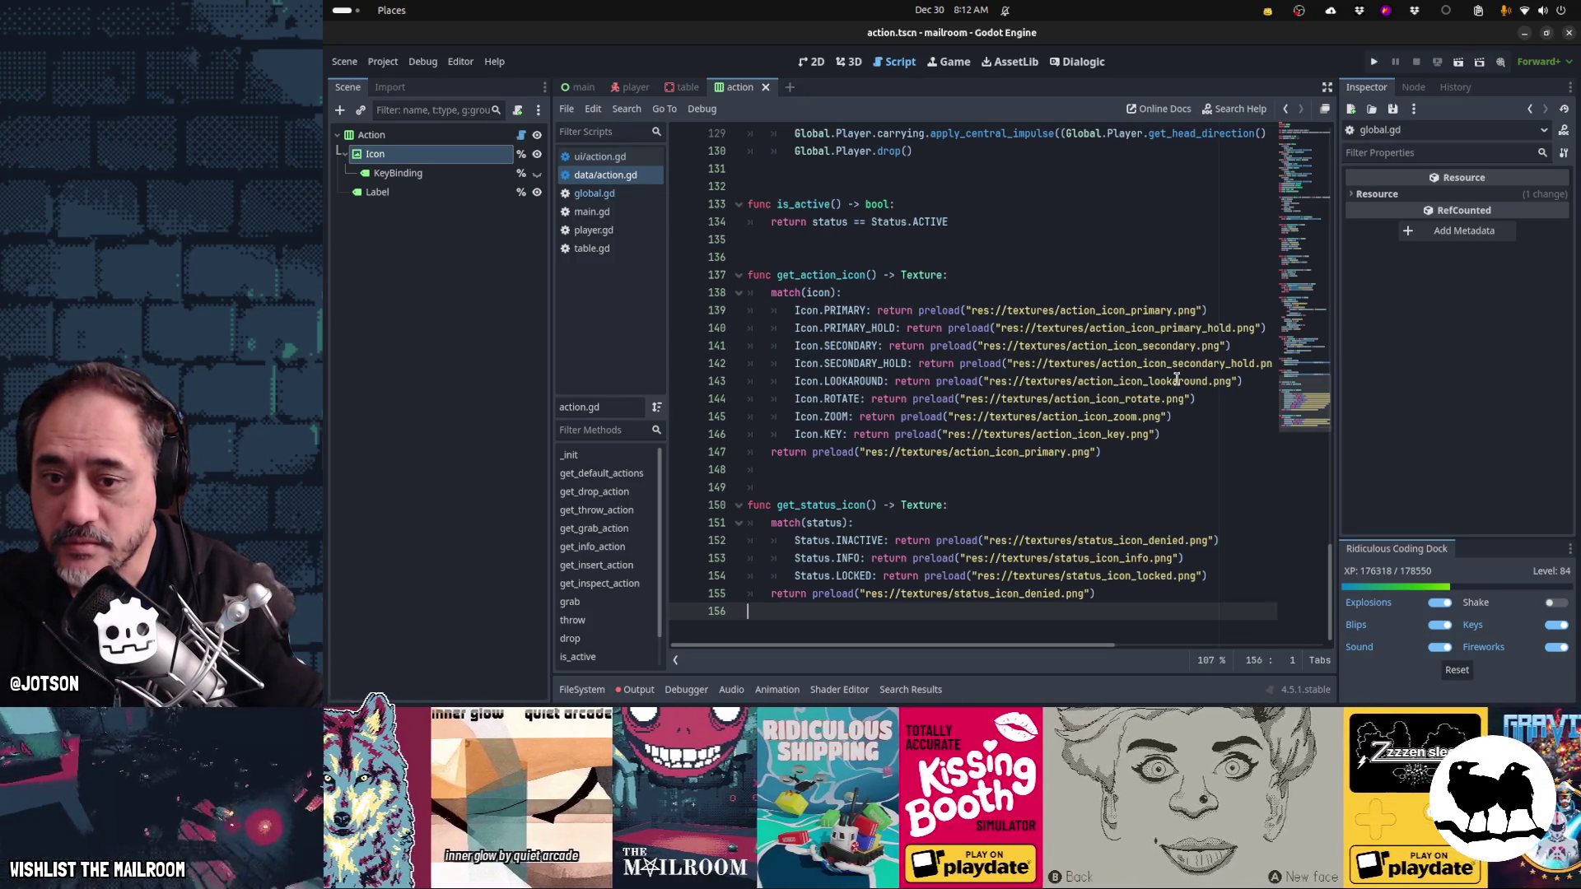
- Run a Find in Files search for 'tertiary' across the whole project
mouse_move(1177, 380)
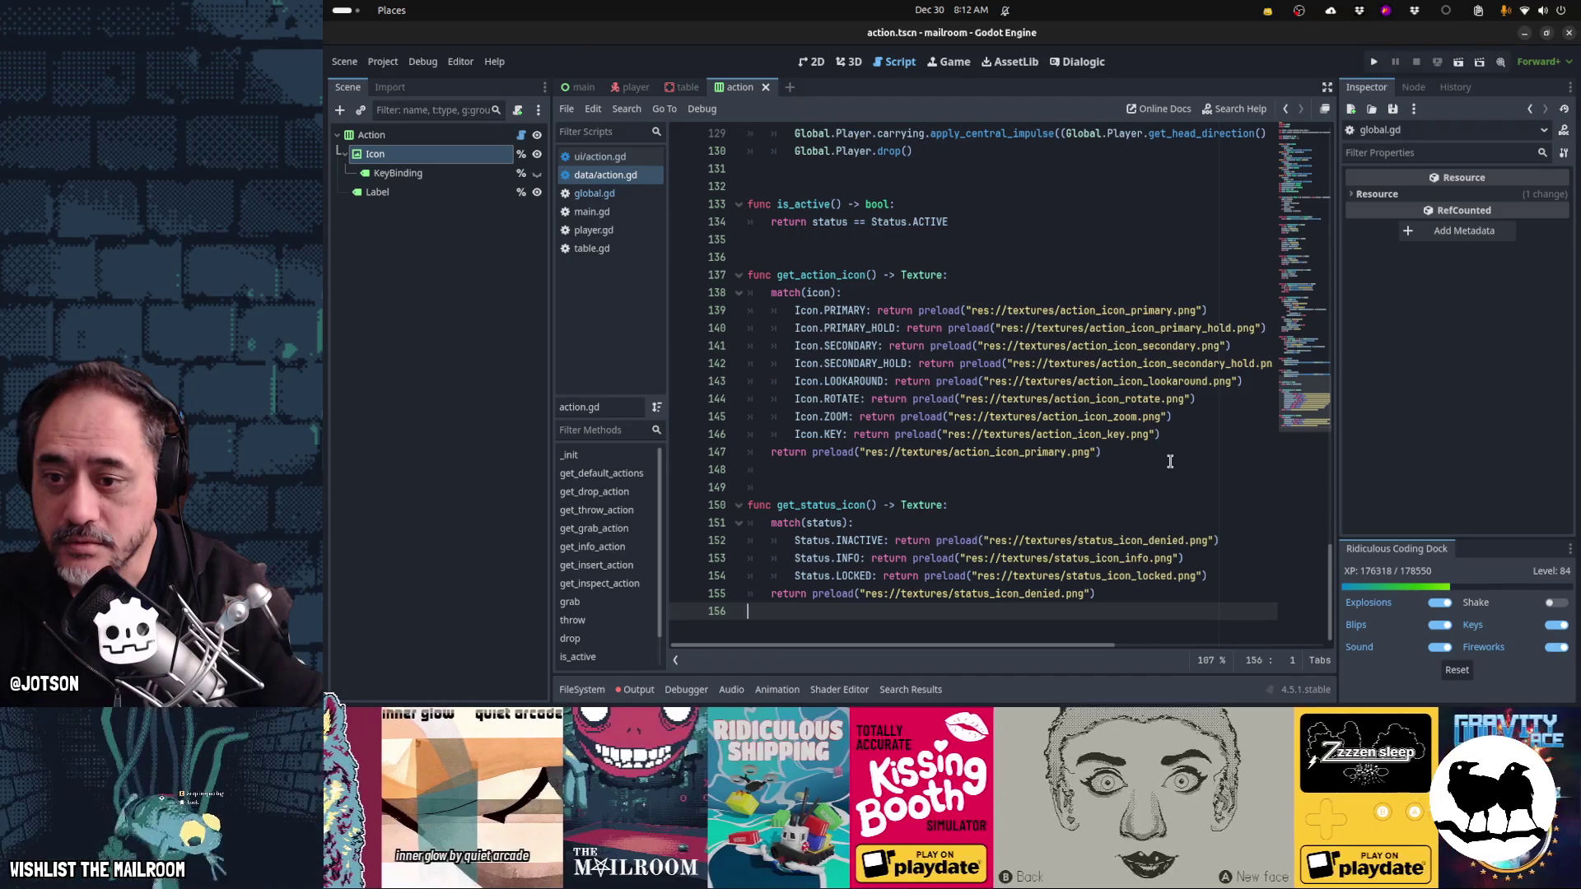
mouse_move(1041, 456)
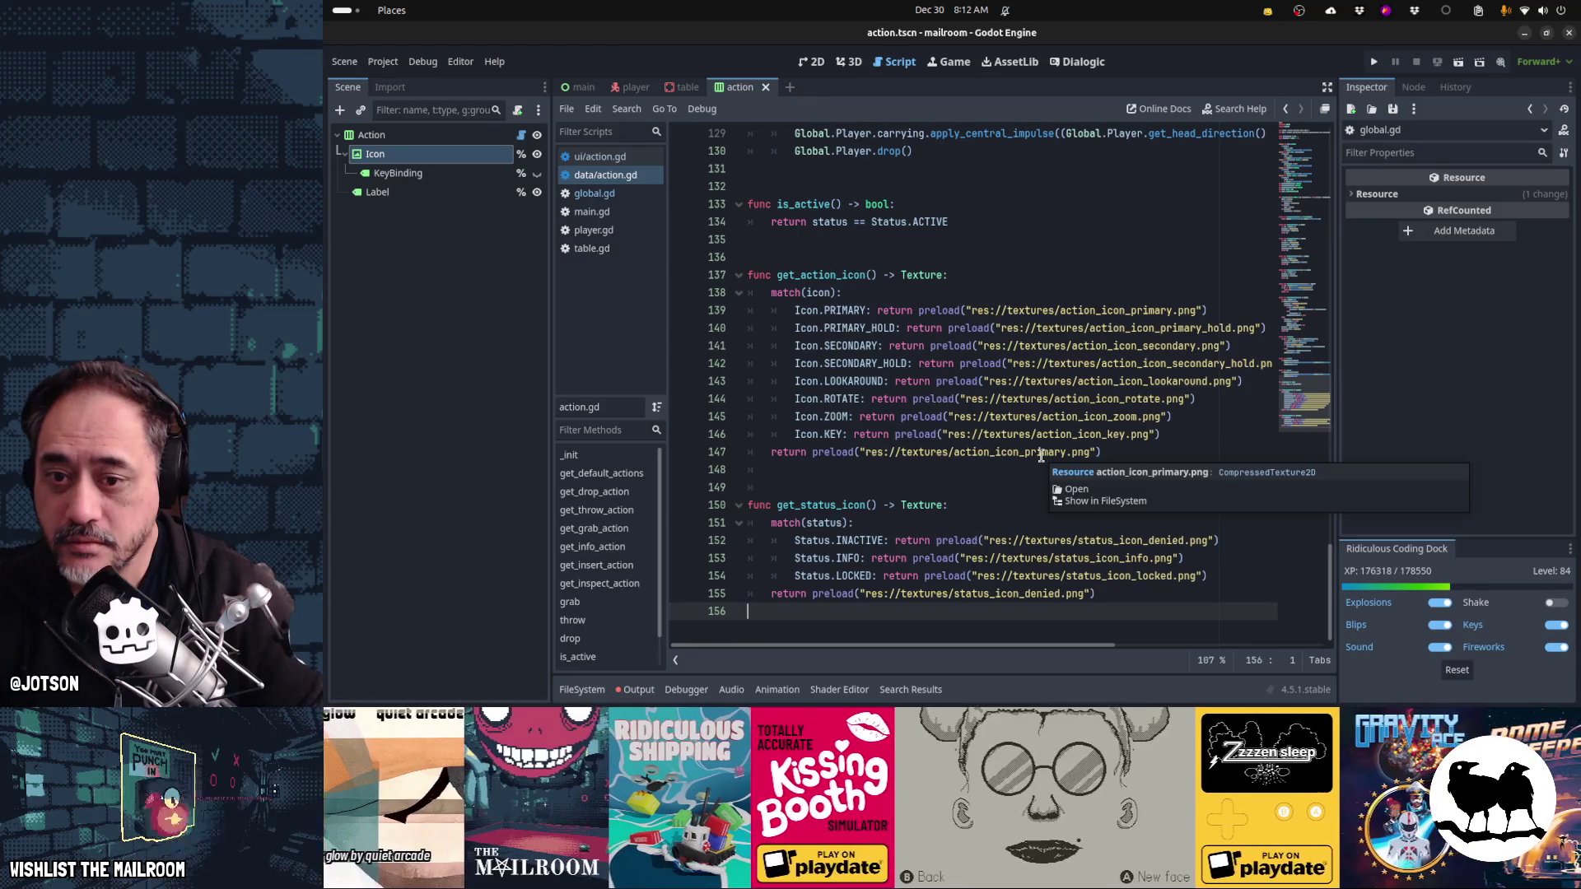
mouse_move(1121, 435)
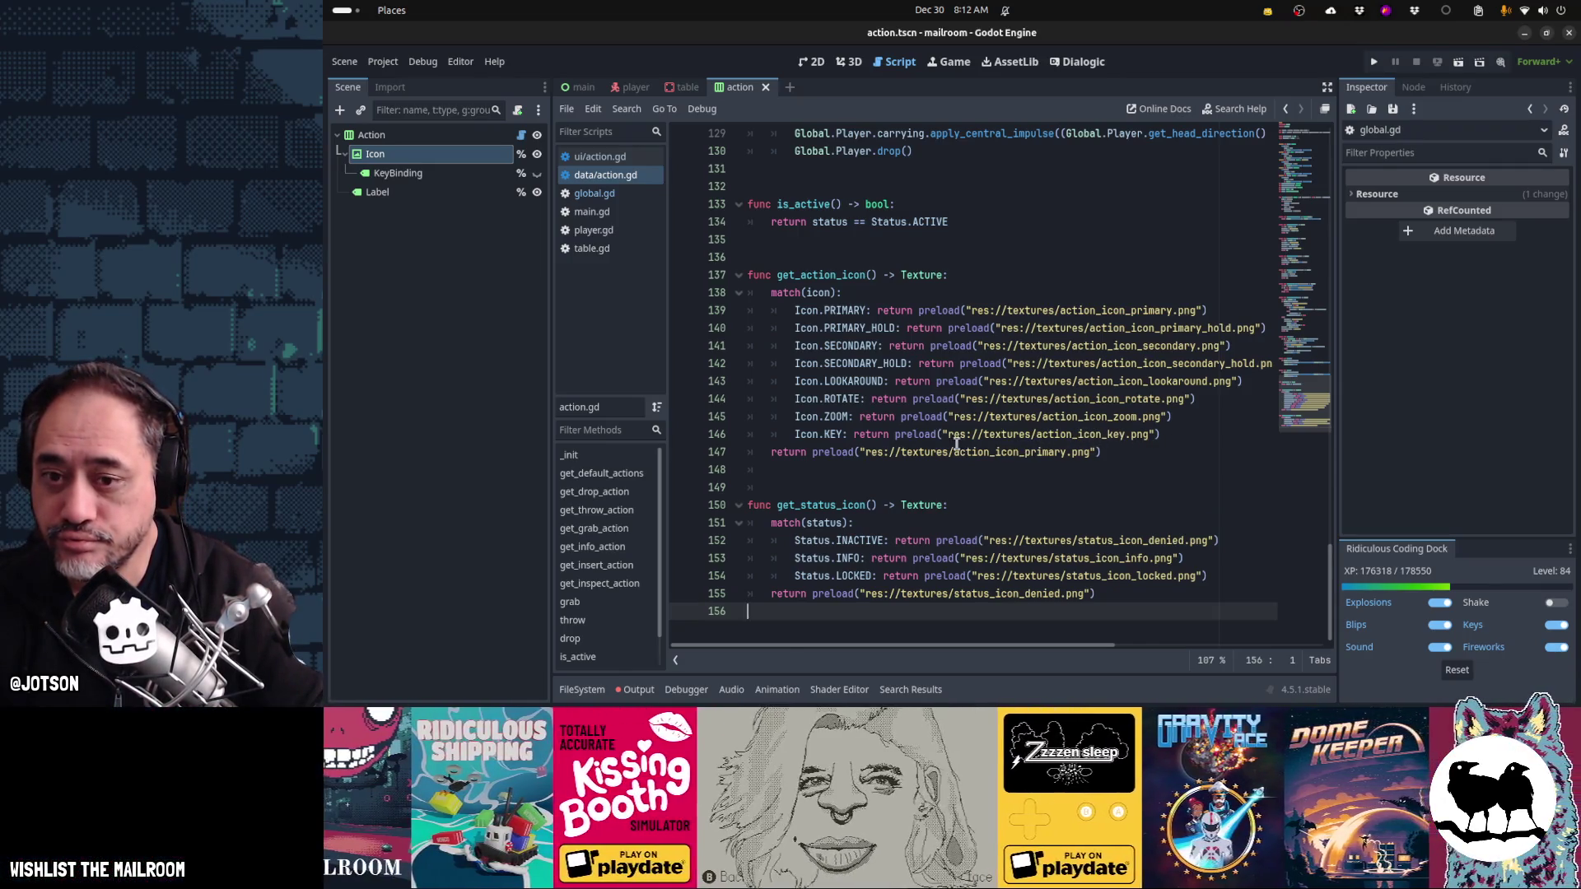
mouse_move(948, 446)
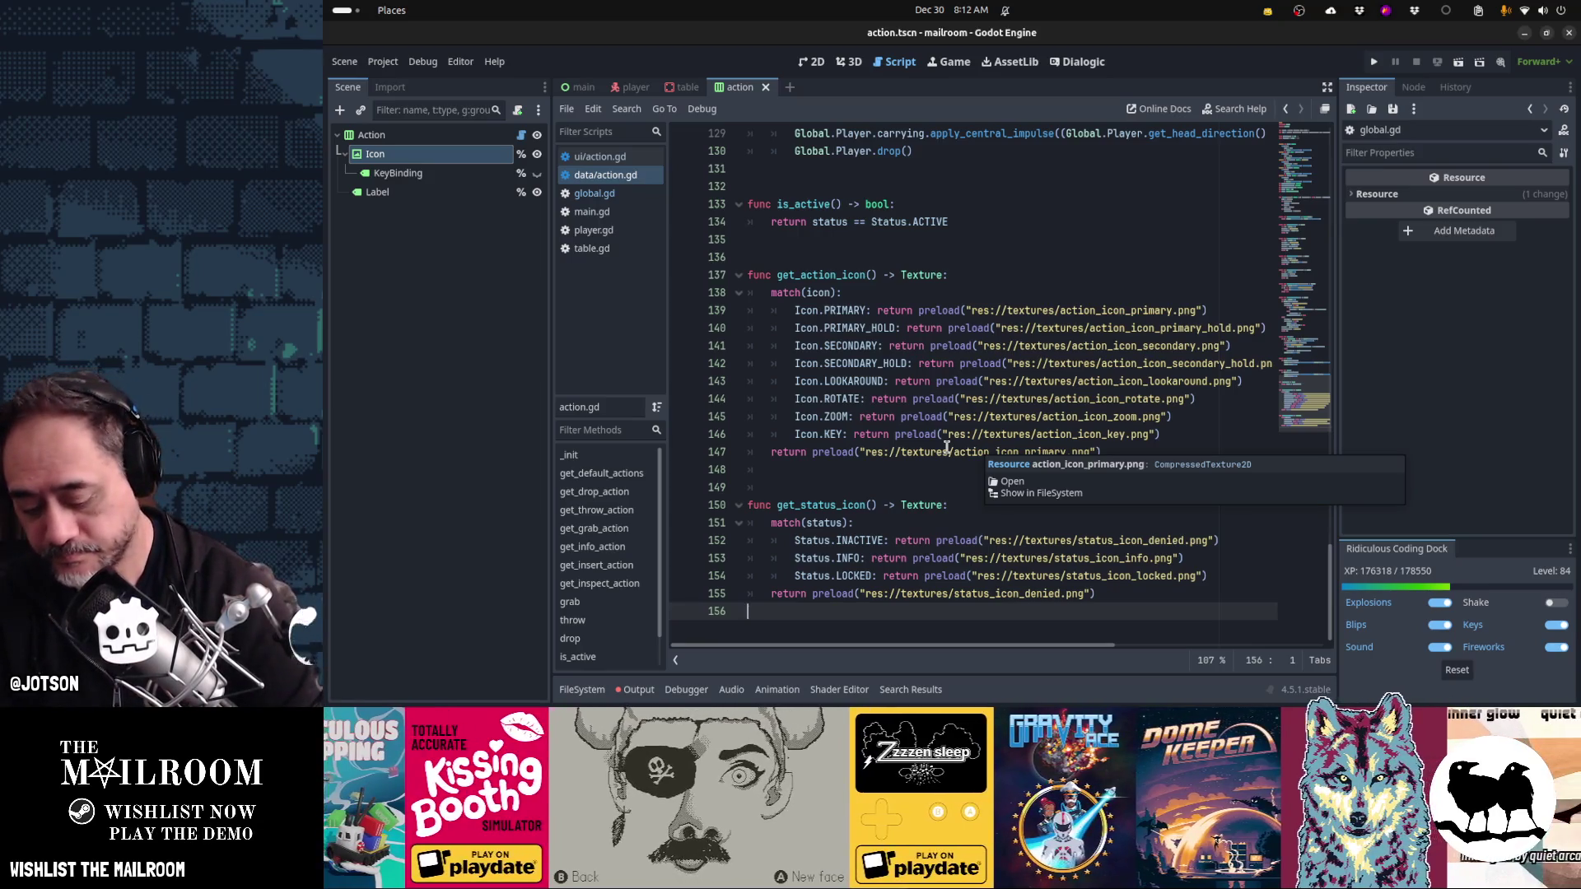
key("ctrl+shift+f")
type("tertira")
key("BackSpace")
key("BackSpace")
type("ary")
key("Return")
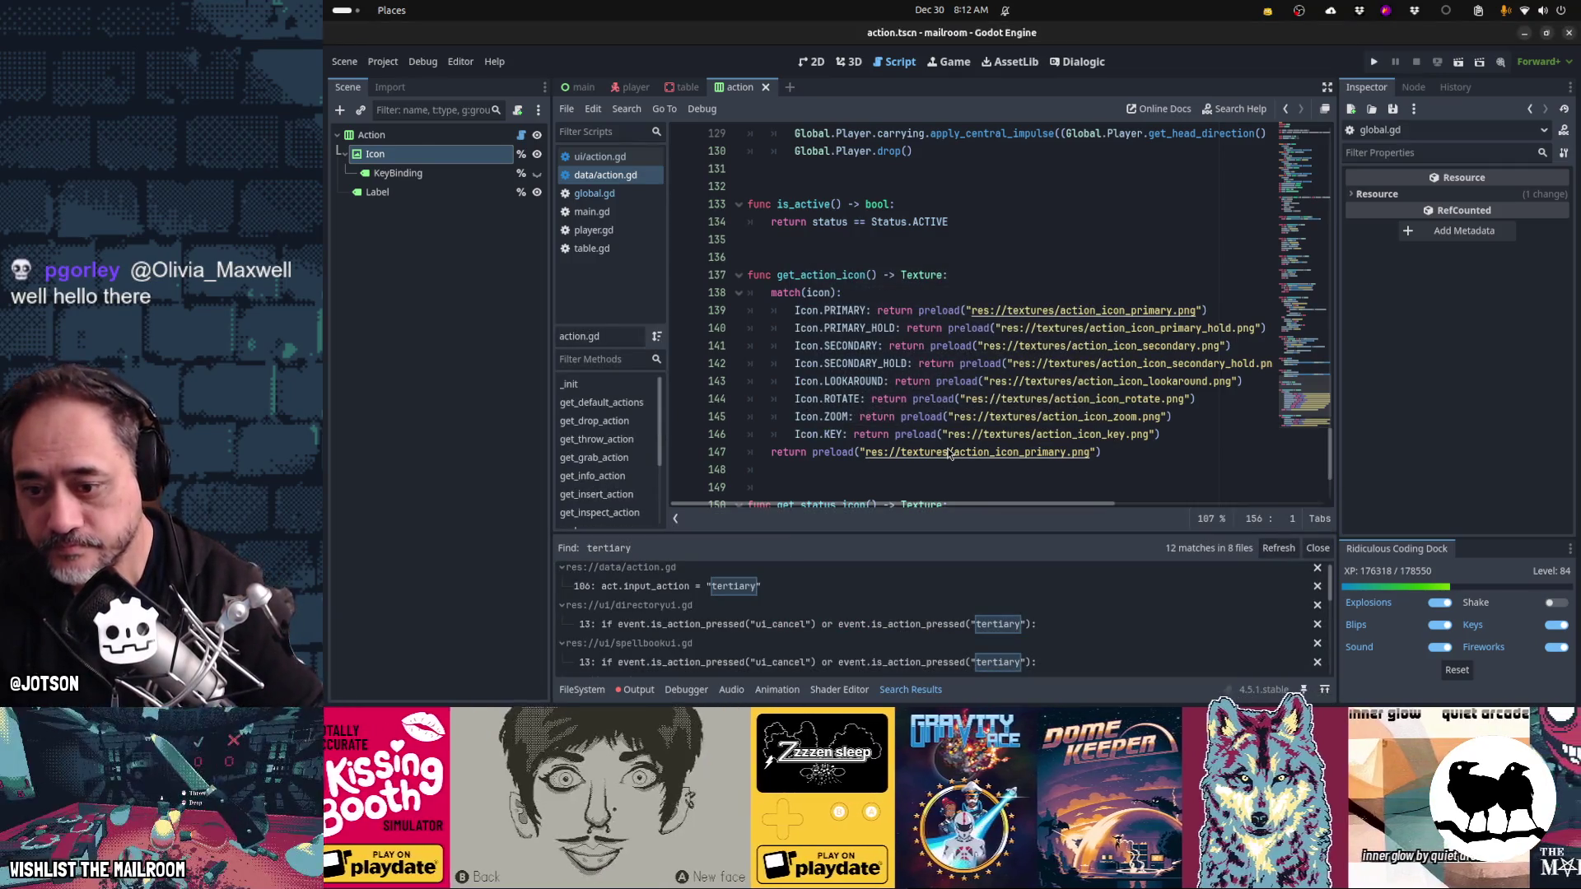
- Move the Icon.KEY case on line 146 up with Alt+Up so it follows SECONDARY_HOLD
scroll(780, 592, "down", 1)
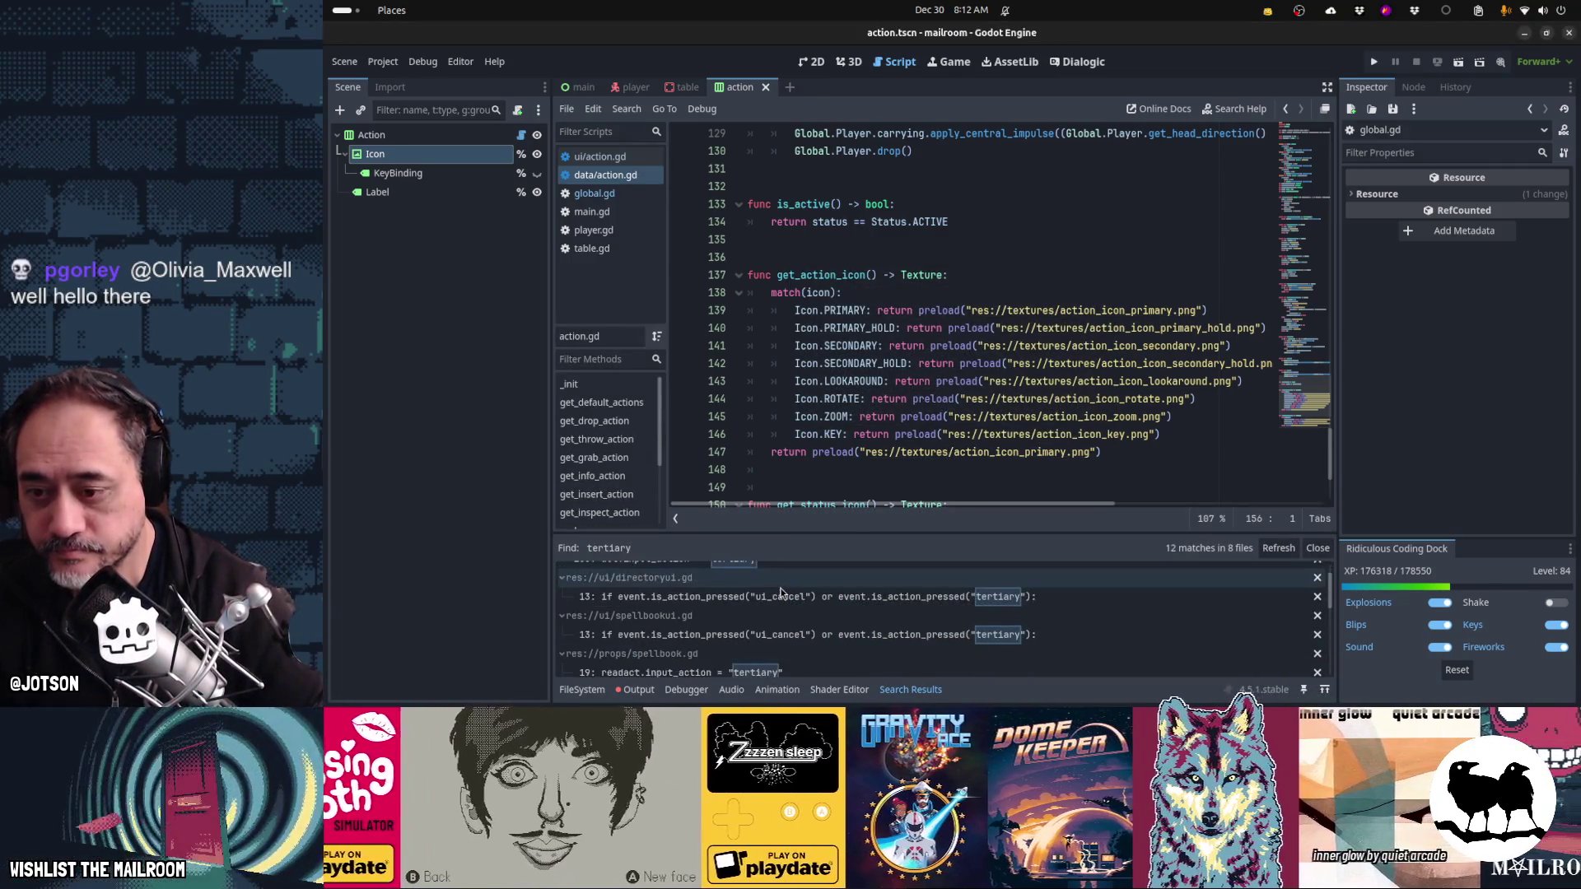
scroll(781, 592, "down", 2)
scroll(781, 593, "down", 2)
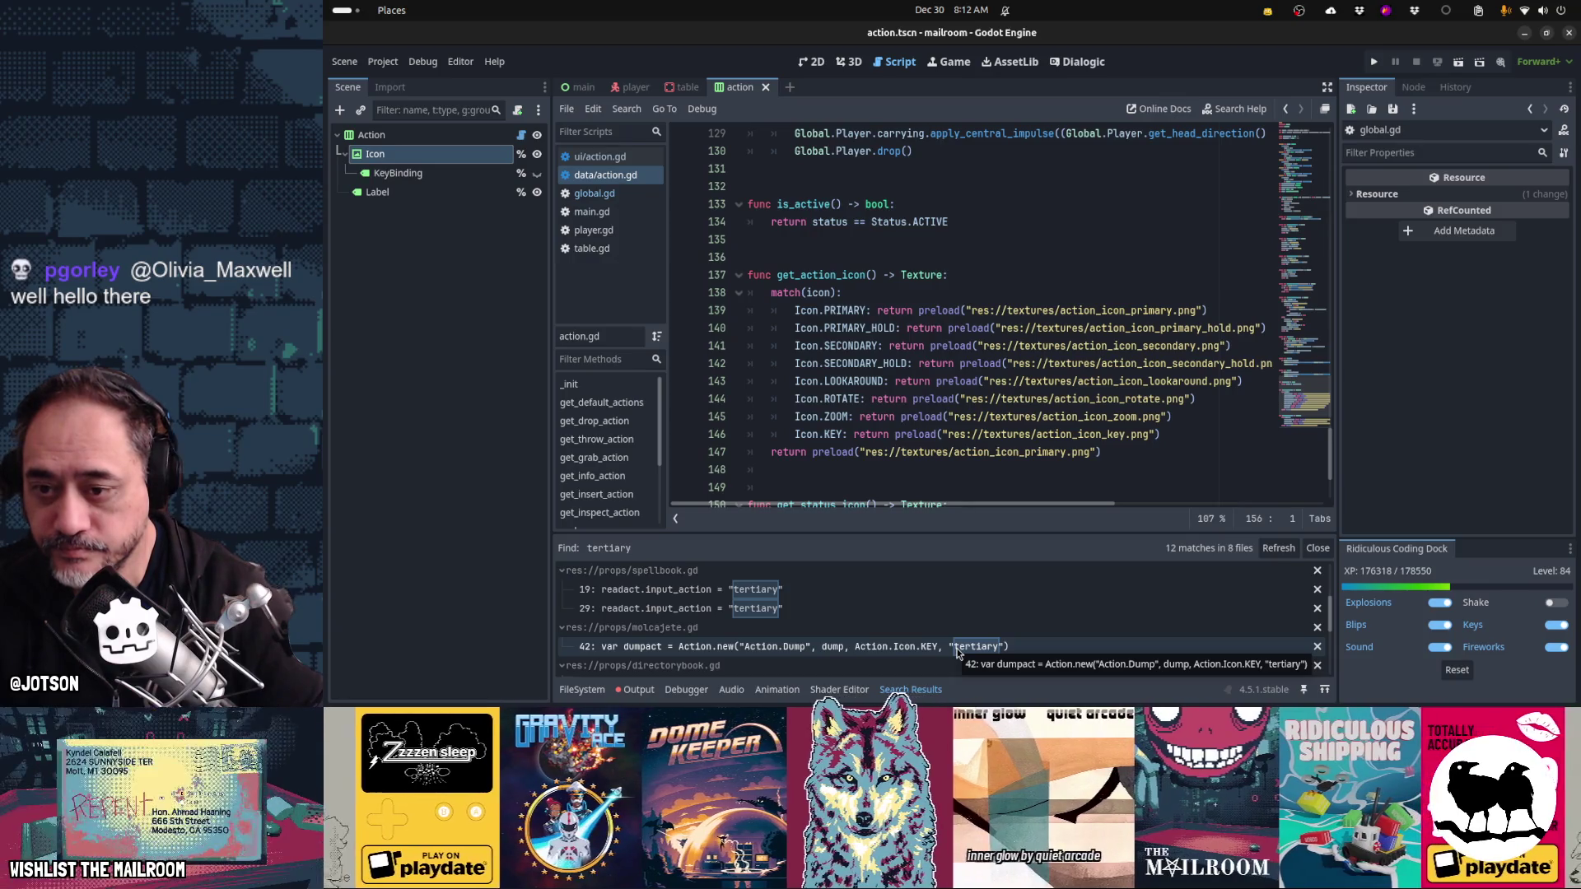
left_click(1168, 434)
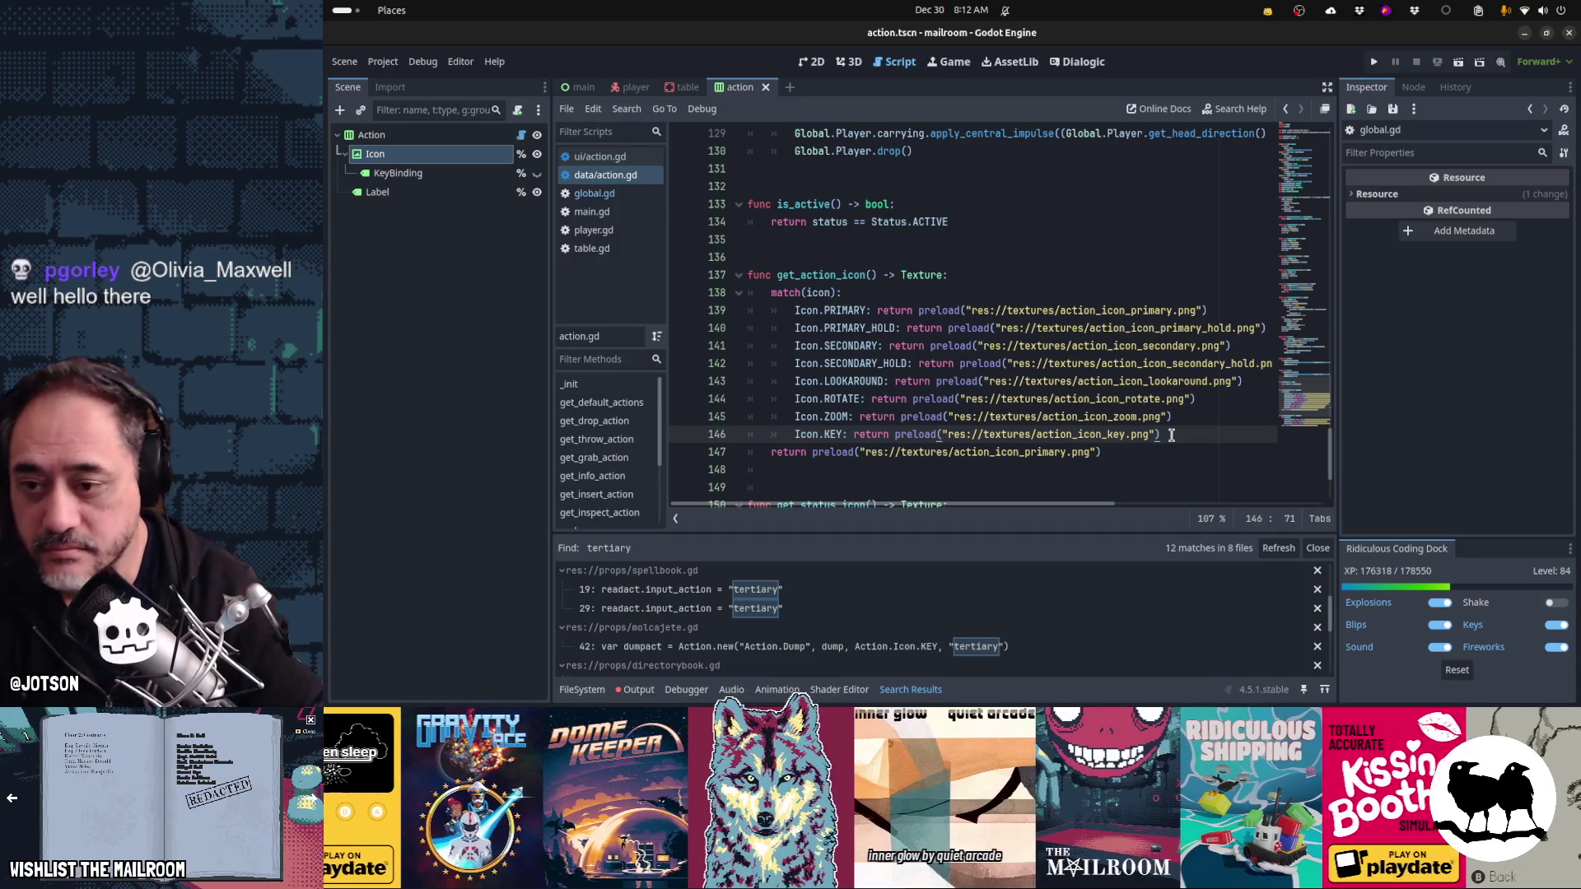
key("alt+Up")
key("alt+Up")
key("alt+Up")
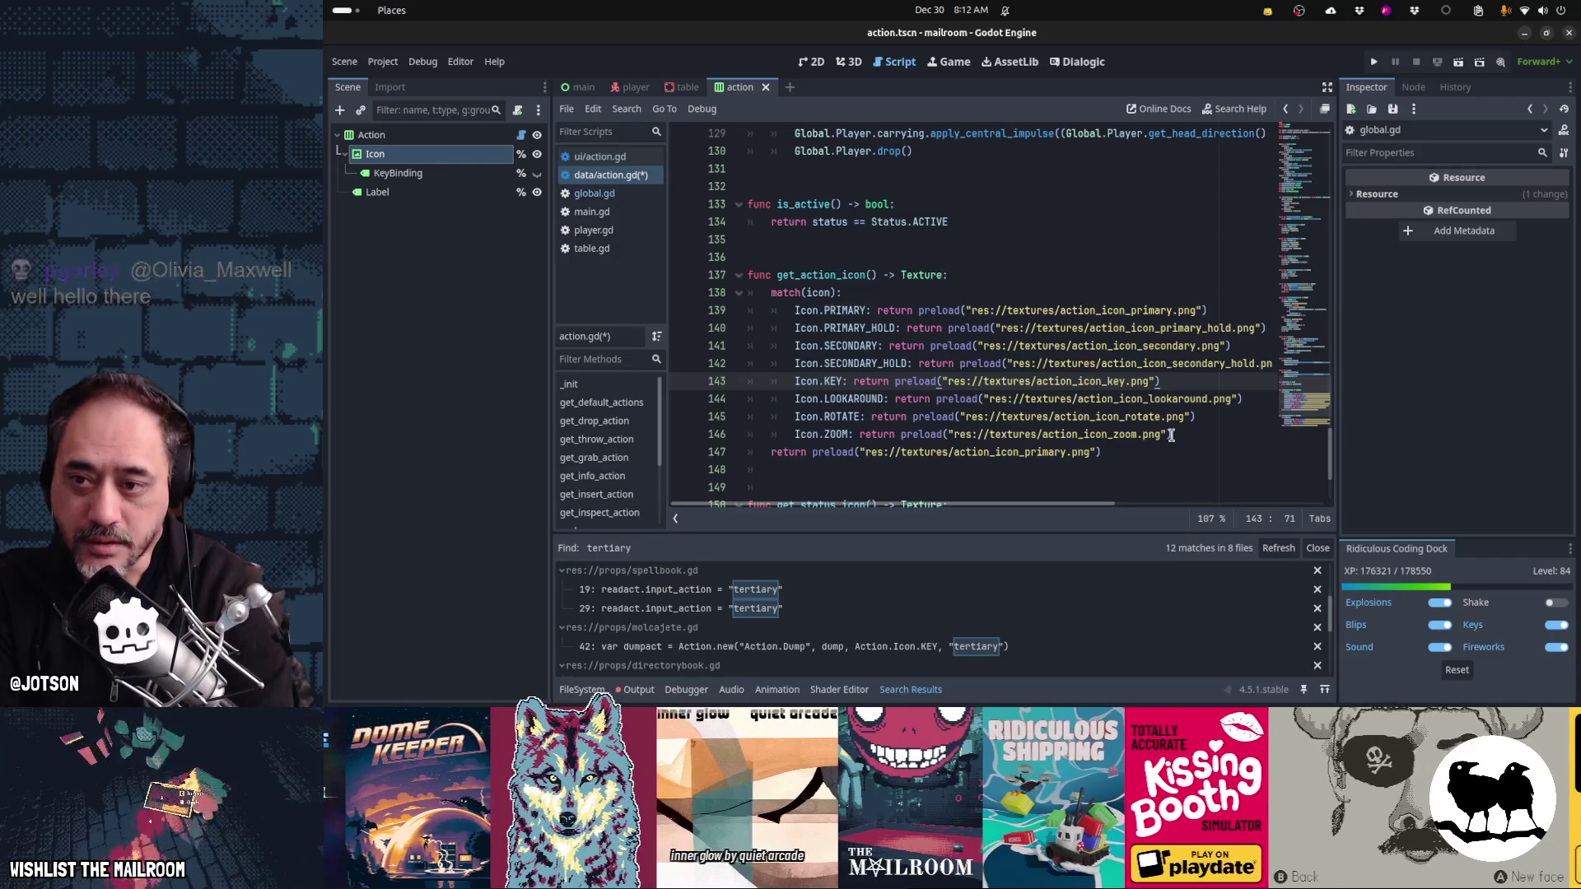
- Review the match case lines and the key icon texture path in get_action_icon
left_click(858, 311)
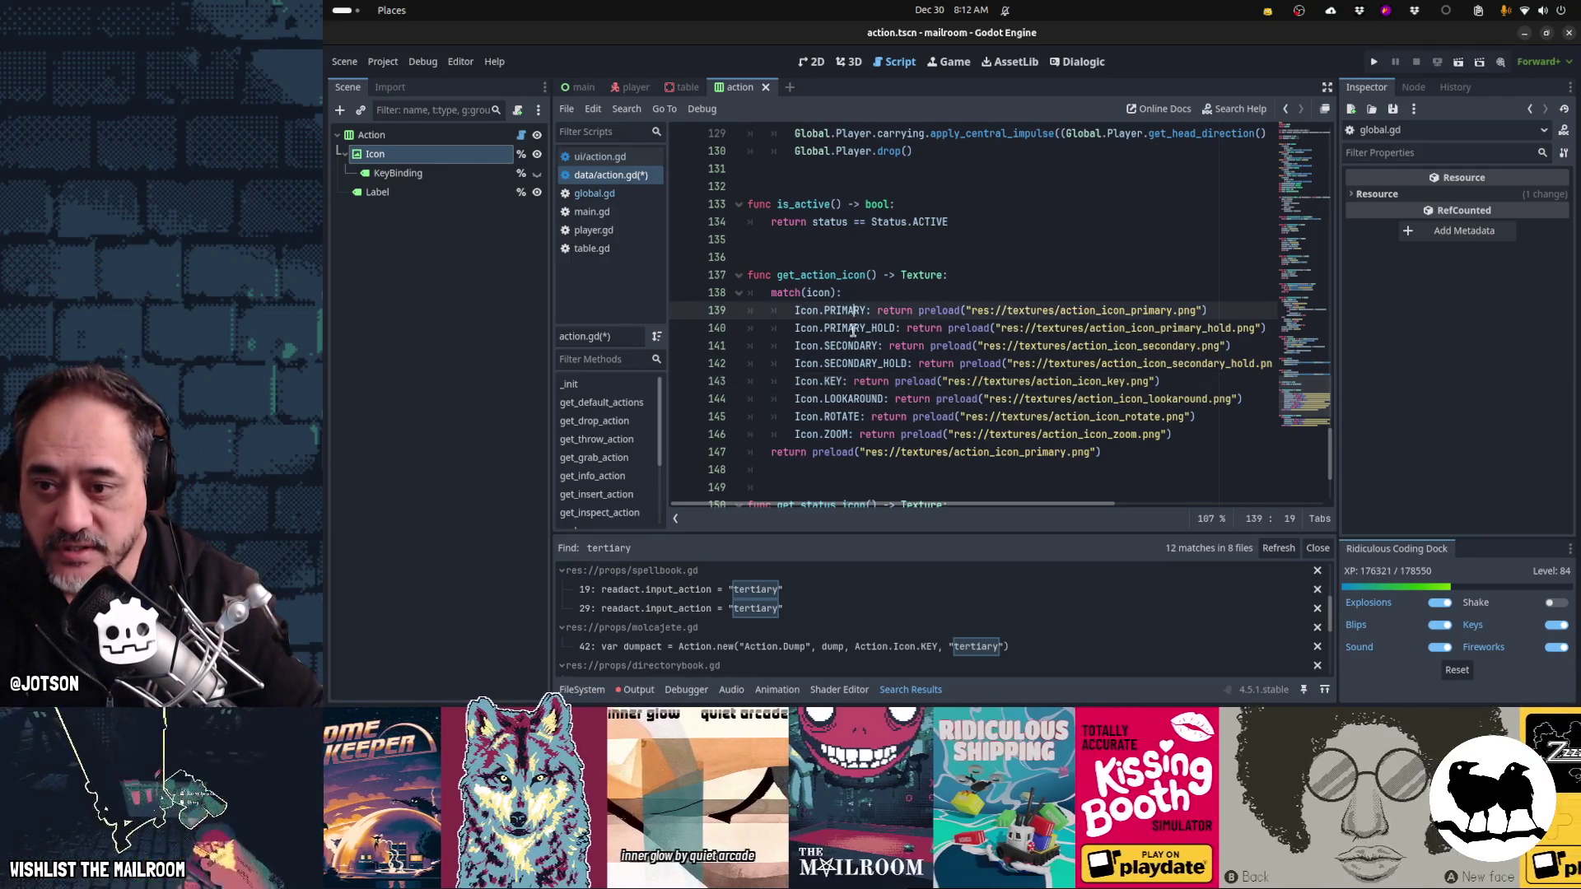
left_click(852, 327)
left_click(823, 381)
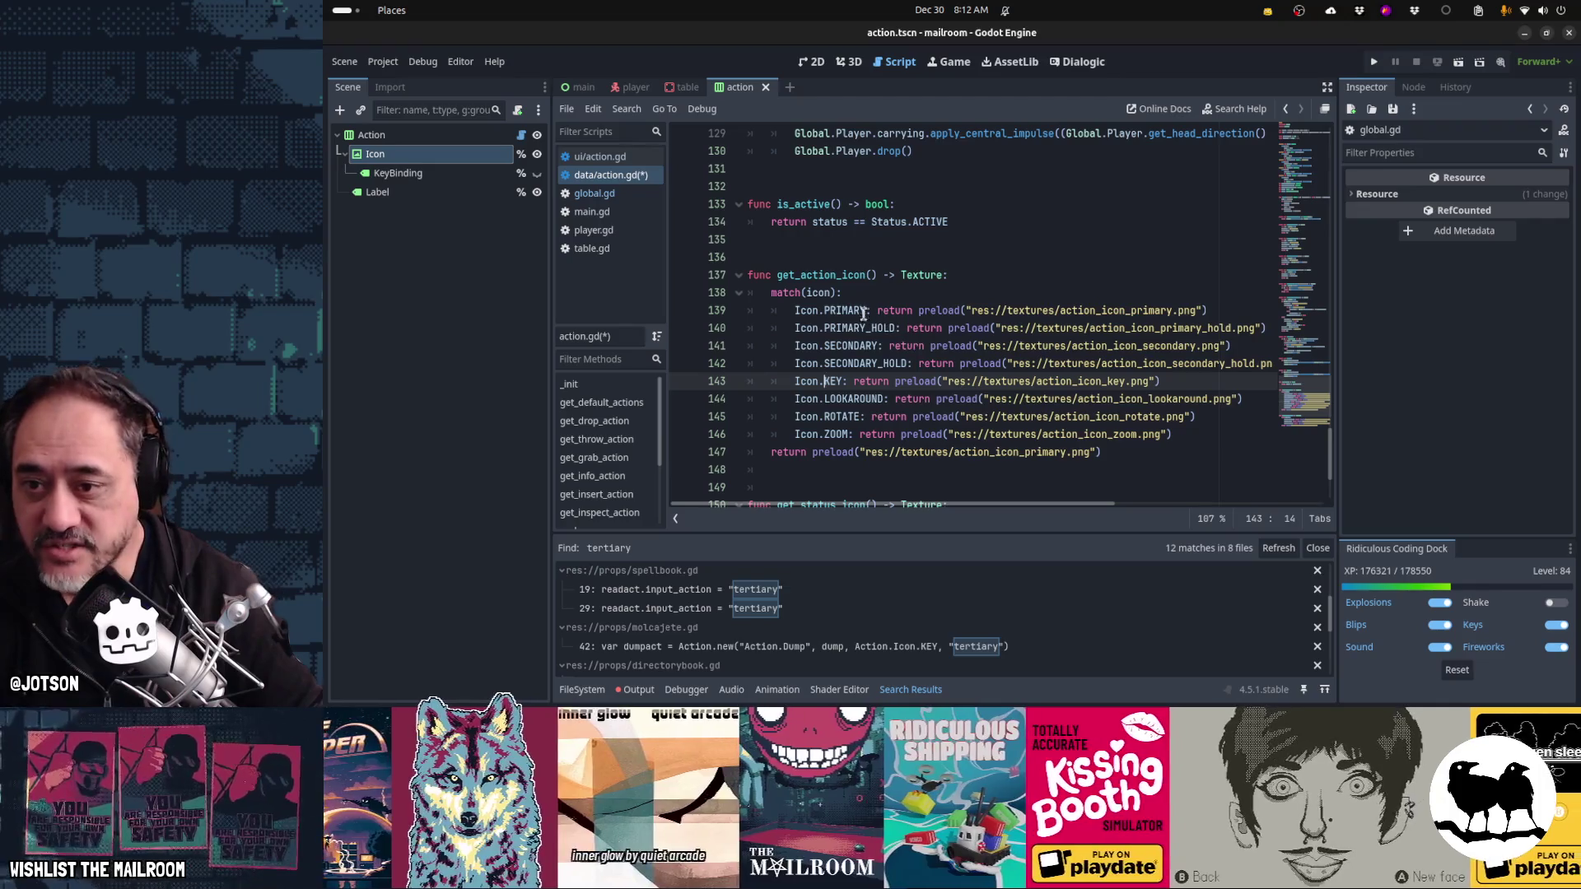
left_click(865, 312)
left_click(886, 330)
left_click(899, 346)
left_click(918, 363)
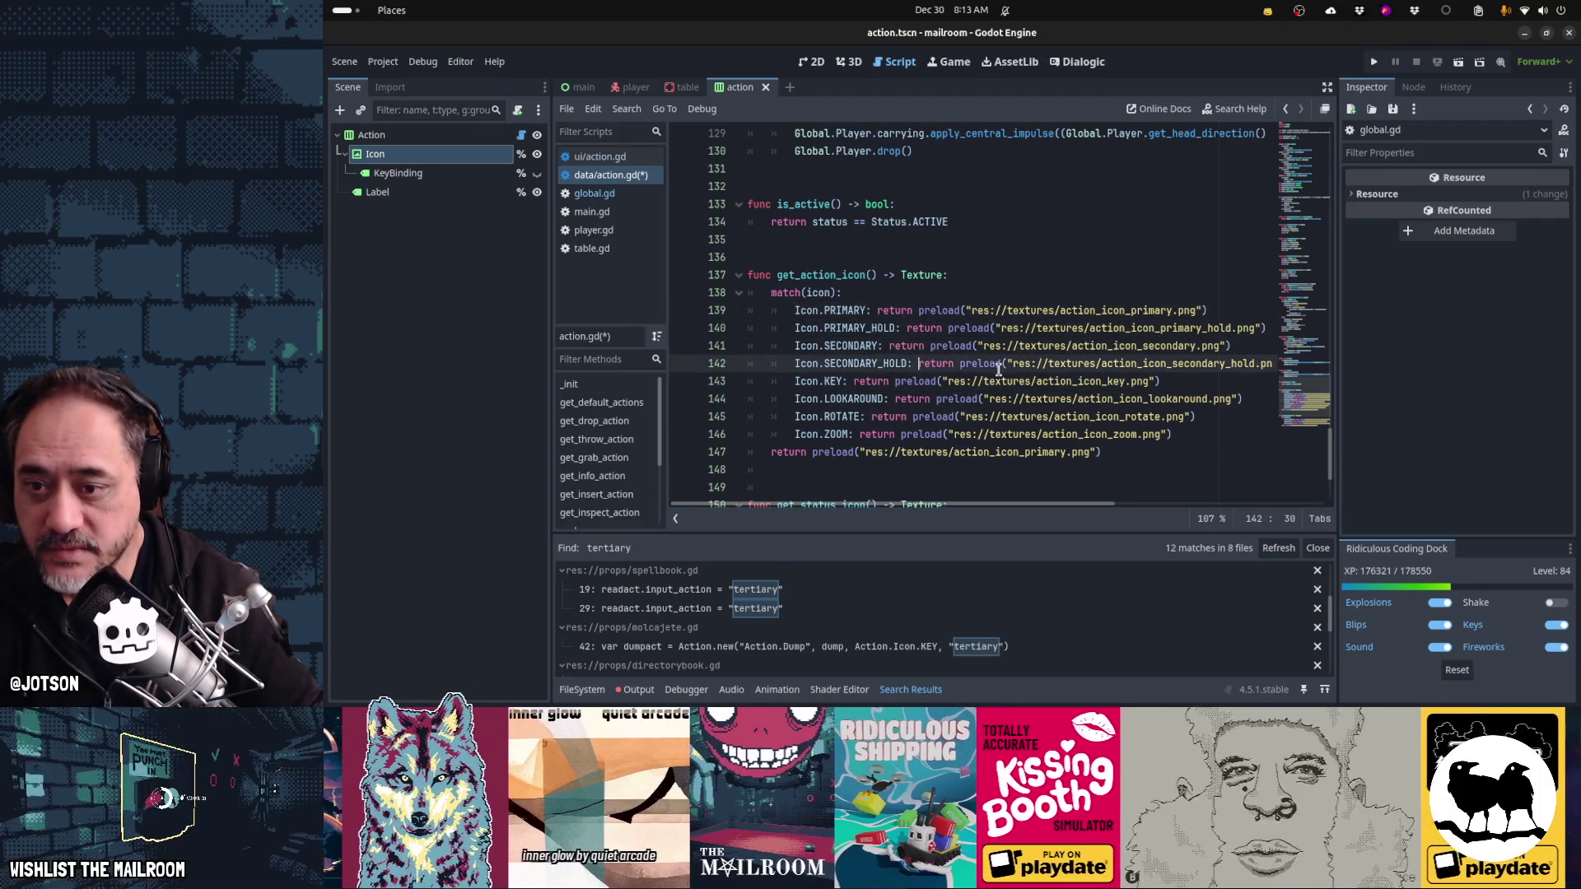
left_click(984, 382)
mouse_move(1024, 386)
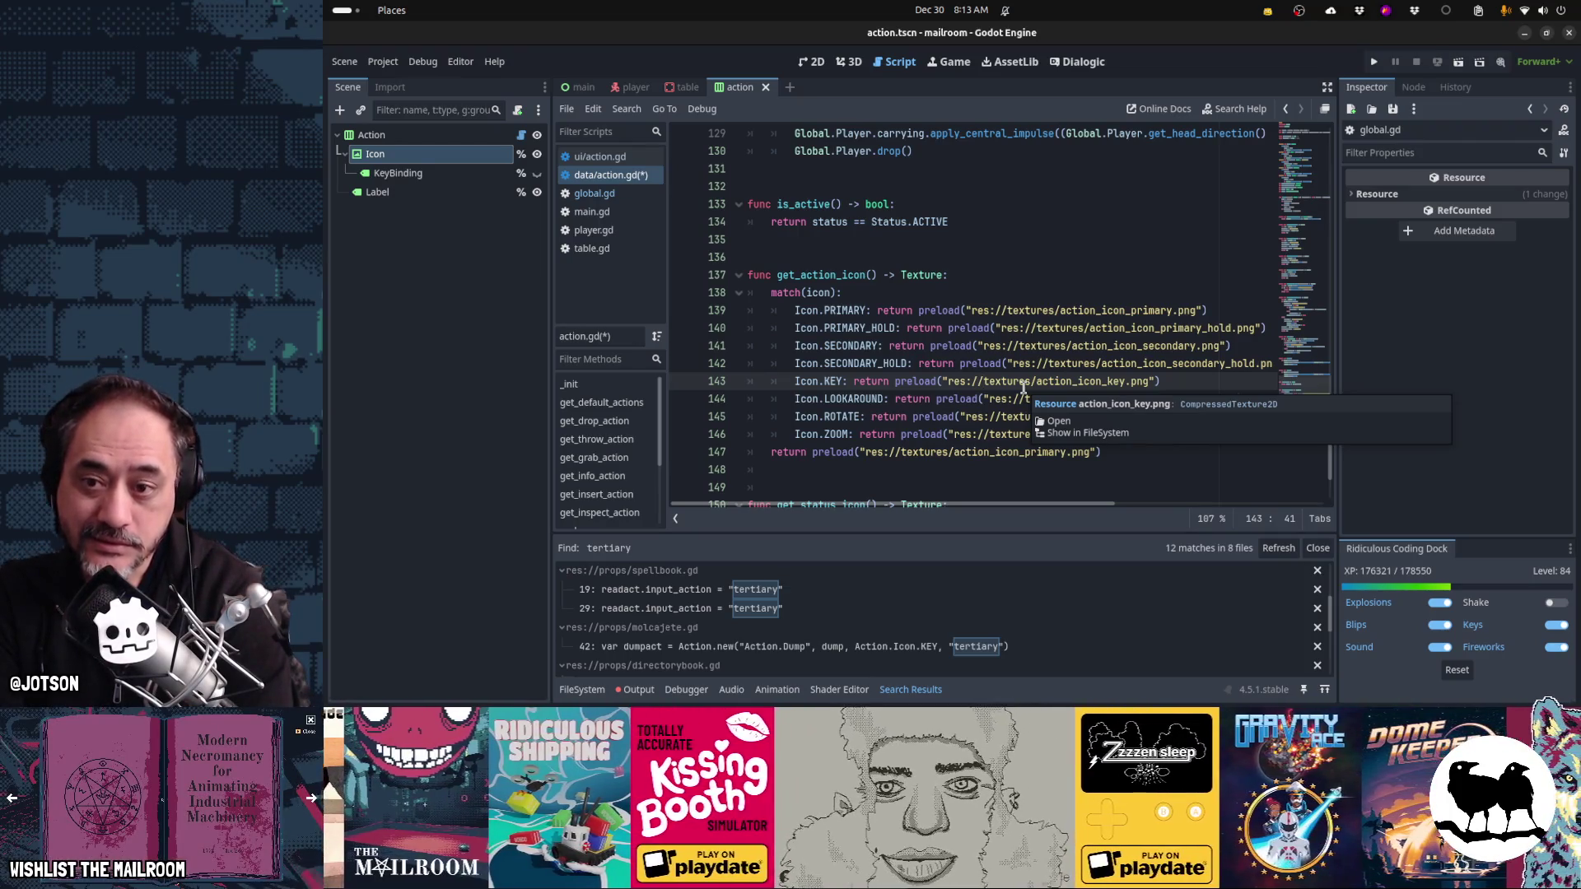
- Move the Icon.KEY case line to just after the Icon.ZOOM case
key("Up")
key("Up")
key("Up")
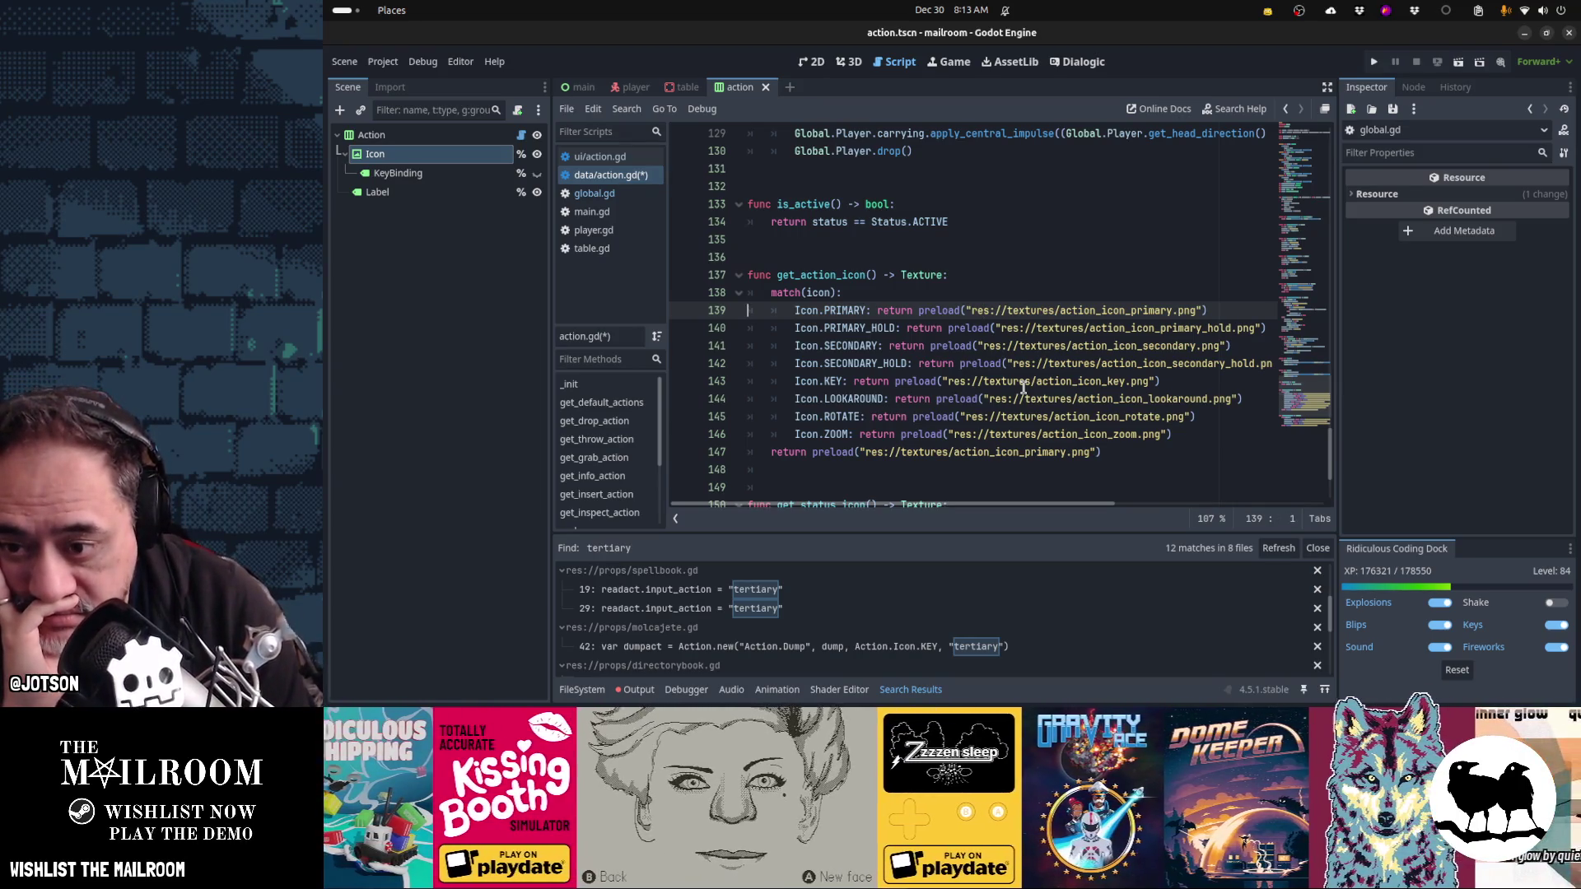
key("Down")
key("Down")
key("Down")
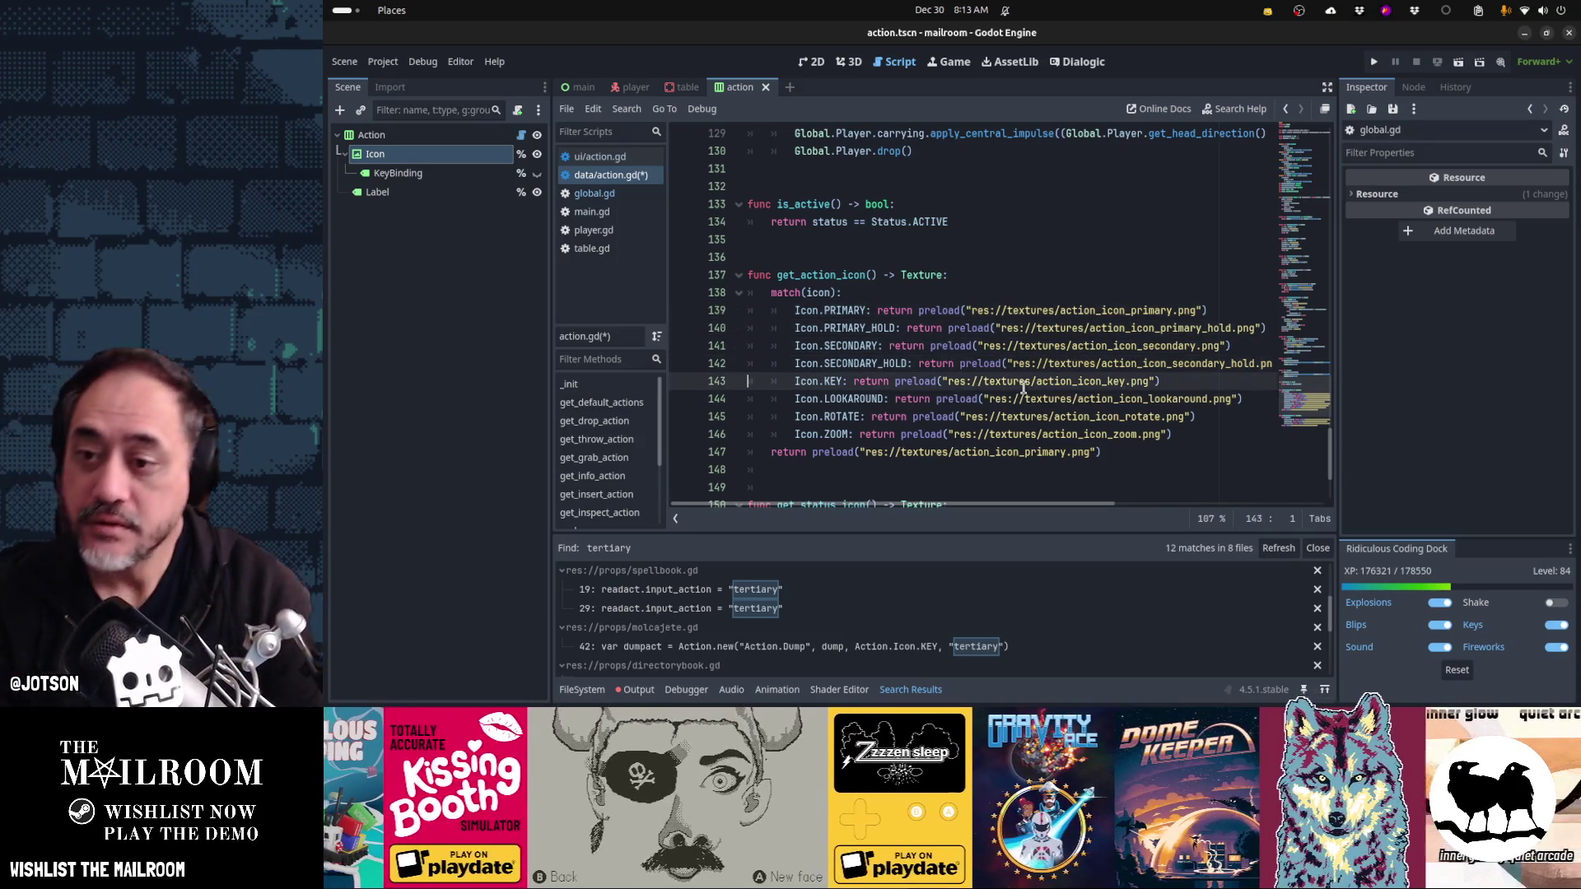
key("ctrl+x")
key("Down")
key("Down")
key("Down")
key("ctrl+v")
key("Up")
key("Up")
key("Up")
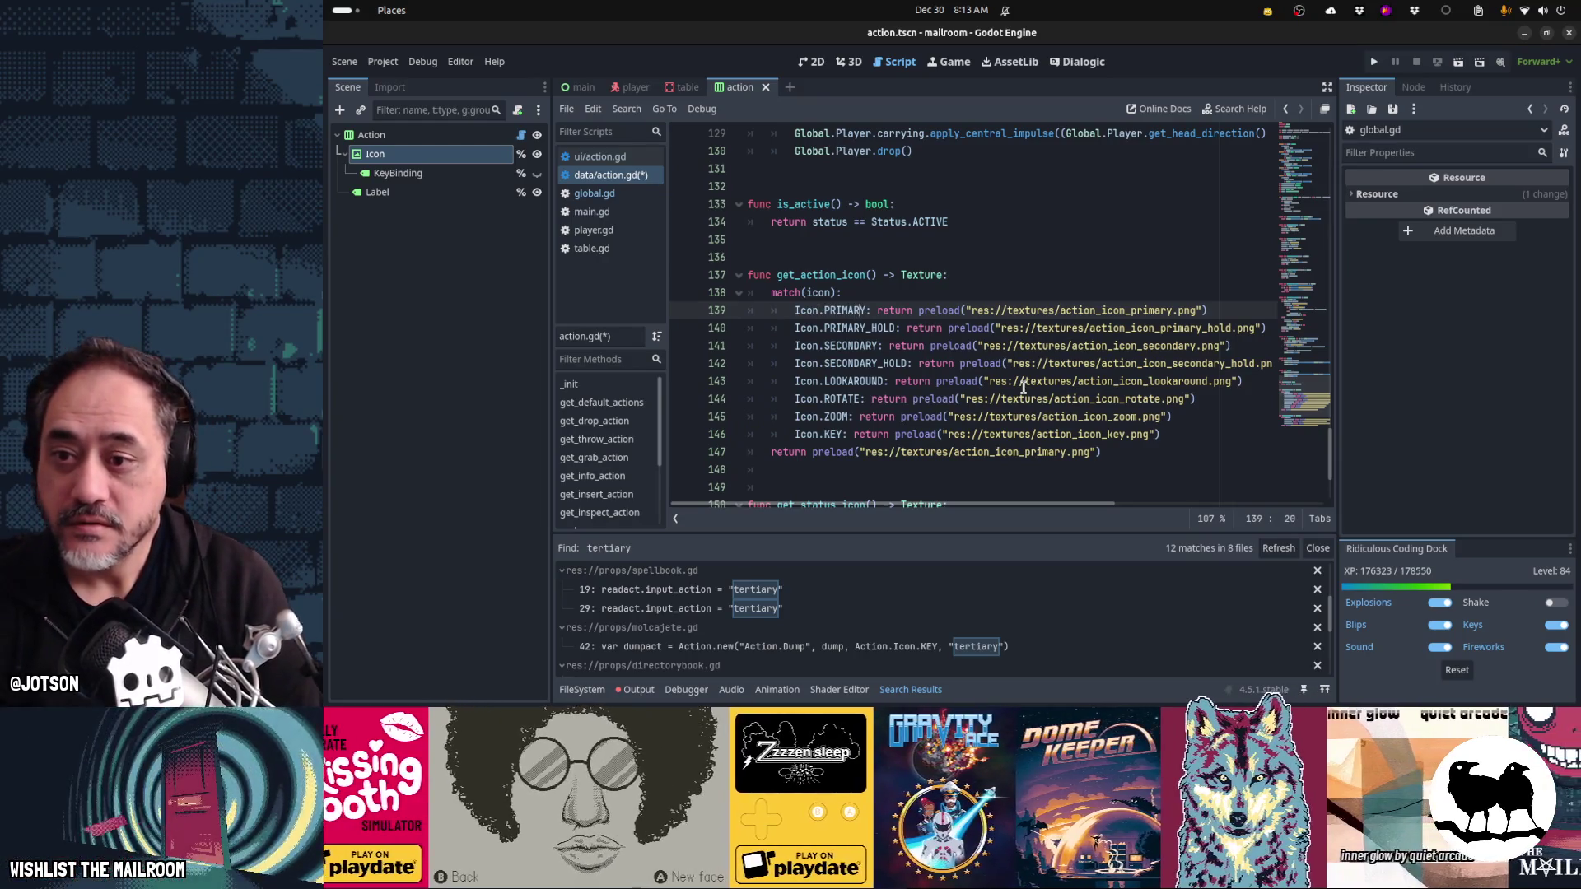
- Wrap the PRIMARY return in 'if Global.control_method == Global.CONTROLLER_MOUSE:'
key("Right")
key("Return")
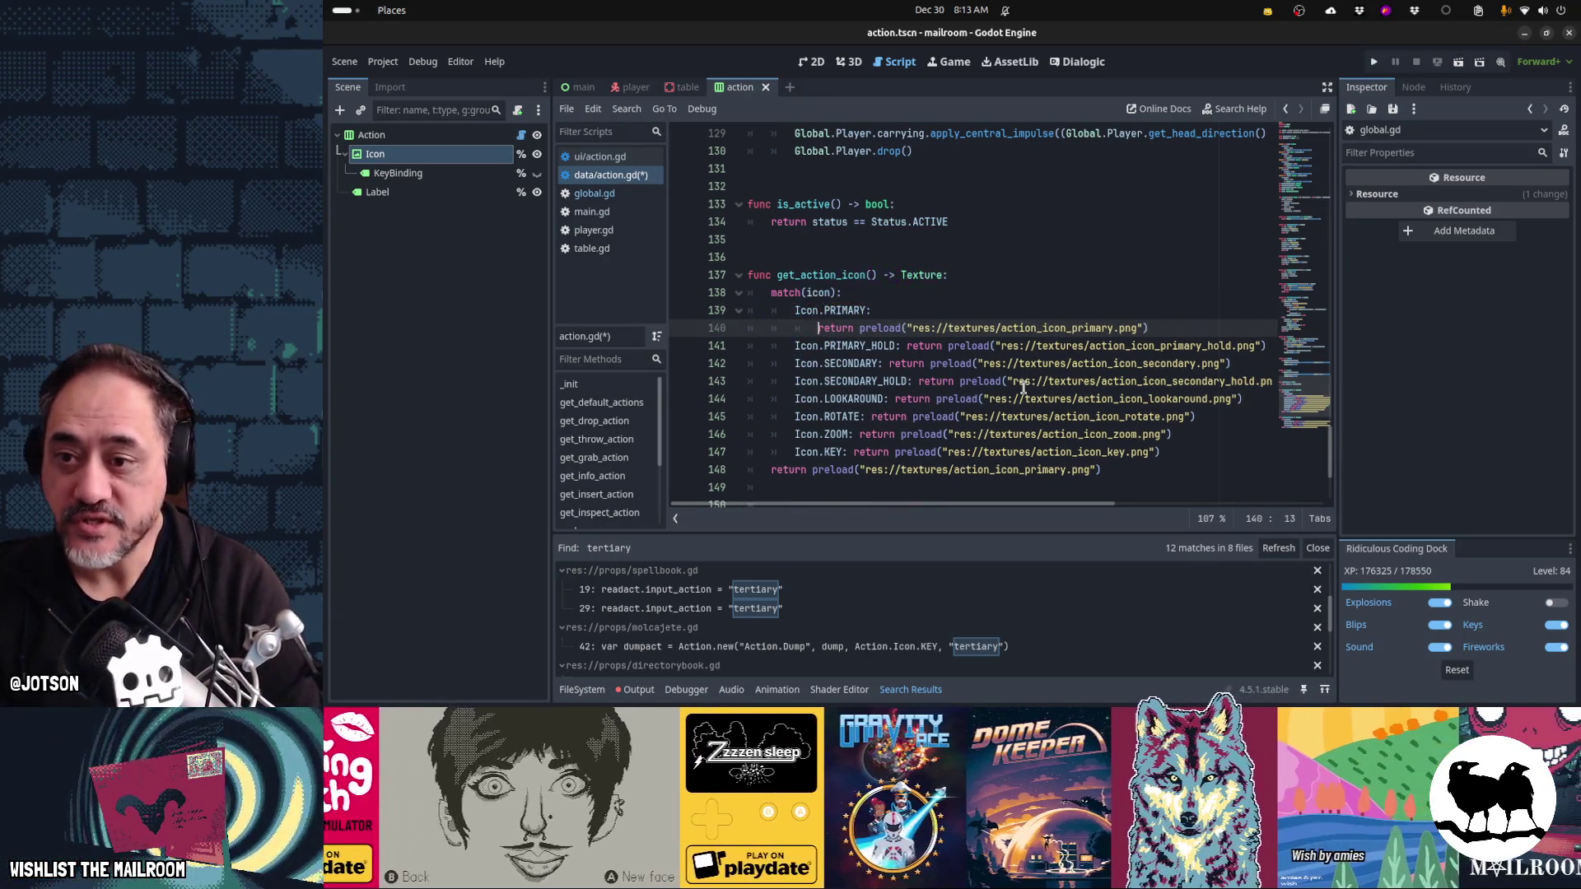
type("if Globa")
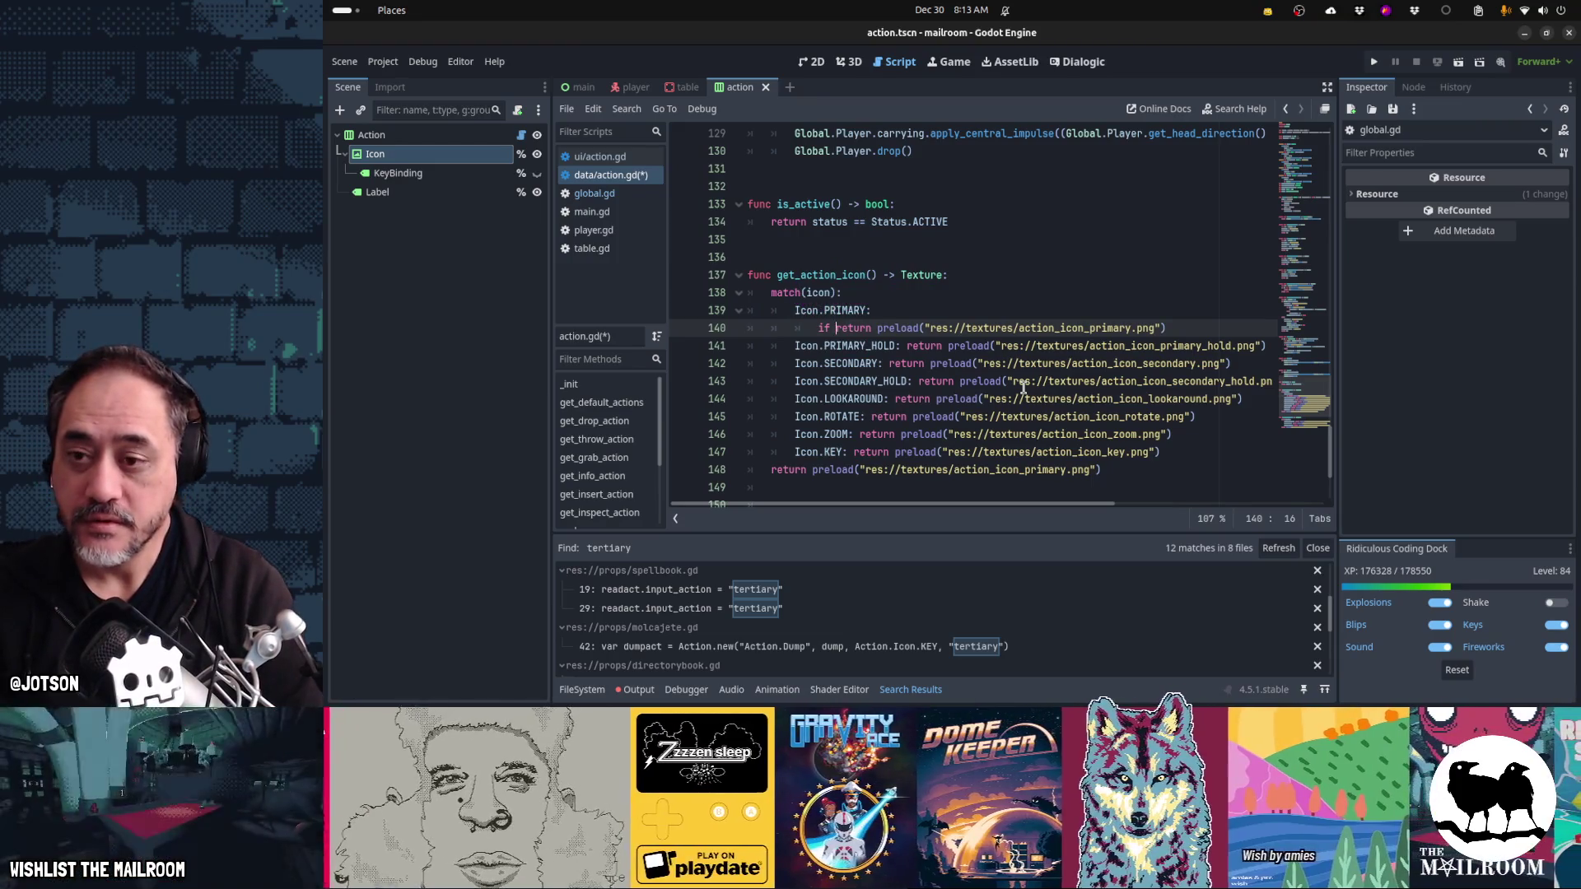
type("l.contro")
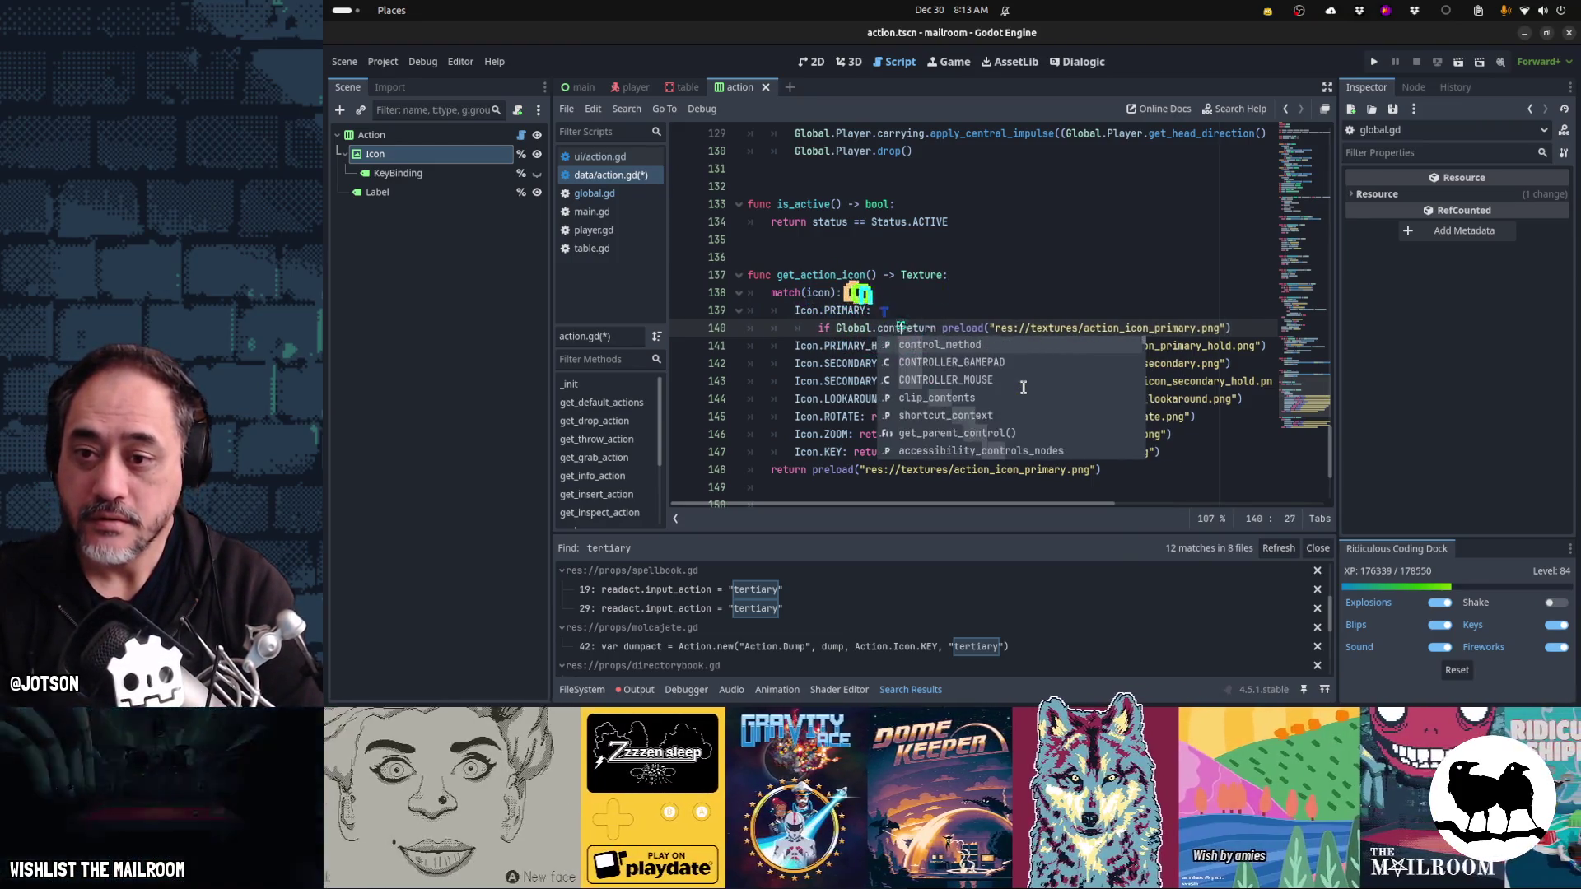
key("Return")
type("== CONTRO")
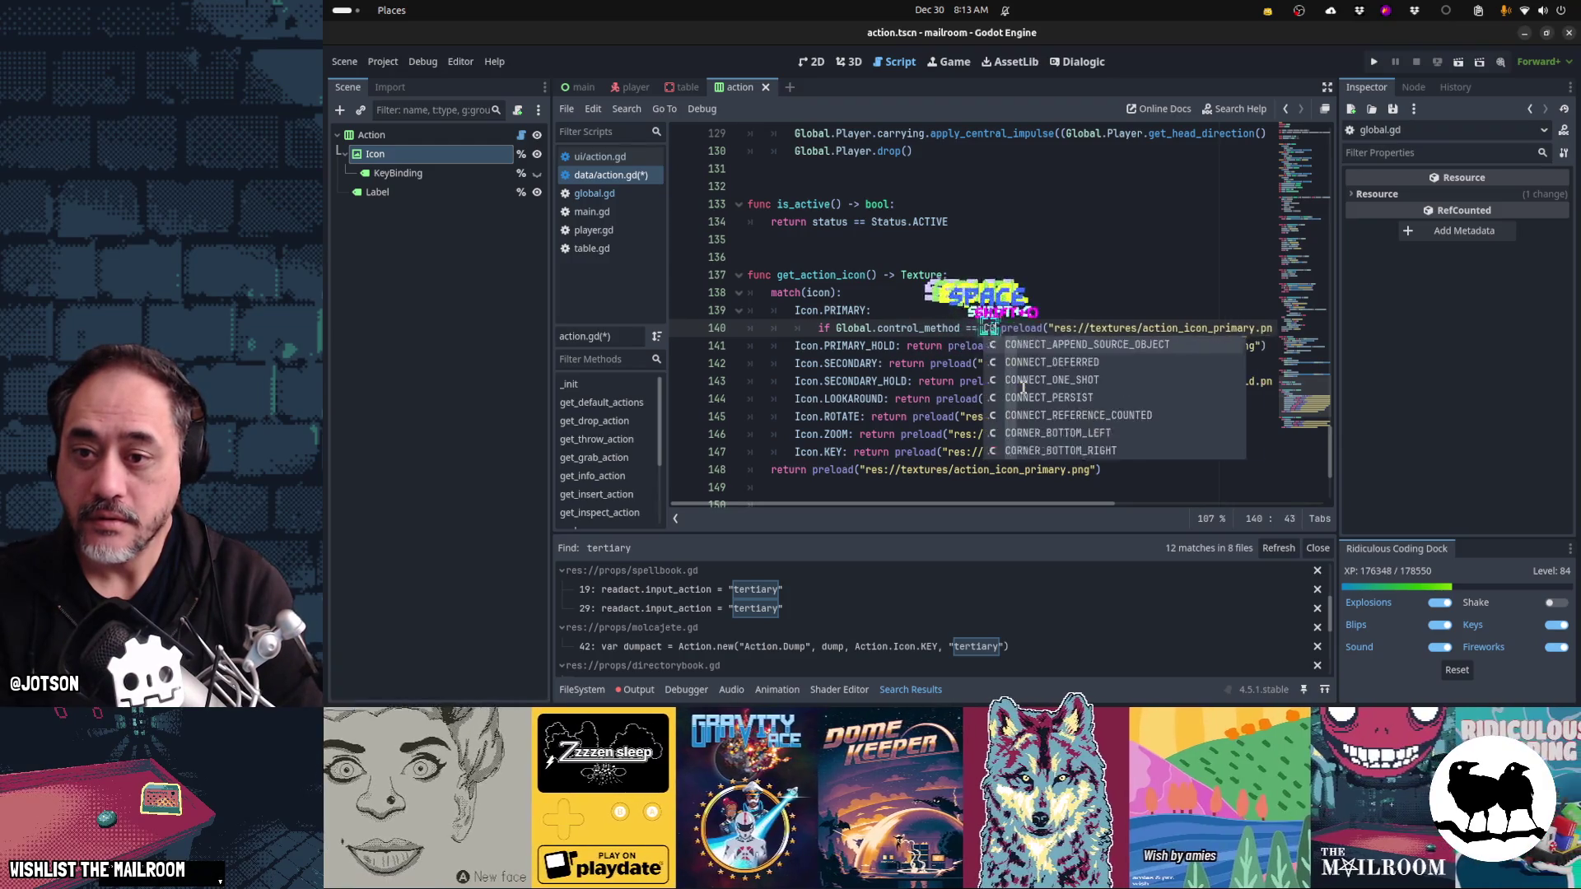
type("L")
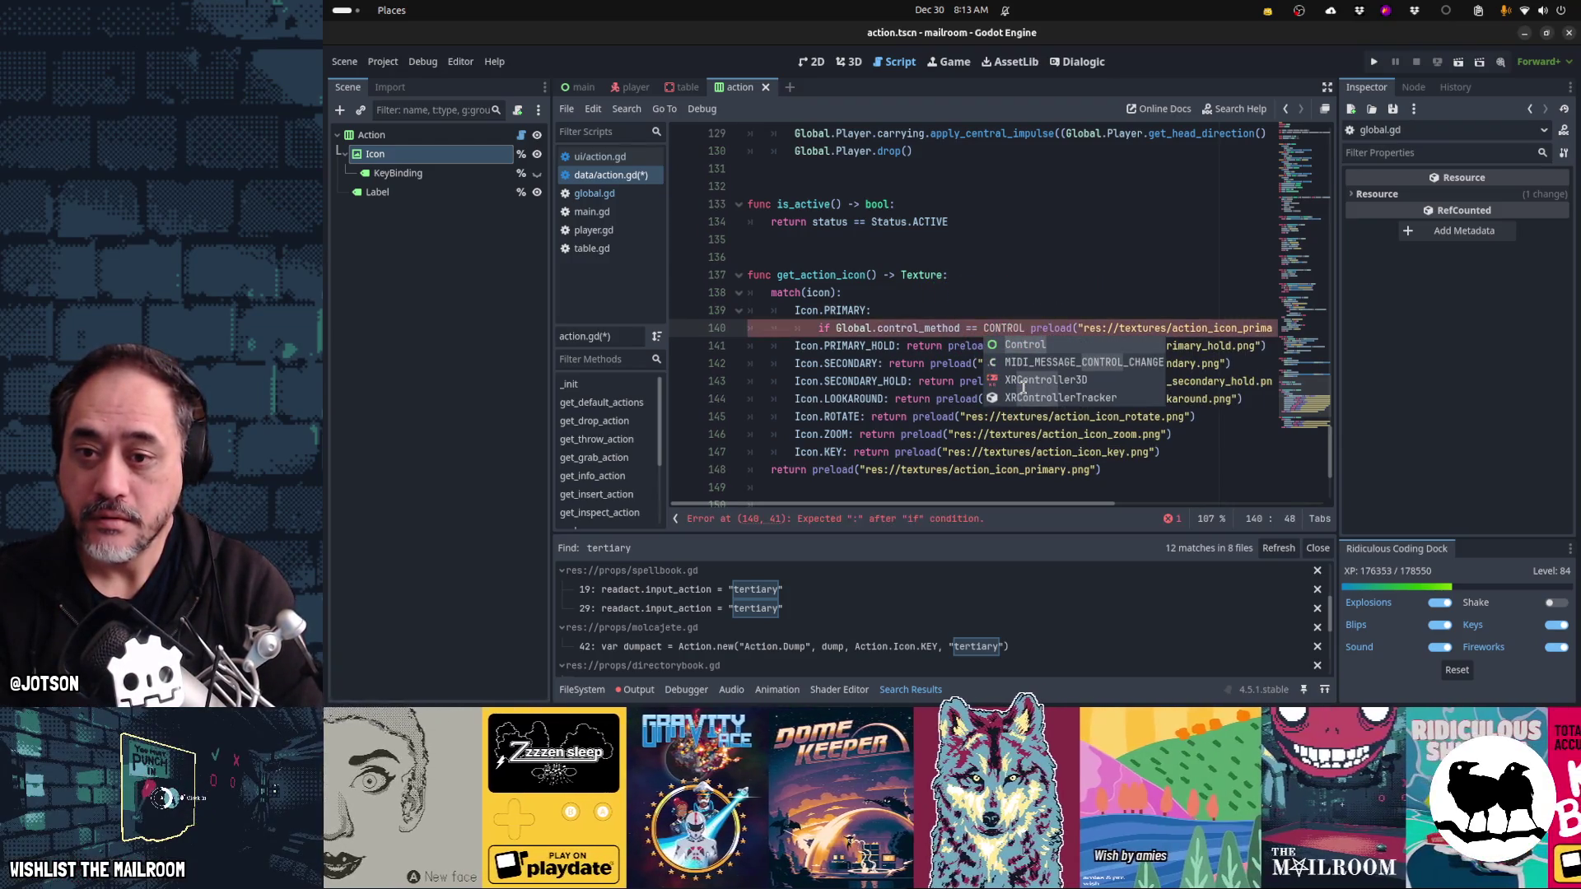
key("ctrl+shift+Left")
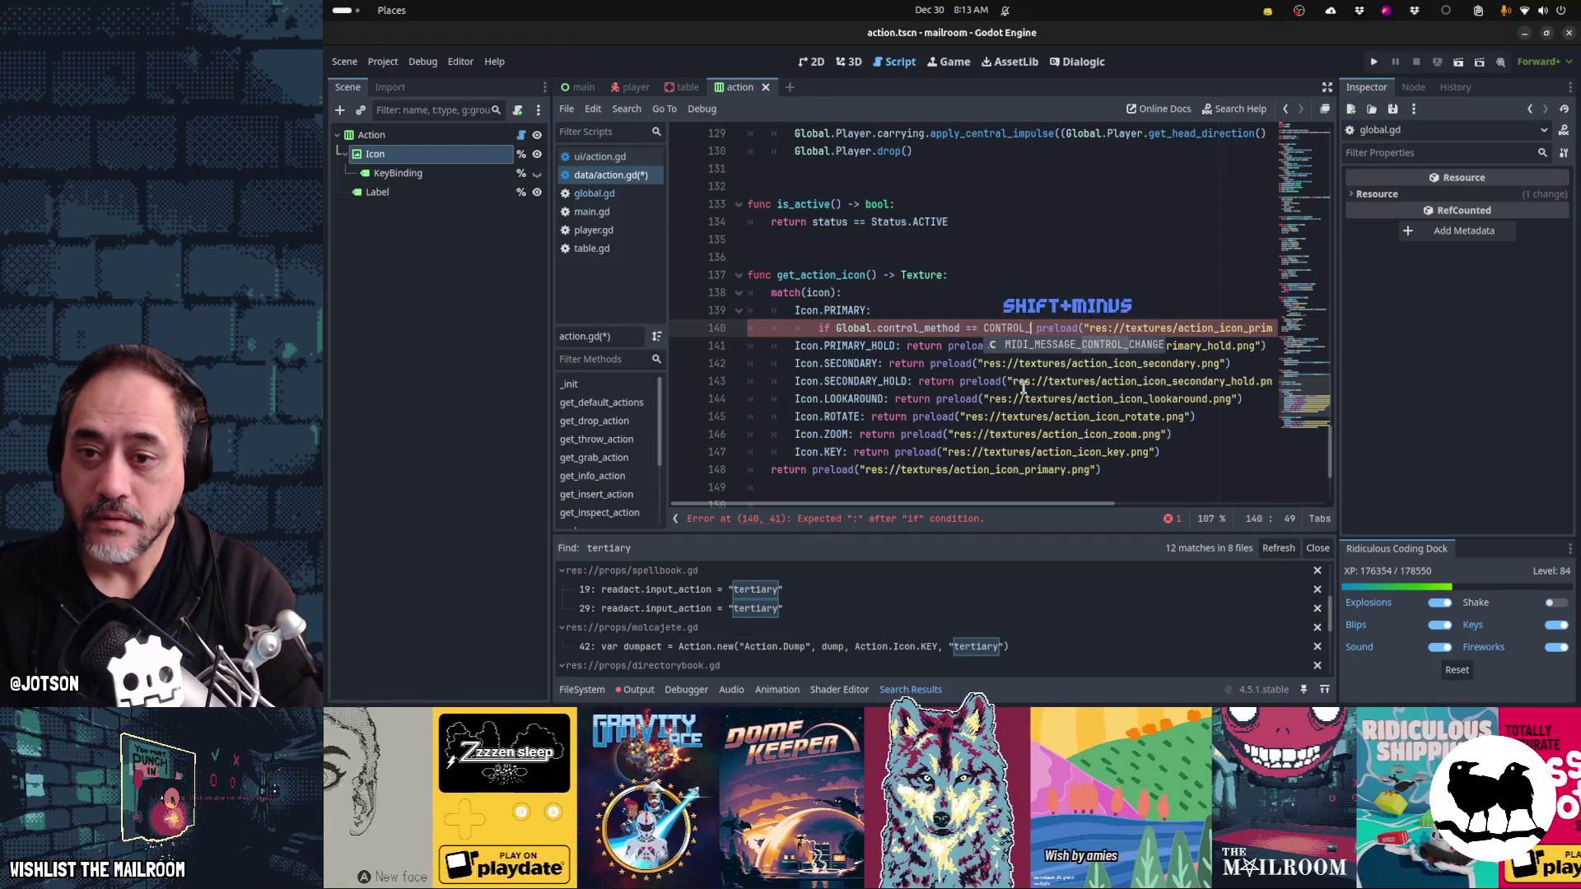
type("Global.")
key("Return")
type(".CONTROL_")
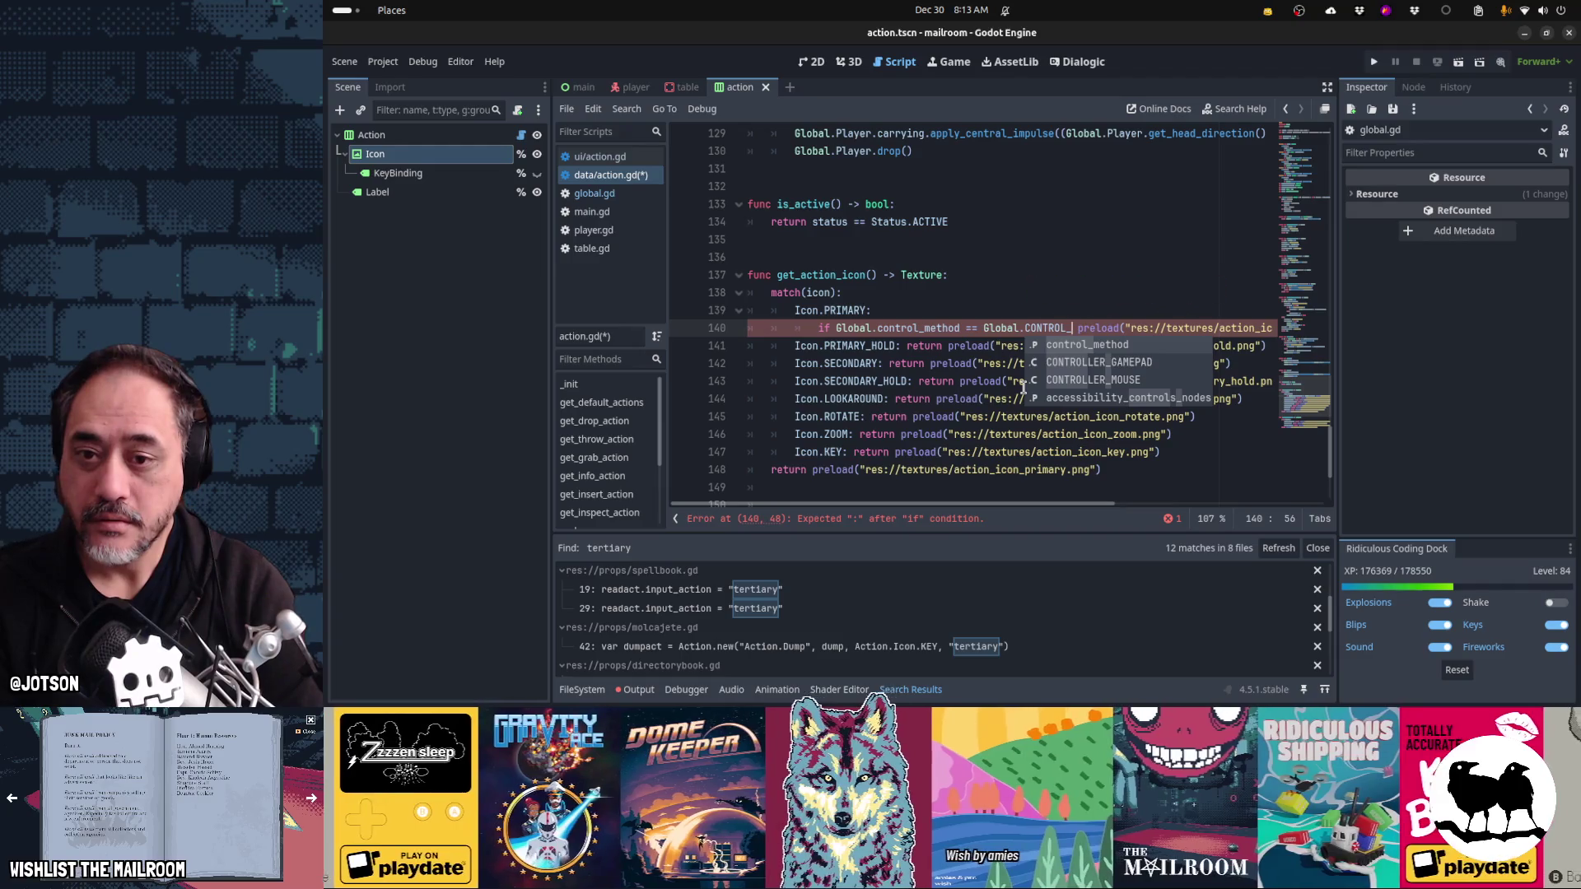
key("Down")
key("Down")
key("Return")
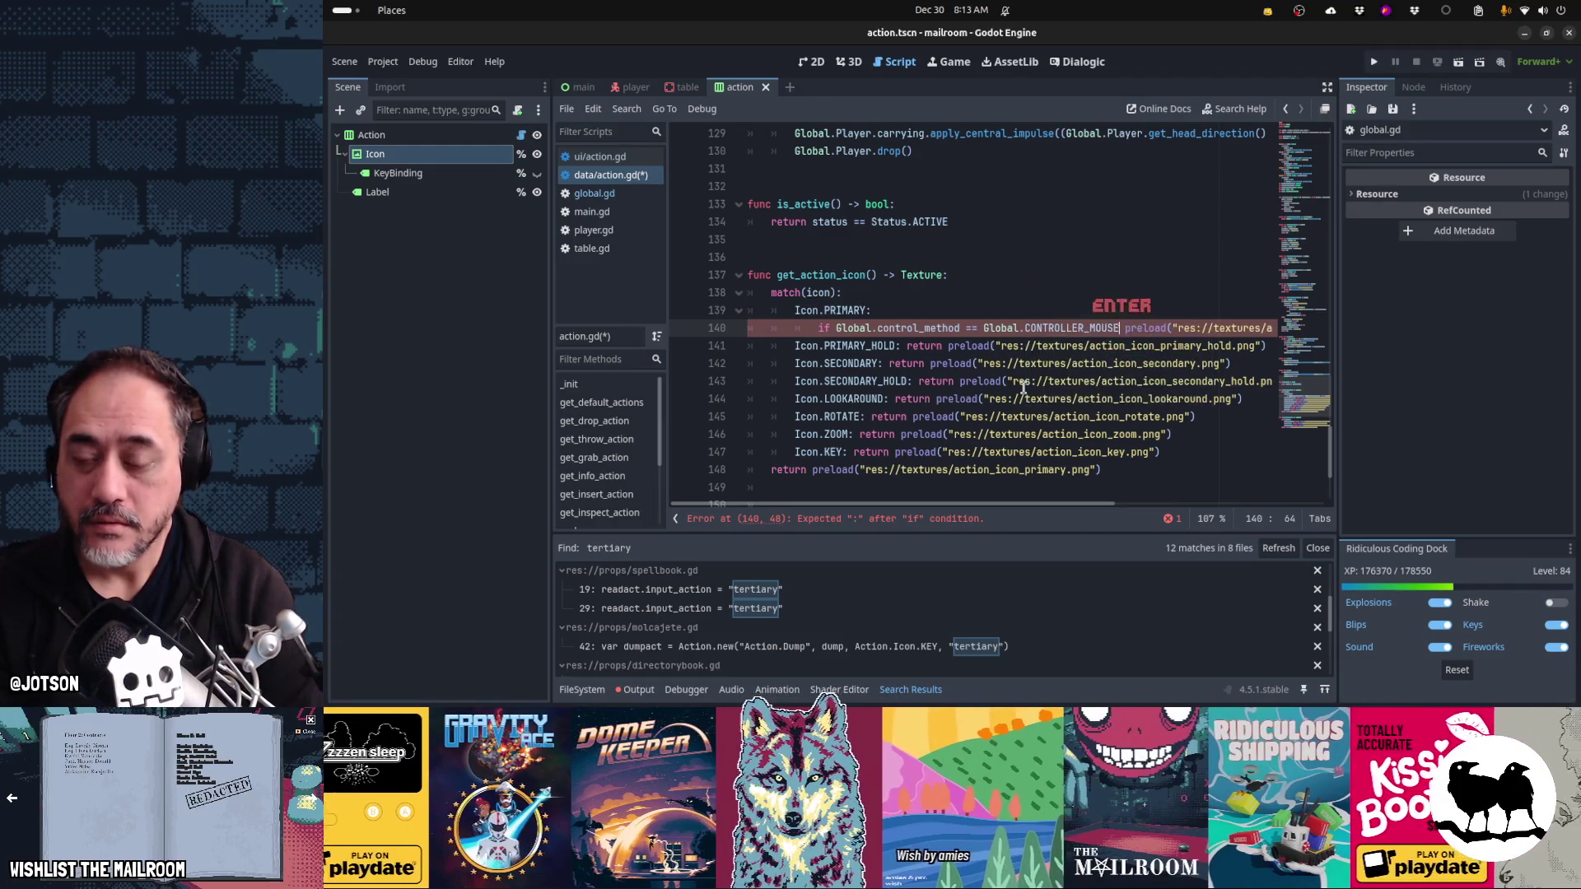
type(":")
key("Return")
key("Delete")
type("return")
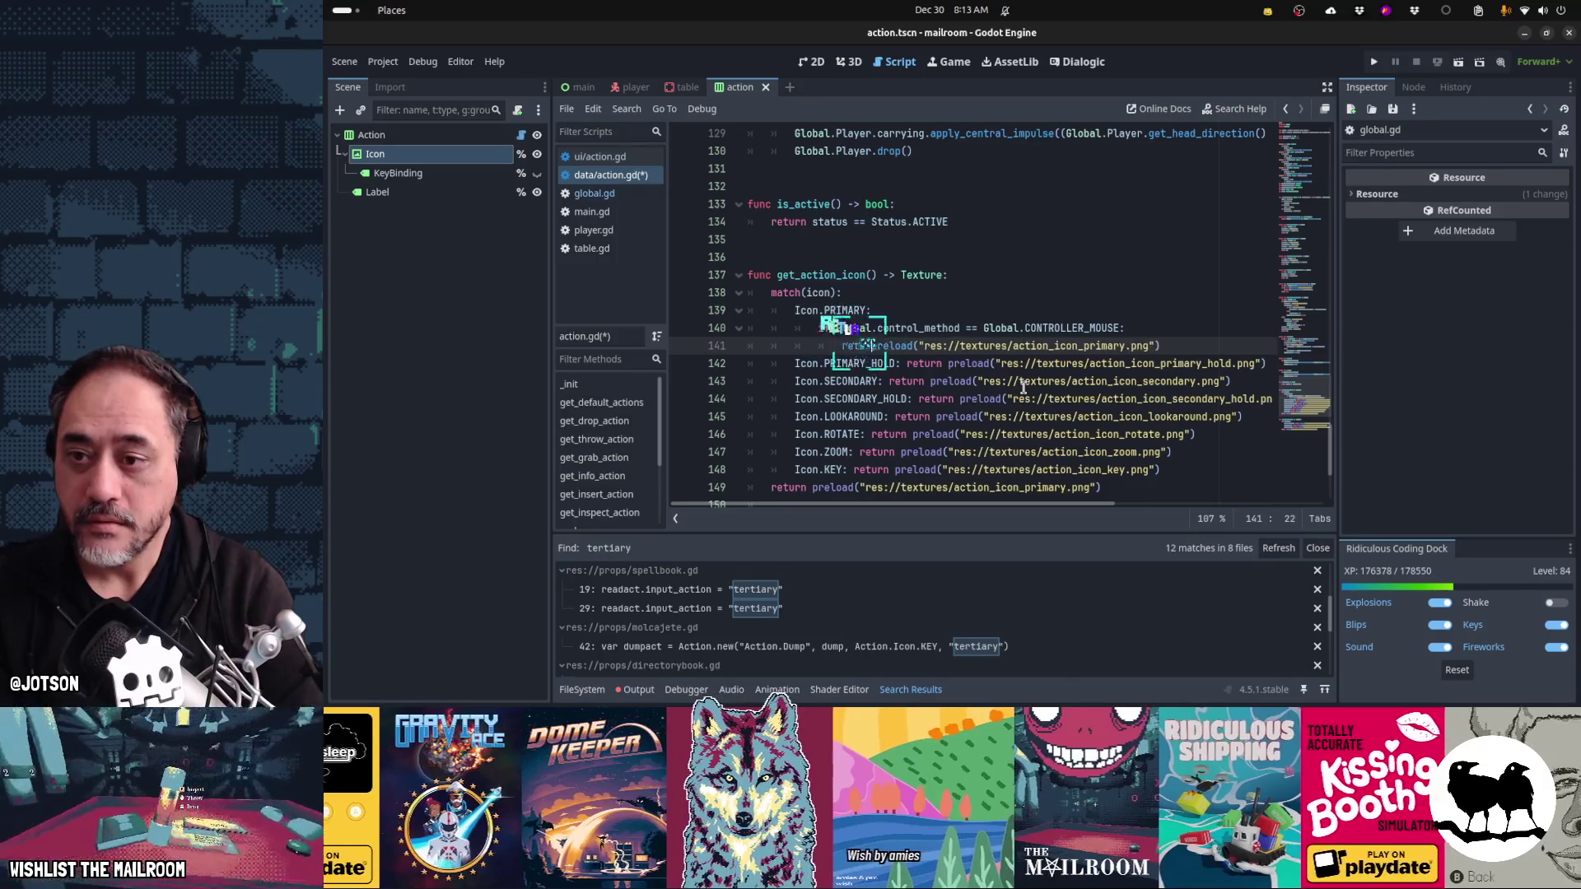
- Add an else branch returning action_icon_primary_gamepad.png
key("Return")
key("BackSpace")
type("else:")
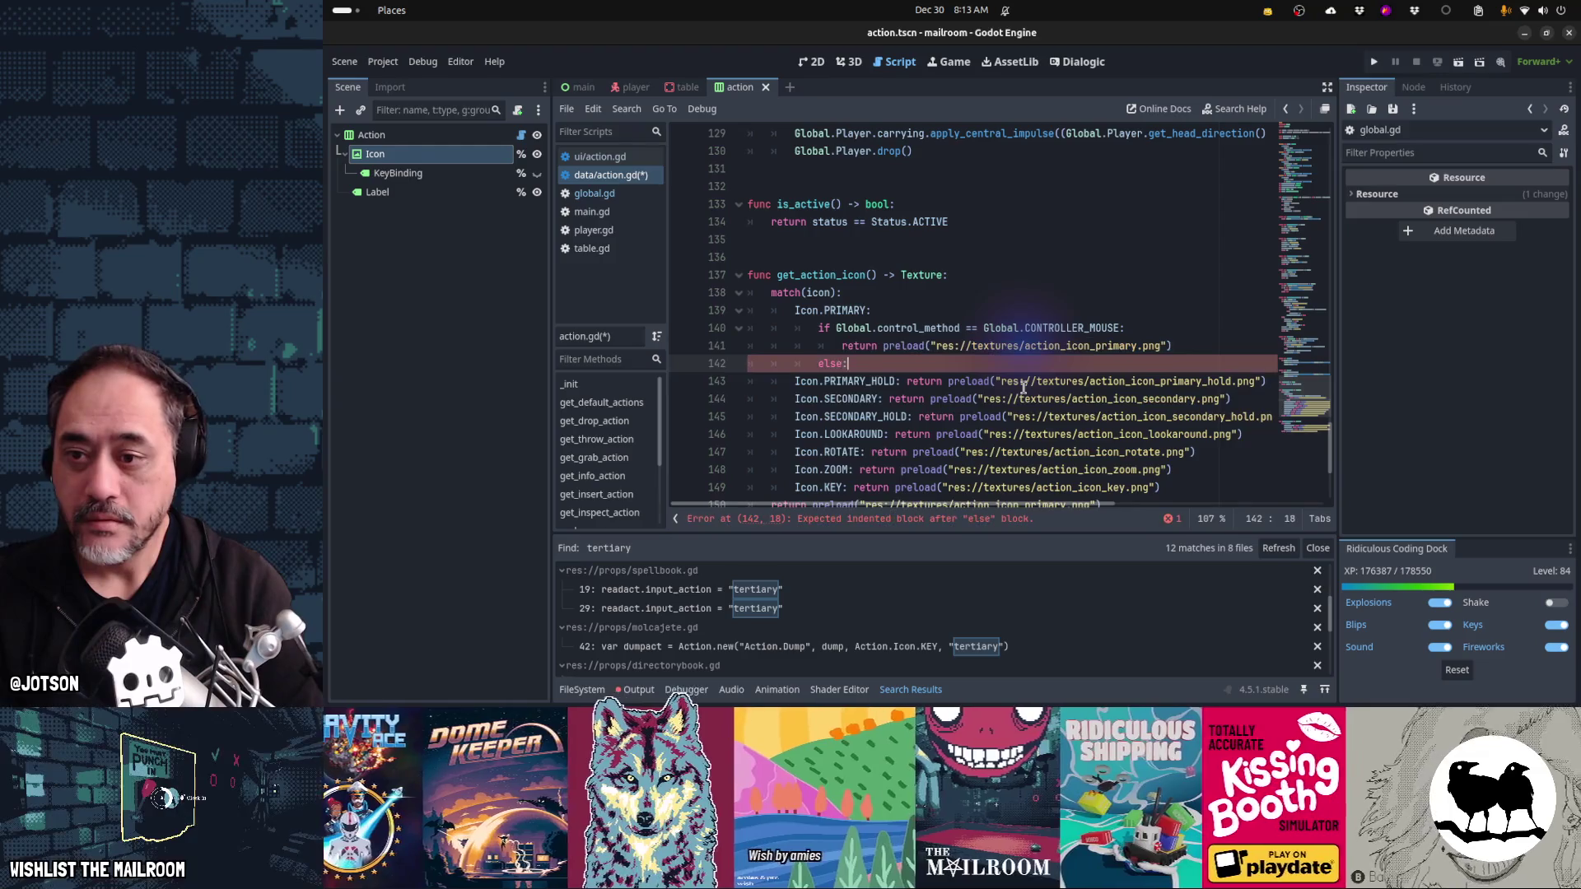
key("Return")
type("return preload(\"res://textures/action_icon_primary.png\")")
key("Left")
key("Left")
key("Left")
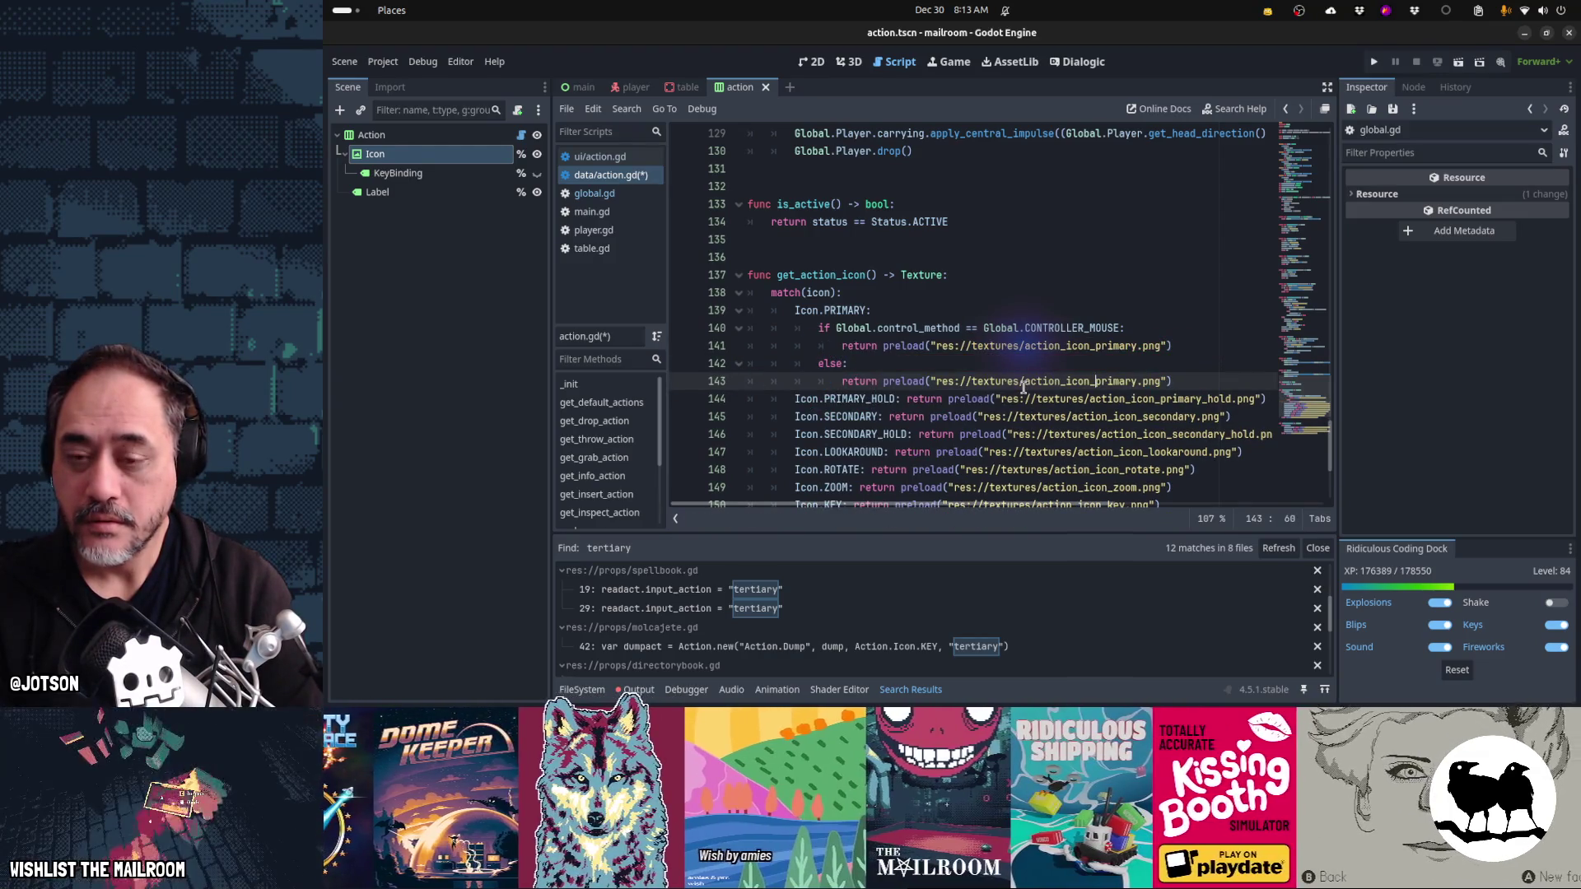
type("_gamepad")
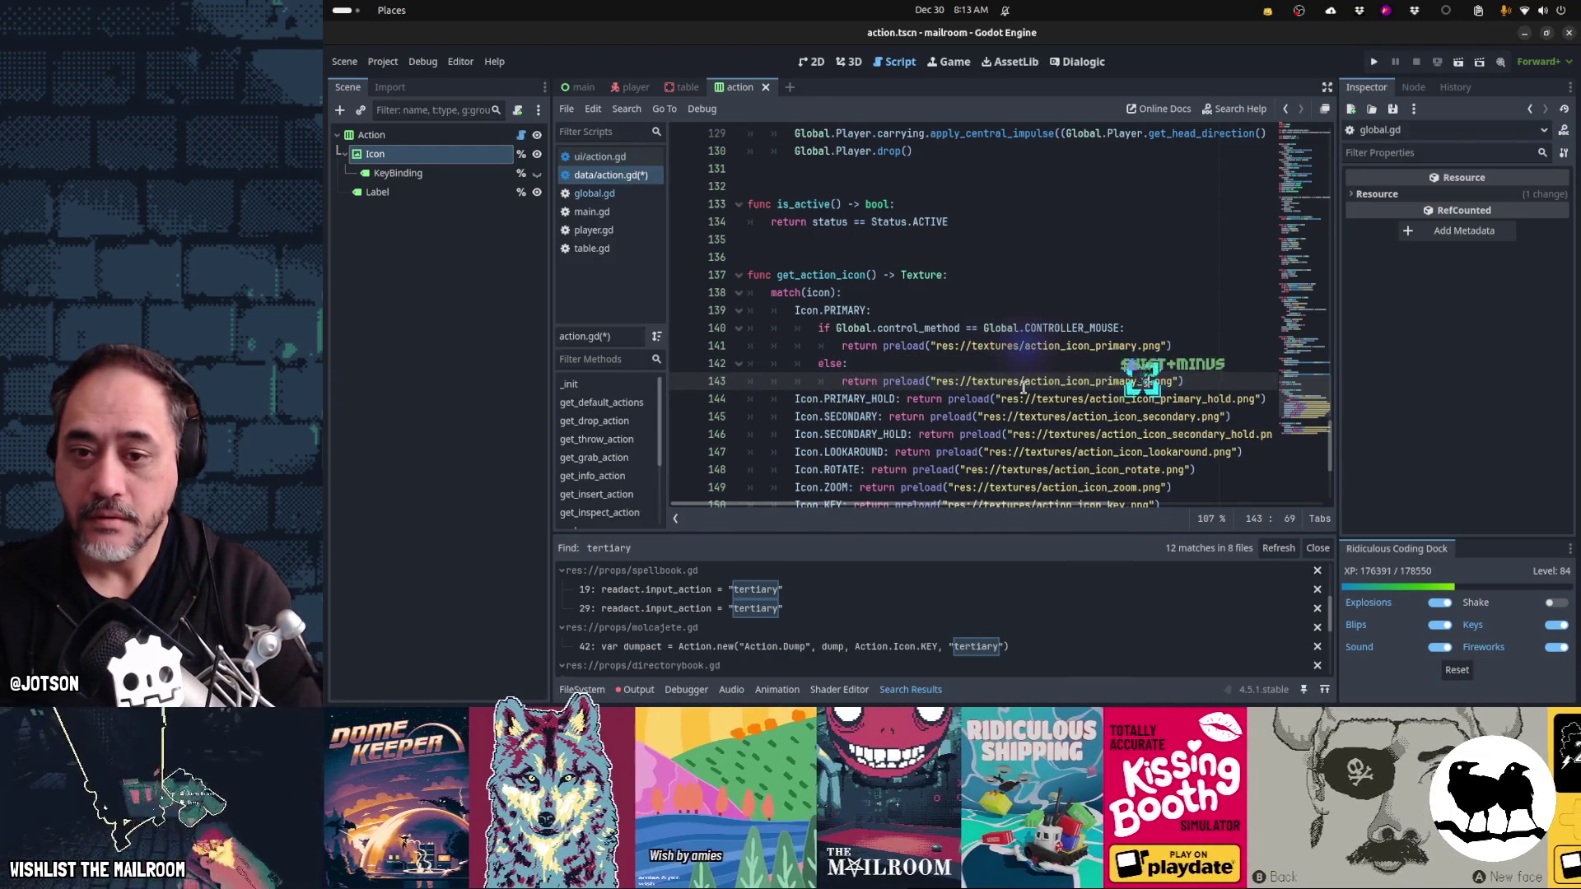
key("Home")
key("Home")
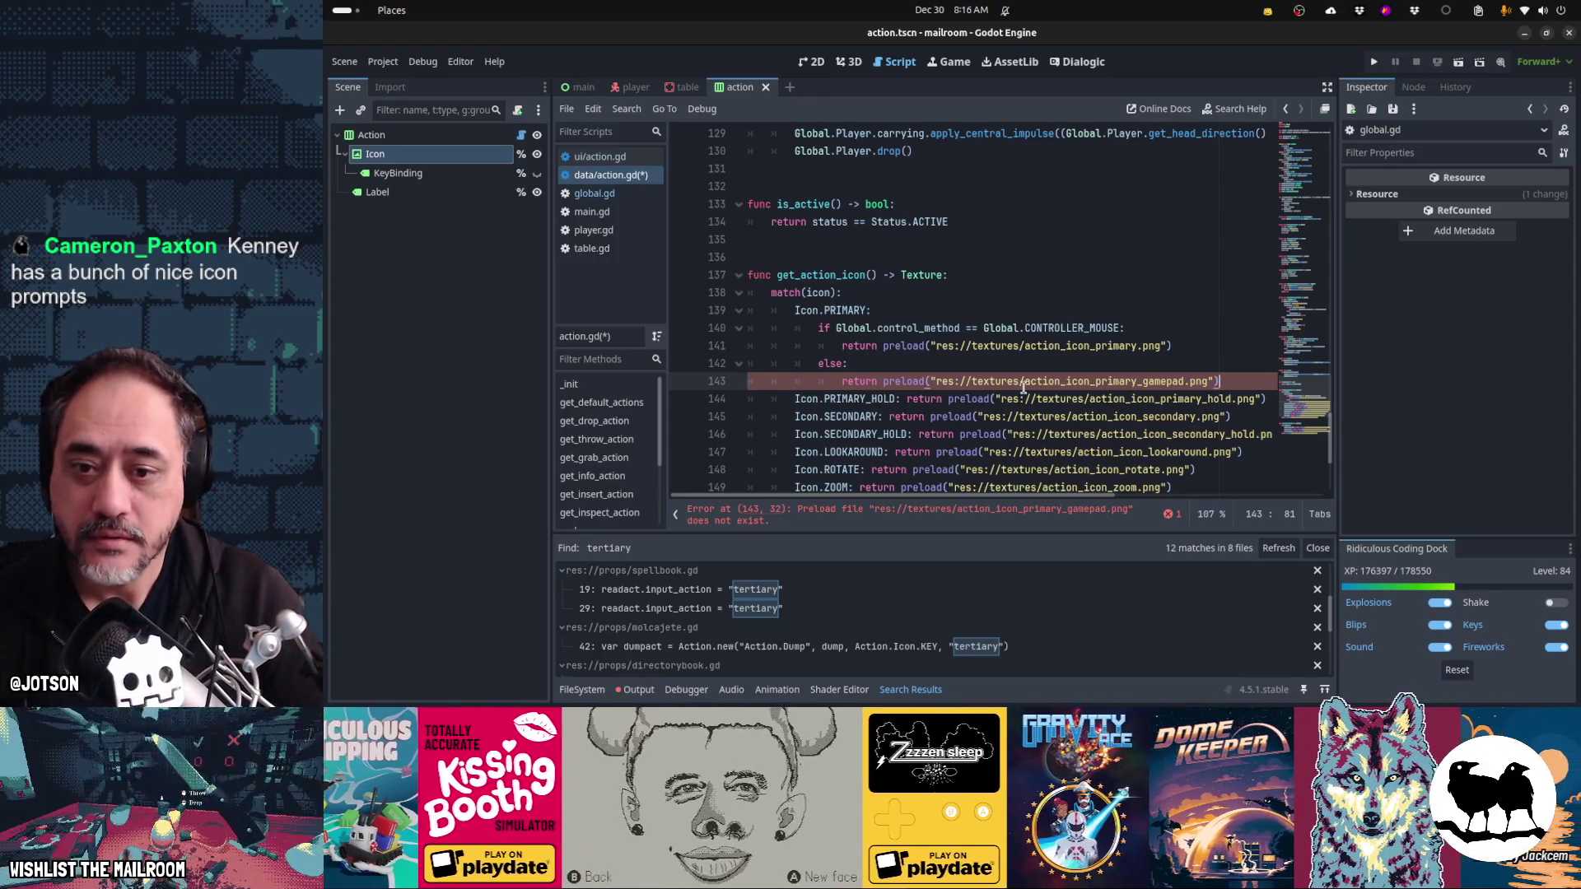
- Change the else branch texture to action_icon_primary_xbox.png and check lines 140–143
key("Left")
key("Left")
key("shift+Left")
key("ctrl+shift+Left")
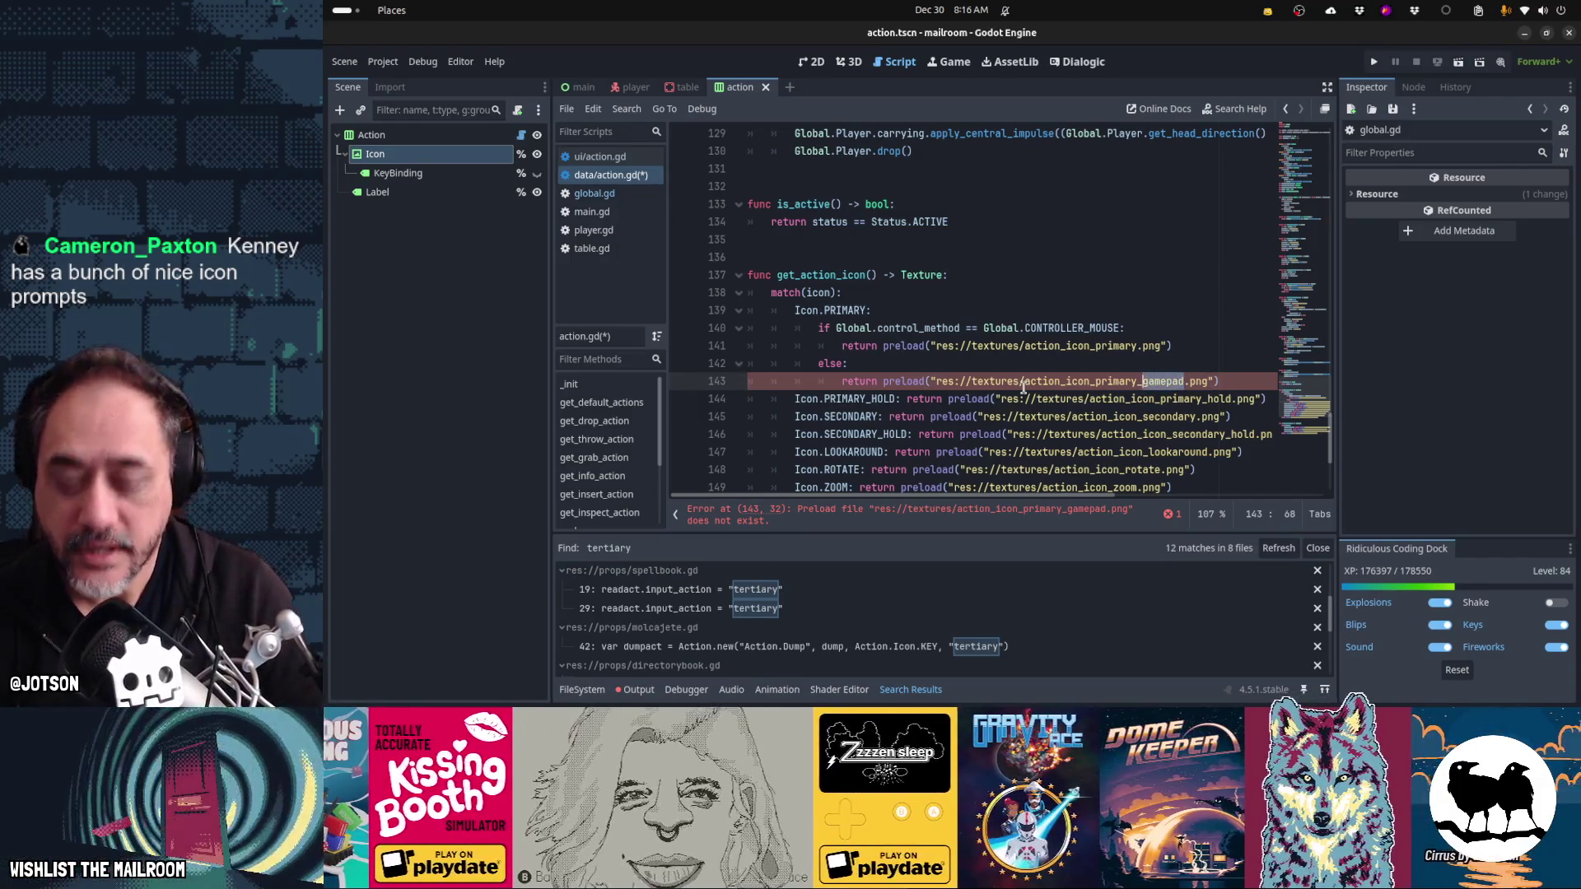
type("xbox")
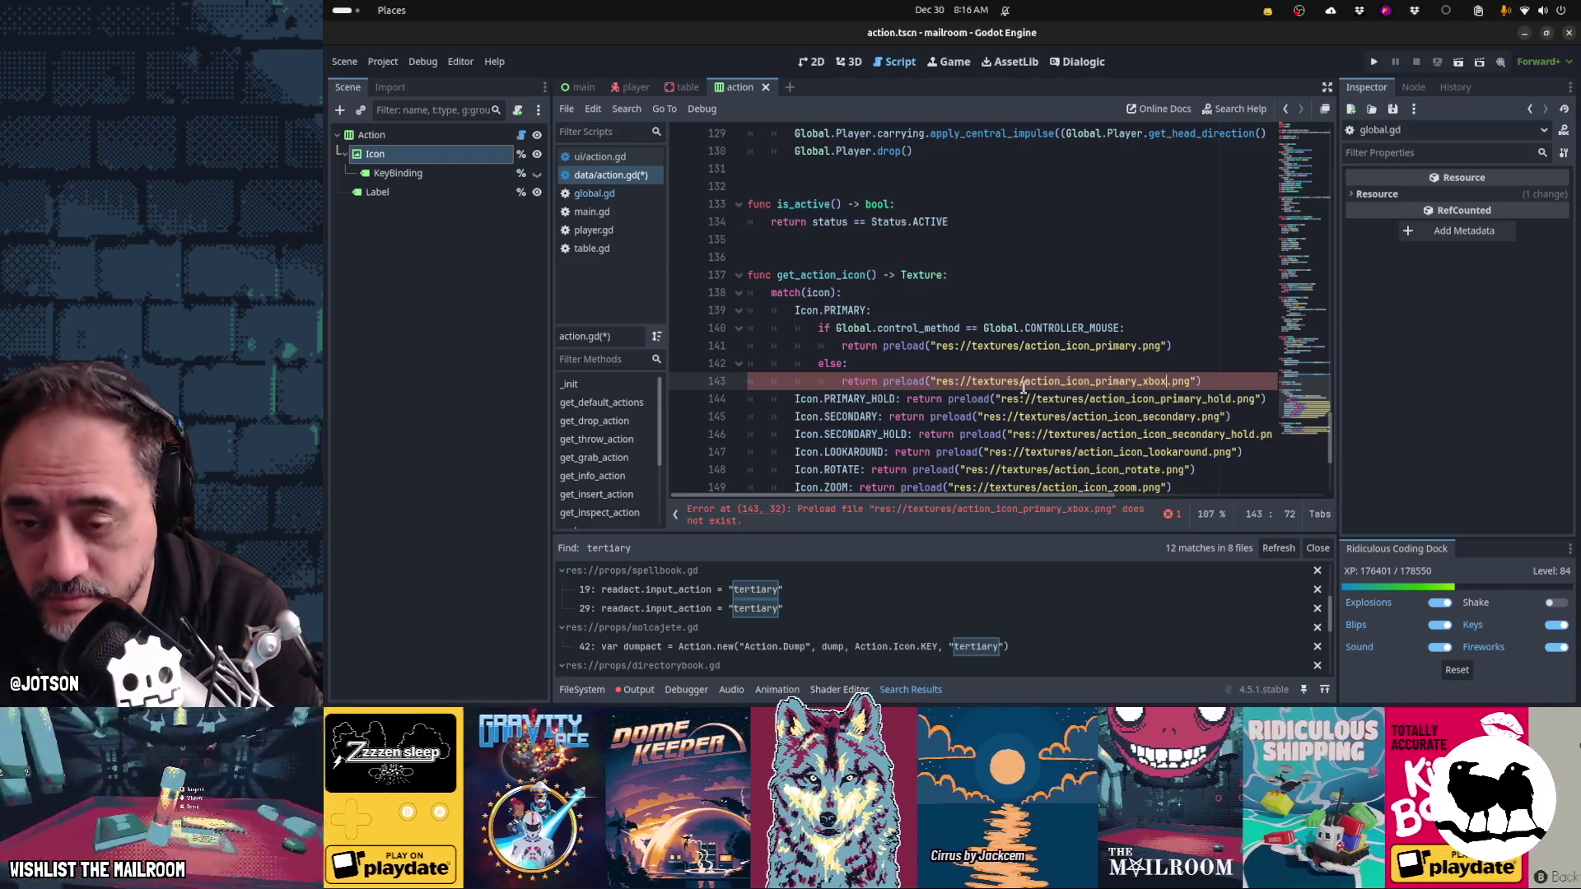
key("Up")
key("Up")
key("Up")
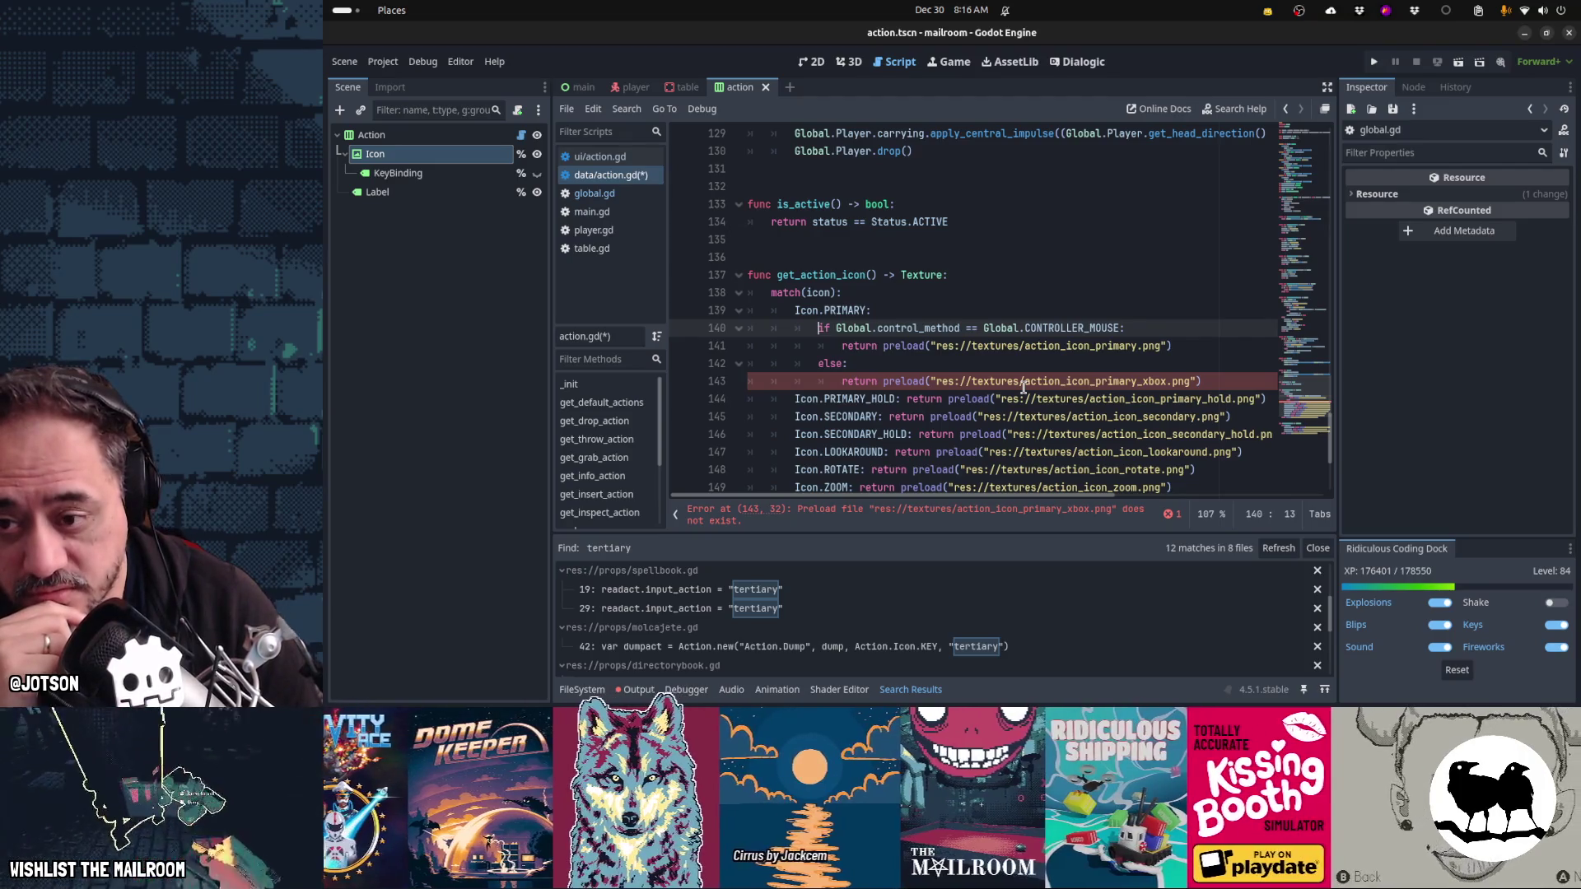
key("Down")
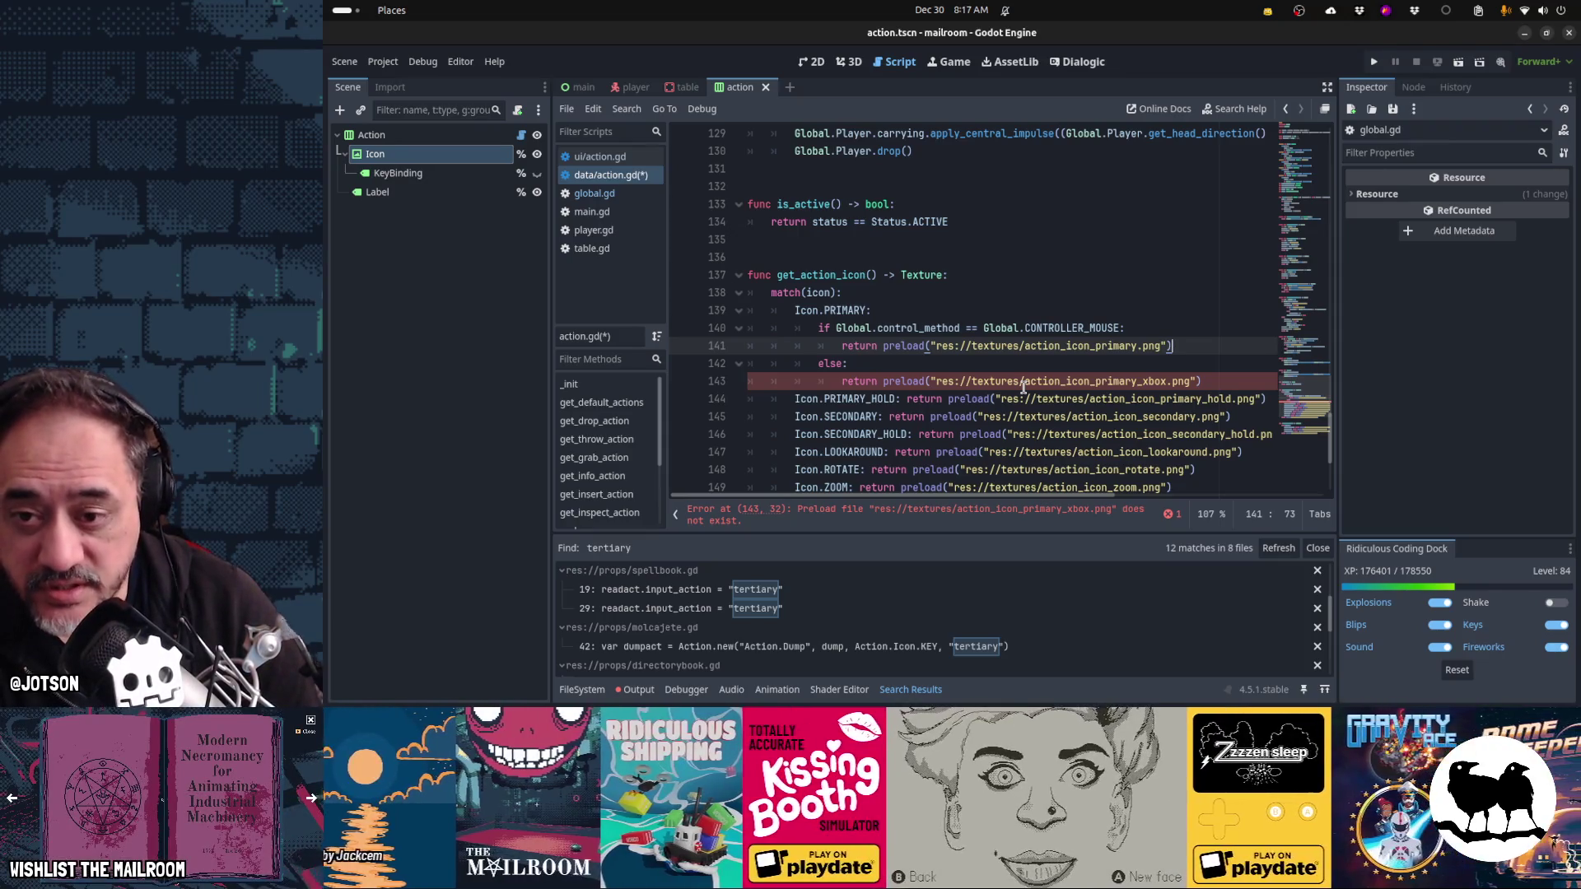
key("Down")
key("Down")
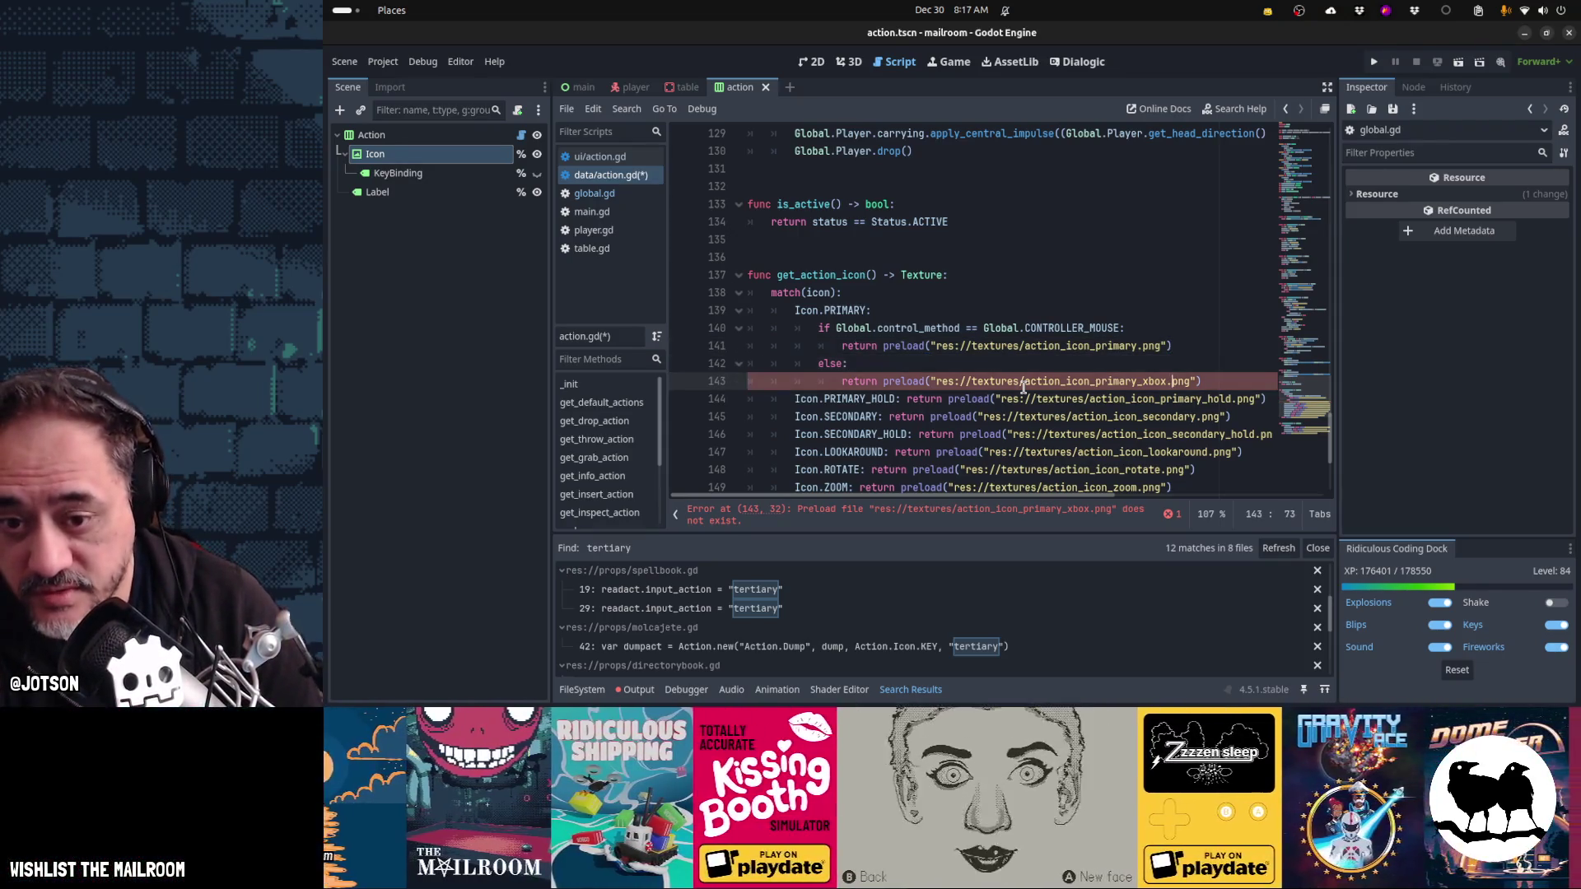
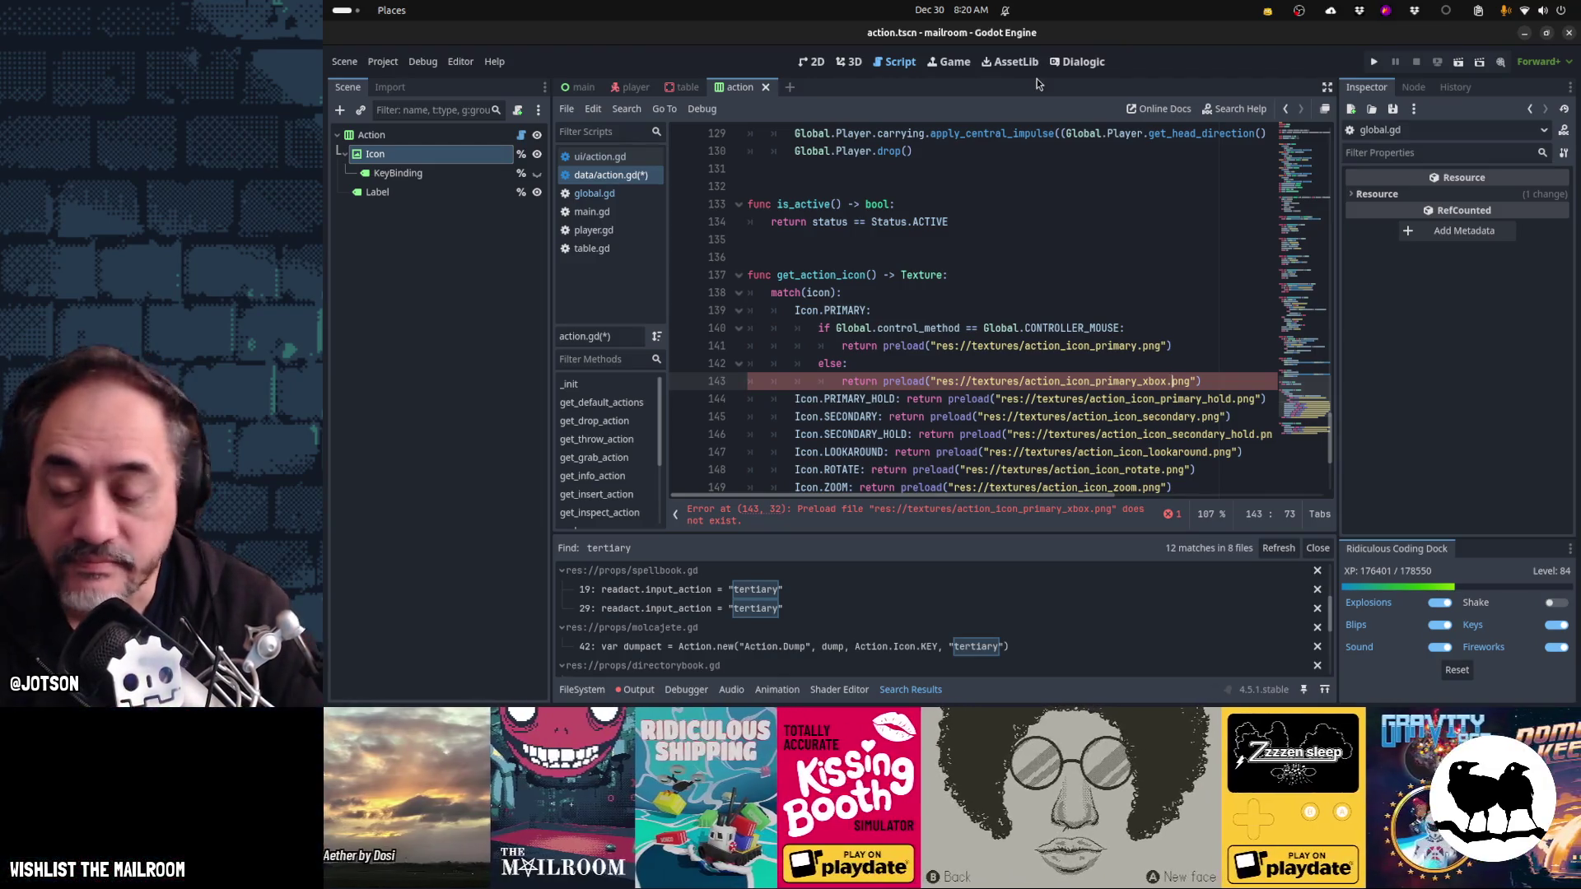
- Switch Godot's main workspace to the AssetLib browser
left_click(1025, 64)
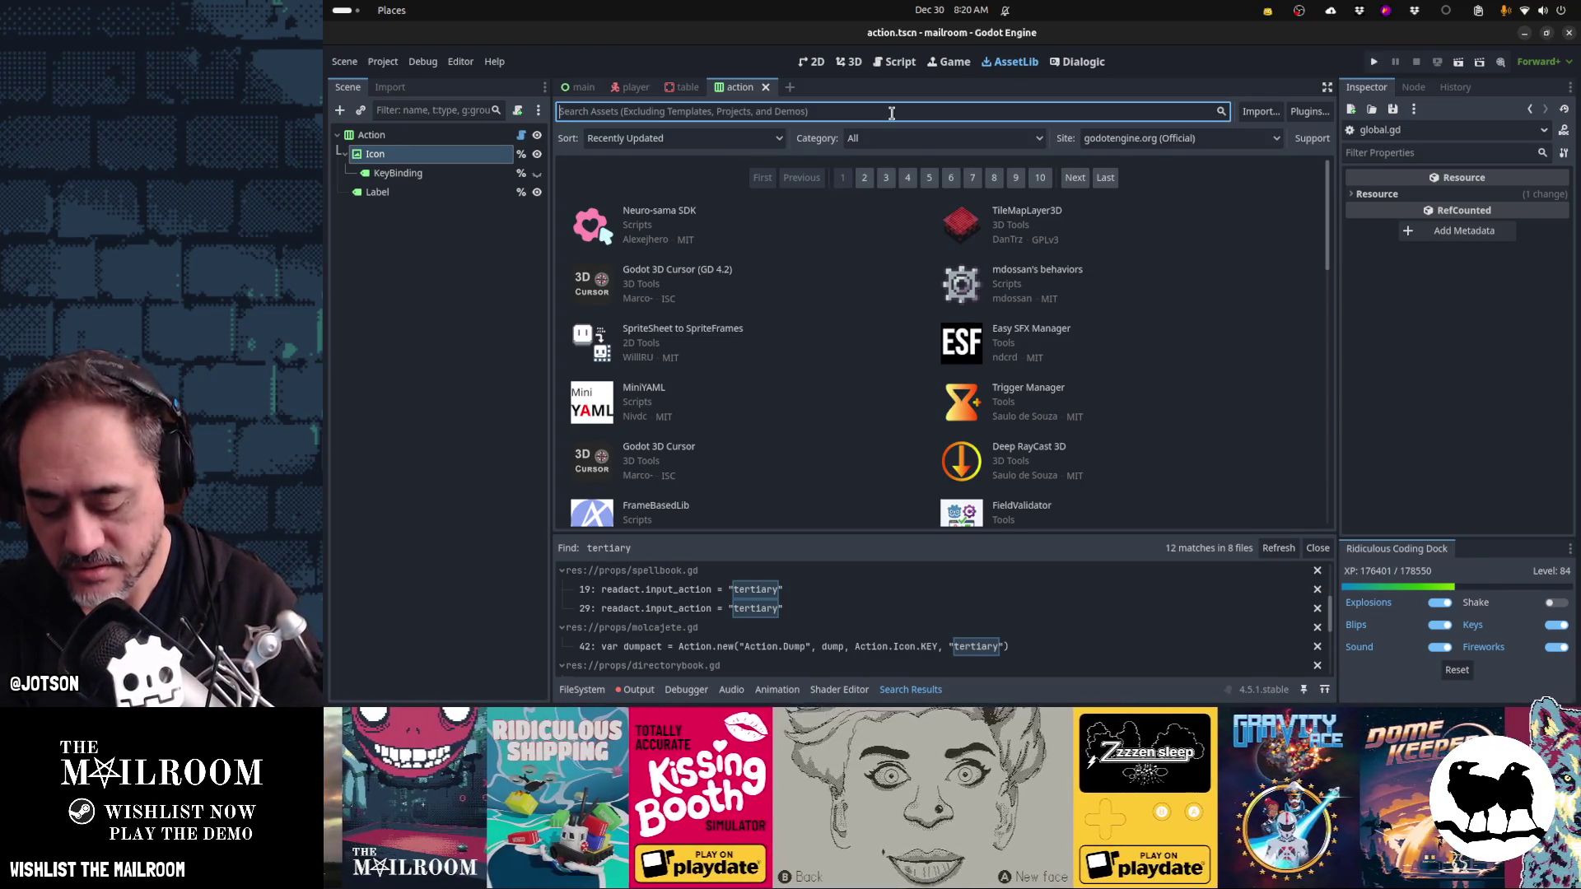
- Search AssetLib for 'controller', 'glyph', 'rebind', then 'remap', and open Maaack's Input Remapping
type("controller")
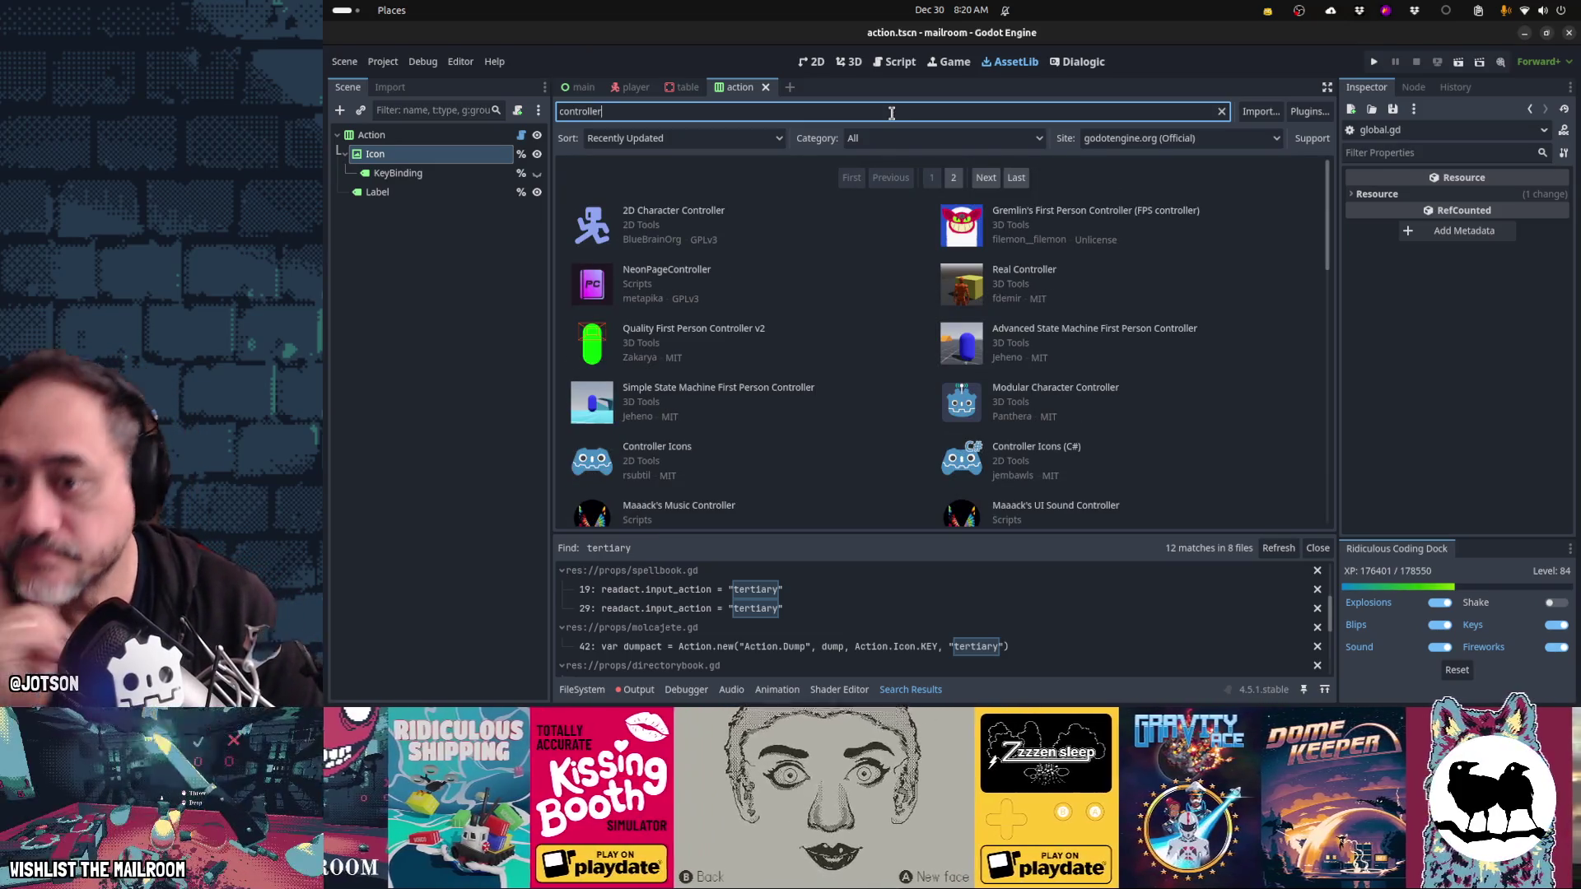
key("ctrl+a")
type("glyph")
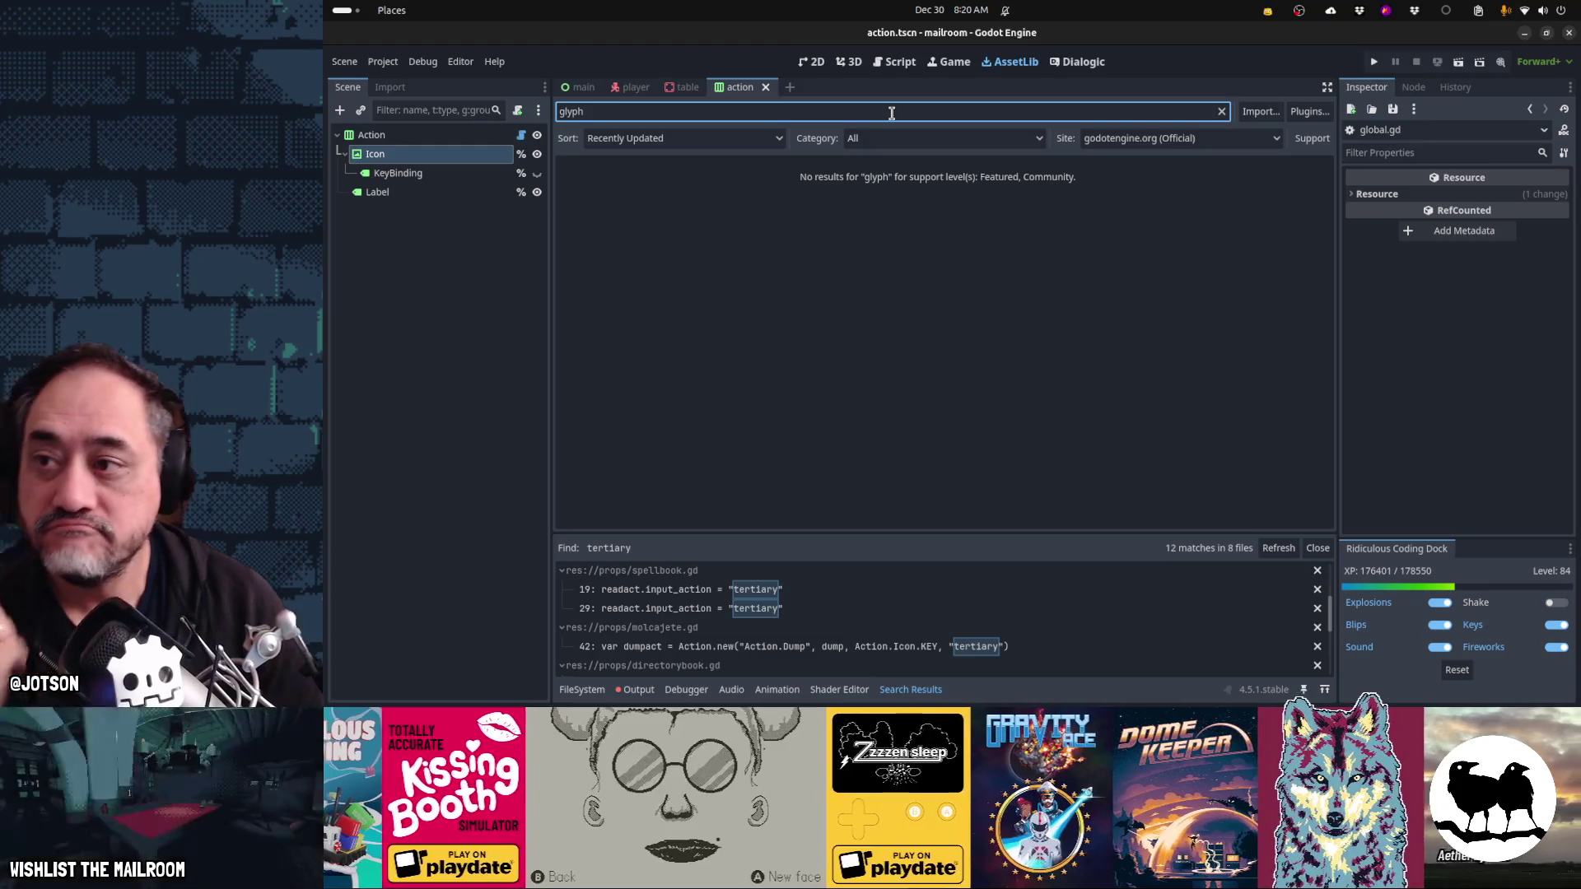
key("ctrl+a")
type("remap")
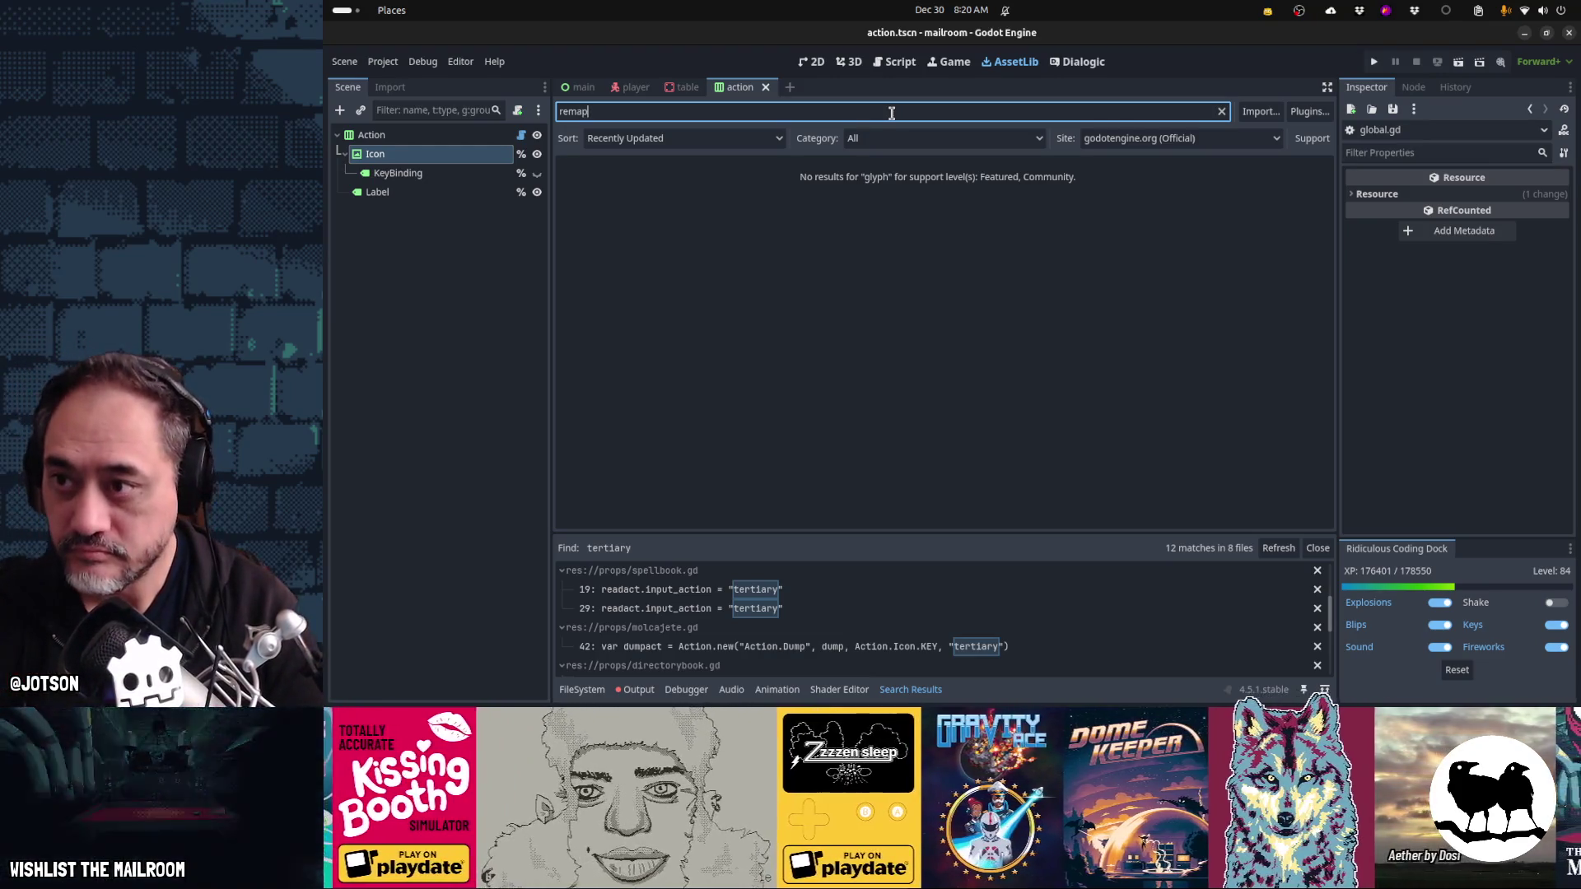
key("ctrl+a")
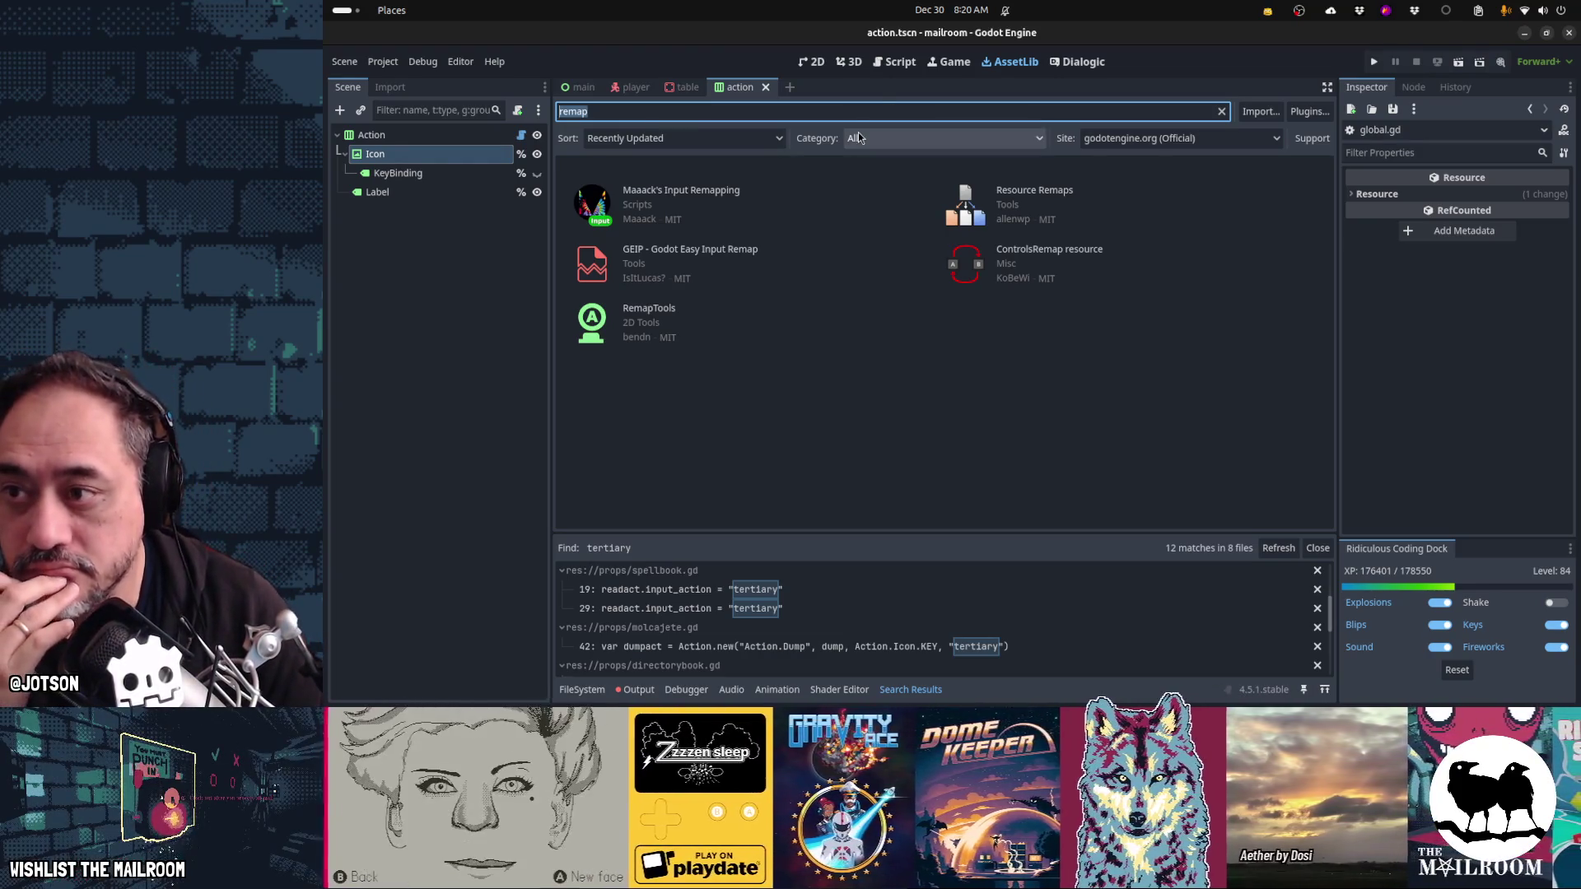
type("rebind")
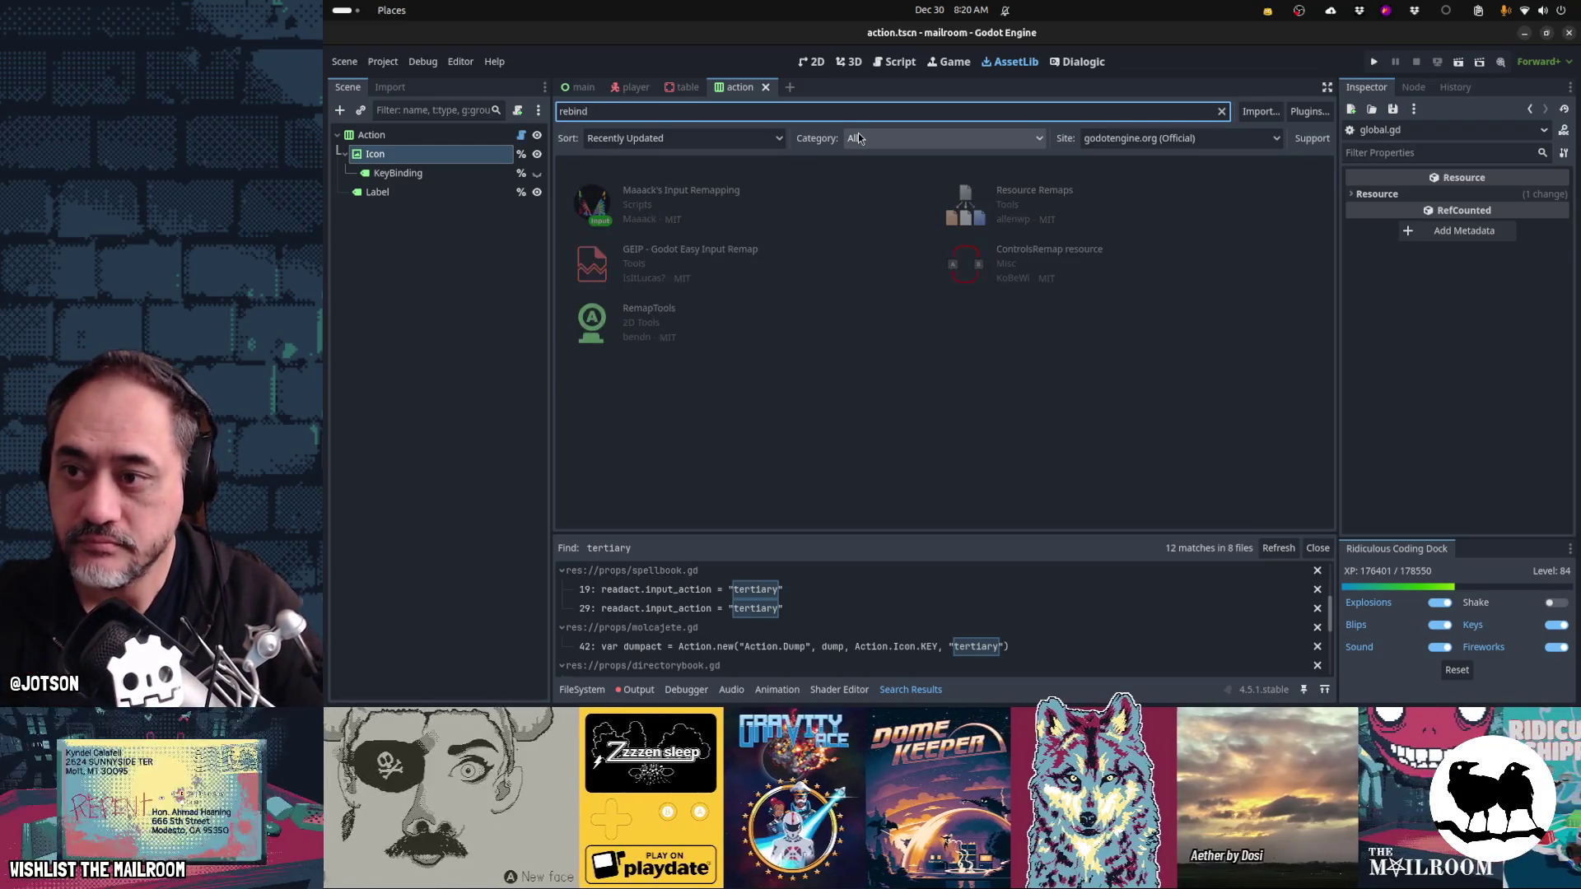
key("ctrl+a")
type("remap")
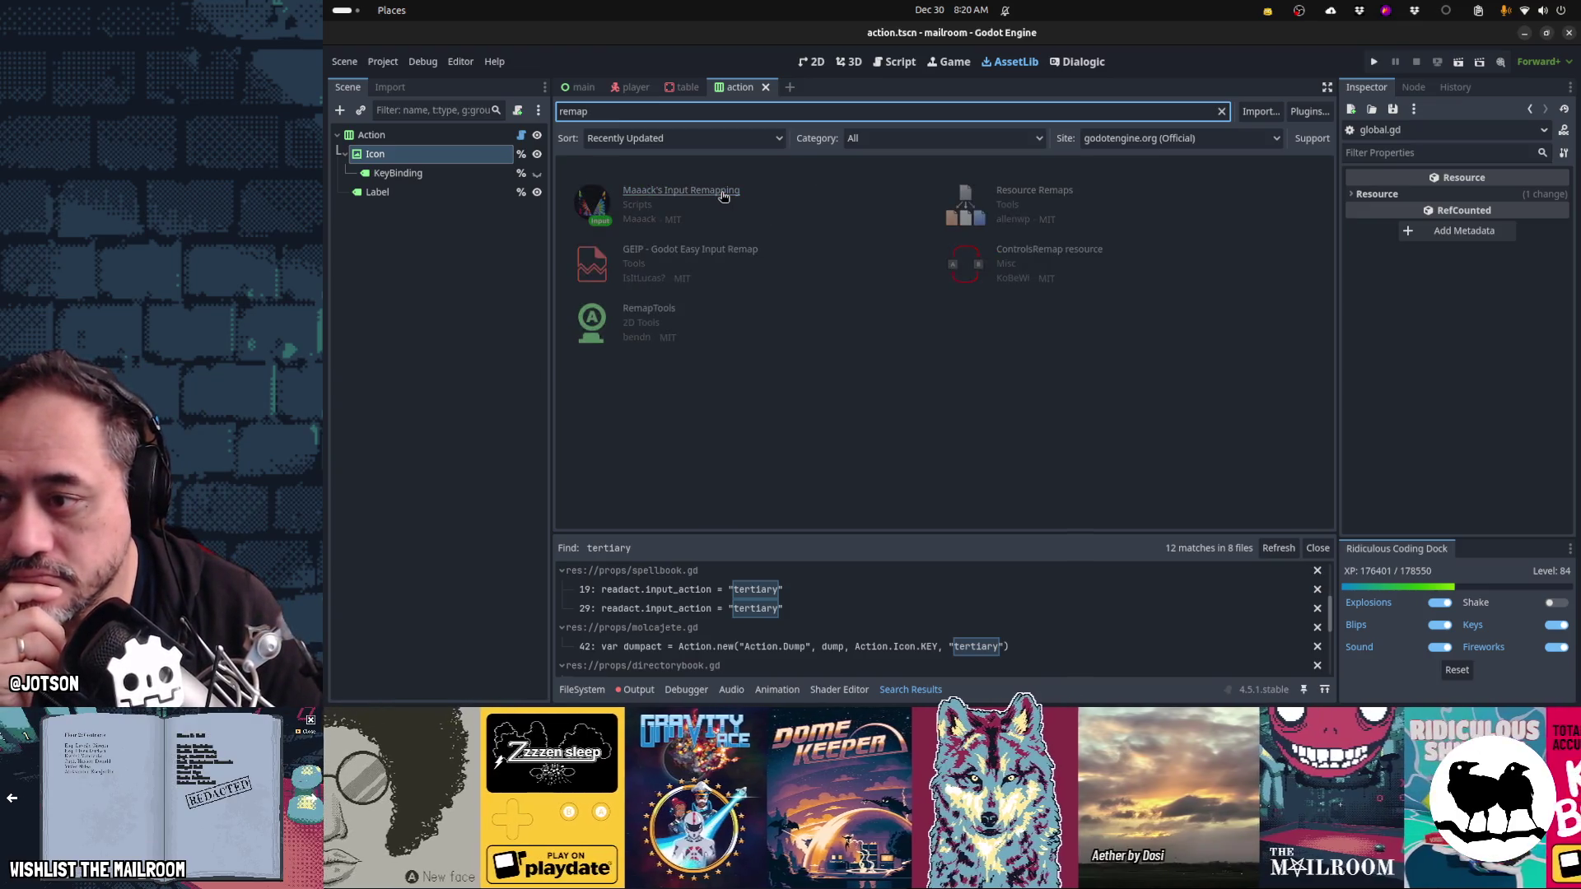
left_click(723, 195)
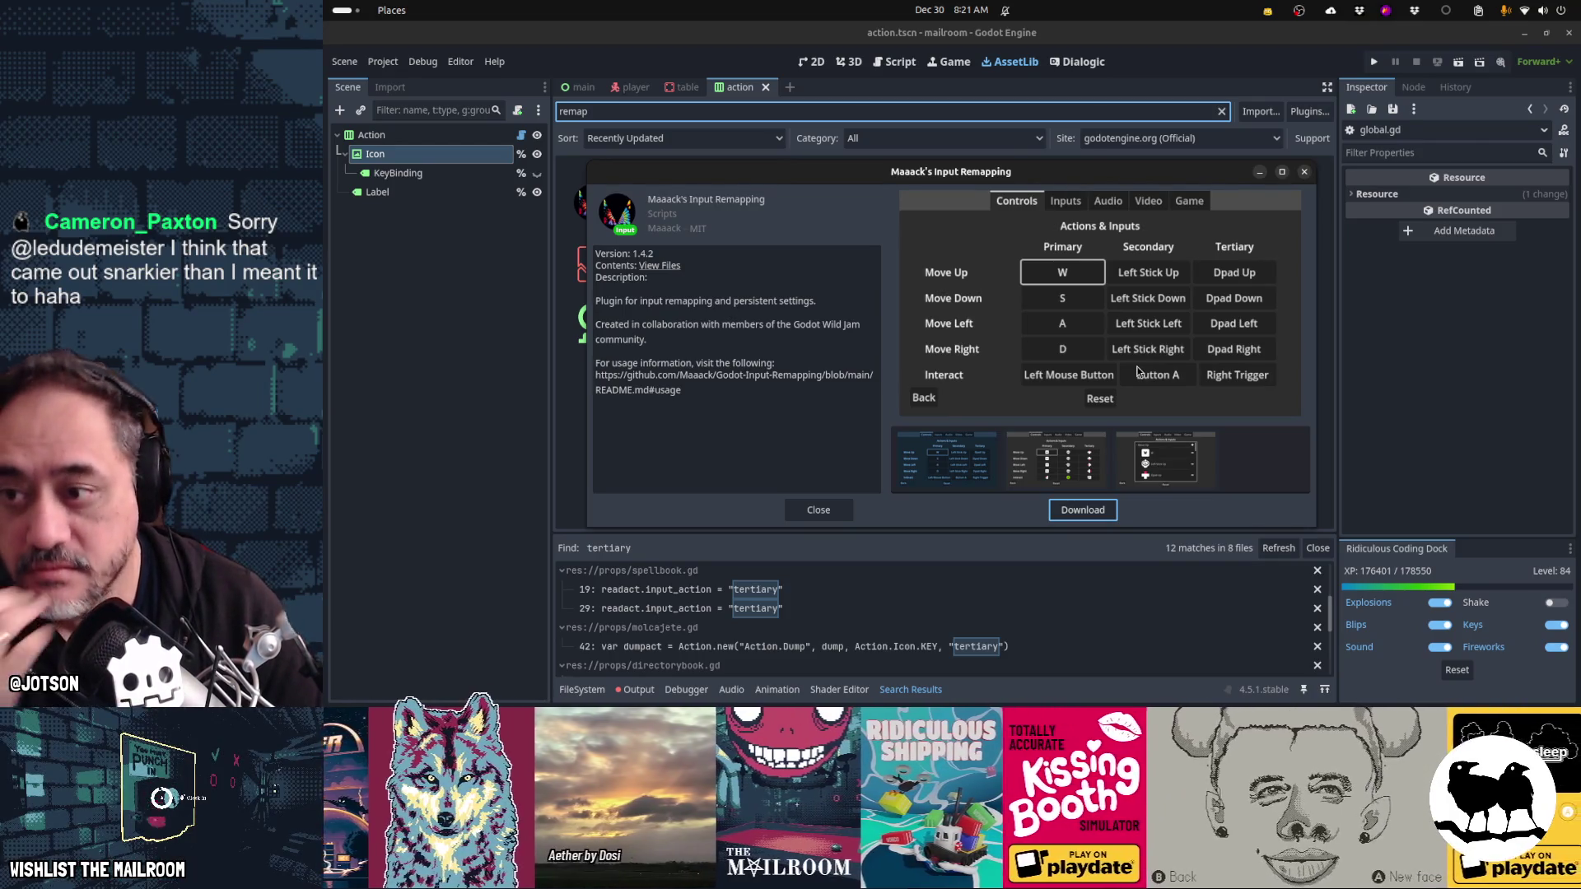
- Preview the plugin's Move Up remap and Primary/Secondary/Tertiary bindings screenshots
left_click(1155, 458)
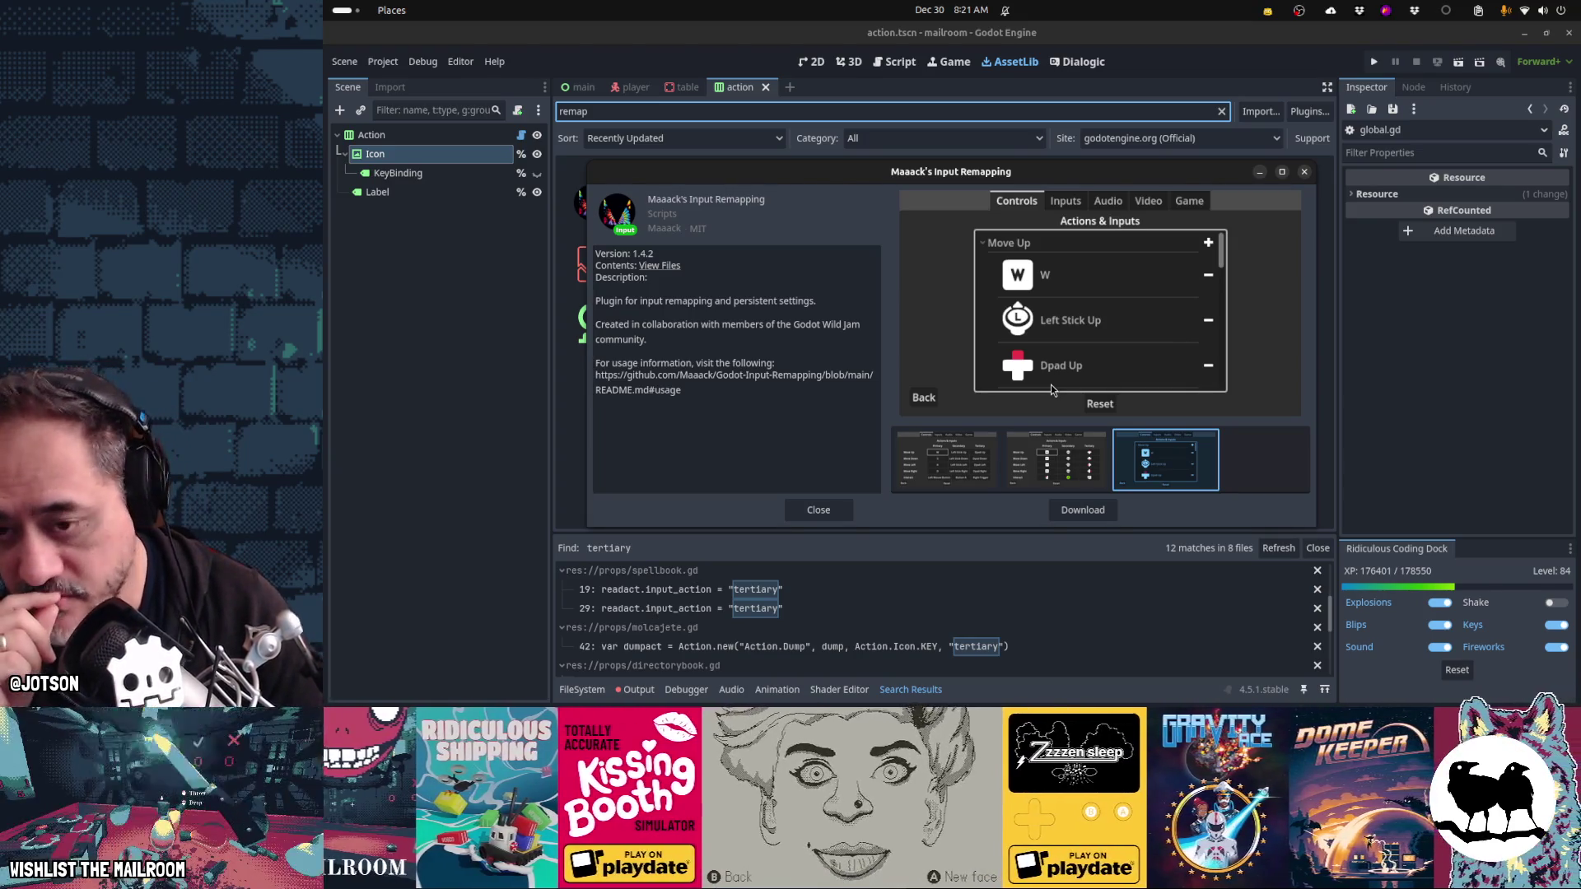
left_click(1071, 457)
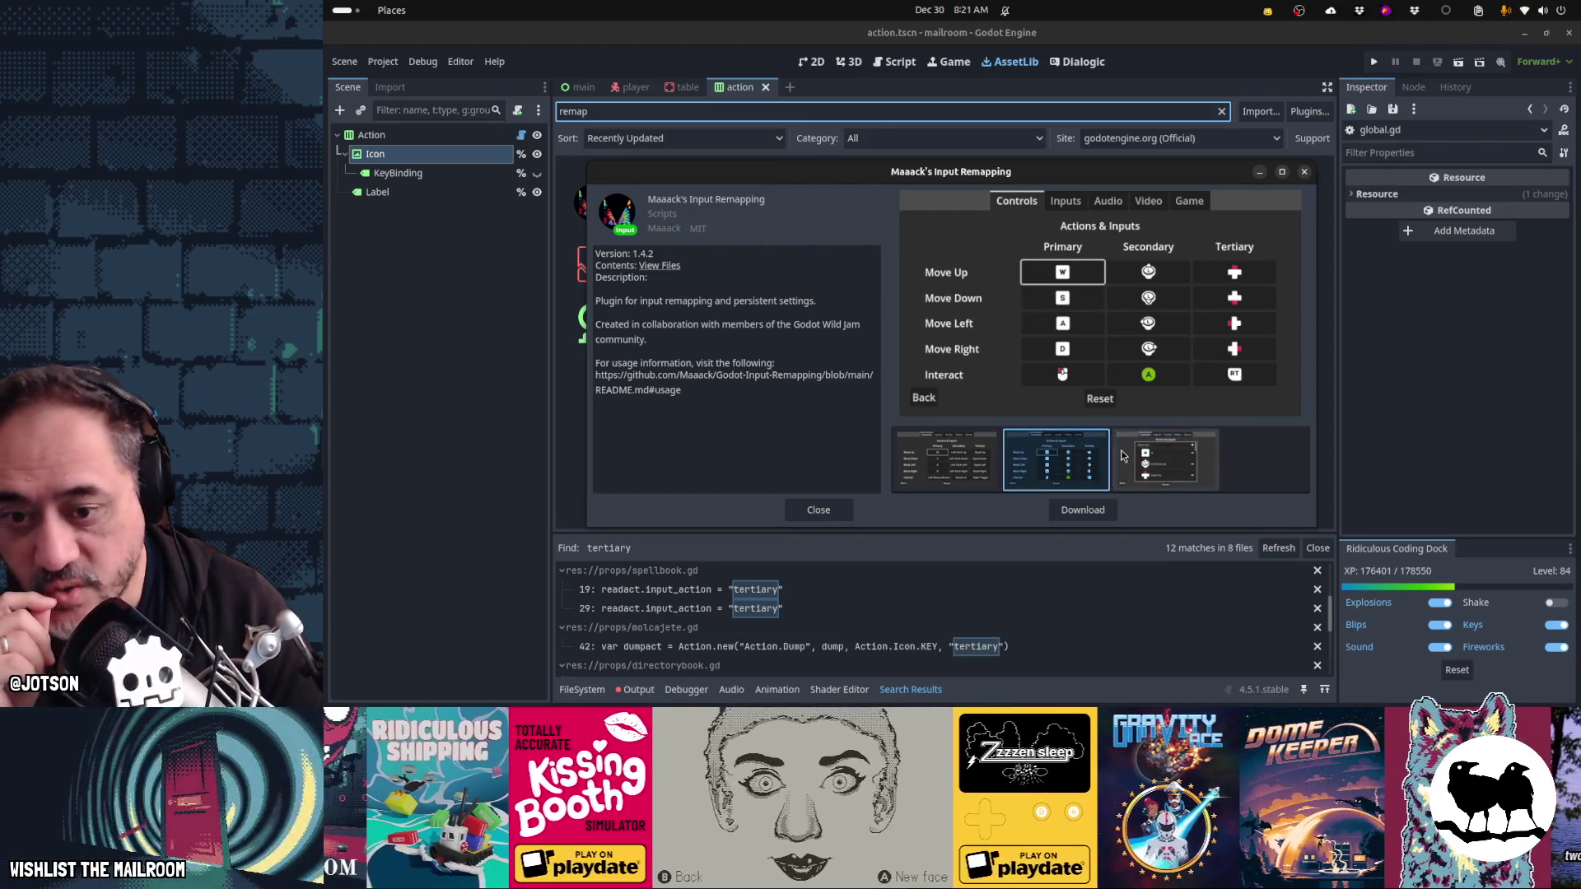
left_click(1122, 455)
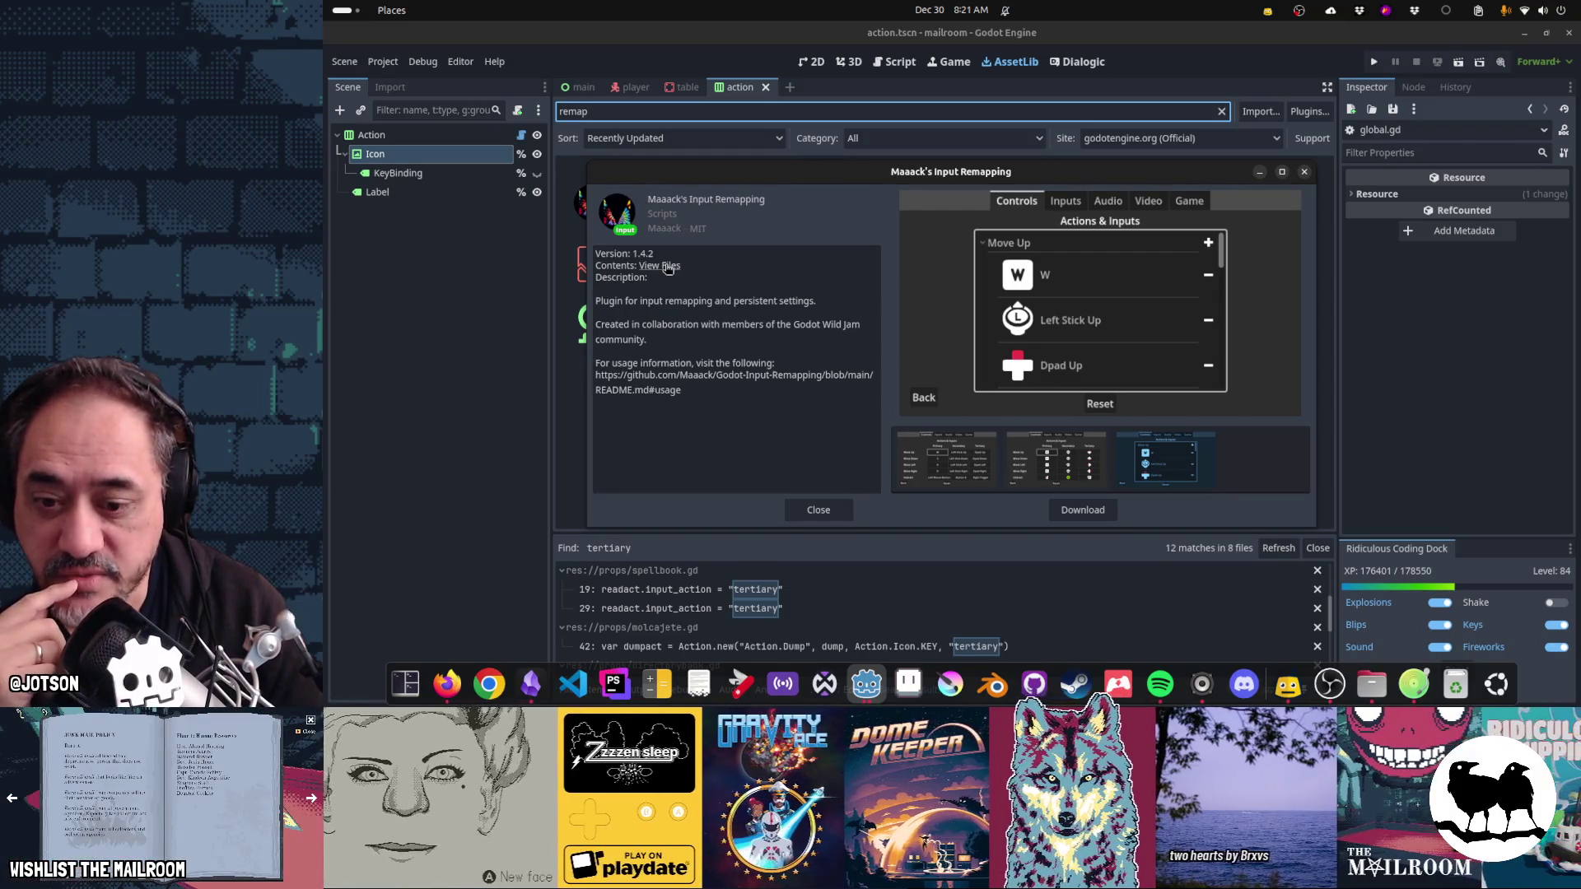
- Open the plugin's GitHub repository in Firefox and read through its README
left_click(660, 265)
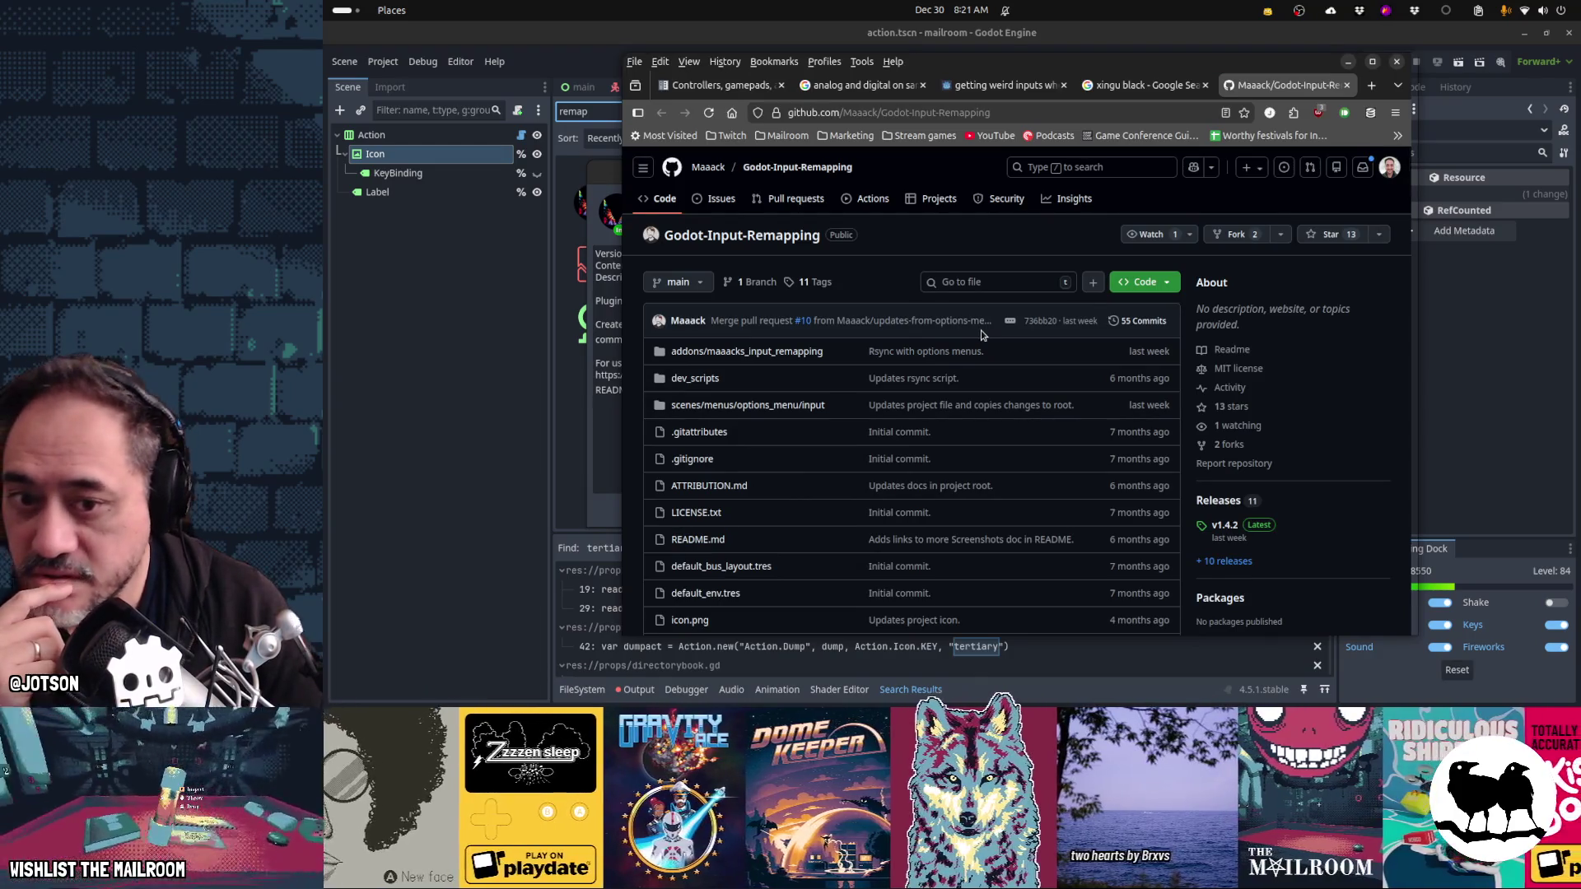
scroll(981, 333, "down", 10)
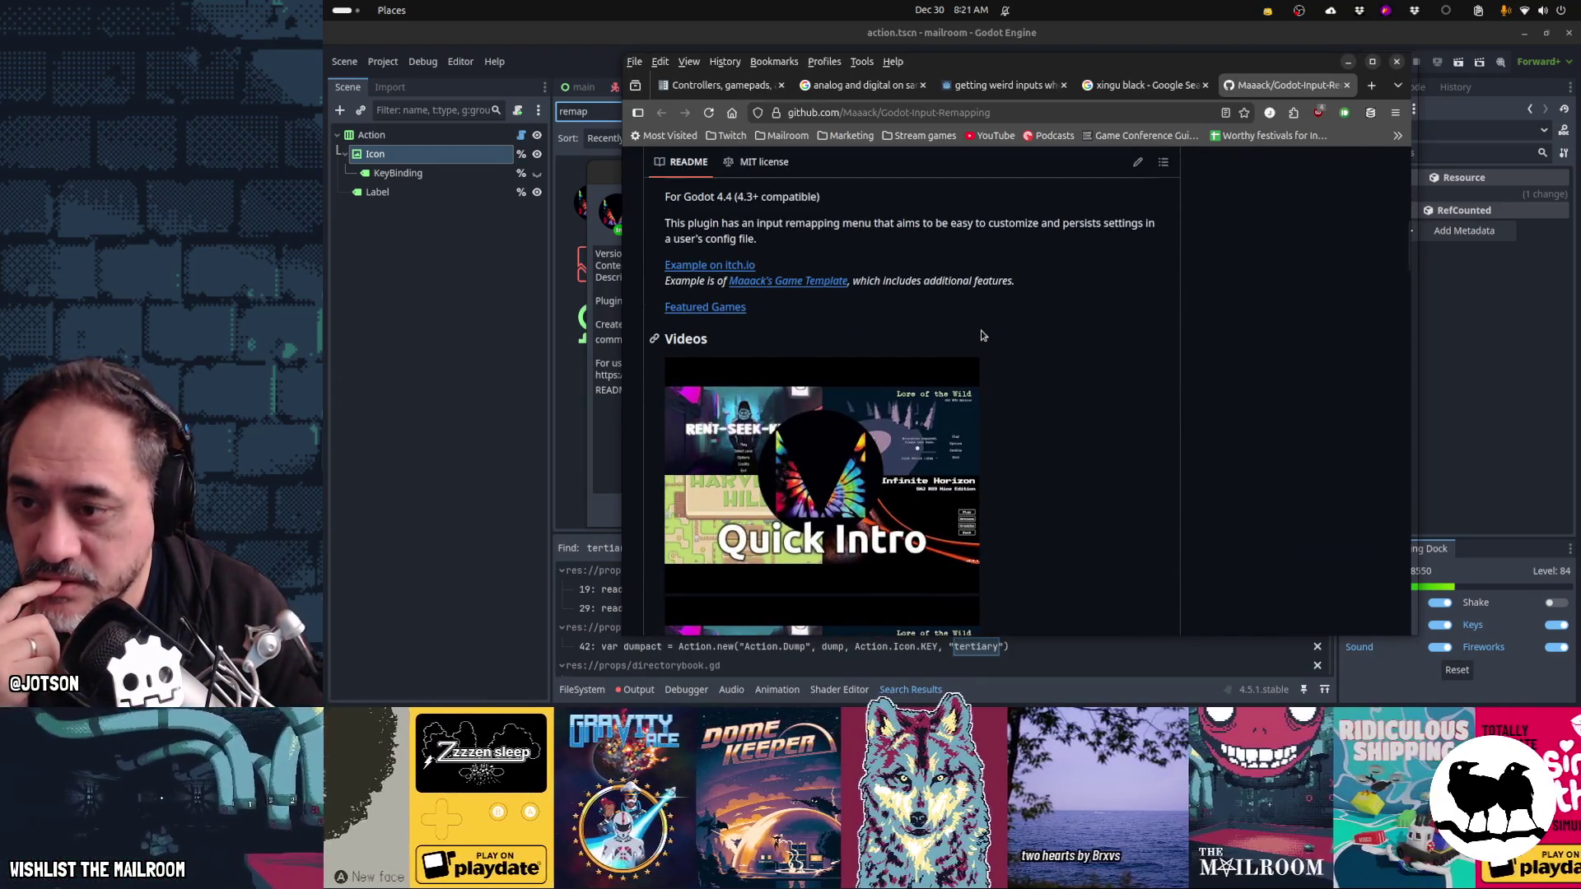
scroll(981, 335, "down", 5)
scroll(982, 335, "down", 6)
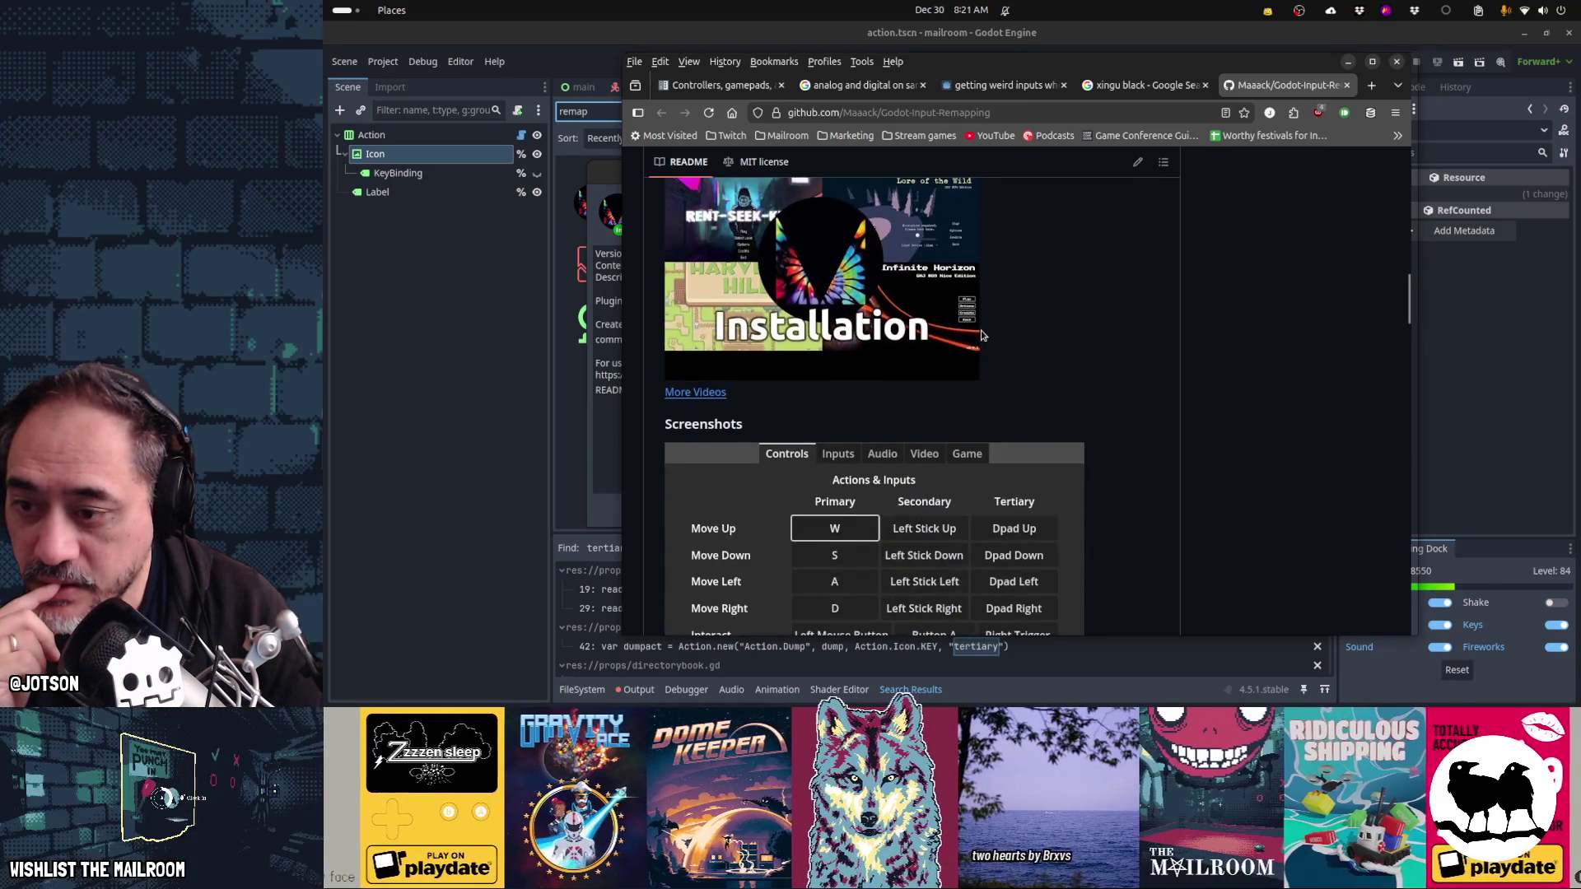
scroll(982, 333, "down", 10)
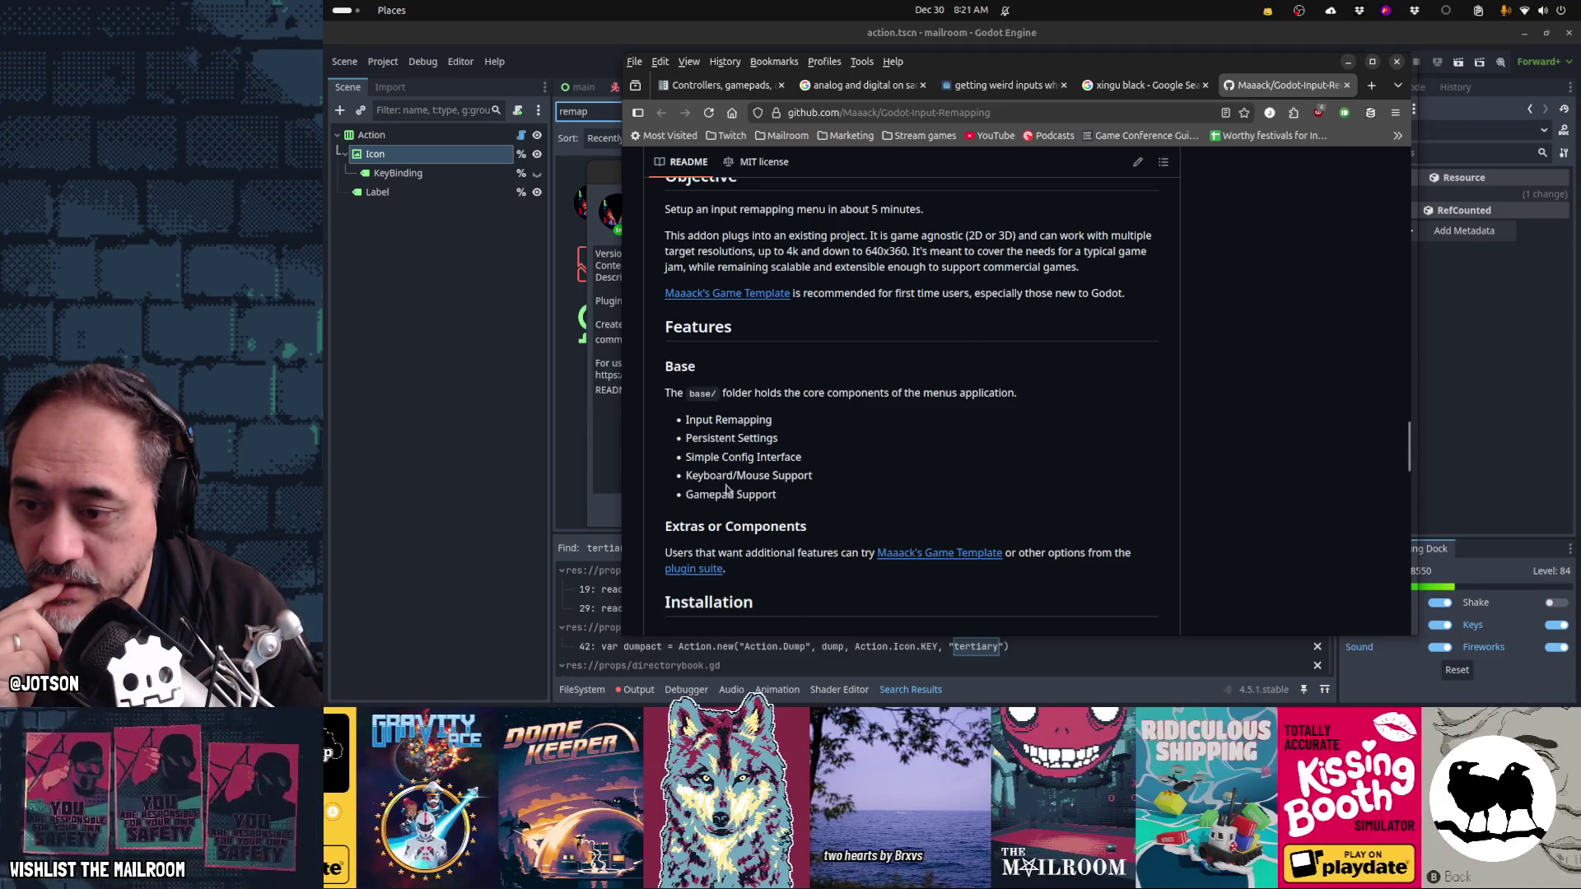
scroll(1130, 441, "down", 2)
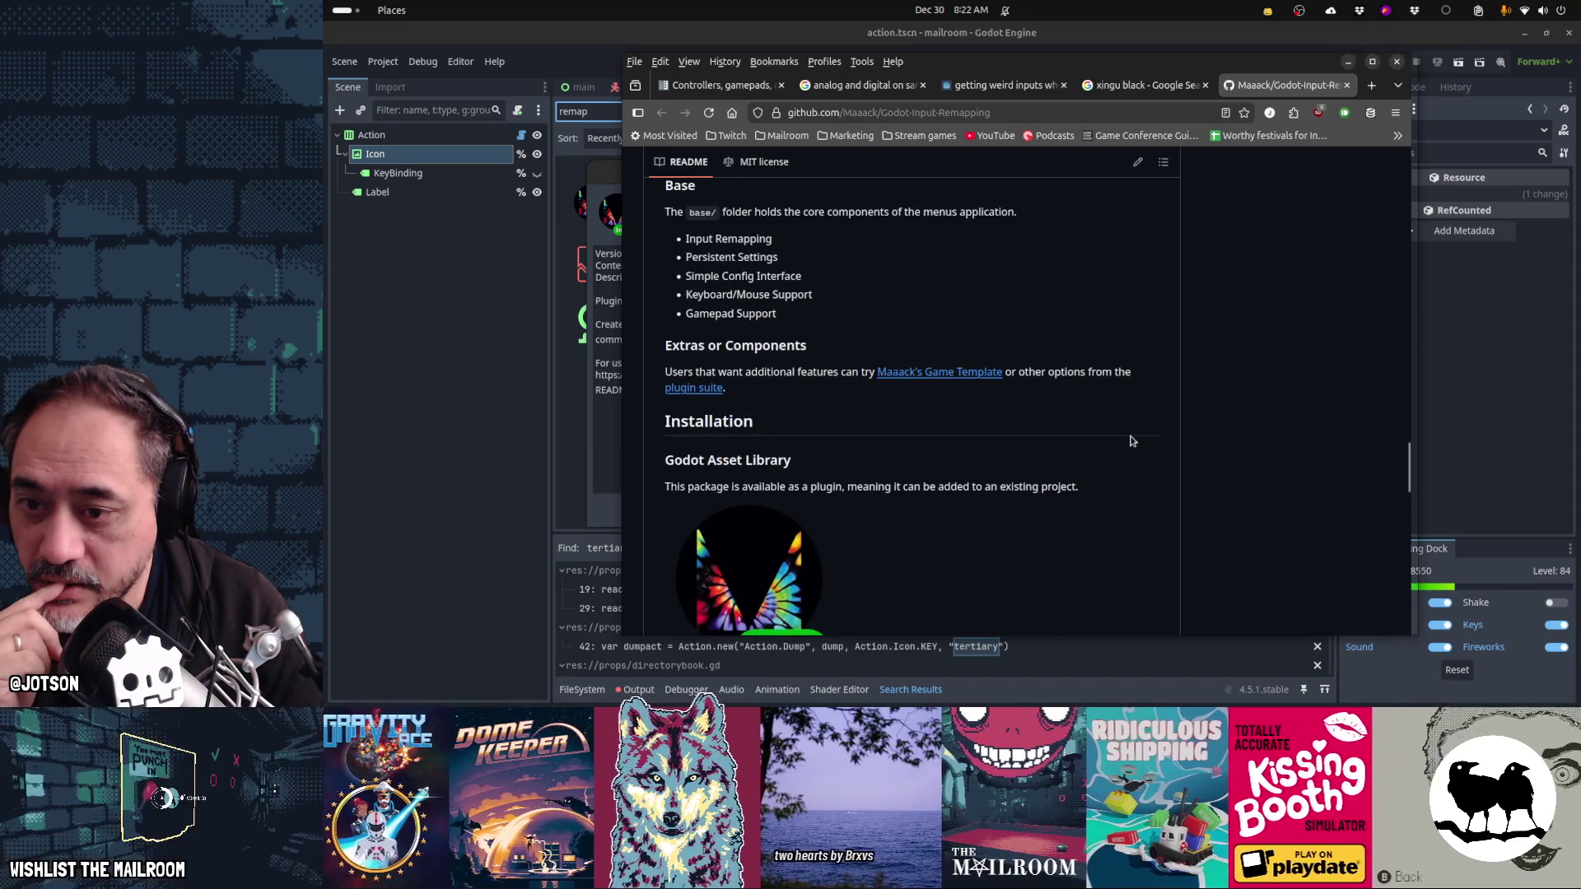
scroll(1131, 441, "down", 3)
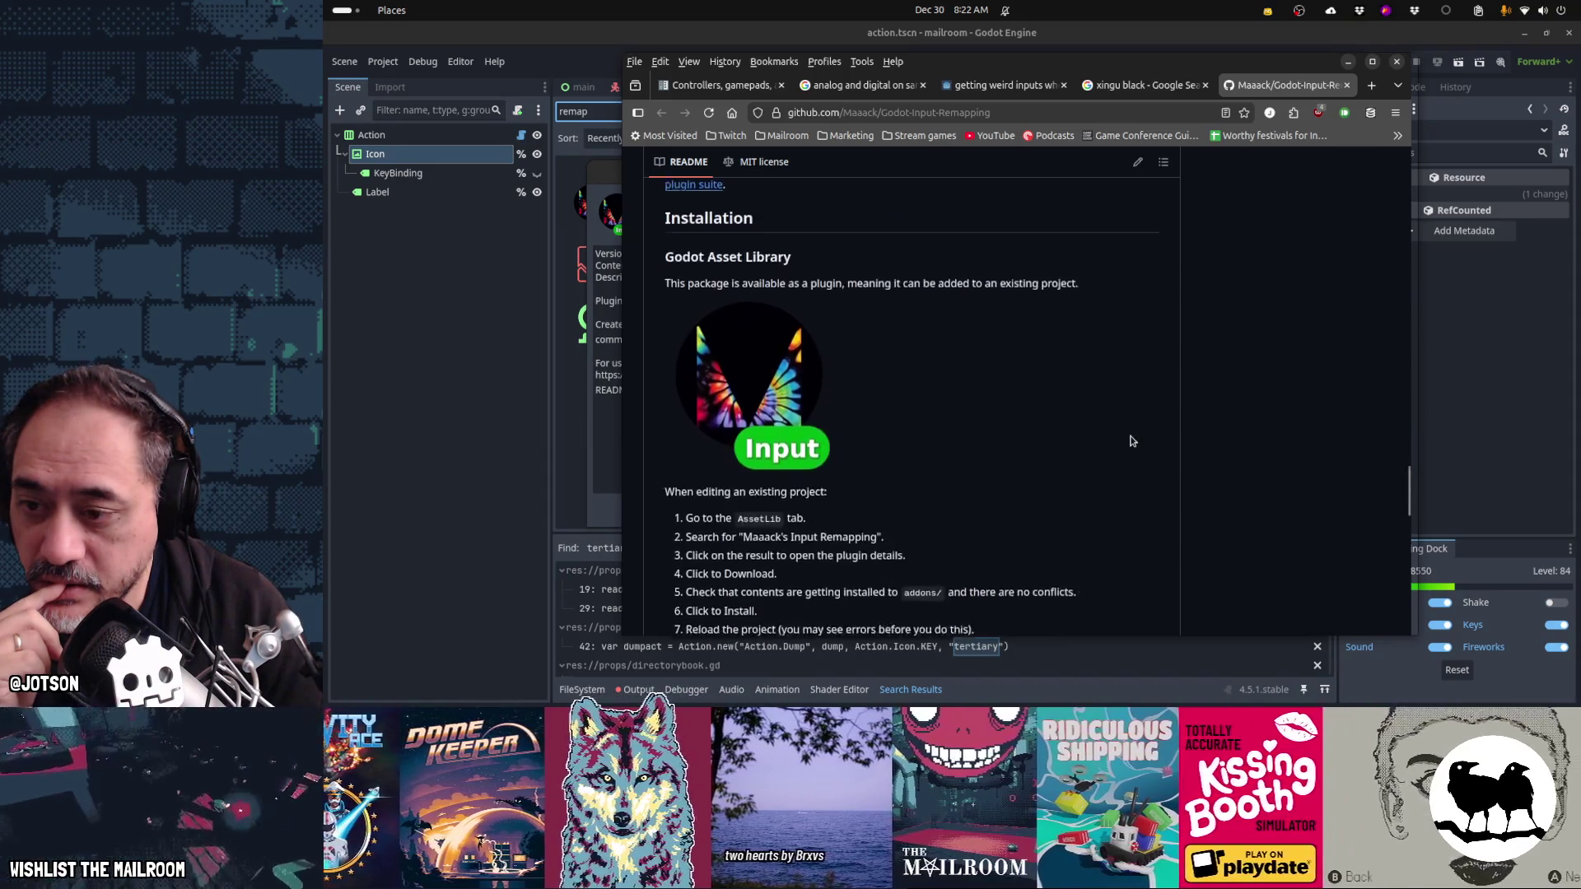
scroll(1130, 442, "down", 10)
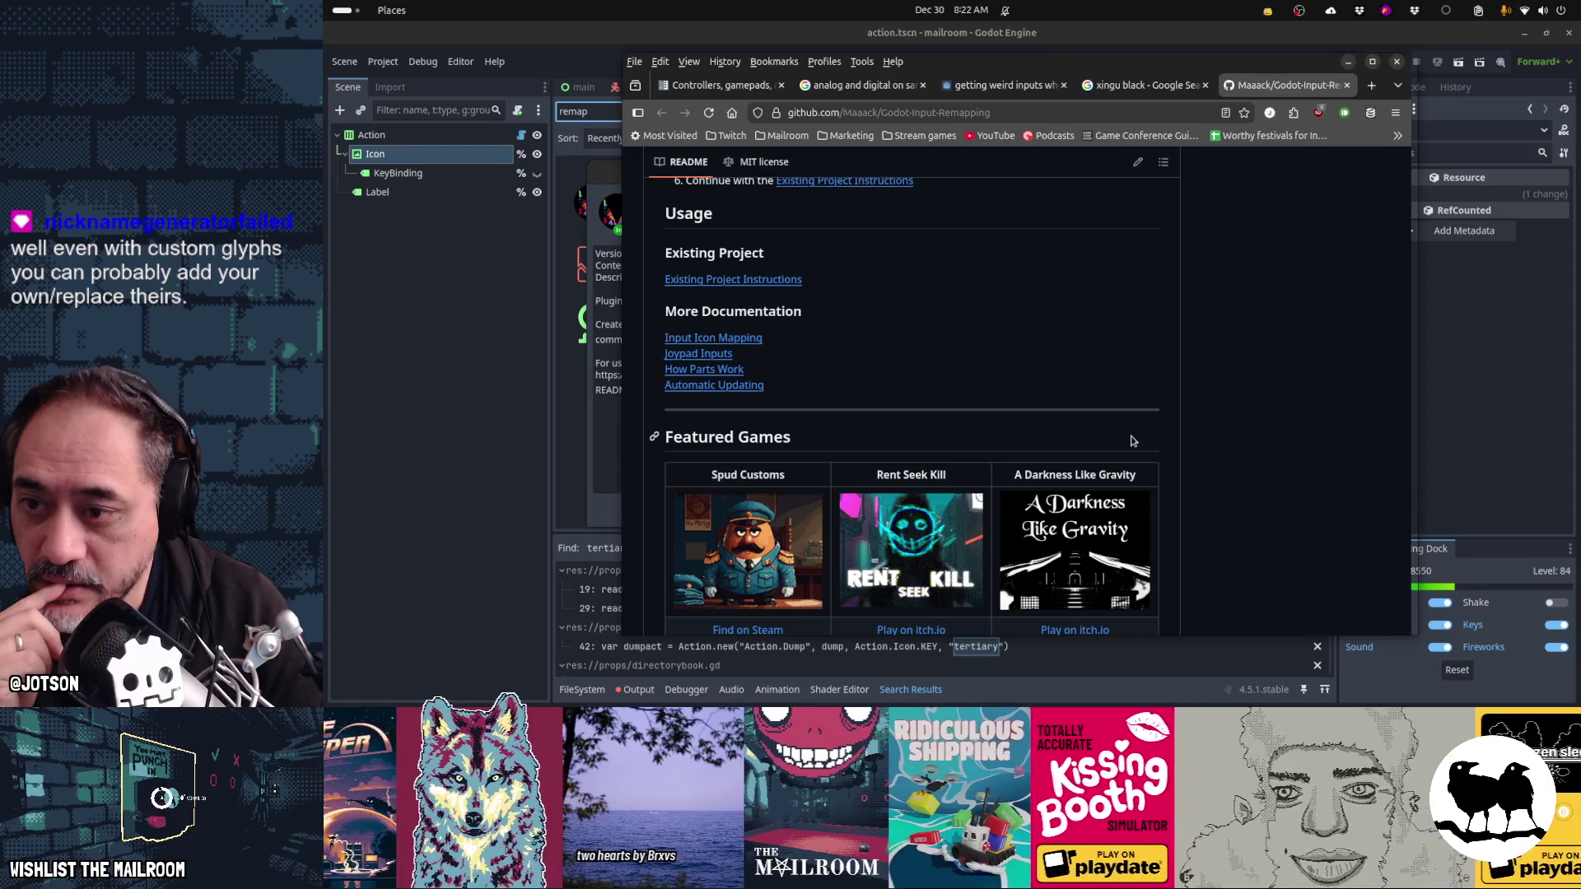
scroll(1130, 441, "down", 4)
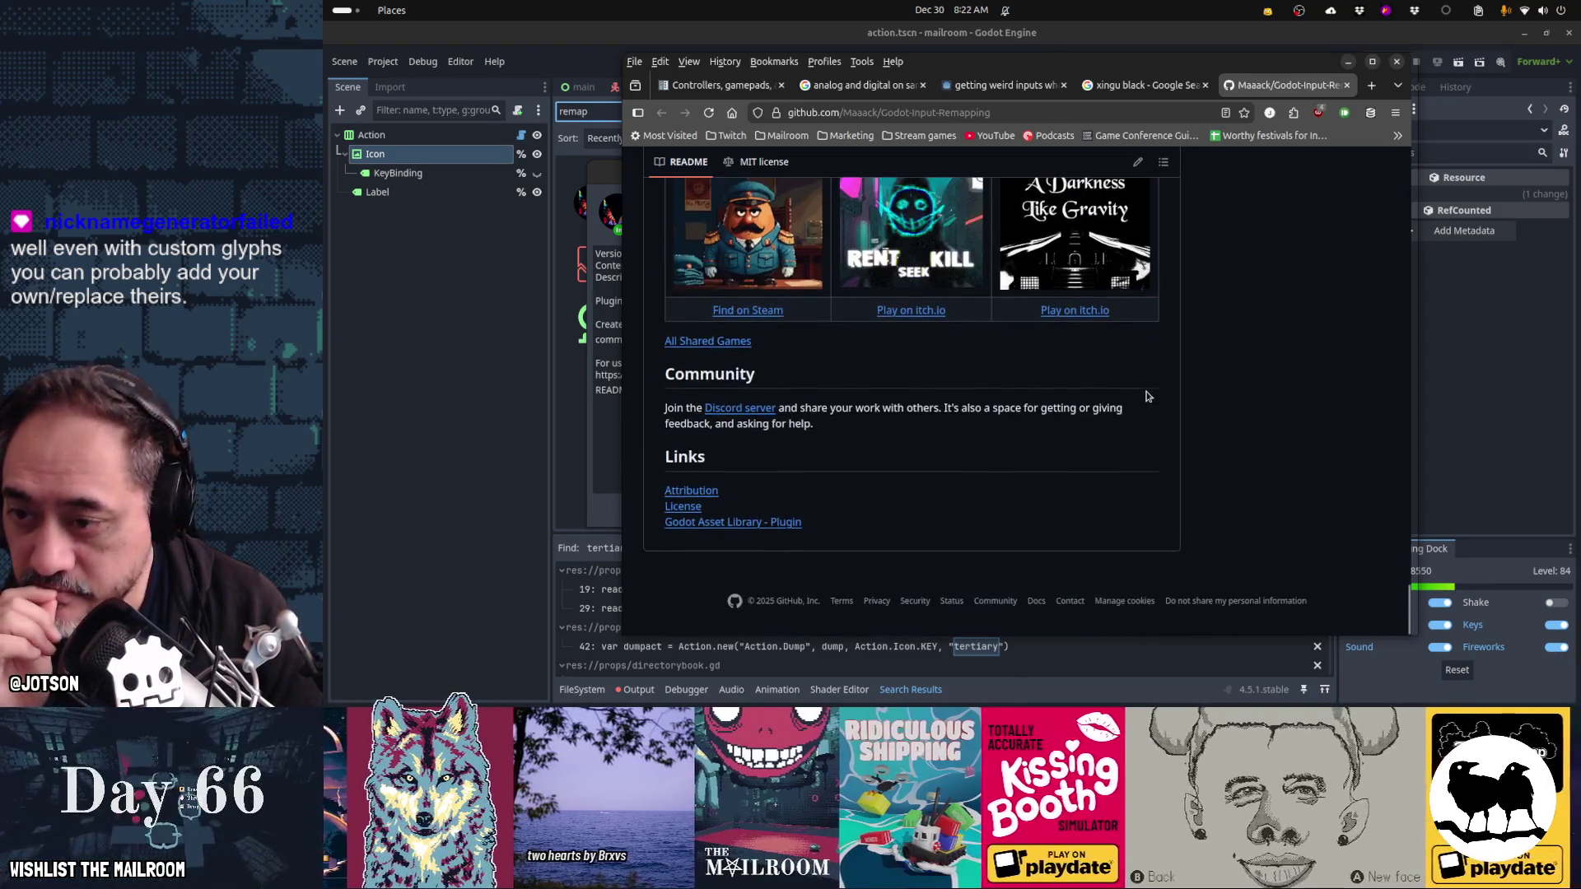
scroll(1149, 397, "up", 1)
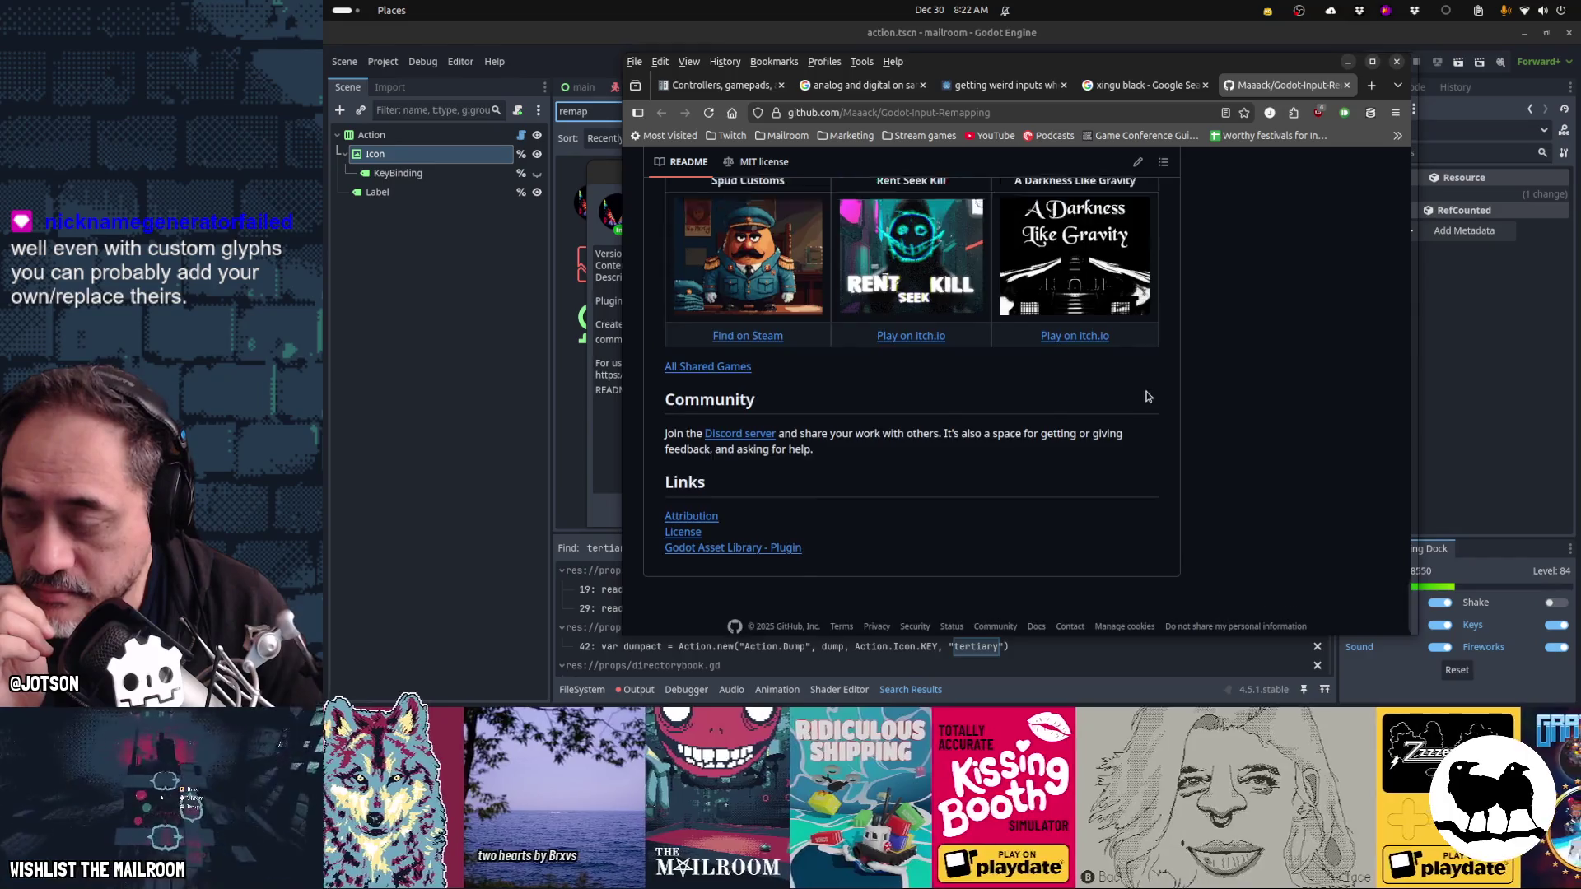
scroll(1149, 397, "up", 4)
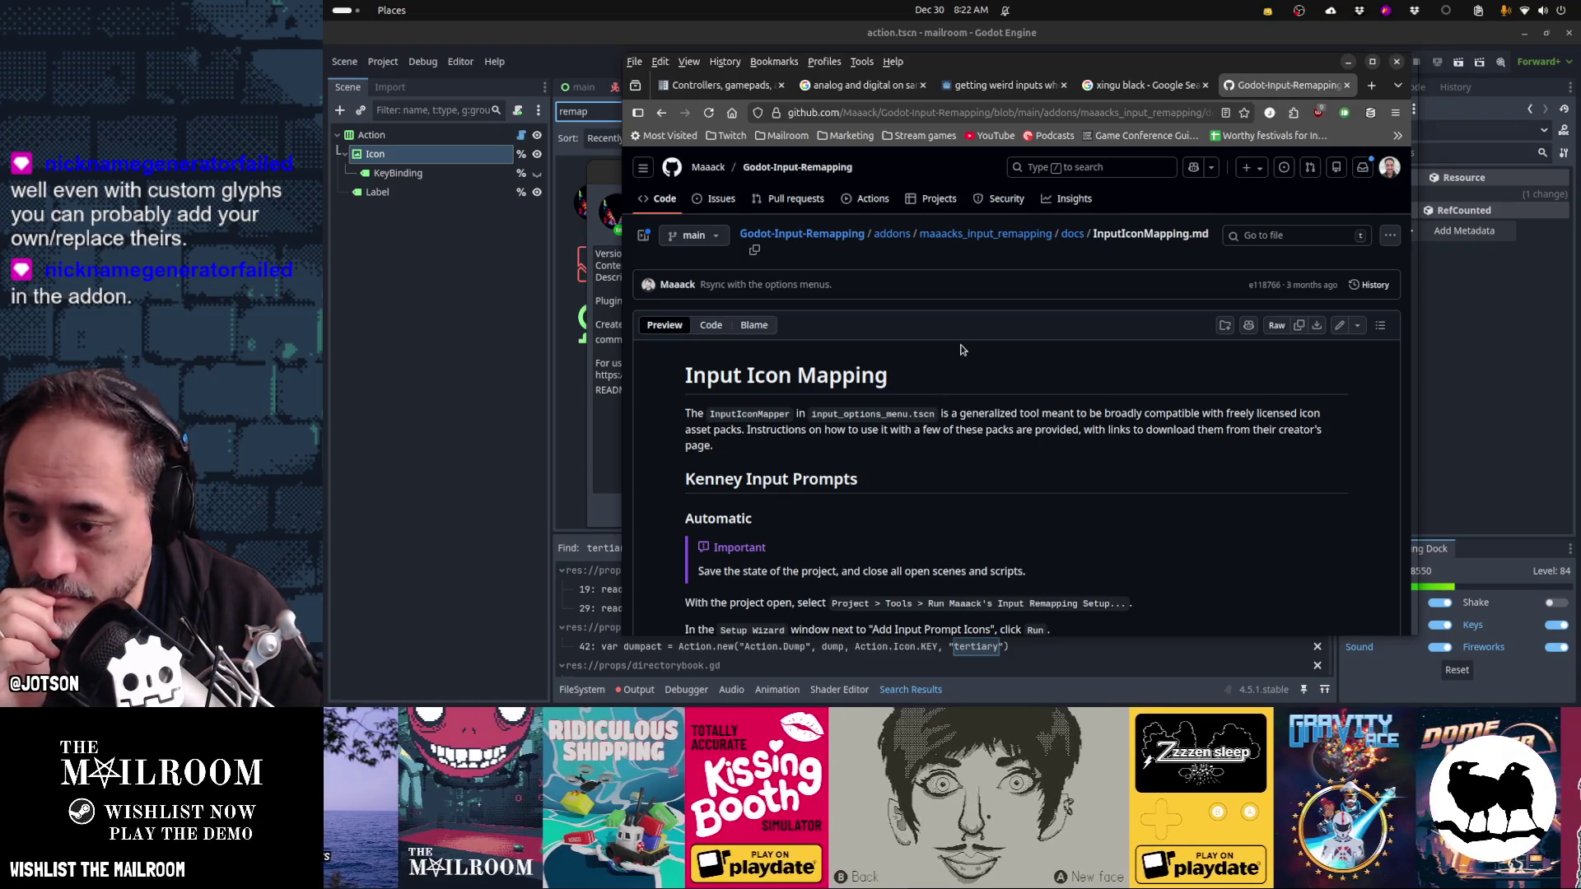
- Read through the InputIconMapping documentation on GitHub
scroll(960, 350, "down", 3)
scroll(961, 350, "up", 3)
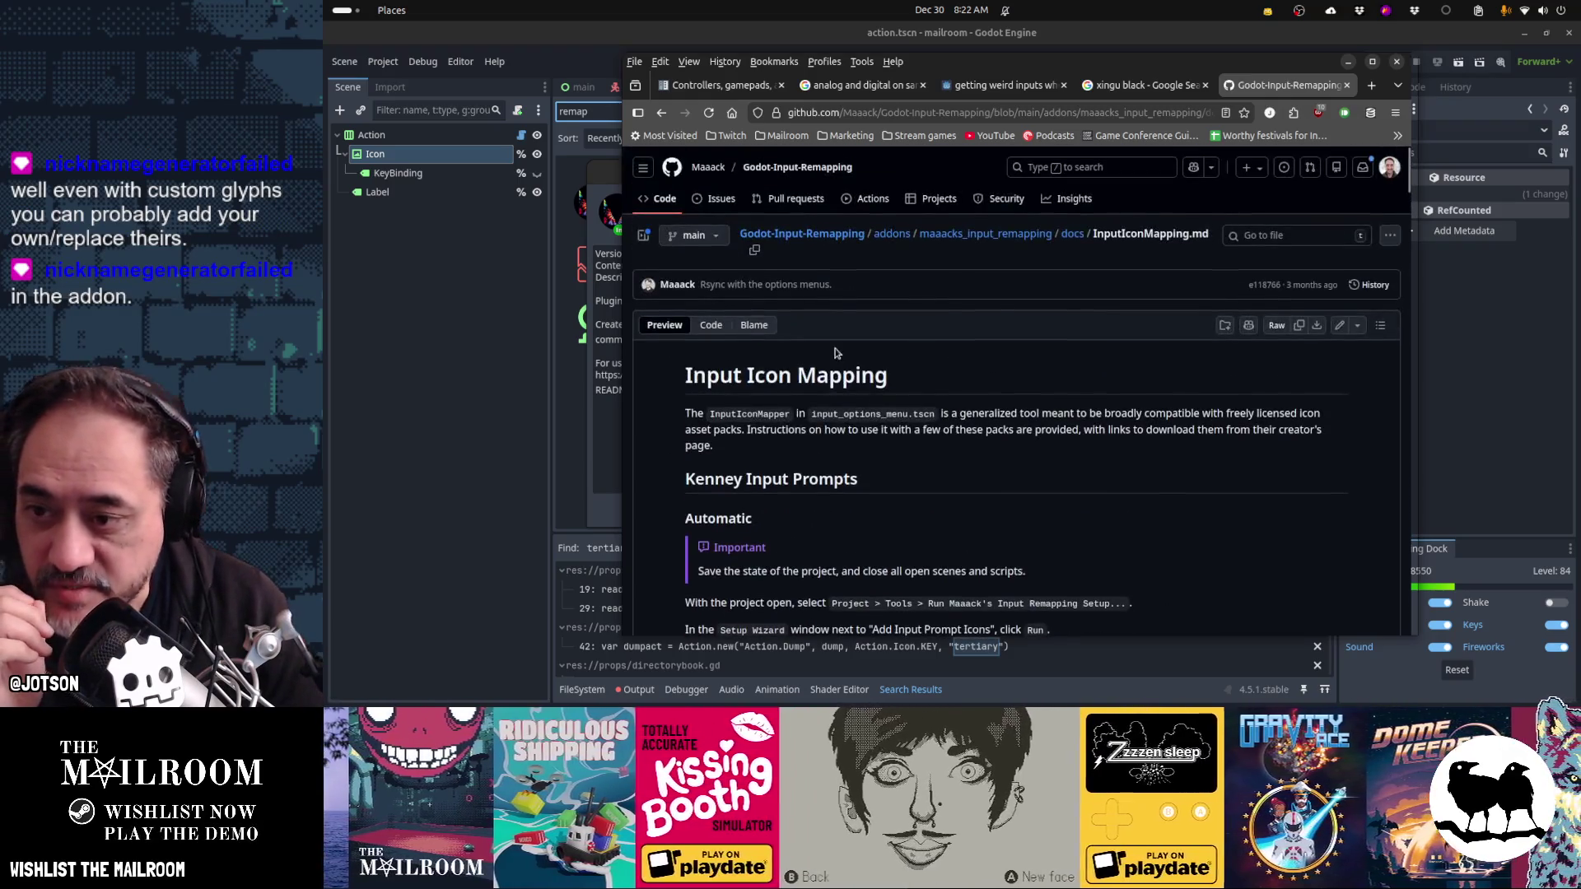
scroll(1073, 380, "down", 3)
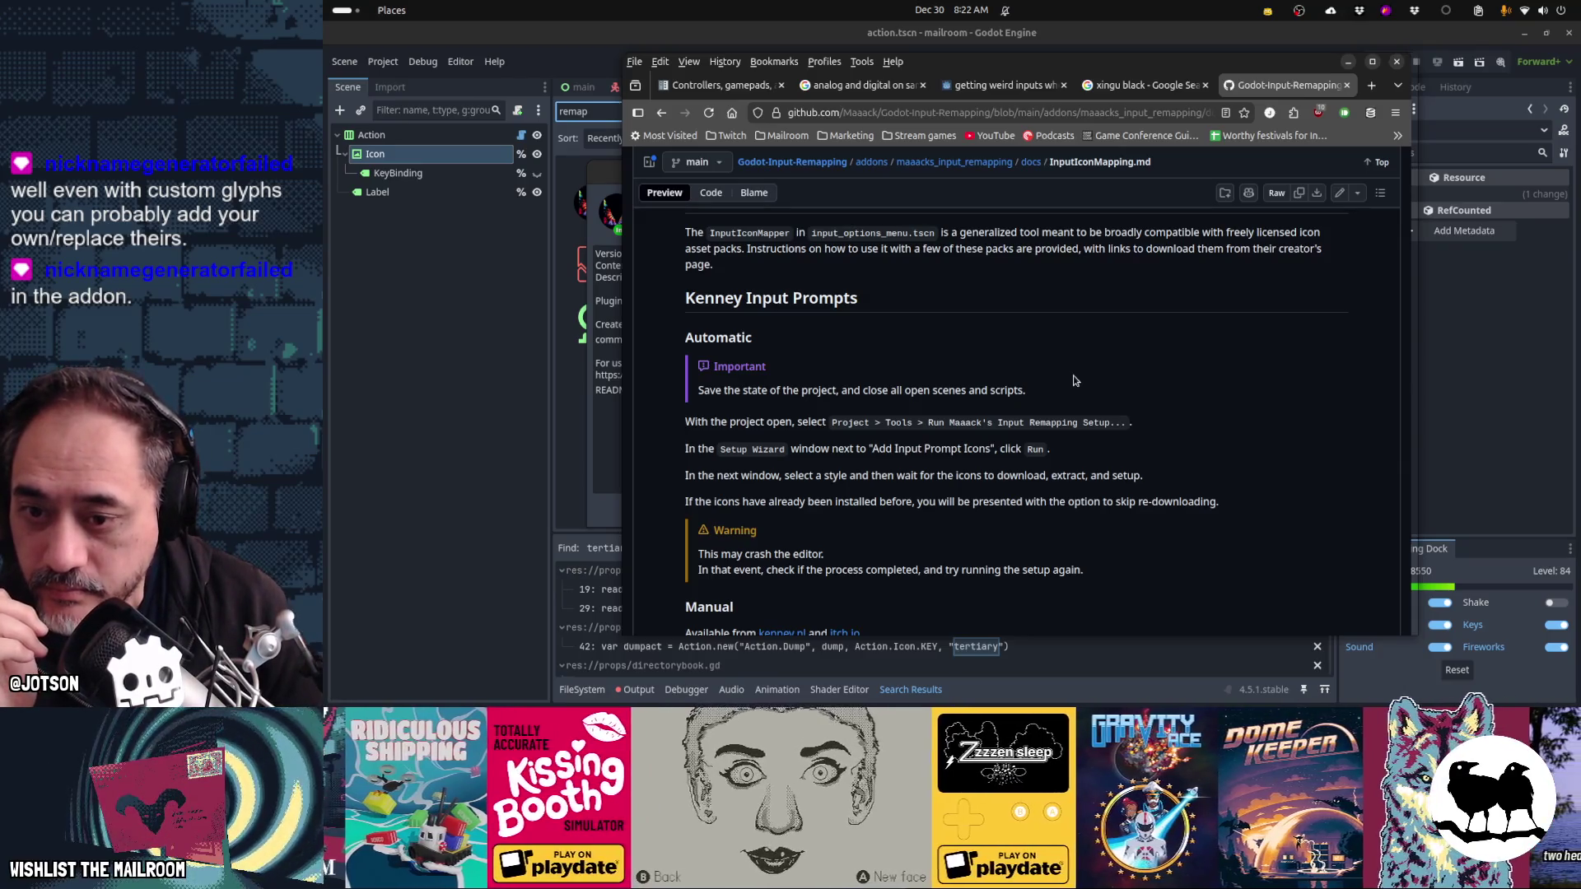
scroll(1073, 380, "down", 5)
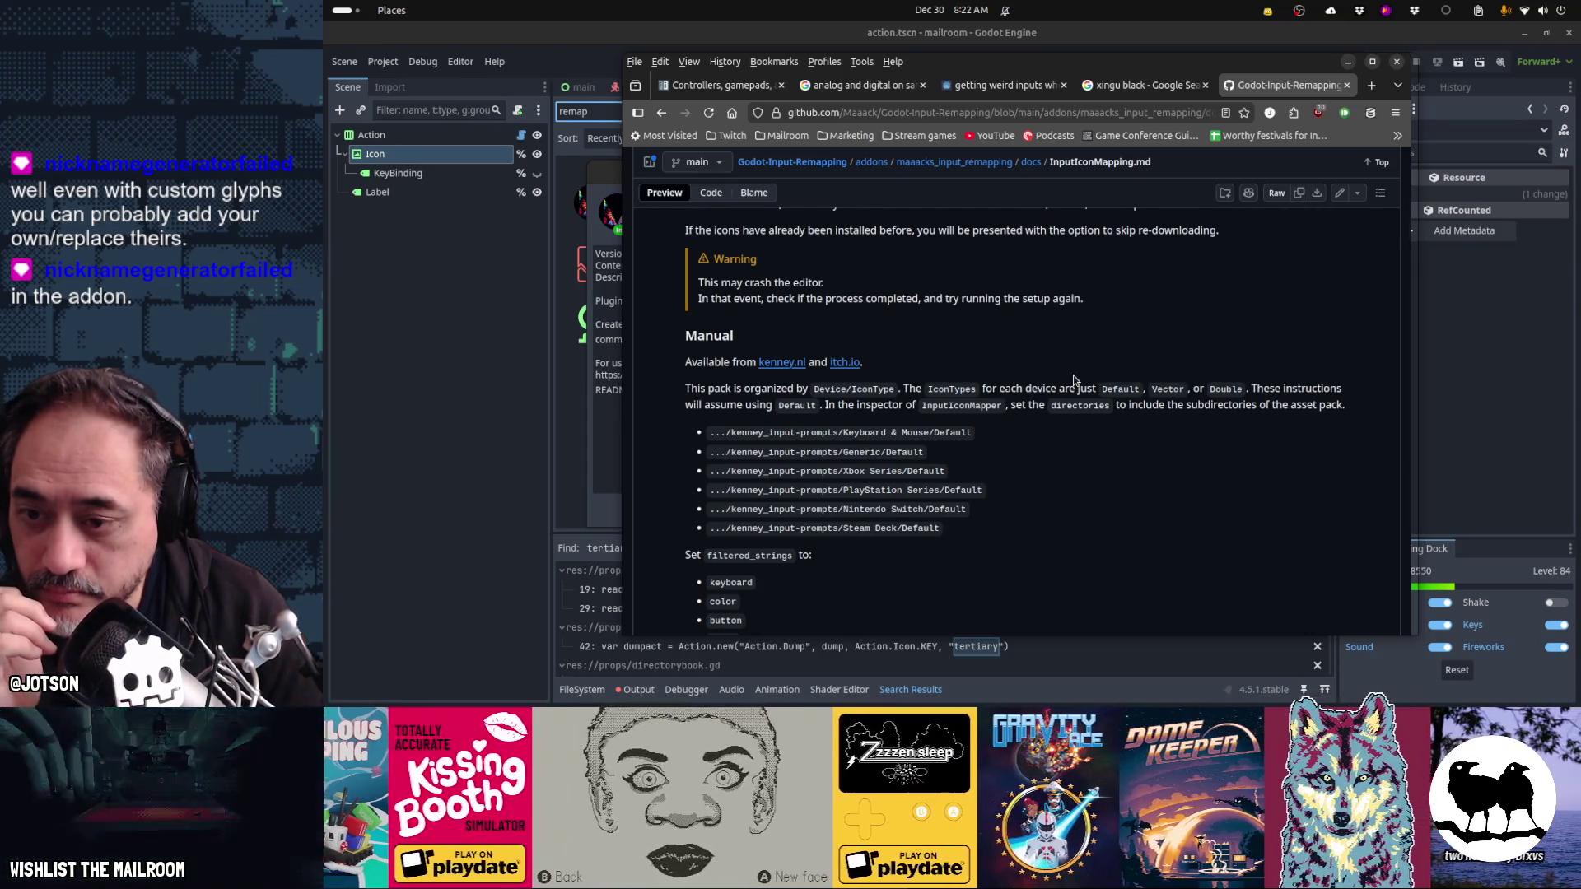
scroll(1073, 380, "down", 5)
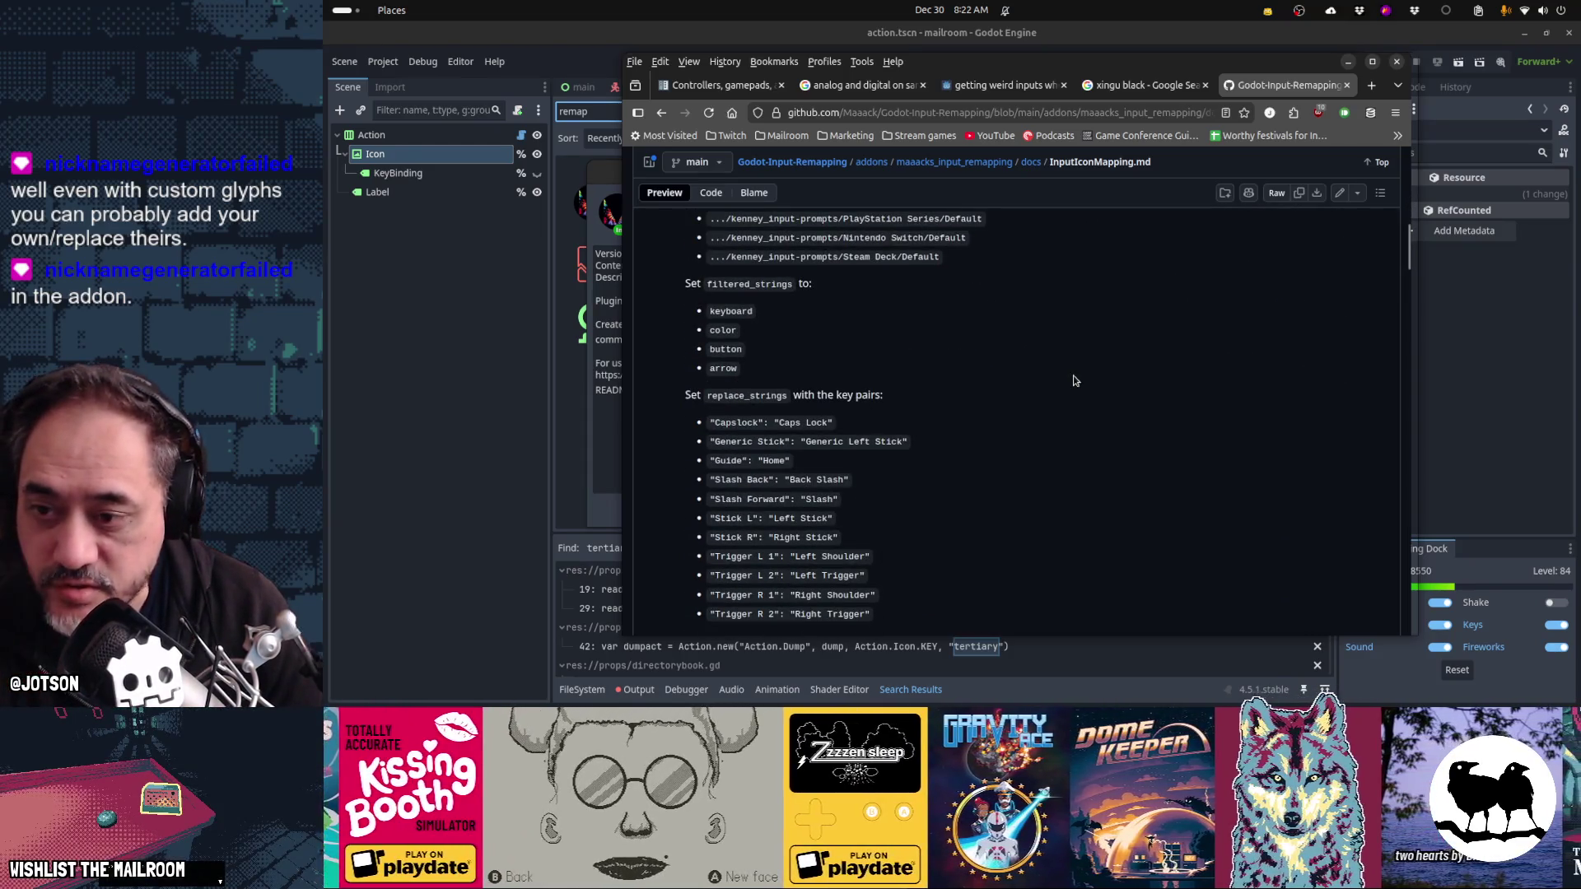
scroll(1073, 380, "down", 5)
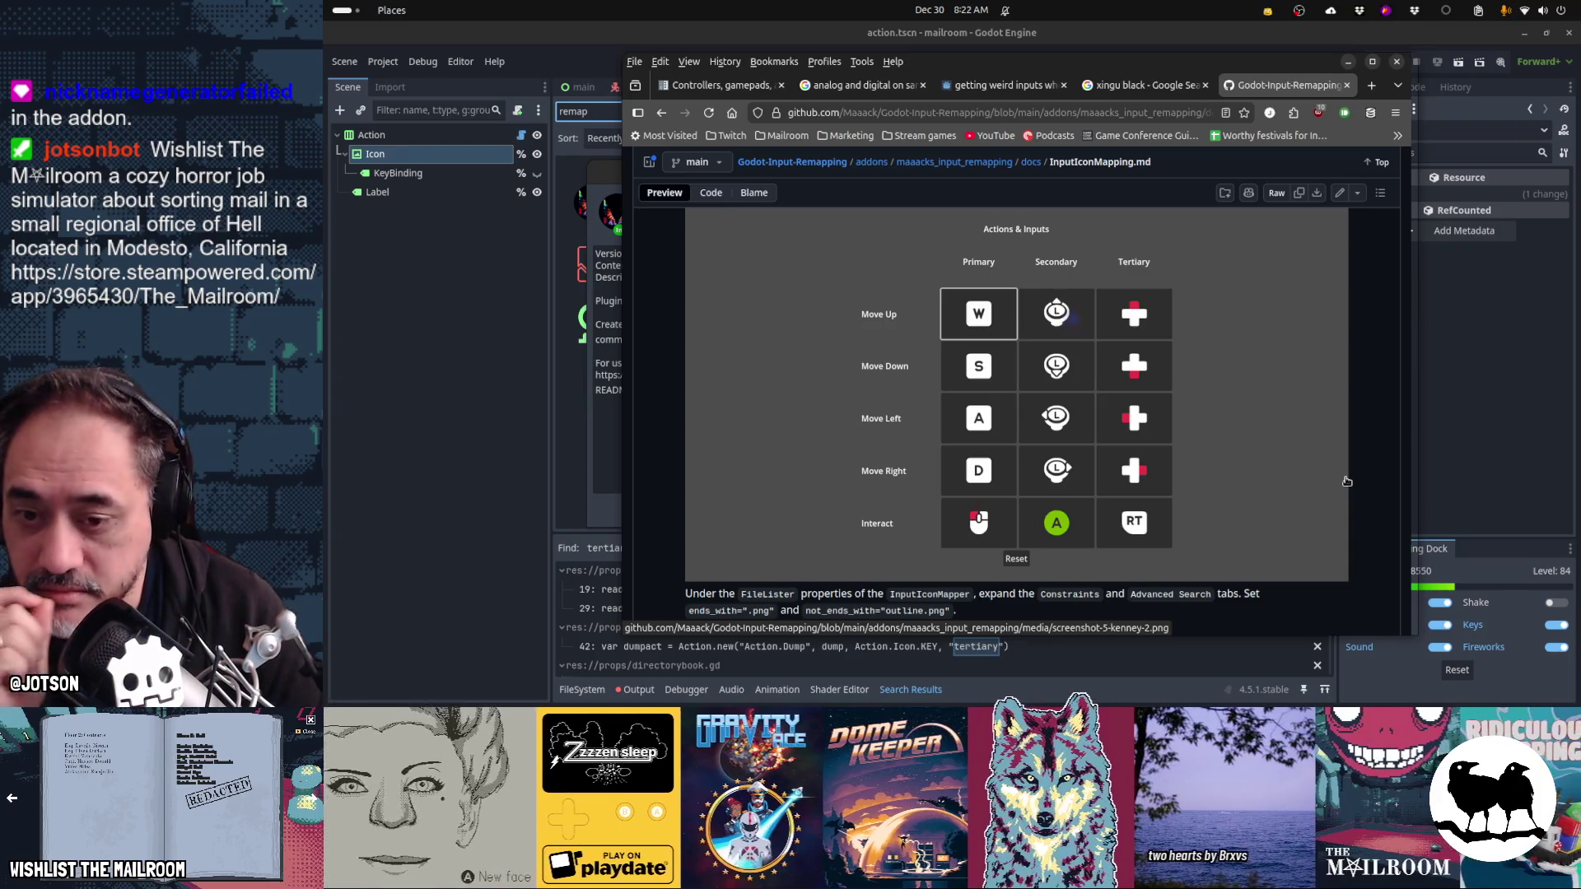
scroll(1347, 481, "down", 3)
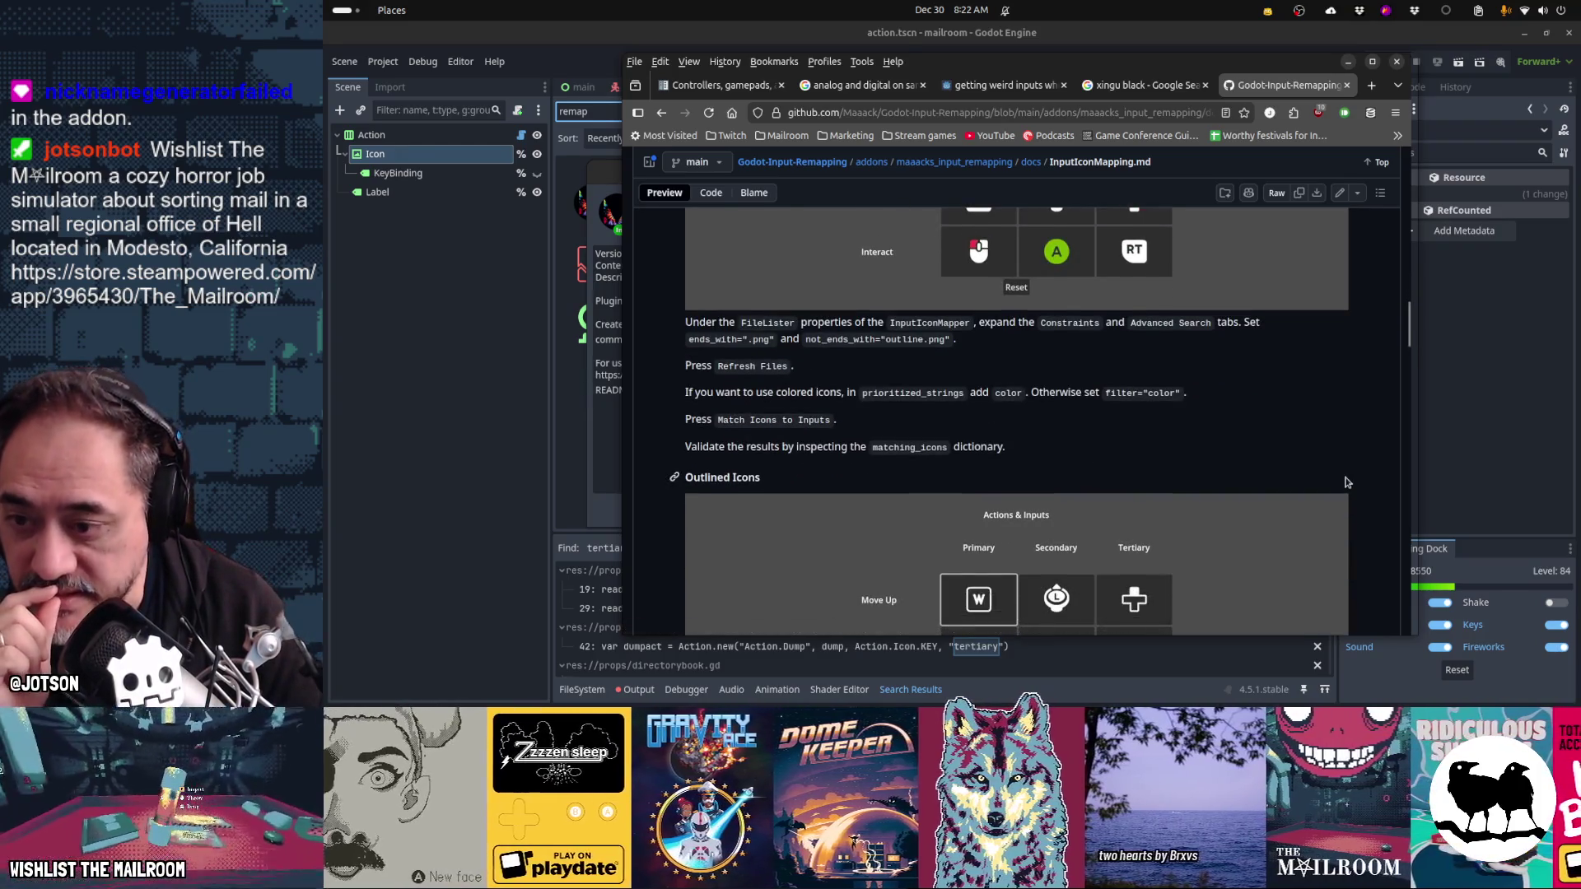
scroll(1347, 481, "down", 5)
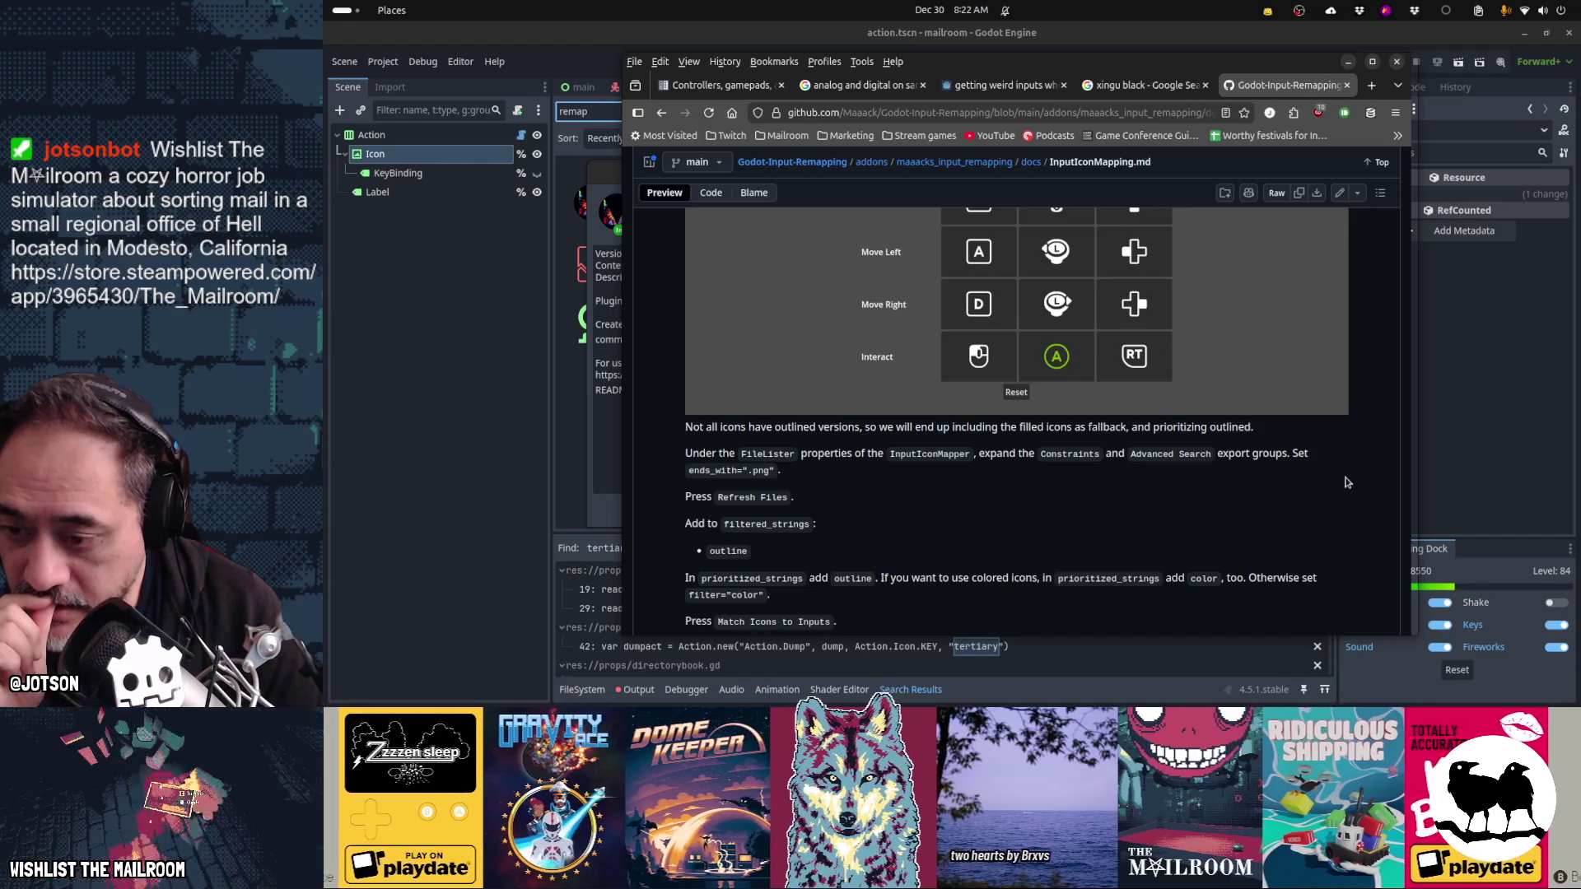
scroll(1346, 483, "down", 7)
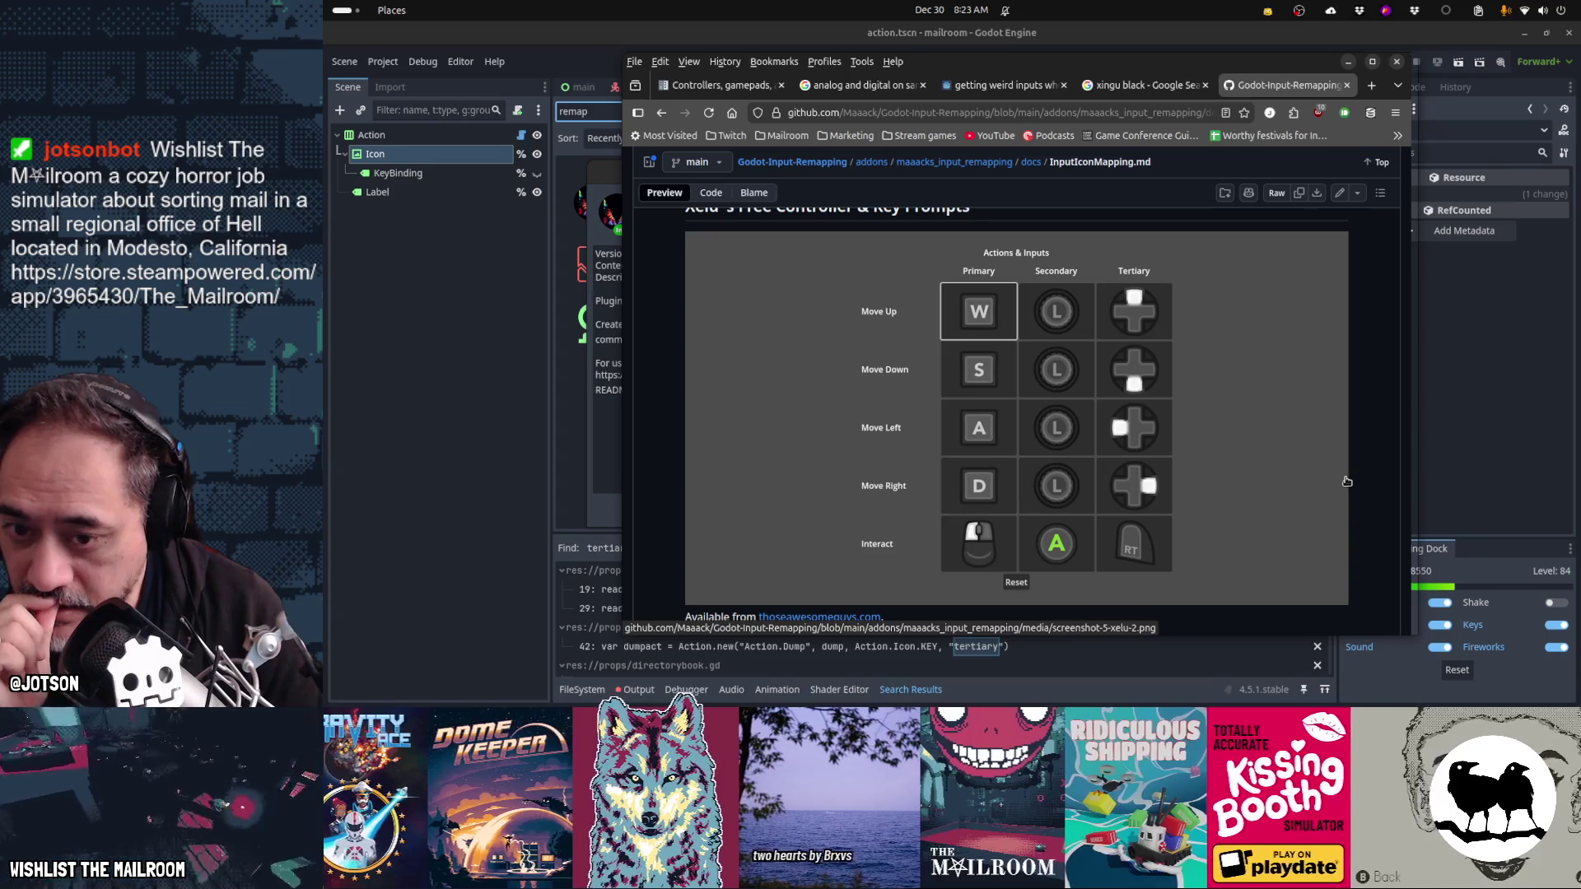
scroll(1347, 482, "down", 5)
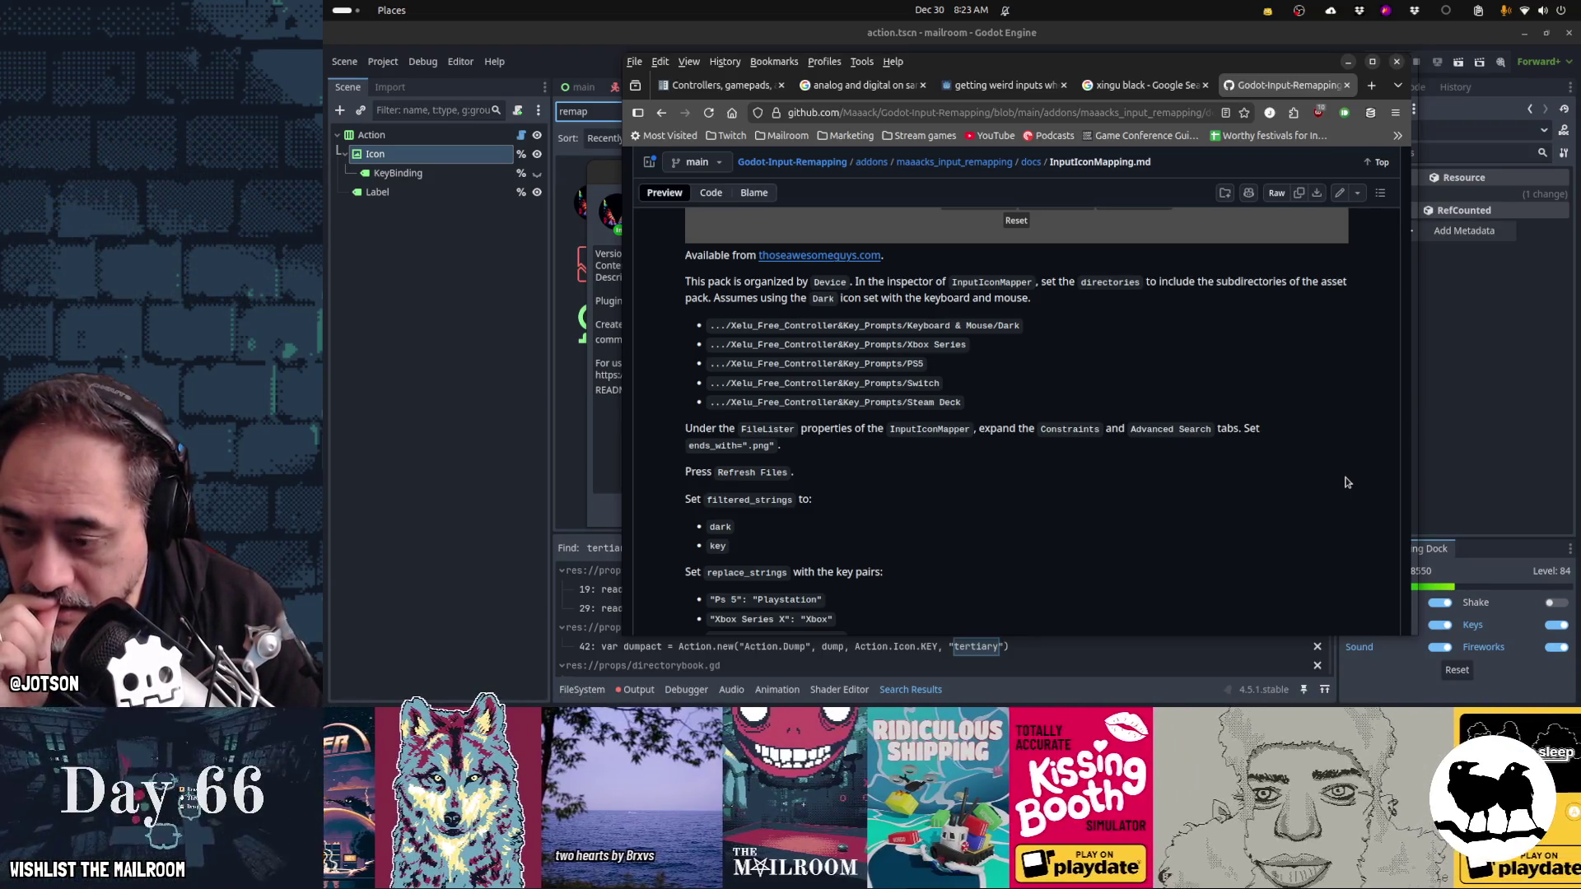
scroll(1347, 483, "down", 7)
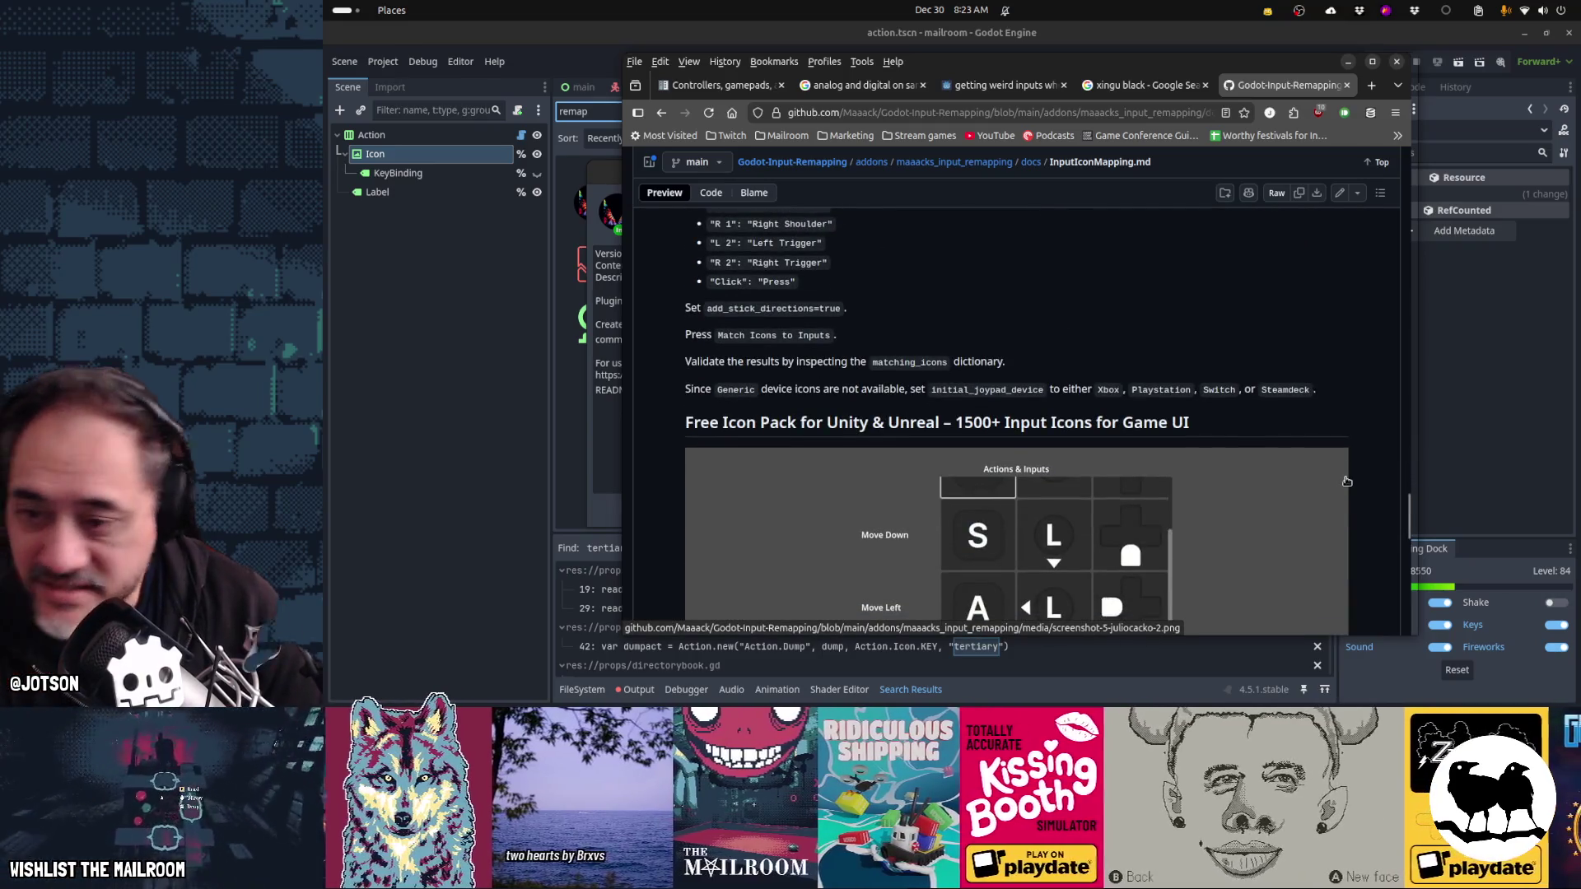
scroll(1347, 482, "down", 5)
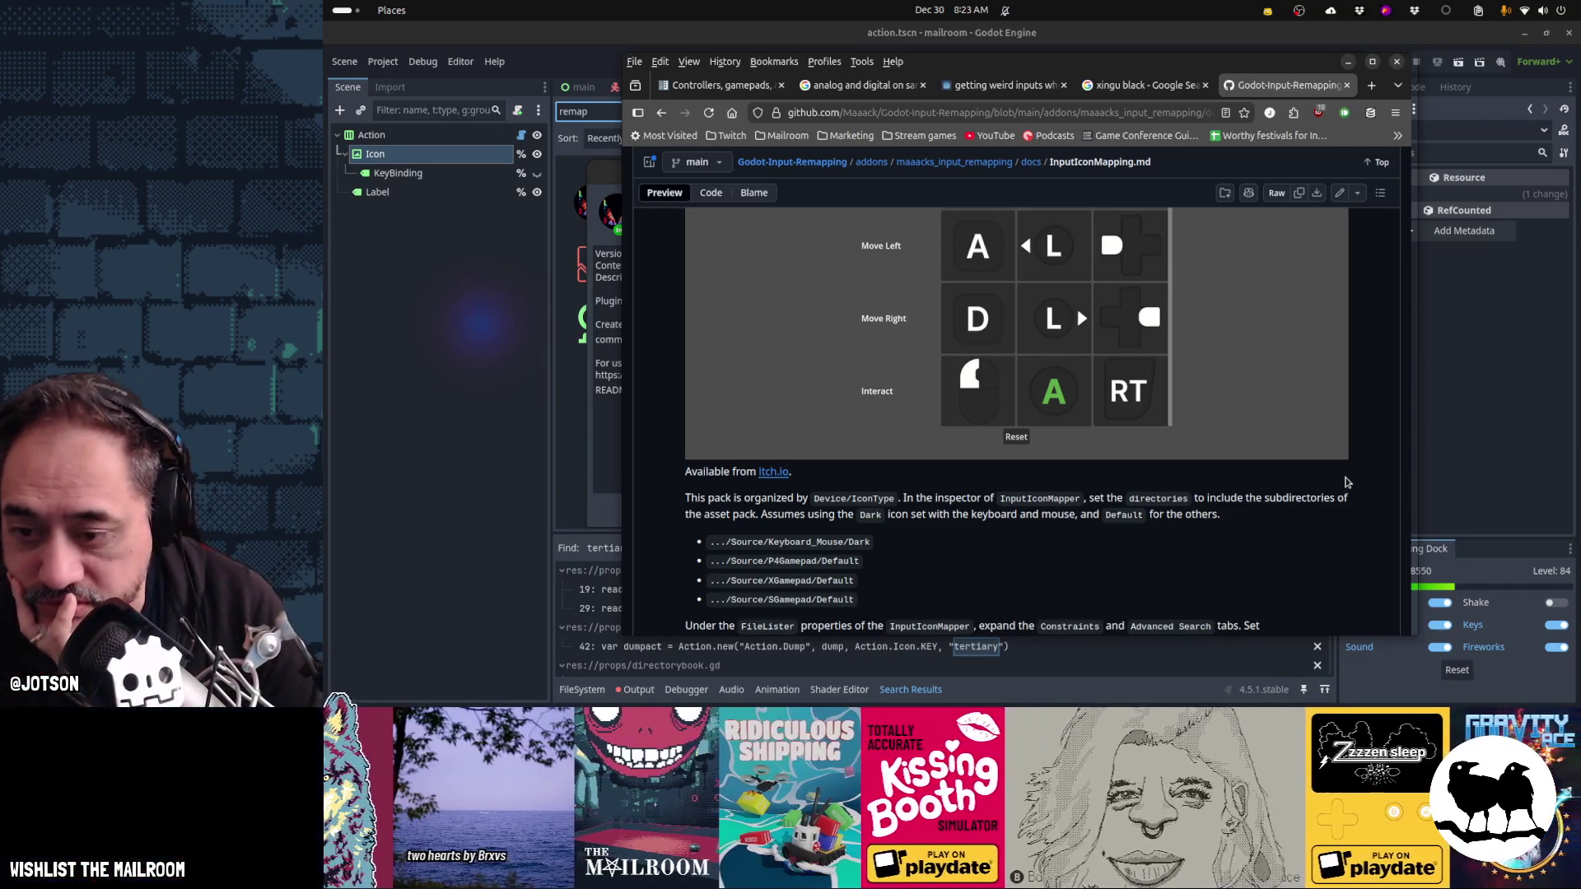
scroll(1347, 482, "down", 4)
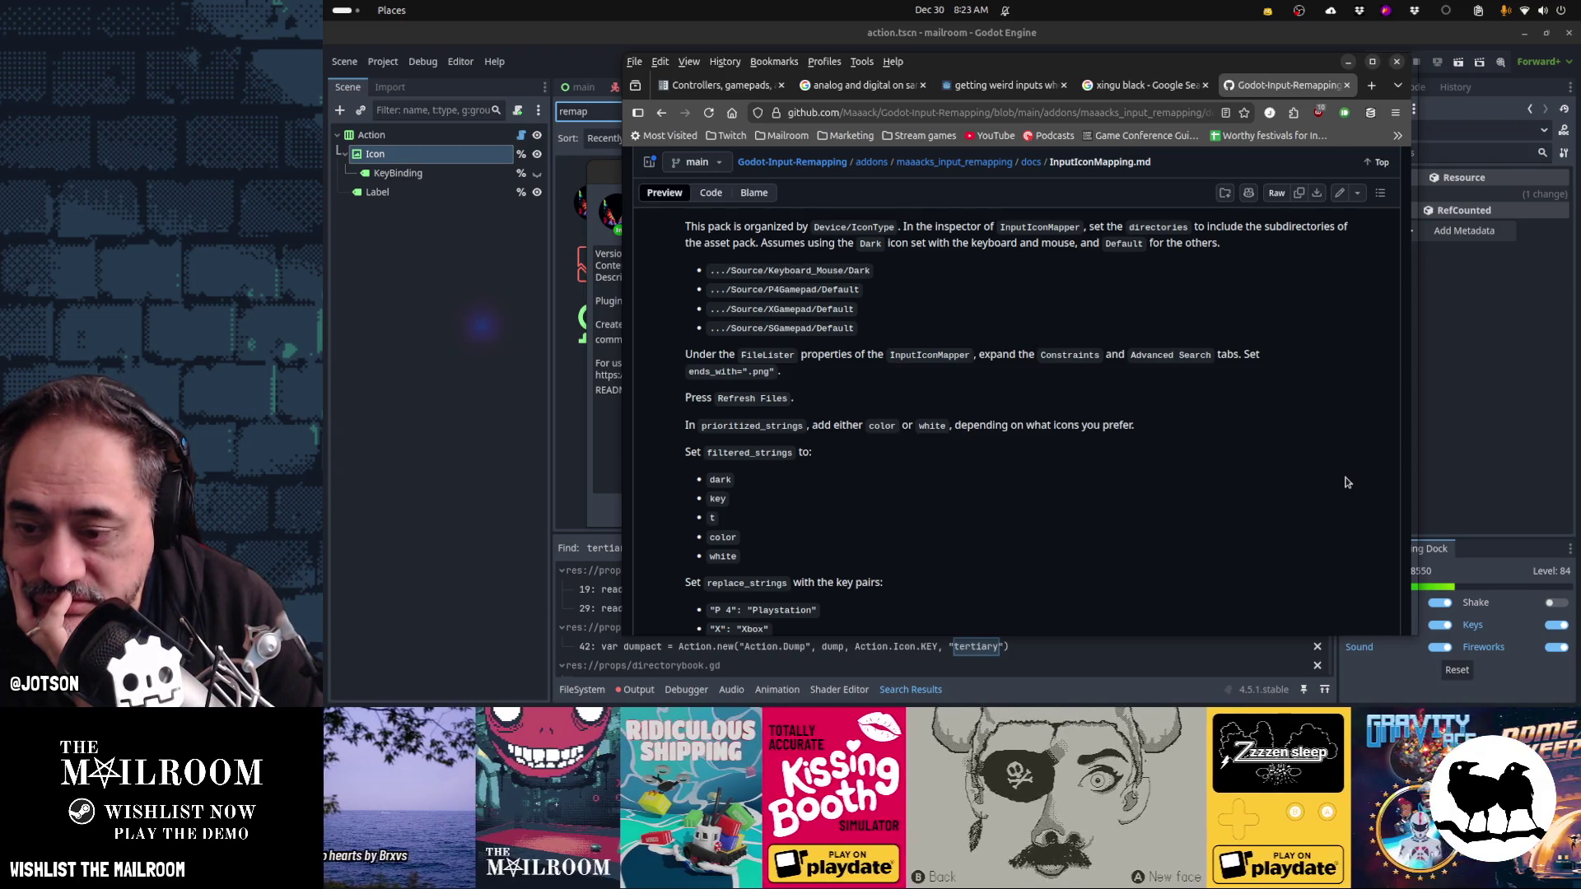
scroll(1347, 482, "down", 4)
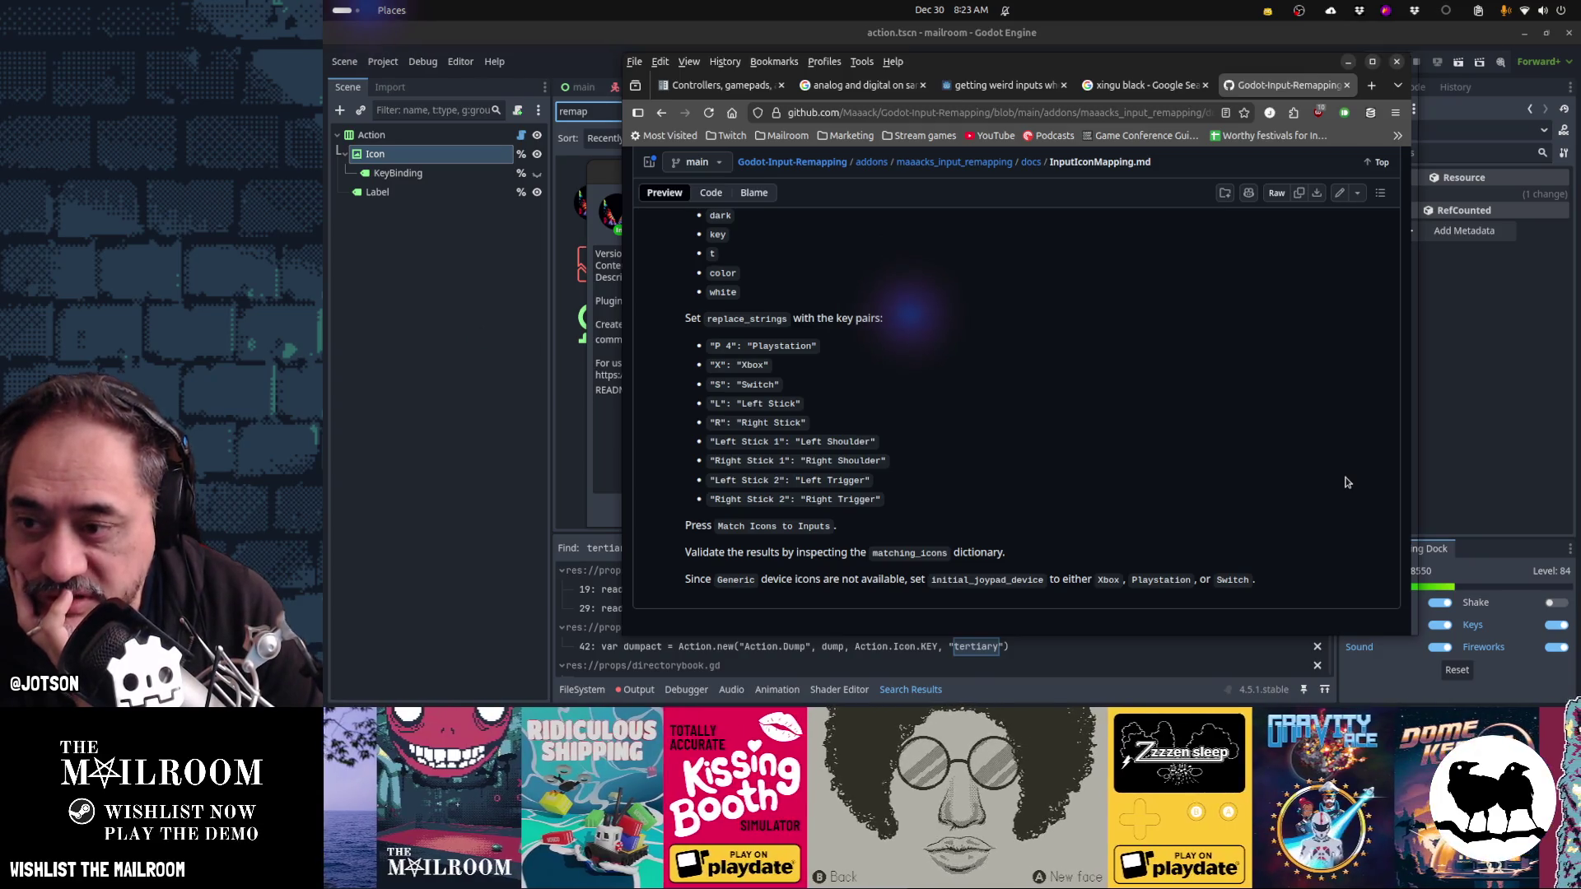
- Return to Godot, close the asset details, and bring up the action.gd script
left_click(608, 518)
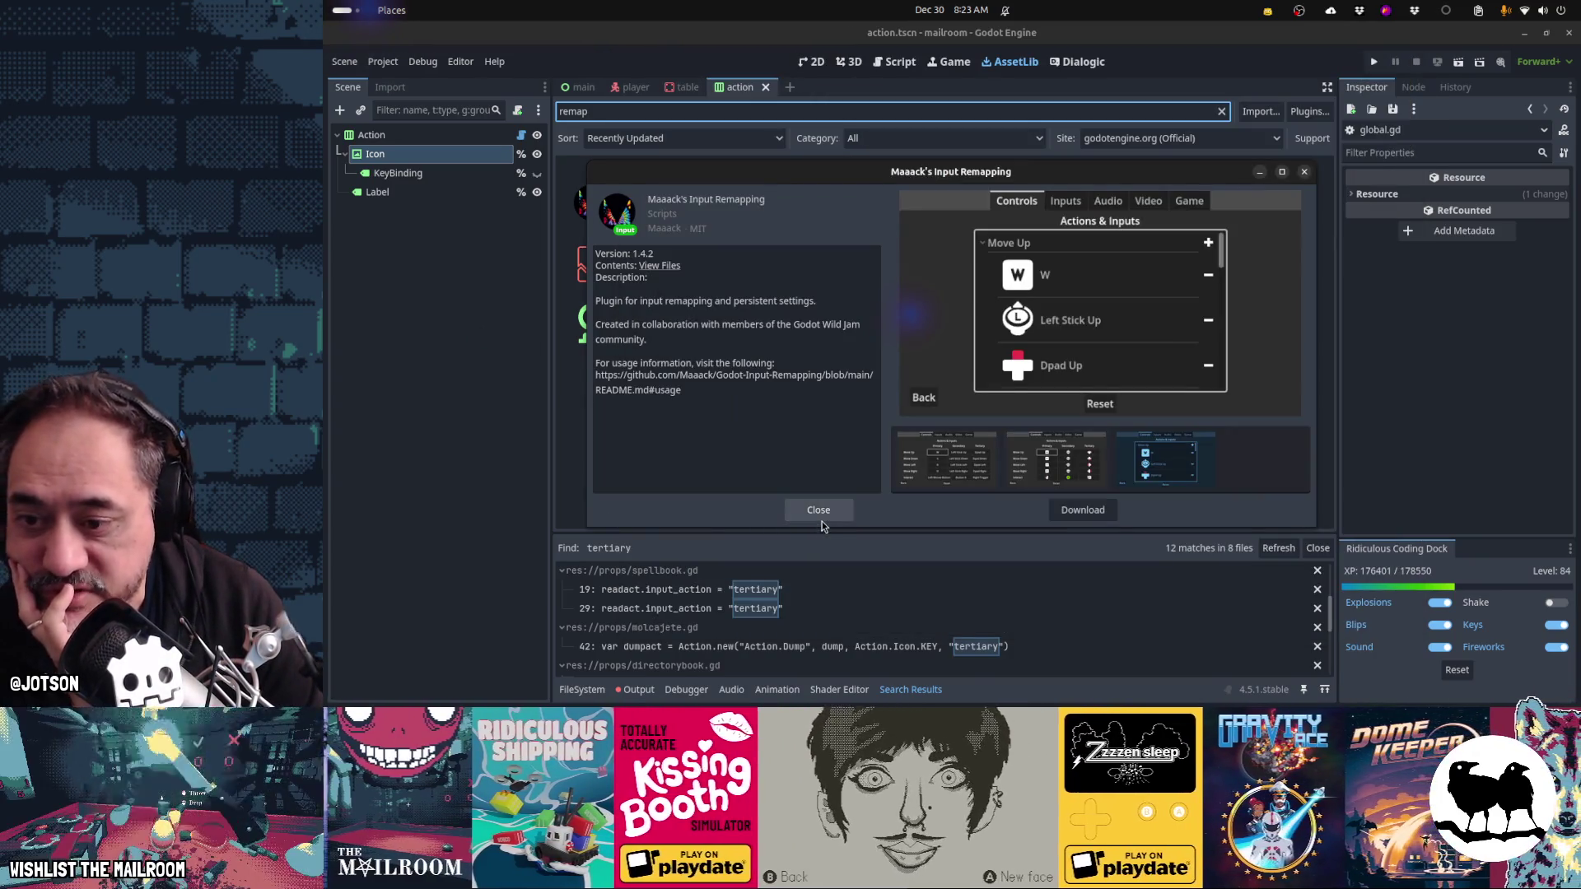
left_click(820, 512)
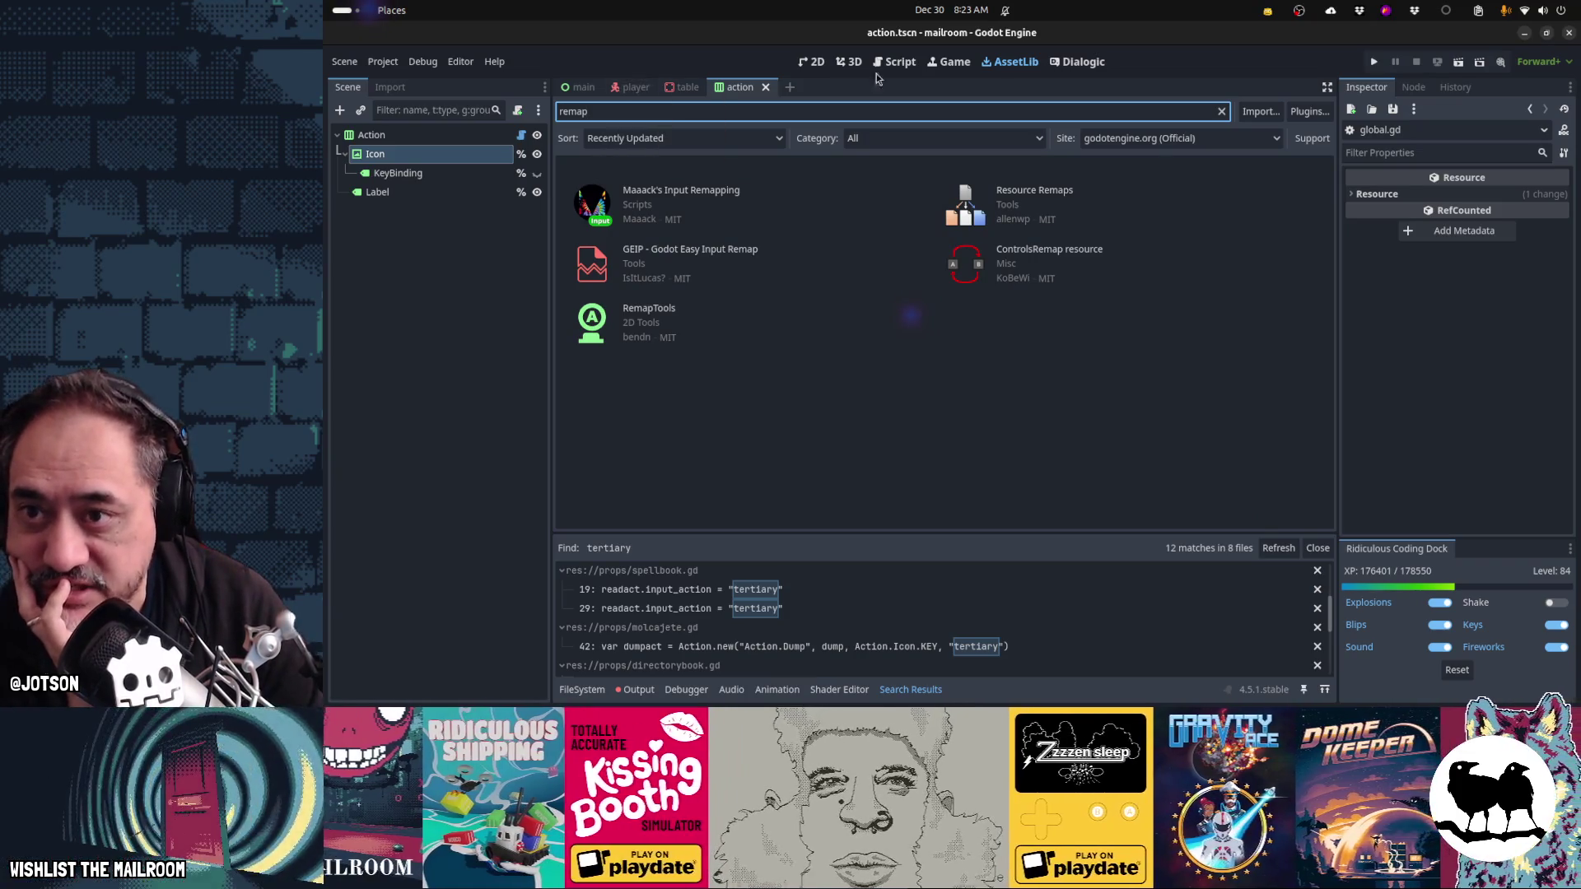
left_click(957, 62)
left_click(898, 63)
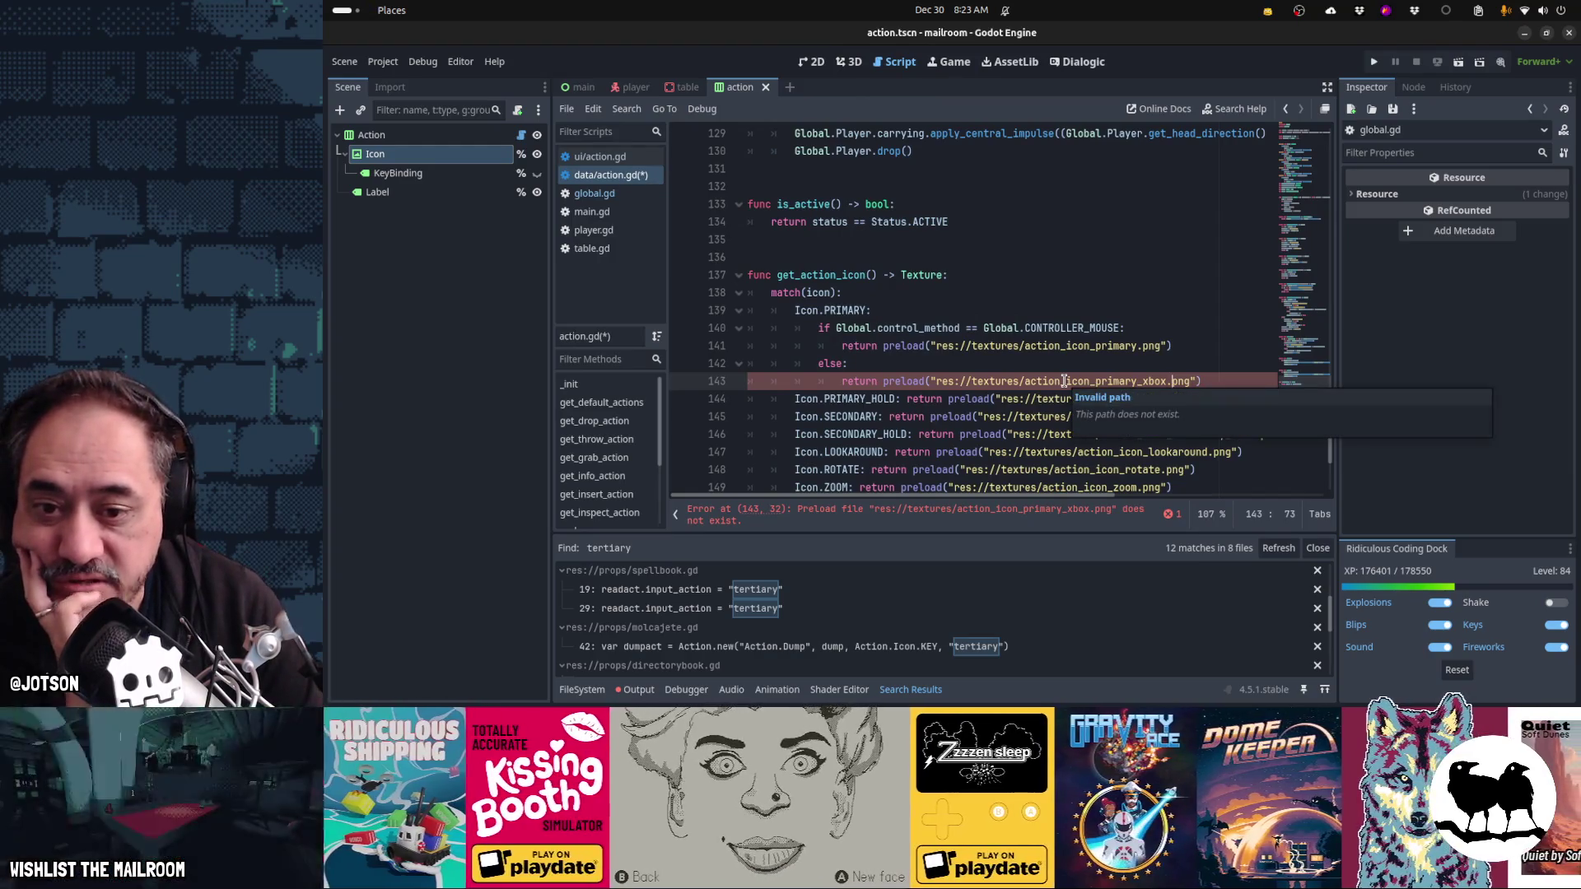
- Delete 'primary_' from the icon preload path on line 143
left_click_drag(1143, 382, 1164, 383)
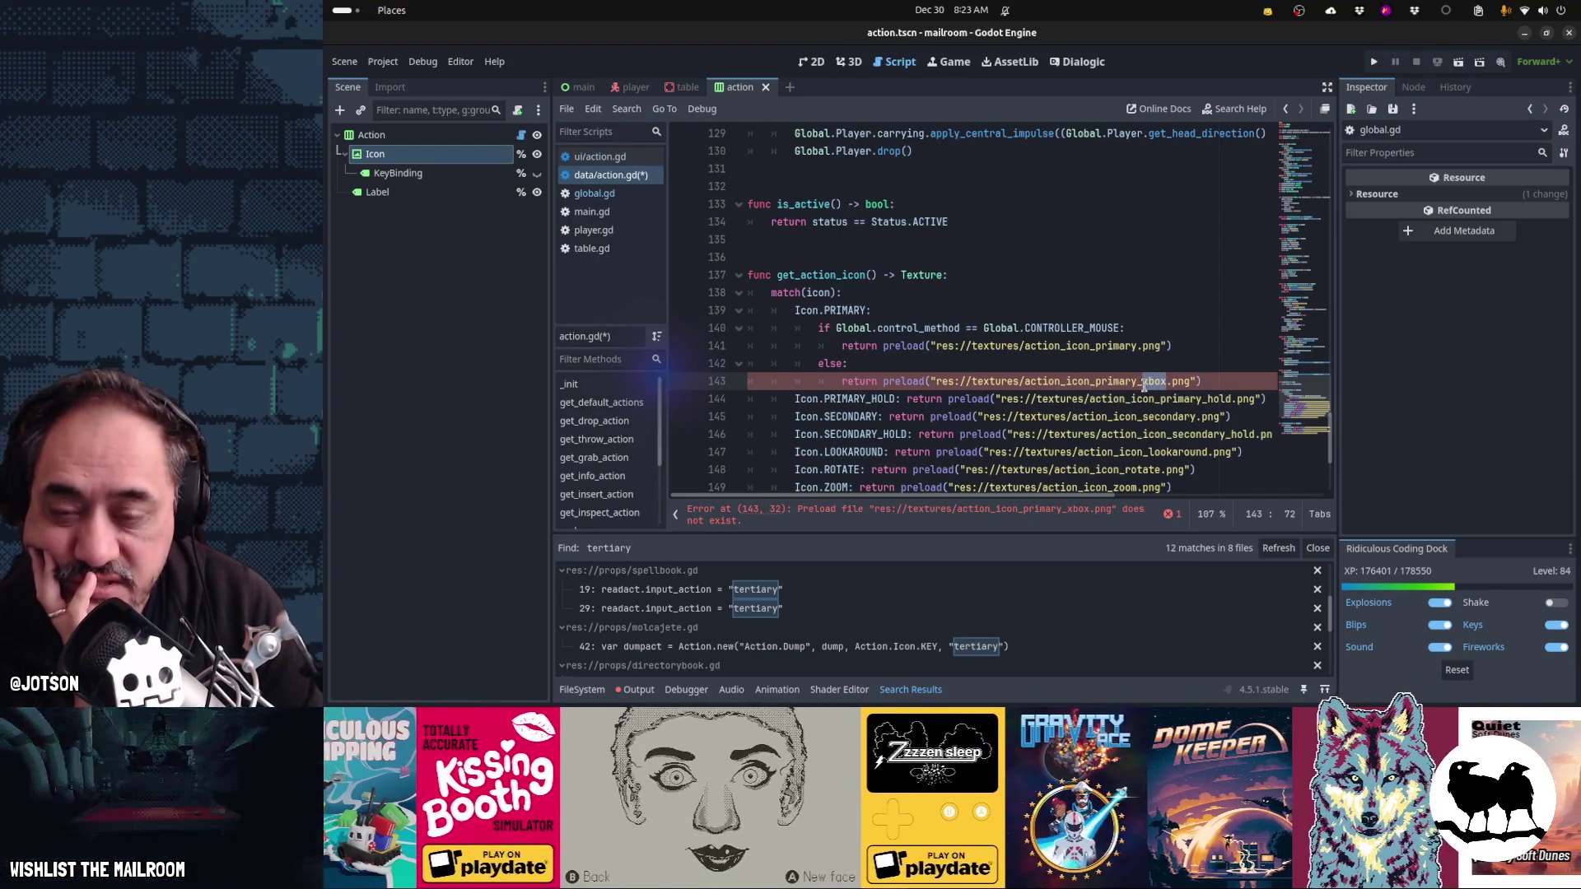
left_click(1113, 383)
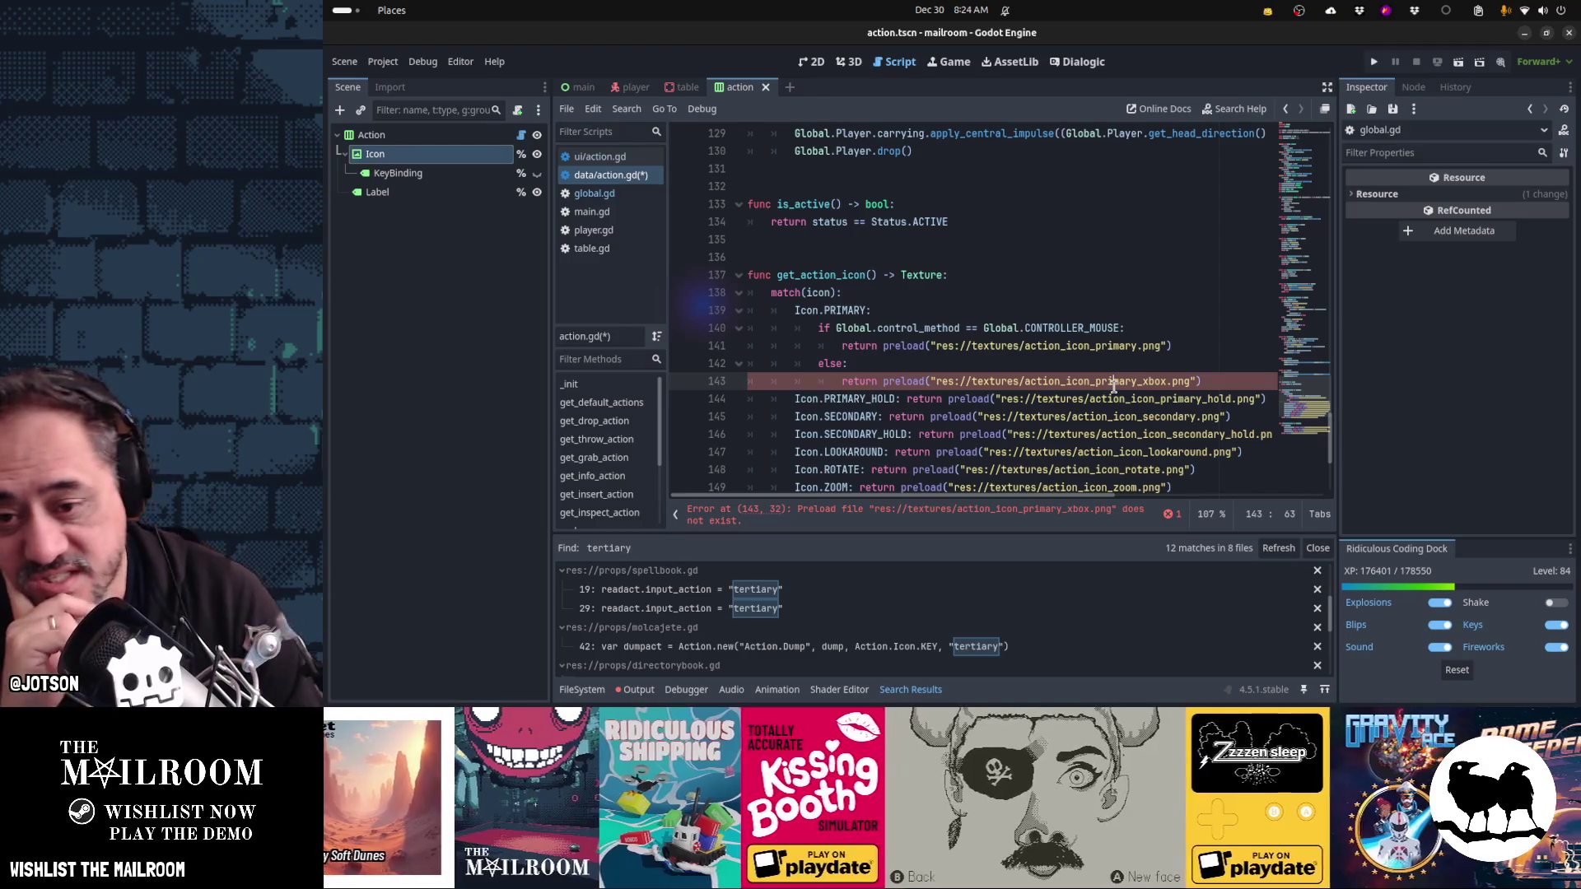
mouse_move(1102, 347)
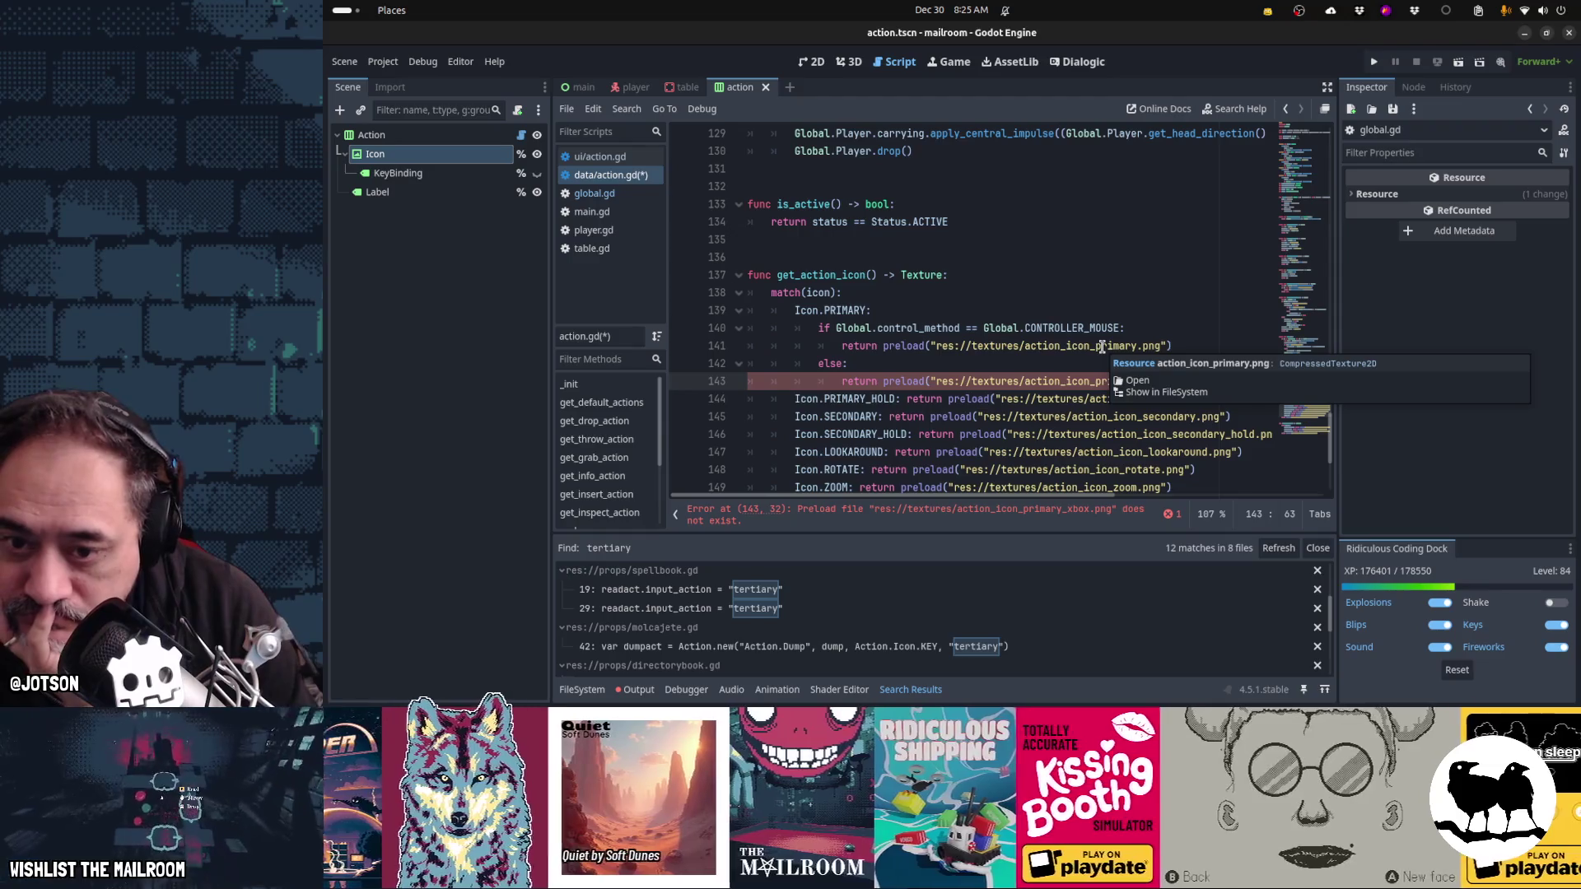
left_click(1027, 381)
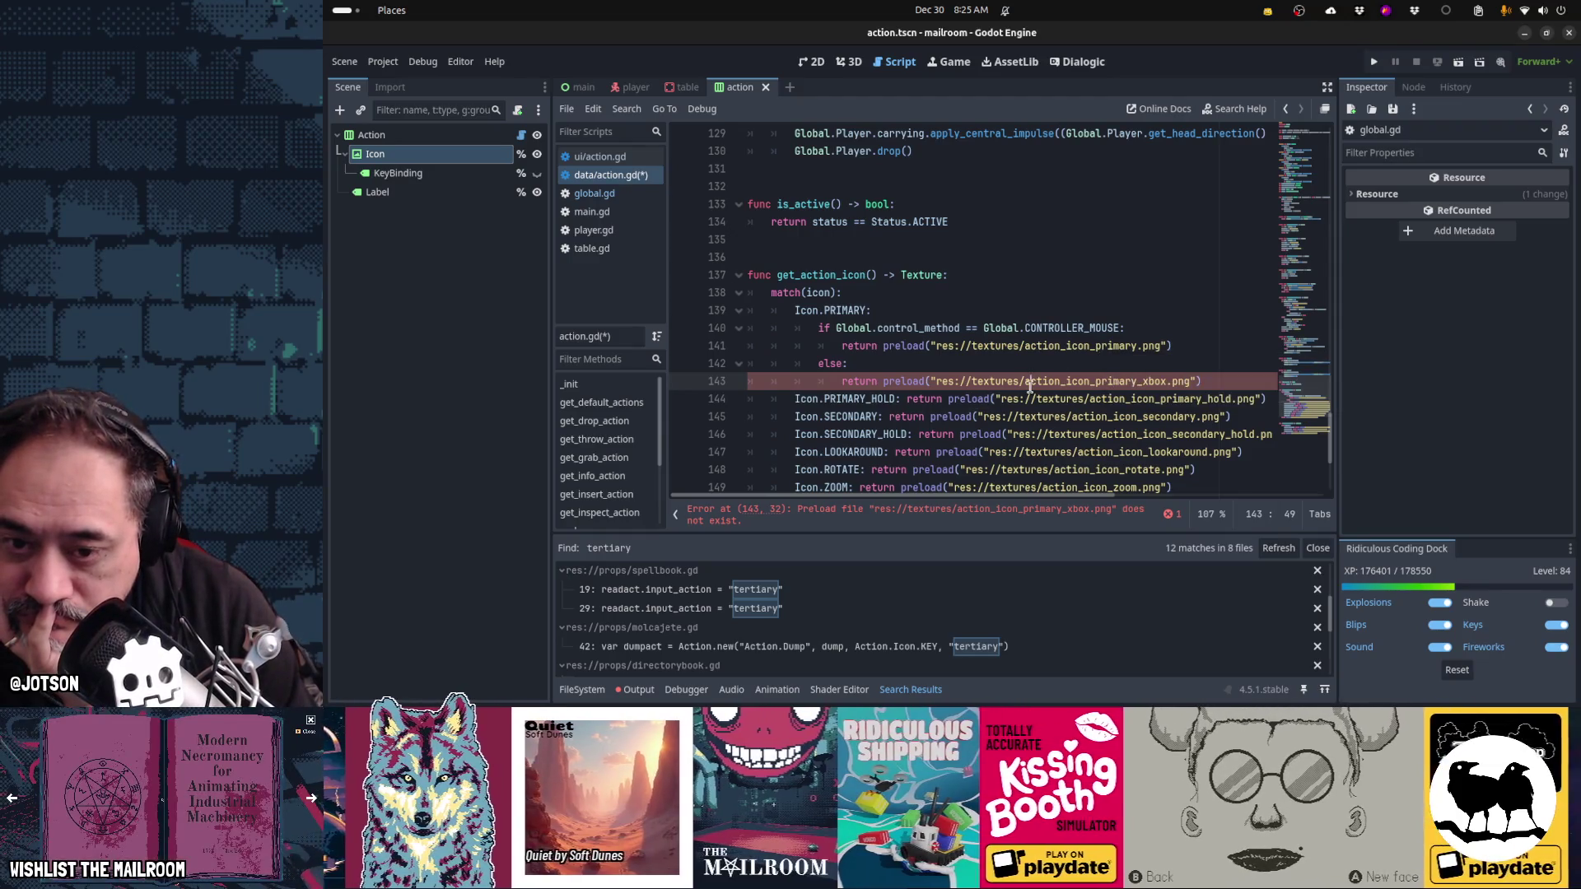
left_click(1162, 383)
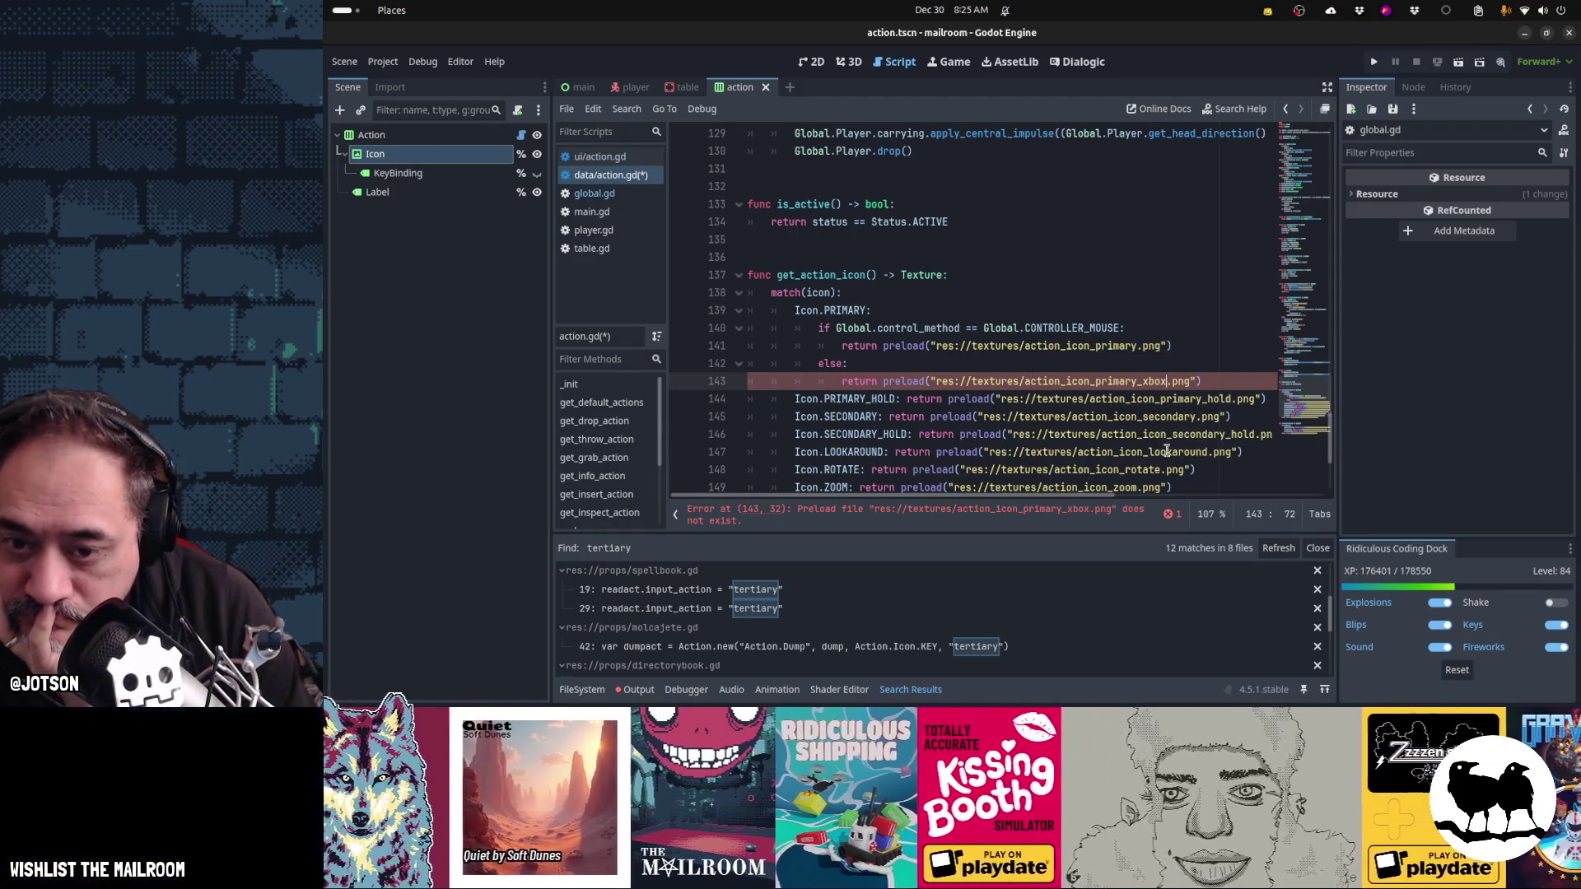
mouse_move(1166, 465)
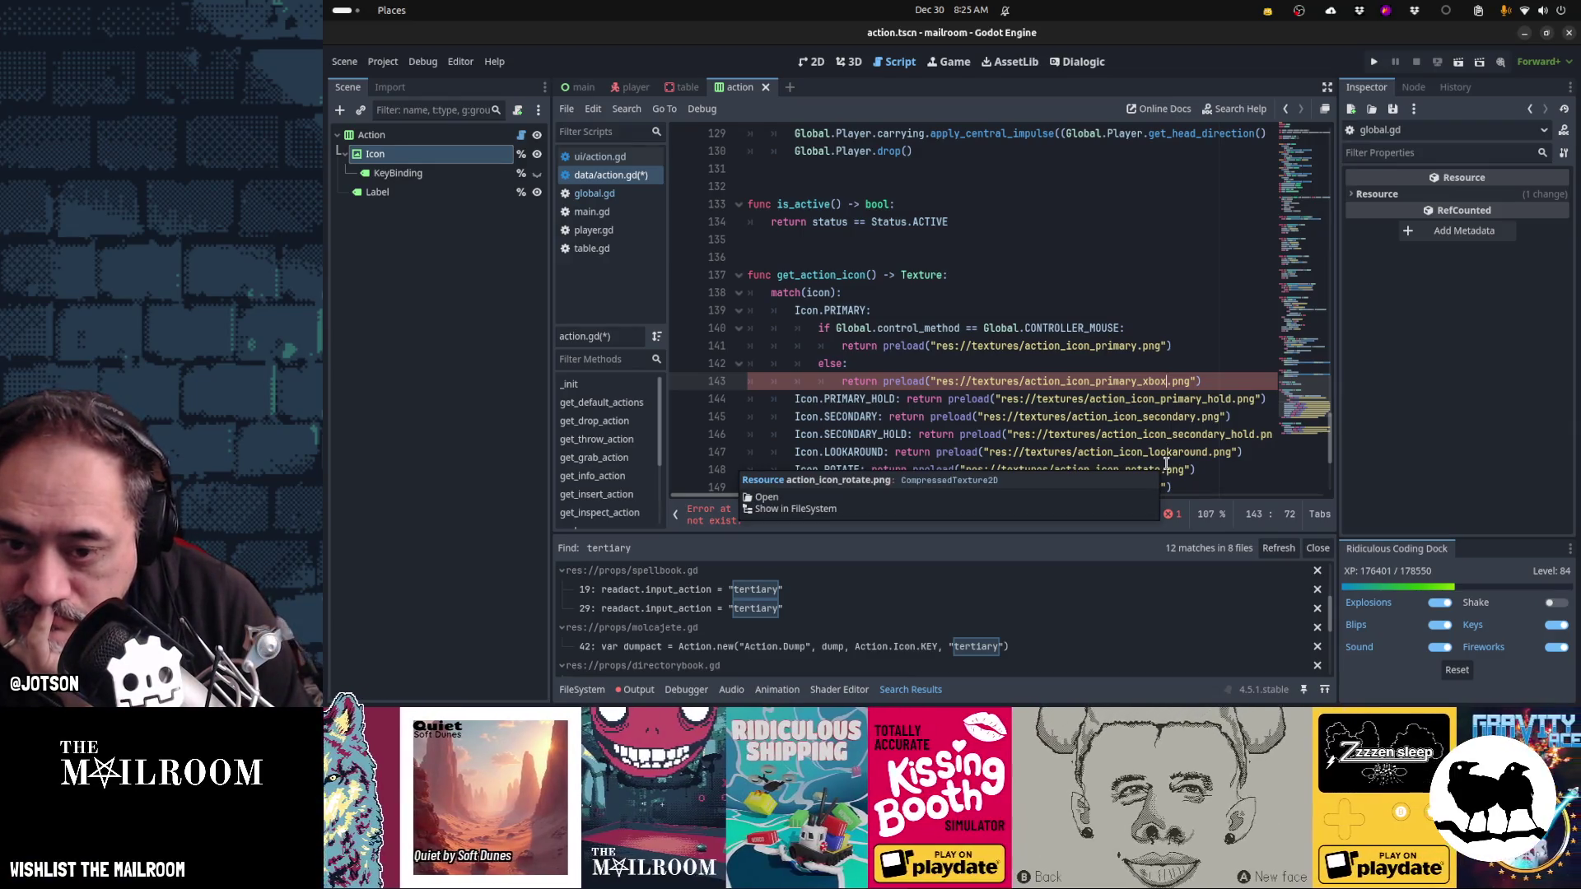
key("Left")
key("Left")
key("shift+Left")
key("shift+Left")
key("shift+Left")
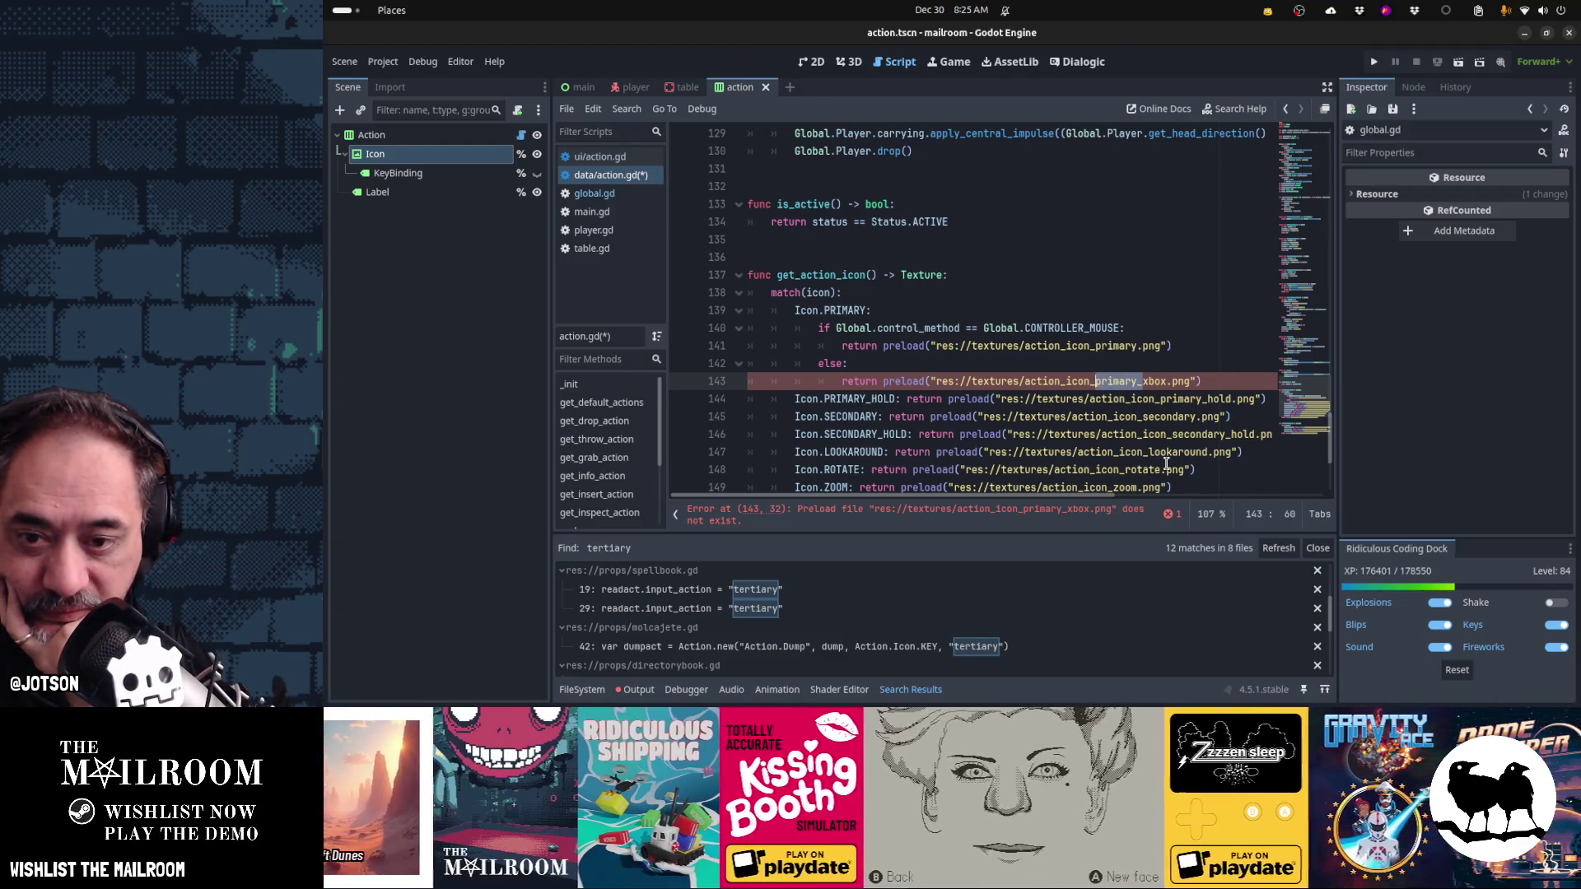
key("Delete")
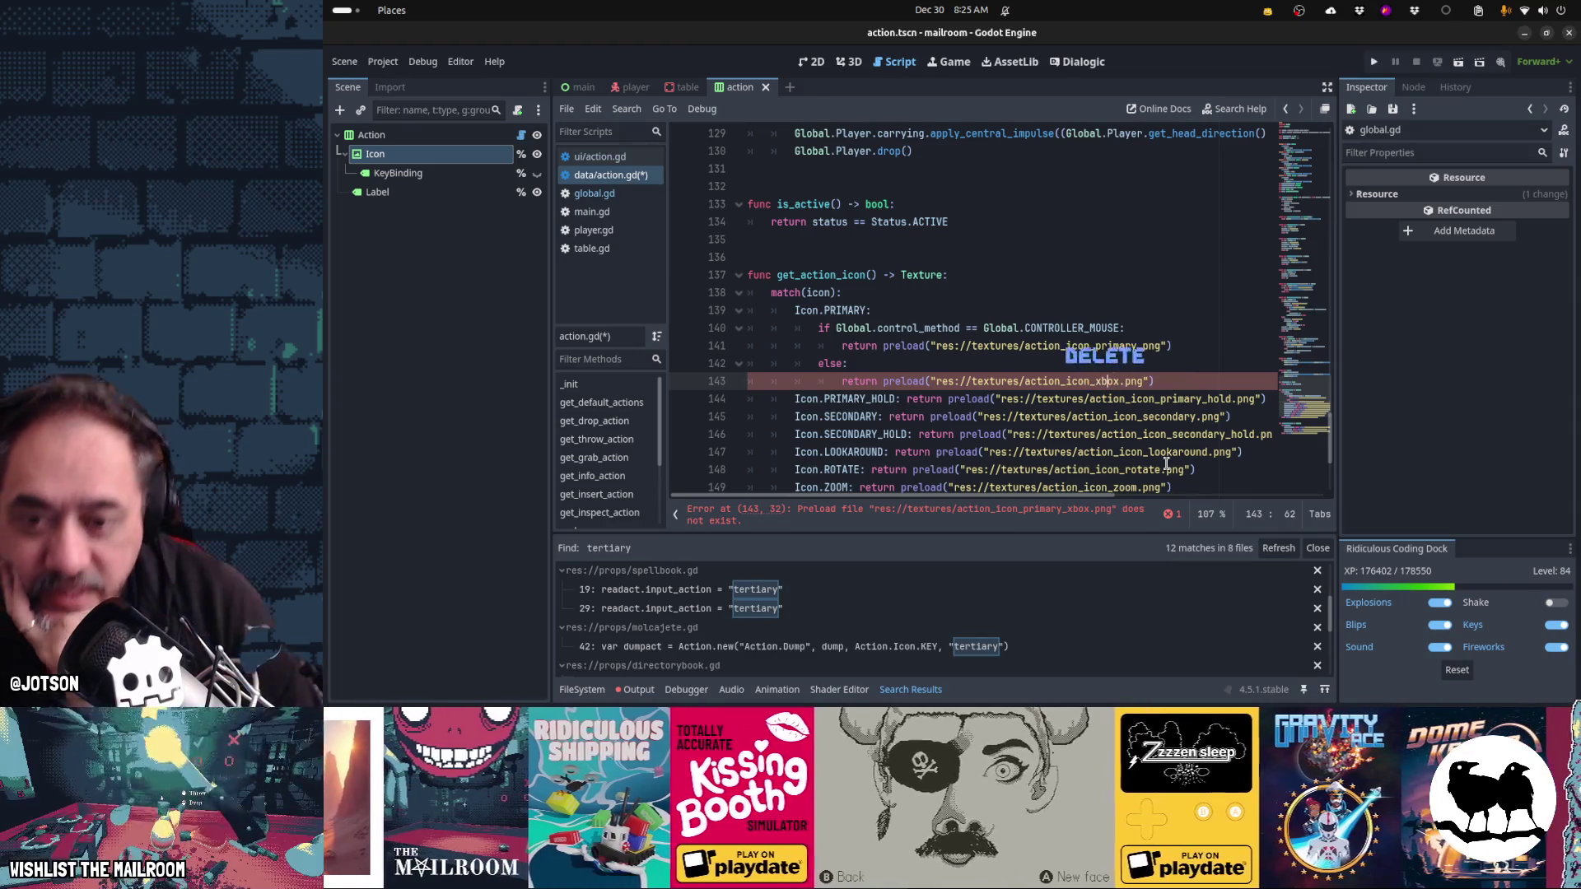
- Change xbox to xboxa in the path, save action.gd, and launch Aseprite
type("a")
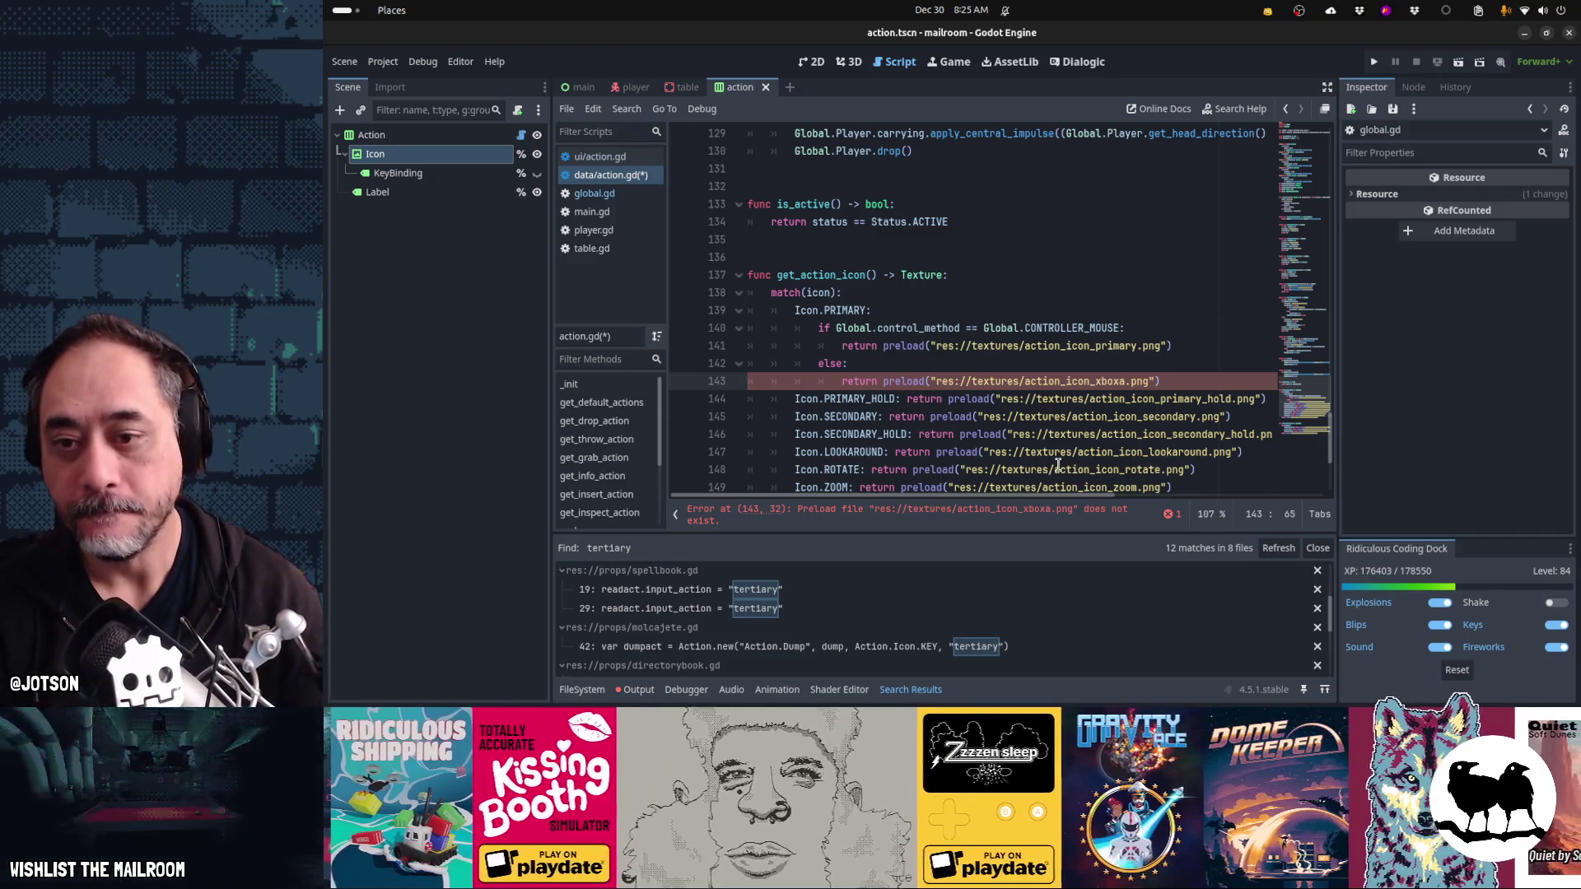
left_click(994, 416)
key("ctrl+s")
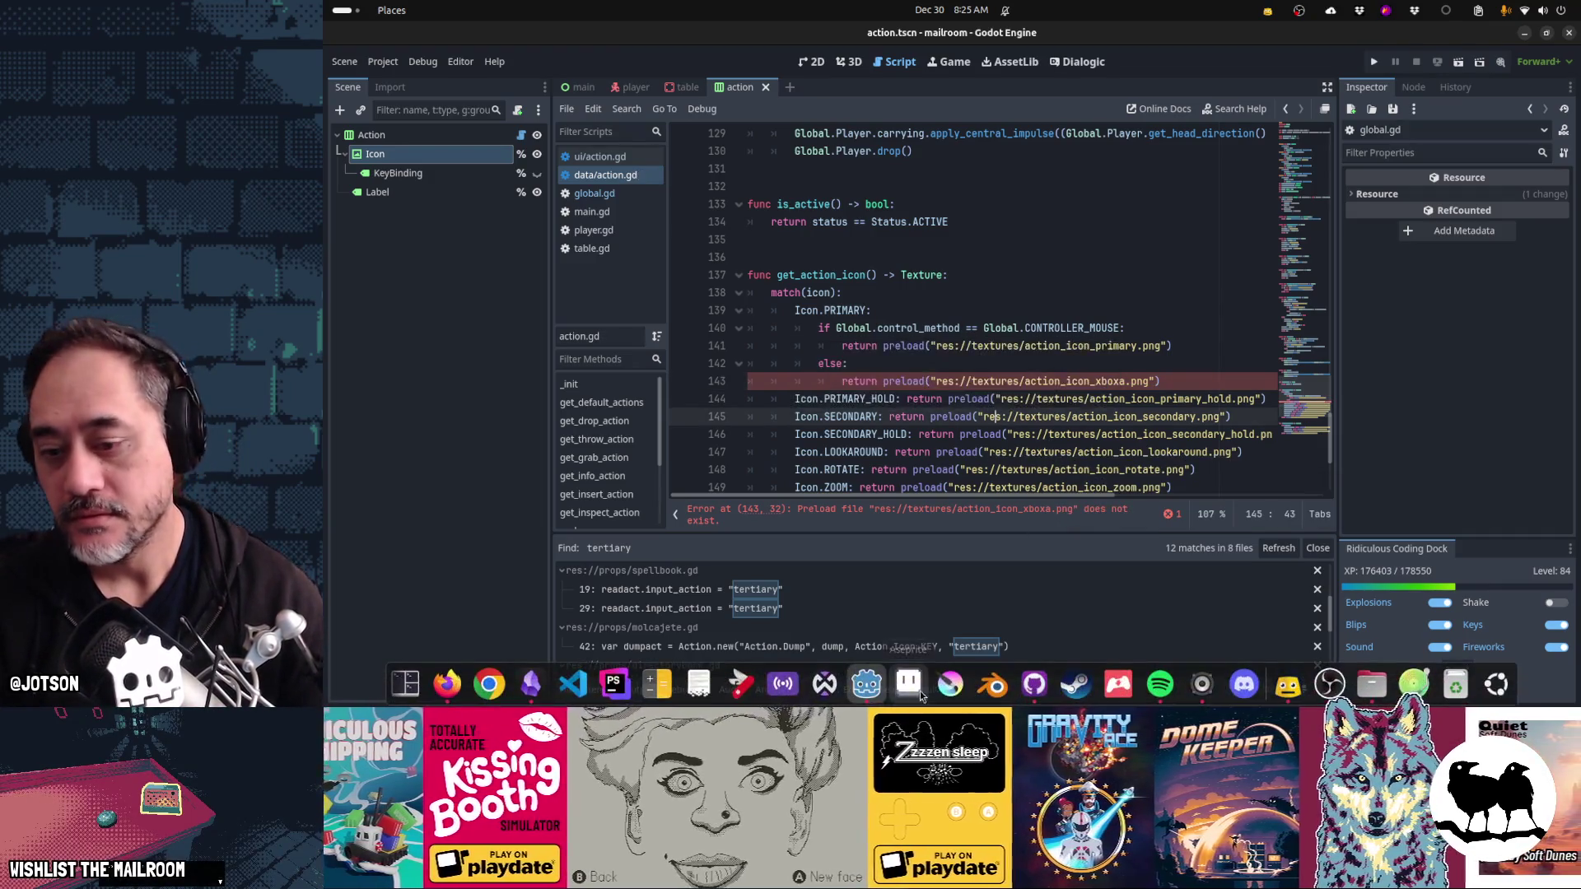
left_click(909, 683)
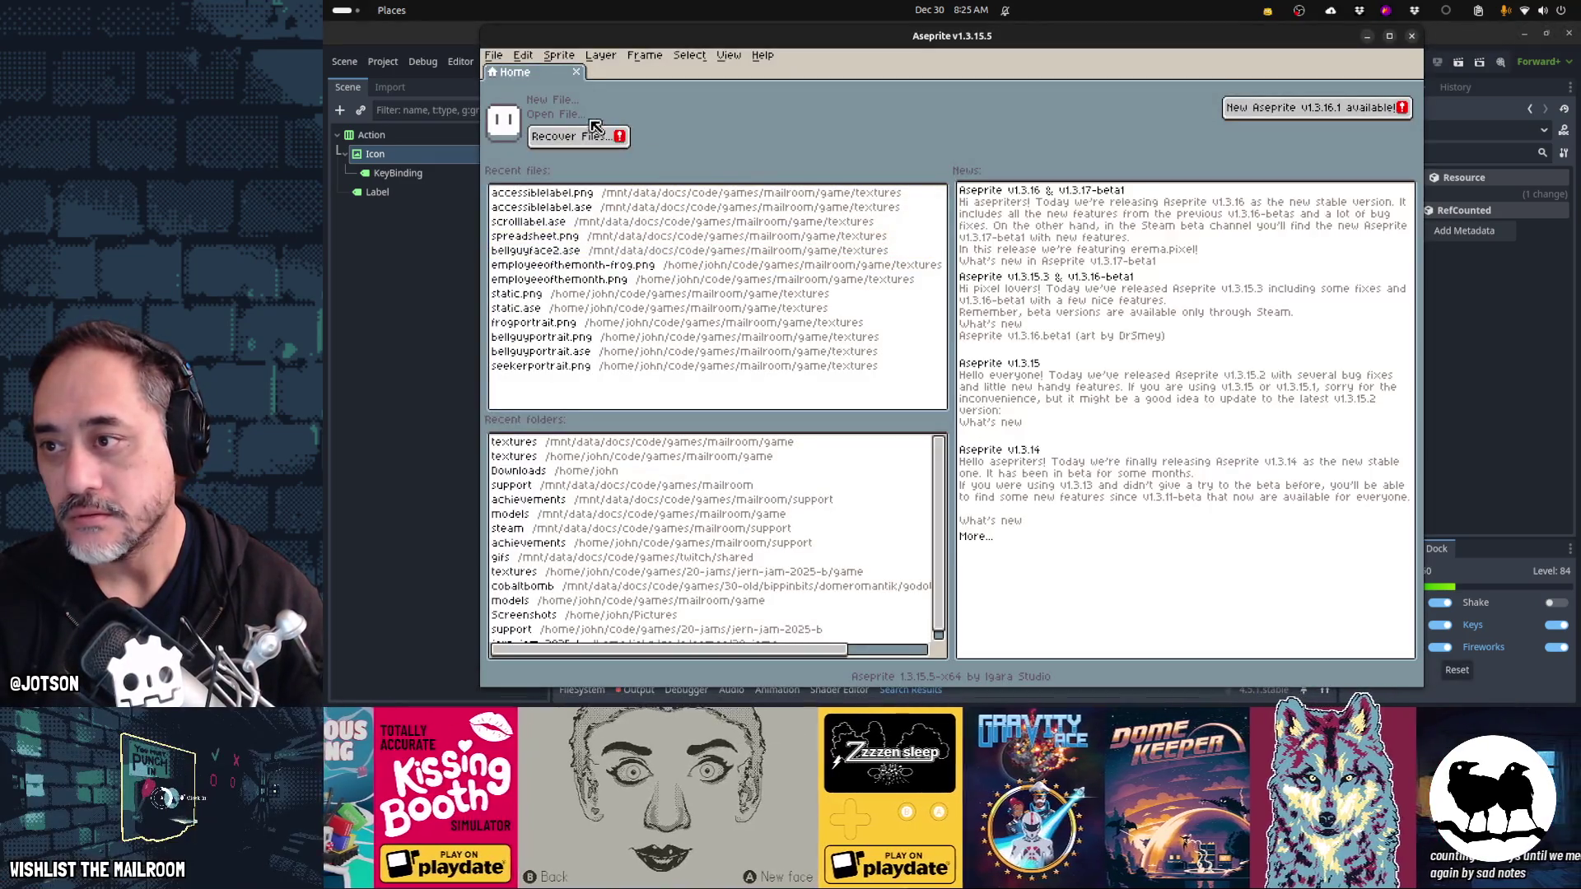
- Open action_icon_primary.png from the textures folder in Aseprite
key("ctrl+o")
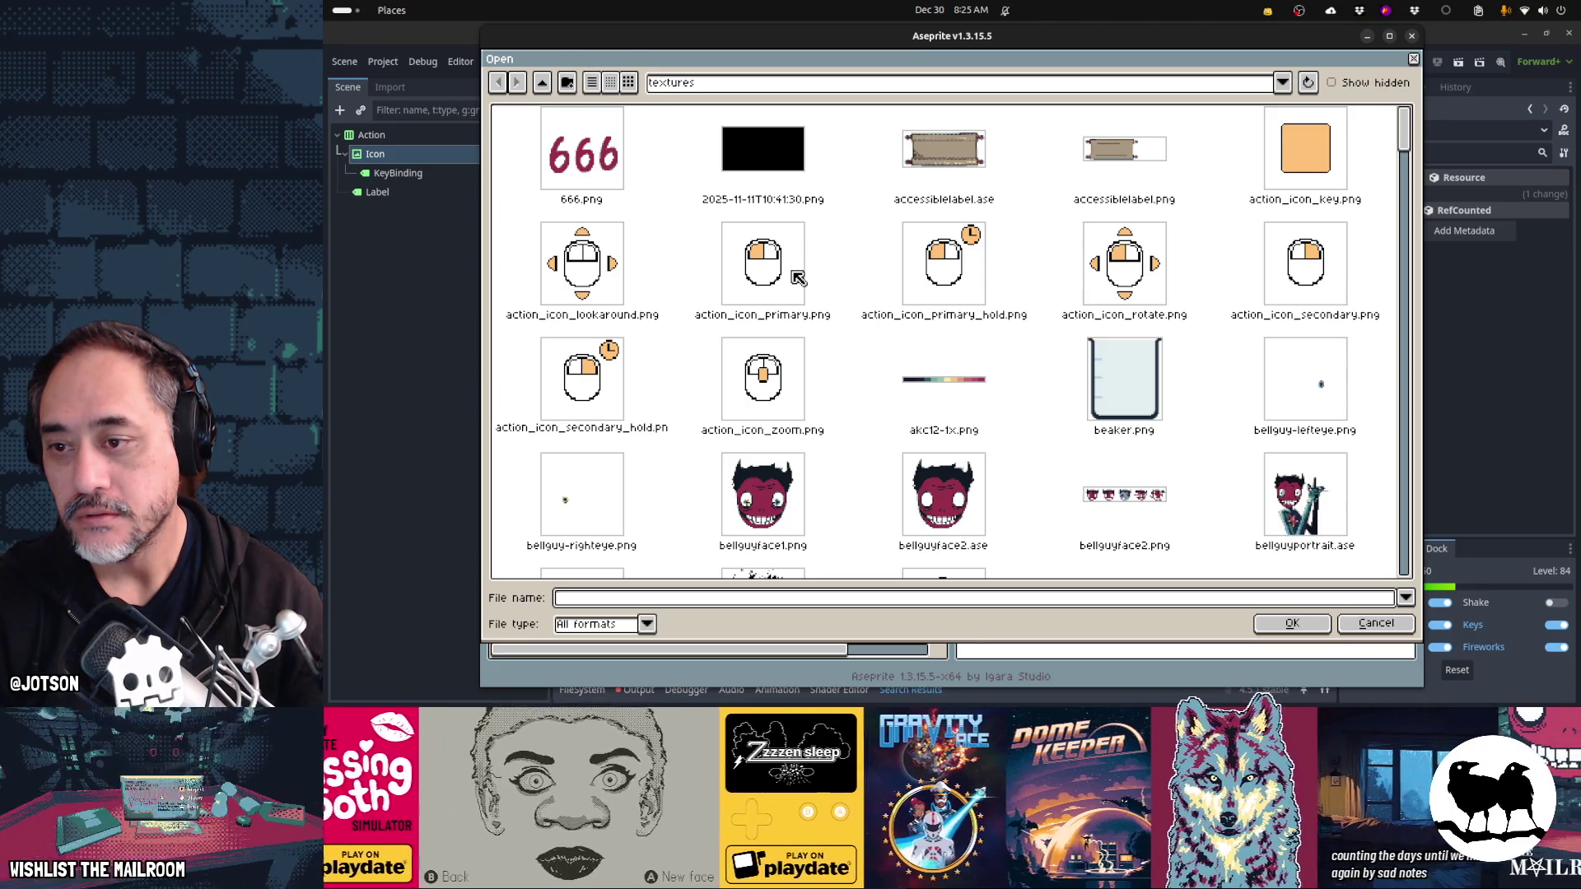
double_click(795, 277)
scroll(1159, 333, "up", 2)
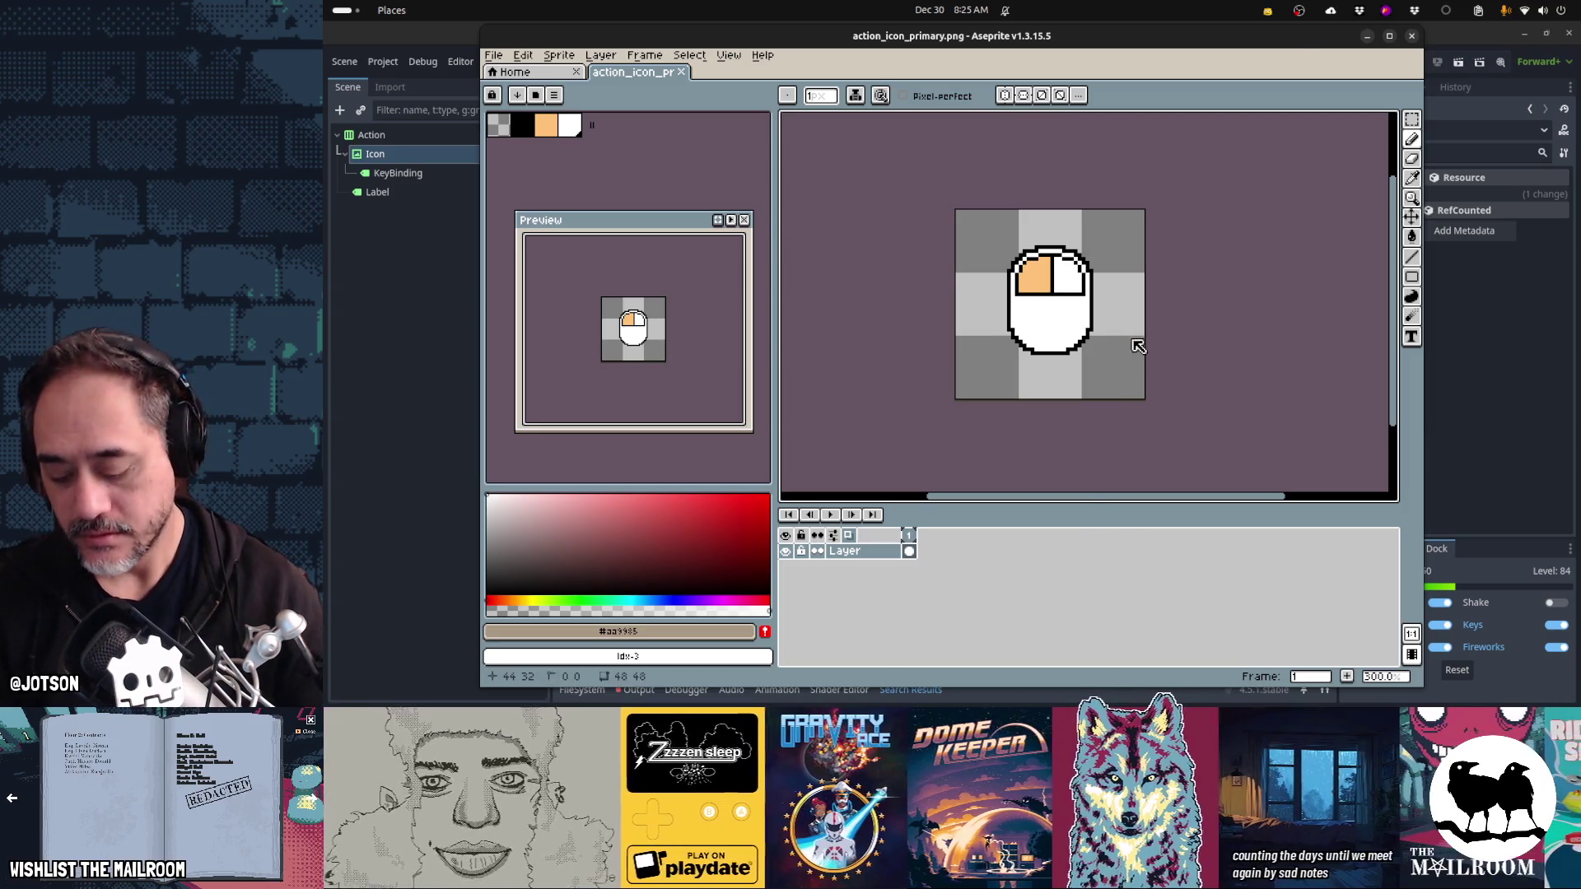
- Save the sprite as a copy named action_icon_xboxa.png
key("ctrl+shift+s")
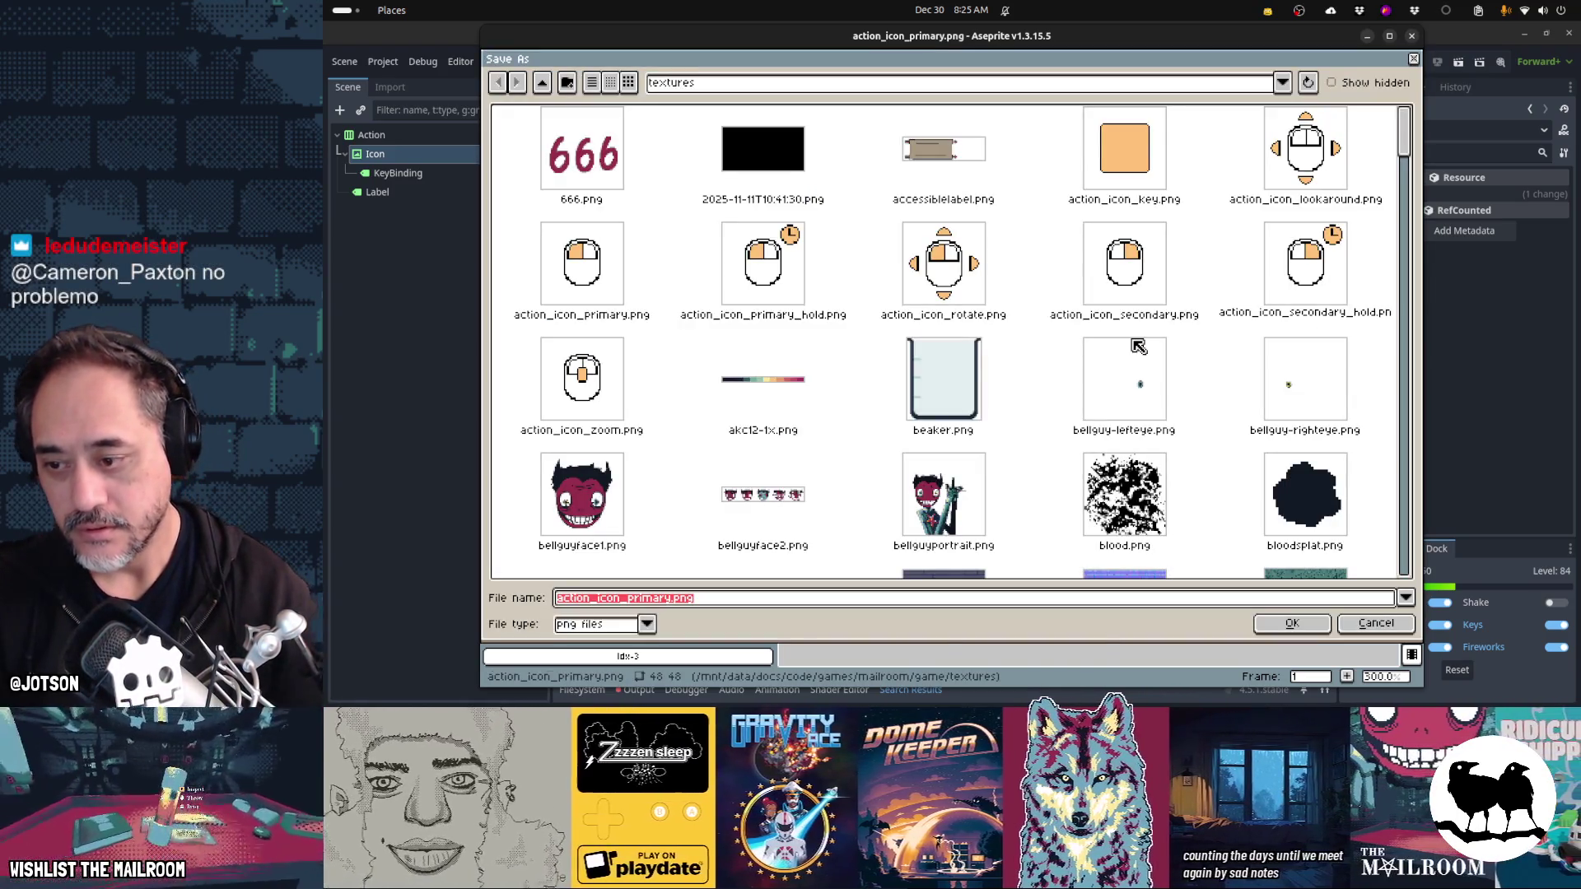
key("End")
key("BackSpace")
key("BackSpace")
key("BackSpace")
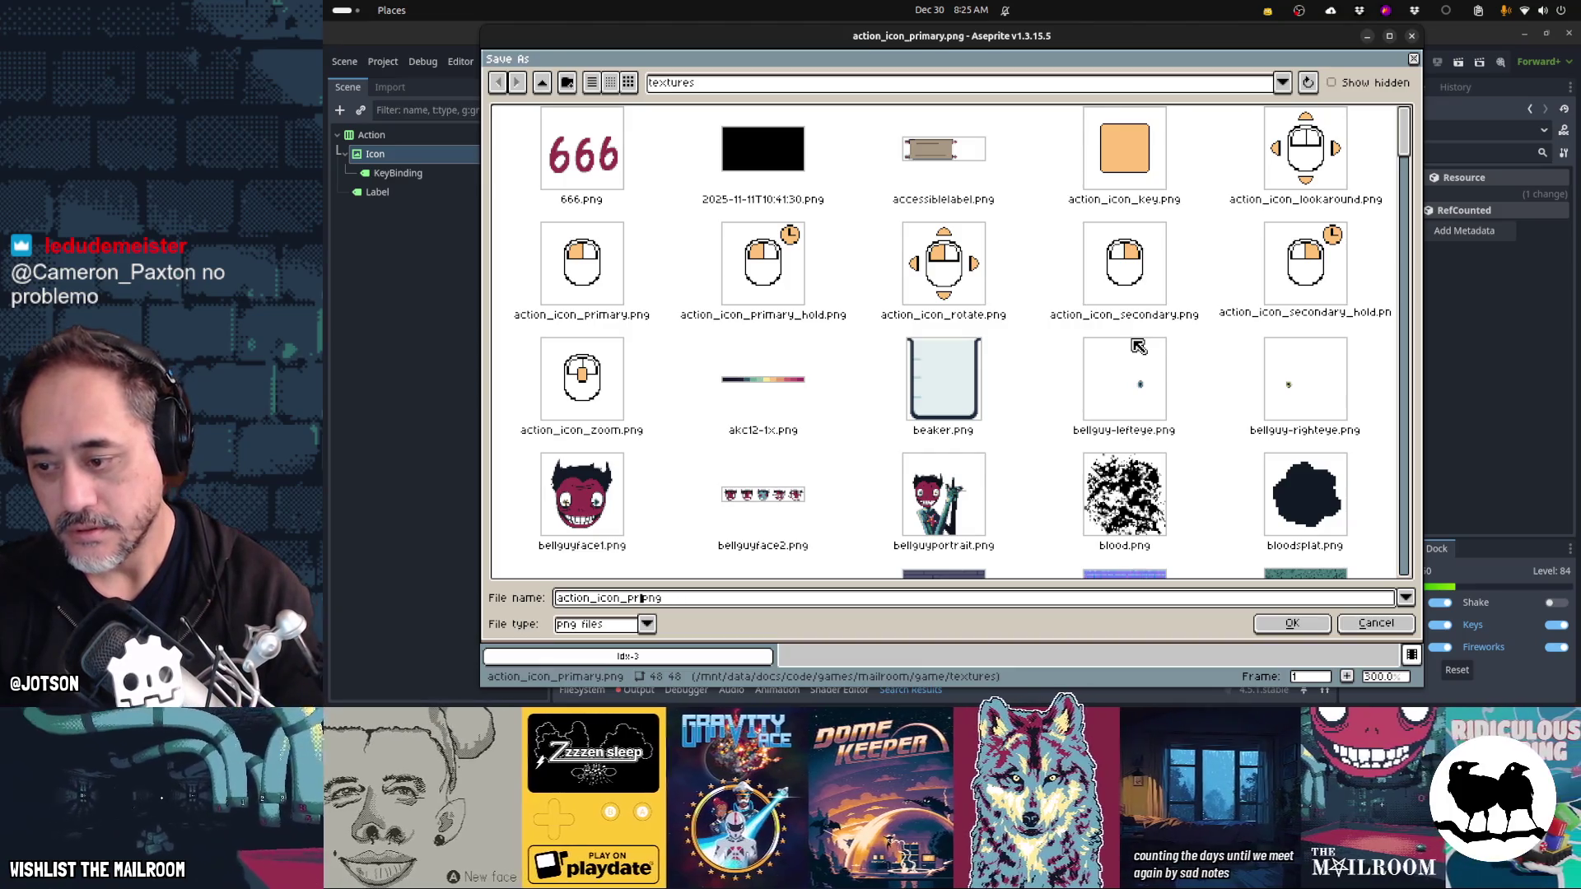
type("xboxa")
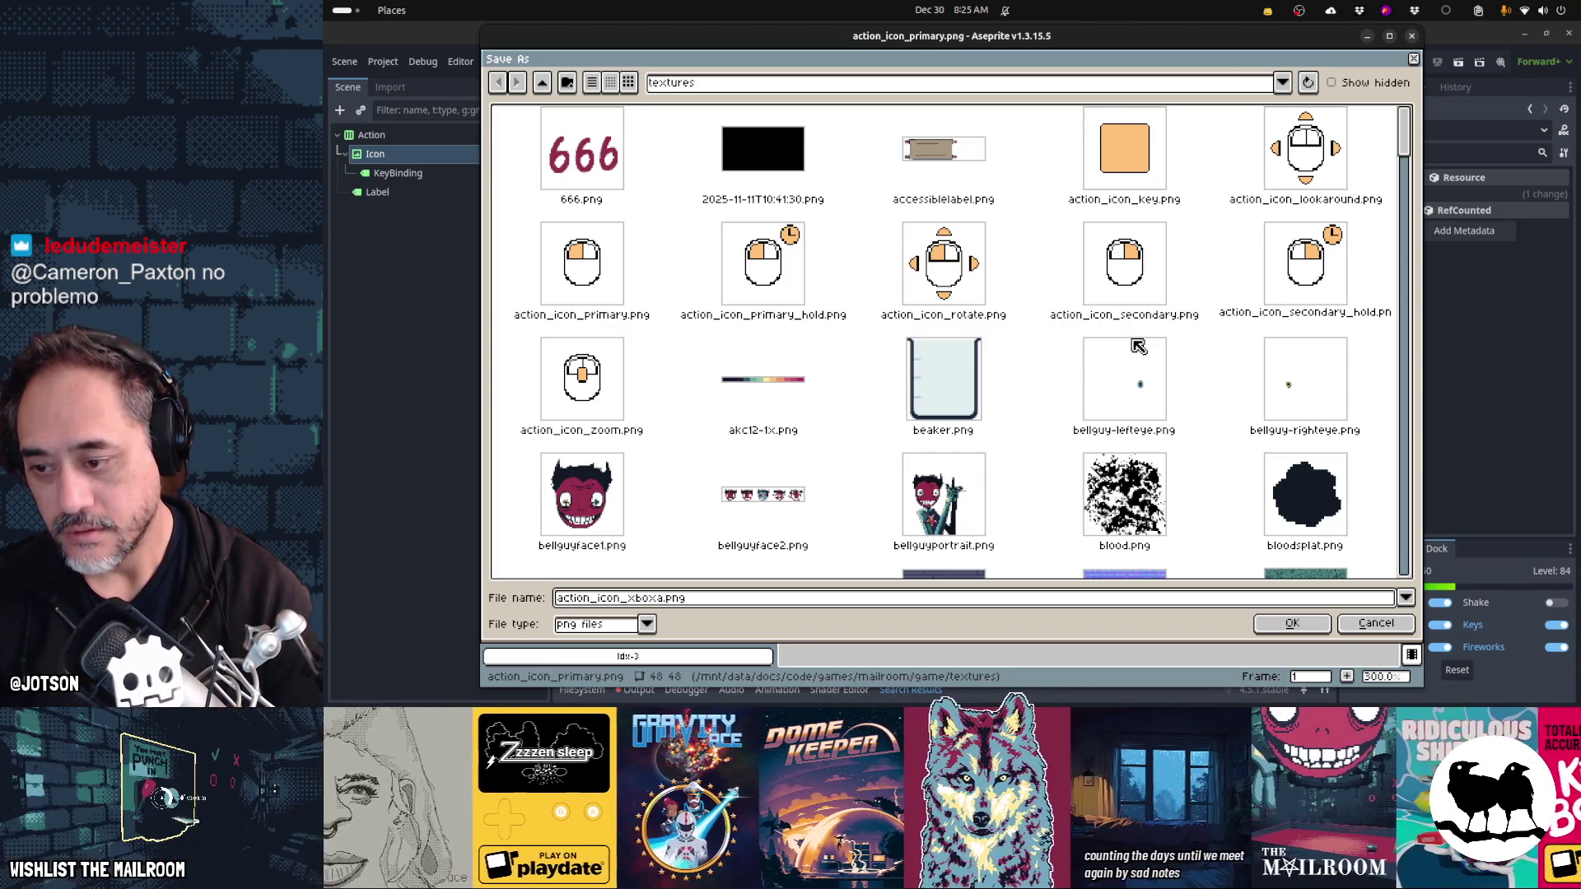
key("Return")
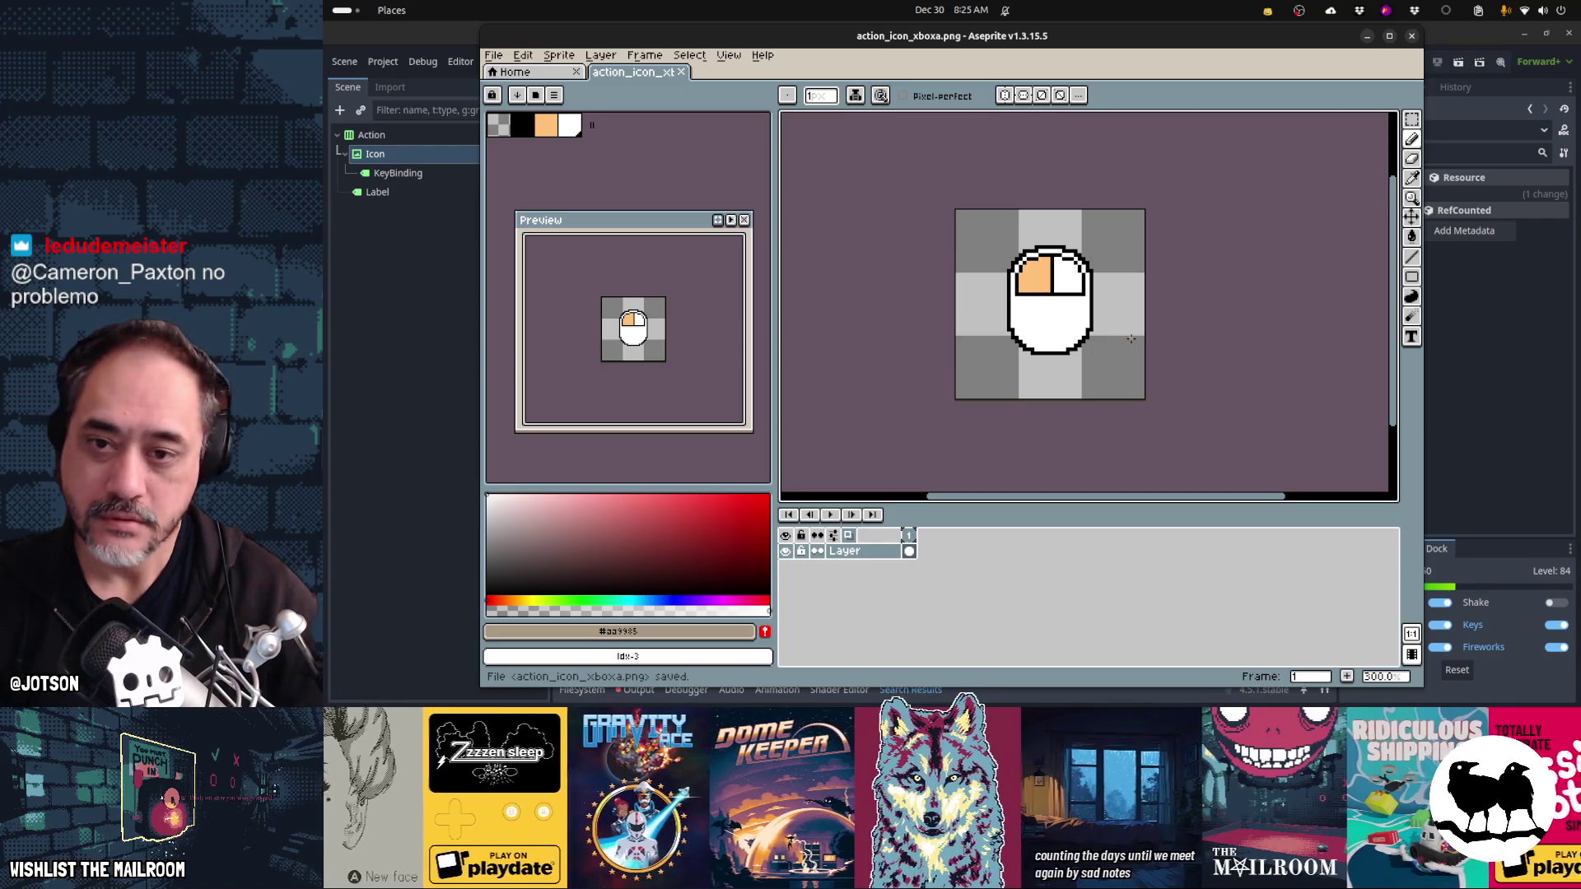
key("i")
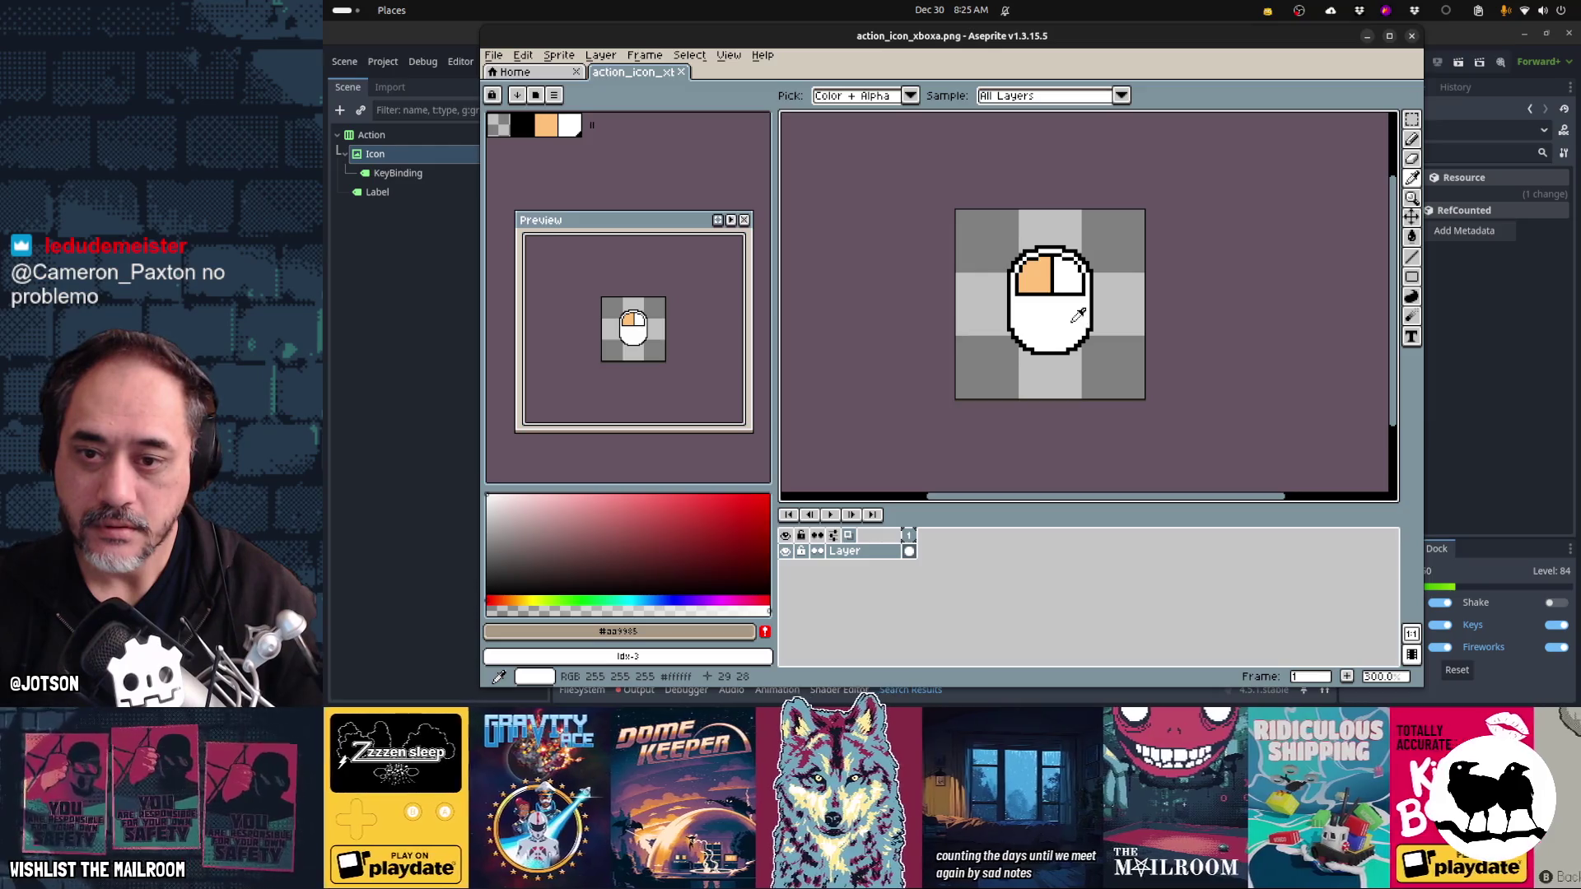
- Clear the sprite and draw a filled white circle at the canvas centre
left_click(1071, 322, "alt")
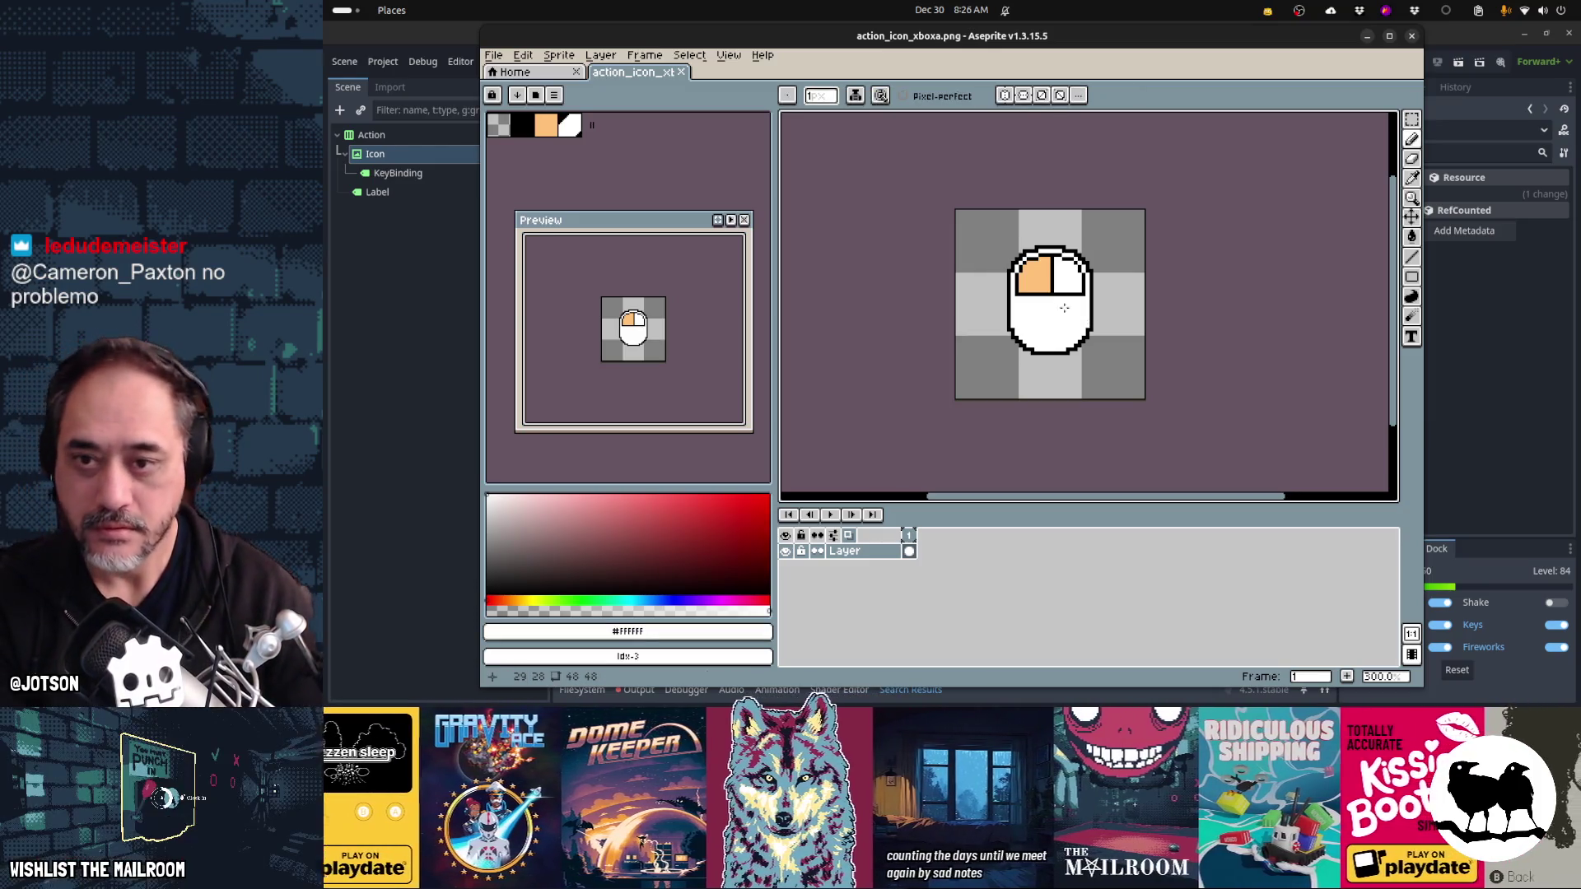
key("Delete")
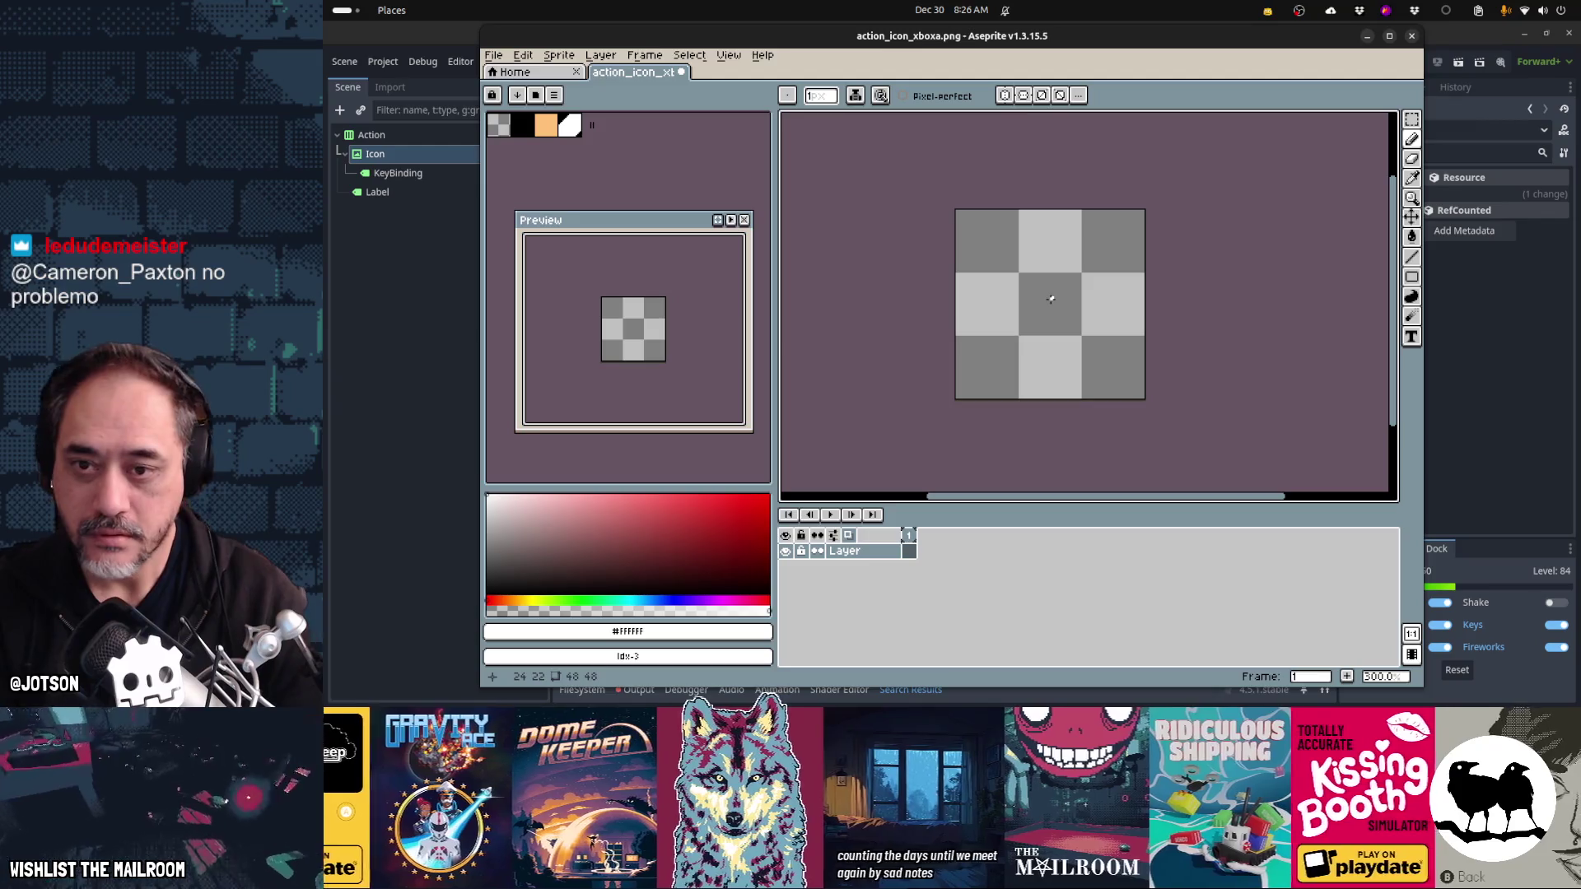
key("shift+u")
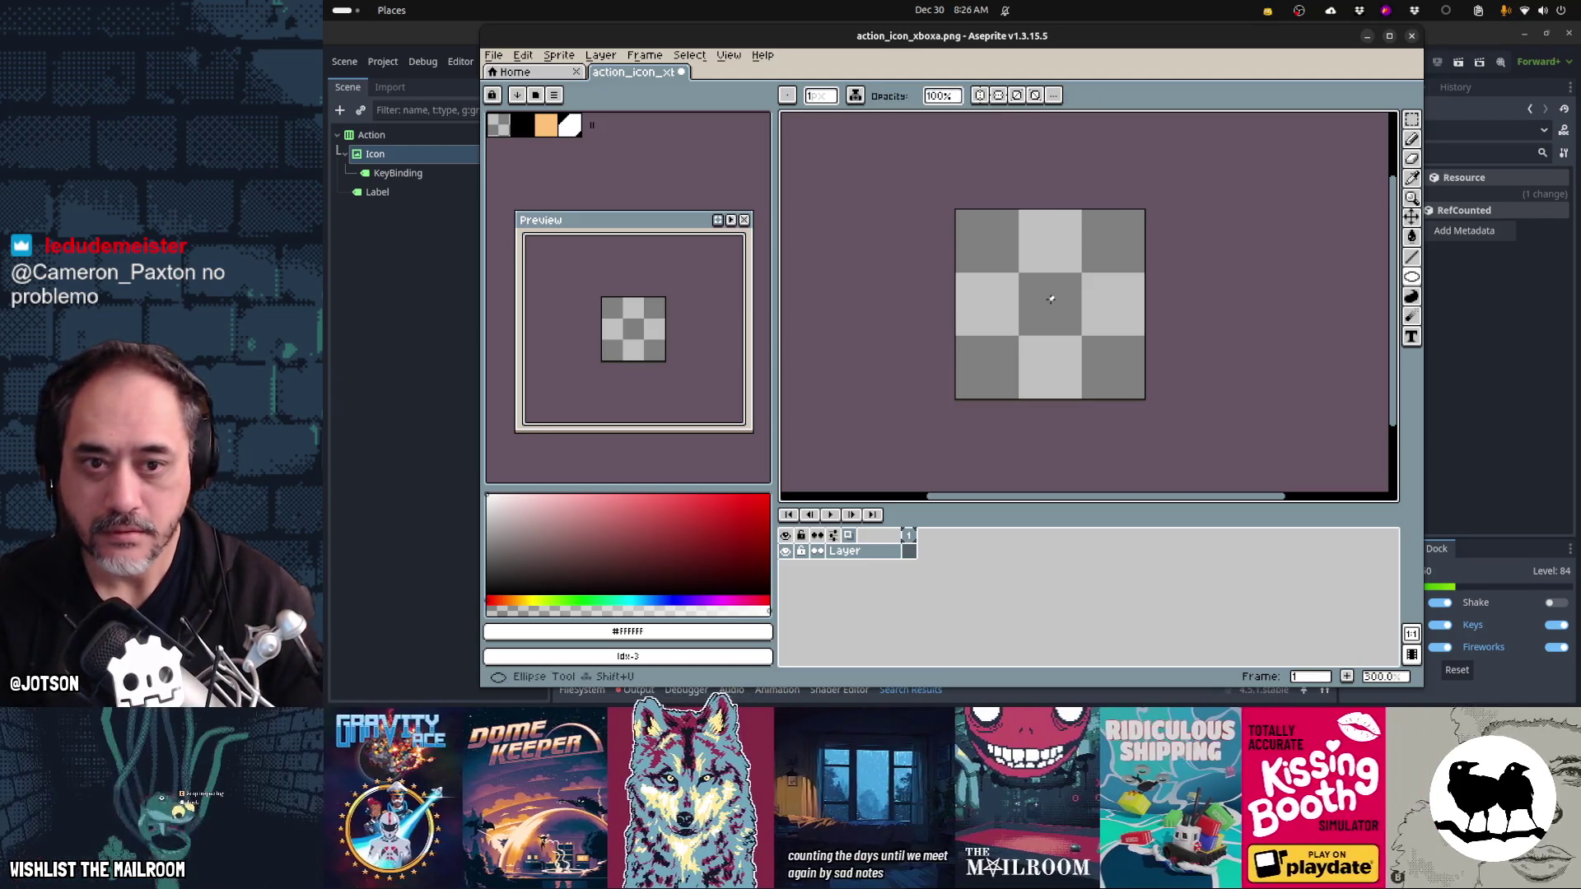
mouse_move(1050, 299)
left_mouse_down()
mouse_move(1100, 341)
mouse_move(1067, 329)
left_mouse_up()
key("v")
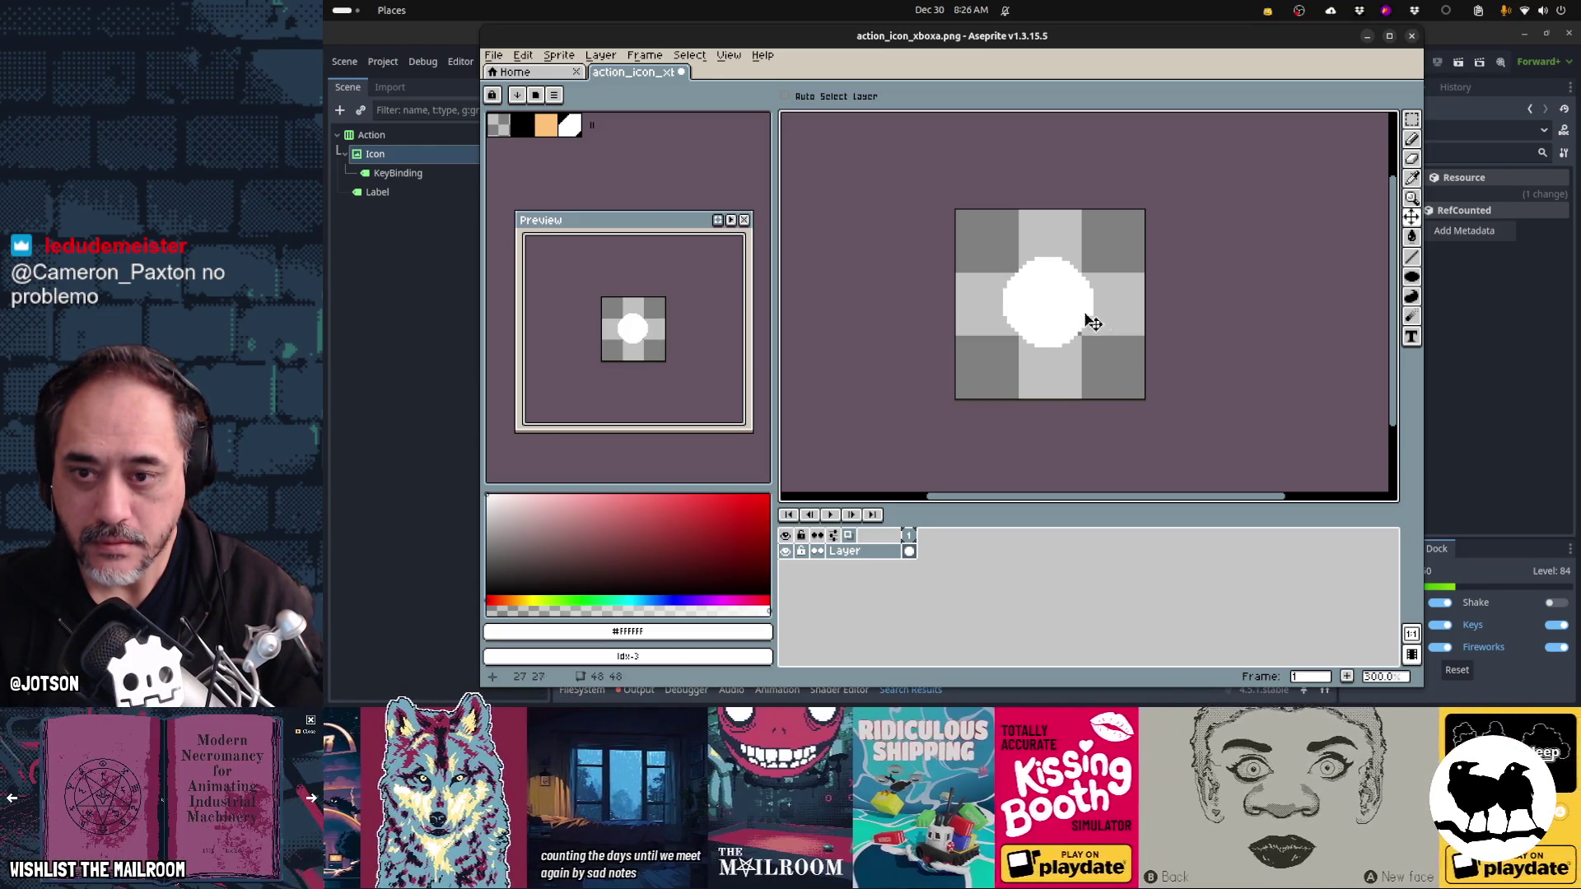
- Load the default palette and give the white circle a dark outline
left_click(555, 96)
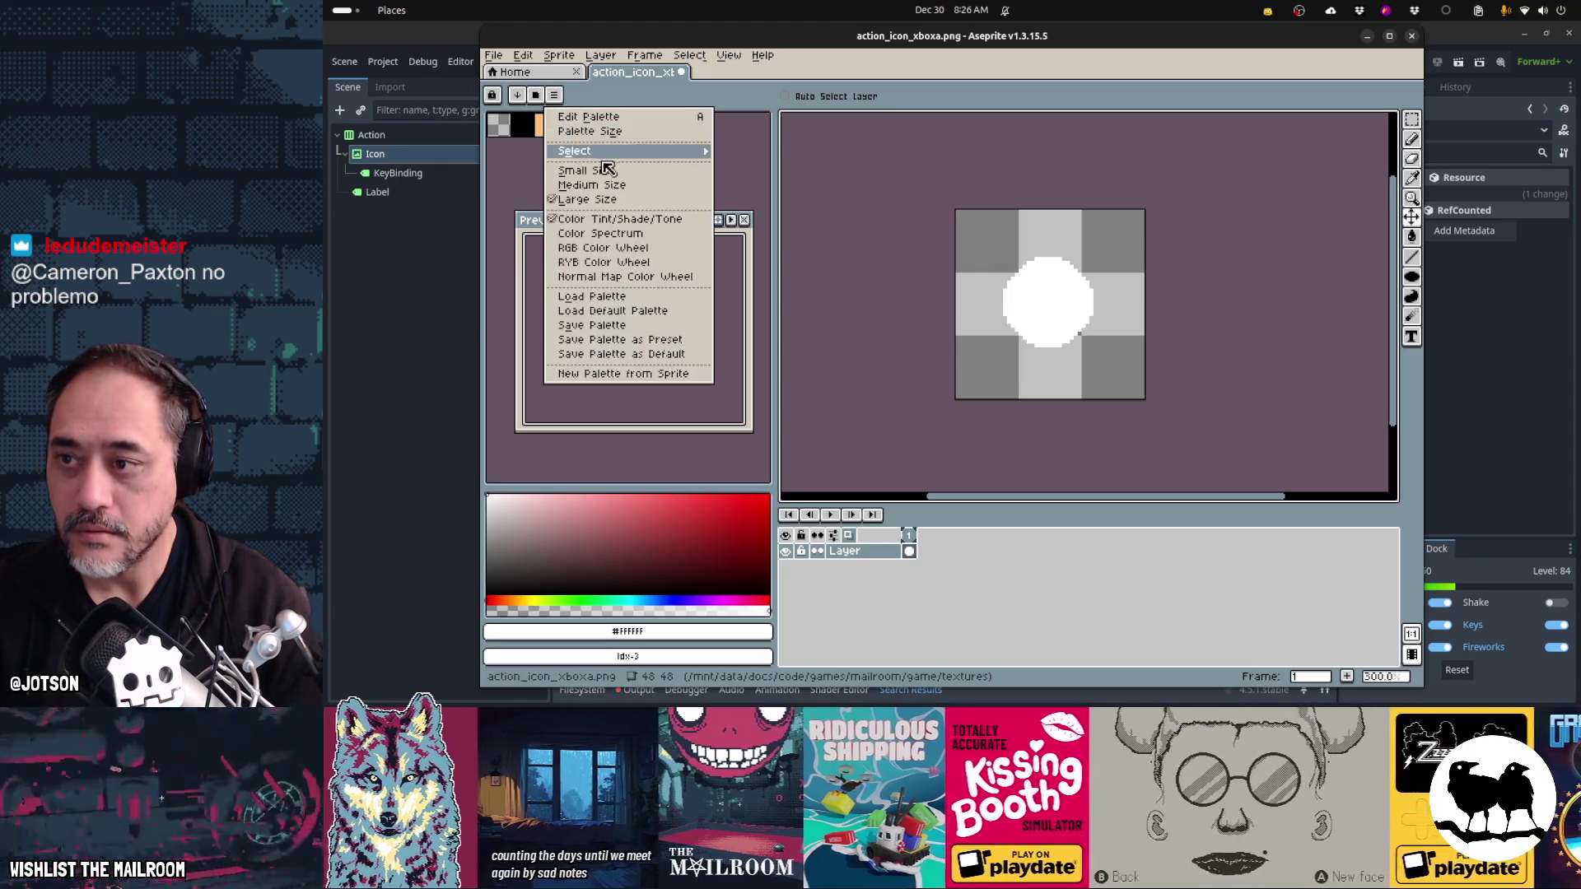
left_click(624, 312)
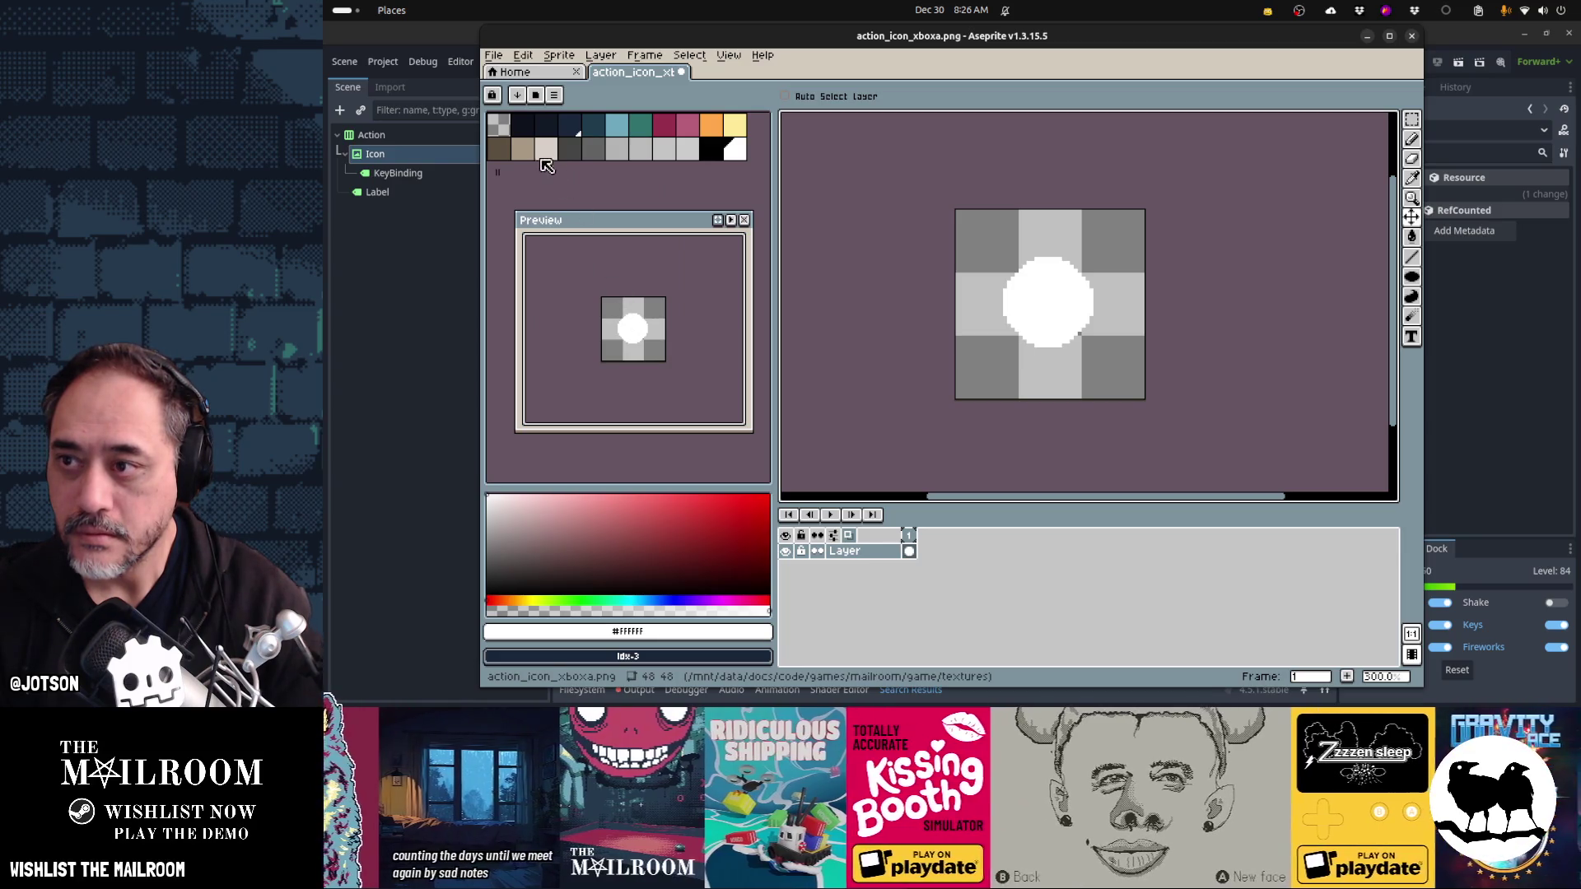
left_click(525, 131)
key("b")
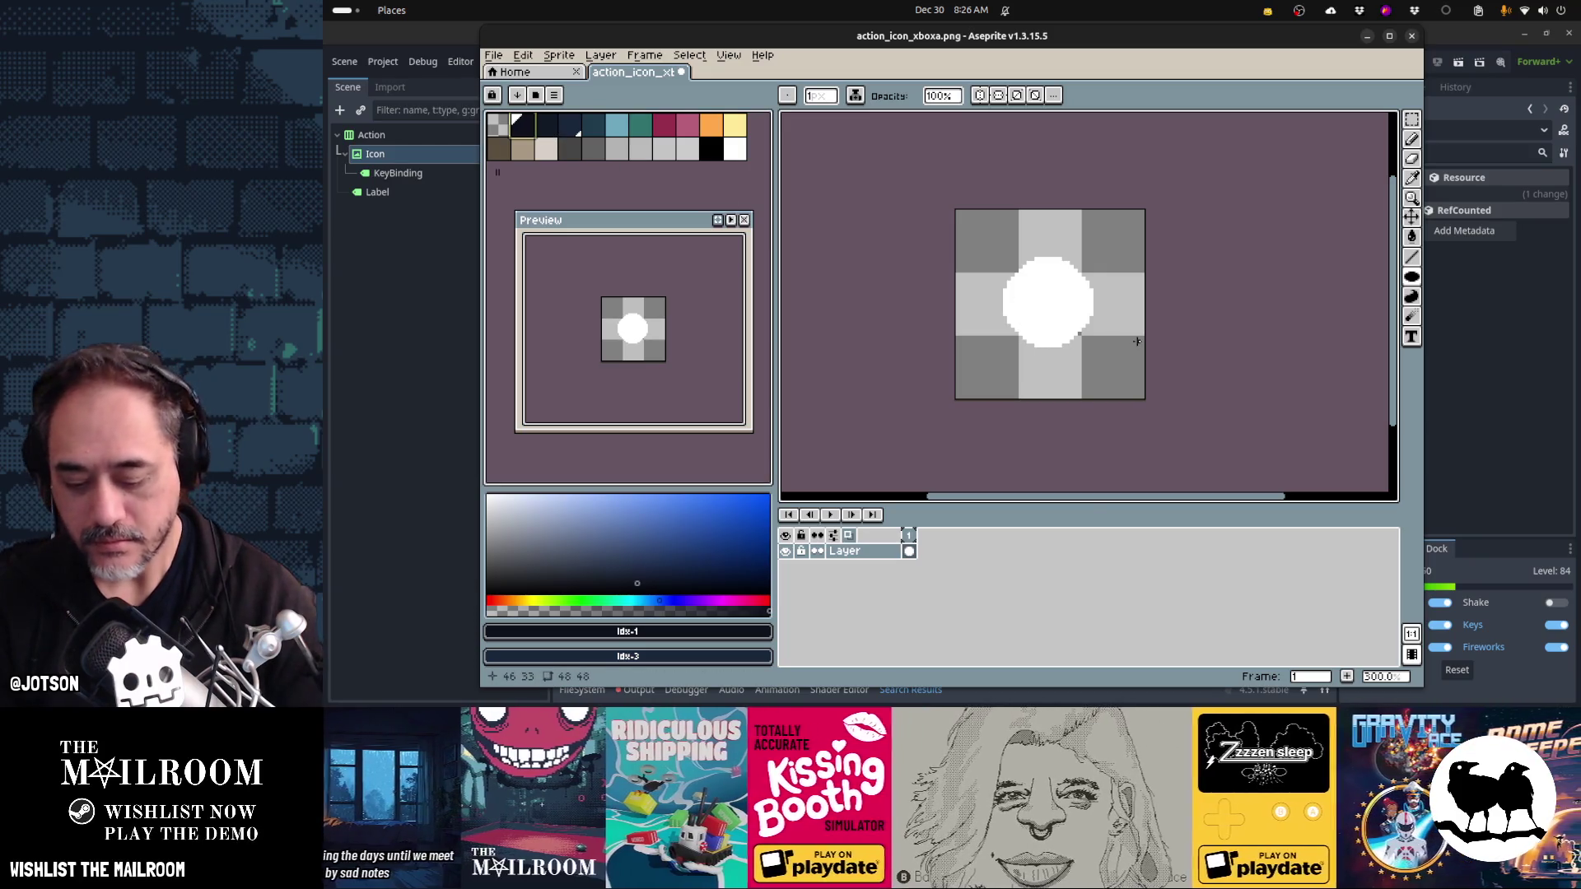
key("shift+o")
key("Return")
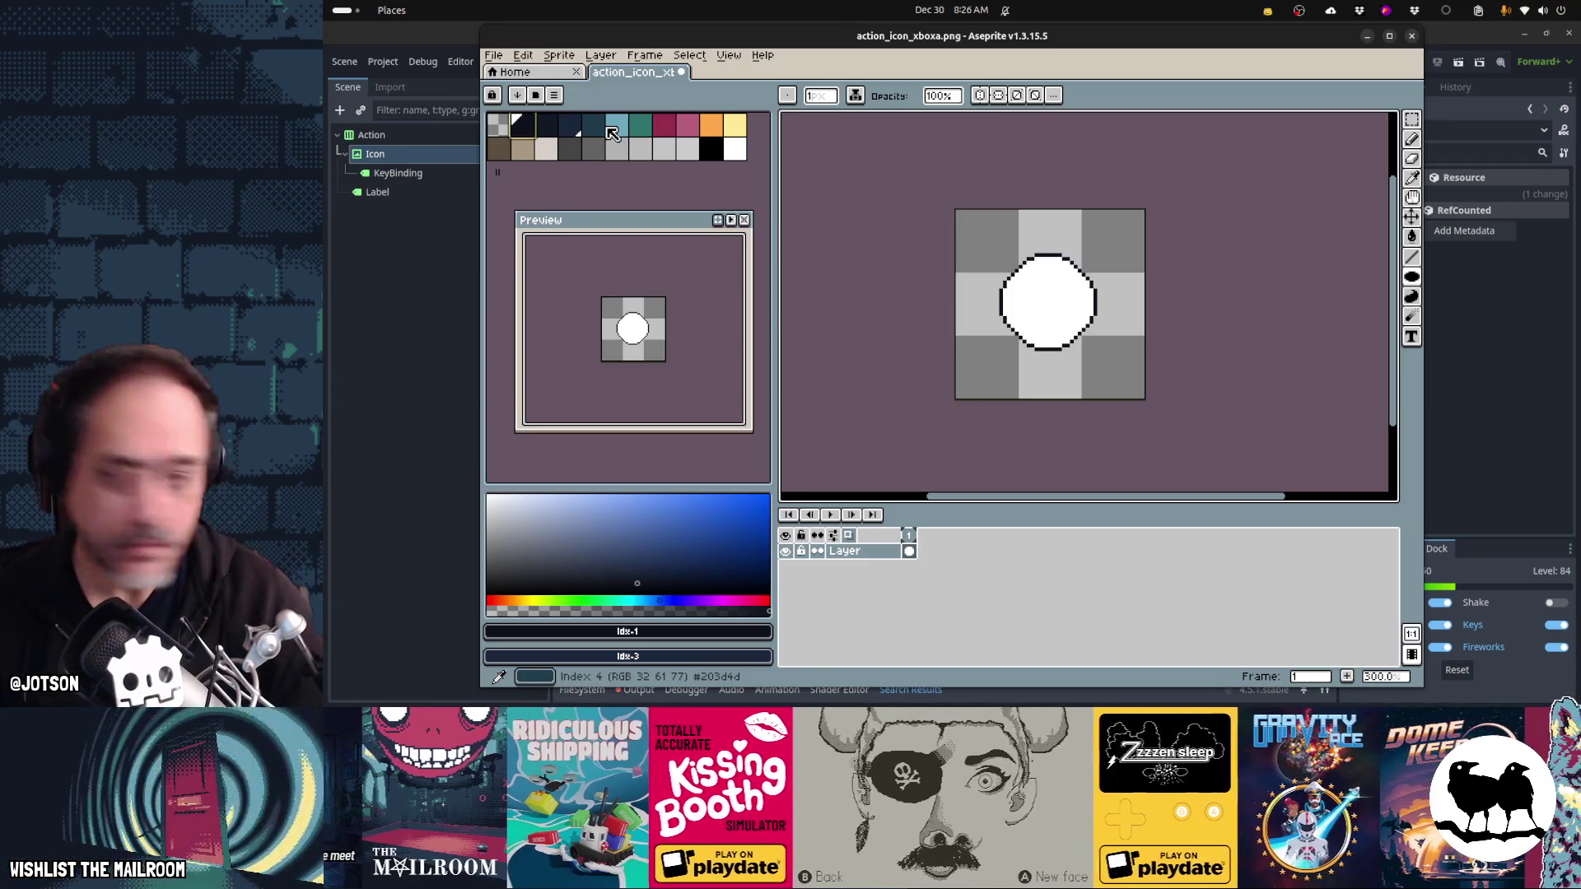
left_click(574, 139)
- Flood-fill the white circle navy, undoing a trial teal fill
key("g")
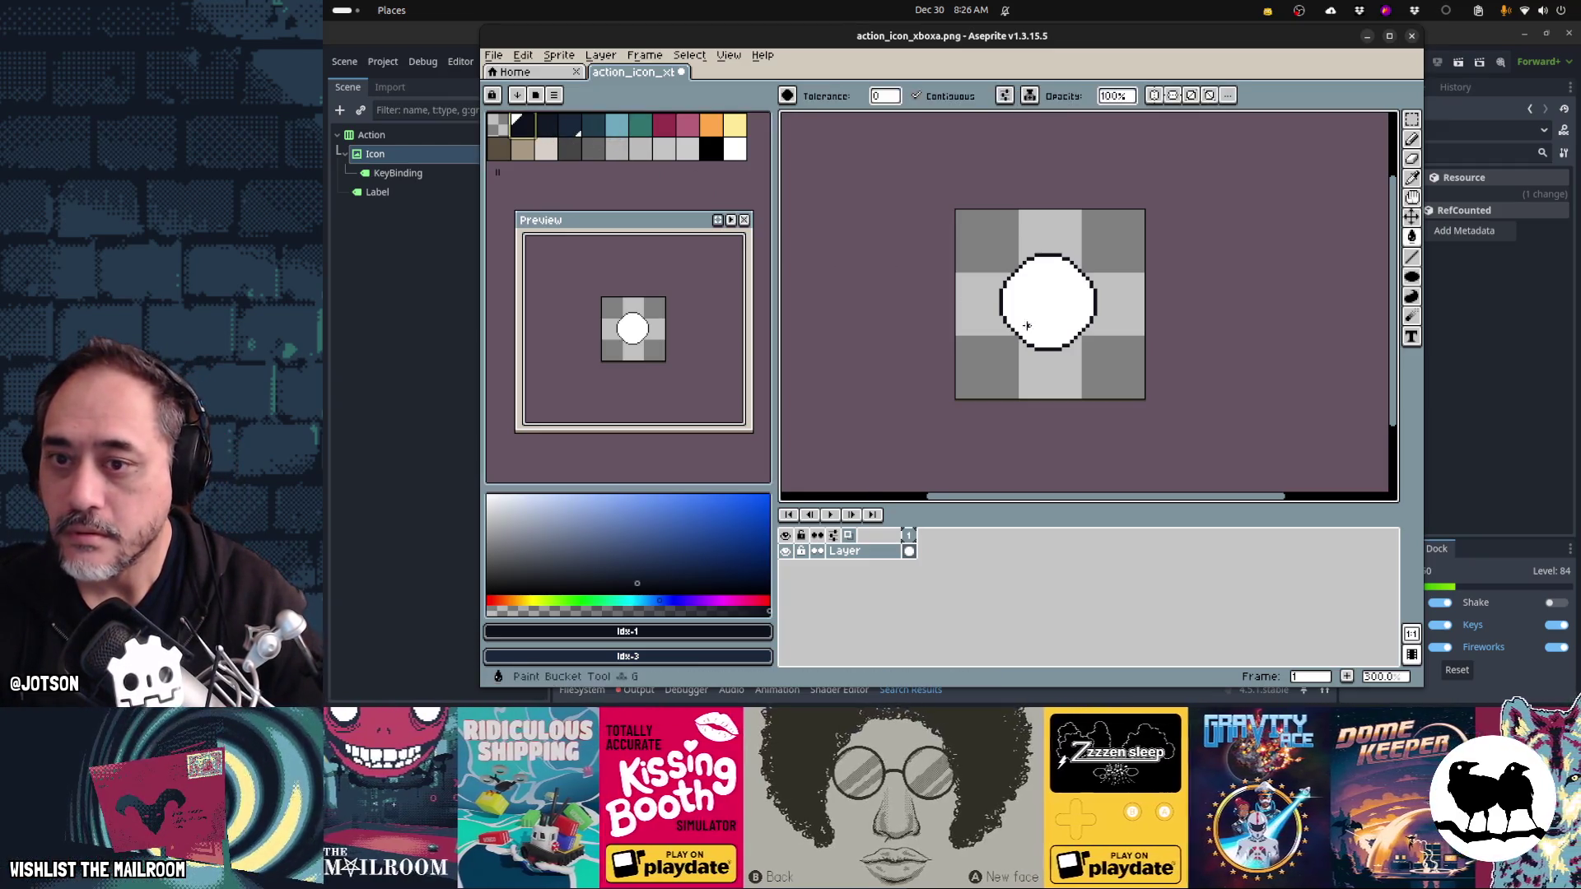
left_click(1023, 311)
left_click(641, 125)
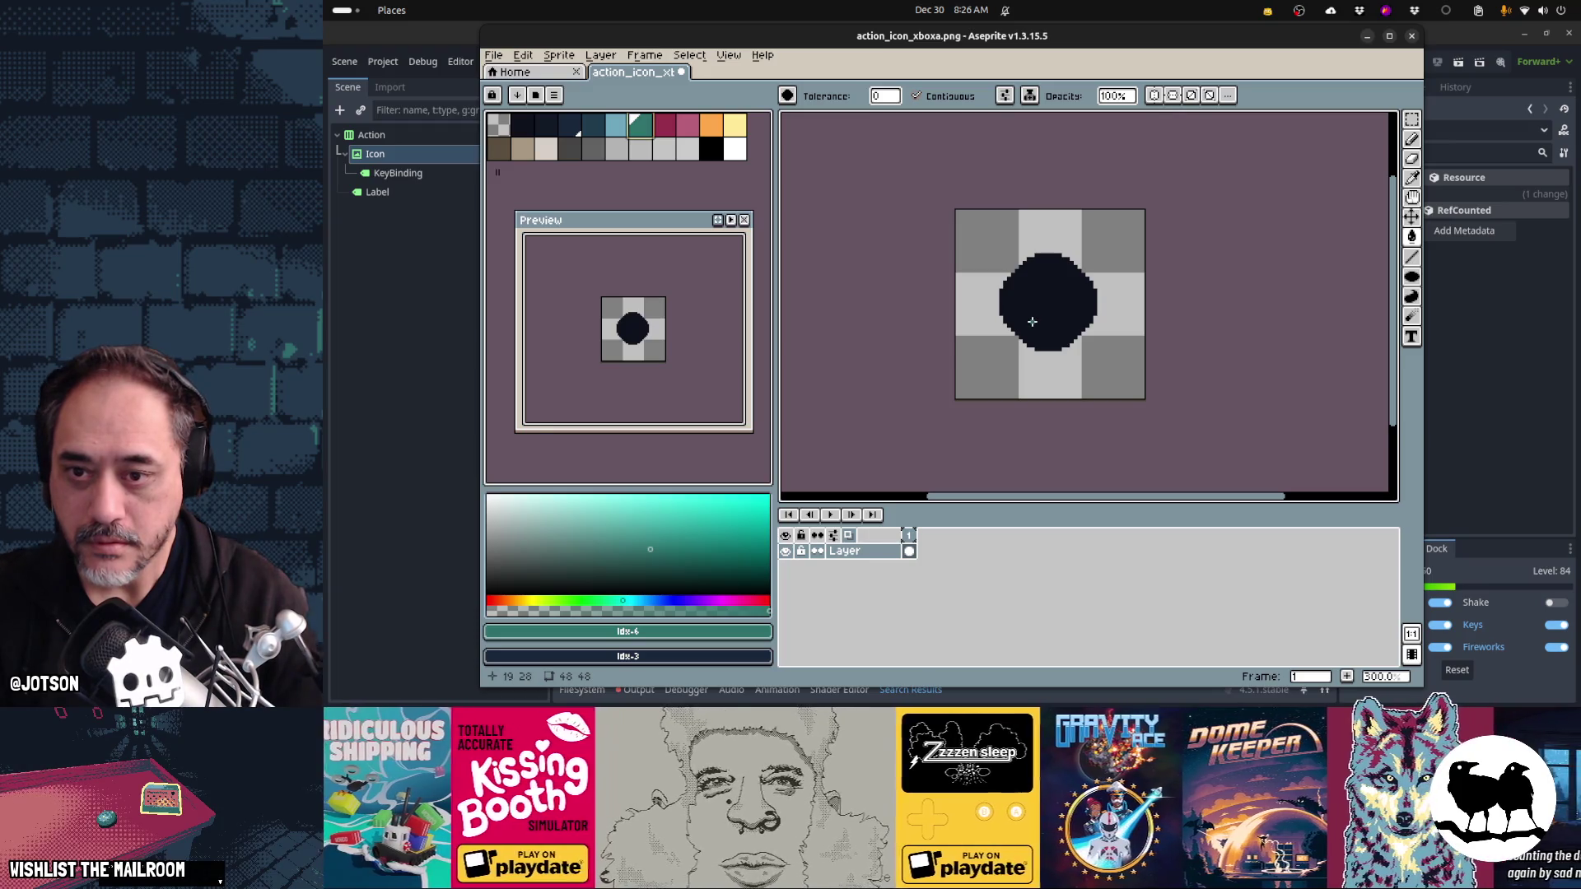
left_click(1031, 321)
key("ctrl+z")
- Draw a teal letter A inside the circle and nudge it one pixel right
key("b")
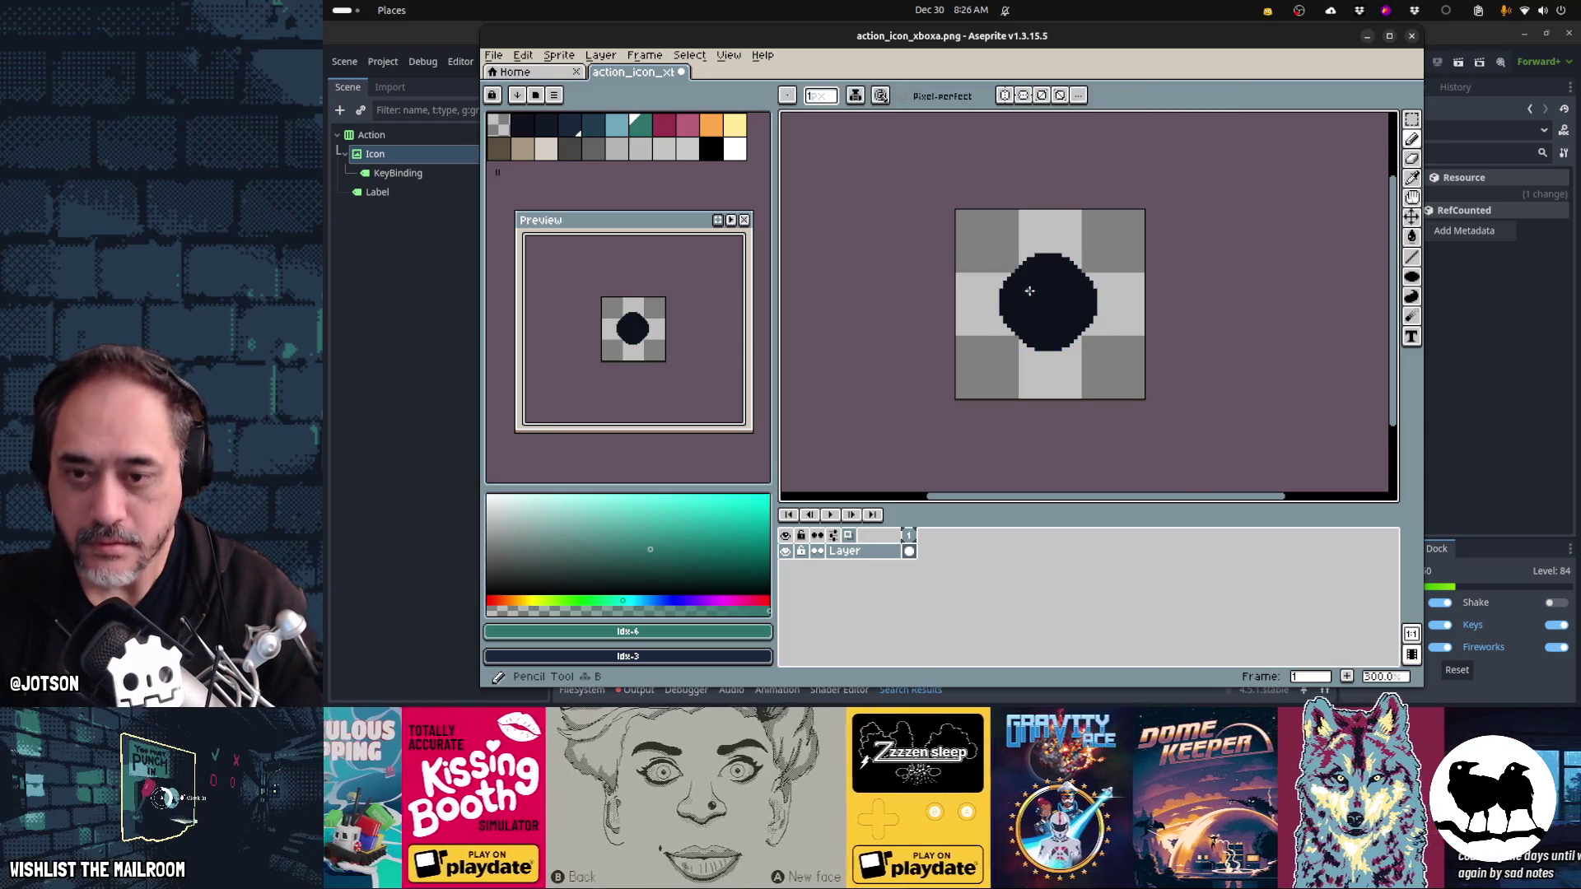
left_click_drag(1031, 326, 1032, 290)
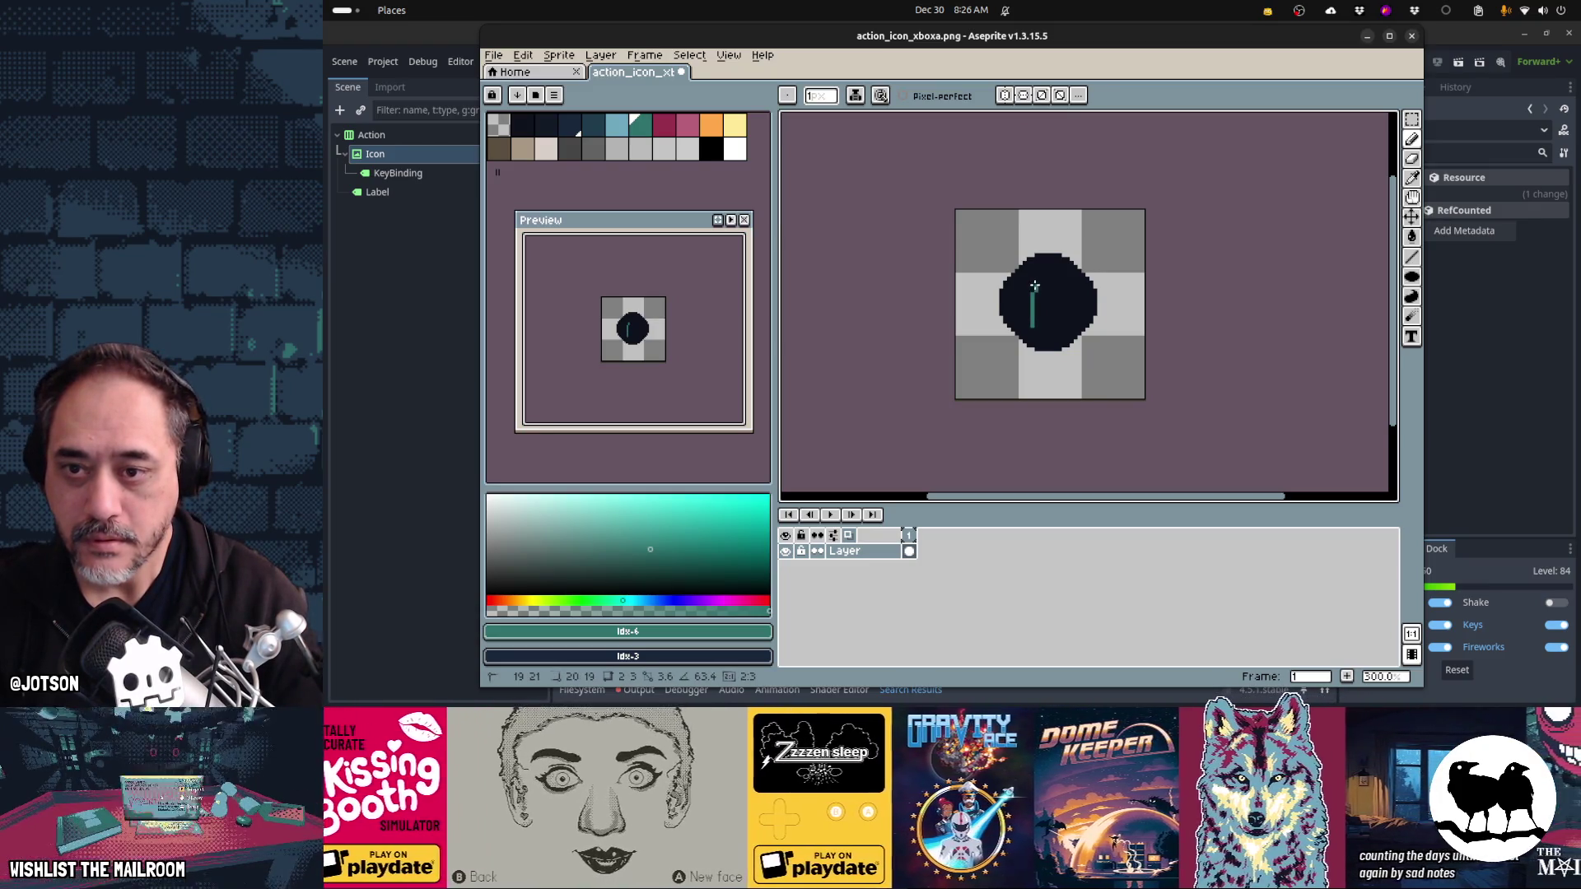
left_click(1034, 283)
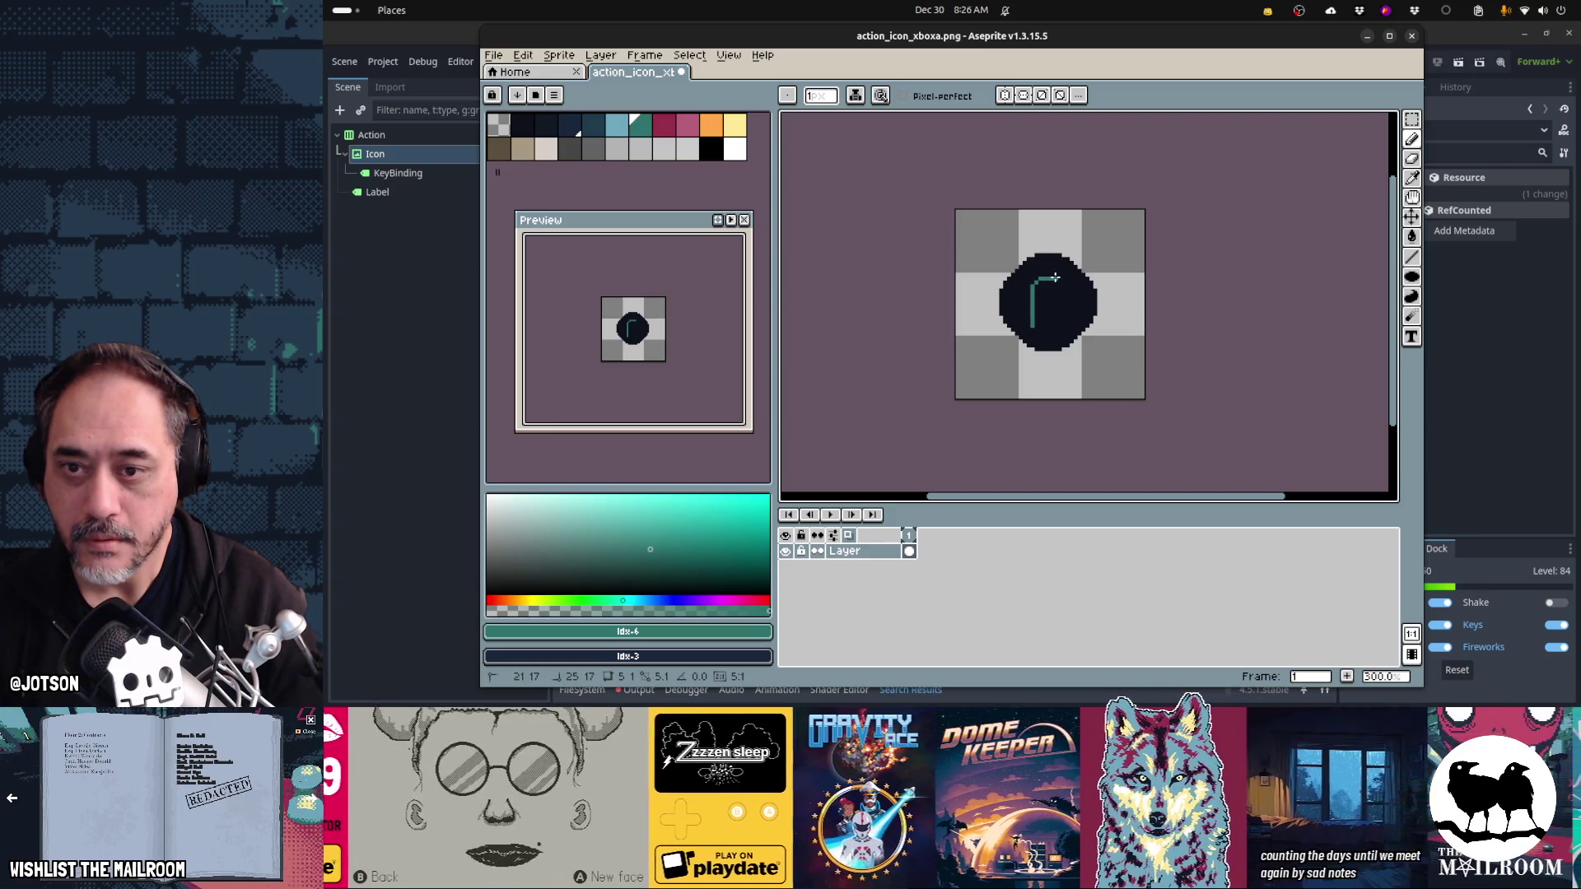
left_click(1051, 278, "shift")
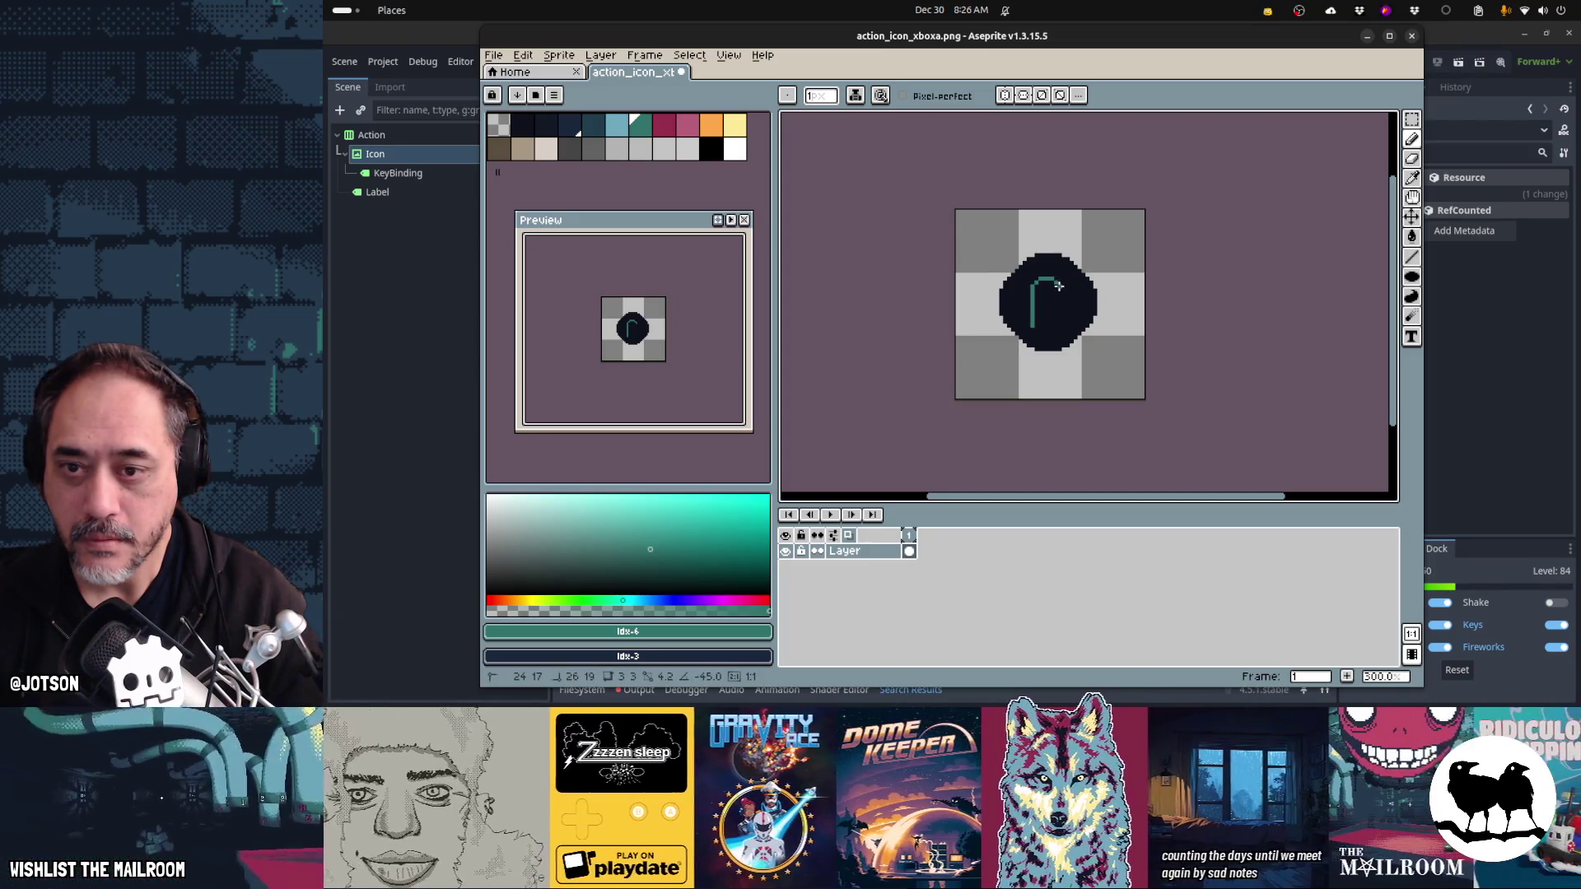
left_click(1060, 330, "shift")
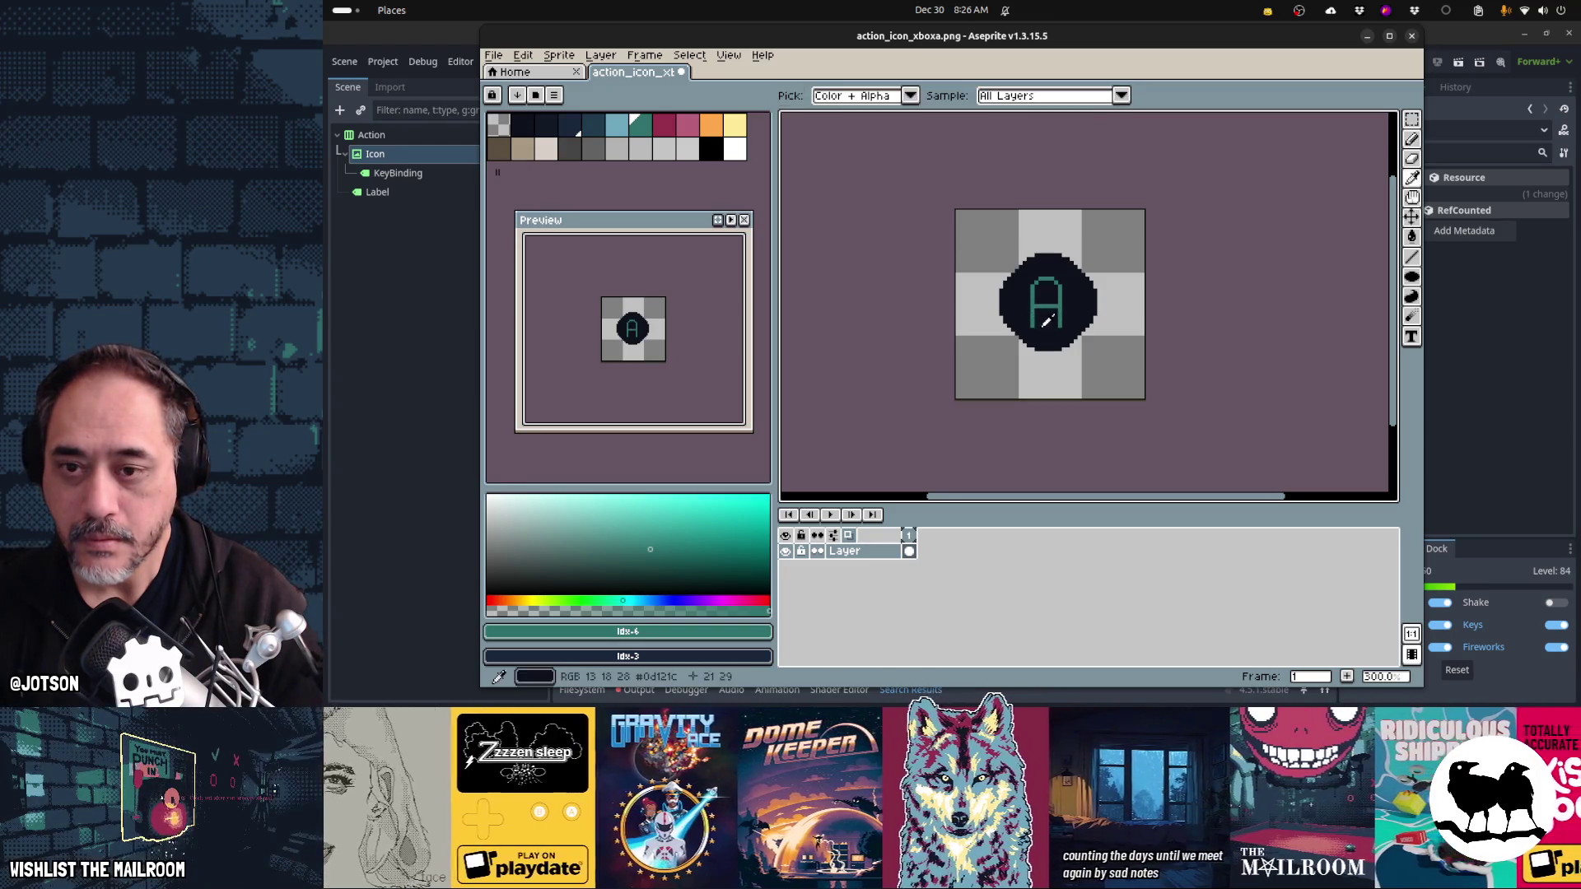
left_click(1033, 325, "alt")
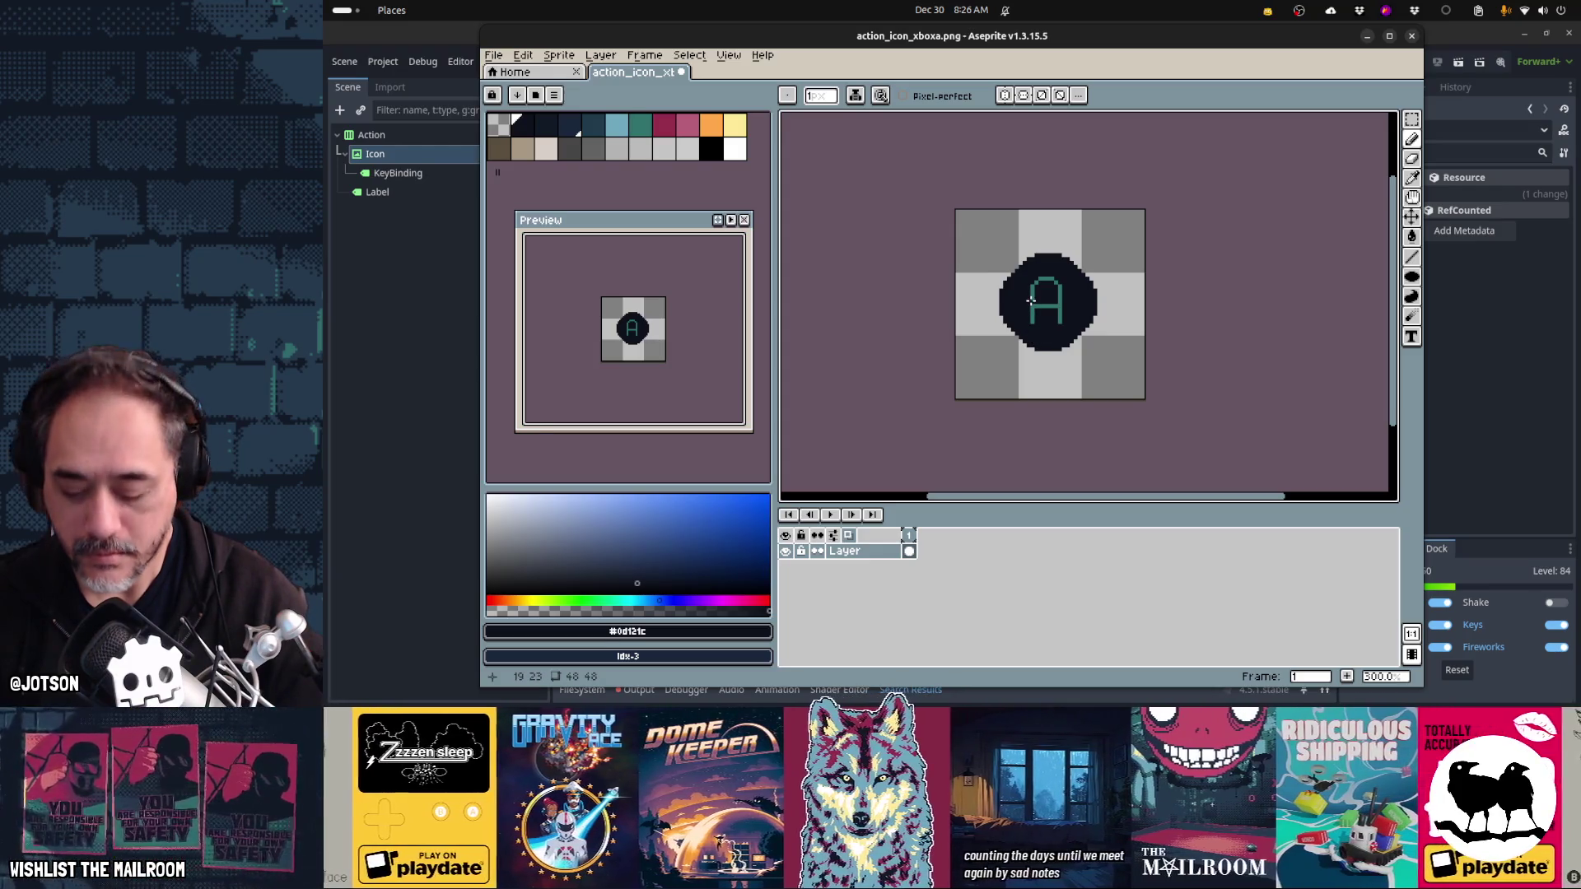
key("m")
left_click_drag(1040, 334, 1023, 284)
key("ctrl+d")
scroll(1023, 287, "up", 1)
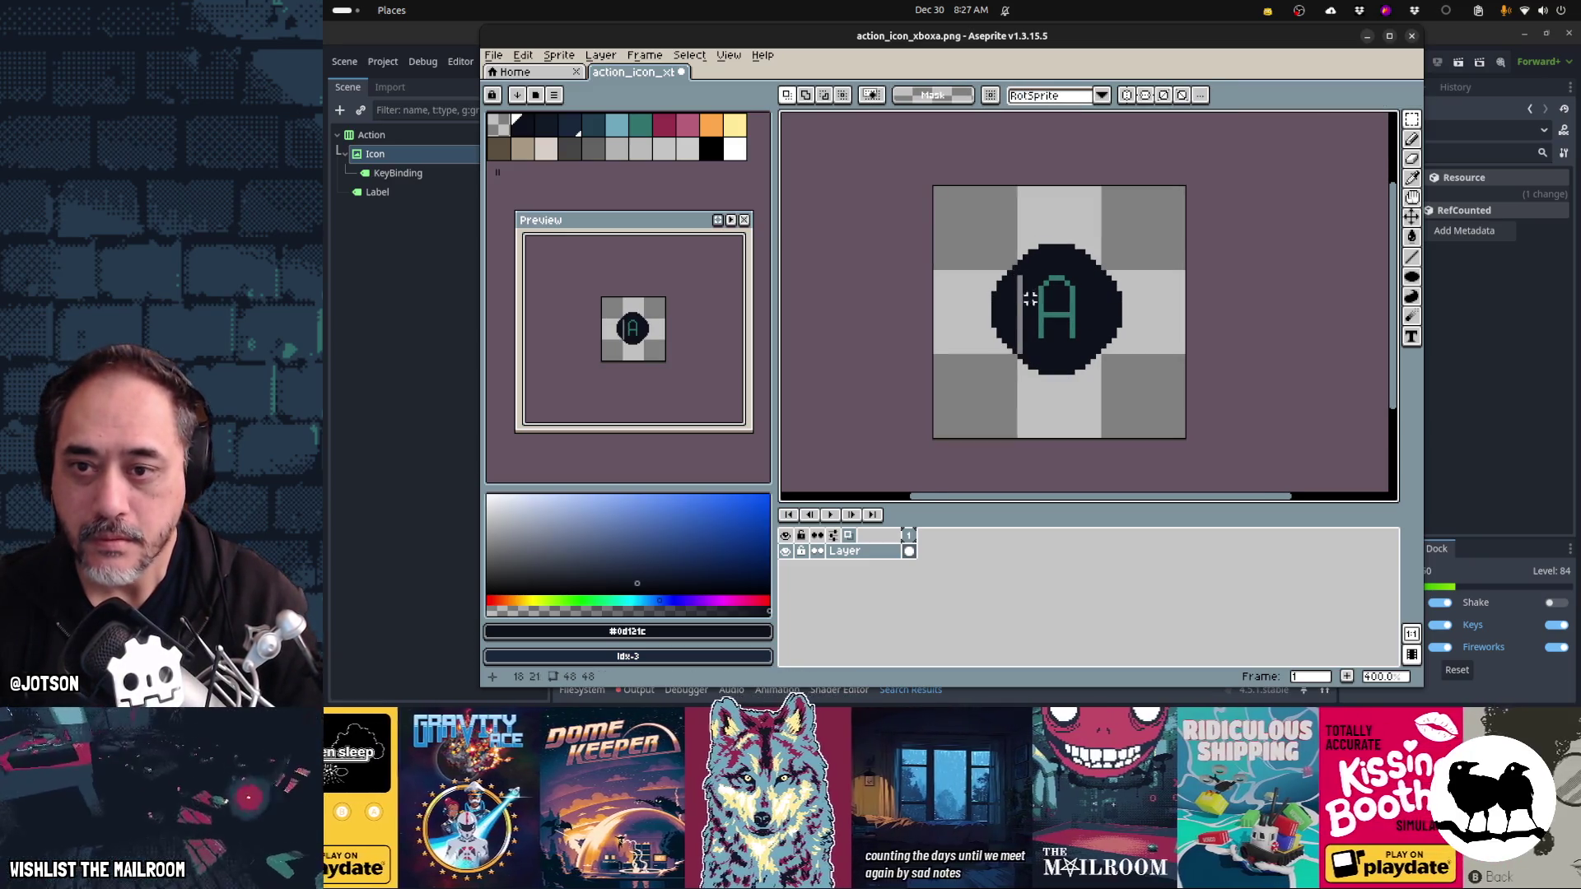
- Fill the light gap left of the A with the dark colour
key("g")
left_click(1021, 288)
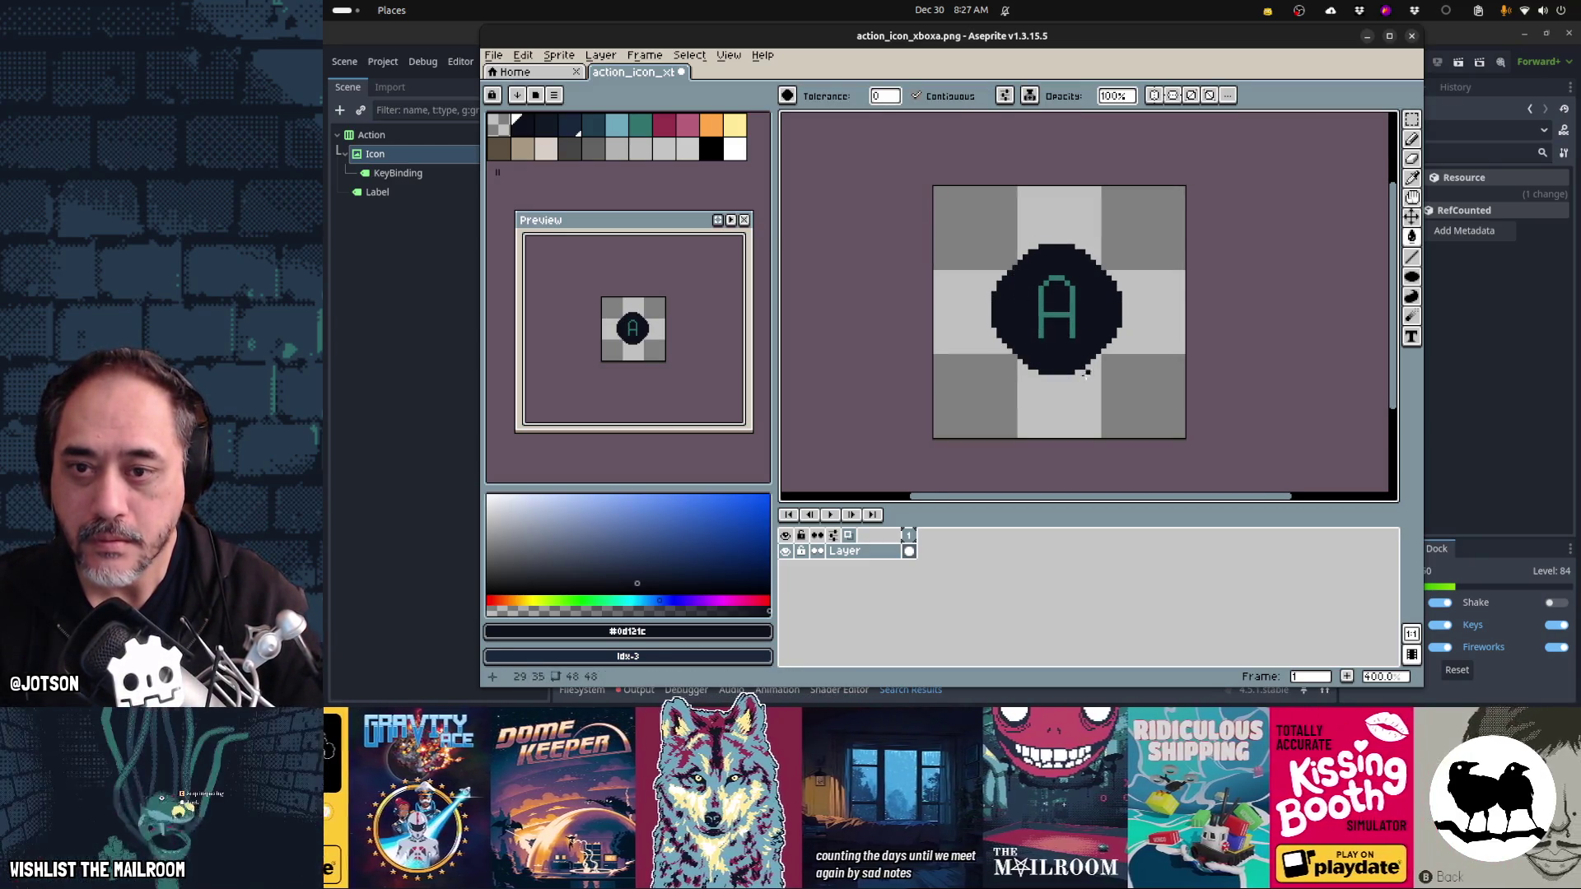
scroll(1047, 328, "down", 1)
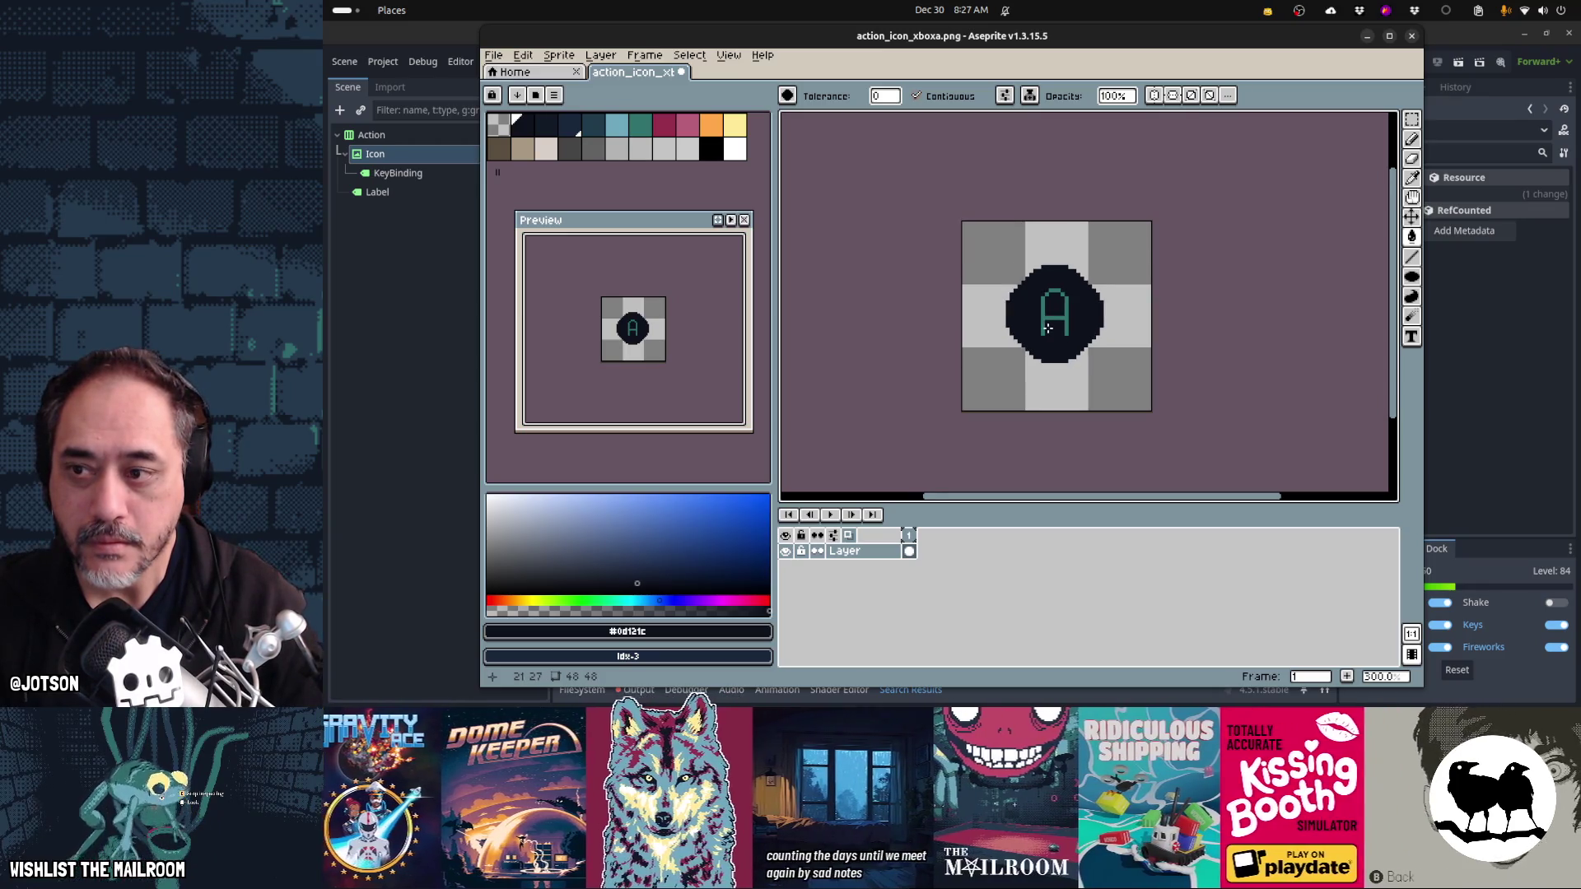
scroll(1077, 333, "up", 1)
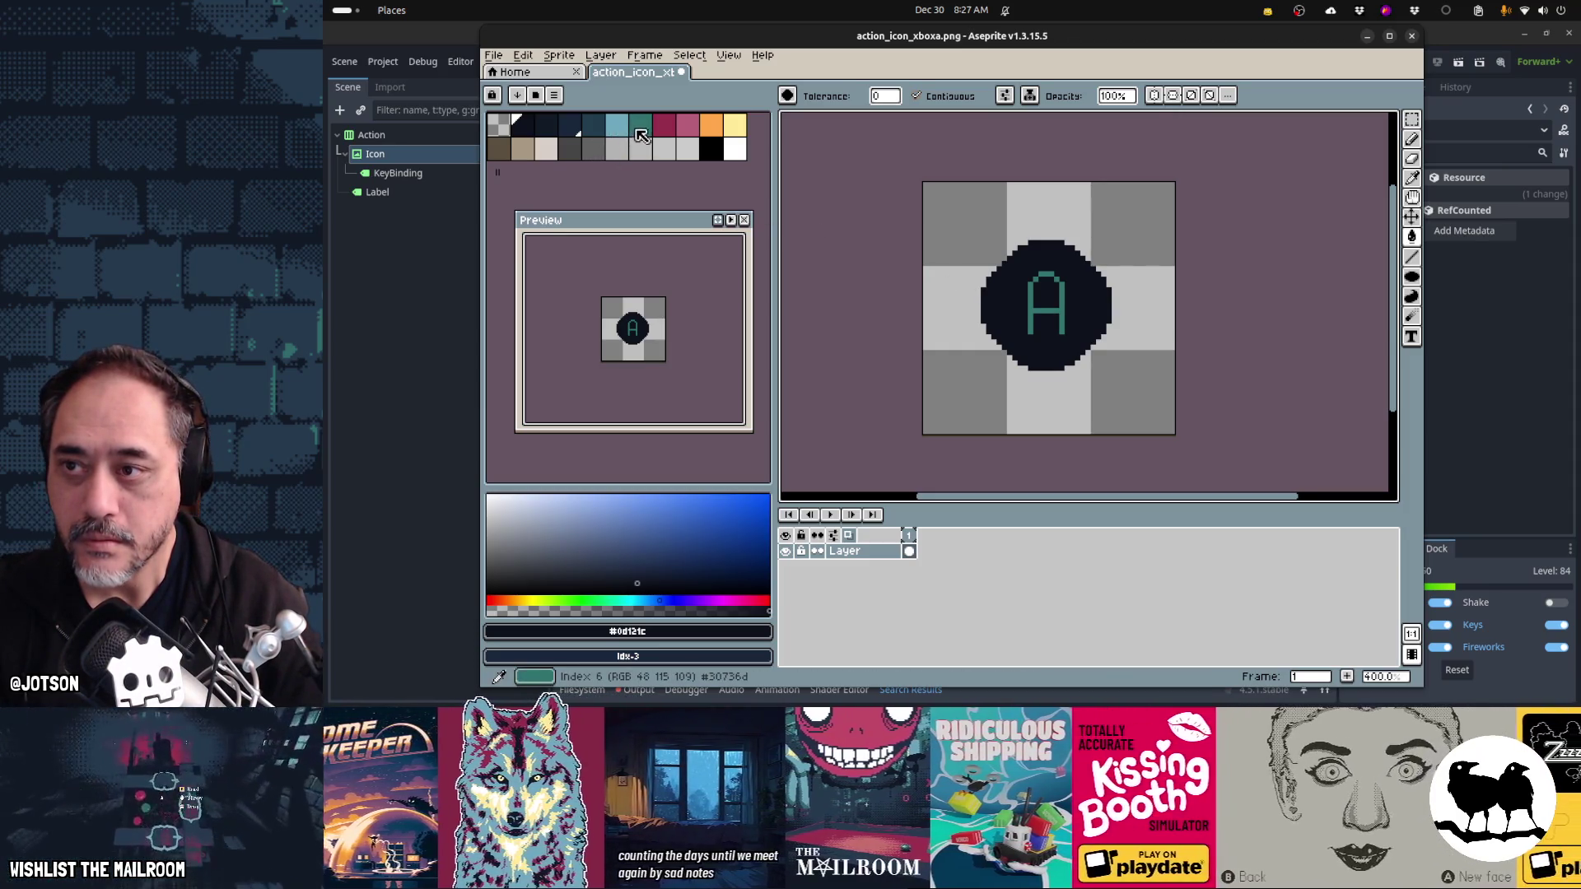
- Draw a teal ellipse ring around the A circle and remove the dark band outside it
left_click(1030, 312, "alt")
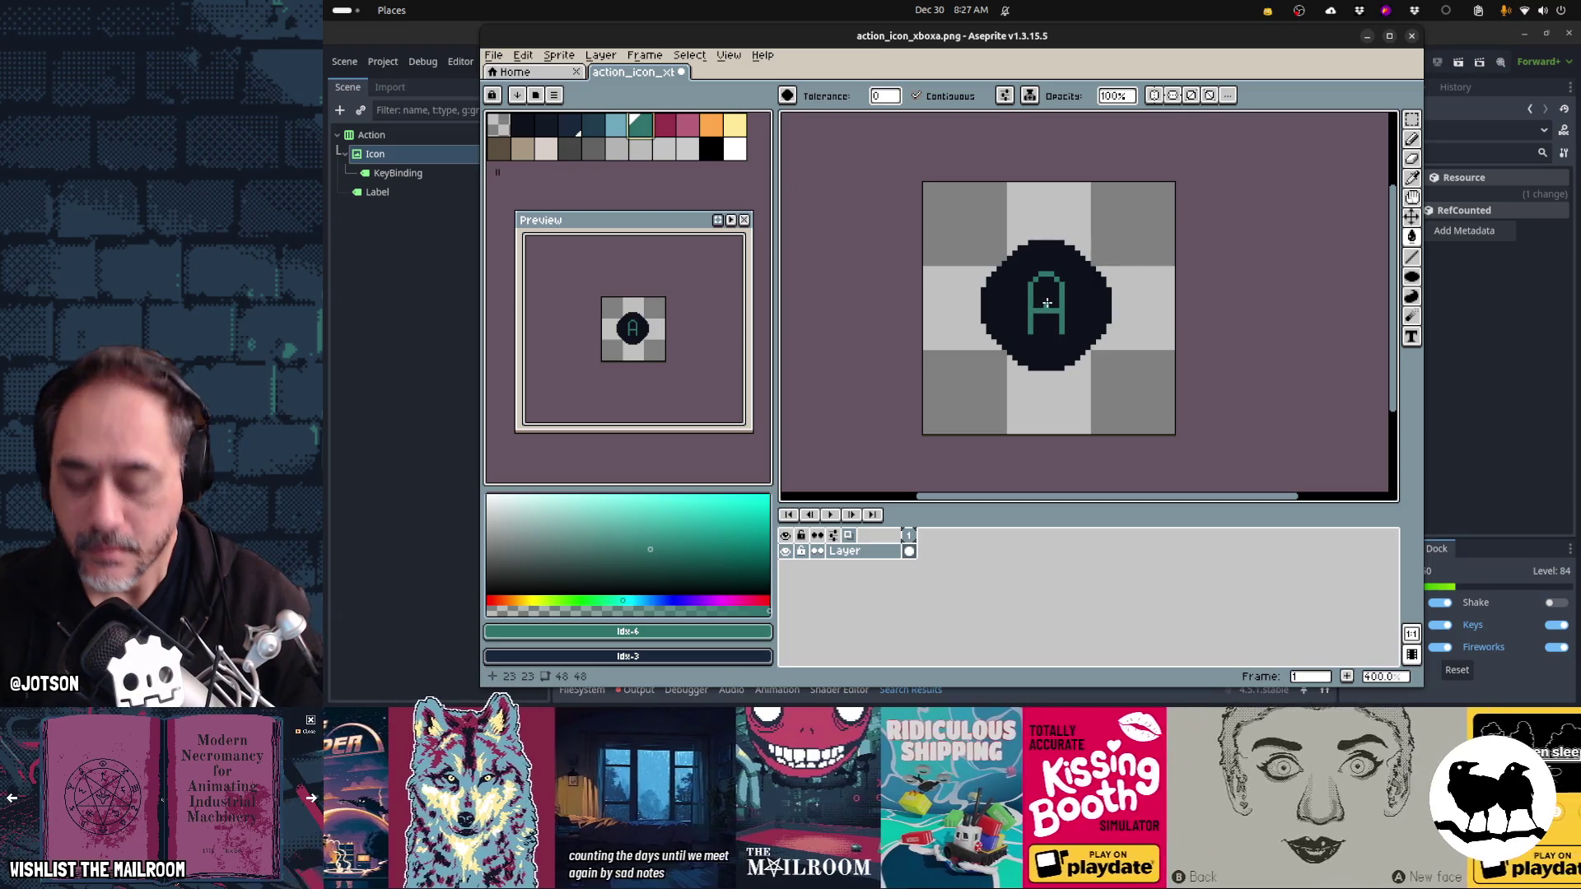
key("shift+u")
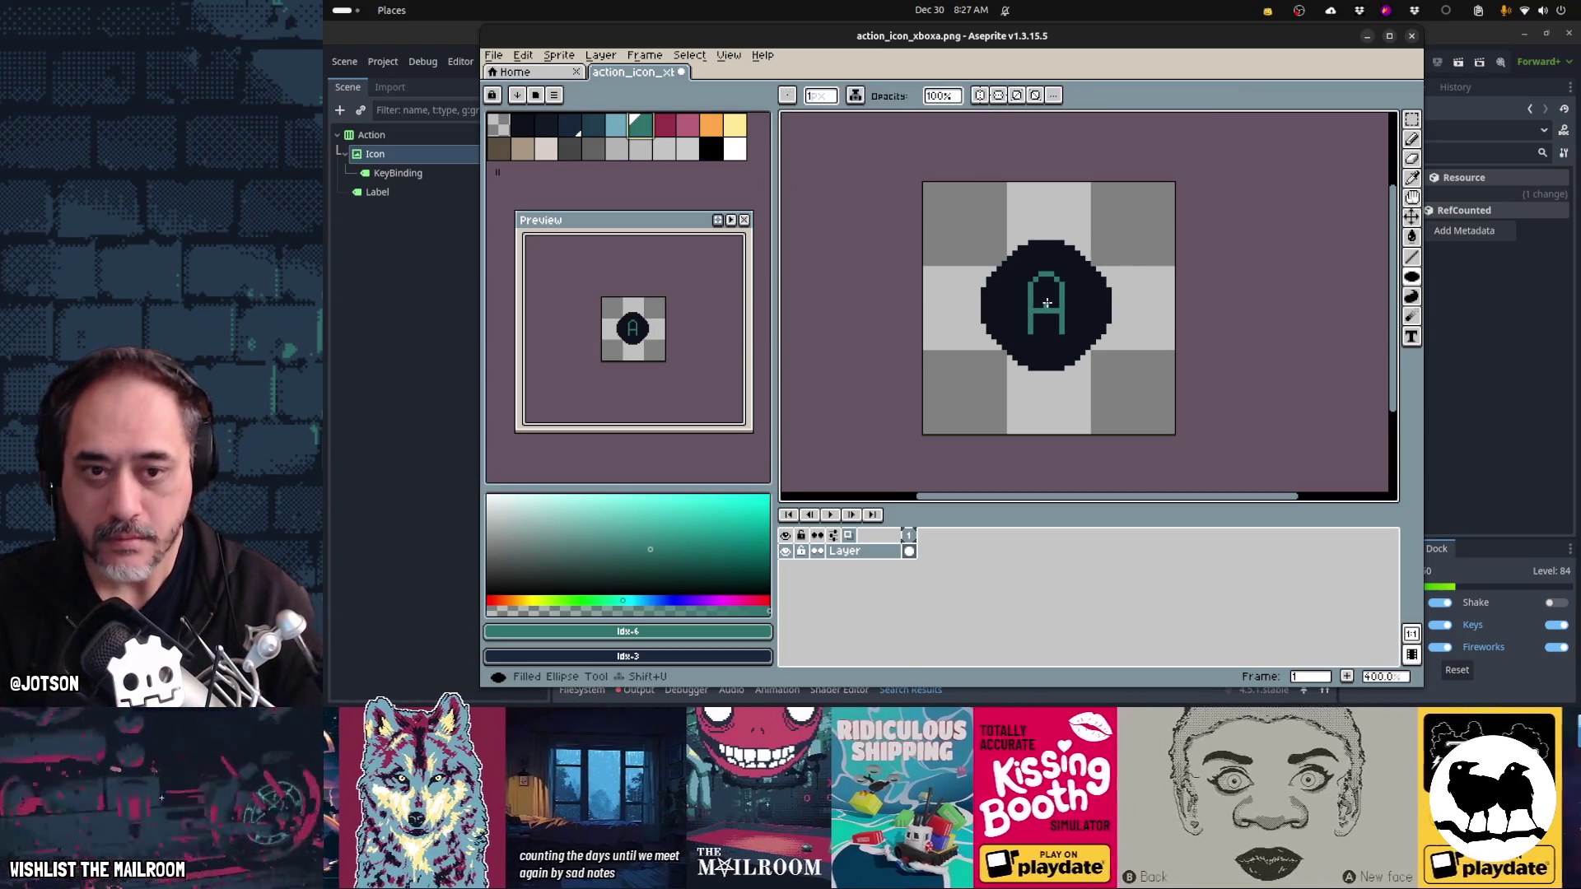
key("u")
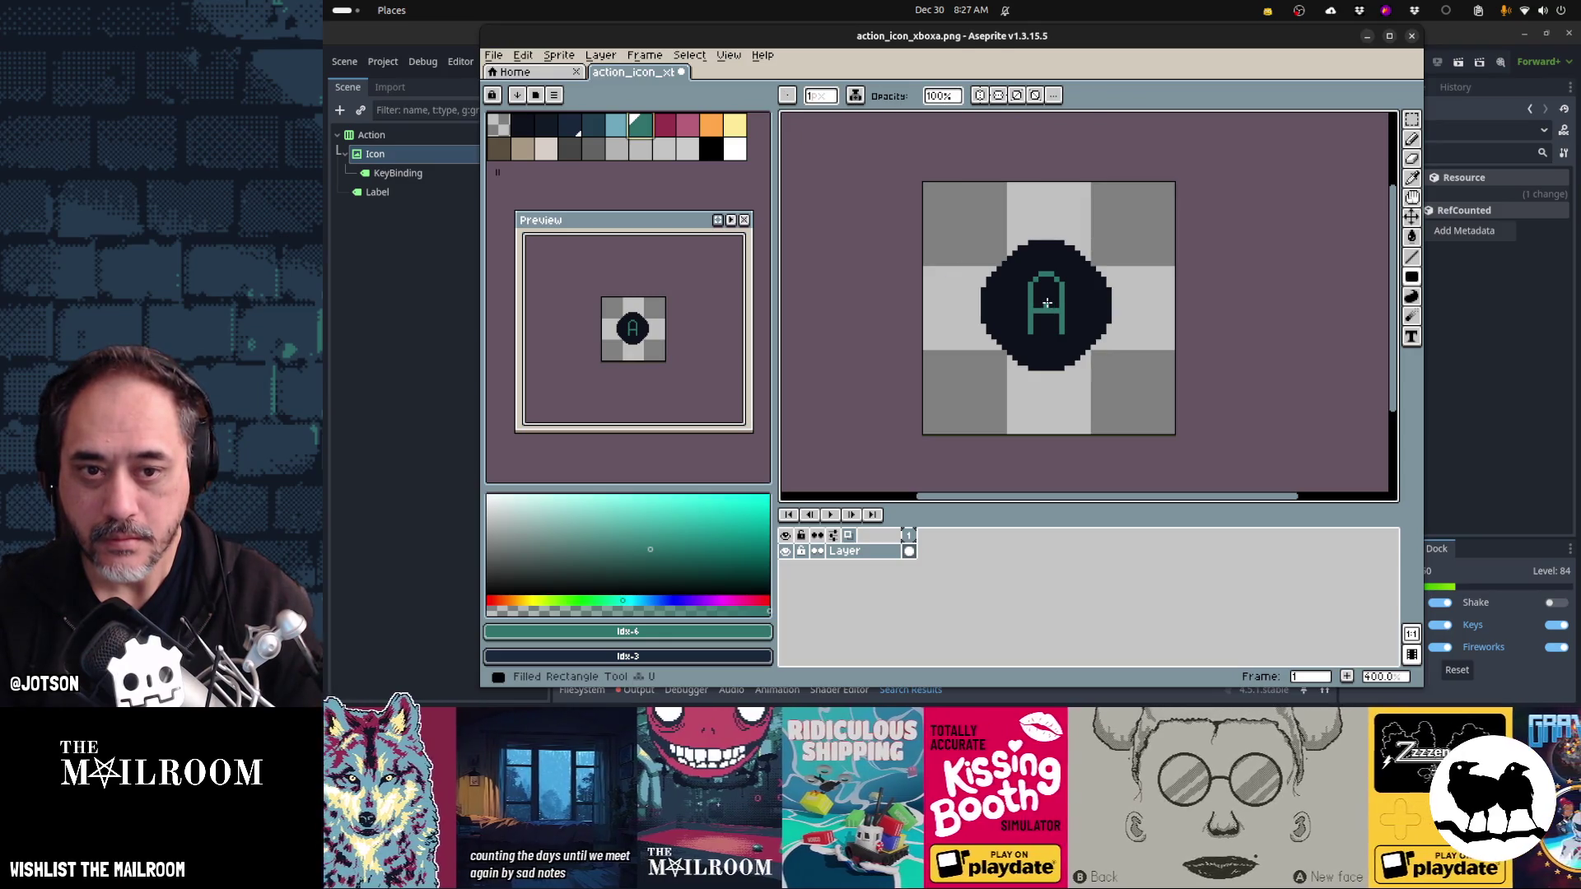
key("shift+u")
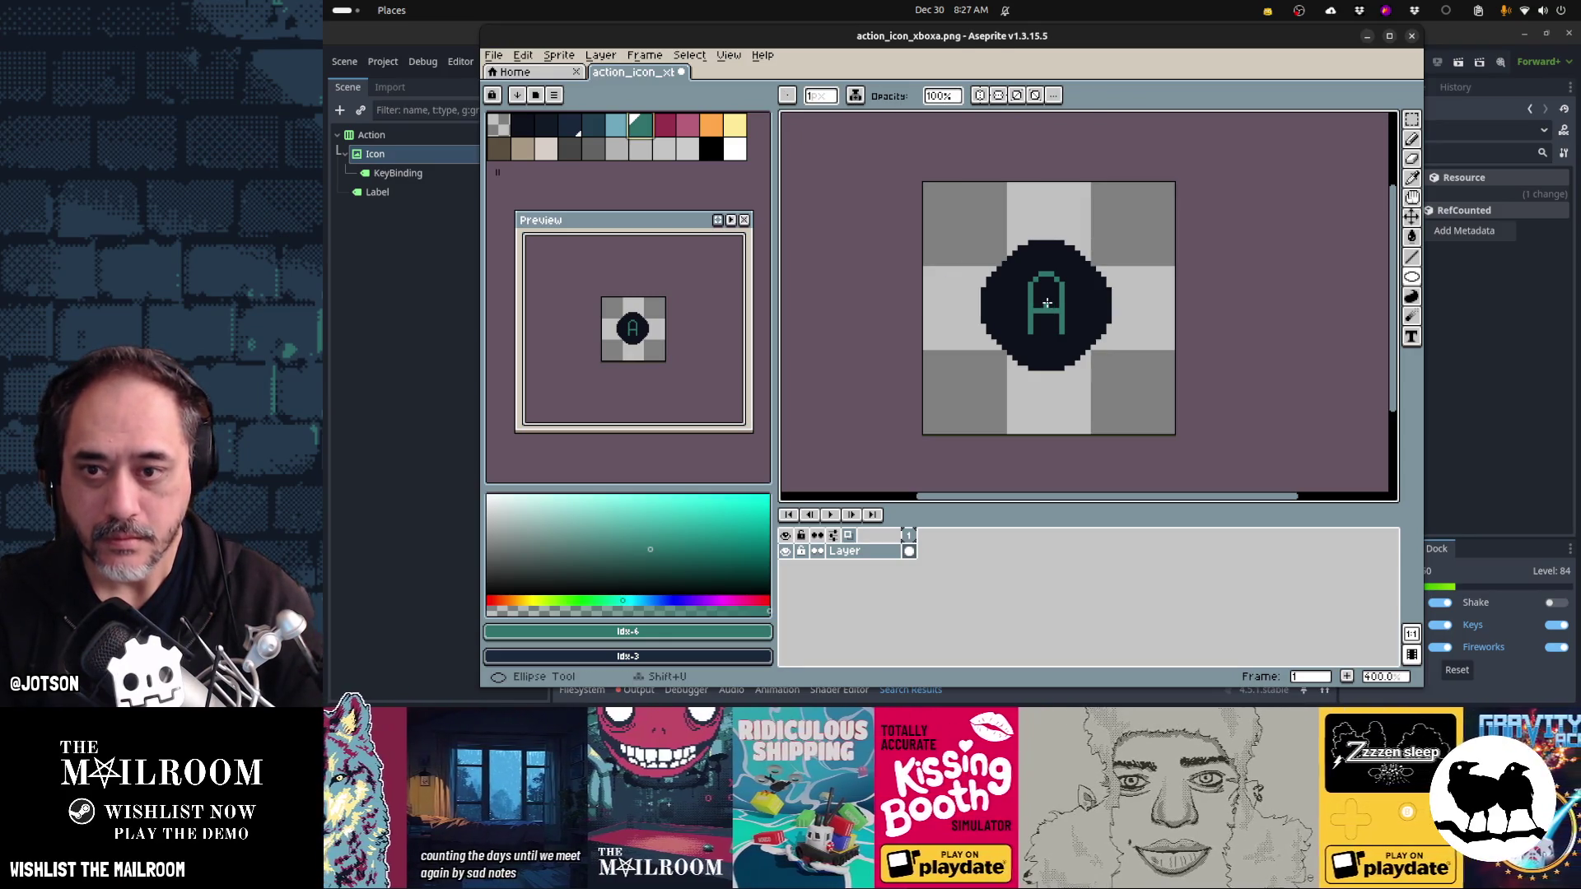
left_click_drag(1047, 303, 1099, 361)
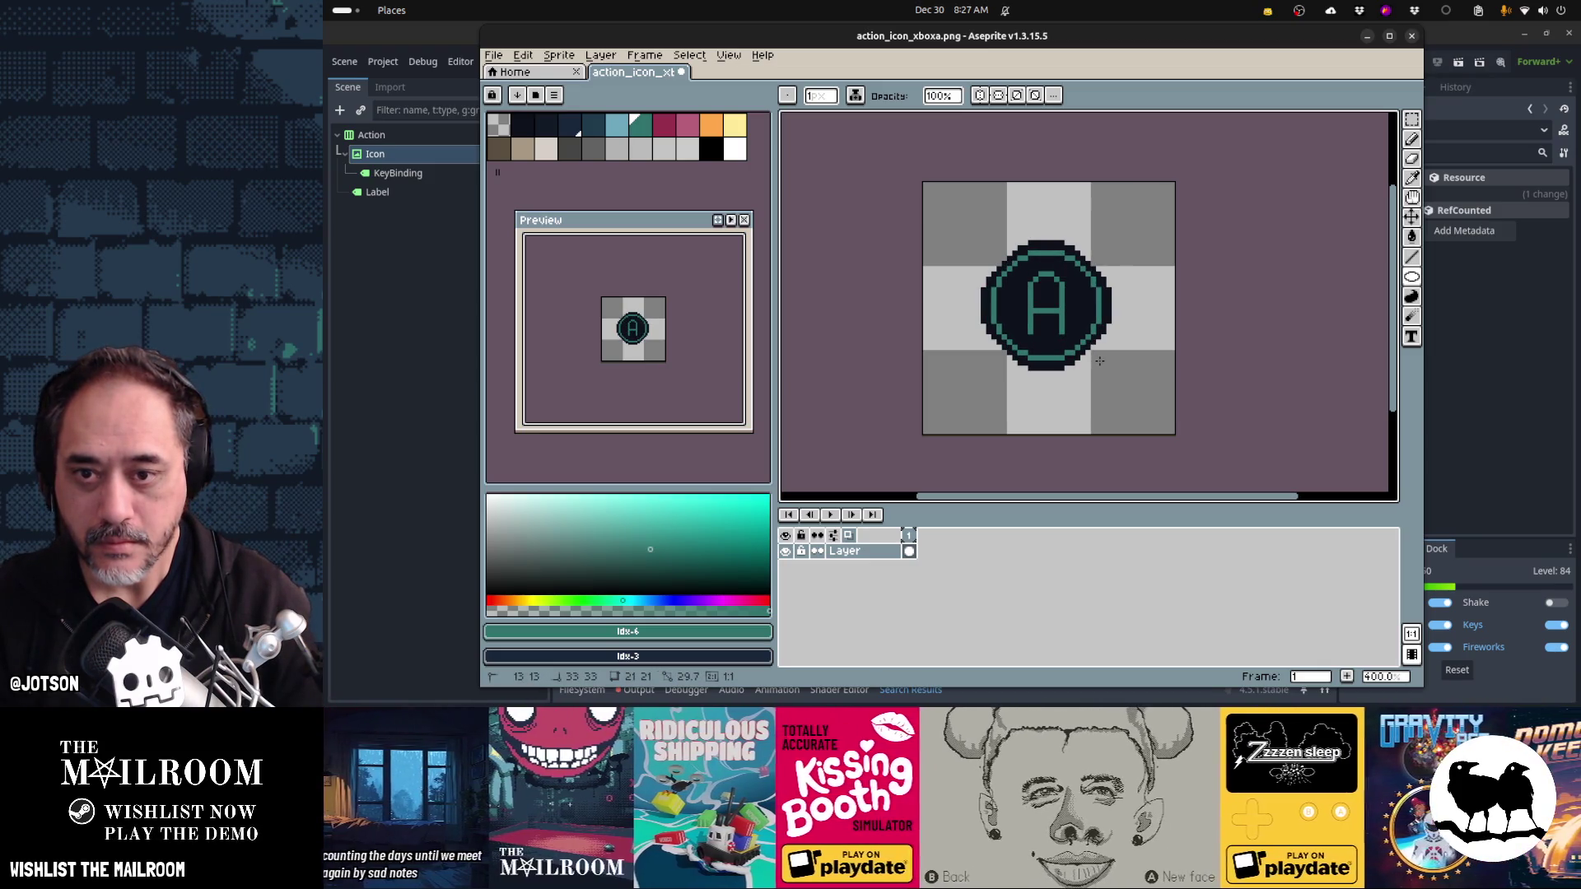
key("w")
key("ctrl+z")
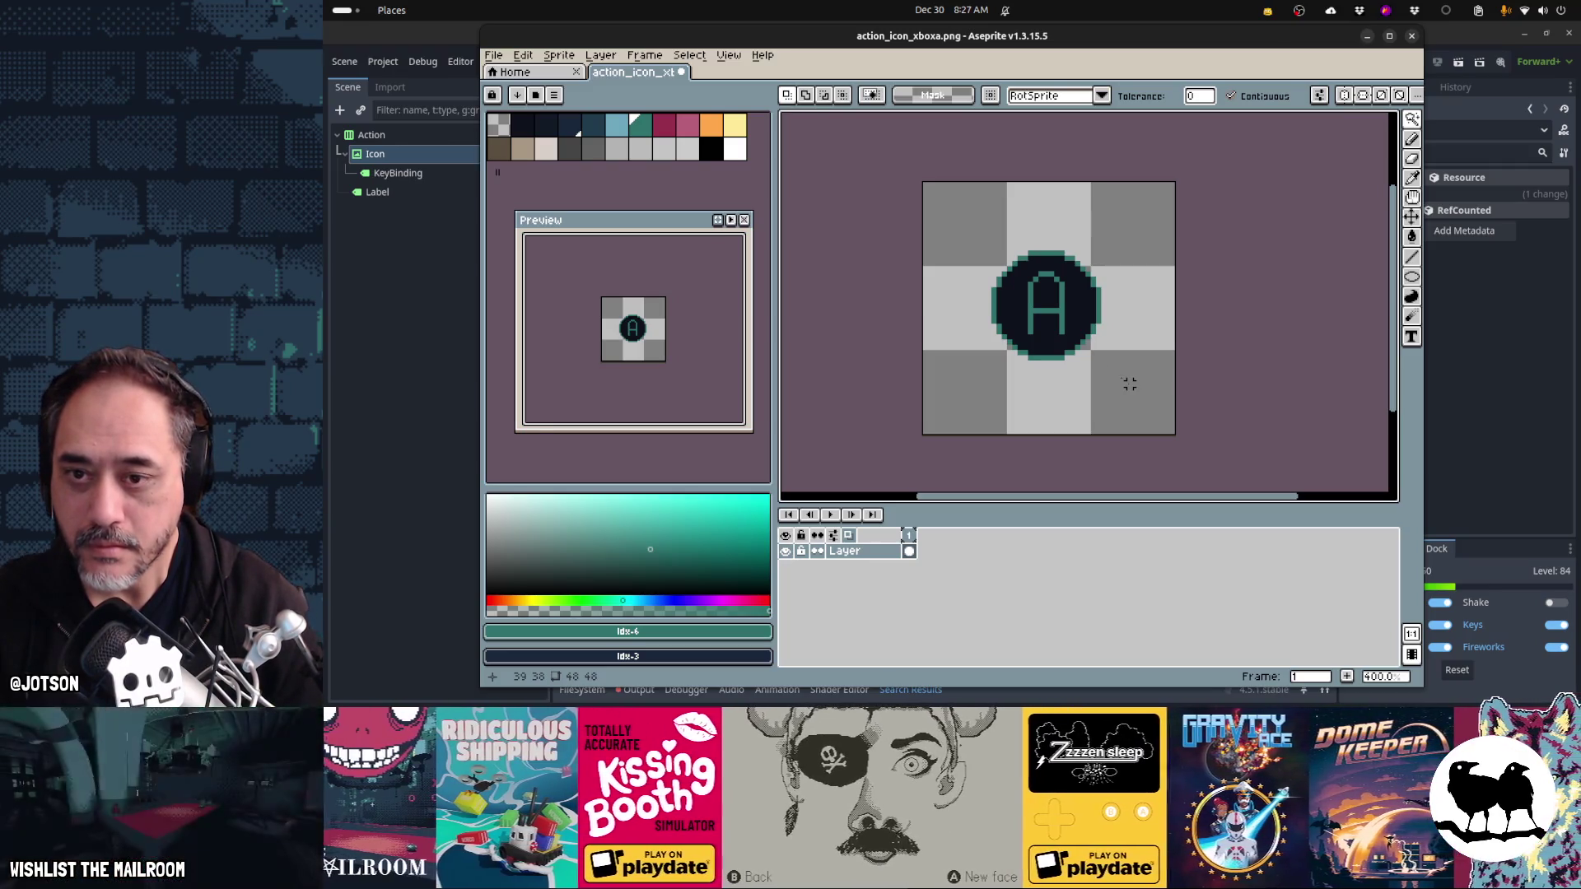
- Save action_icon_xboxa.png and switch back to the Godot editor
key("b")
key("ctrl+s")
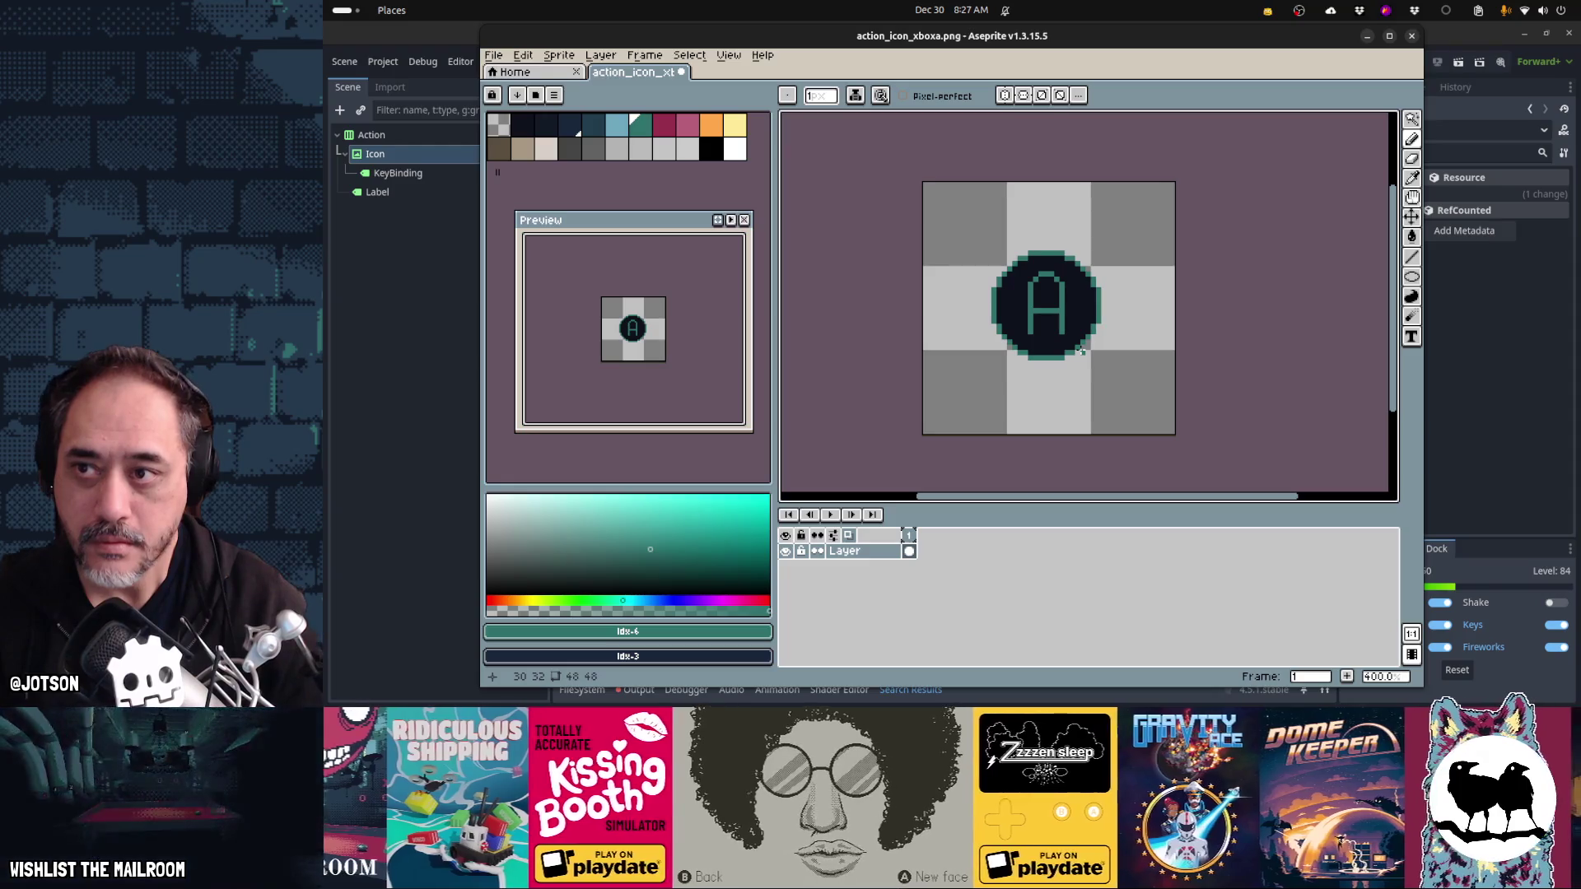
key("alt+Tab")
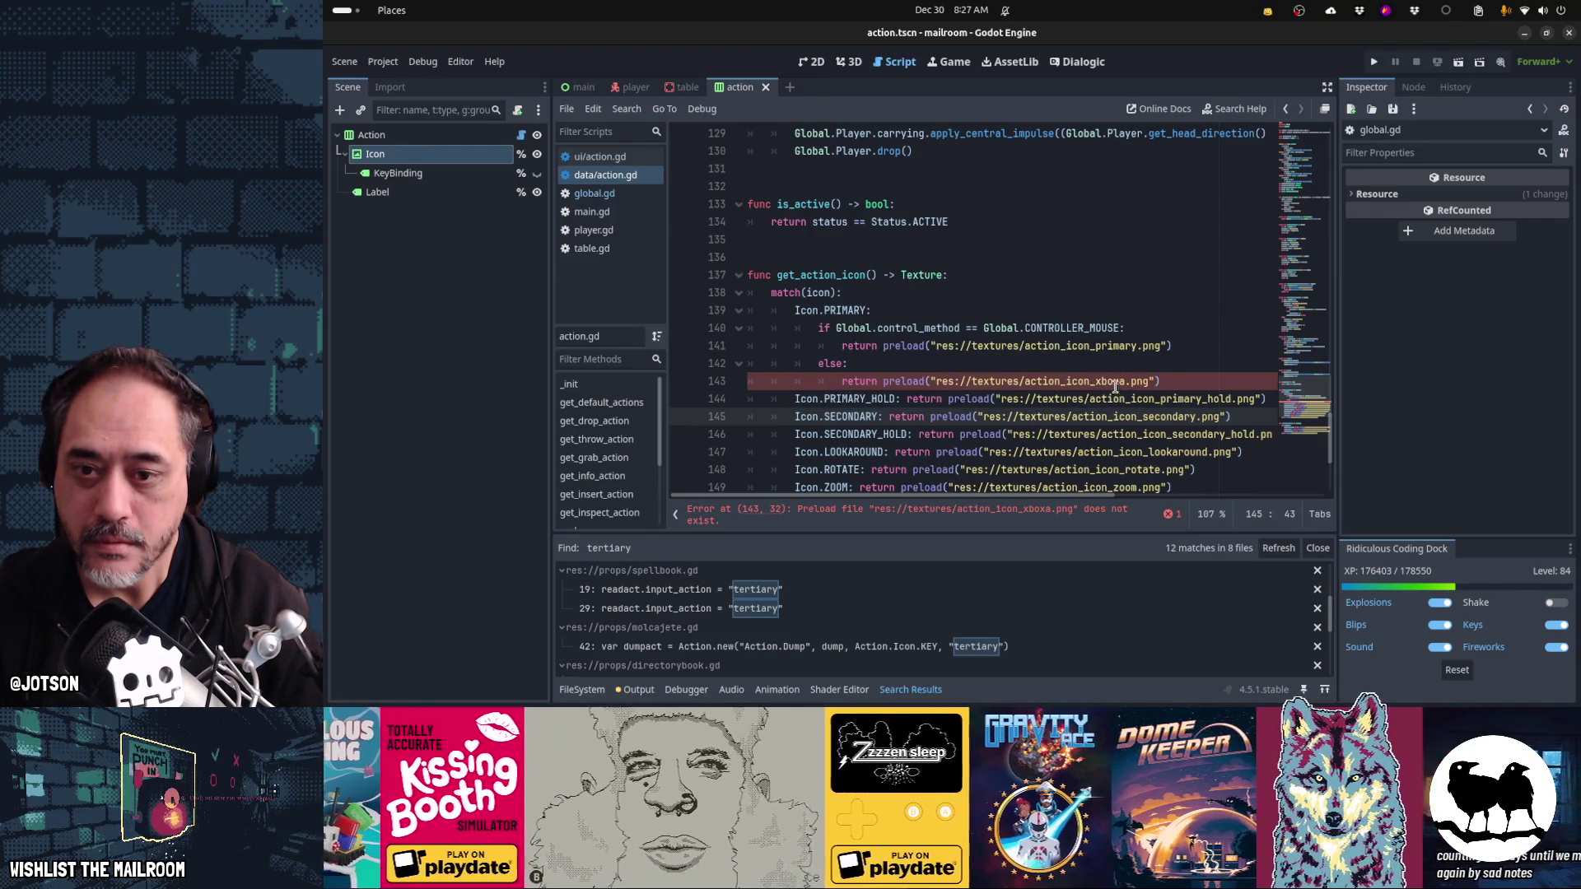
- Refresh the action_icon_xboxa.png preload path on line 143, save action.gd, and run the game
left_click(1113, 382)
key("BackSpace")
type("x")
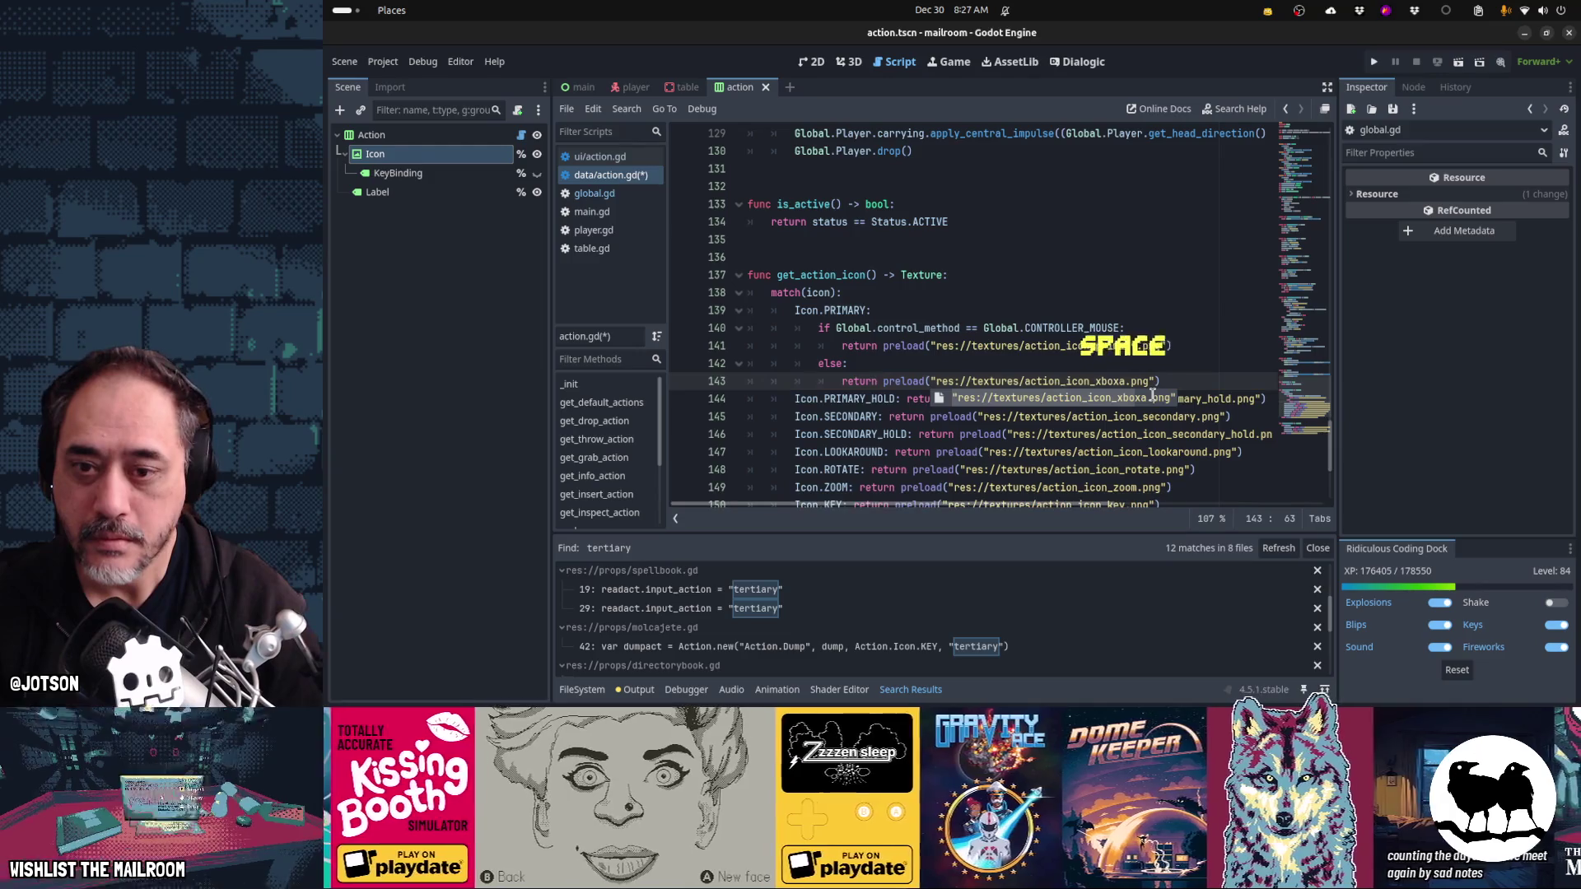
key("Home")
key("ctrl+s")
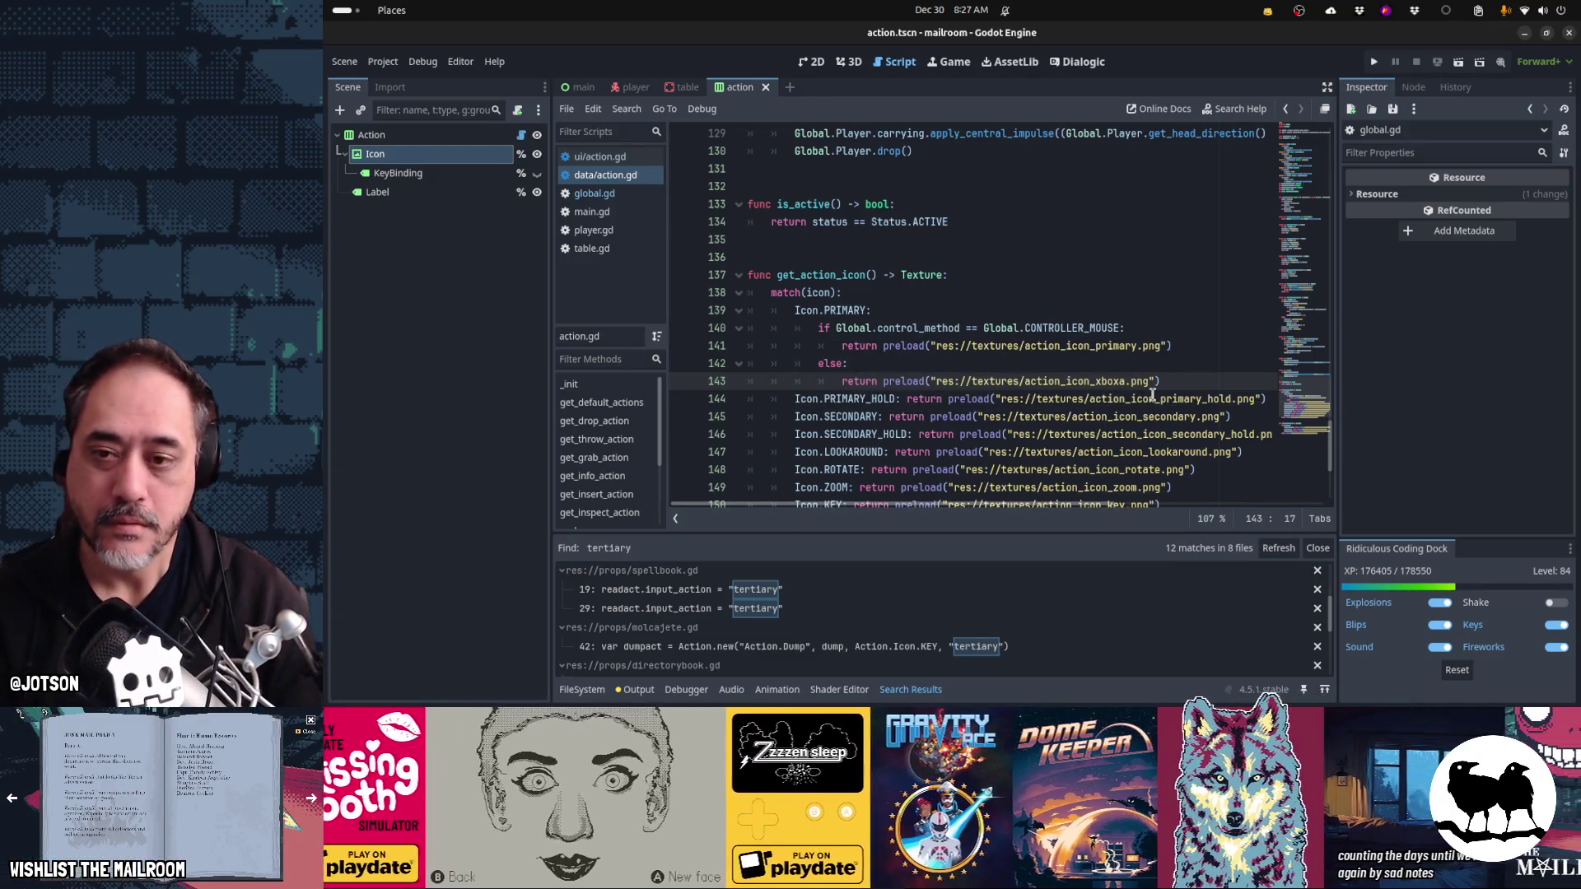
key("F5")
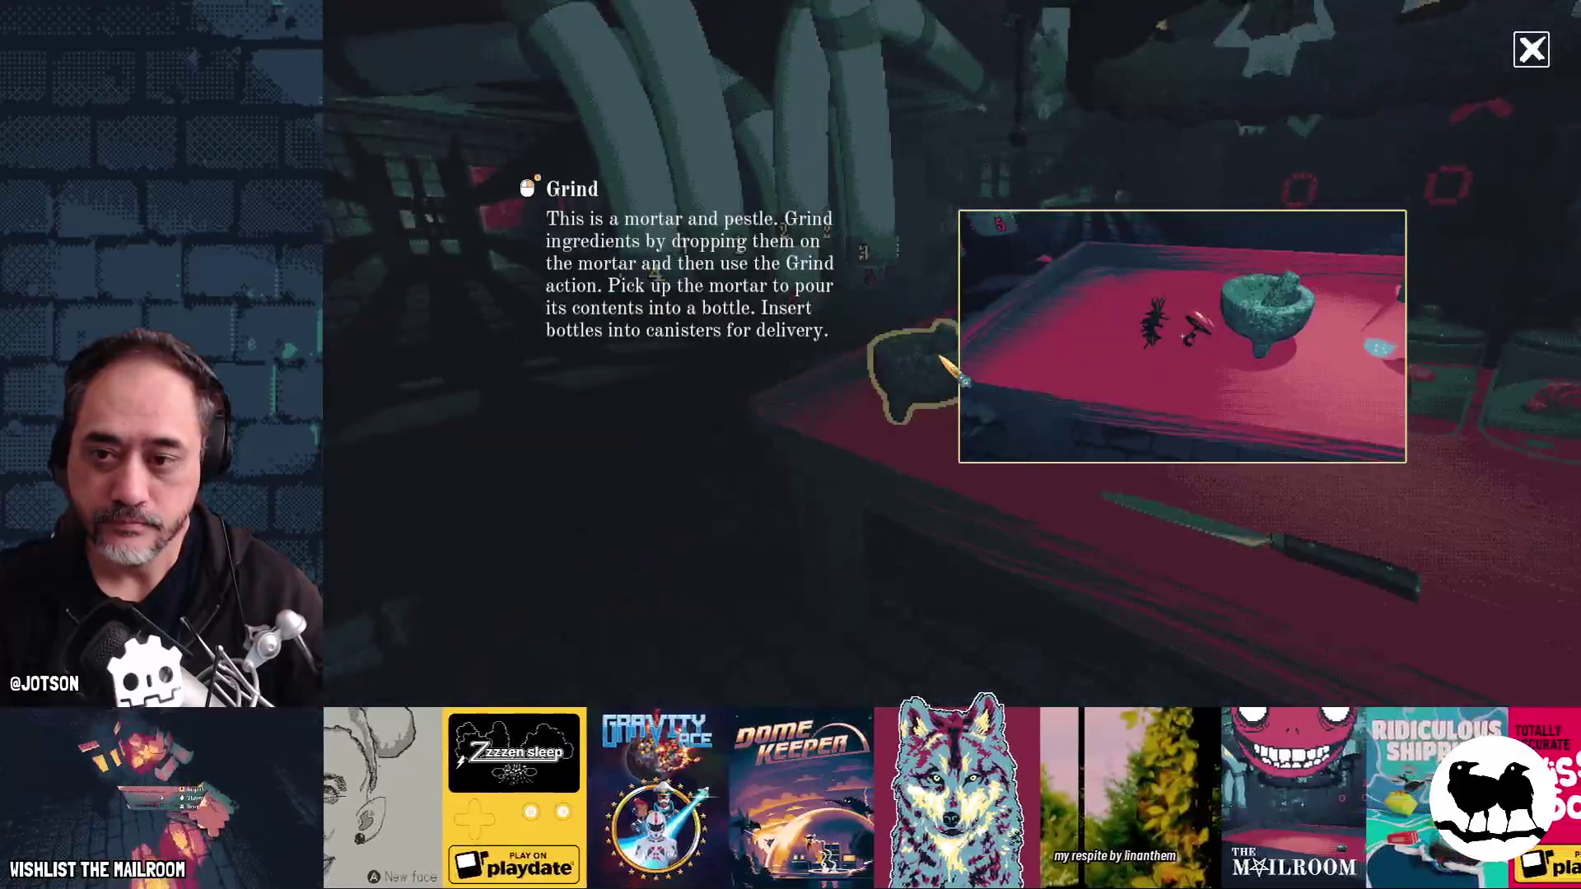
- Look at the new A icon on the knife's Grab prompt in The Mailroom, then return to Godot
left_click(951, 354)
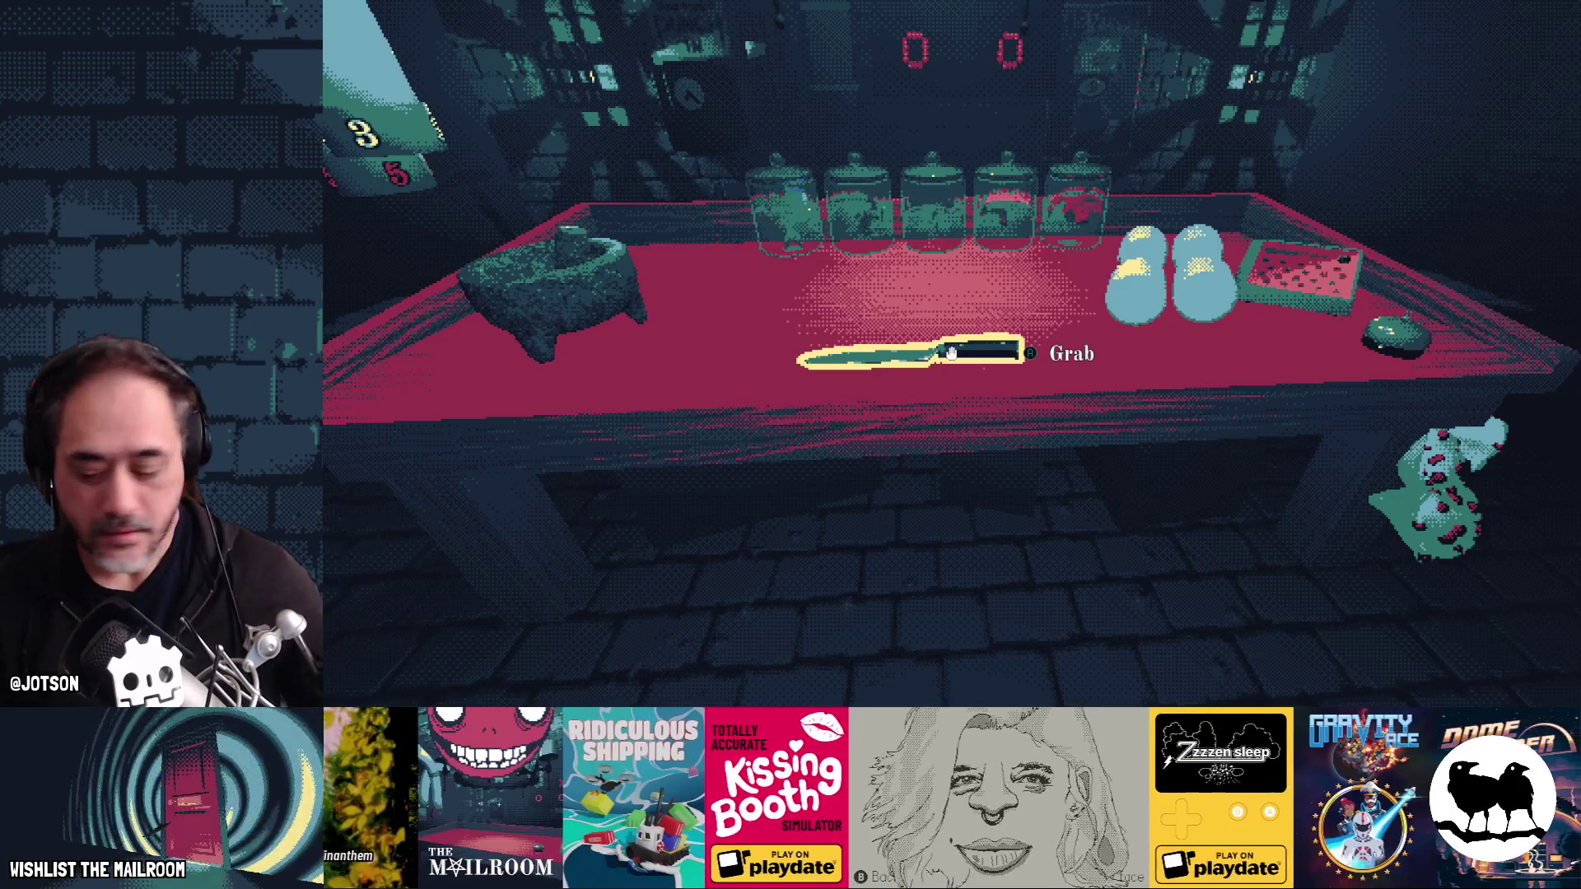
key("alt+Tab")
key("alt+Tab")
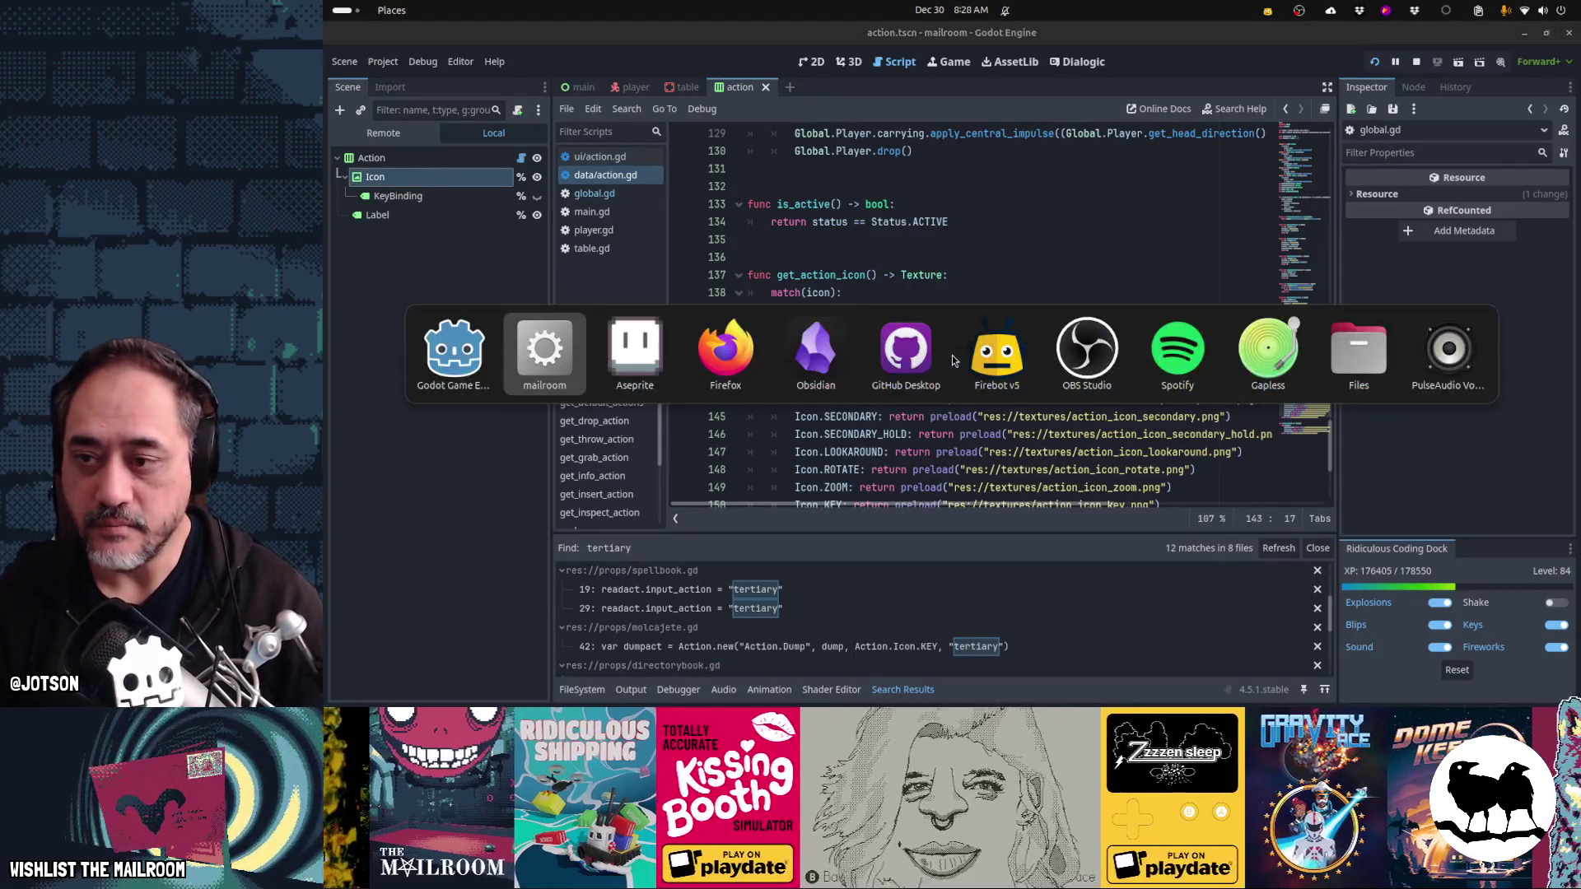
key("alt+Tab")
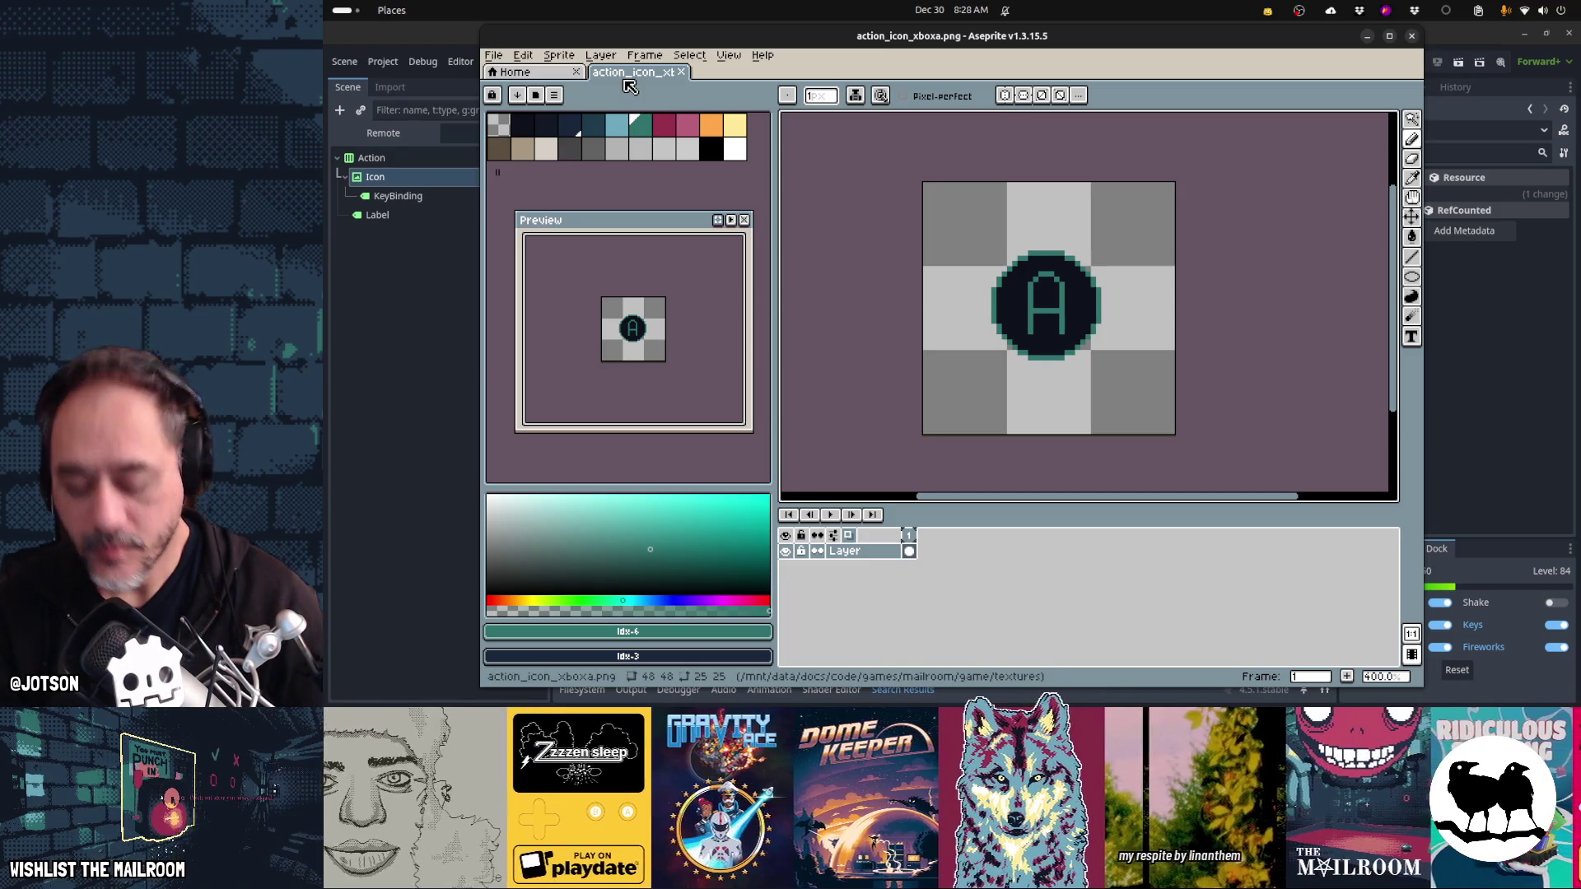
- Open action_icon_primary.png as a reference, maximized and zoomed in on the mouse icon
key("ctrl+o")
double_click(774, 245)
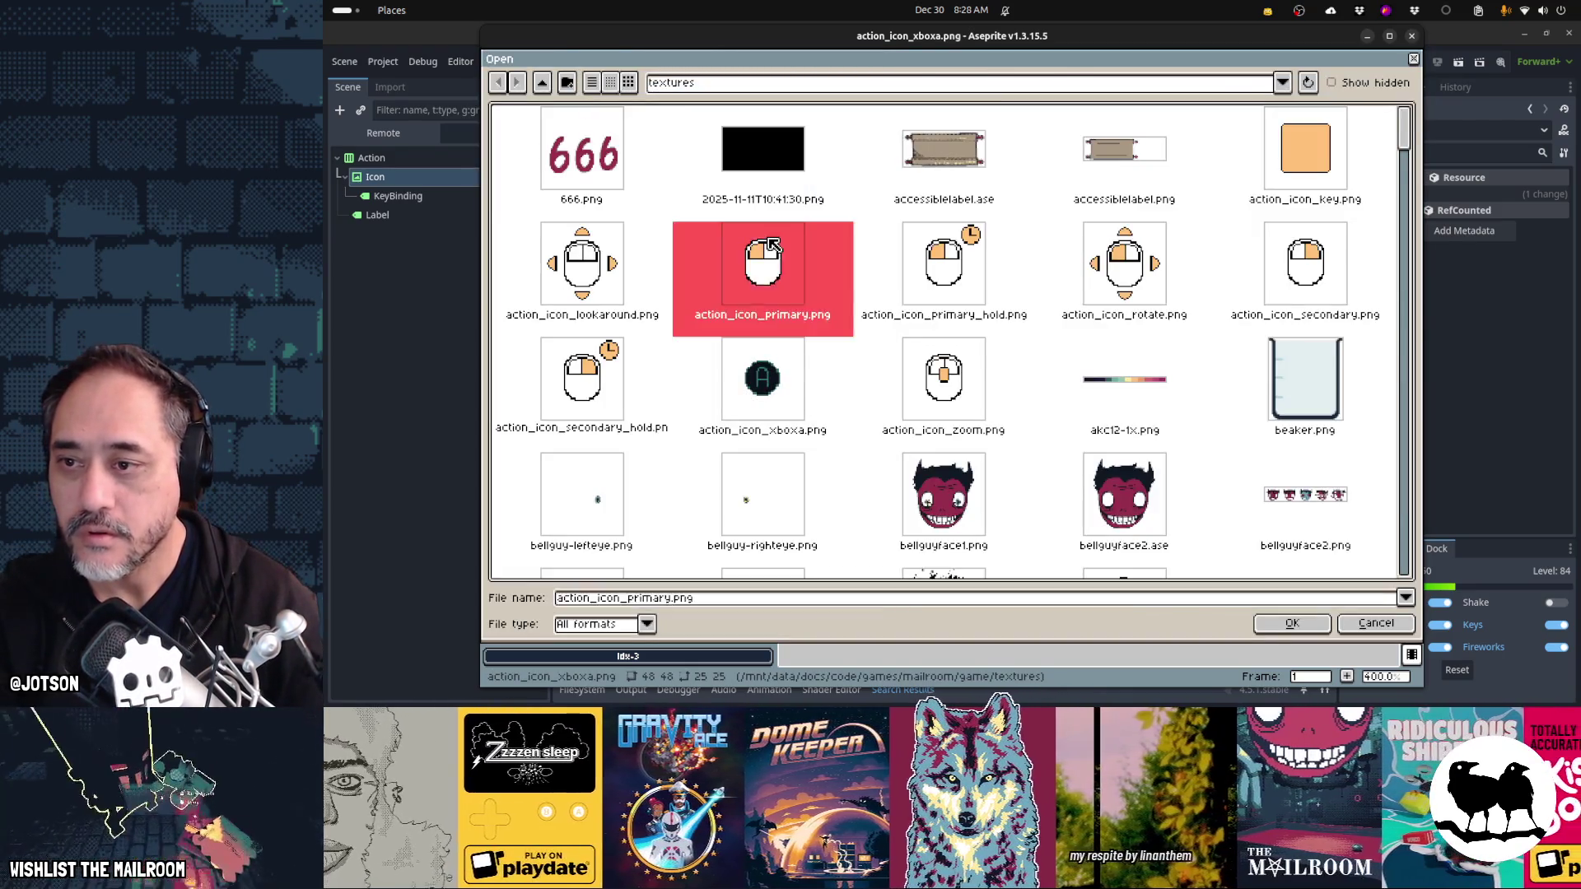
double_click(955, 45)
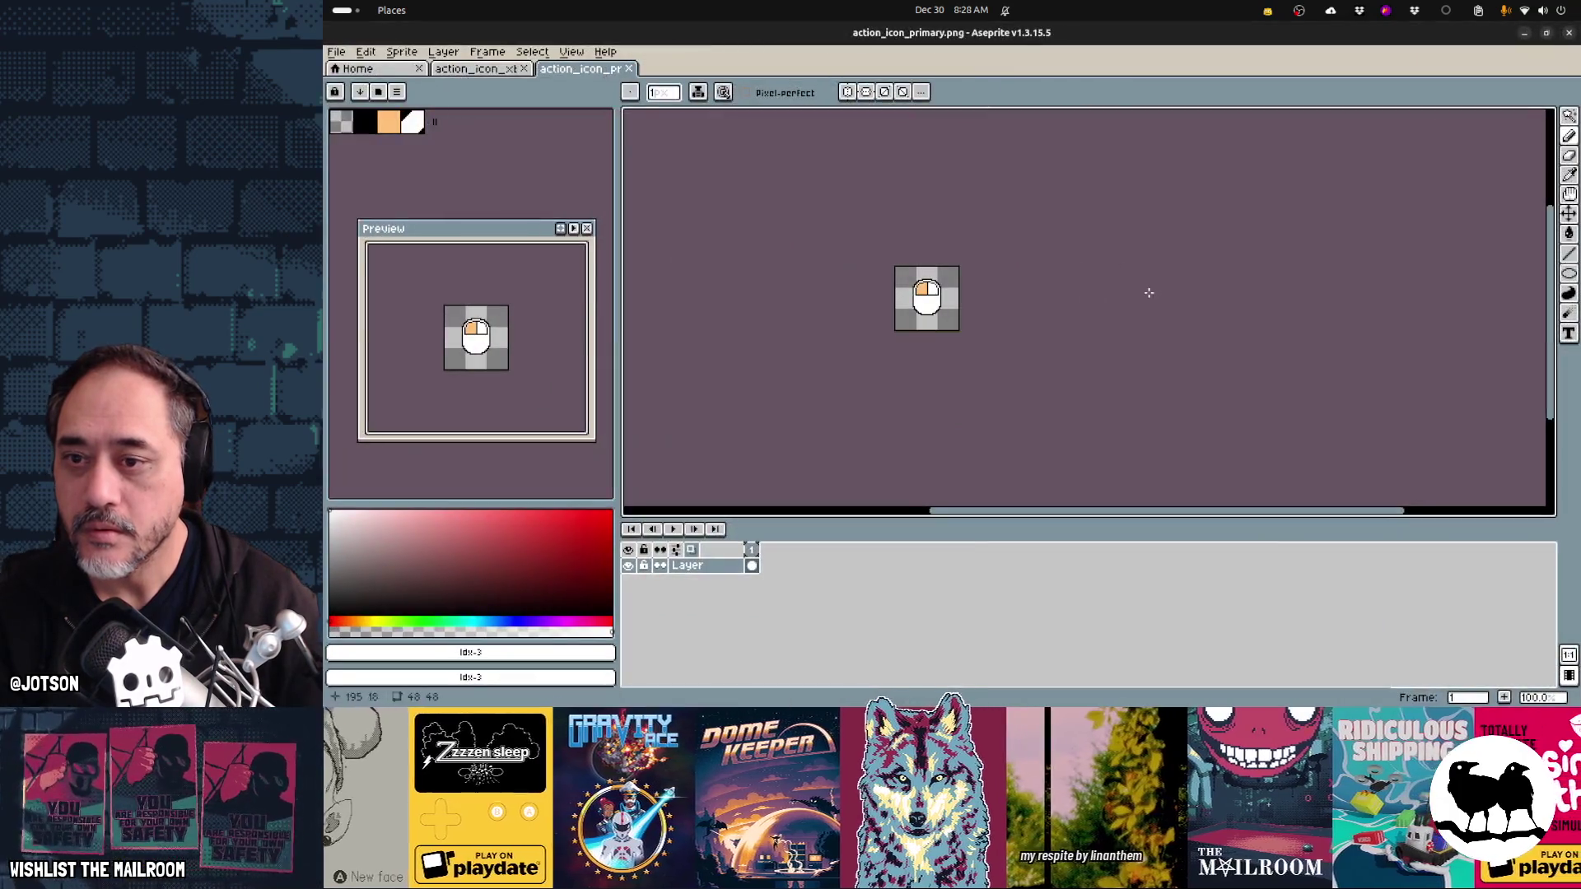
scroll(1029, 304, "up", 3)
left_click_drag(1029, 304, 1054, 306)
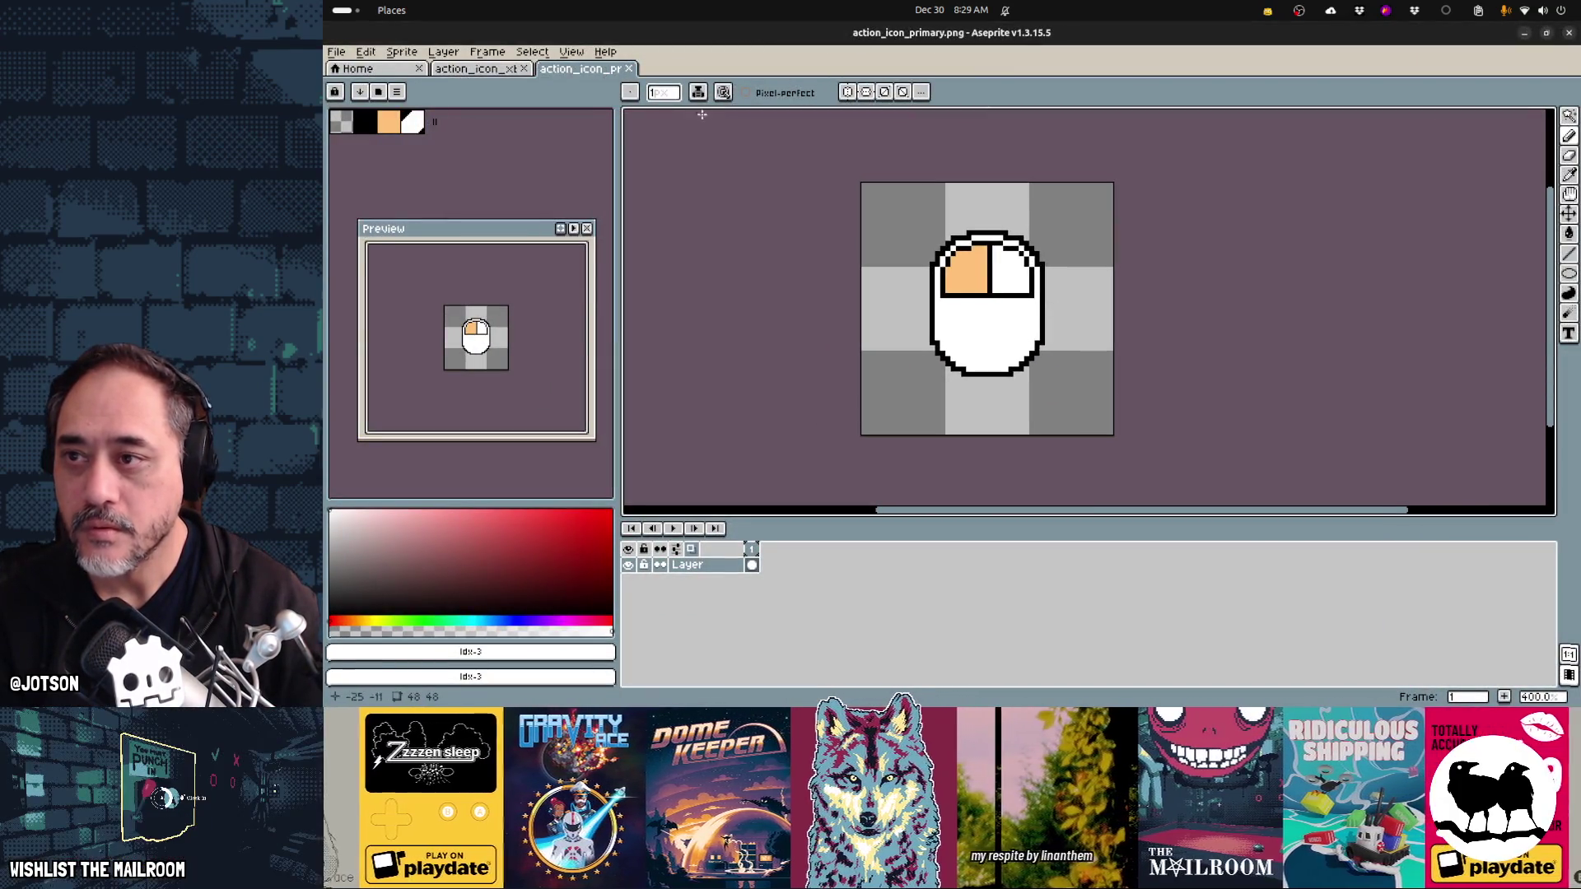
- Back on action_icon_xboxa, pick the dark navy and draw a larger dark circle outline around the button
left_click(493, 70)
left_click_drag(916, 275, 988, 277)
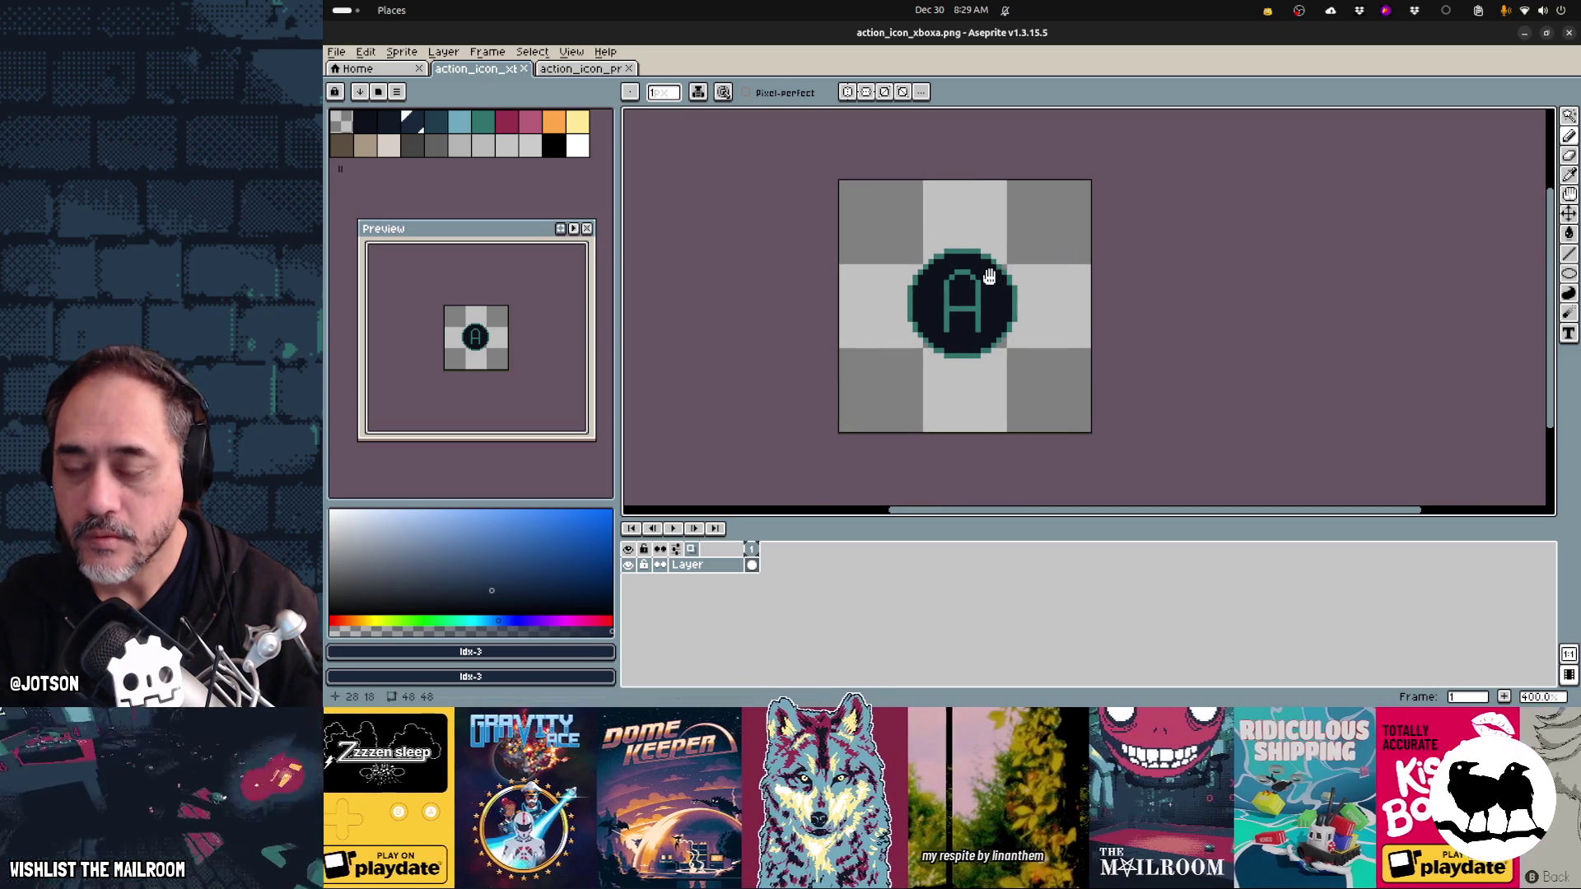
key("i")
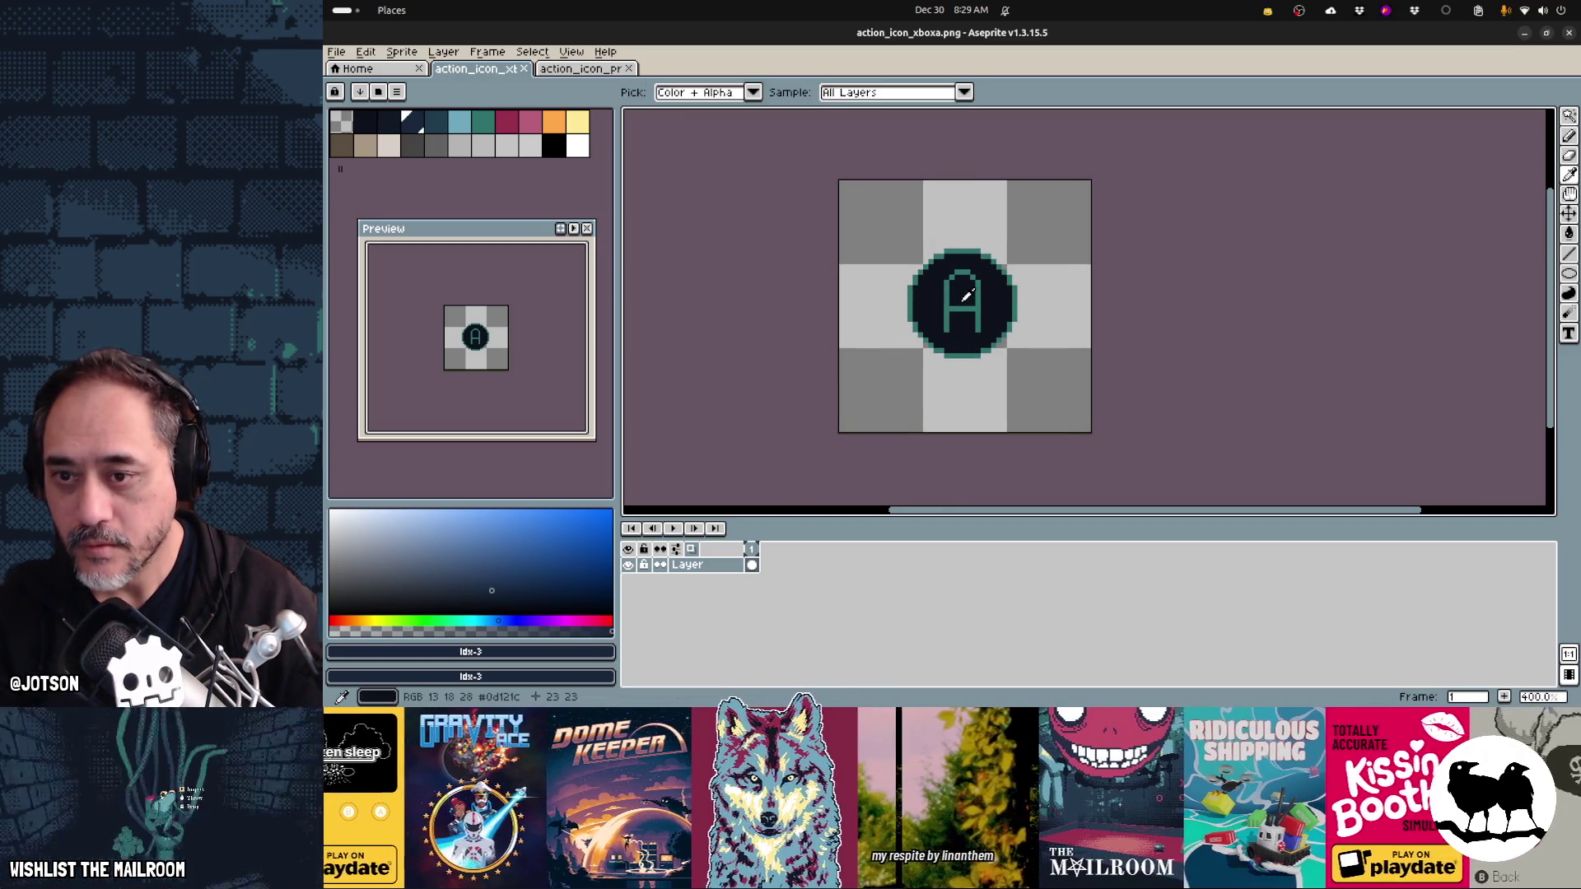
left_click(965, 301)
key("b")
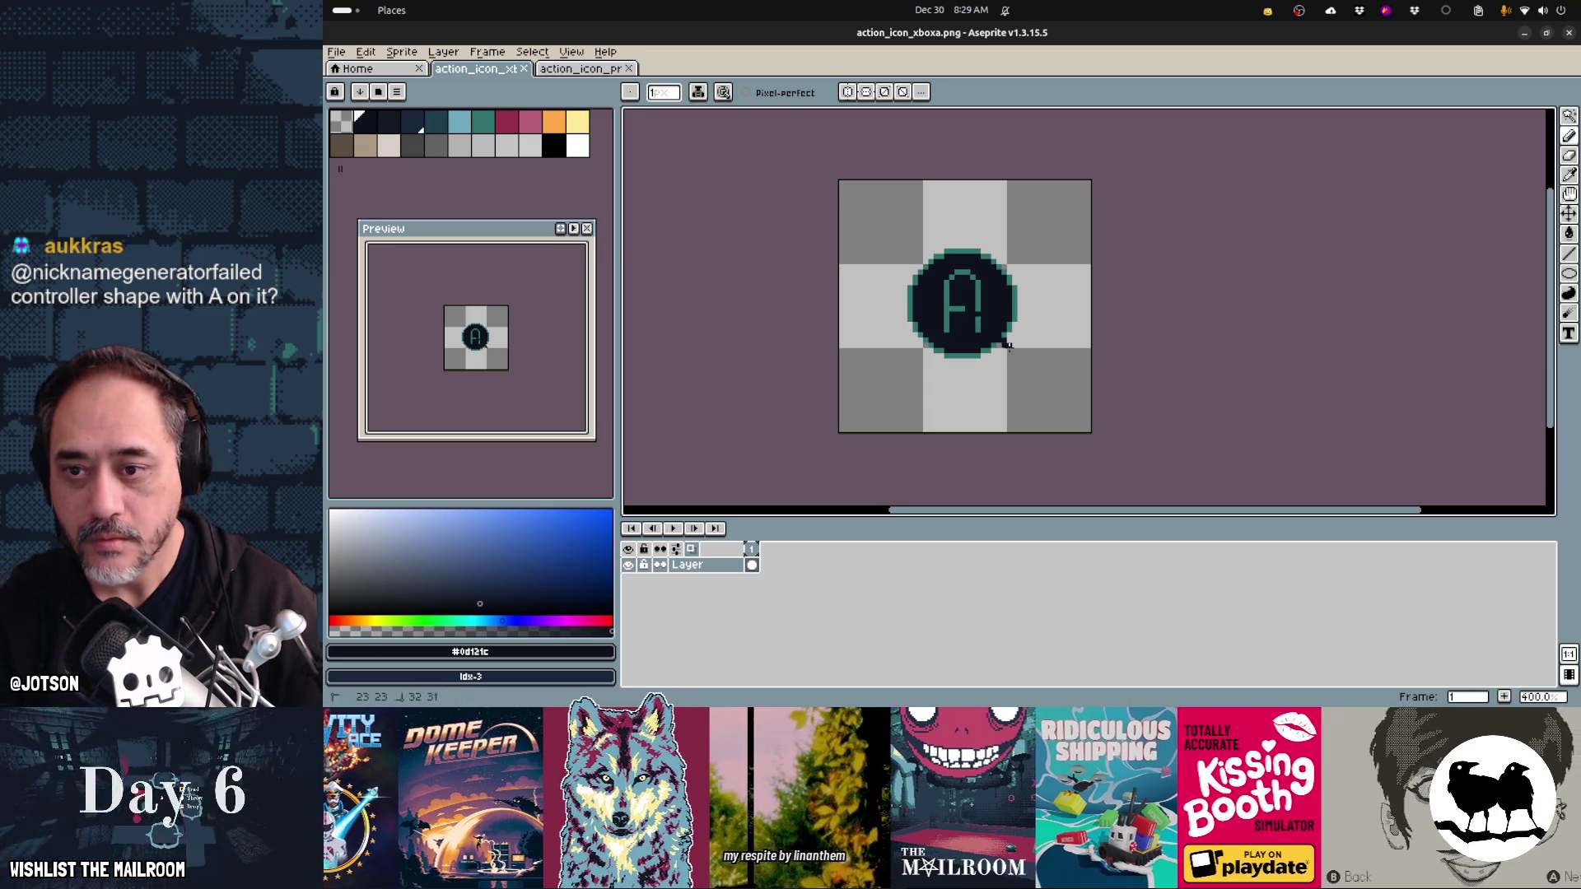
key("ctrl+z")
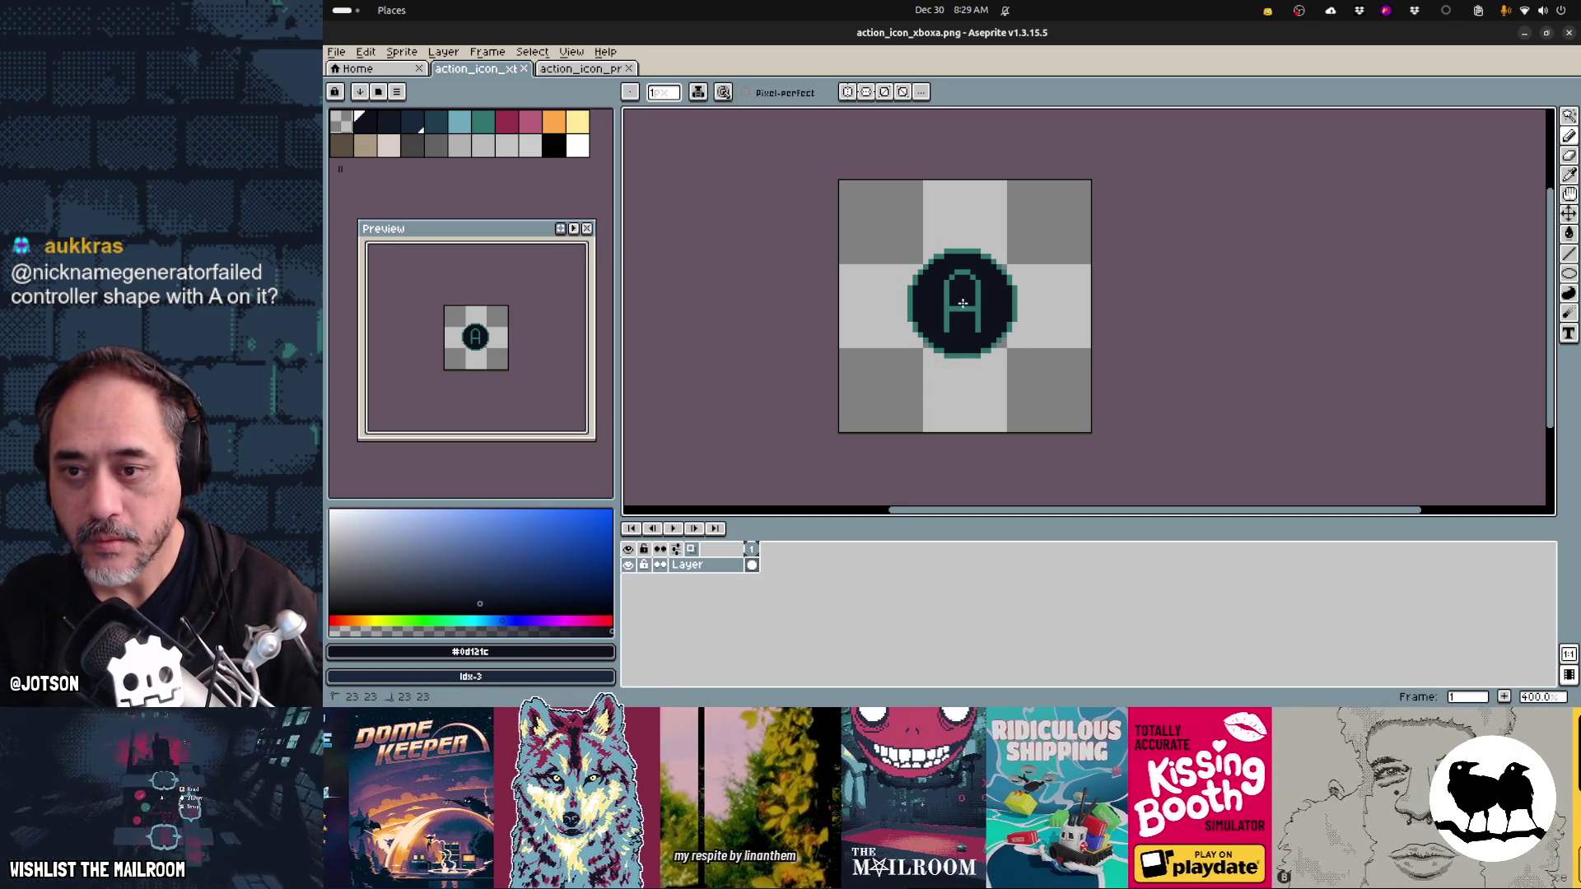
left_click_drag(980, 322, 1006, 352)
key("ctrl+z")
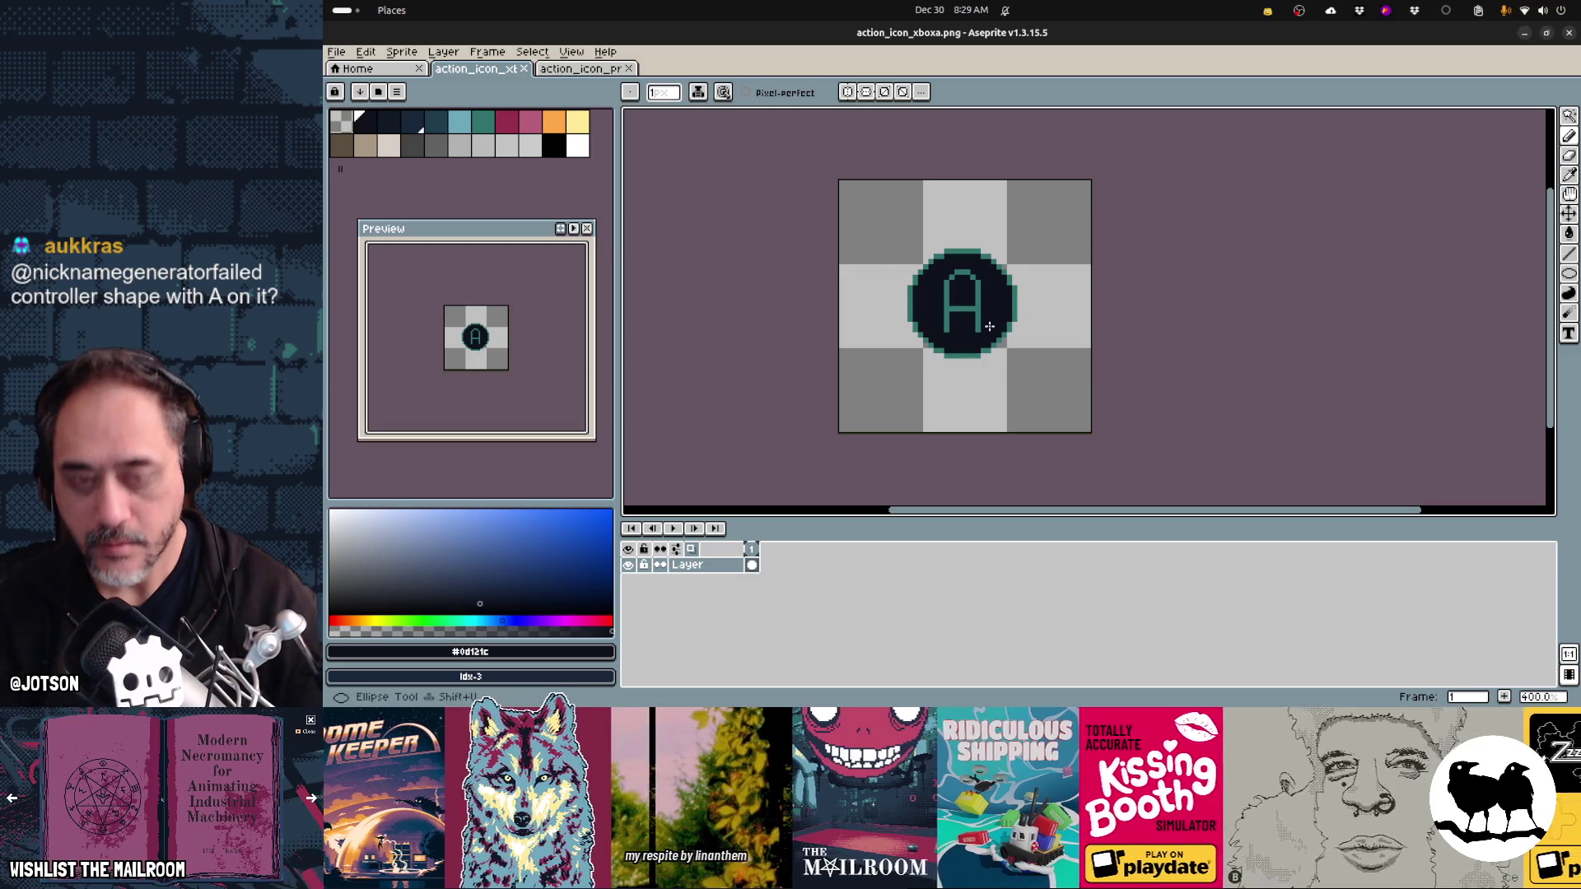
key("shift+u")
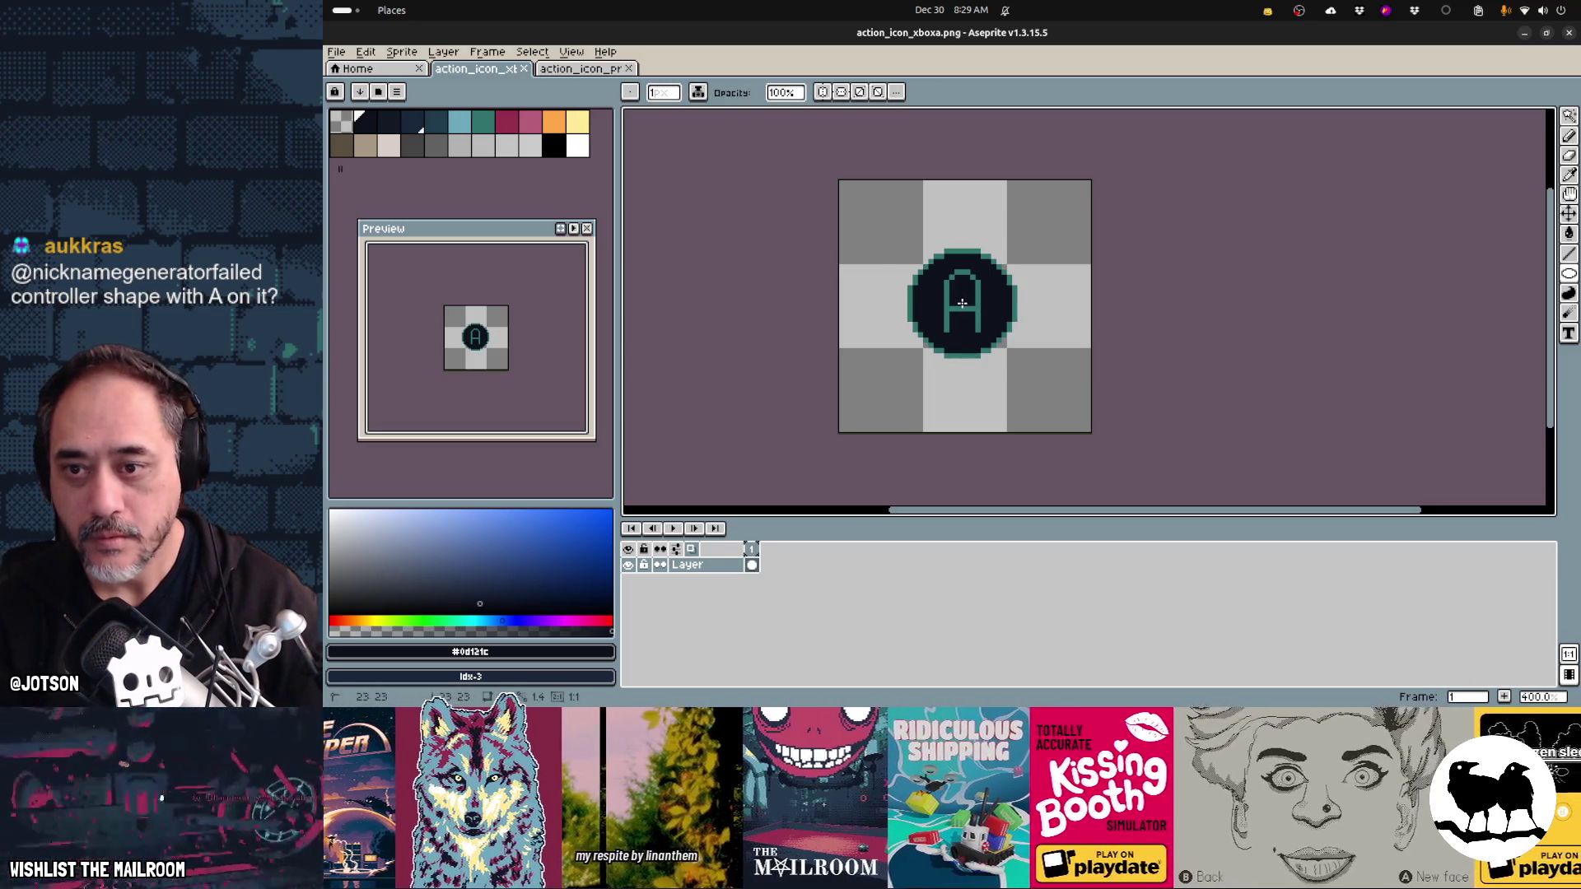
left_click_drag(895, 238, 1057, 385)
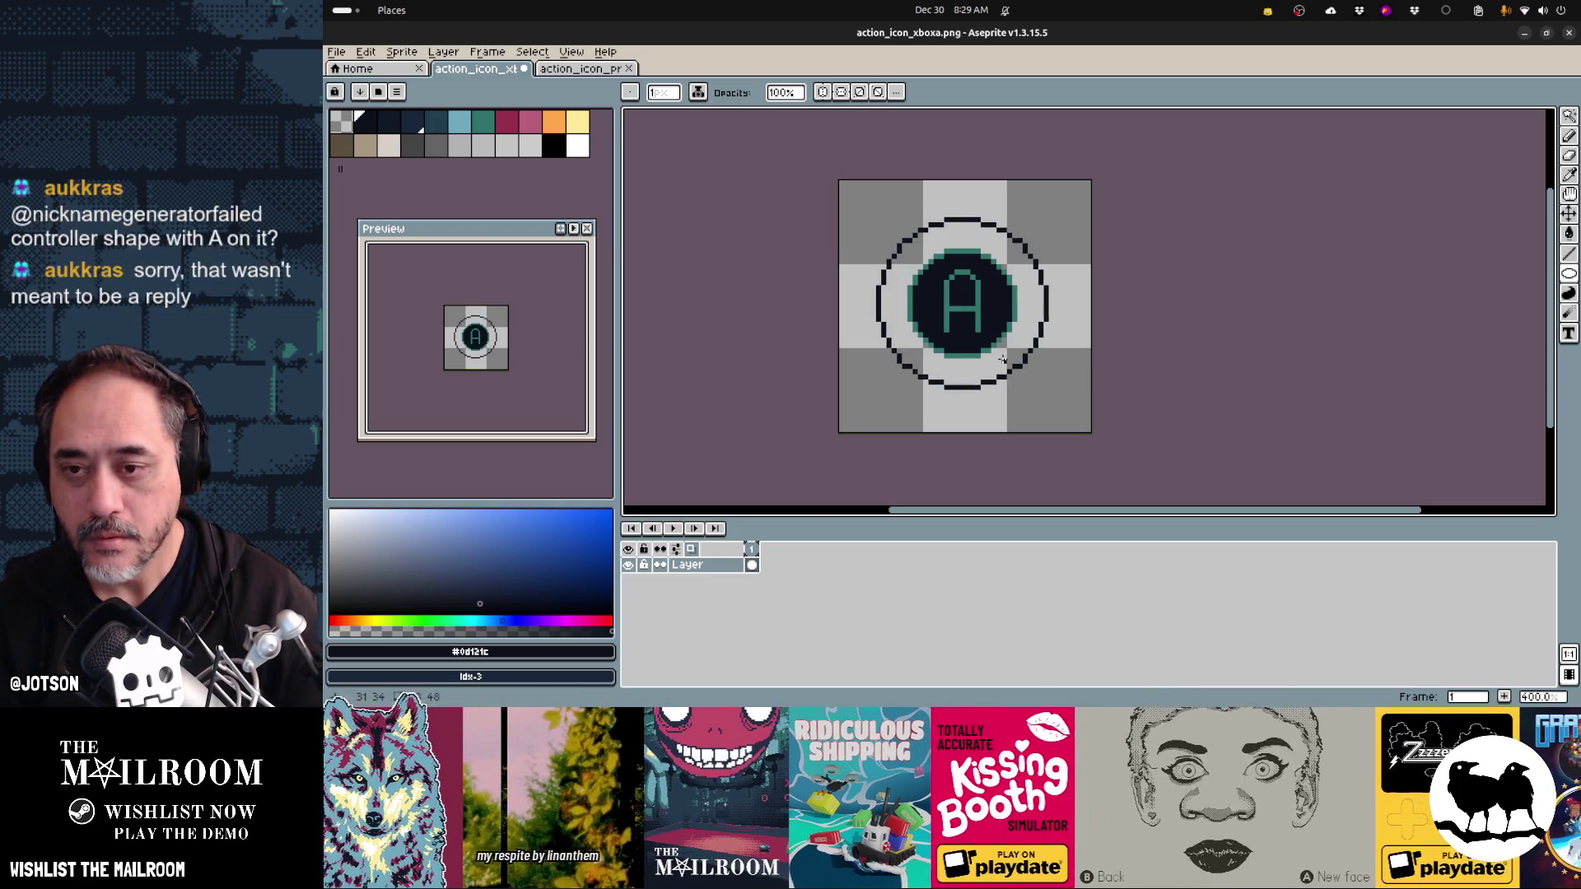
- Bucket-fill the outer ring, inner disc and inside of the A with white
key("i")
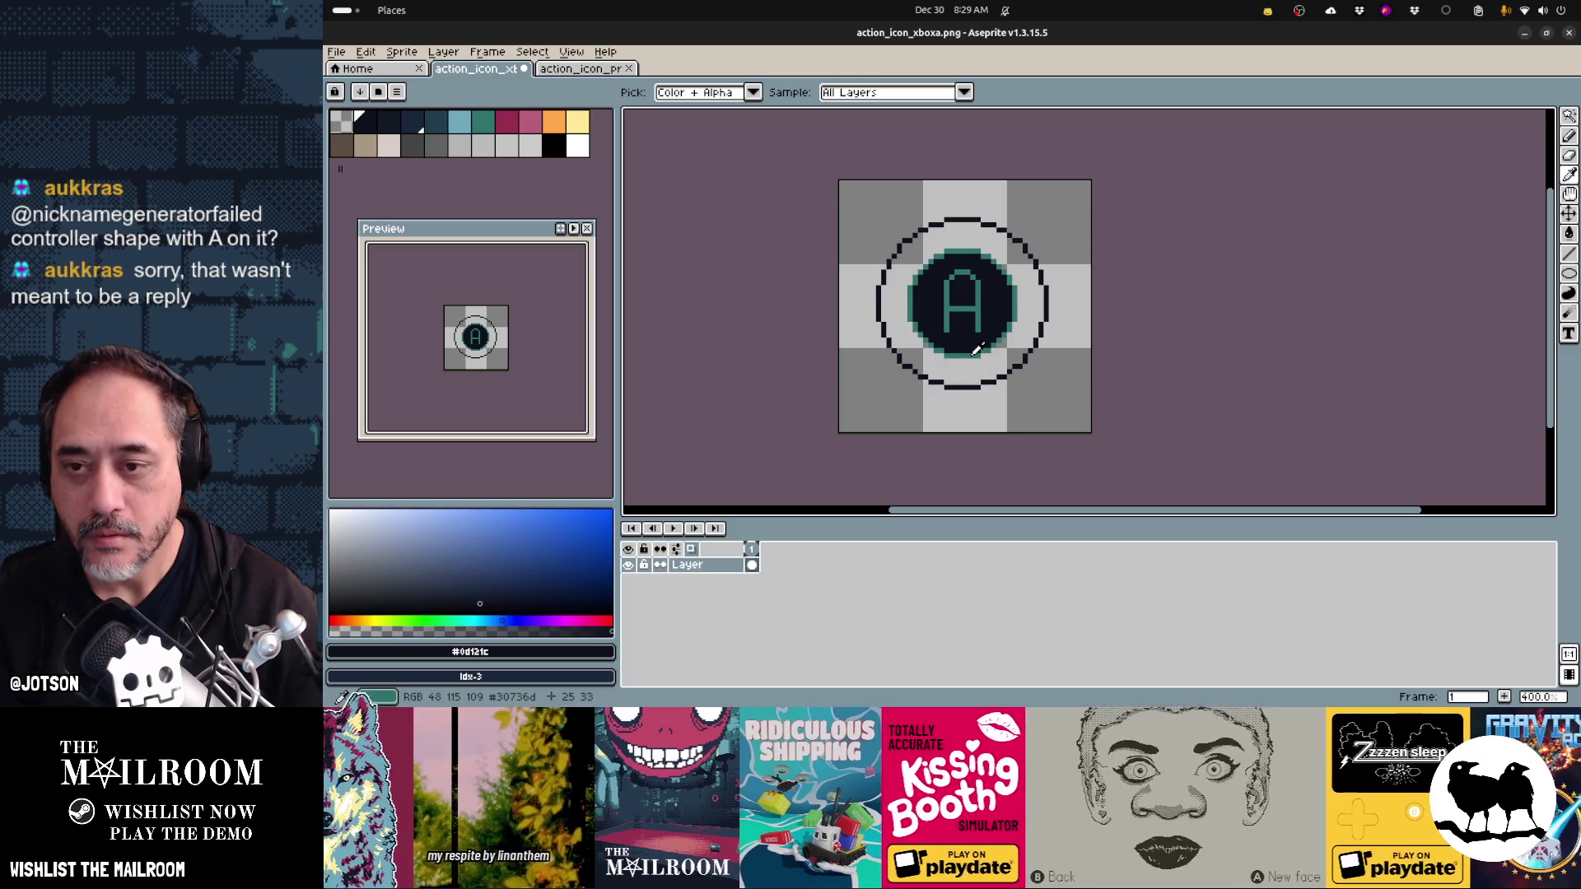
key("b")
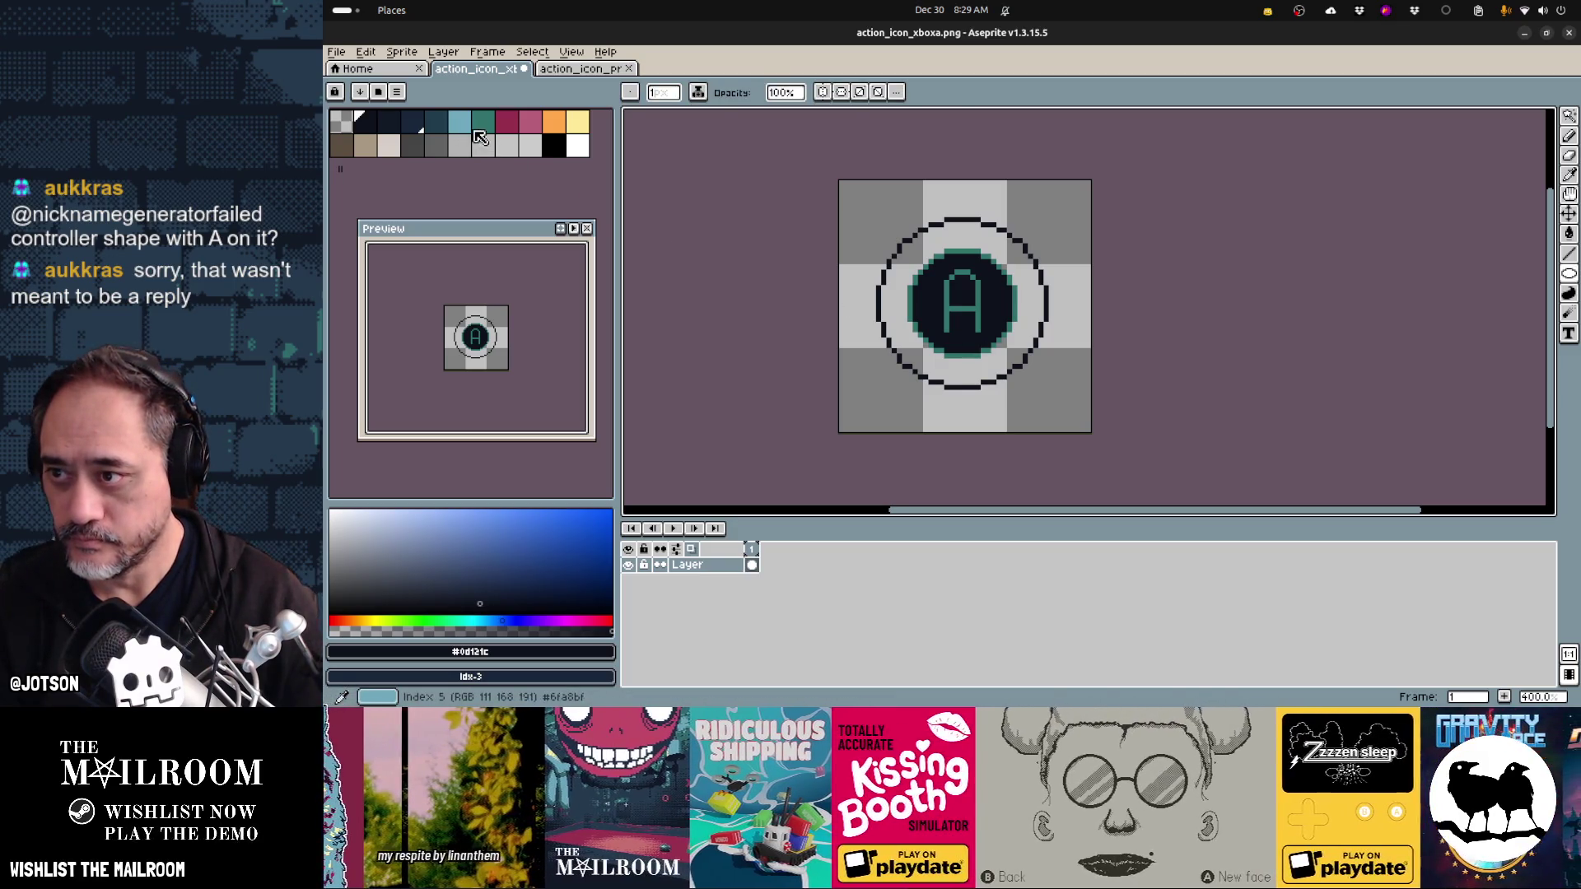
left_click(484, 125)
left_click(578, 146)
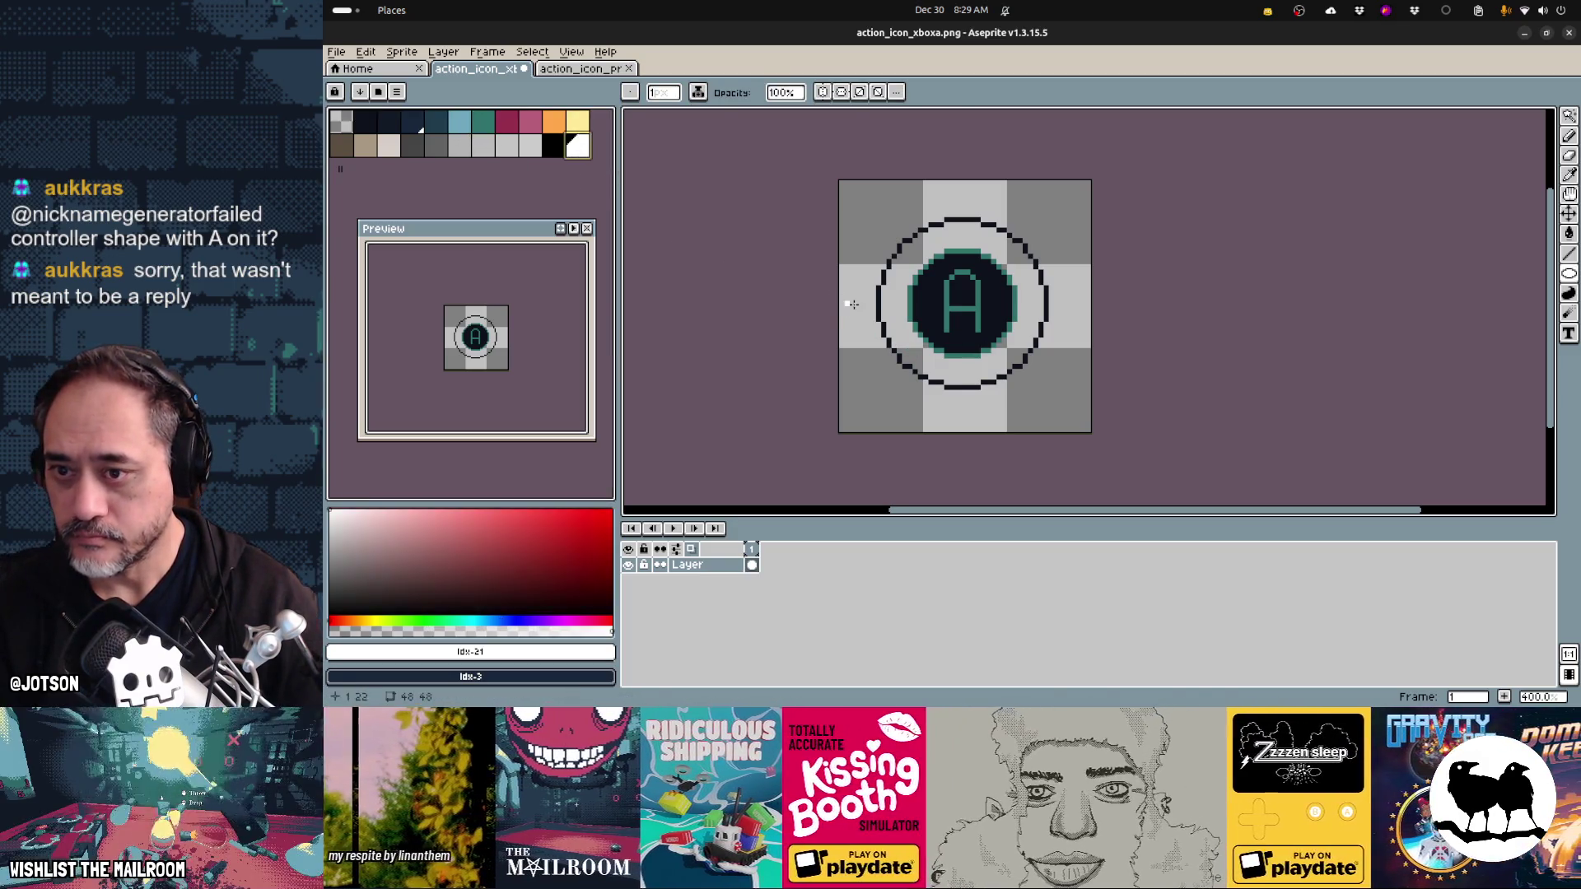
key("g")
left_click(899, 313)
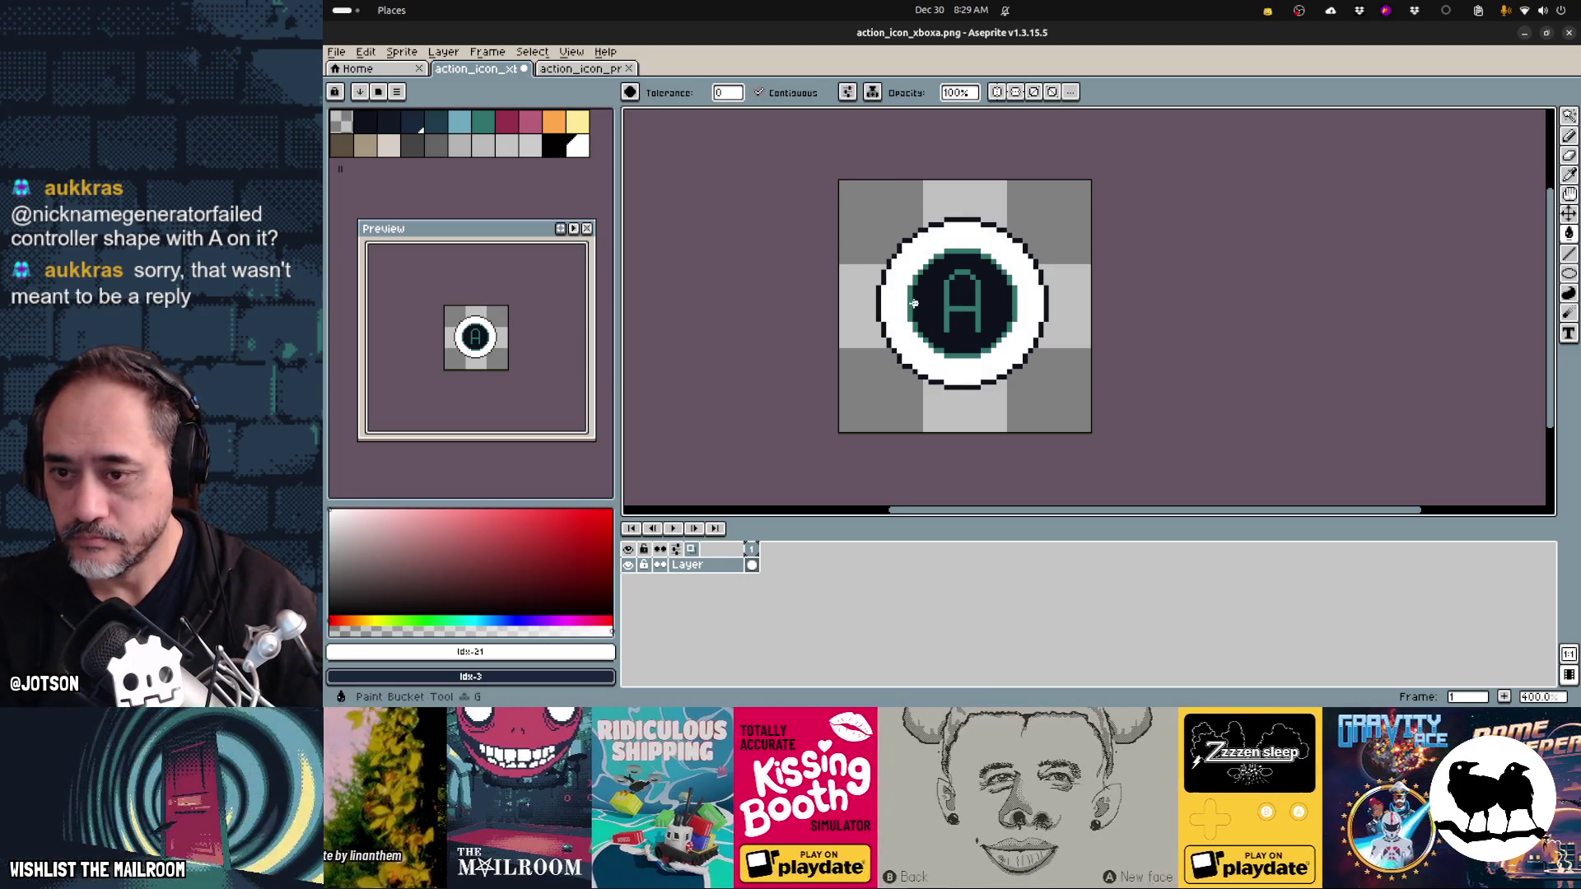
left_click(930, 284)
left_click(951, 290)
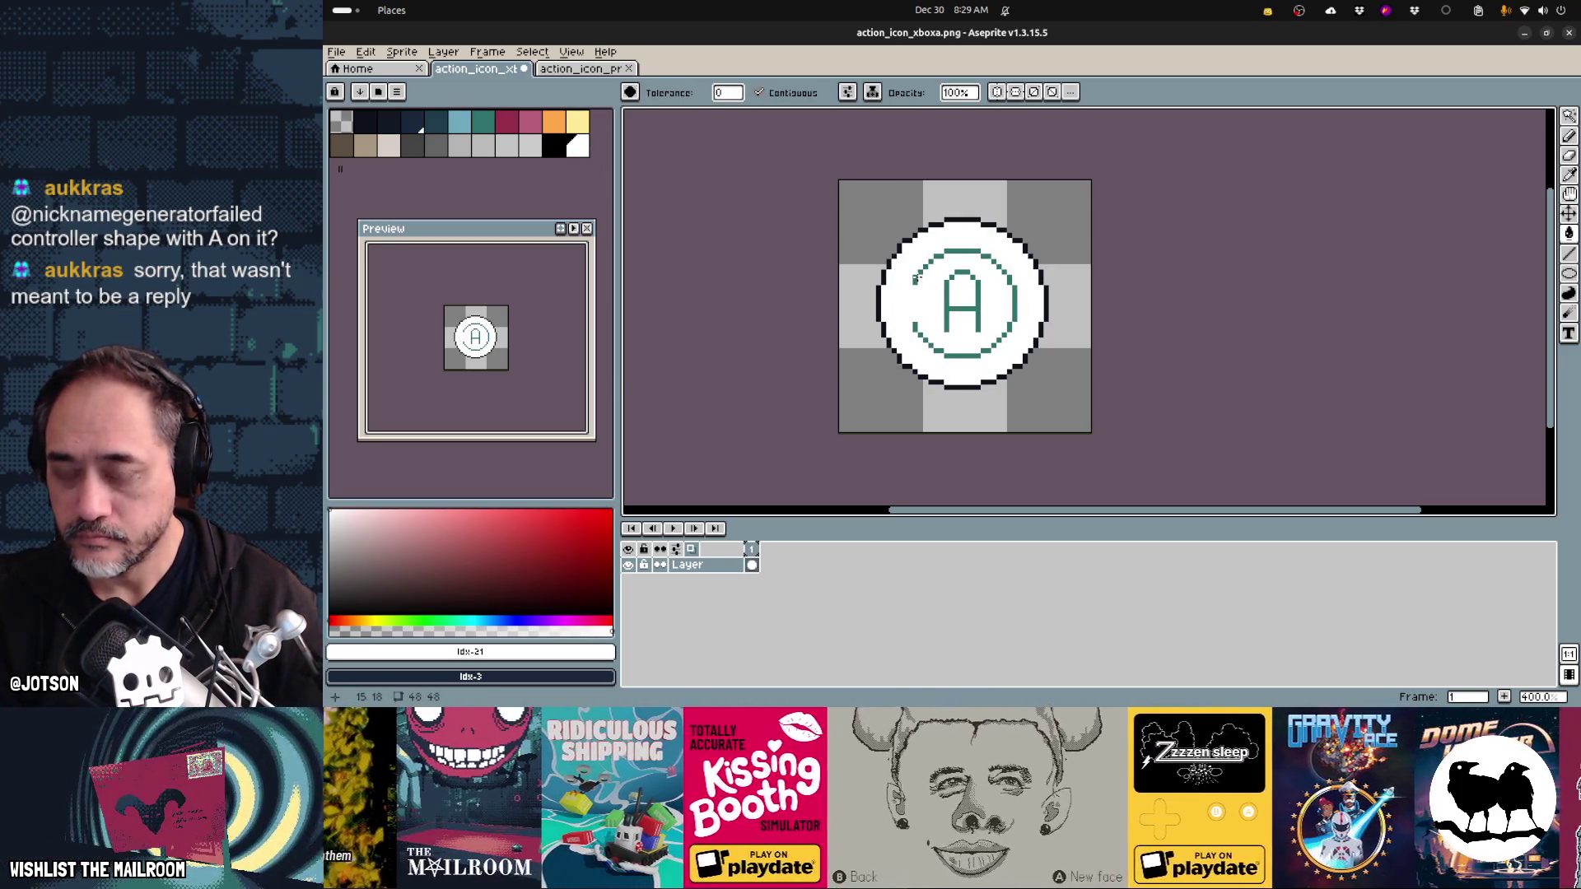
- Paint over the teal inner ring and A in white, leaving a teal dot at the centre
key("b")
mouse_move(911, 284)
left_mouse_down()
mouse_move(996, 265)
mouse_move(1014, 296)
mouse_move(985, 352)
mouse_move(914, 326)
left_mouse_up()
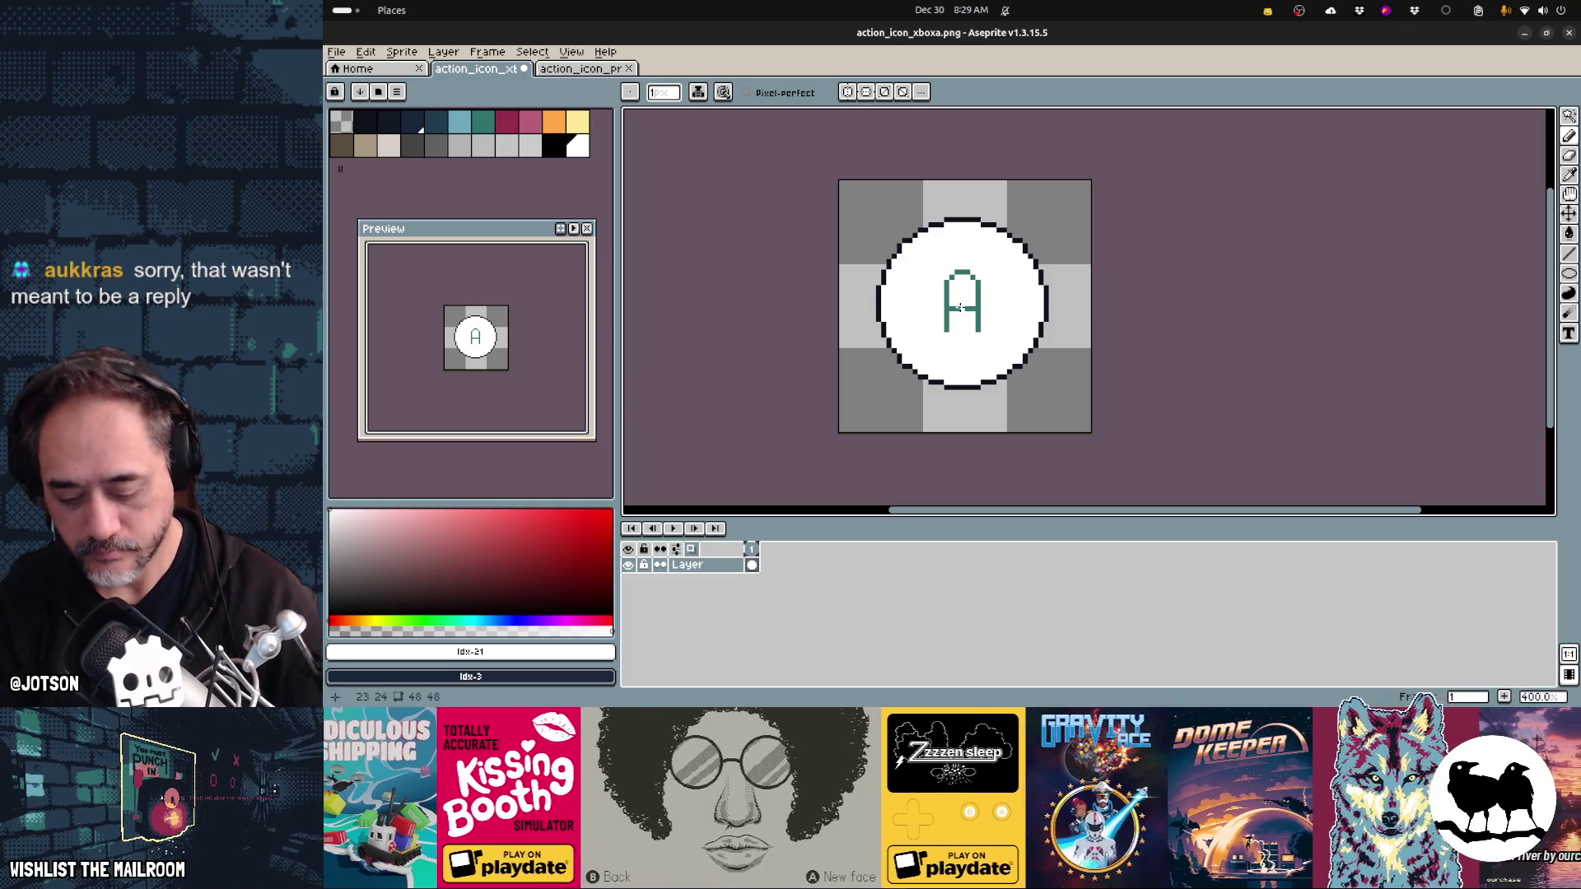
left_click_drag(960, 282, 957, 322)
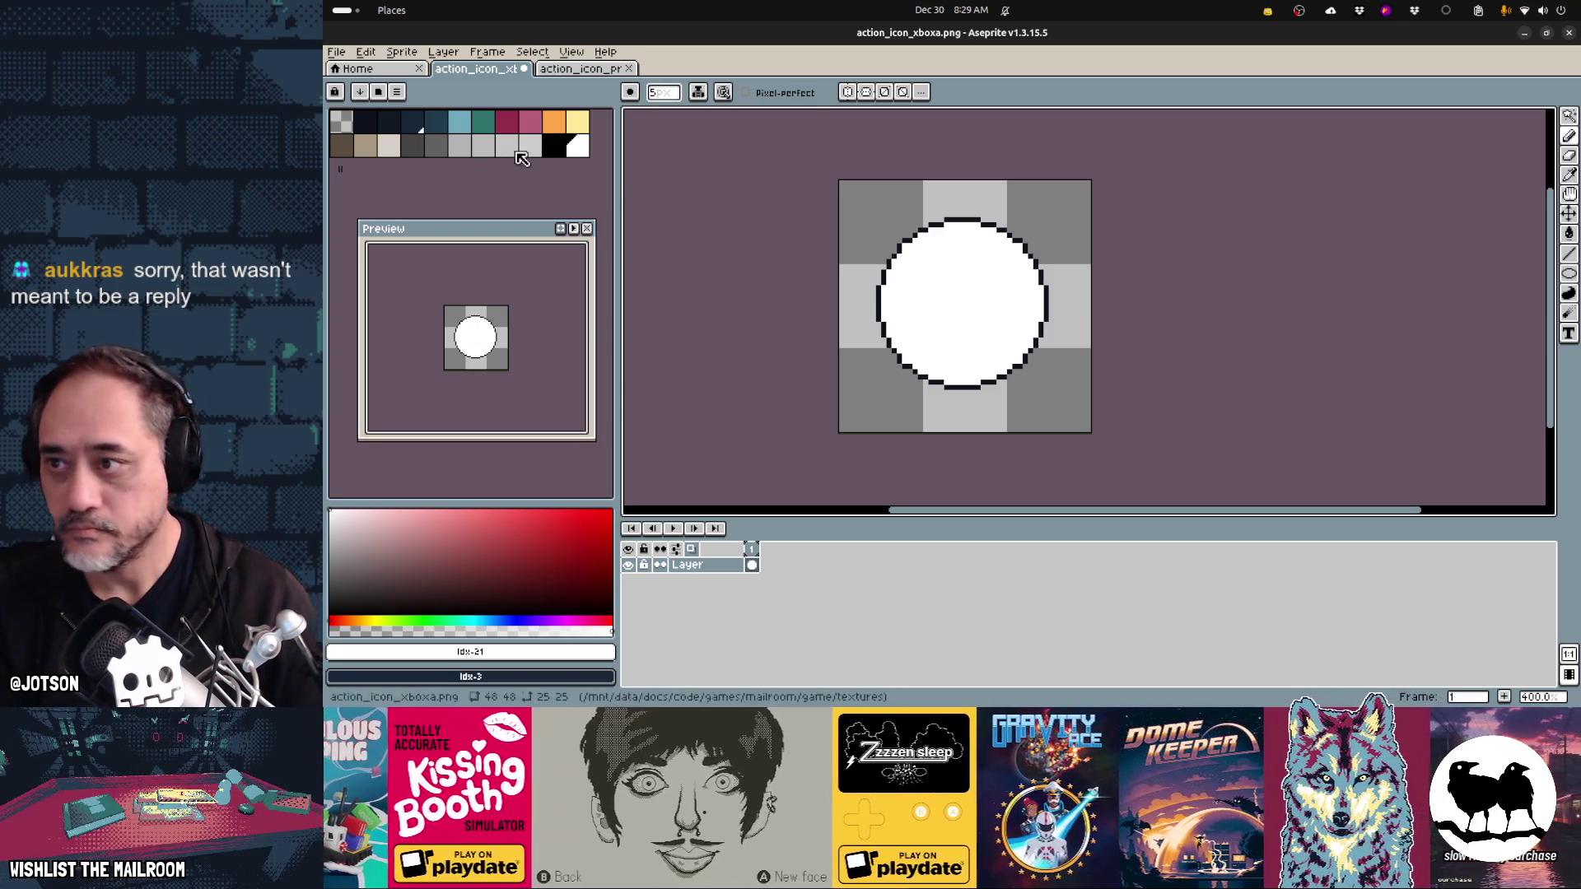
left_click(486, 124)
left_click(966, 313)
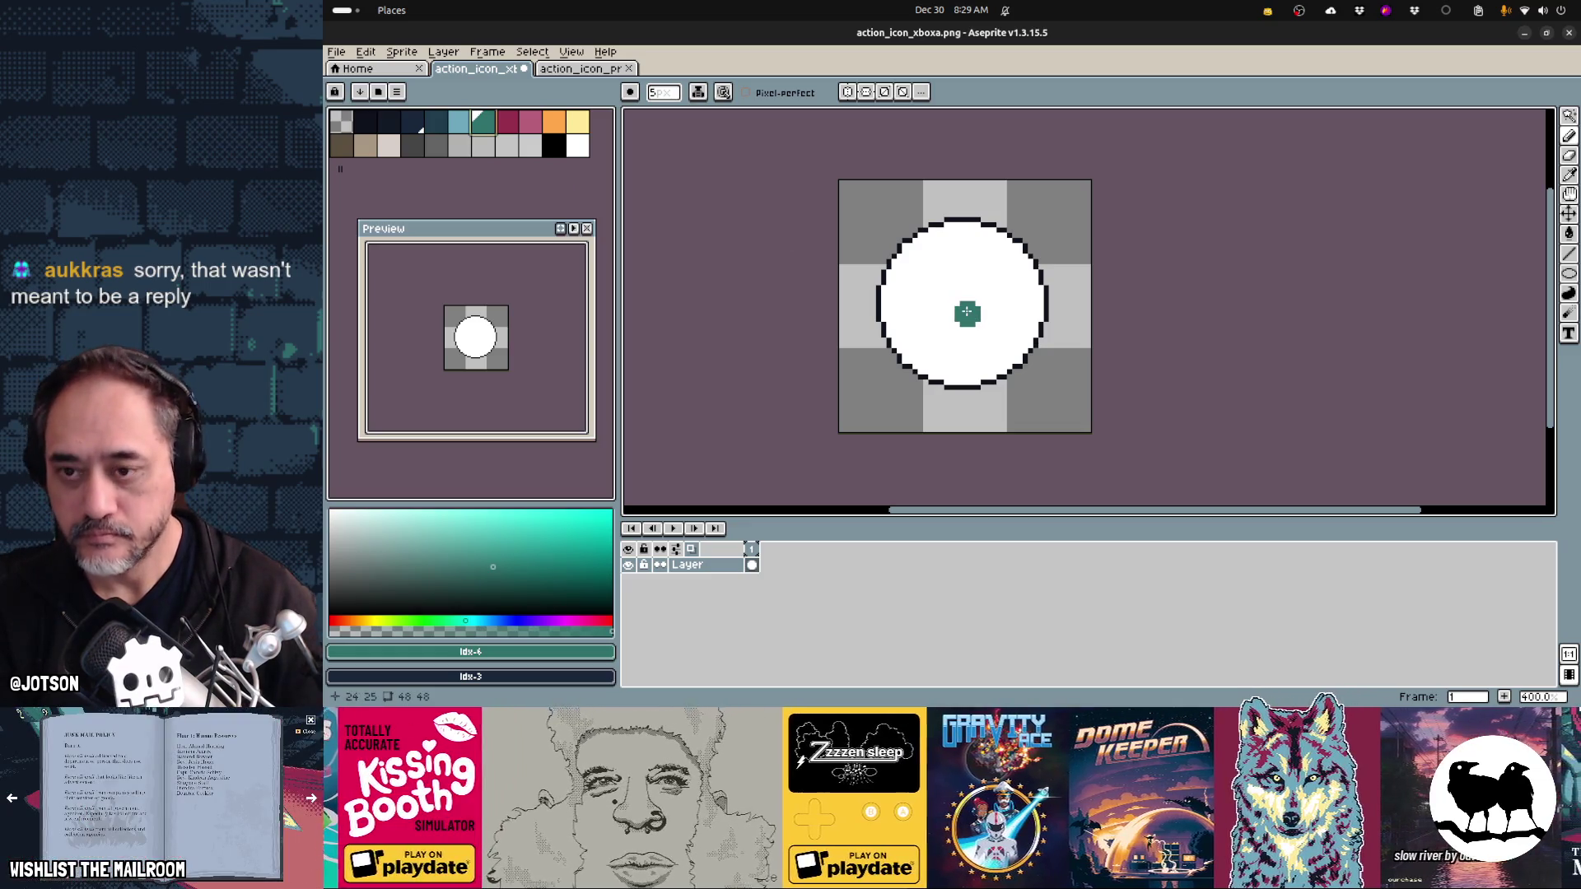
key("t")
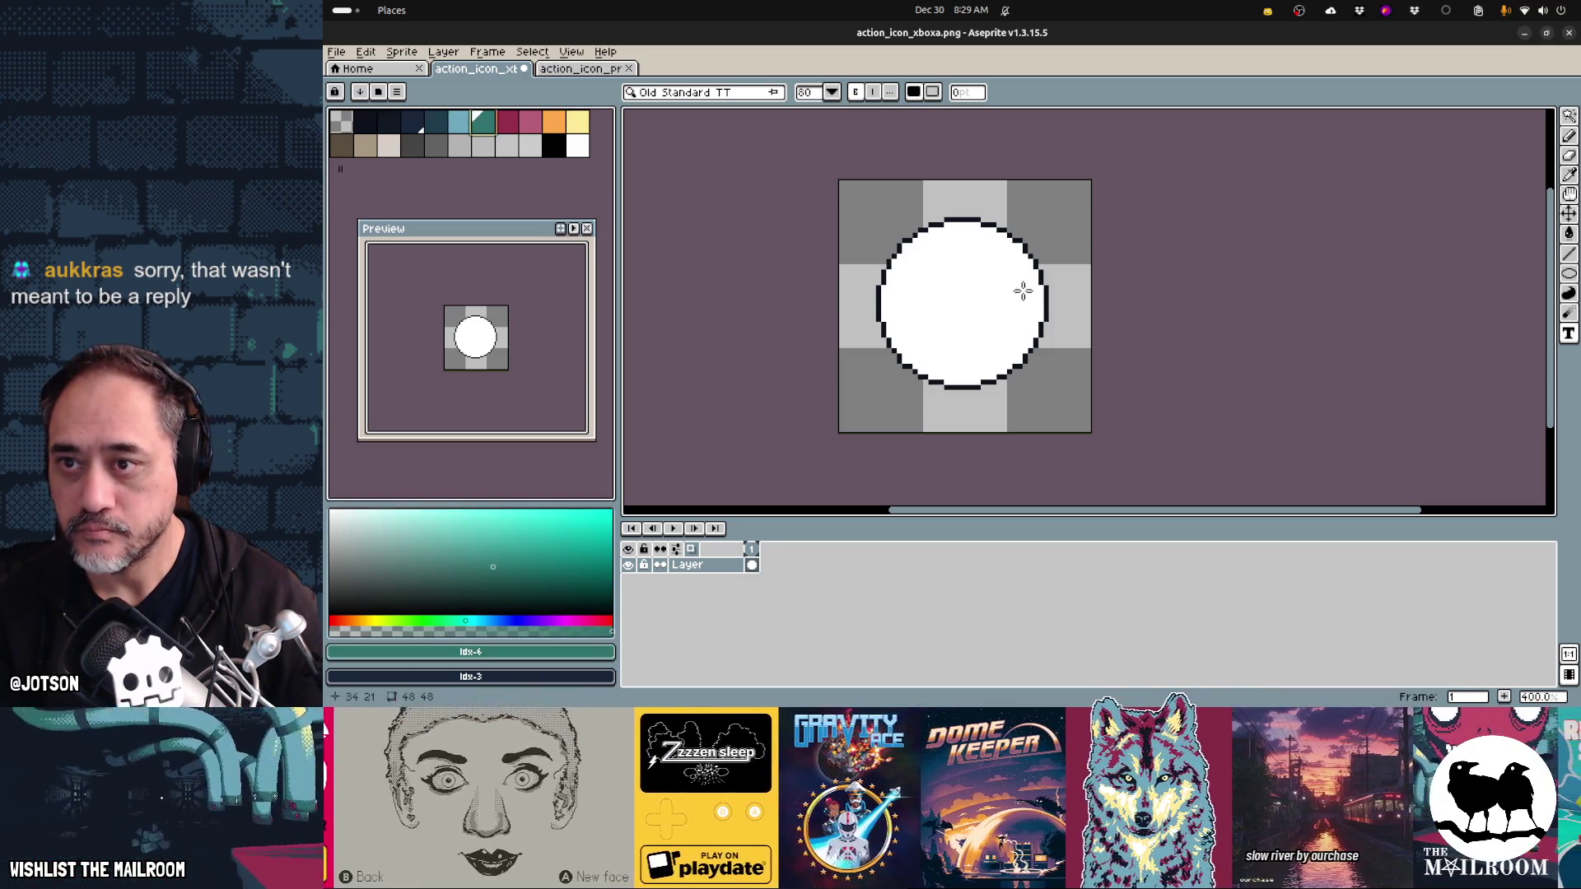
- Try placing an 'A' text box over the circle at font size 16, cancelling each attempt
left_click(1201, 287)
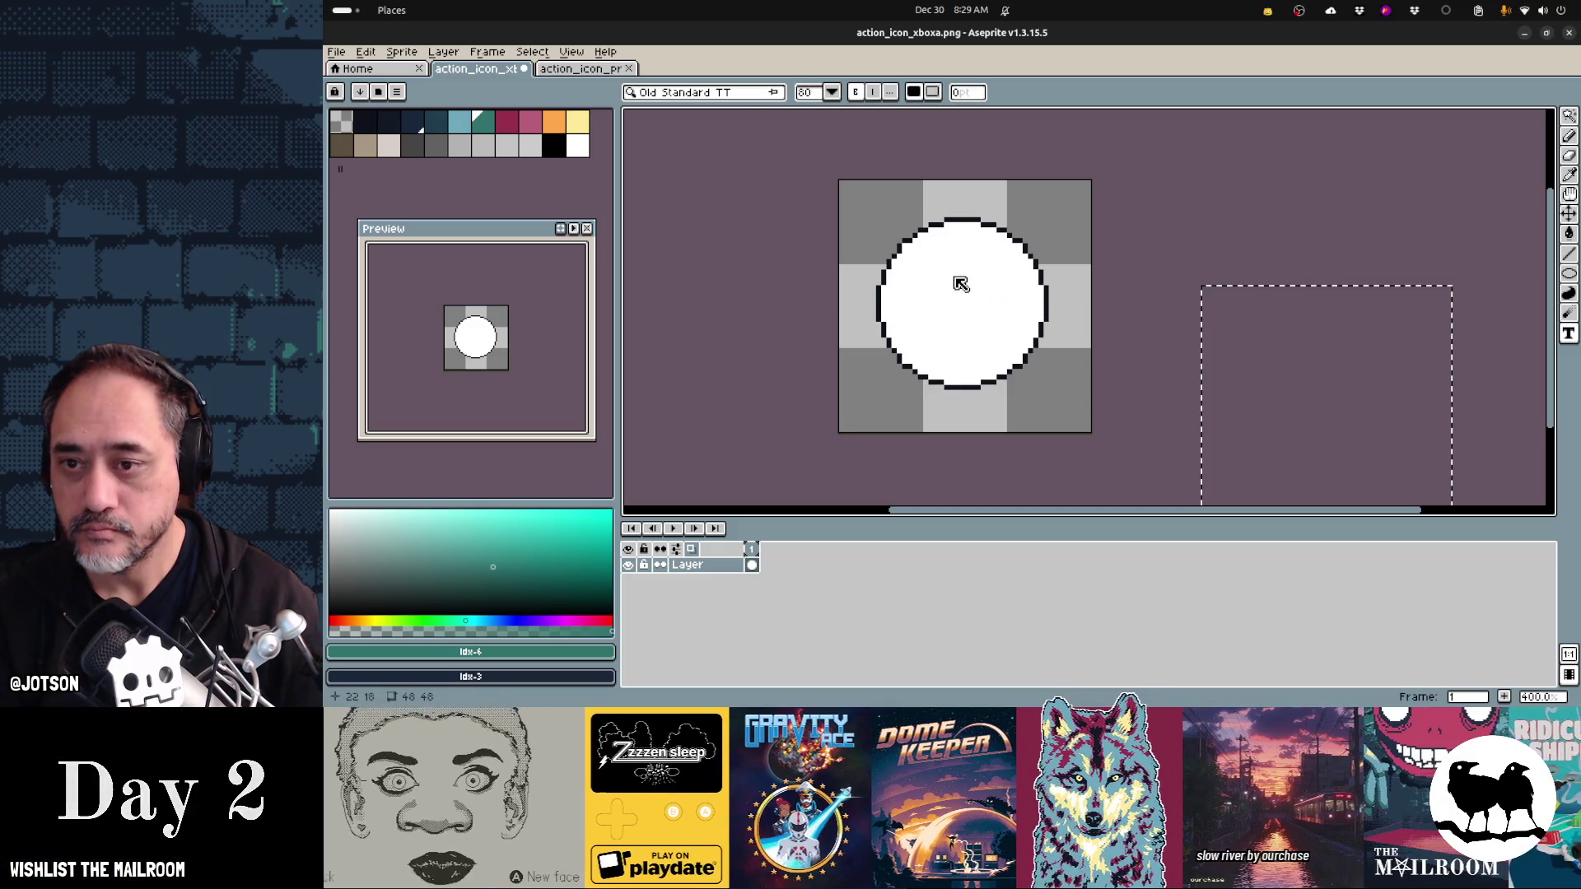
left_click(923, 270)
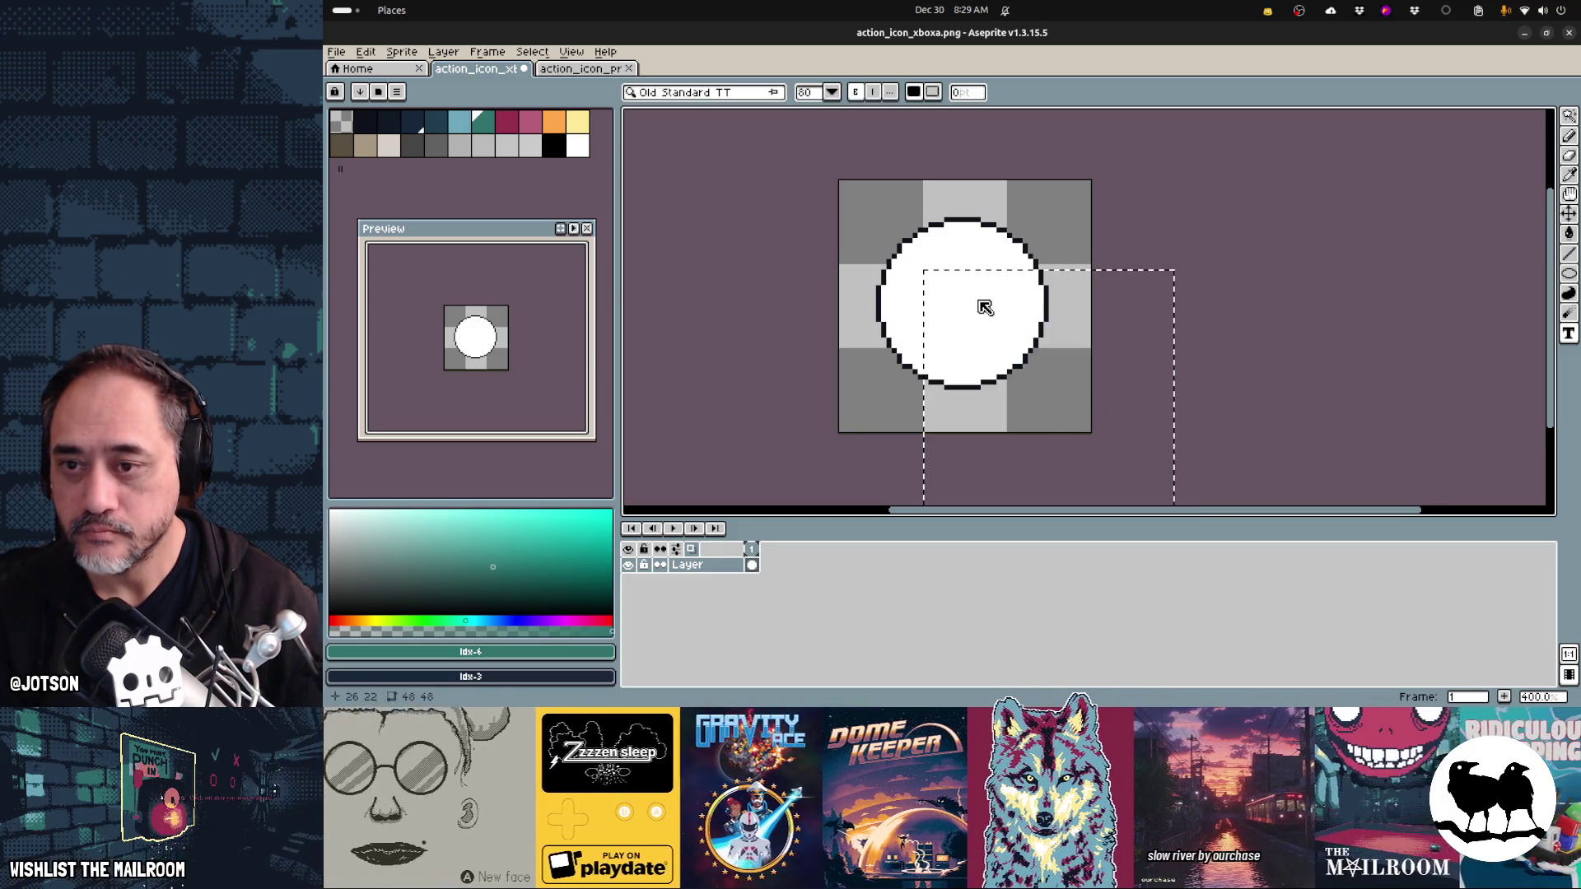
type("A")
key("Escape")
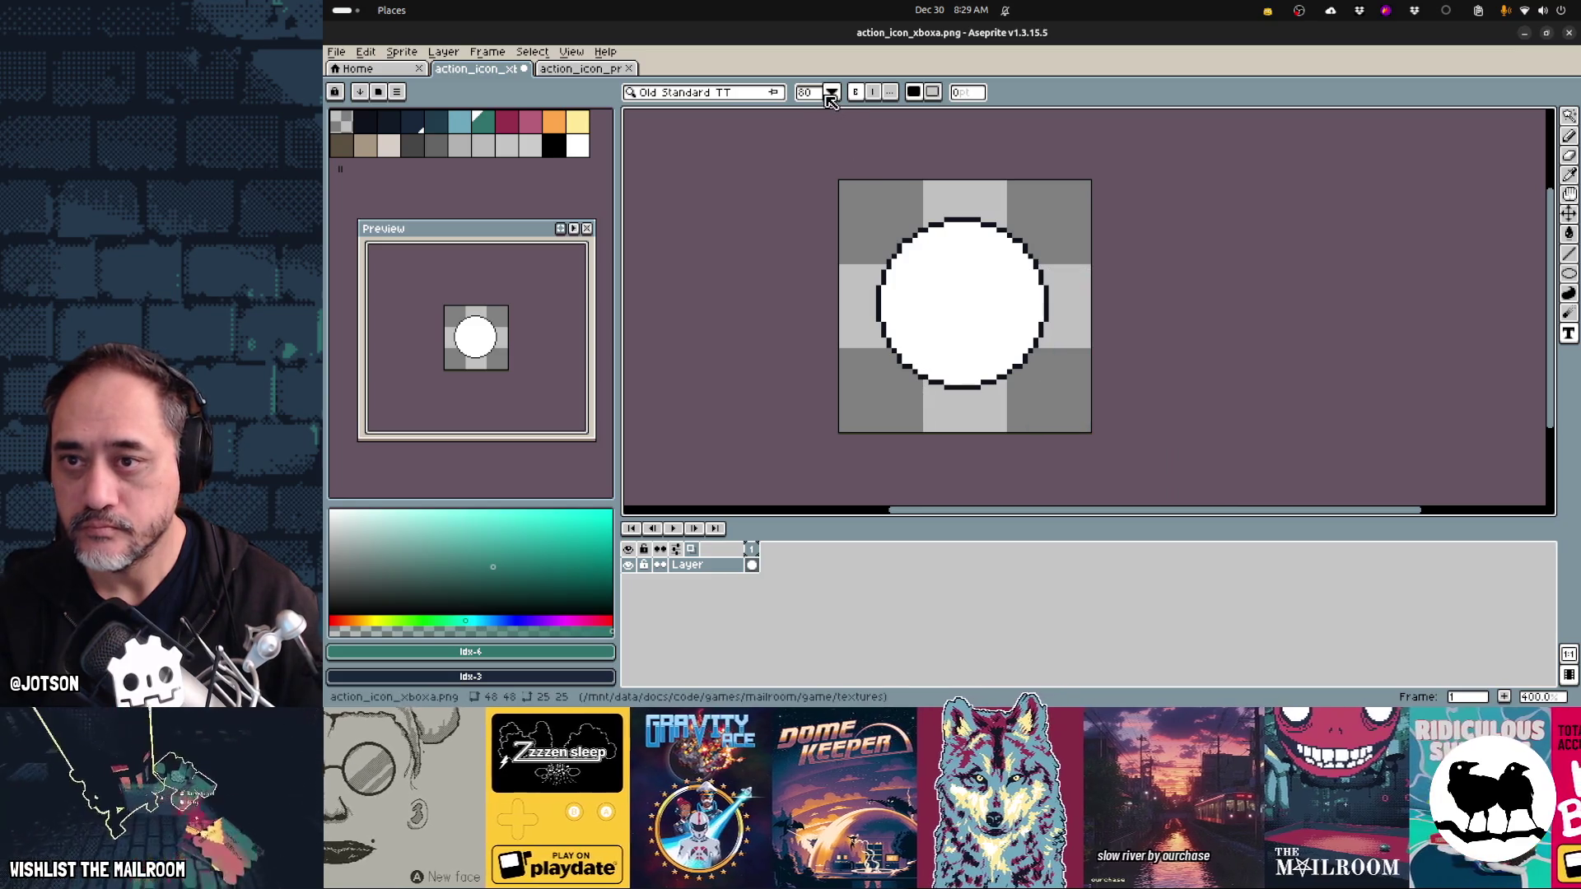
left_click(826, 93)
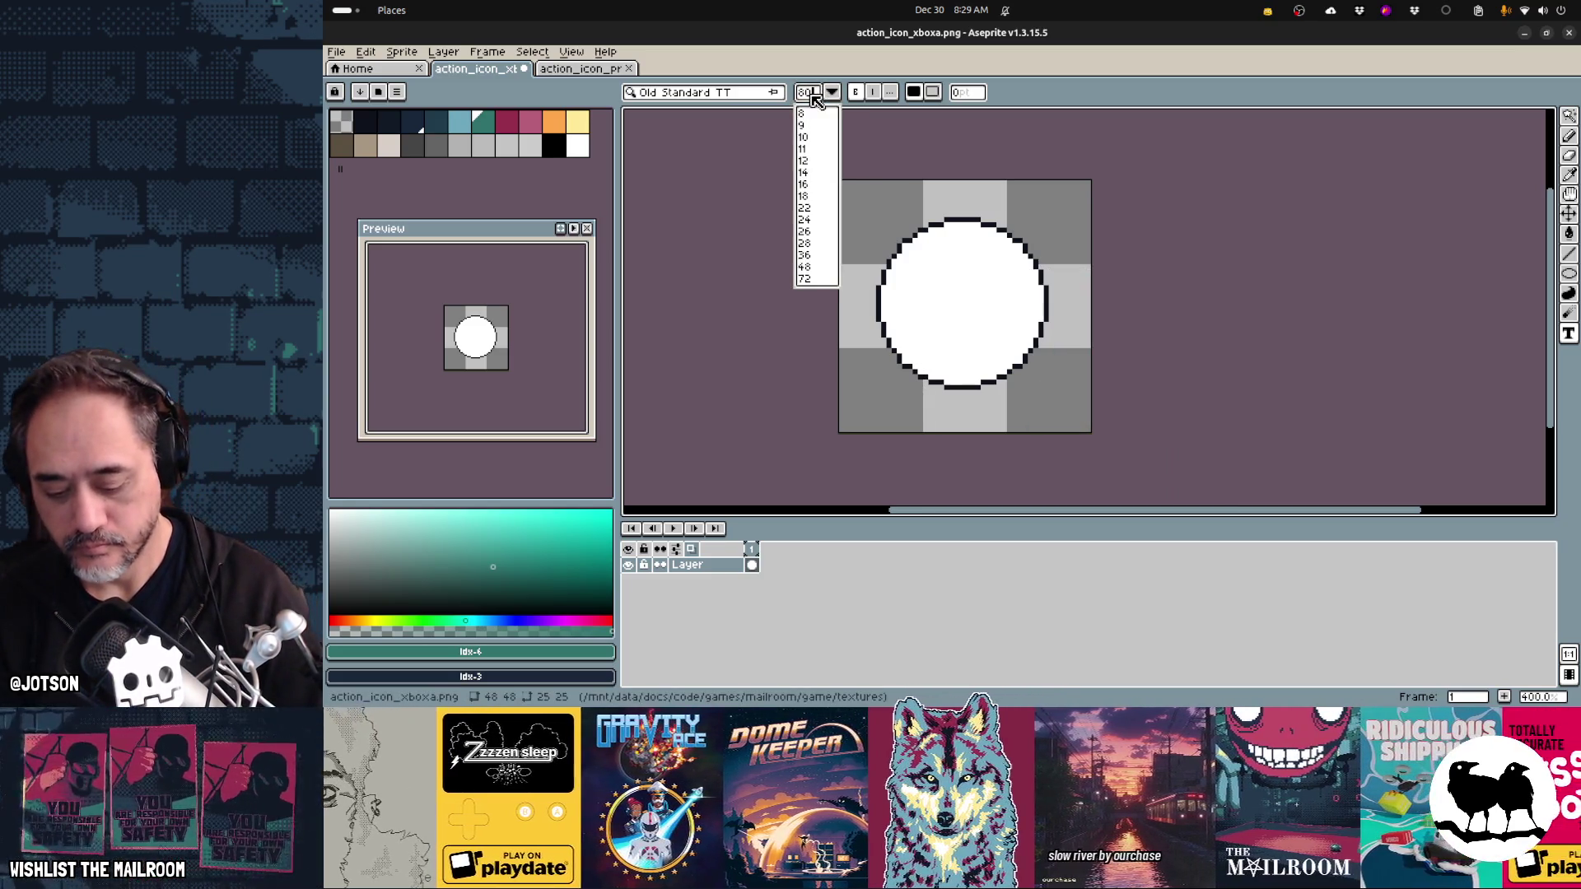
left_click(815, 99)
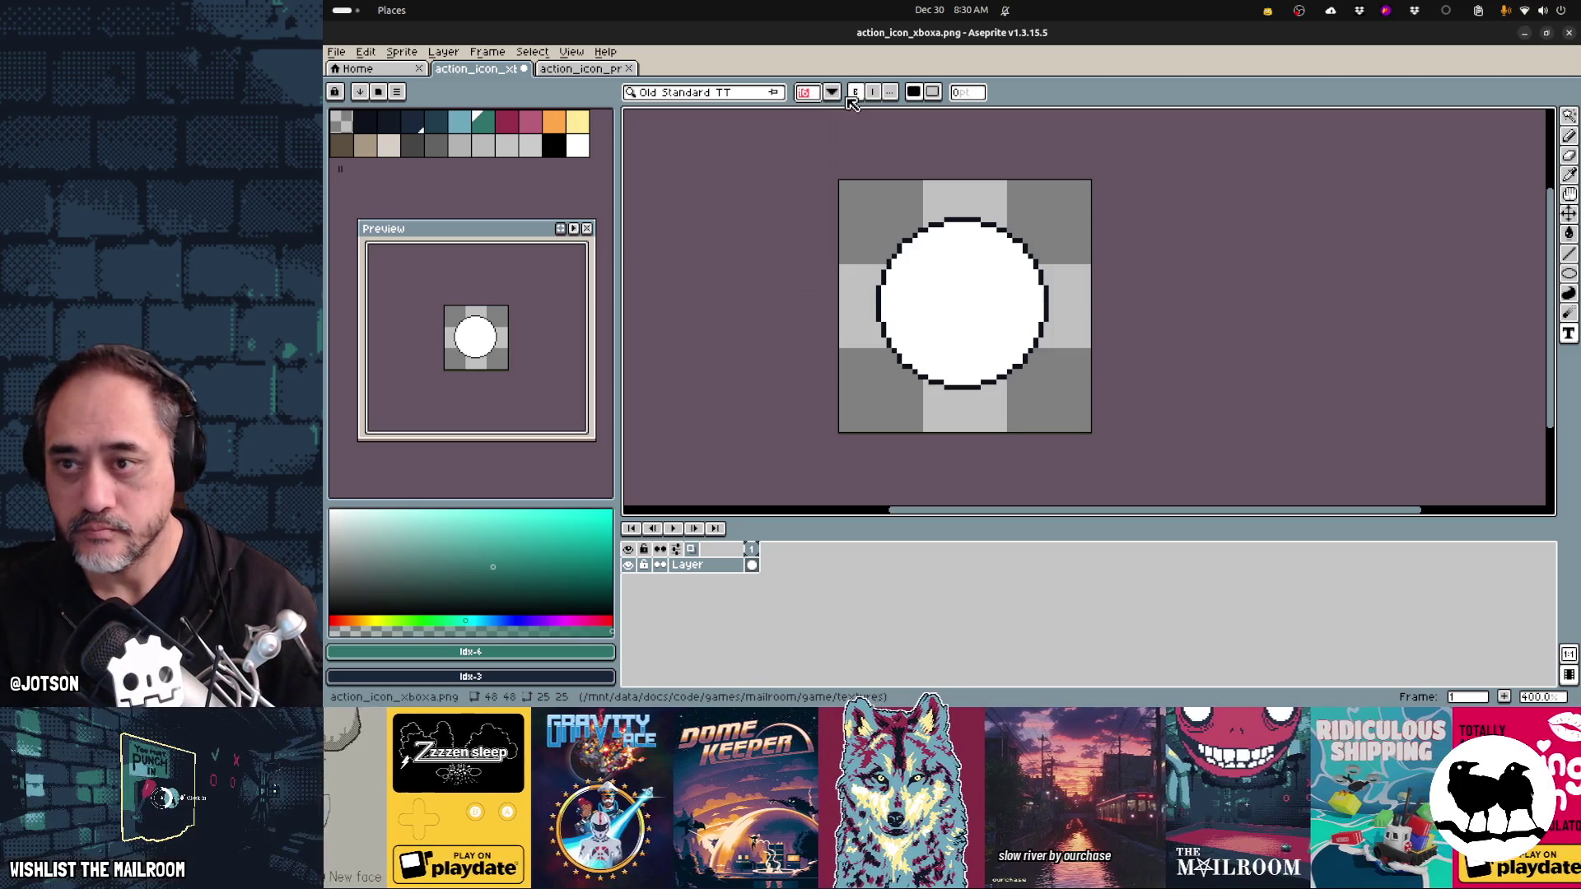
left_click(909, 261)
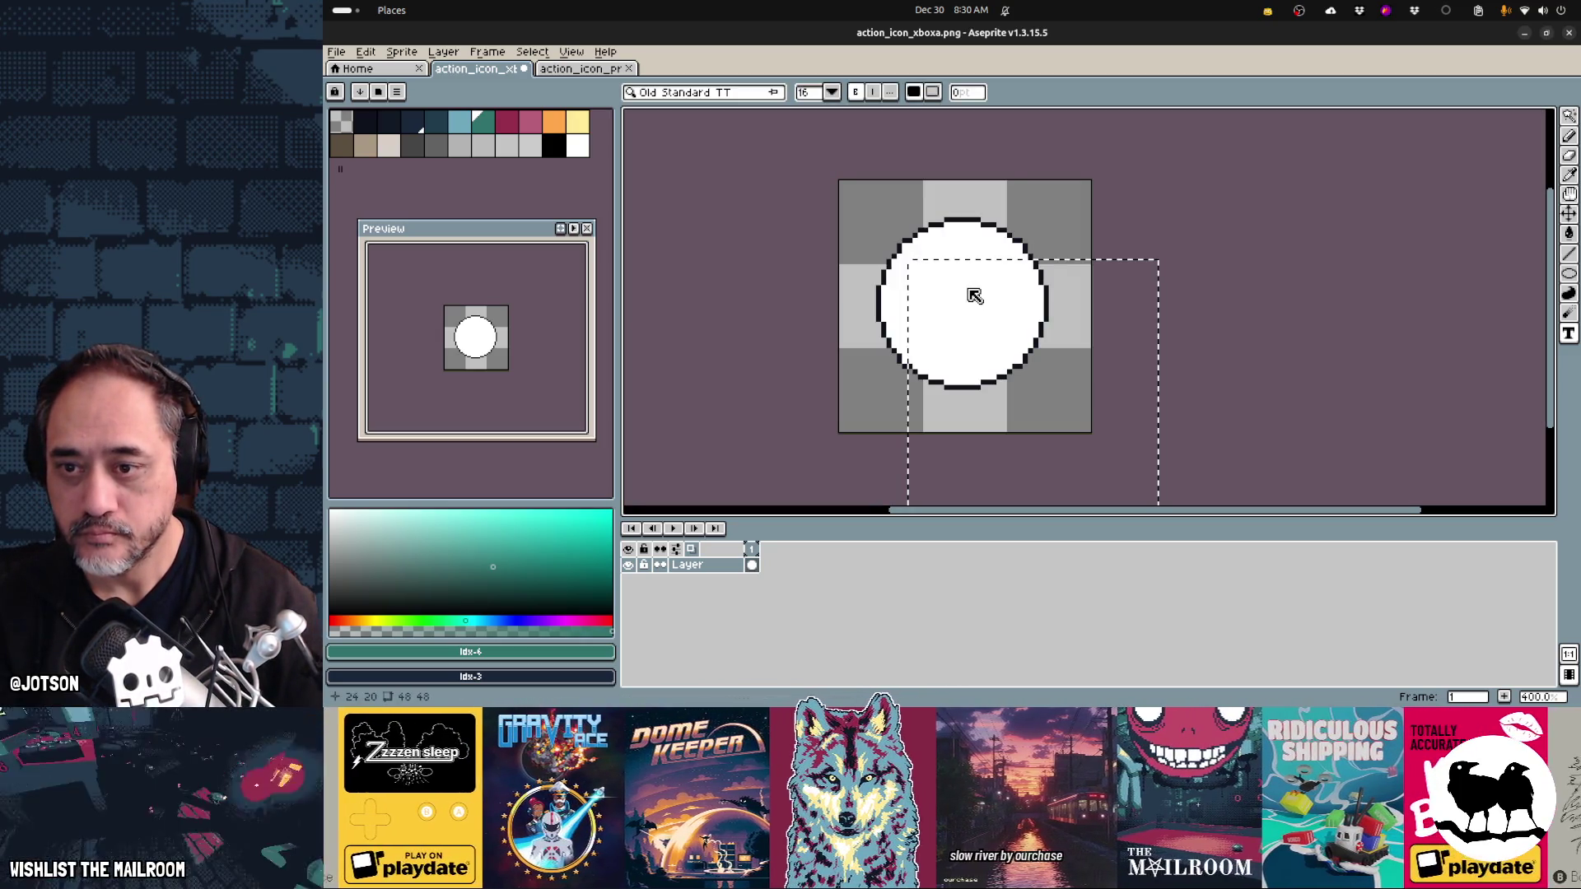
key("Escape")
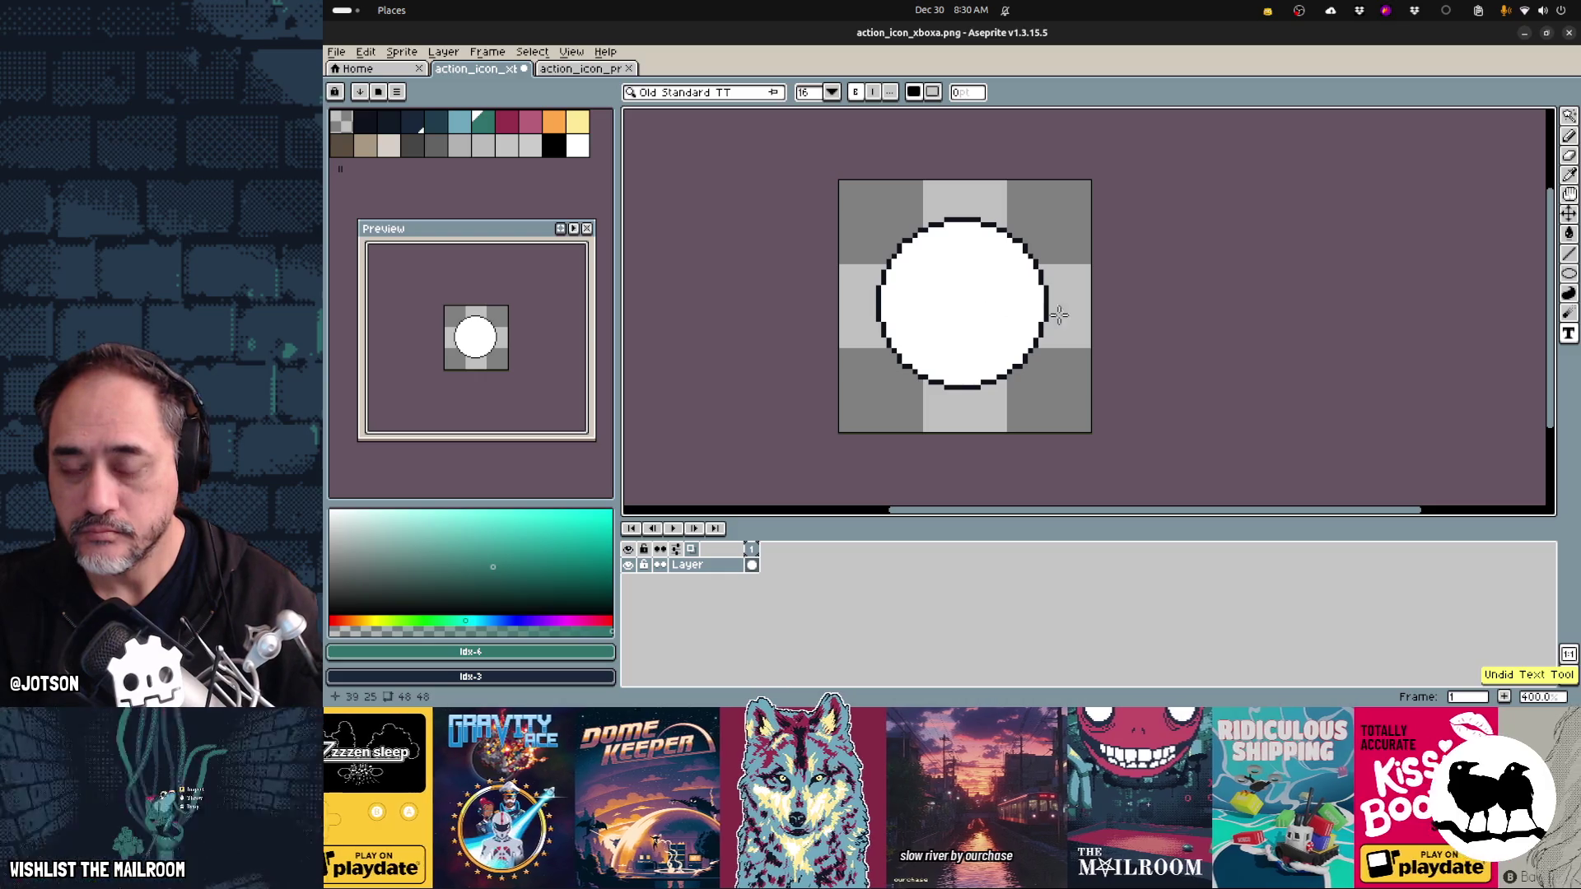
scroll(1077, 260, "down", 1)
scroll(1079, 261, "down", 1)
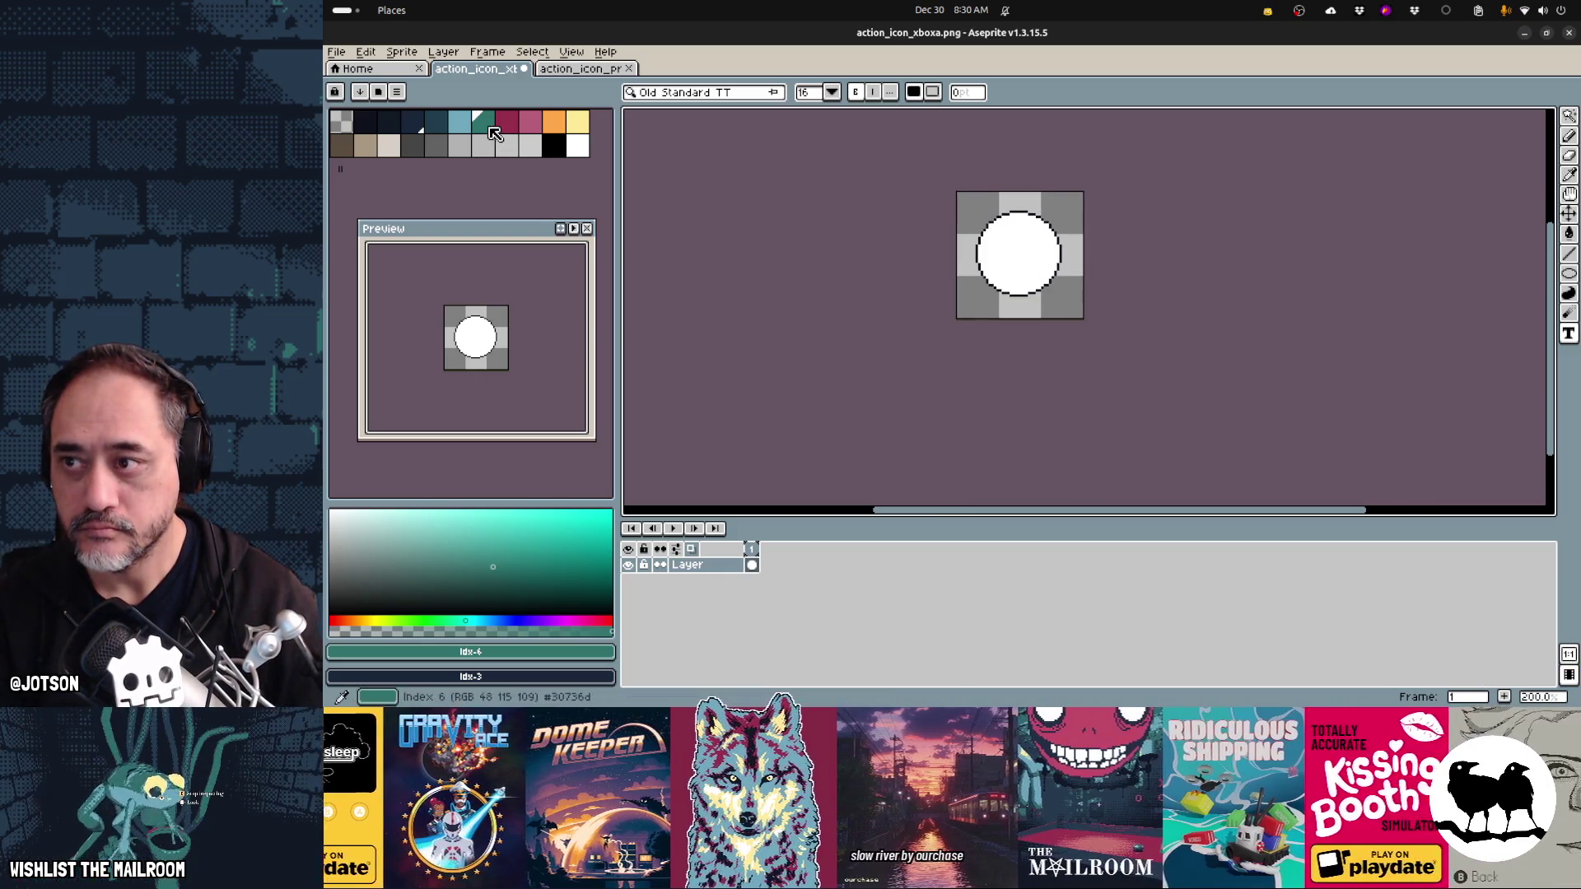
left_click(988, 285)
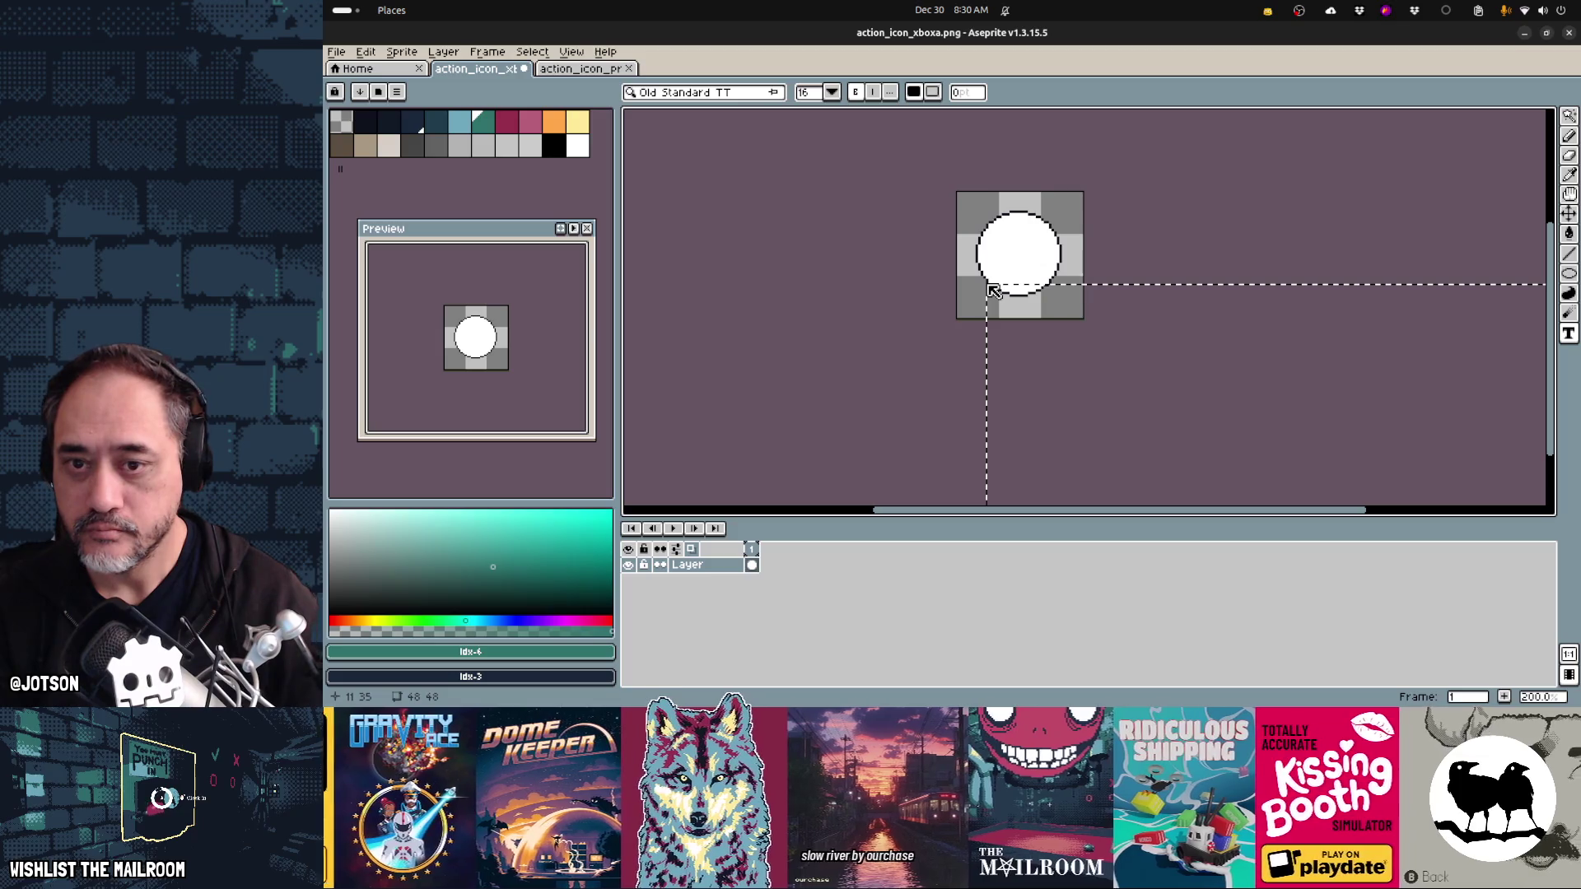
scroll(1264, 351, "down", 2)
scroll(1264, 352, "down", 1)
scroll(1213, 310, "down", 2)
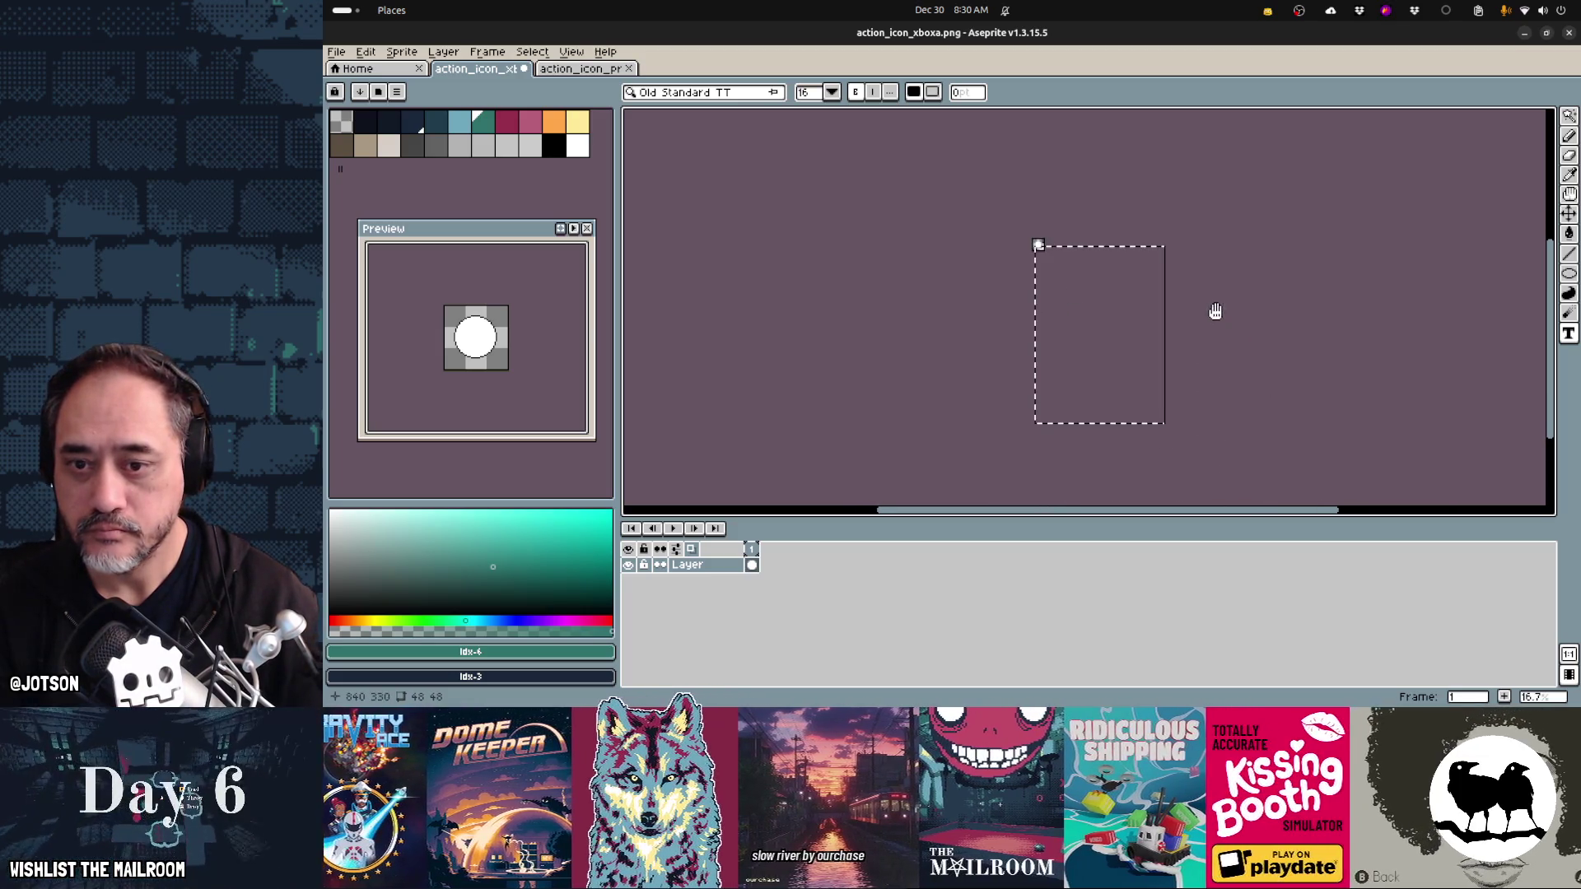
scroll(1125, 349, "up", 1)
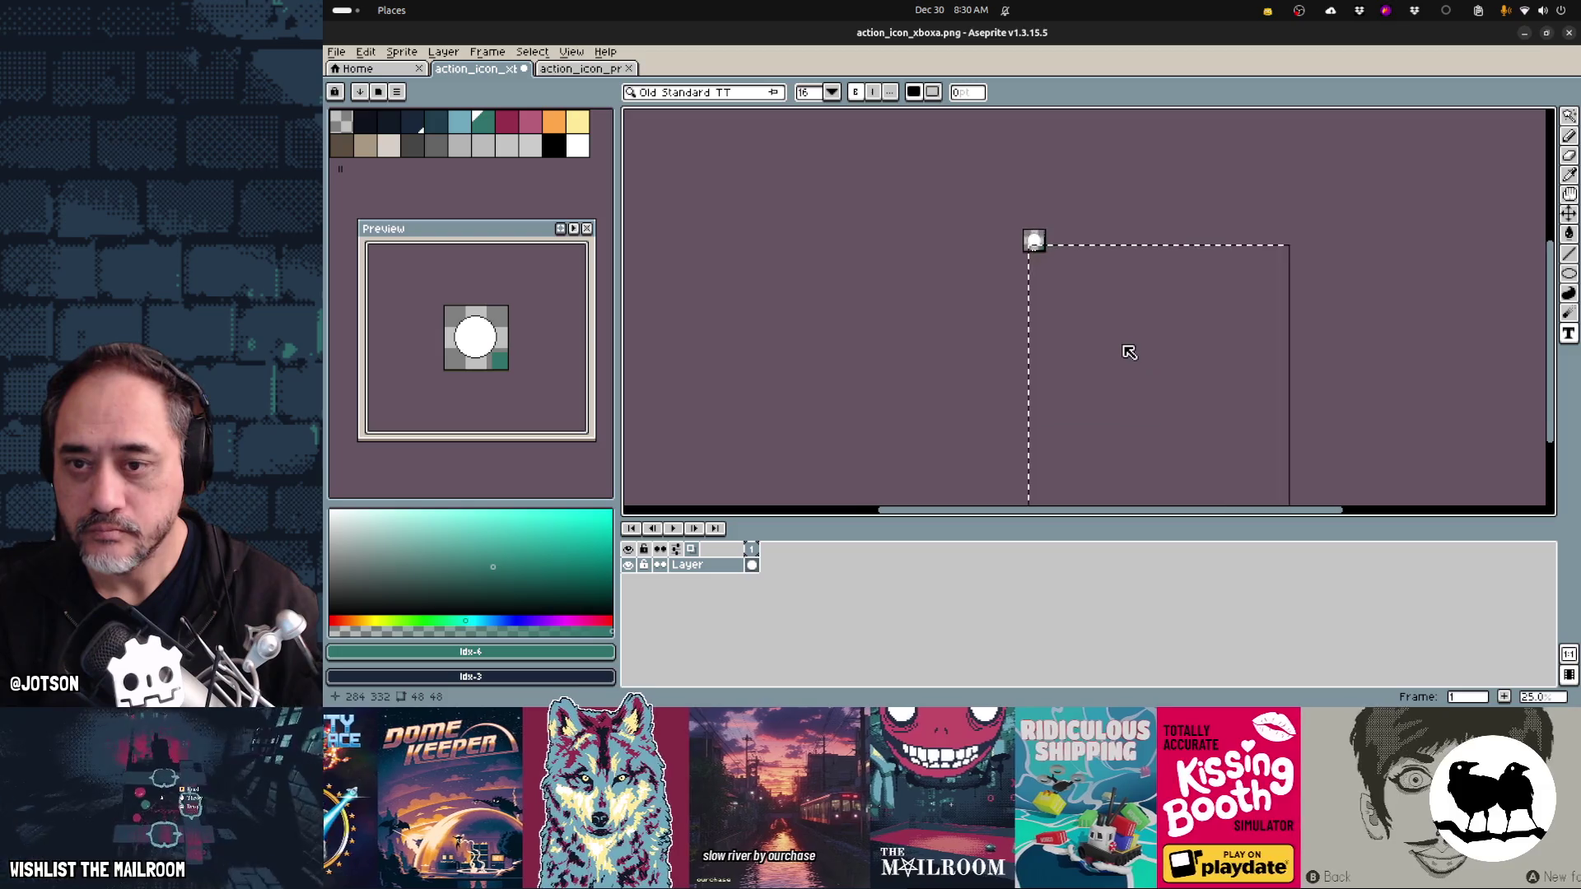
- Set the text size to 24, place the text, then undo it so the circle stays blank
left_click(831, 92)
left_click(820, 138)
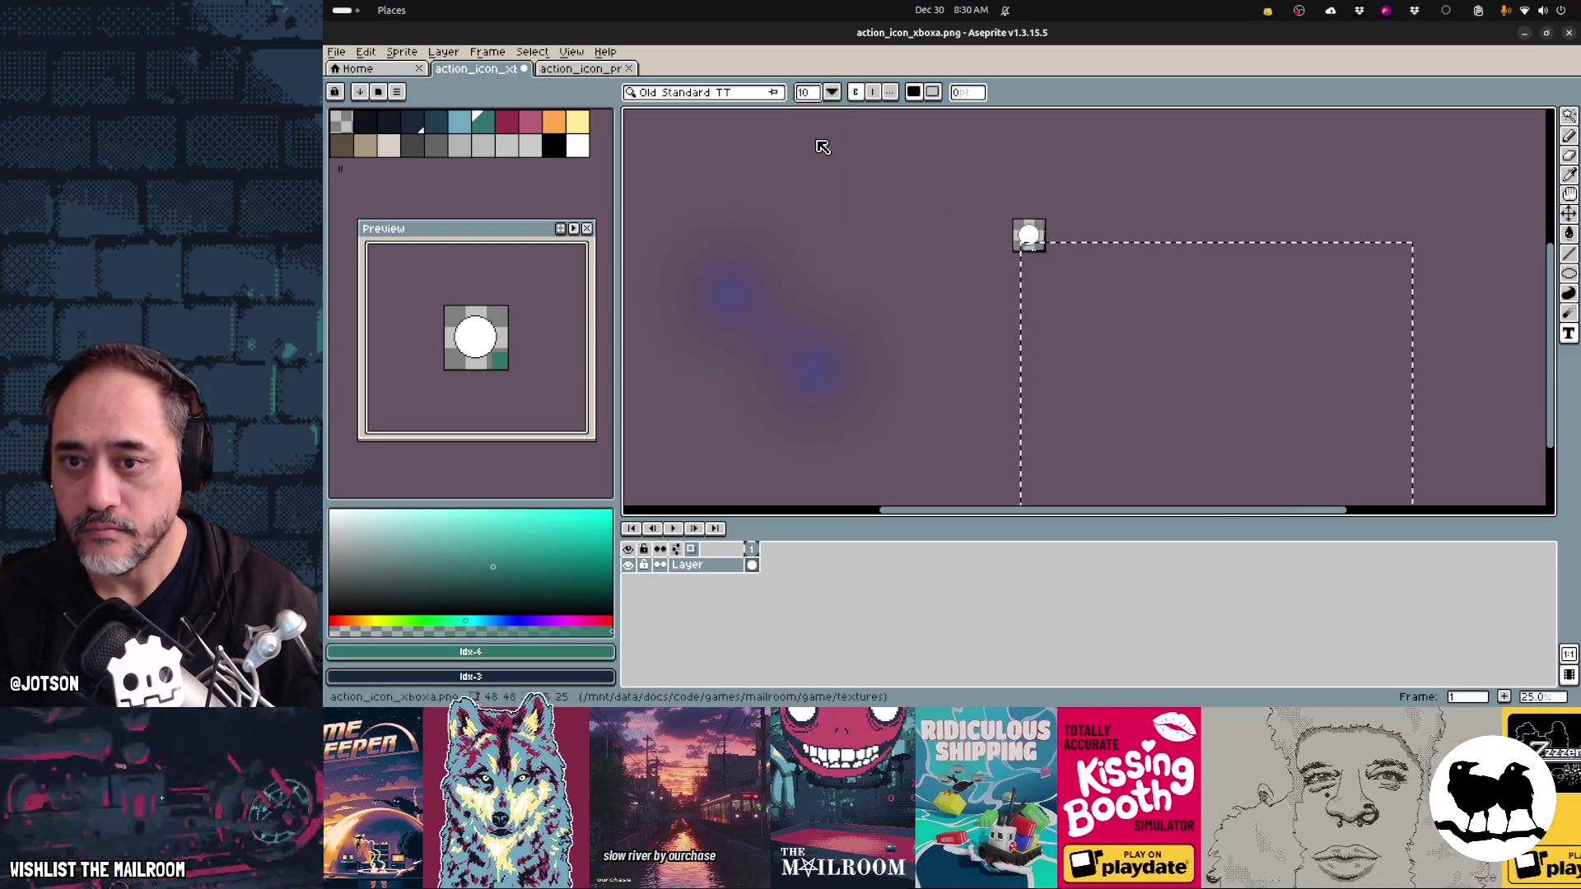
left_click(832, 92)
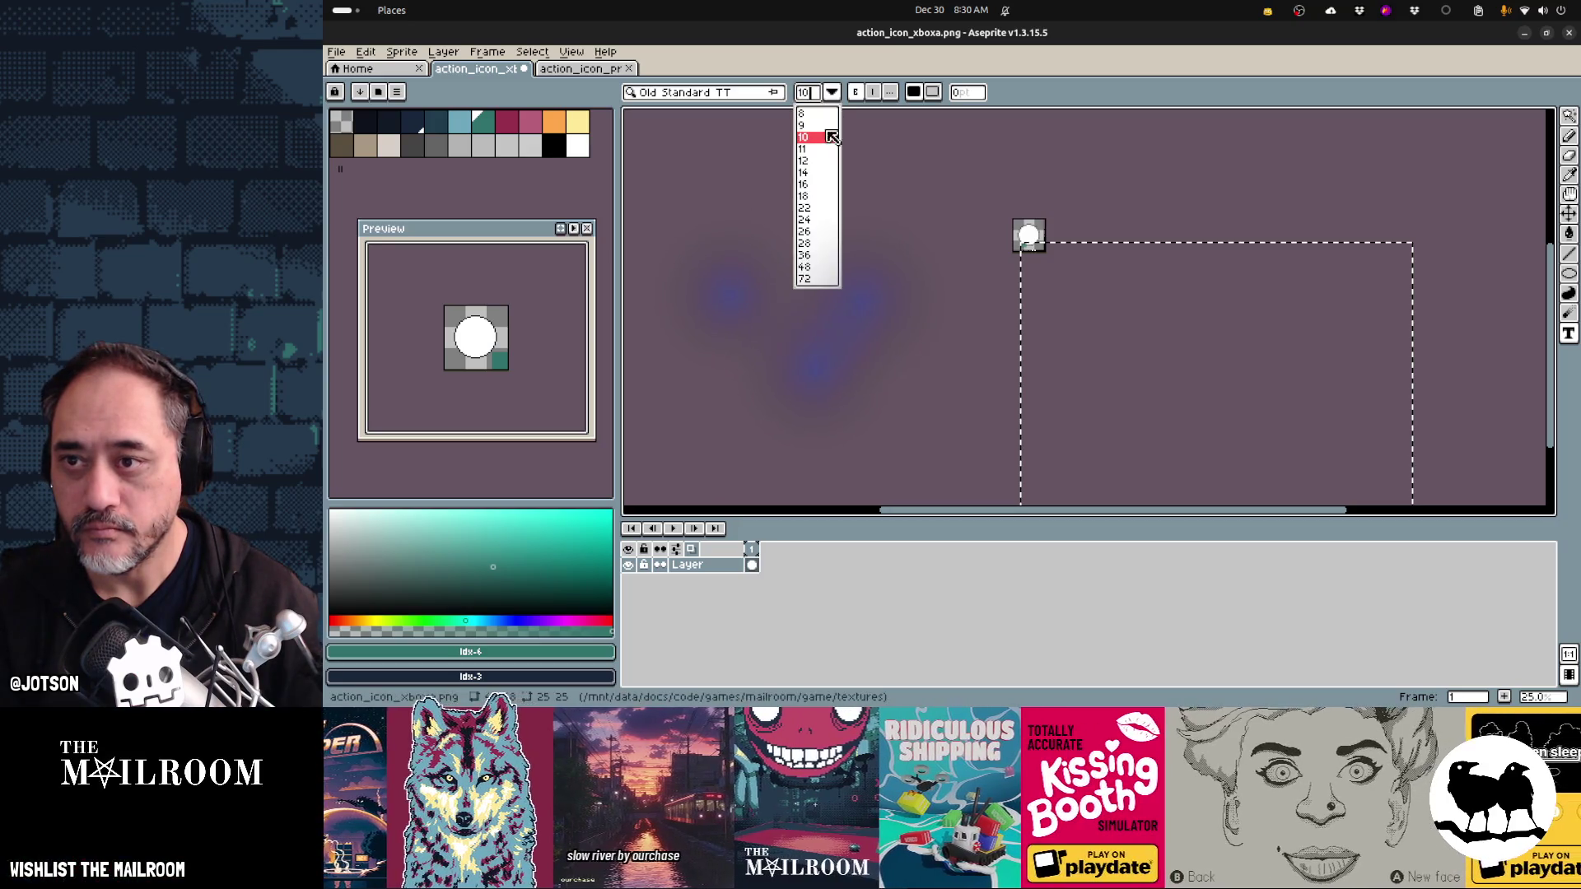
left_click(823, 225)
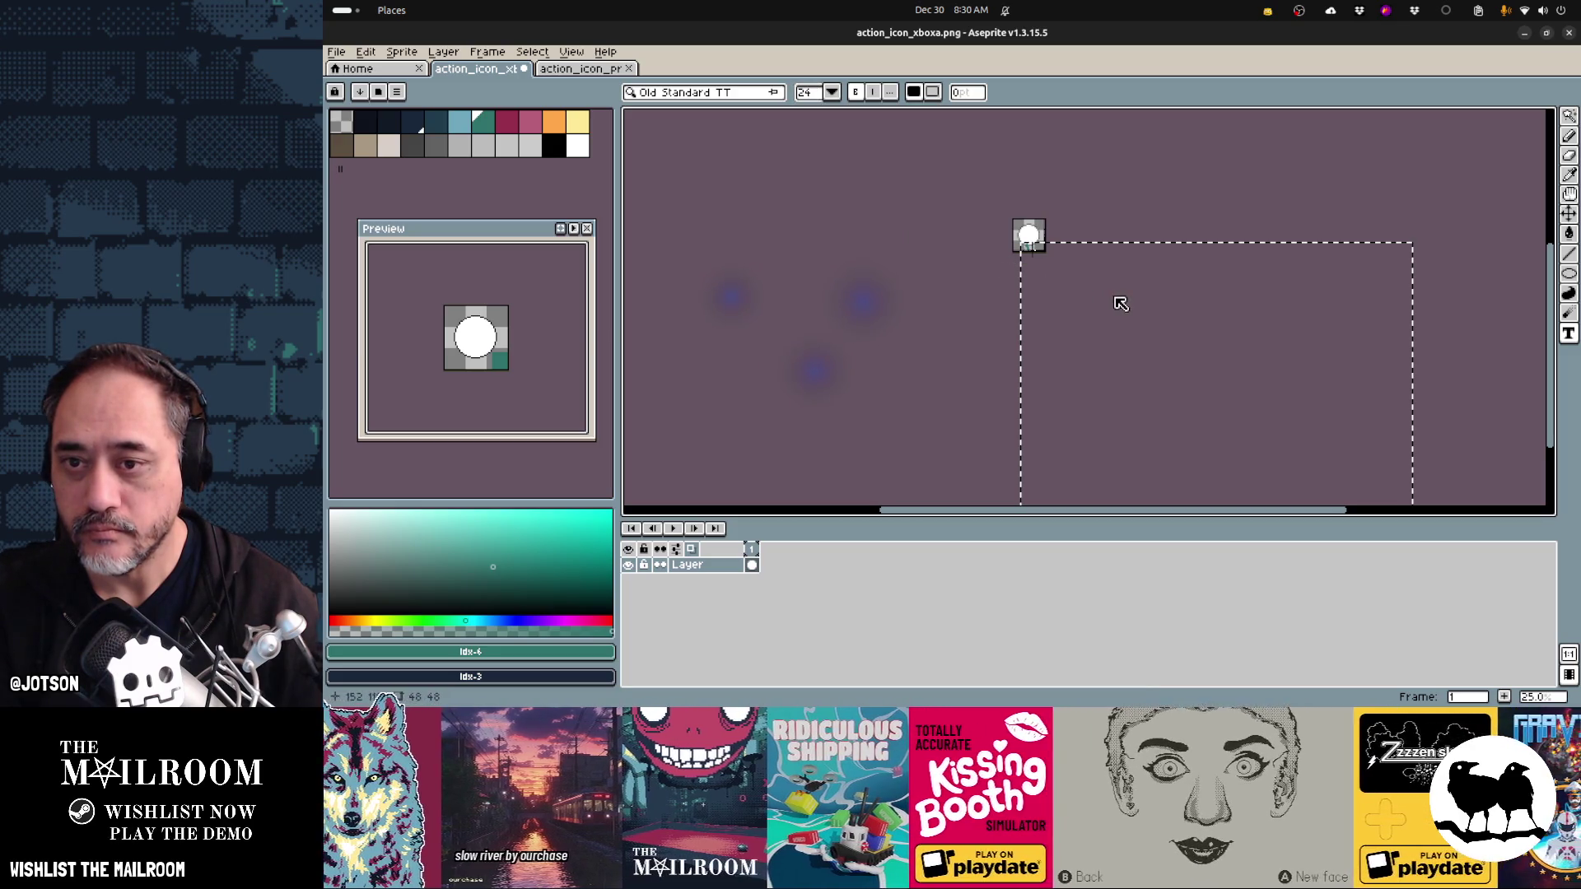
left_click(929, 293)
key("m")
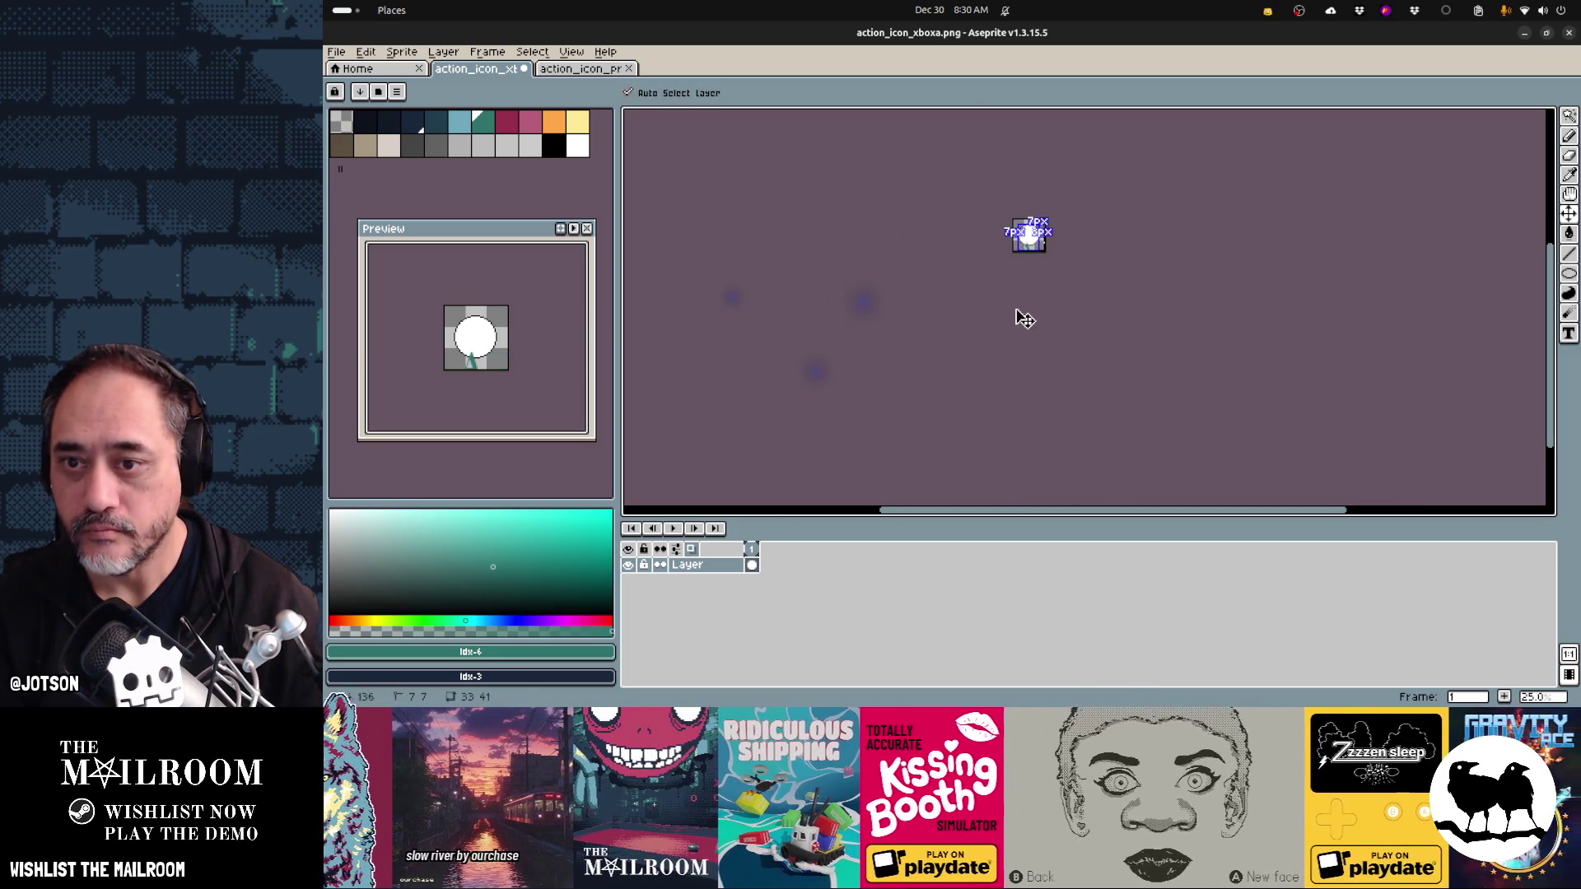
key("ctrl+a")
scroll(1042, 247, "up", 5)
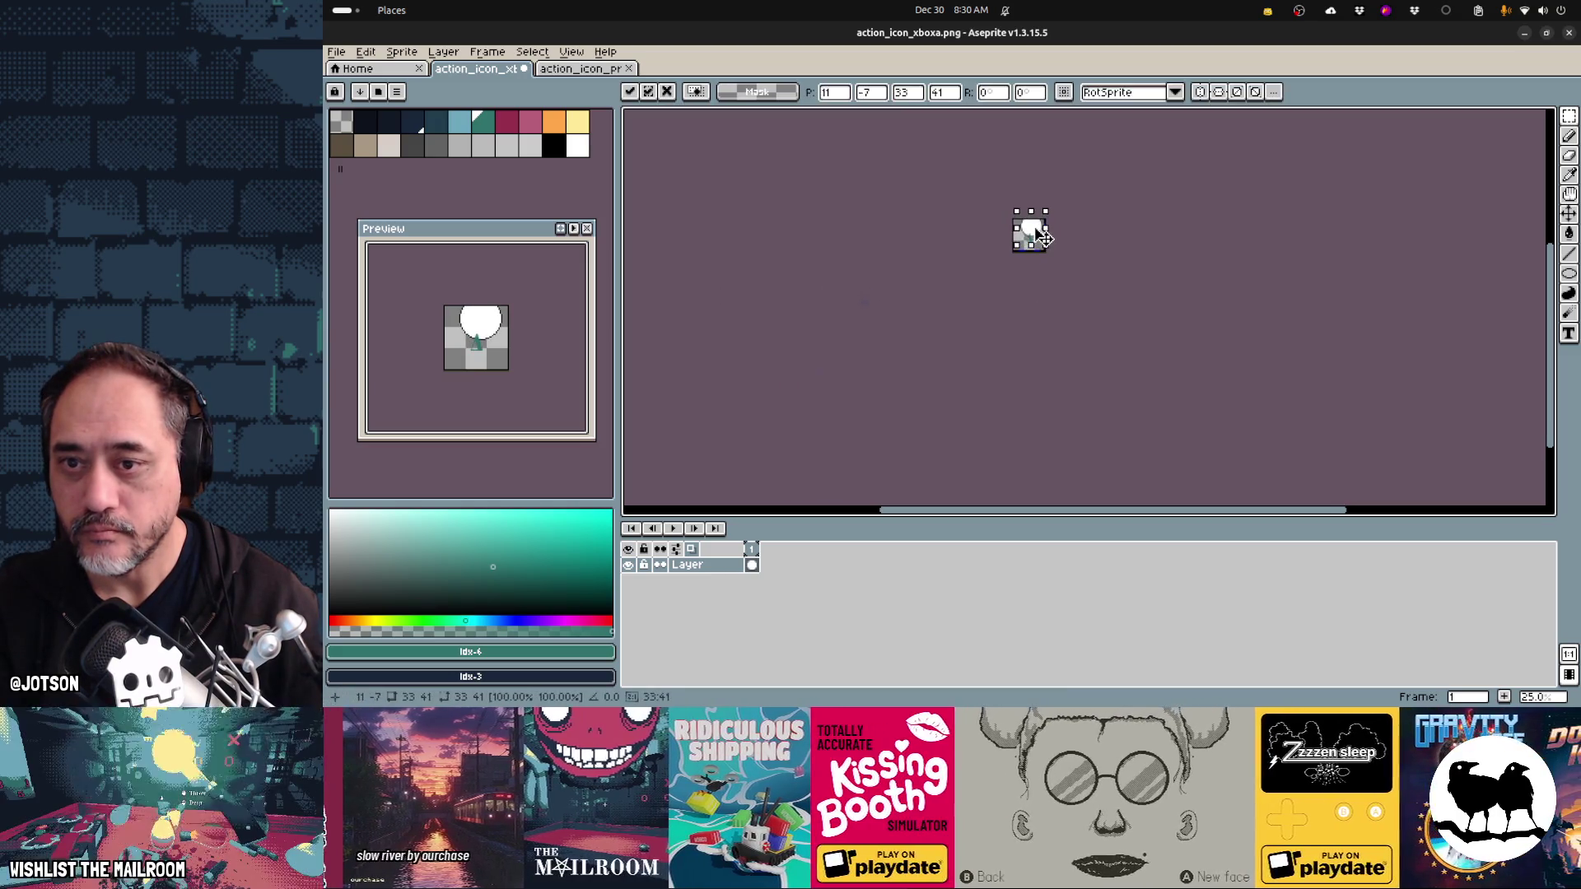
key("ctrl+z")
key("ctrl+z")
key("b")
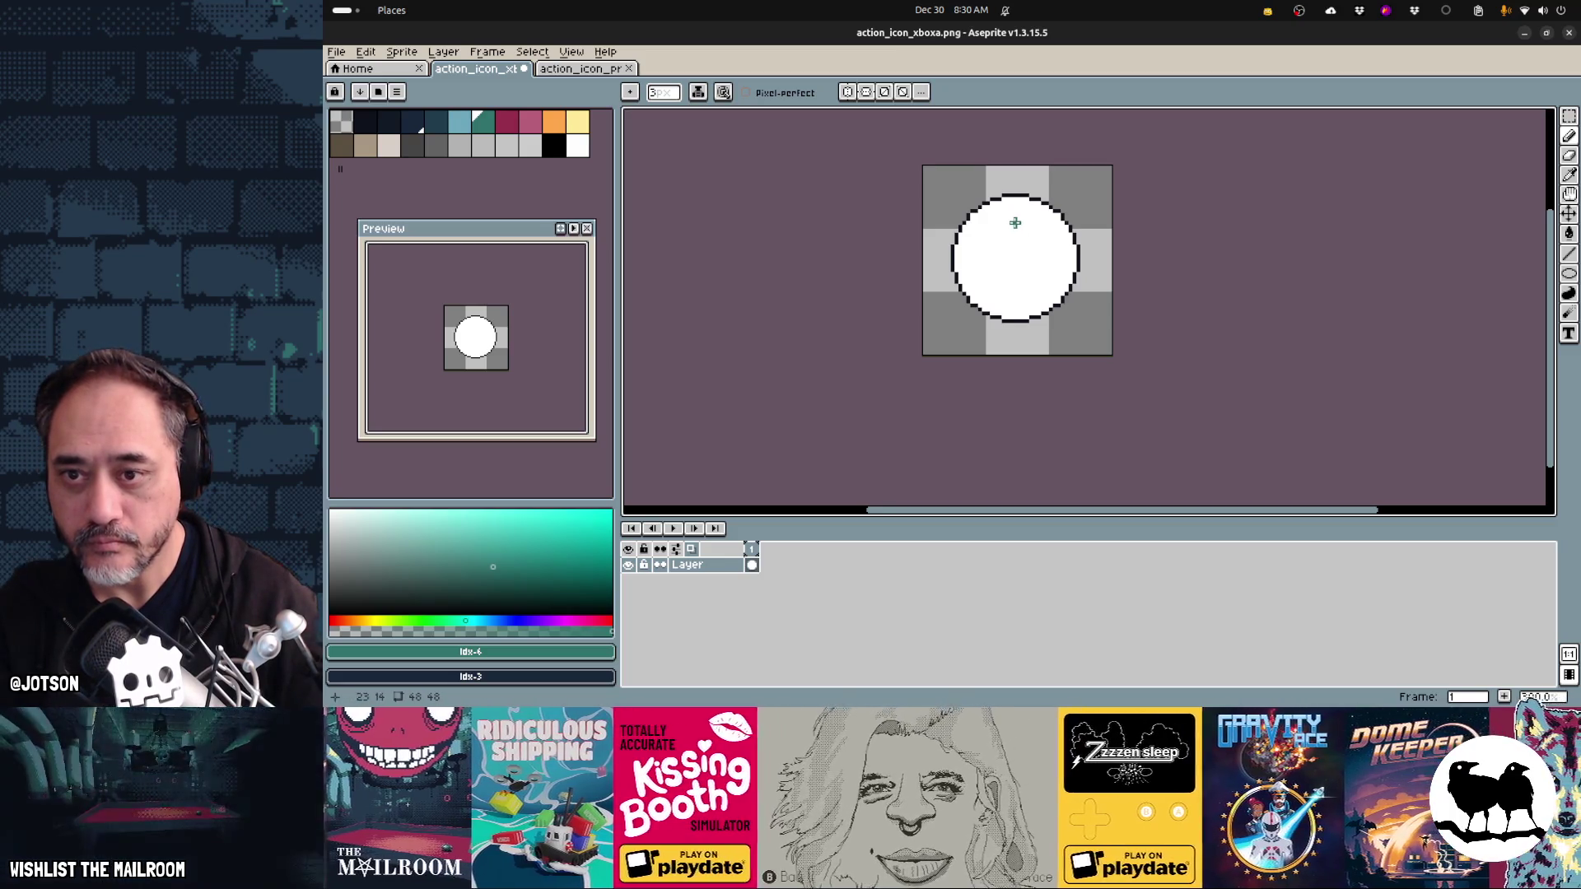
- Hand-draw the teal A's left and right strokes on the white circle
left_click_drag(1015, 218, 981, 282)
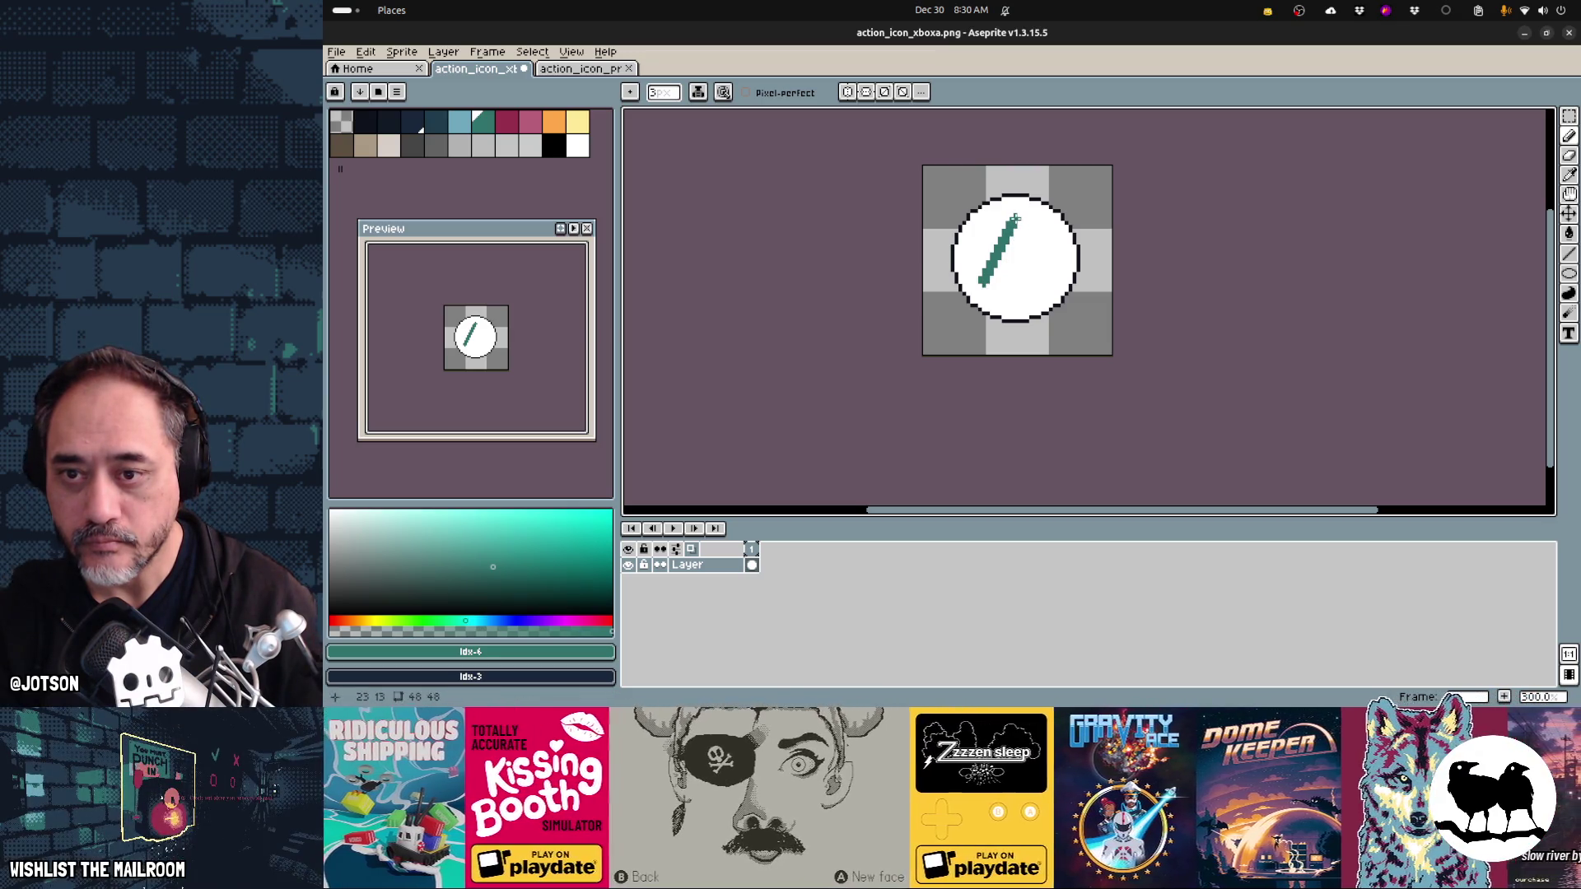
left_click_drag(1015, 218, 1042, 272)
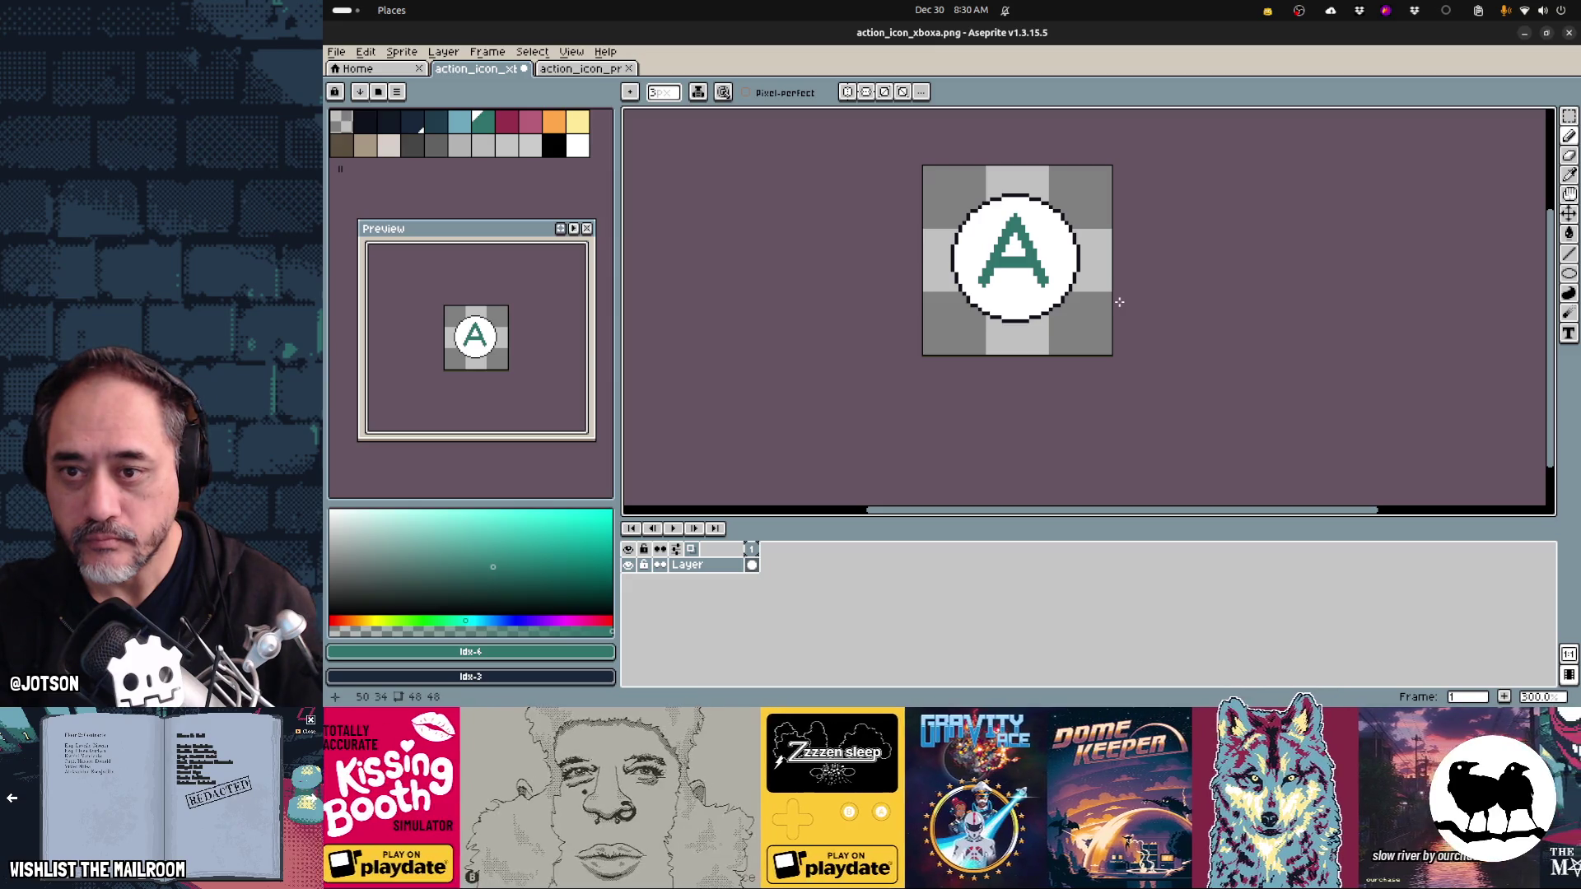
key("w")
left_click(1037, 271)
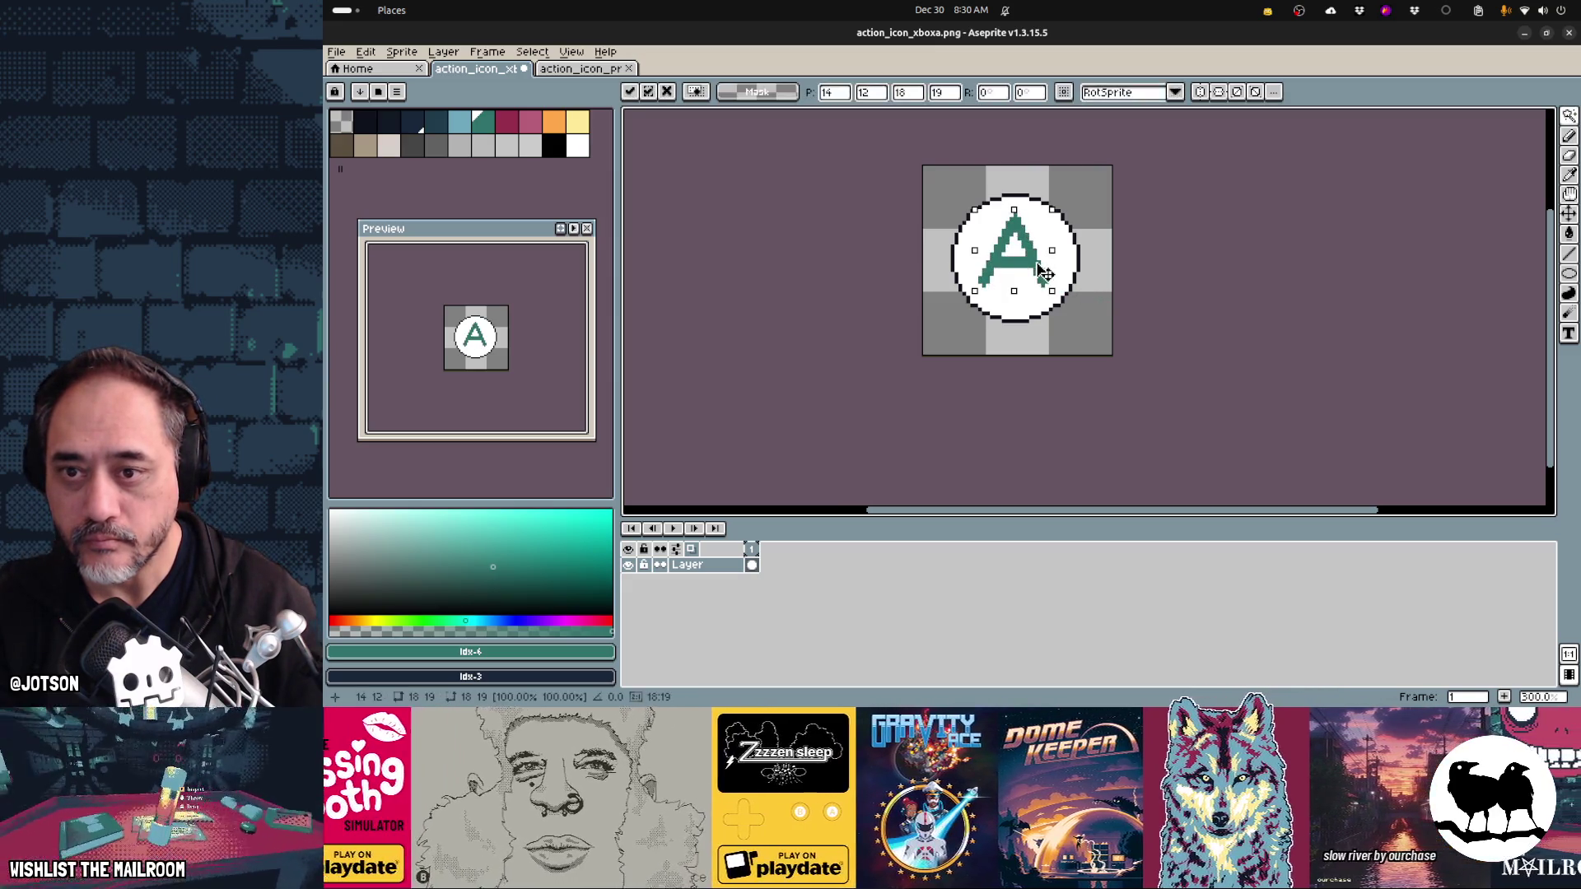
key("ctrl+d")
- Save action_icon_xboxa.png, confirming the save options
key("ctrl+s")
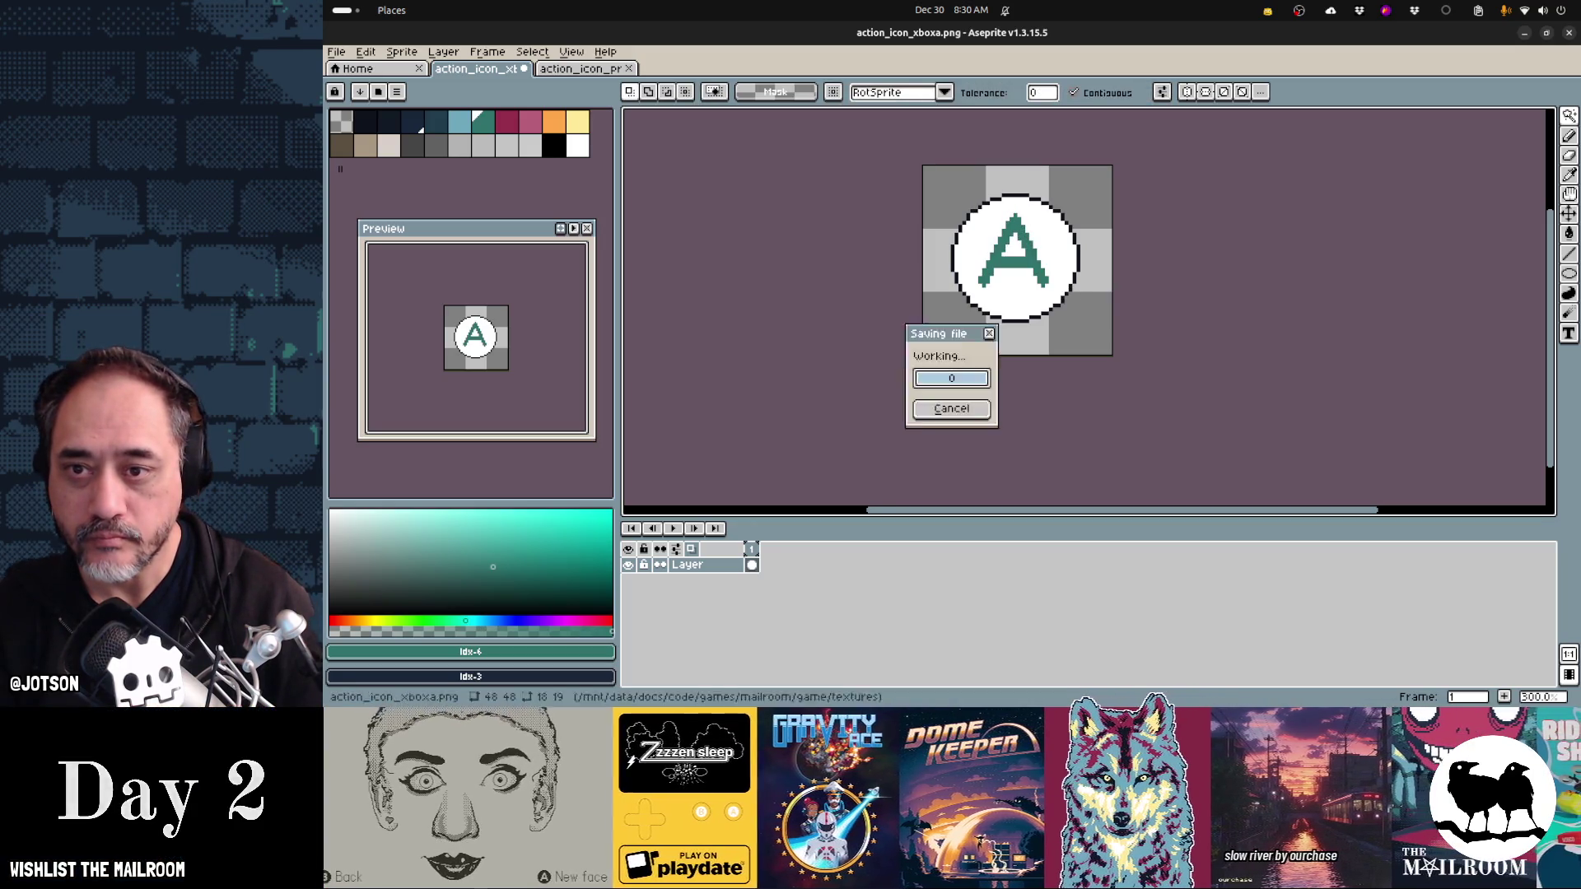
key("Return")
key("alt+Tab")
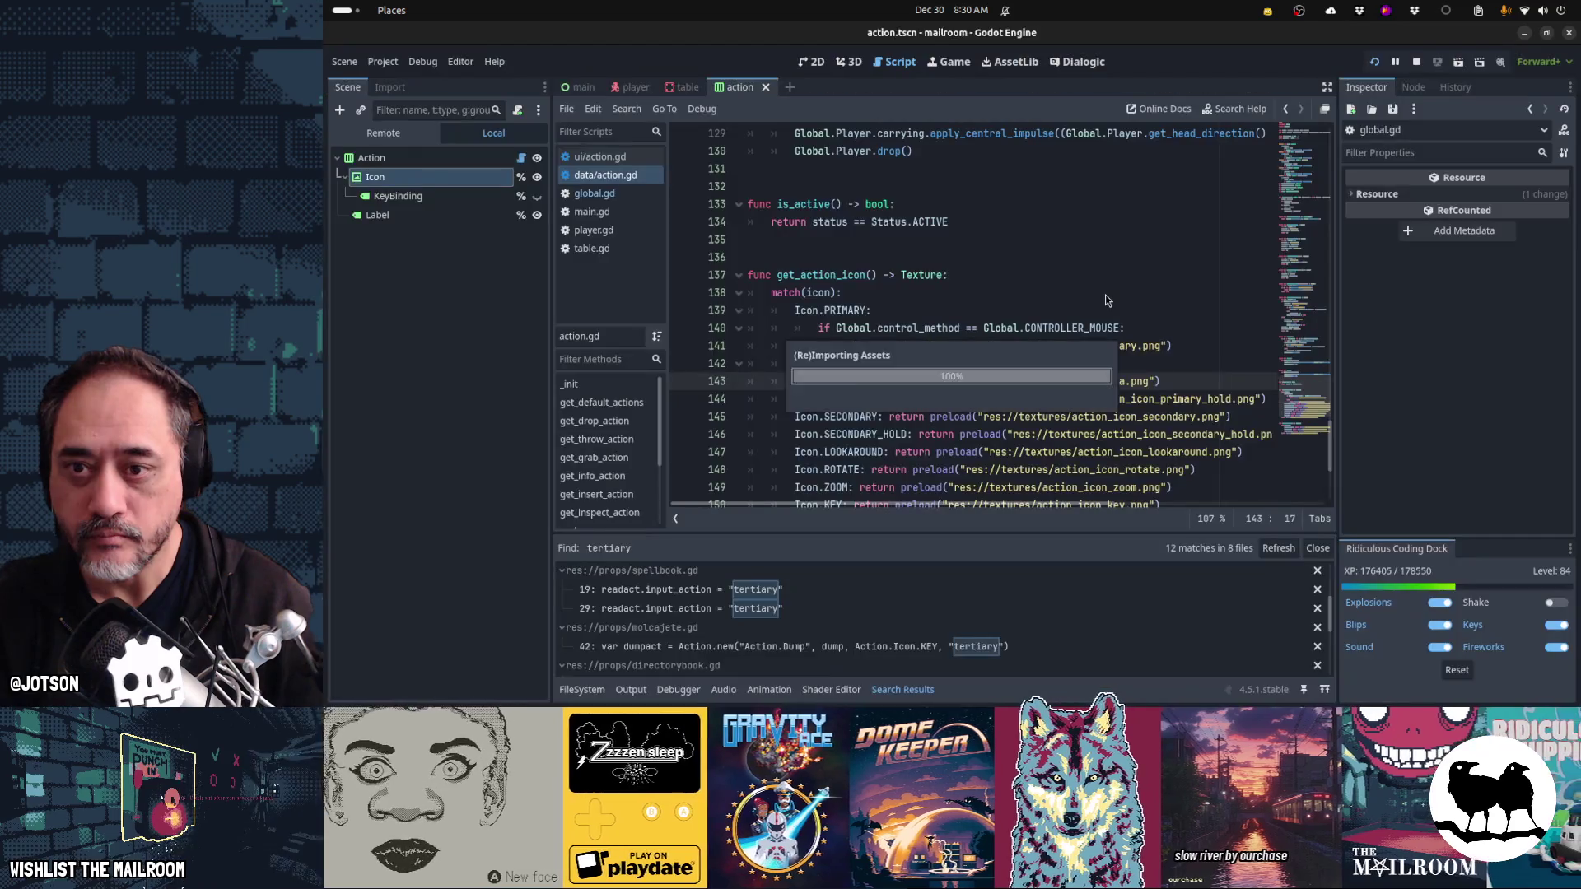
- Stop and rerun the game to see the white-circle A icon on the Grab prompt
key("F8")
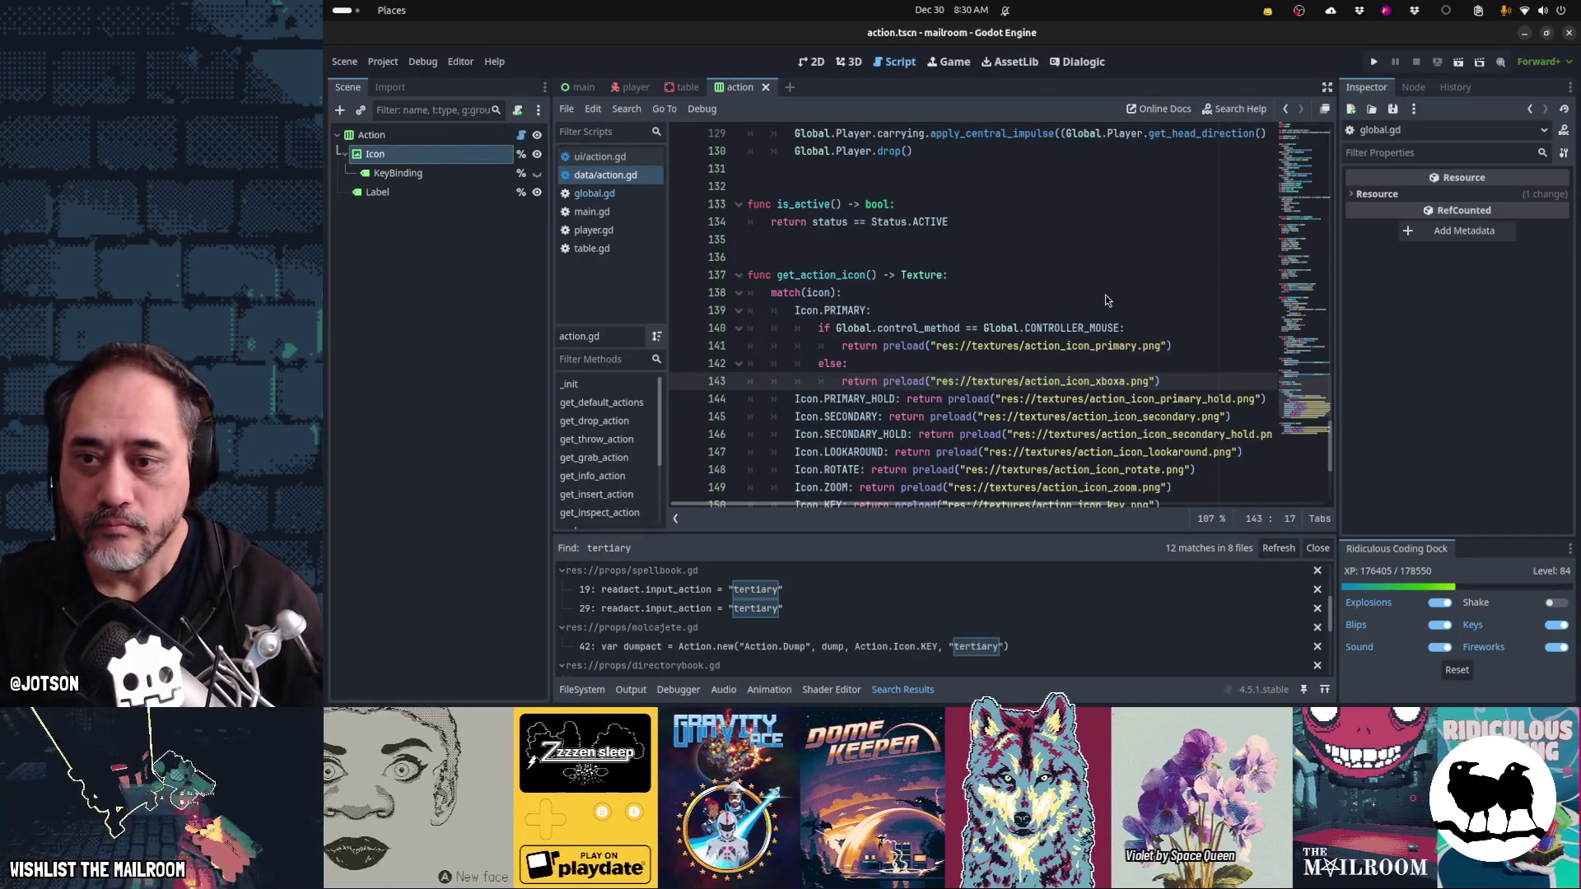
key("F5")
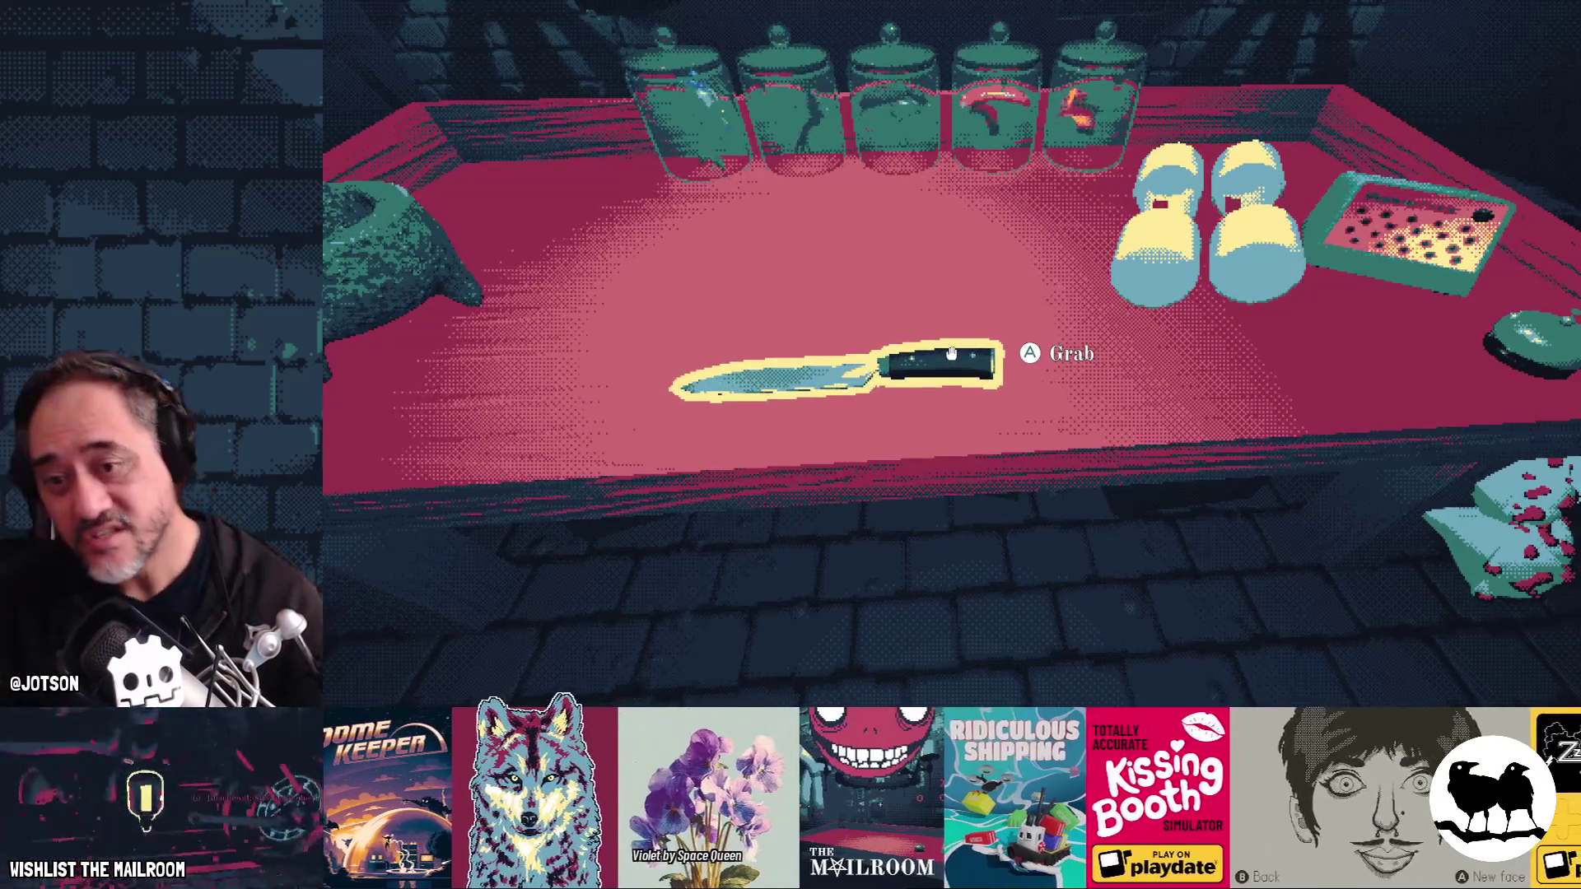
key("alt+Tab")
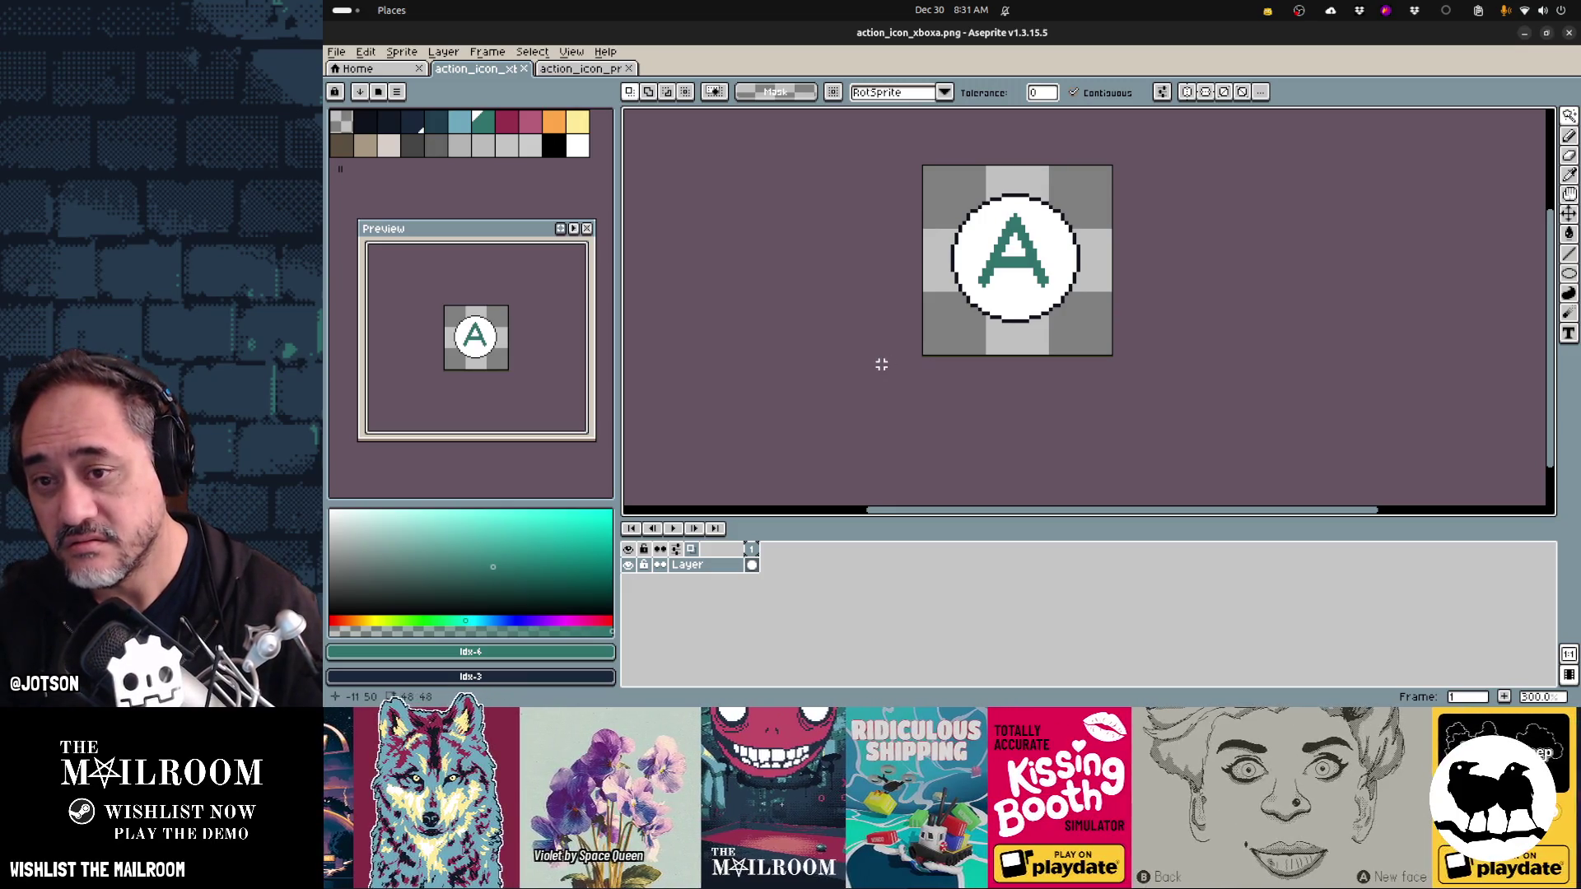
- Erase the A icon artwork and start opening a file, moving up three folder levels
key("Delete")
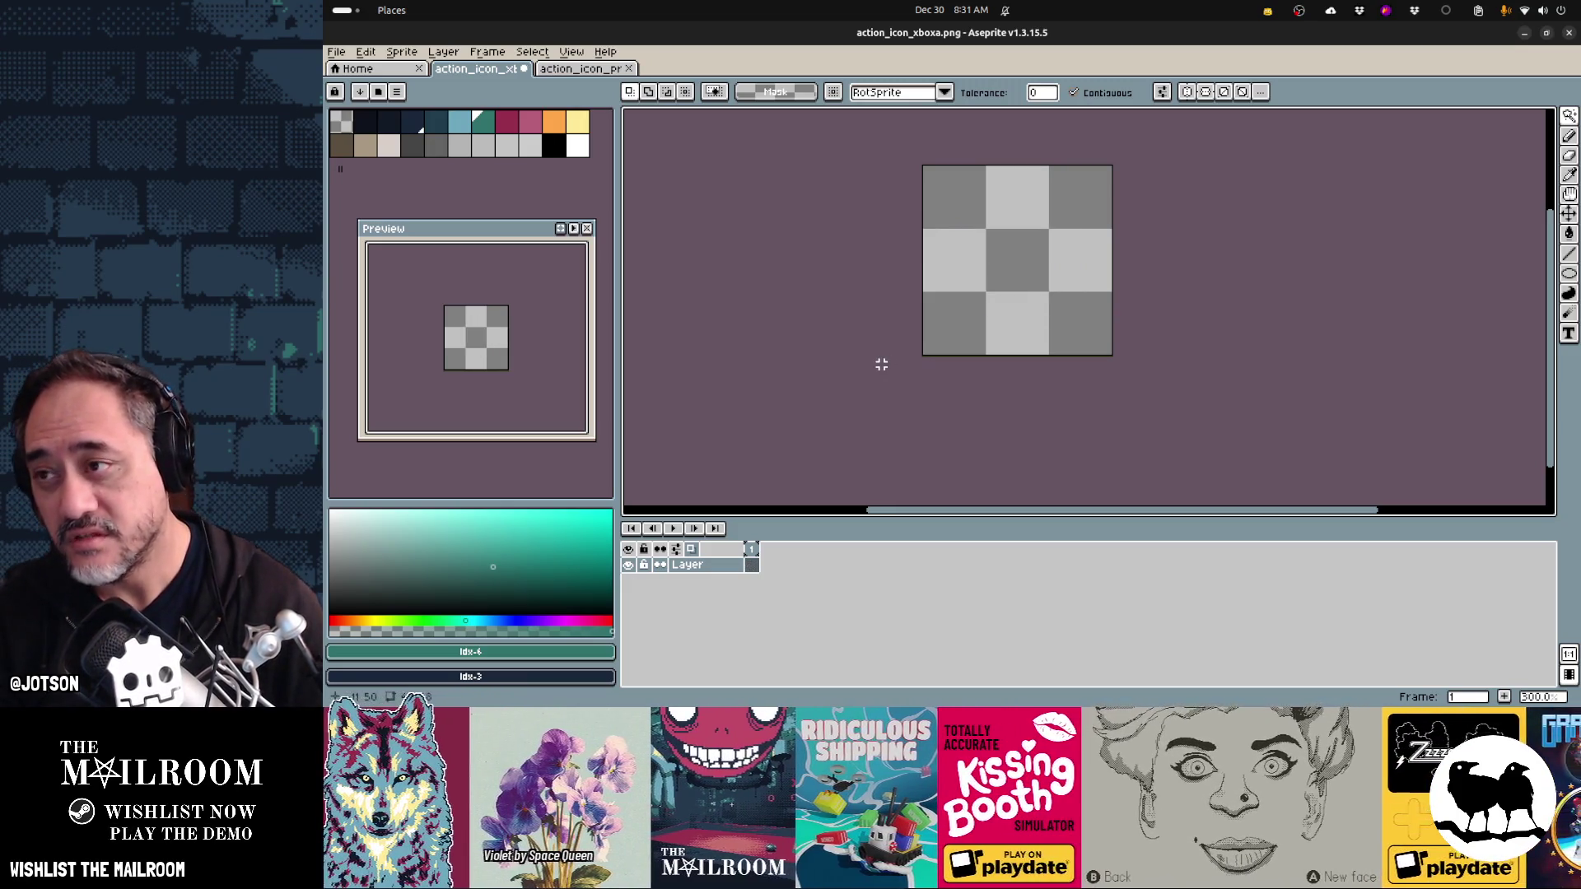
left_click(336, 51)
left_click(379, 88)
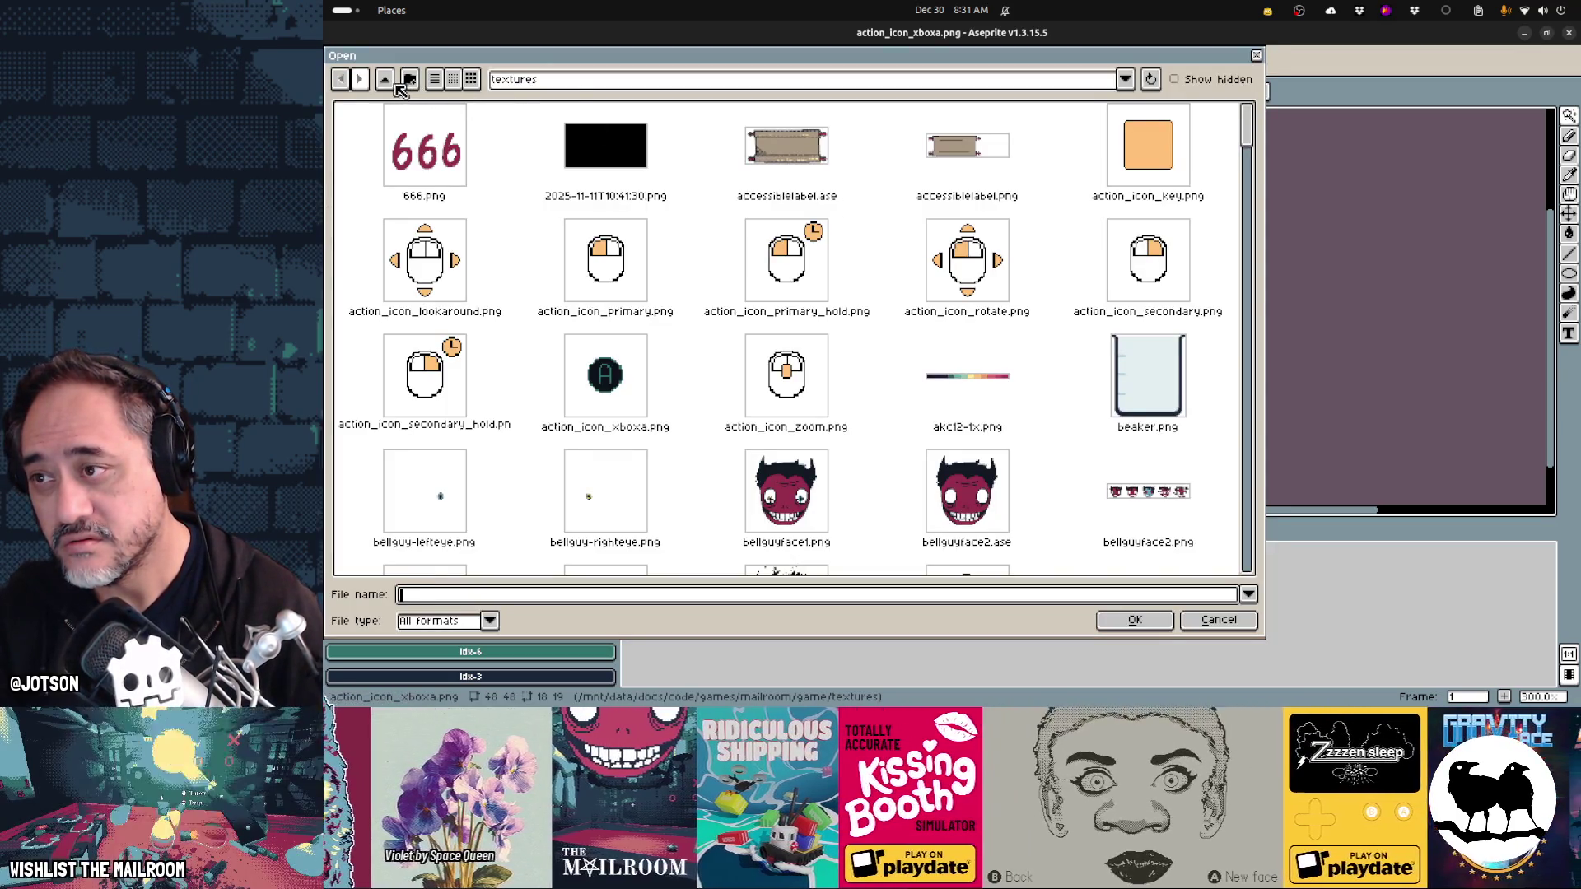
left_click(569, 83)
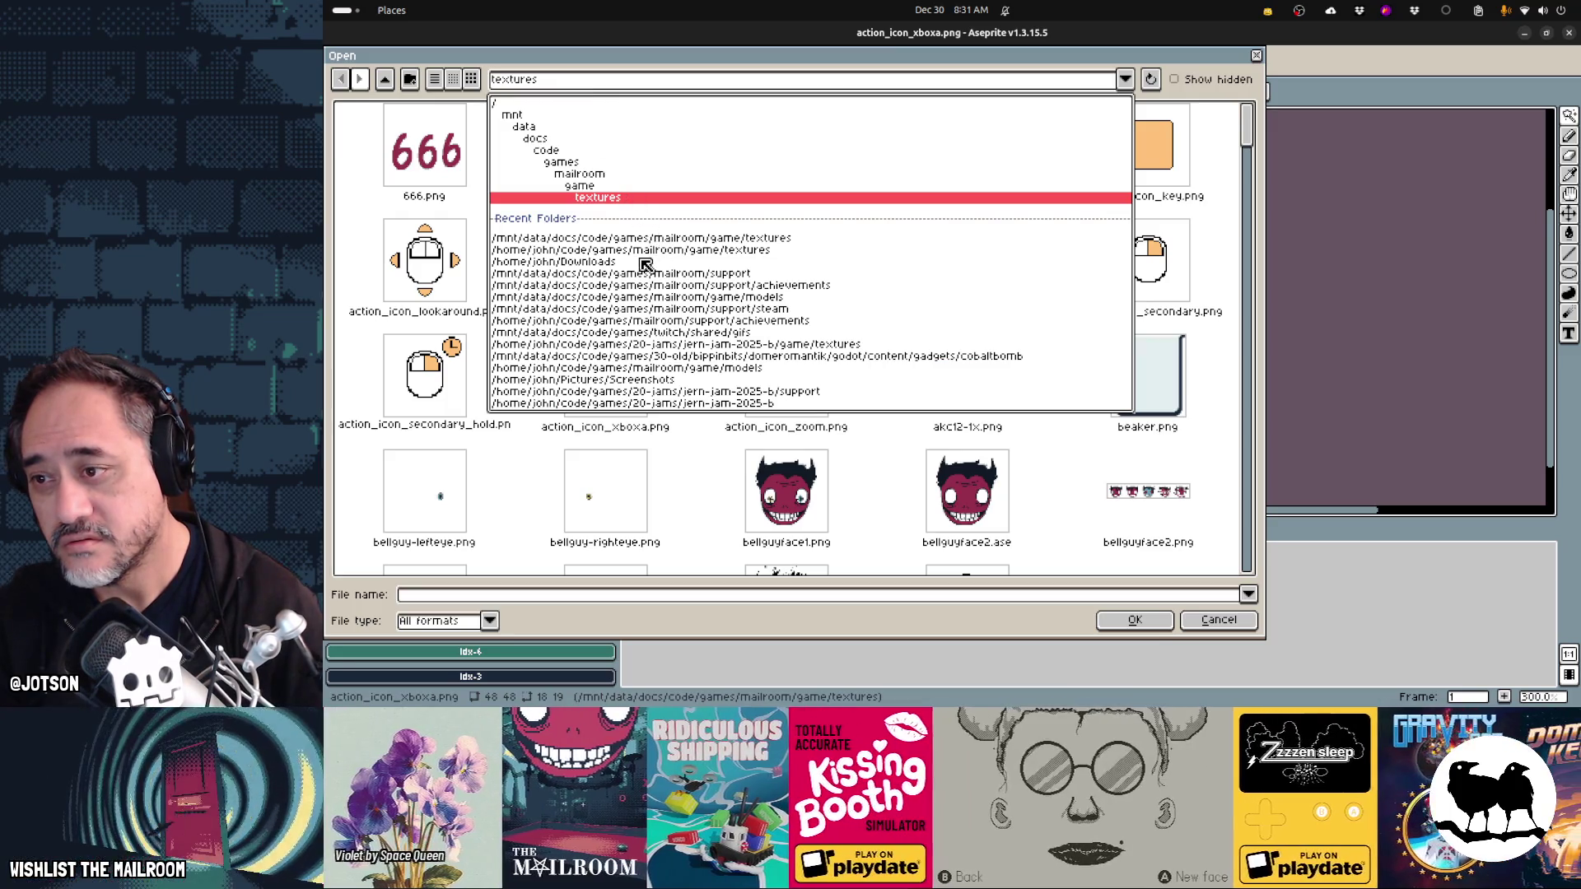
left_click(675, 250)
left_click(386, 82)
left_click(387, 82)
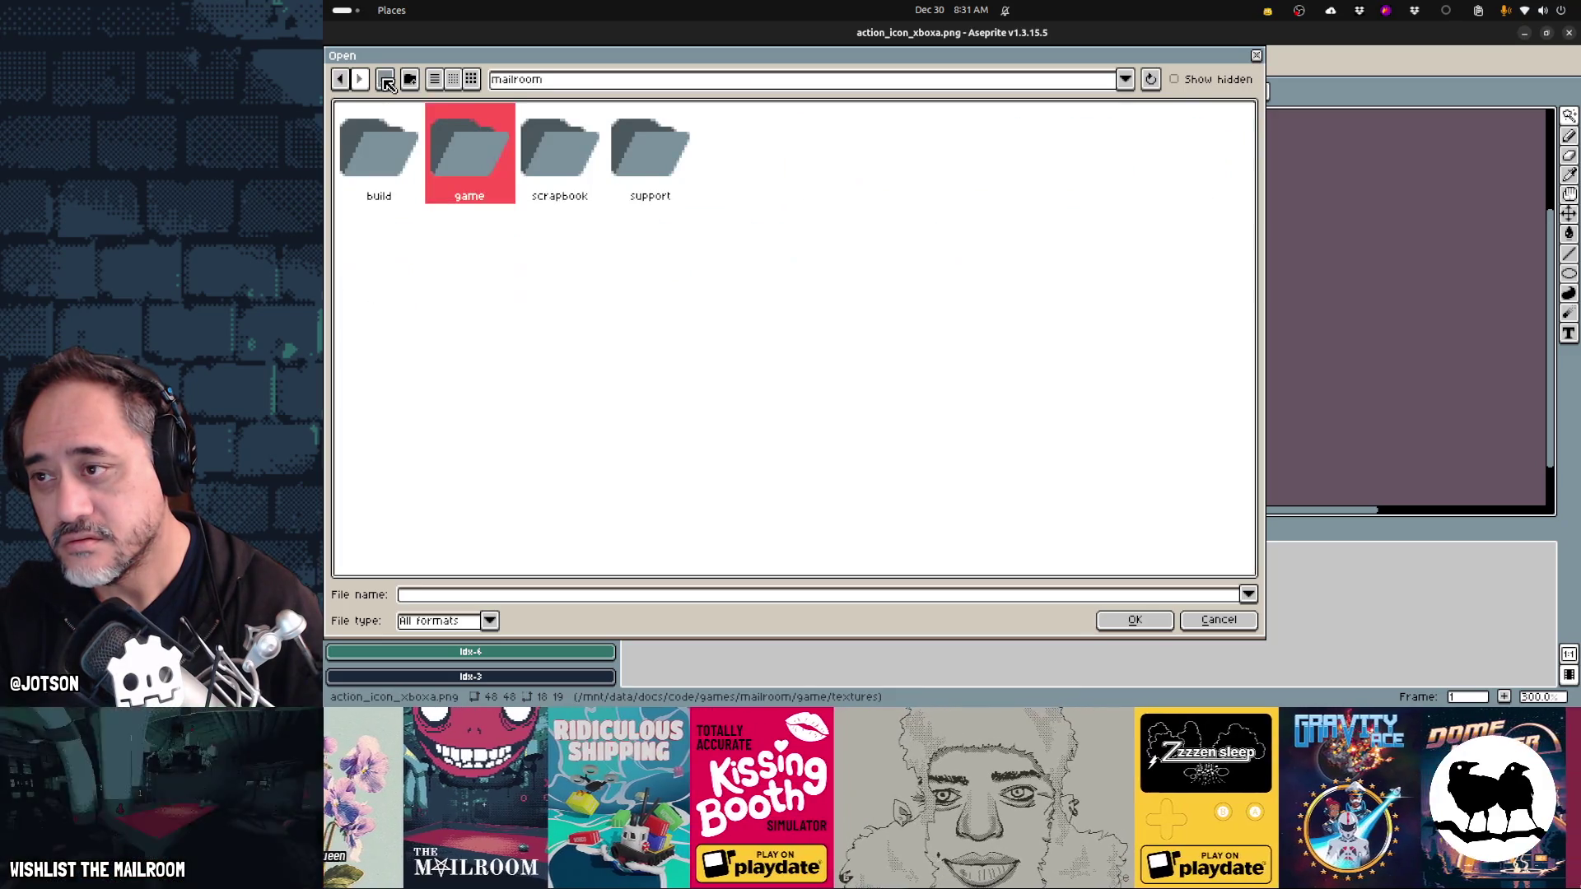
left_click(387, 81)
- Browse to 00-resources > Kenney Game Assets > 2D assets > Input Prompts > Xbox Series > Default
double_click(400, 158)
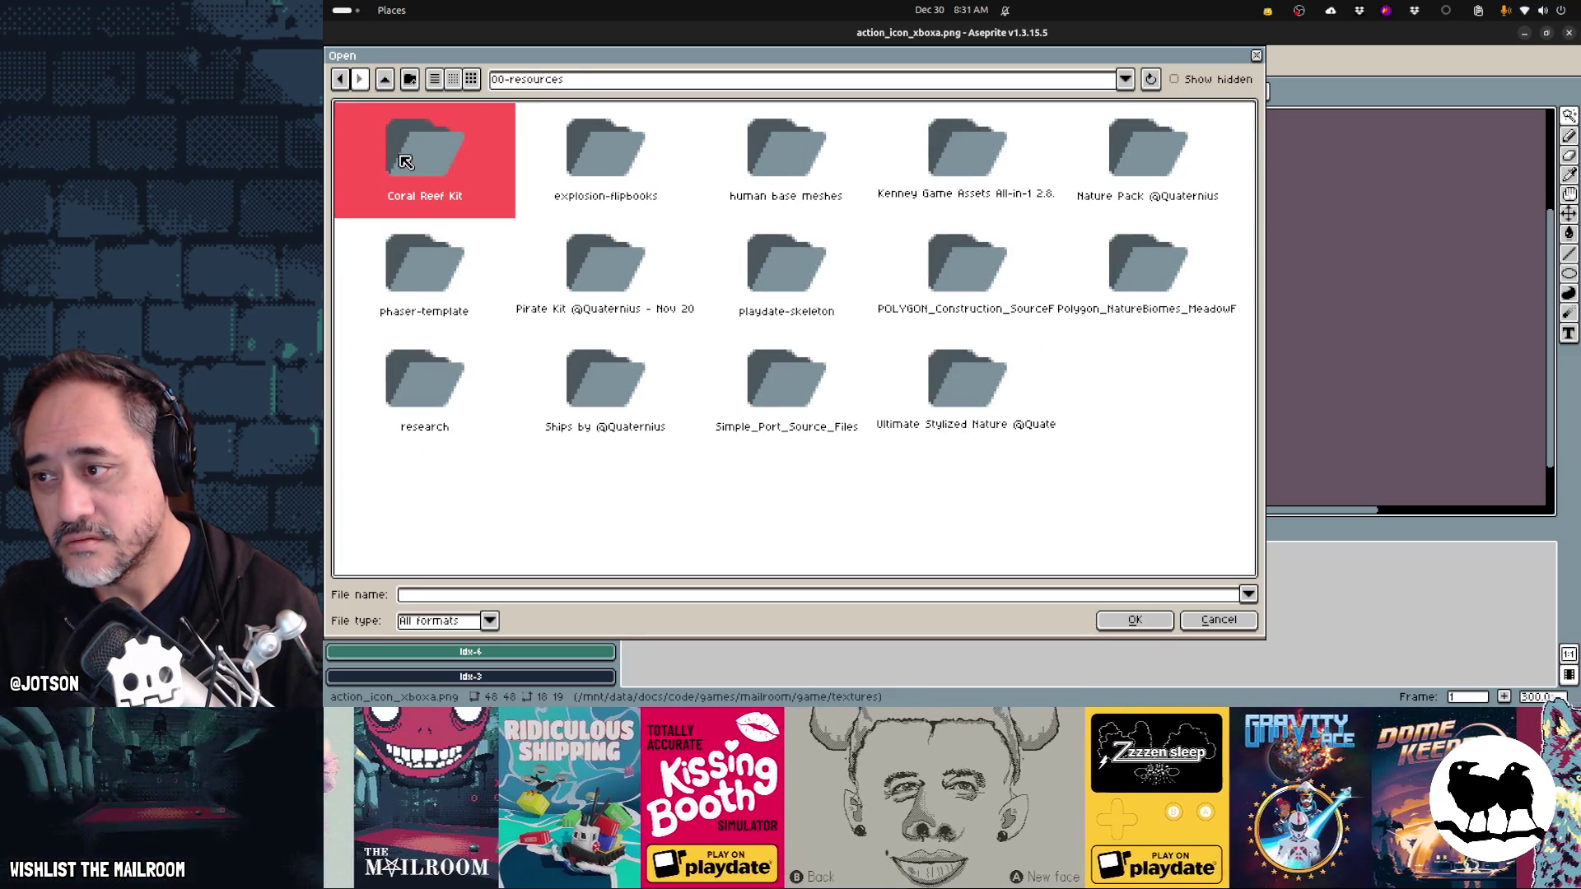
double_click(959, 162)
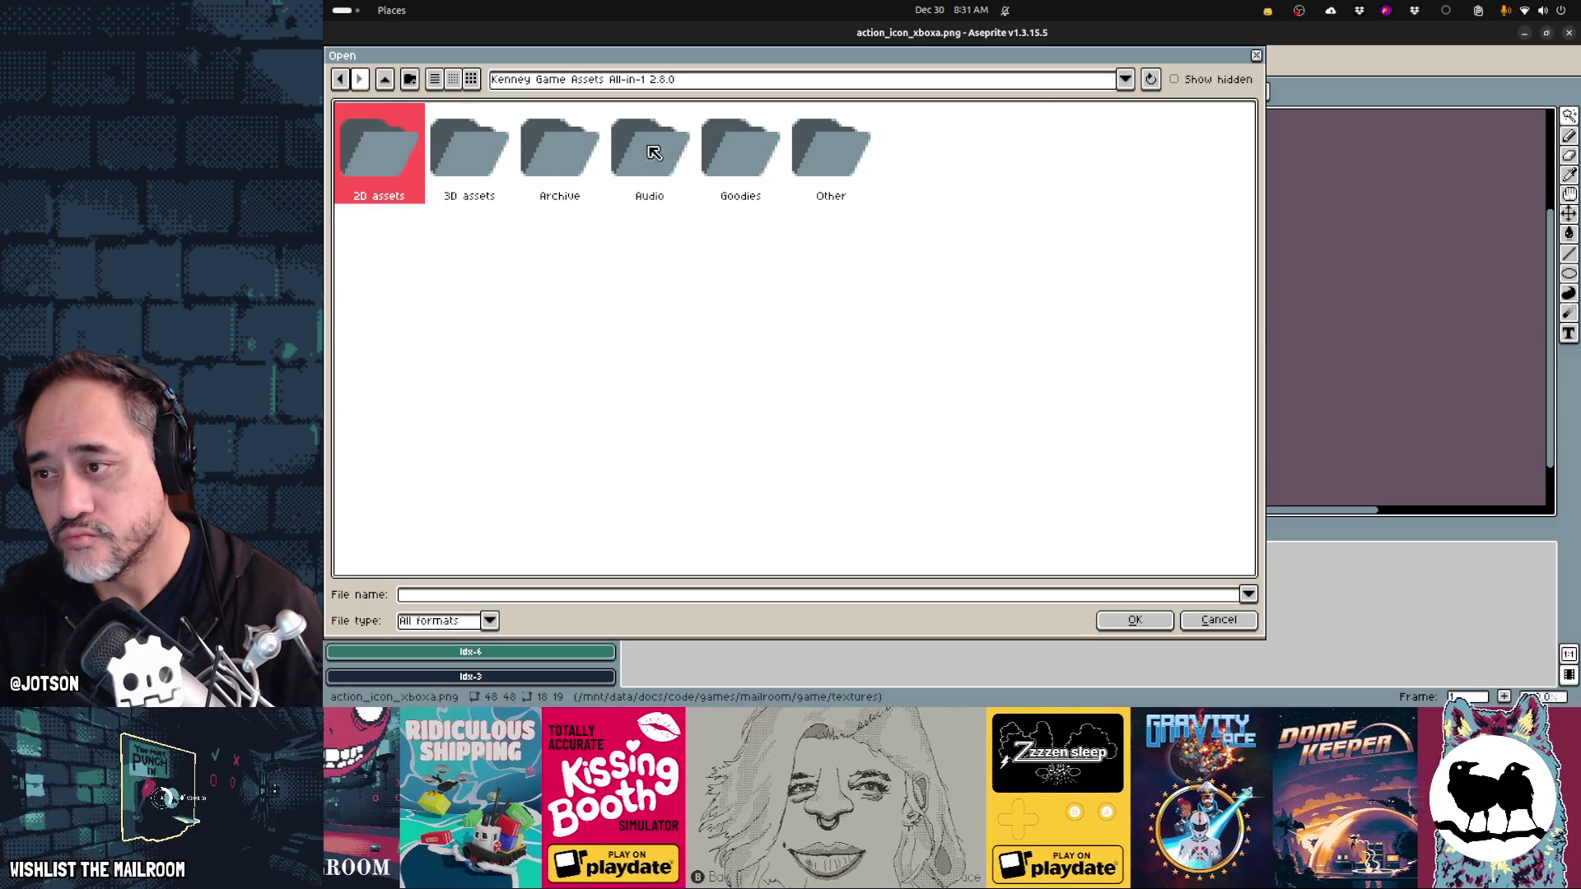
double_click(388, 154)
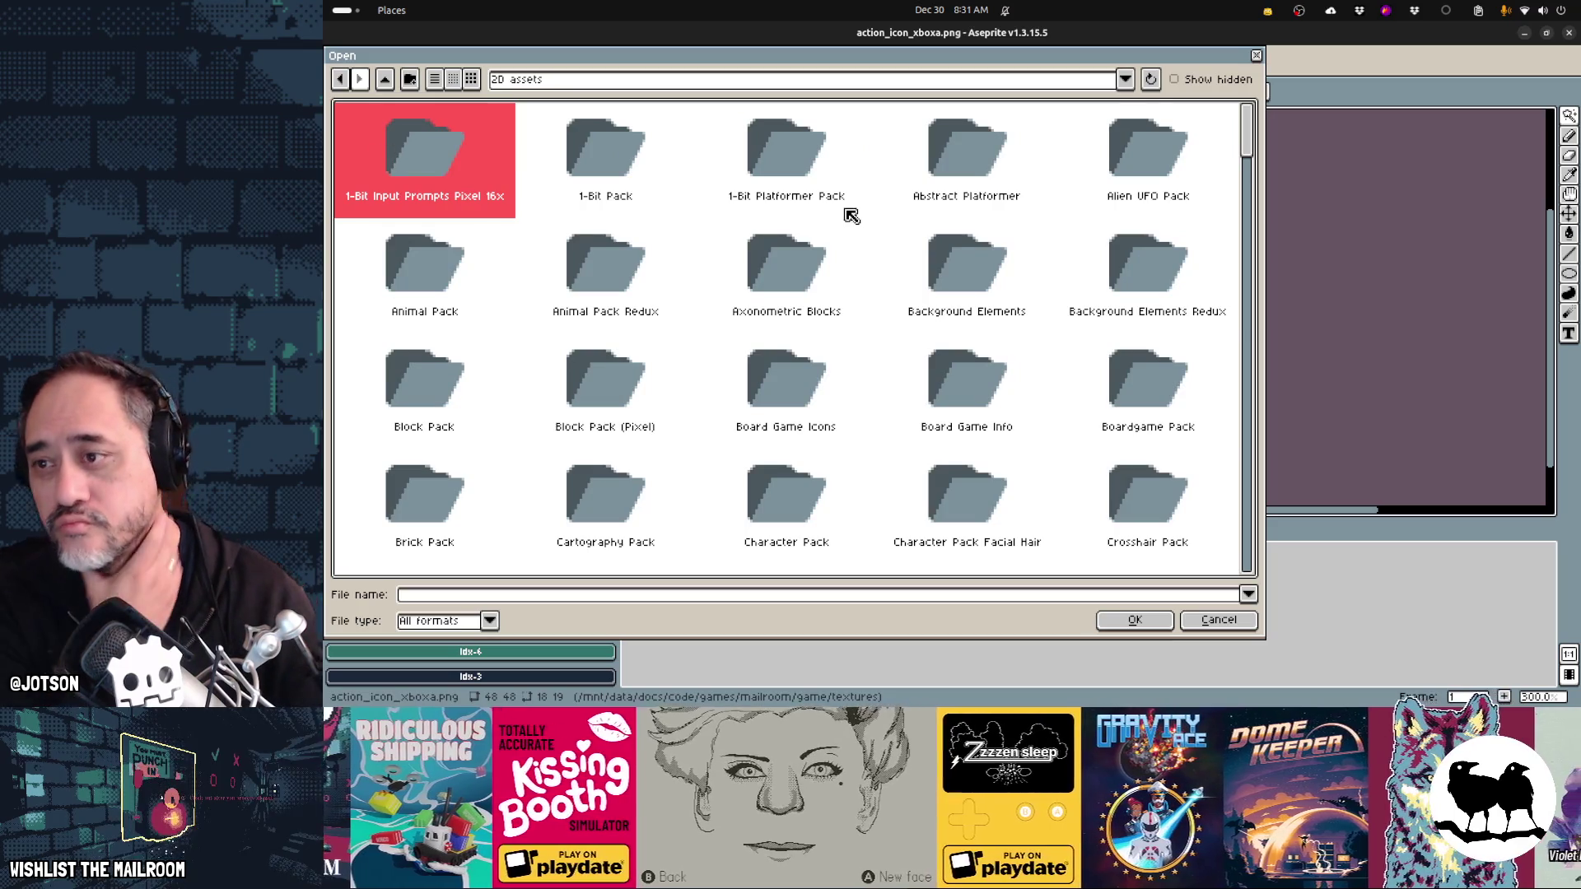
scroll(833, 296, "down", 2)
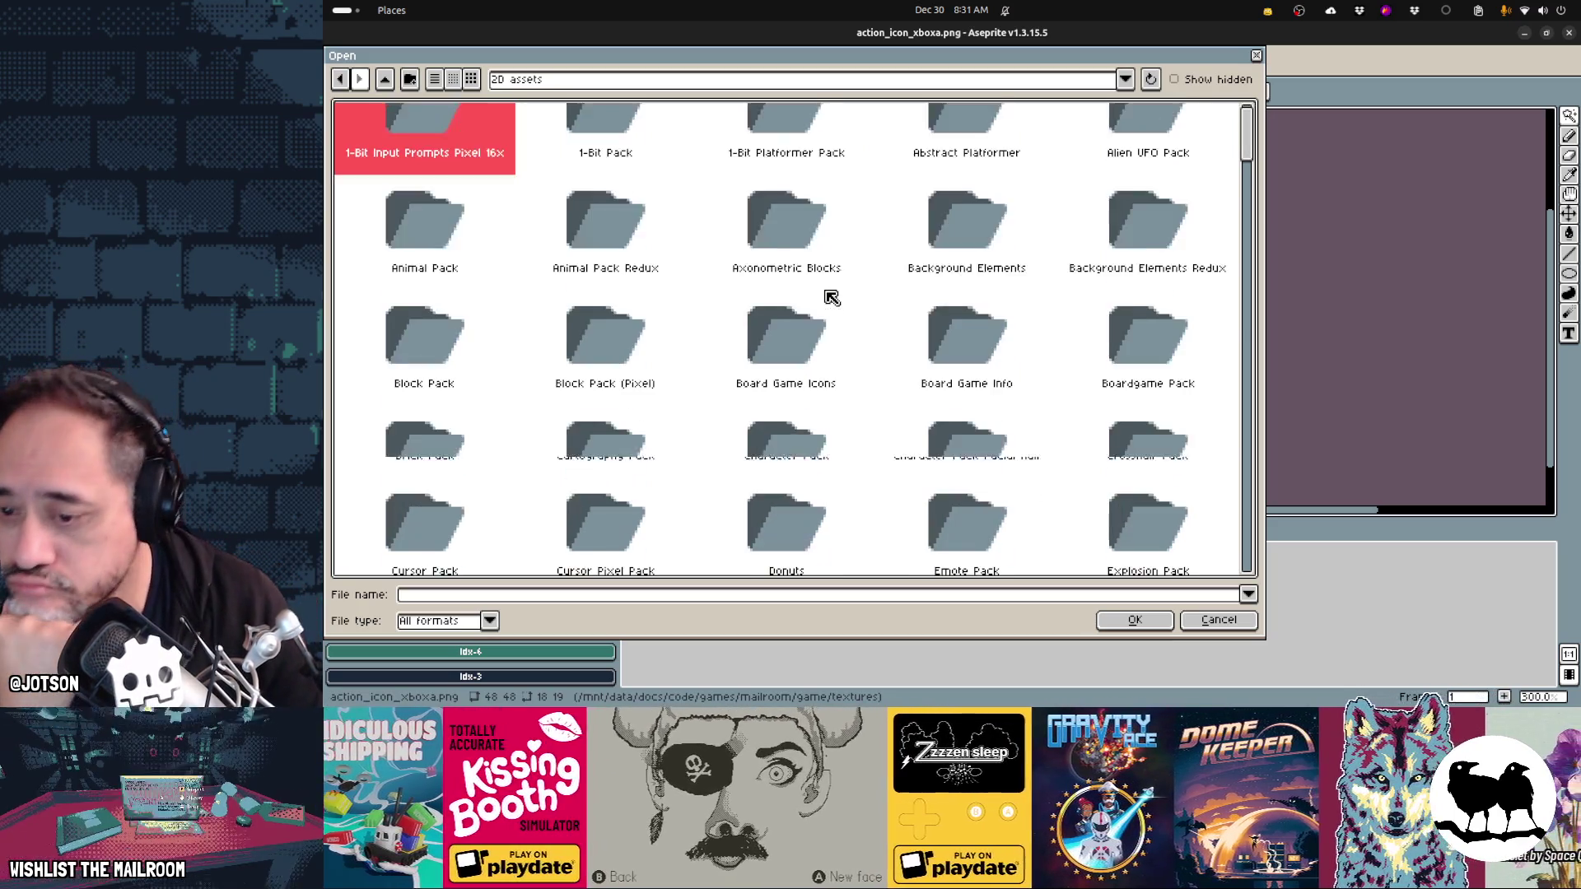
scroll(831, 298, "down", 4)
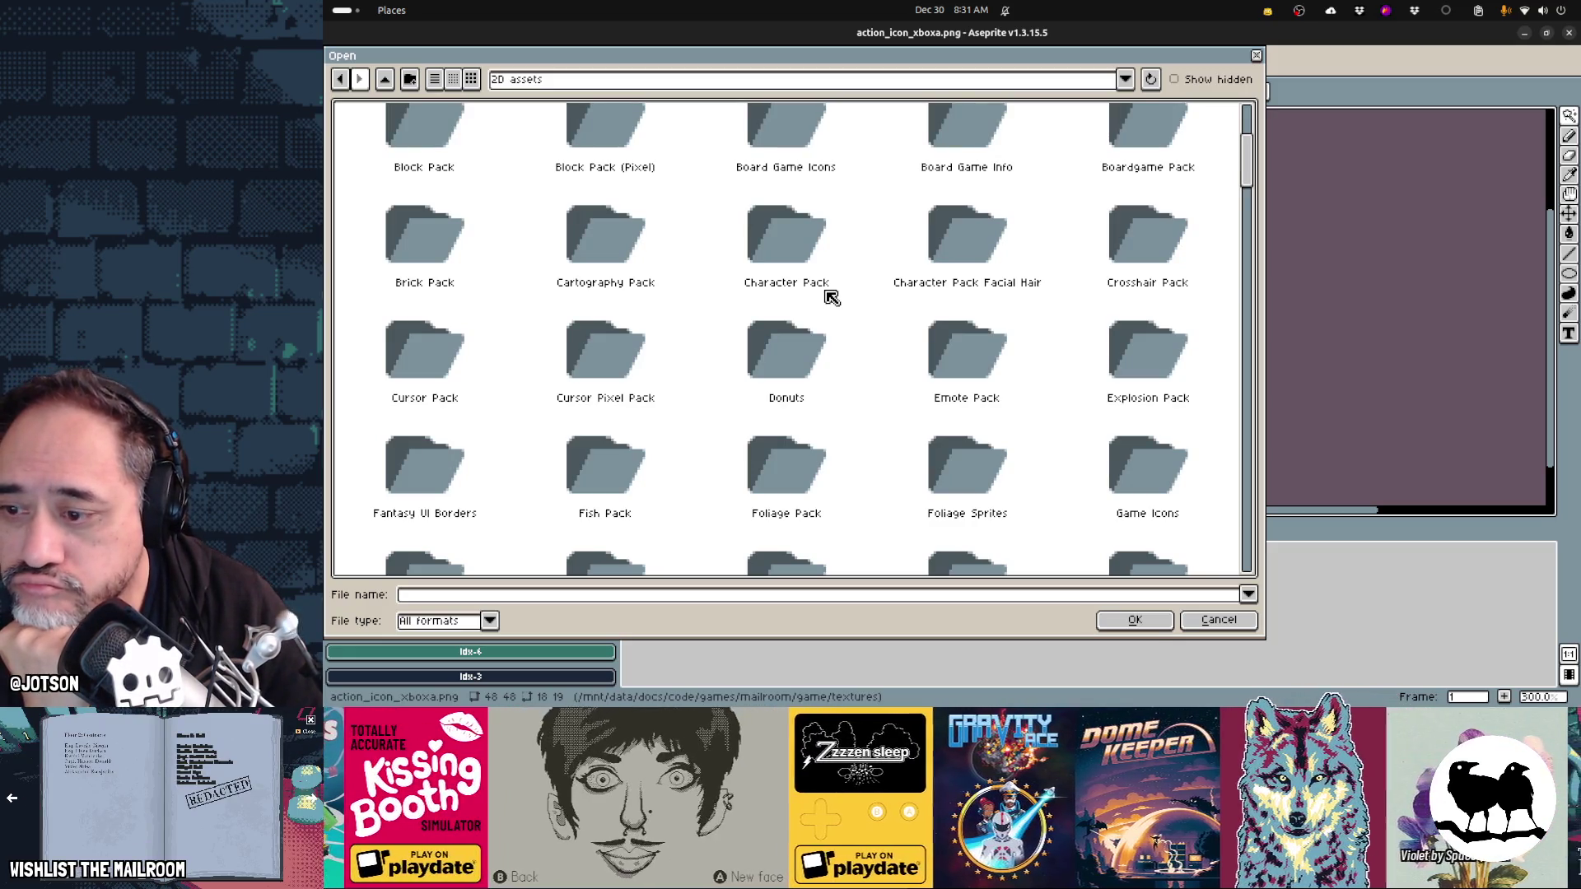
scroll(831, 298, "down", 7)
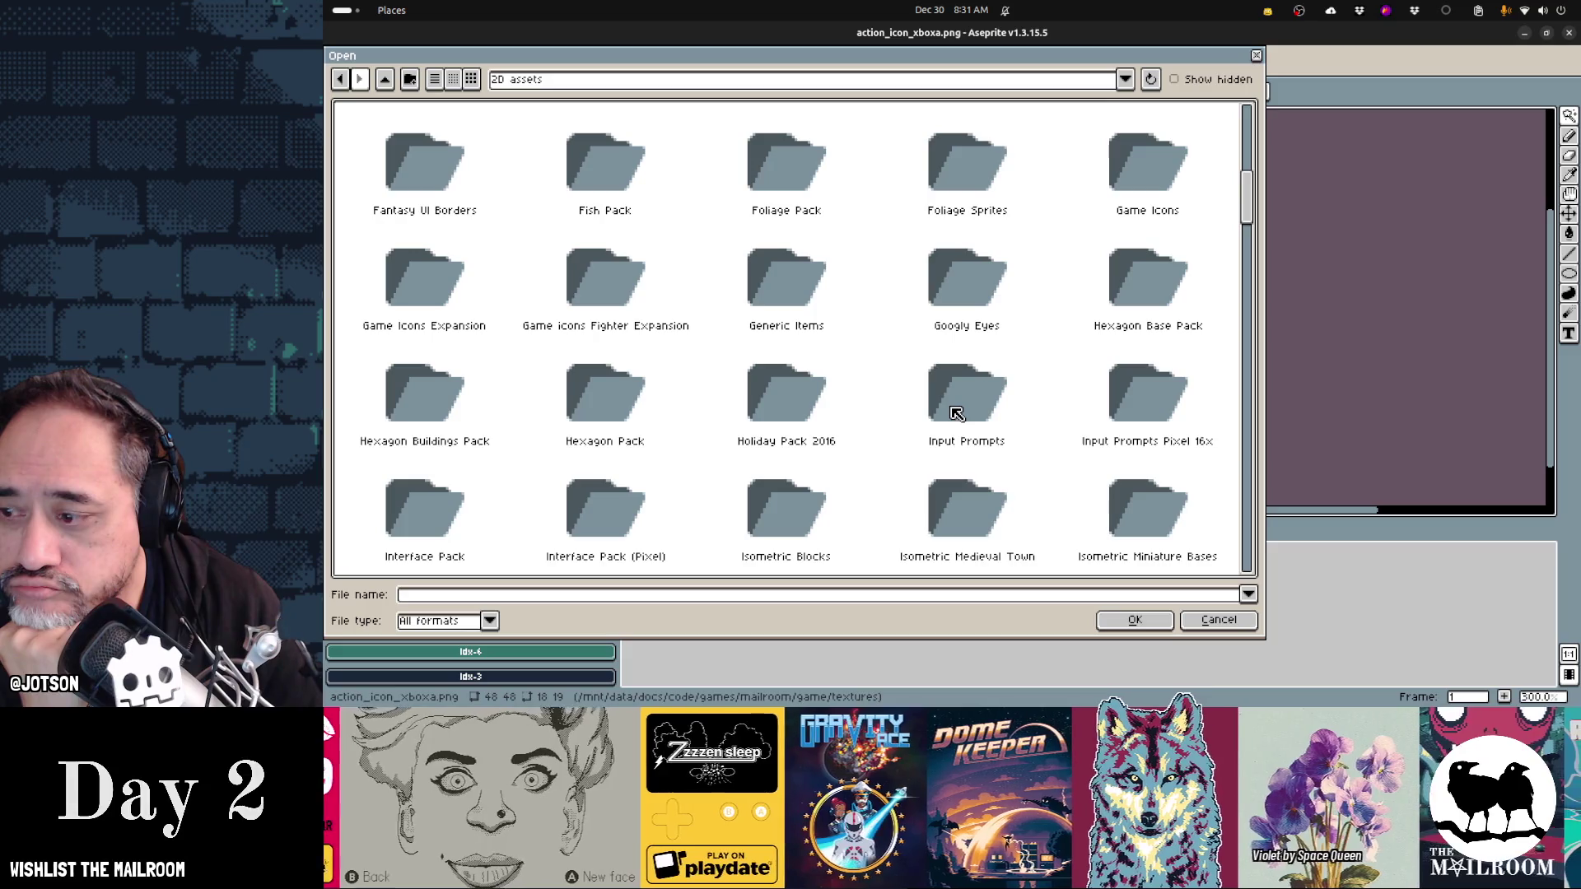
left_click(1178, 413)
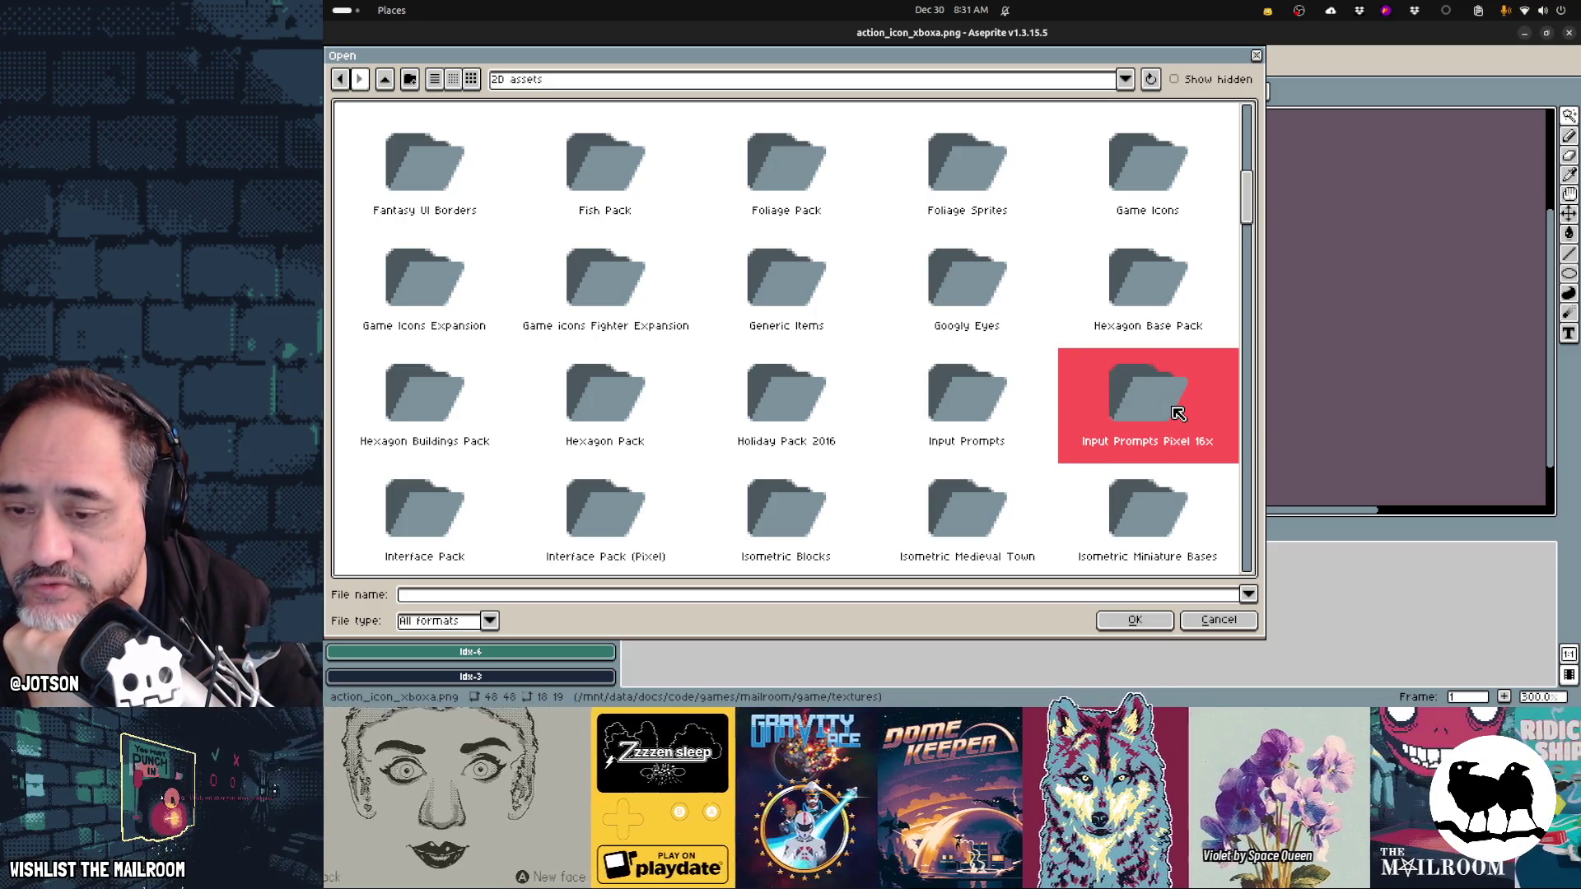
double_click(960, 399)
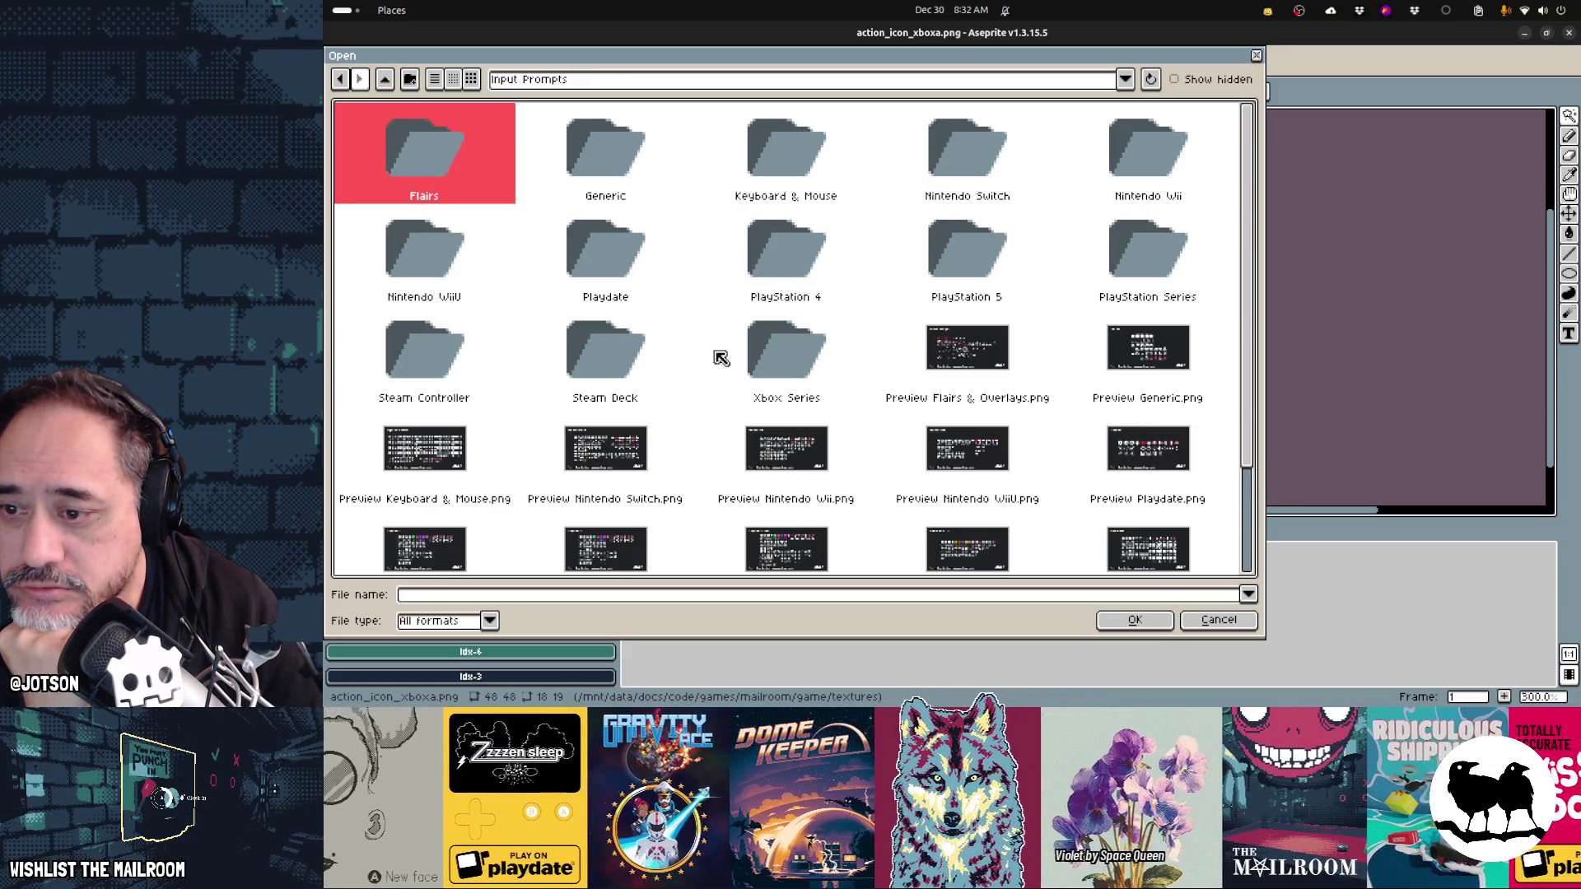
double_click(784, 367)
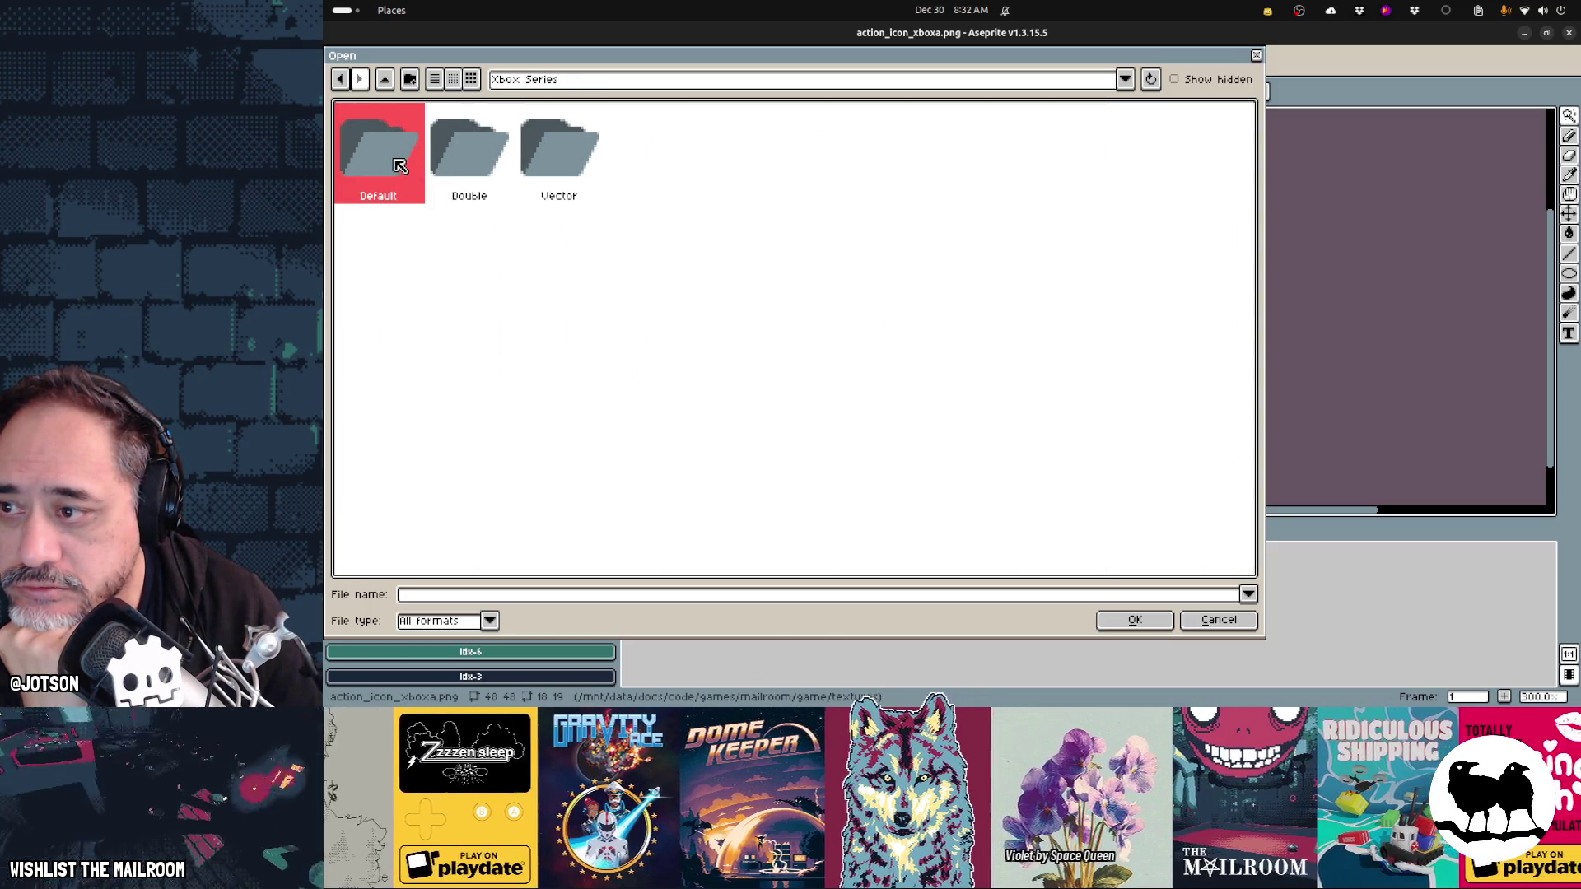
left_click(457, 157)
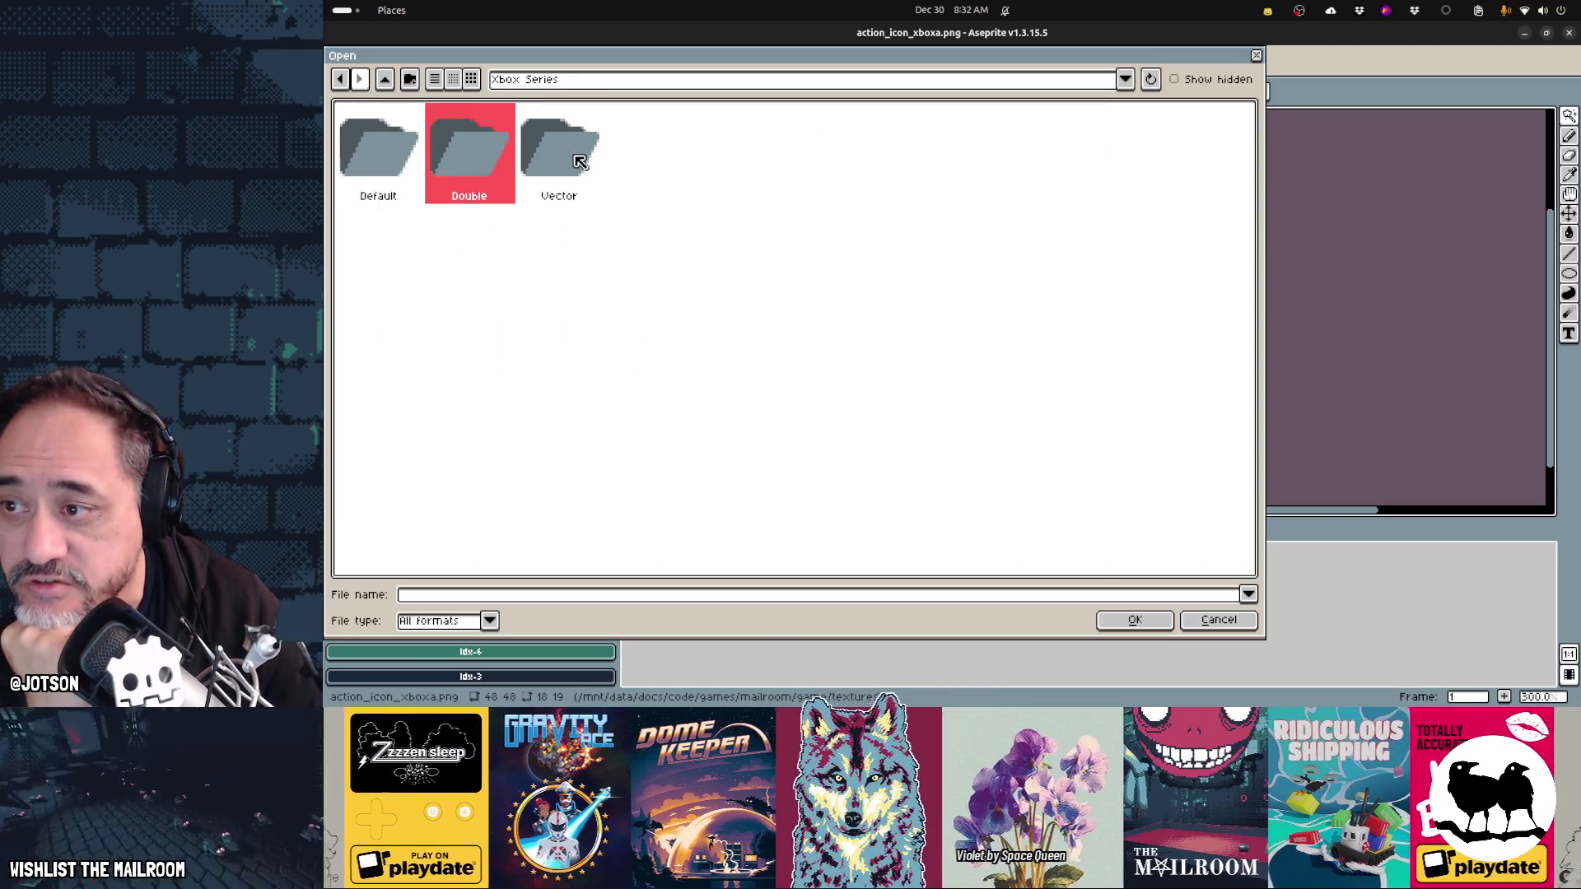
left_click(376, 160)
double_click(376, 160)
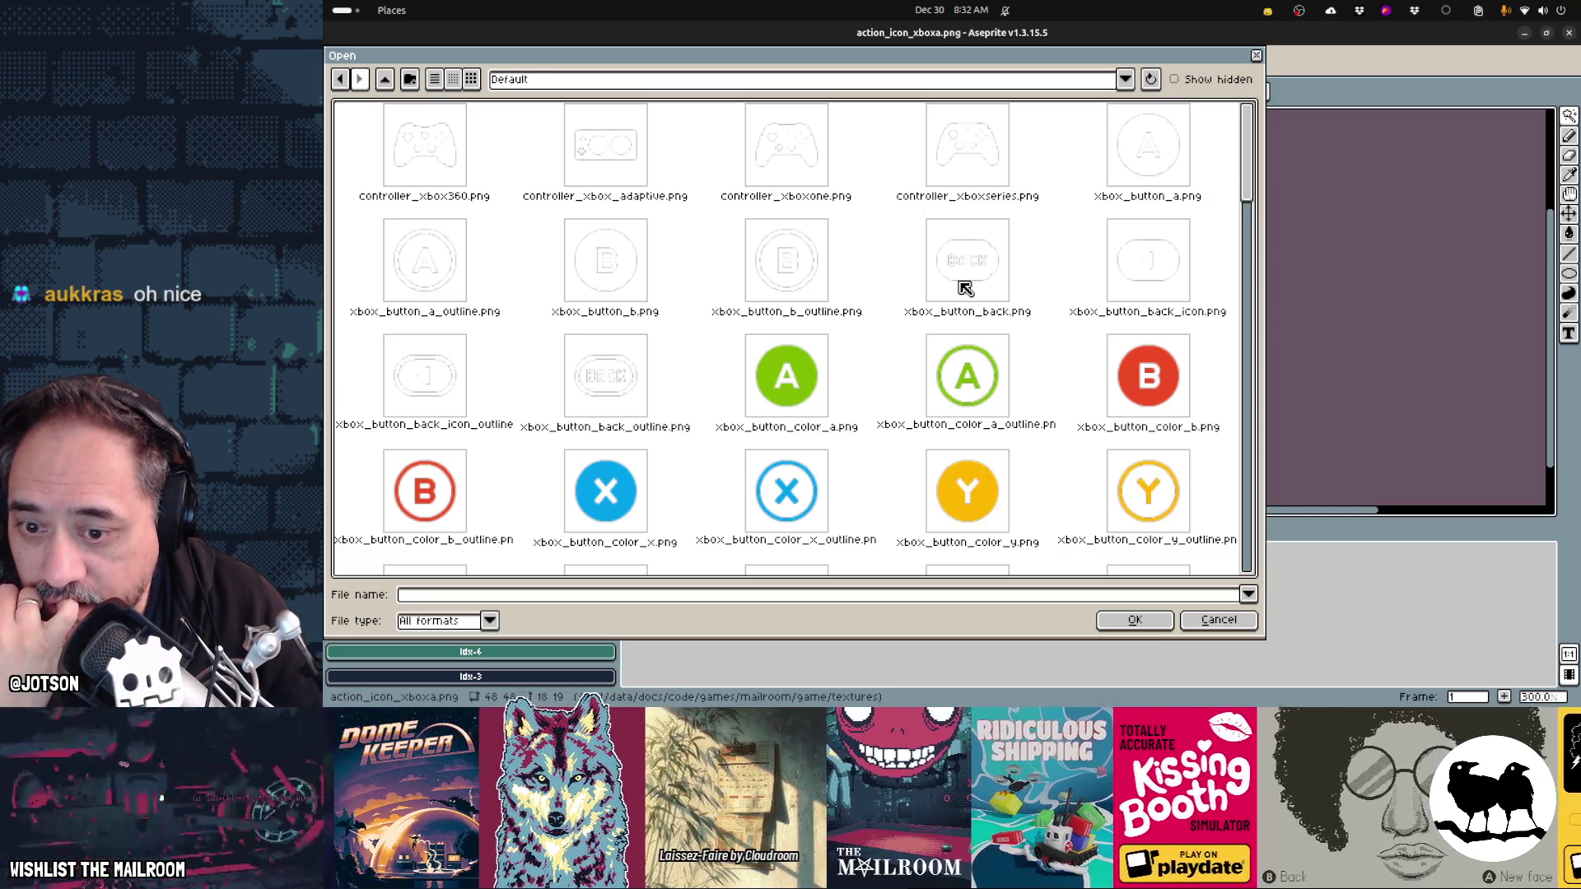
- Scroll through the Xbox button icons, then go back up to the Input Prompts folder
scroll(965, 288, "down", 1)
scroll(965, 288, "down", 2)
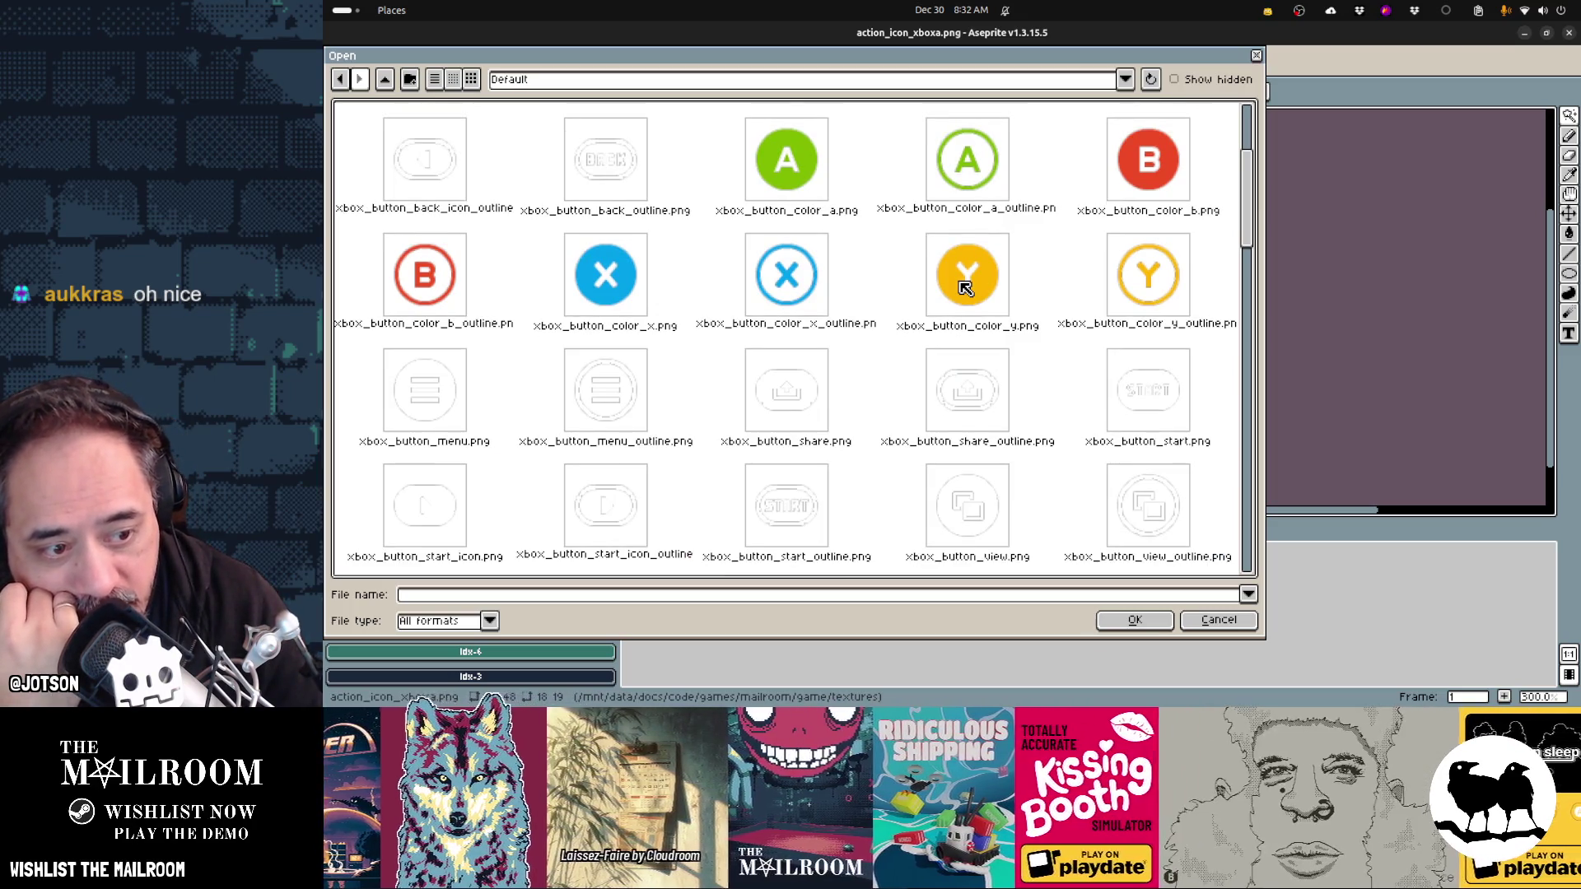
scroll(965, 288, "down", 5)
scroll(964, 288, "down", 2)
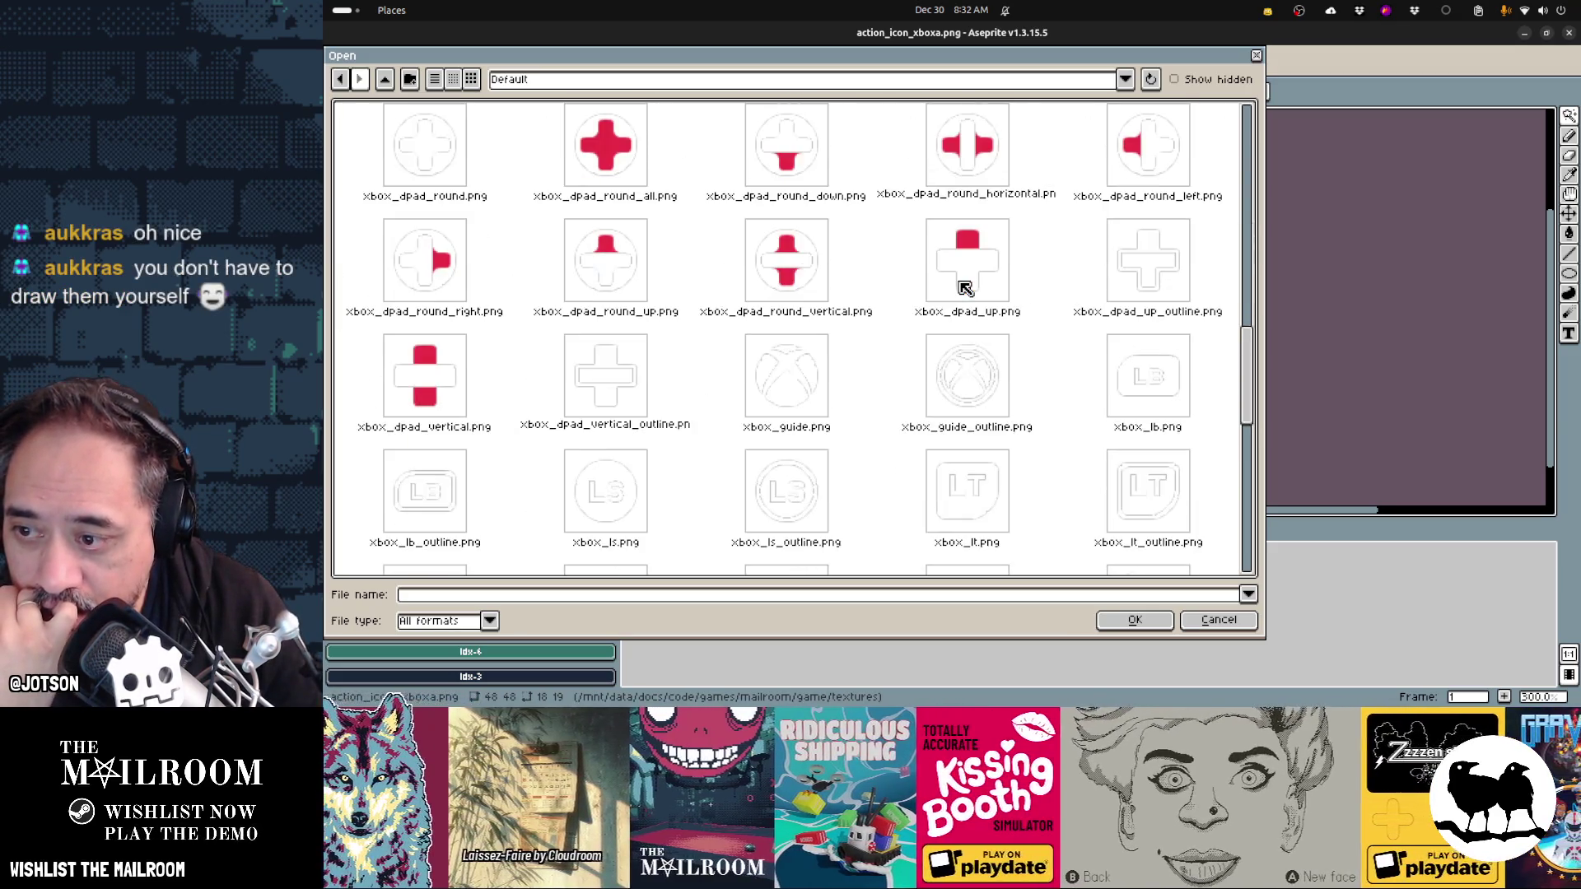
scroll(964, 288, "down", 1)
scroll(965, 288, "up", 10)
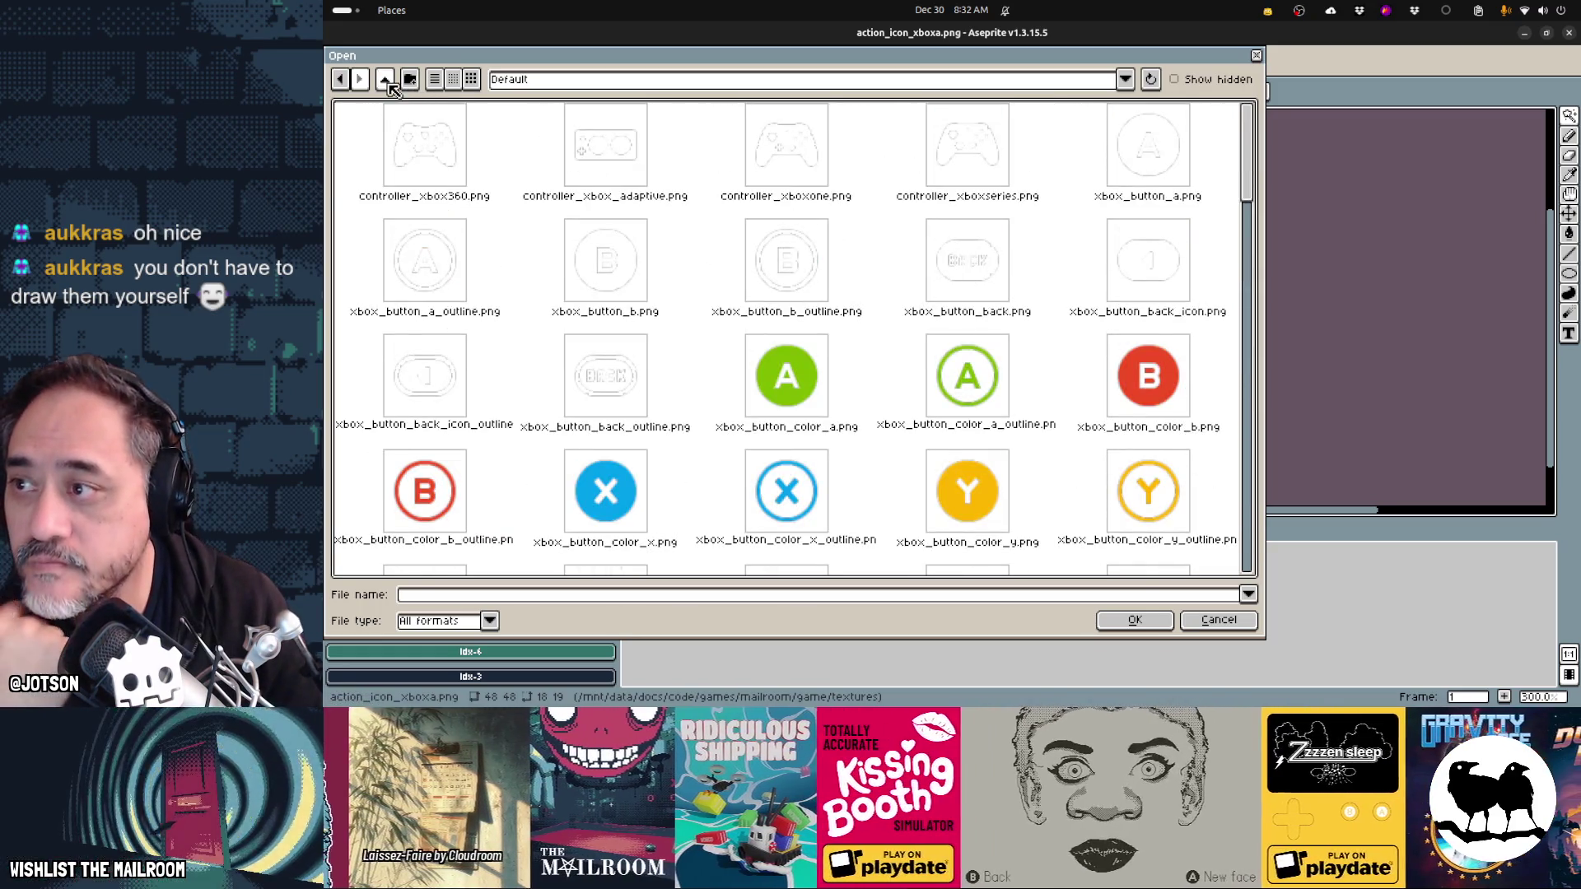
left_click(387, 81)
left_click(386, 81)
- Open Generic > Default and select generic_button_circle.png
double_click(606, 148)
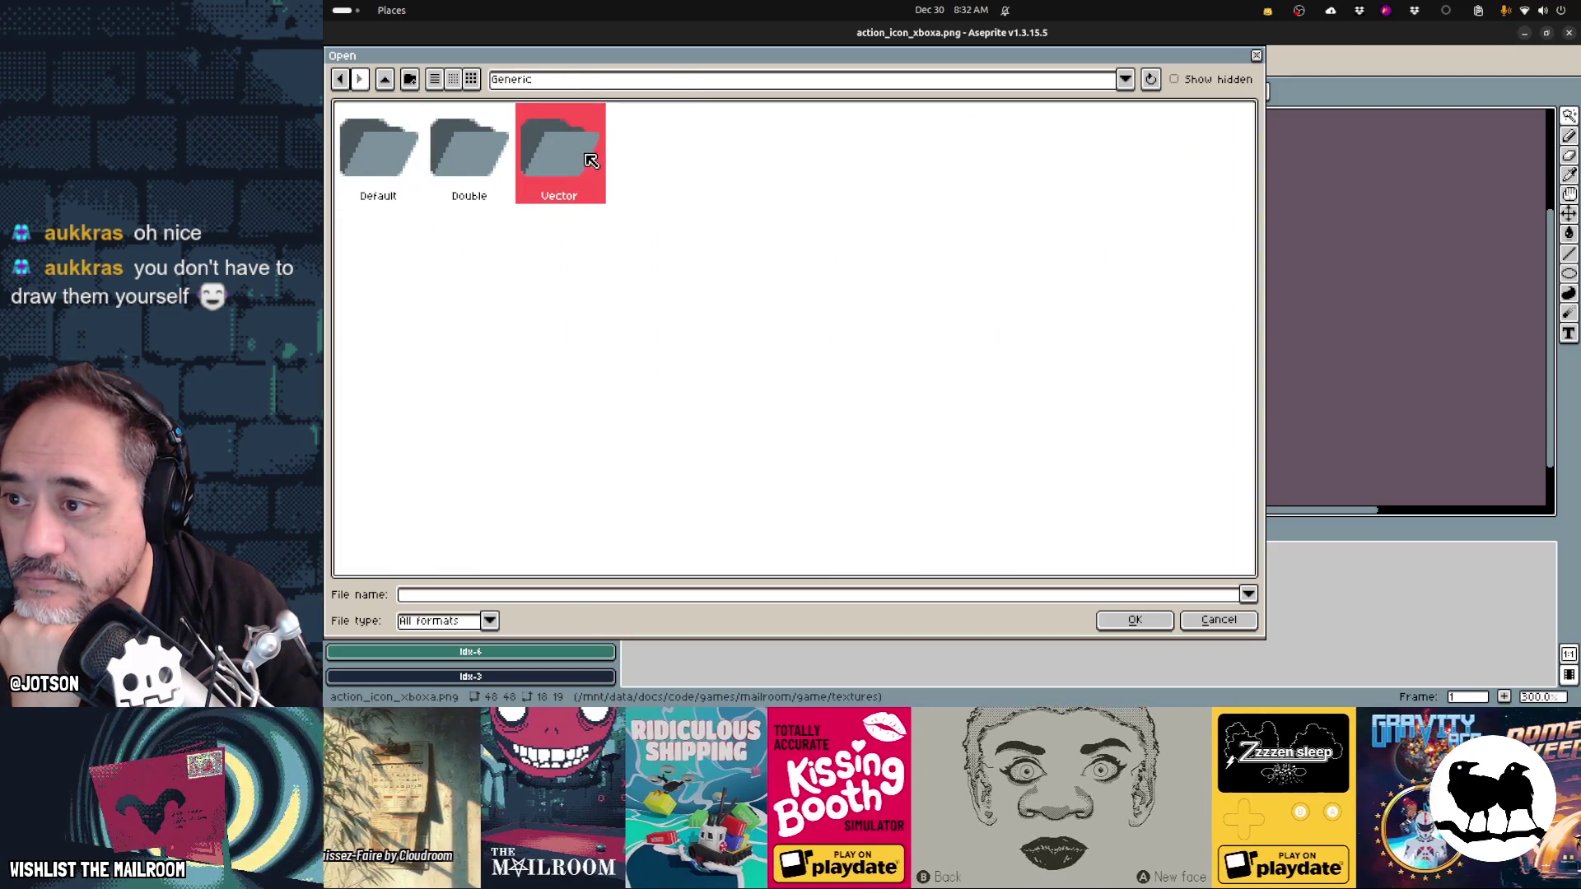
left_click(413, 168)
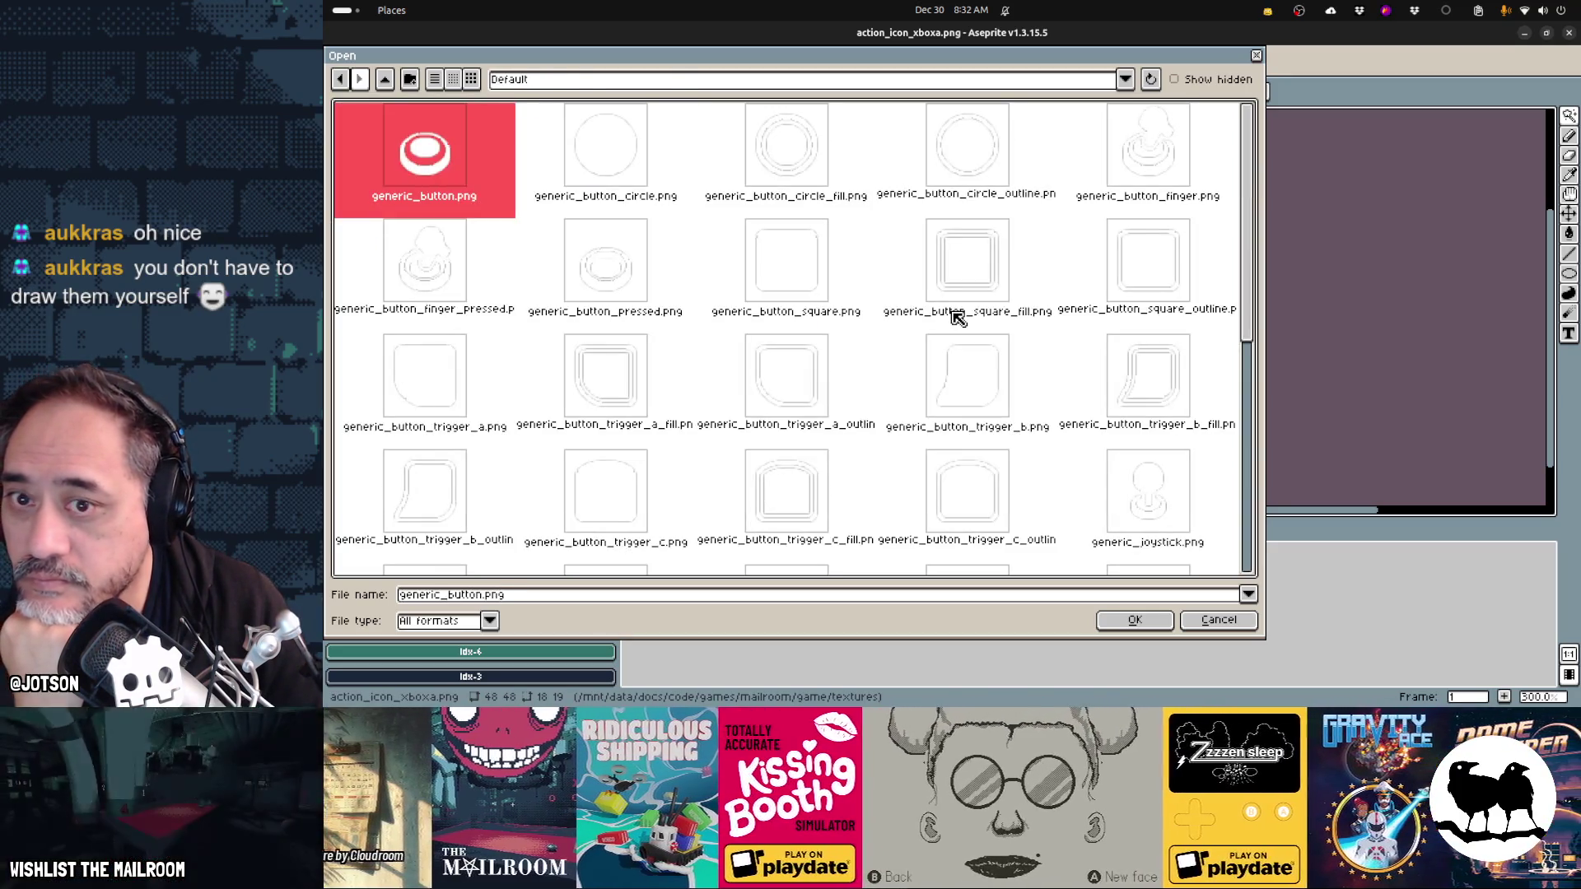
scroll(957, 318, "down", 3)
scroll(957, 319, "down", 3)
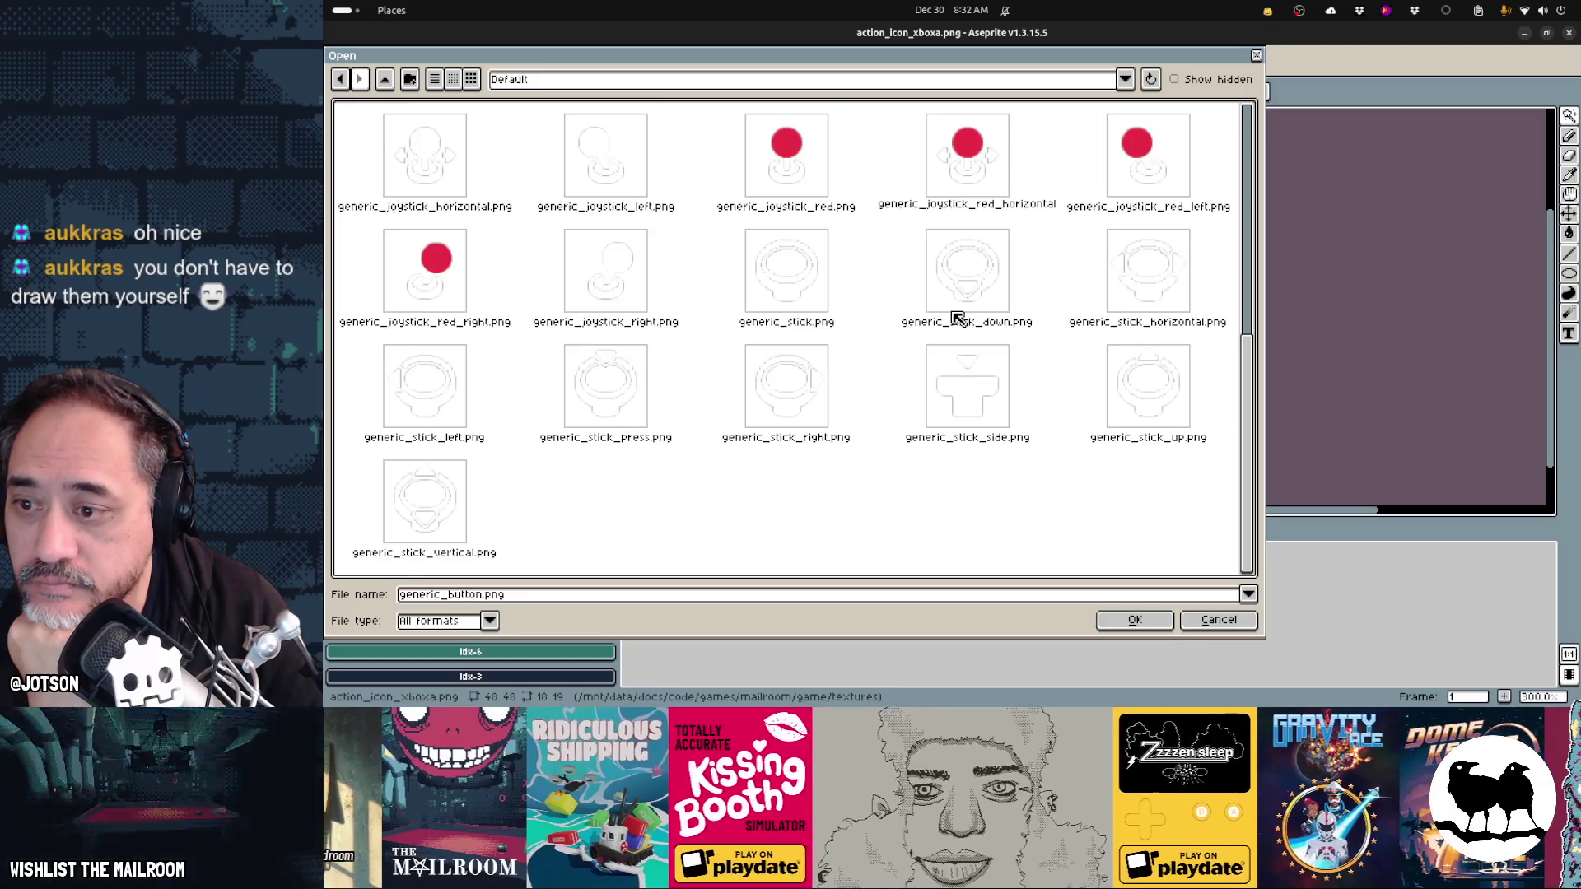
scroll(957, 319, "up", 6)
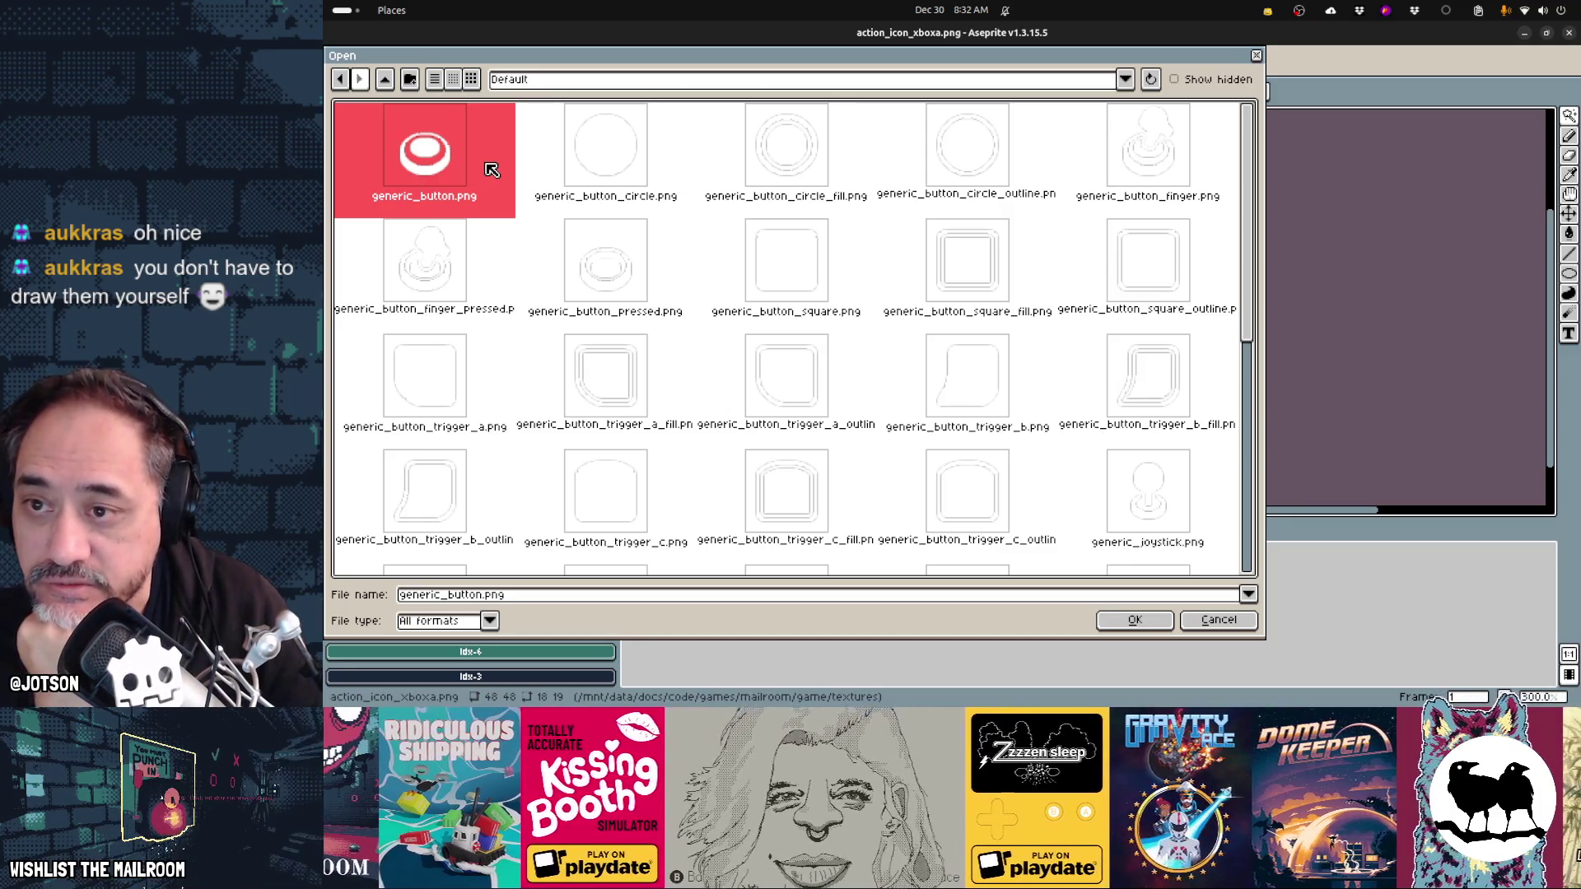
left_click(608, 160)
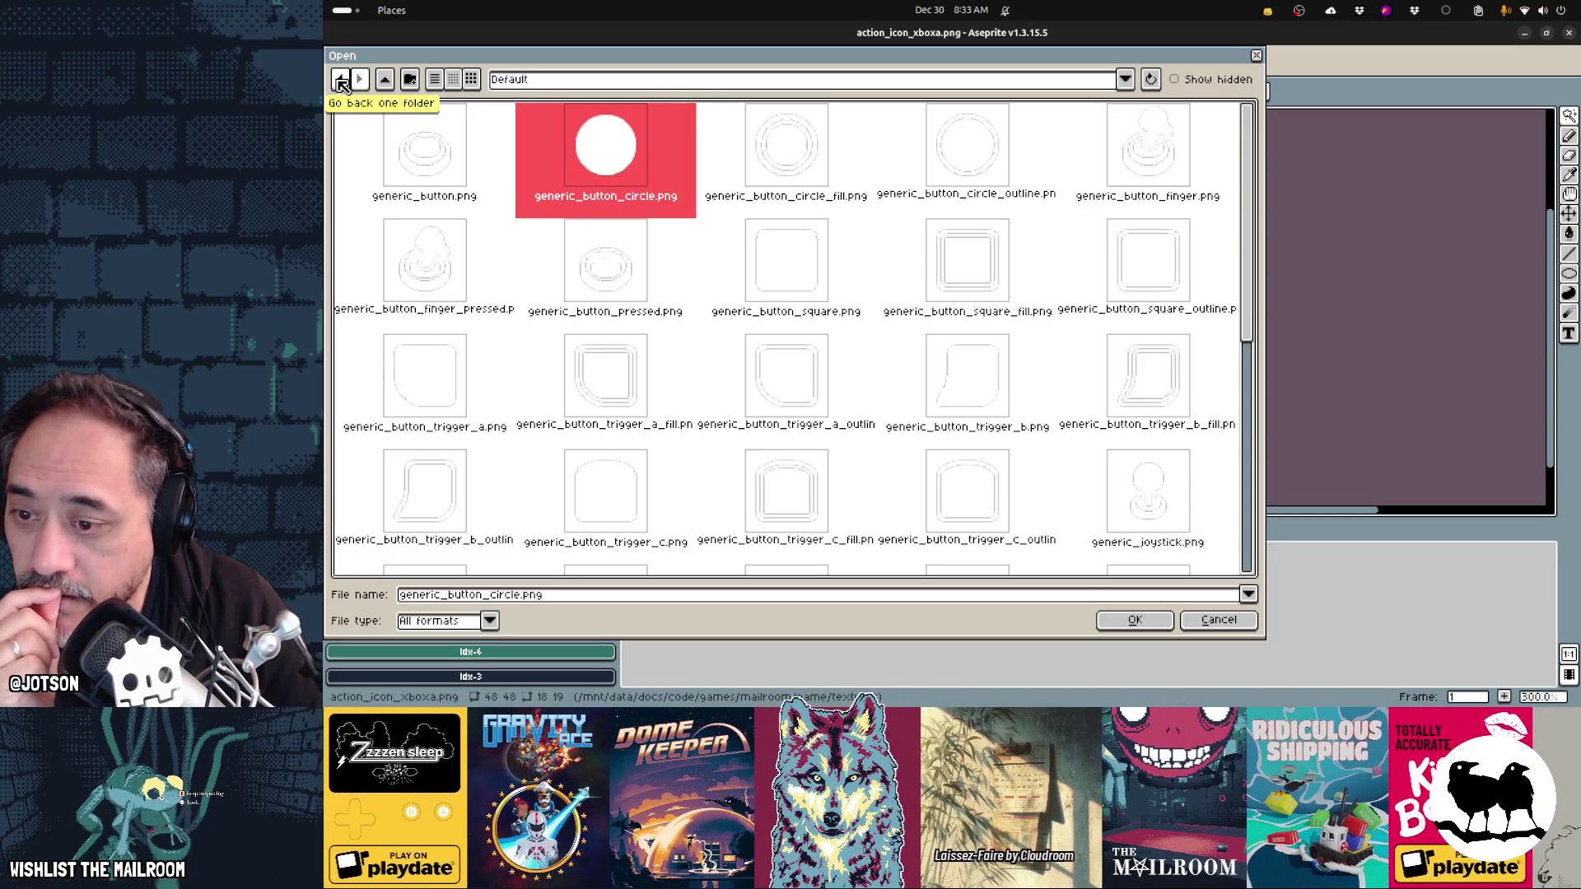
- Go back from the generic button files to the Generic folder listing
left_click(340, 81)
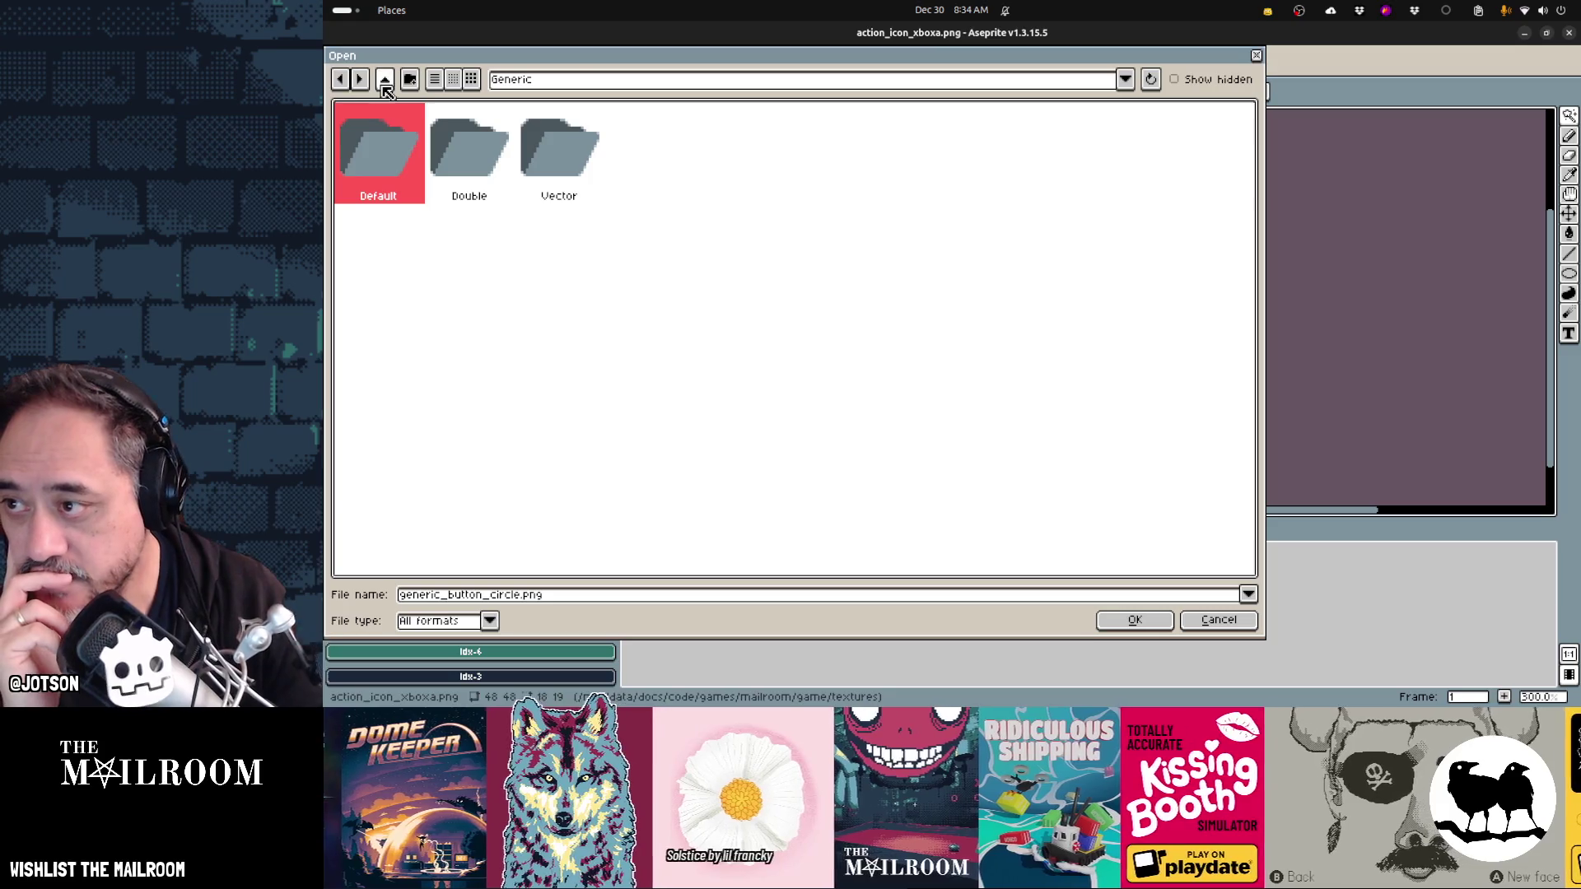
- Browse from Input Prompts into the Steam Deck Default icons and scroll through them
left_click(386, 80)
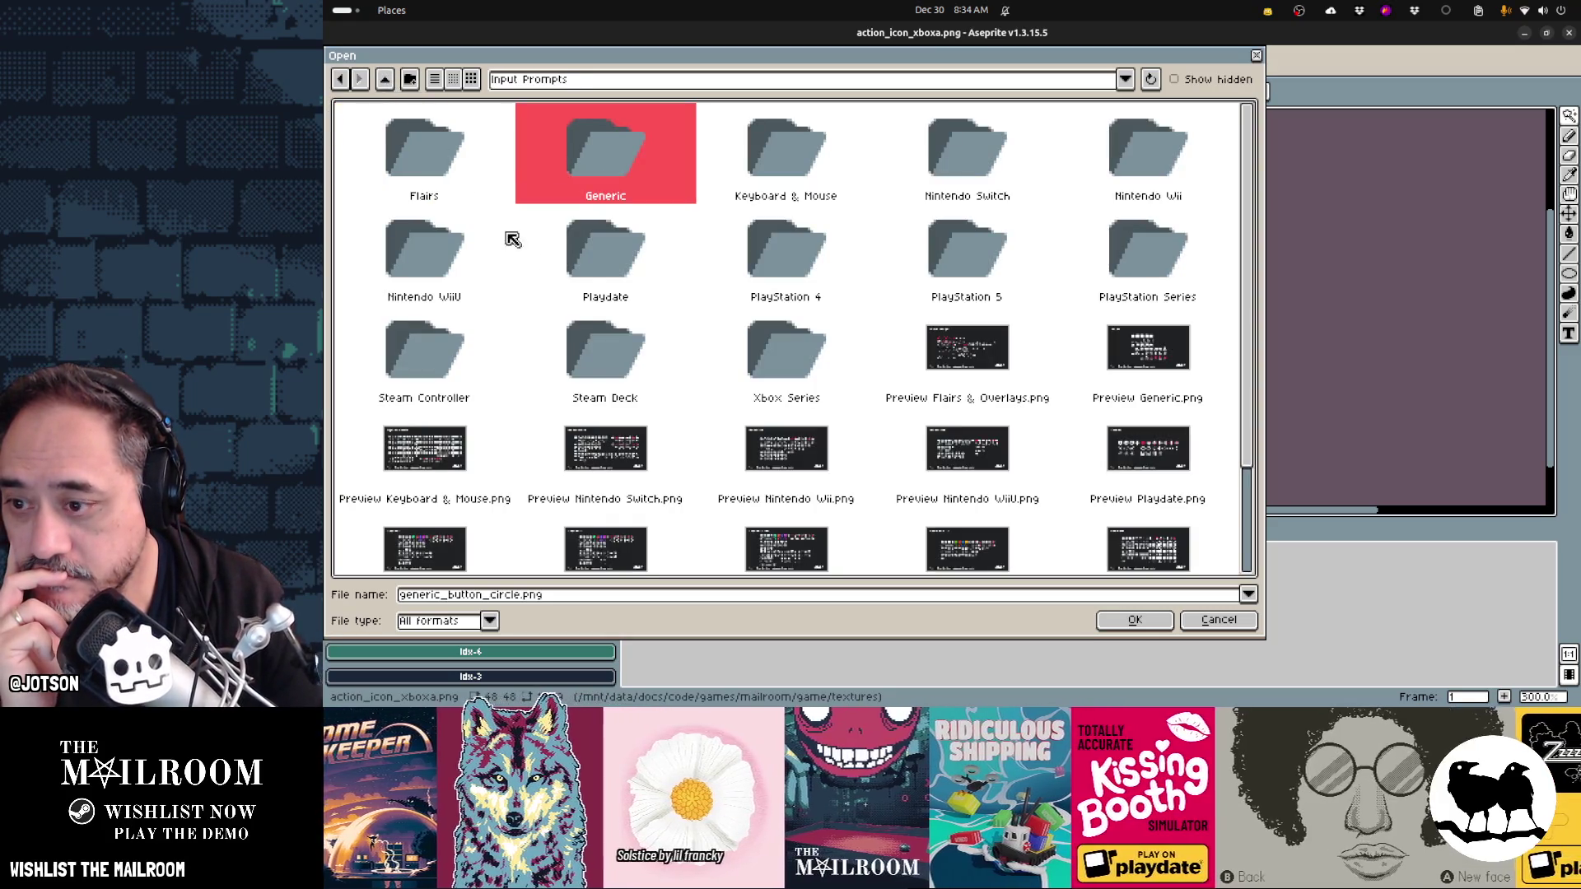
double_click(778, 352)
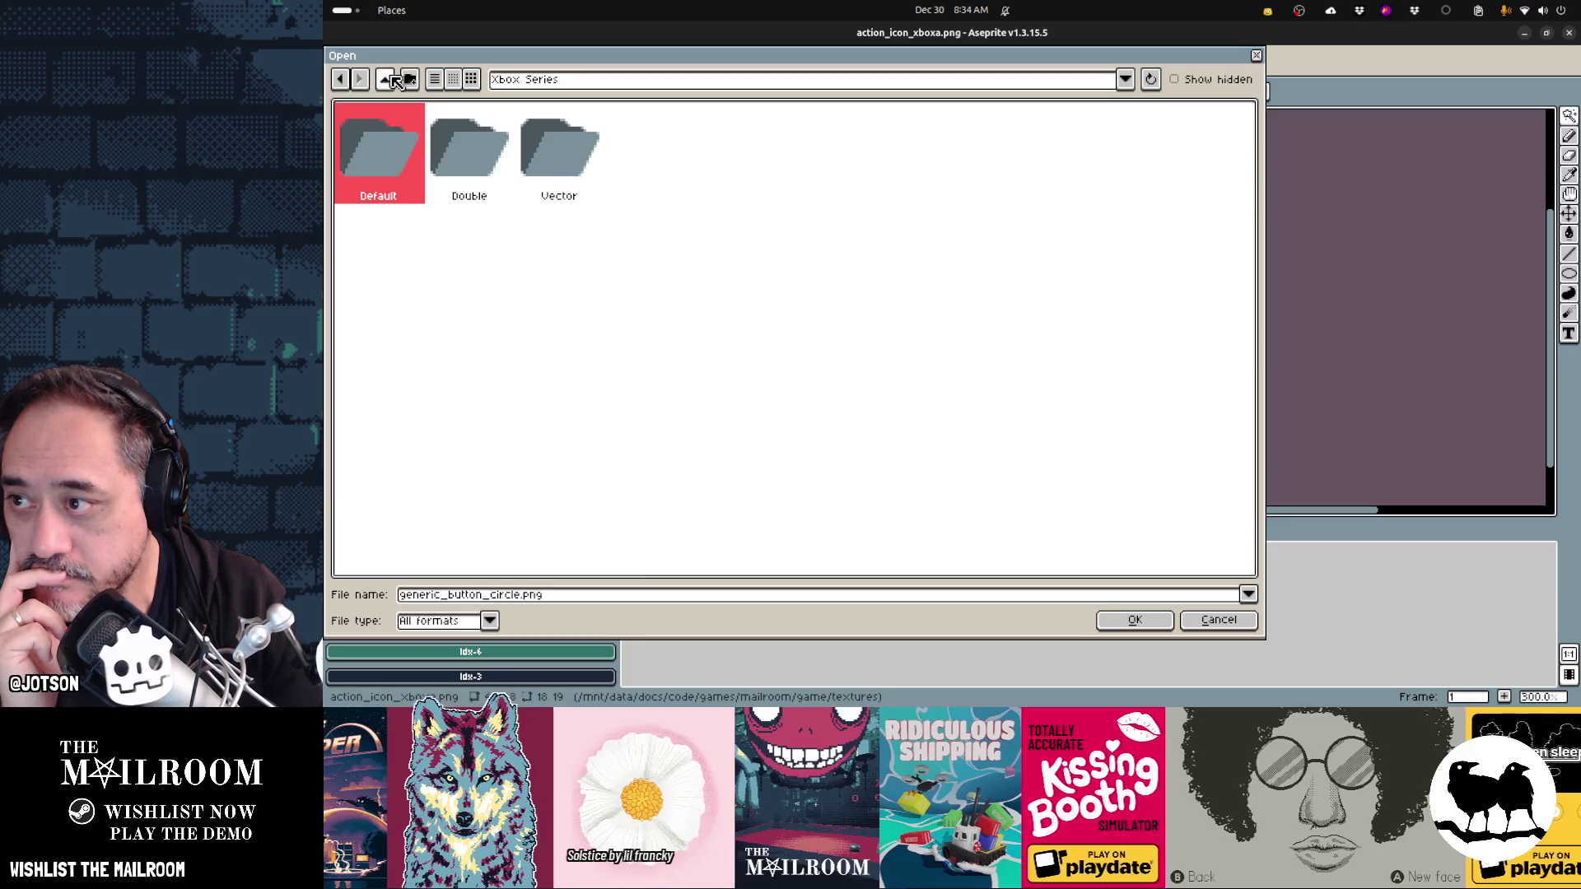
left_click(386, 80)
left_click(619, 363)
double_click(650, 366)
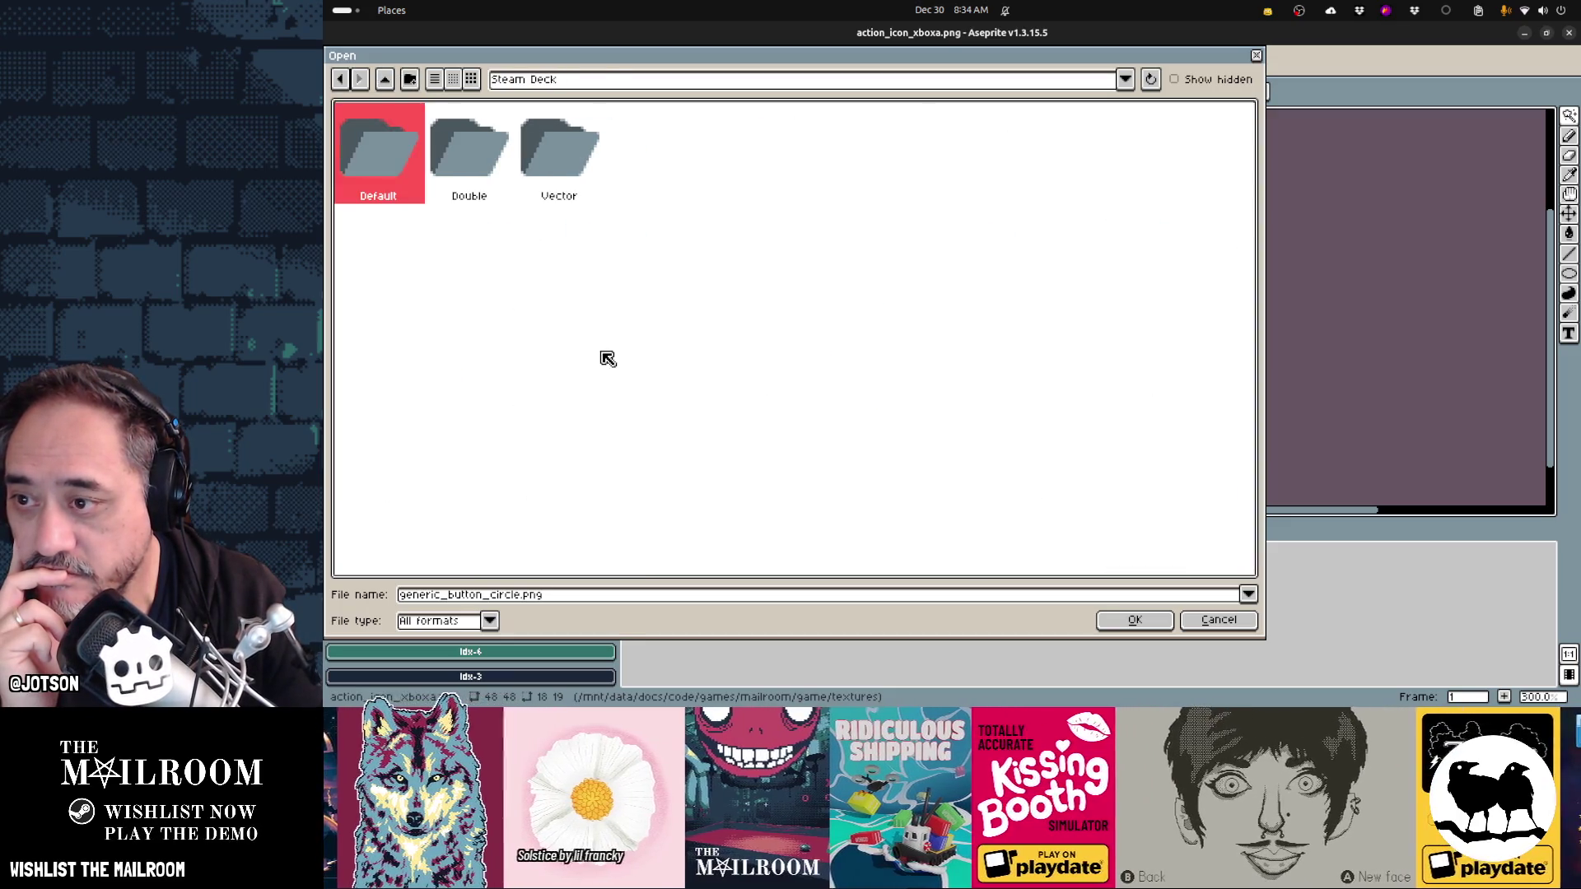
double_click(409, 168)
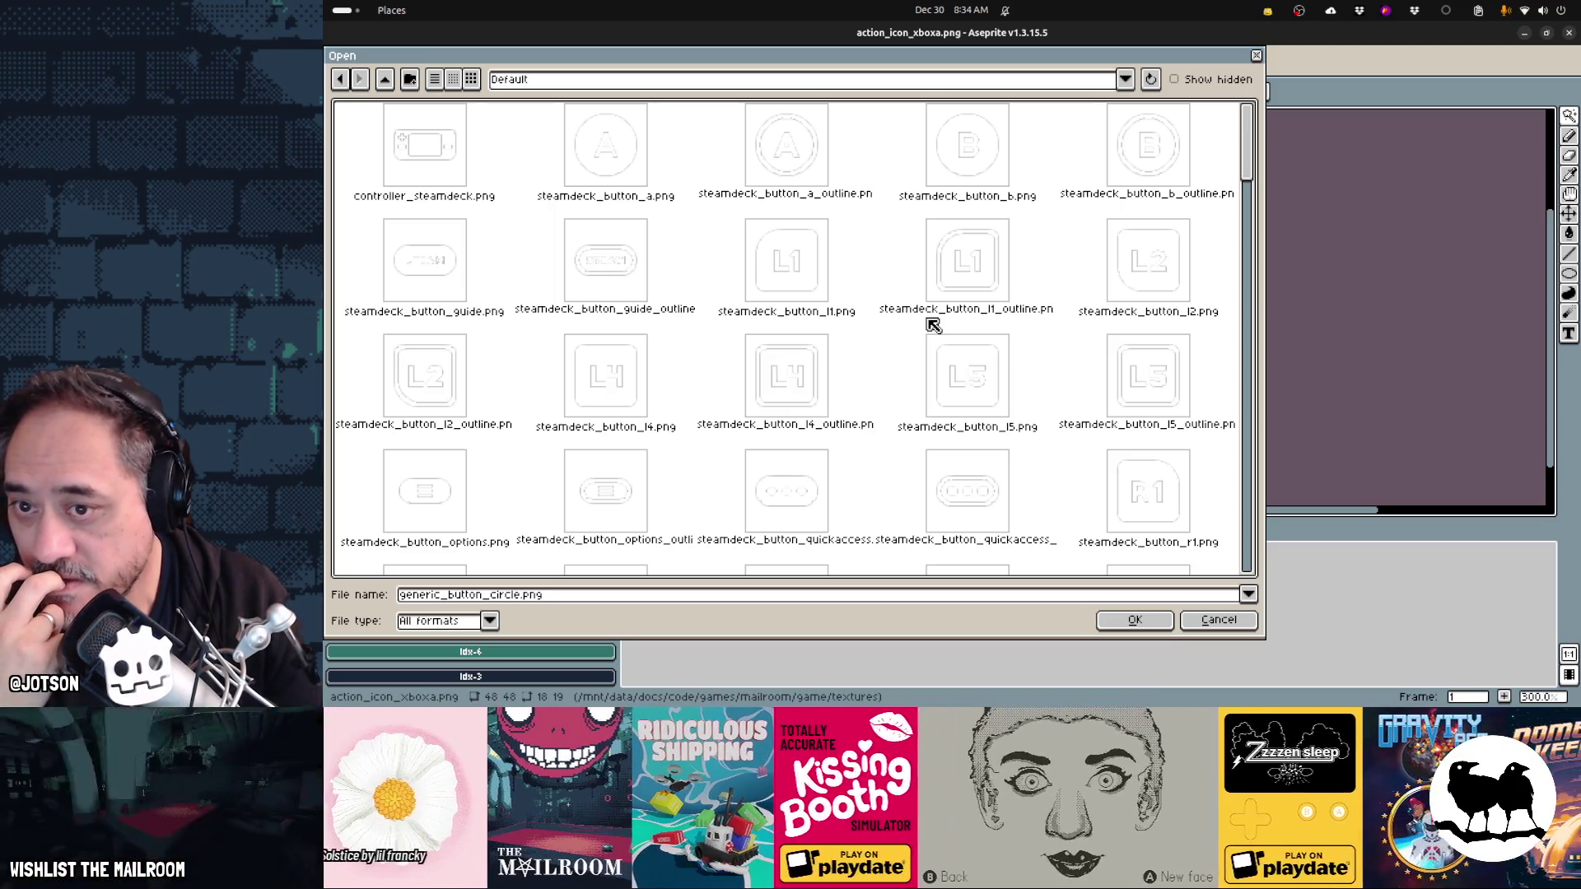
scroll(933, 325, "down", 3)
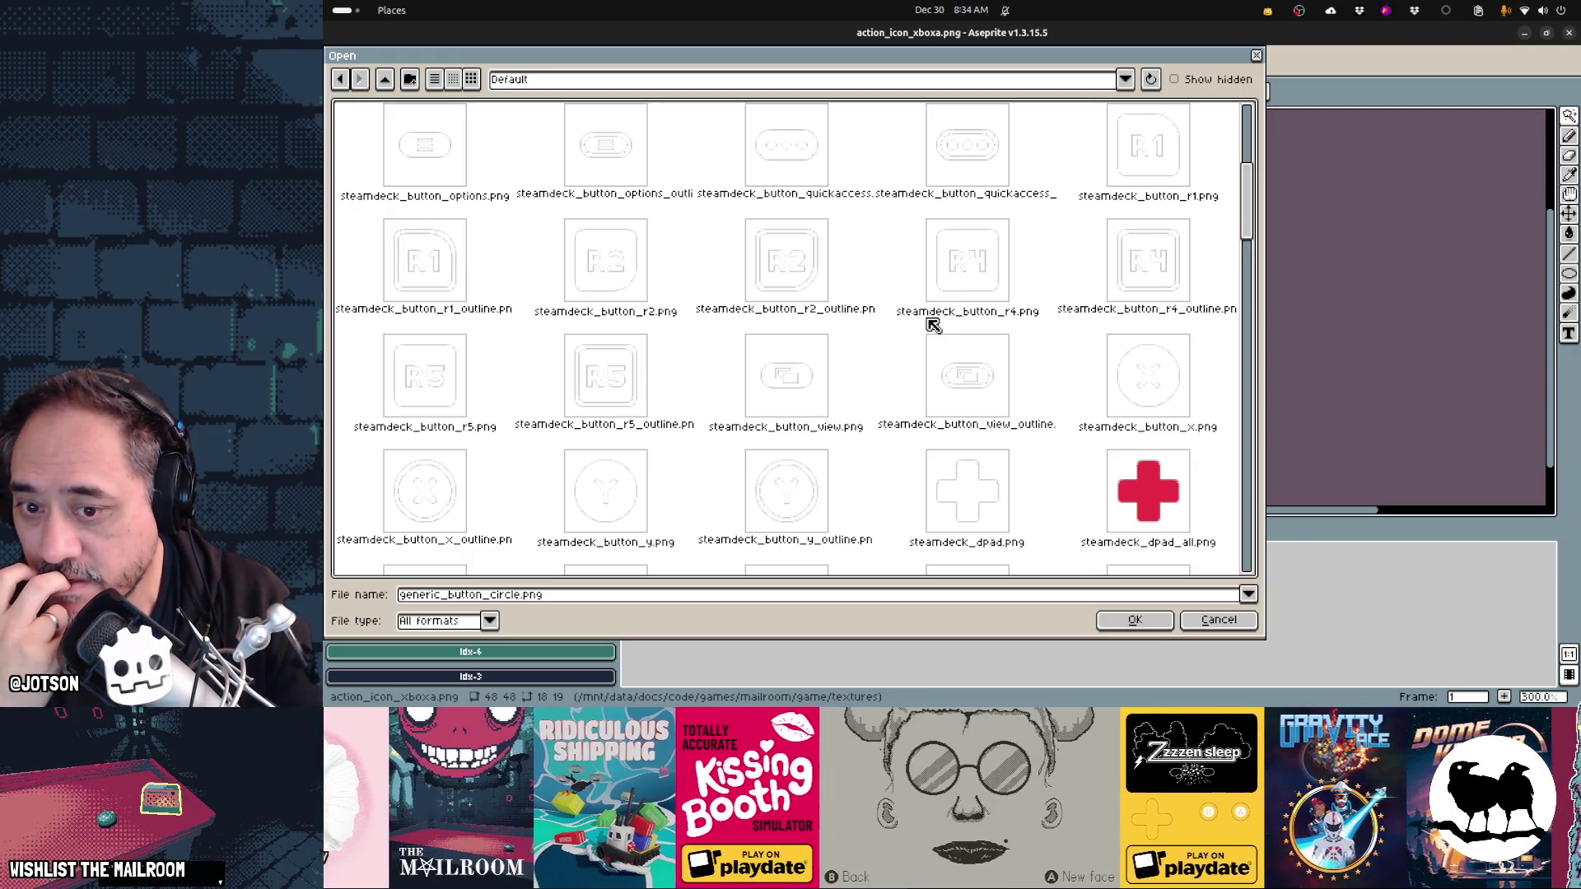
- Go back to Xbox Series Default icons and open xbox_button_color_a_outline.png
left_click(350, 80)
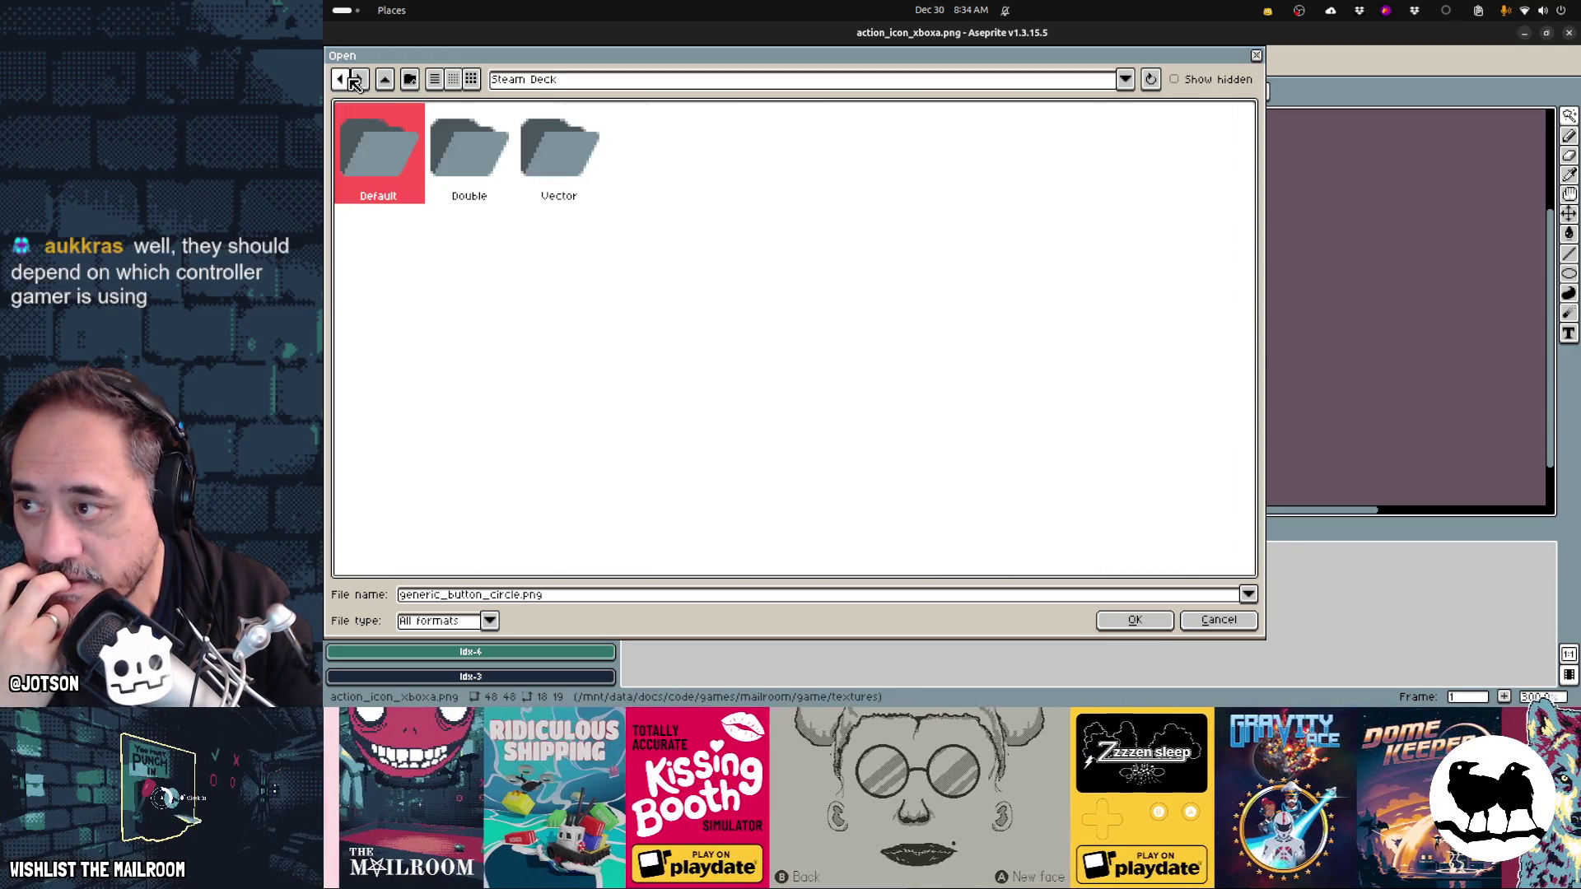
left_click(349, 82)
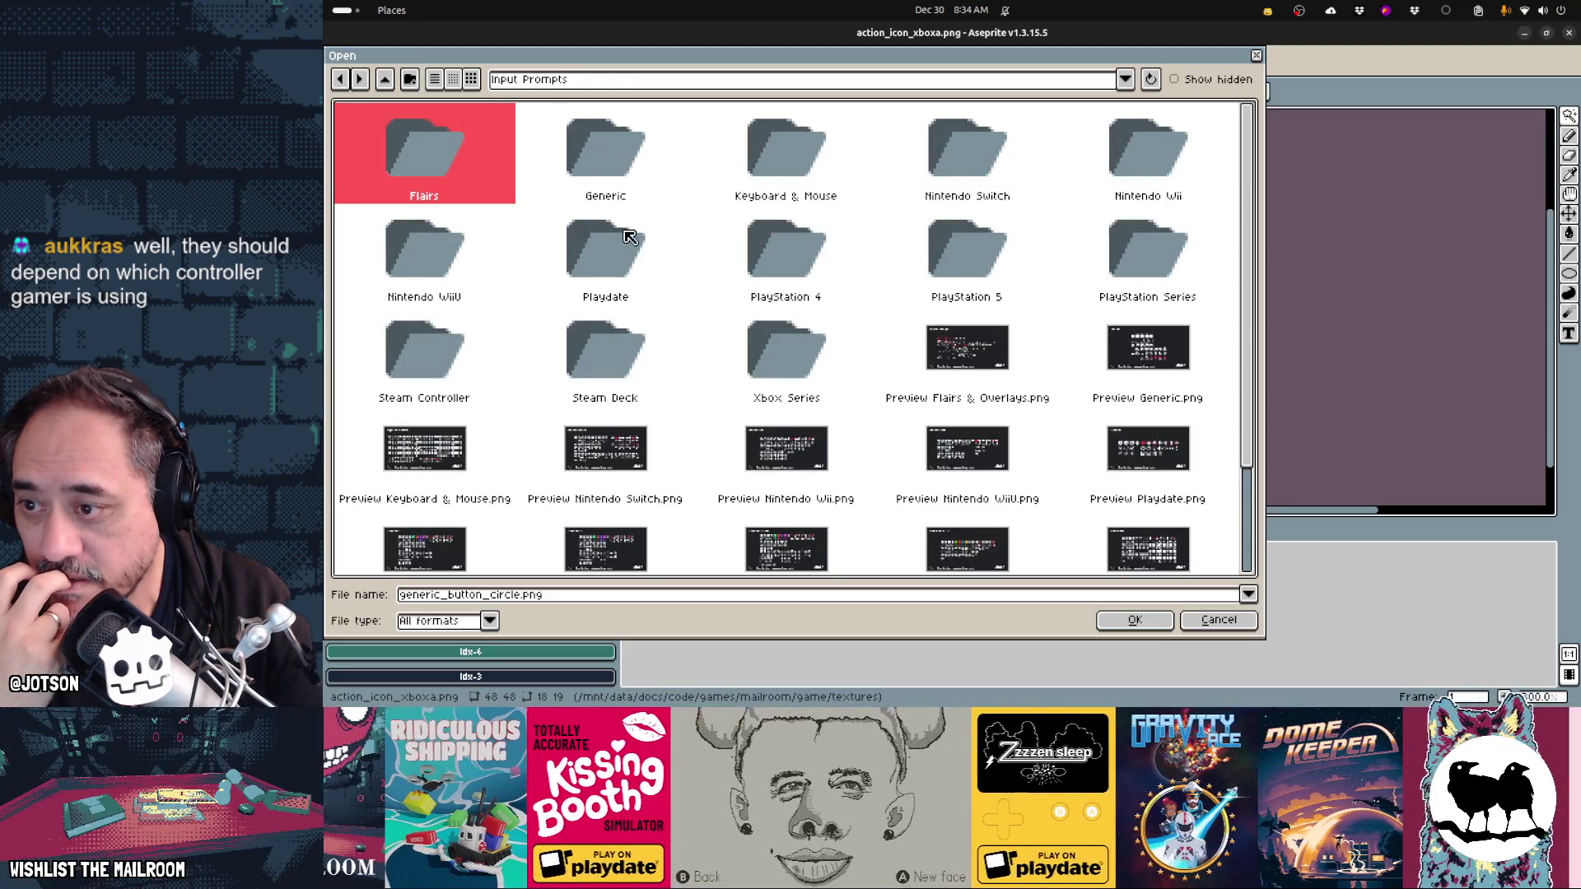
double_click(764, 362)
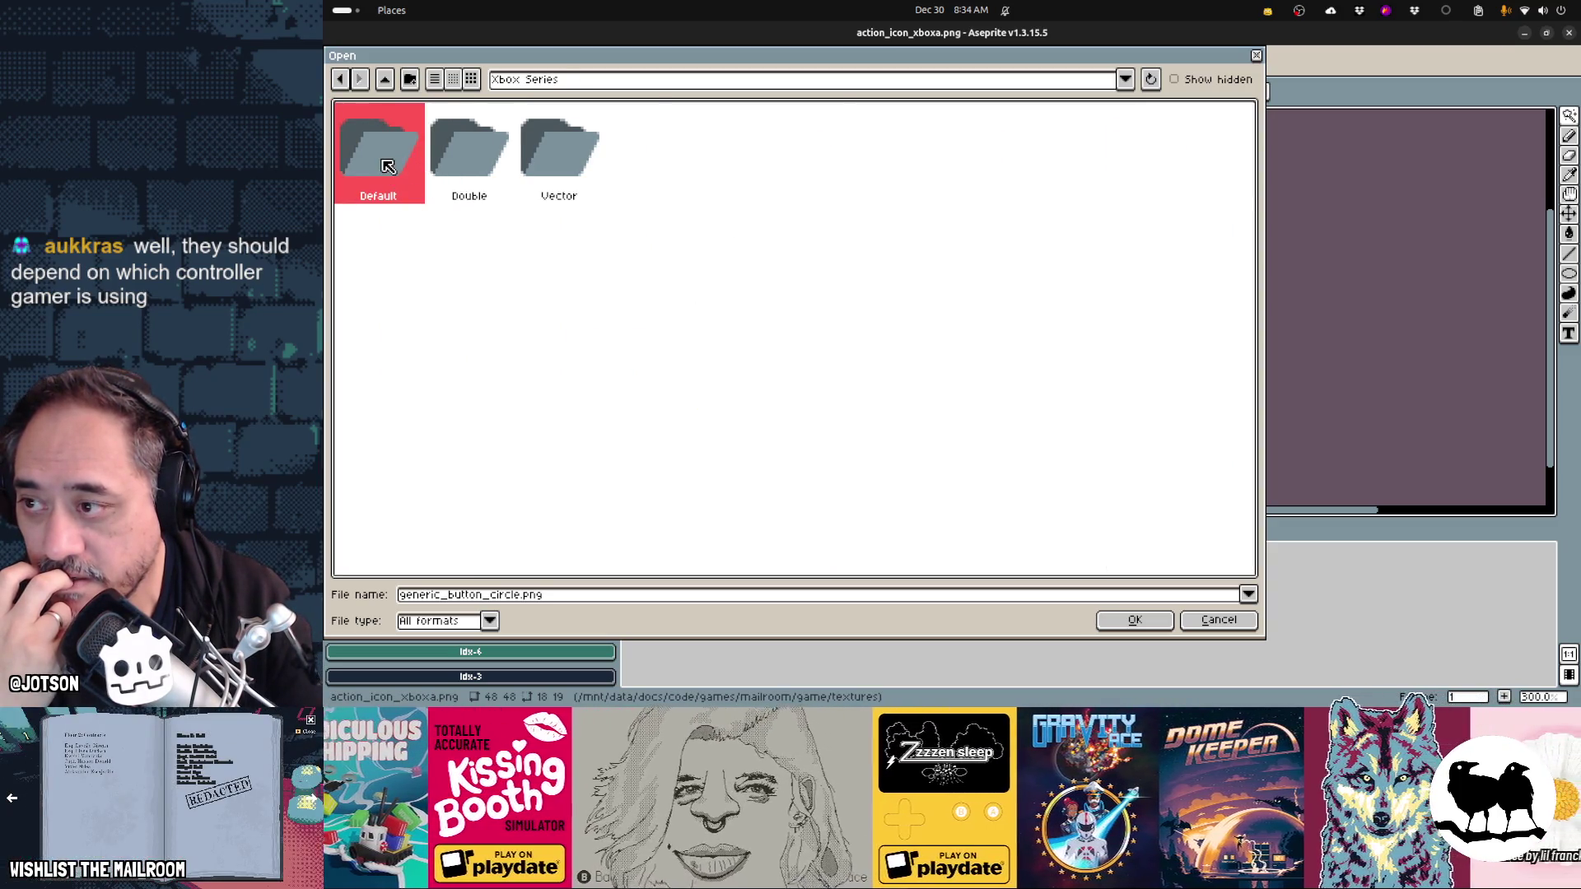
double_click(388, 166)
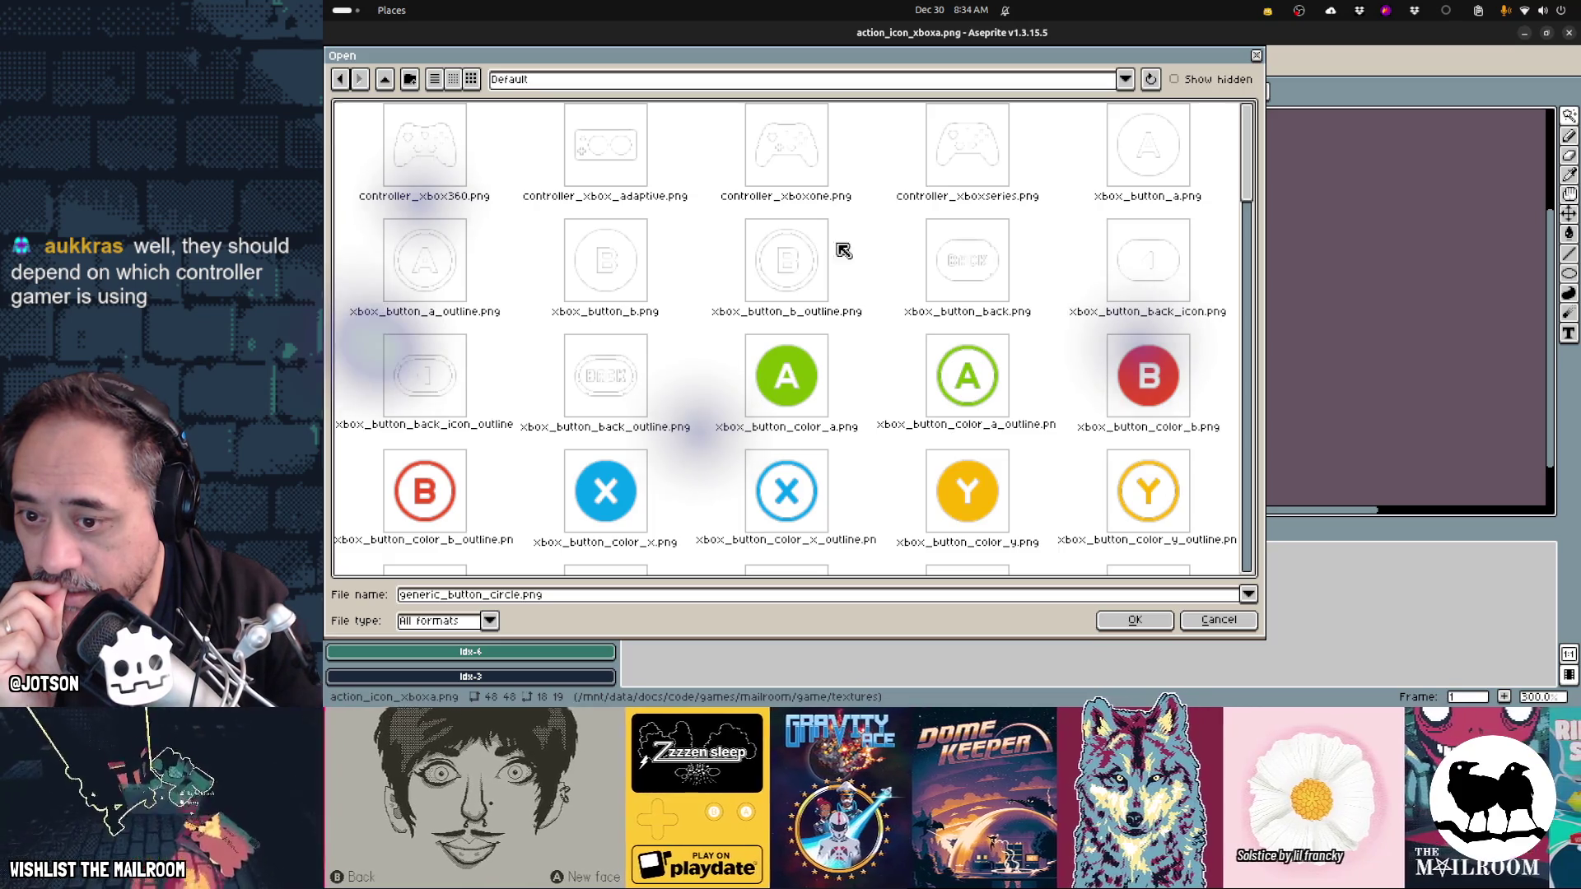
double_click(967, 377)
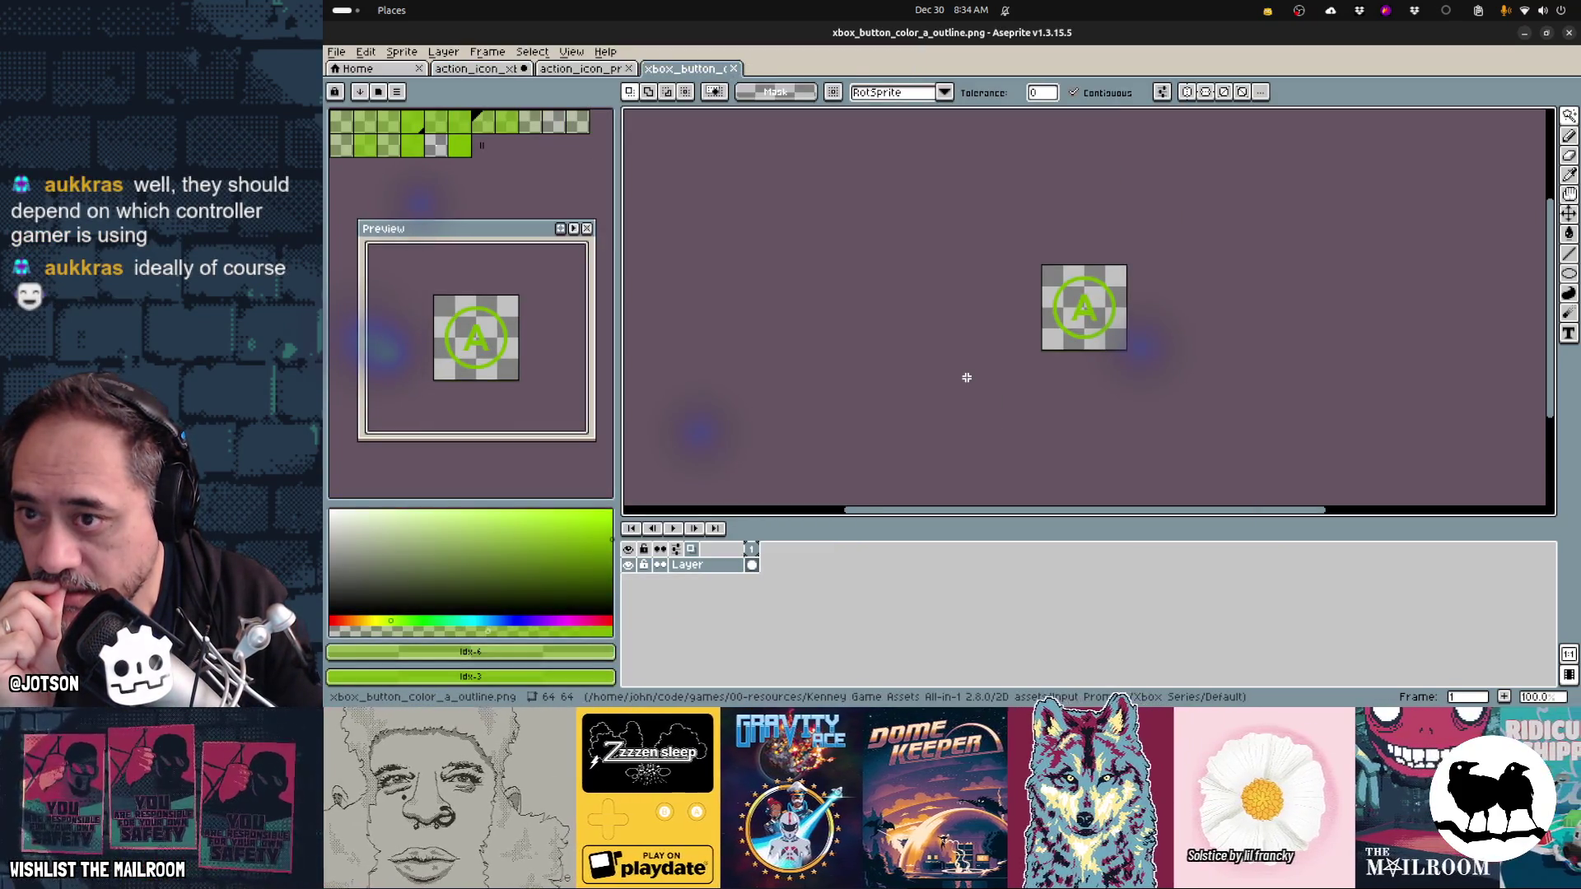
- Copy the whole green A button image and paste it centred into action_icon_xboxa
key("ctrl+a")
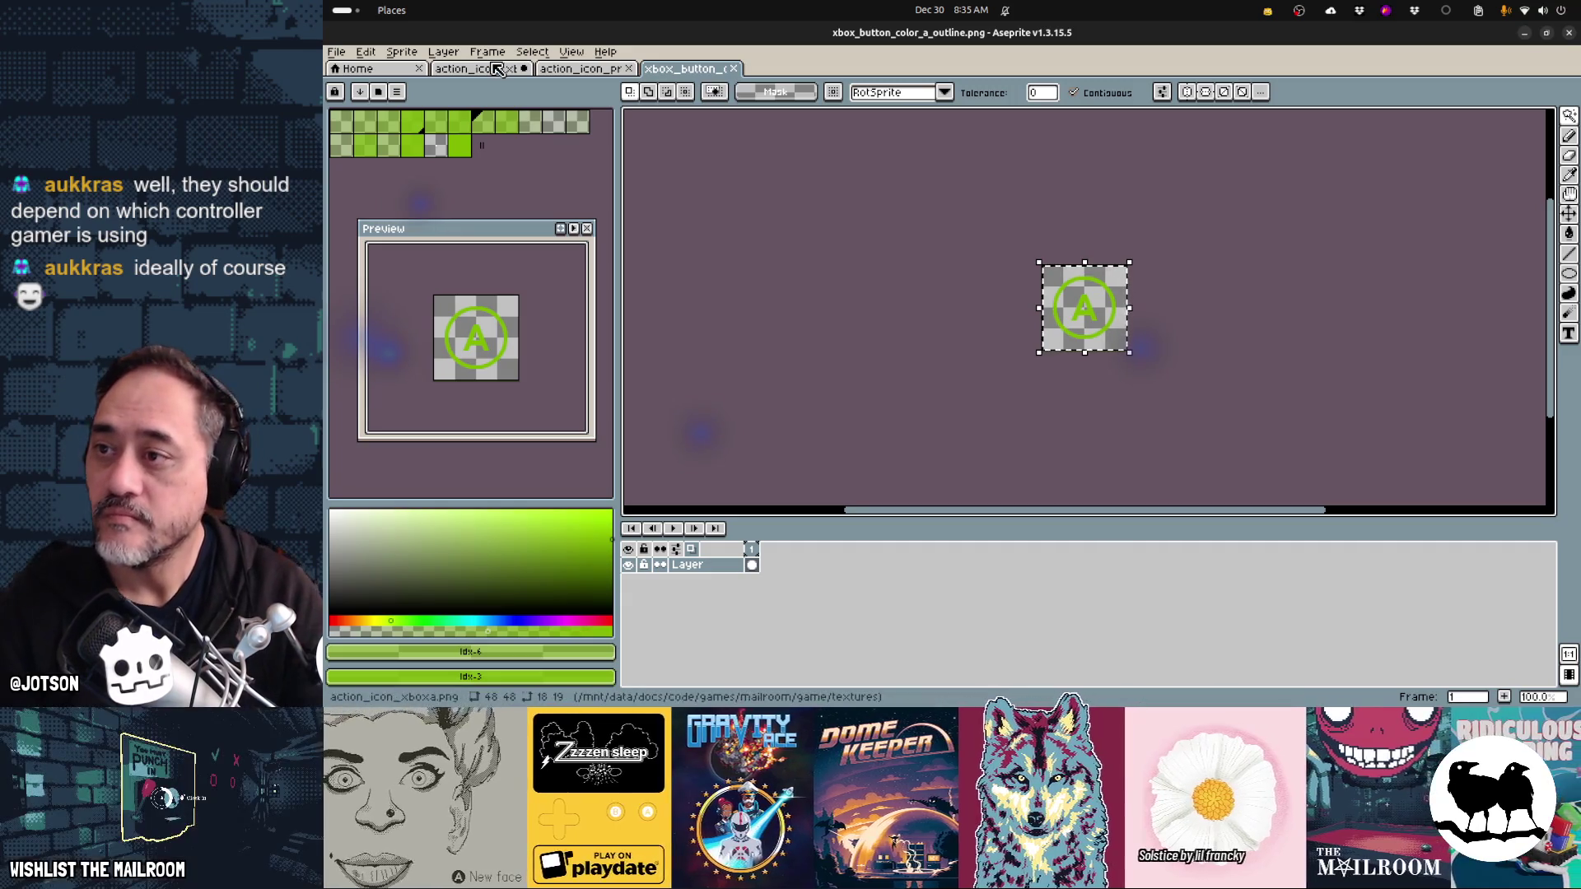
key("ctrl+c")
left_click(498, 69)
key("ctrl+v")
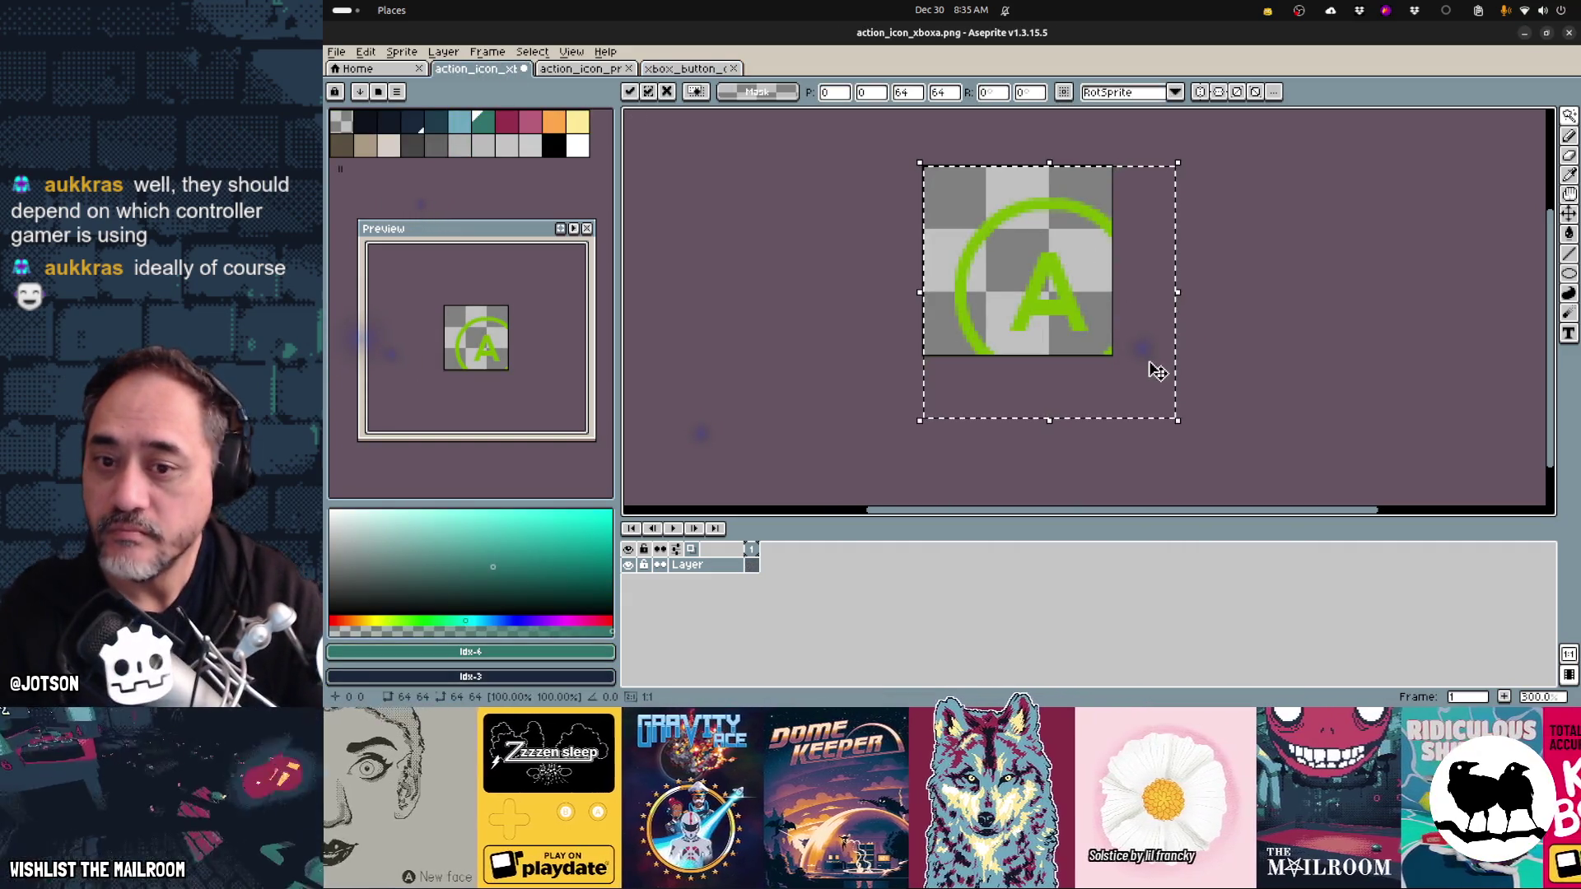
left_click_drag(1066, 311, 1037, 289)
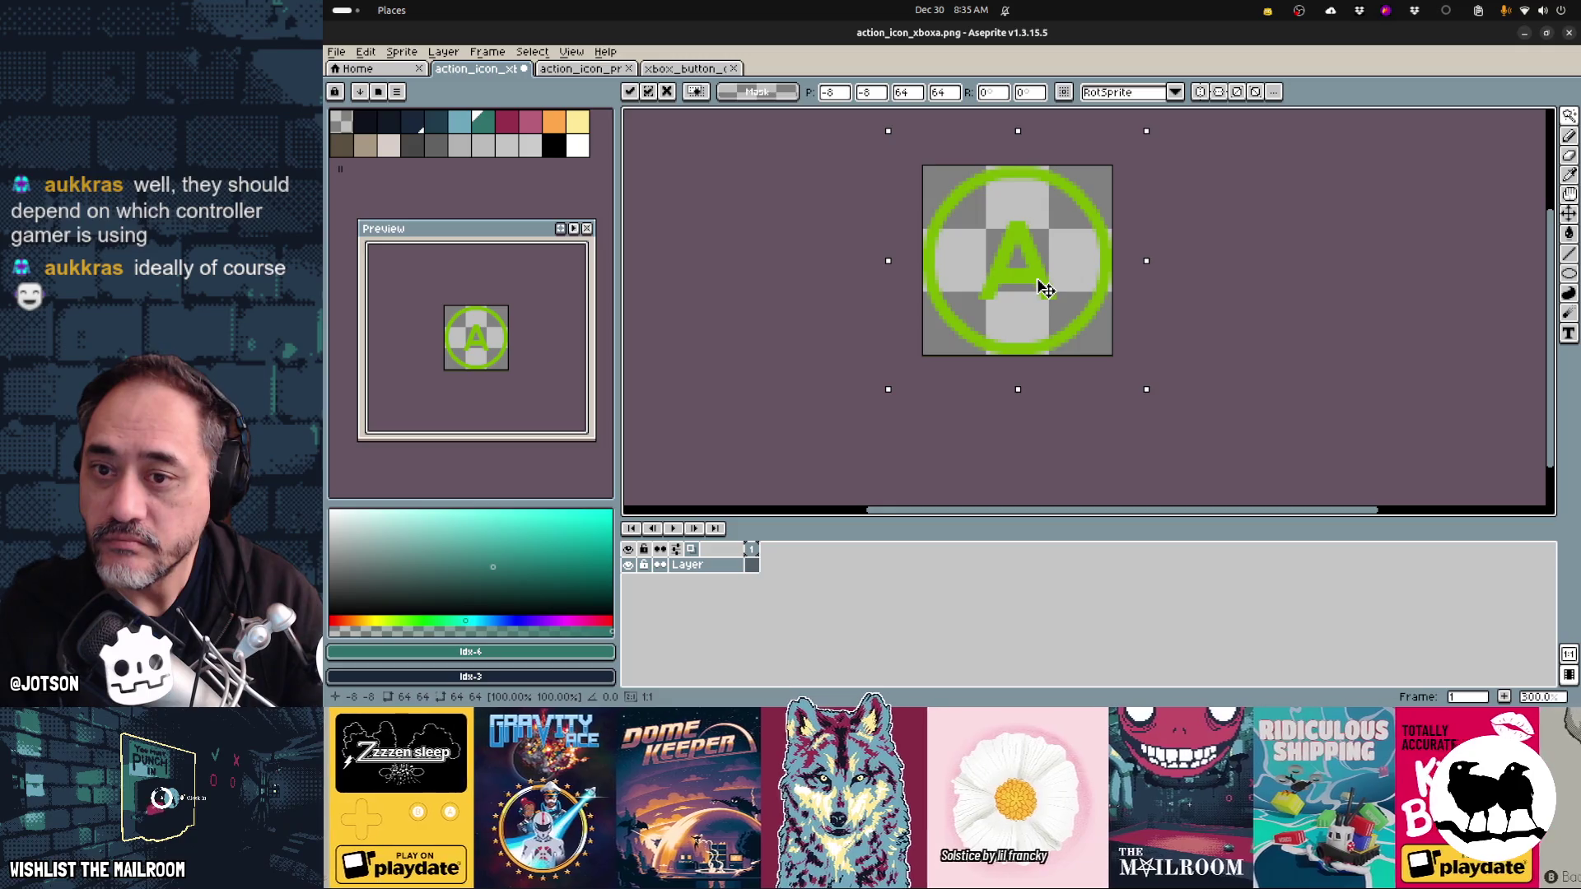
key("Return")
- Save action_icon_xboxa.png and bring the paused game to the front
key("ctrl+s")
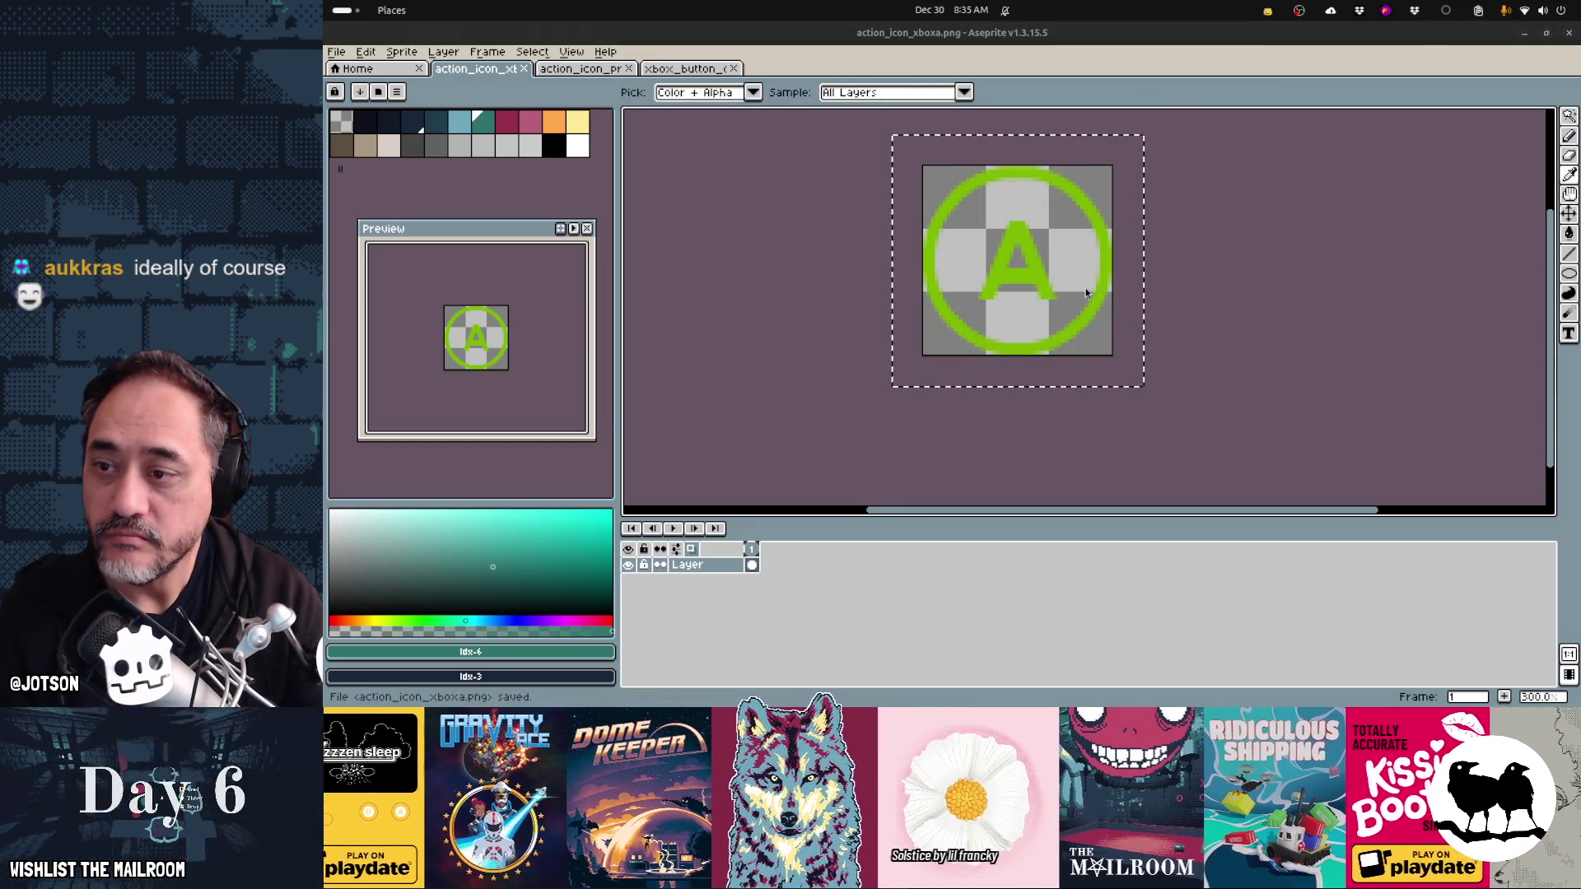
key("alt+Tab")
key("alt+Tab")
key("alt+Tab")
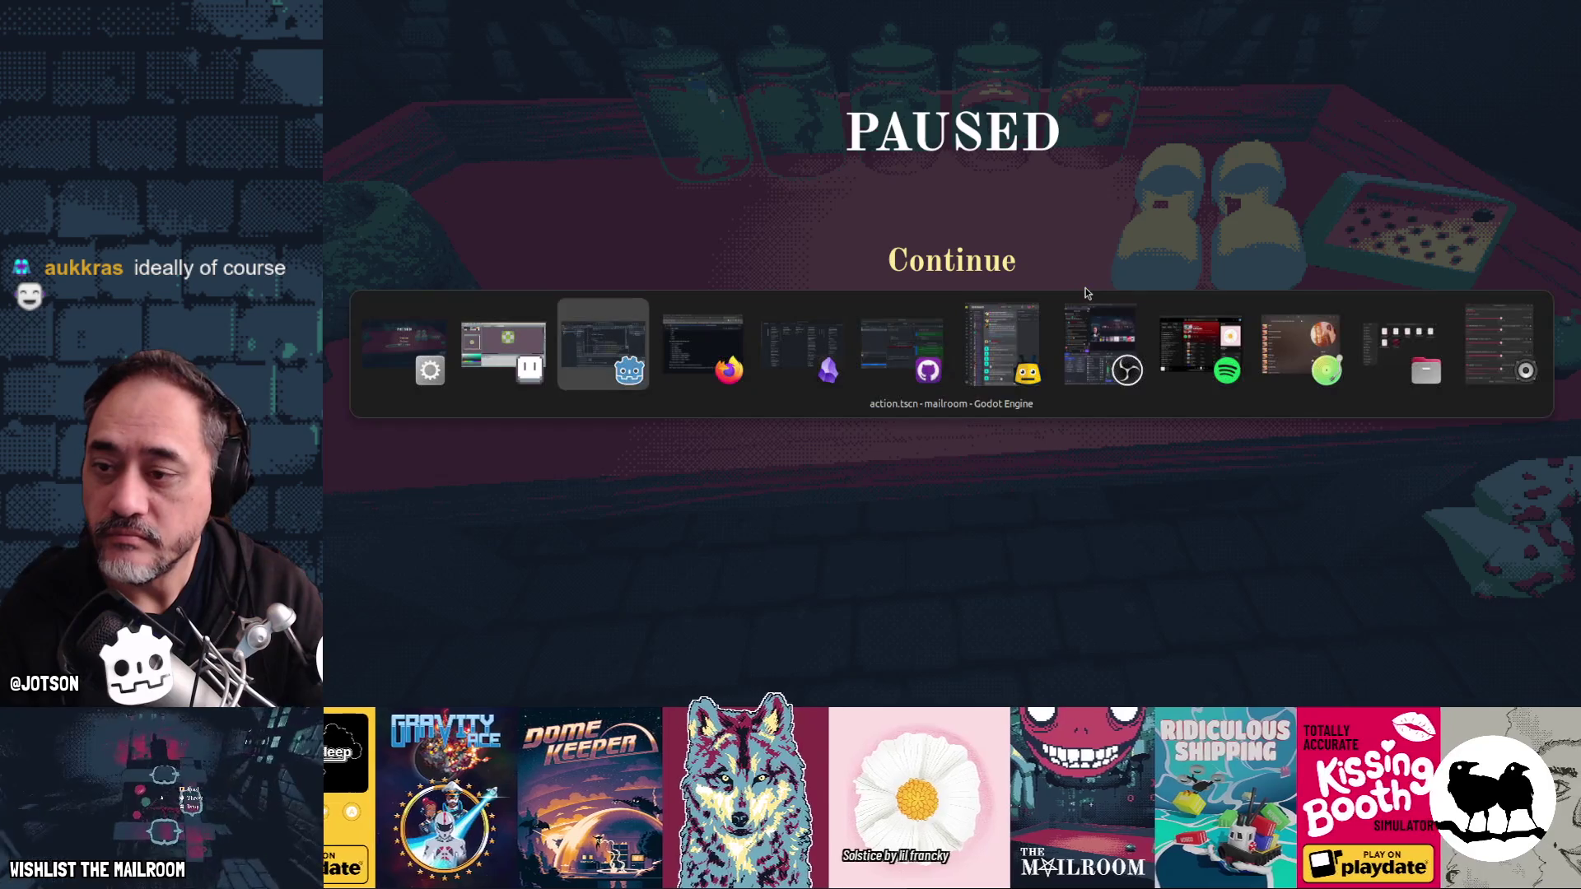
key("alt+Tab")
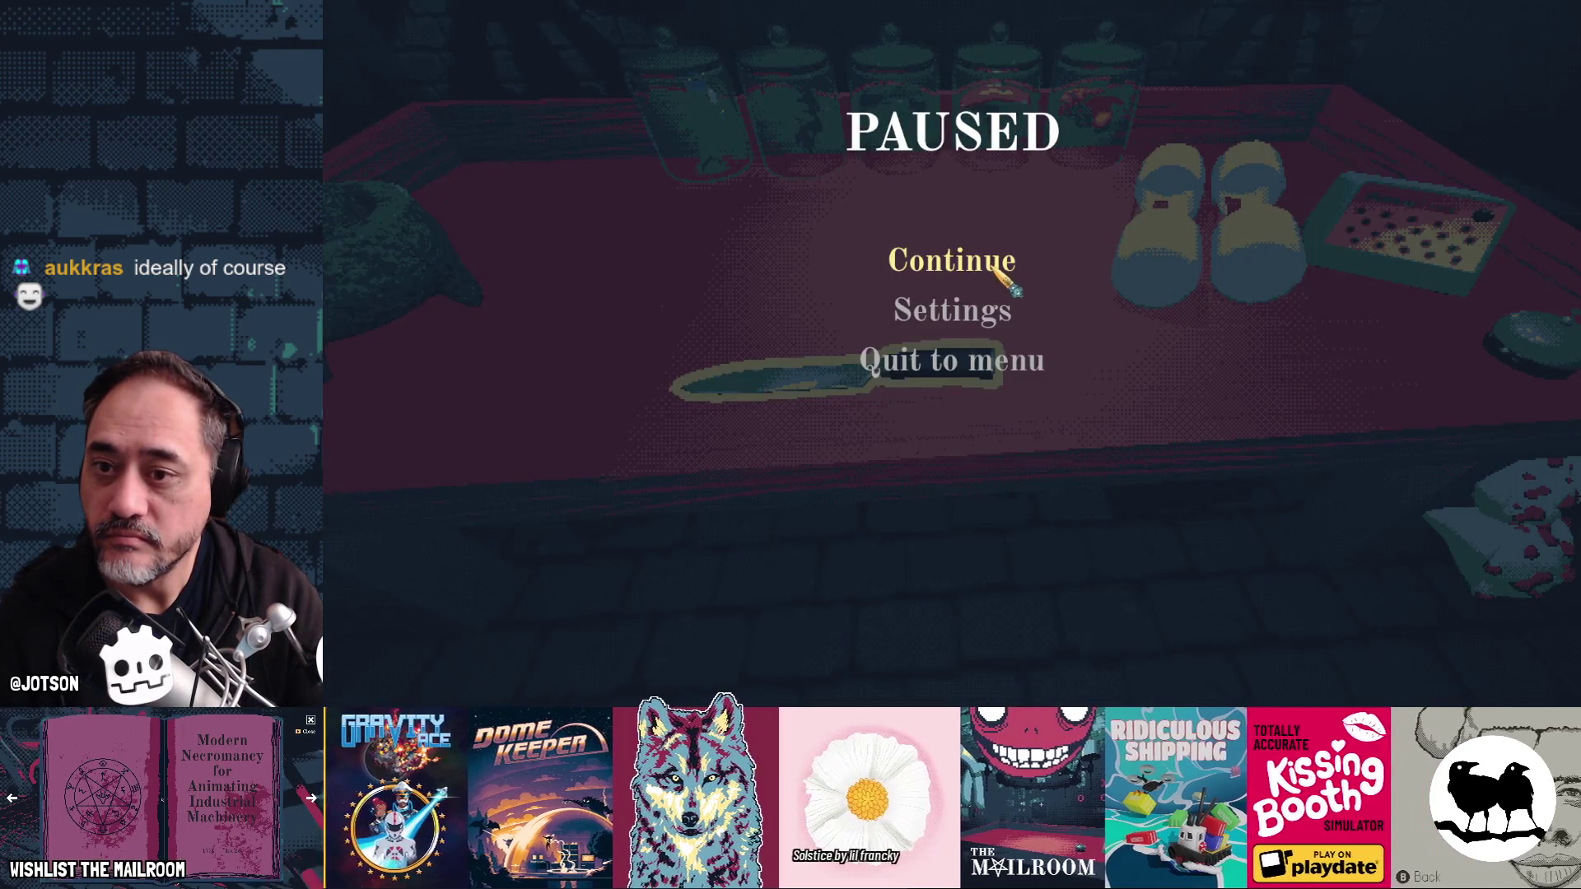
- Resume the game to see the green A beside the knife's Grab prompt, then return to Aseprite
left_click(994, 270)
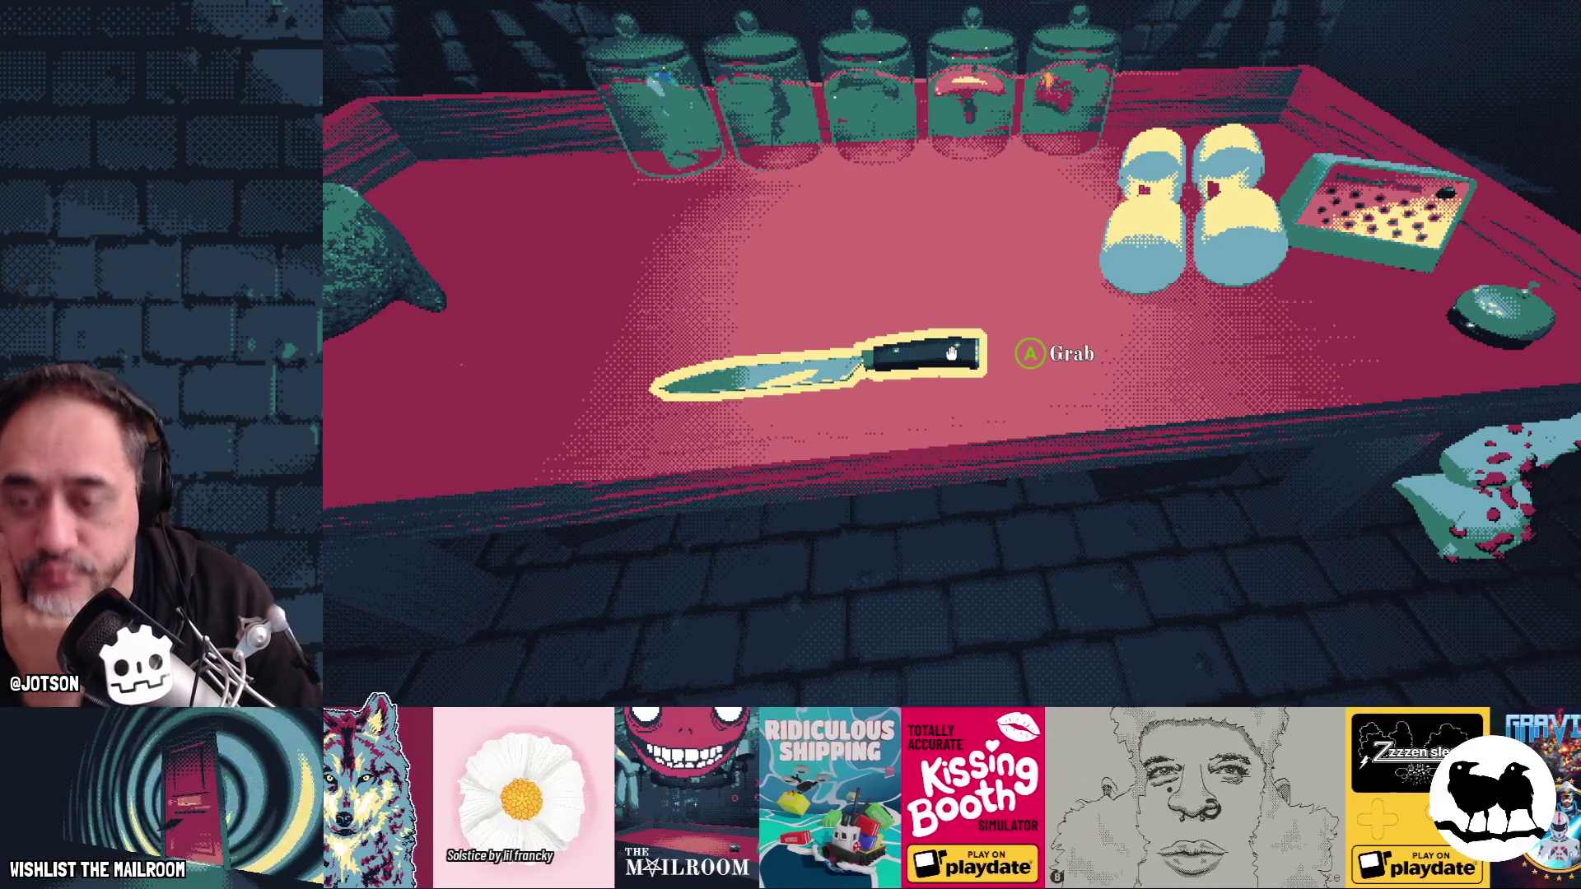
key("F8")
key("alt+Tab")
key("alt+Tab")
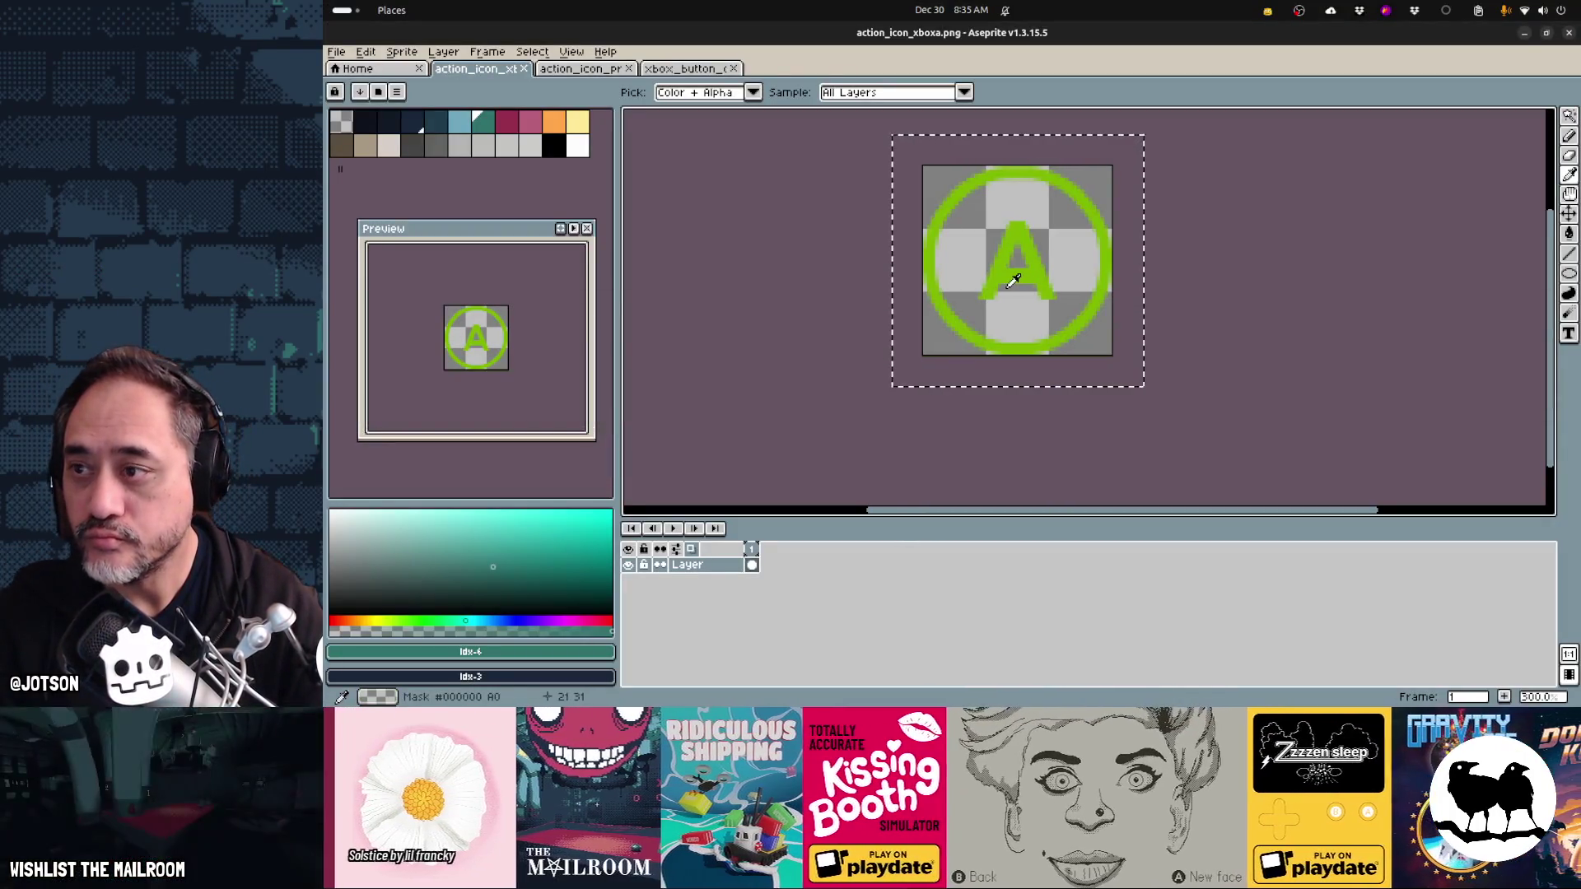
- Erase the green A and draw a mirrored teal A with a 2px square pencil and vertical symmetry
key("Delete")
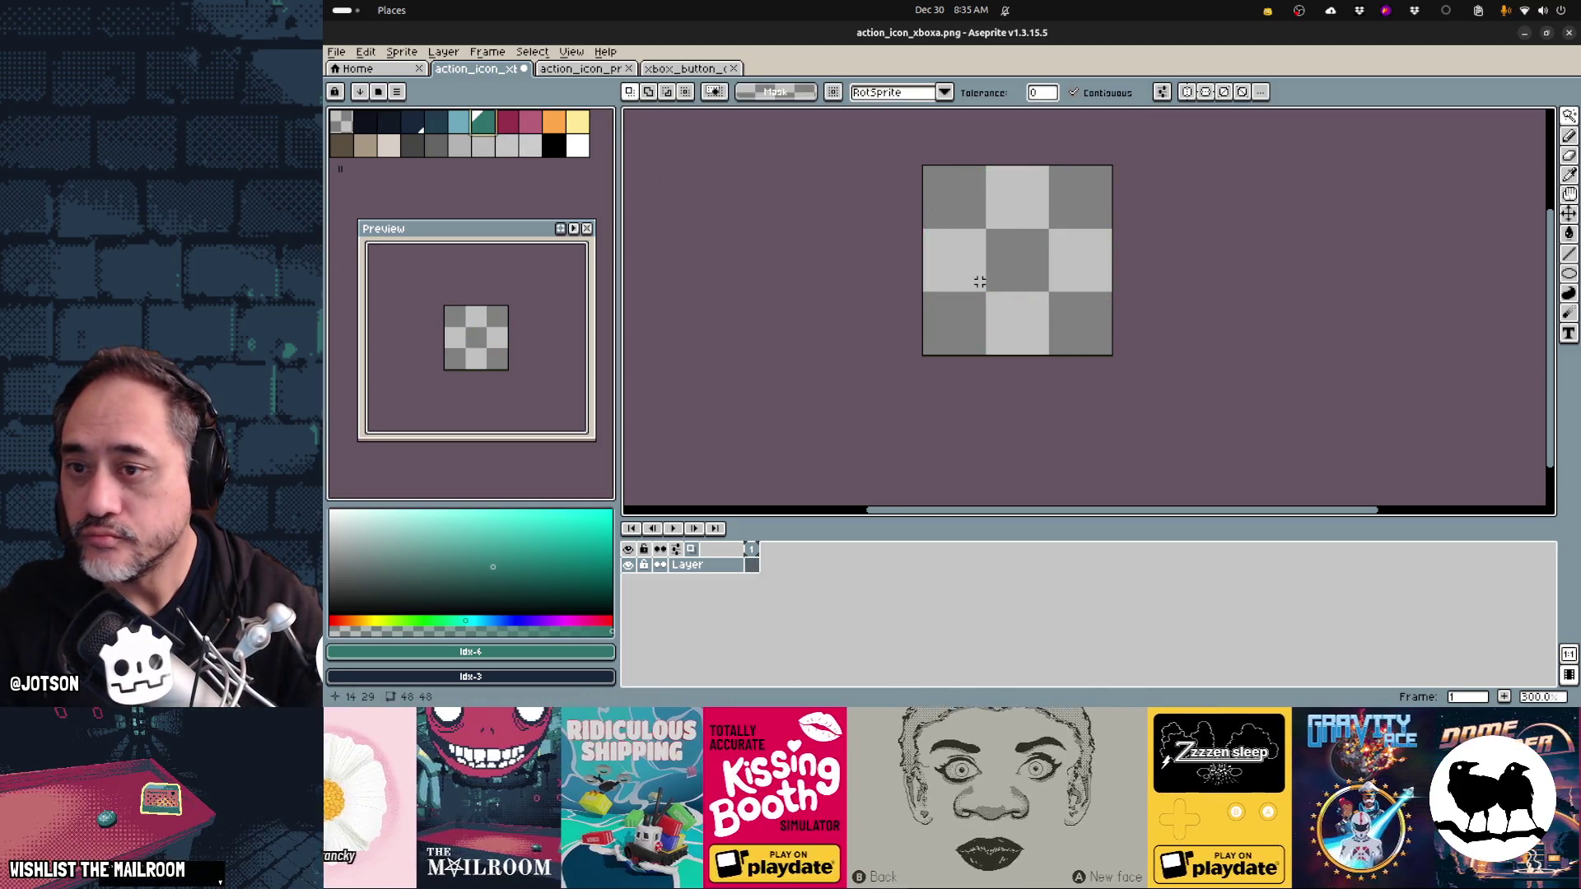
key("b")
left_click(641, 93)
left_click(654, 115)
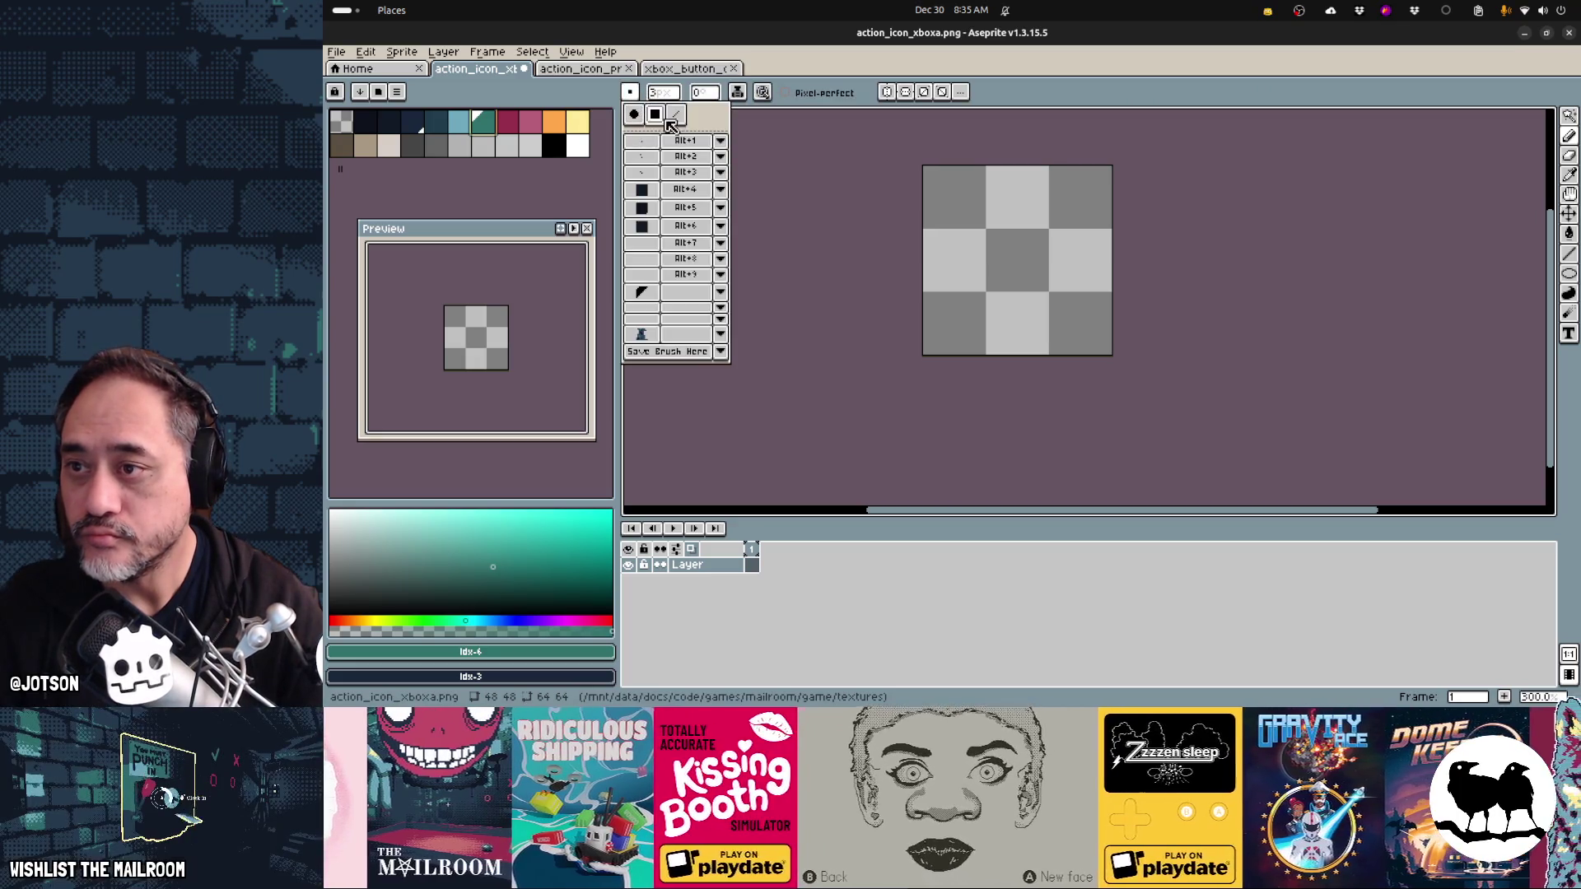
key("minus")
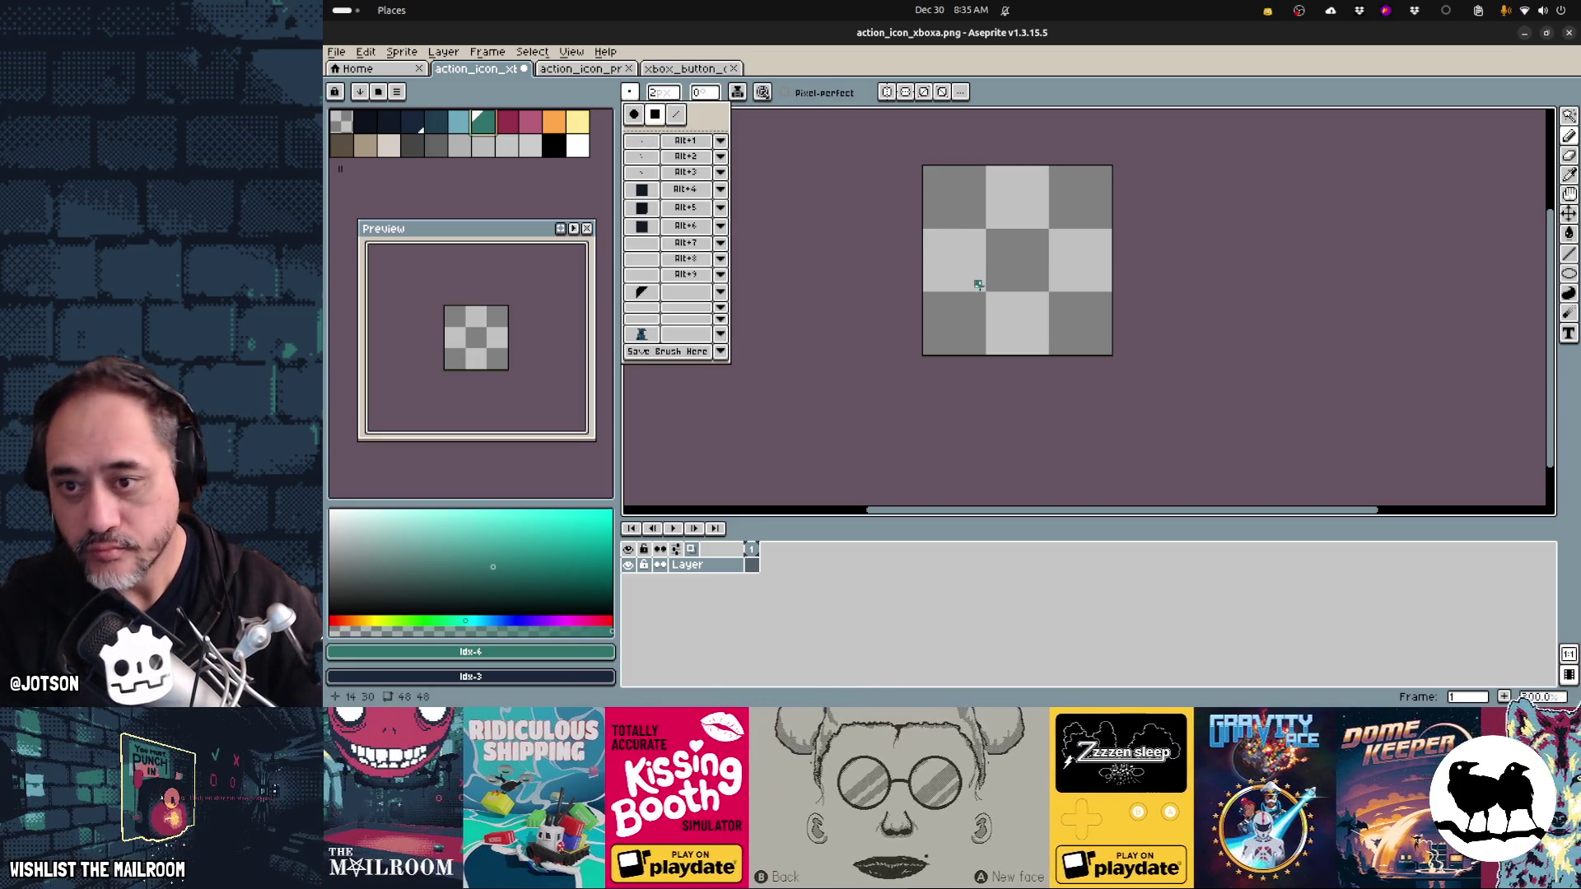
left_click(887, 91)
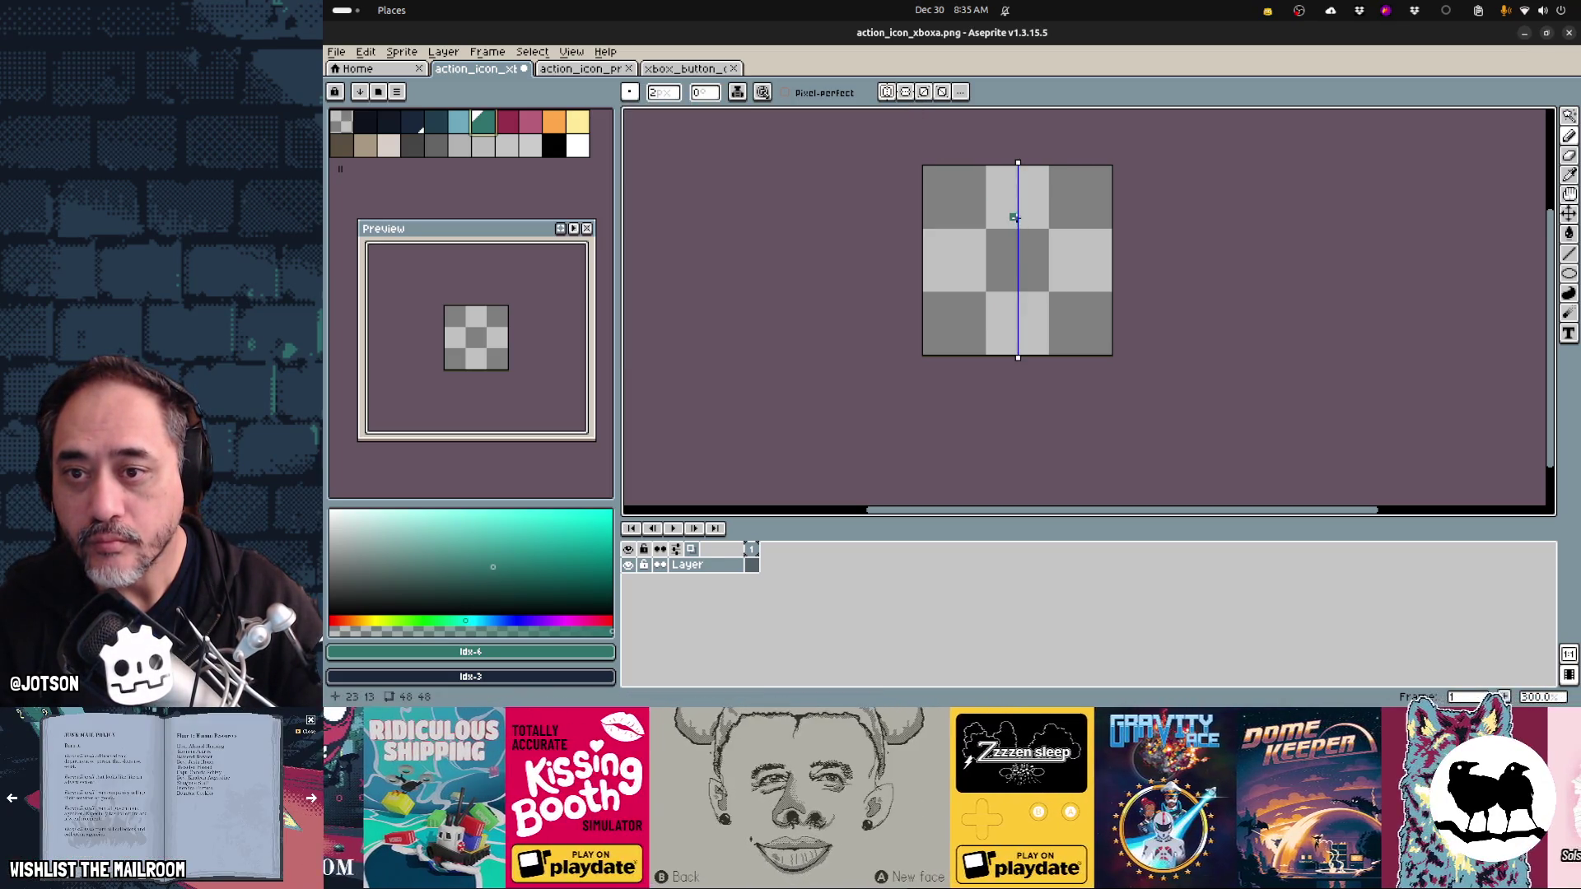
left_click_drag(1018, 213, 975, 306)
key("ctrl+z")
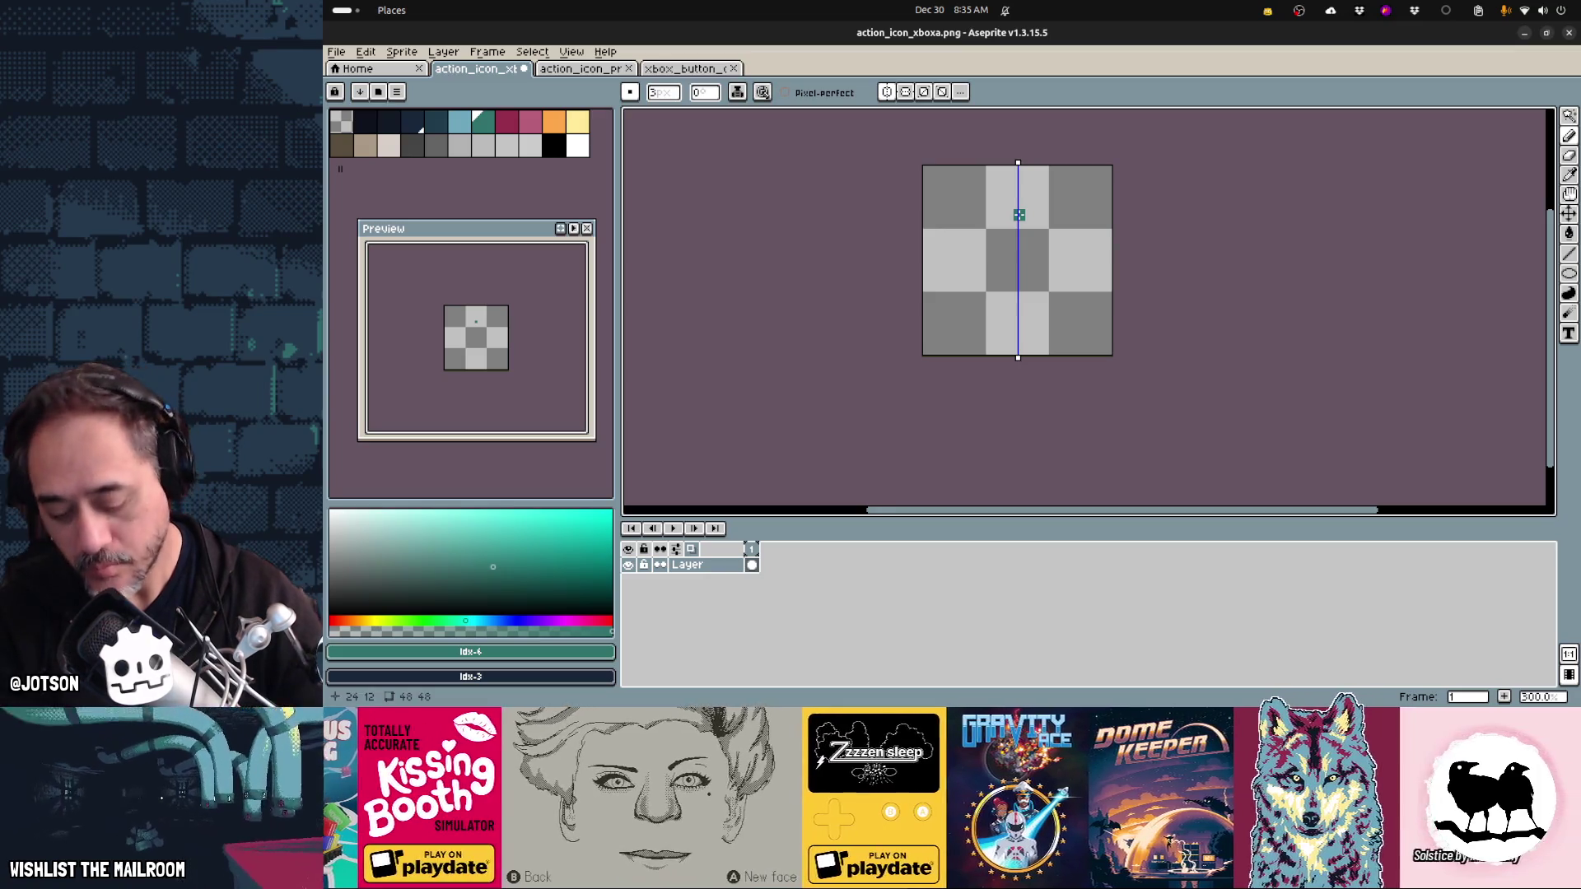
mouse_move(1018, 214)
left_mouse_down()
mouse_move(968, 312)
mouse_move(1034, 277)
left_mouse_up()
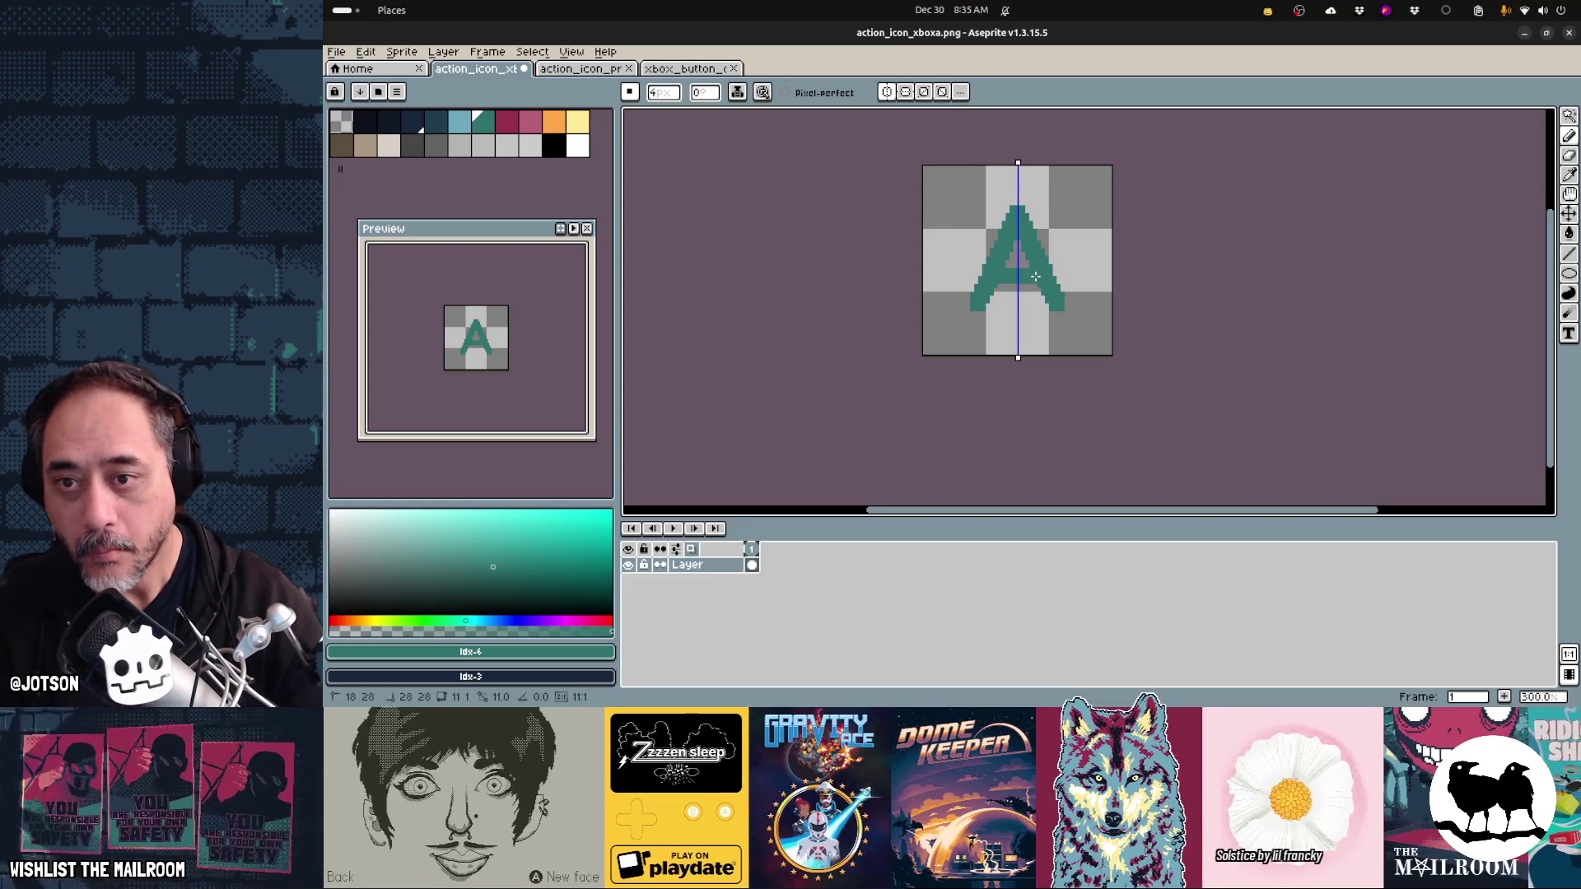
- Draw a teal circle ring centred around the A with the Ellipse tool
key("shift+u")
left_click_drag(1018, 276, 1095, 354)
key("ctrl")
key("ctrl+z")
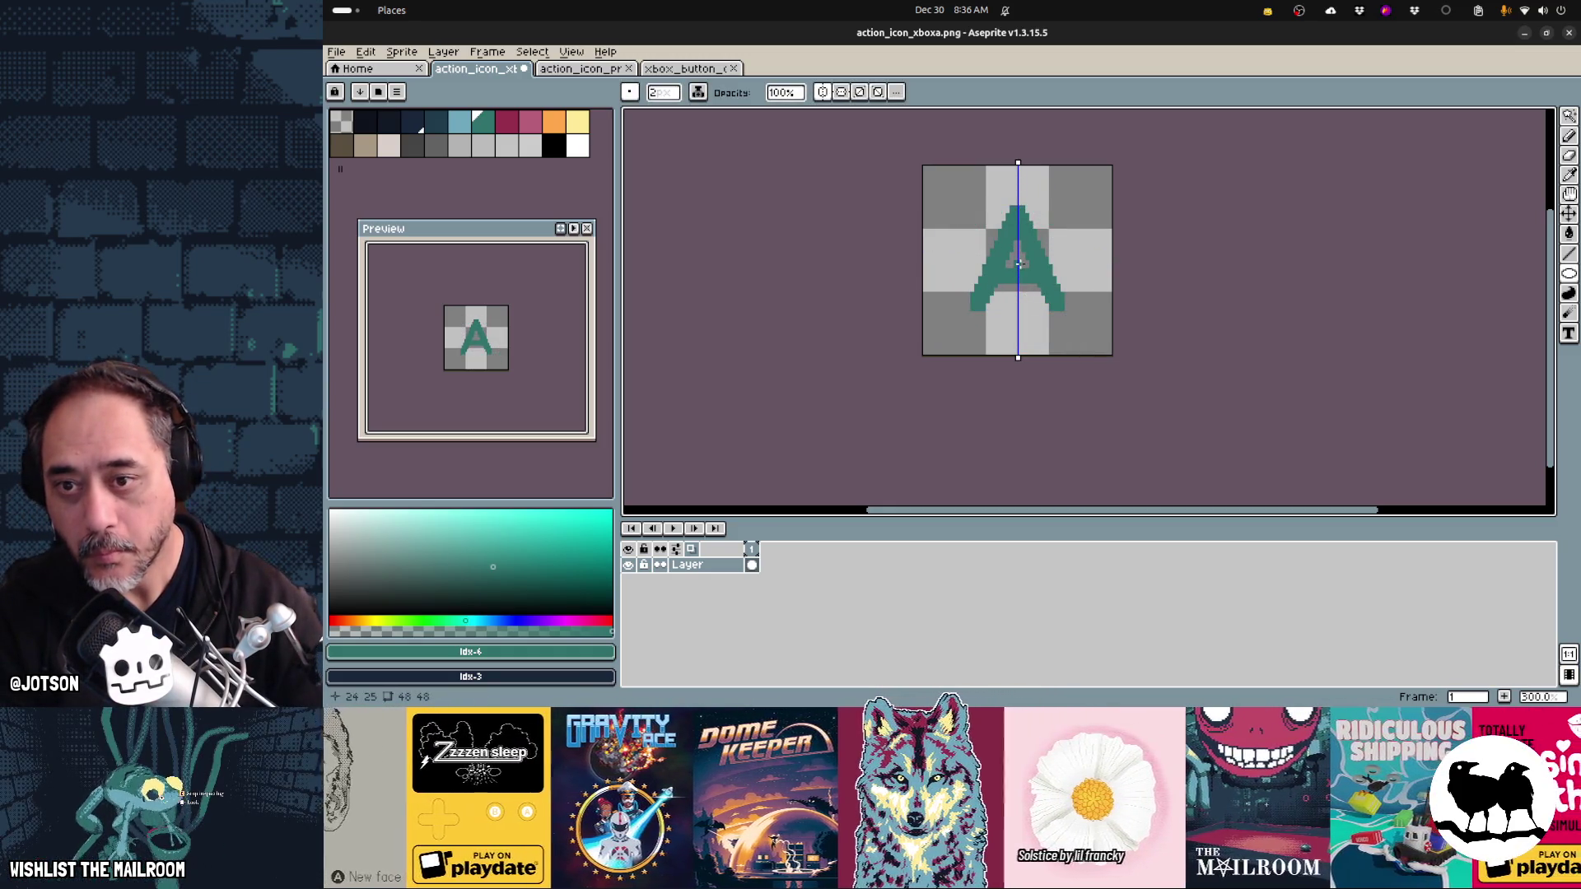
left_click_drag(1019, 263, 1103, 339)
- Bucket-fill the inside of the circle white and save the icon
left_click(578, 145)
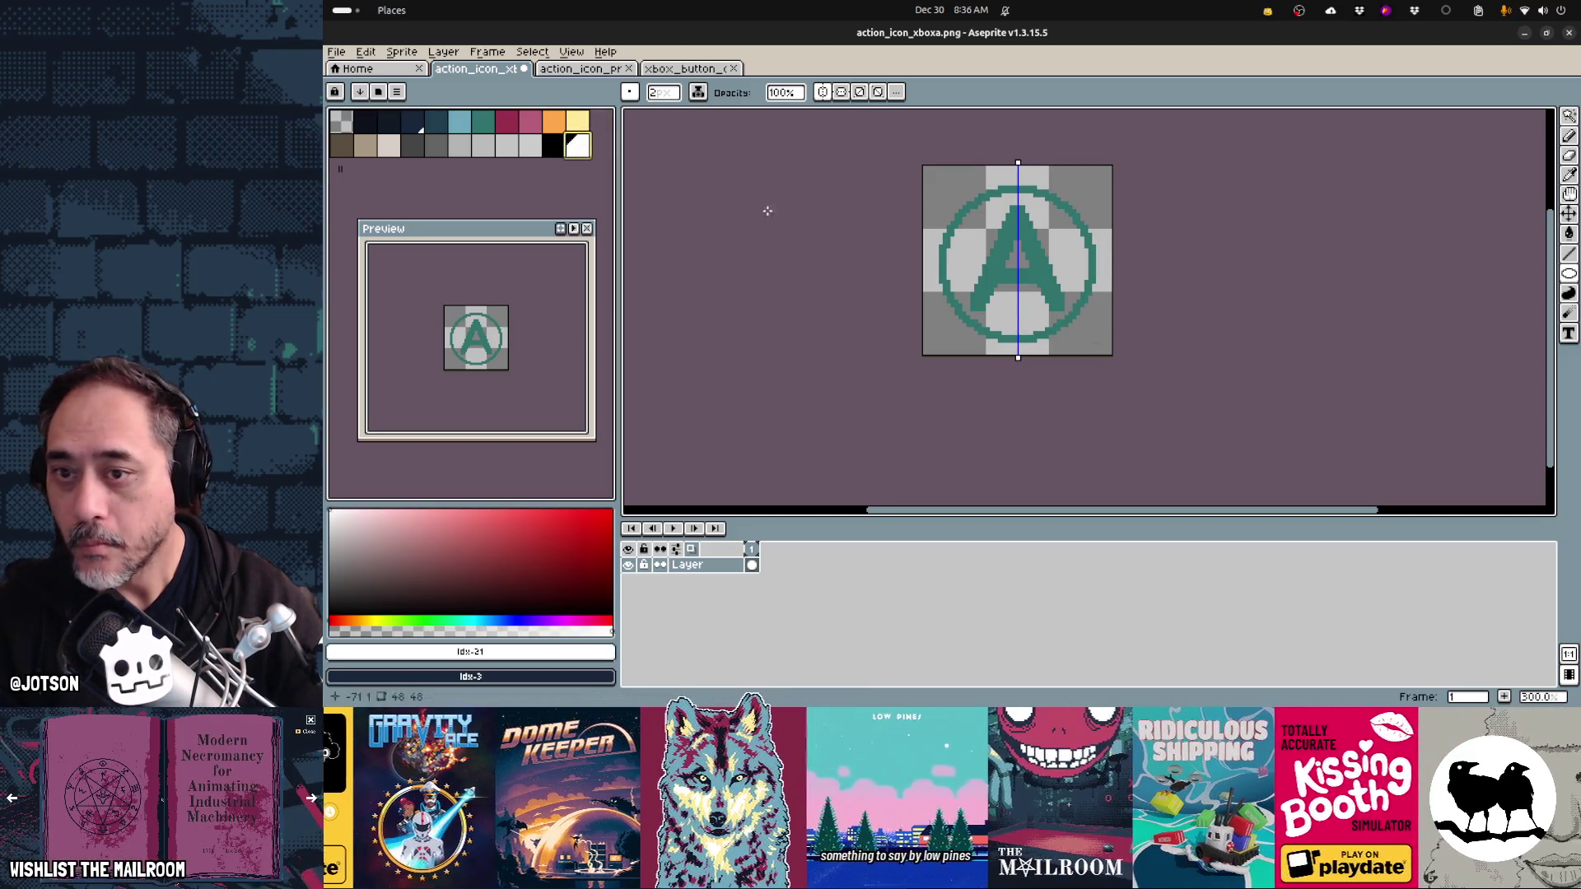
key("g")
left_click(1012, 265)
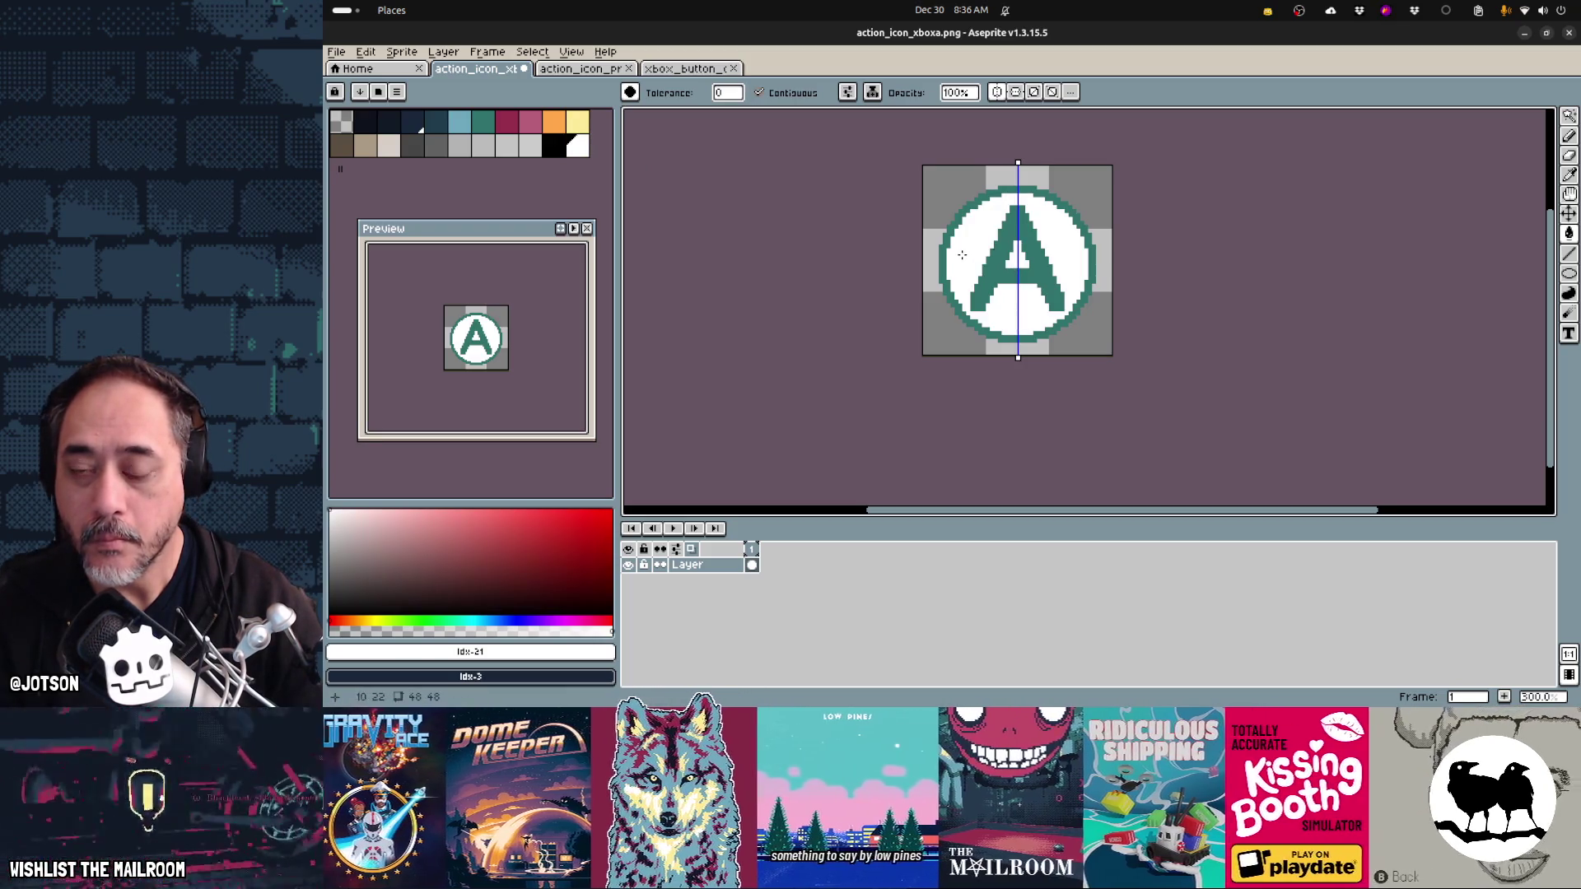
key("ctrl+s")
key("alt+Tab")
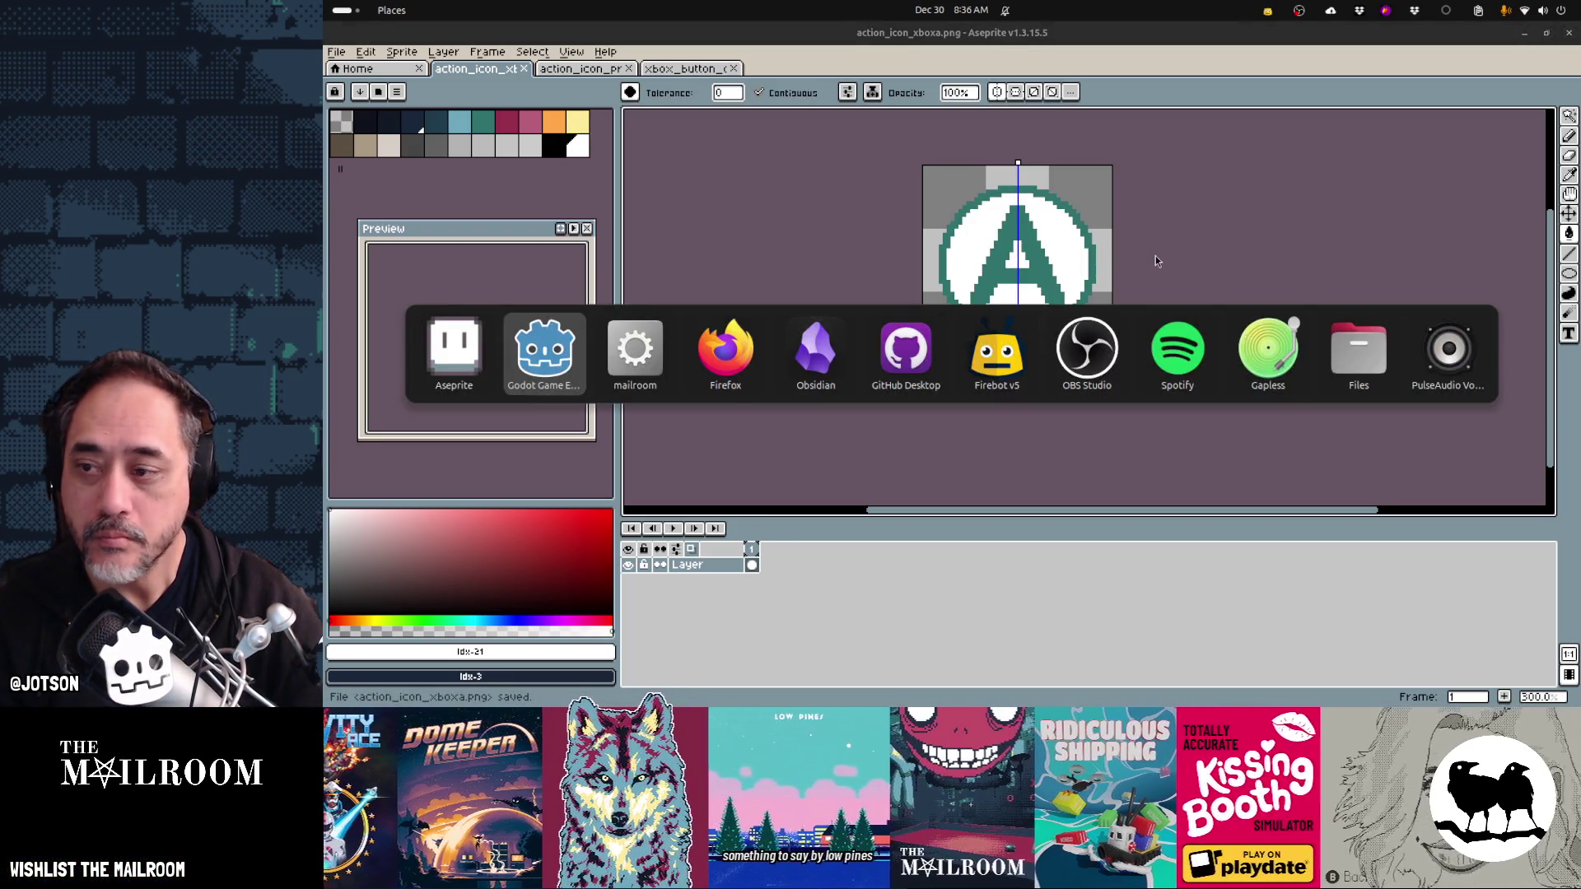
key("alt+Tab")
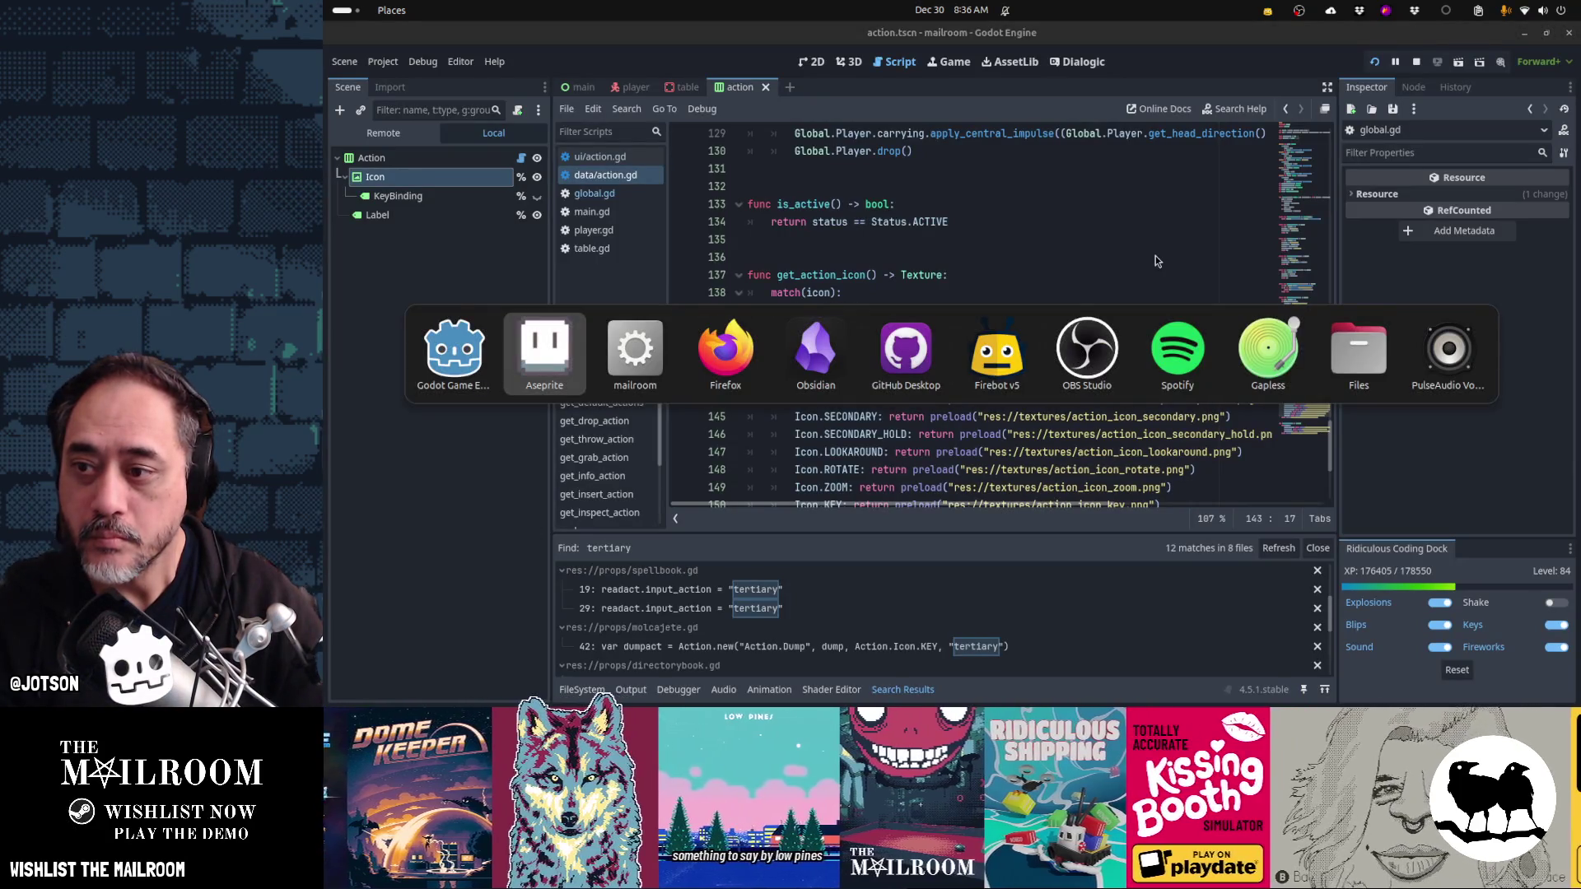
- Resume the mailroom game to check the teal A in the white-filled ring on the knife's Grab prompt
key("alt+Tab")
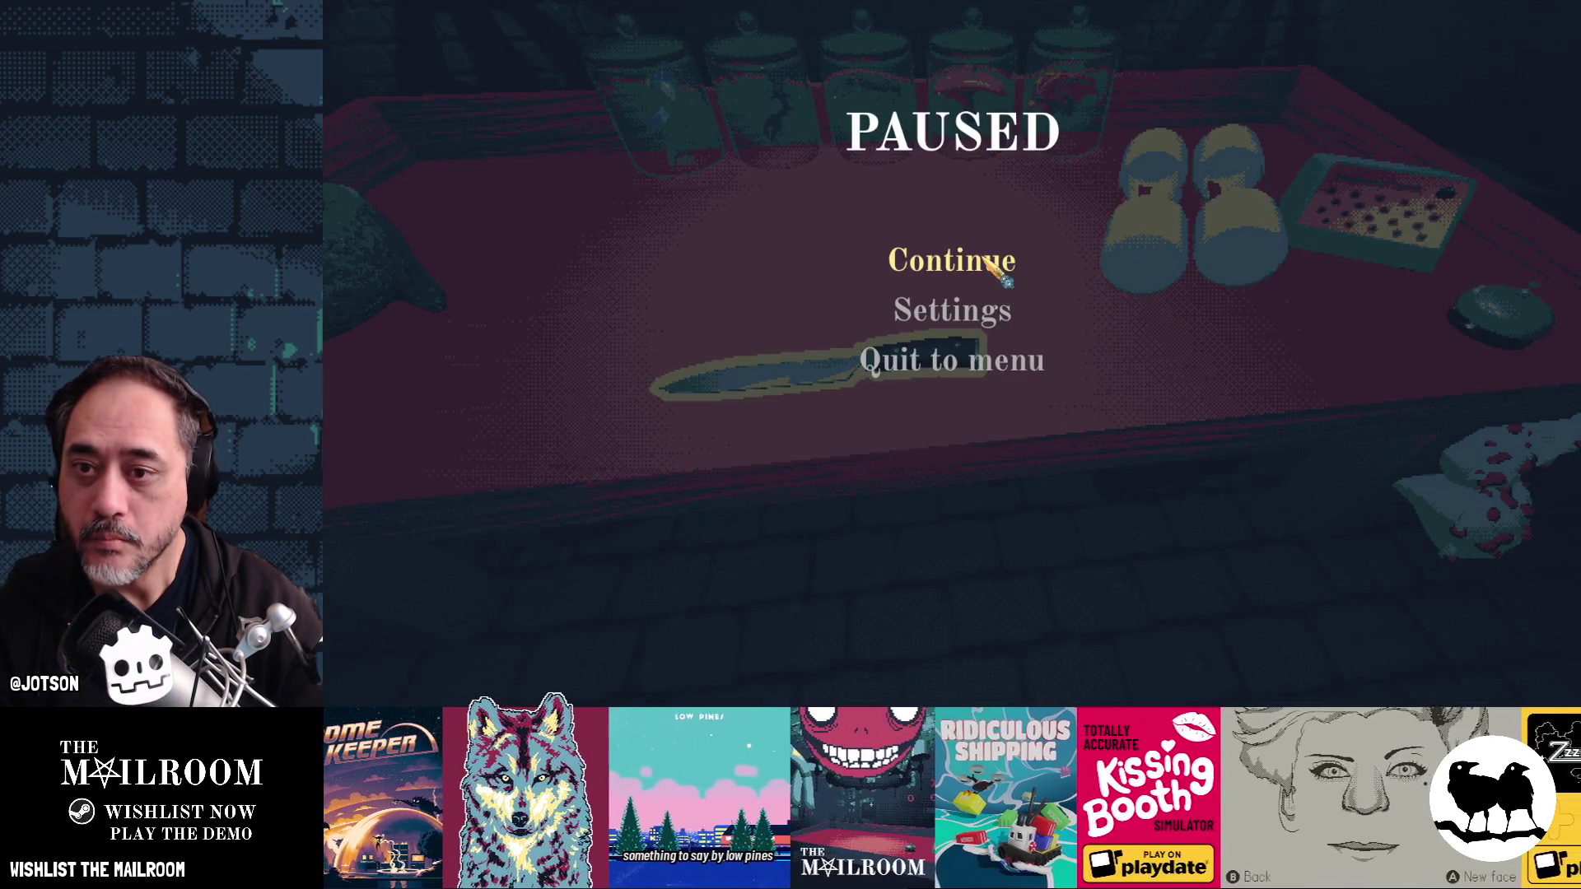
left_click(996, 262)
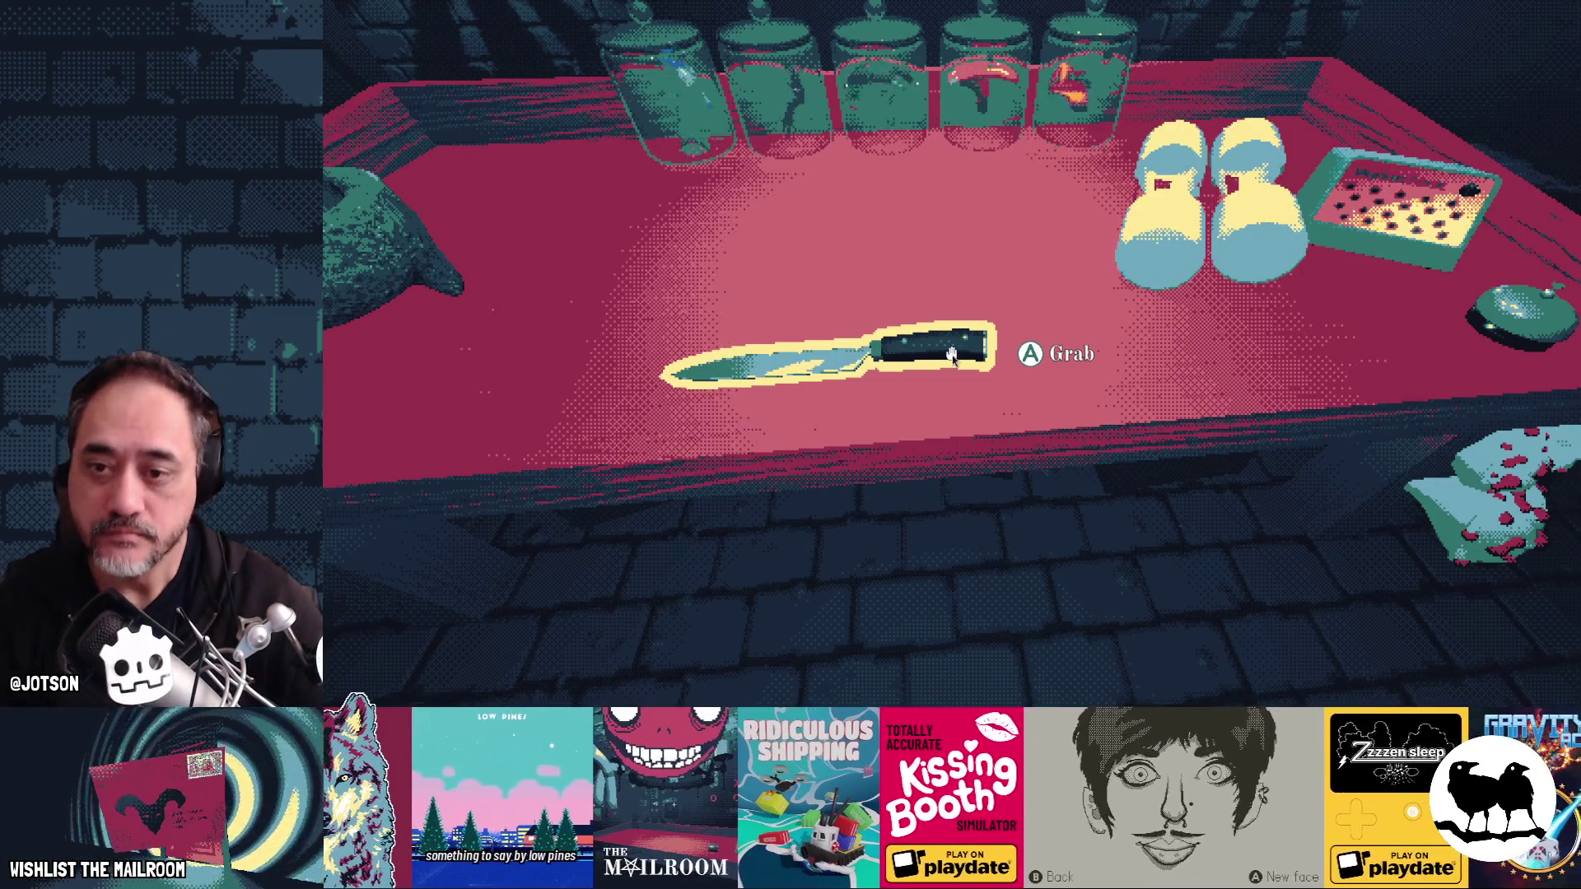
key("alt+Tab")
key("alt+Tab")
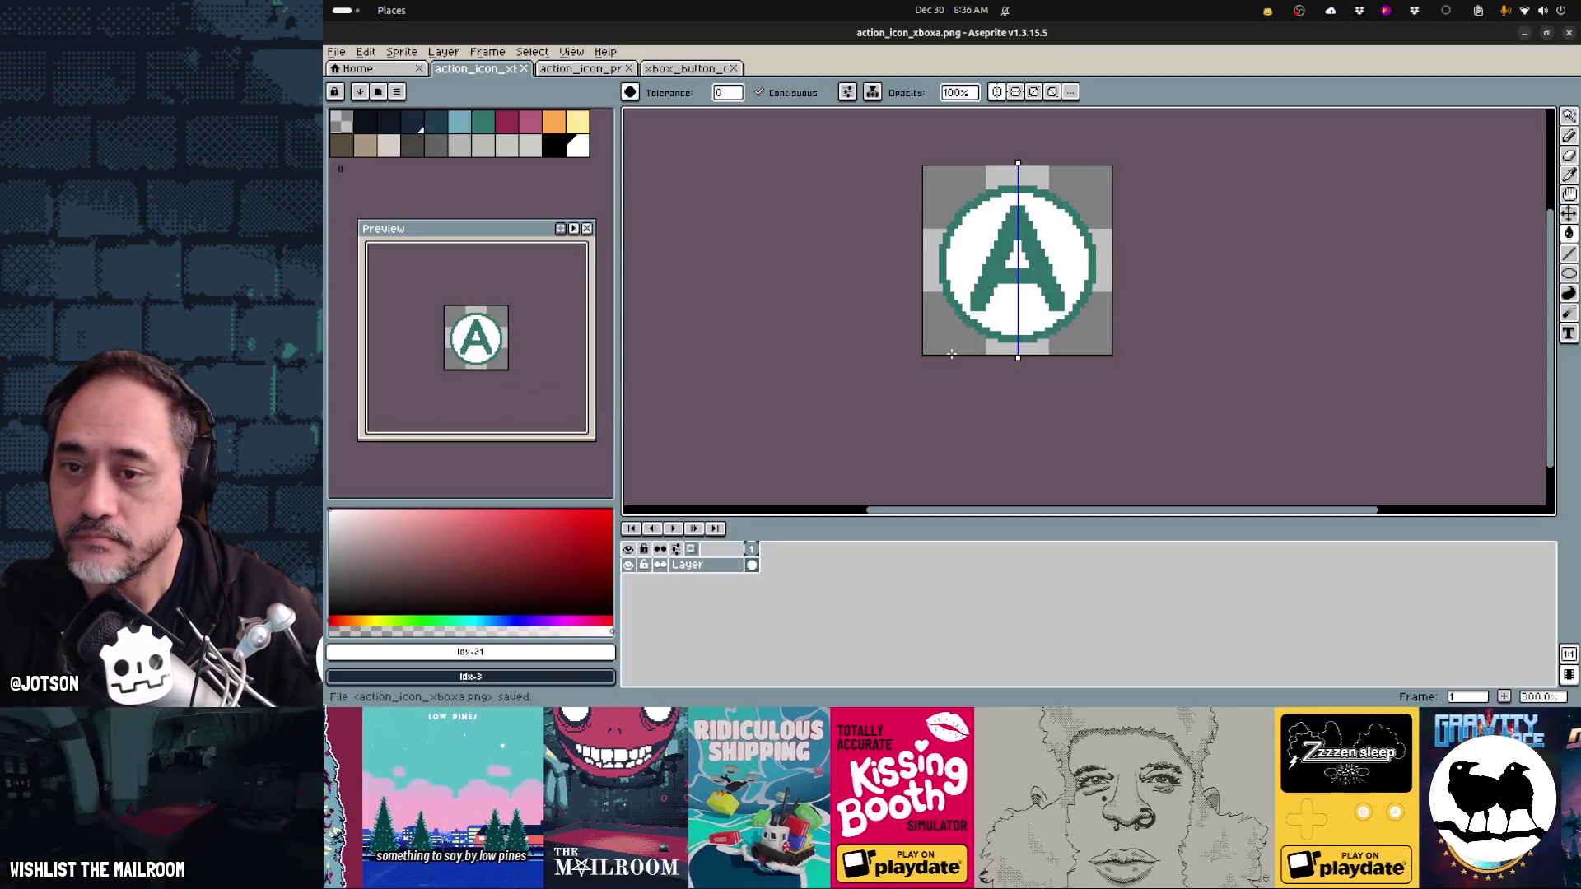
- Undo the white fill and delete the teal A using a magic-wand selection
key("ctrl+z")
key("ctrl+z")
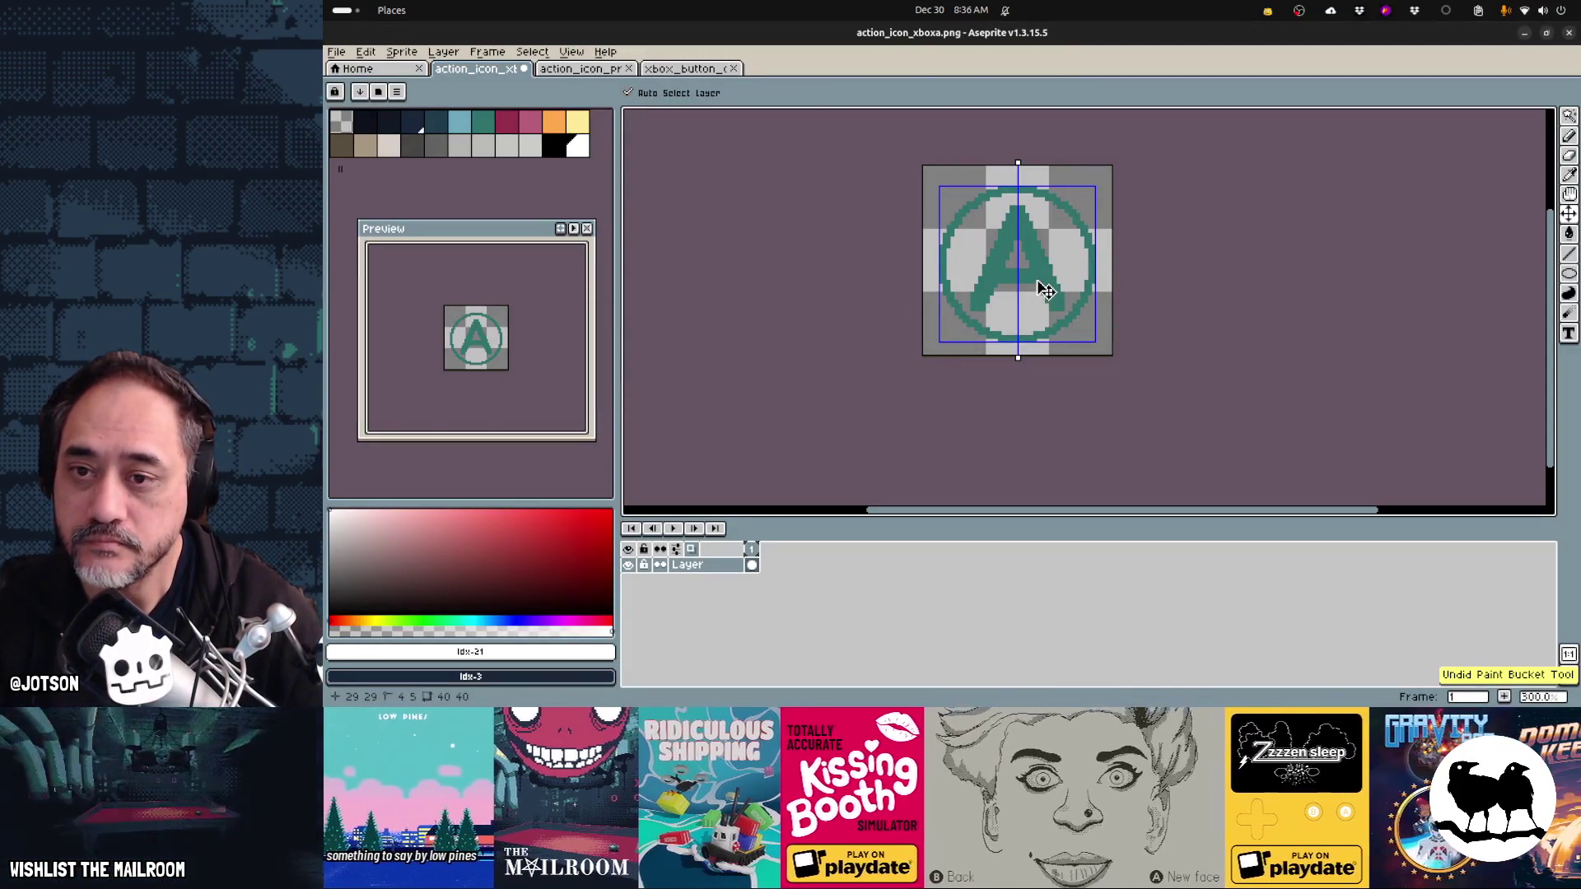
key("w")
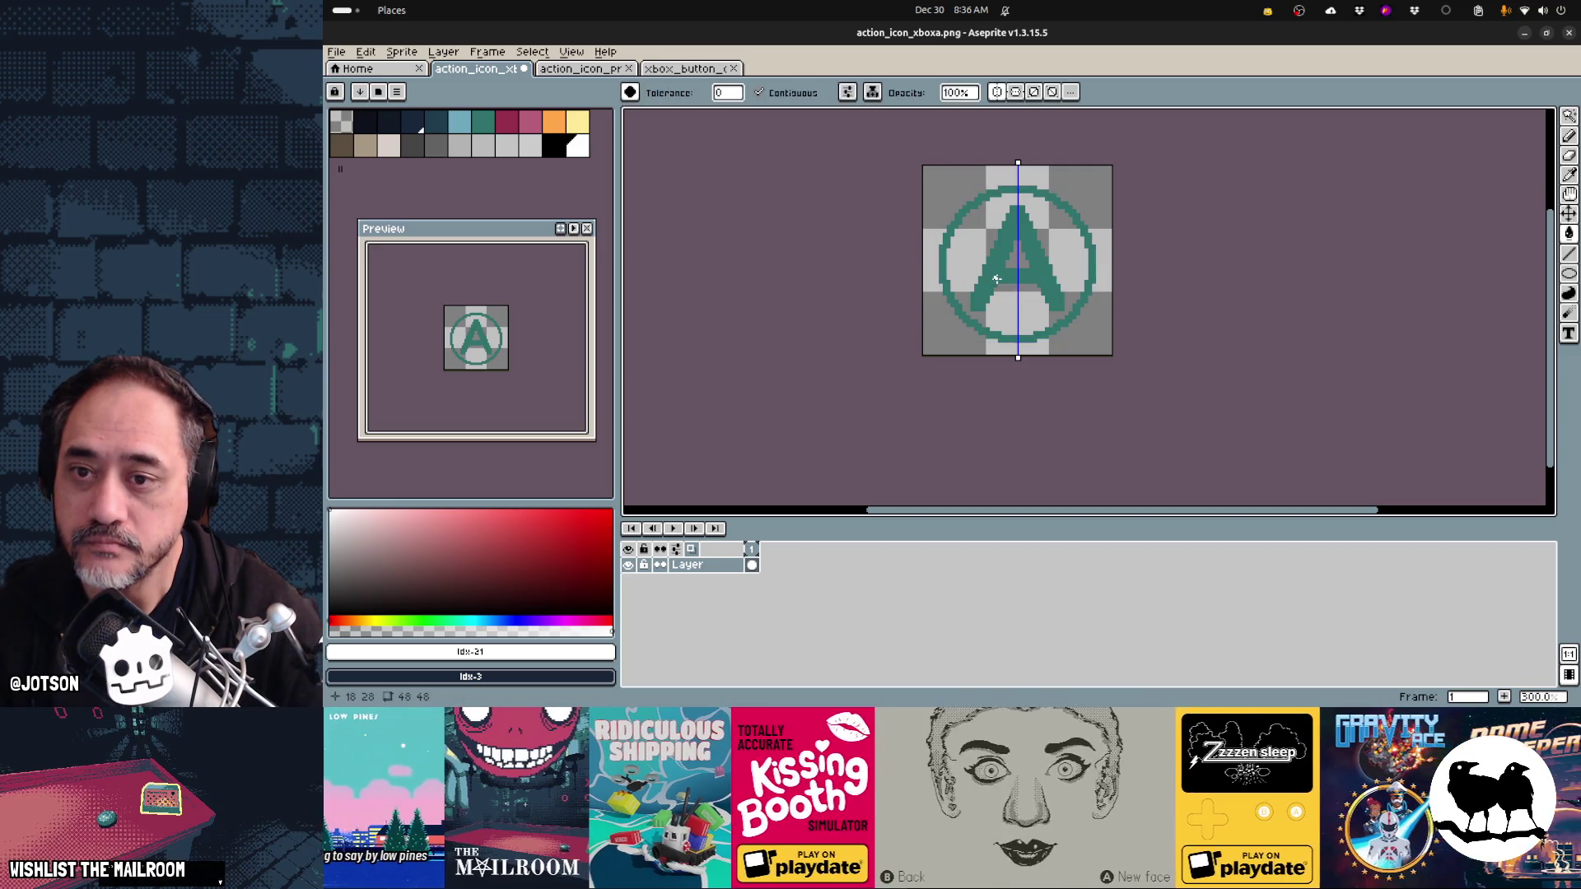
left_click(996, 278)
key("Delete")
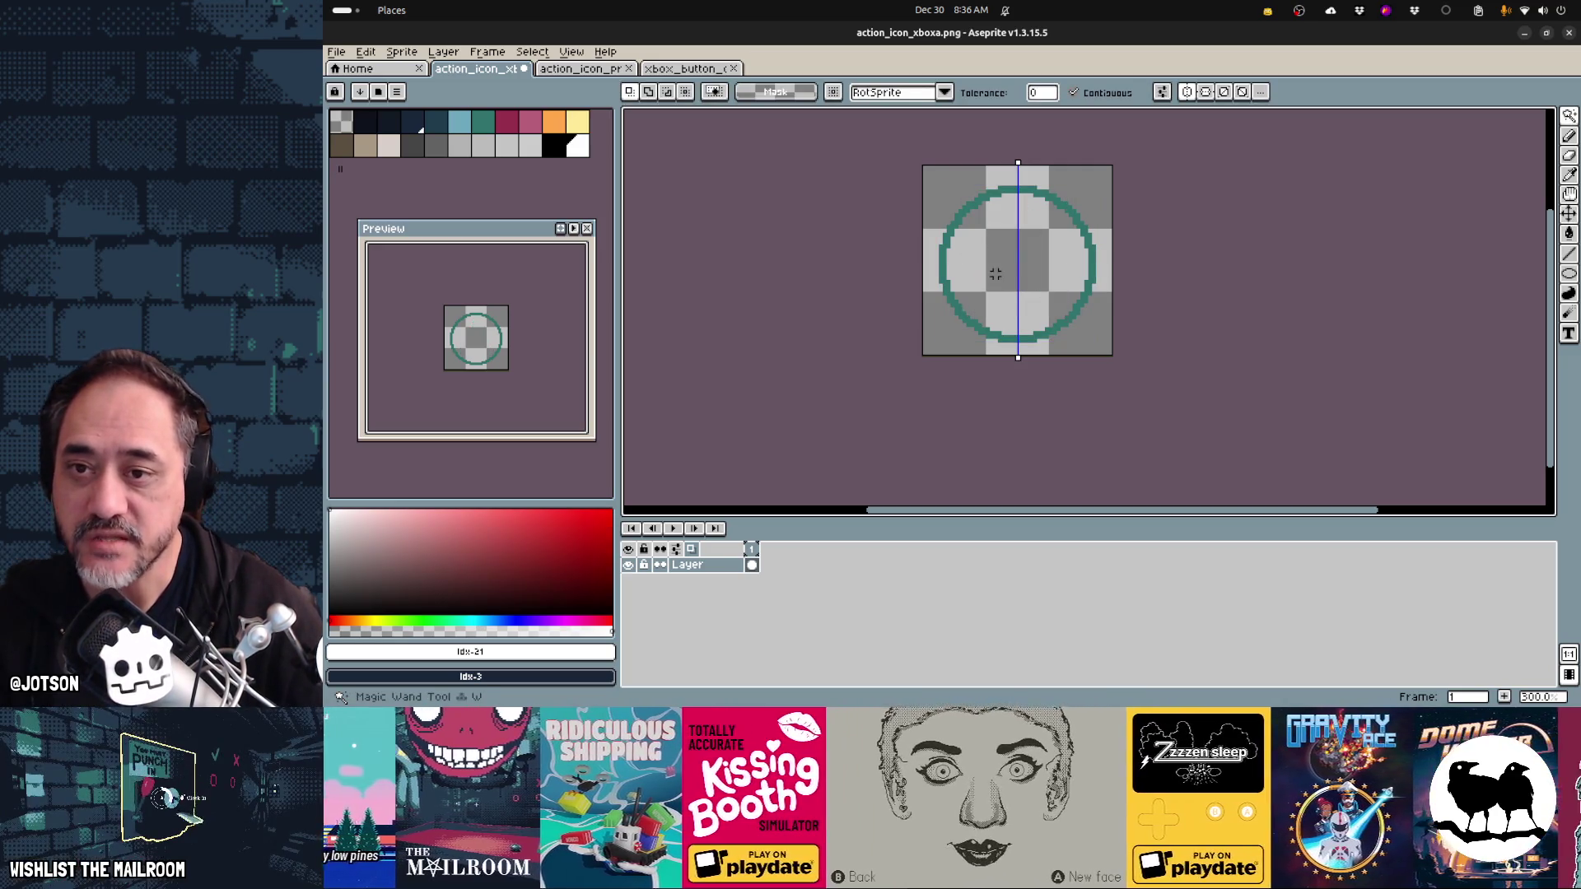
- Redraw the A in teal with a 3px pencil inside the ring and save
left_click(483, 122)
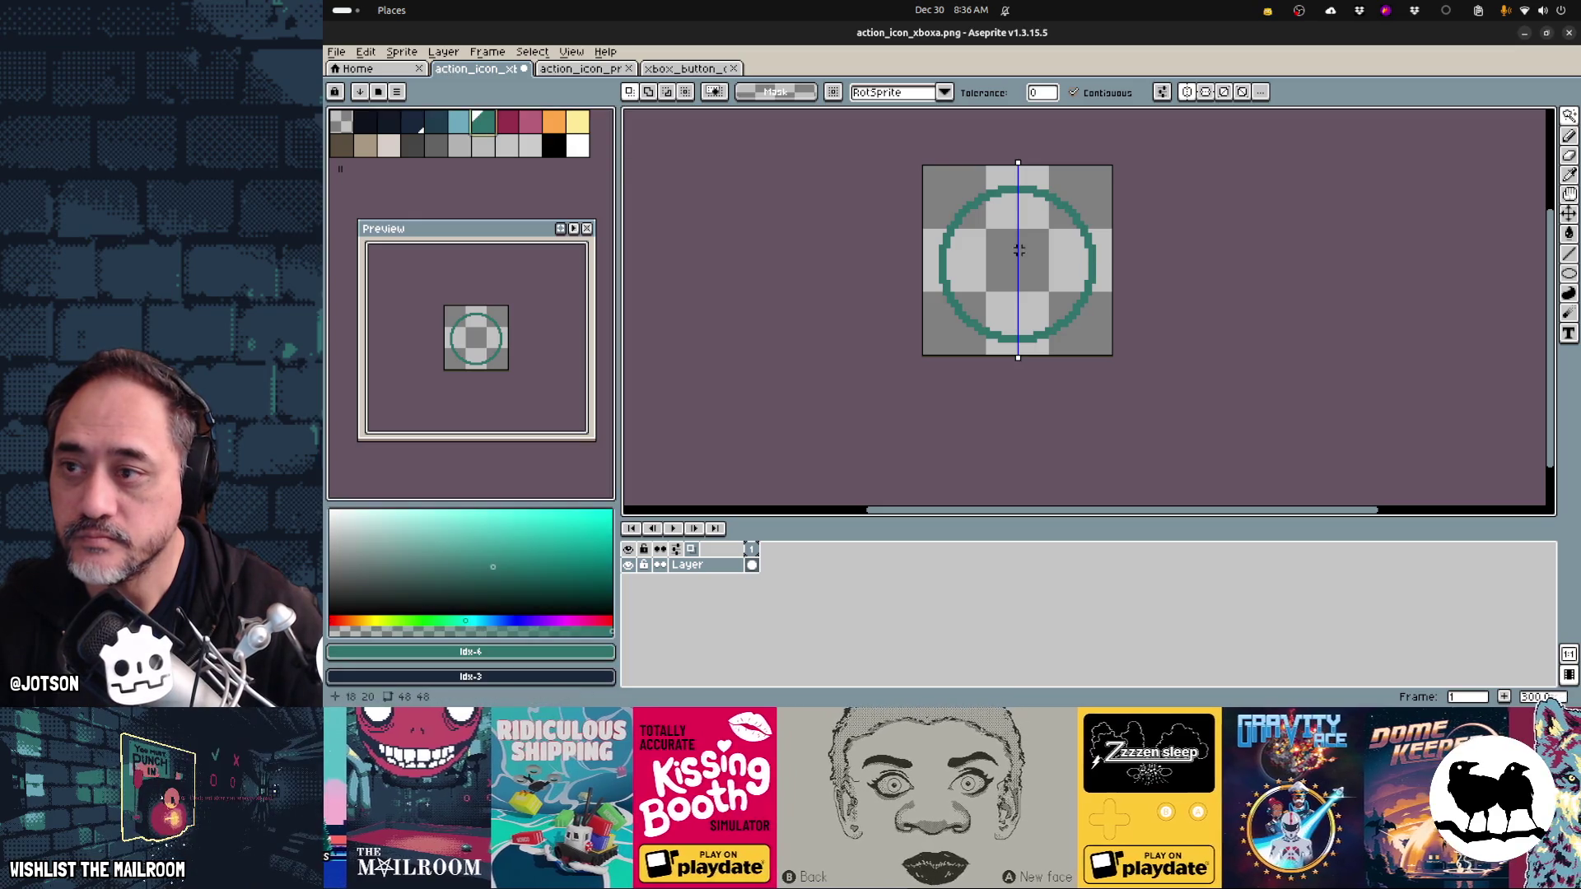
key("b")
key("minus")
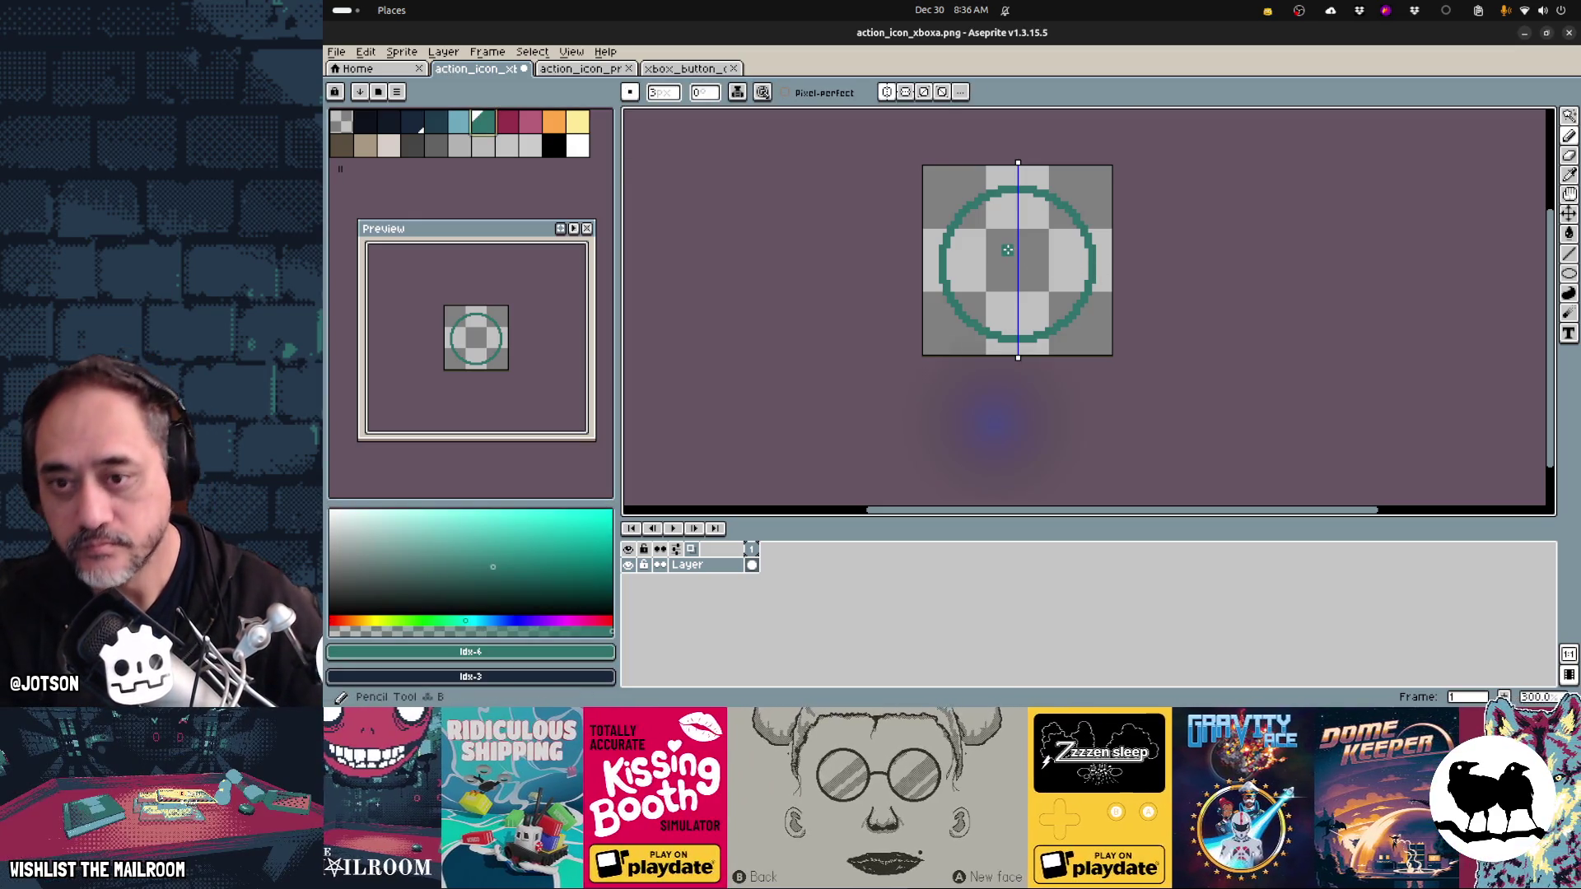
mouse_move(1018, 242)
left_mouse_down()
mouse_move(992, 288)
mouse_move(1016, 247)
mouse_move(994, 289)
mouse_move(1029, 271)
left_mouse_up()
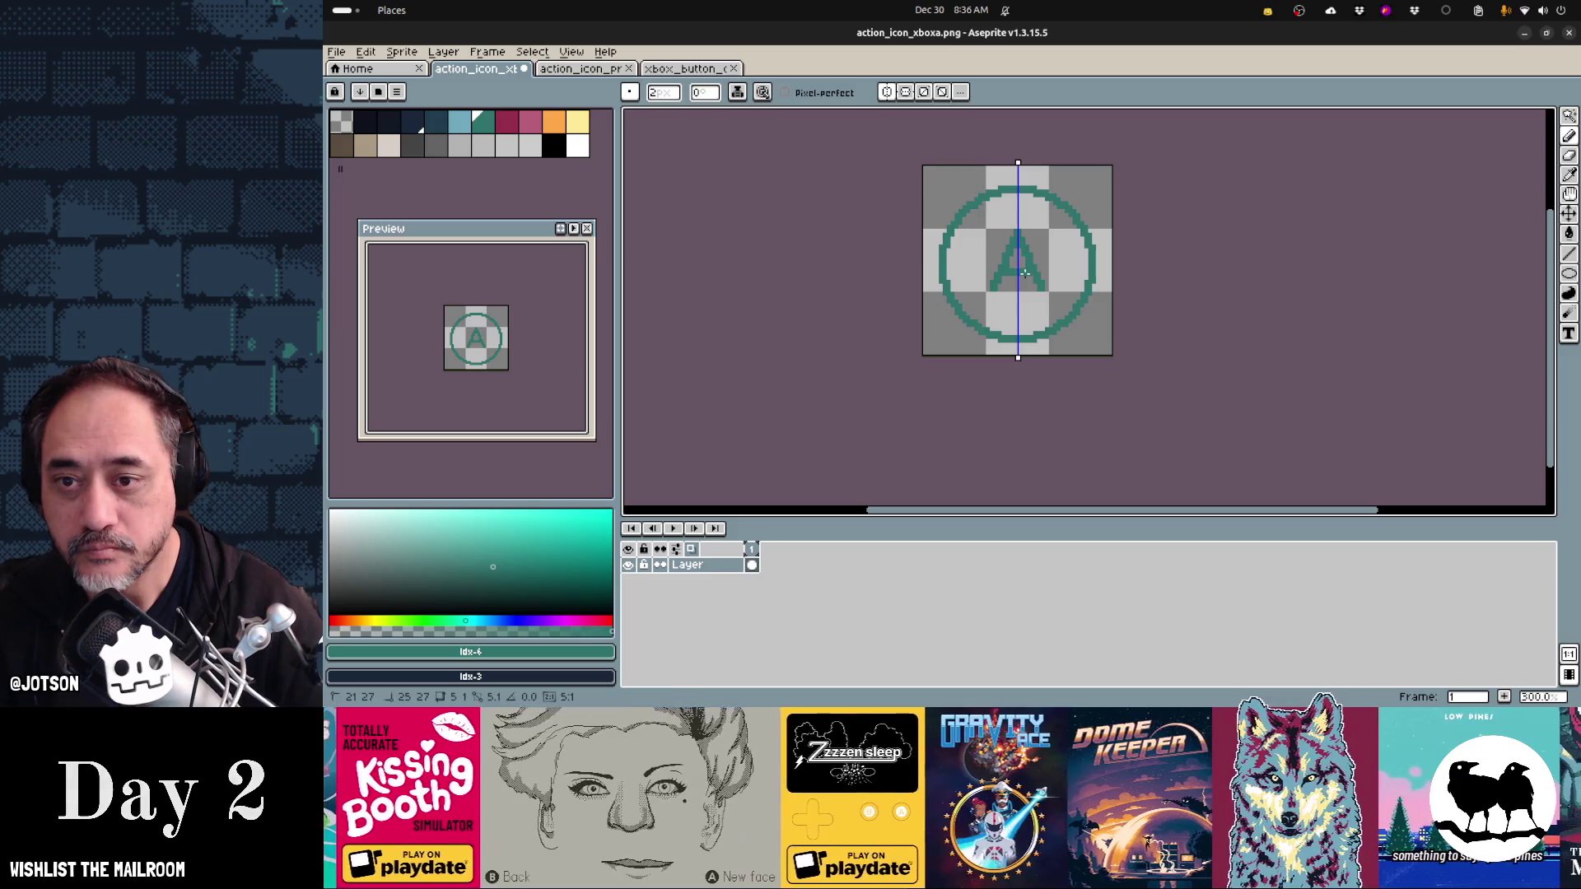
key("ctrl+s")
key("alt+Tab")
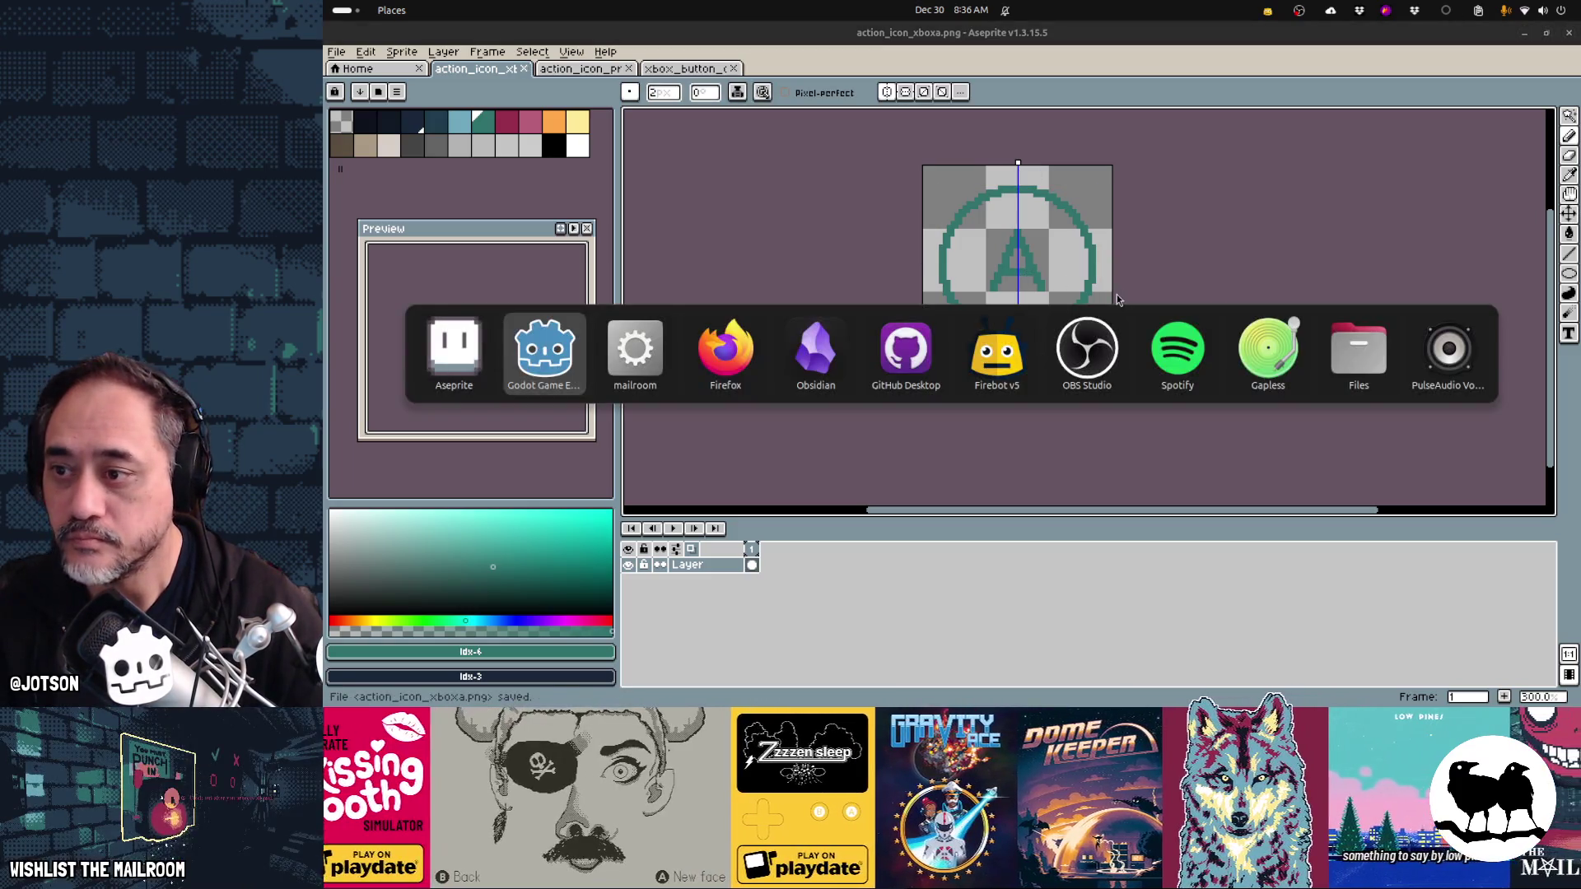
- Resume the mailroom game to check the thinner teal A on the knife's Grab prompt, then return to Aseprite
key("alt+Tab")
key("alt+Tab")
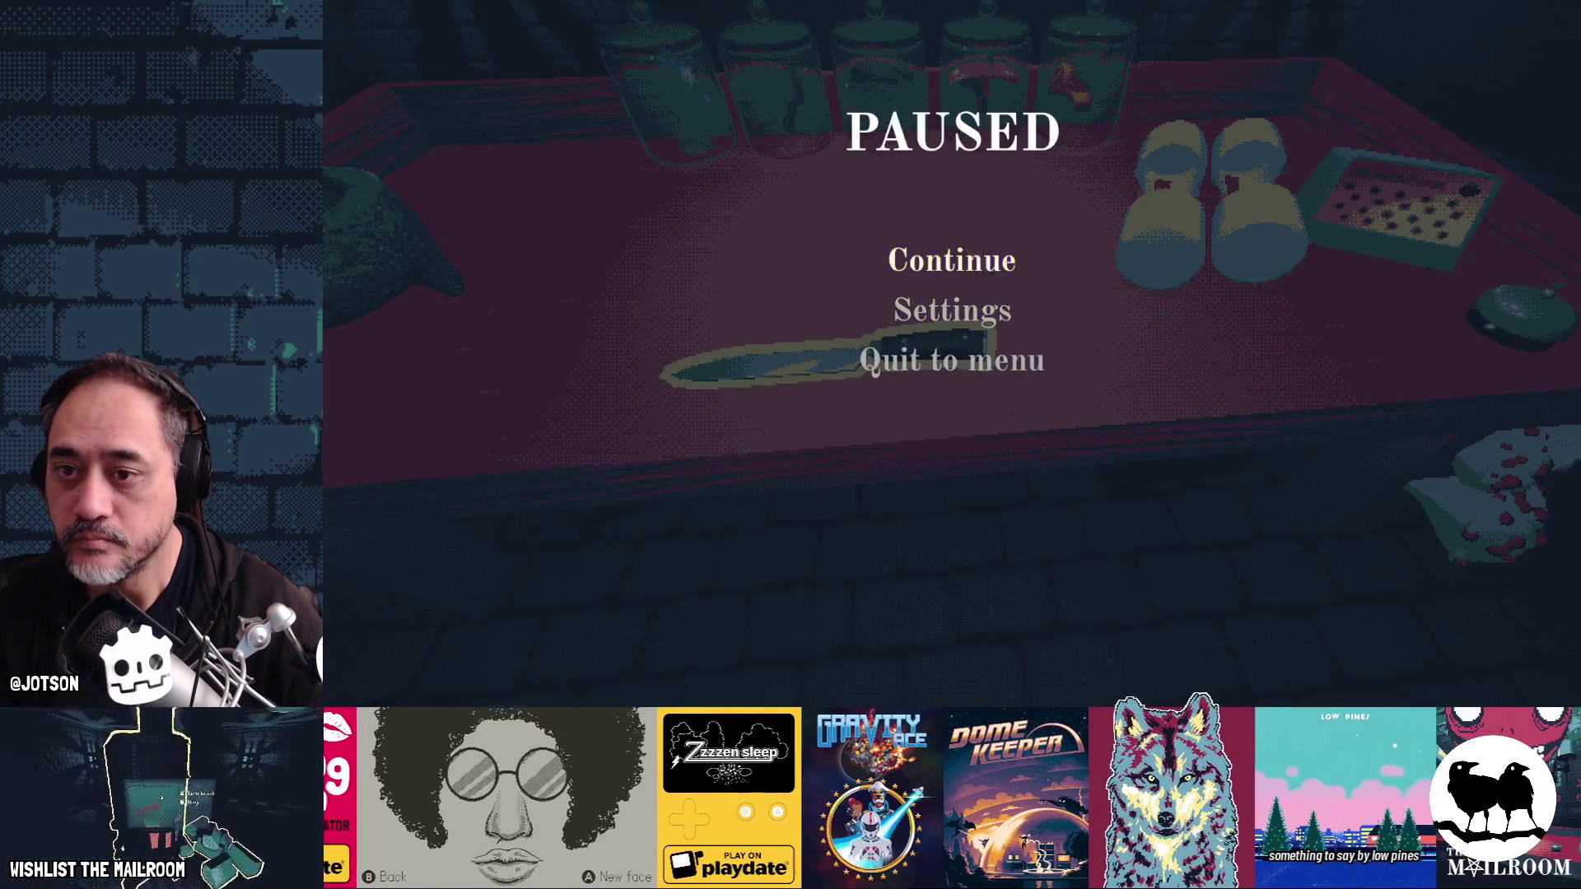
left_click(894, 259)
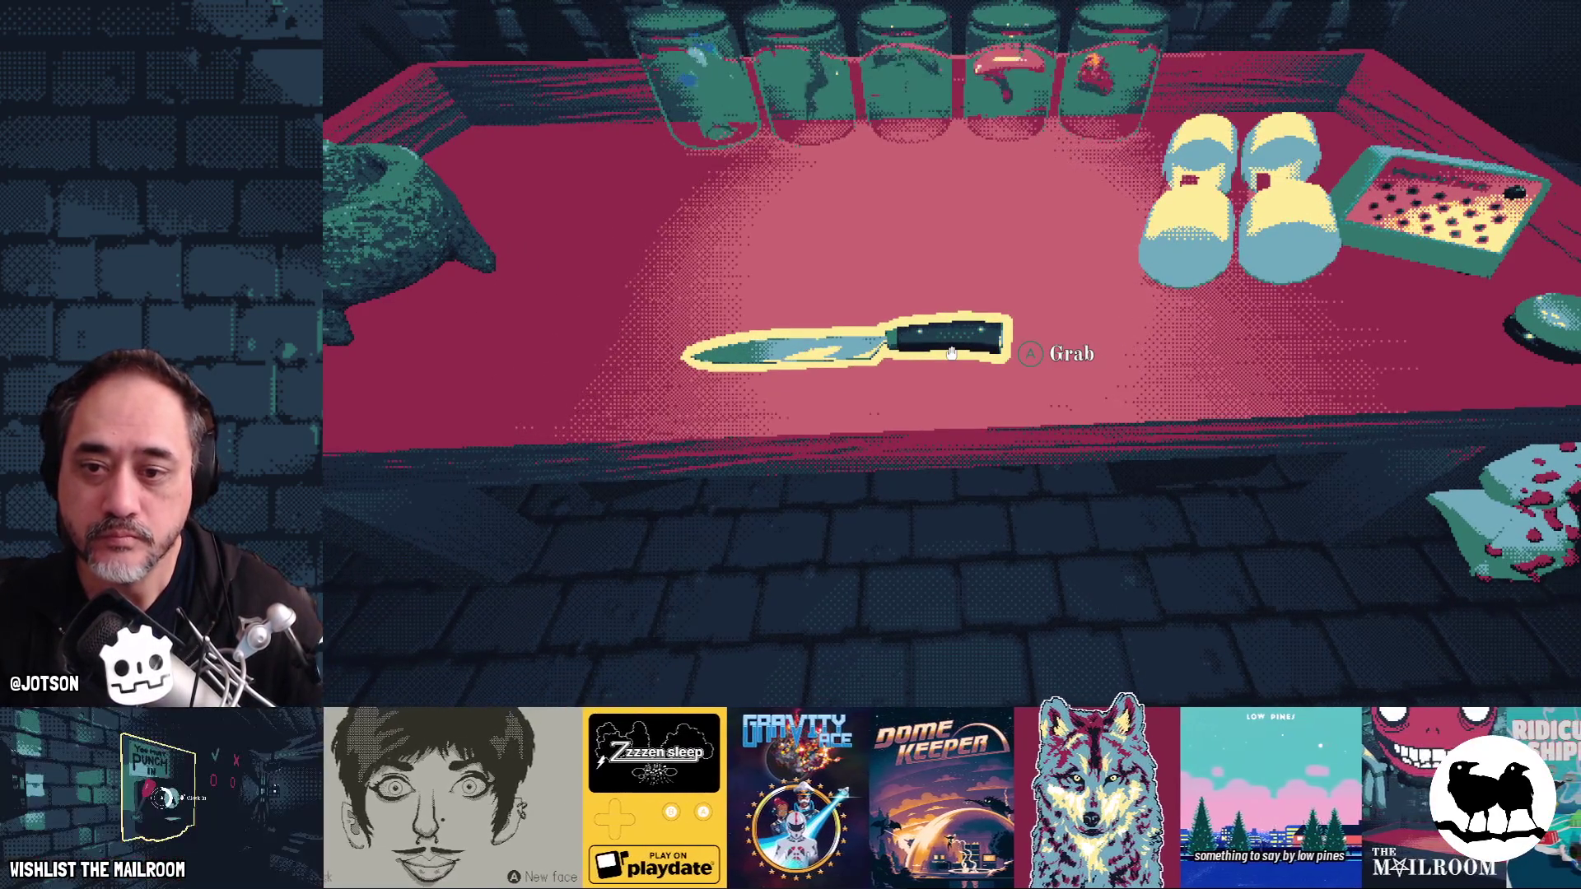
key("alt+Tab")
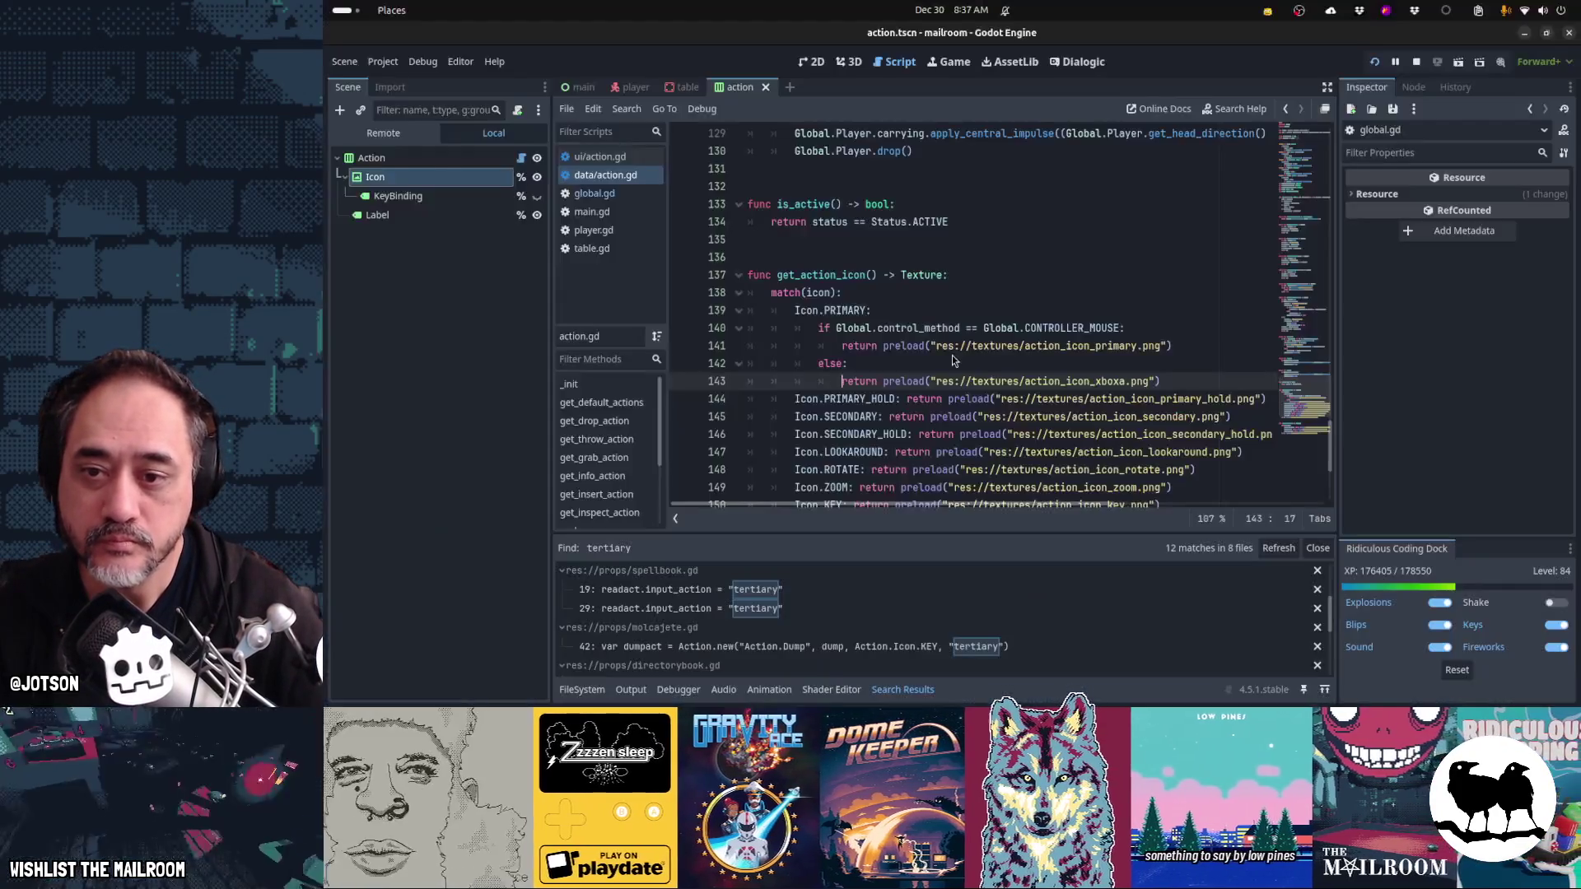
key("alt+Tab")
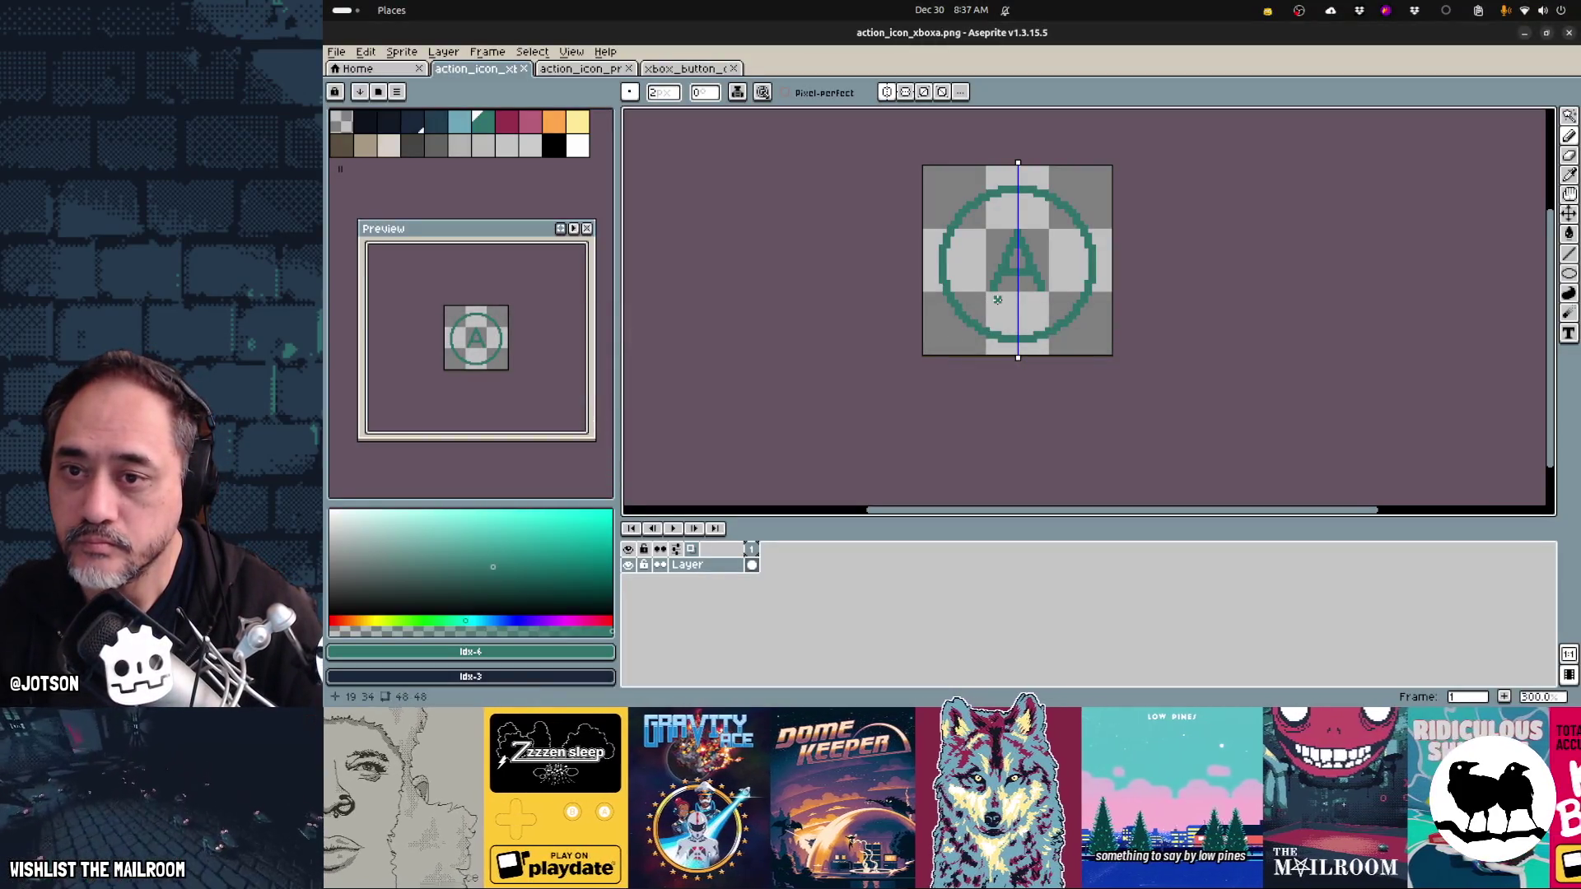
- Delete the teal ring, draw a smaller teal circle around the A, and save
key("w")
left_click(1003, 336)
key("Delete")
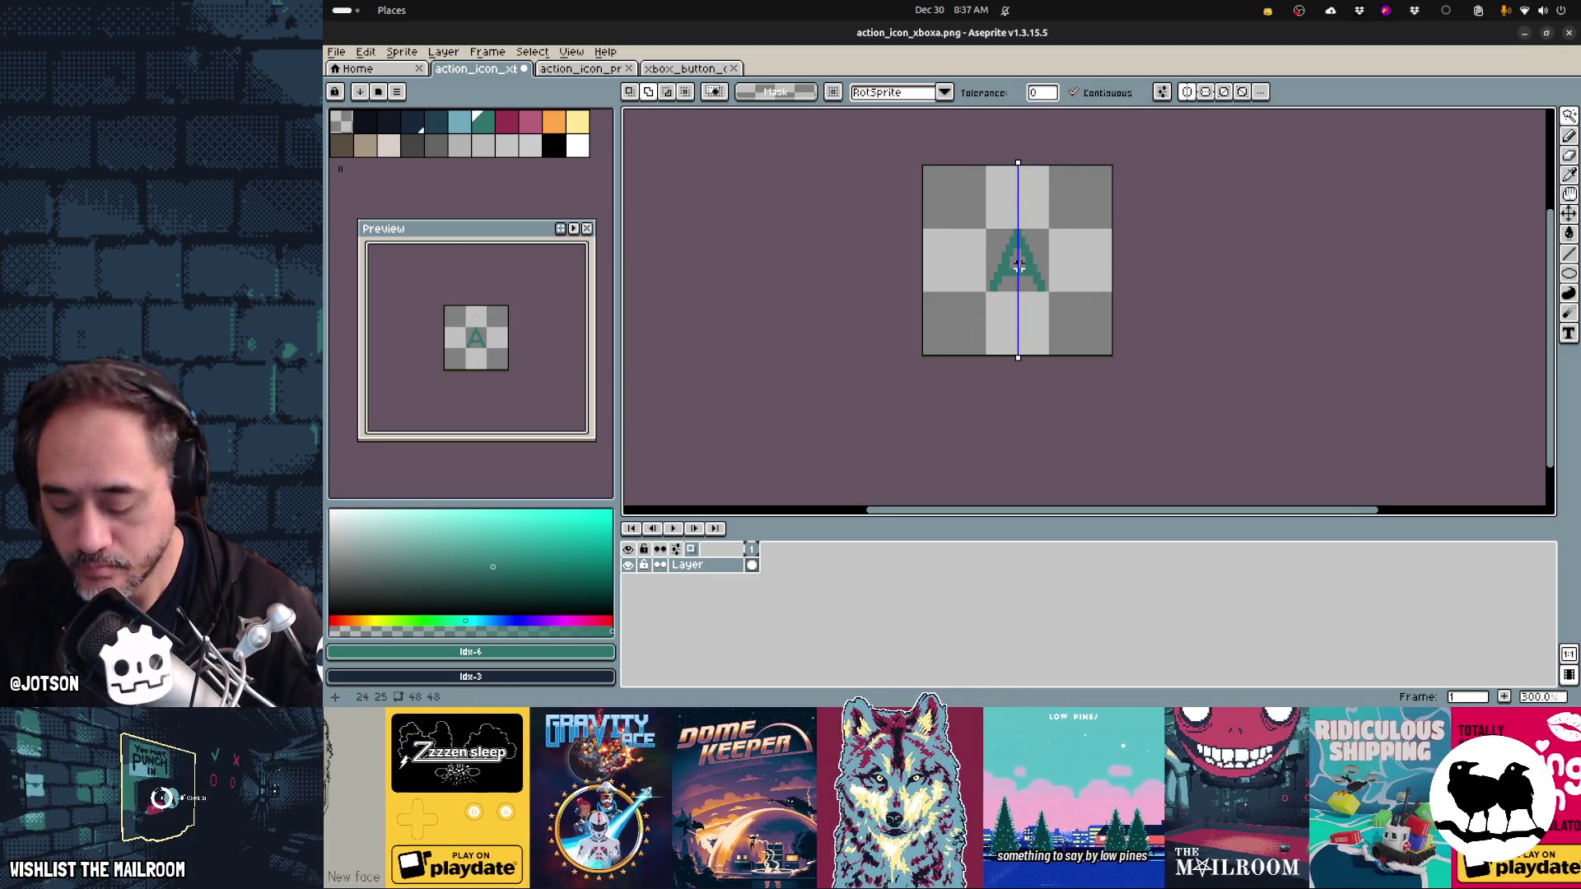
key("shift+u")
left_click_drag(1017, 264, 1084, 336)
key("ctrl+s")
key("alt+Tab")
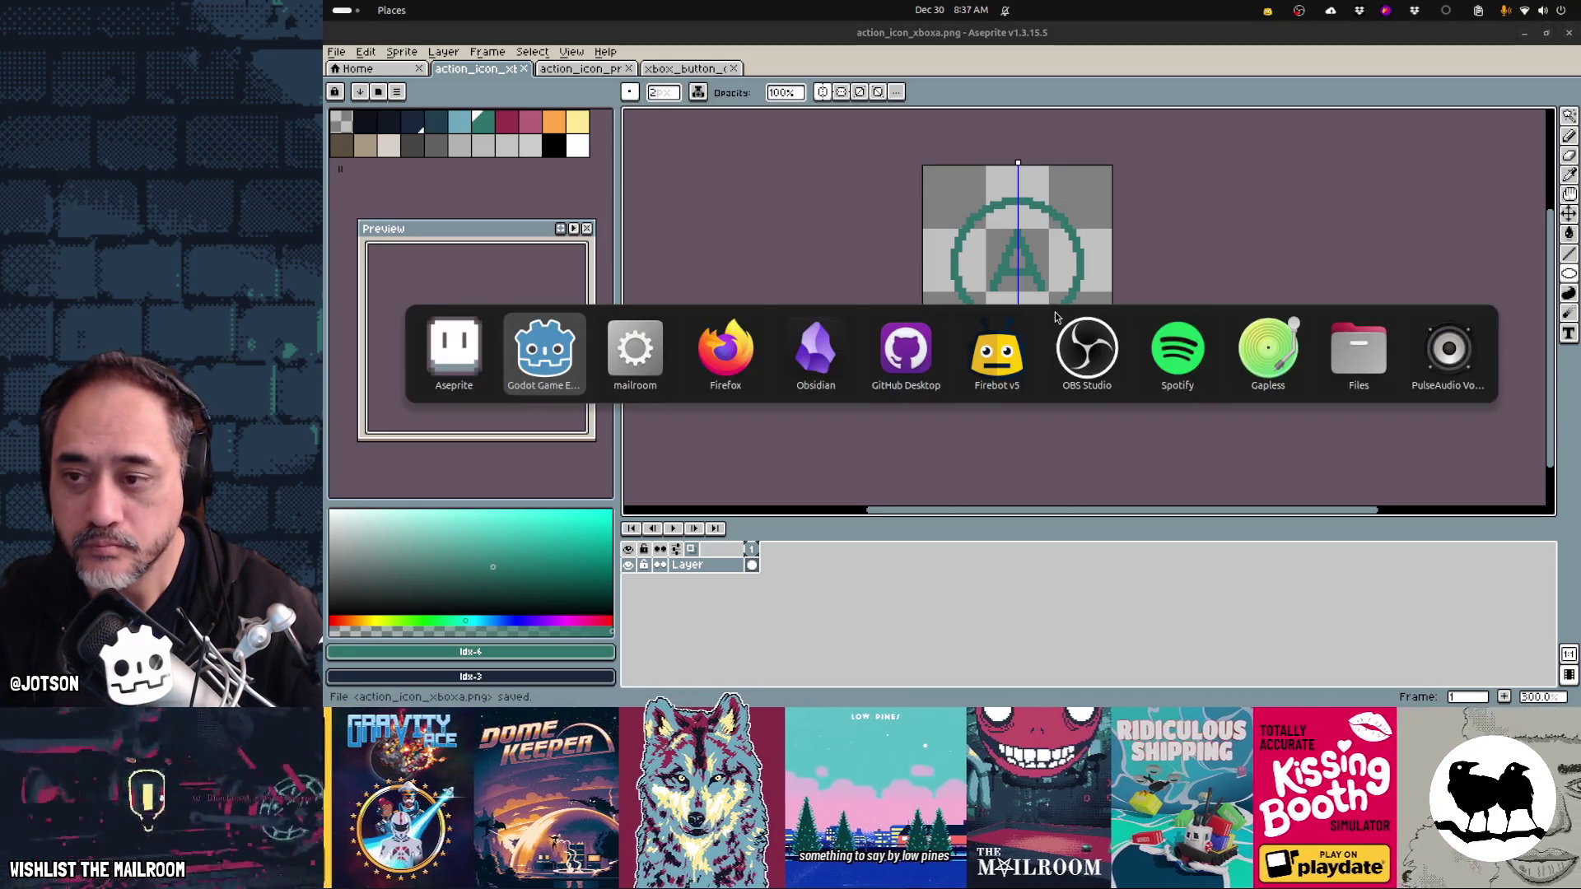
- Resume the mailroom game to inspect the resized ring on the knife's Grab prompt, then return to Aseprite
key("alt+Tab")
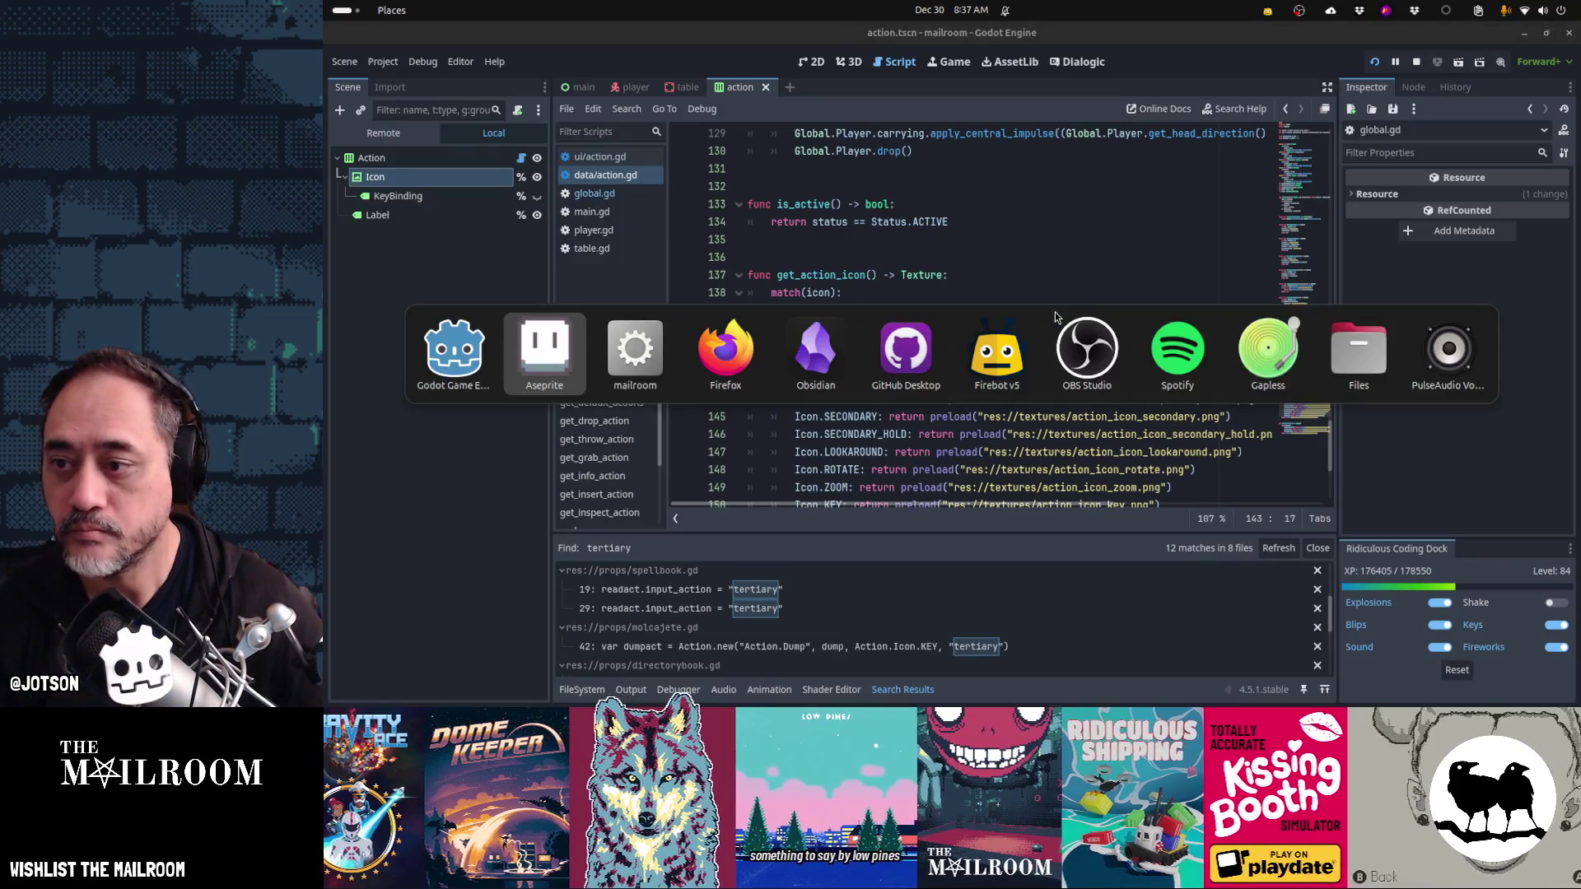
key("alt+Tab")
key("Escape")
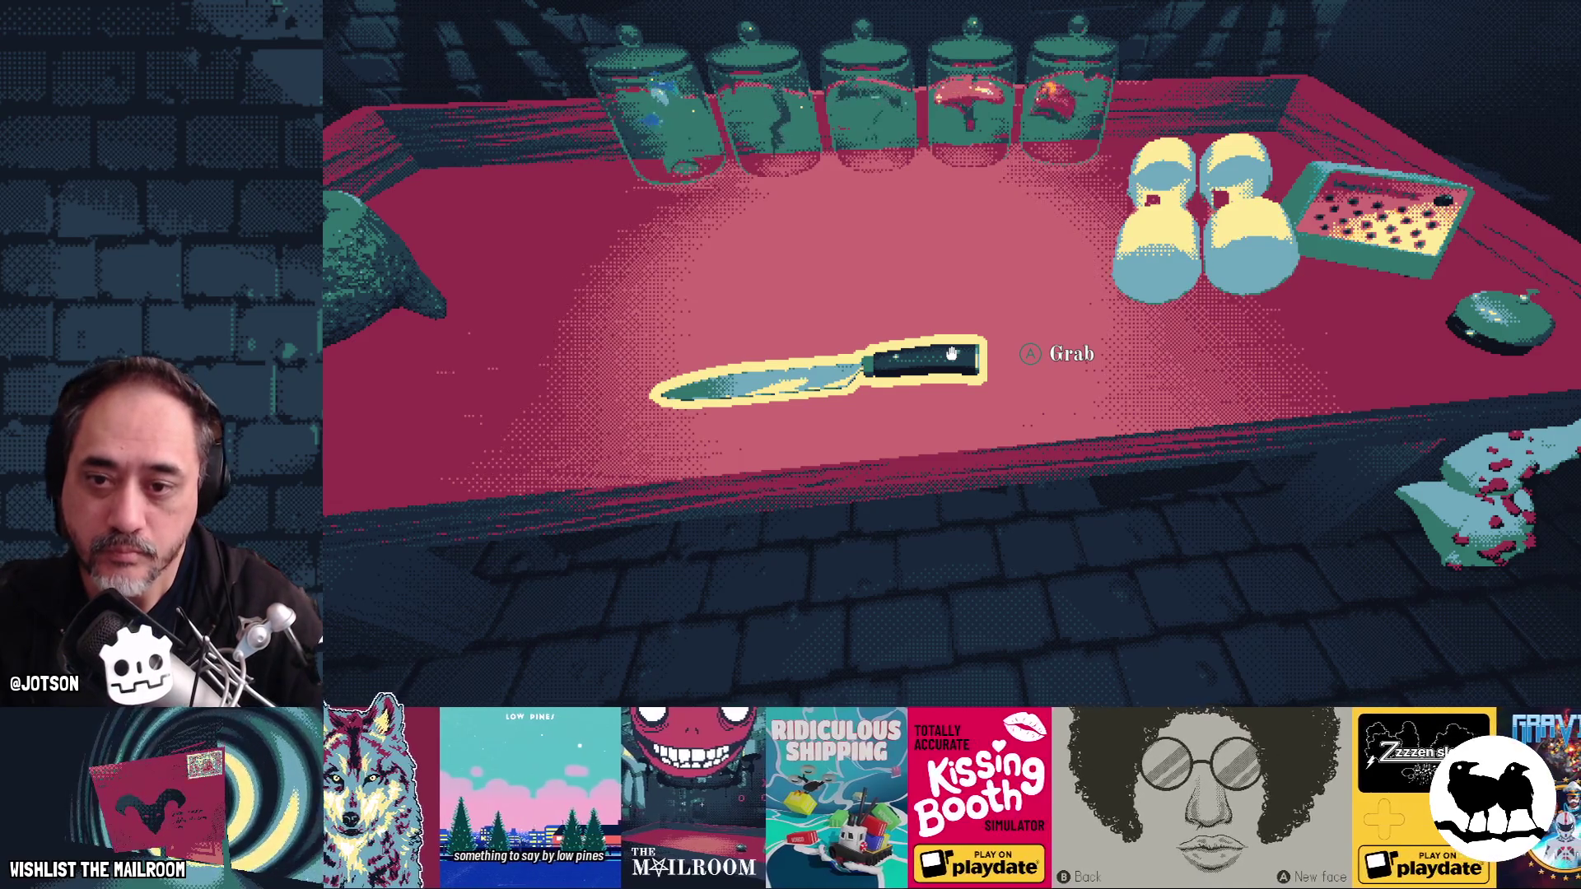
key("alt+Tab")
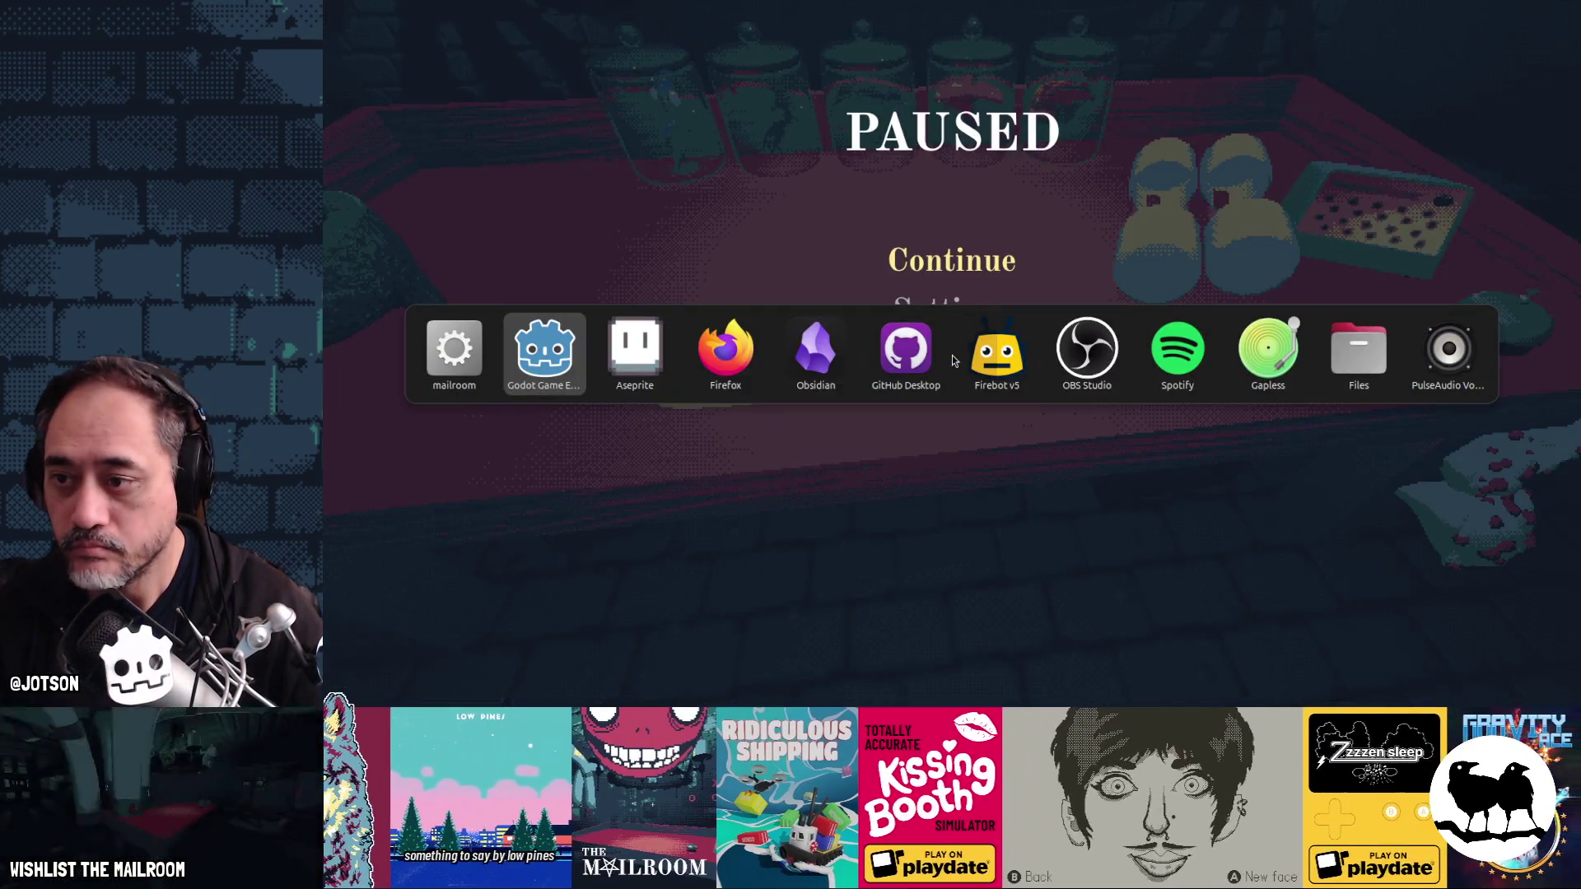
key("alt+Tab")
- Bucket-fill the letter A and the ring with the dark palette colour
key("i")
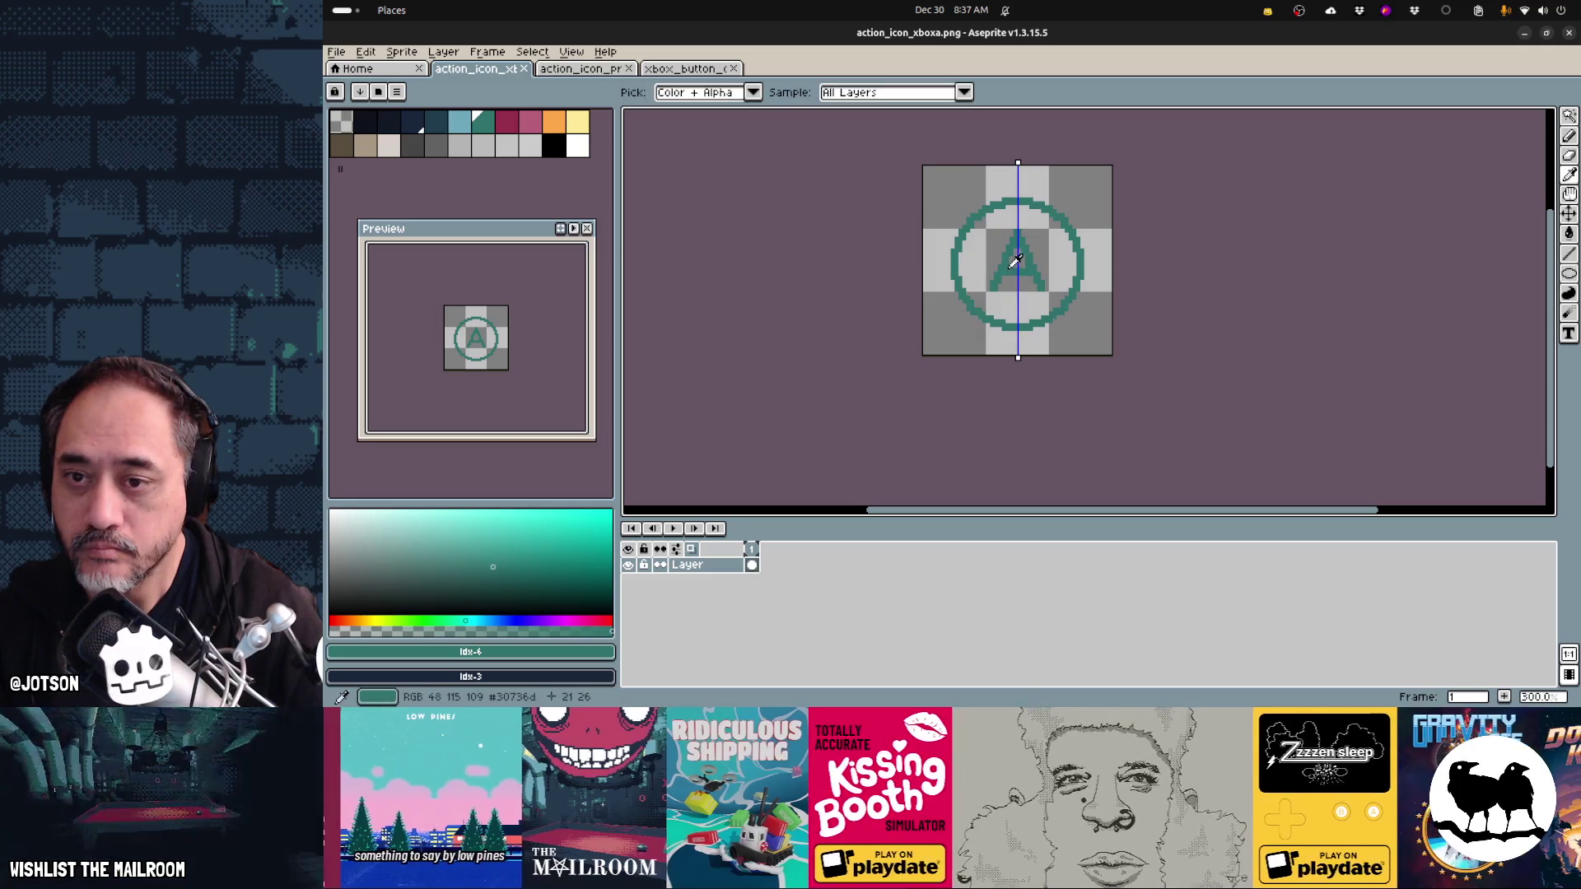
key("g")
left_click(365, 122)
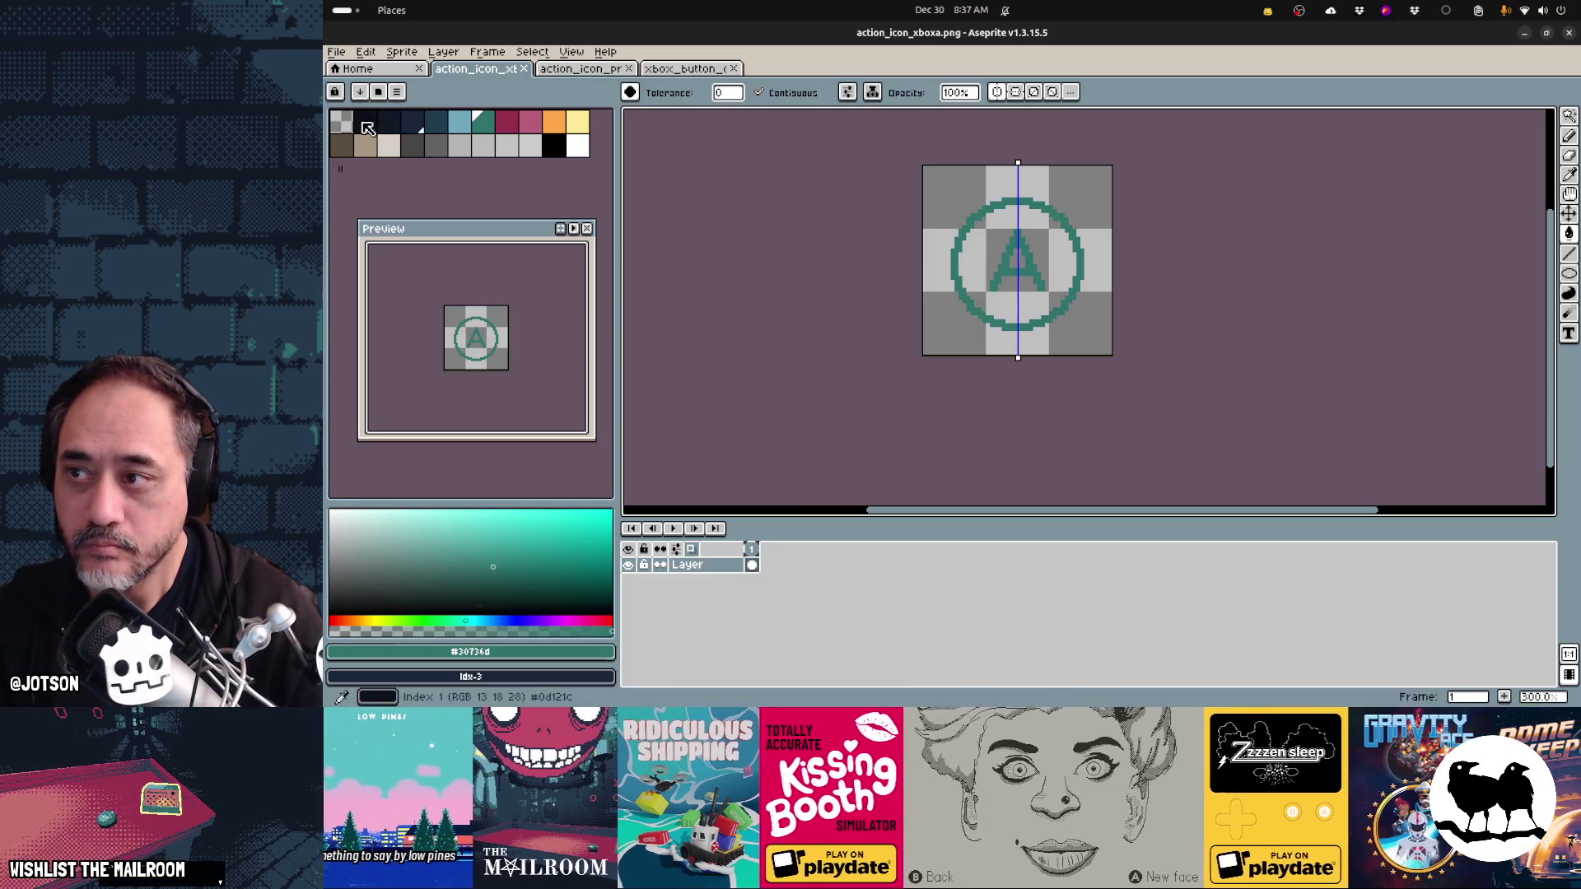
left_click(995, 281)
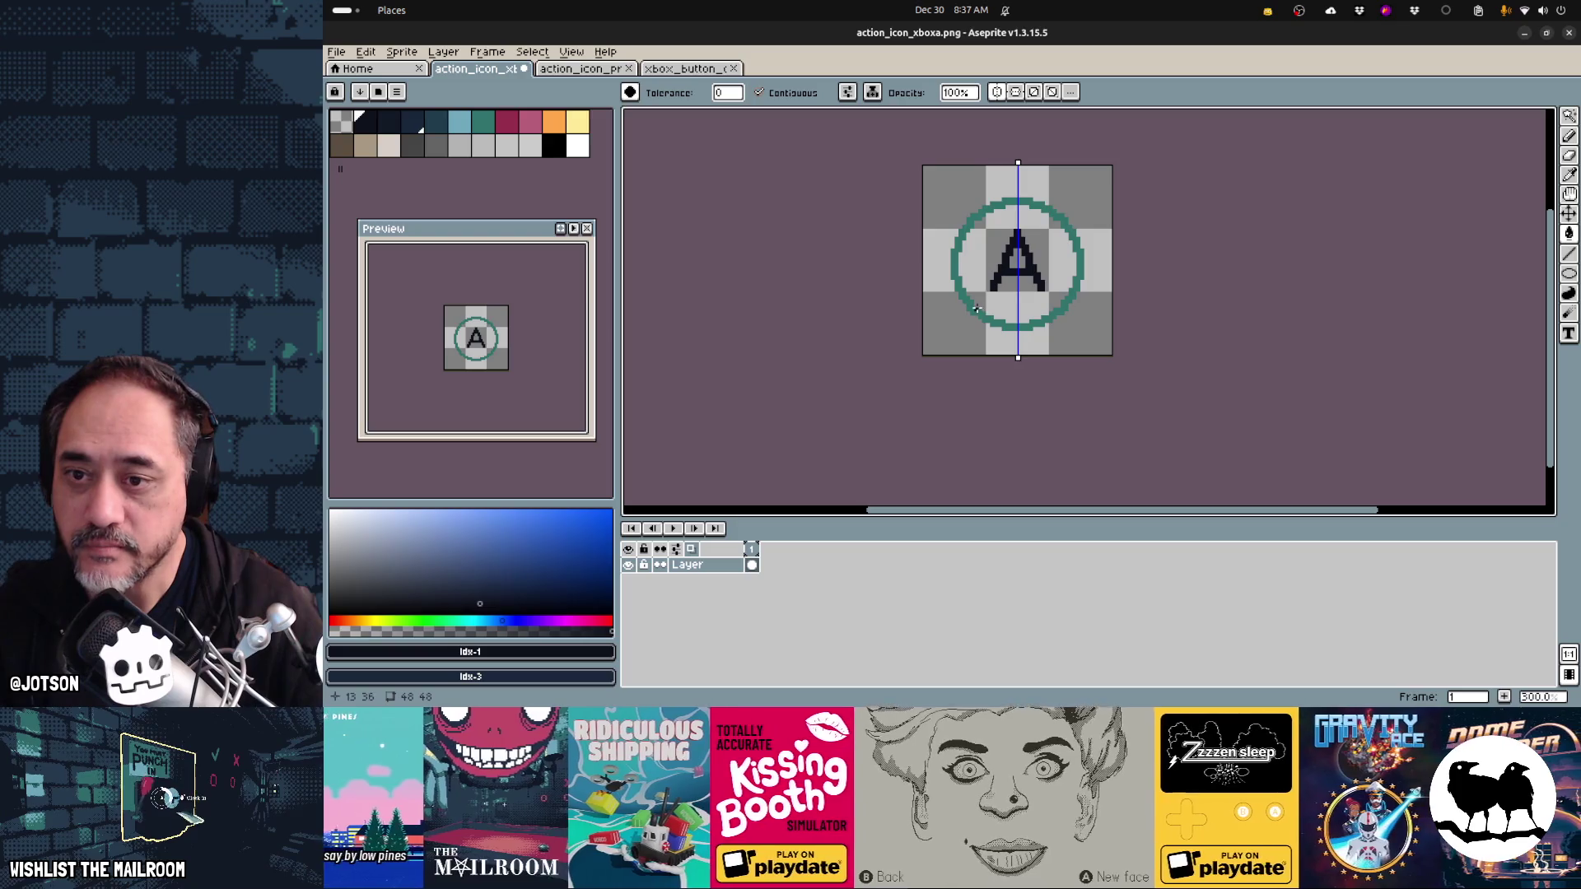
left_click(975, 309)
- Fill the circle's interior and the inside of the A white, then save
left_click(578, 147)
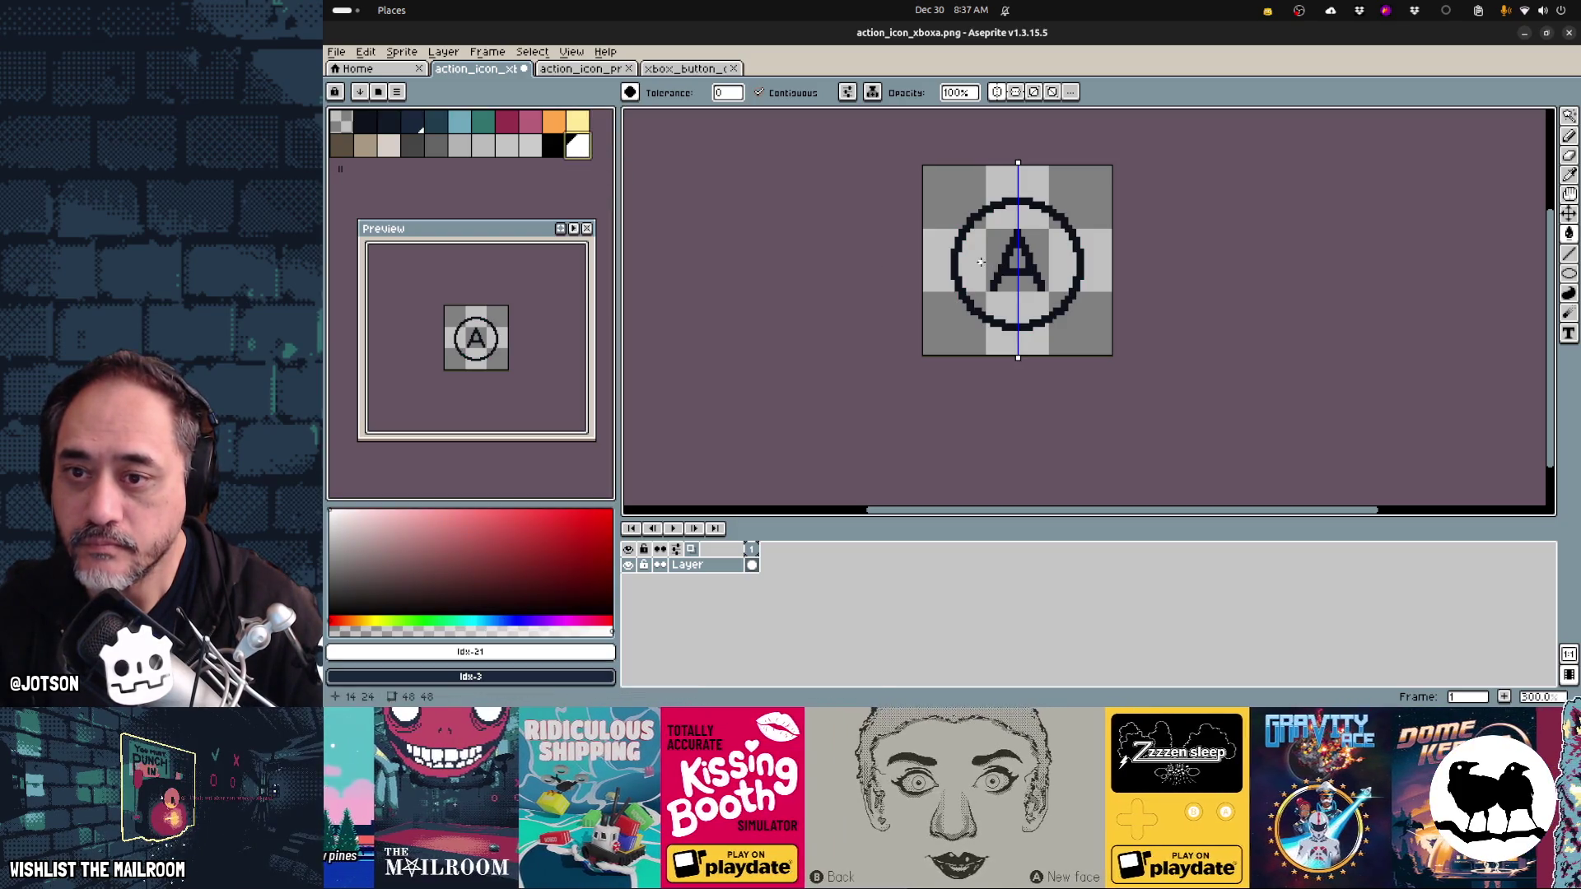
left_click(980, 262)
left_click(1012, 260)
key("ctrl+s")
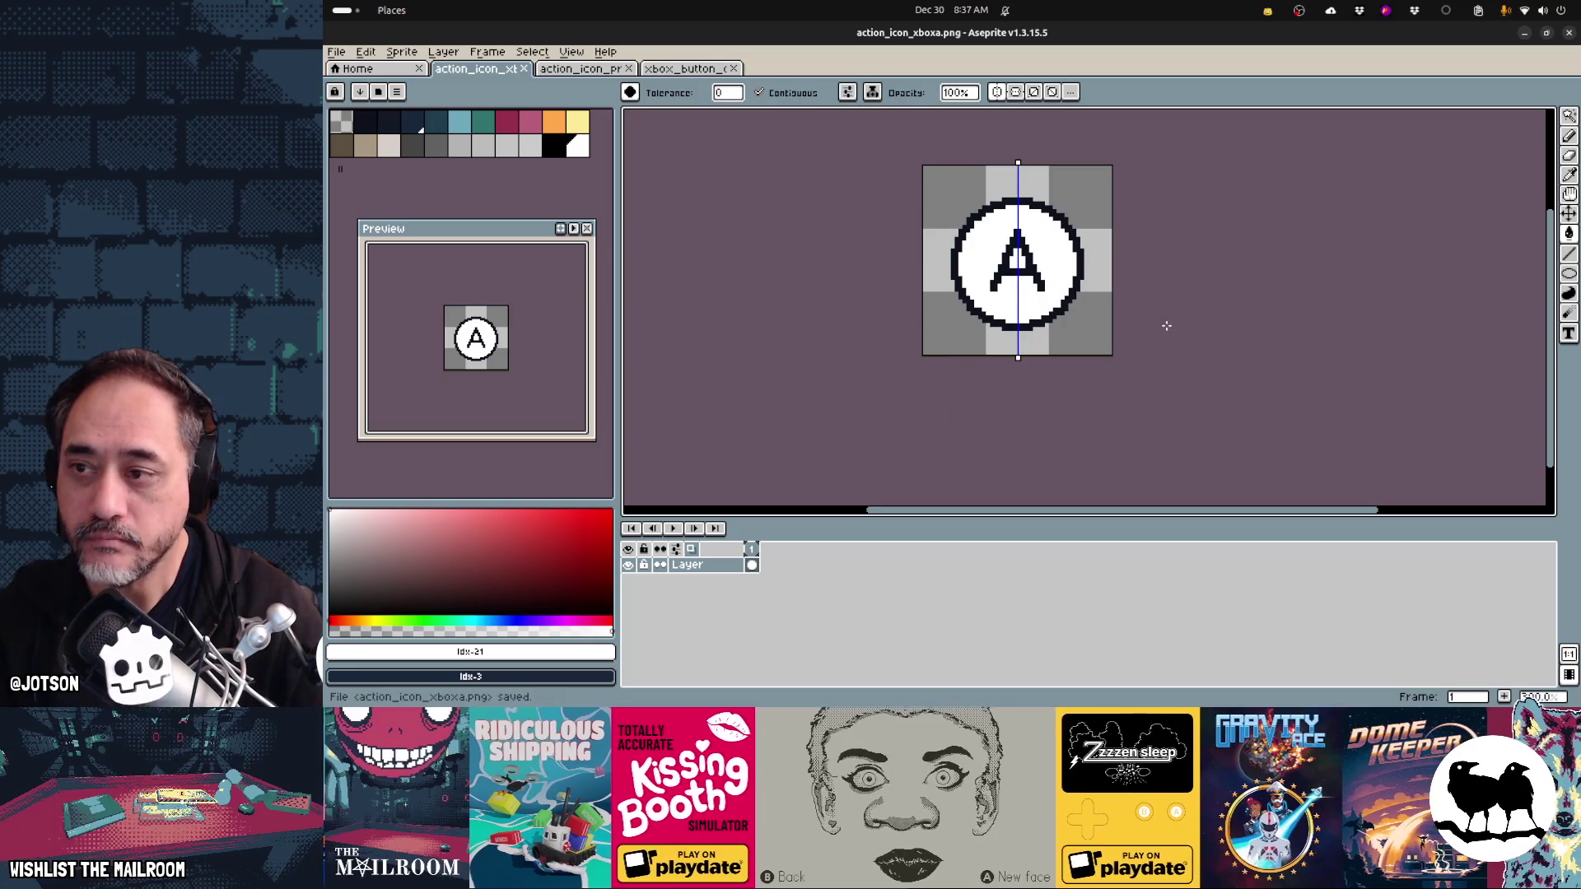
key("alt+Tab")
key("Tab")
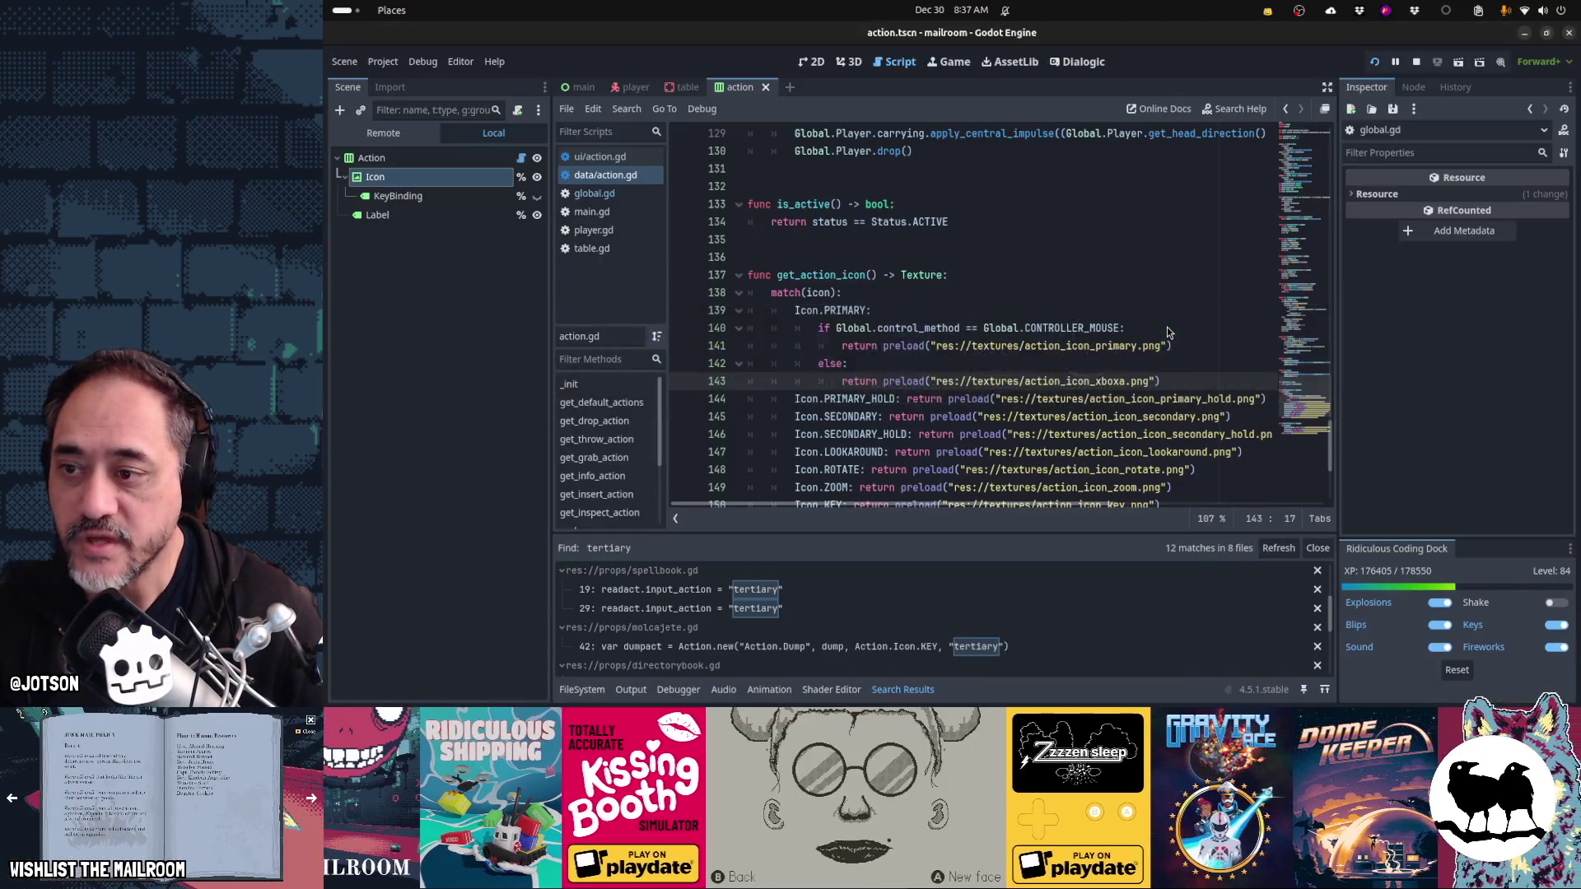
- Resume the paused game to view the A icon on the knife's Grab prompt
key("alt+Tab")
key("alt+Tab")
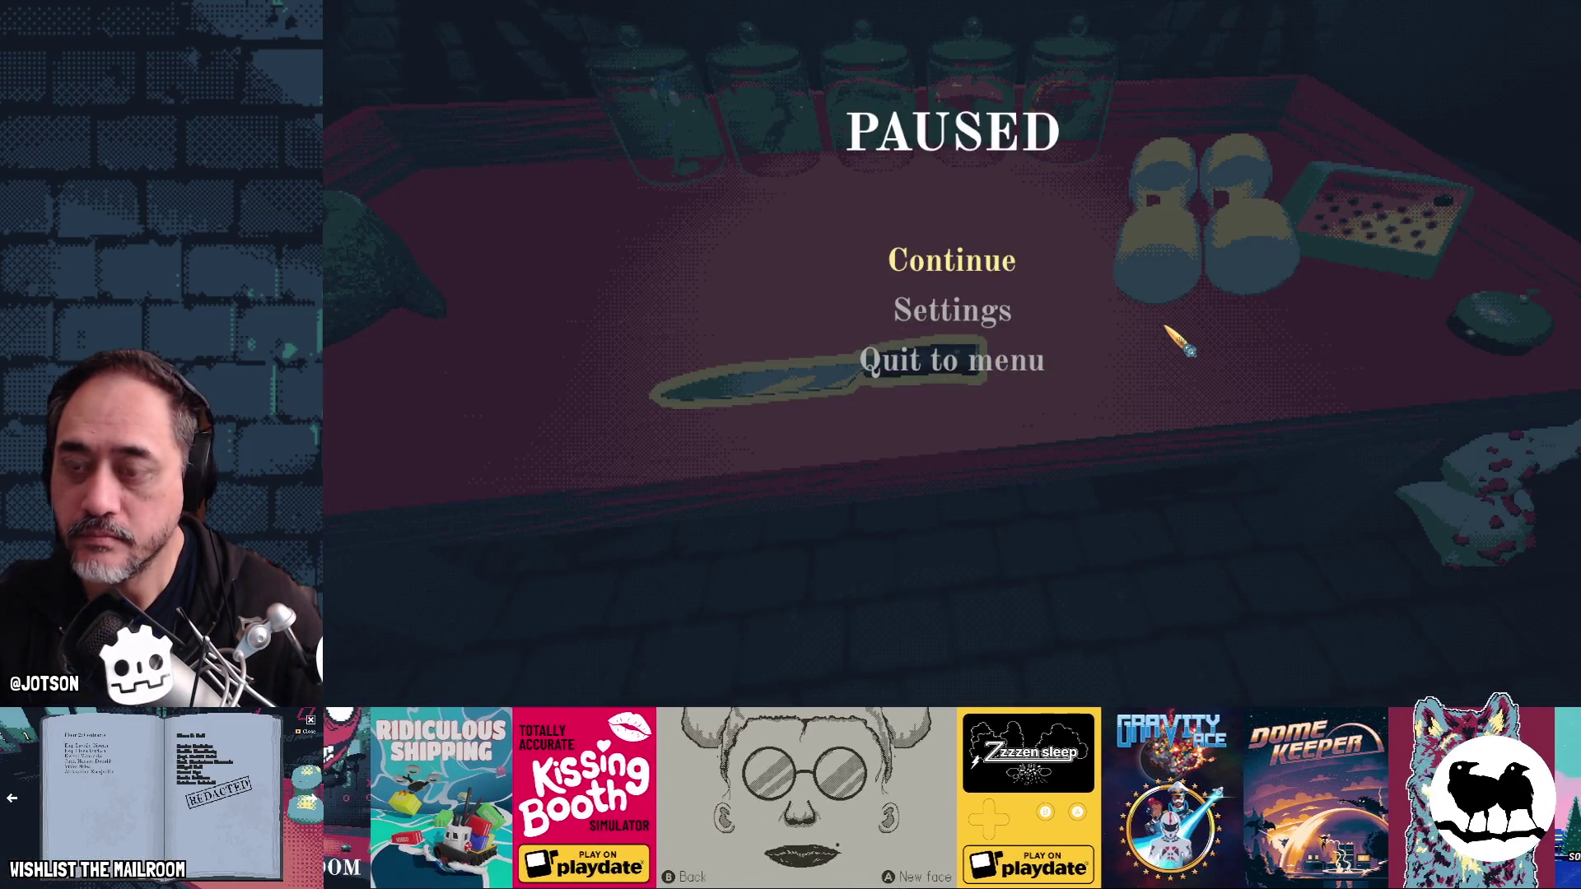
key("Escape")
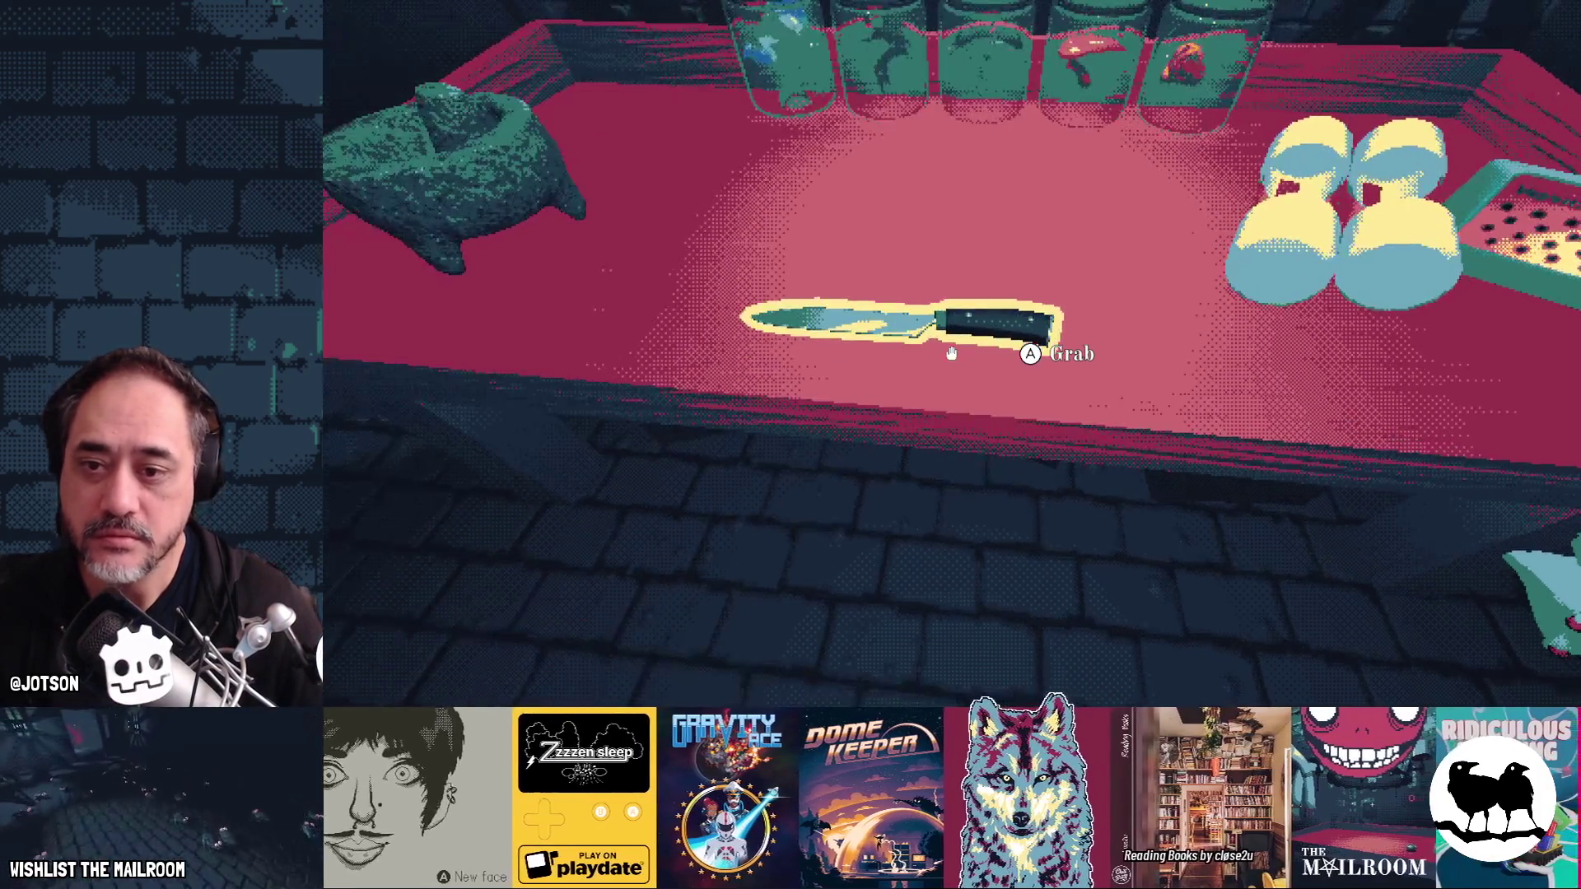
key("alt+Tab")
key("alt+Tab")
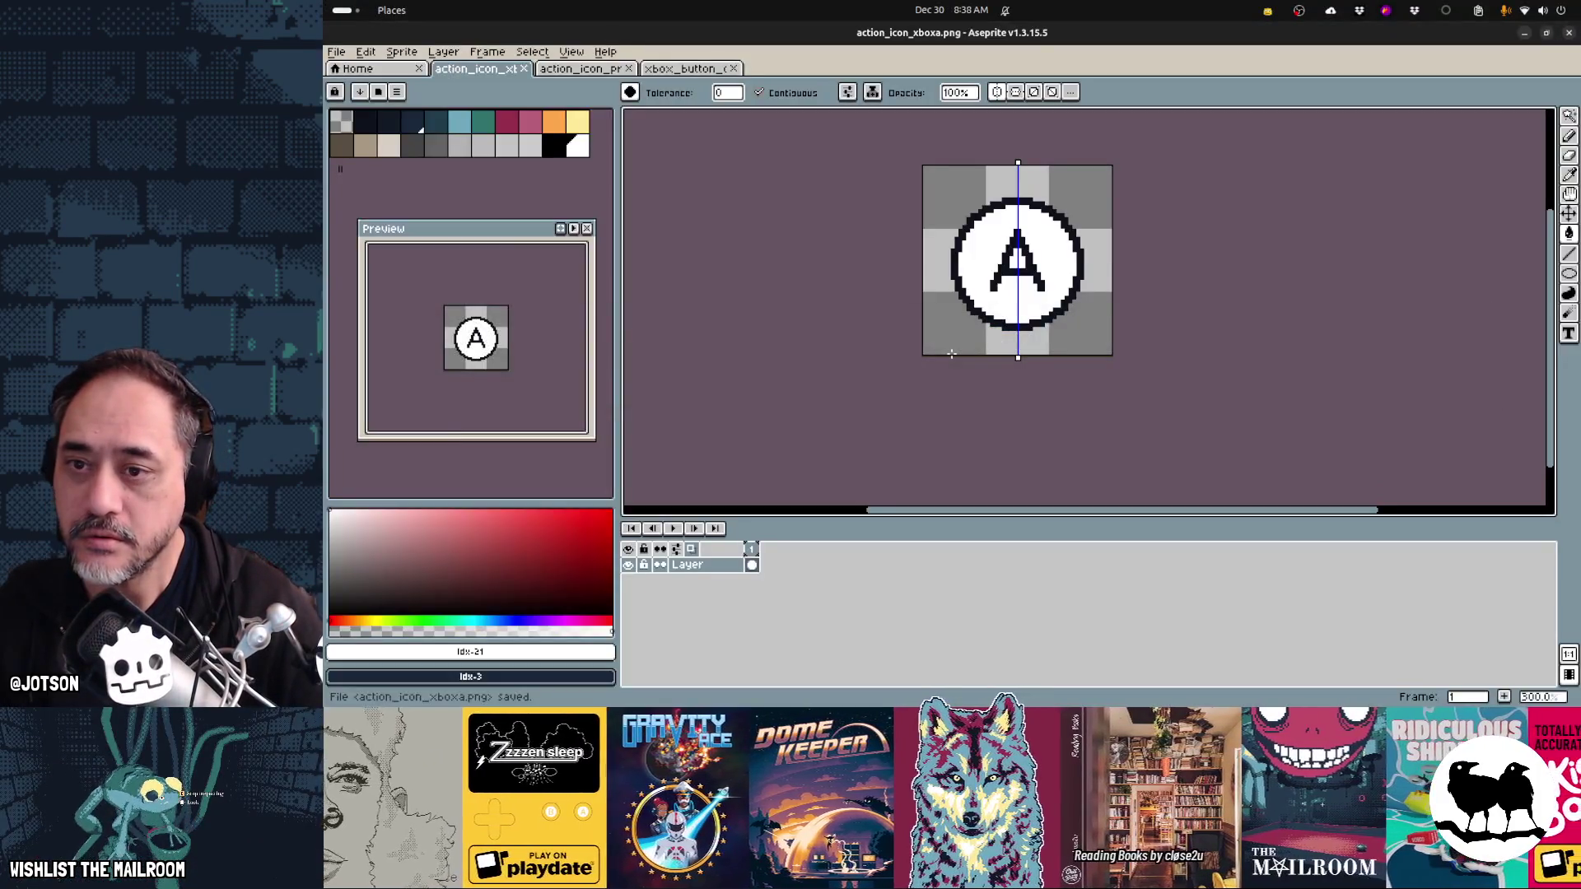
- Replace the circle's black ring with a dark navy outline
key("Delete")
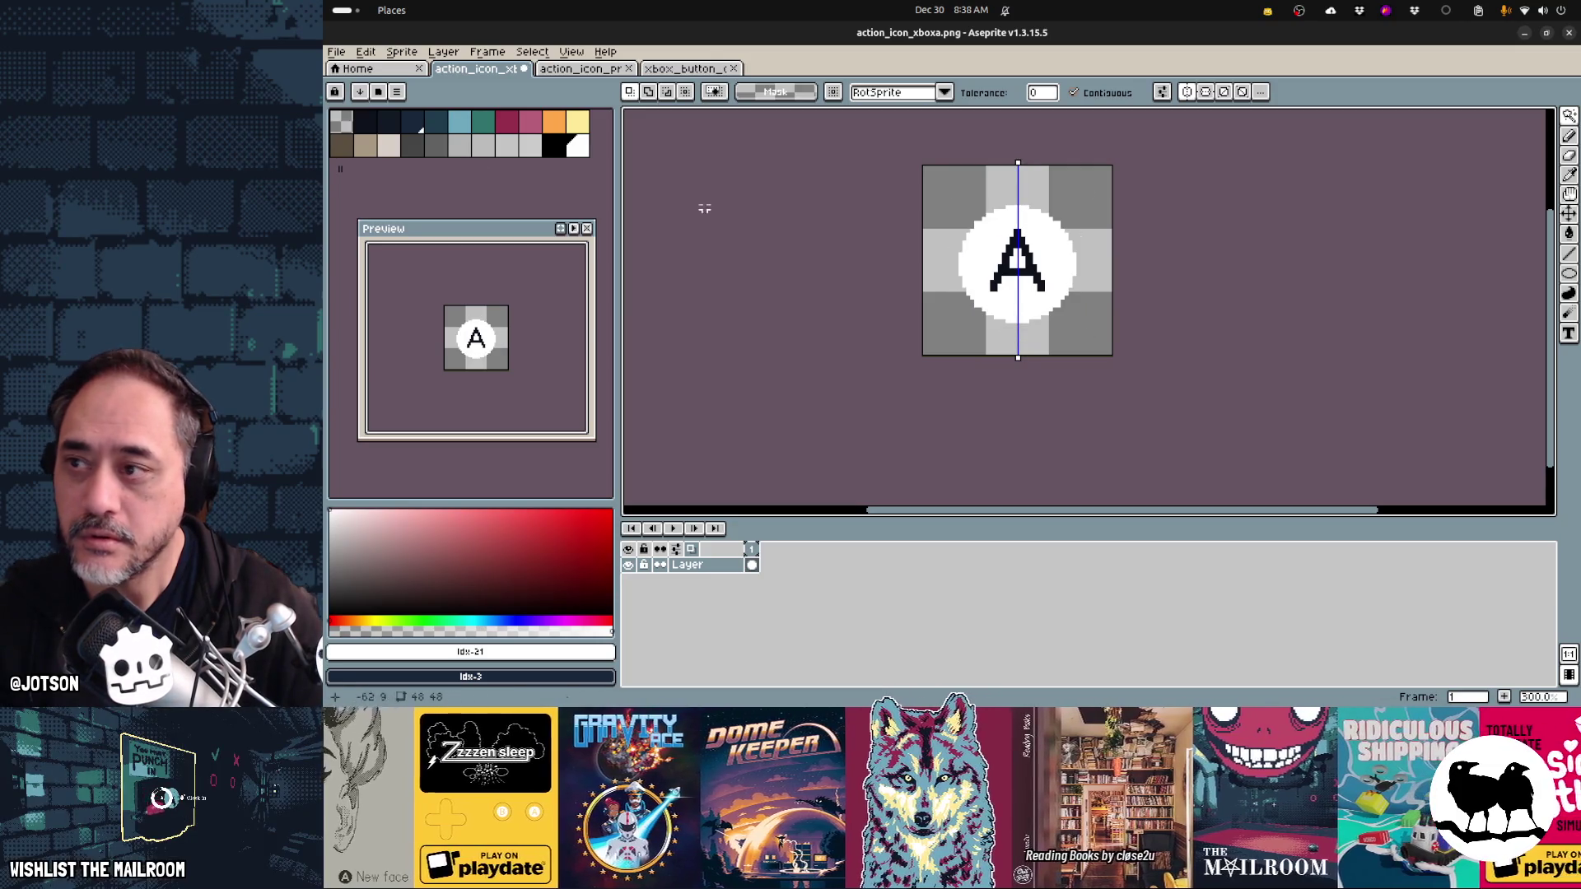
key("bracketright")
key("bracketright")
key("shift+o")
key("Return")
- Resume the game again to check the outlined icon, then return to Aseprite
key("alt+Tab")
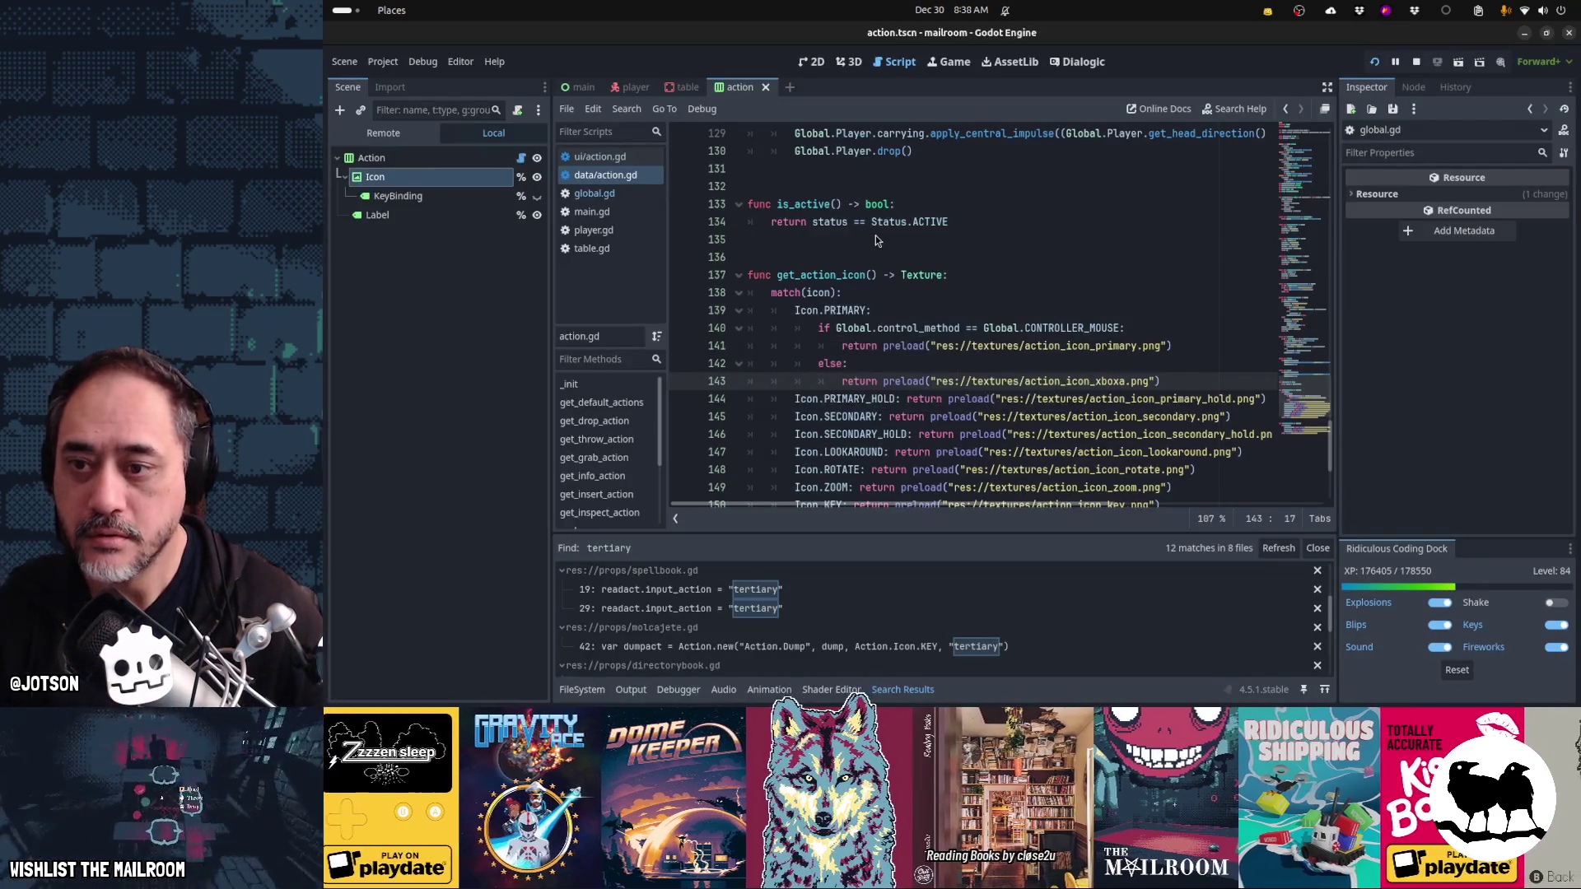
key("alt+Tab")
left_click(875, 236)
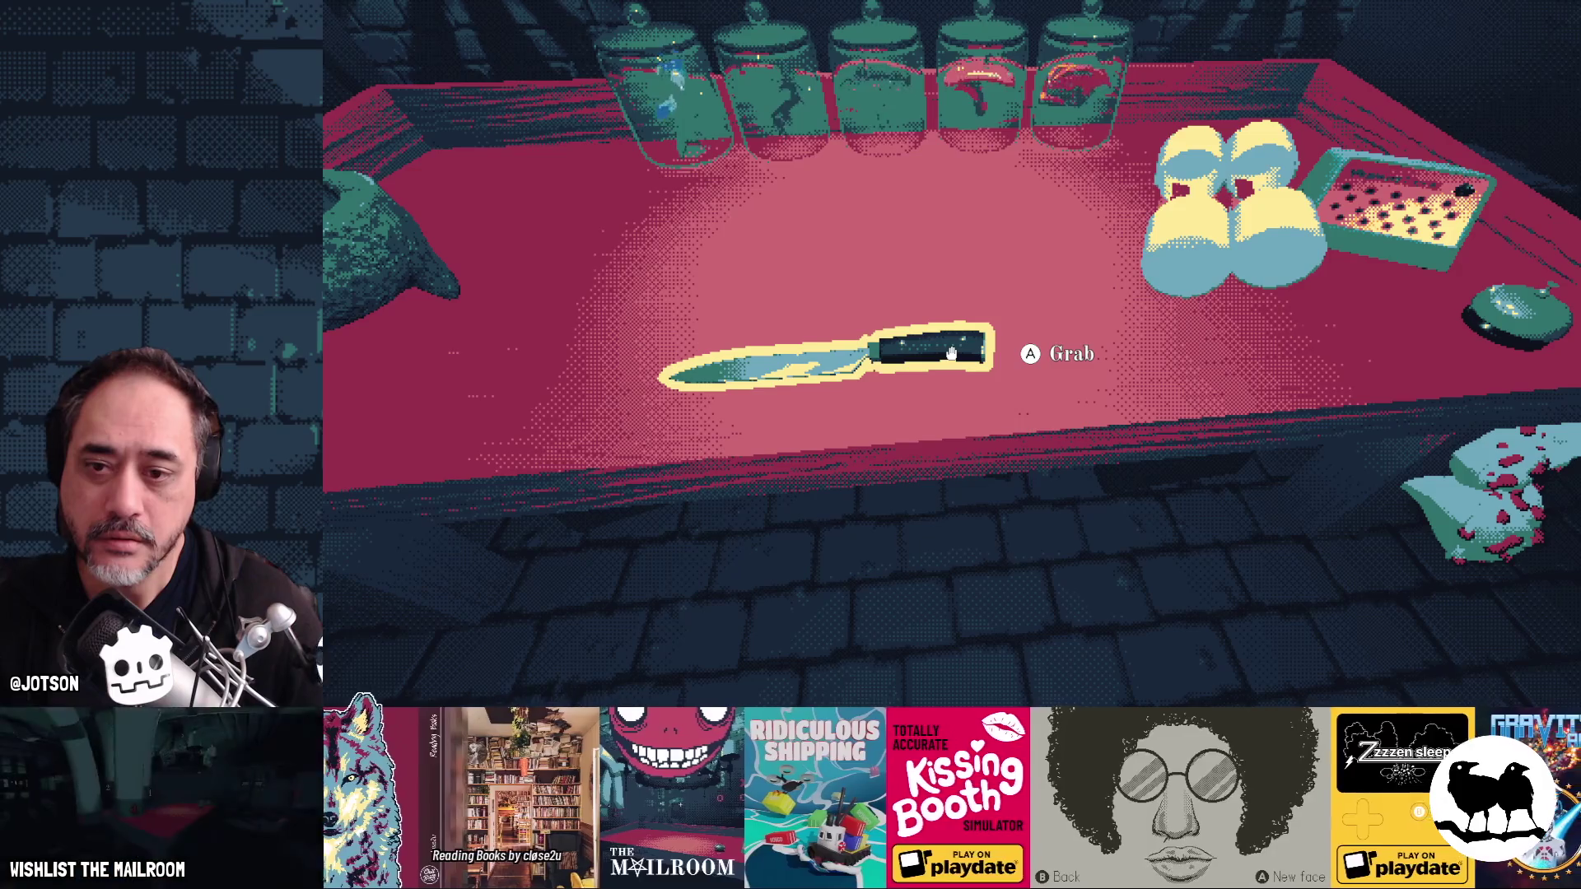
key("alt+Tab")
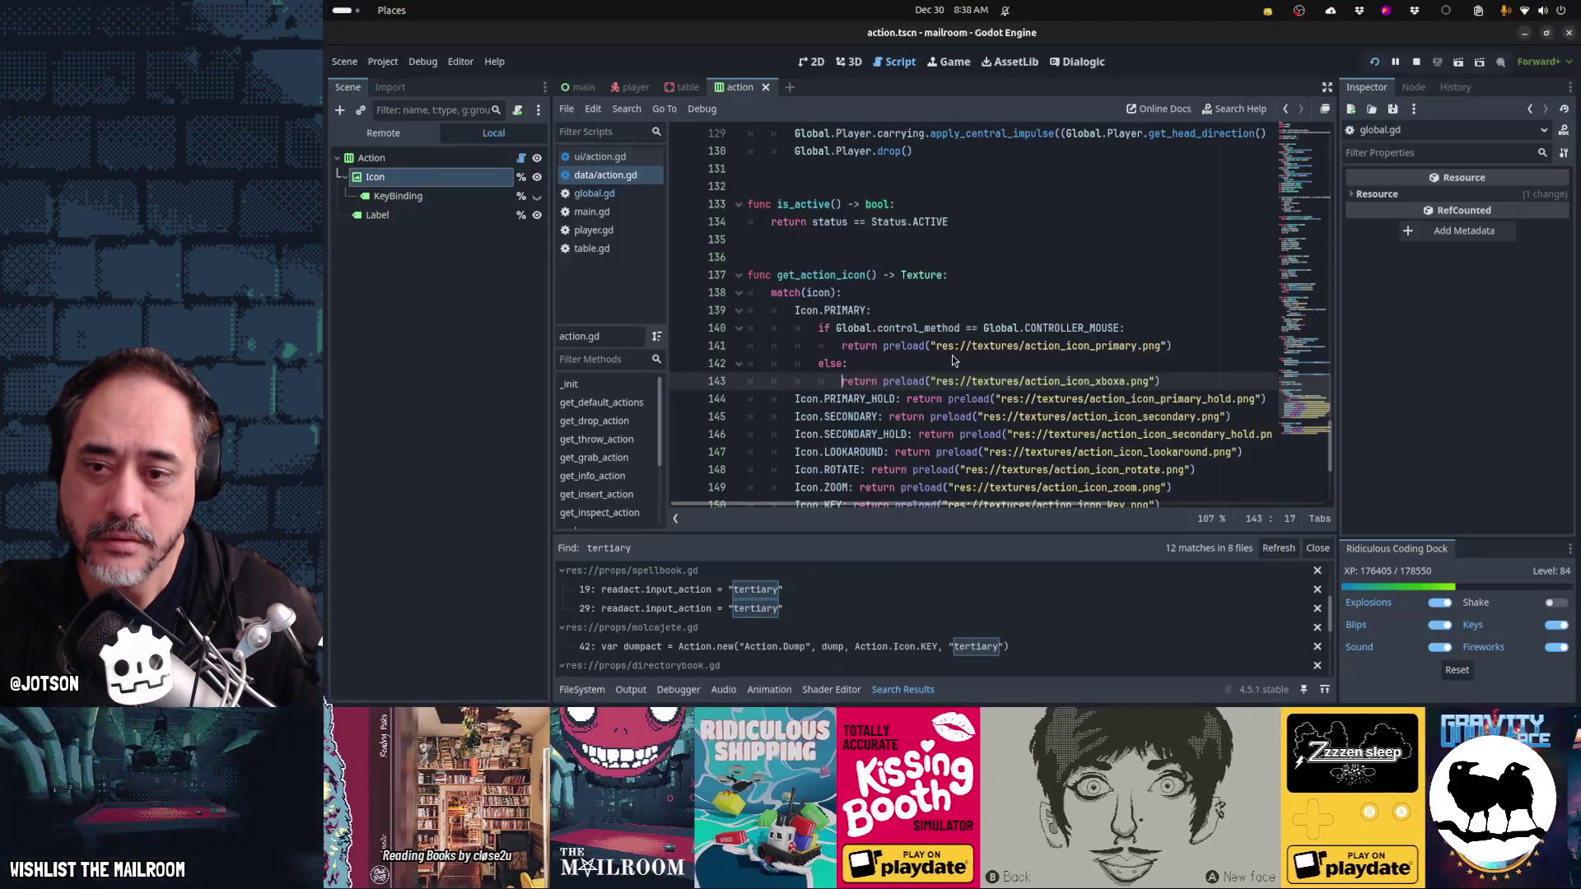
key("alt+Tab")
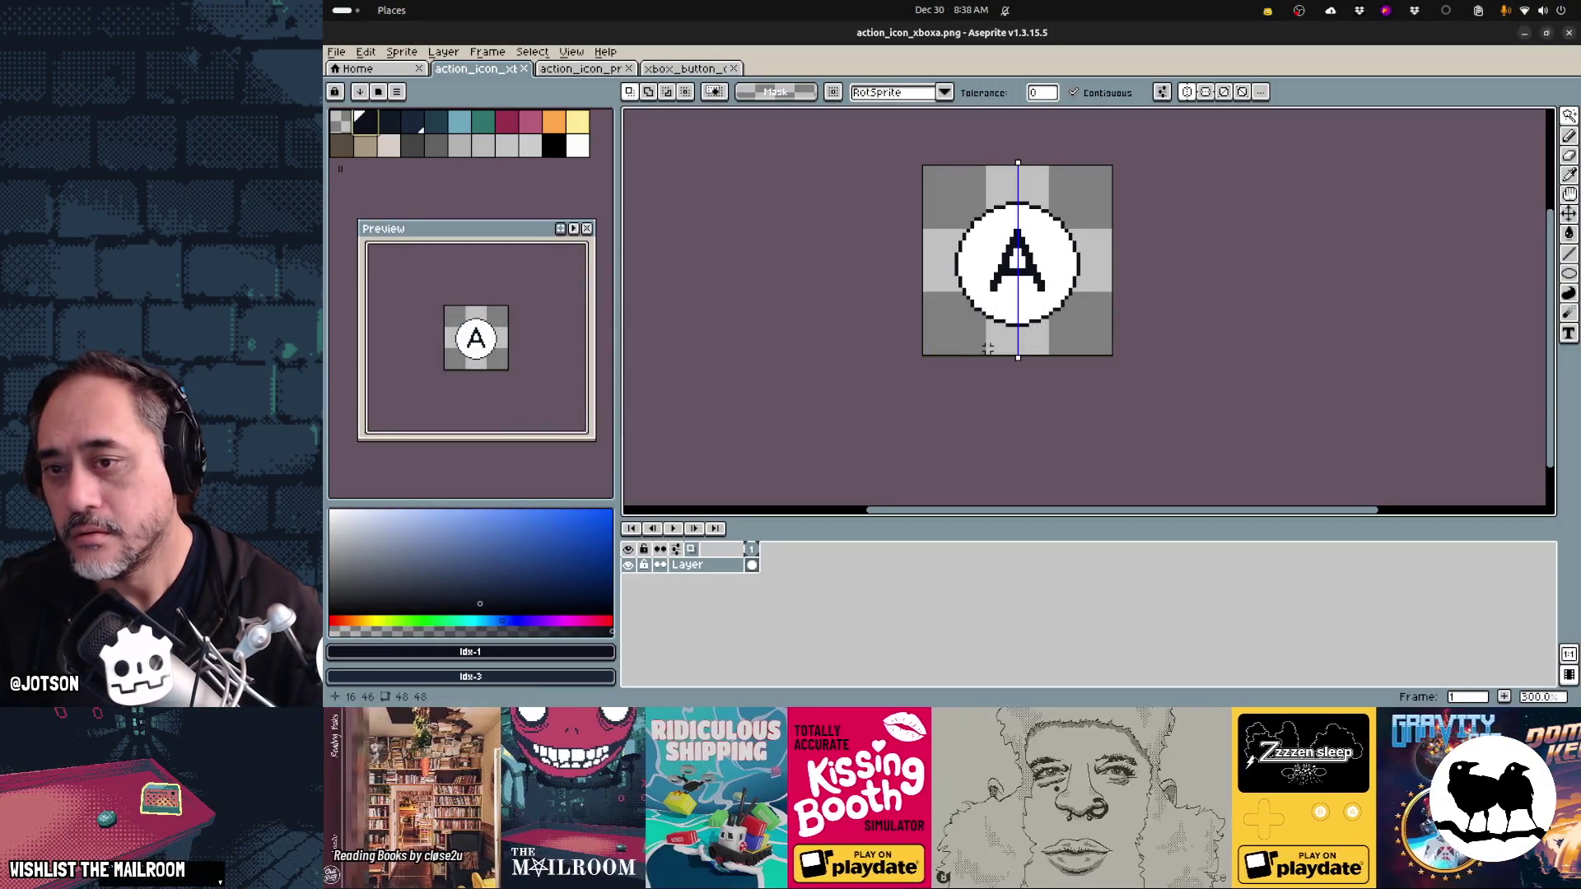
- Draw a teal ellipse ring just around the white circle
key("b")
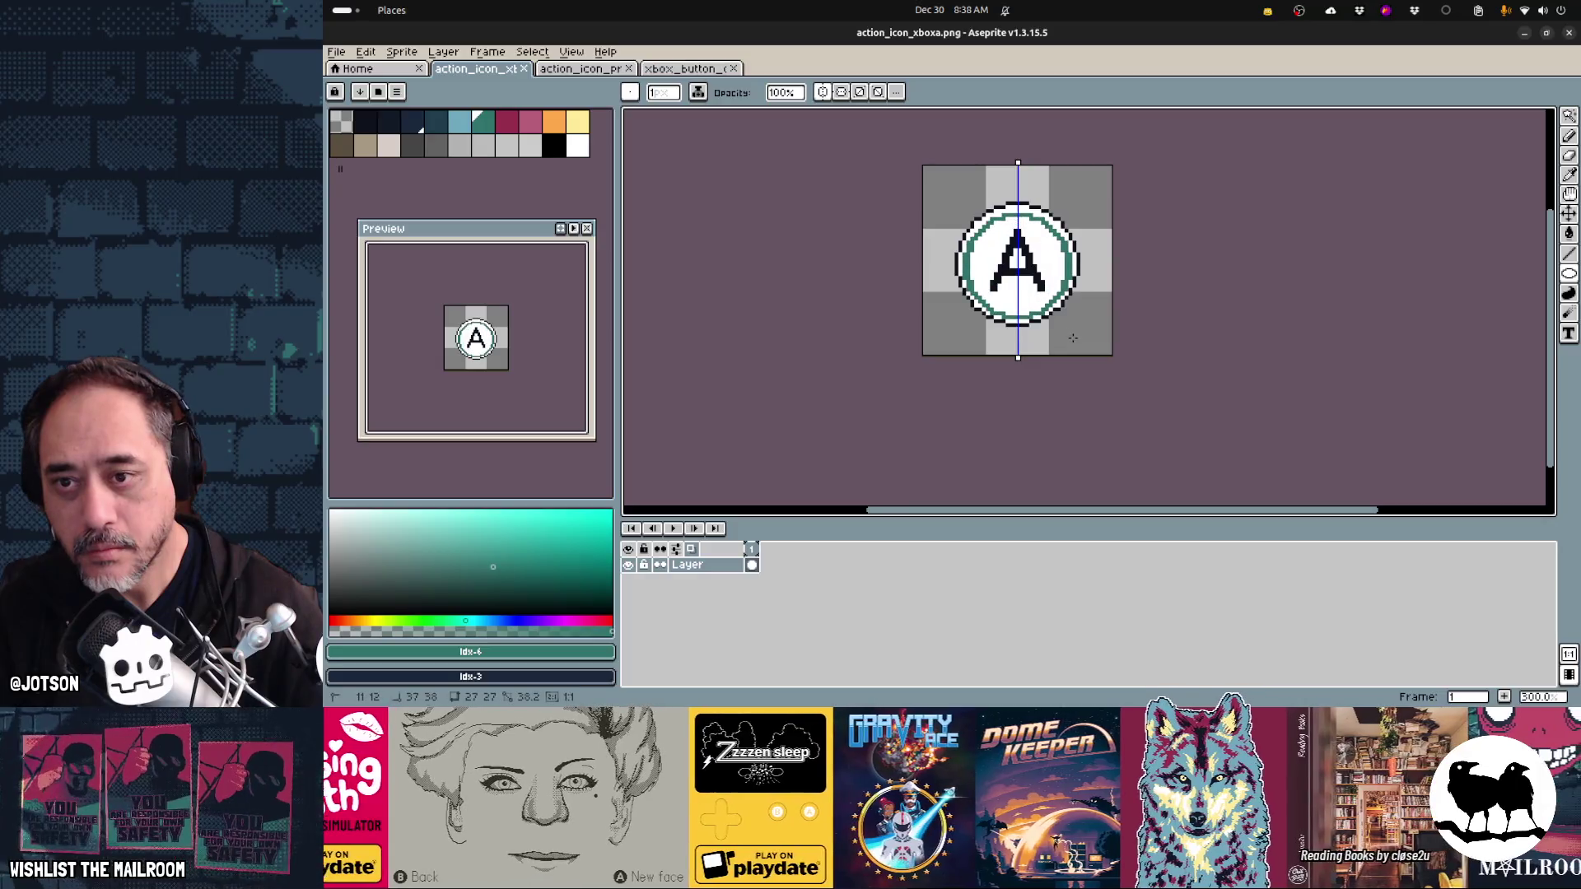
key("ctrl+z")
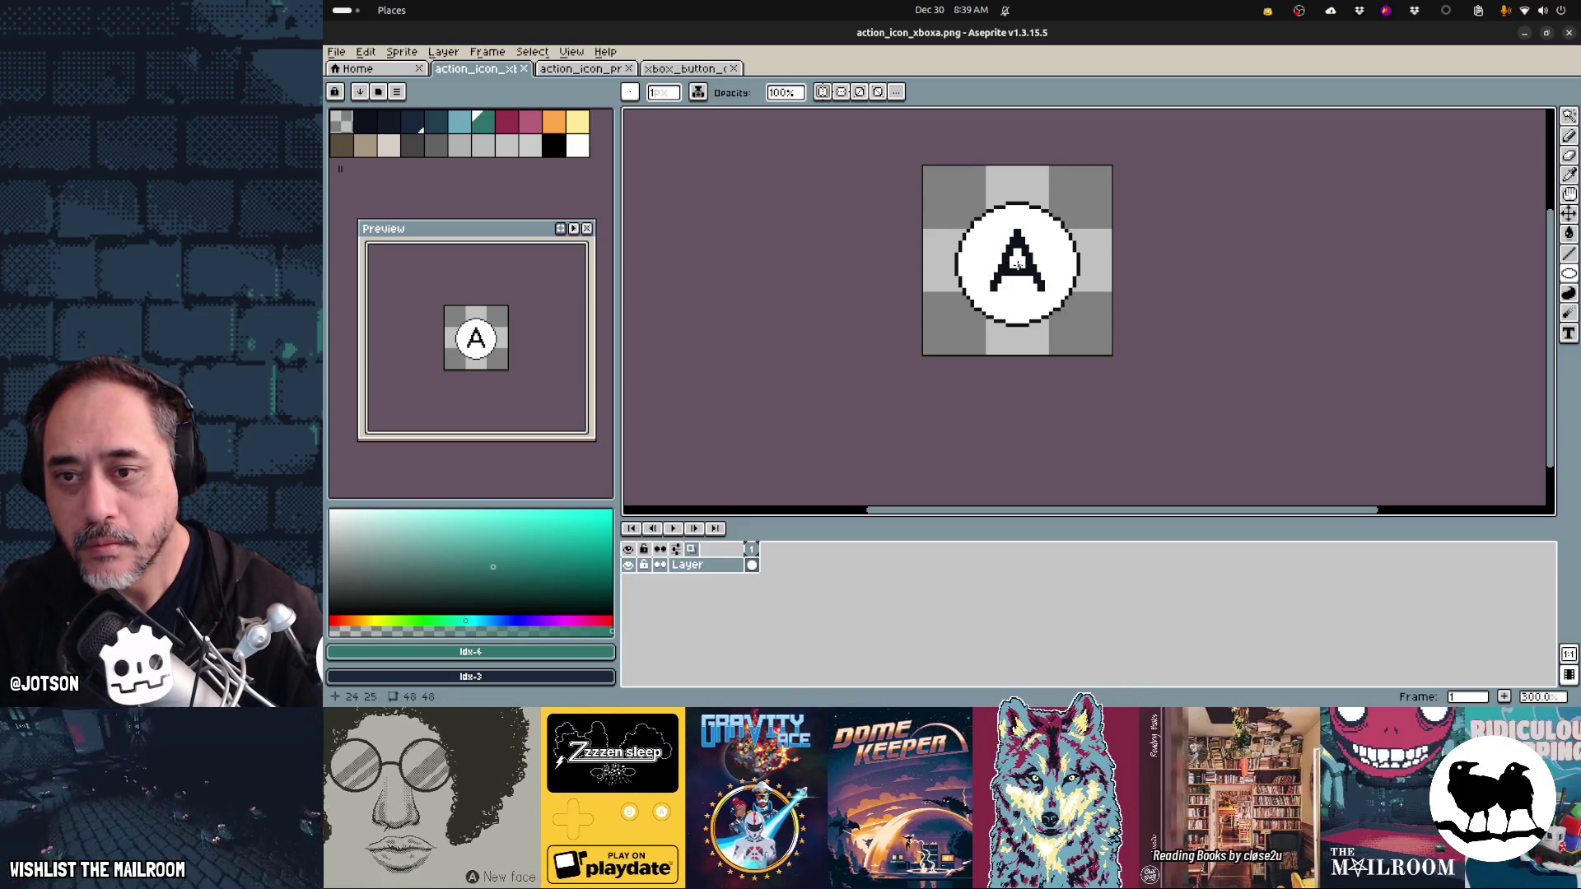
scroll(1020, 268, "up", 2)
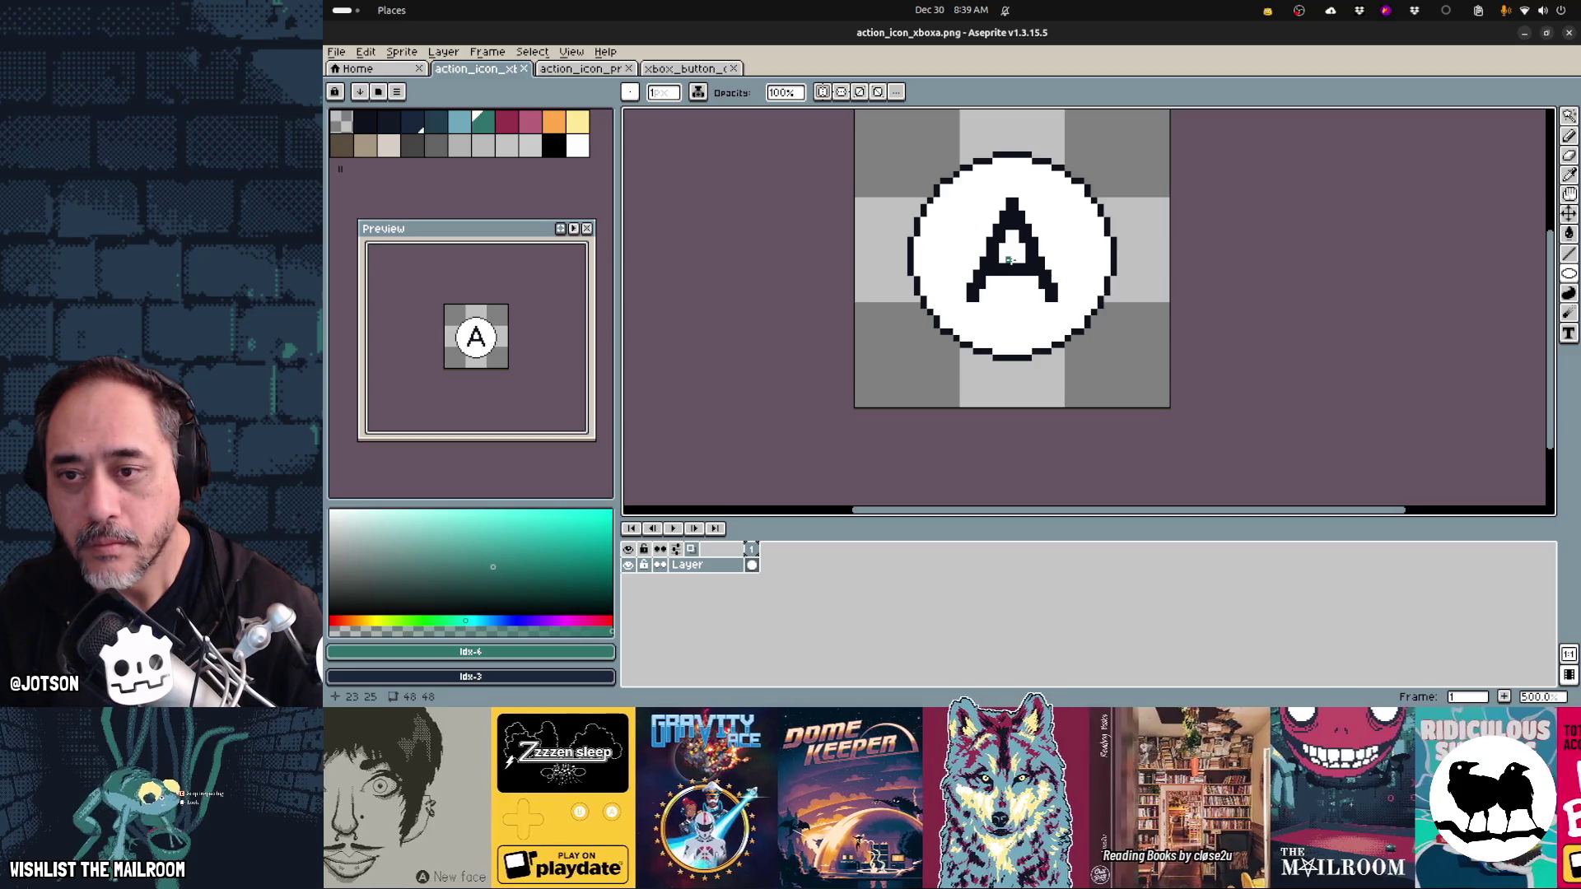
mouse_move(1010, 261)
left_mouse_down()
mouse_move(1087, 378)
mouse_move(1182, 463)
mouse_move(1063, 345)
left_mouse_up()
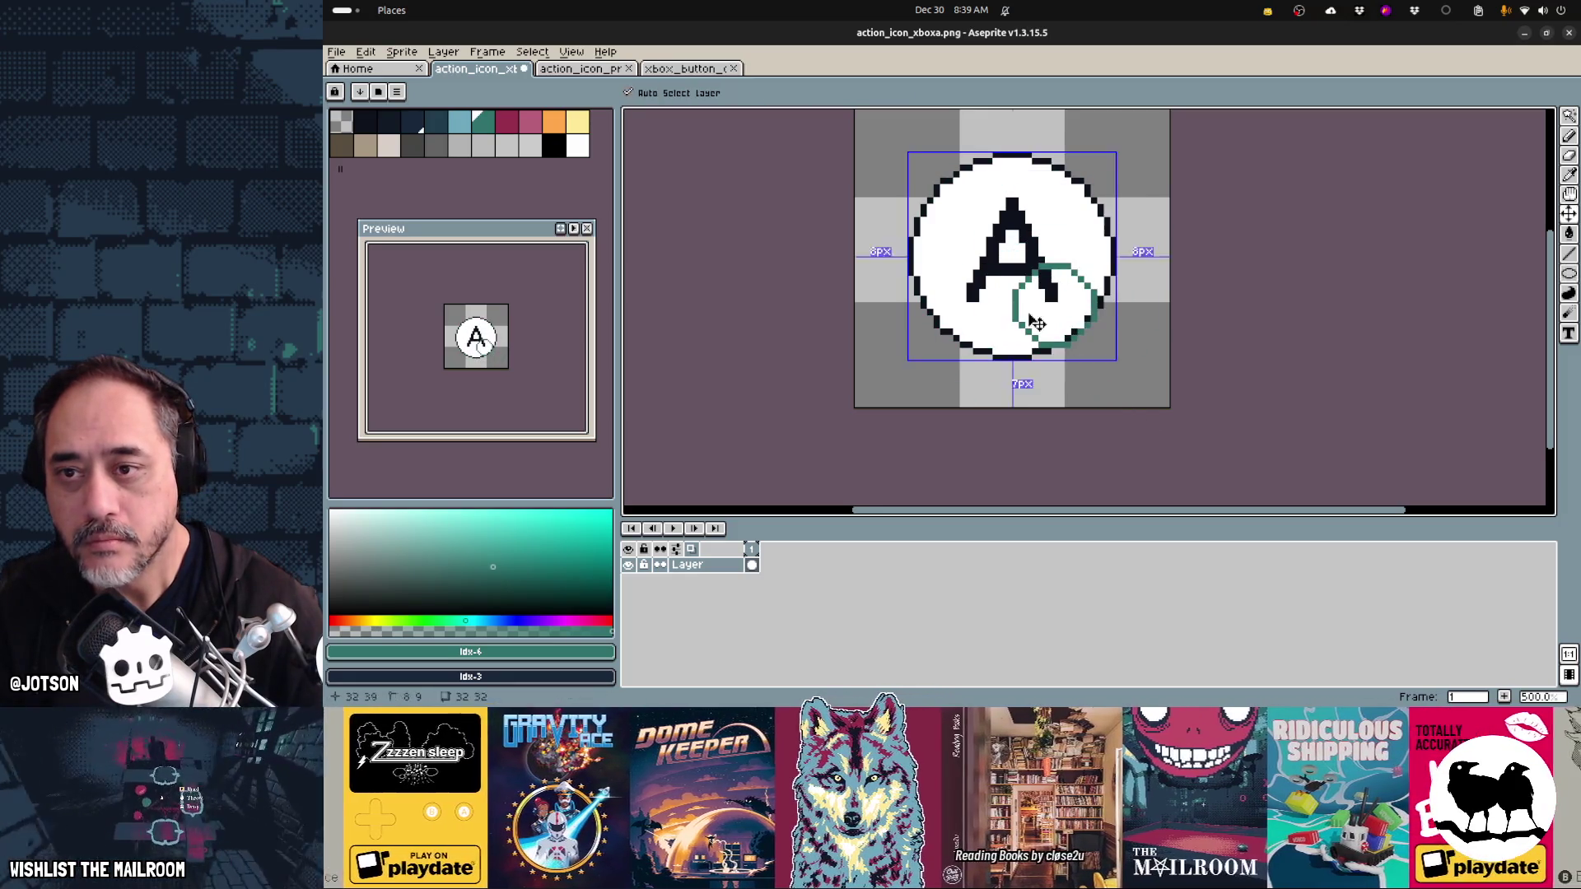
key("ctrl+z")
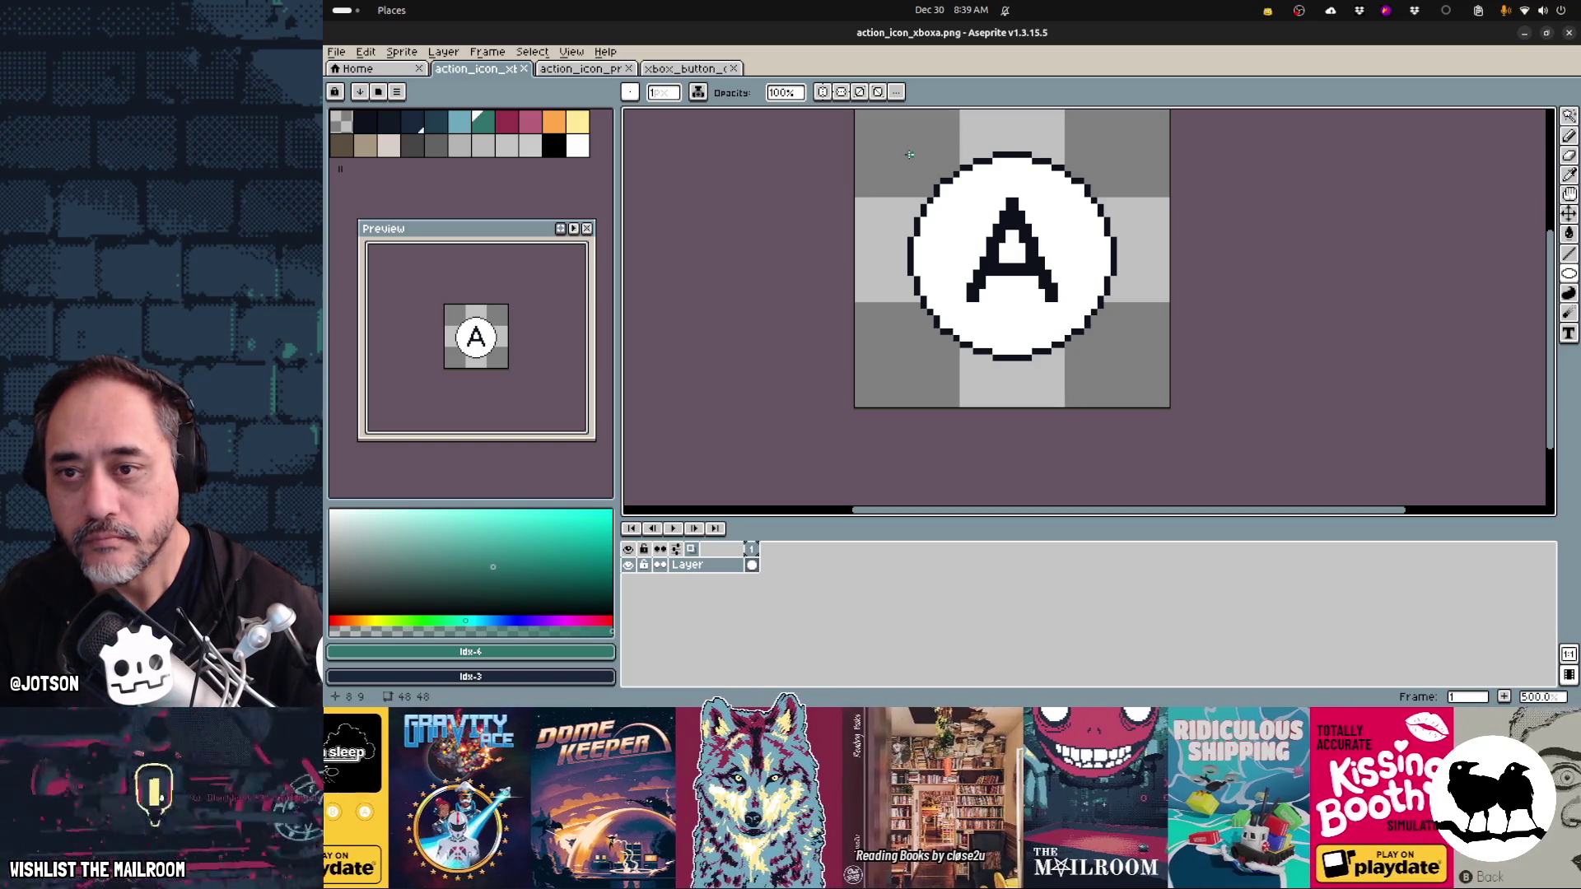
left_click_drag(909, 159, 1106, 351)
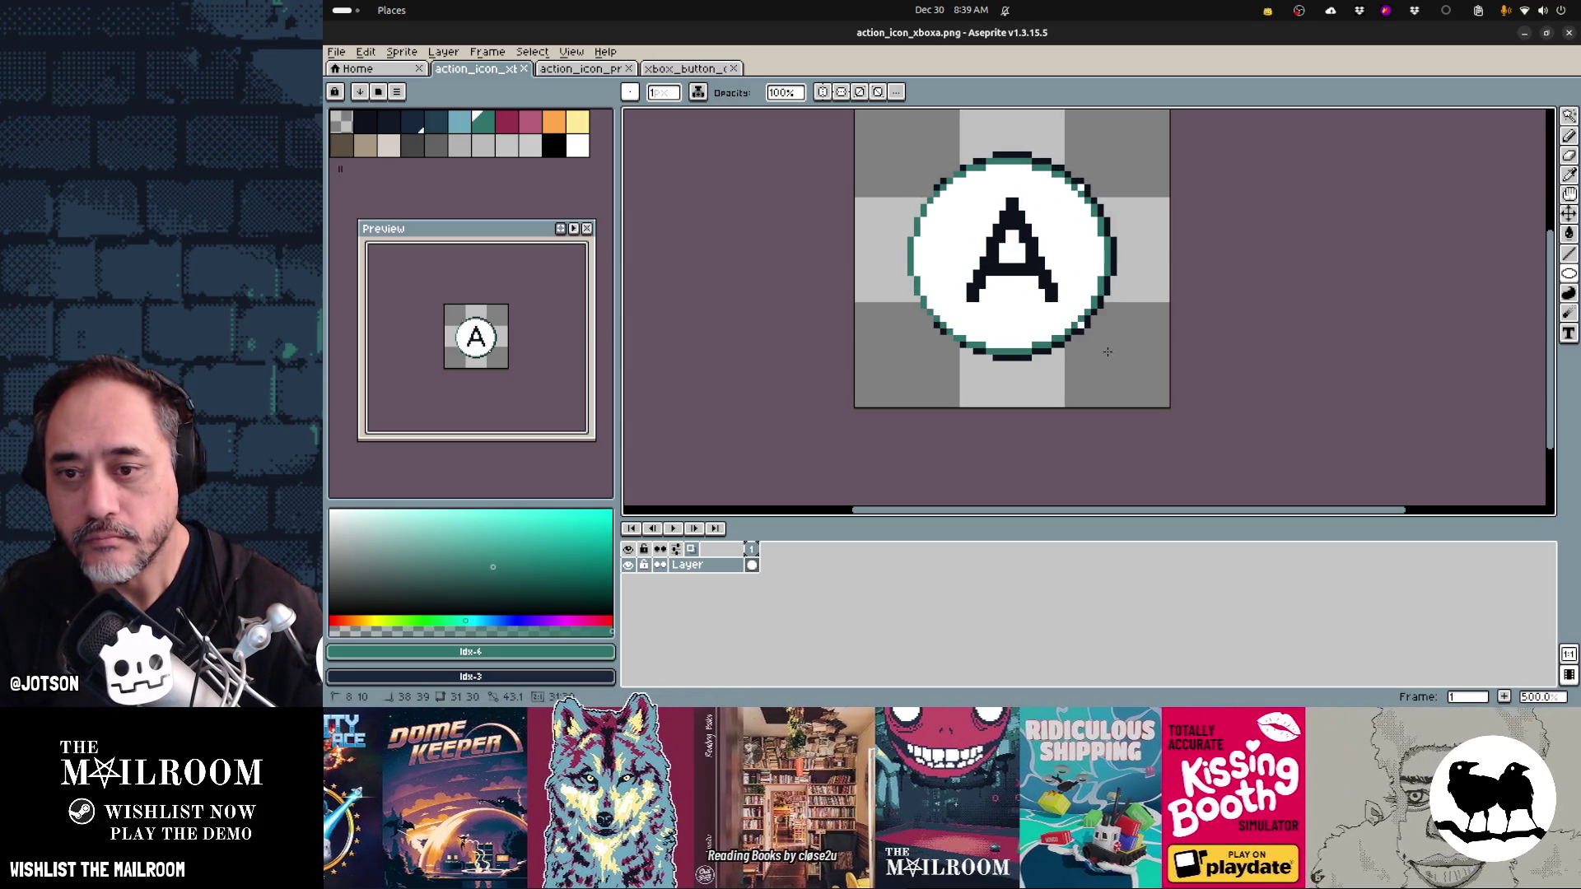
key("ctrl+z")
left_click_drag(1107, 351, 916, 159)
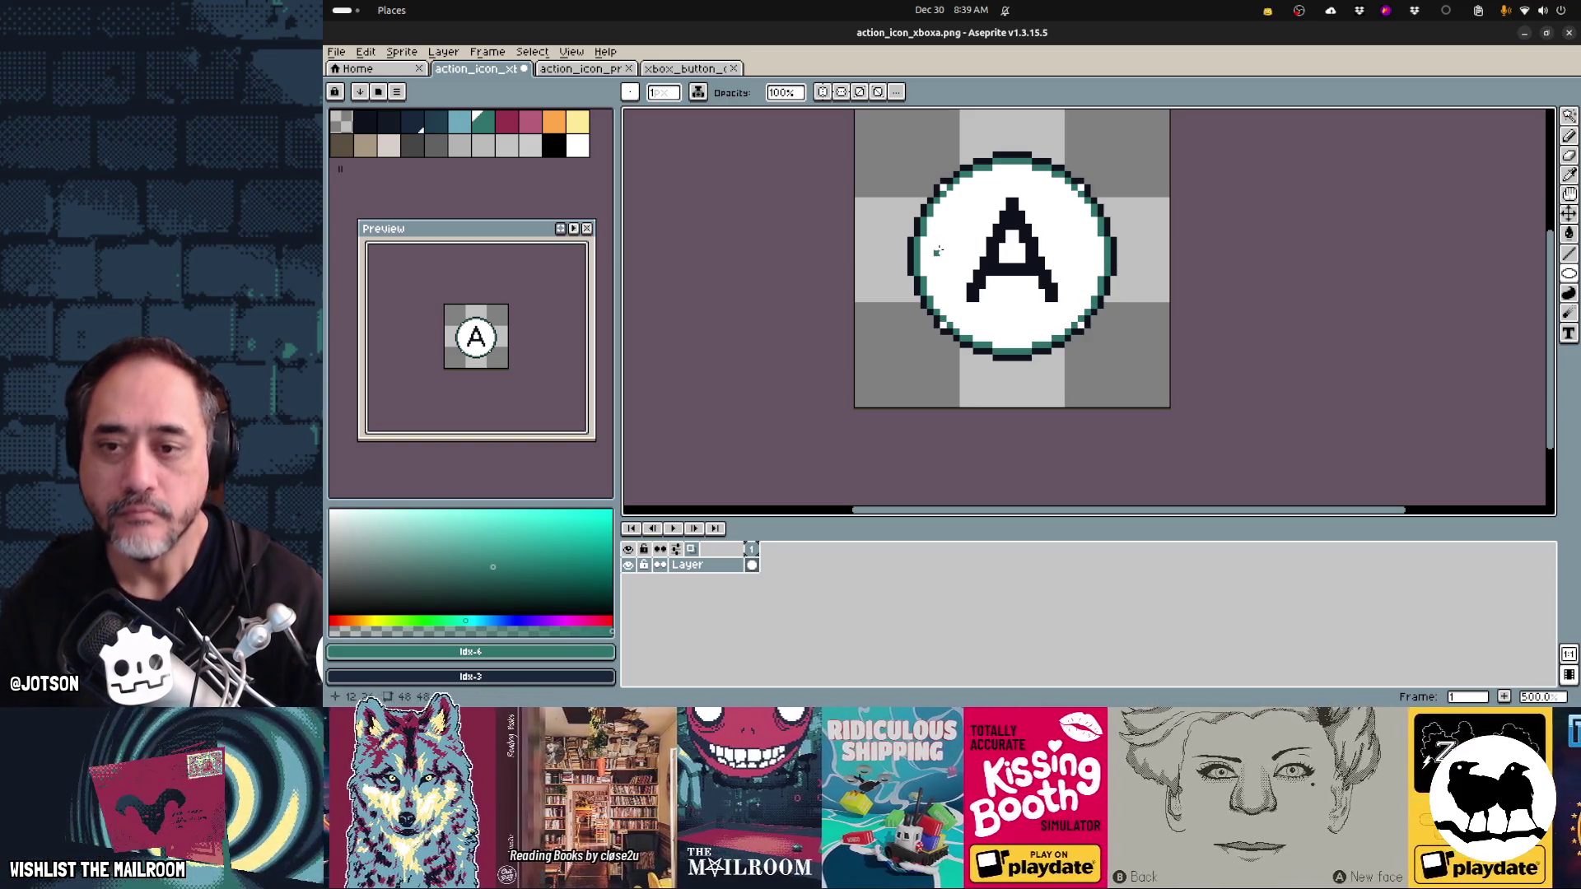
- Magic-wand the grey background and erase stray pixels beside the ring and top outline
key("w")
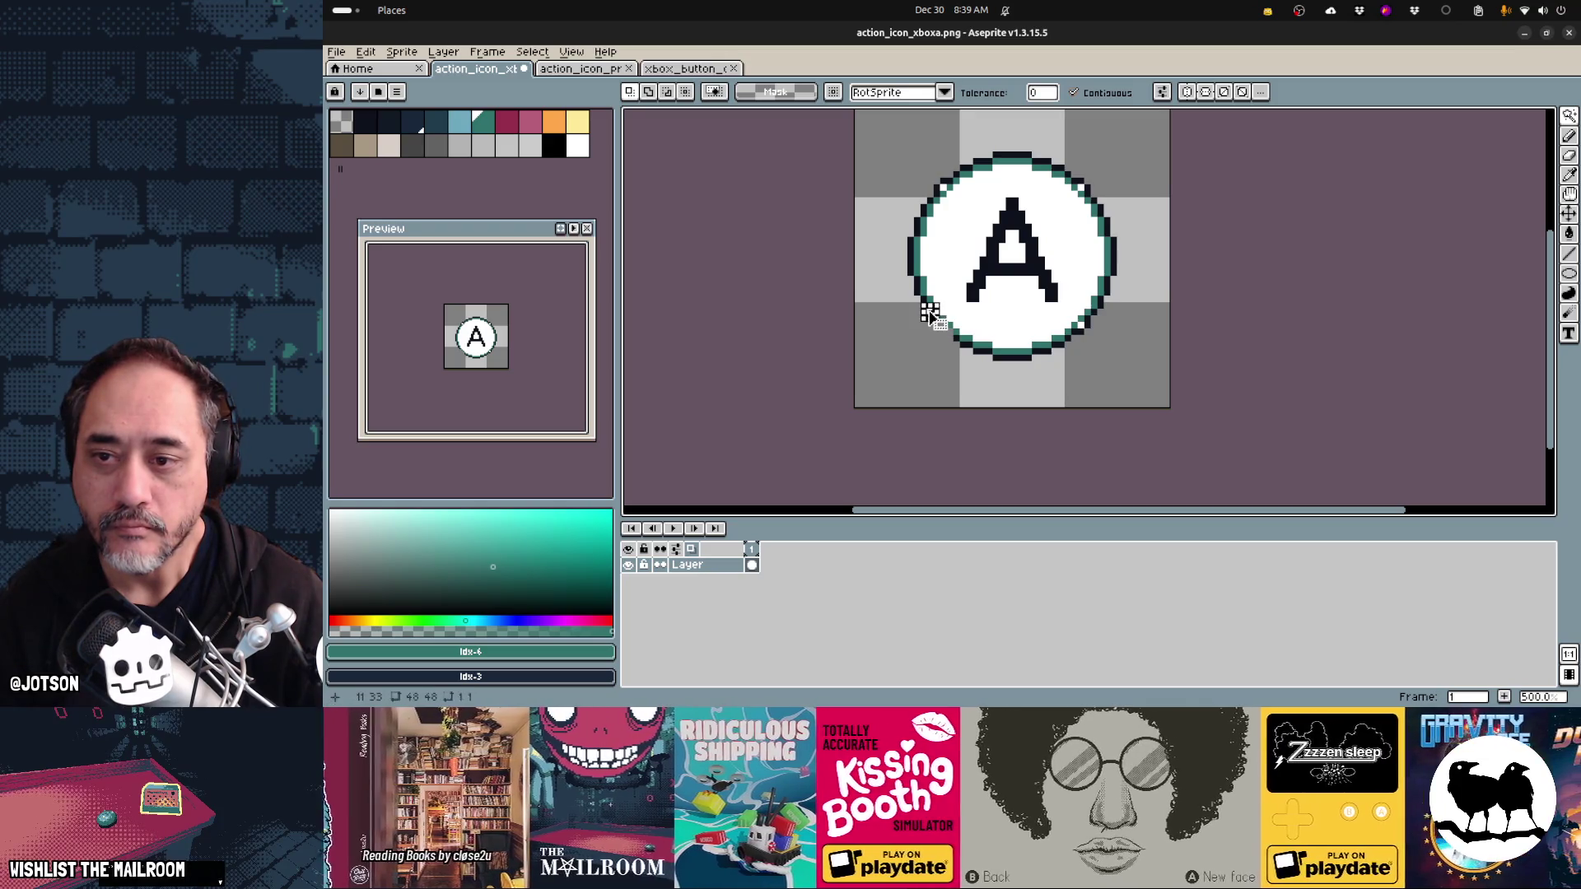
left_click(911, 227)
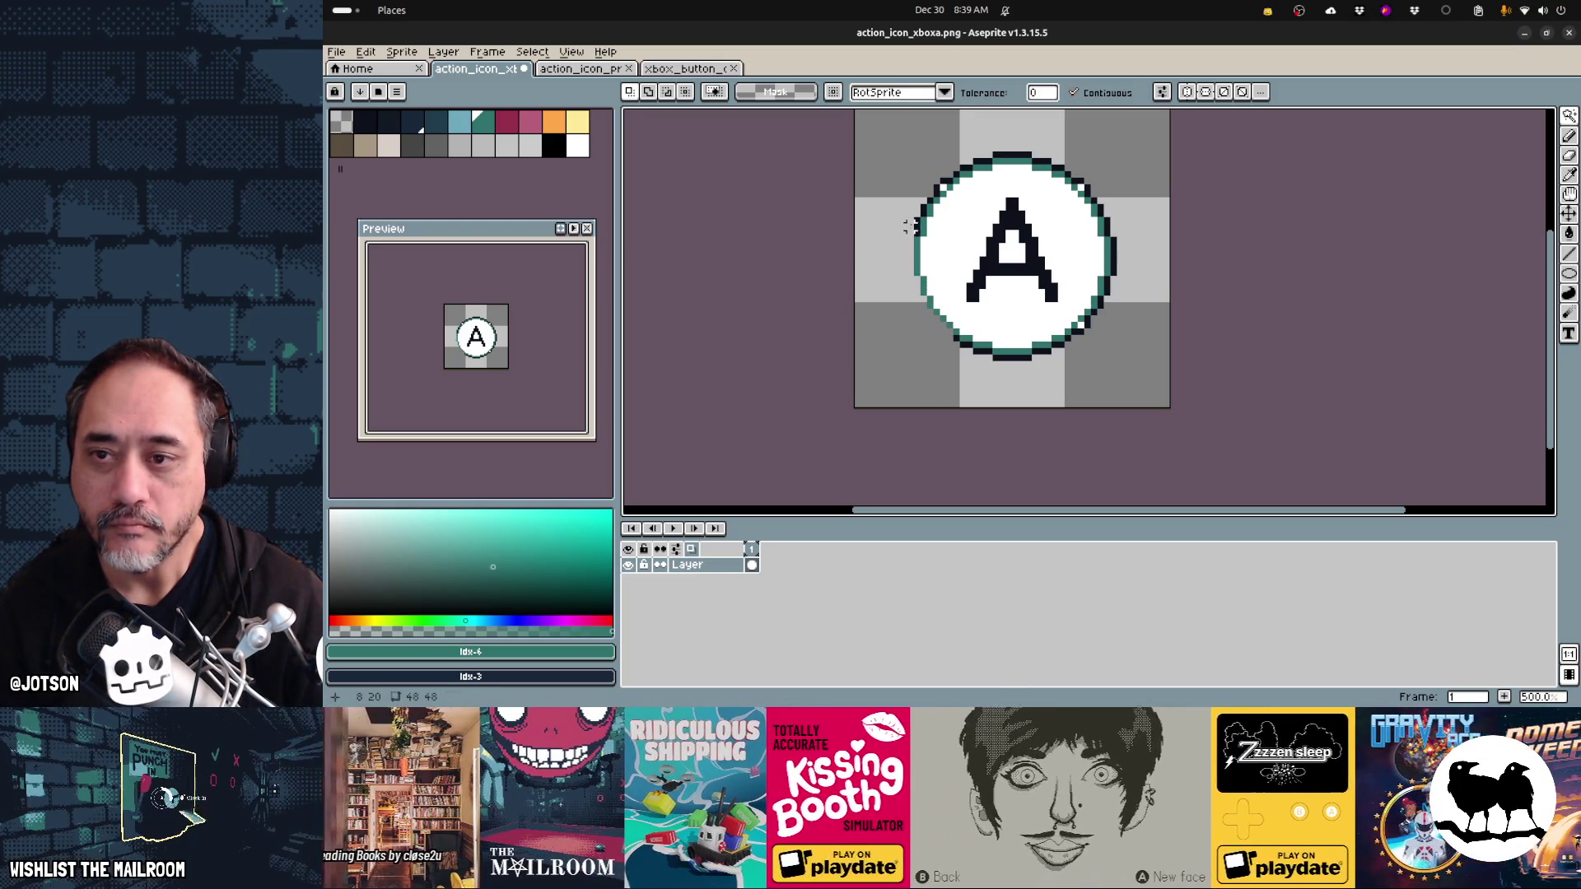
left_click(902, 130)
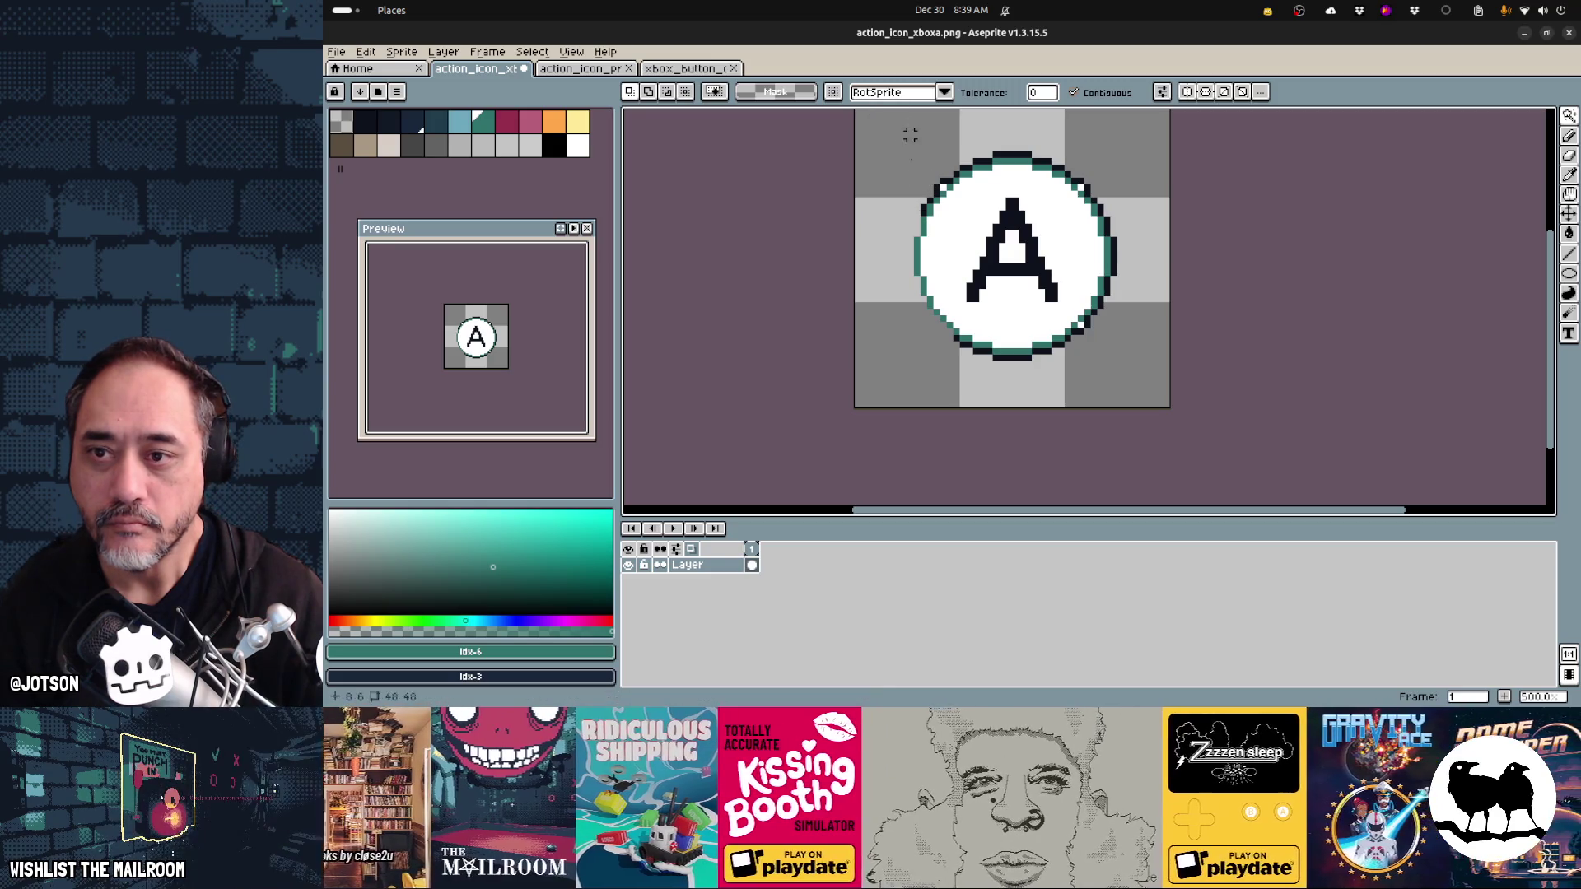
key("e")
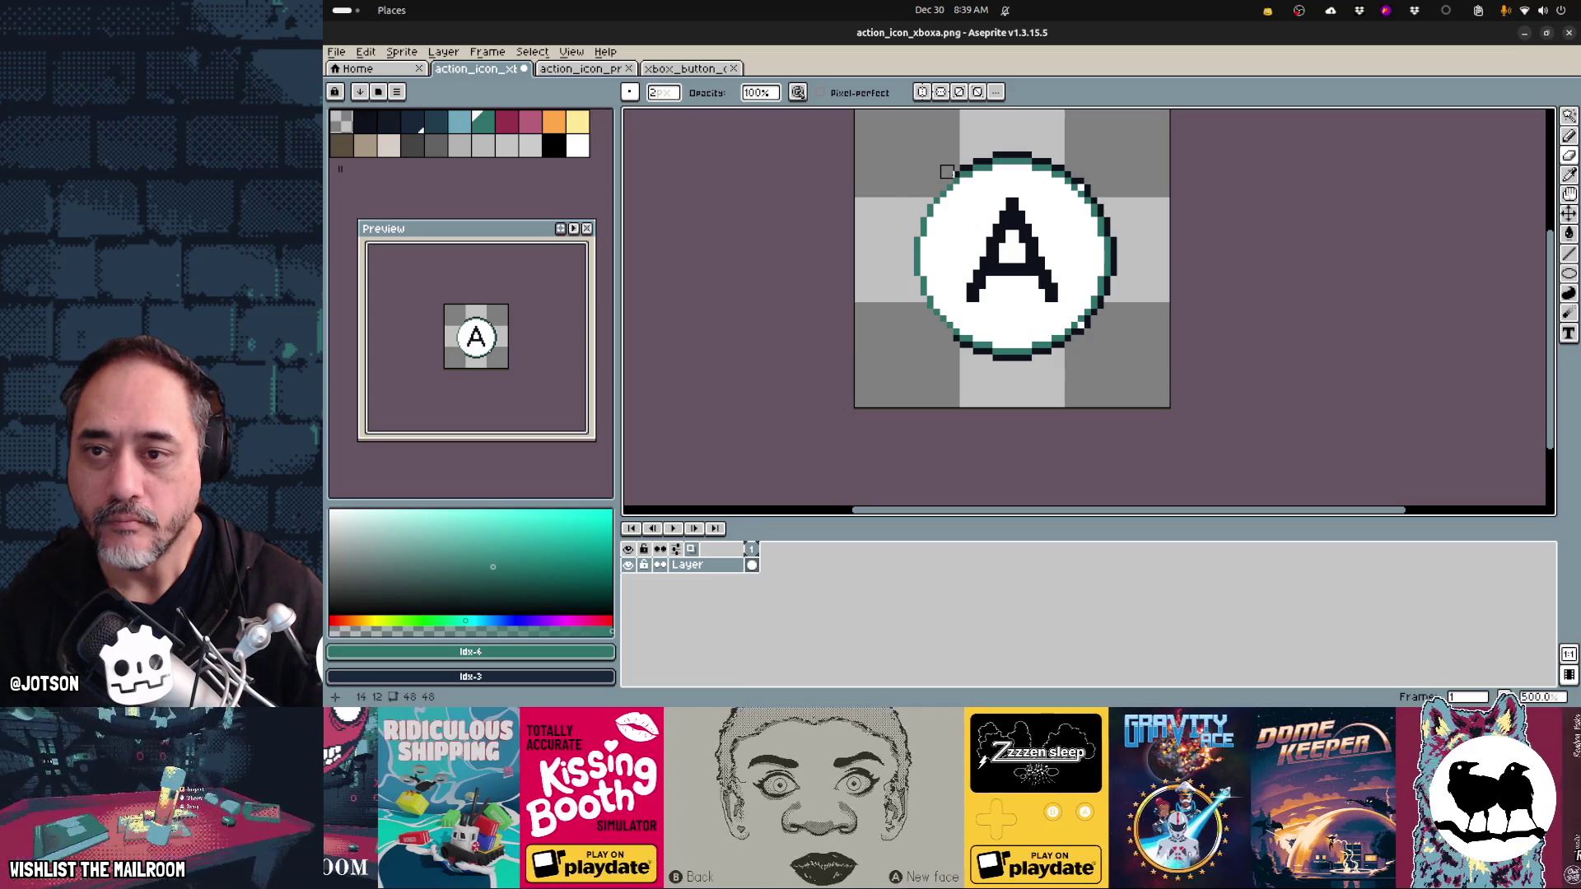
left_click(953, 171)
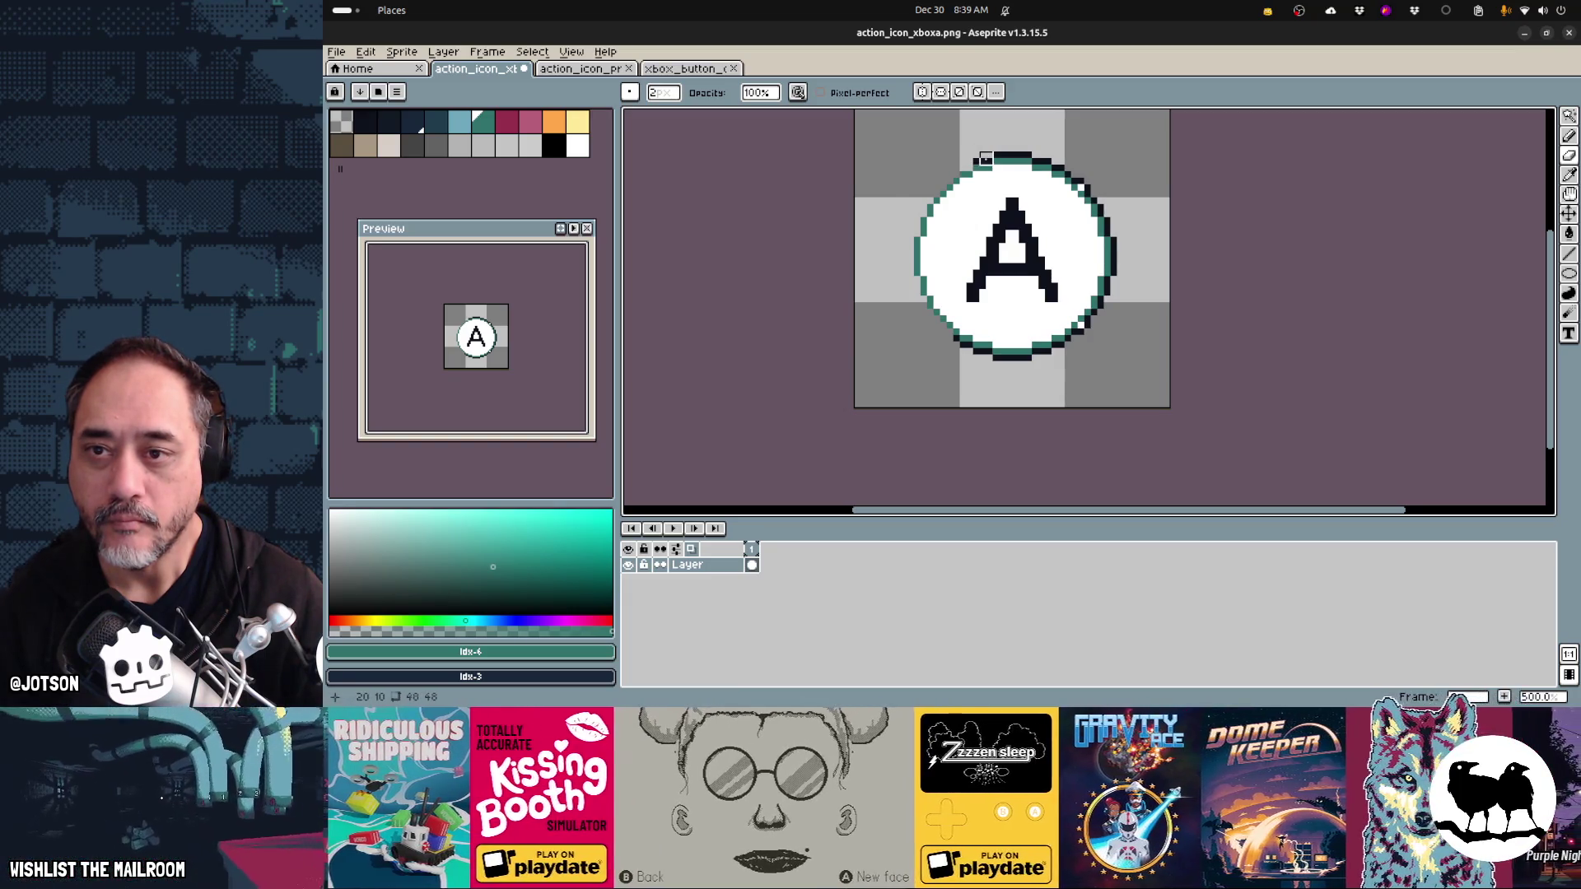
left_click(998, 153)
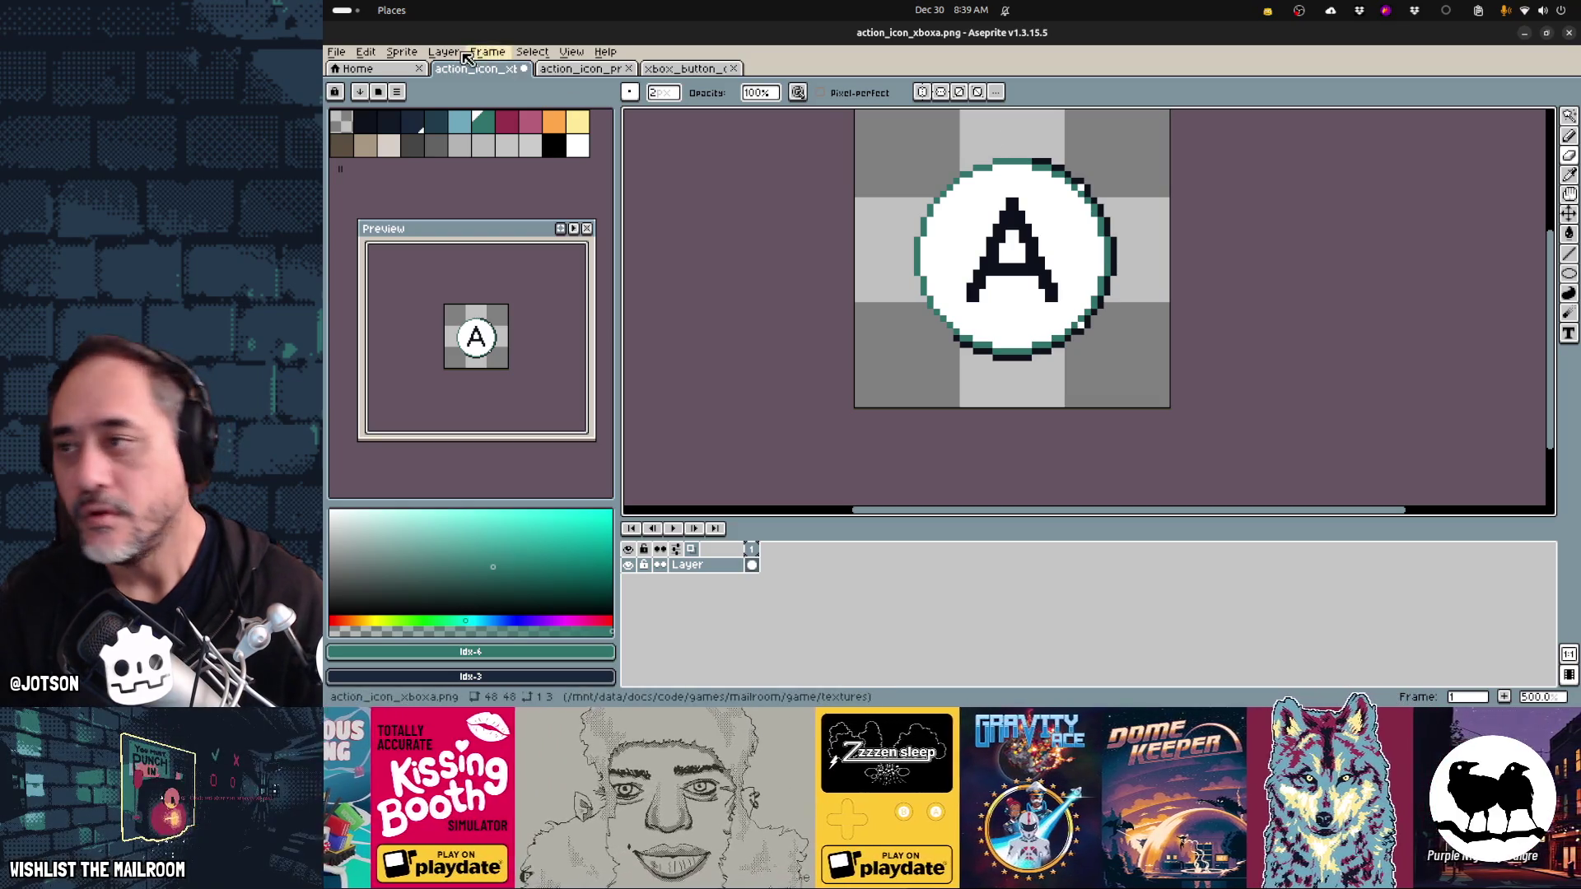
left_click(532, 53)
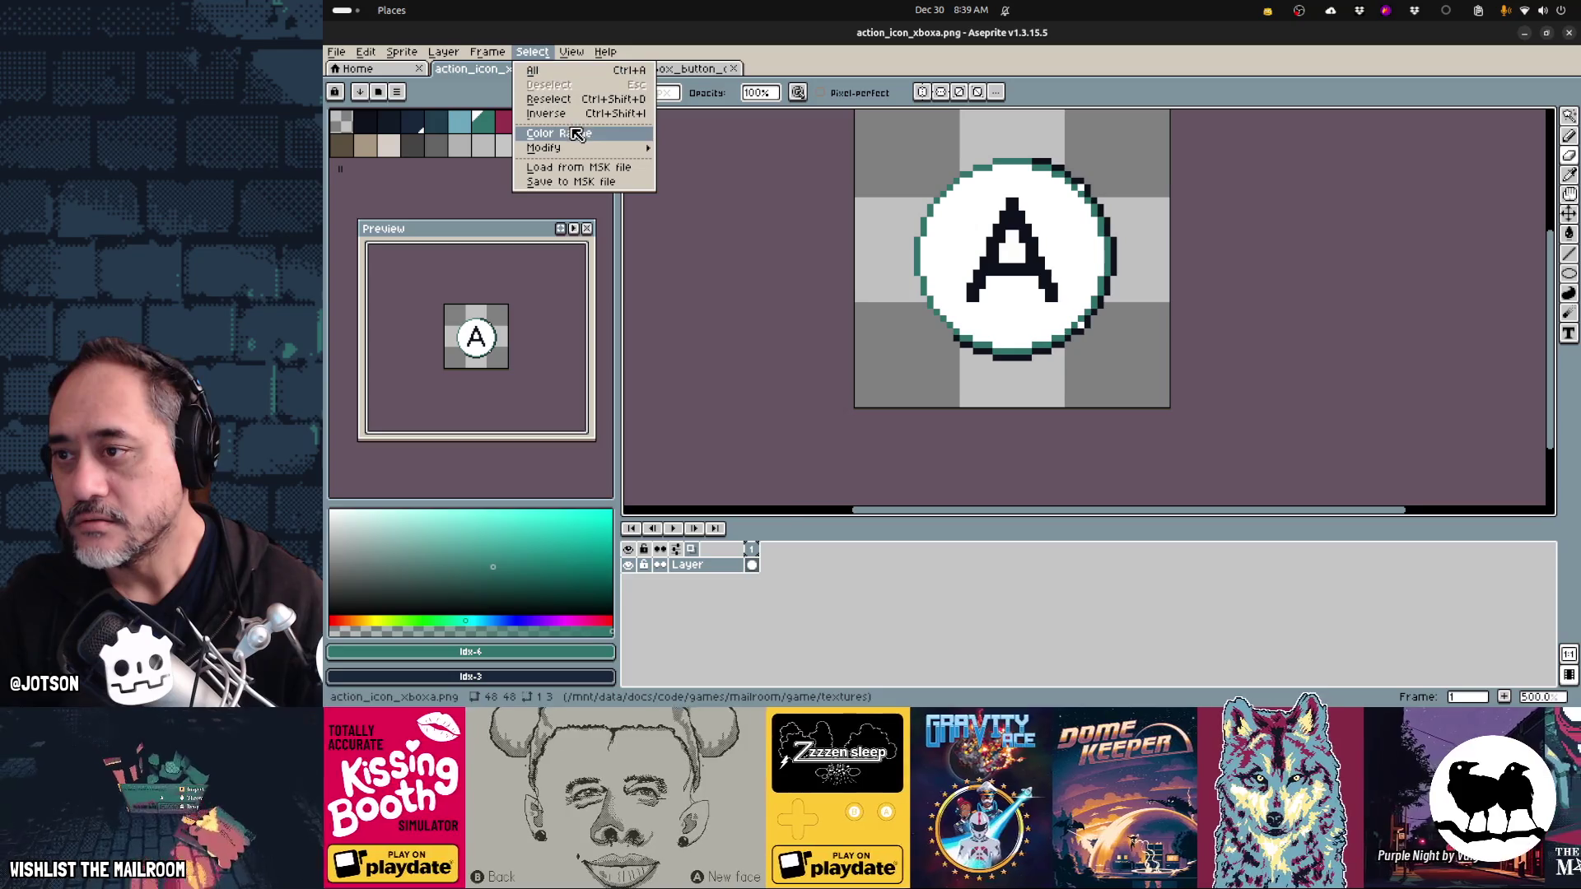
- Select all dark navy pixels by colour range and delete them
left_click(560, 133)
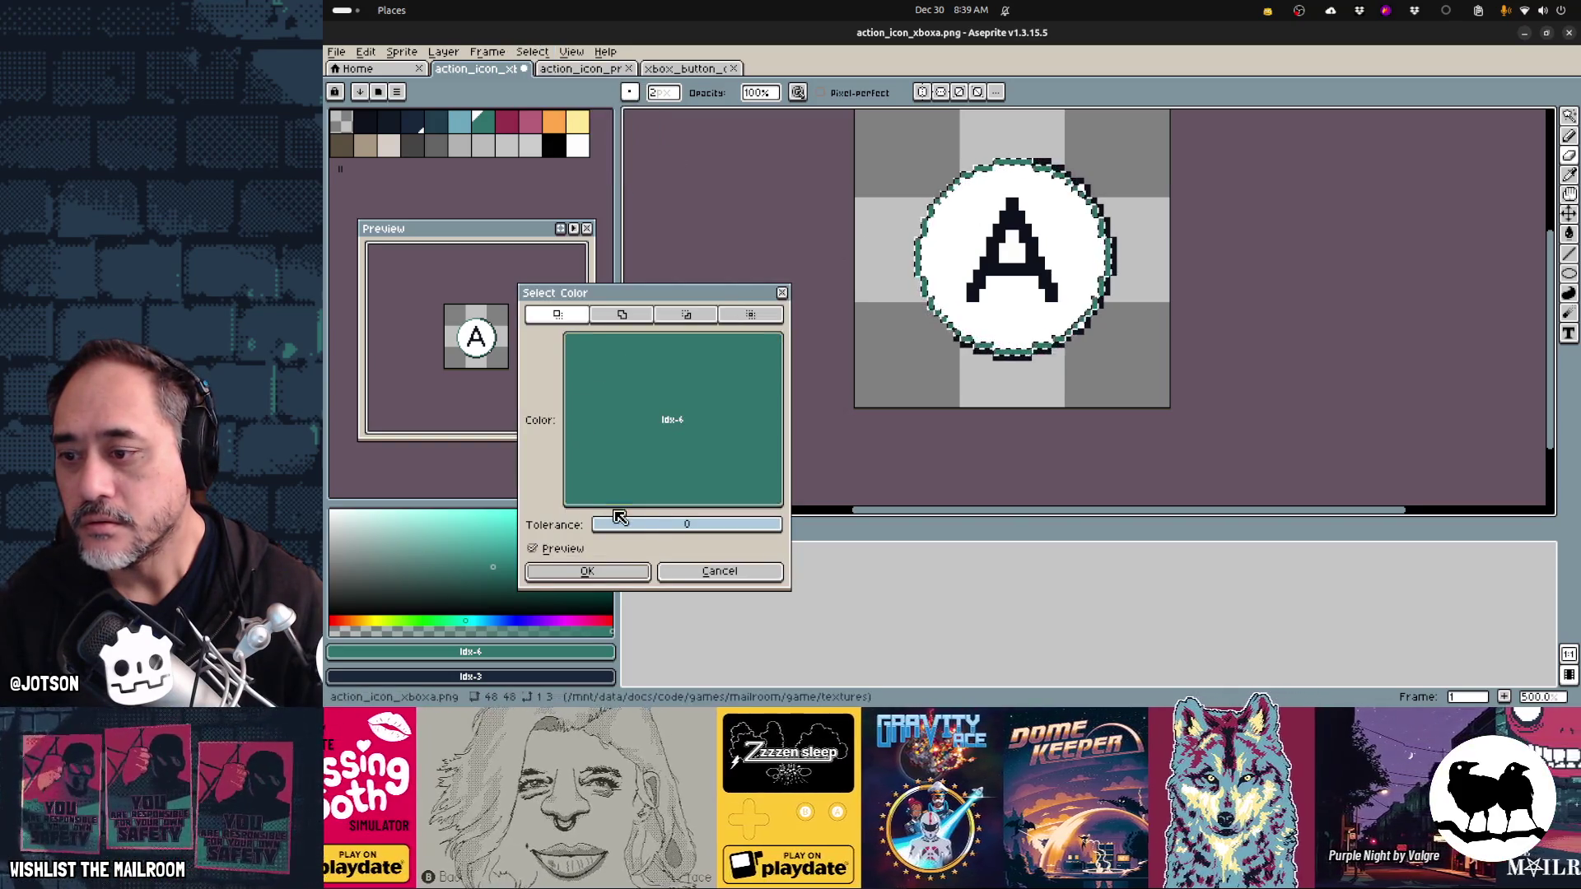
left_click(599, 380)
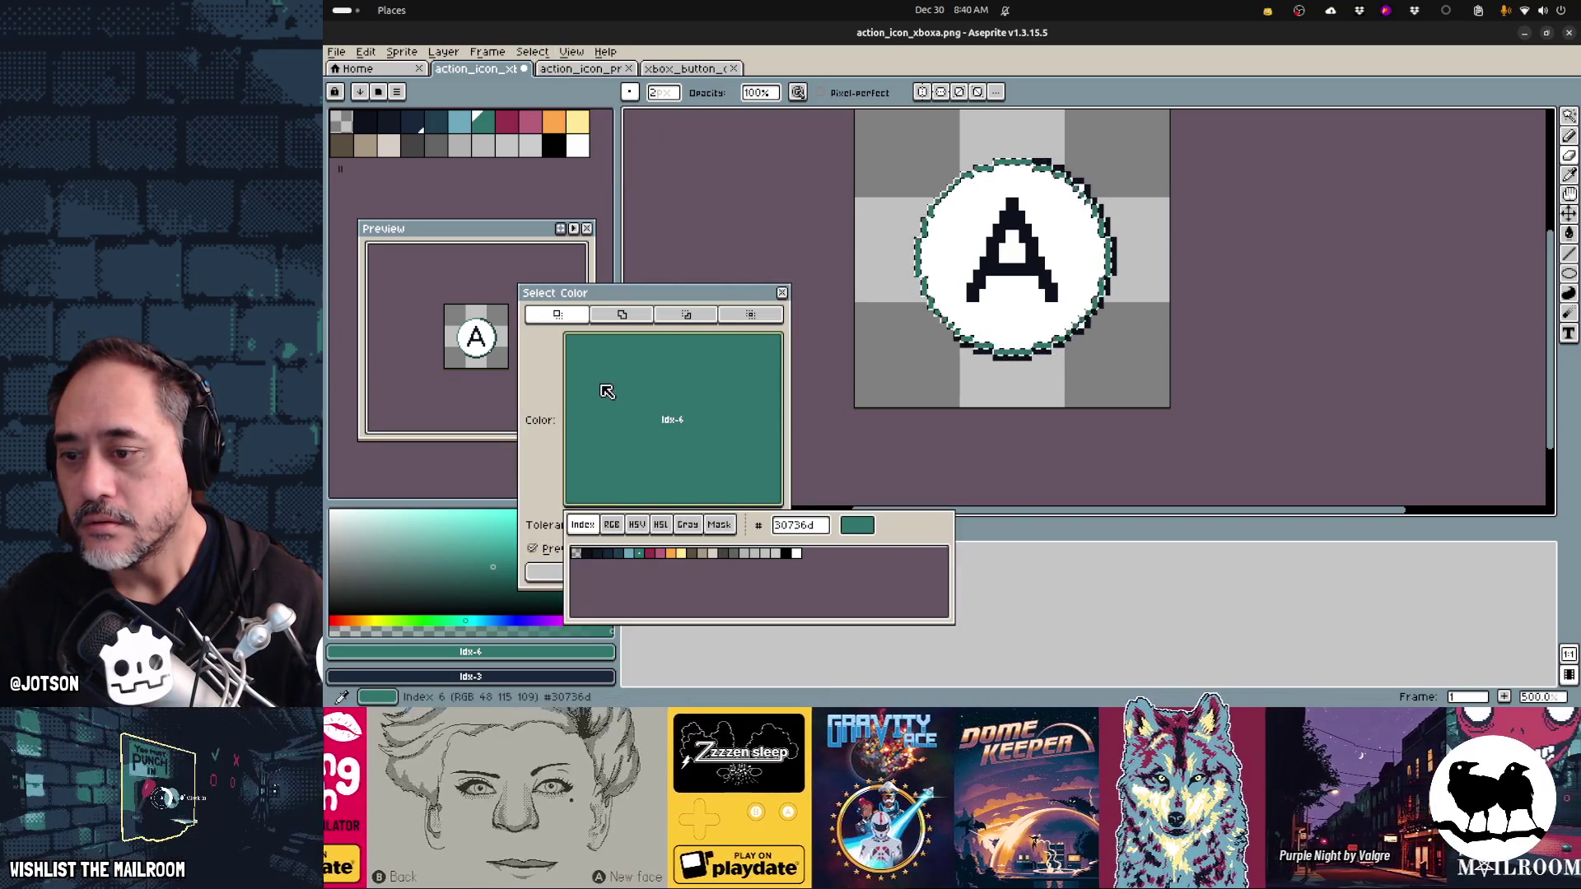
left_click(588, 556)
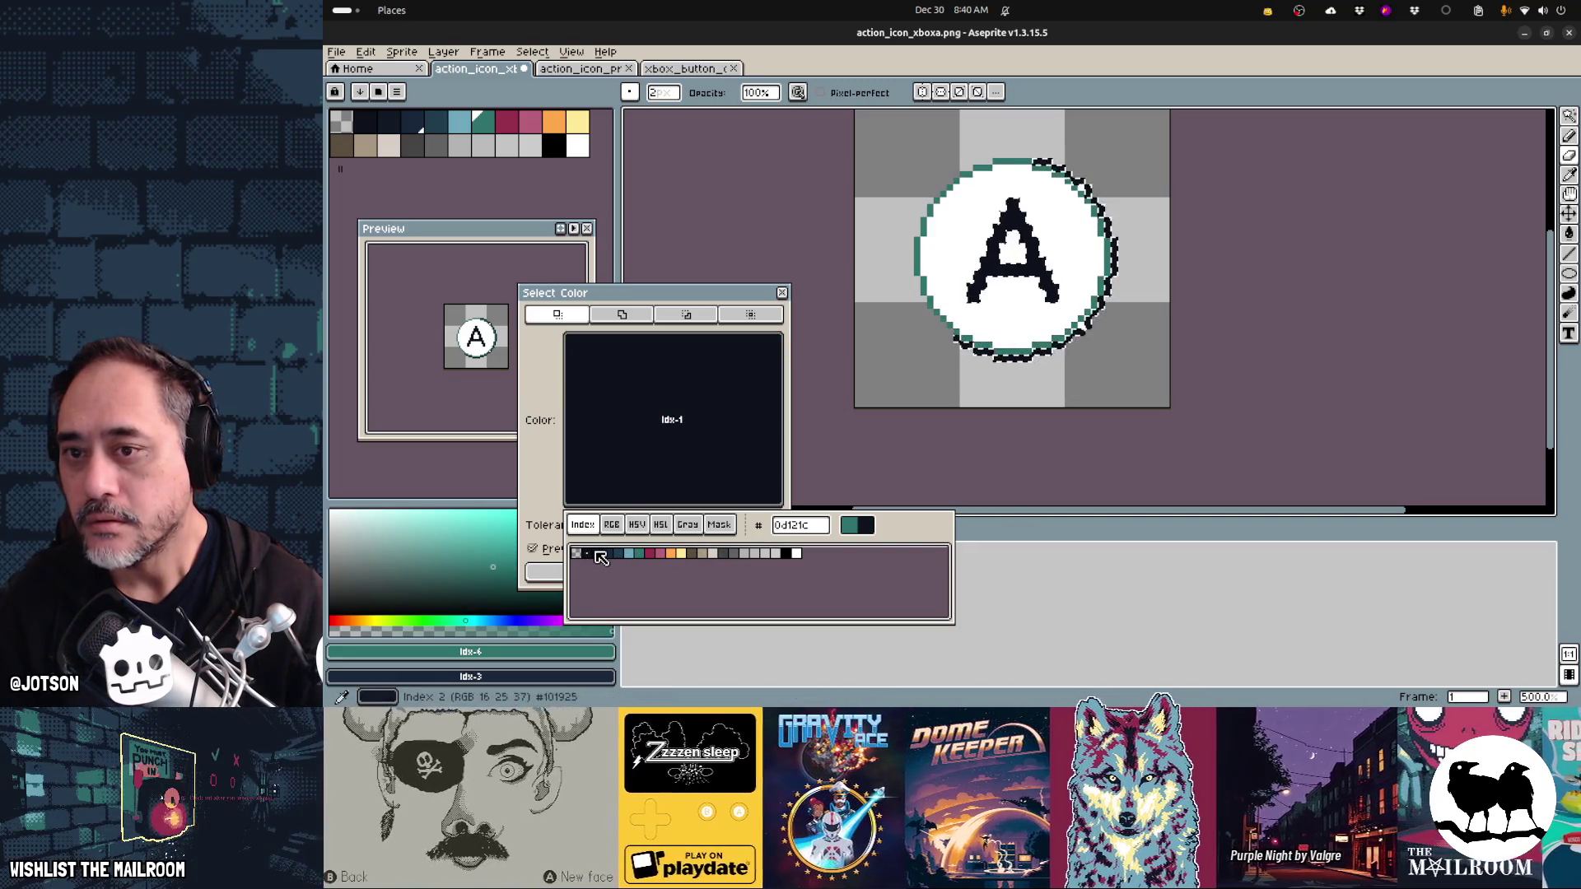
left_click(628, 568)
key("ctrl+d")
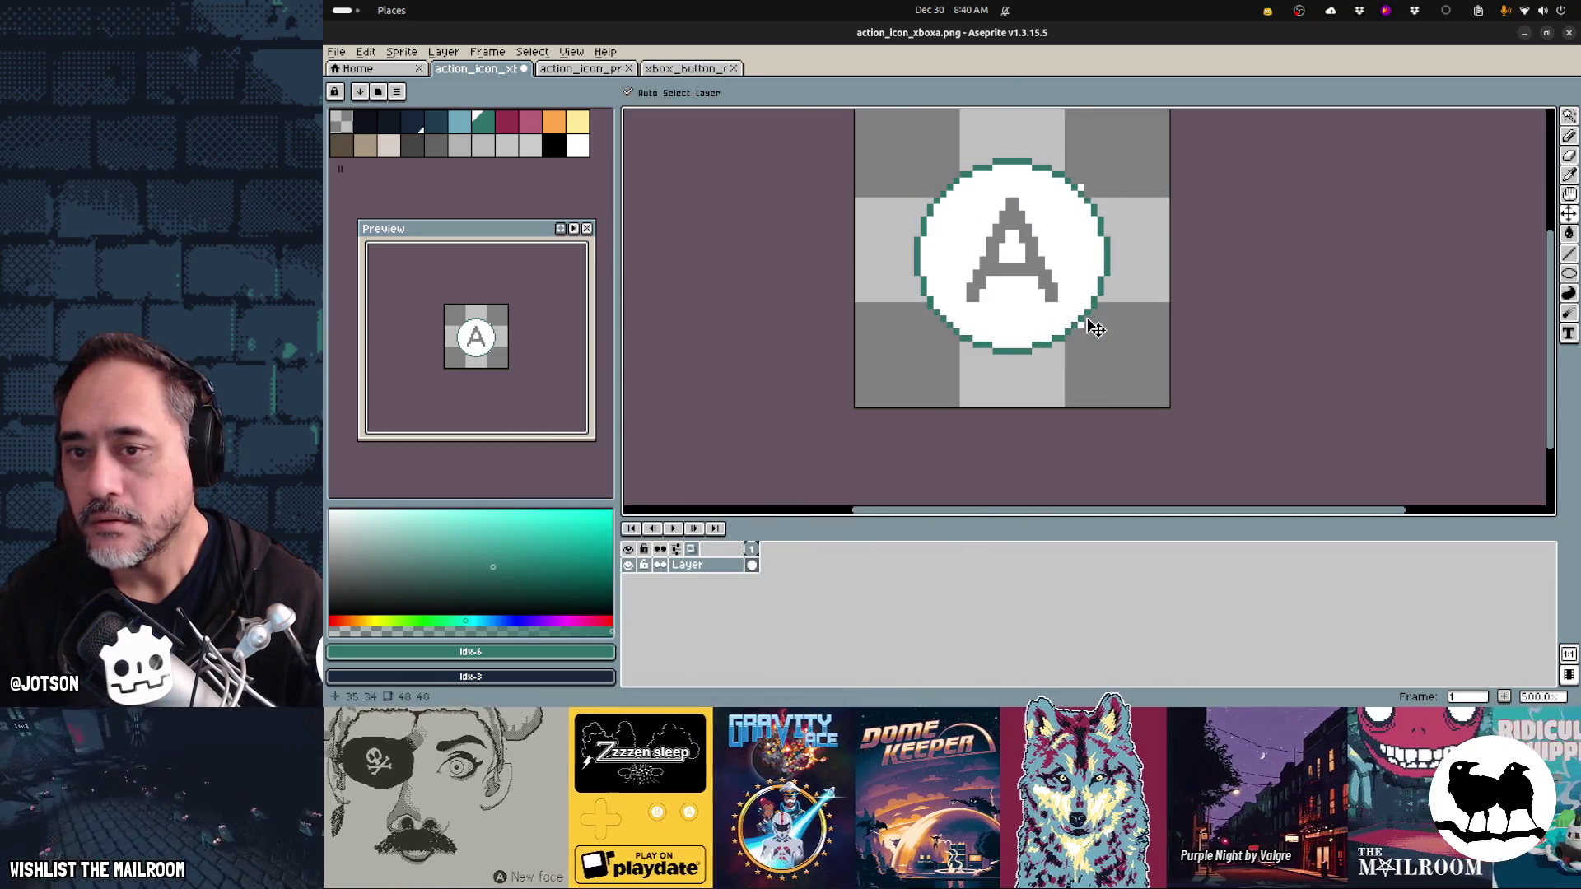
- Fill the grey A with dark navy
key("b")
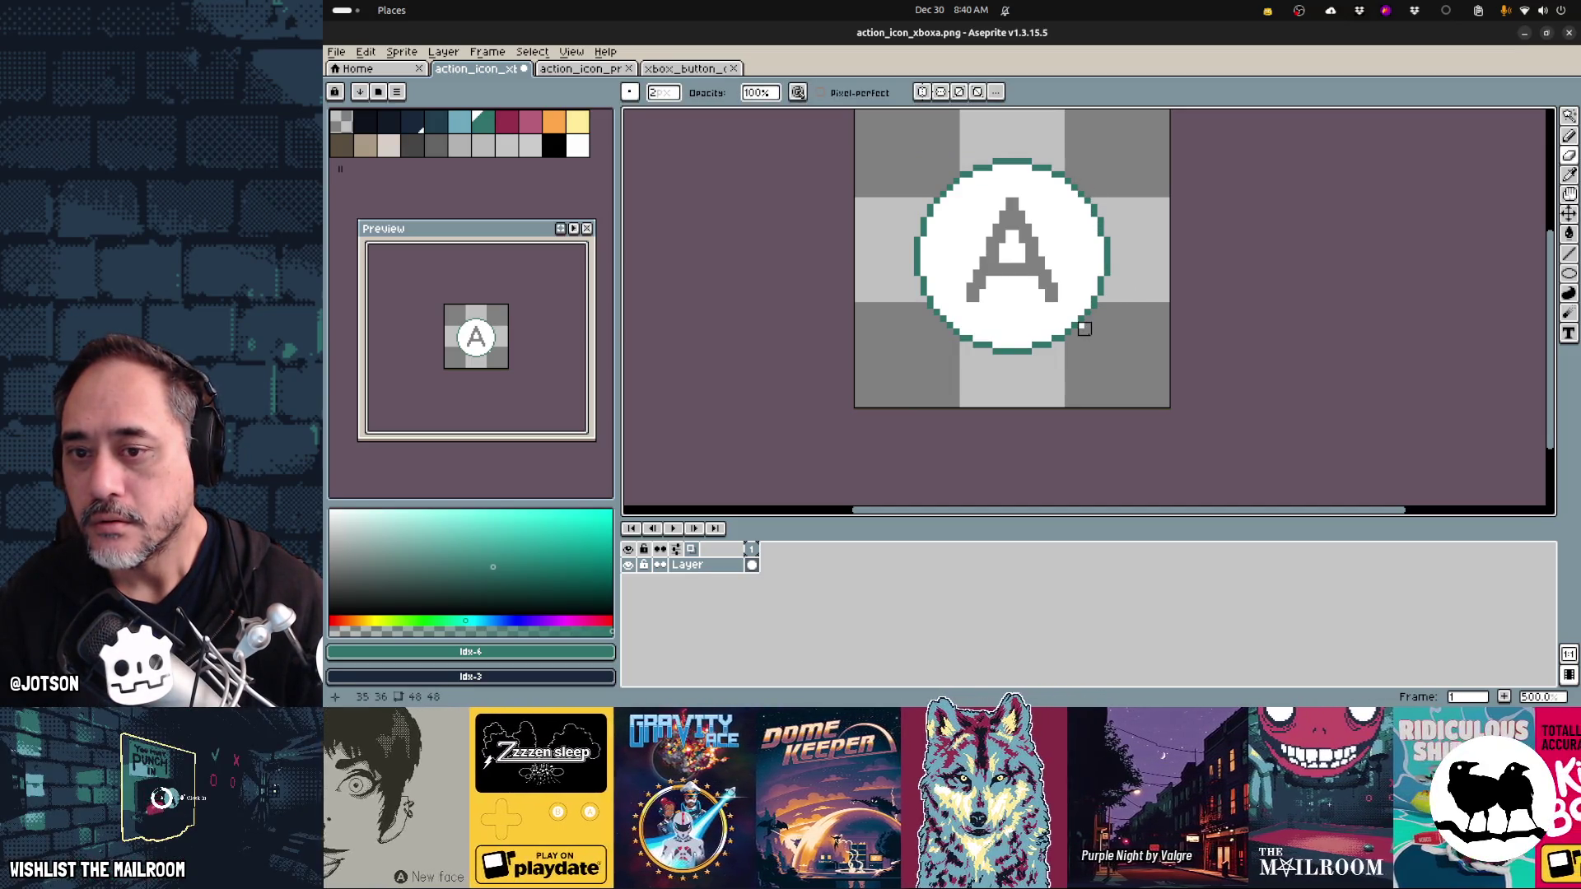
left_click(364, 121)
key("g")
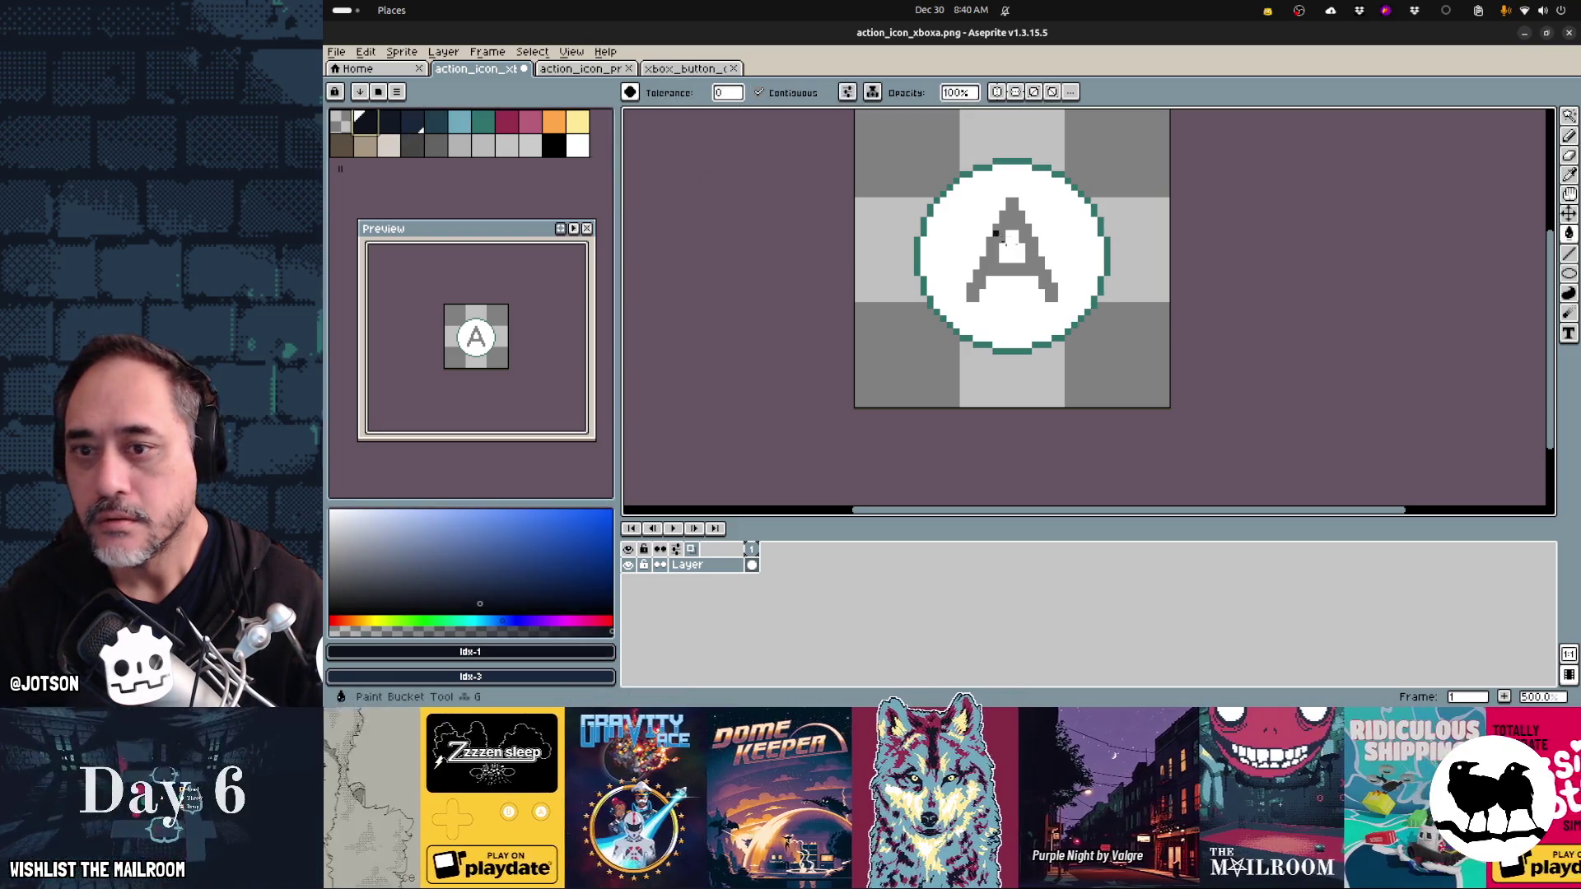
left_click(1035, 269)
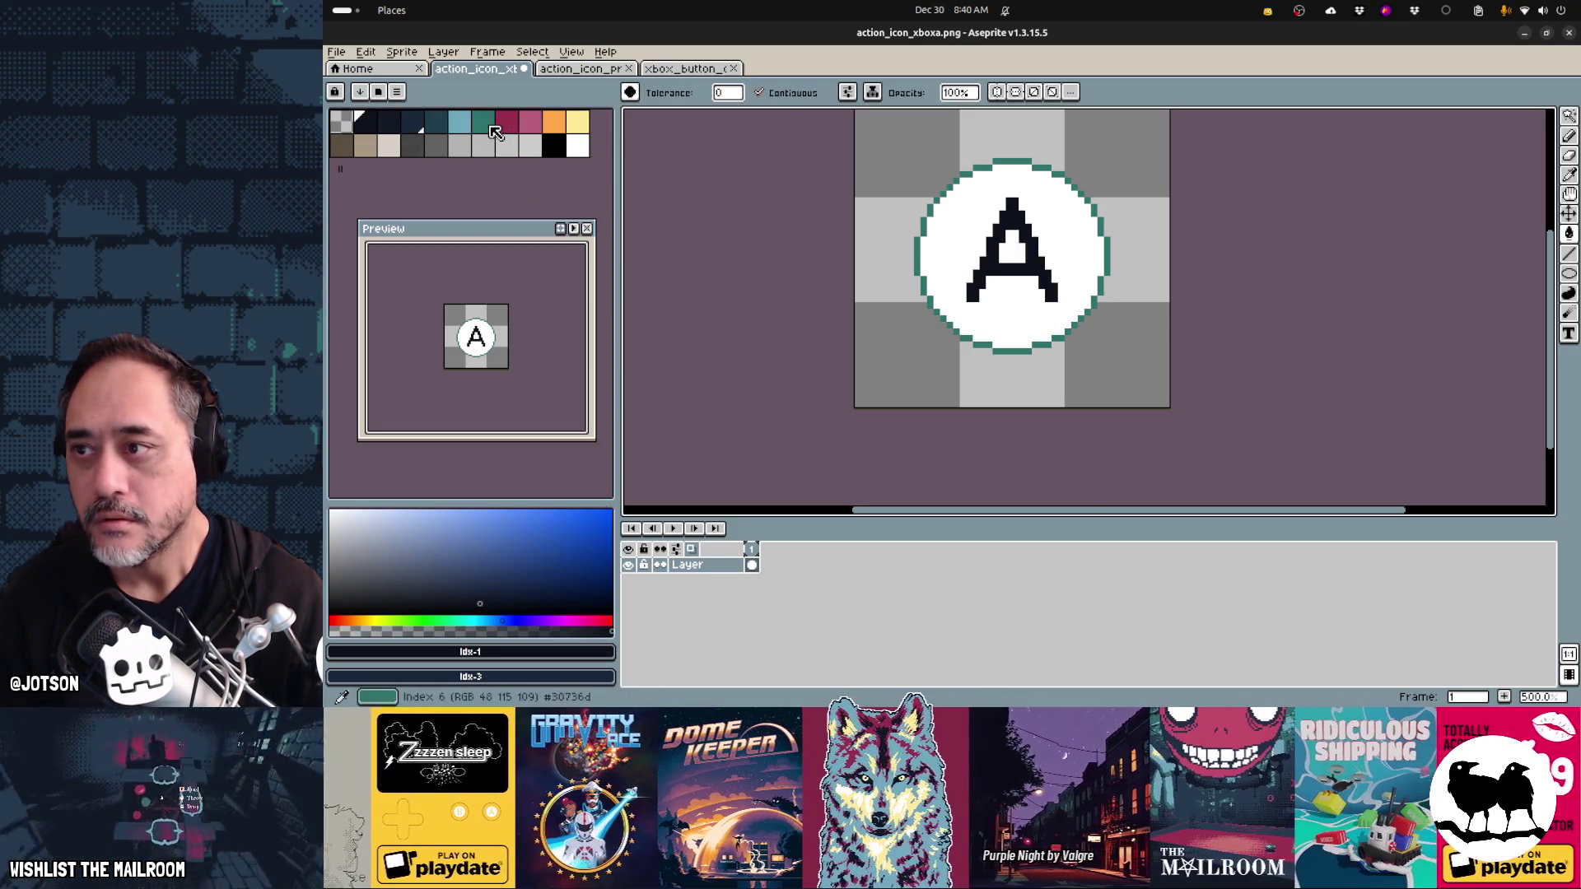
- Replace the teal ring with near-black and save action_icon_xboxa.png
left_click(482, 121)
right_click(367, 124)
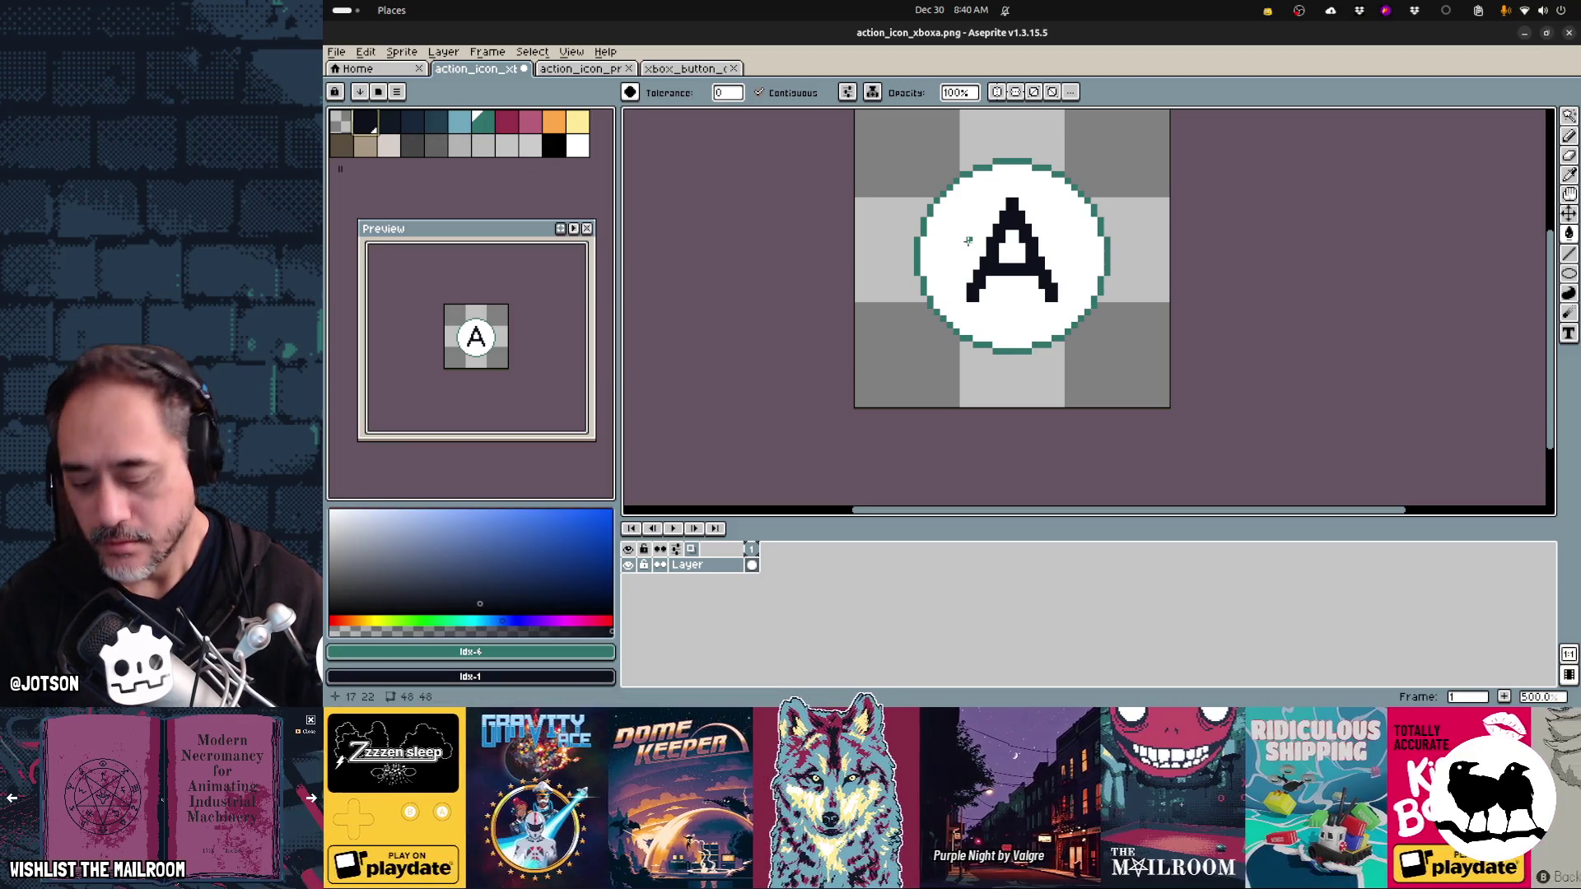
key("shift+r")
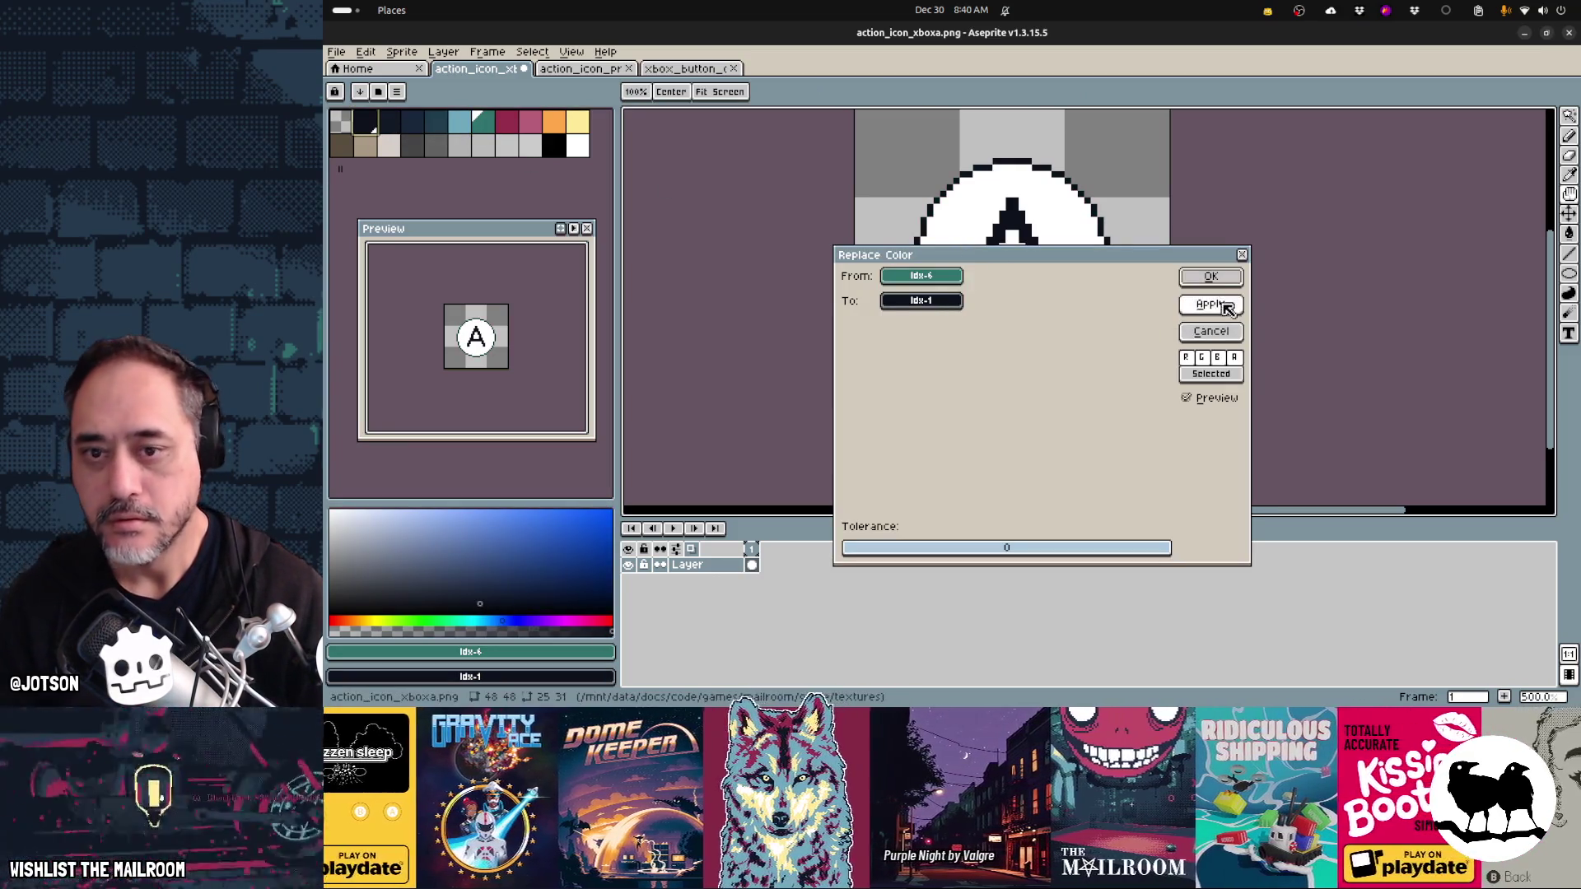
left_click(1187, 279)
key("ctrl+s")
key("alt+Tab")
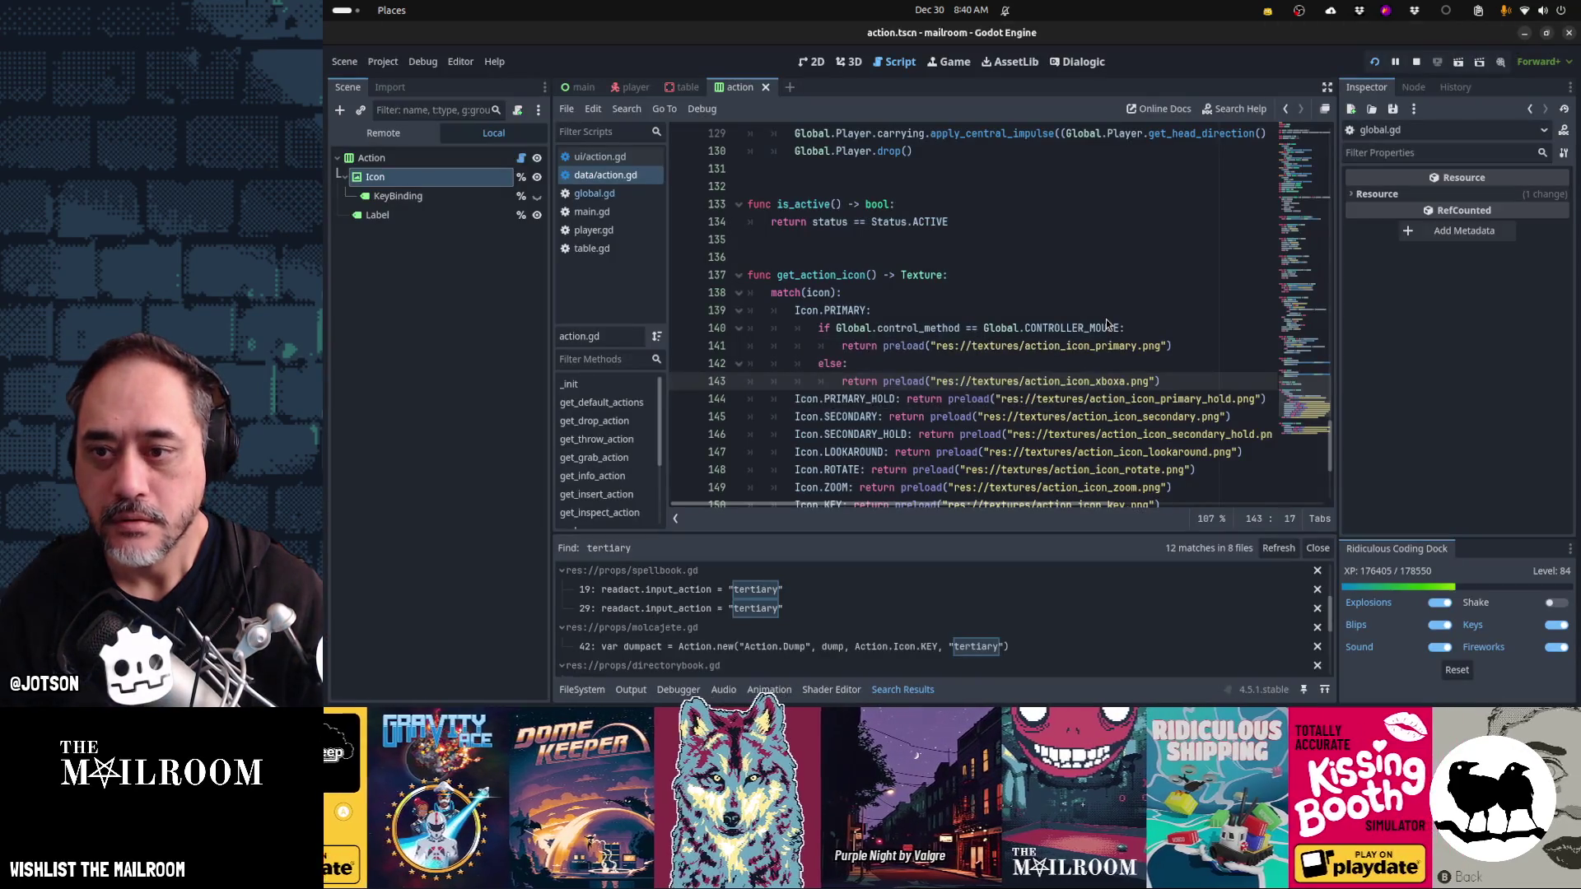
- Resume the running game to view the black-ringed A on the knife's Grab prompt, then return to Aseprite
key("alt+Tab")
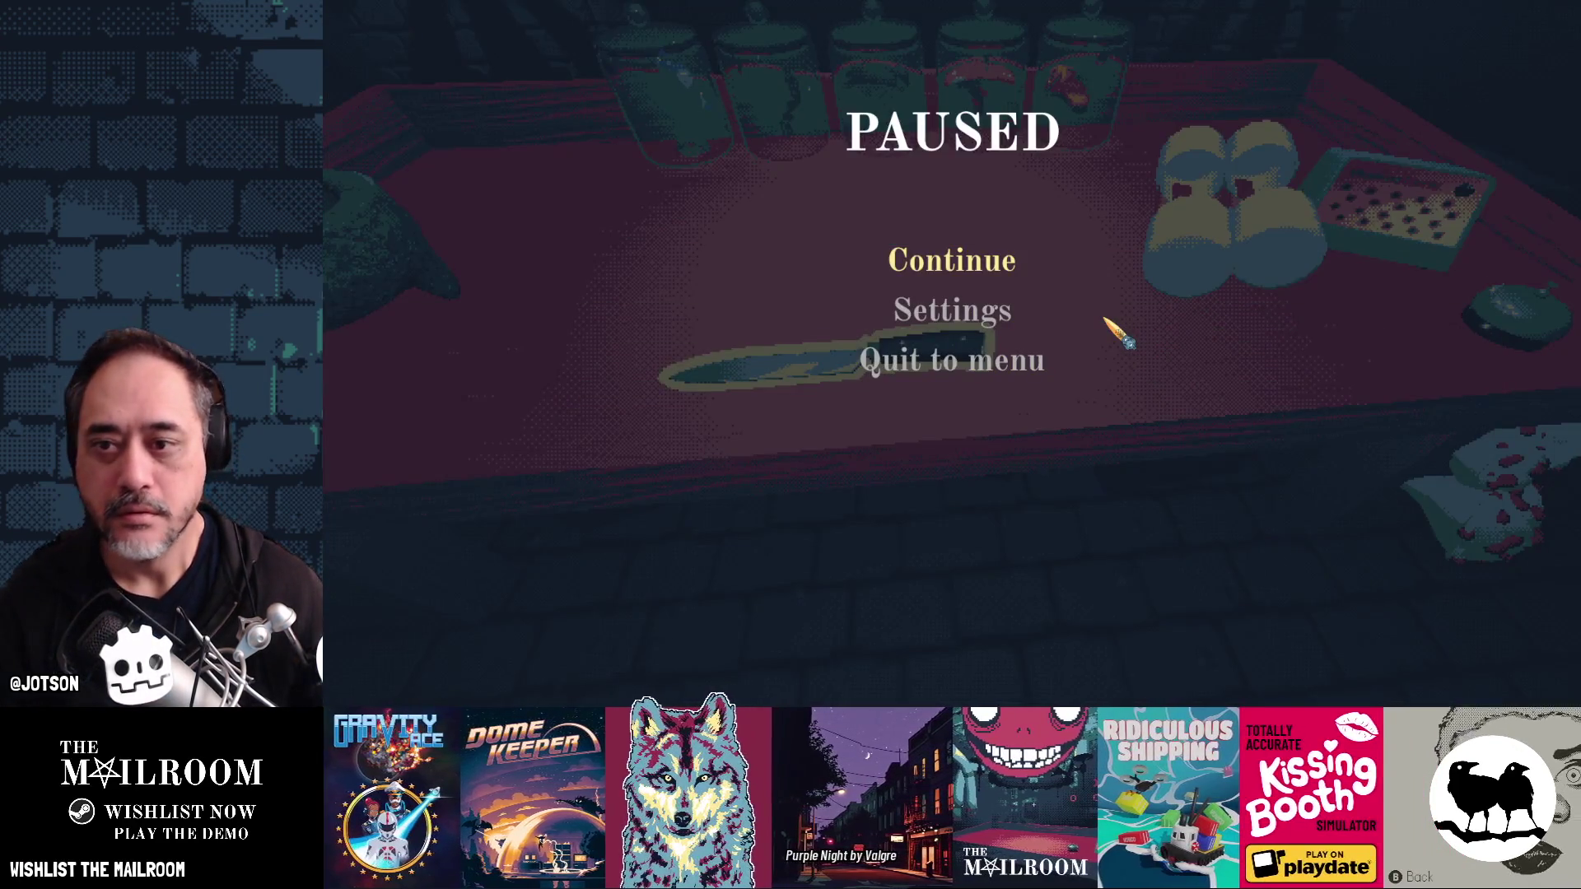
left_click(974, 262)
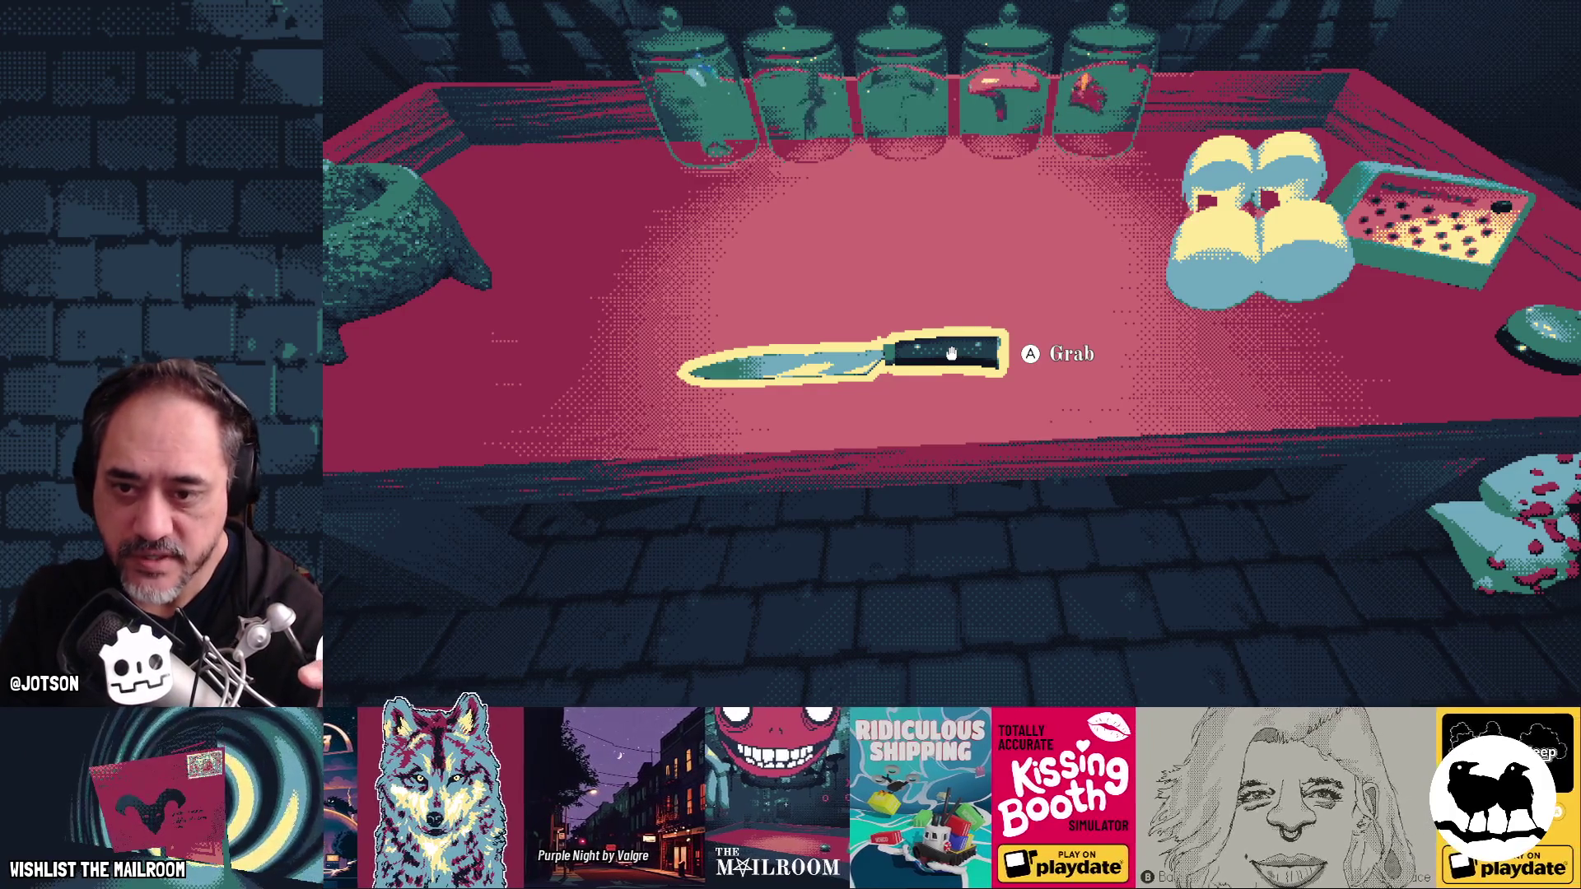
key("super")
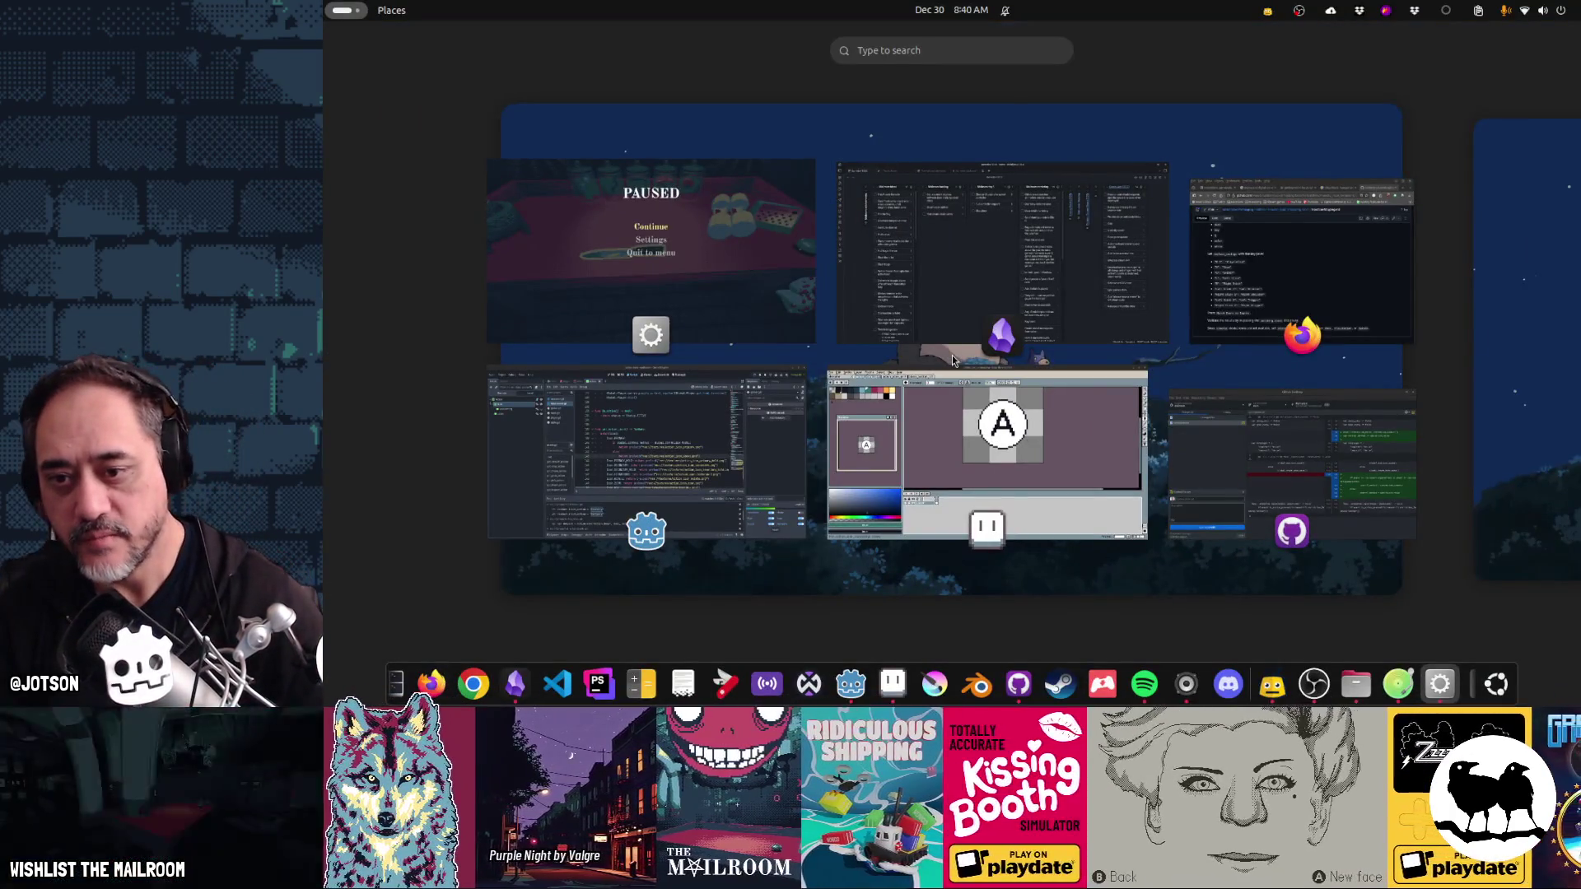
left_click(1061, 385)
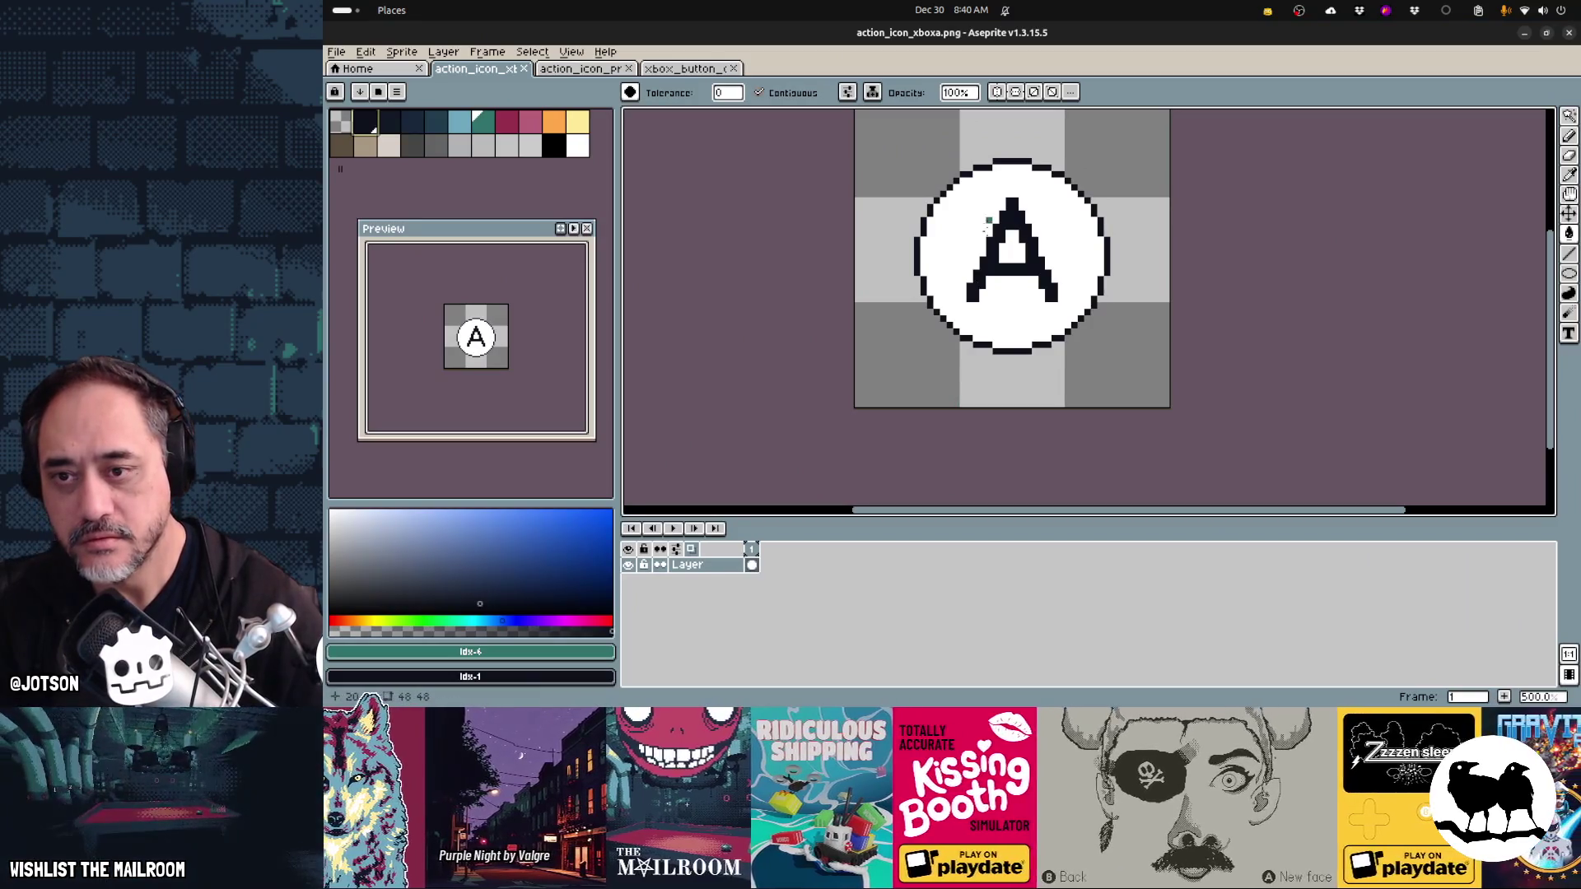
- Eyedrop white from the circle and paint over the black A
key("i")
left_click(961, 276, "alt")
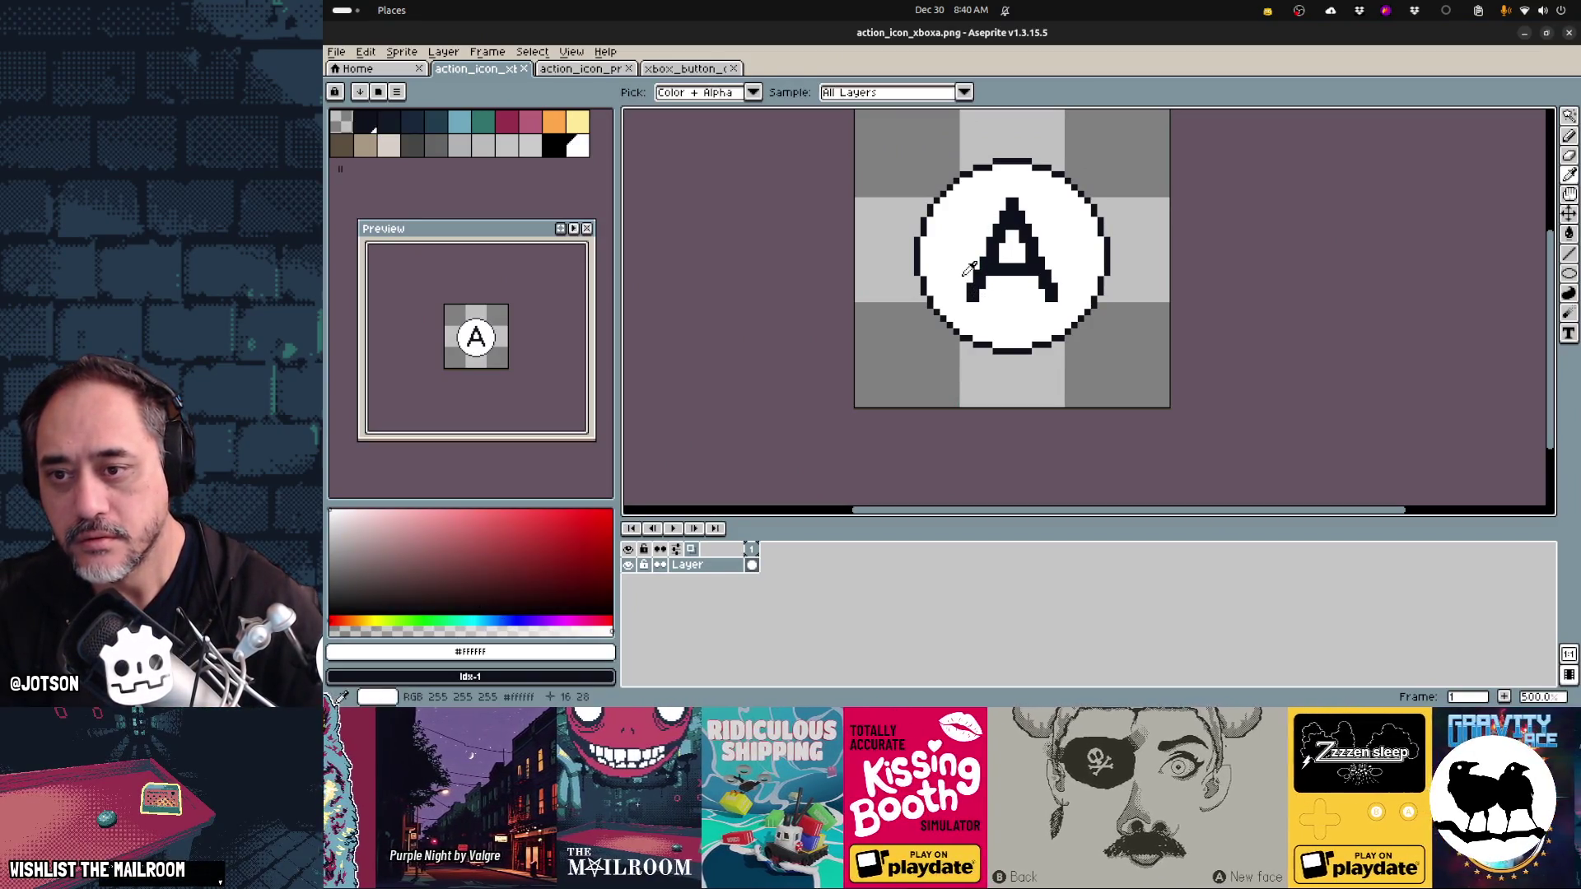
key("b")
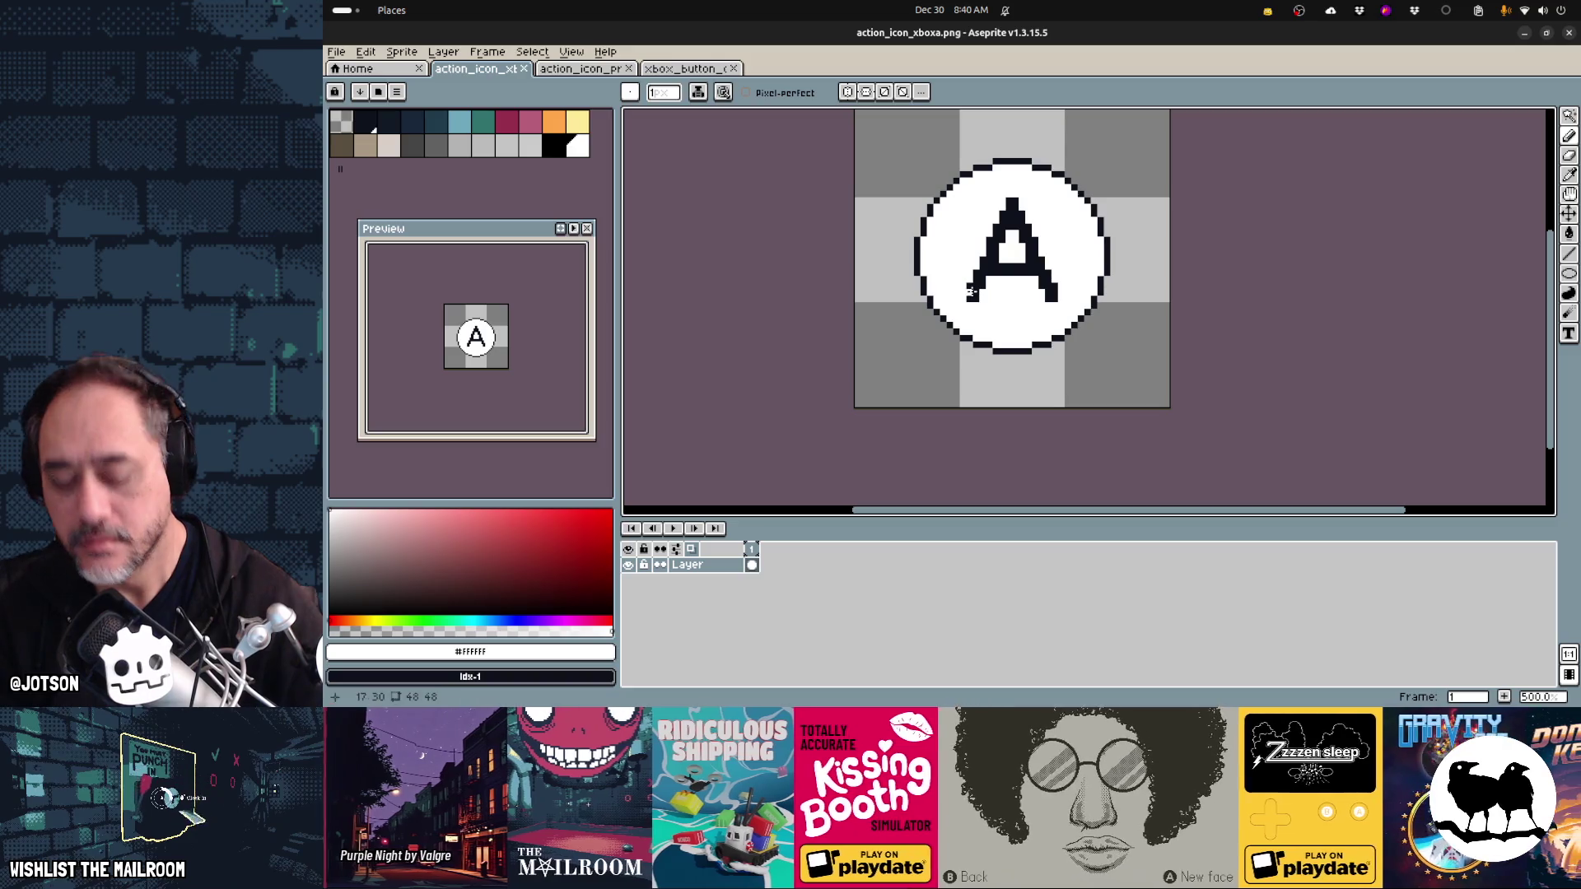
left_click(970, 293)
mouse_move(976, 292)
left_mouse_down()
mouse_move(1014, 207)
mouse_move(1047, 290)
left_mouse_up()
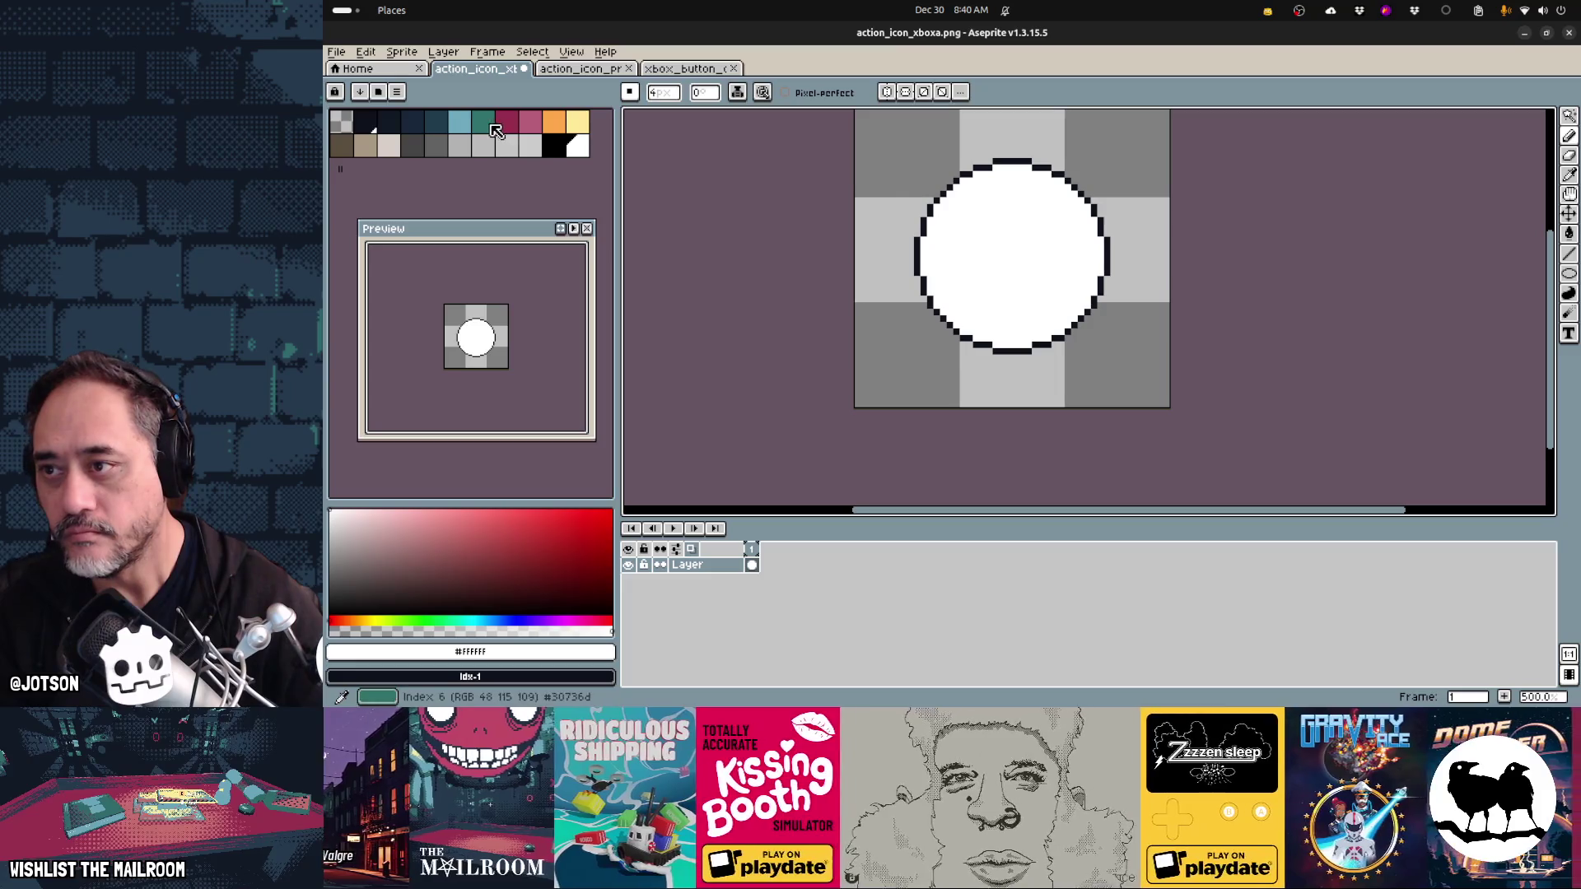
- Draw a mirrored teal A with vertical symmetry on and save the file
left_click(492, 125)
left_click(887, 93)
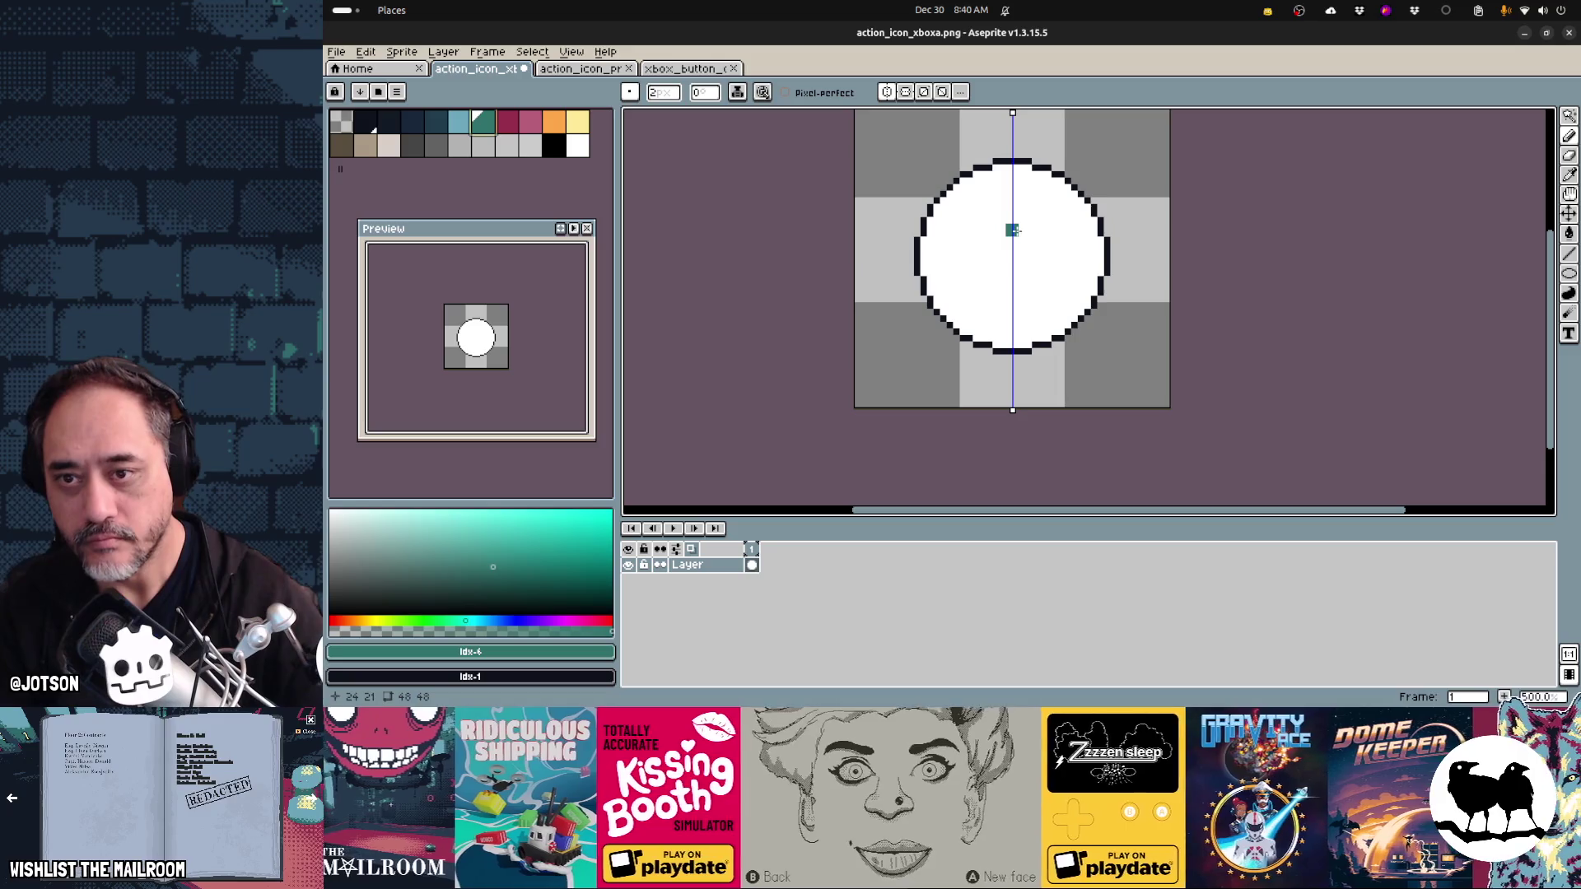
left_click_drag(1011, 247, 975, 296)
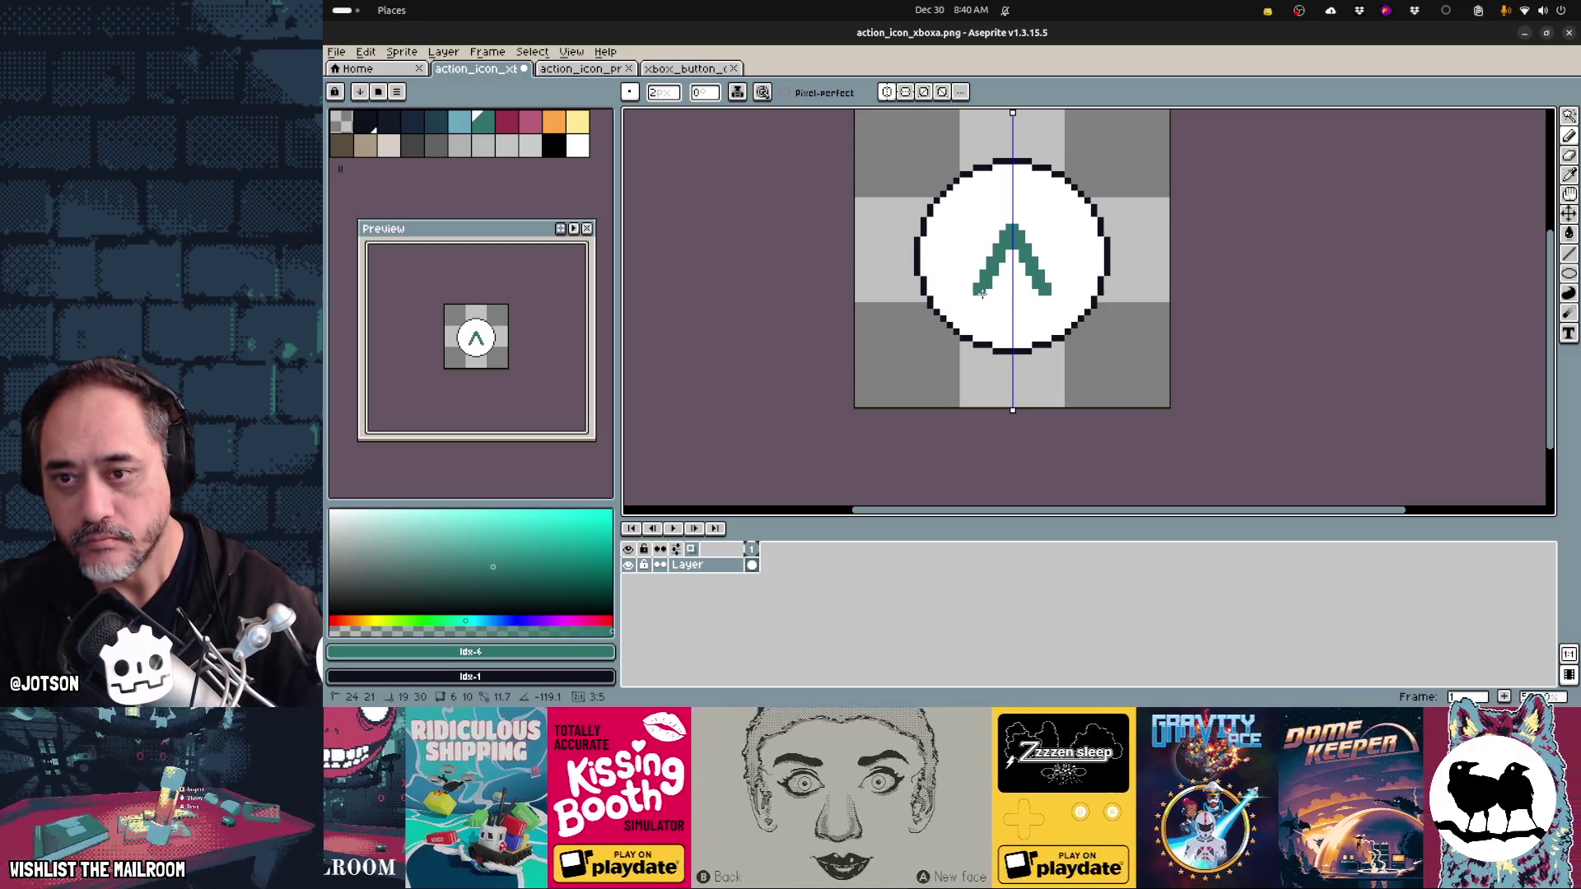
key("ctrl+z")
mouse_move(1012, 217)
left_mouse_down()
mouse_move(985, 283)
mouse_move(994, 232)
mouse_move(992, 288)
left_mouse_up()
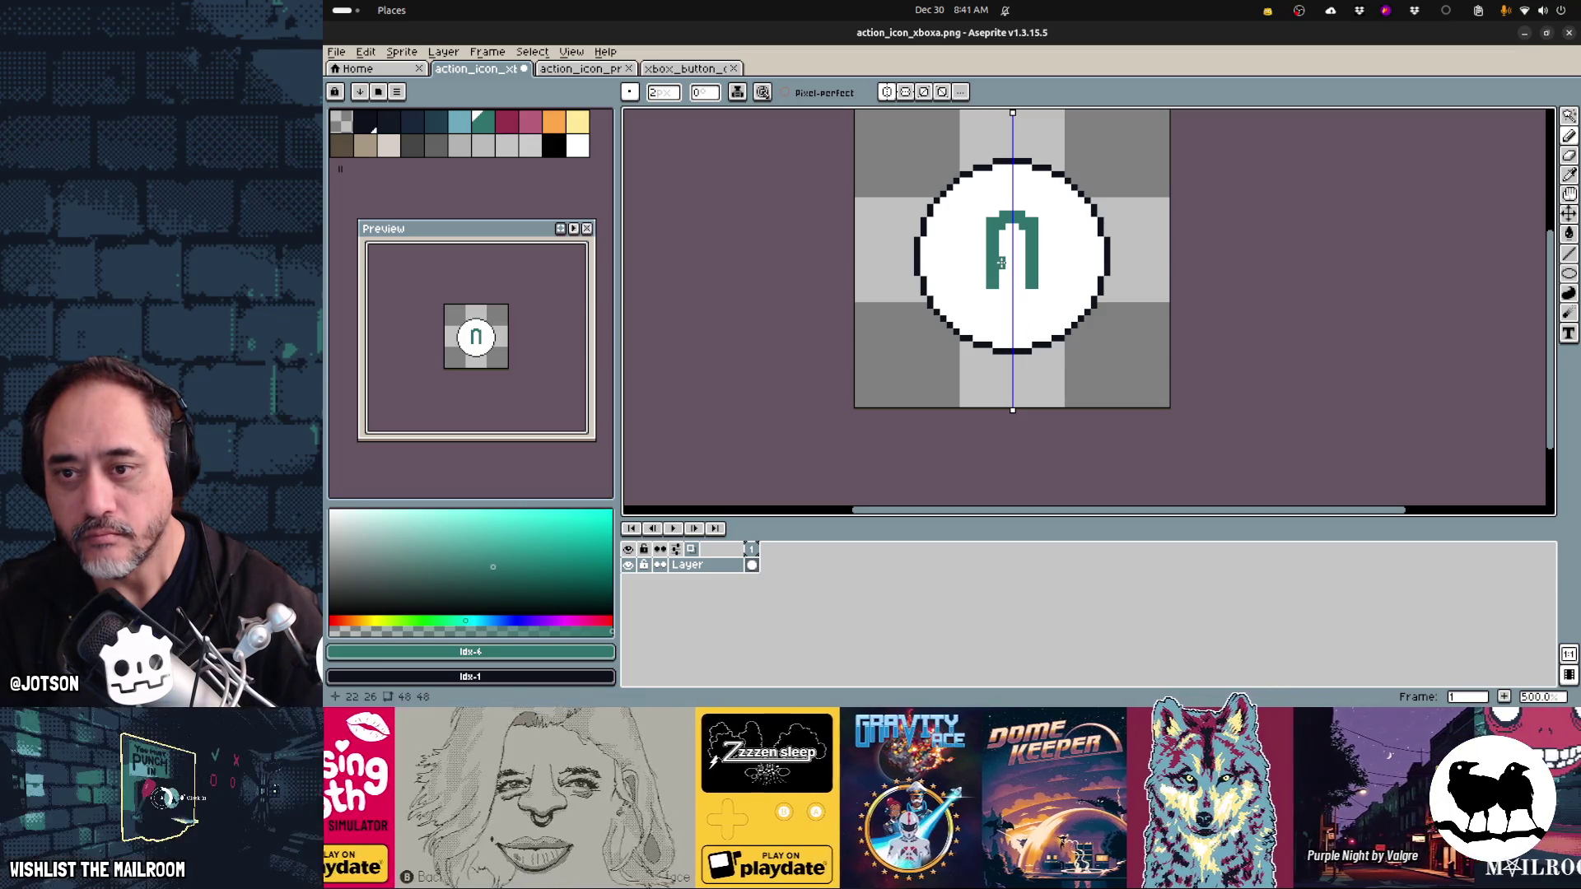
left_click(984, 218, "alt")
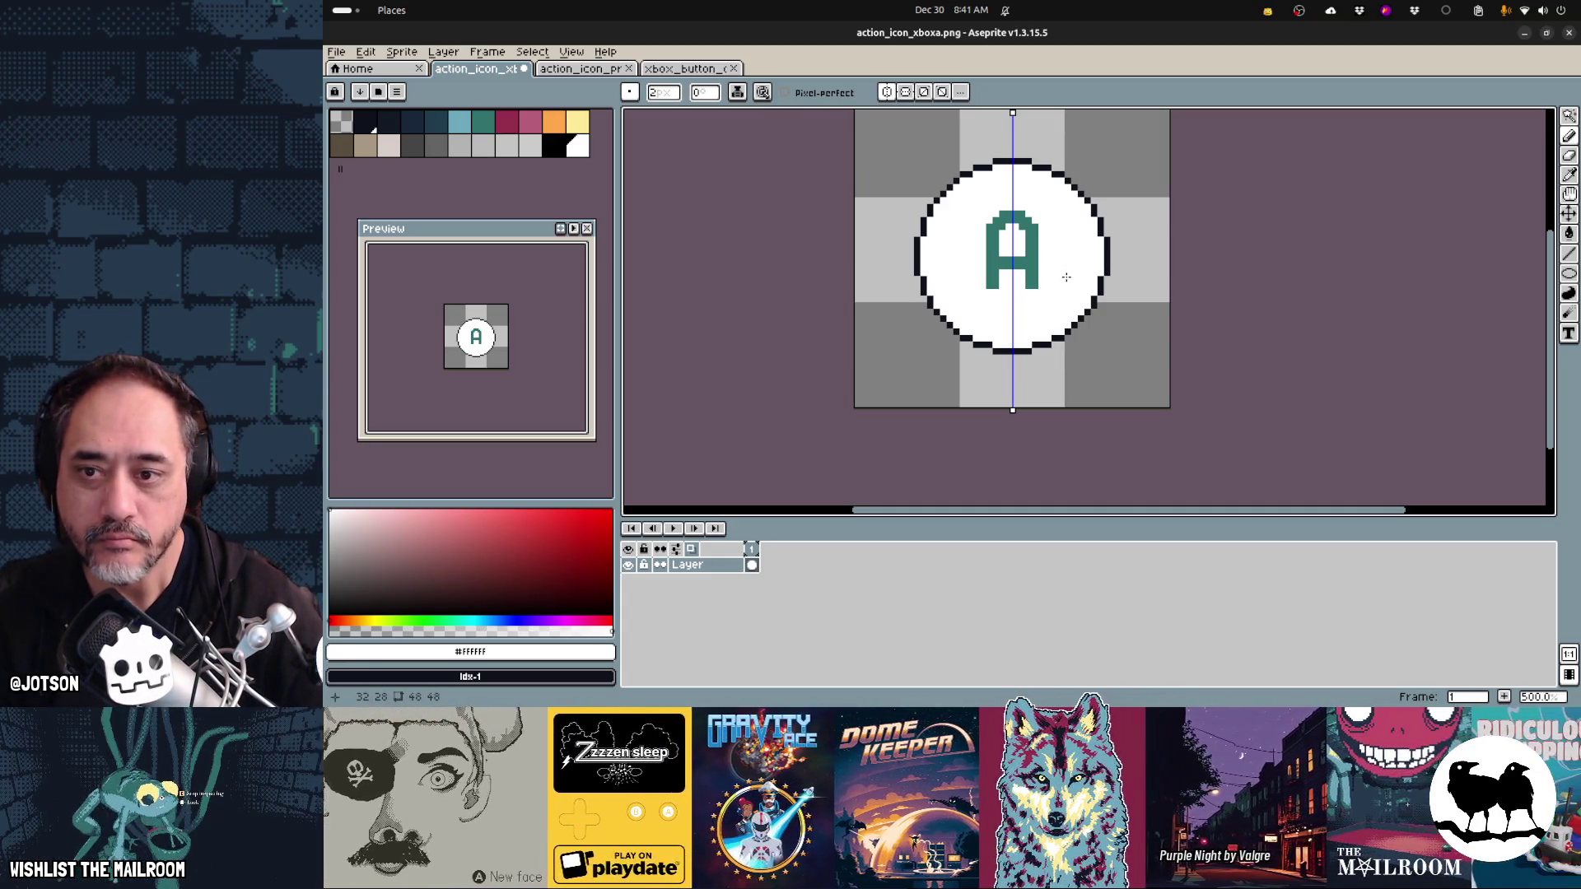
key("ctrl+s")
key("alt+Tab")
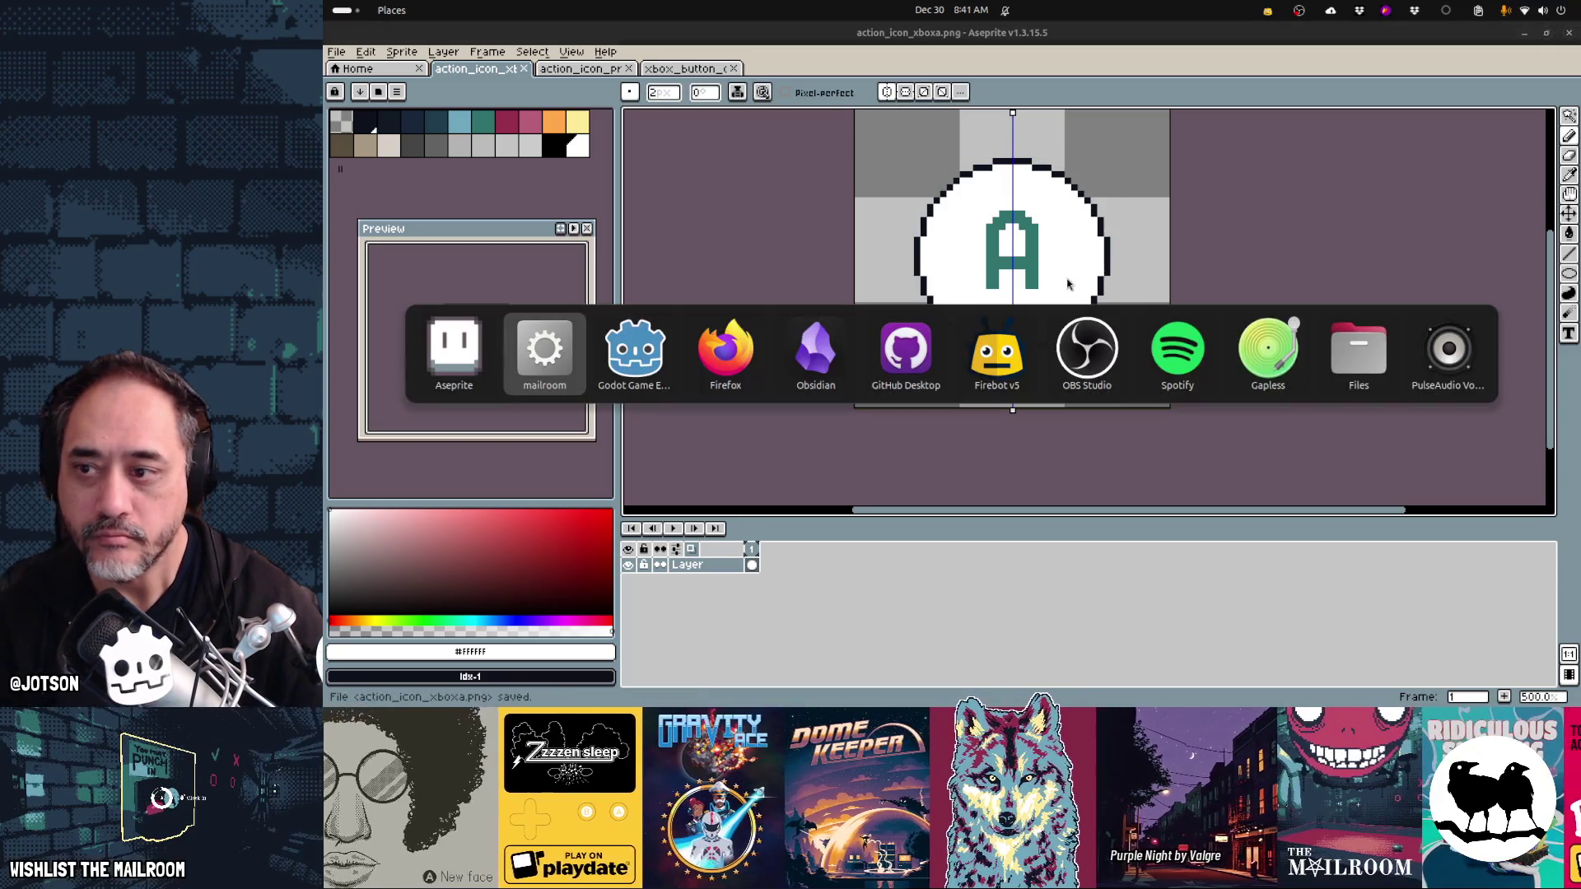
- Resume the mailroom game to view the teal A on the knife's Grab prompt
key("alt+Tab")
key("alt+Tab")
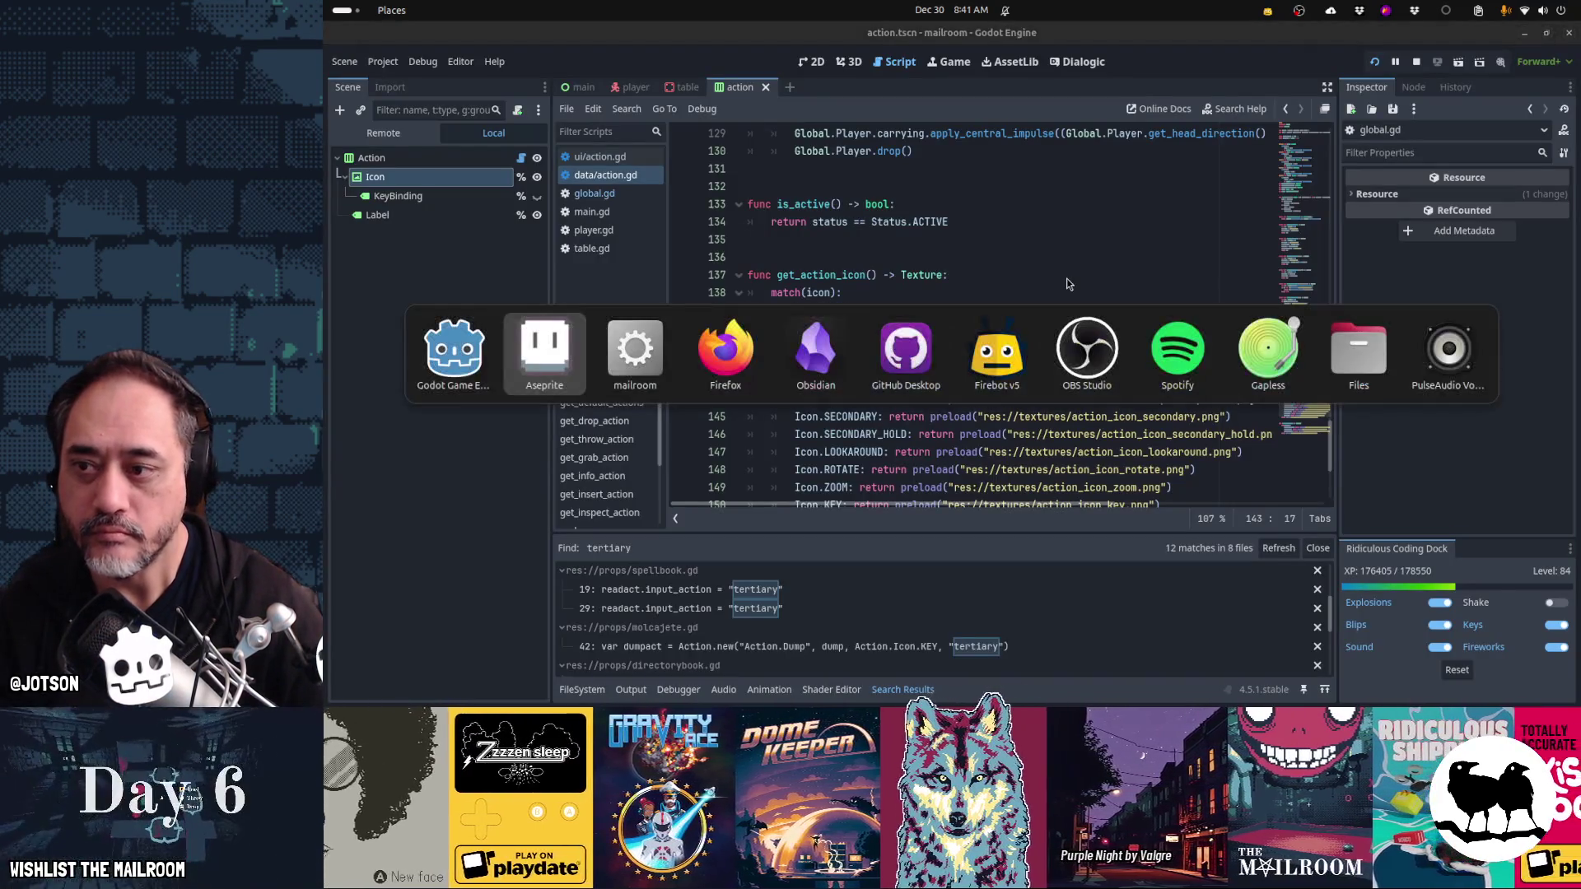
key("alt+Tab")
key("Escape")
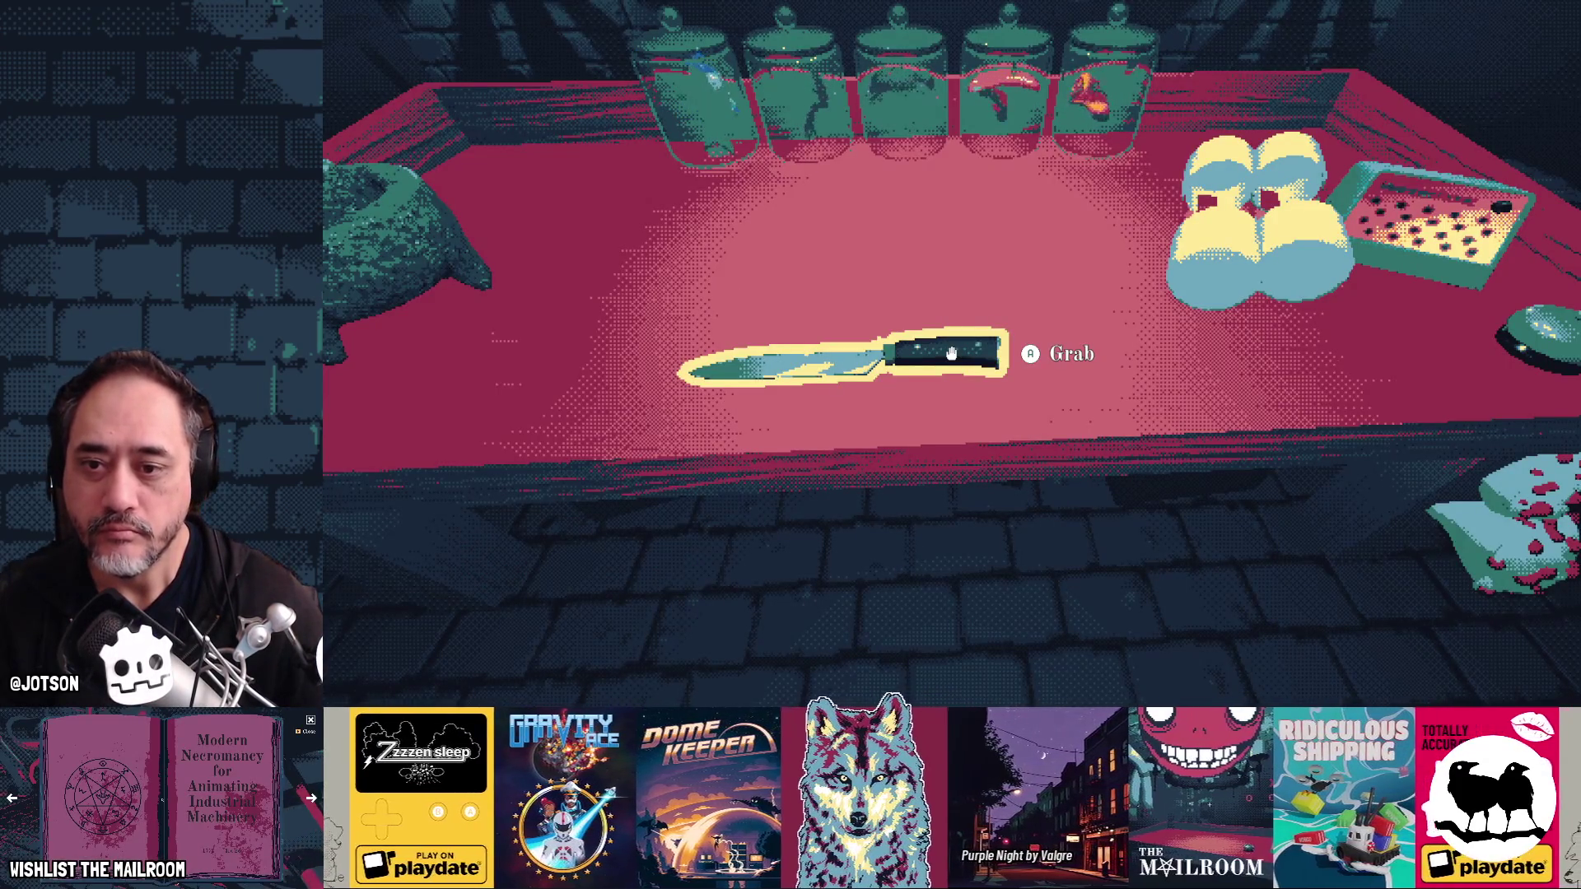
key("alt+Tab")
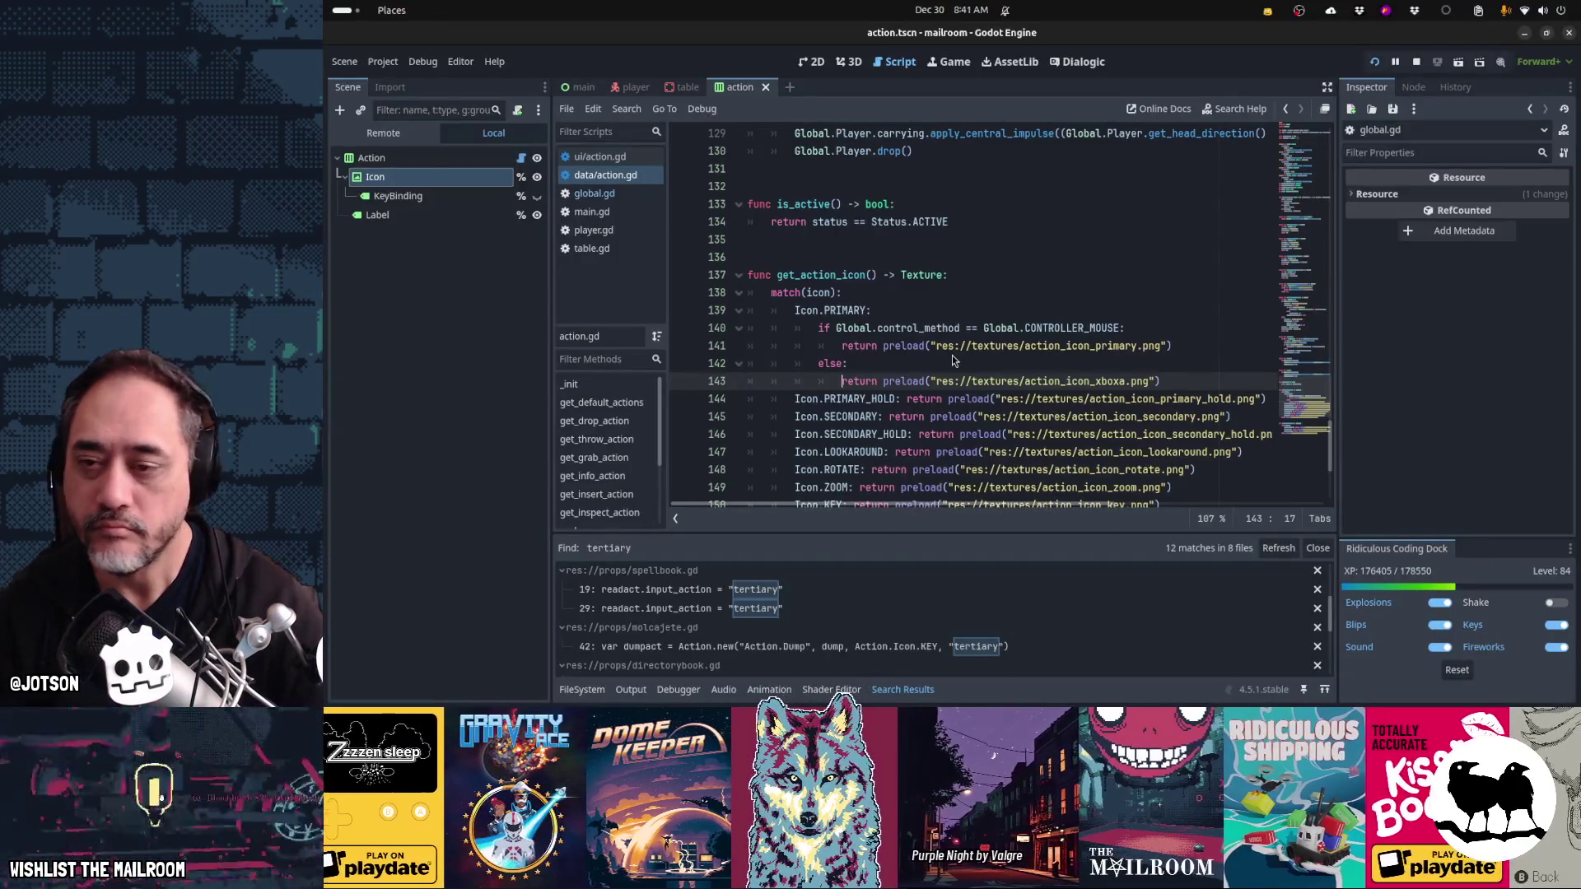
- Undo the old strokes, redraw mirrored teal legs plus a crossbar, and save
key("alt+Tab")
key("alt+Tab")
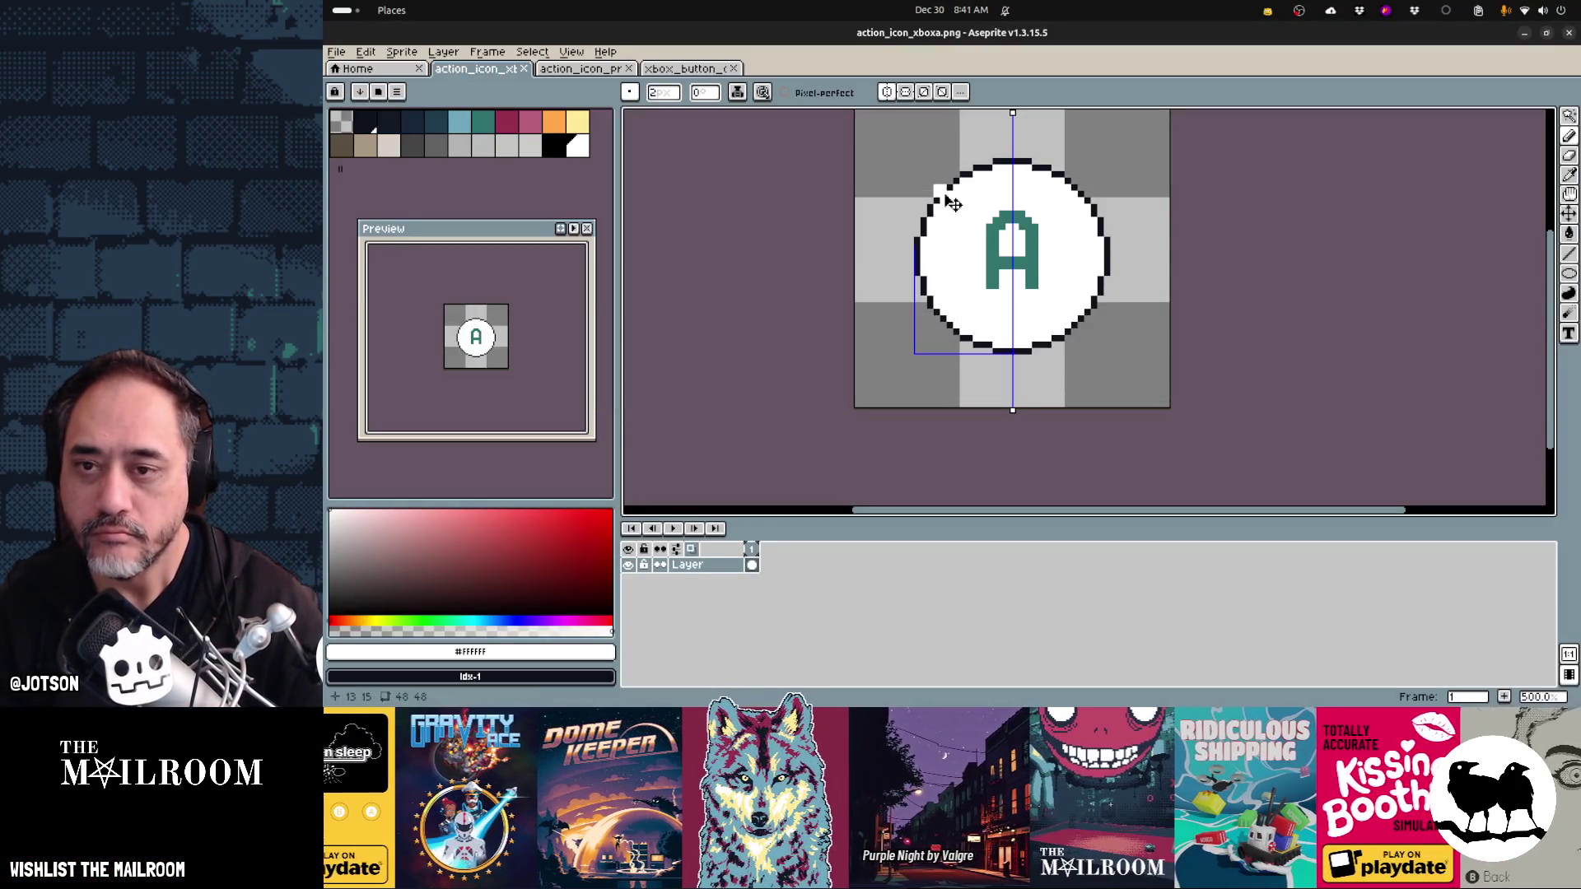
key("v")
key("ctrl+z")
key("ctrl+z")
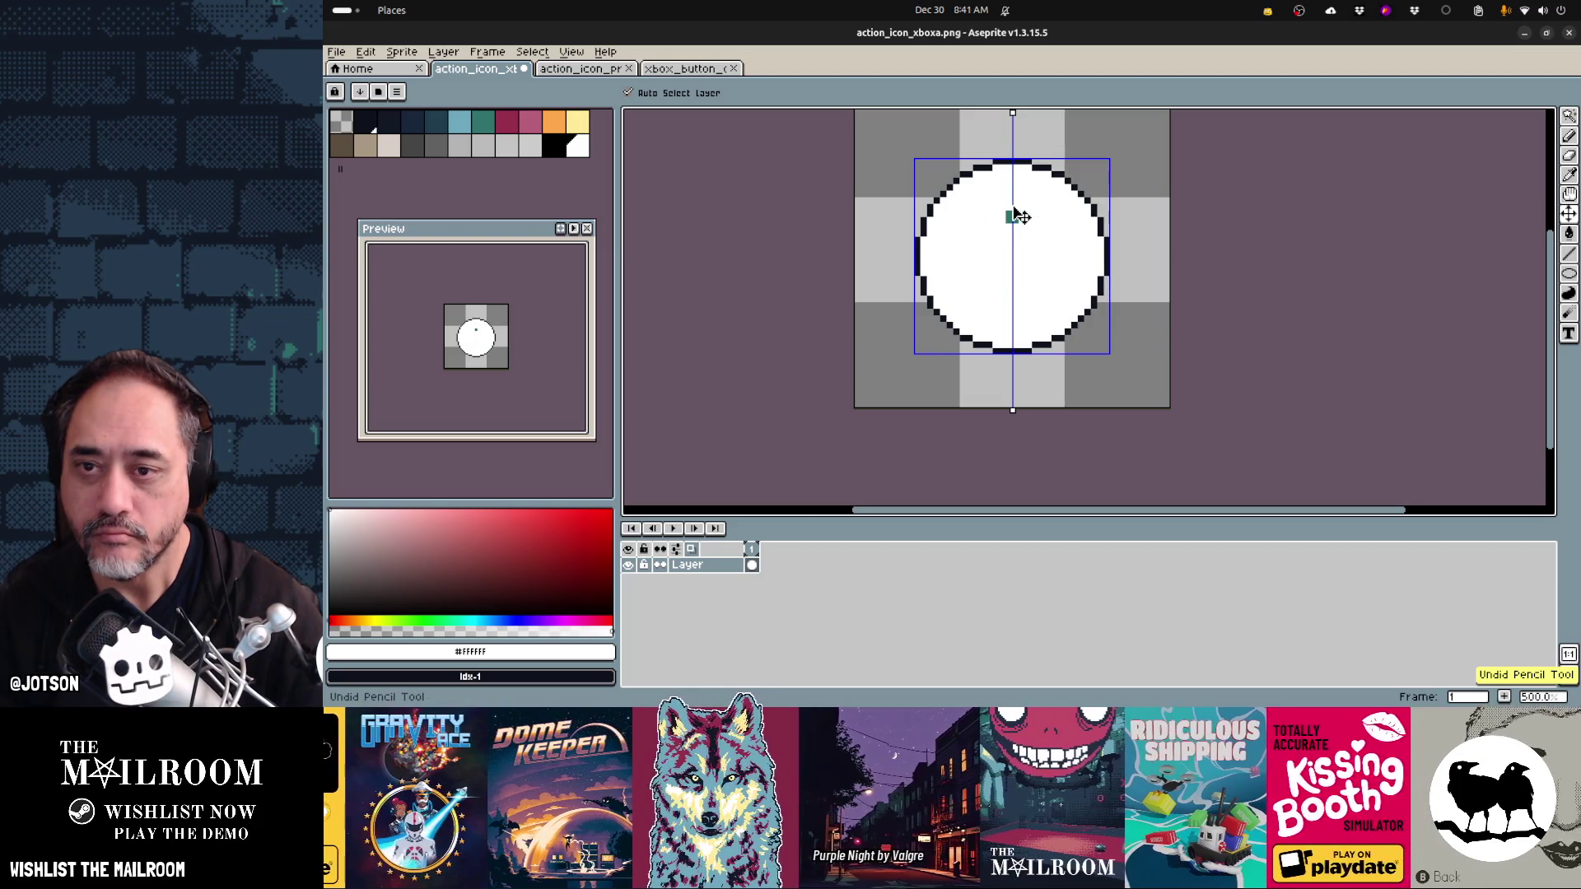
key("b")
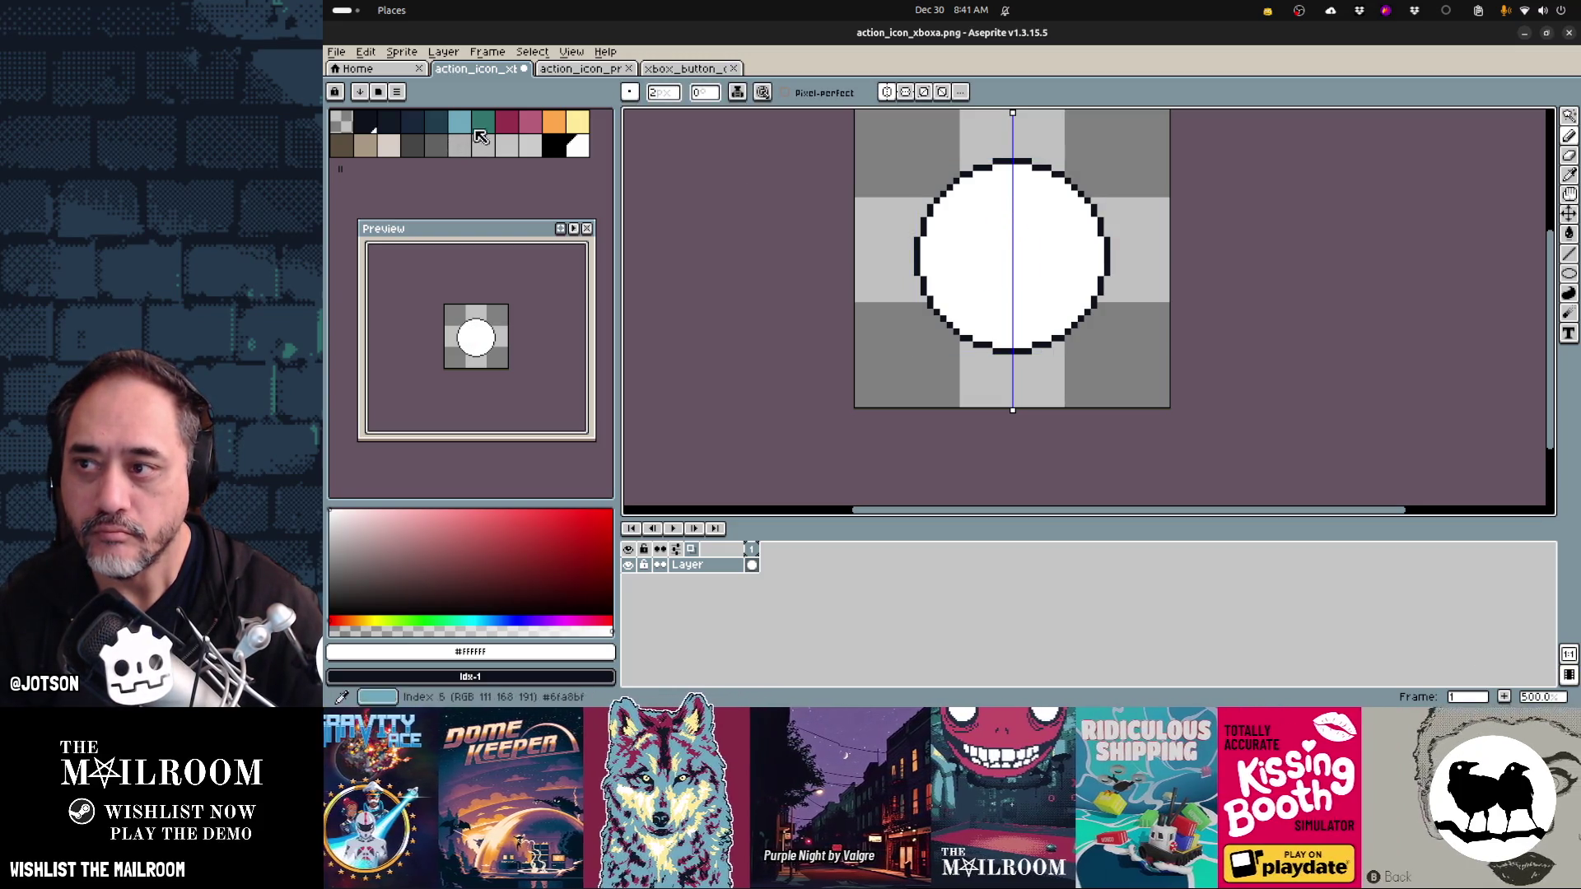
left_click(477, 128)
left_click_drag(1012, 211, 980, 290)
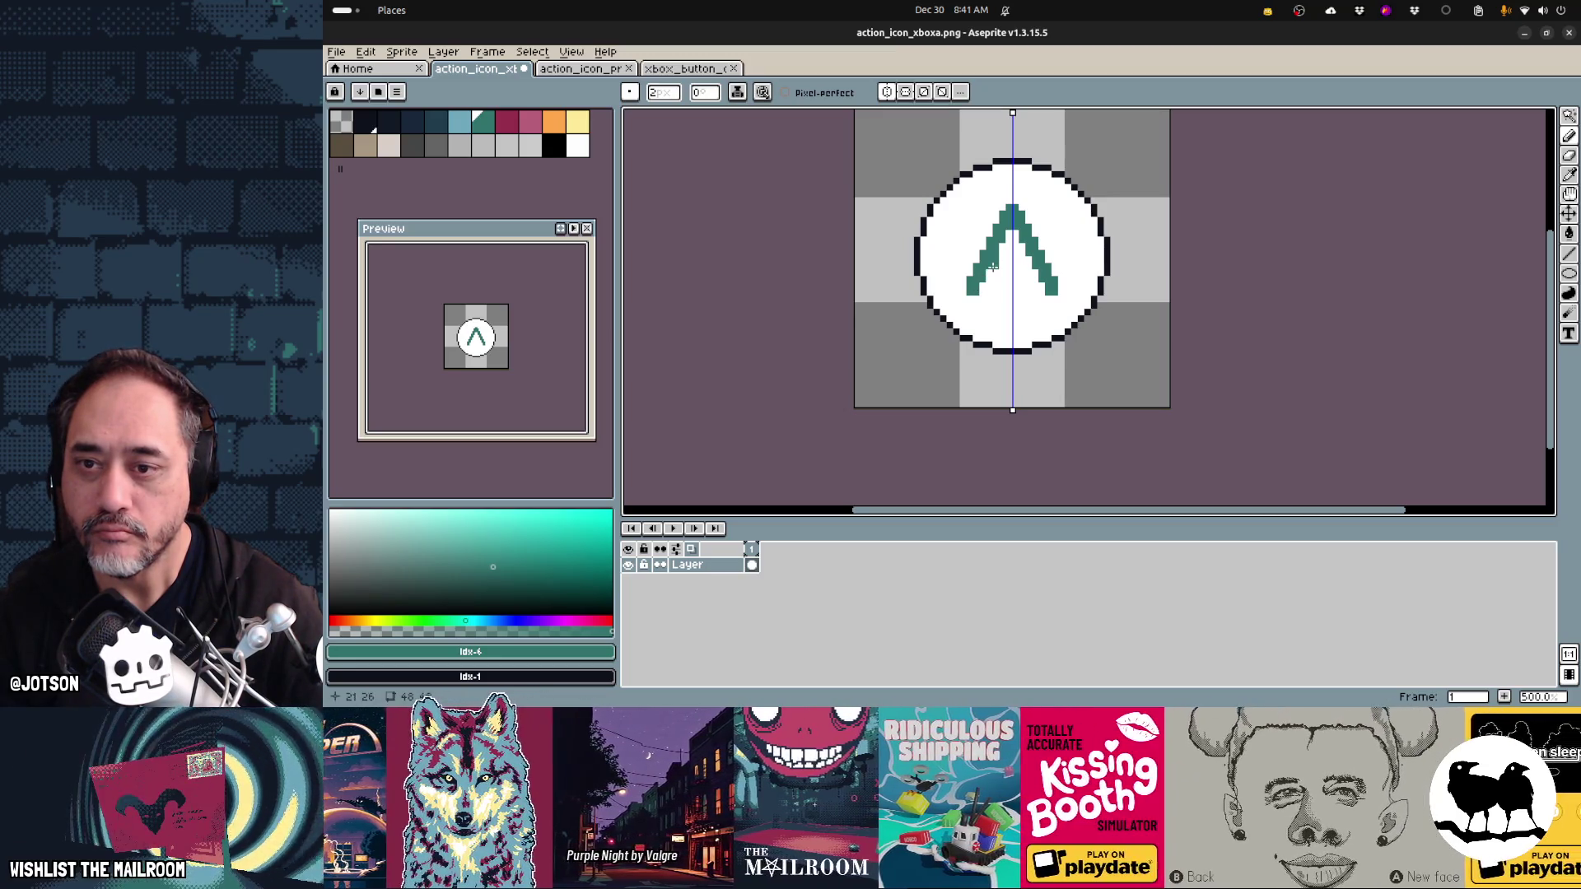
left_click_drag(992, 272, 1033, 271)
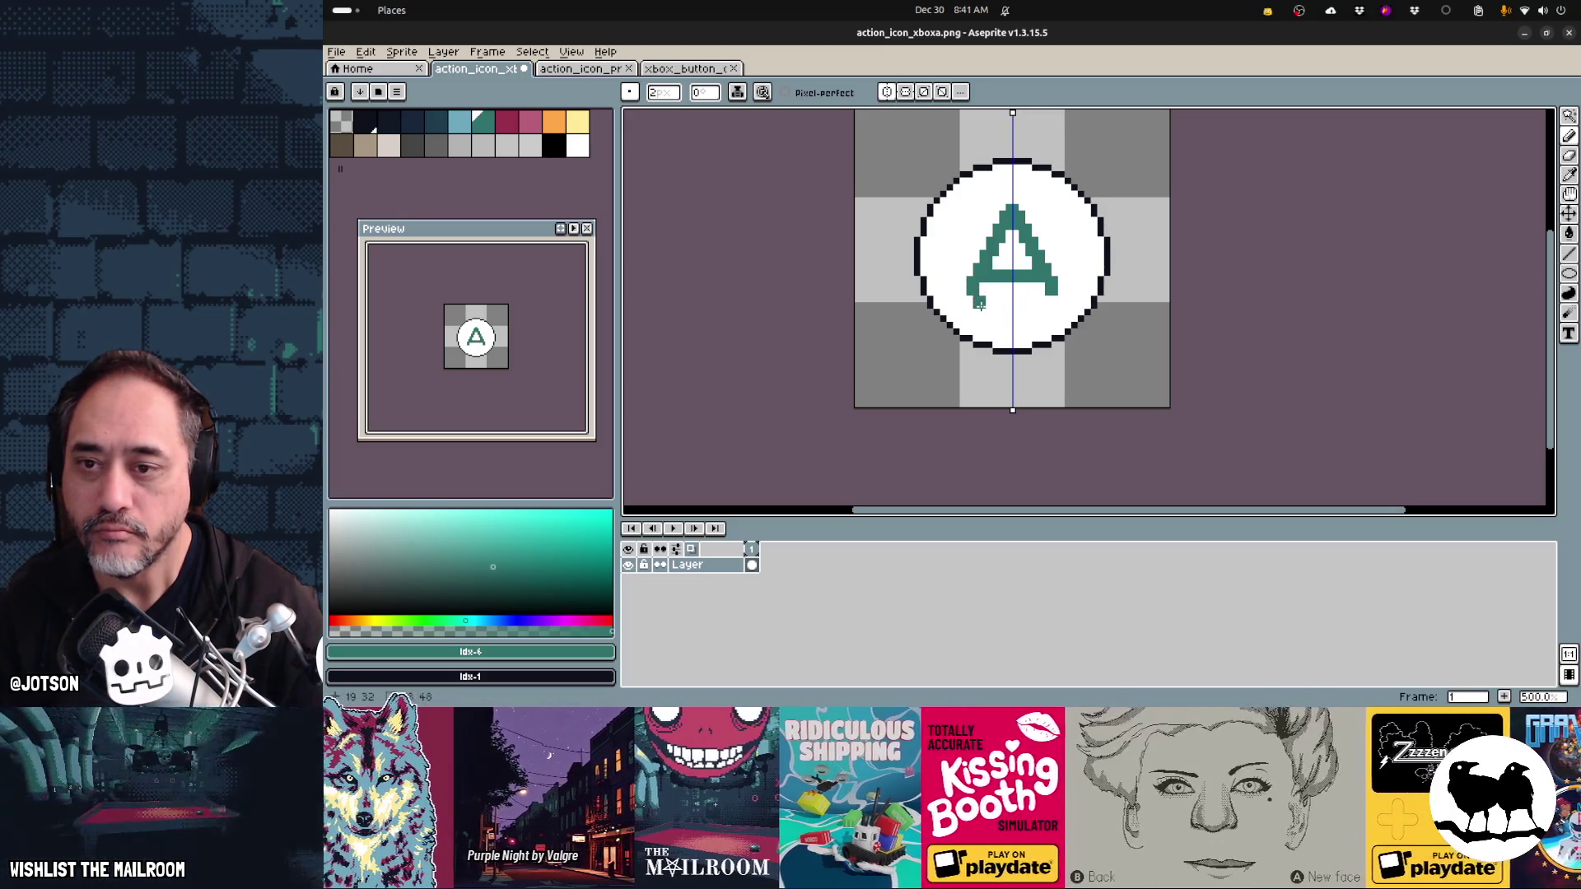
key("ctrl+s")
key("alt+Tab")
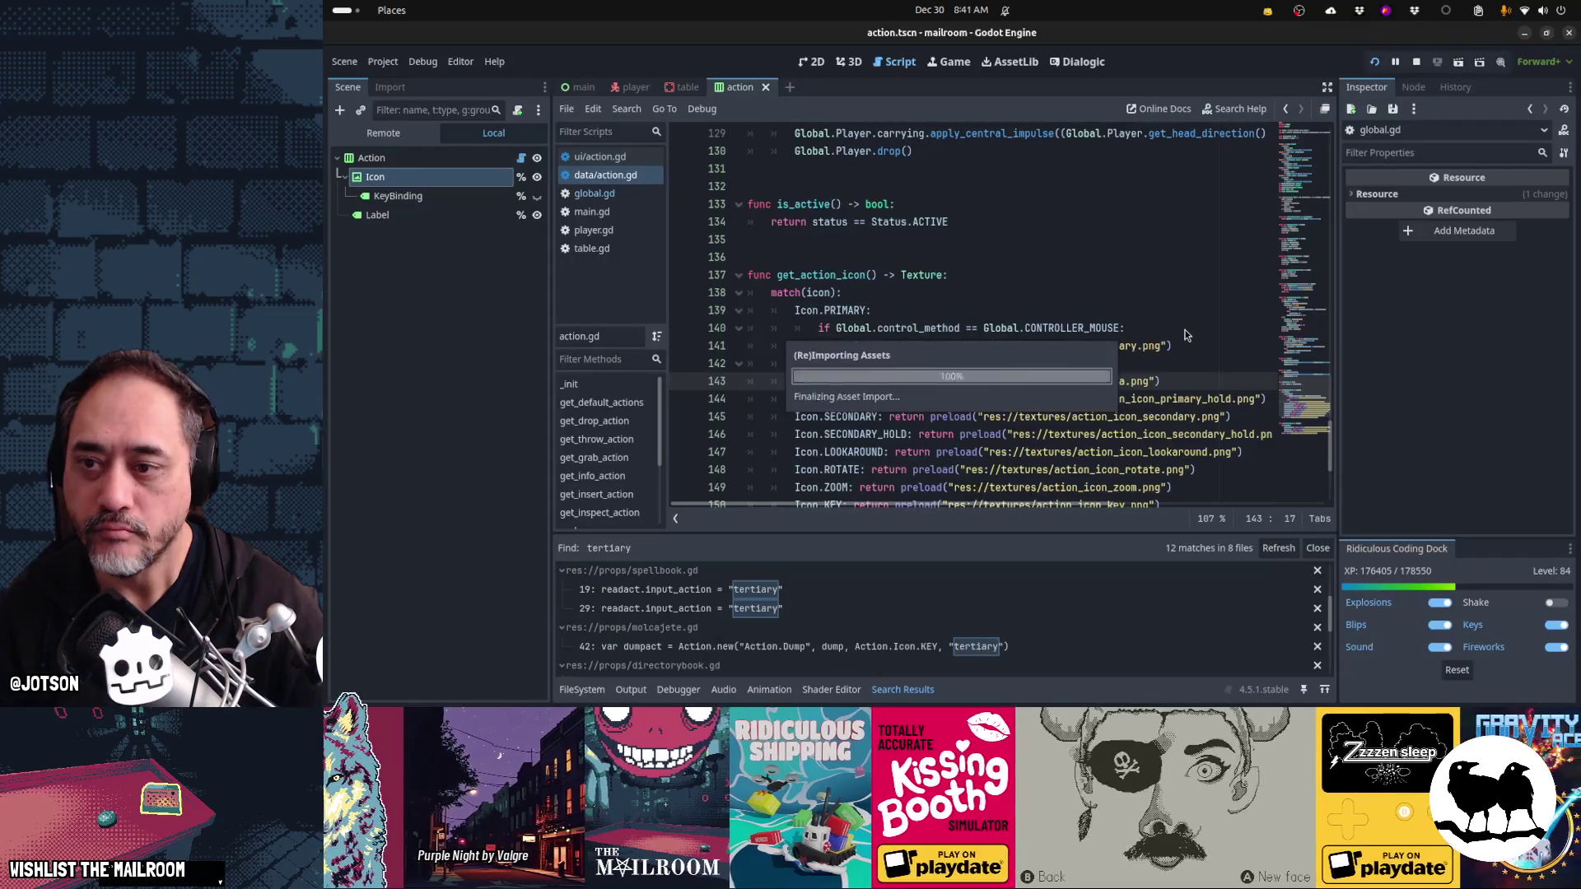
- Resume the game to view the crossbar teal A on the knife's Grab prompt
key("alt+Tab")
key("Tab")
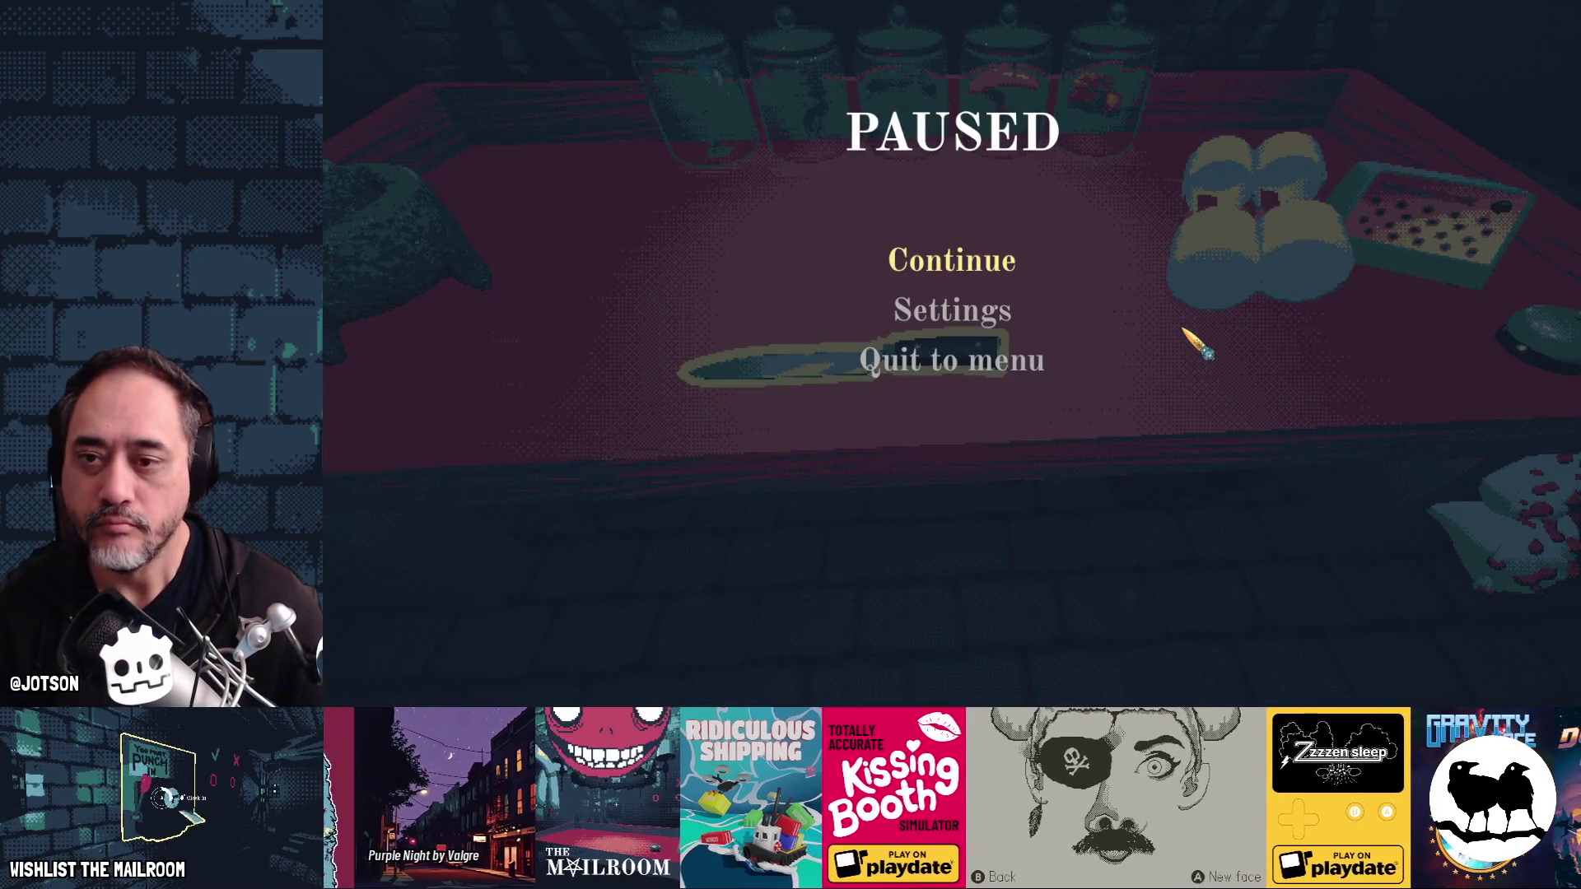
left_click(952, 260)
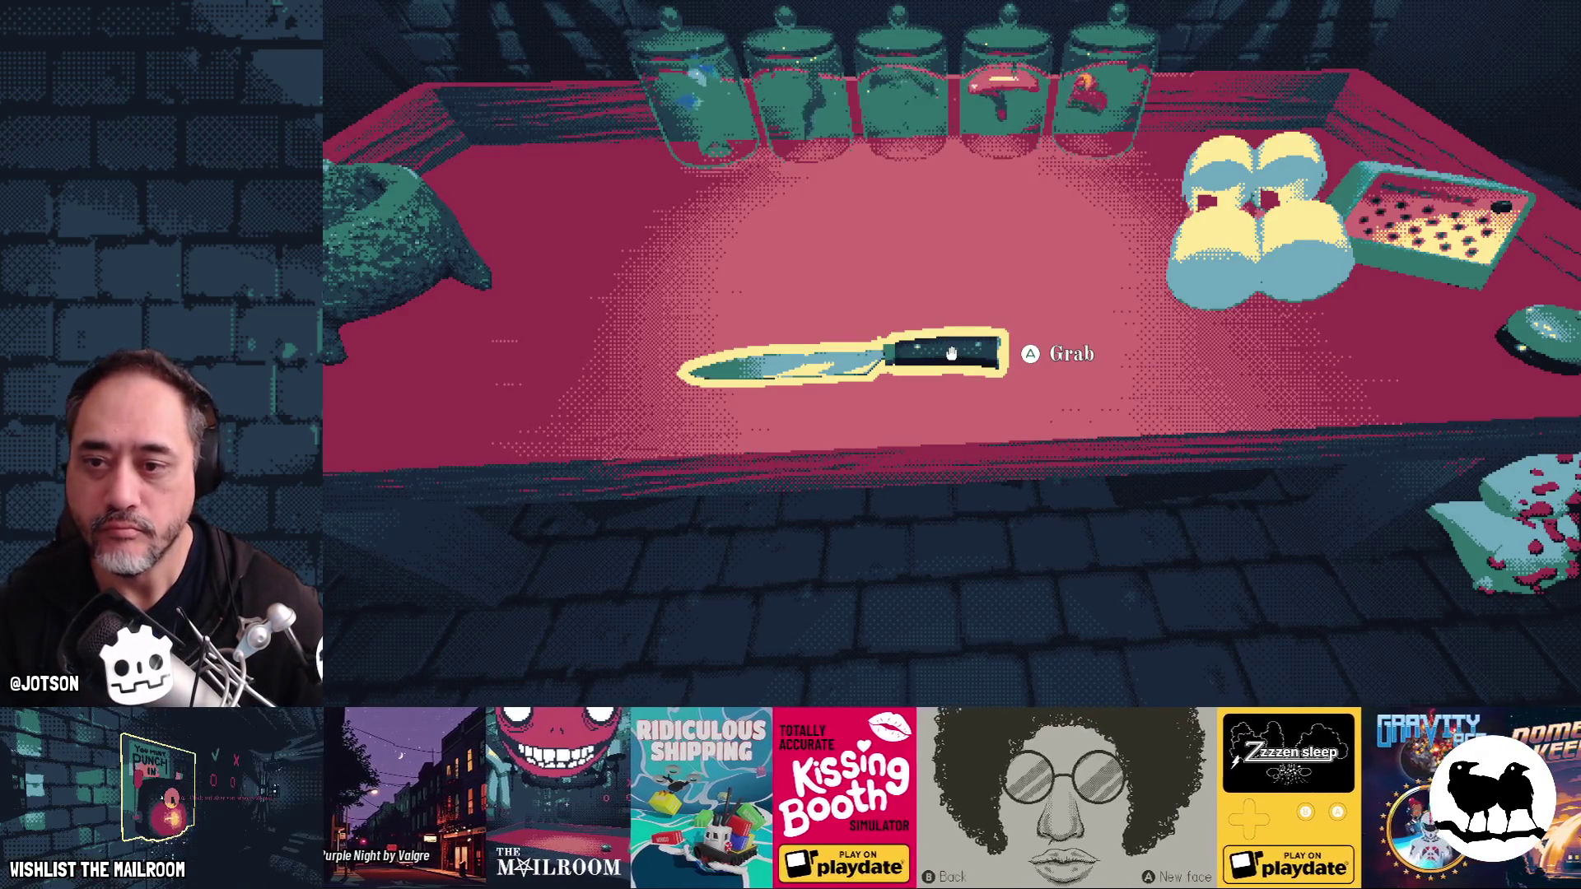
key("alt+Tab")
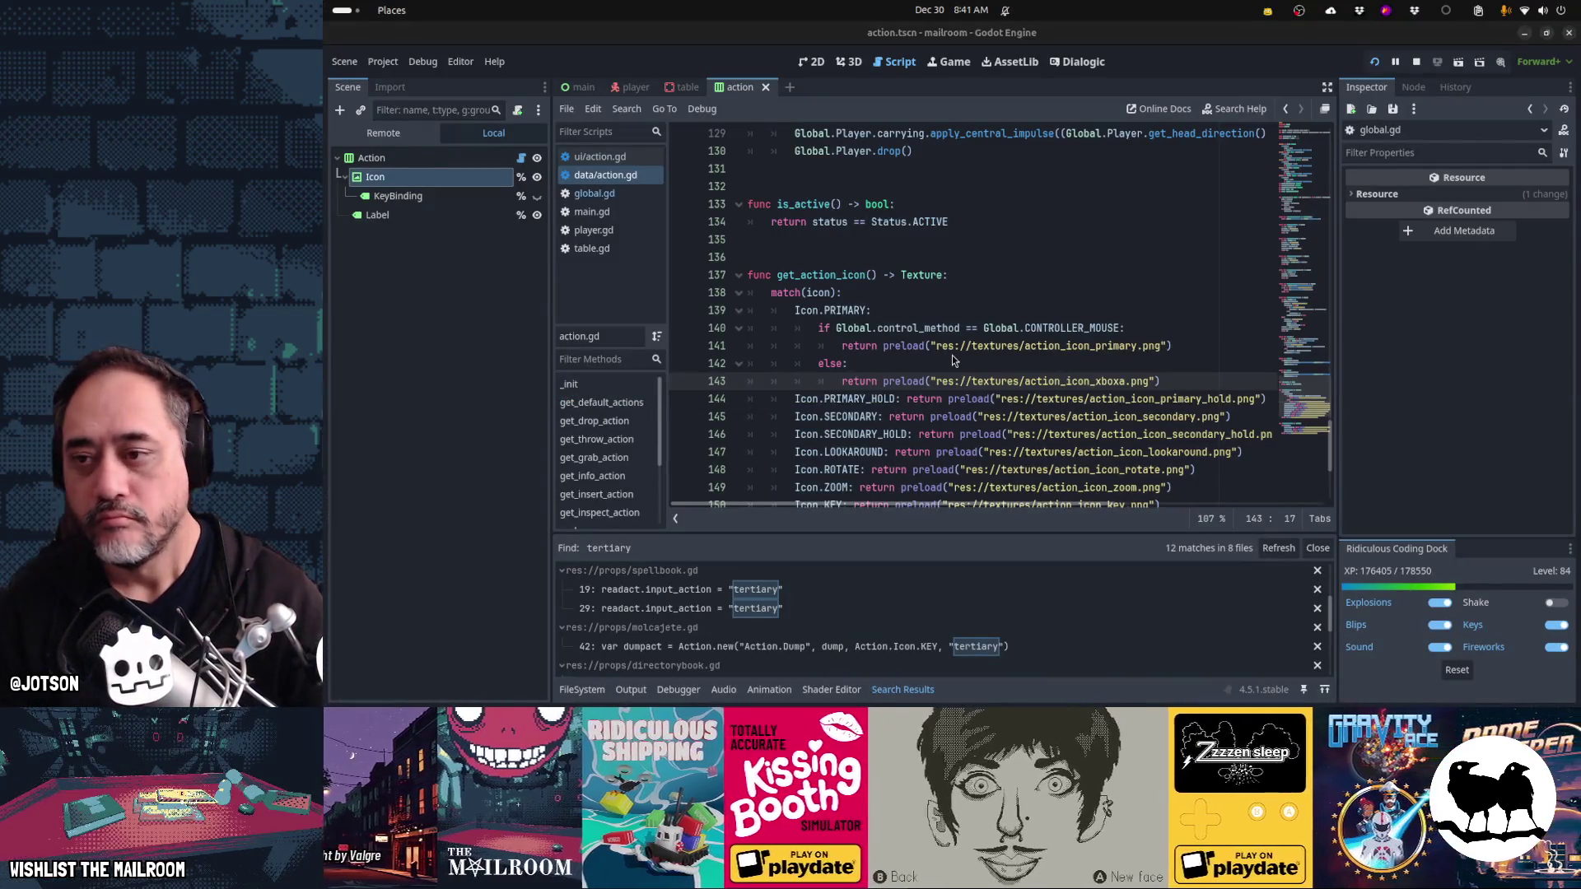
key("alt+Tab")
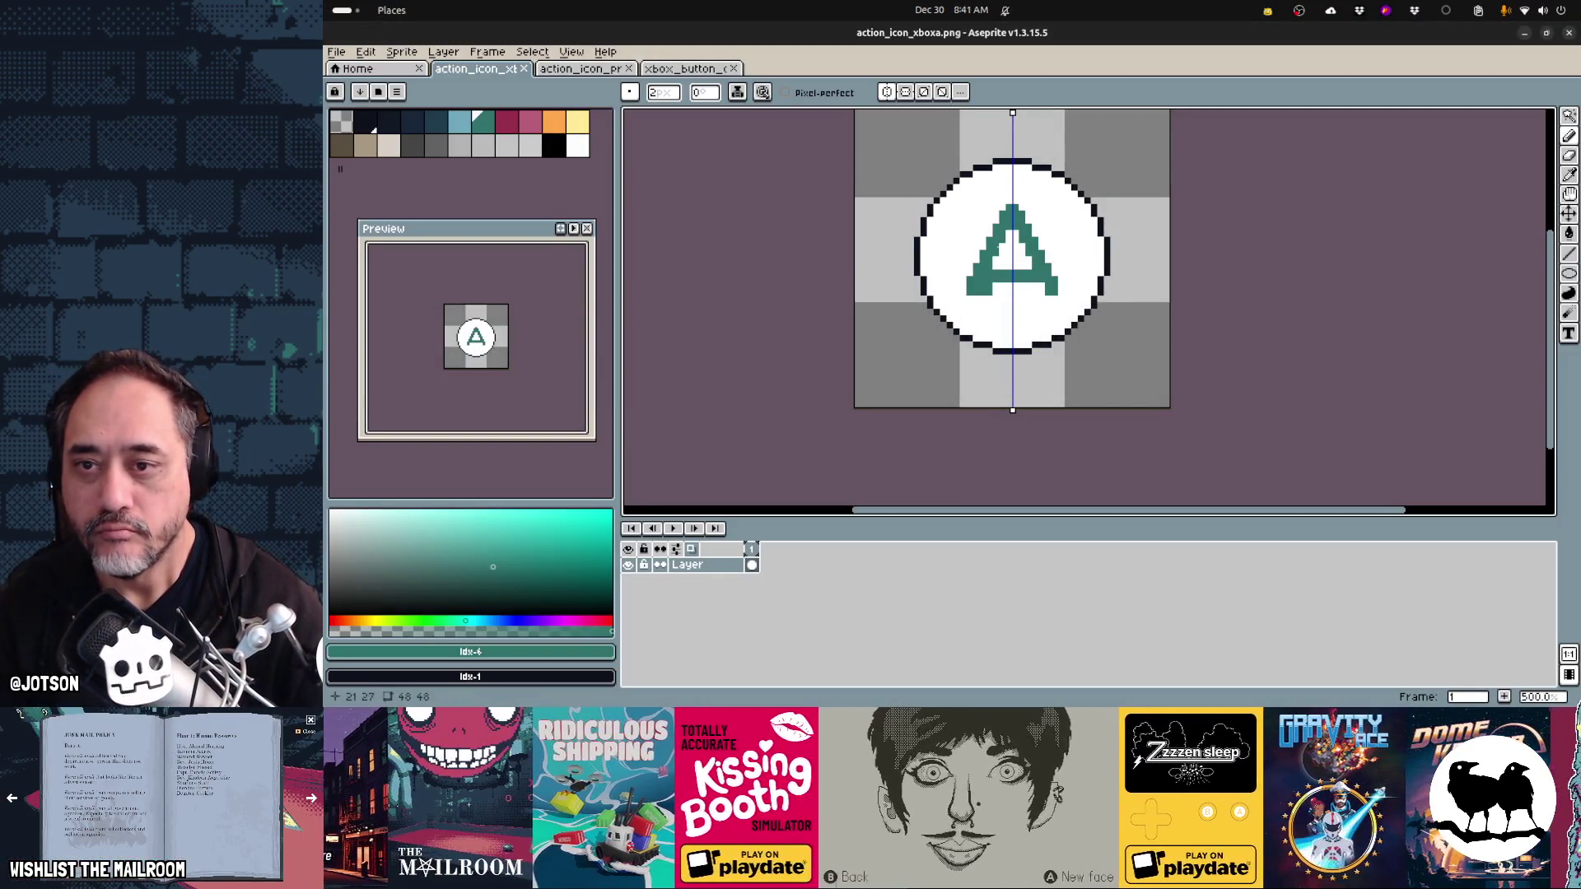
- Redraw the mirrored teal A legs and recheck the Grab prompt in the running game
key("ctrl+z")
key("ctrl+z")
key("ctrl+z")
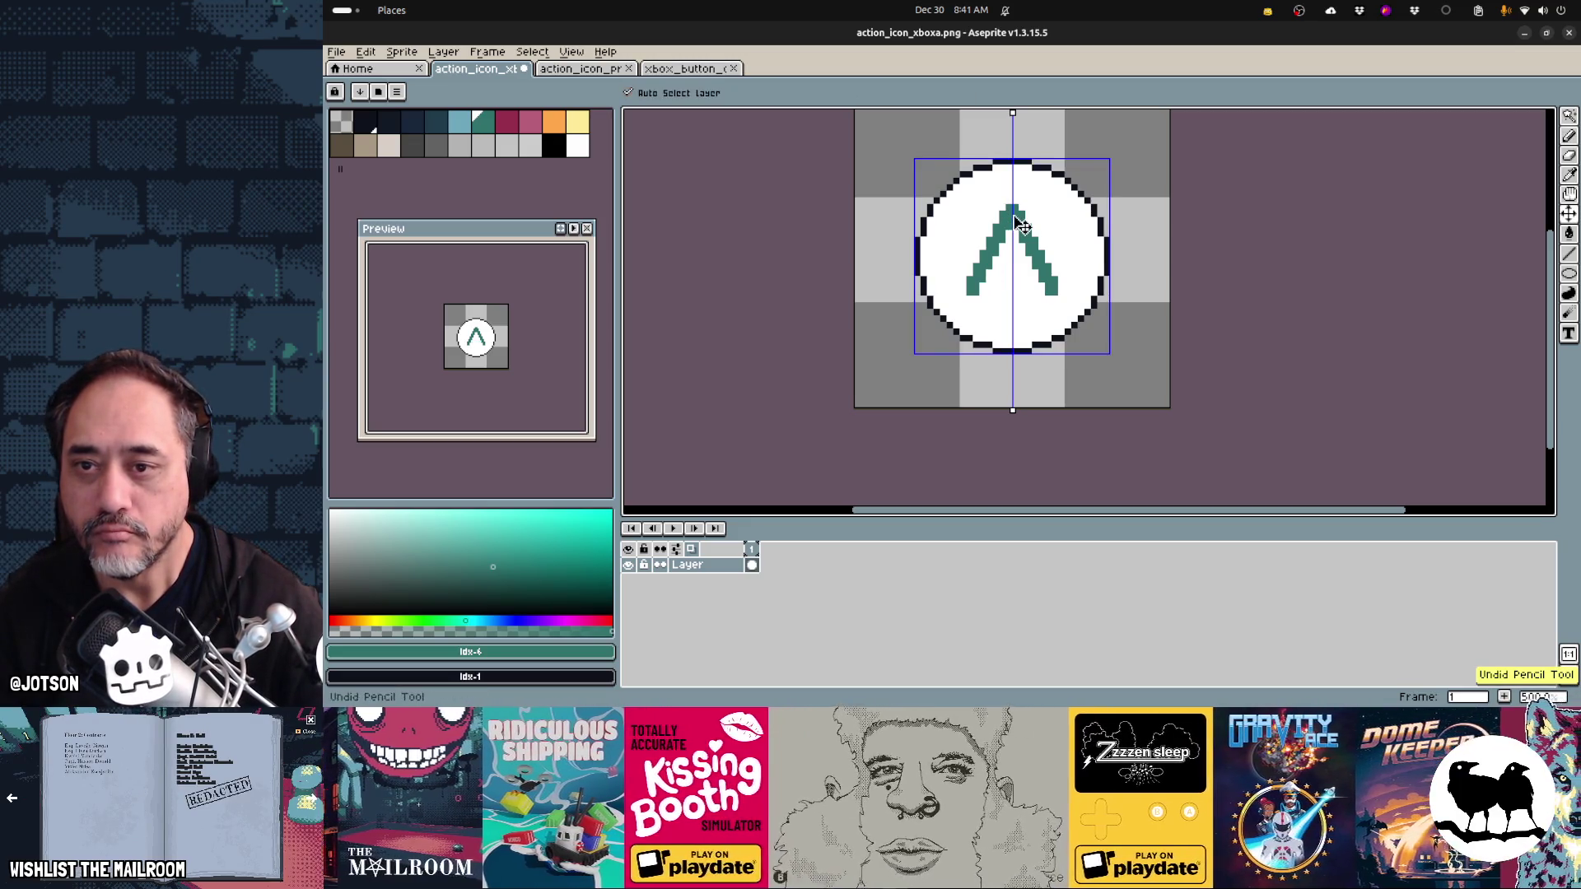
left_click_drag(1012, 211, 980, 290)
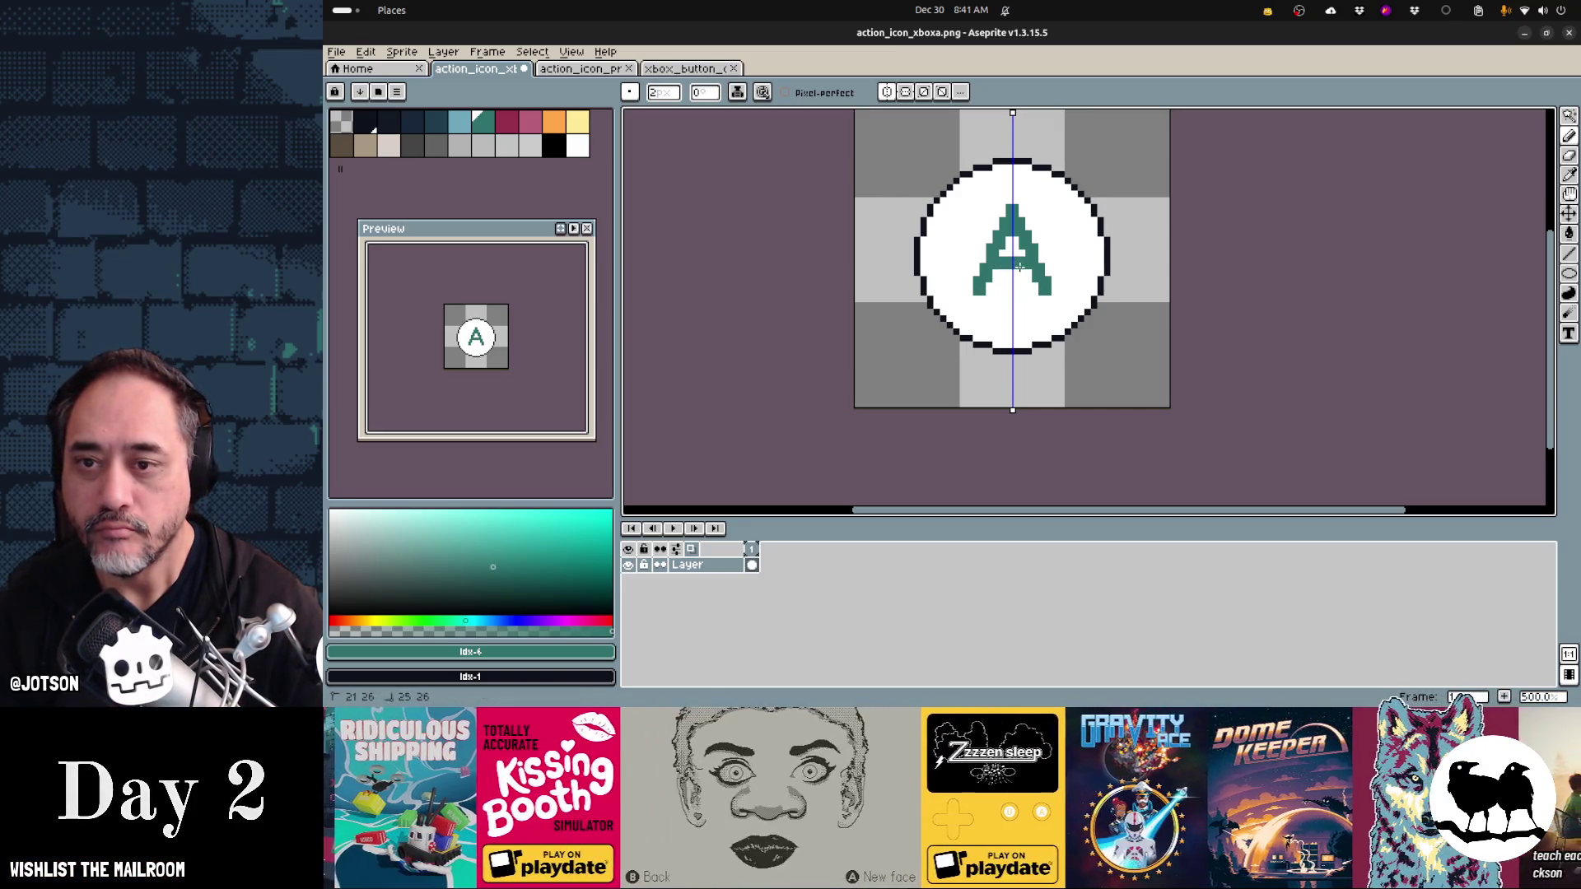
key("alt+Tab")
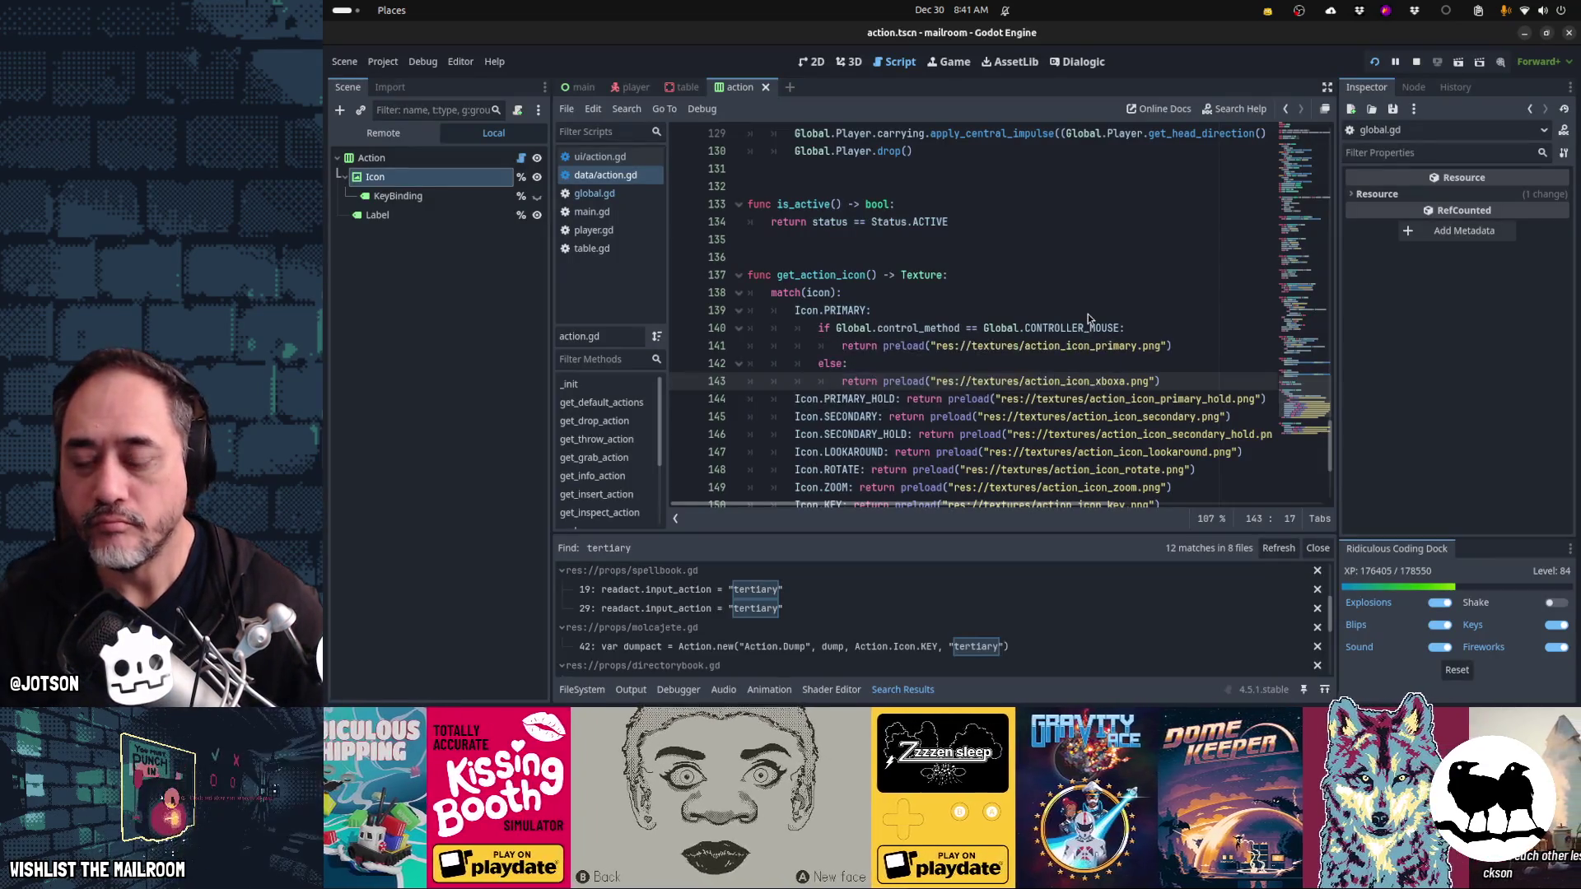
key("alt+Tab")
key("alt+Tab")
key("Escape")
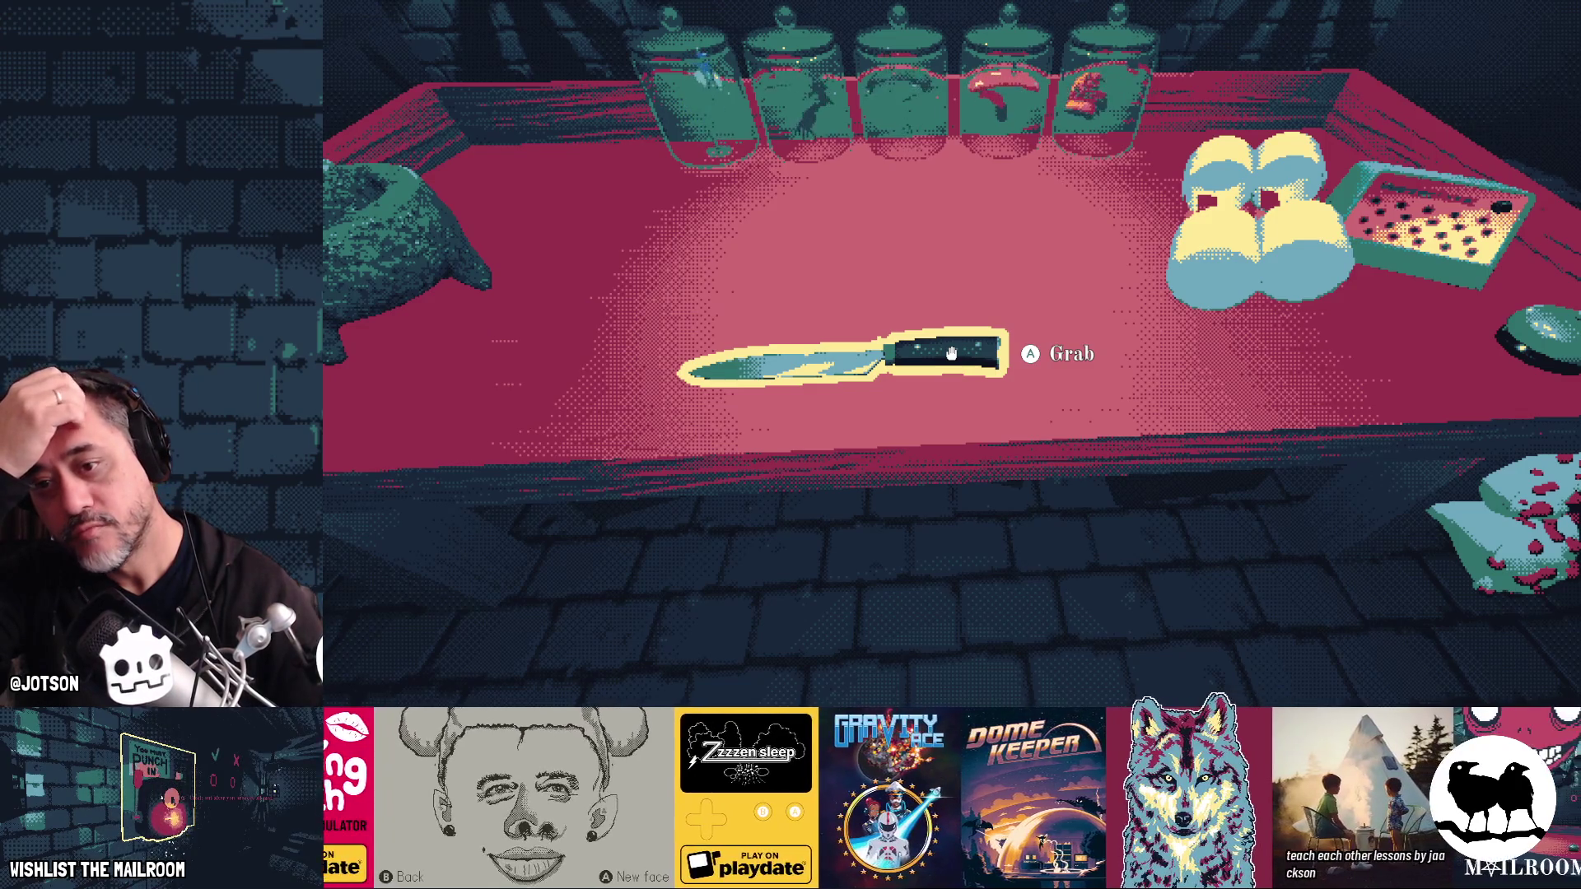
key("alt+Tab")
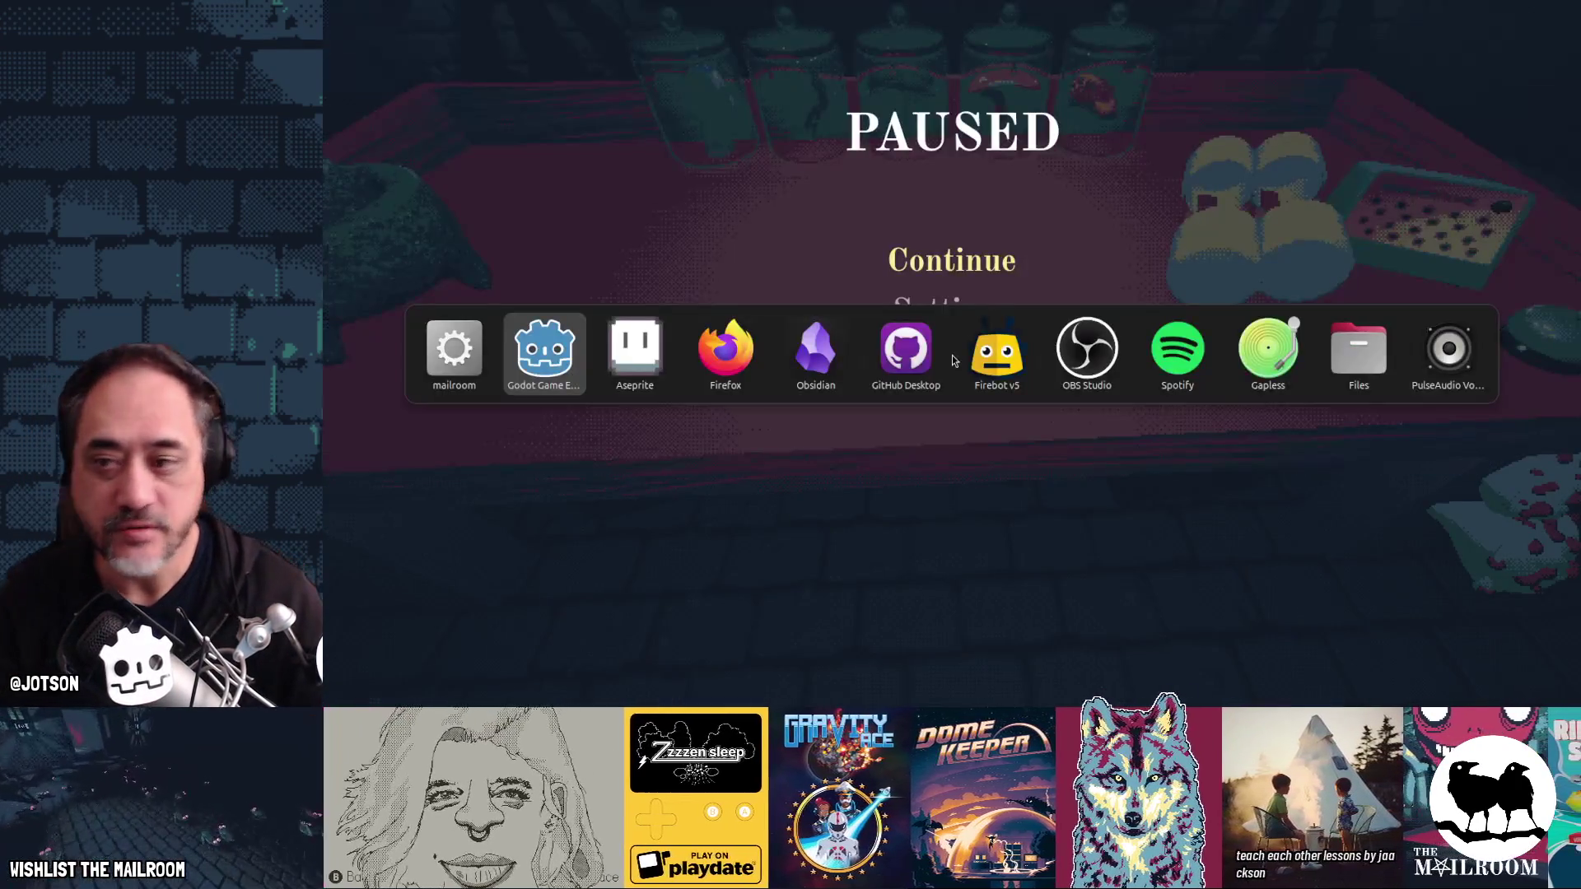
key("alt+Tab")
key("alt+Tab")
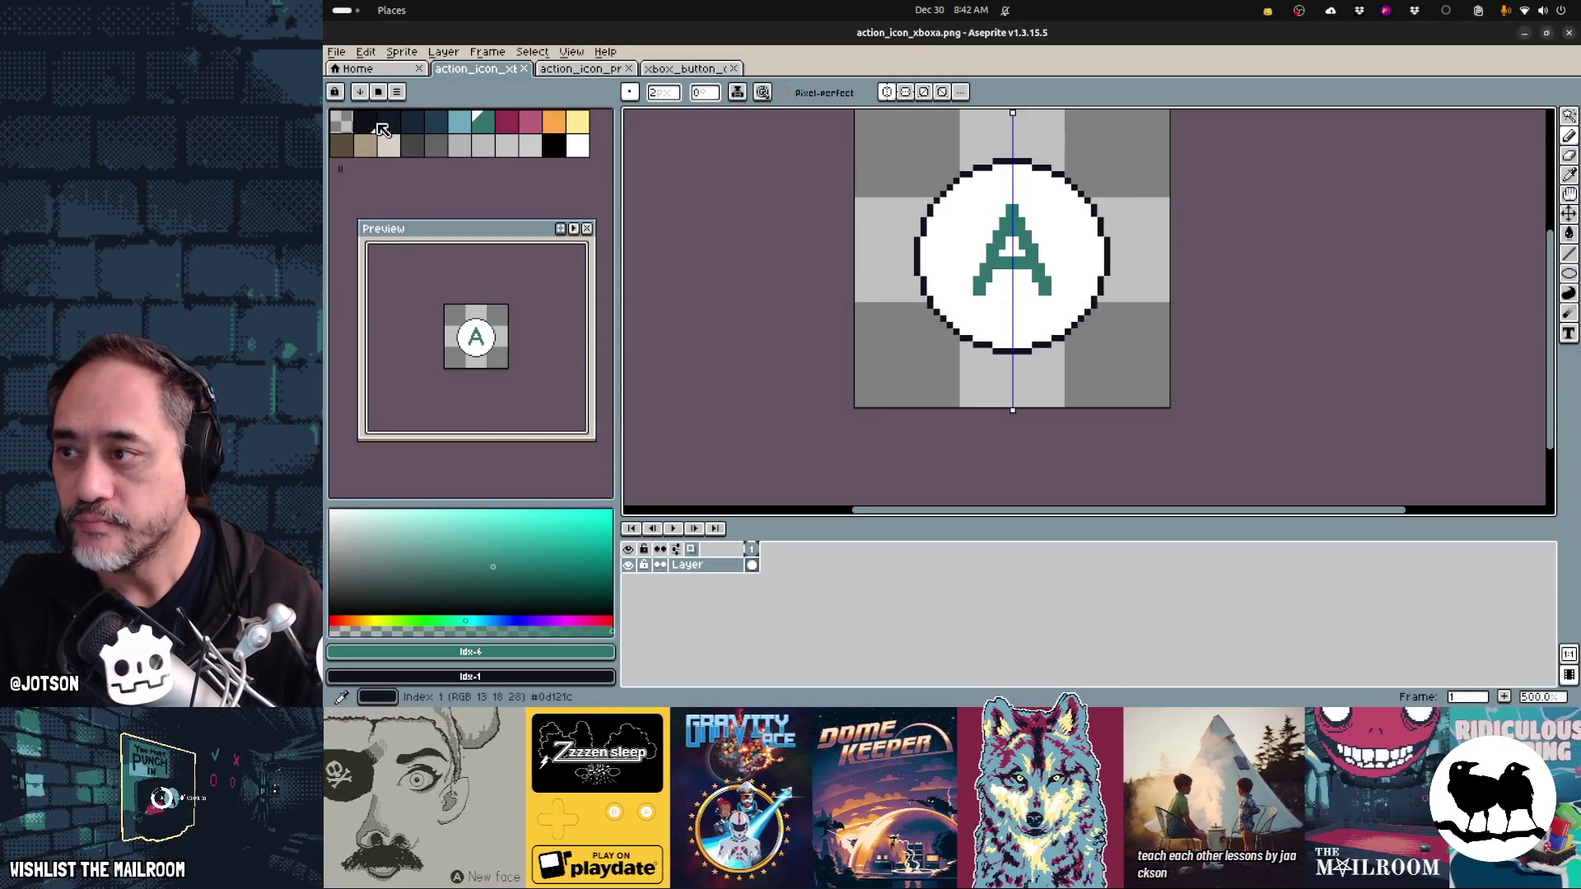
- Bucket-fill the A near-black and the circle interior teal
left_click(377, 126)
key("g")
left_click(987, 278)
left_click(956, 279)
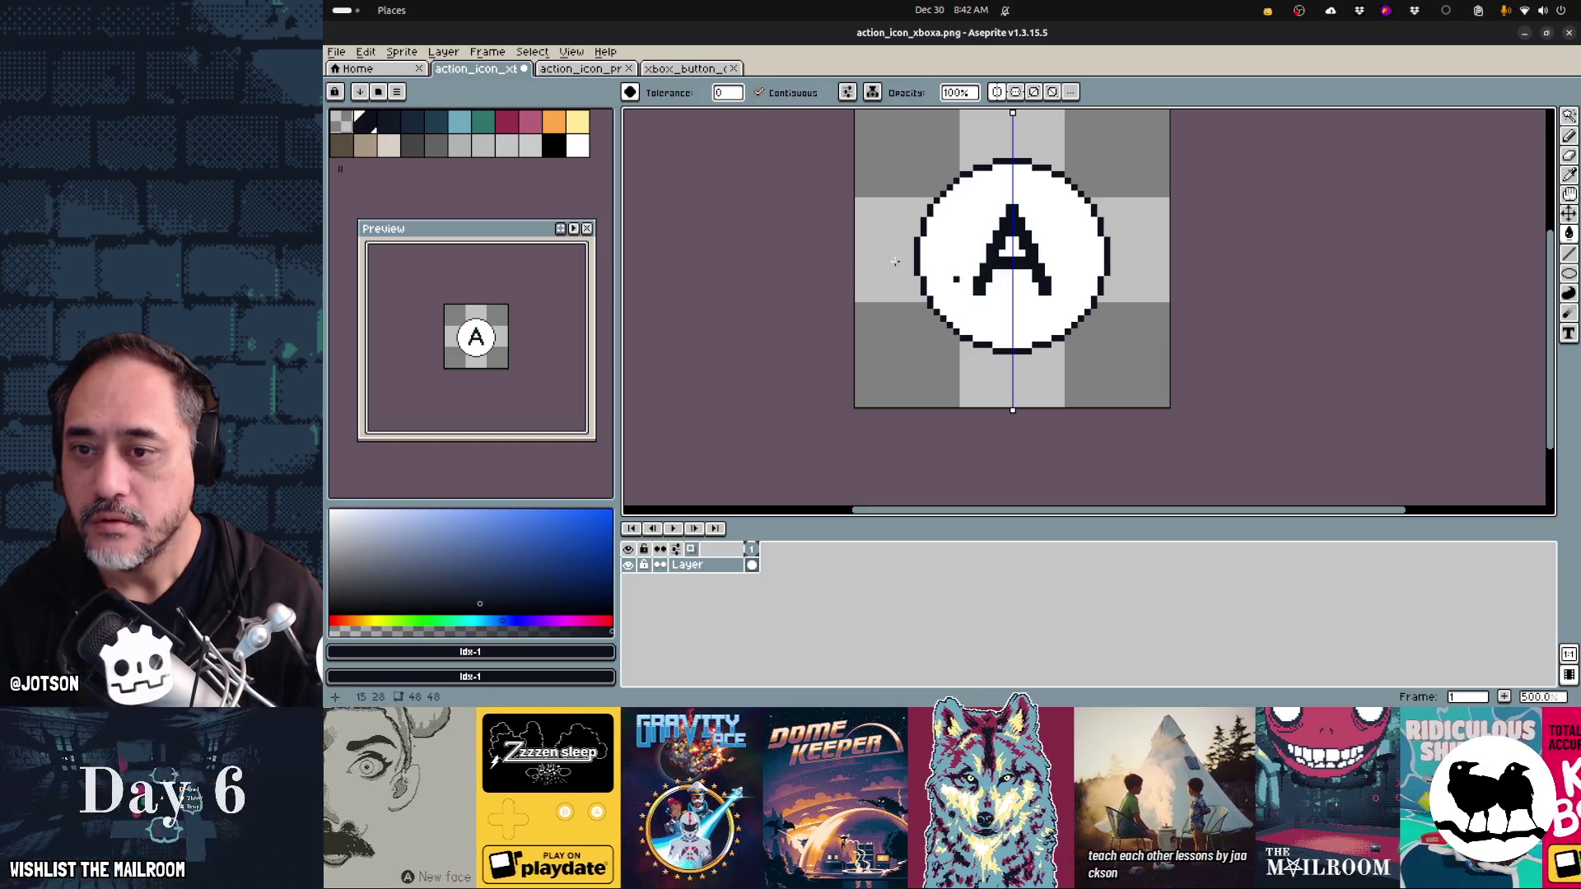
left_click(484, 122)
left_click(1006, 317)
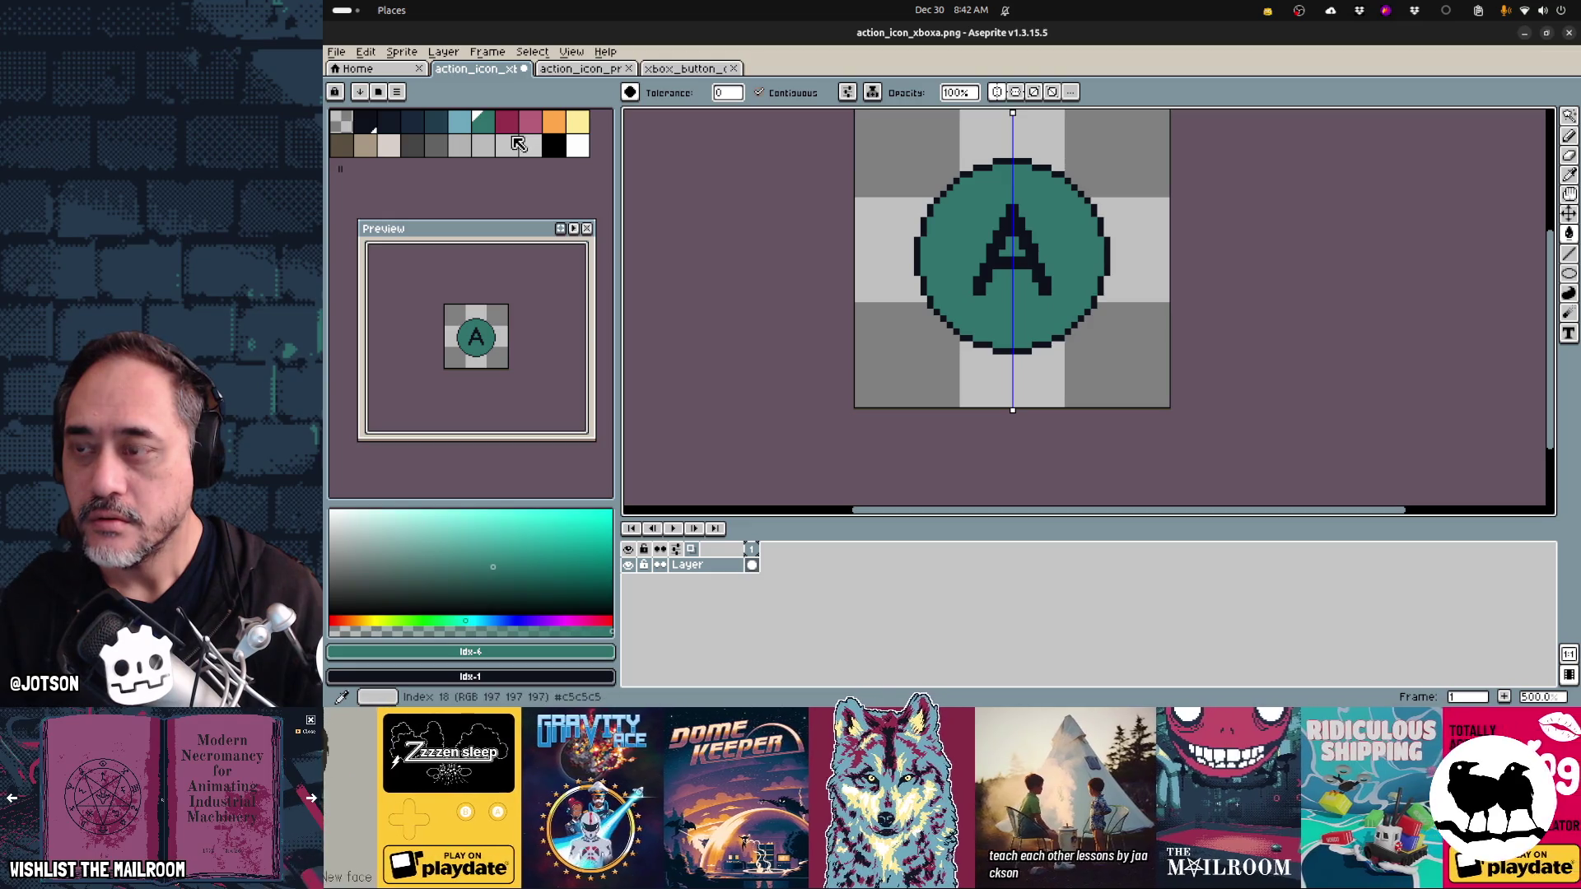
- With symmetry off, add two white highlight pixels at the circle's top-right, then save
left_click(468, 128)
key("b")
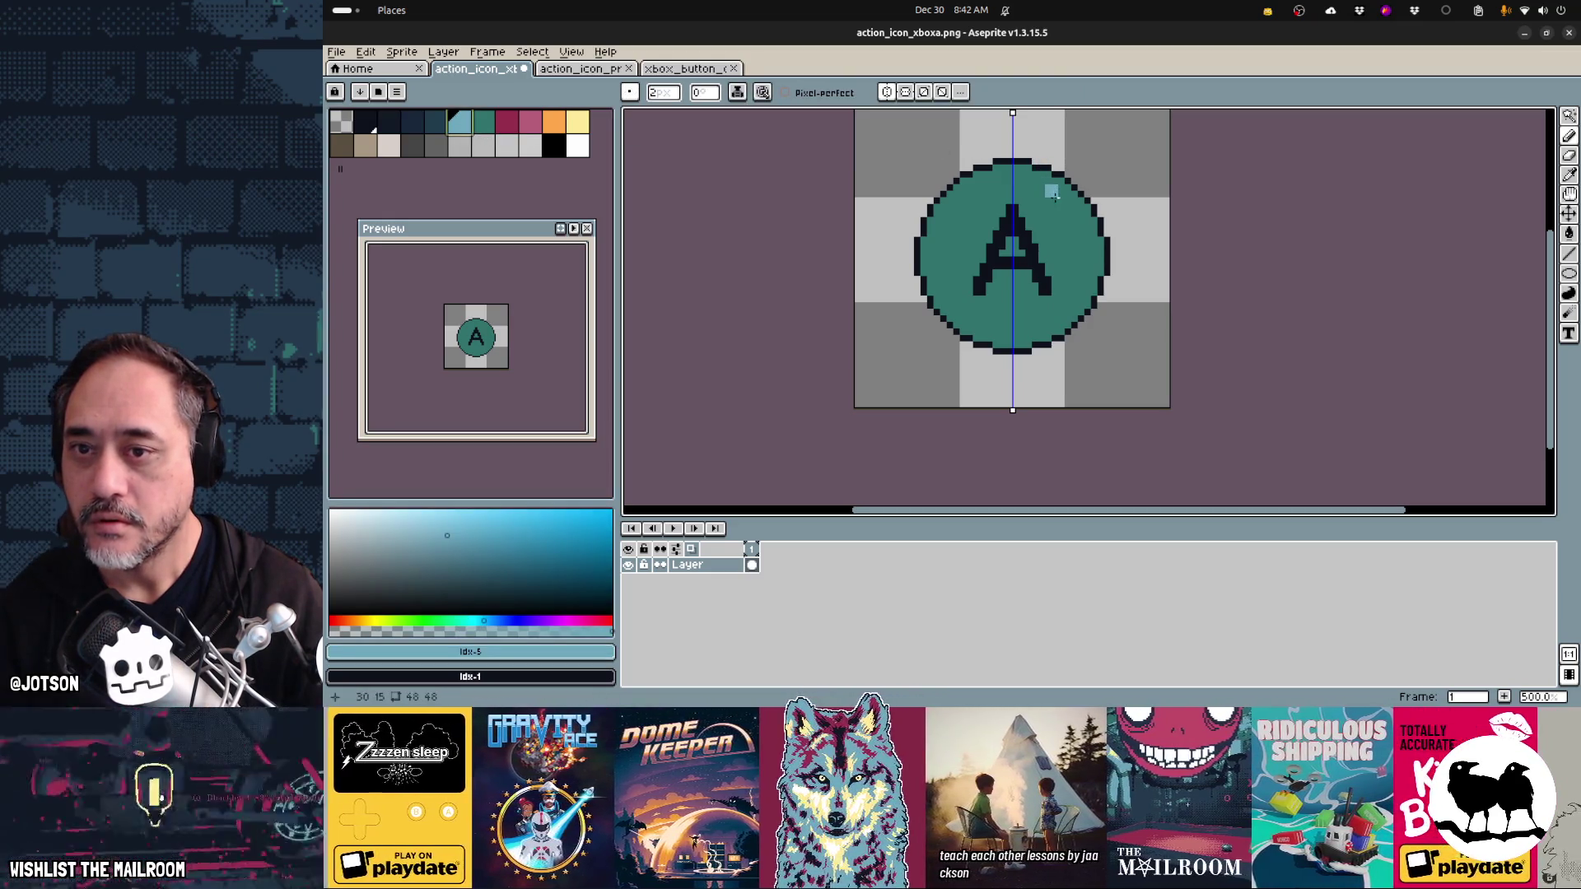
key("minus")
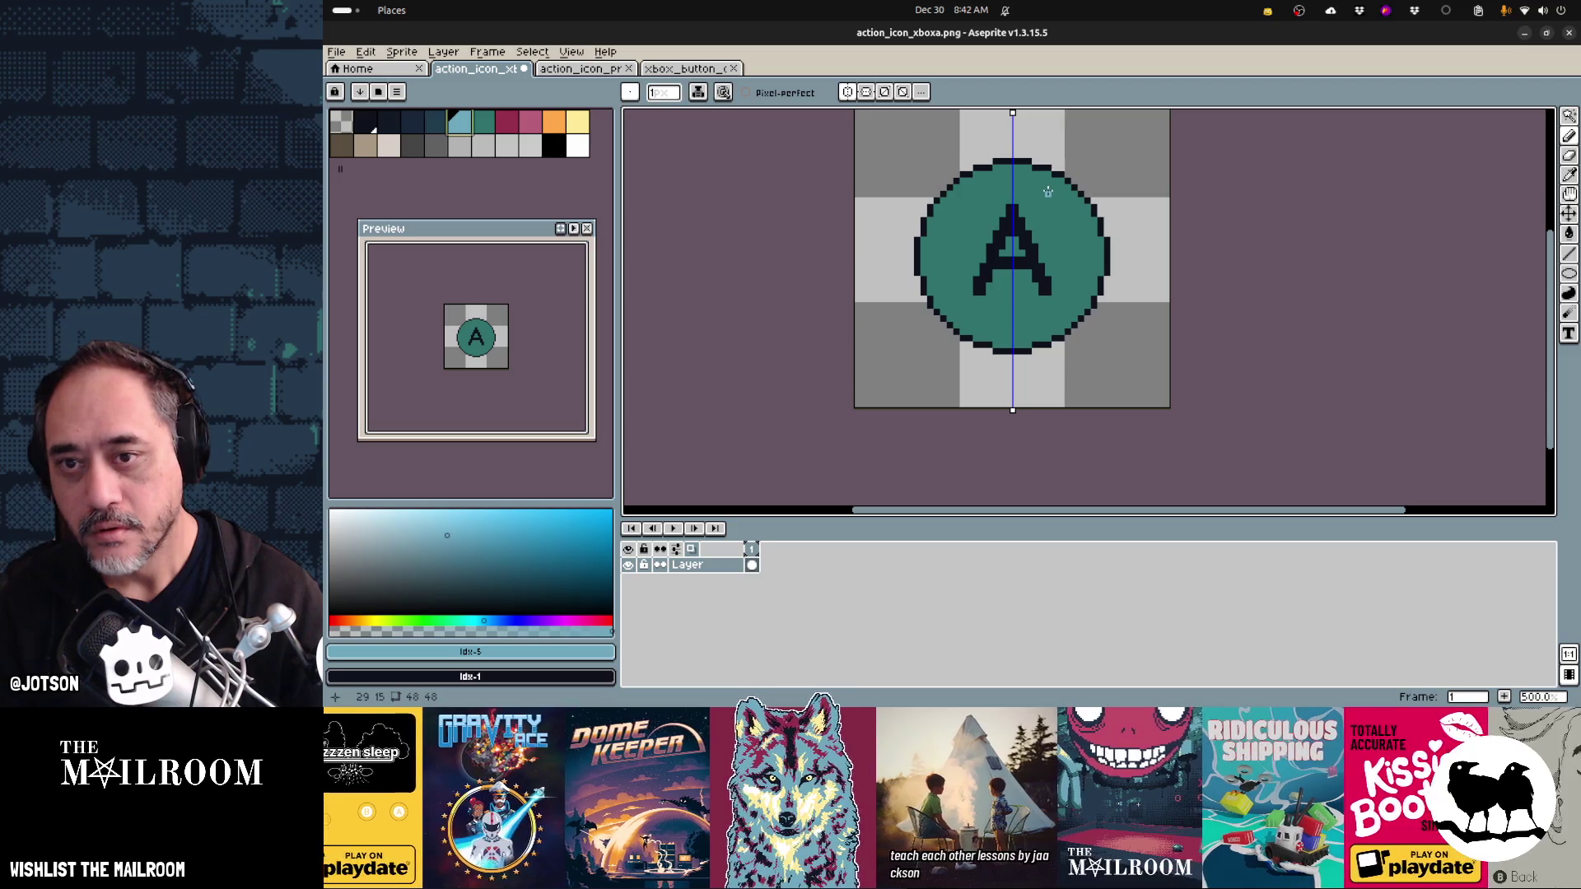
key("ctrl+z")
key("ctrl+z")
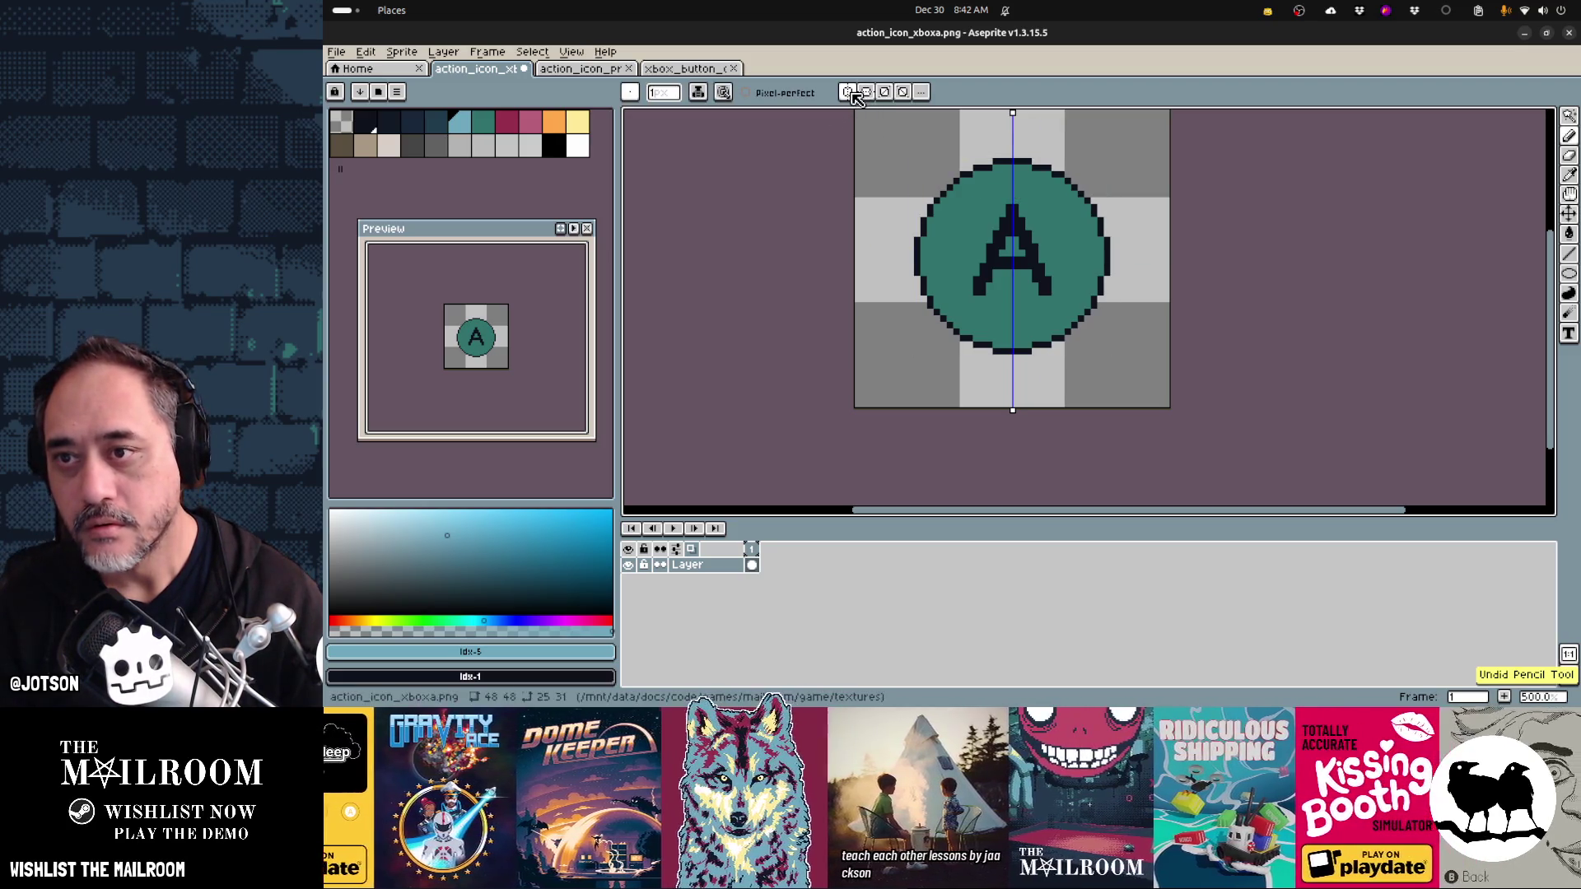
left_click(848, 93)
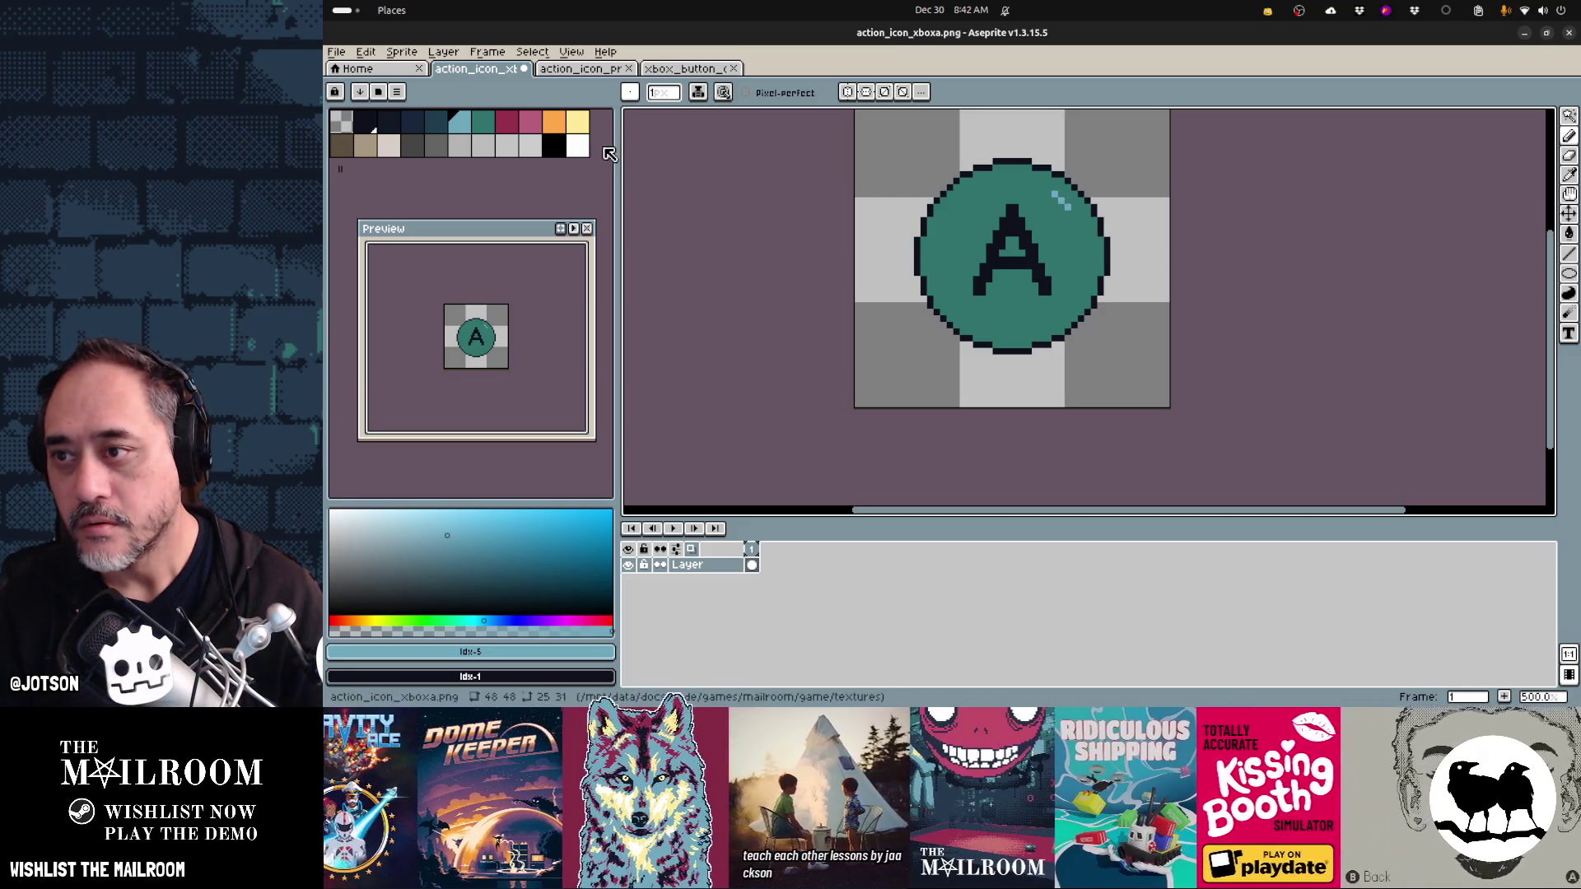
left_click(578, 146)
left_click(1055, 197)
left_click(1062, 205)
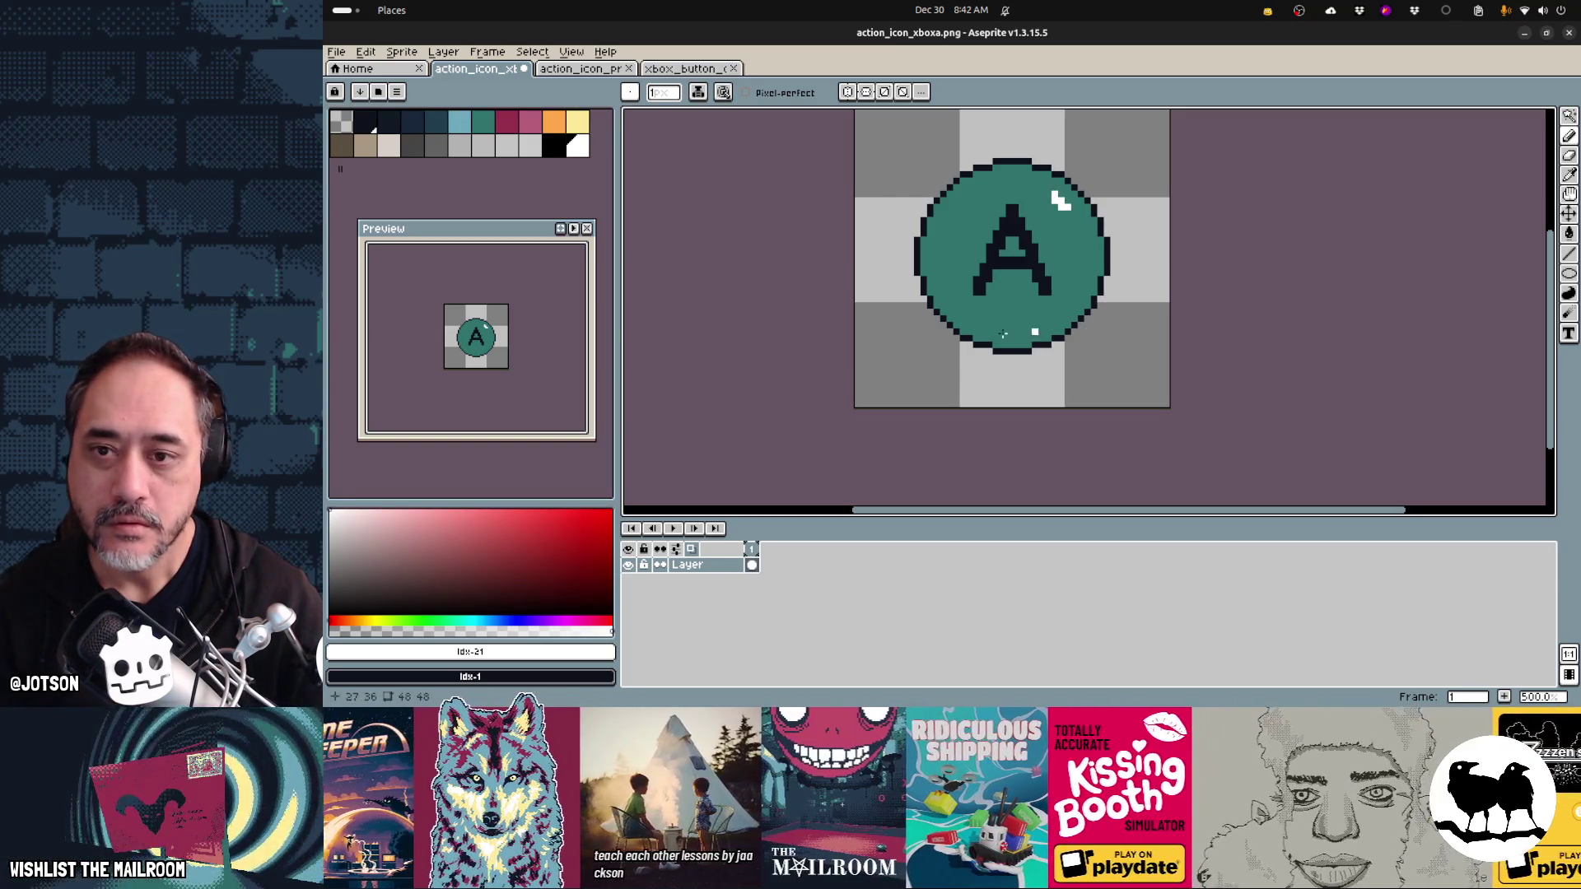
key("ctrl+s")
key("Return")
key("alt+Tab")
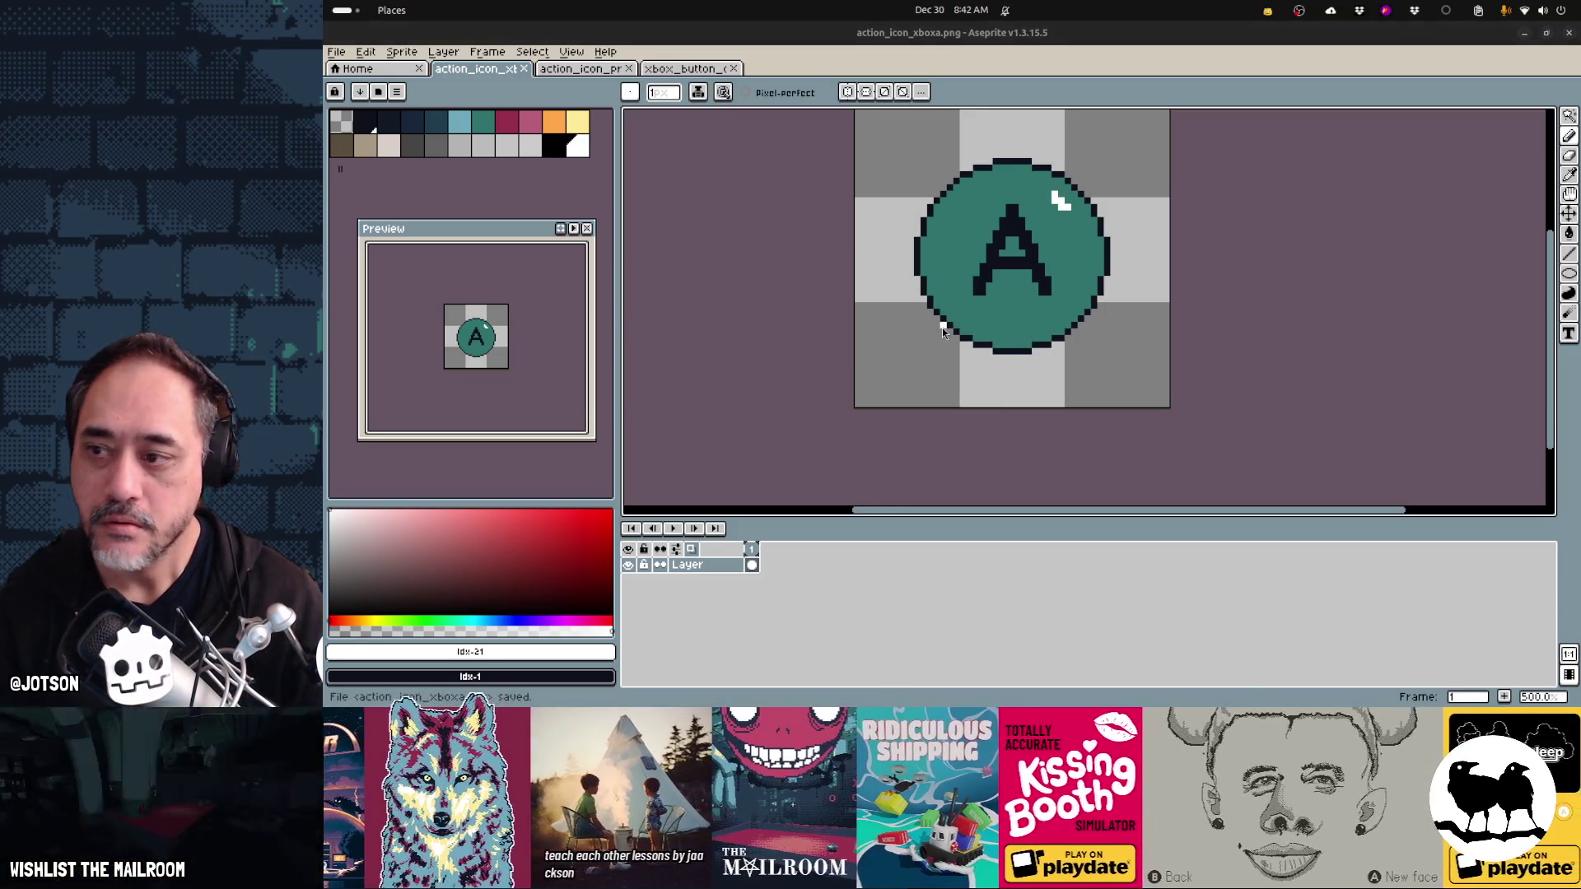
key("alt+Tab")
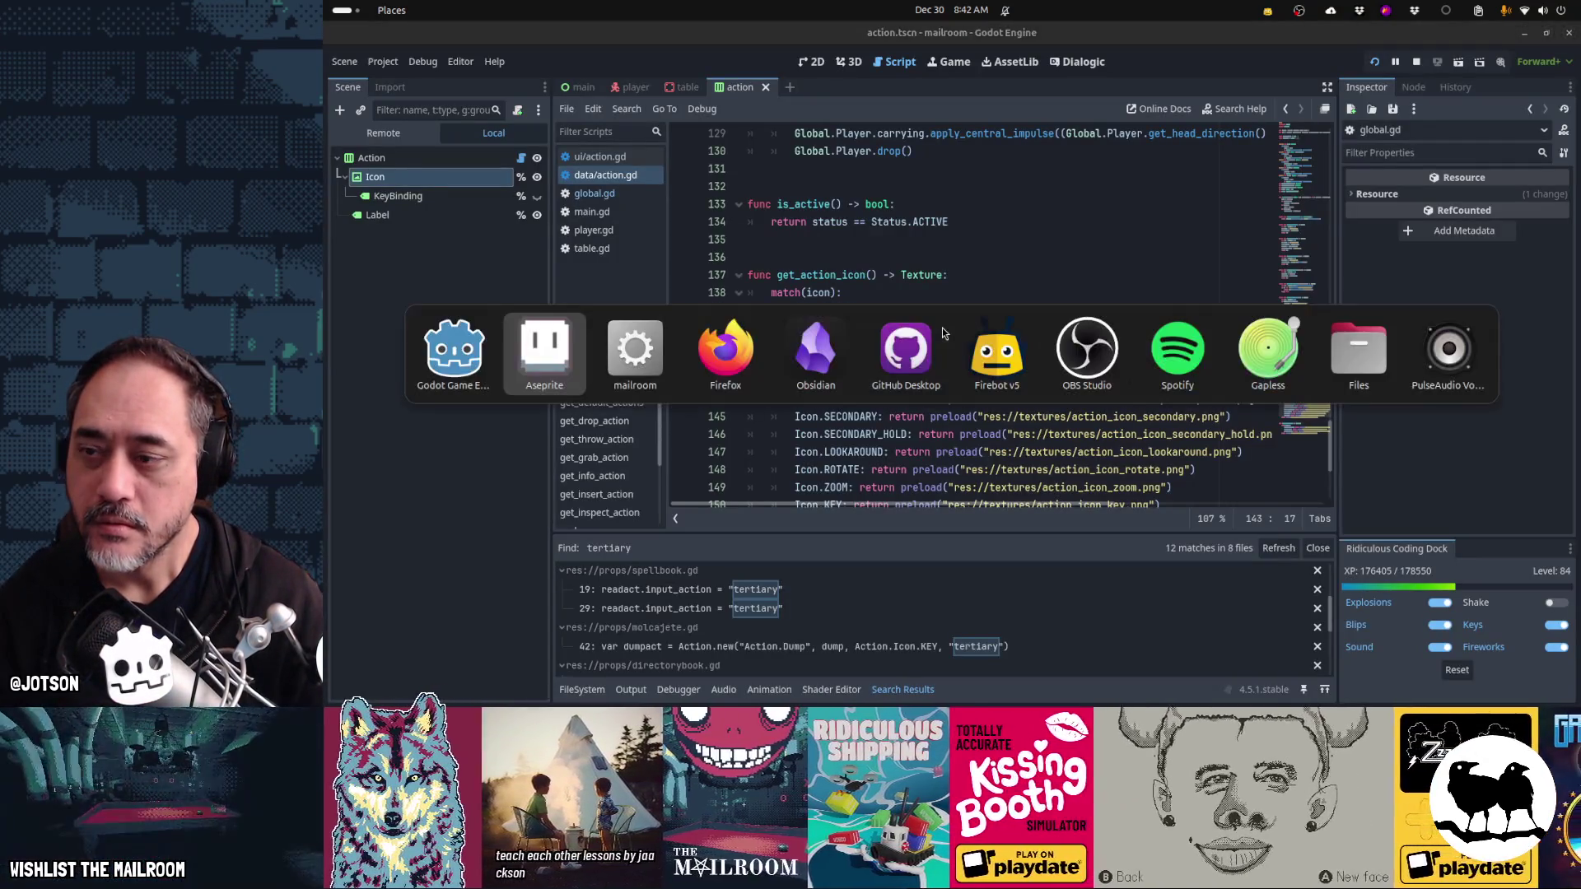
- Resume the mailroom game to view the teal-filled dark-A icon on the Grab prompt, then return to Aseprite
key("alt+Tab")
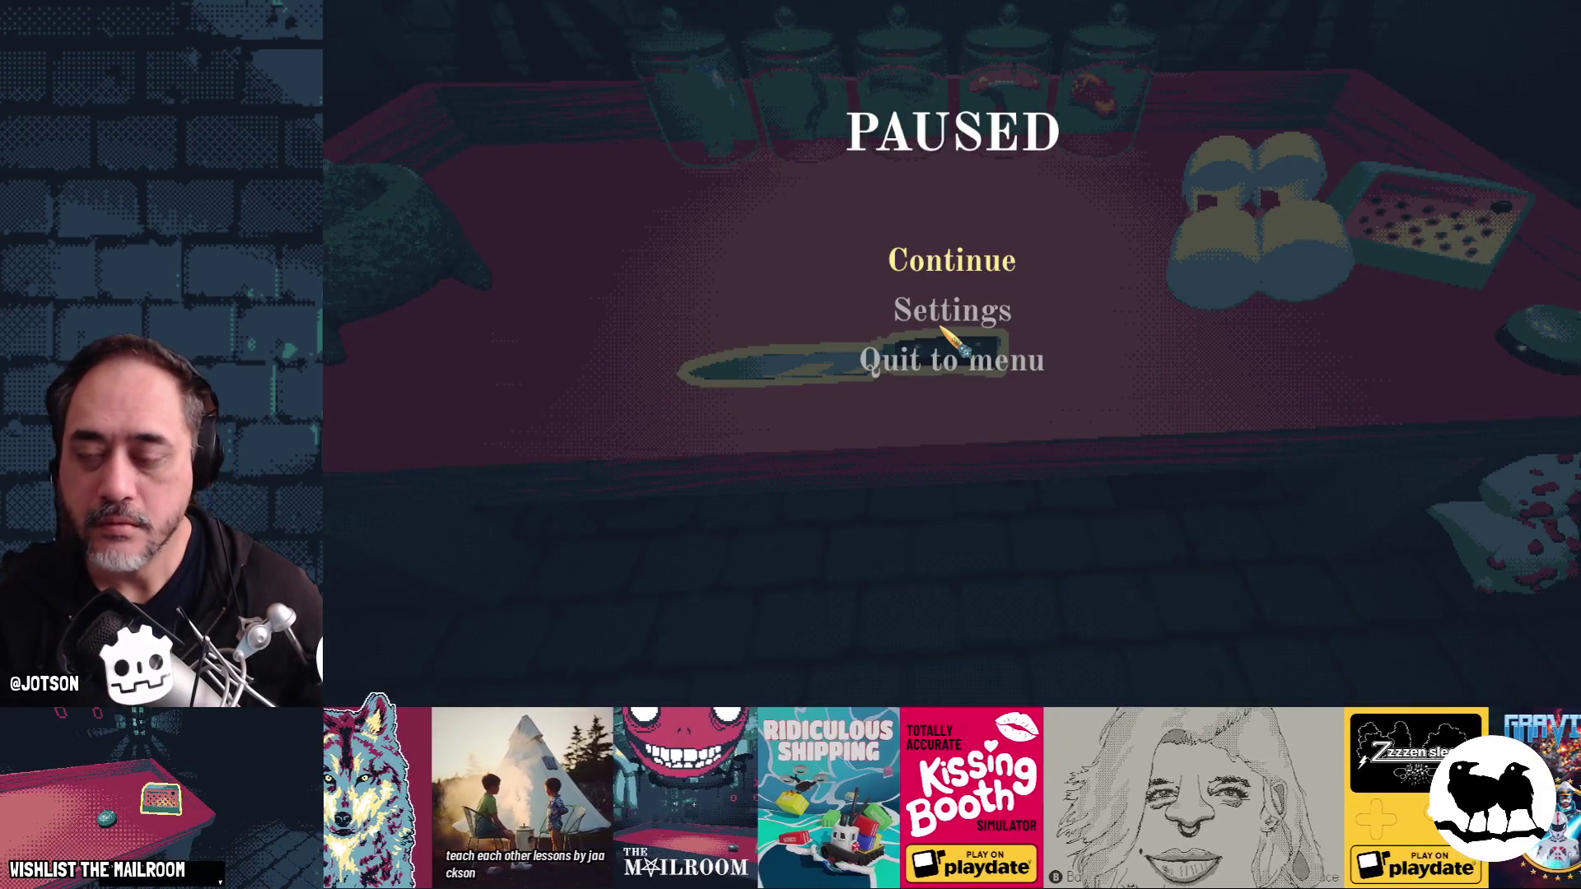
key("Escape")
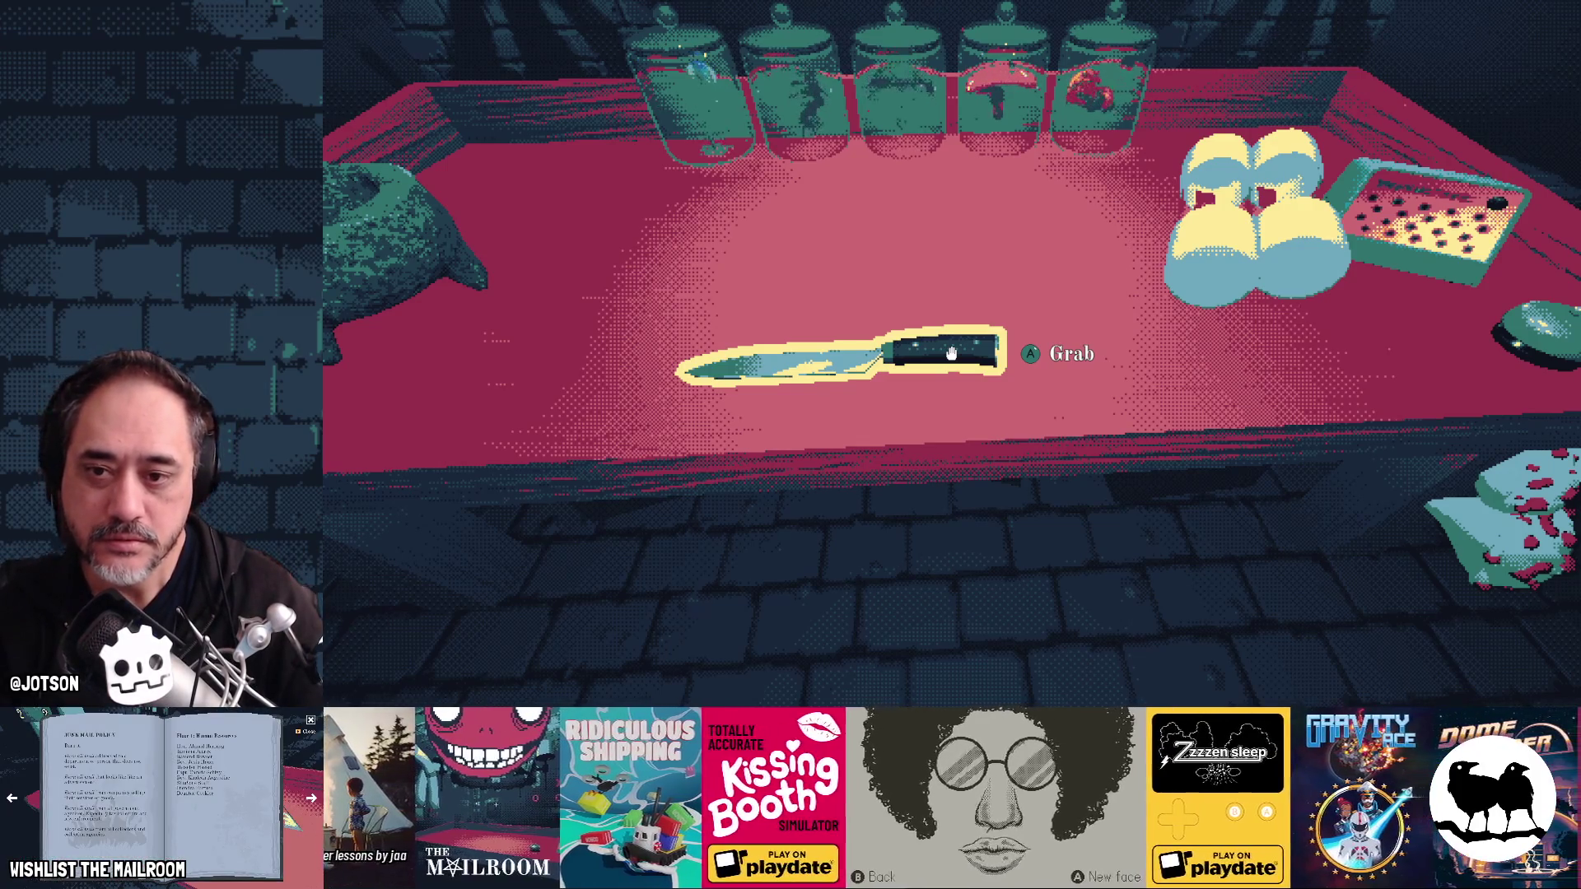
key("alt+Tab")
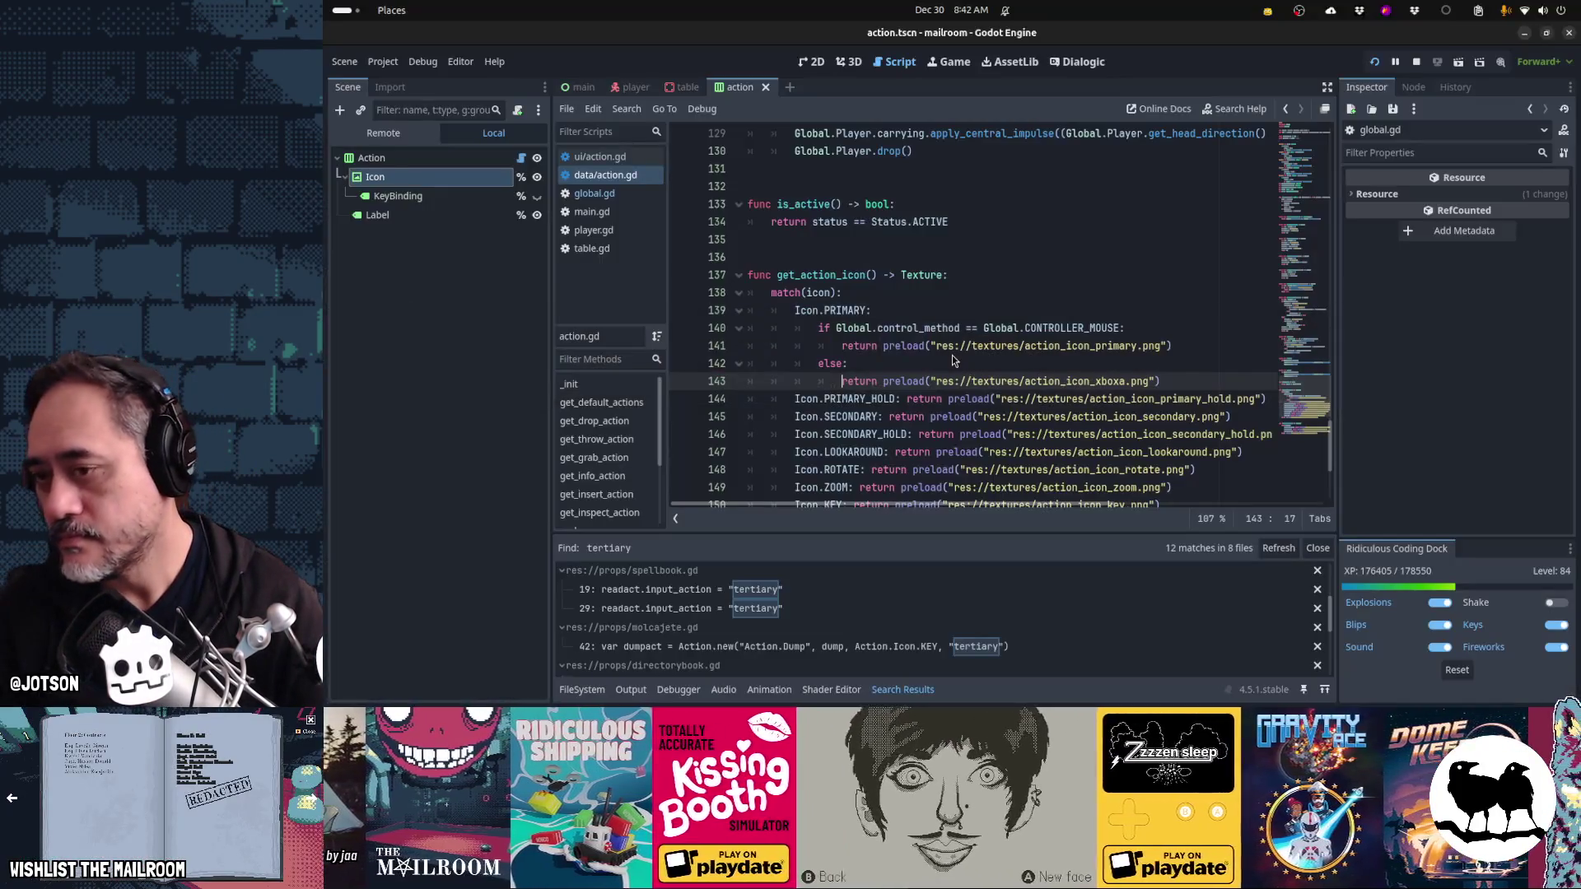
key("alt+Tab")
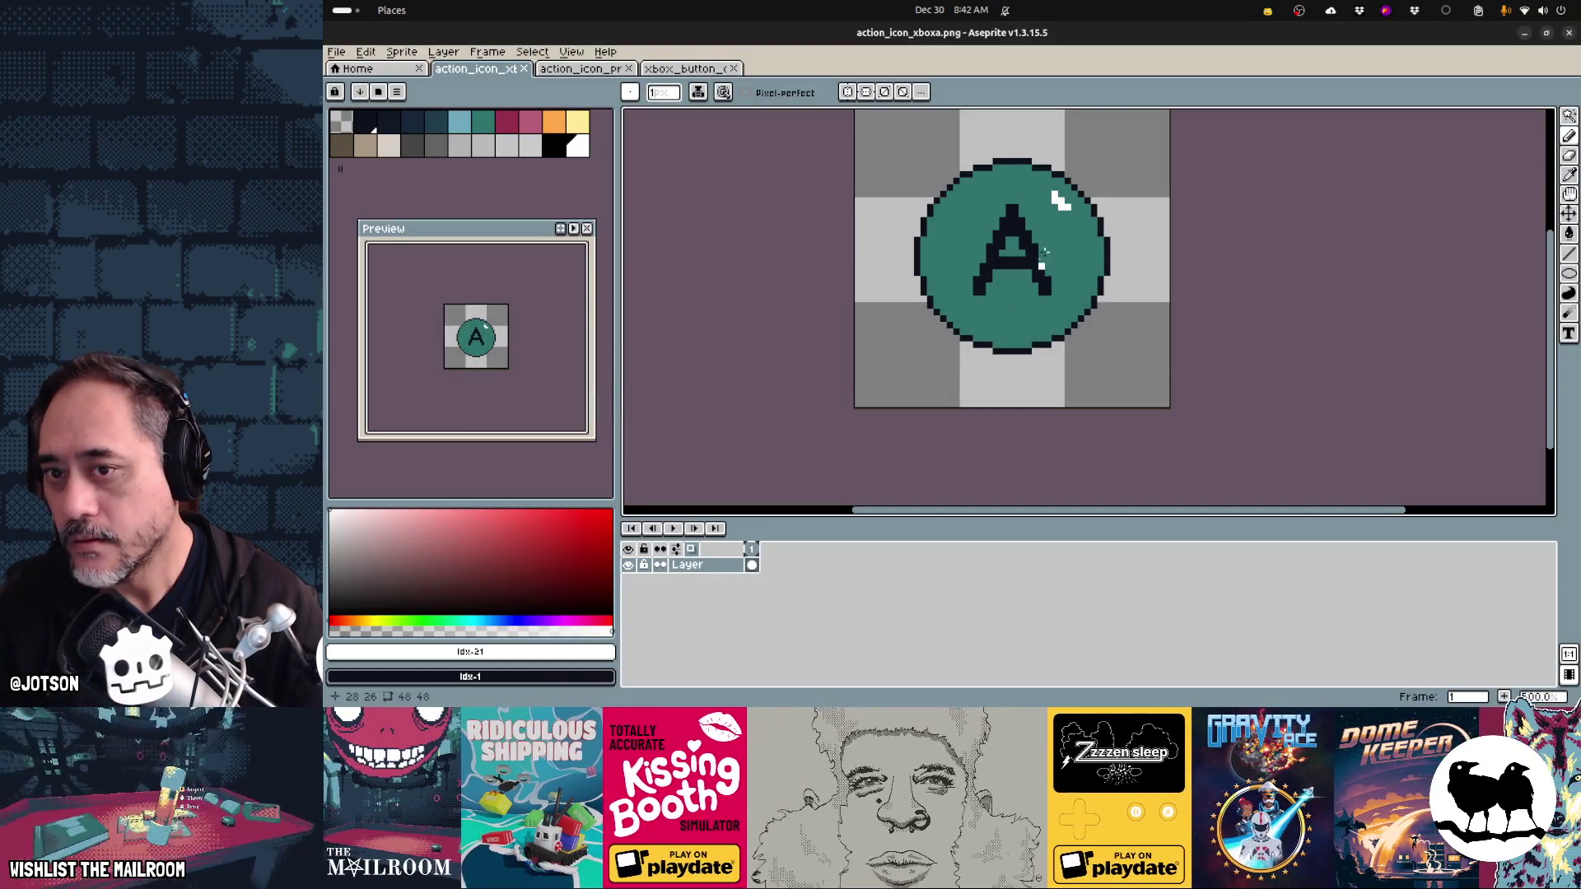
- Flood-fill the A white on the teal circle with the Paint Bucket
left_click(1062, 226, "alt")
key("g")
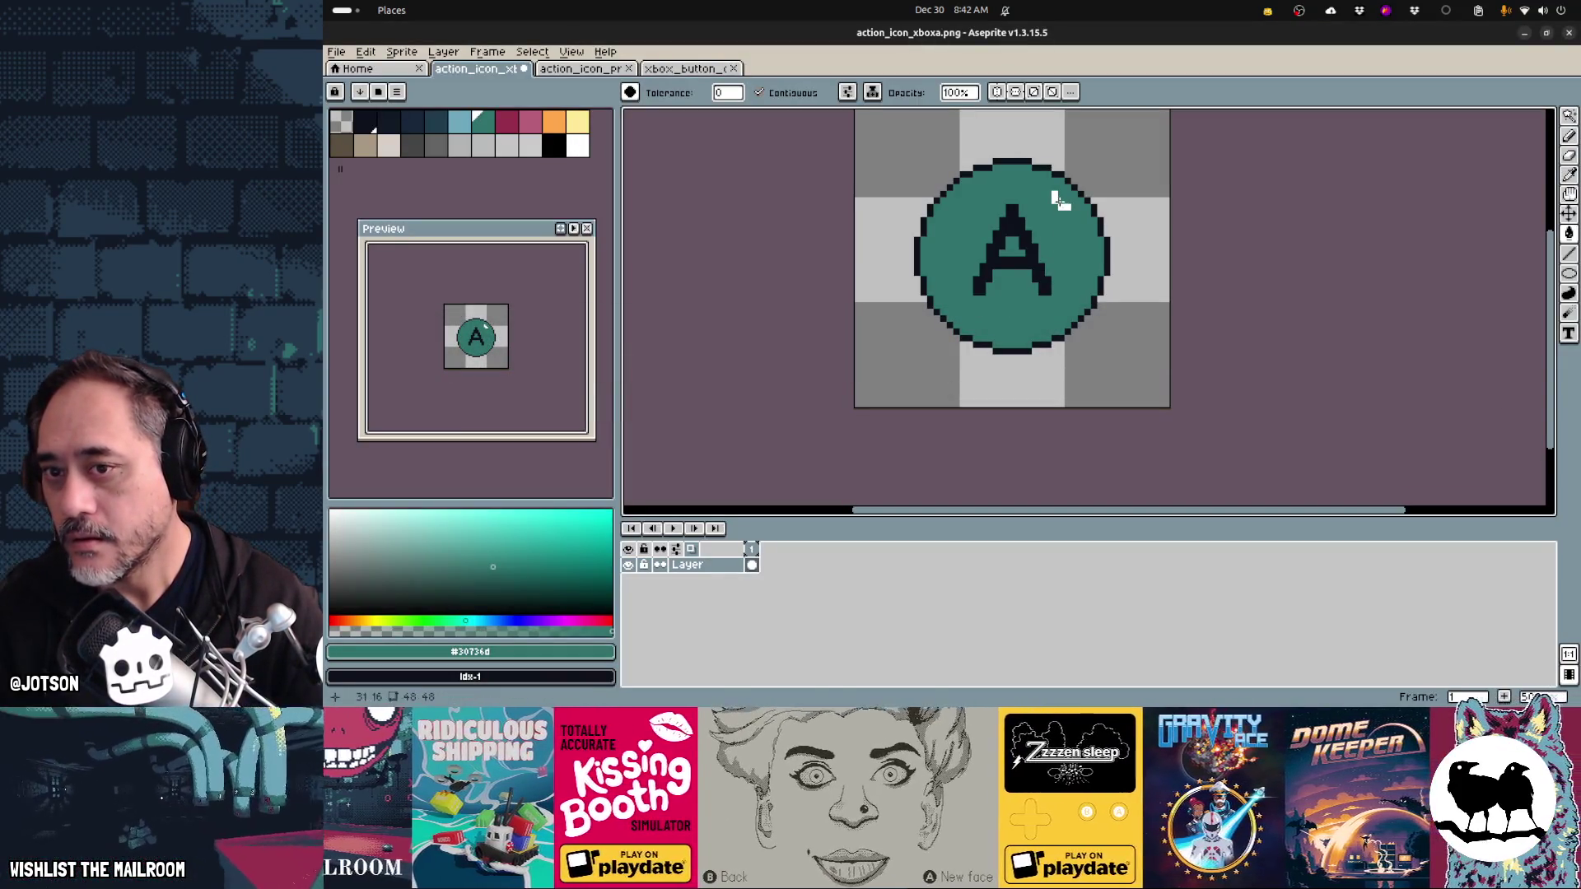
left_click(570, 148)
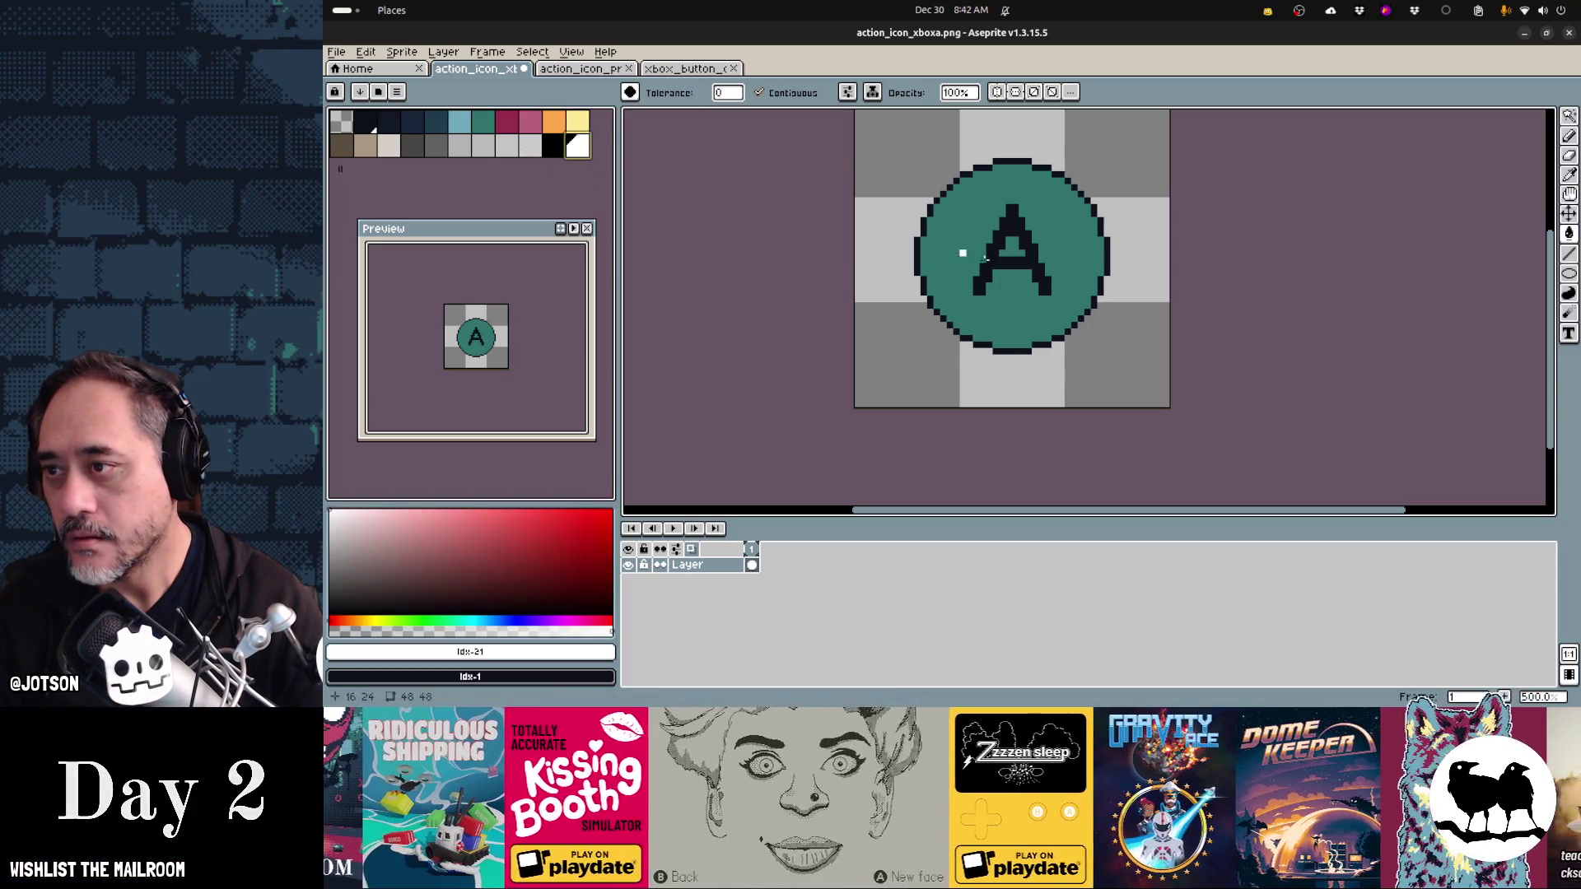
left_click(1013, 264)
- Save action_icon_xboxa.png and switch to the paused mailroom game
key("v")
key("ctrl+s")
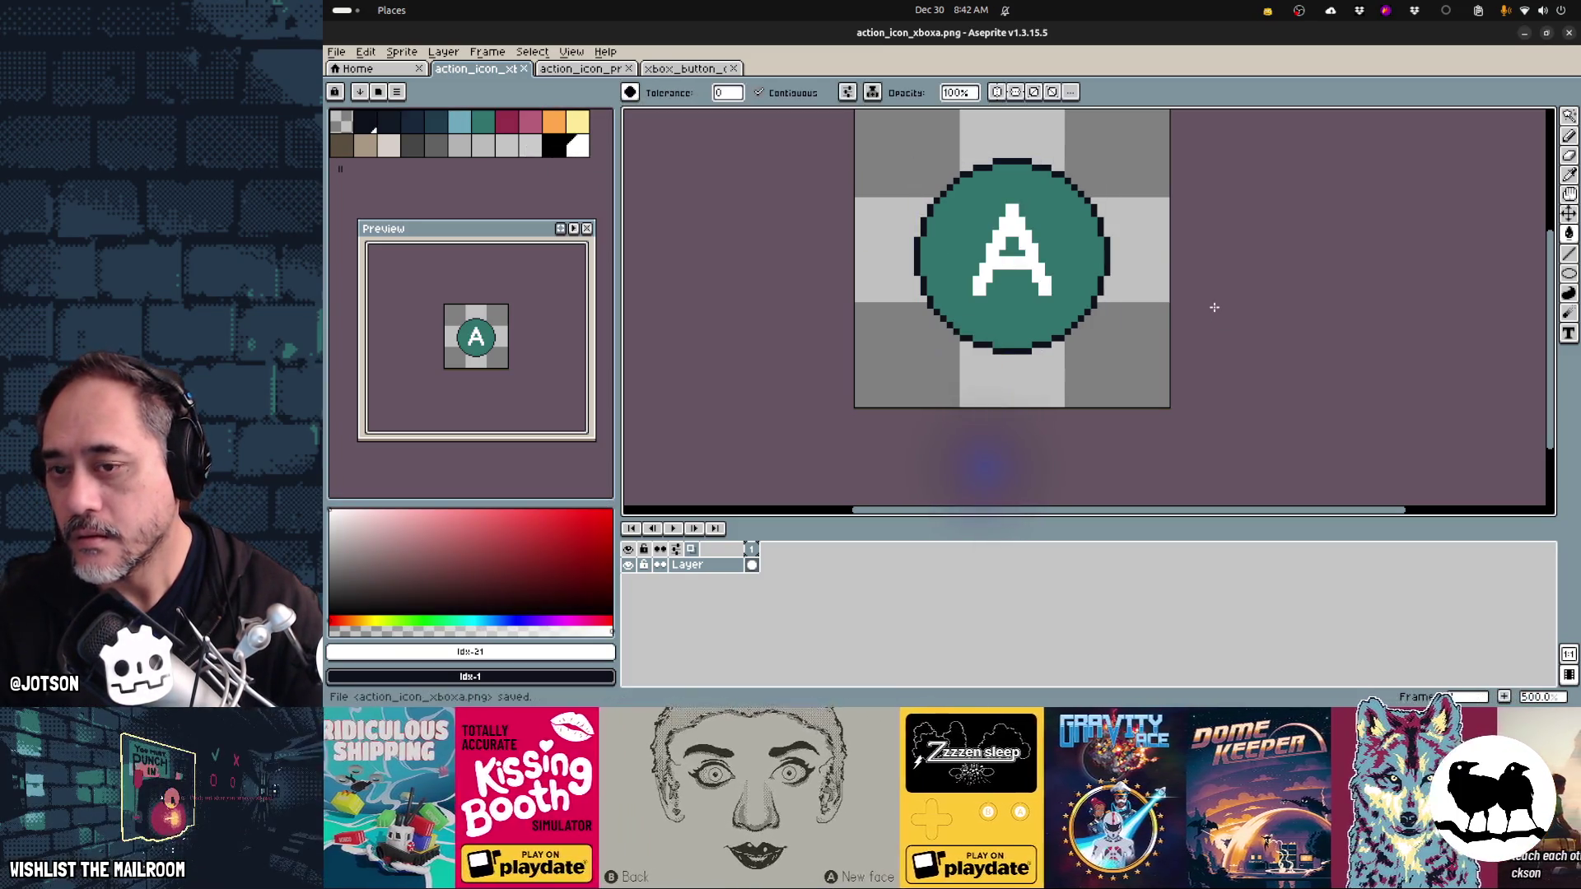
key("alt+Tab")
key("alt+Tab")
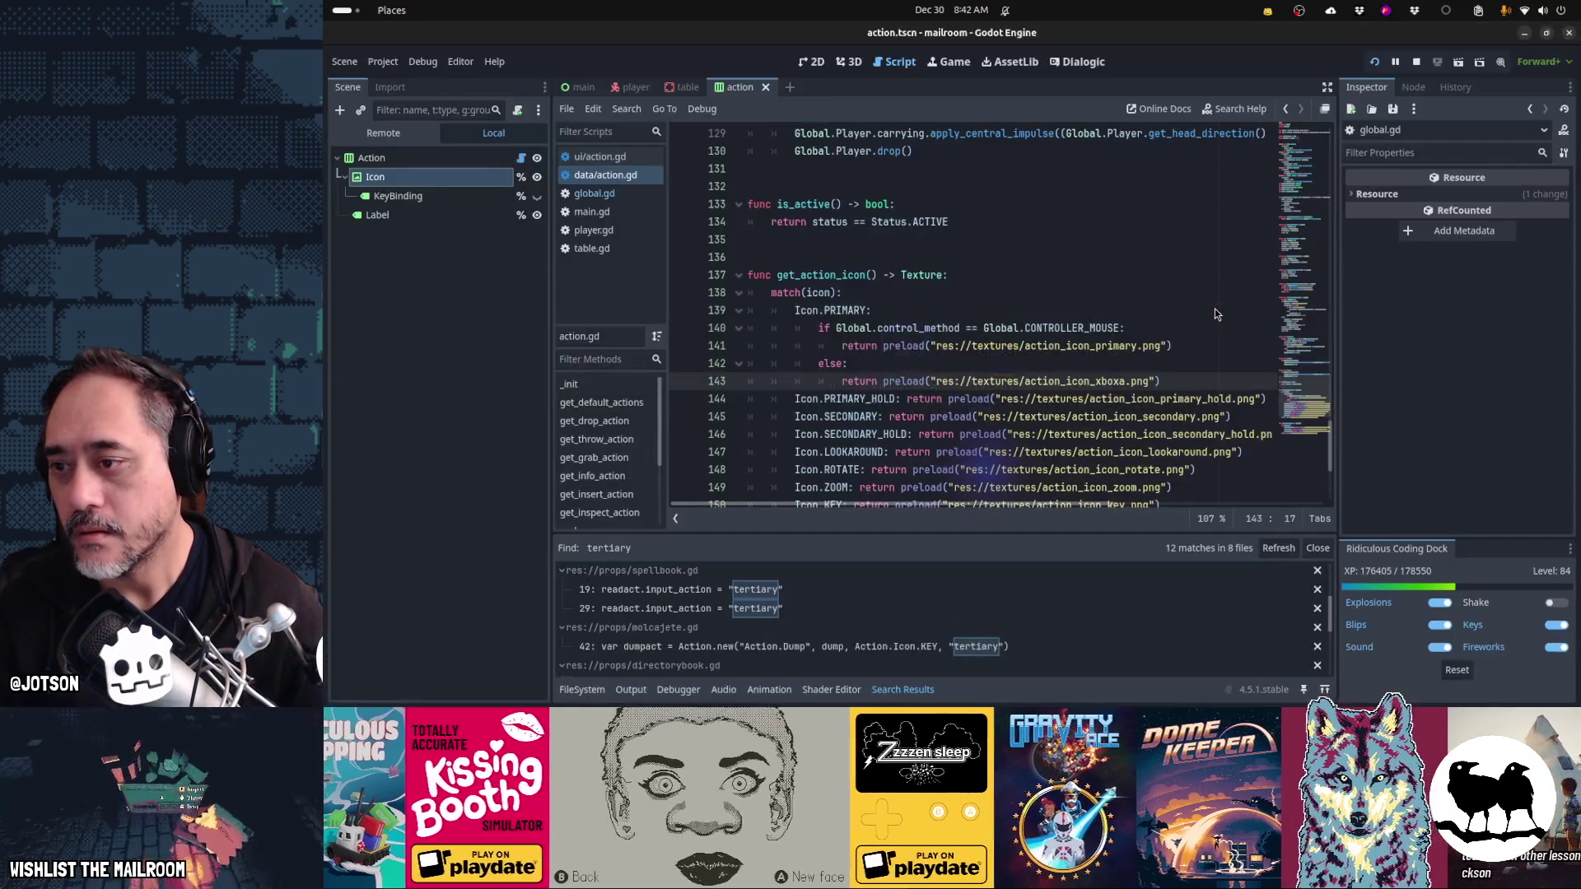
key("alt+Tab")
key("alt+Tab")
- Resume the game to inspect the white-A teal icon on the knife's Grab prompt, then return to Aseprite
left_click(970, 261)
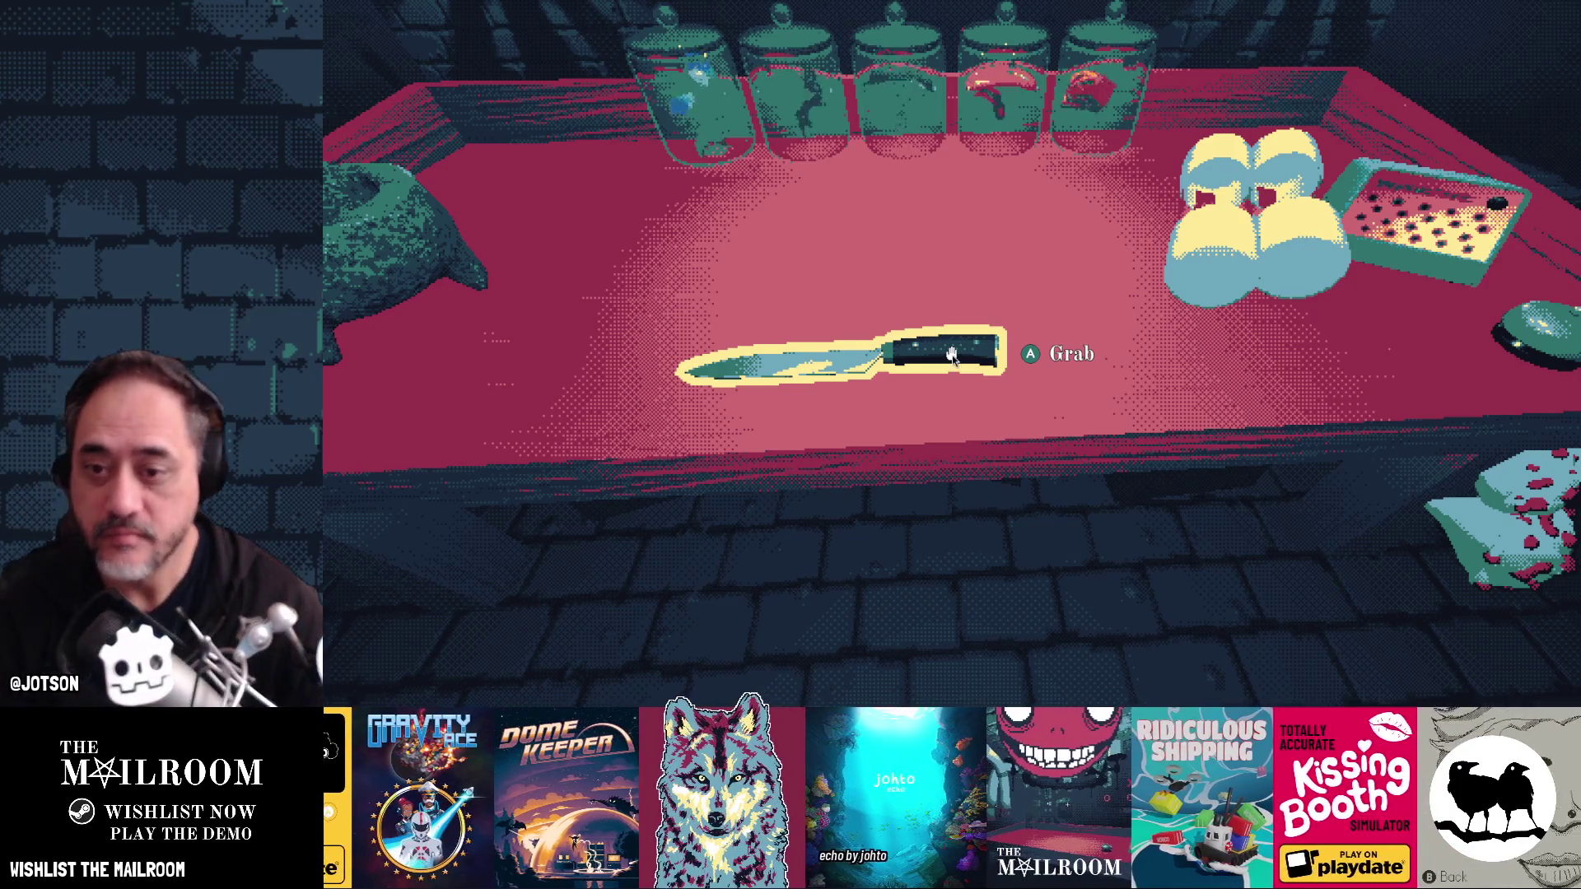
key("alt+Tab")
key("alt+Tab")
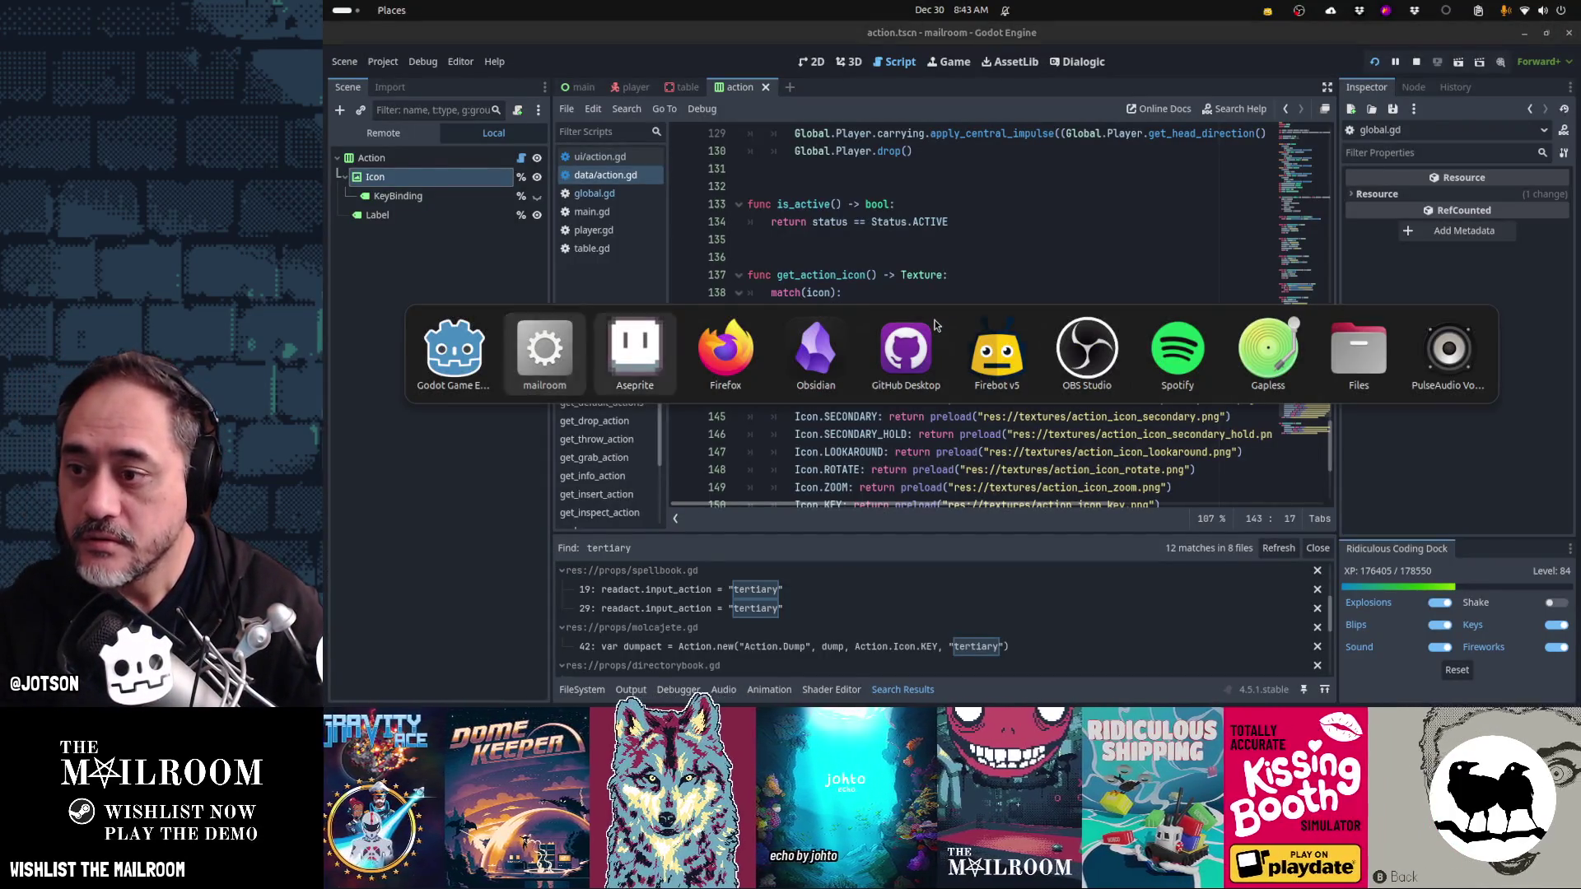
key("alt+Tab")
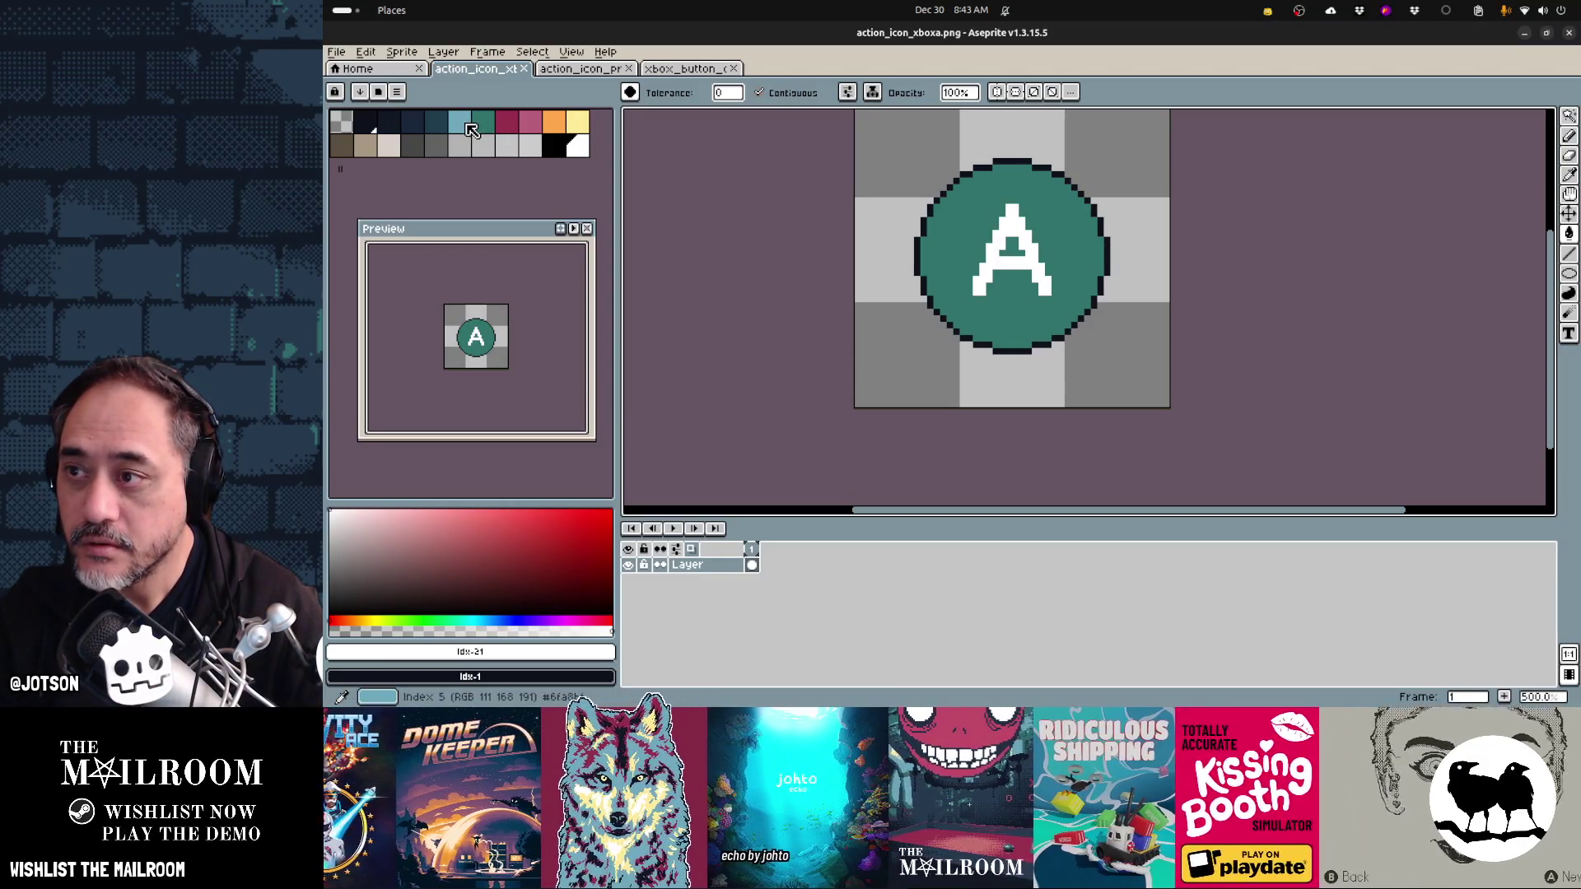
- Fill the circle near-black navy behind the white A, then bring up the mailroom game to view it
left_click(366, 123)
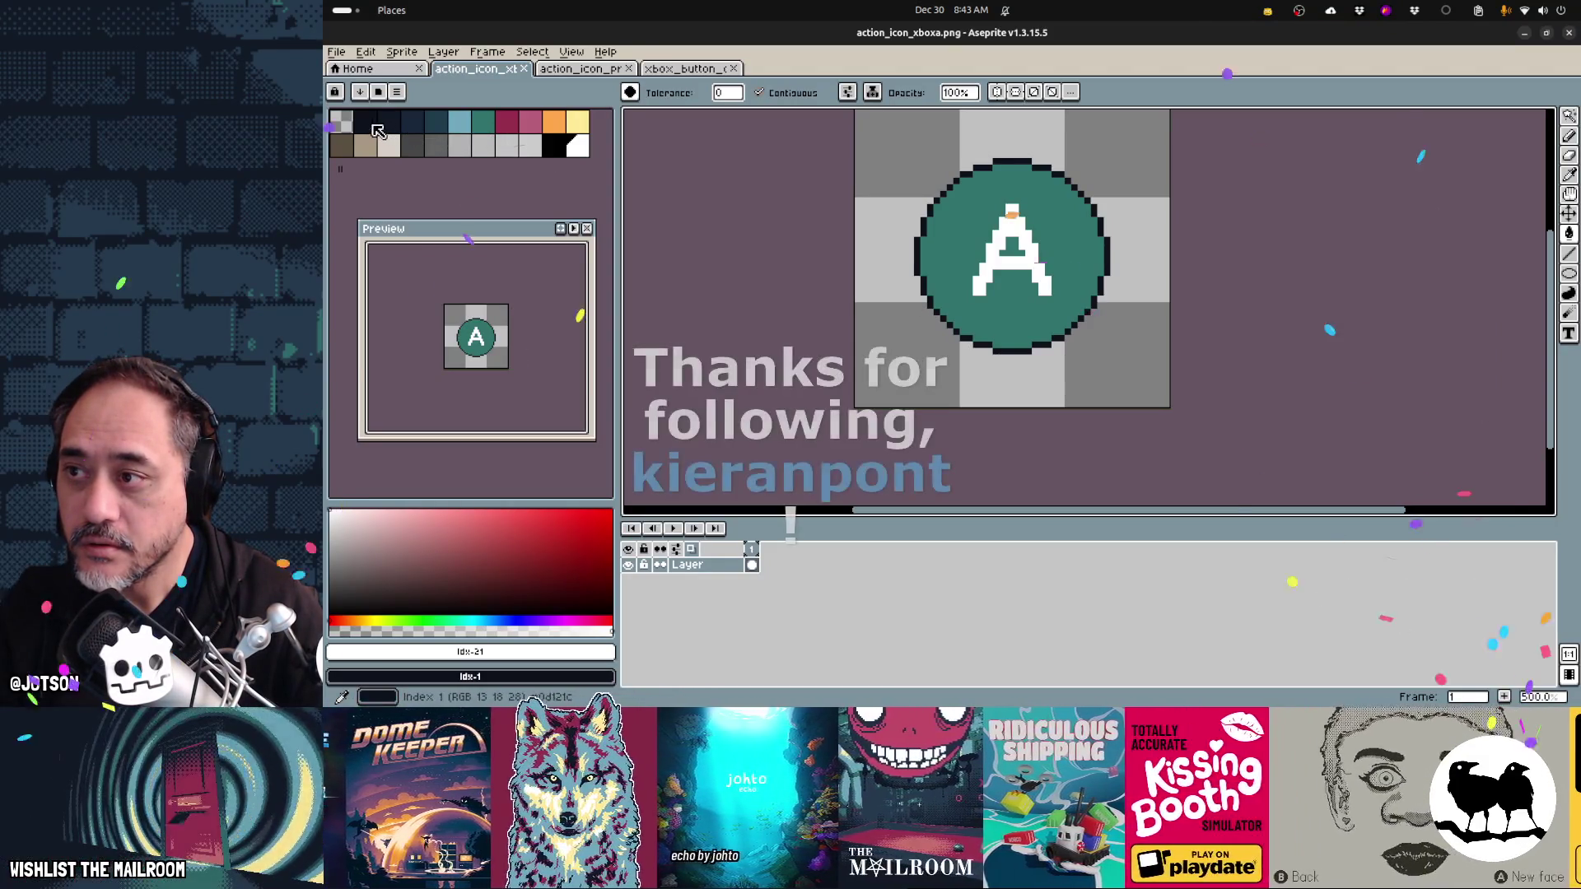
left_click(1079, 305)
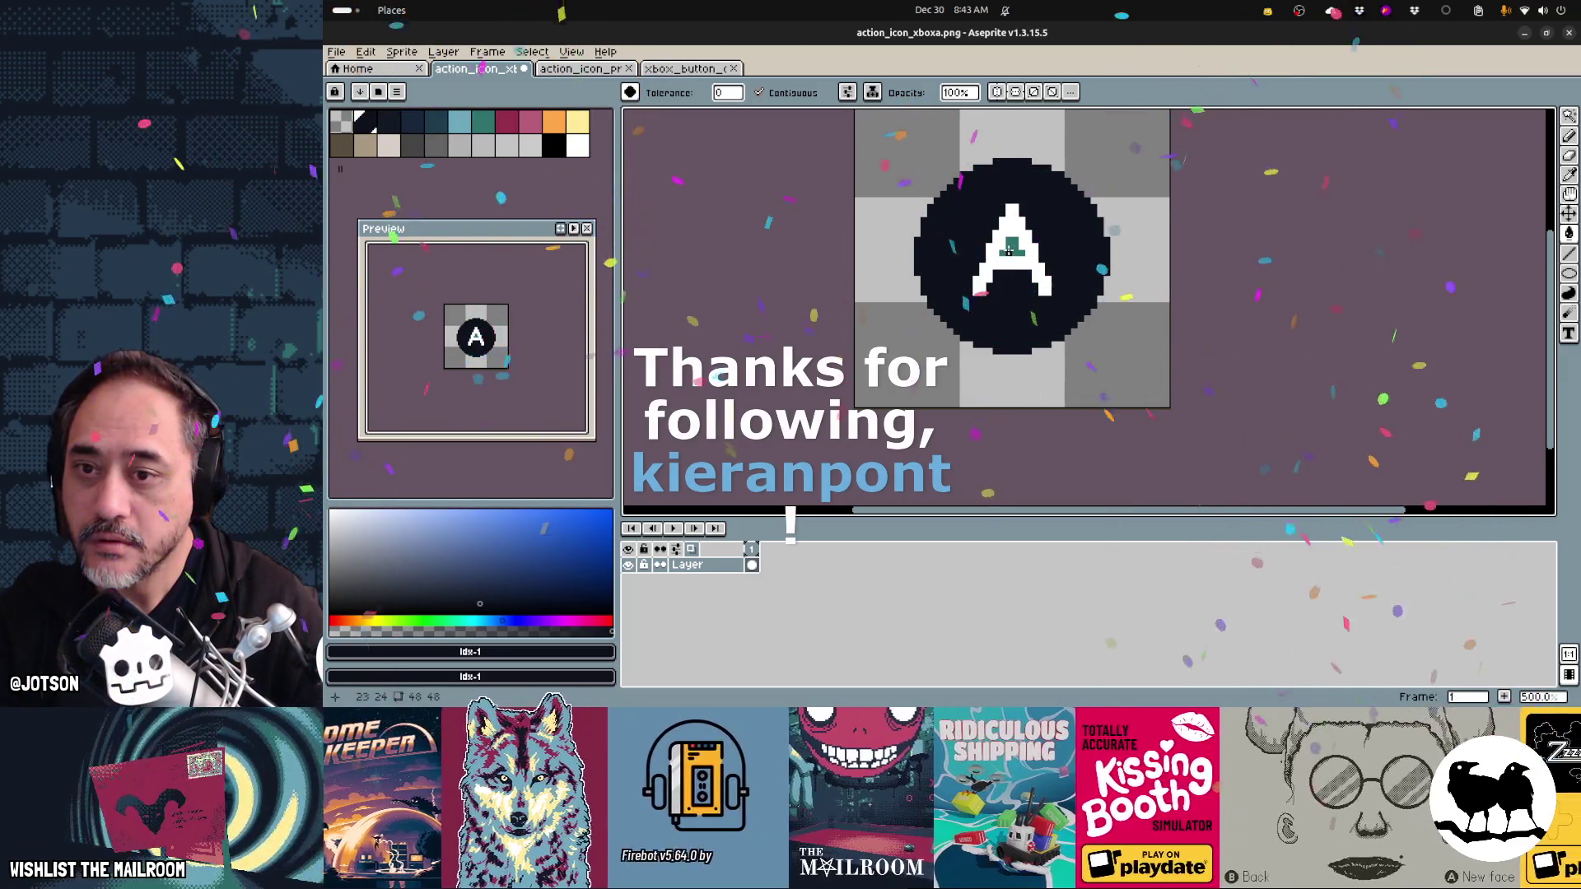
key("alt+Tab")
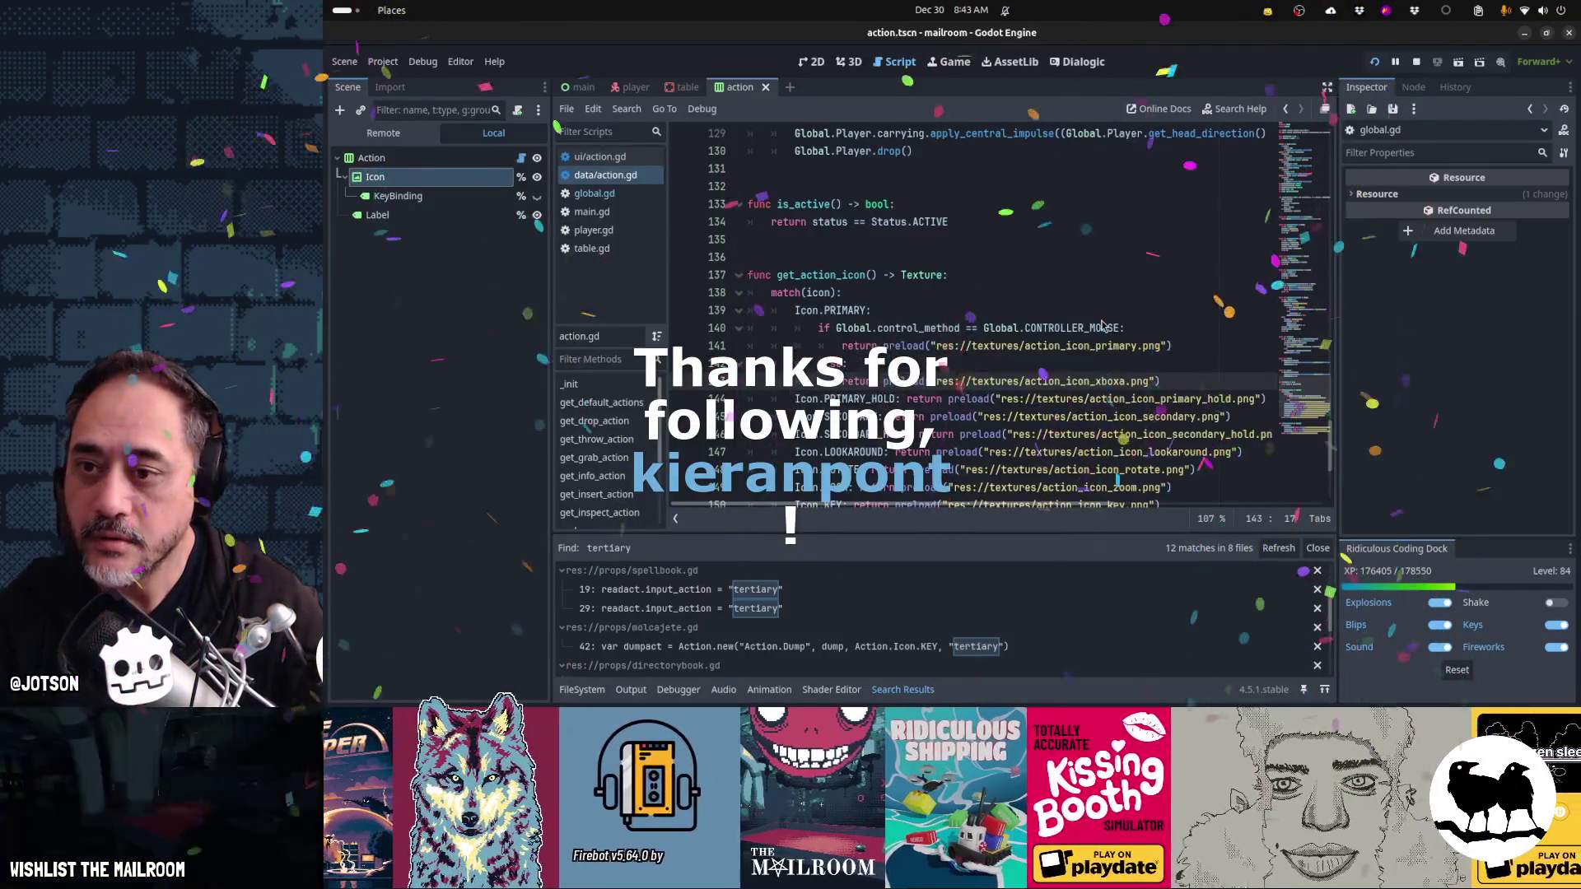
key("alt+Tab")
key("Tab")
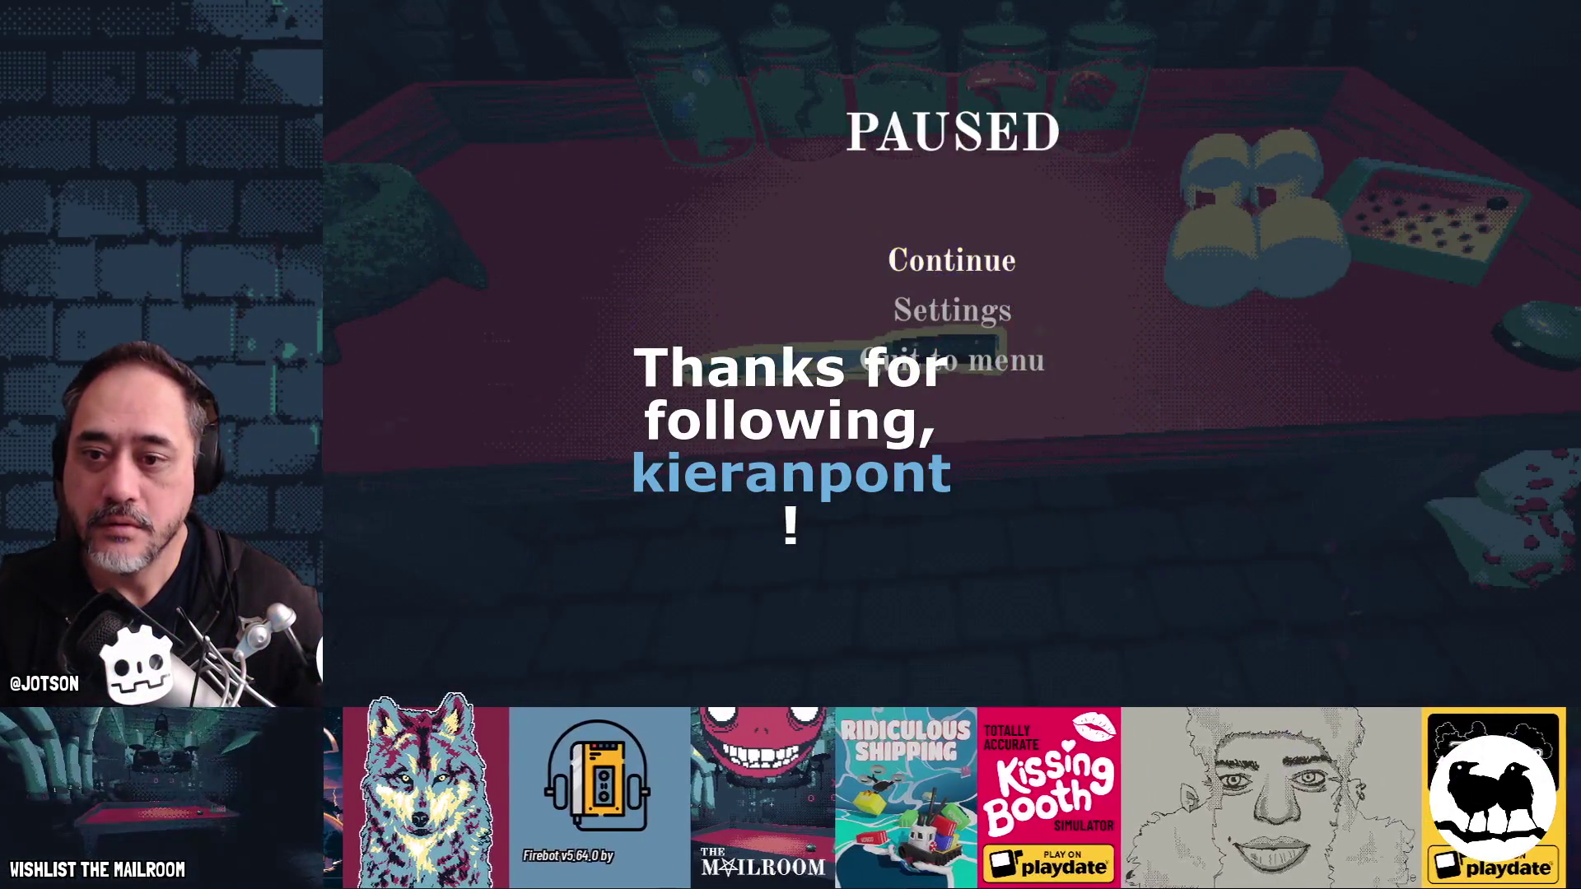
key("Escape")
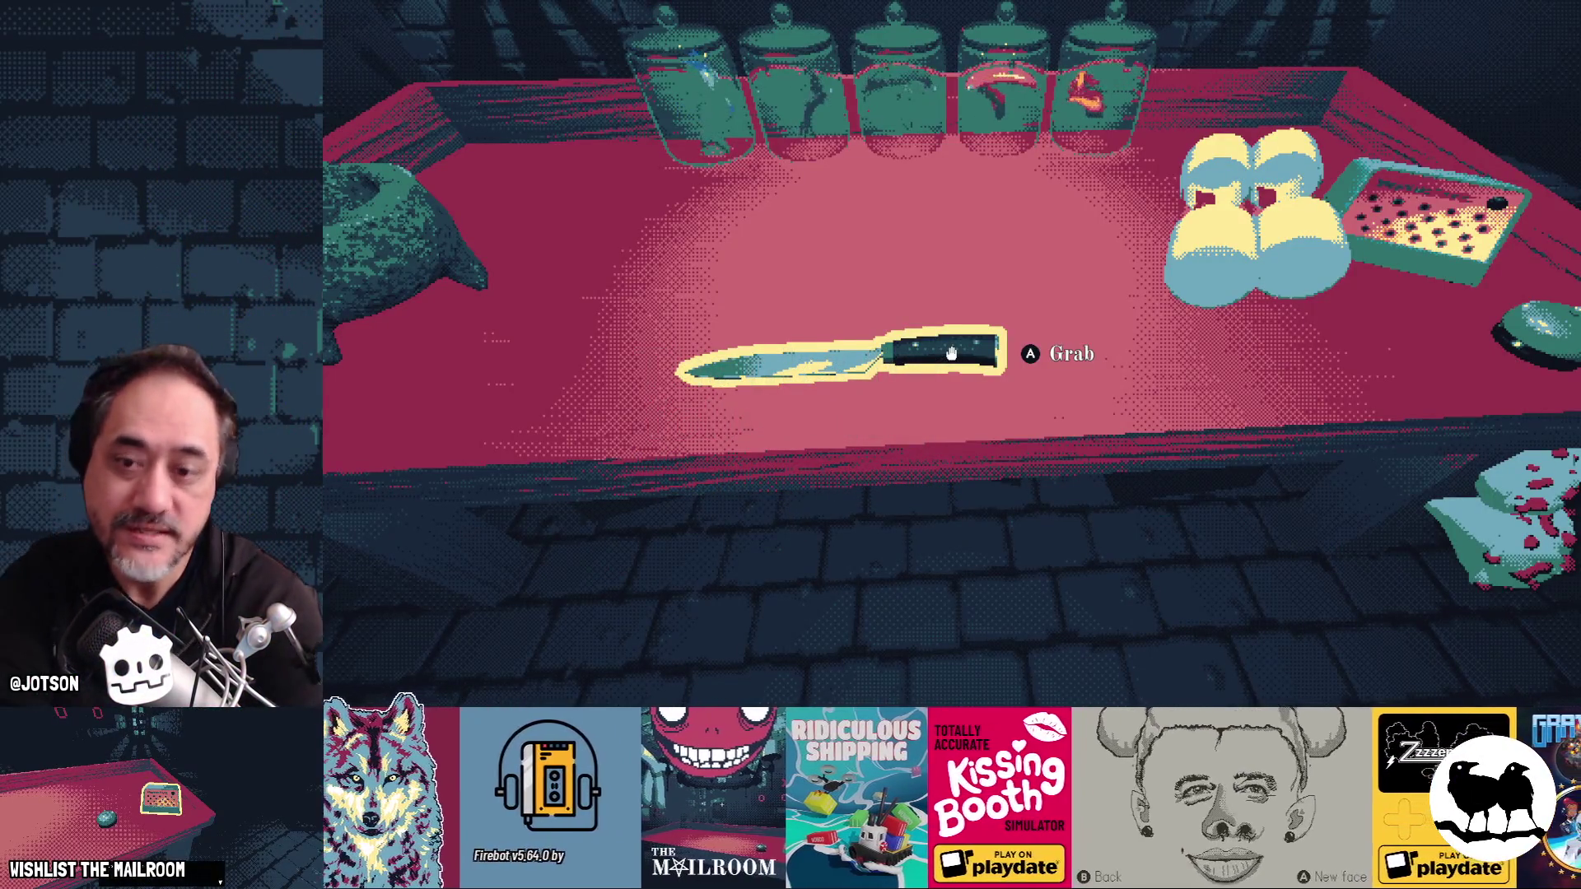
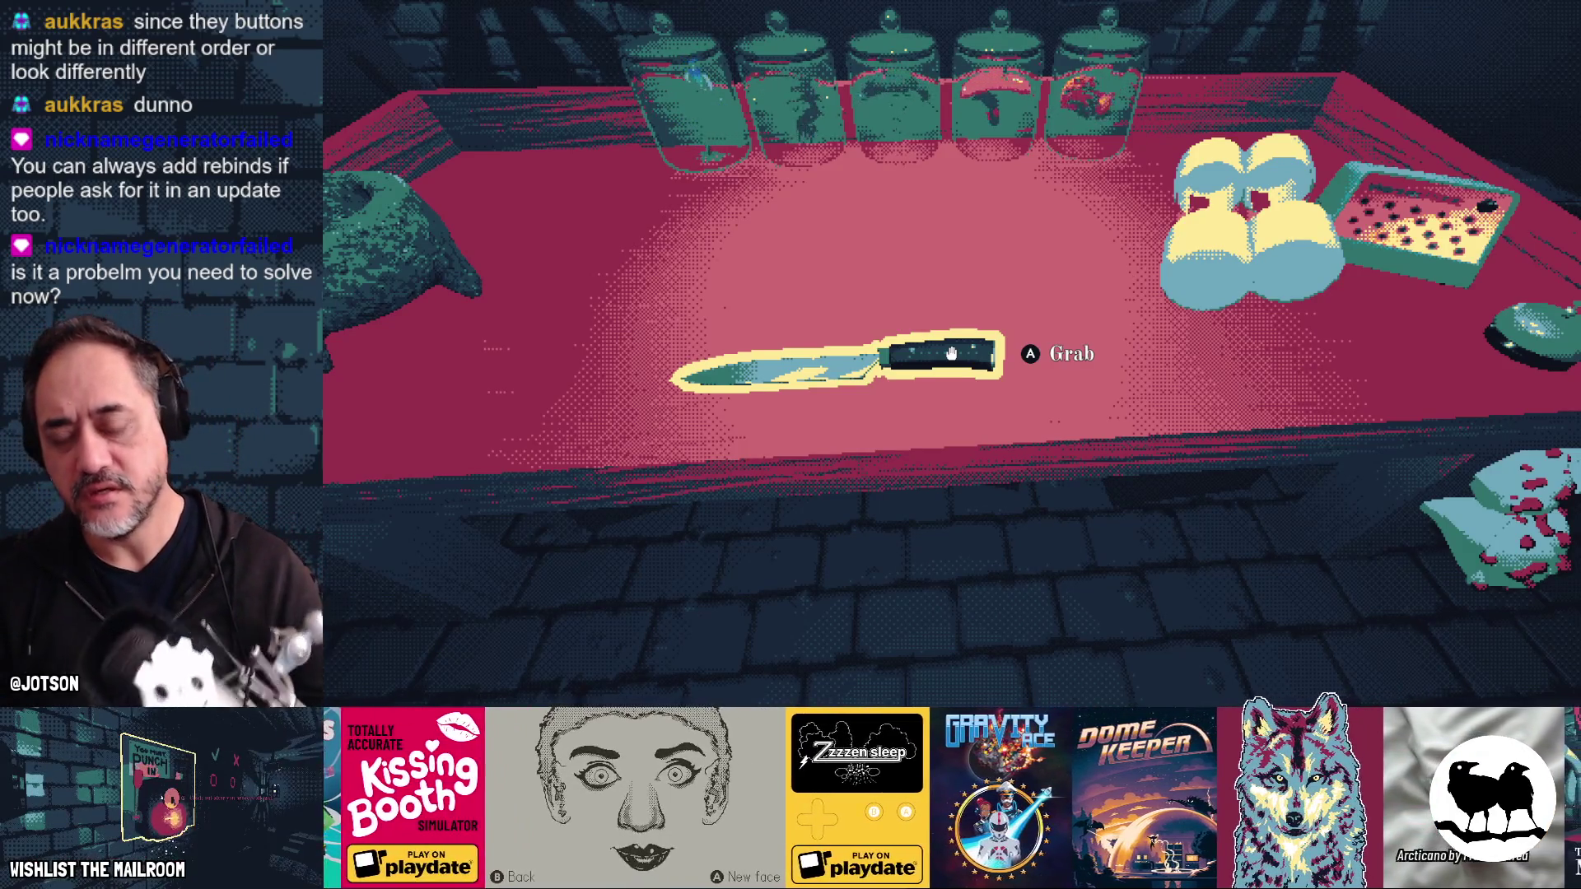
- Pause The Mailroom and switch to the Aseprite window showing action_icon_xboxa.png
key("alt+Tab")
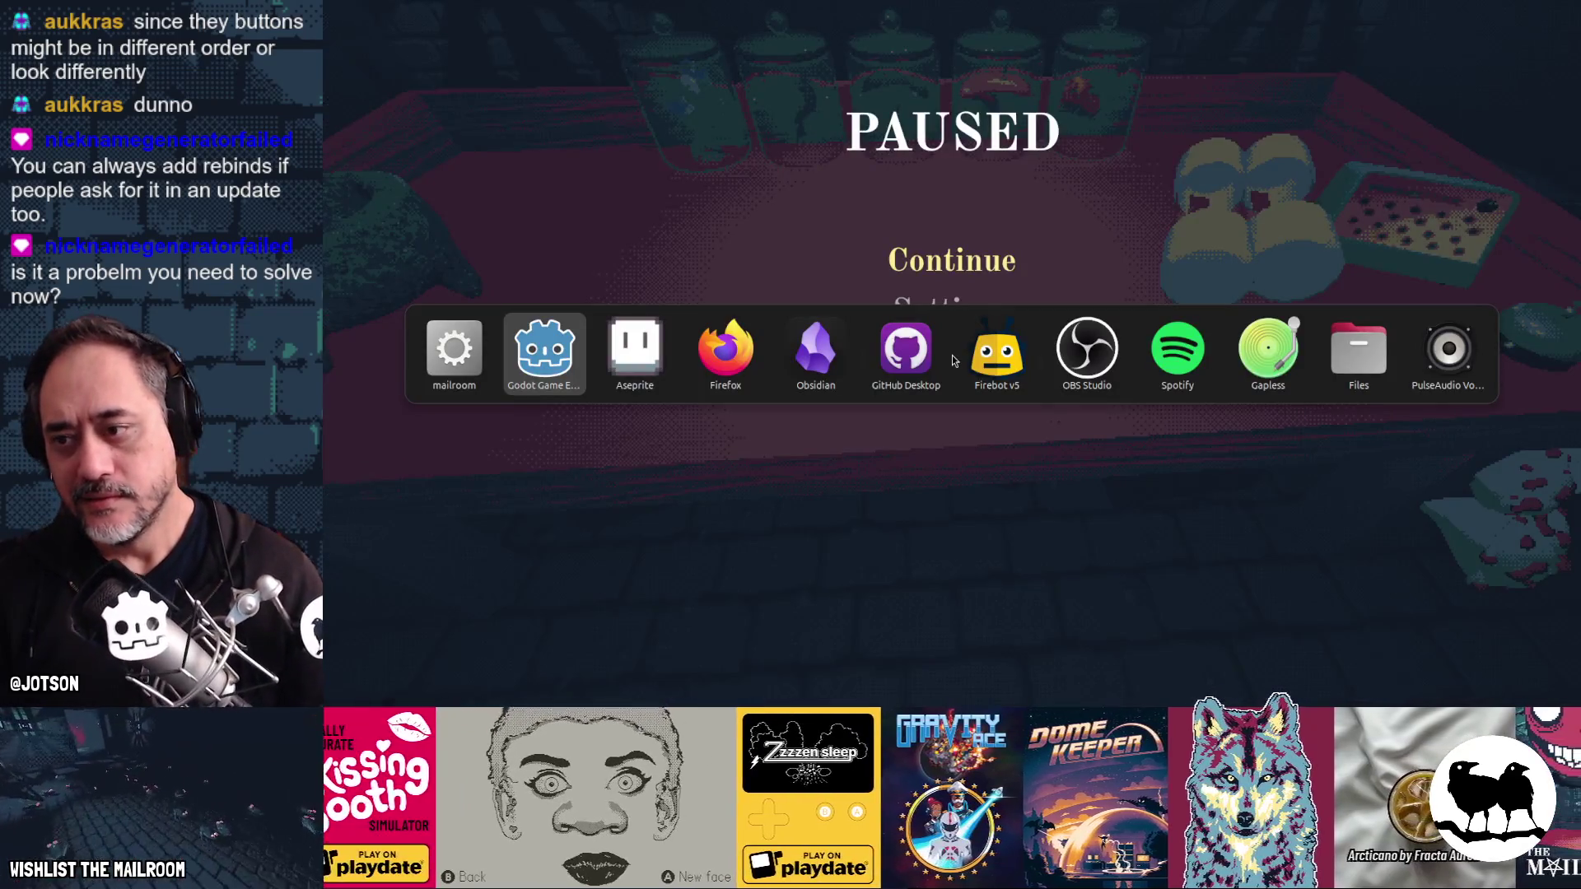
key("Tab")
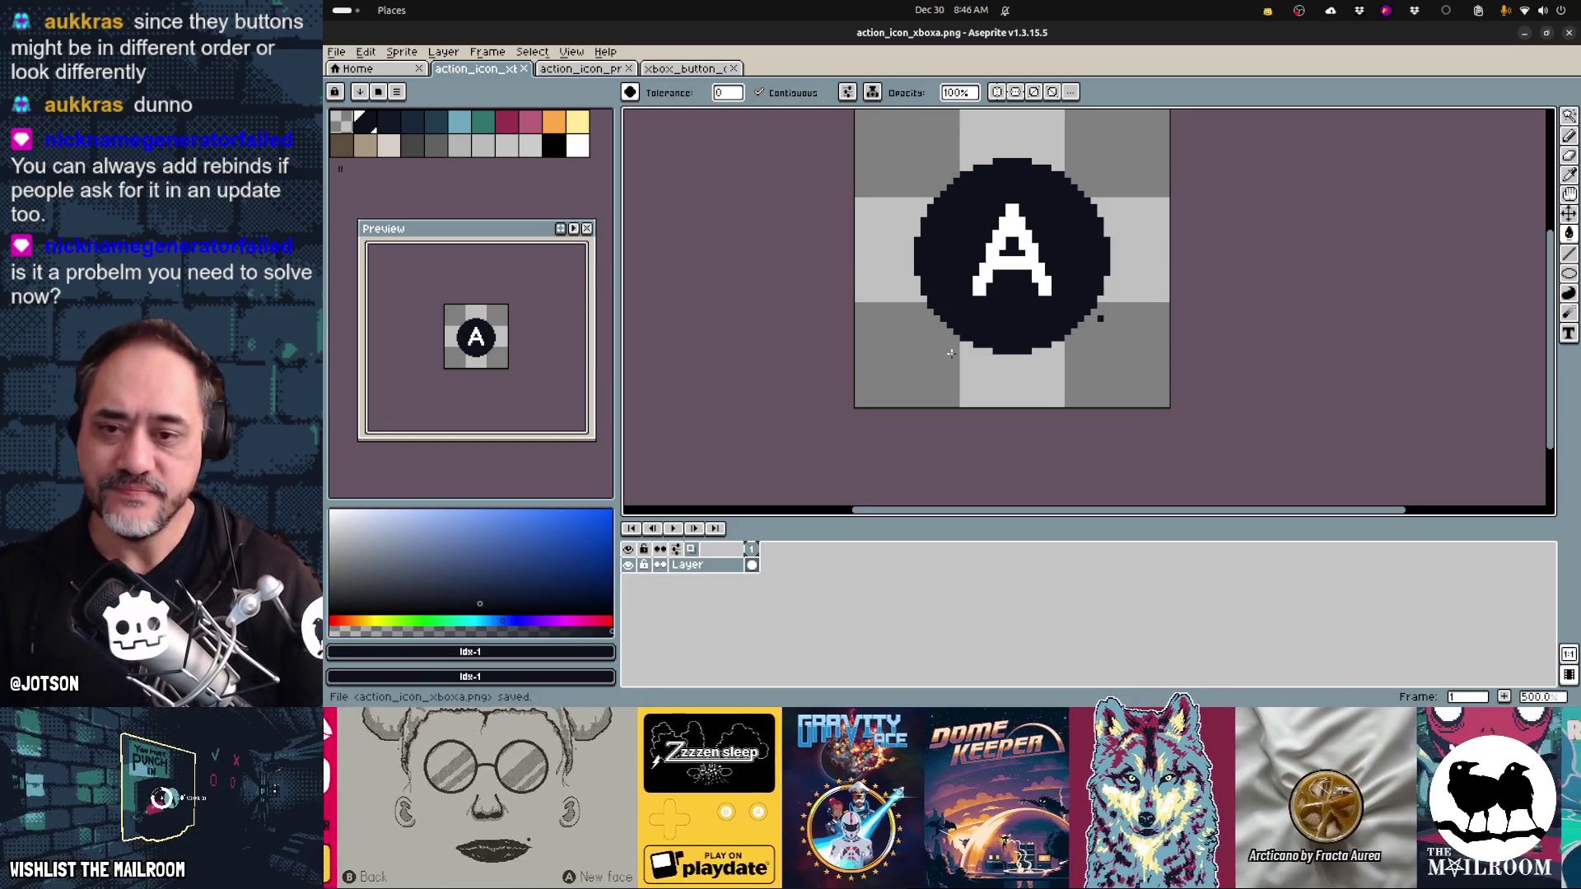
scroll(1120, 363, "up", 2)
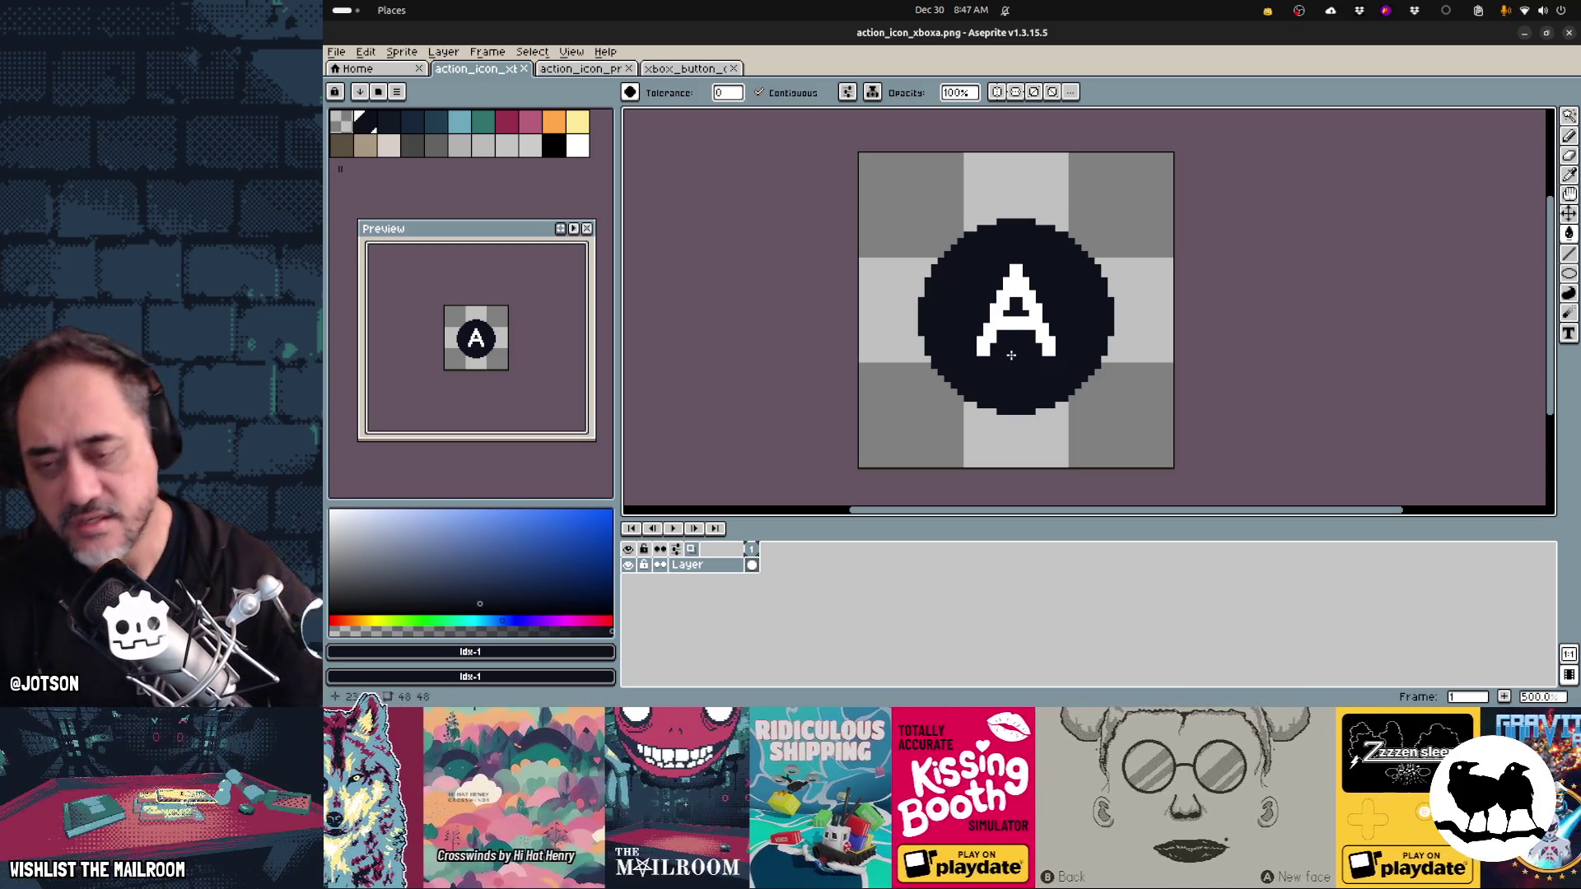
mouse_move(1102, 685)
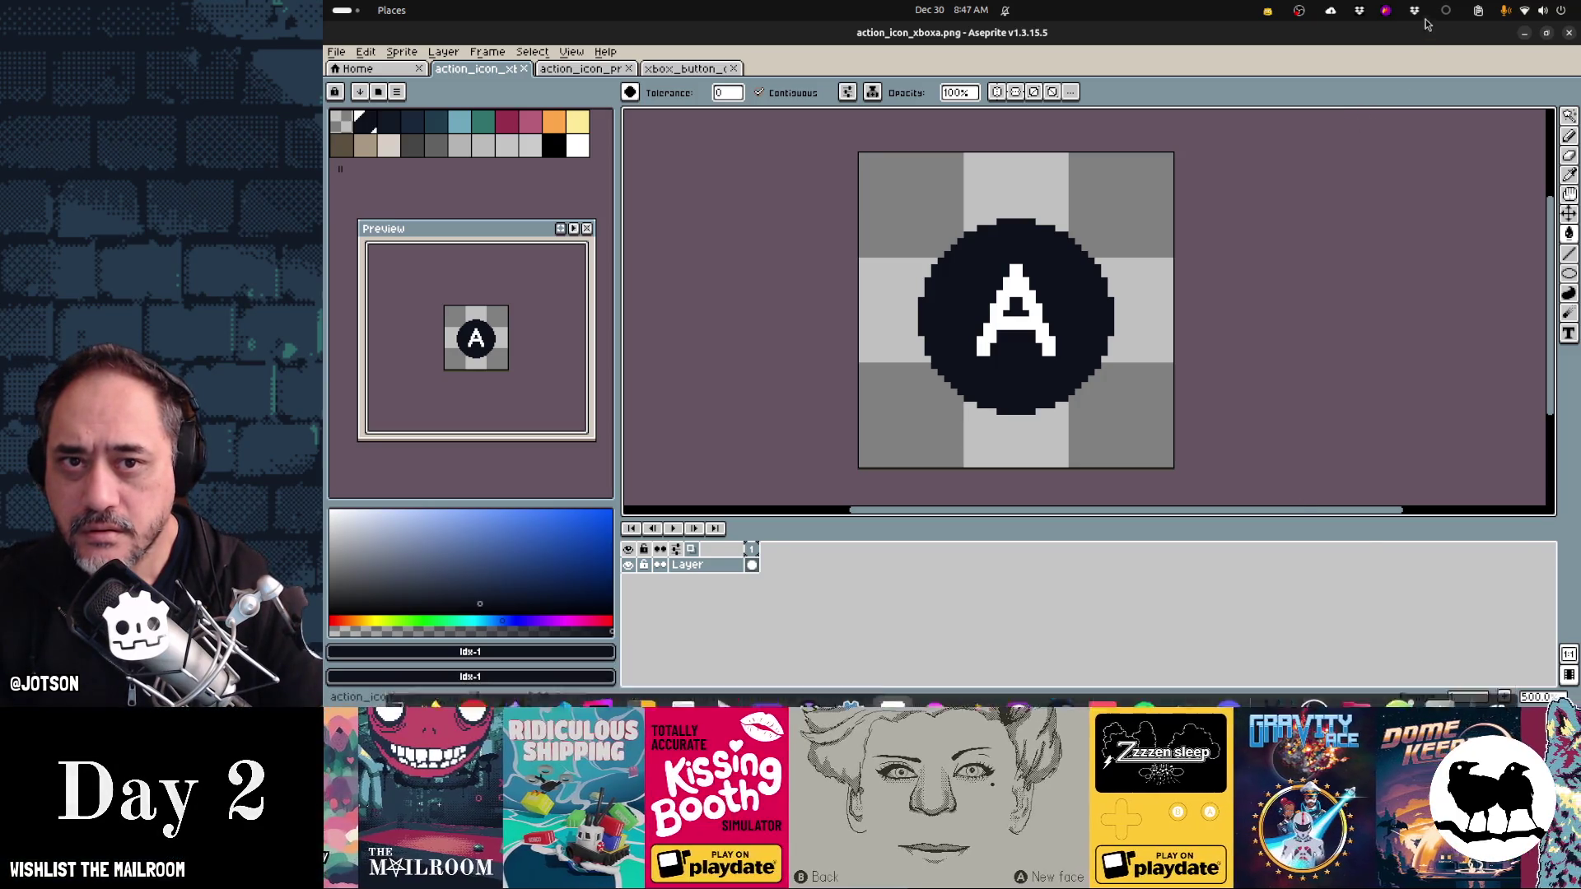
left_click(1363, 15)
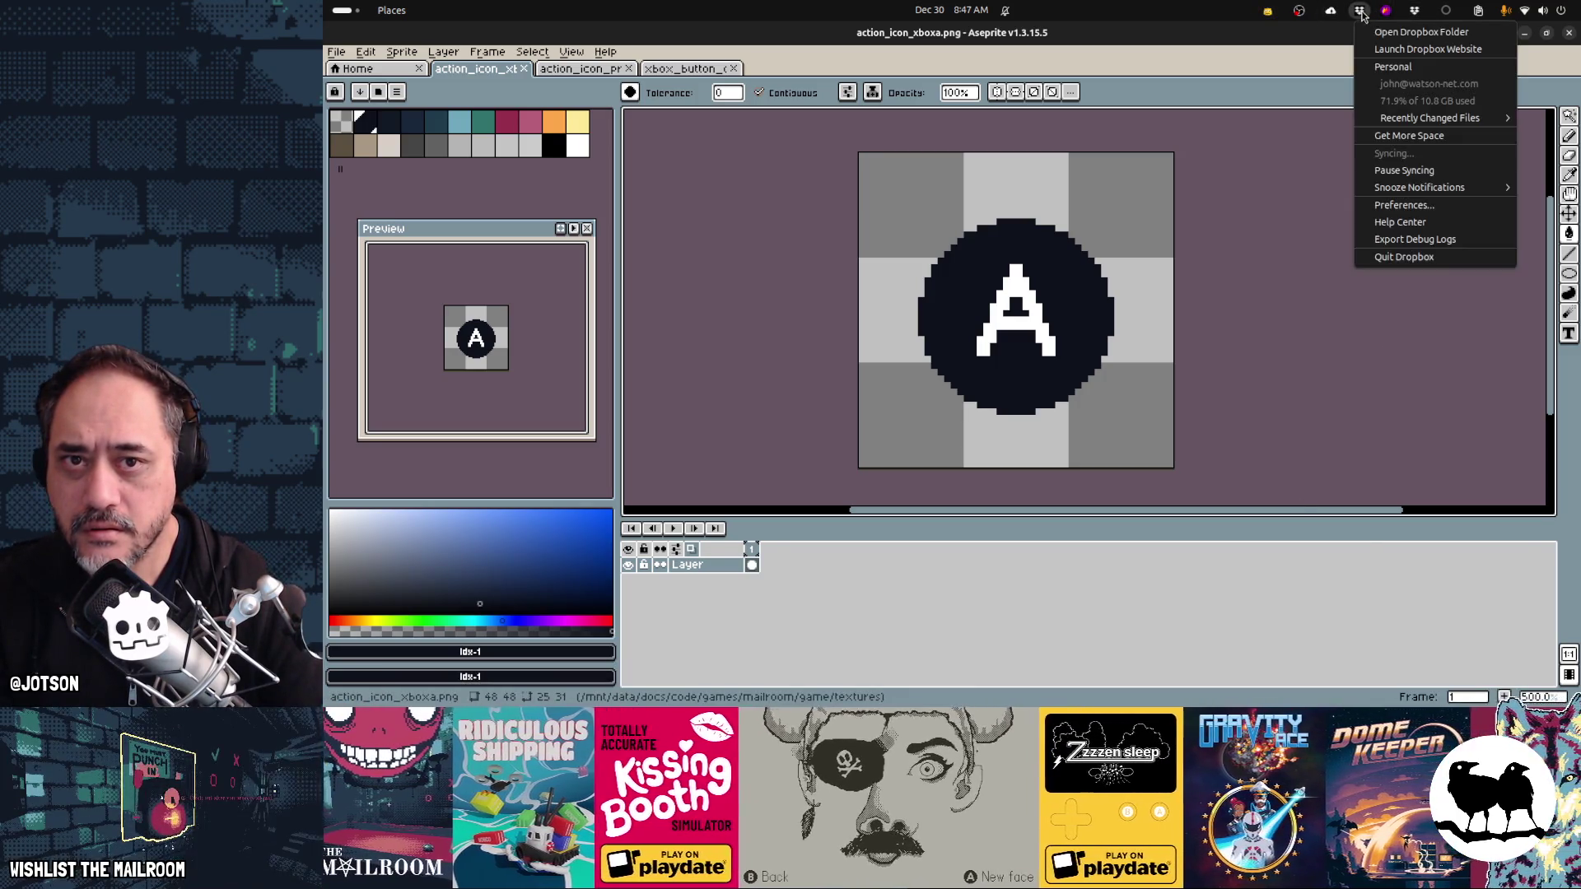
- Start Steam, go to the Library and select DAVE THE DIVER from the sidebar list
left_click(1414, 15)
left_click(1414, 15)
left_click(1400, 406)
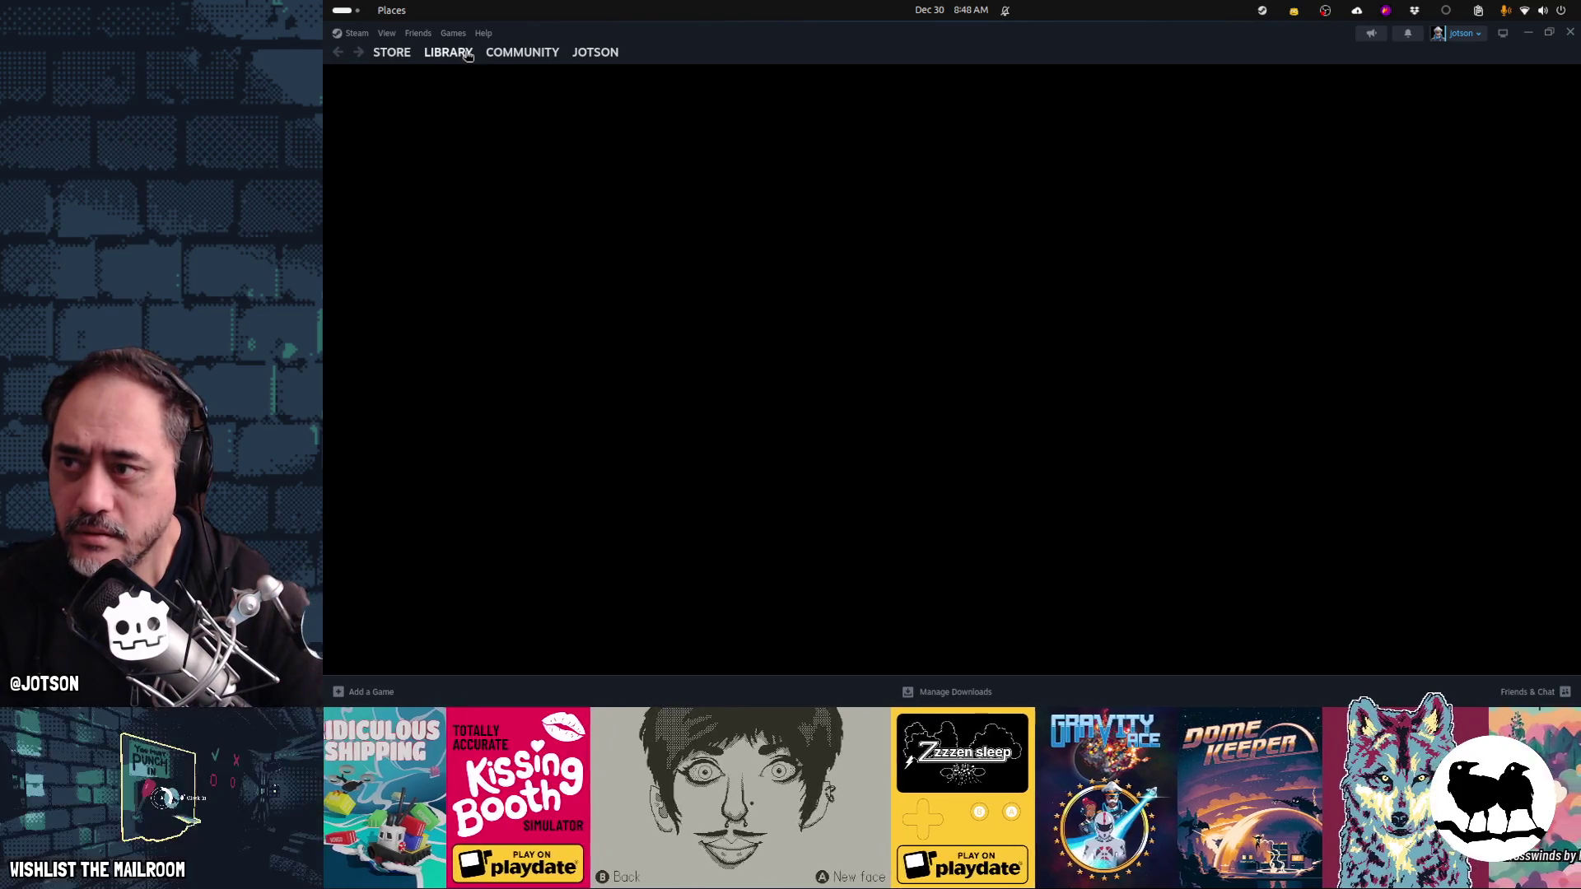
left_click(460, 59)
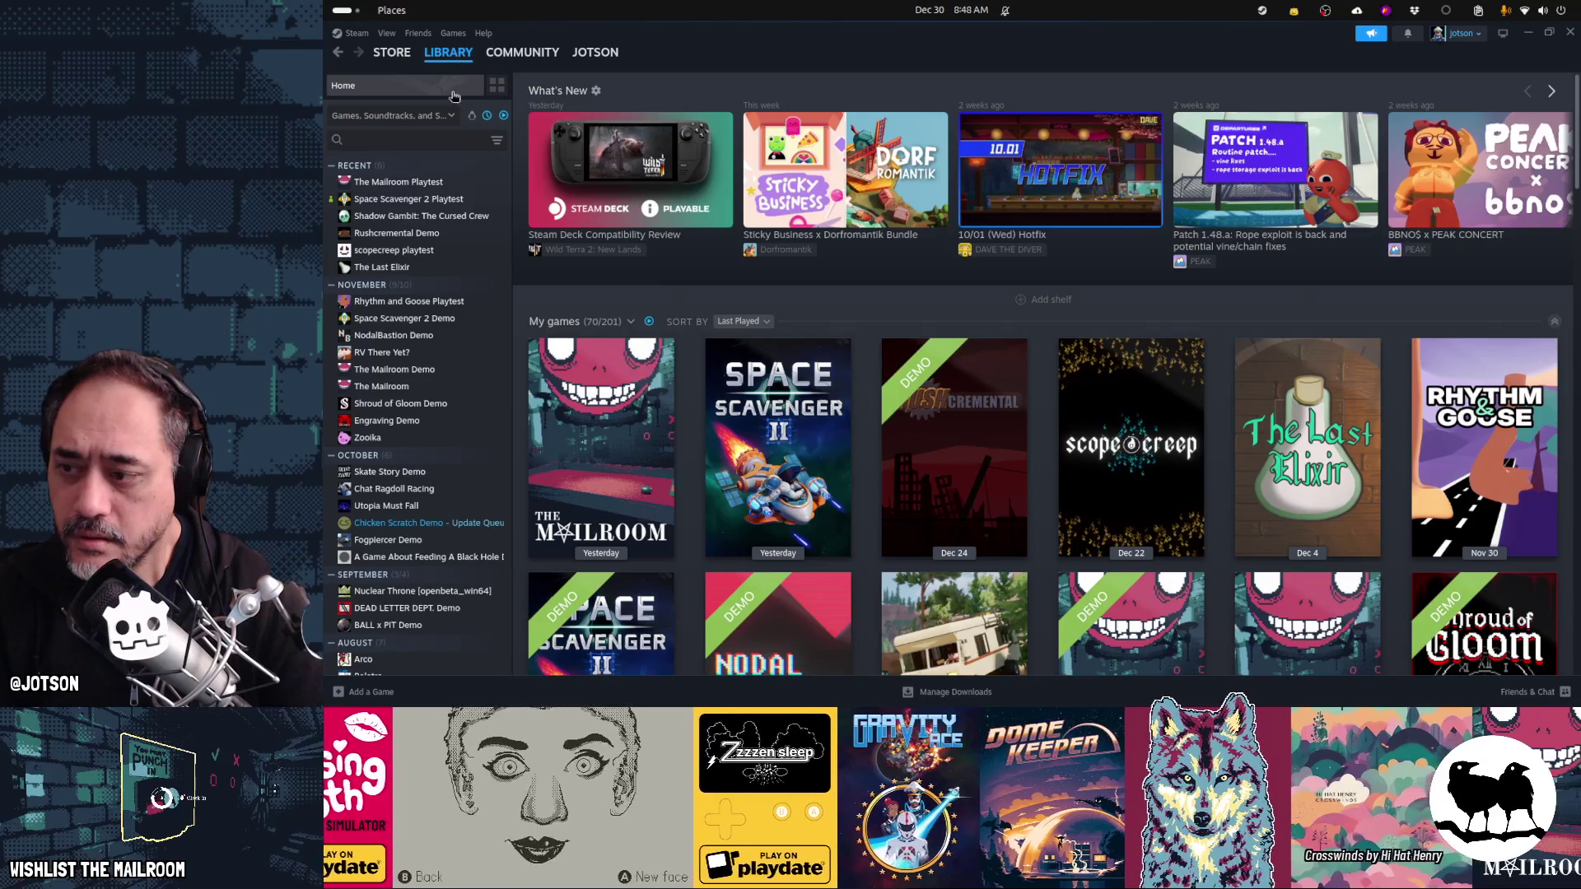
scroll(442, 278, "down", 4)
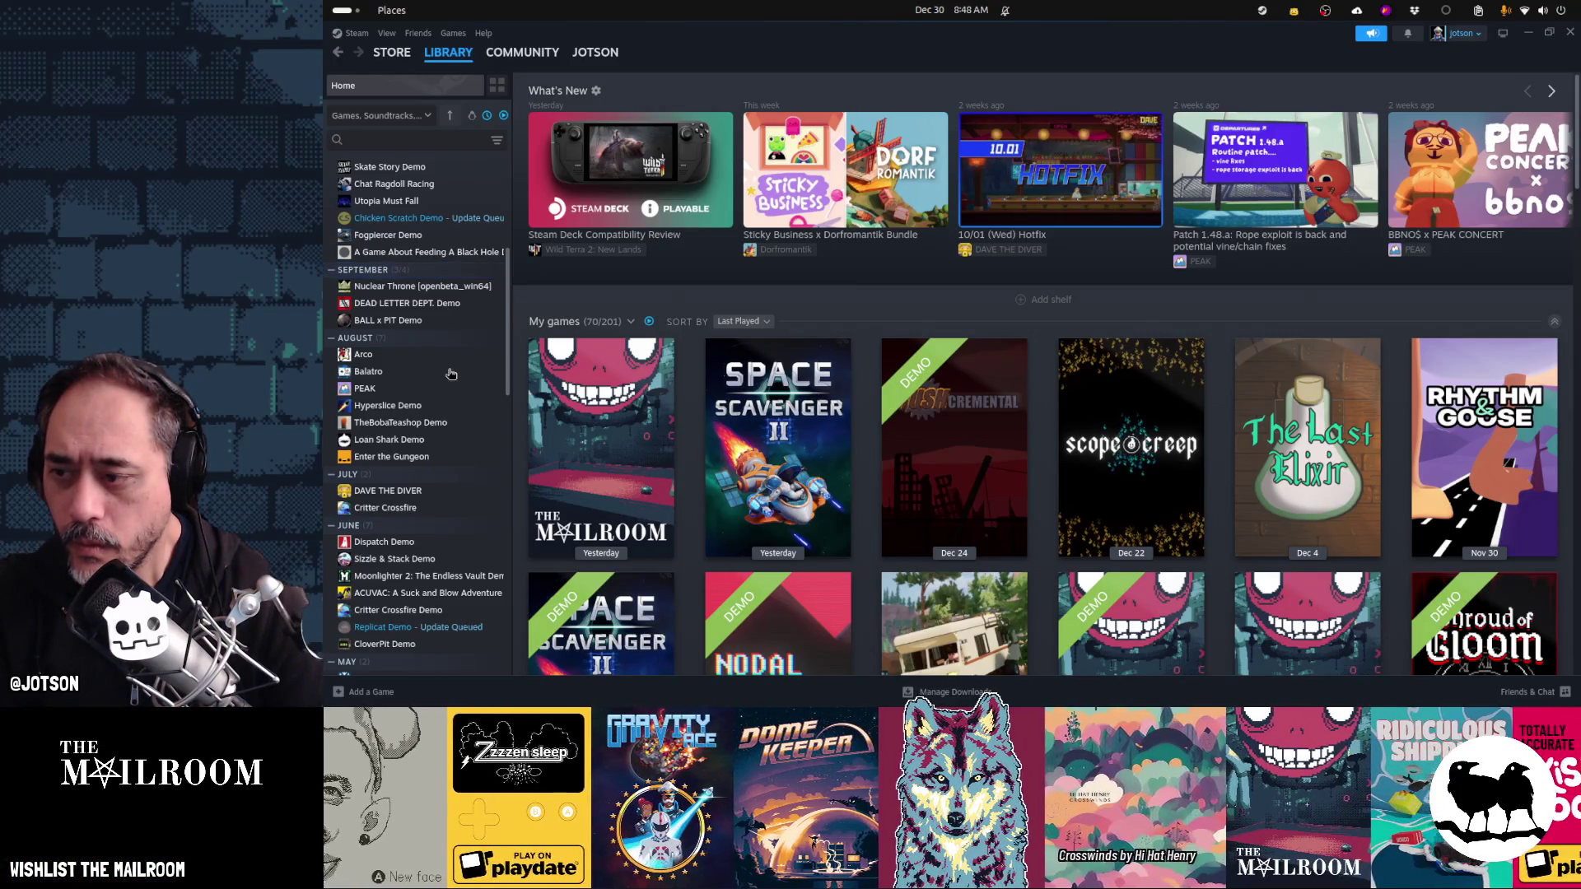
left_click(395, 491)
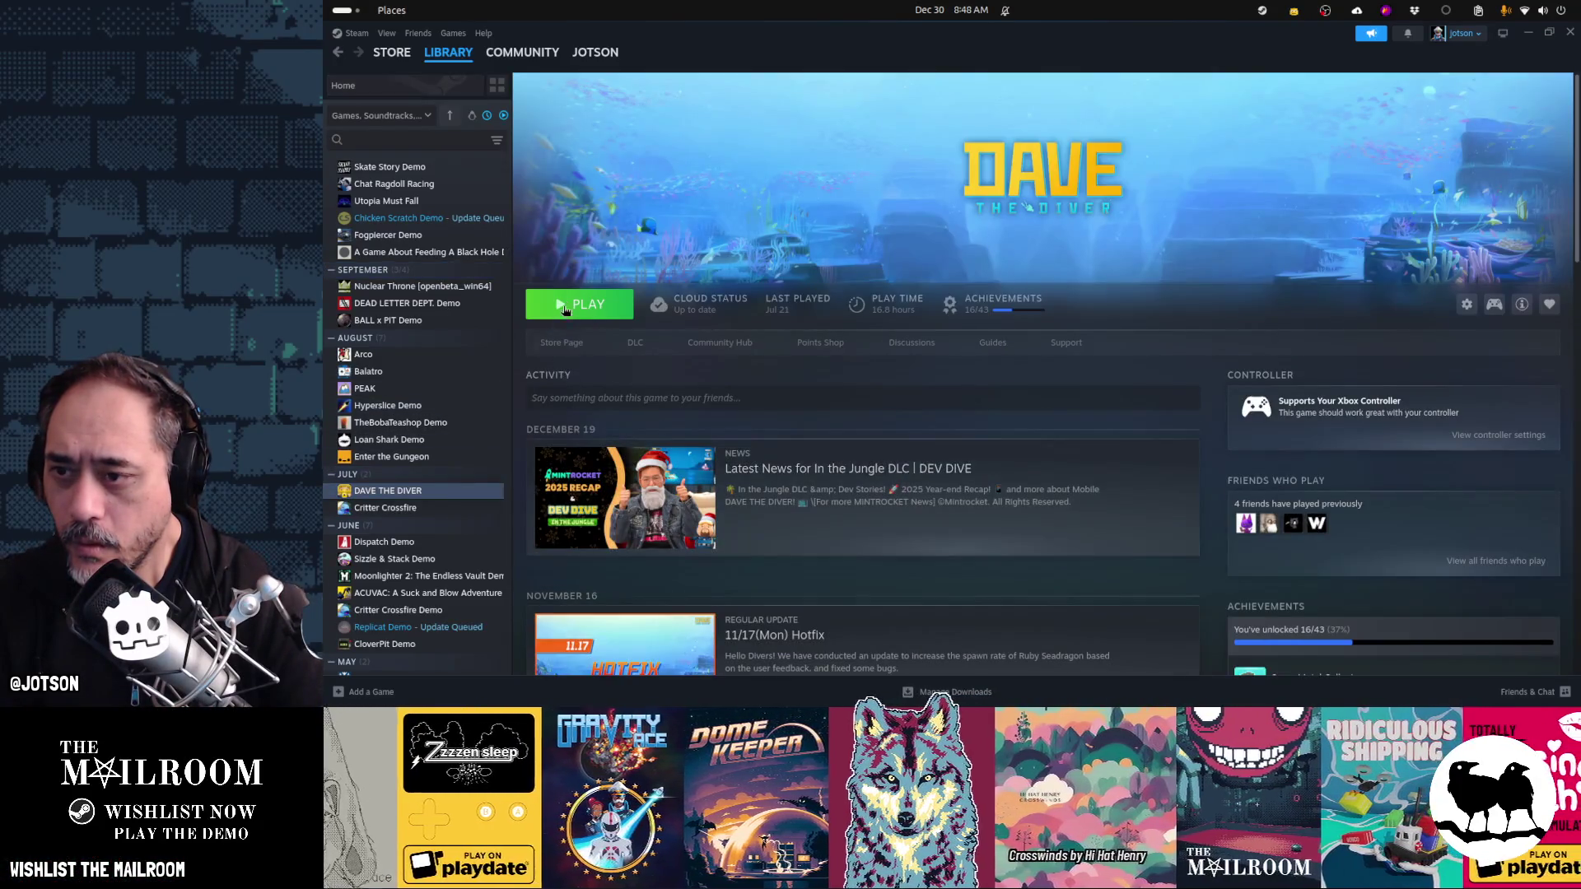
left_click(576, 305)
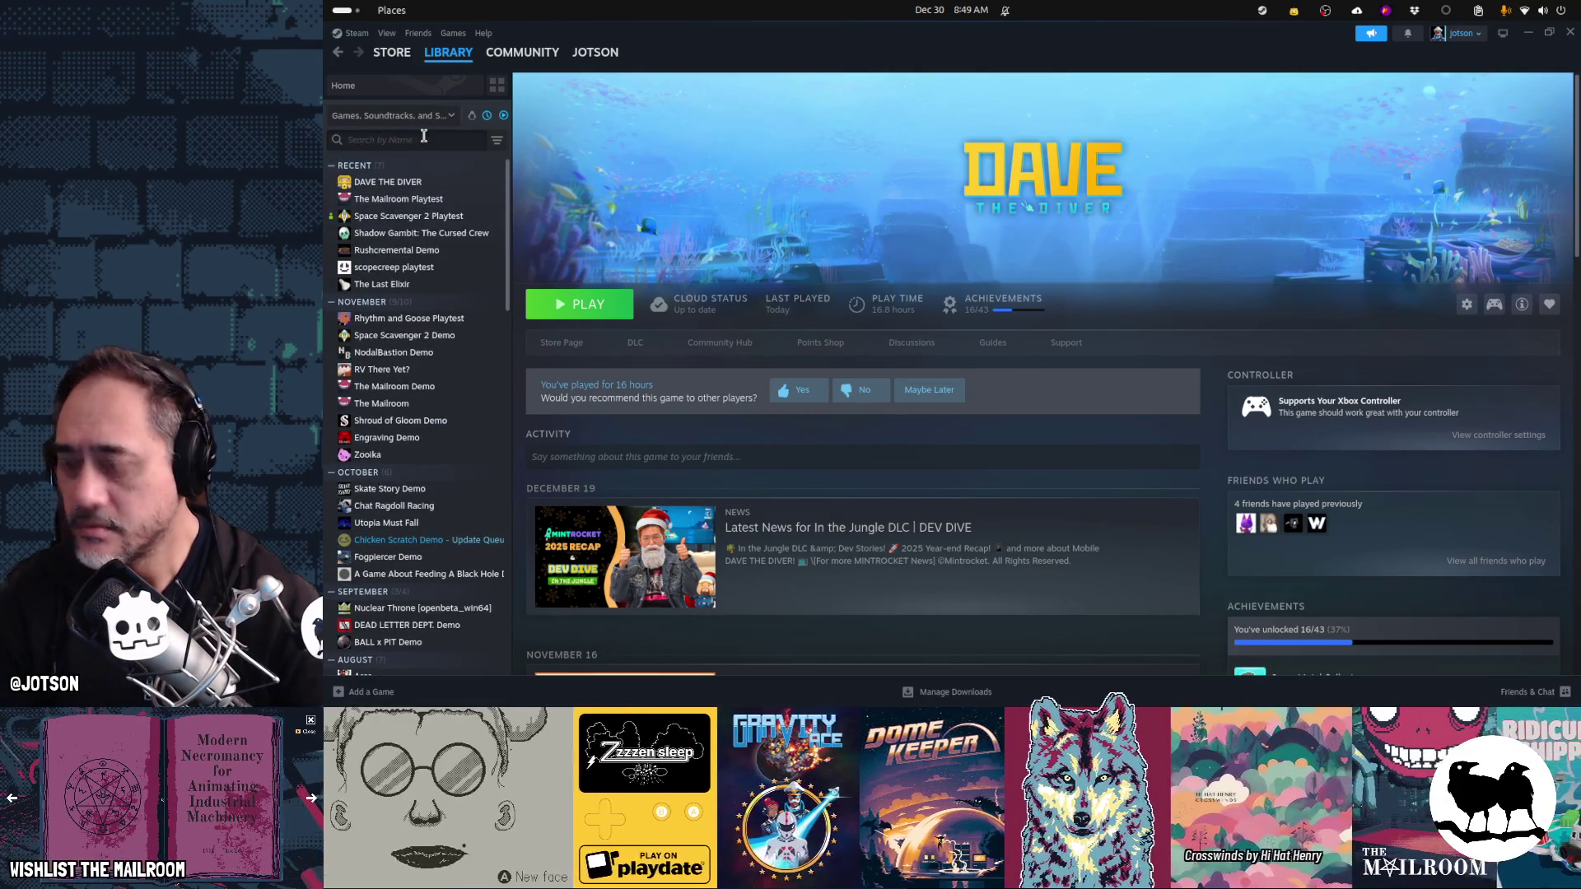
- Filter the Steam library list with the search 'dv'
type("dv")
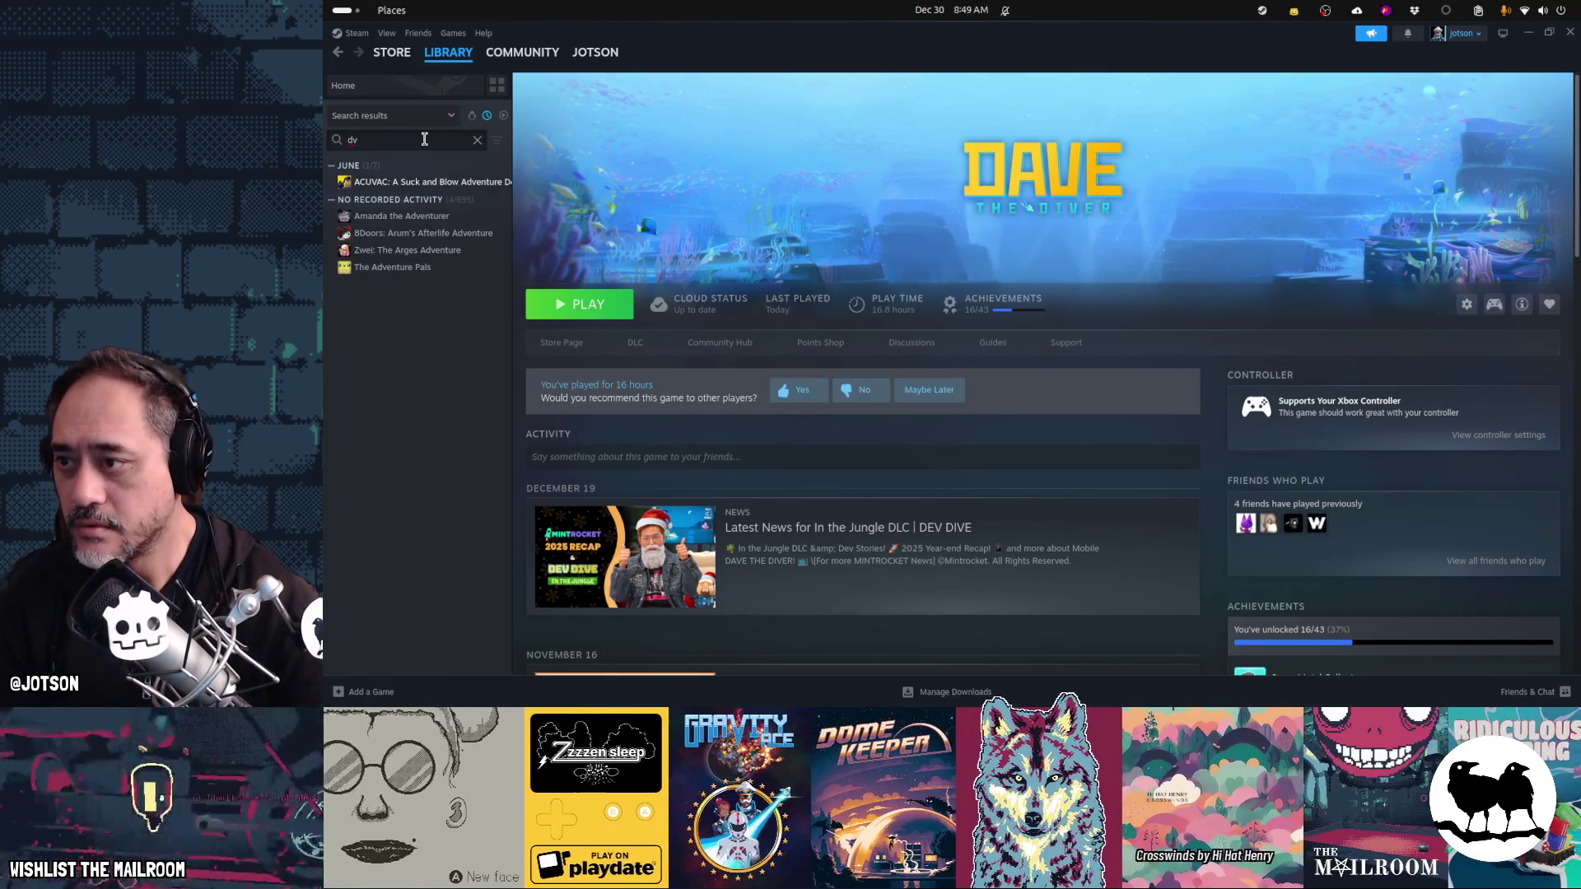
- Correct the library search to 'dave' and select Dave the Diver
key("BackSpace")
type("ave")
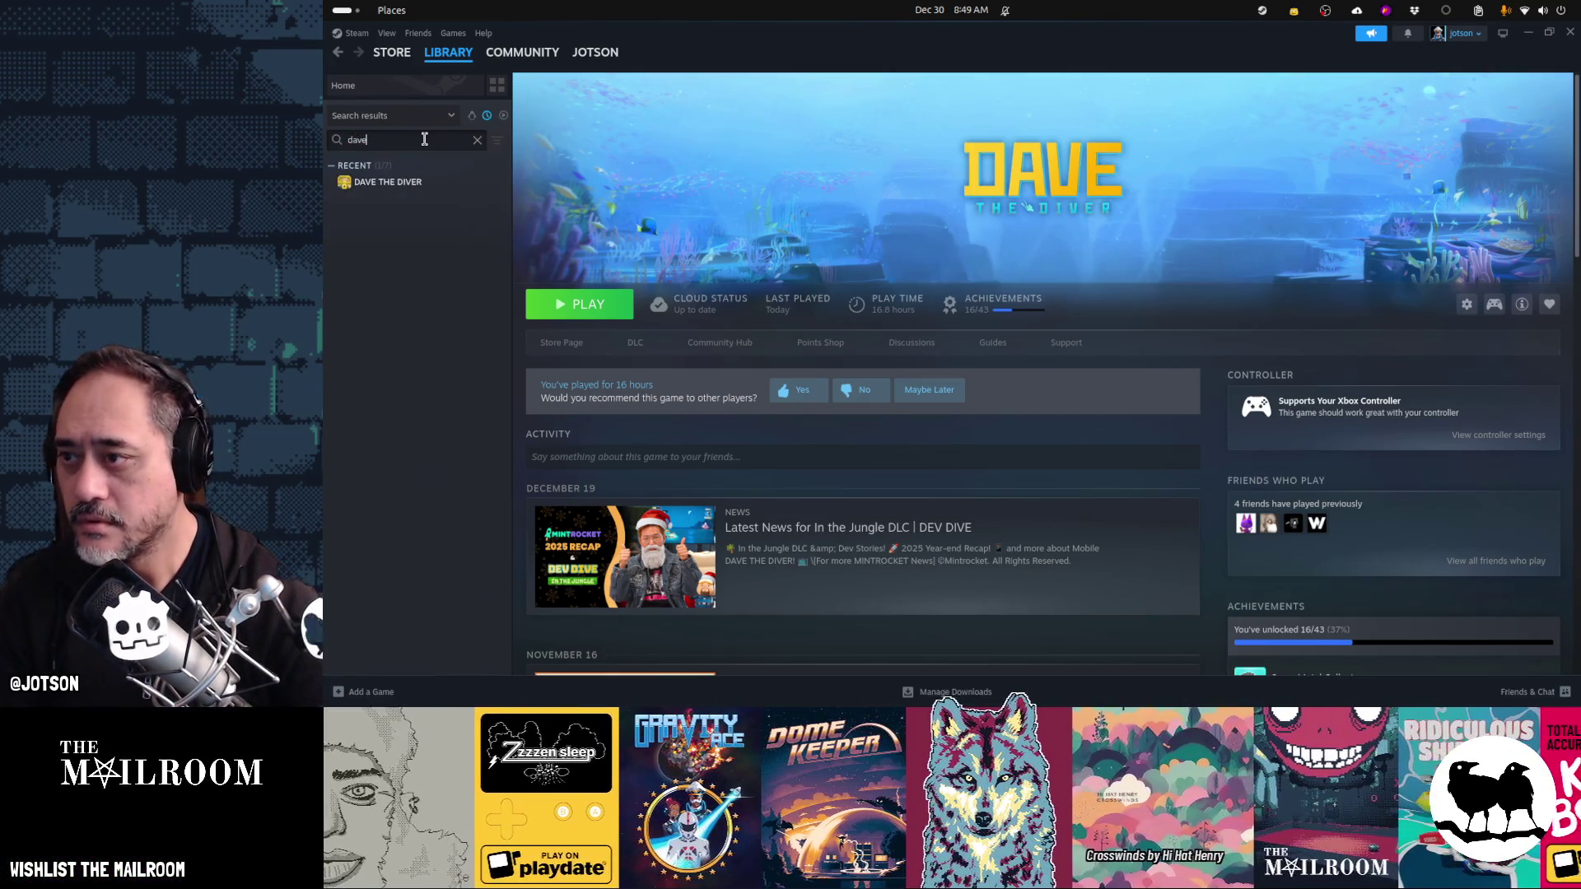
left_click(428, 183)
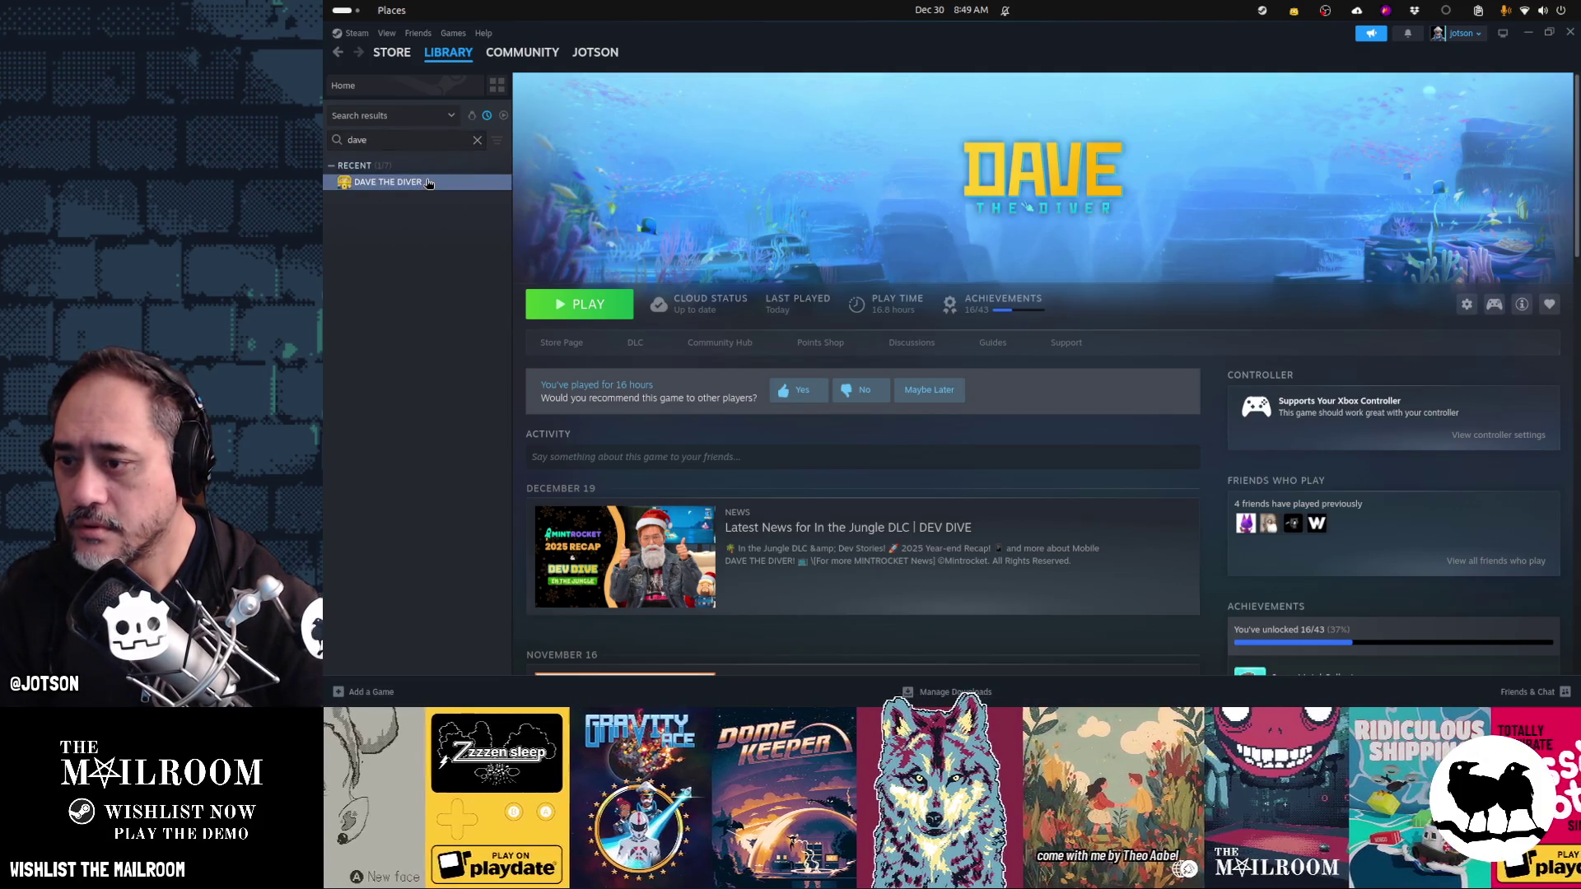
- Check Dave the Diver's compatibility properties, then view its store page and return
left_click(1468, 306)
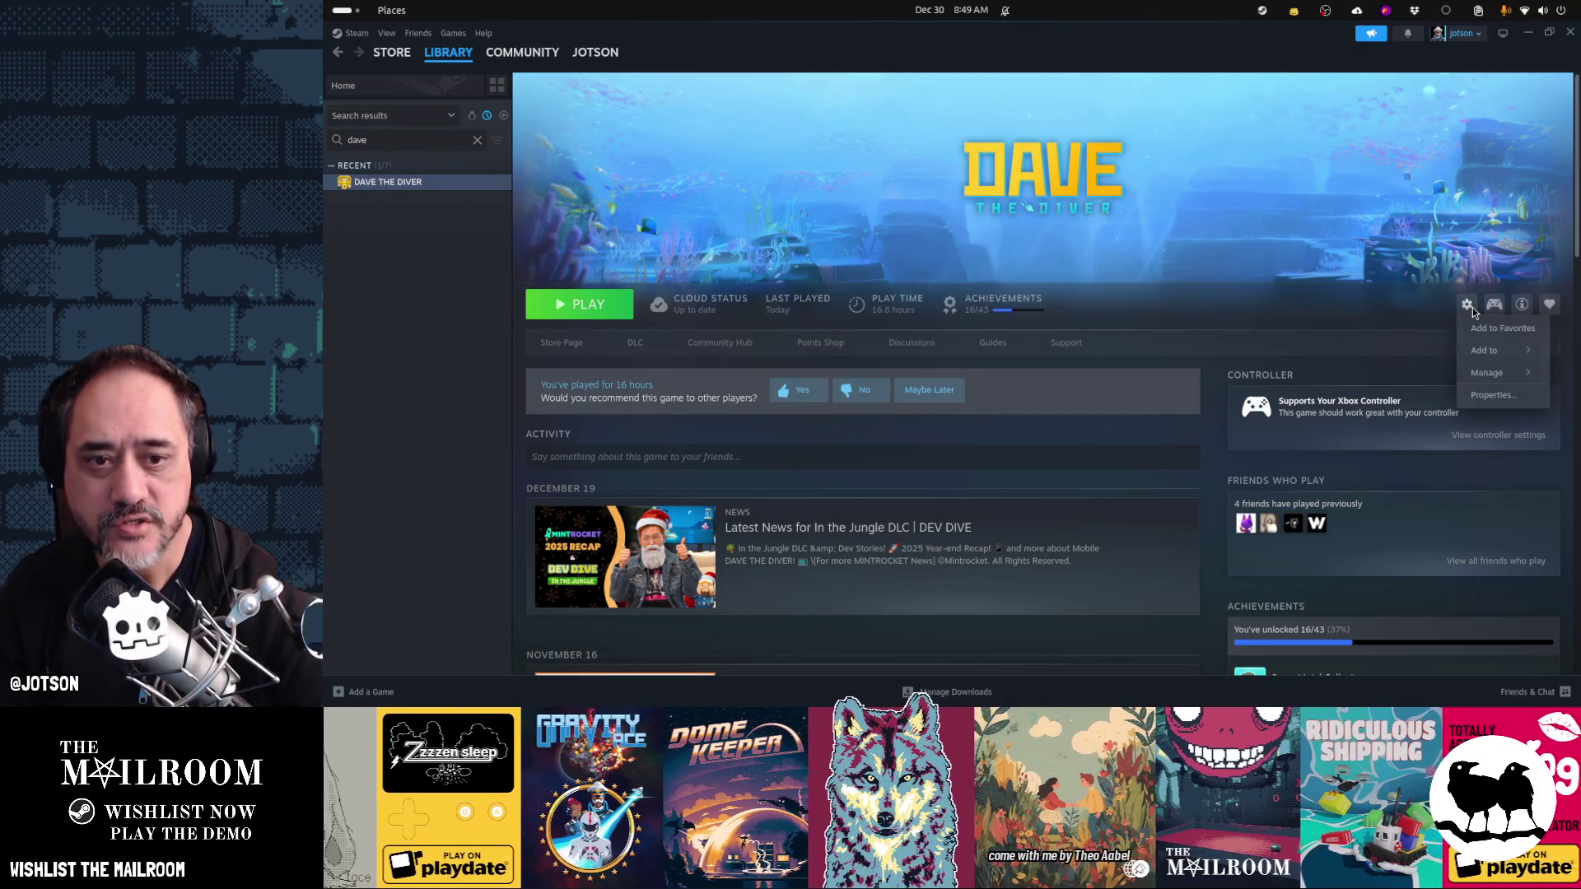
left_click(1492, 395)
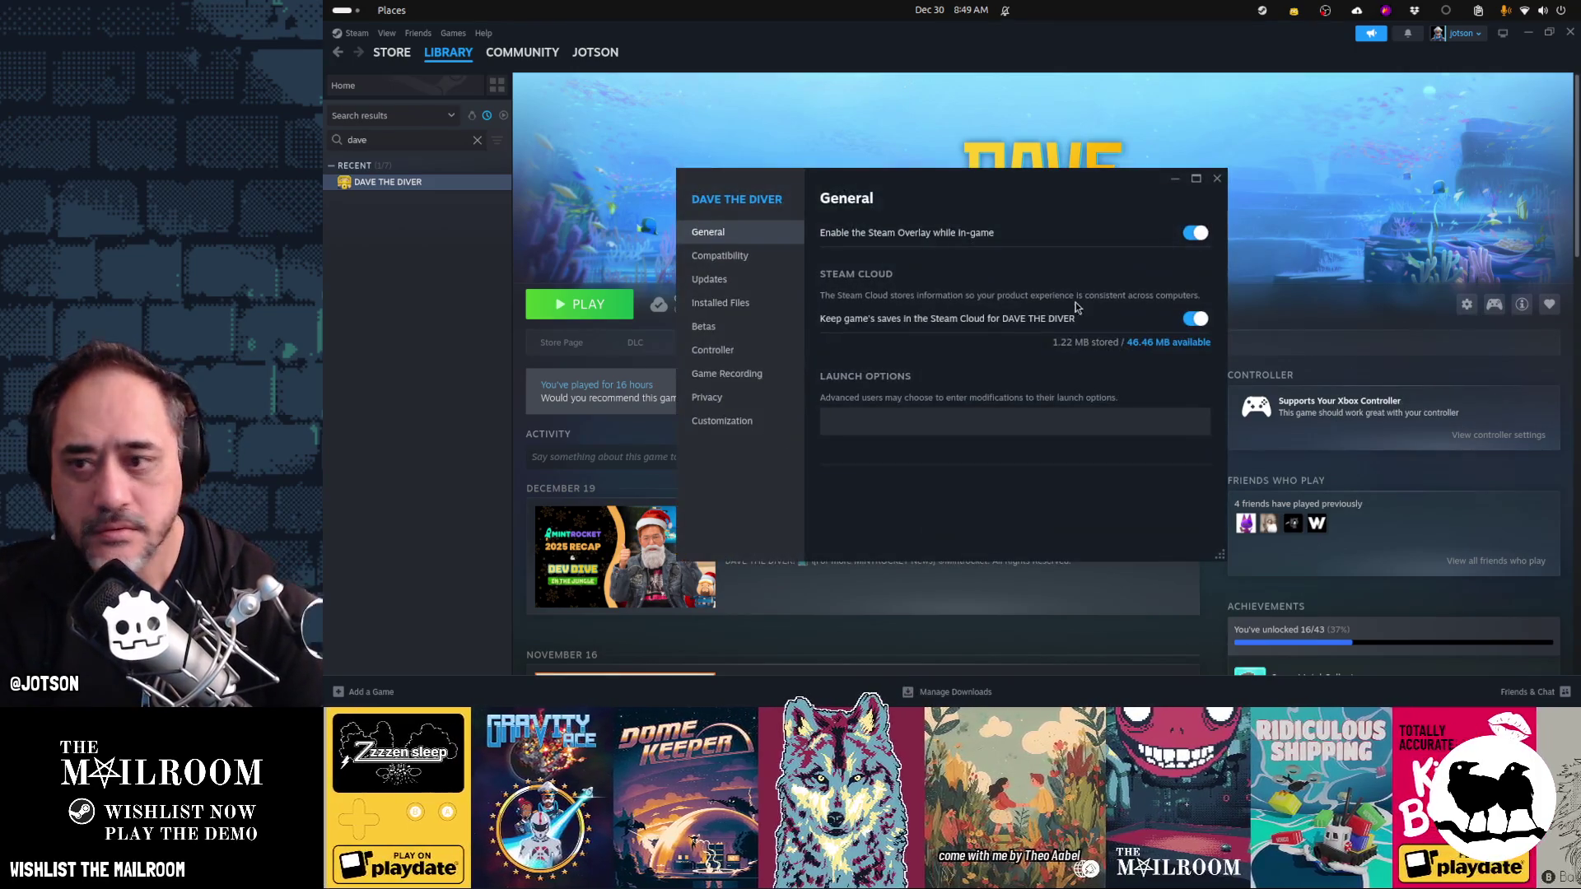
left_click(752, 256)
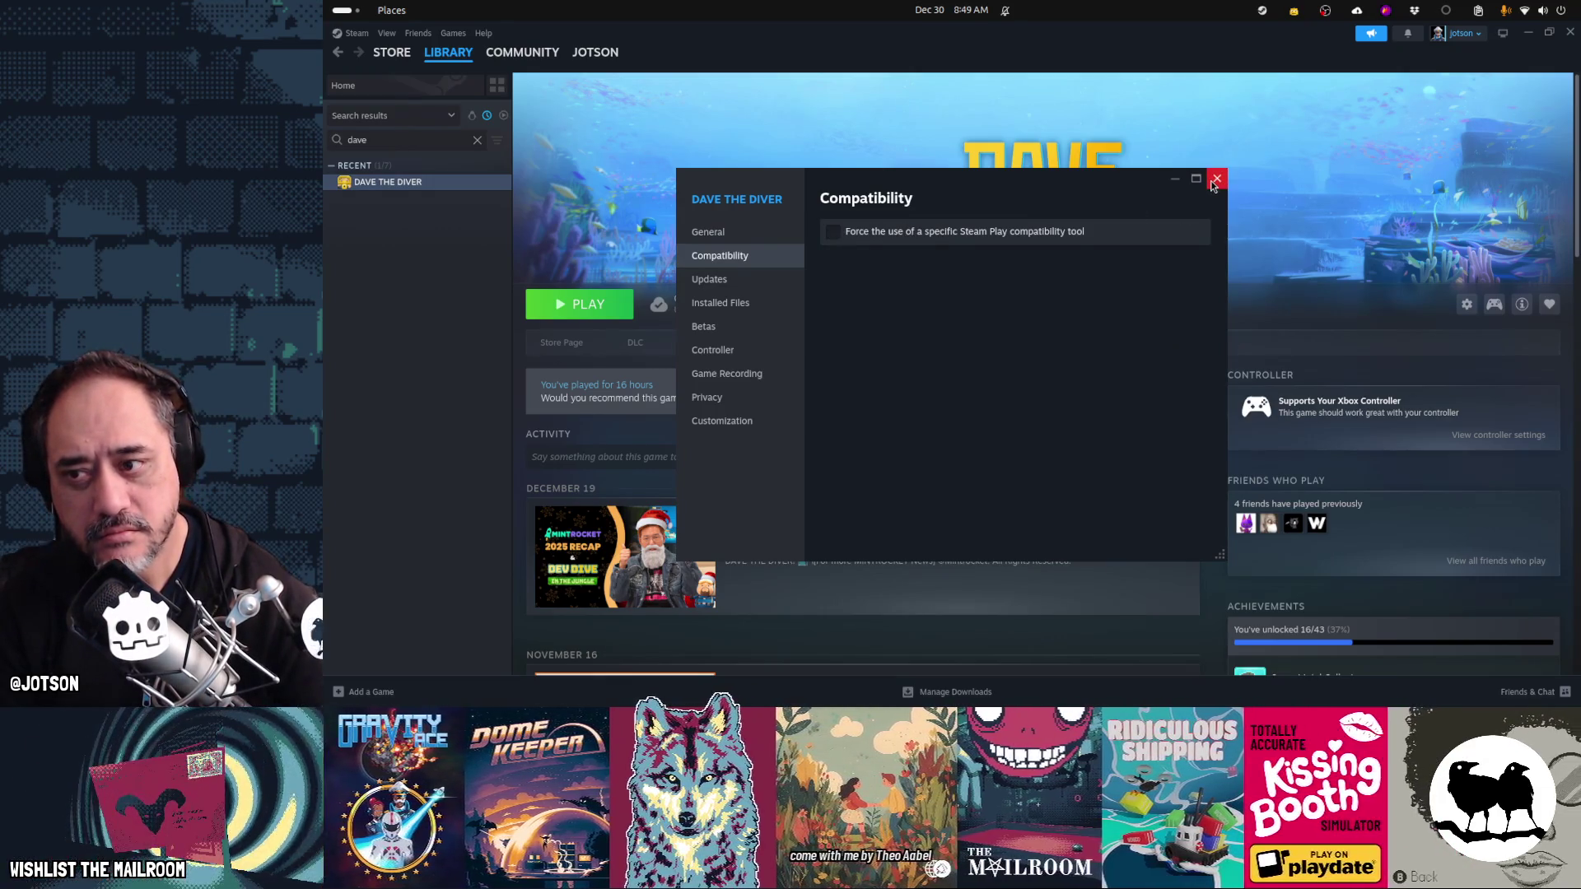
left_click(1216, 180)
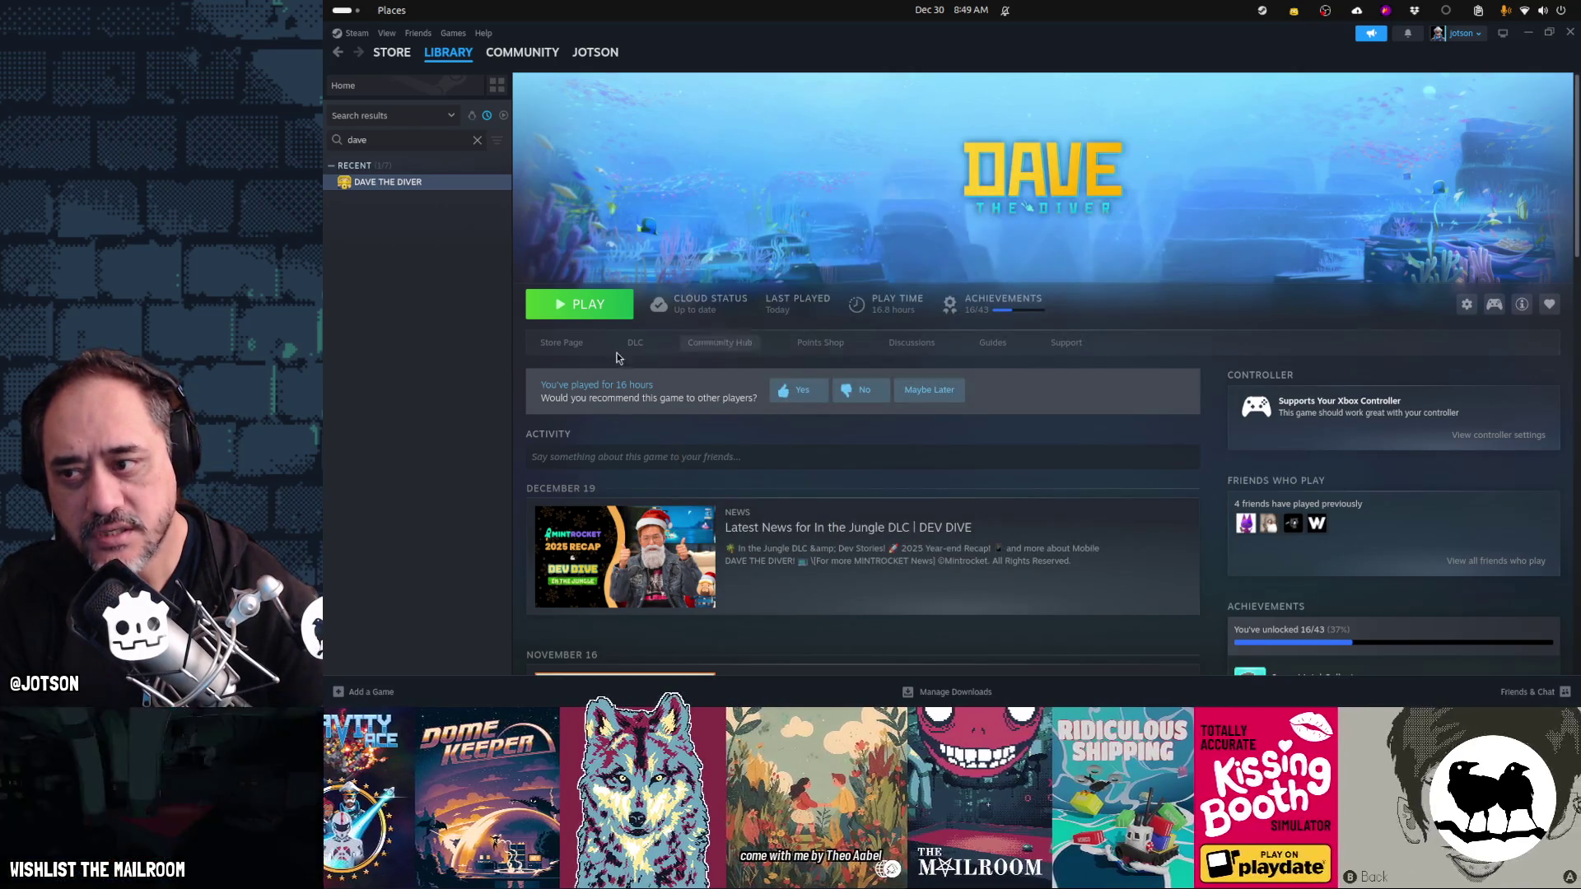
left_click(567, 346)
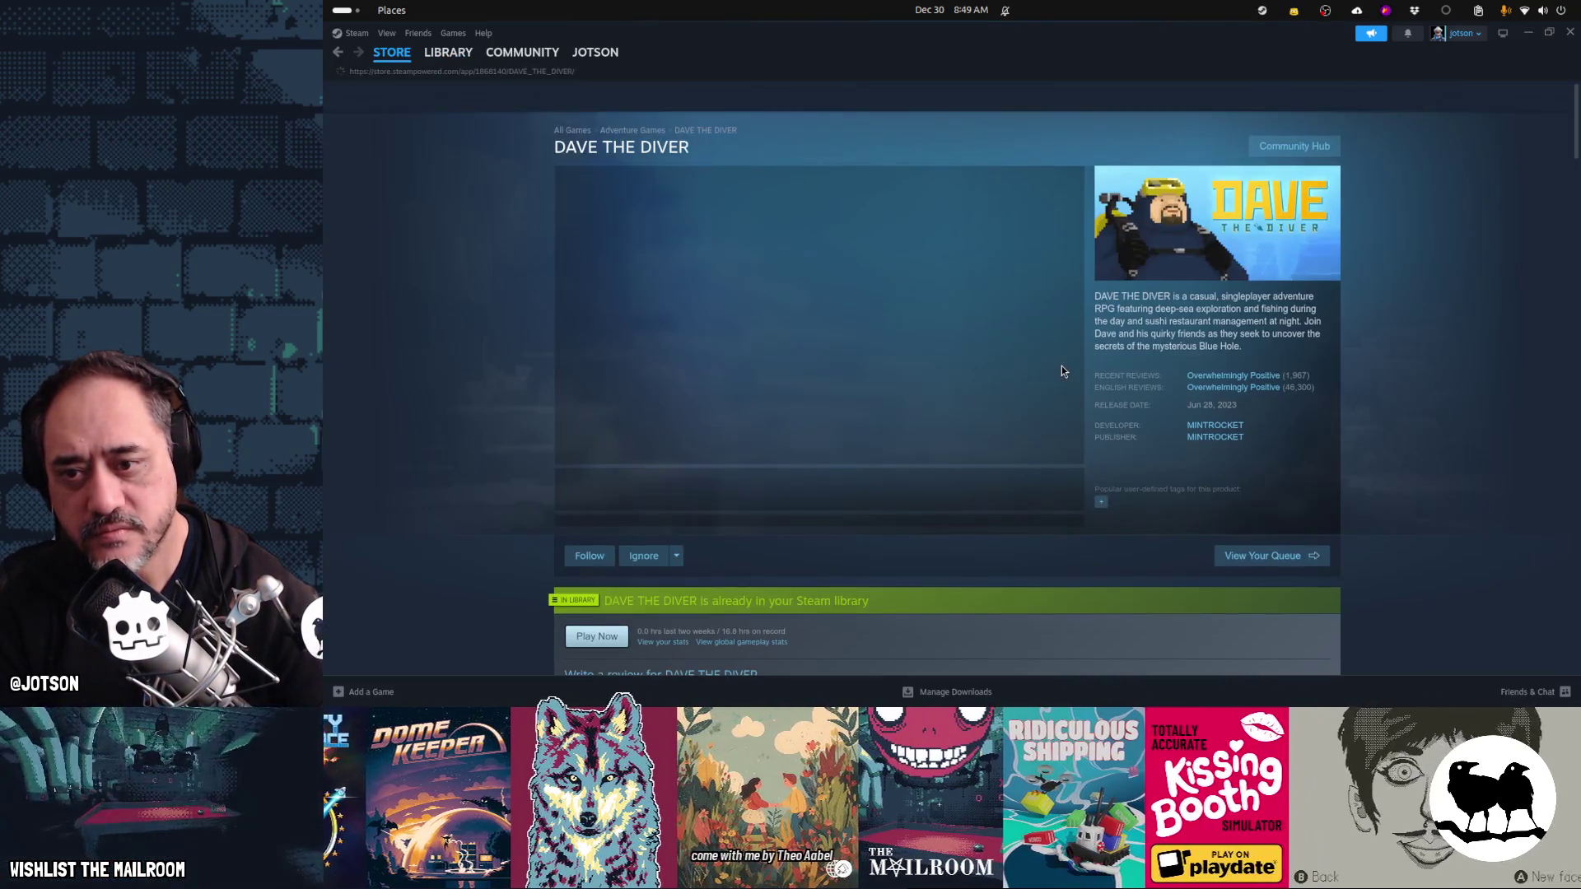
scroll(1036, 517, "down", 6)
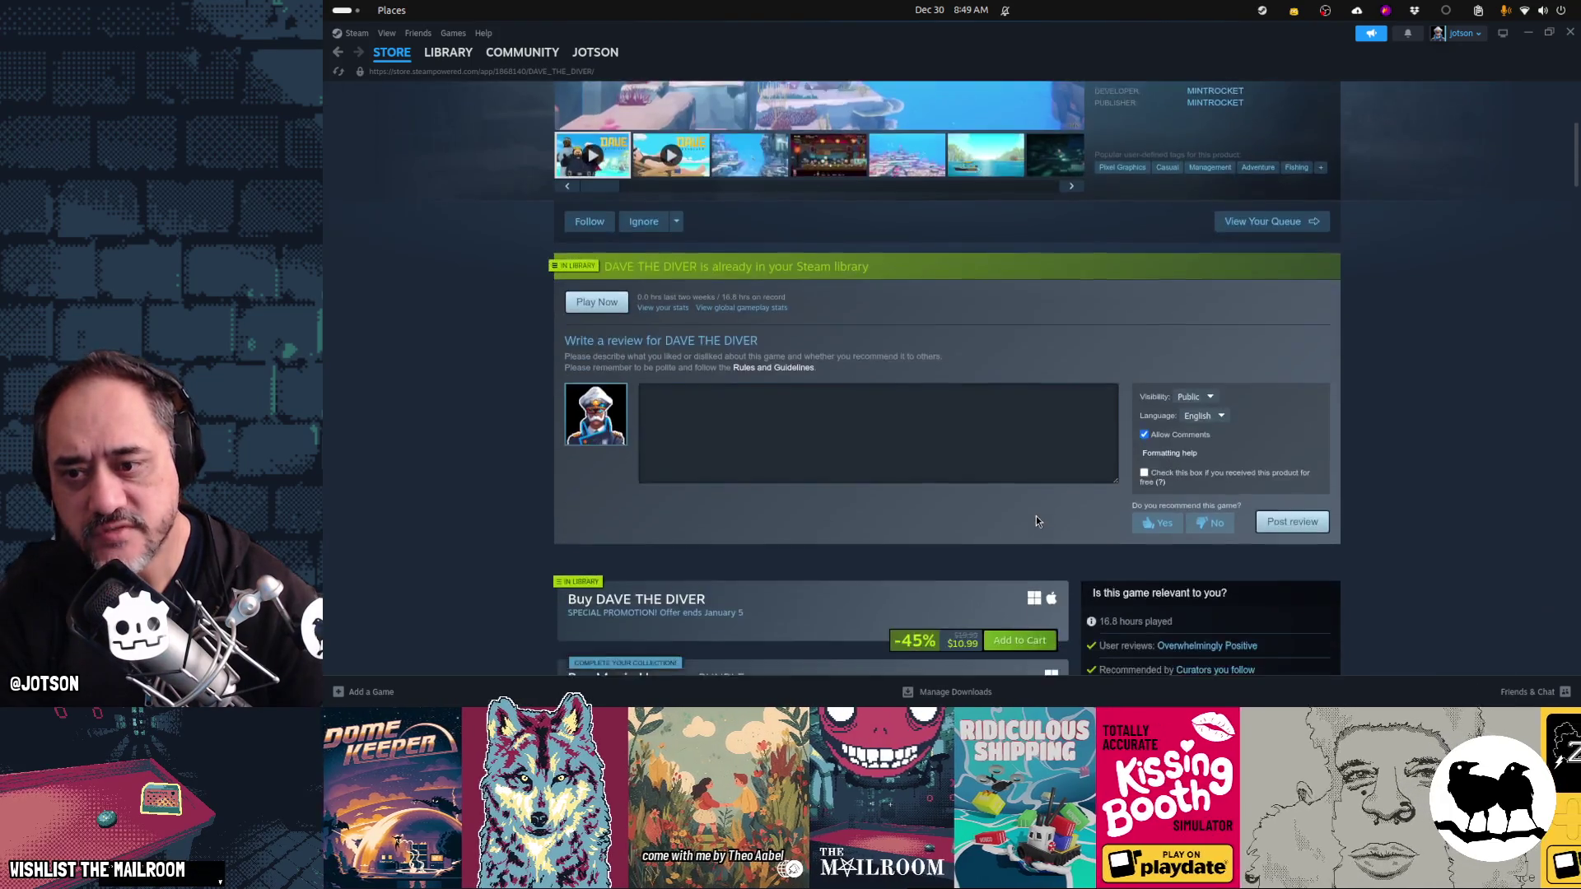
key("alt+Left")
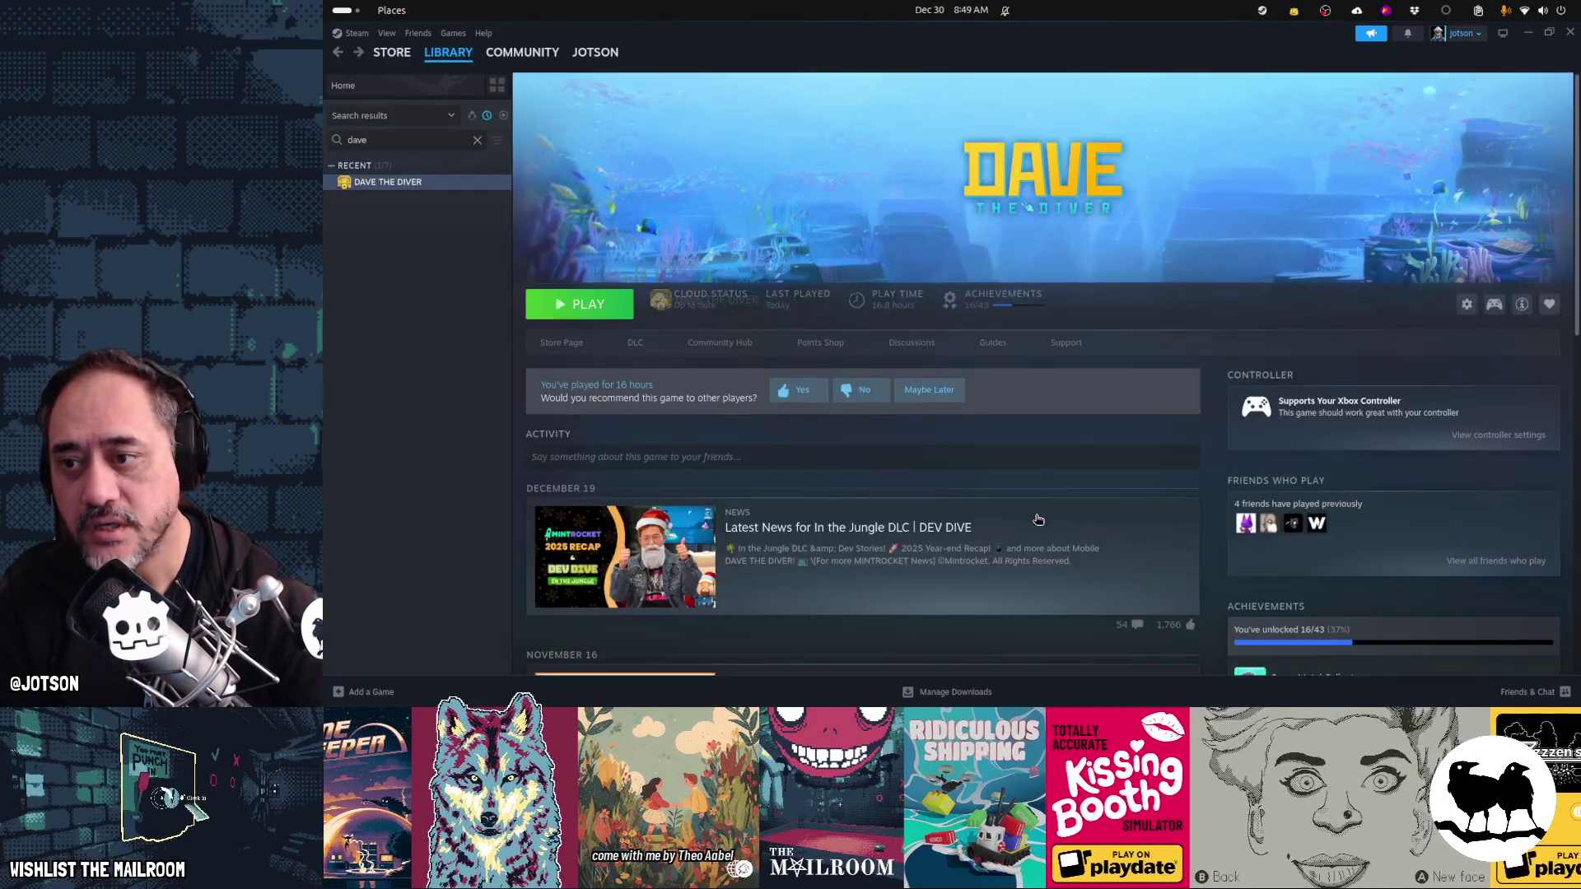
- Force Proton 9.0-4 as Dave the Diver's compatibility tool and launch the game
left_click(1467, 304)
mouse_move(1497, 349)
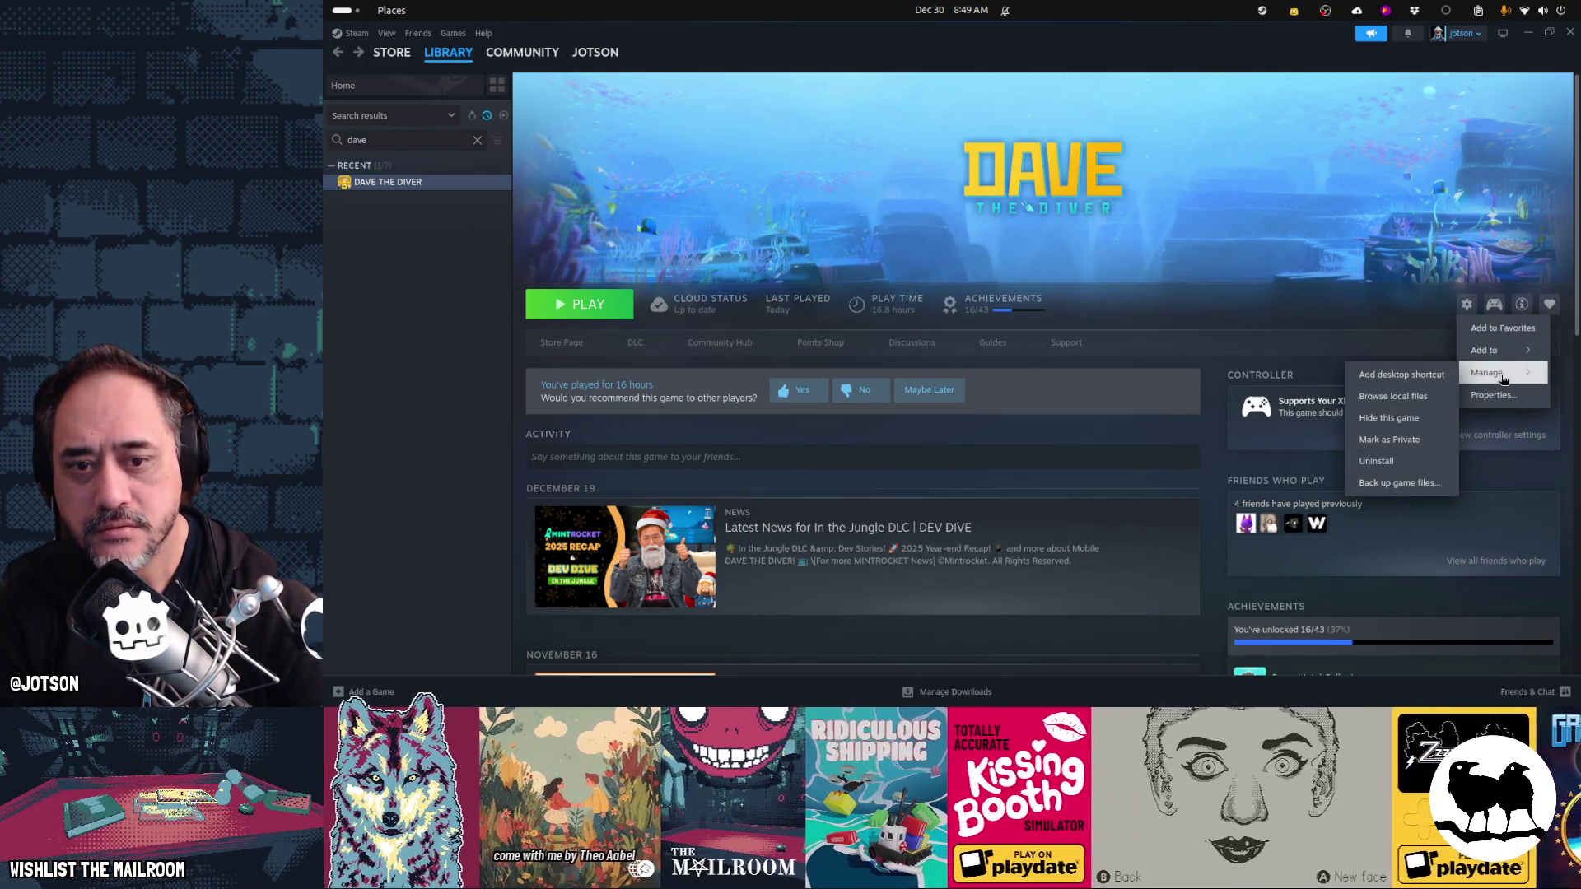
left_click(1492, 395)
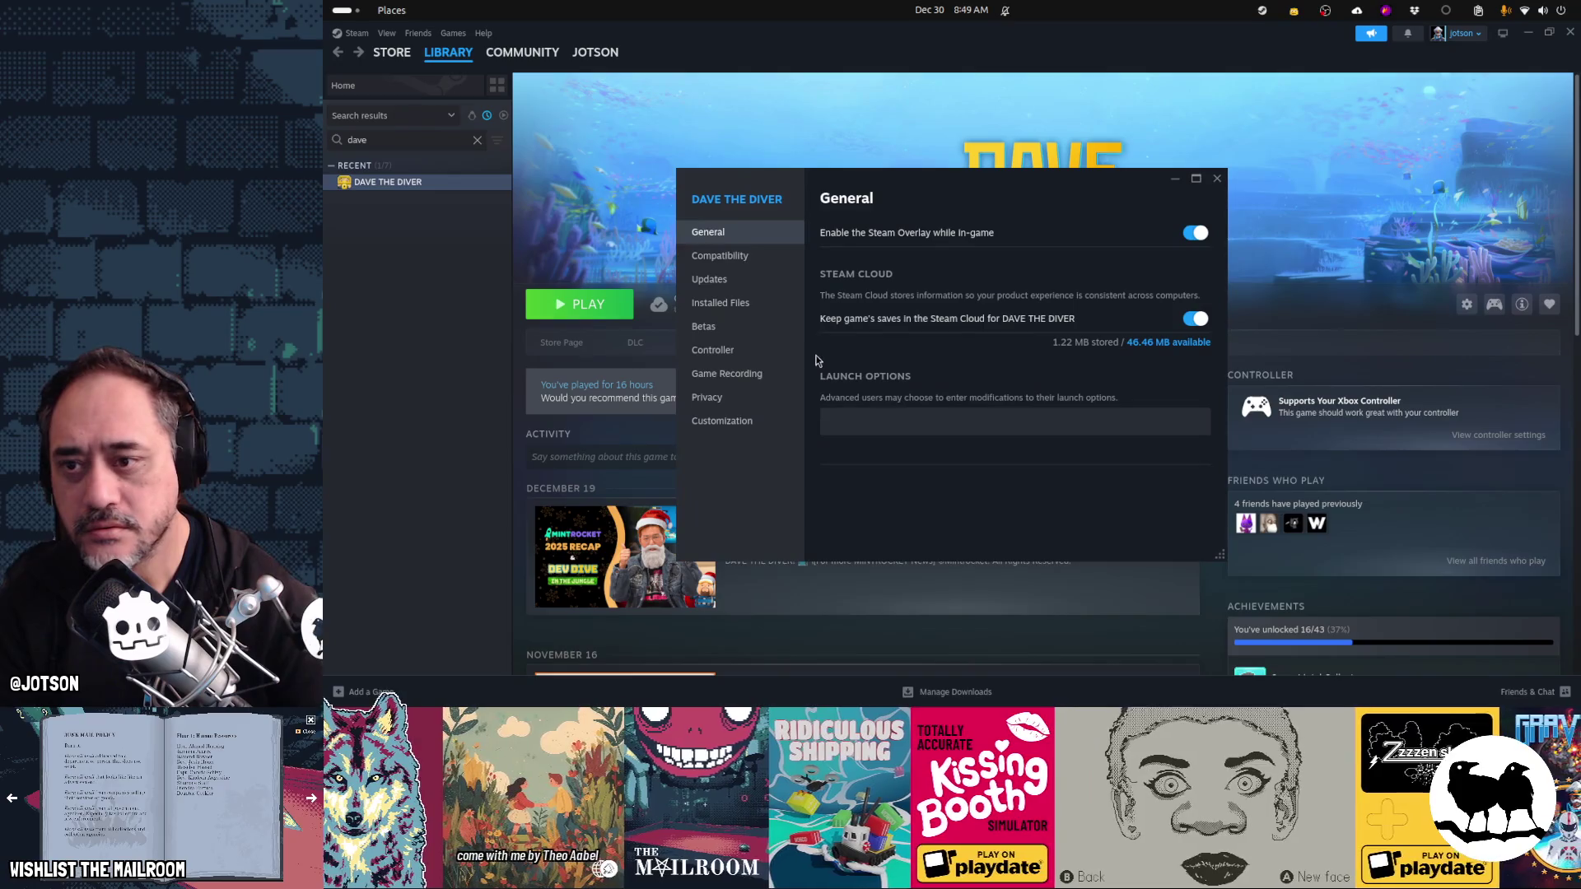
left_click(781, 257)
left_click(869, 233)
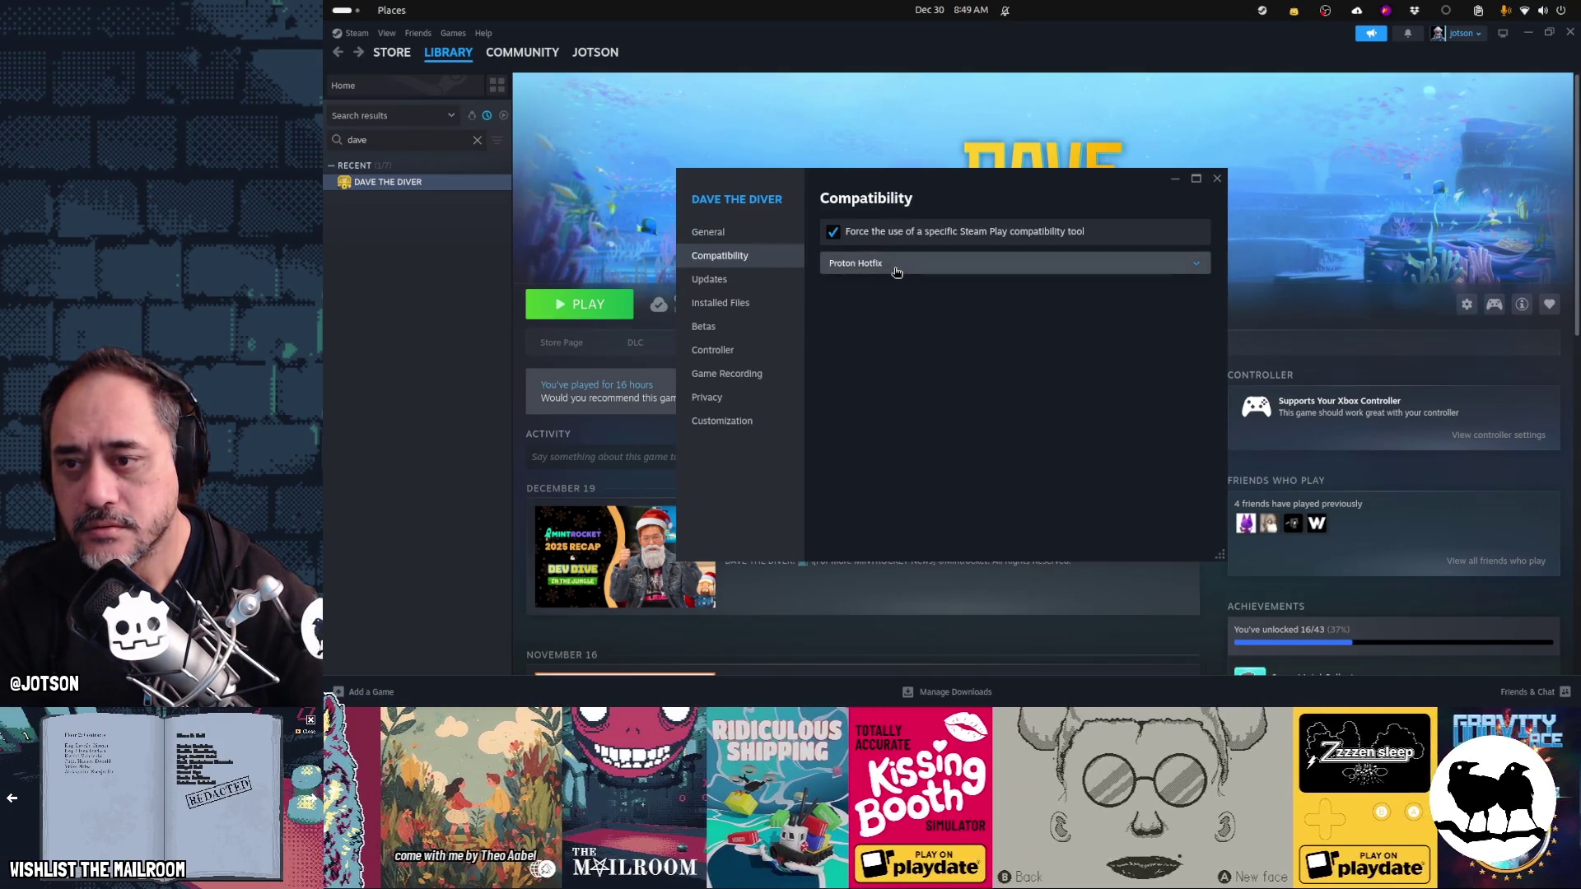
left_click(897, 264)
left_click(897, 346)
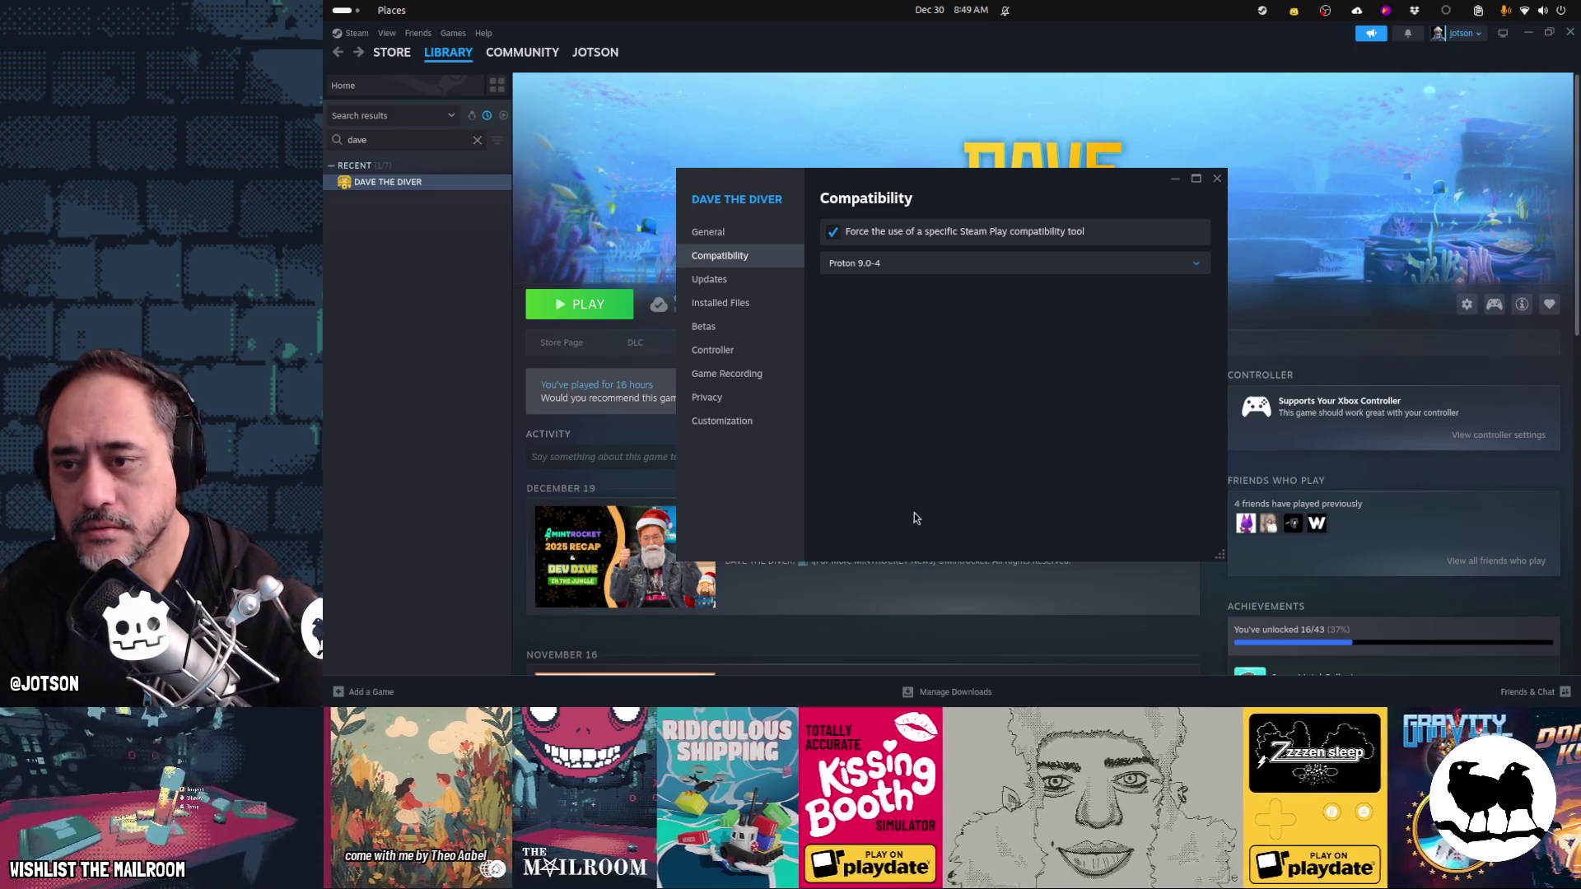
left_click(1217, 178)
left_click(614, 311)
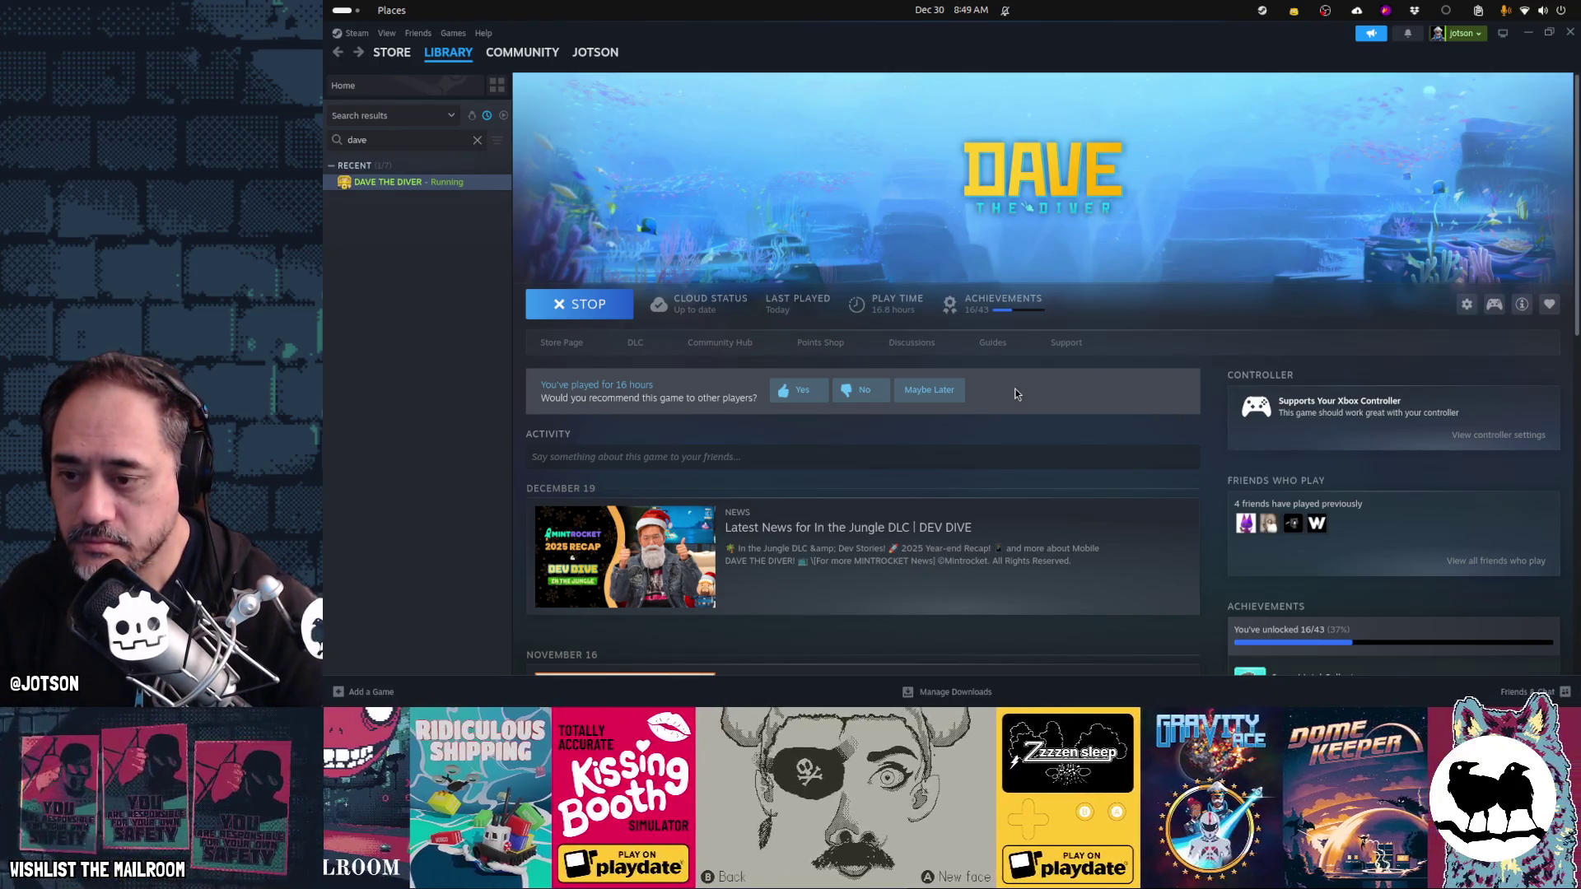
scroll(1017, 393, "down", 3)
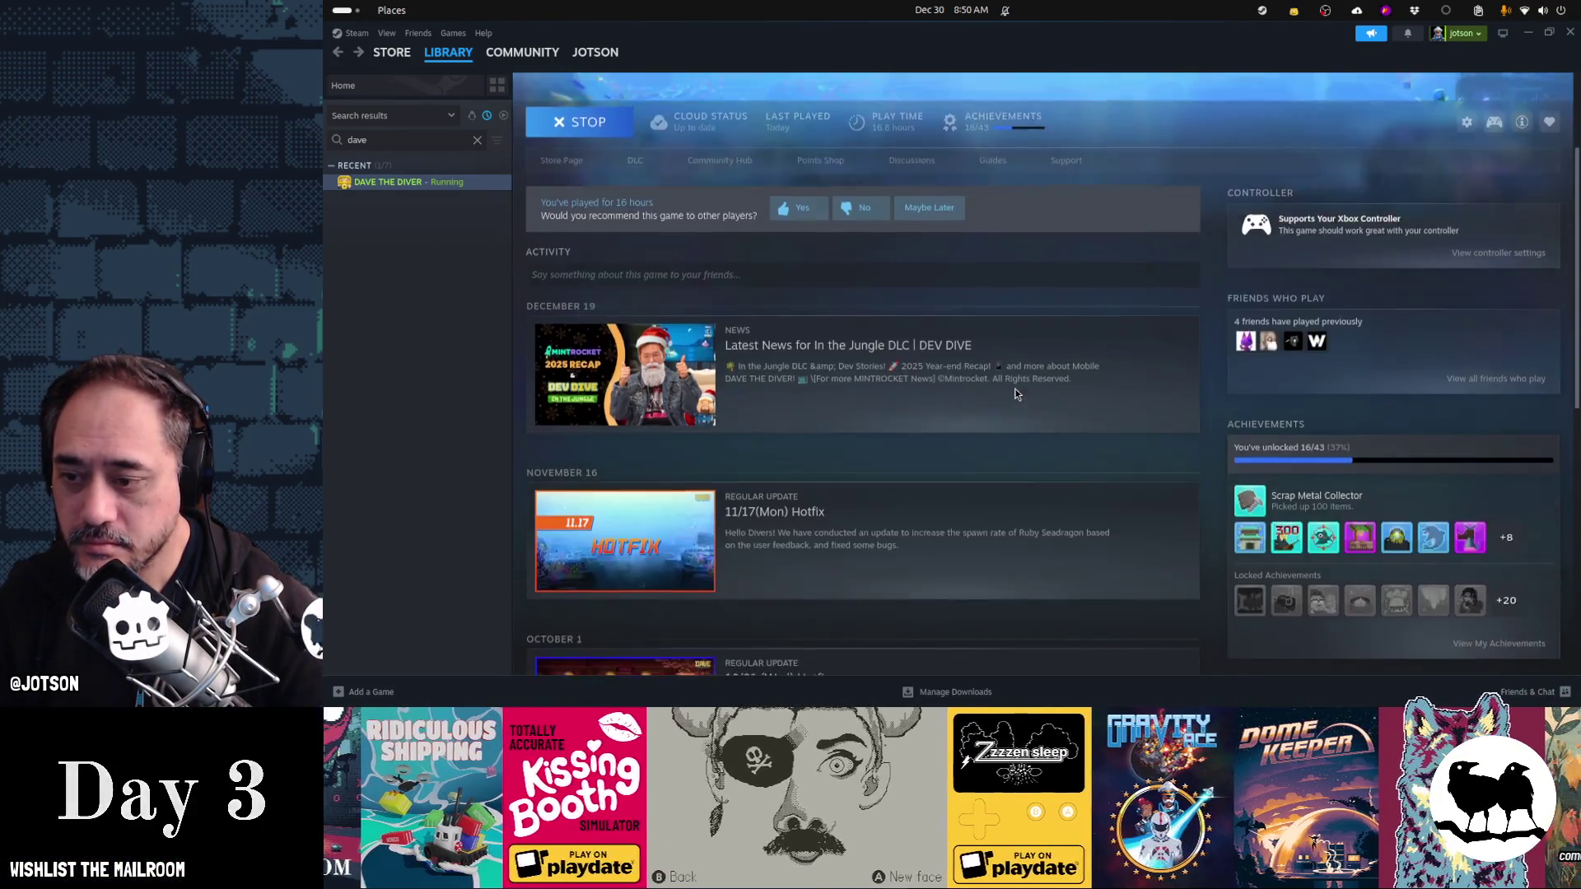
- Wait on the game page until Dave the Diver reaches its title menu
scroll(1017, 393, "up", 3)
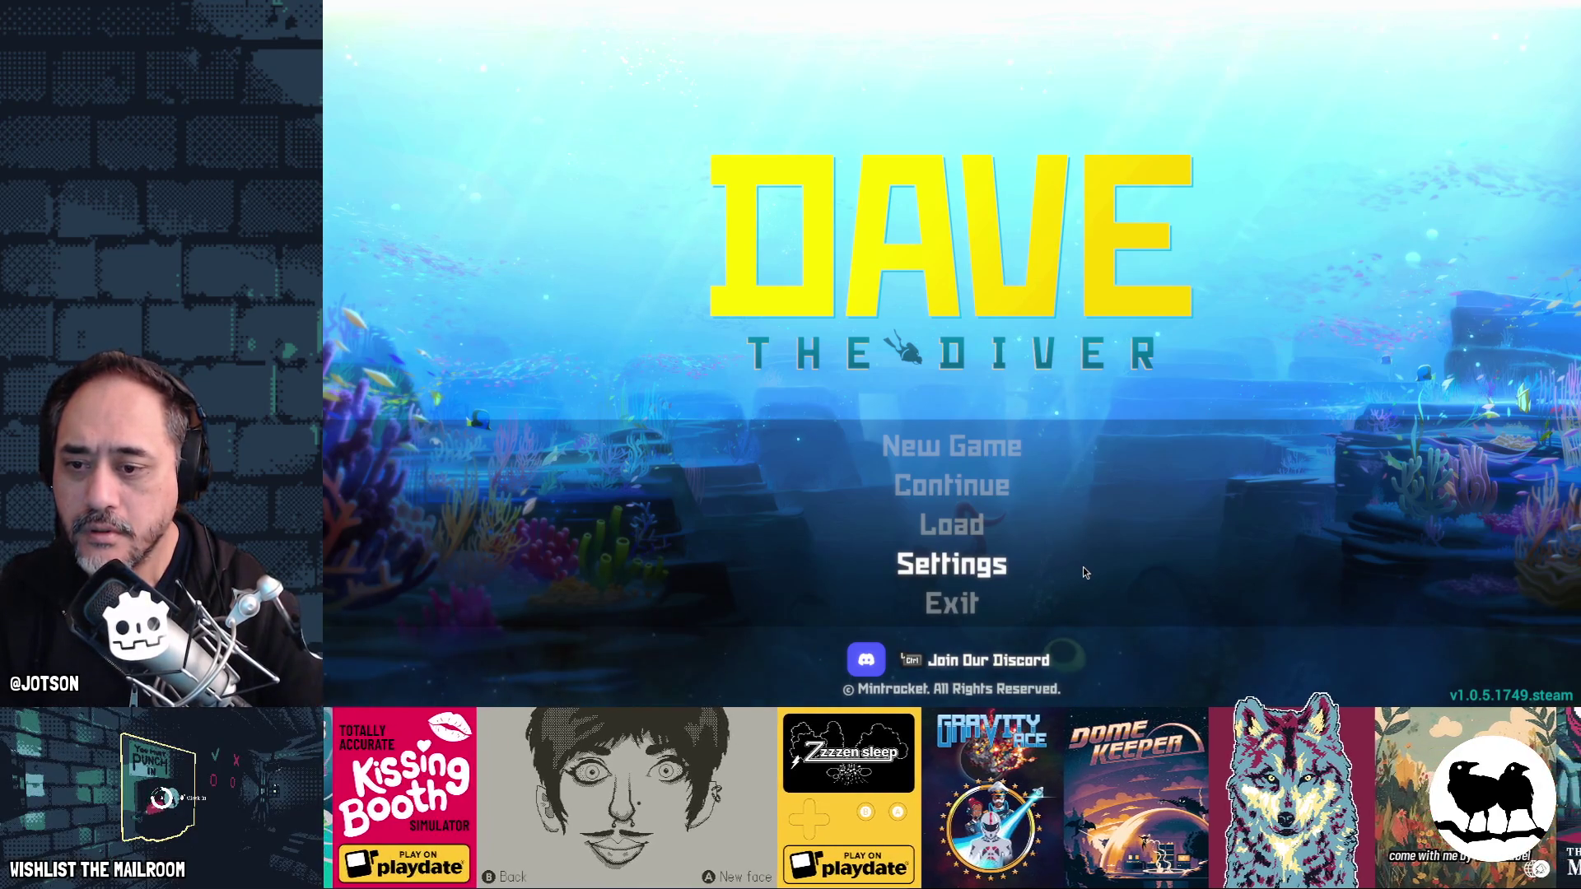
- Go to Settings and open the Keybind screen under Controls
left_click(1044, 569)
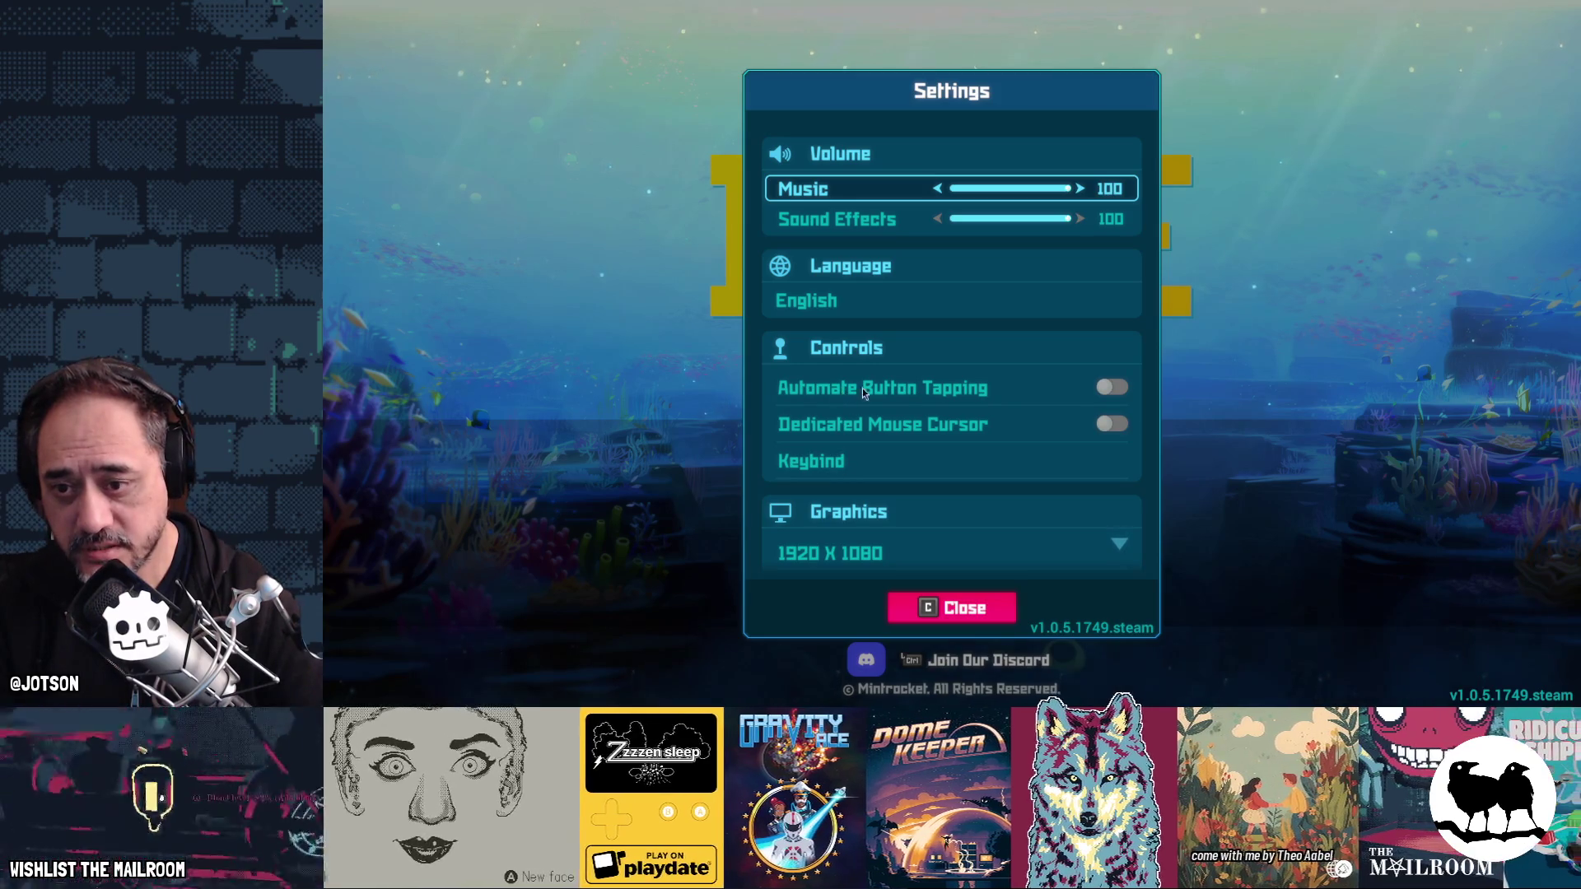
left_click(837, 464)
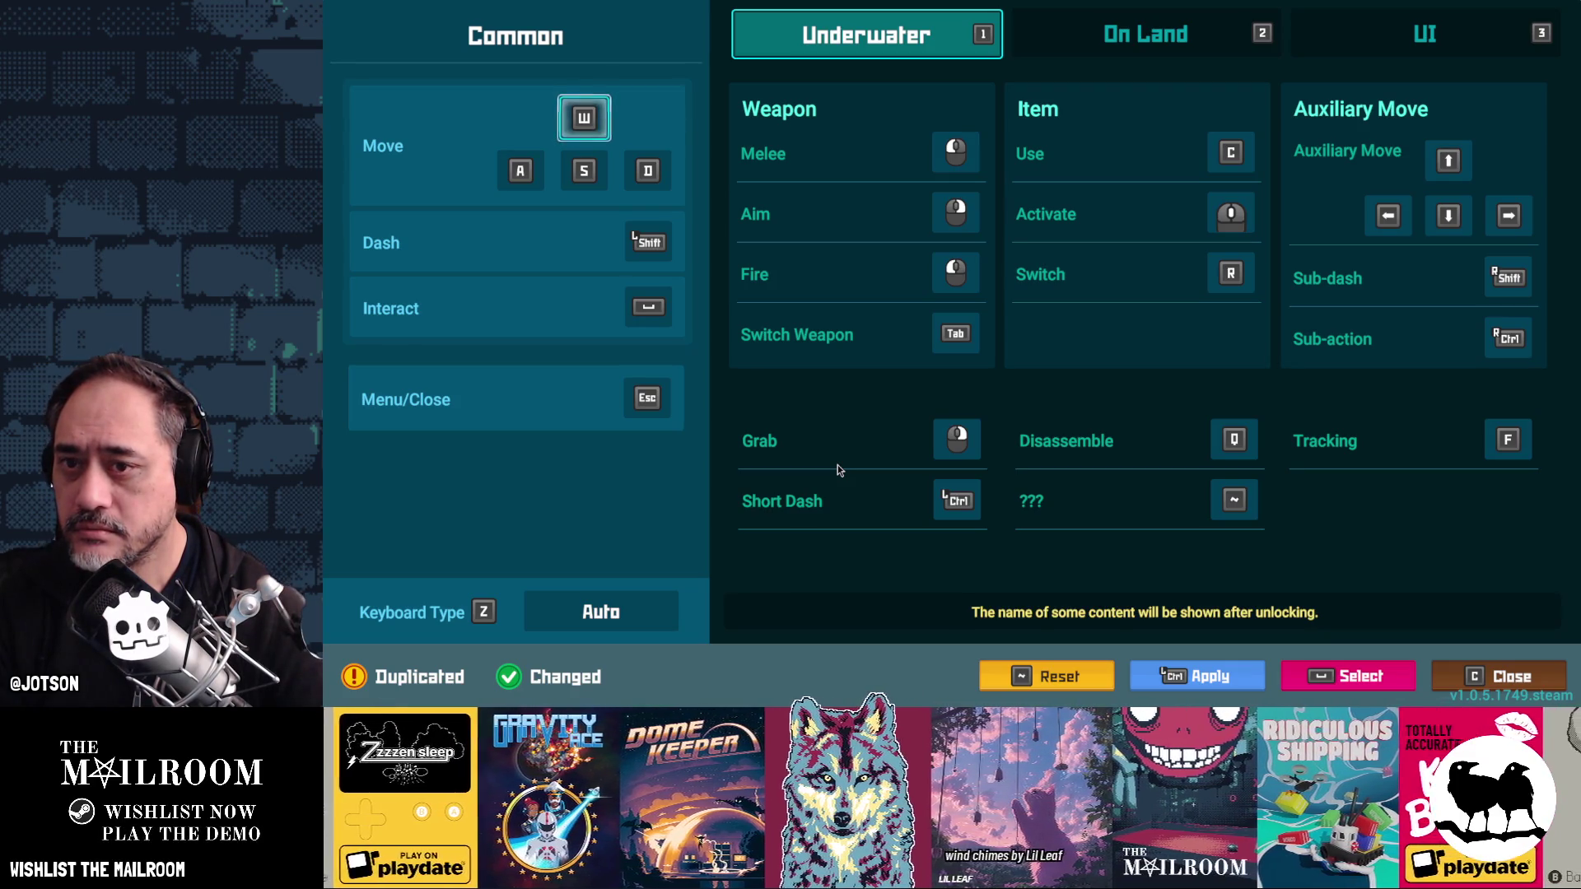
- Try rebinding Melee to Esc and Activate to the left mouse button
left_click(956, 157)
key("Escape")
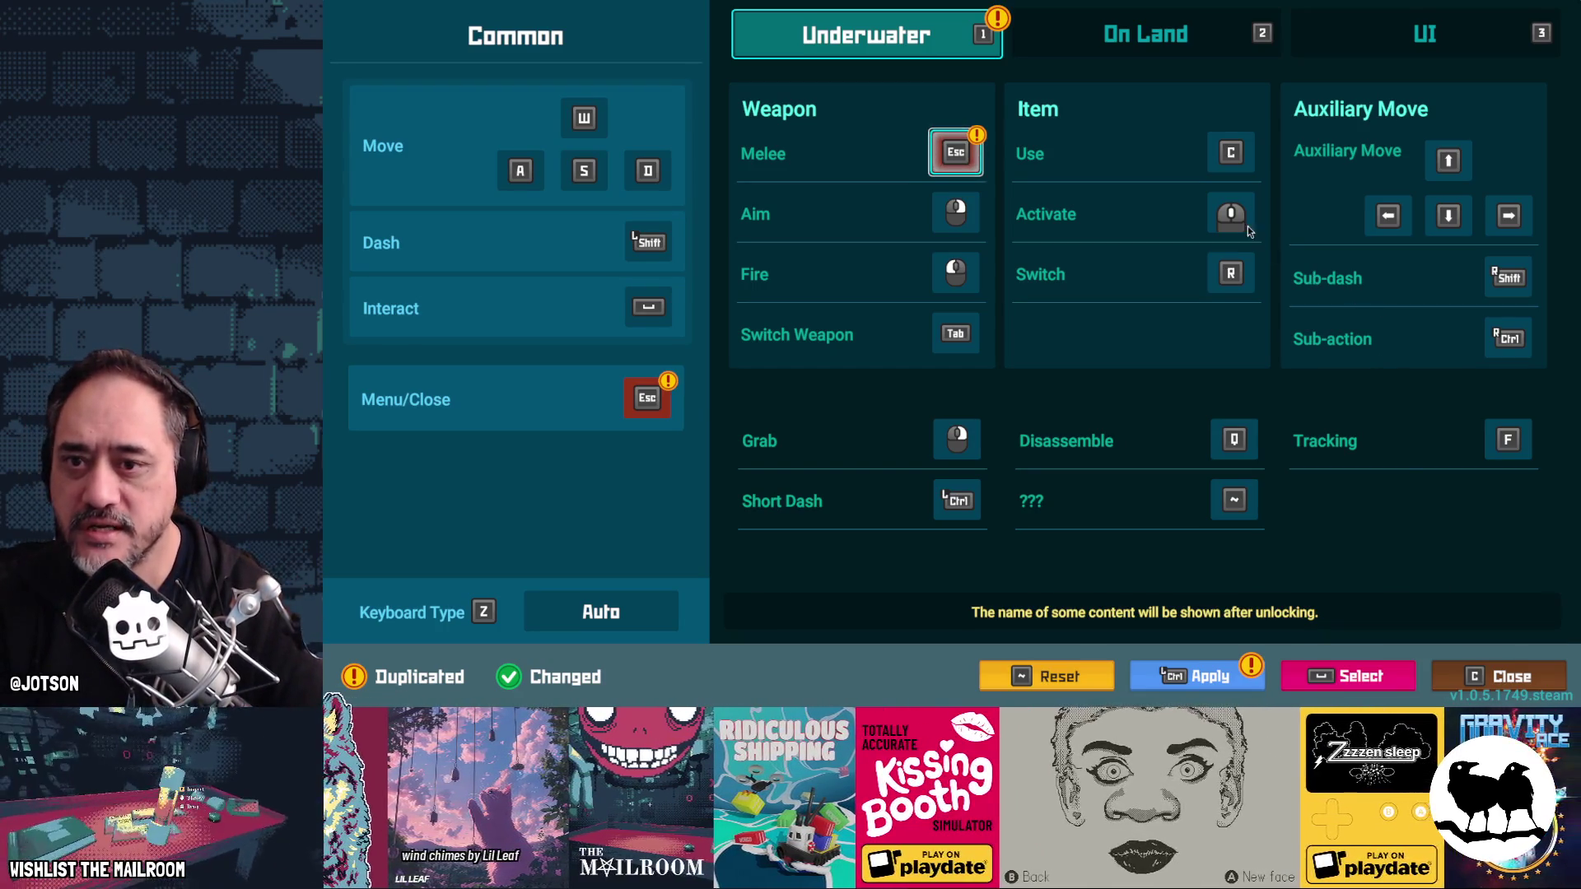
left_click(1242, 223)
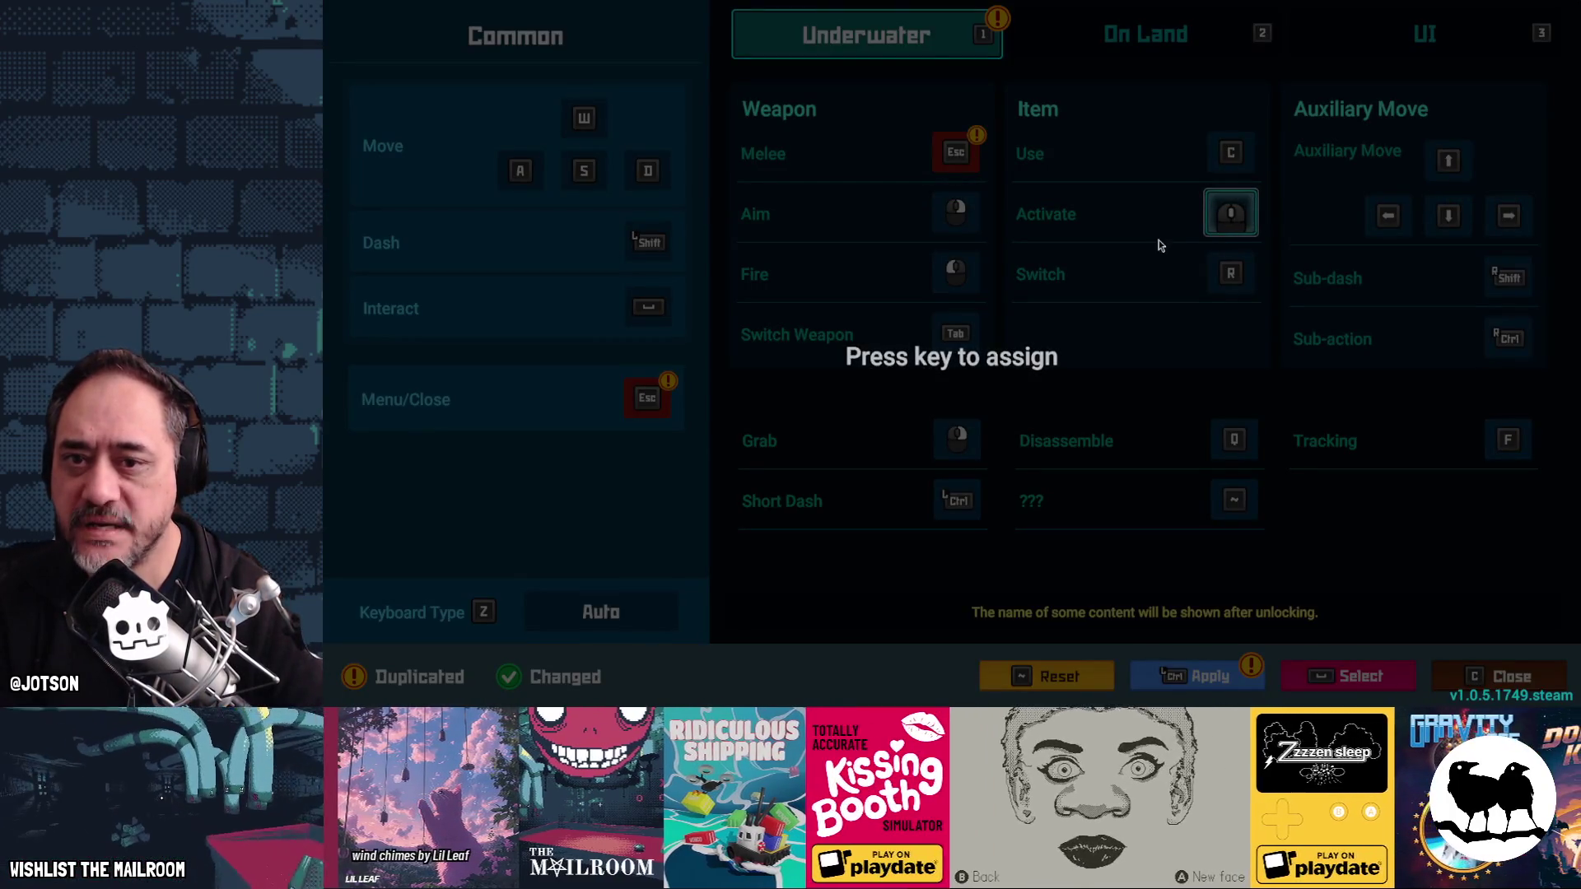
left_click(959, 213)
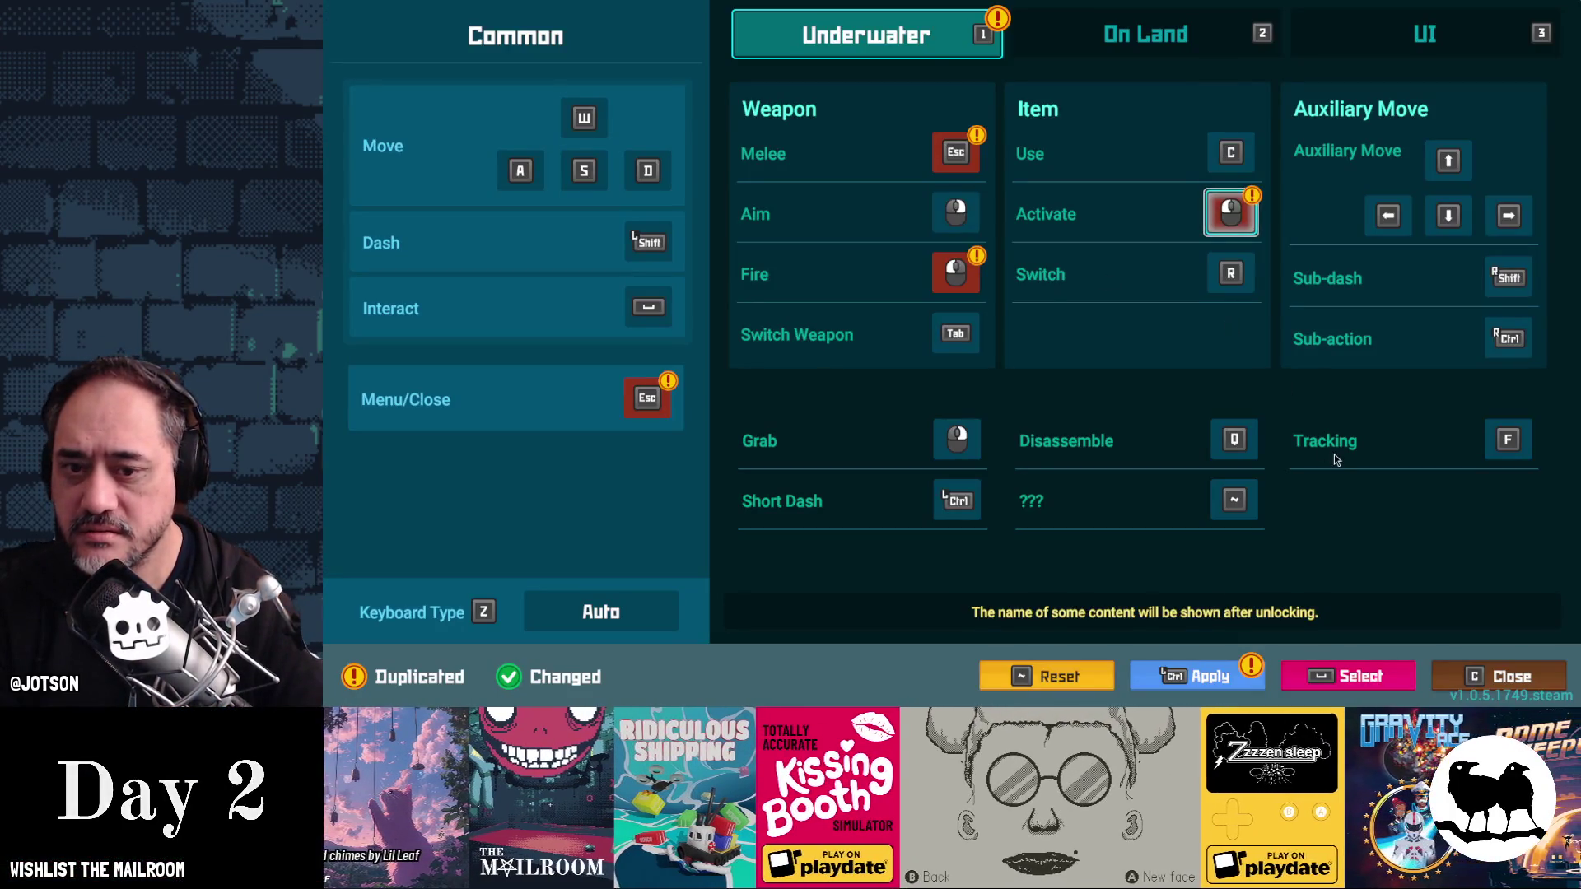
- Discard the unapplied binding changes, close Settings and quit Dave the Diver
left_click(1462, 674)
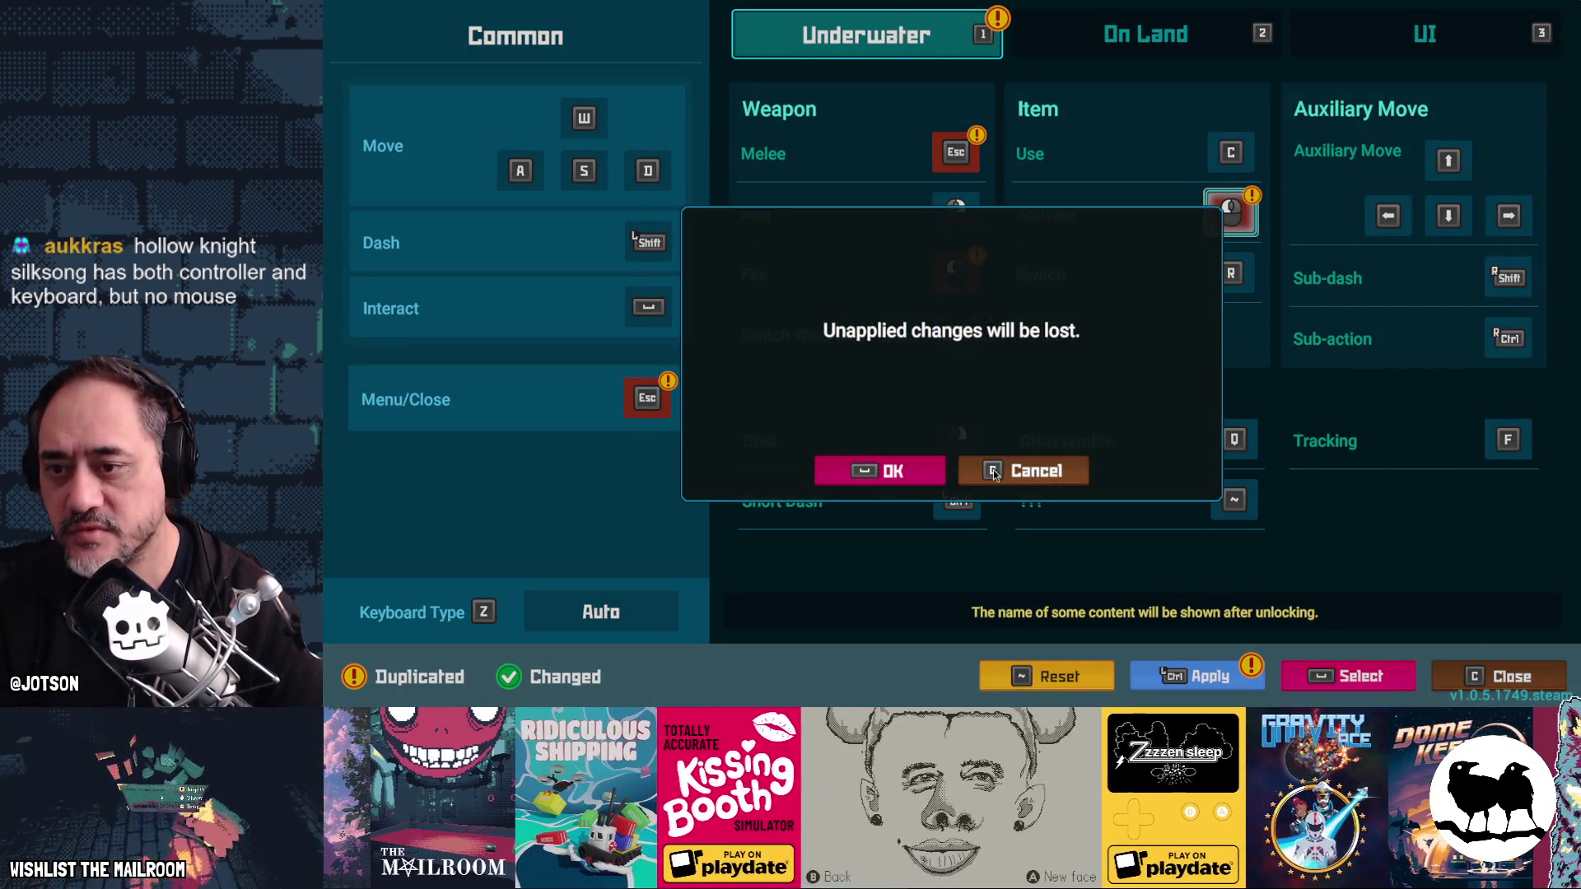
left_click(853, 463)
left_click(959, 607)
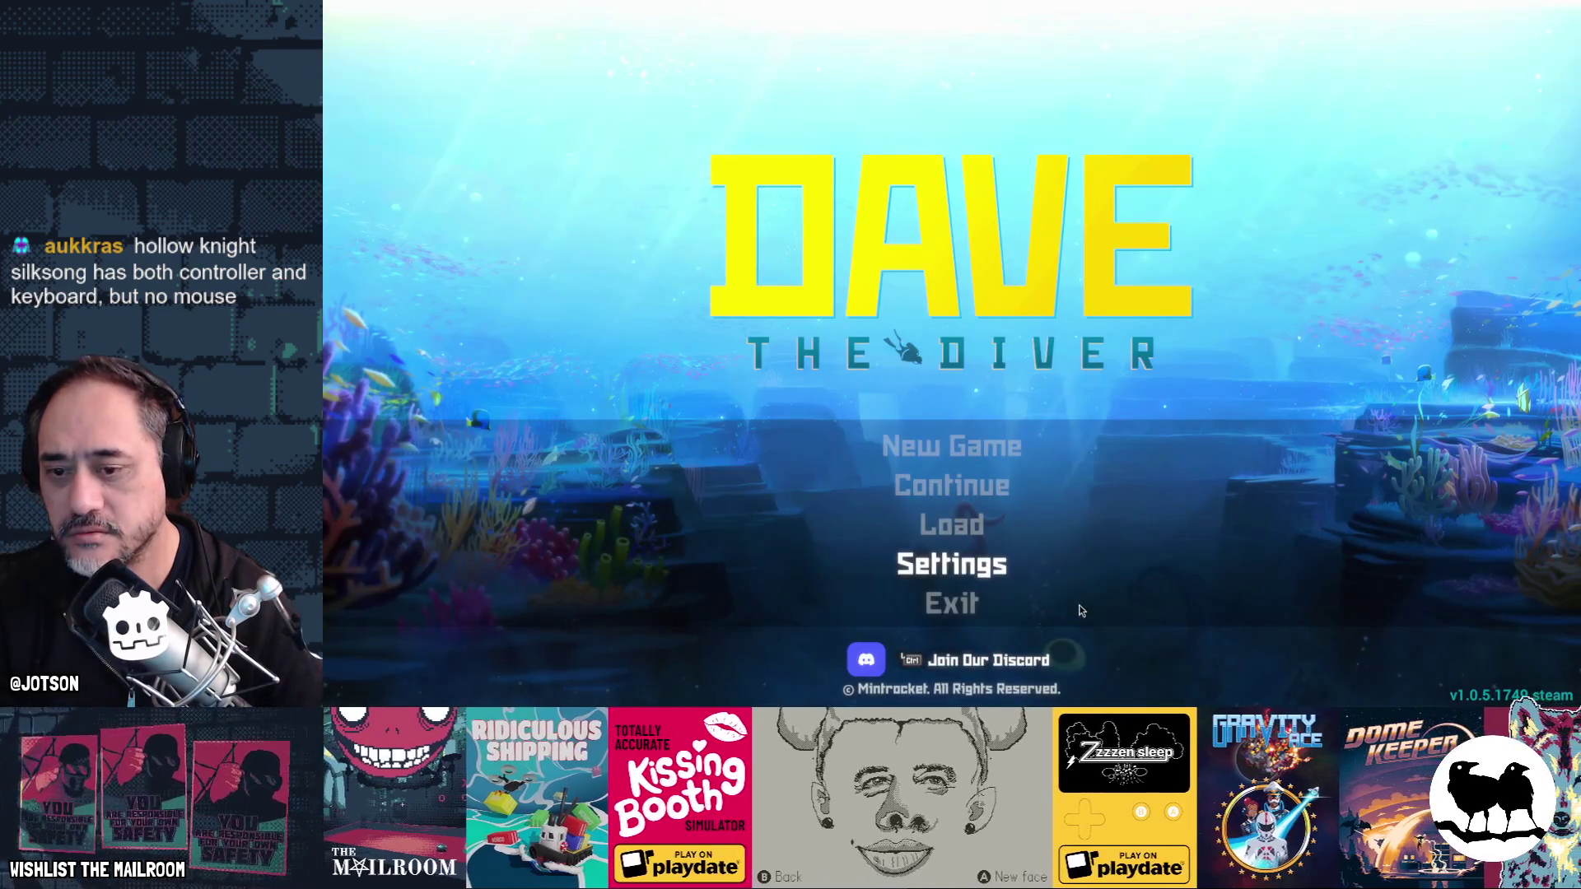
left_click(974, 608)
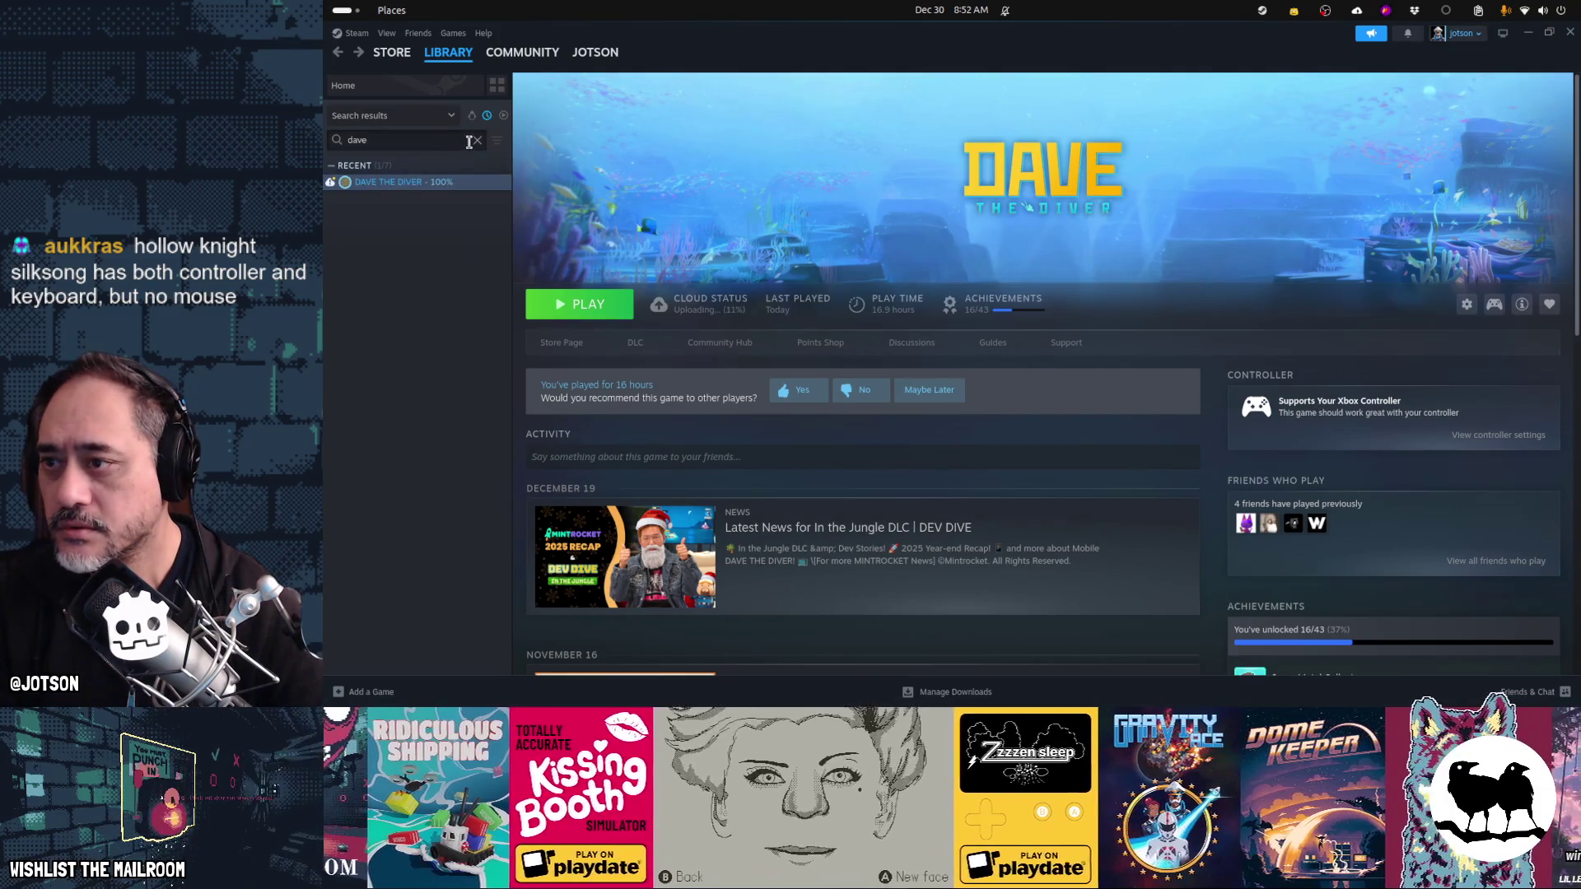
- Clear the library search, select PEAK in the sidebar and start it
left_click(476, 140)
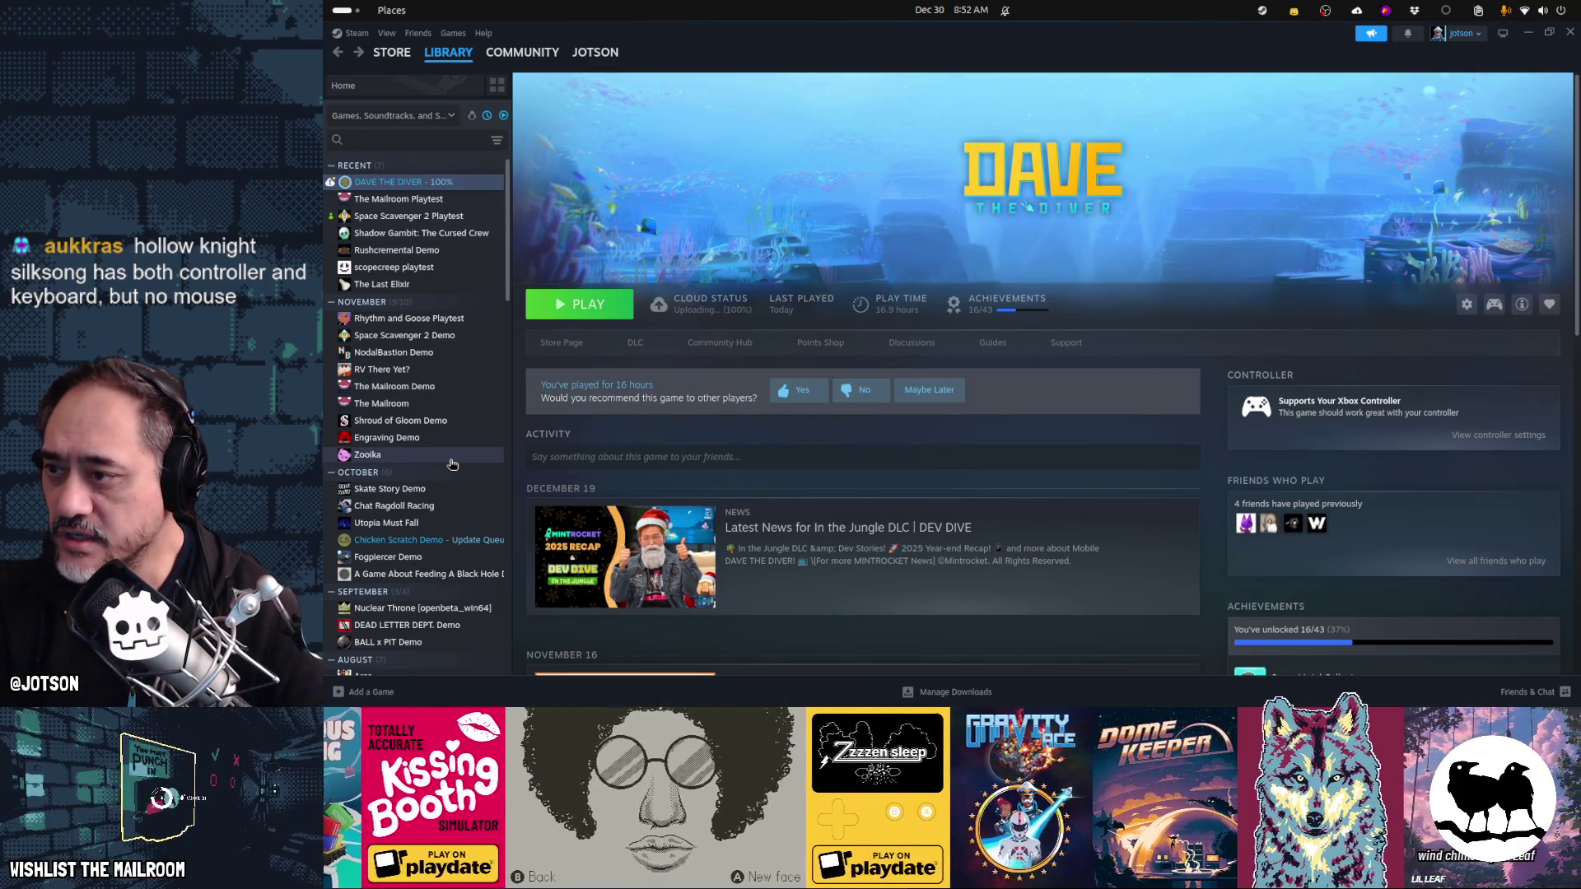
scroll(436, 362, "down", 2)
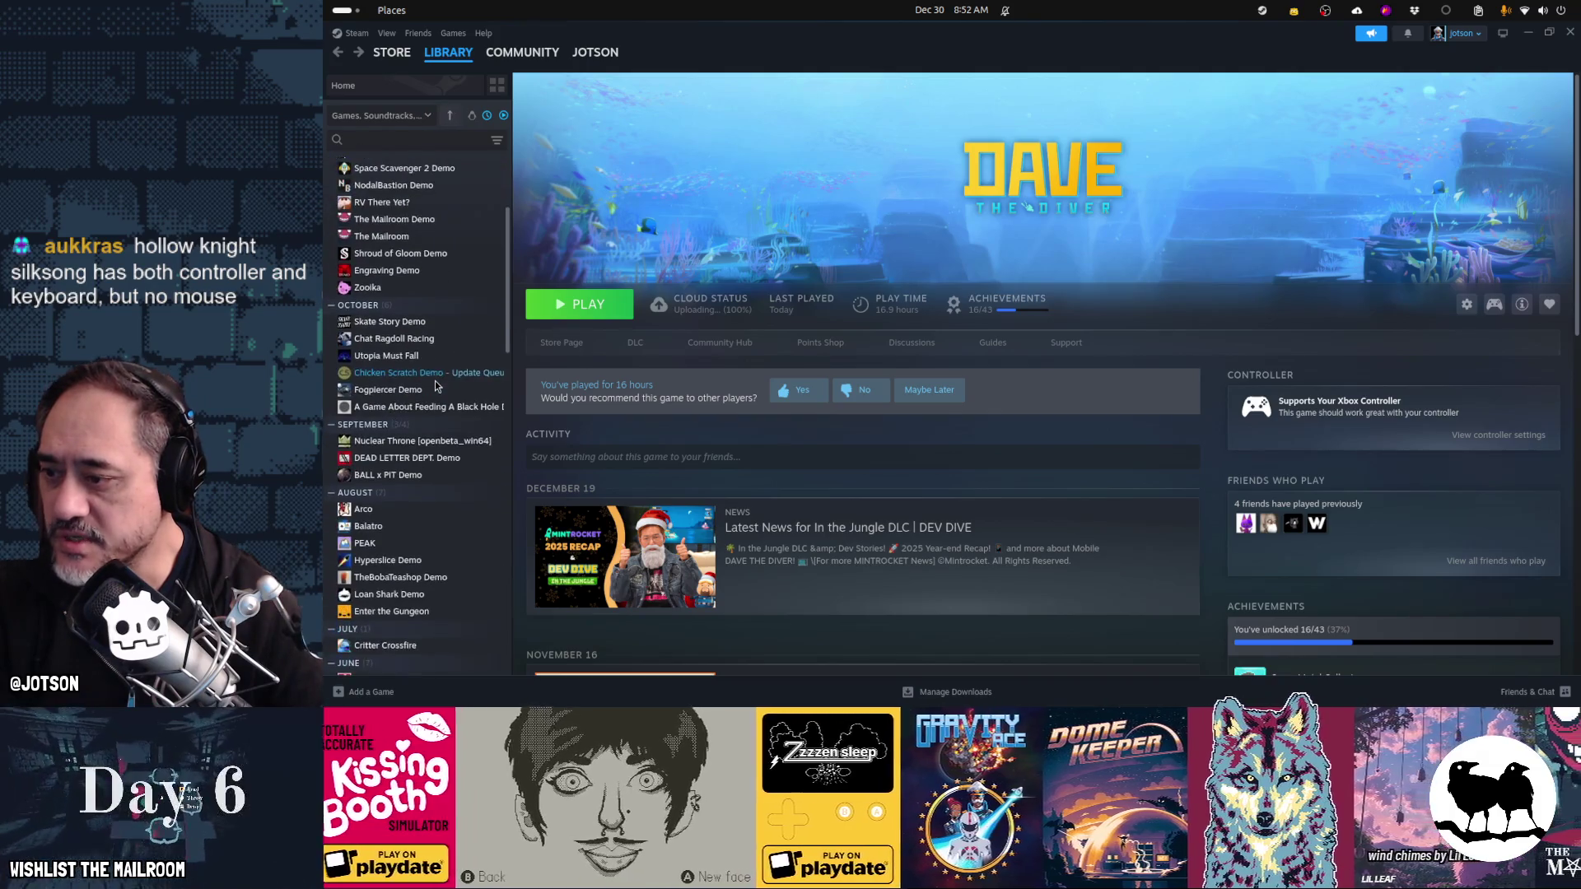
left_click(366, 543)
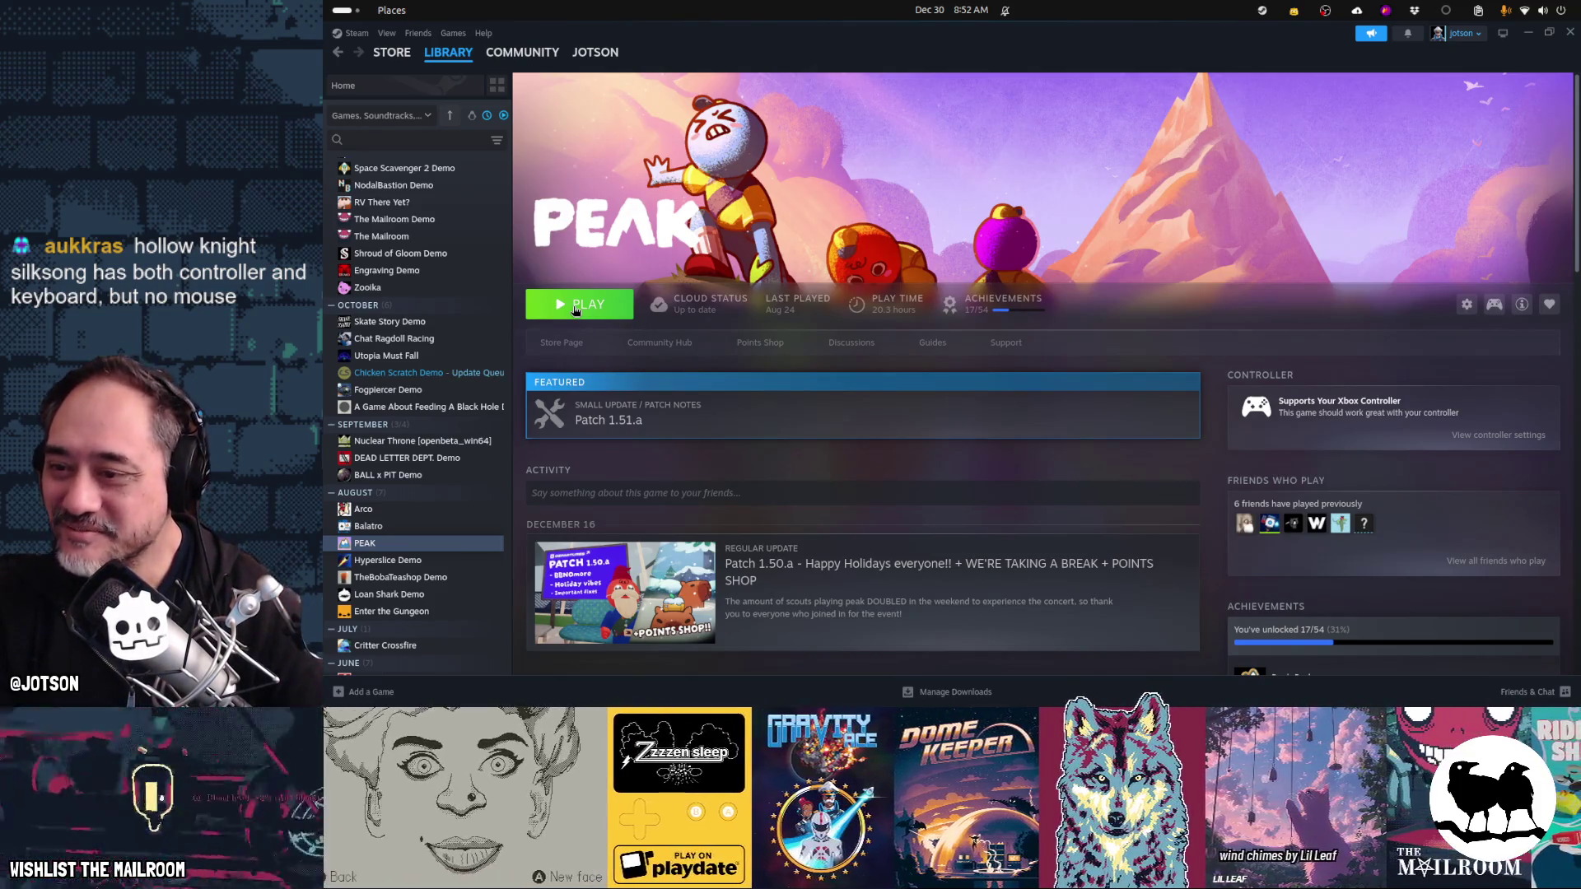
left_click(576, 310)
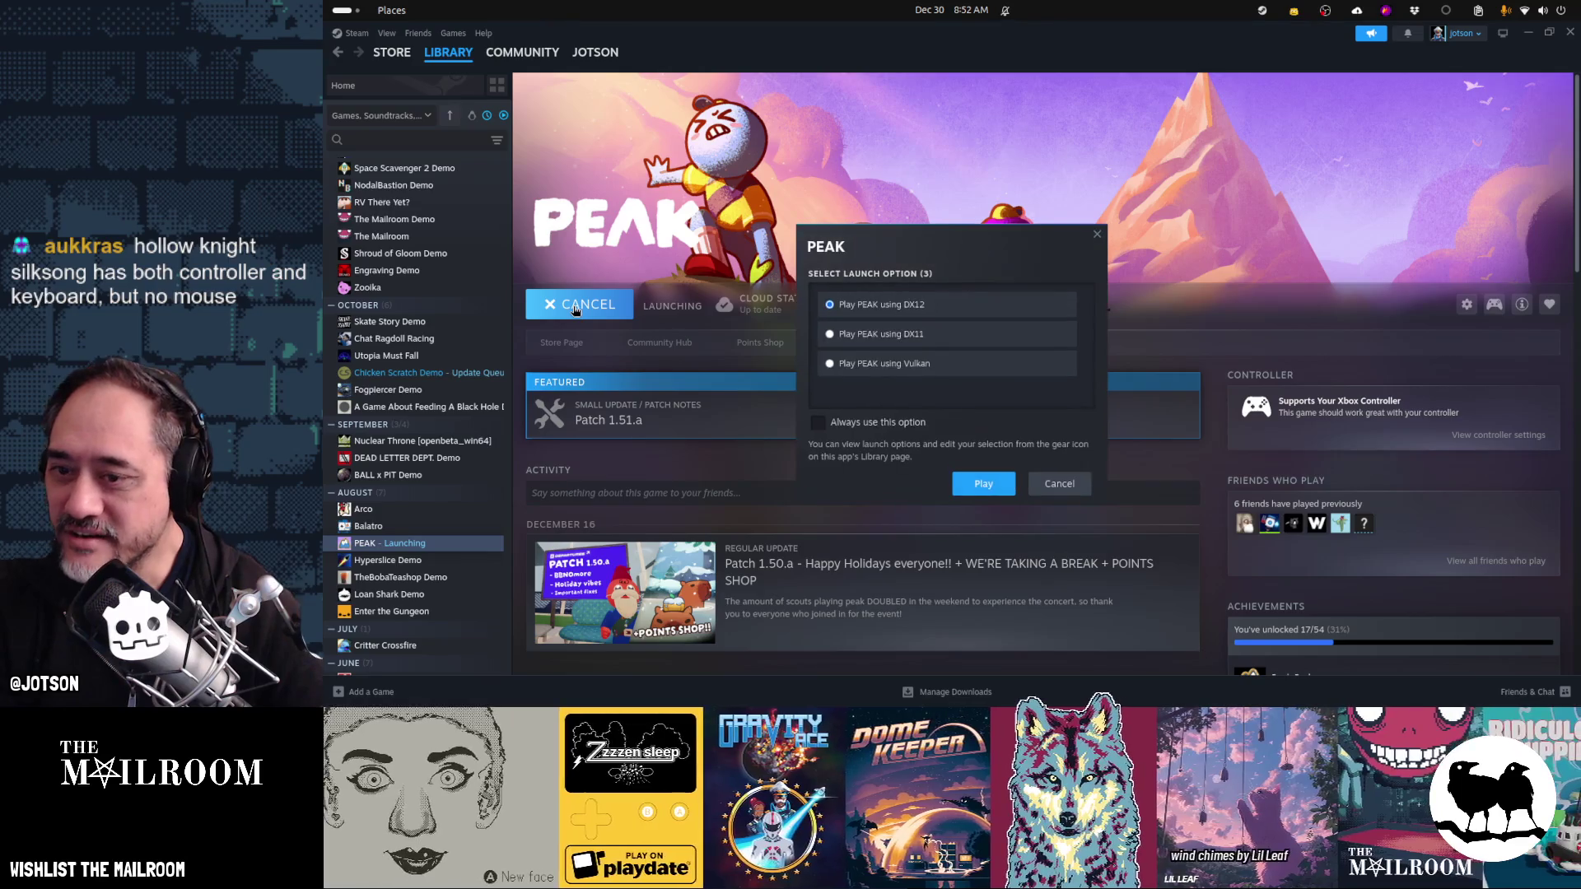
- Launch PEAK with the default DX12 option, accept the EULA and skip shader processing
left_click(980, 482)
left_click(1019, 582)
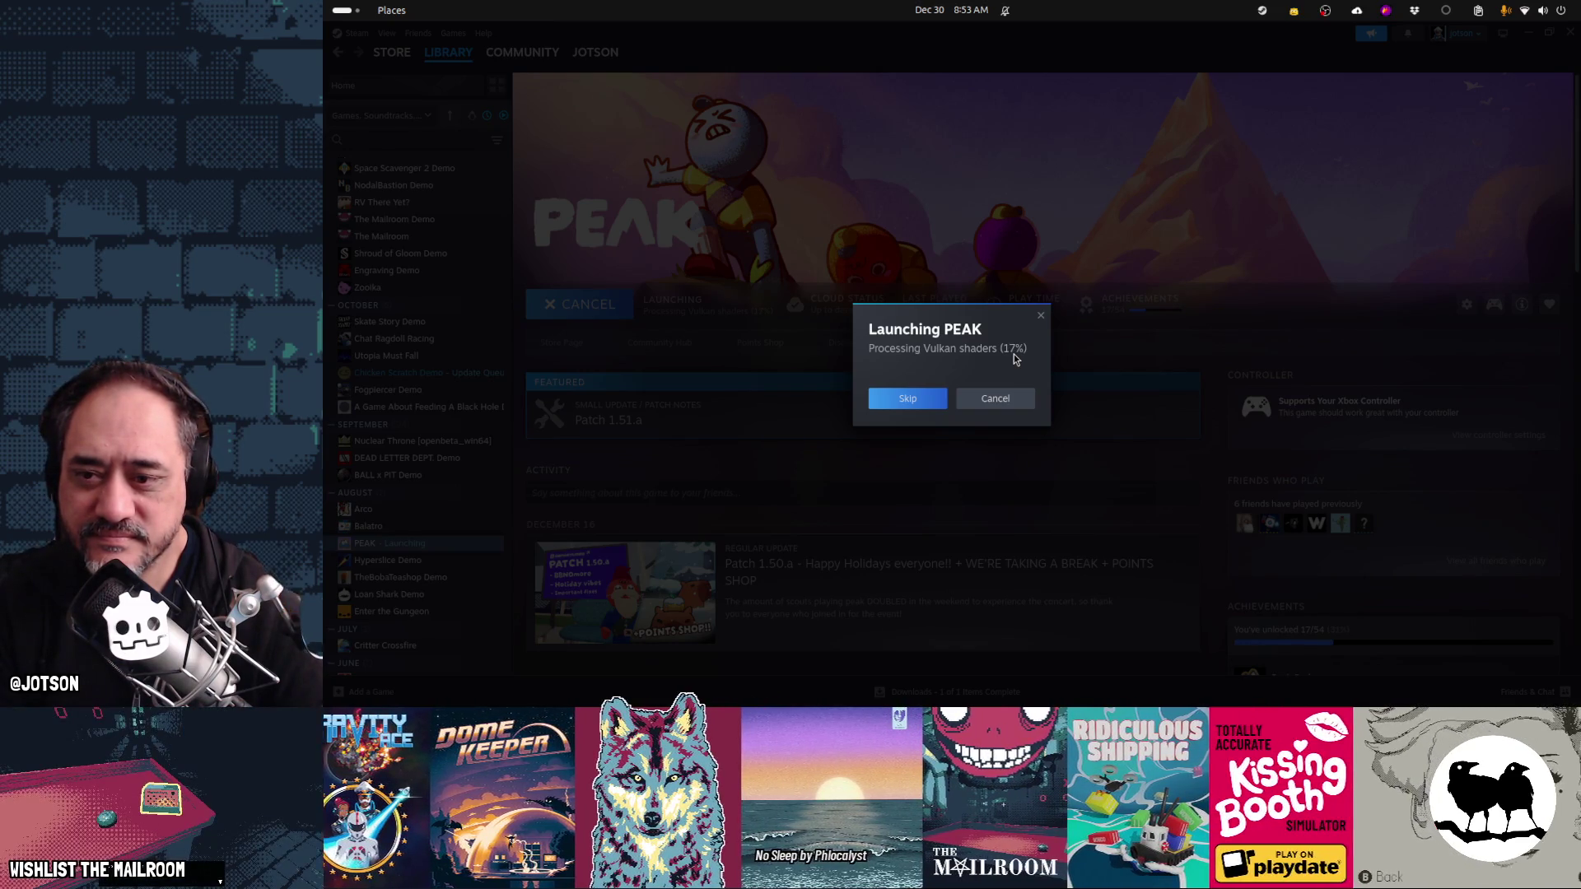
left_click(918, 401)
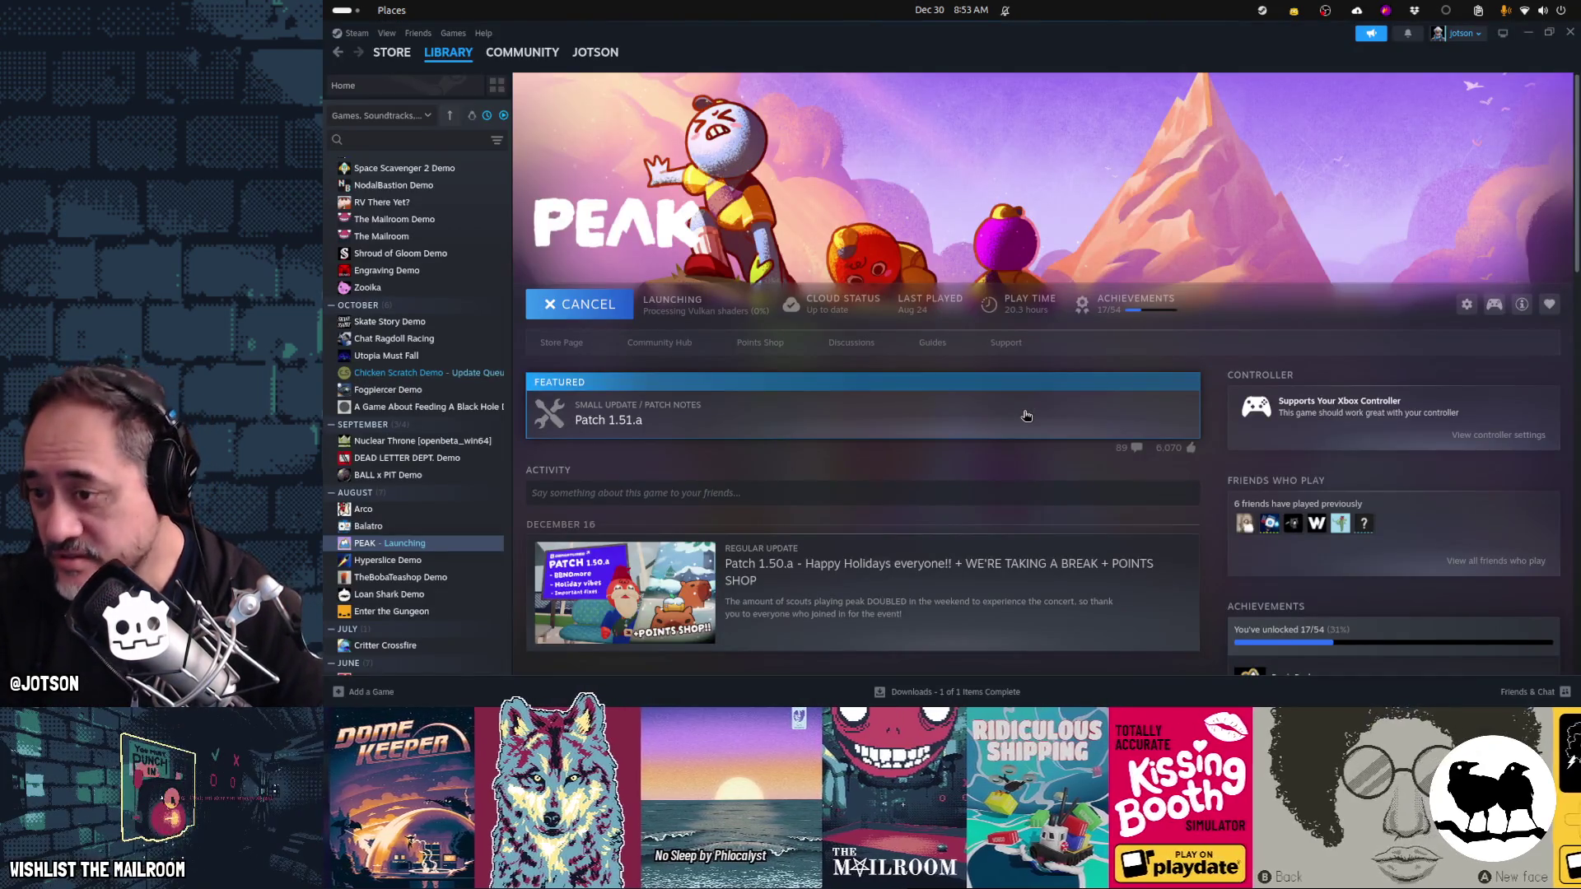